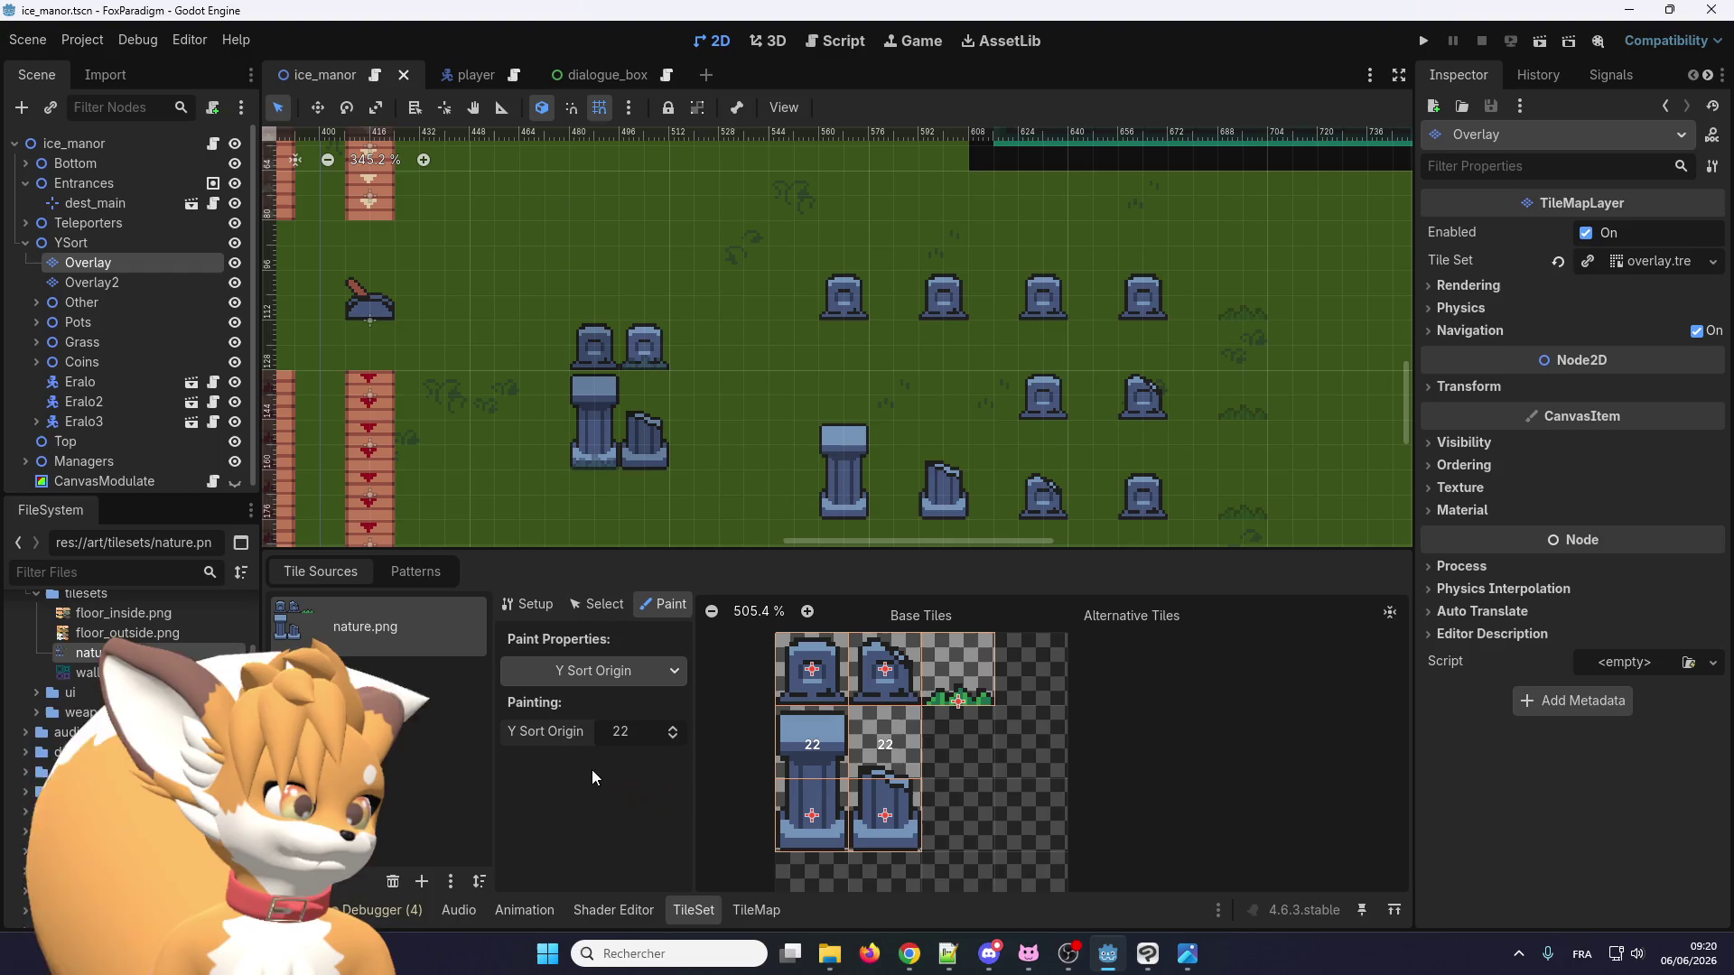
Set the TileSet Paint property to Physics Layer 0.
{"action": "scroll", "coordinate": [782, 481], "scroll_direction": "down", "scroll_amount": 2}
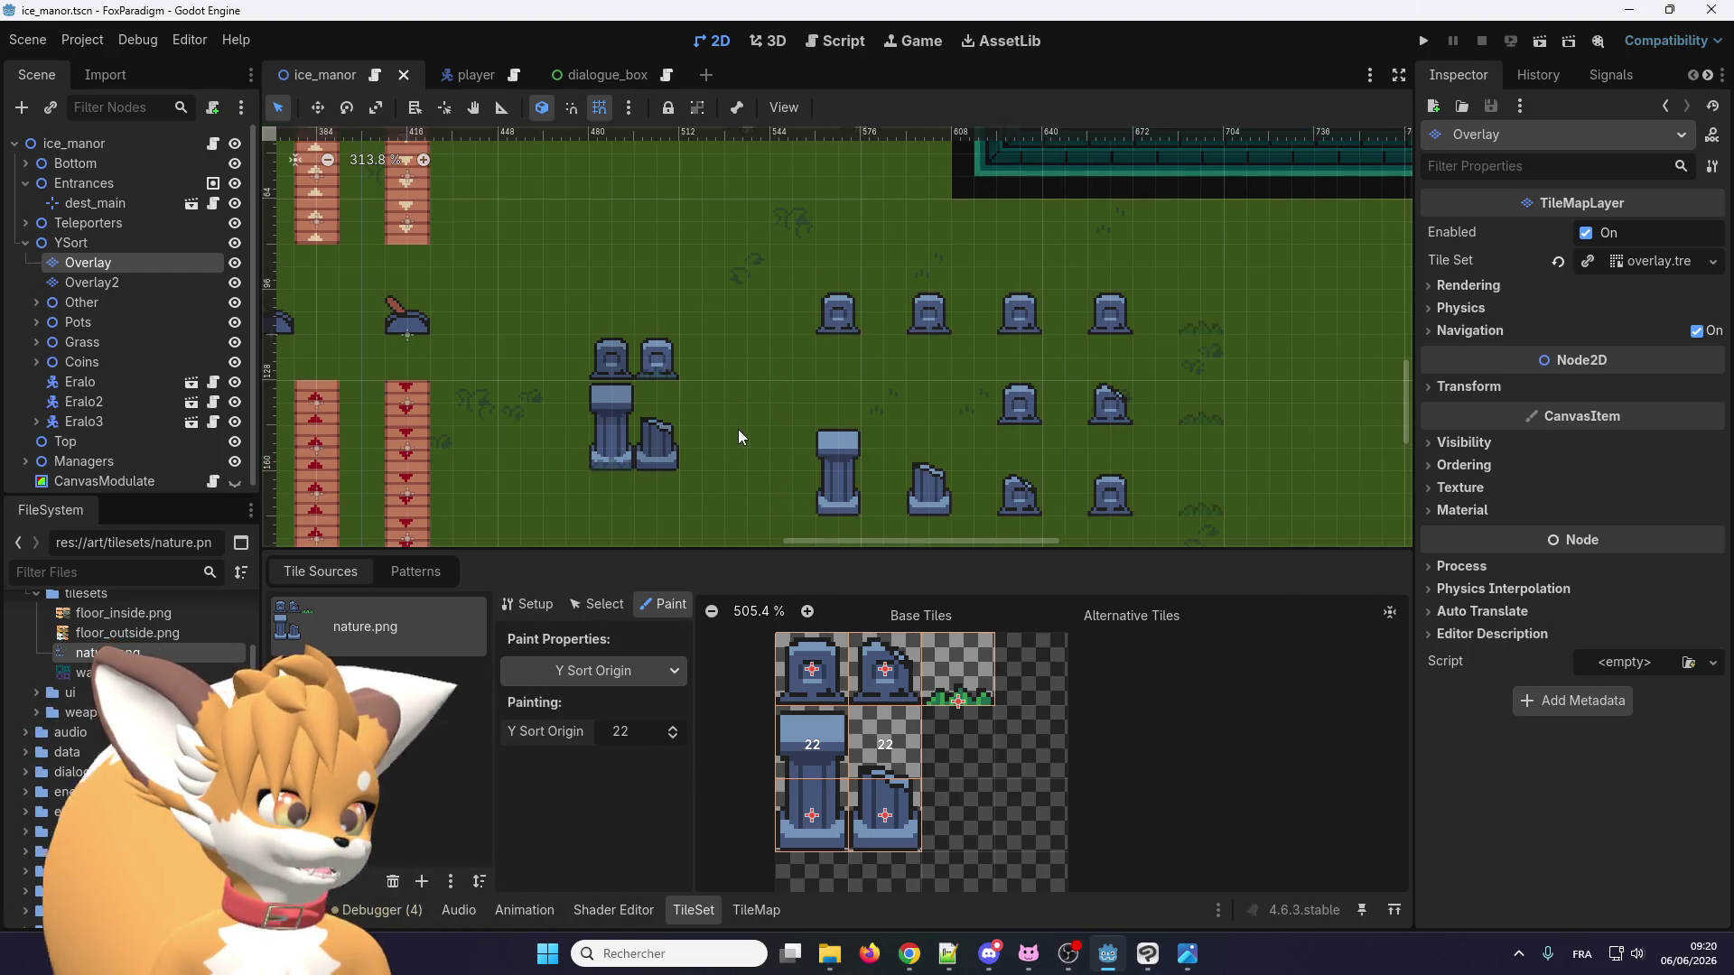
{"action": "scroll", "coordinate": [821, 489], "scroll_direction": "up", "scroll_amount": 1}
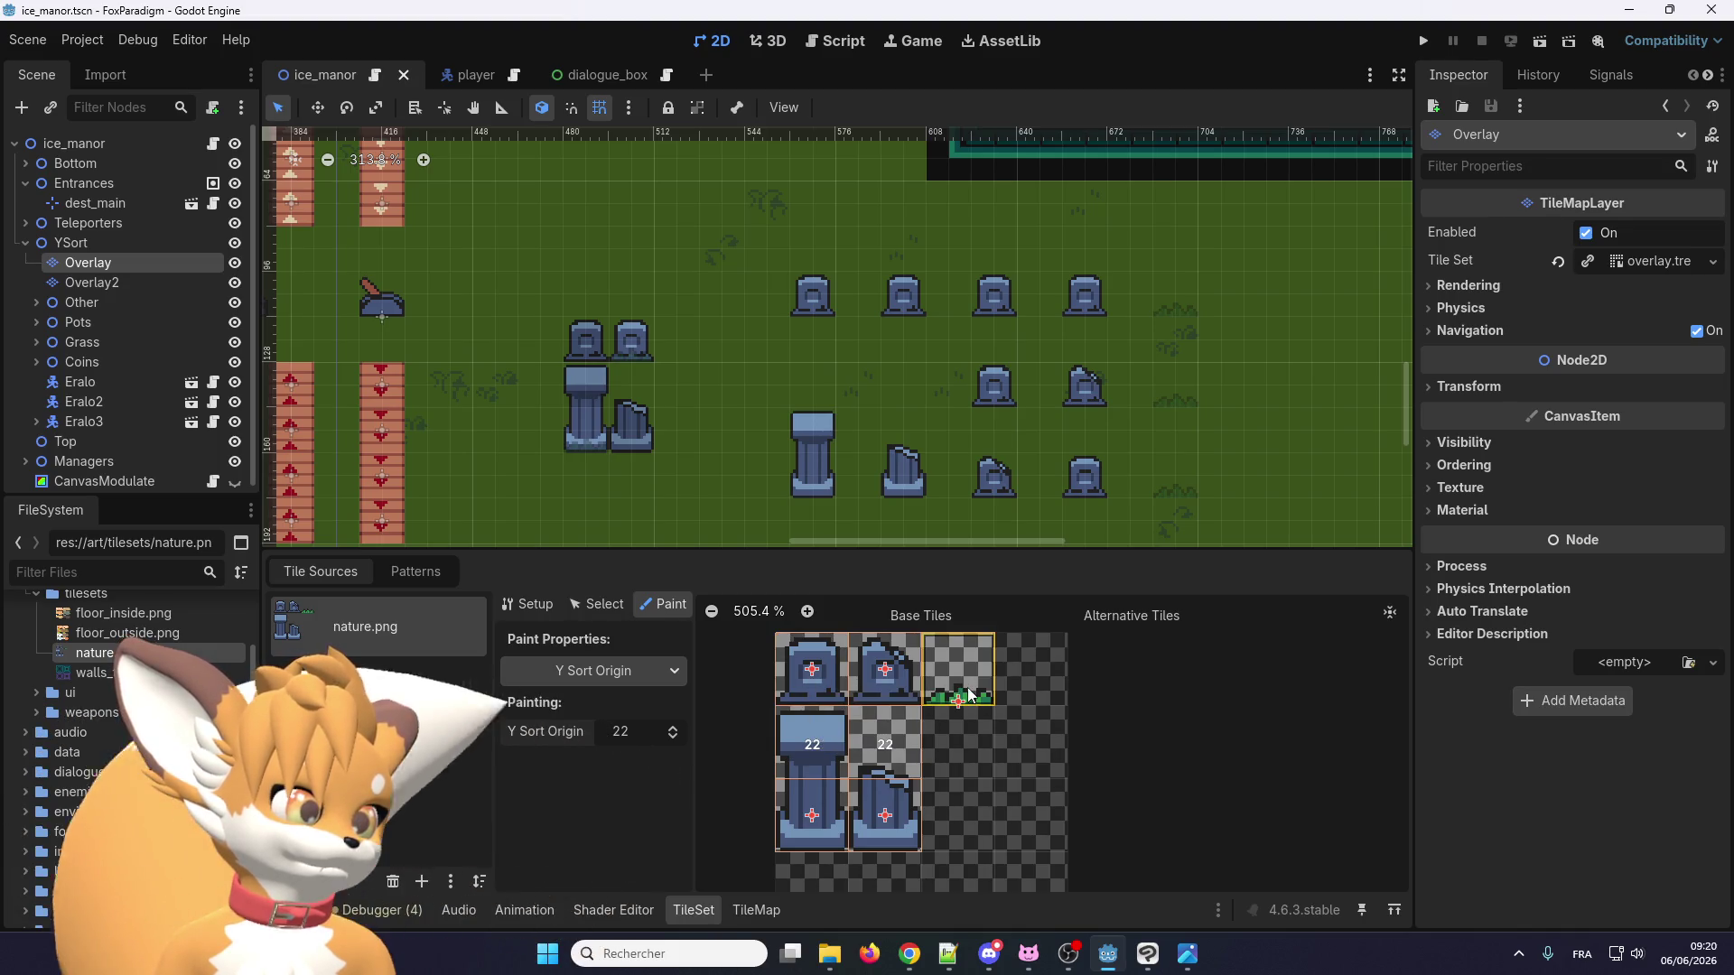
{"action": "left_click", "coordinate": [637, 670]}
{"action": "left_click", "coordinate": [580, 825]}
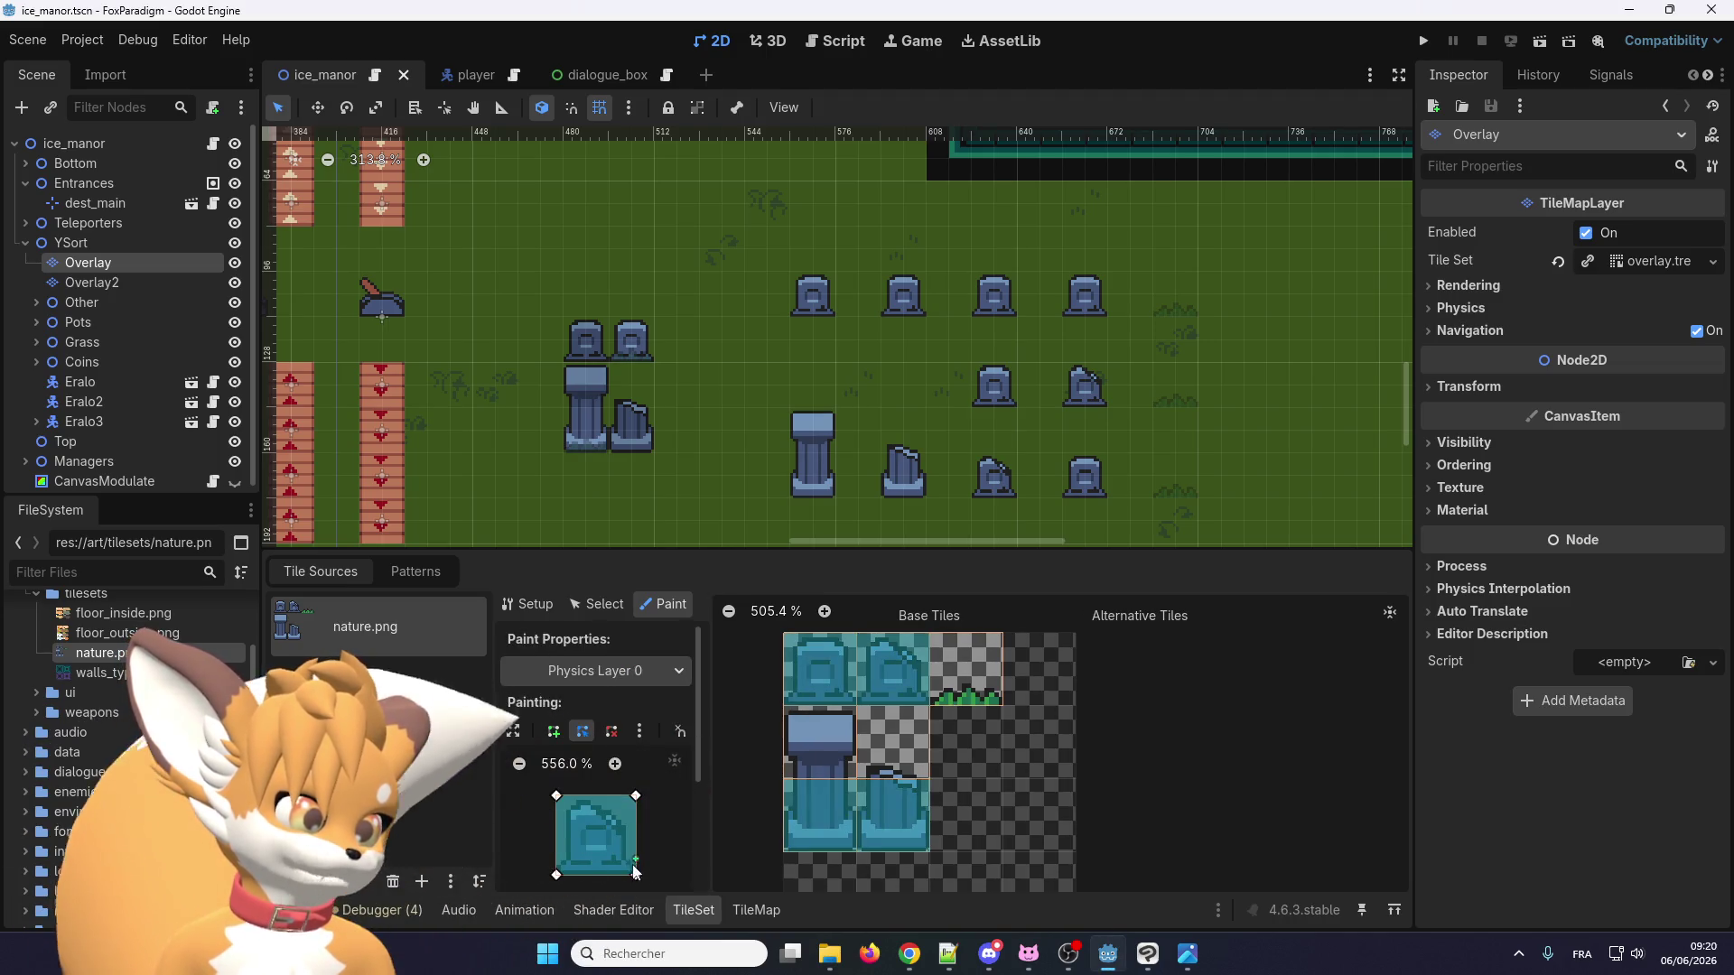
Delete the collision polygon, paint the empty shape onto the top-left tombstone tile, and run the game.
{"action": "left_click_drag", "start_coordinate": [556, 796], "coordinate": [548, 889]}
{"action": "left_click", "coordinate": [612, 731]}
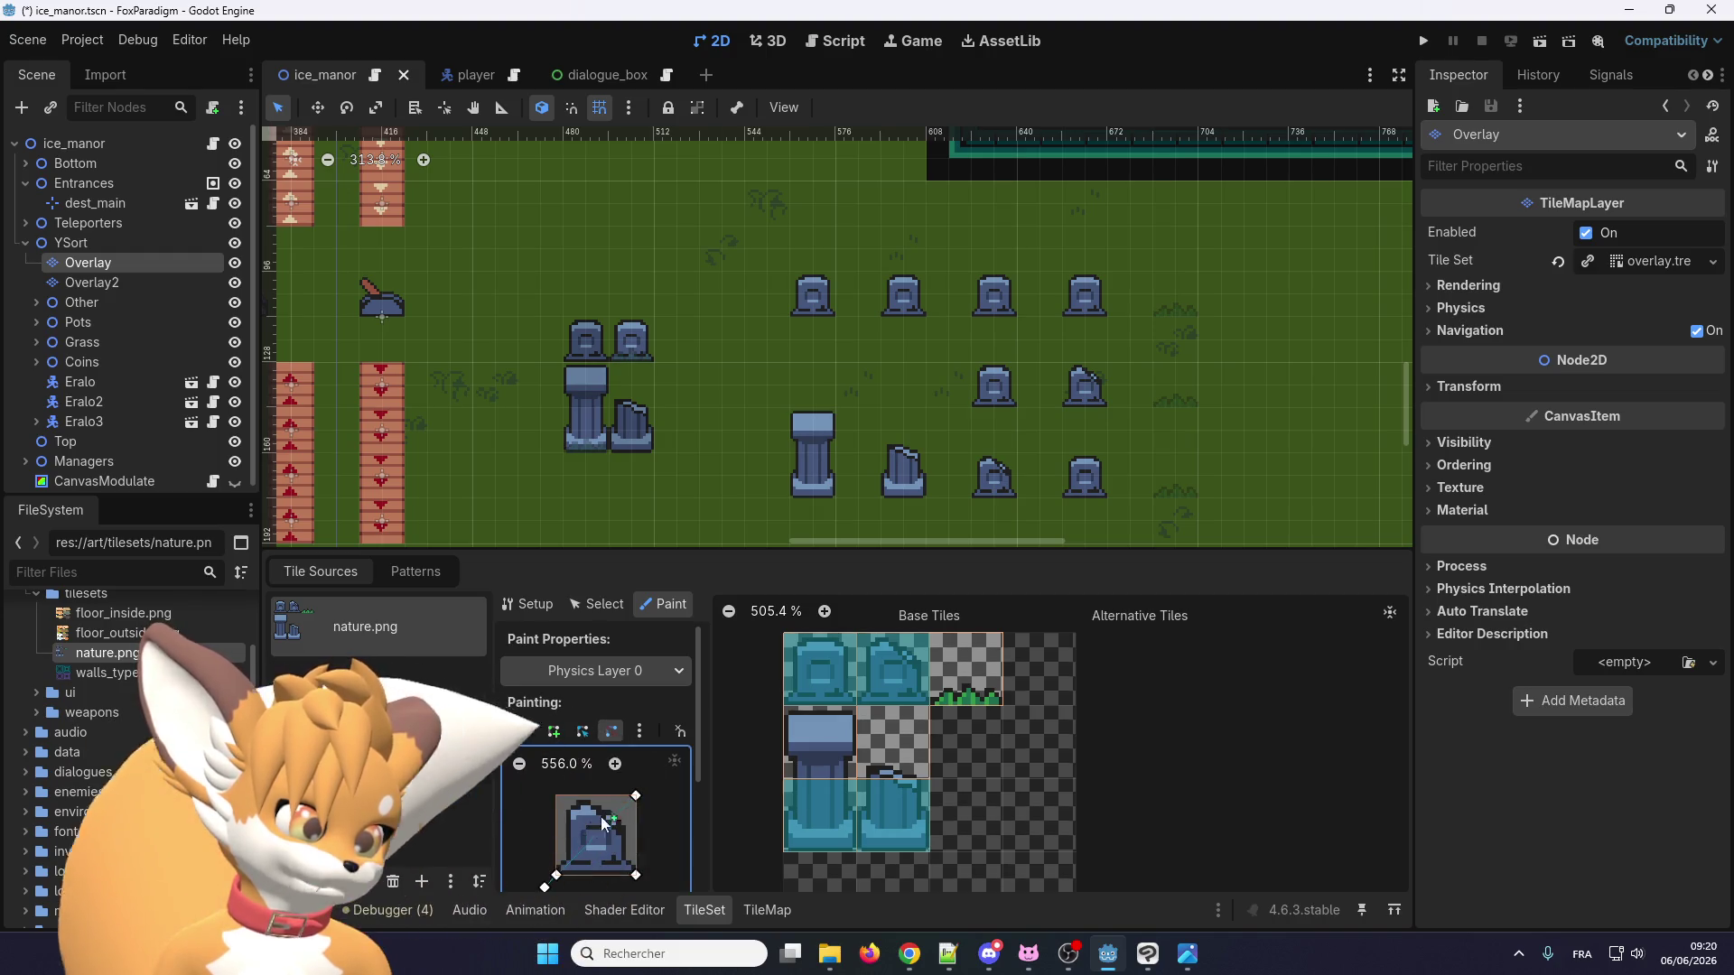
{"action": "scroll", "coordinate": [804, 649], "scroll_direction": "down", "scroll_amount": 2}
{"action": "scroll", "coordinate": [912, 637], "scroll_direction": "up", "scroll_amount": 1}
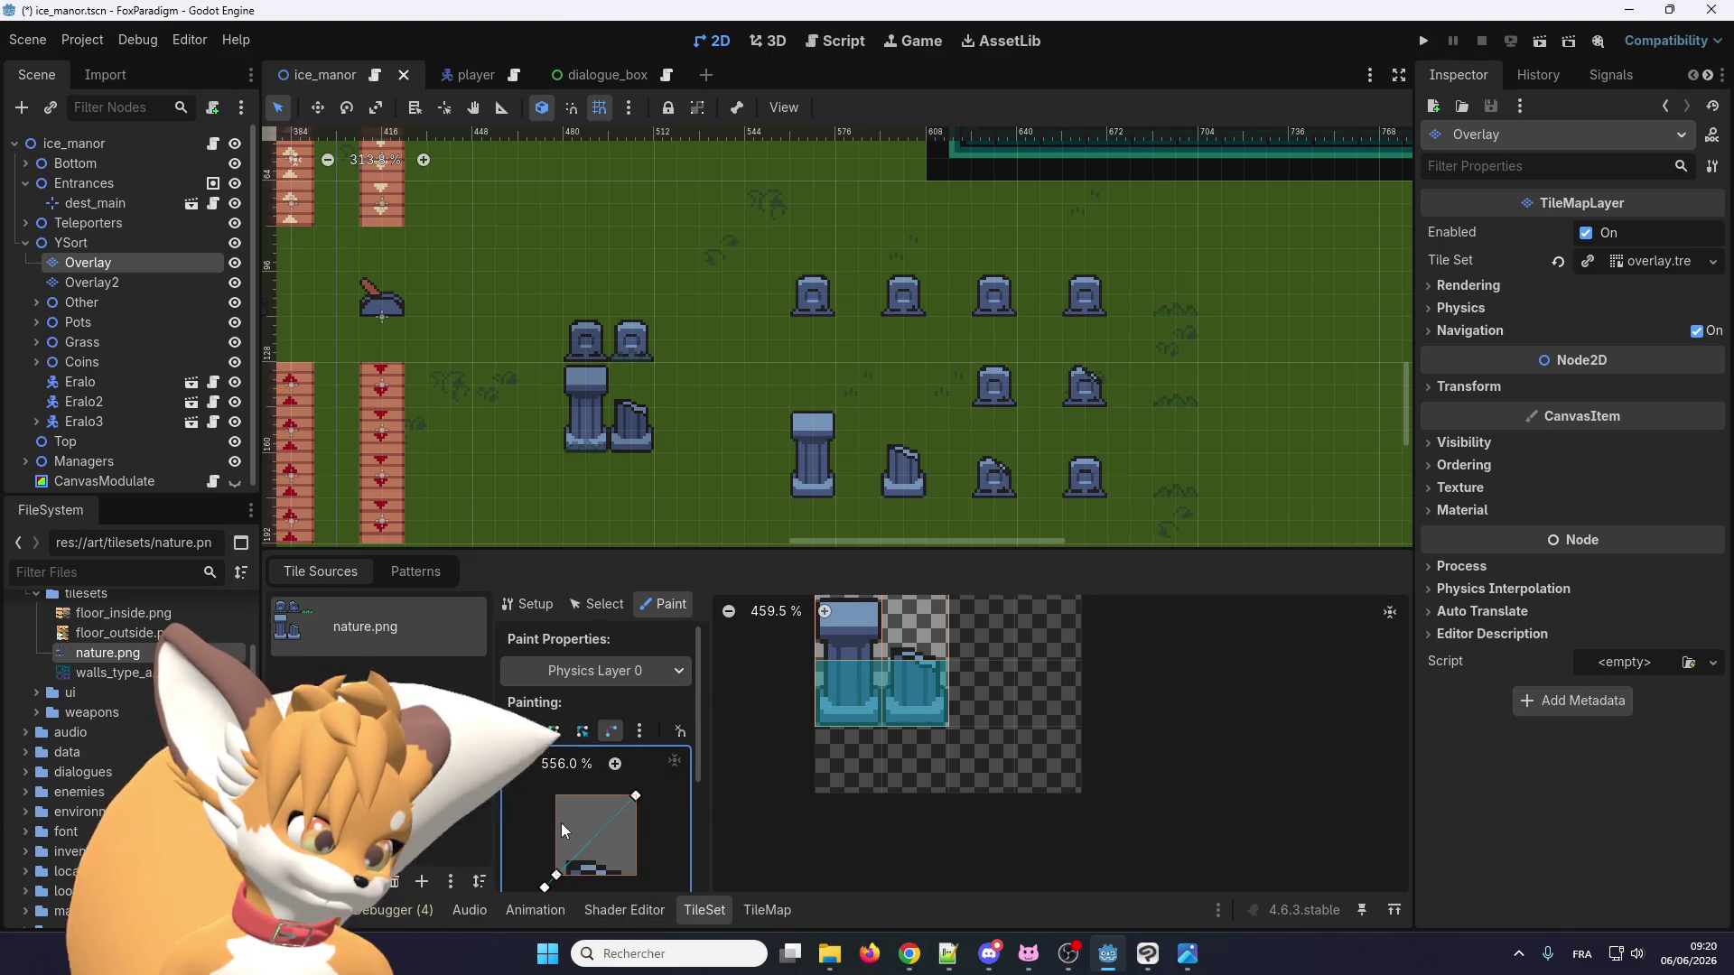
{"action": "left_click", "coordinate": [634, 803]}
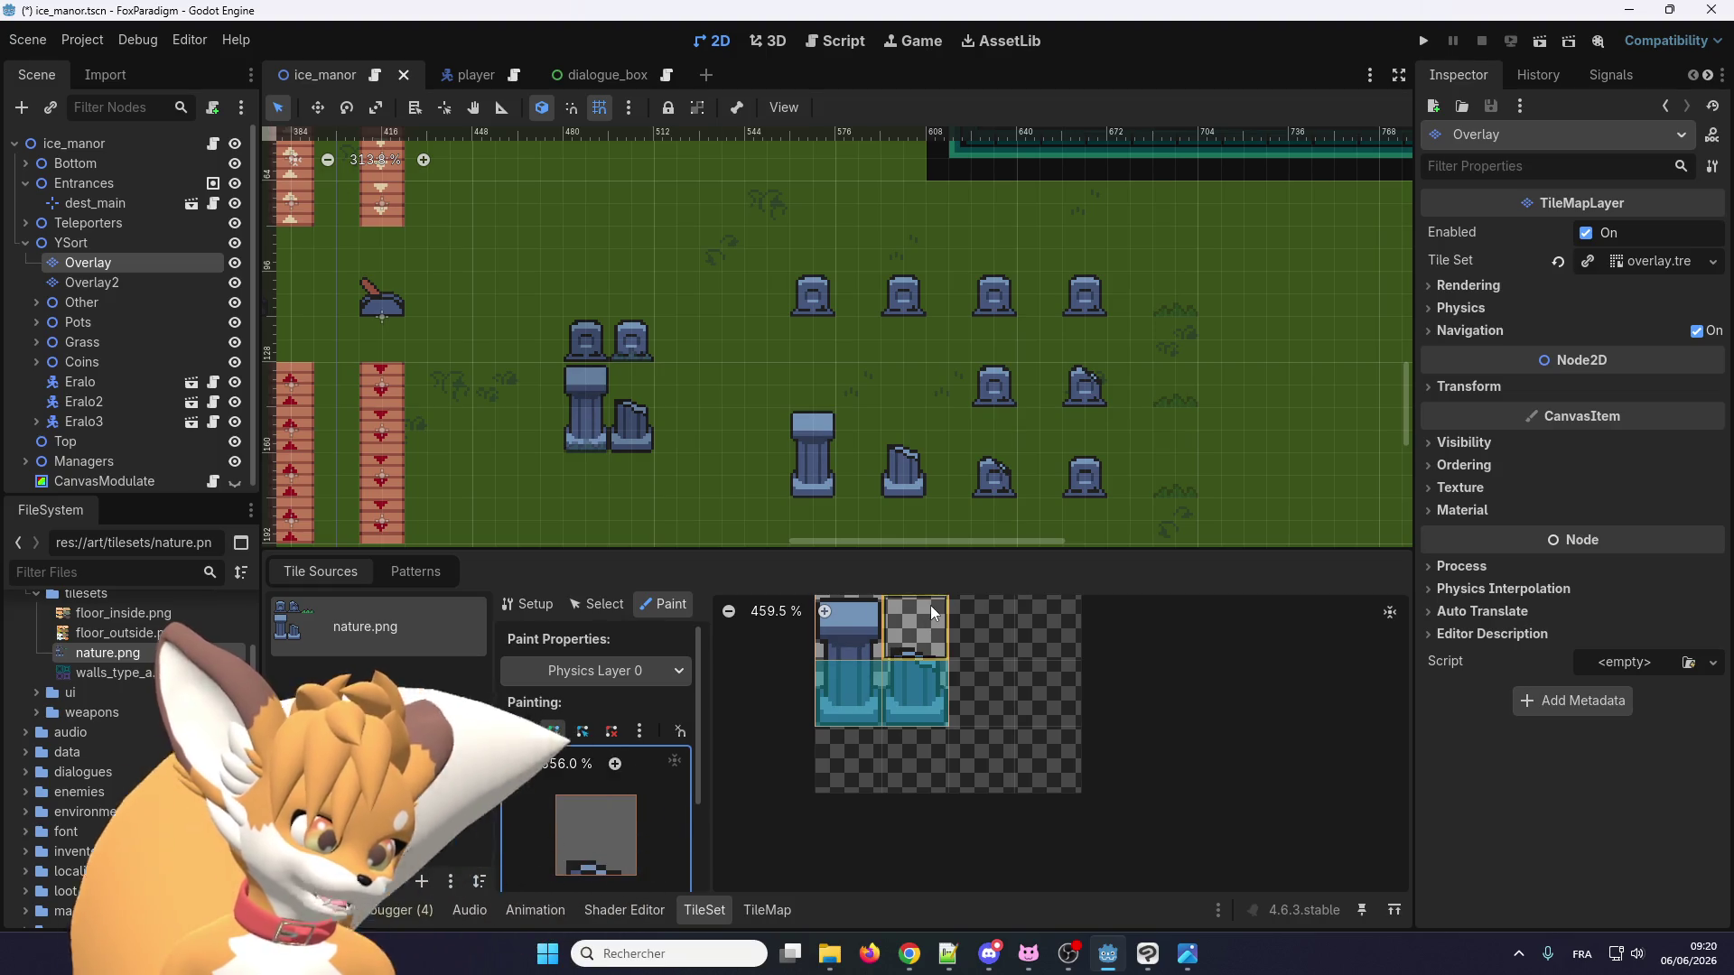
{"action": "scroll", "coordinate": [829, 780], "scroll_direction": "down", "scroll_amount": 4}
{"action": "left_click", "coordinate": [827, 636]}
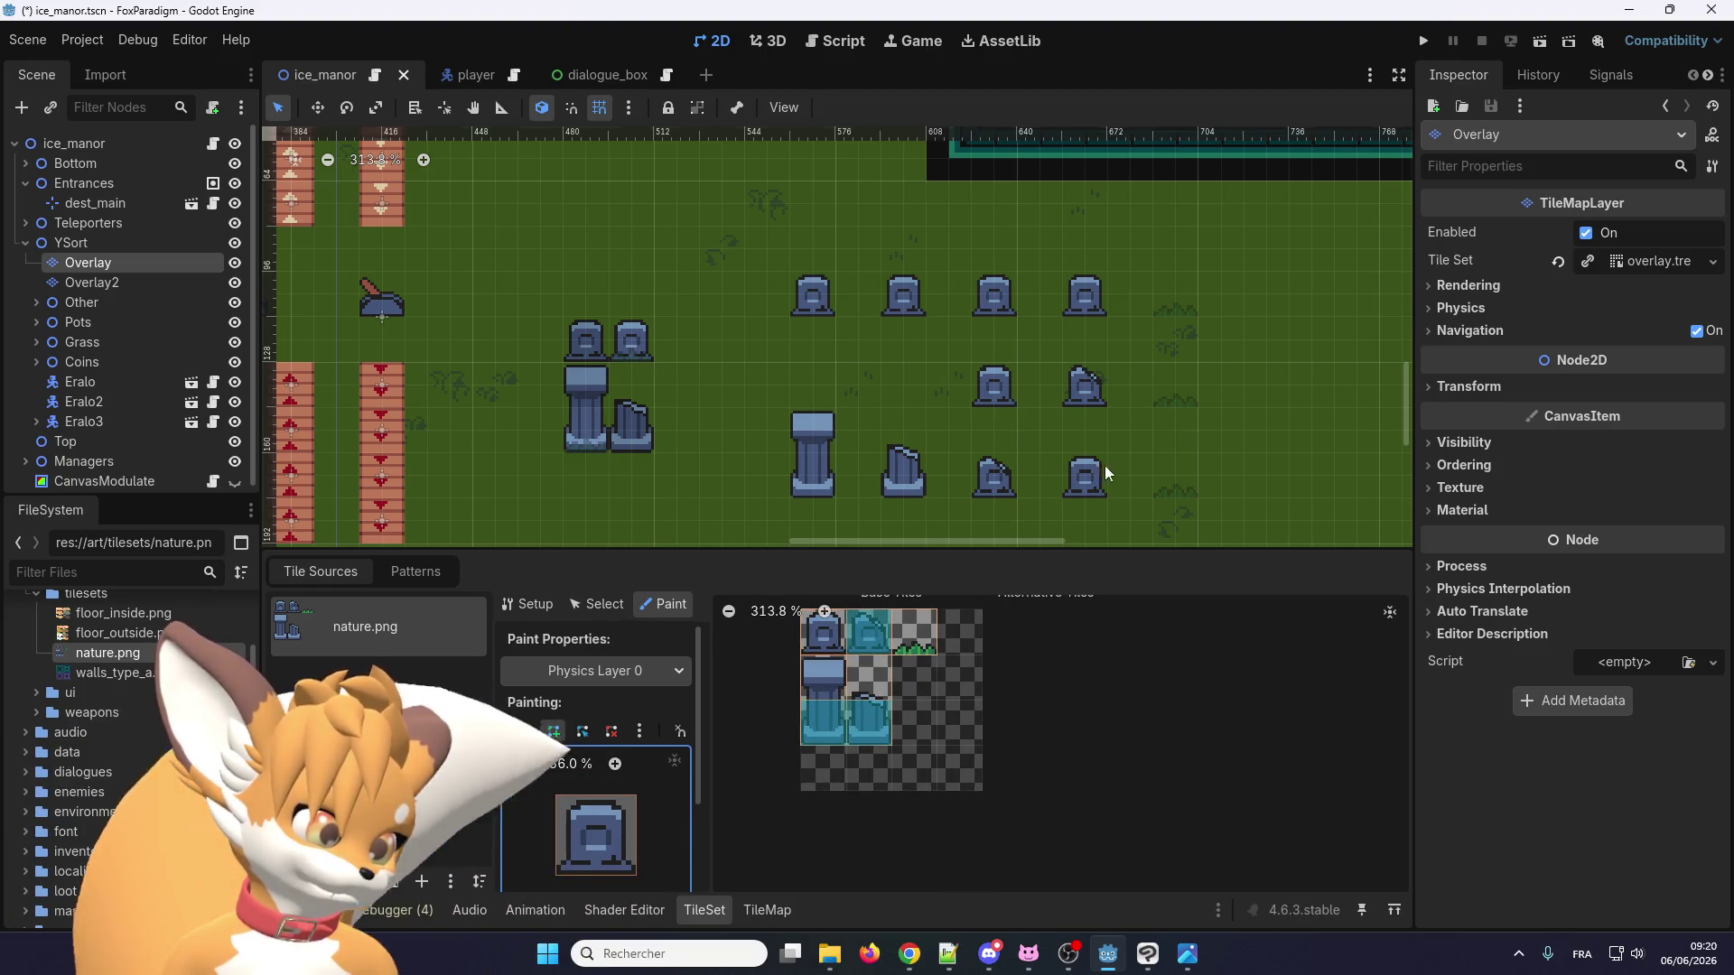
{"action": "left_click", "coordinate": [1424, 41]}
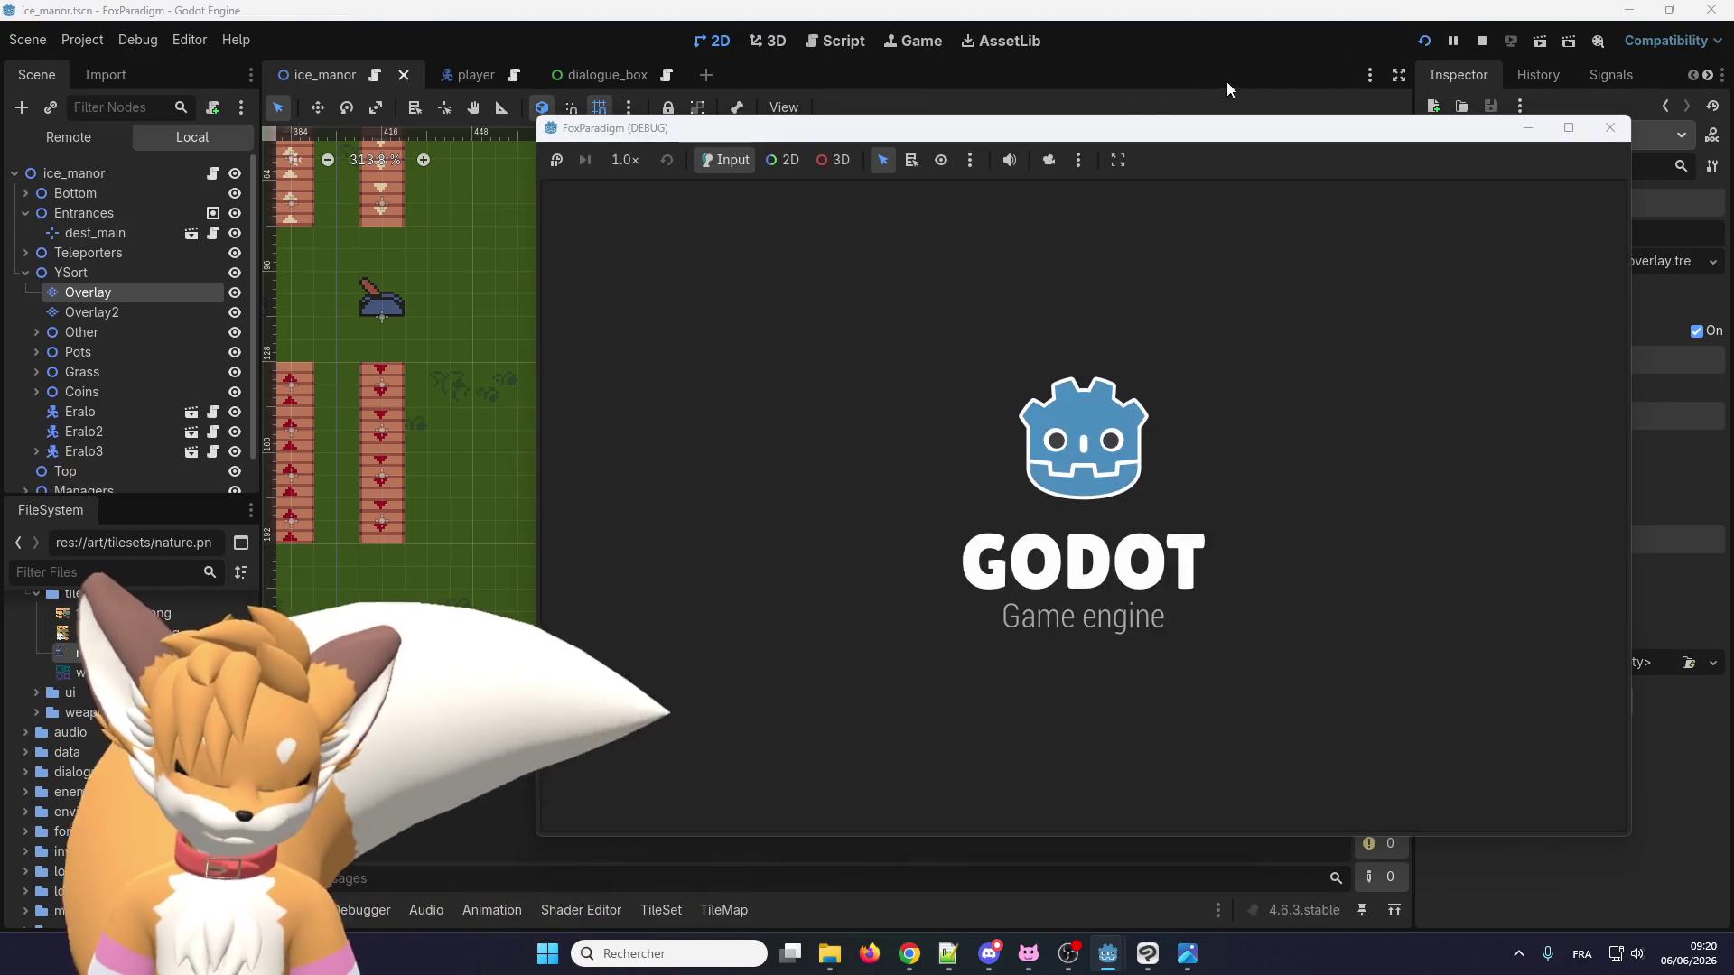
Pass the title screen, walk the fox up and down past the tombstones, then stop the game.
{"action": "key", "text": "Return"}
{"action": "key", "text": "Return"}
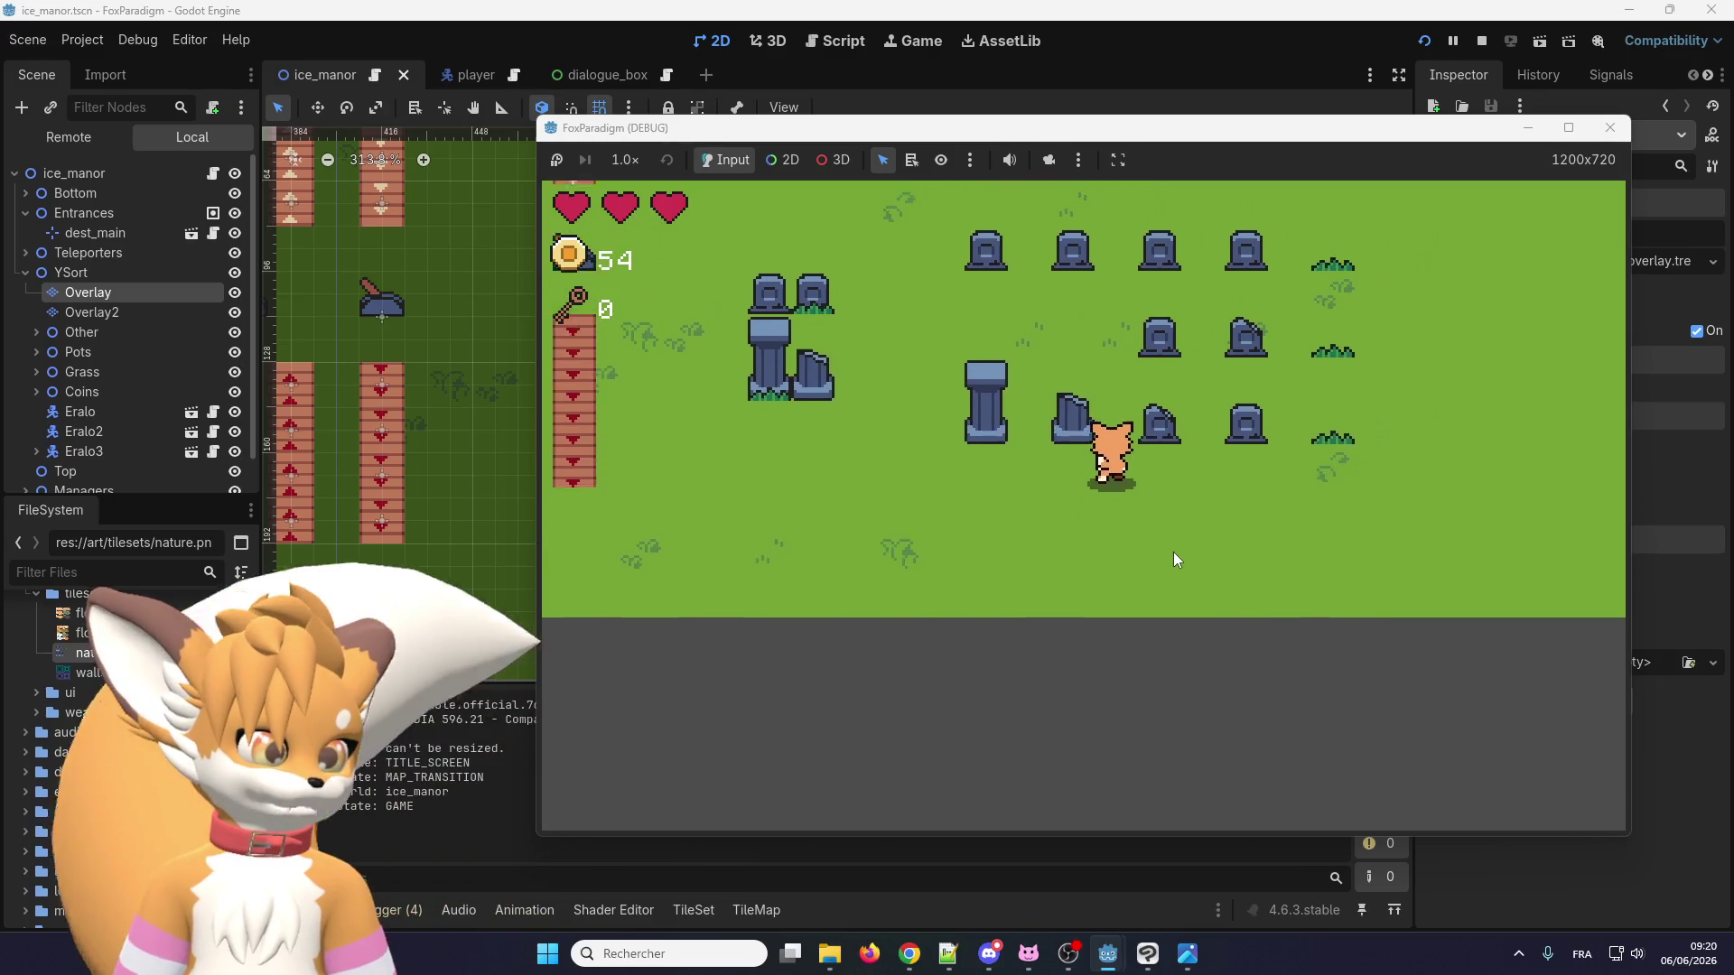
{"action": "key", "text": "Up"}
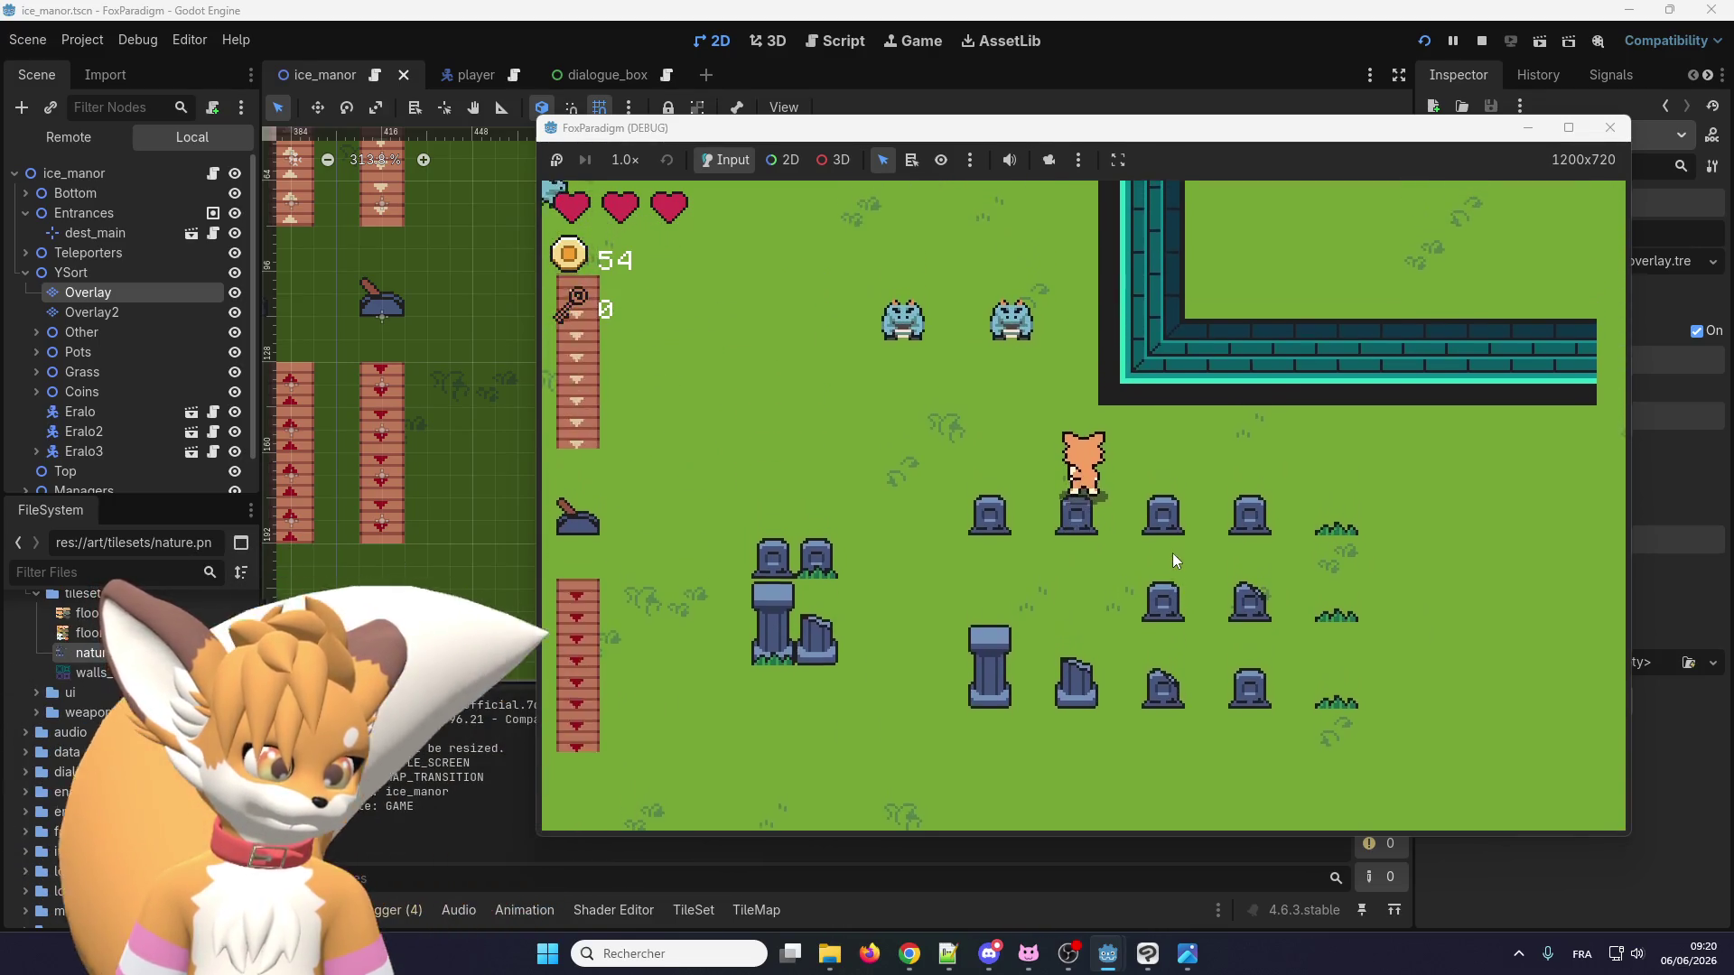
{"action": "key", "text": "Down"}
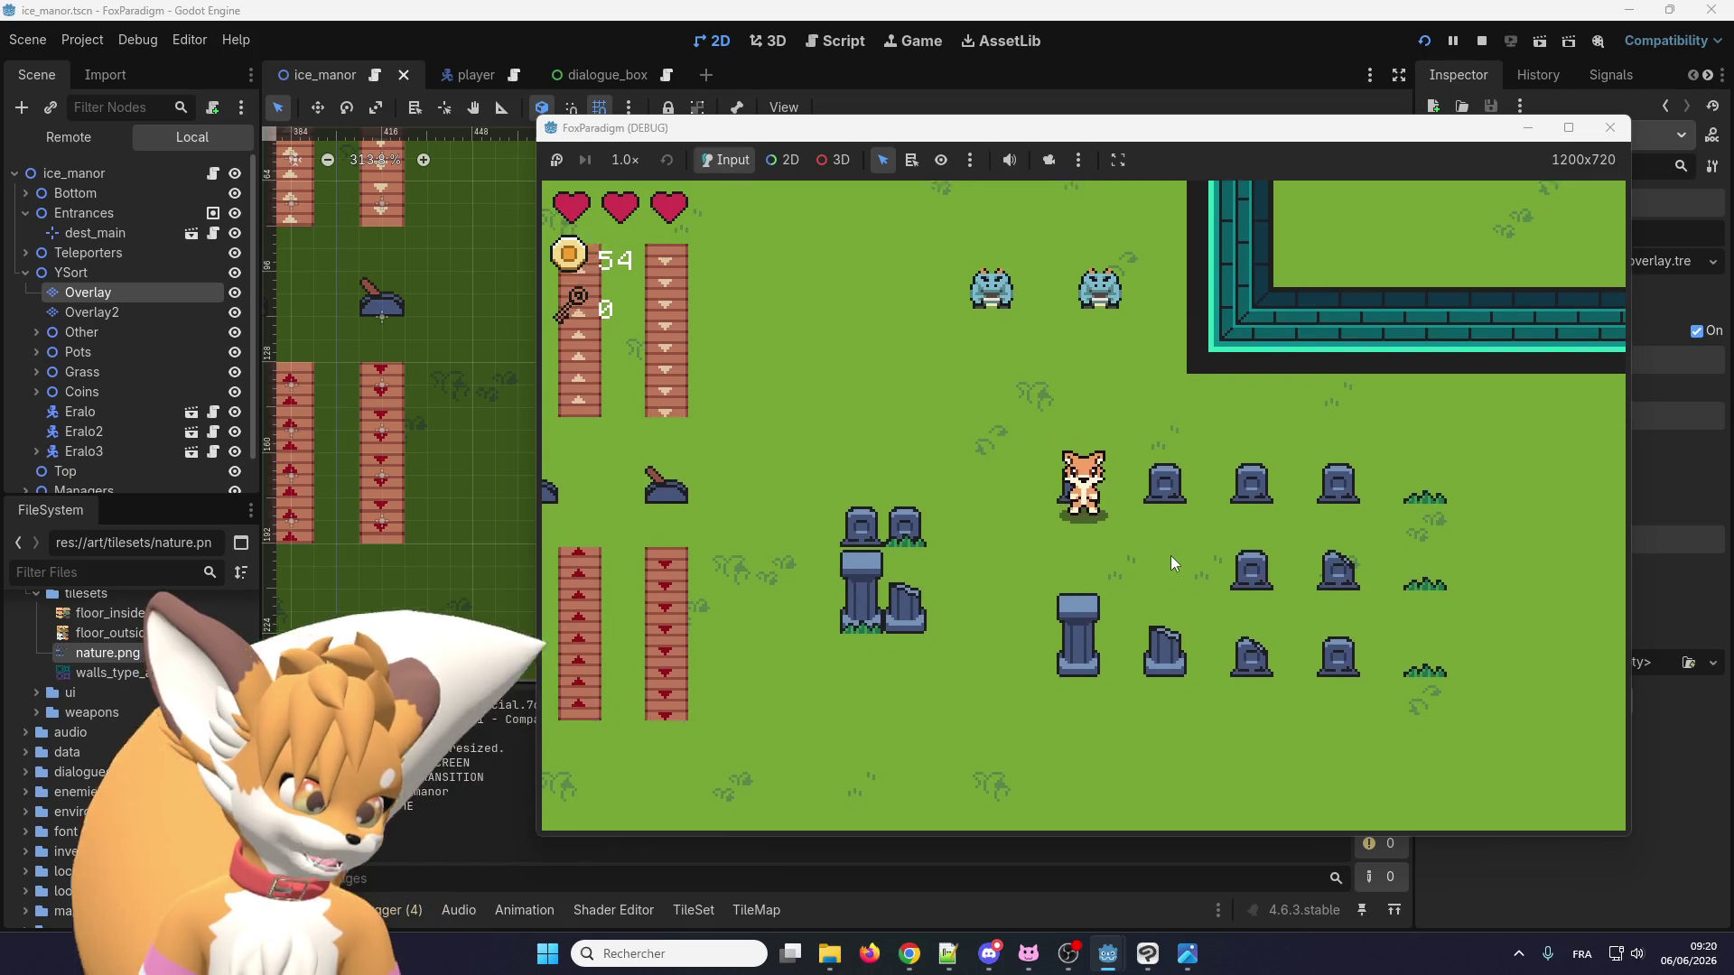
{"action": "key", "text": "Down"}
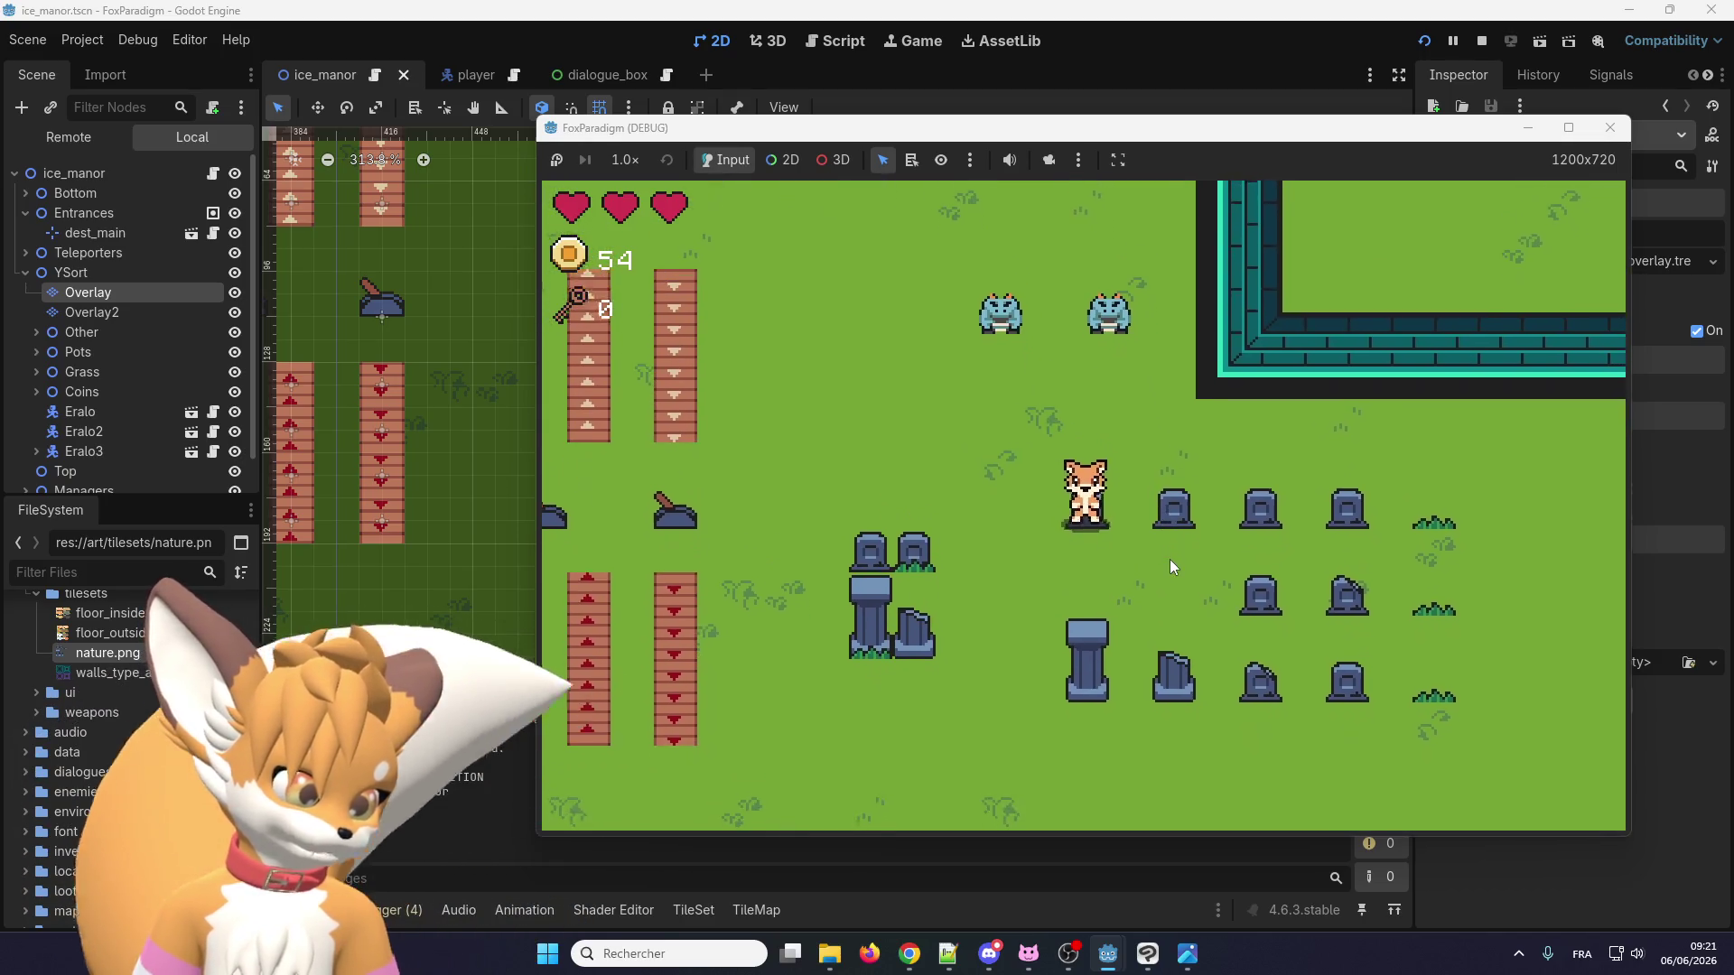
{"action": "key", "text": "F8"}
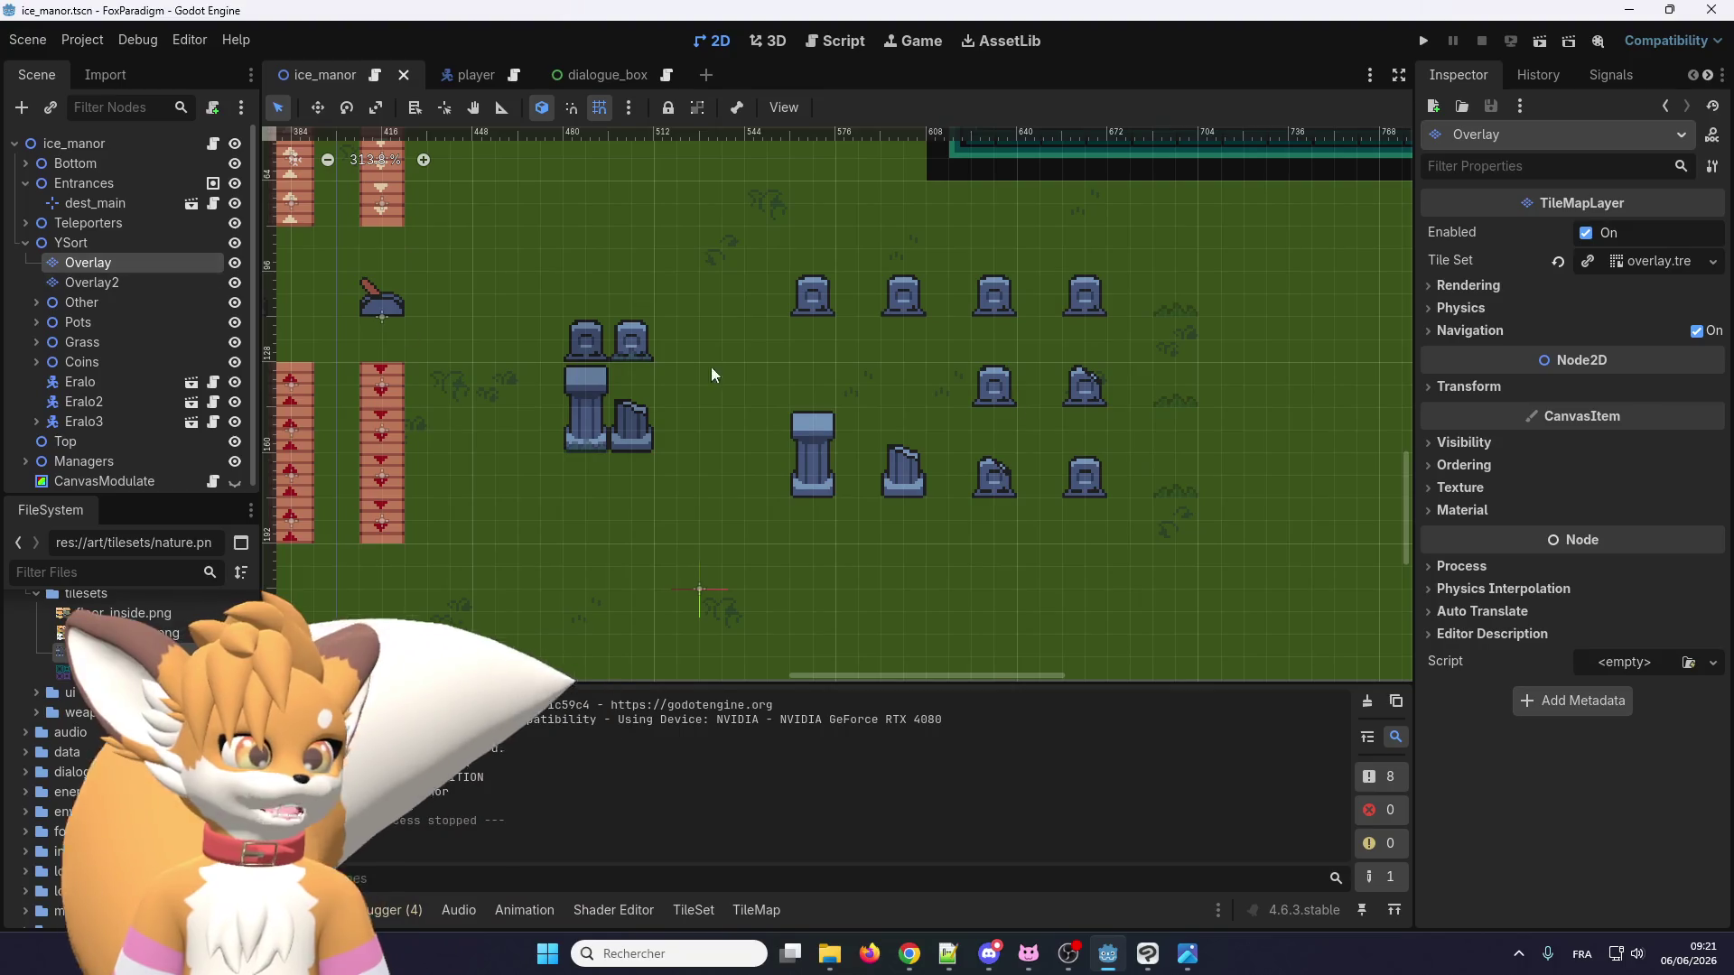
{"action": "left_click", "coordinate": [1465, 444]}
Tick Y Sort Enabled on Overlay, review Overlay2's Ordering settings, and rerun the game.
{"action": "left_click", "coordinate": [1465, 444]}
{"action": "left_click", "coordinate": [1462, 466]}
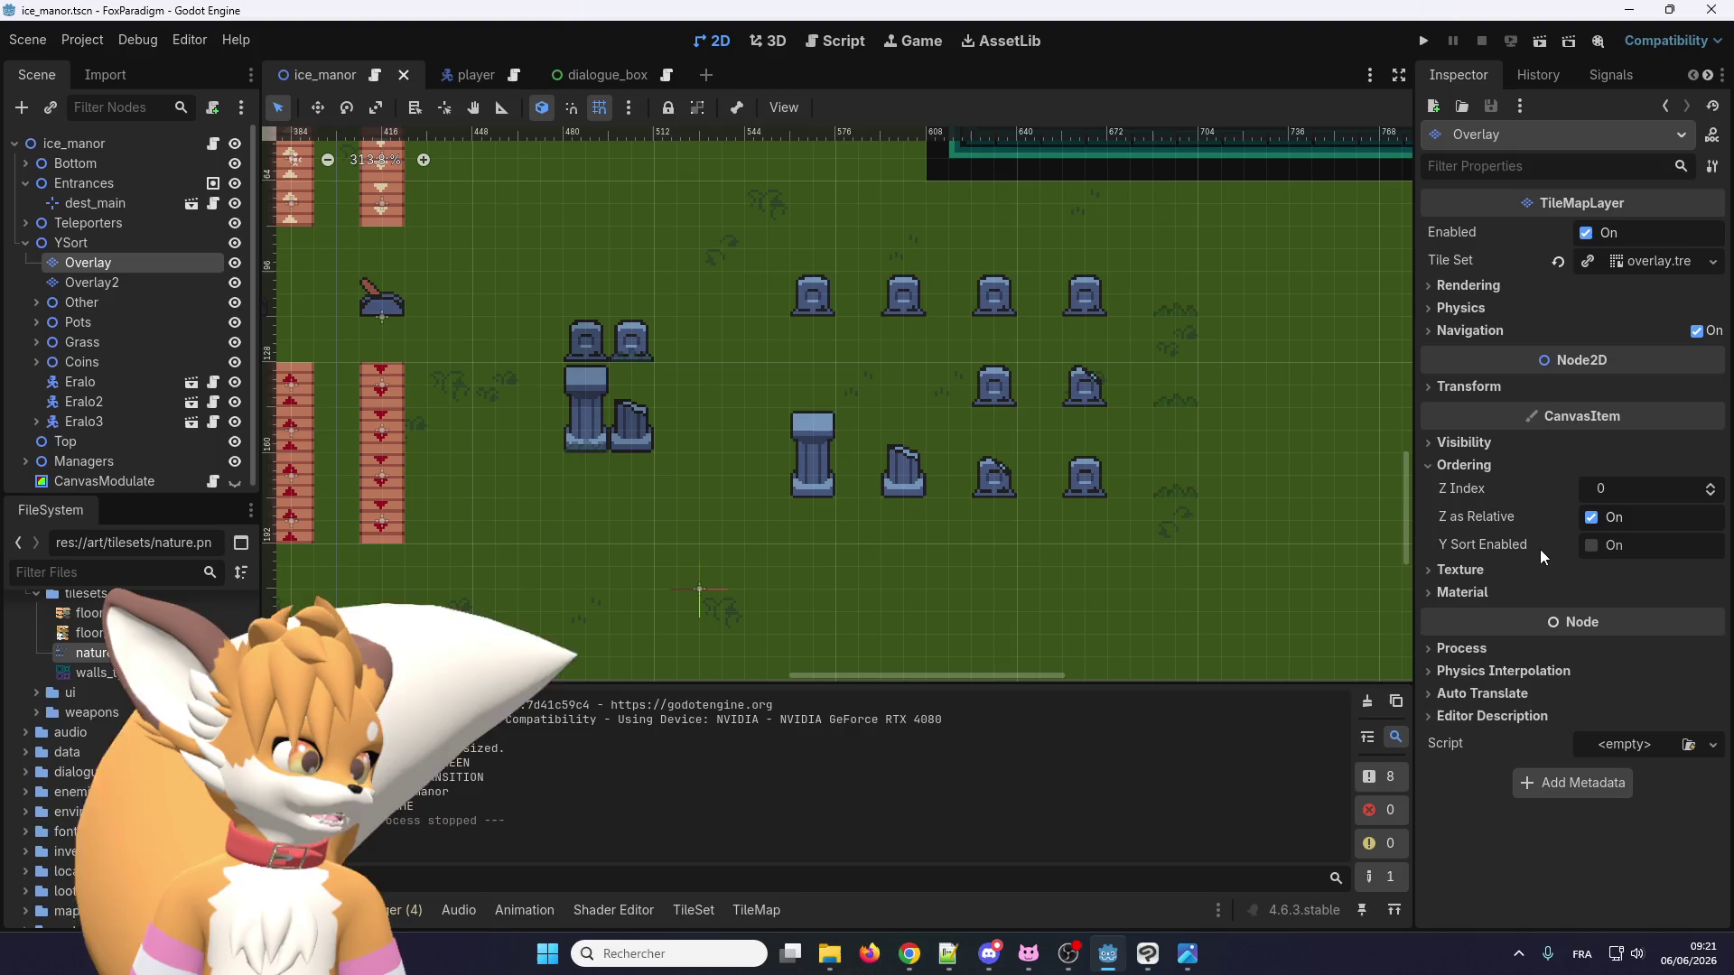
{"action": "double_click", "coordinate": [1591, 547]}
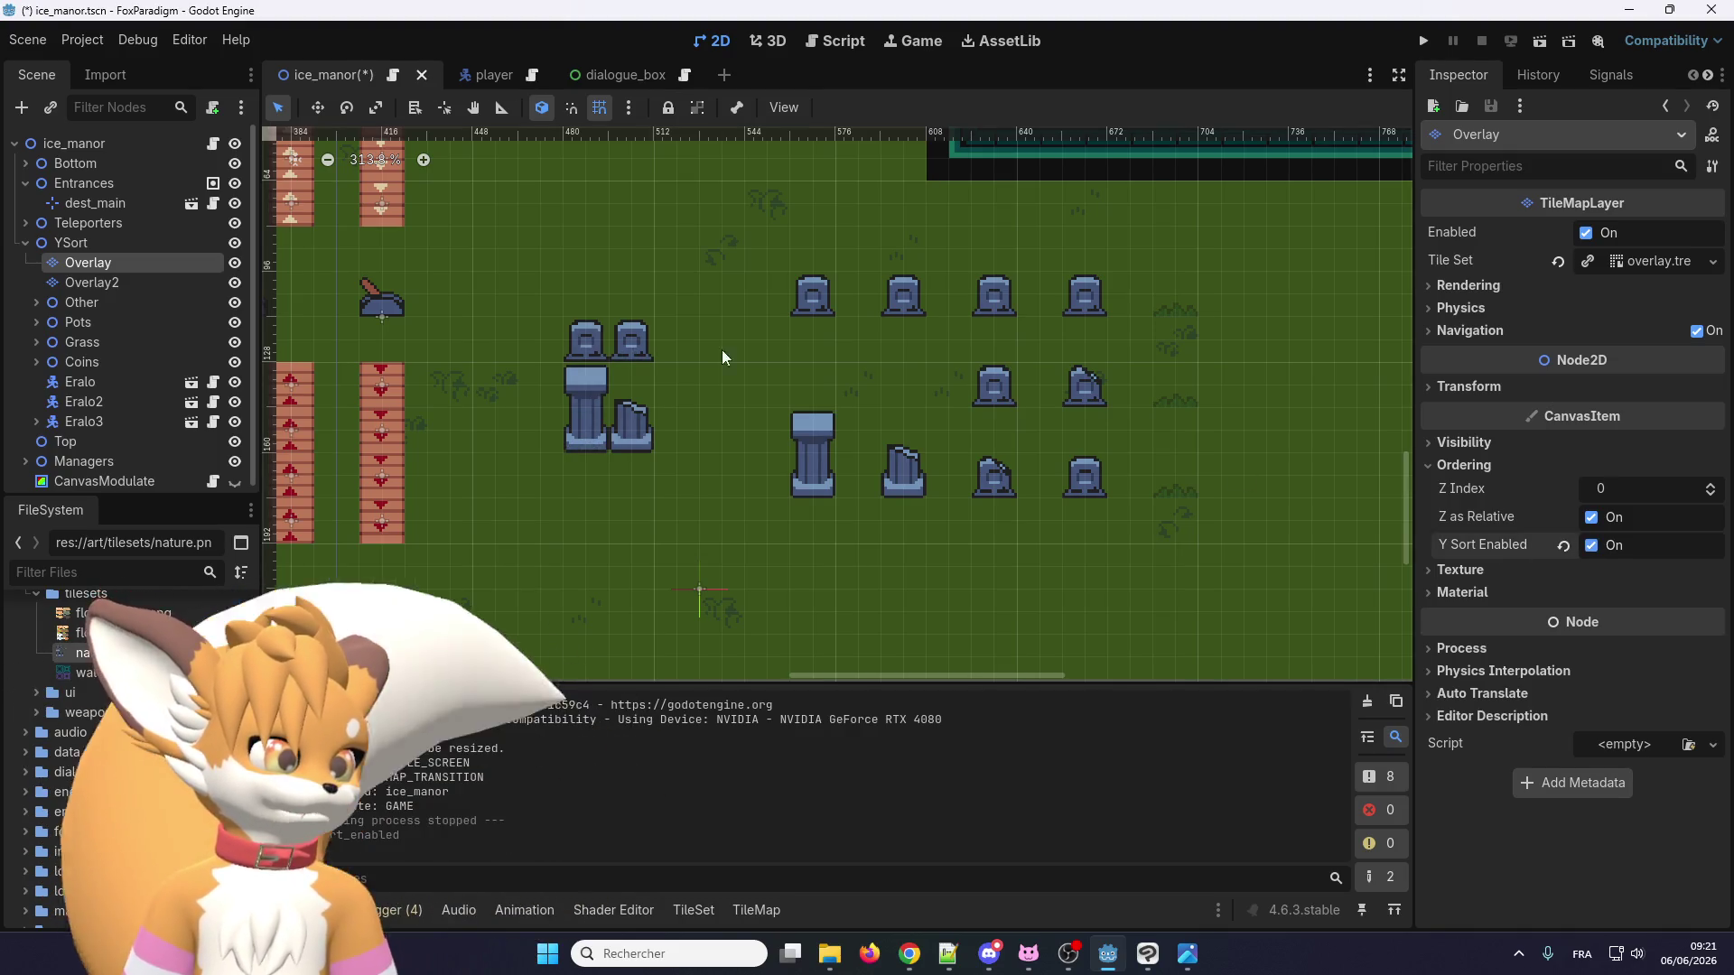
{"action": "left_click", "coordinate": [114, 283]}
{"action": "left_click", "coordinate": [1464, 465]}
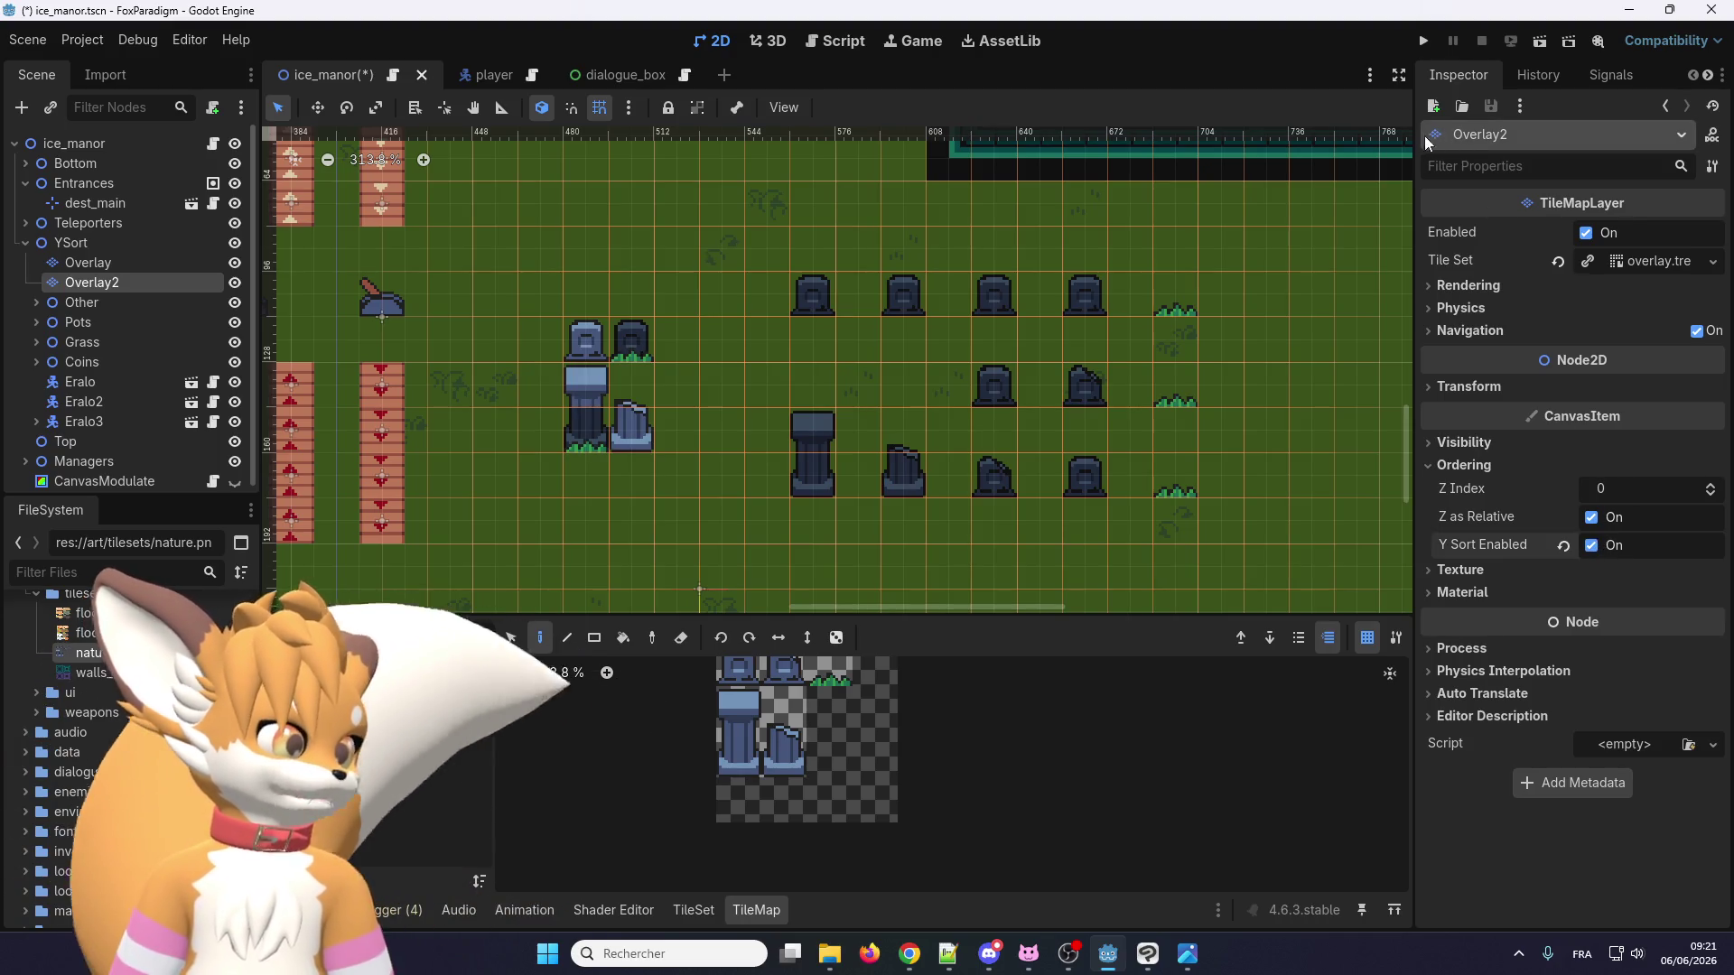
{"action": "left_click", "coordinate": [1425, 41]}
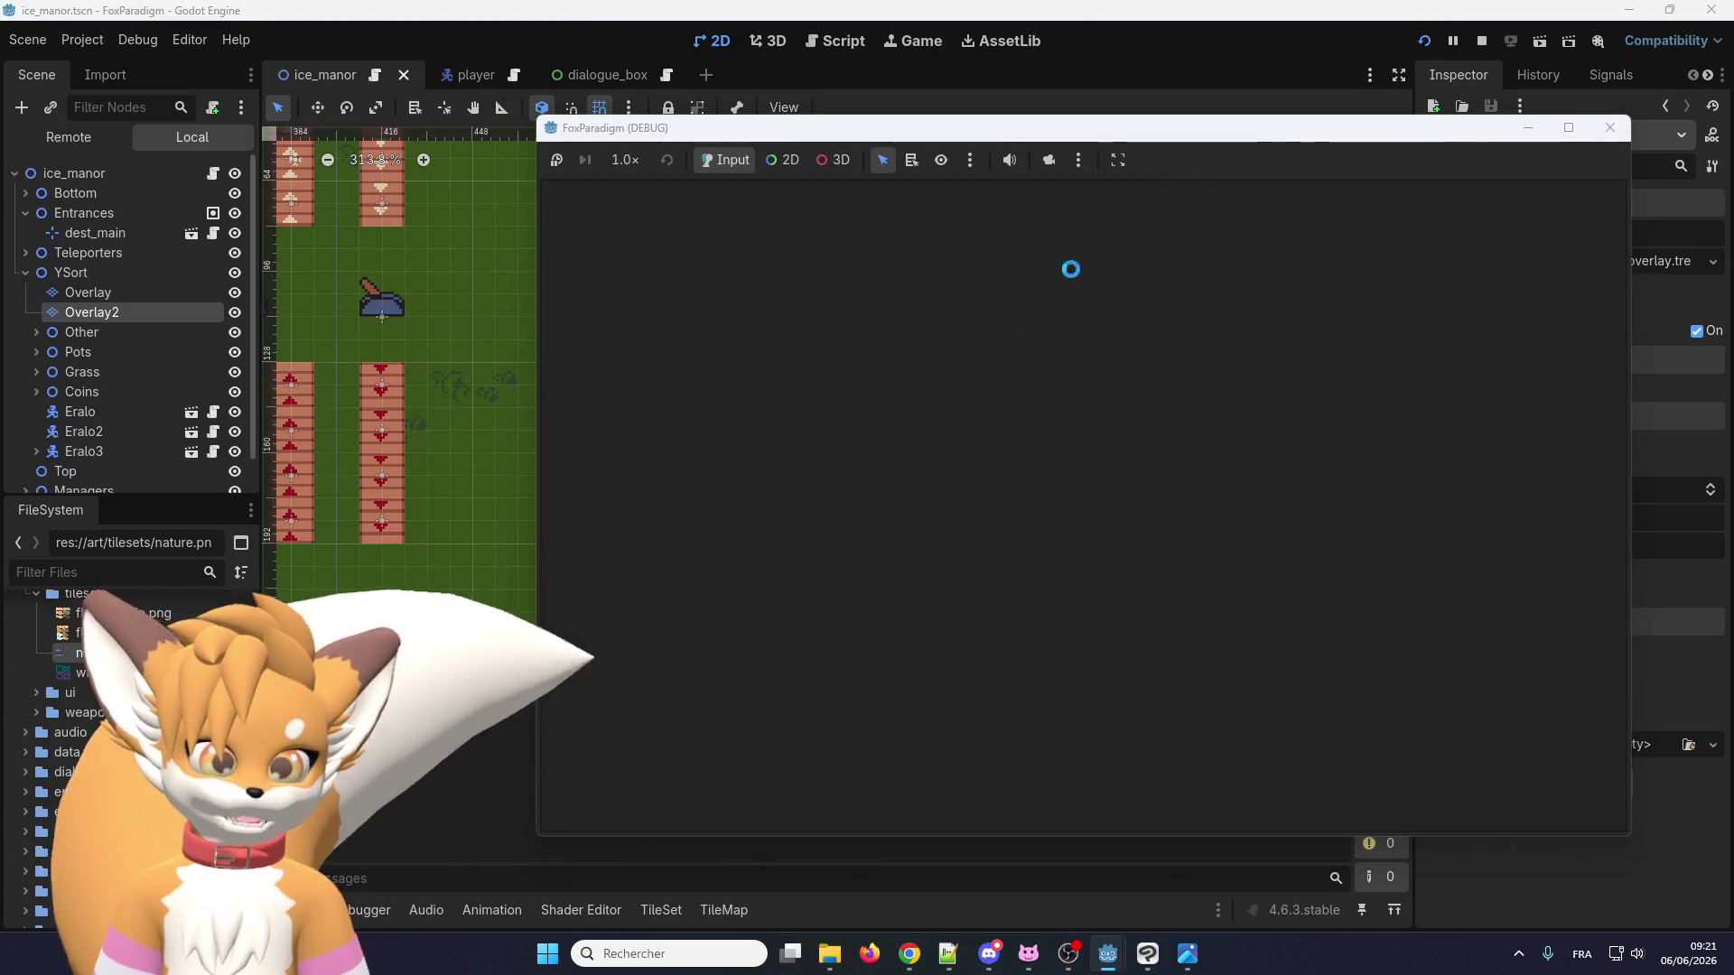
Load the saved game and walk the fox right, up and left through the graveyard.
{"action": "key", "text": "Return"}
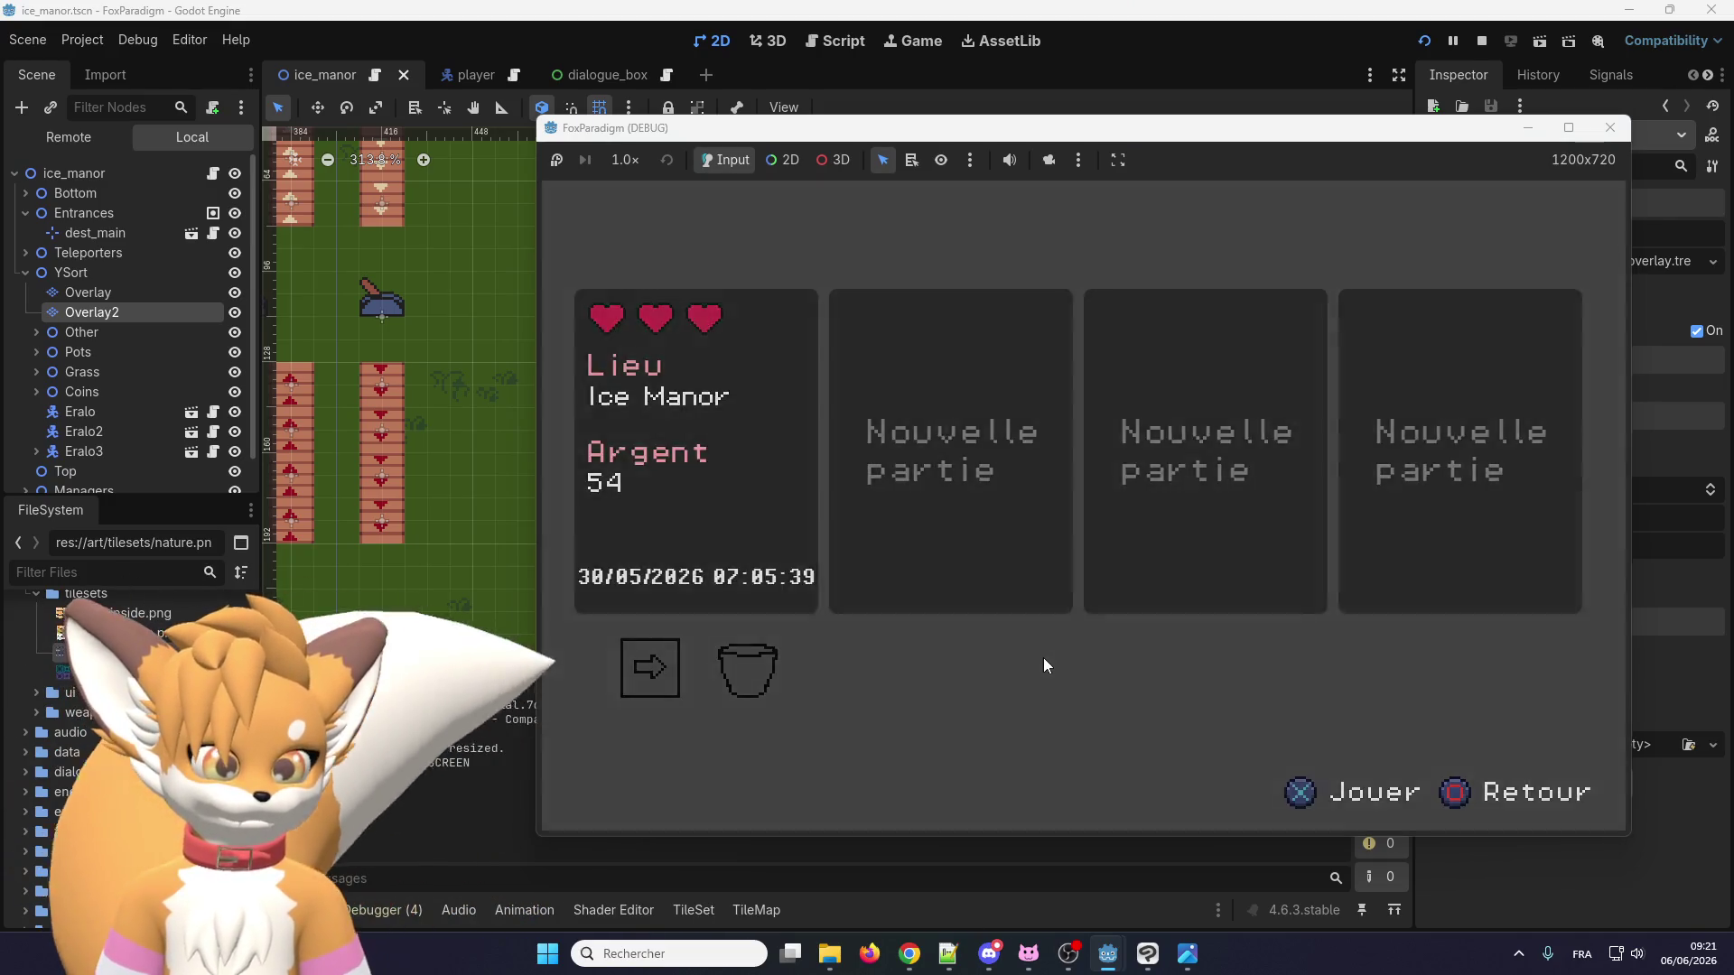
{"action": "key", "text": "Return"}
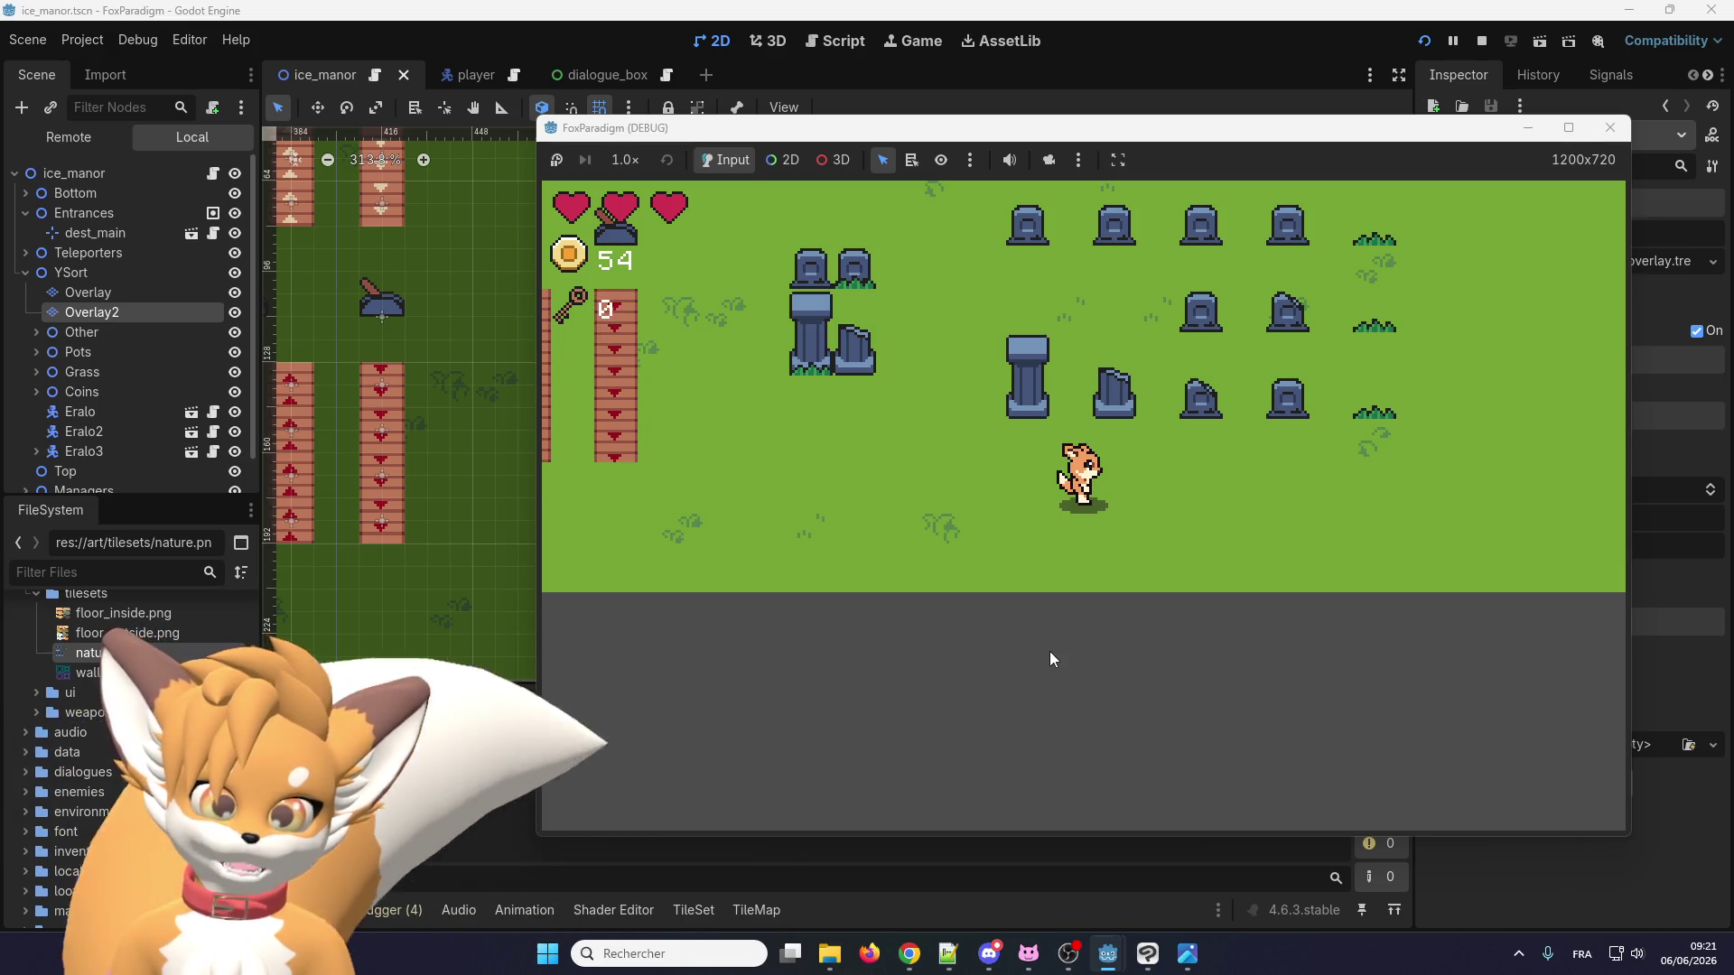
{"action": "key", "text": "Right"}
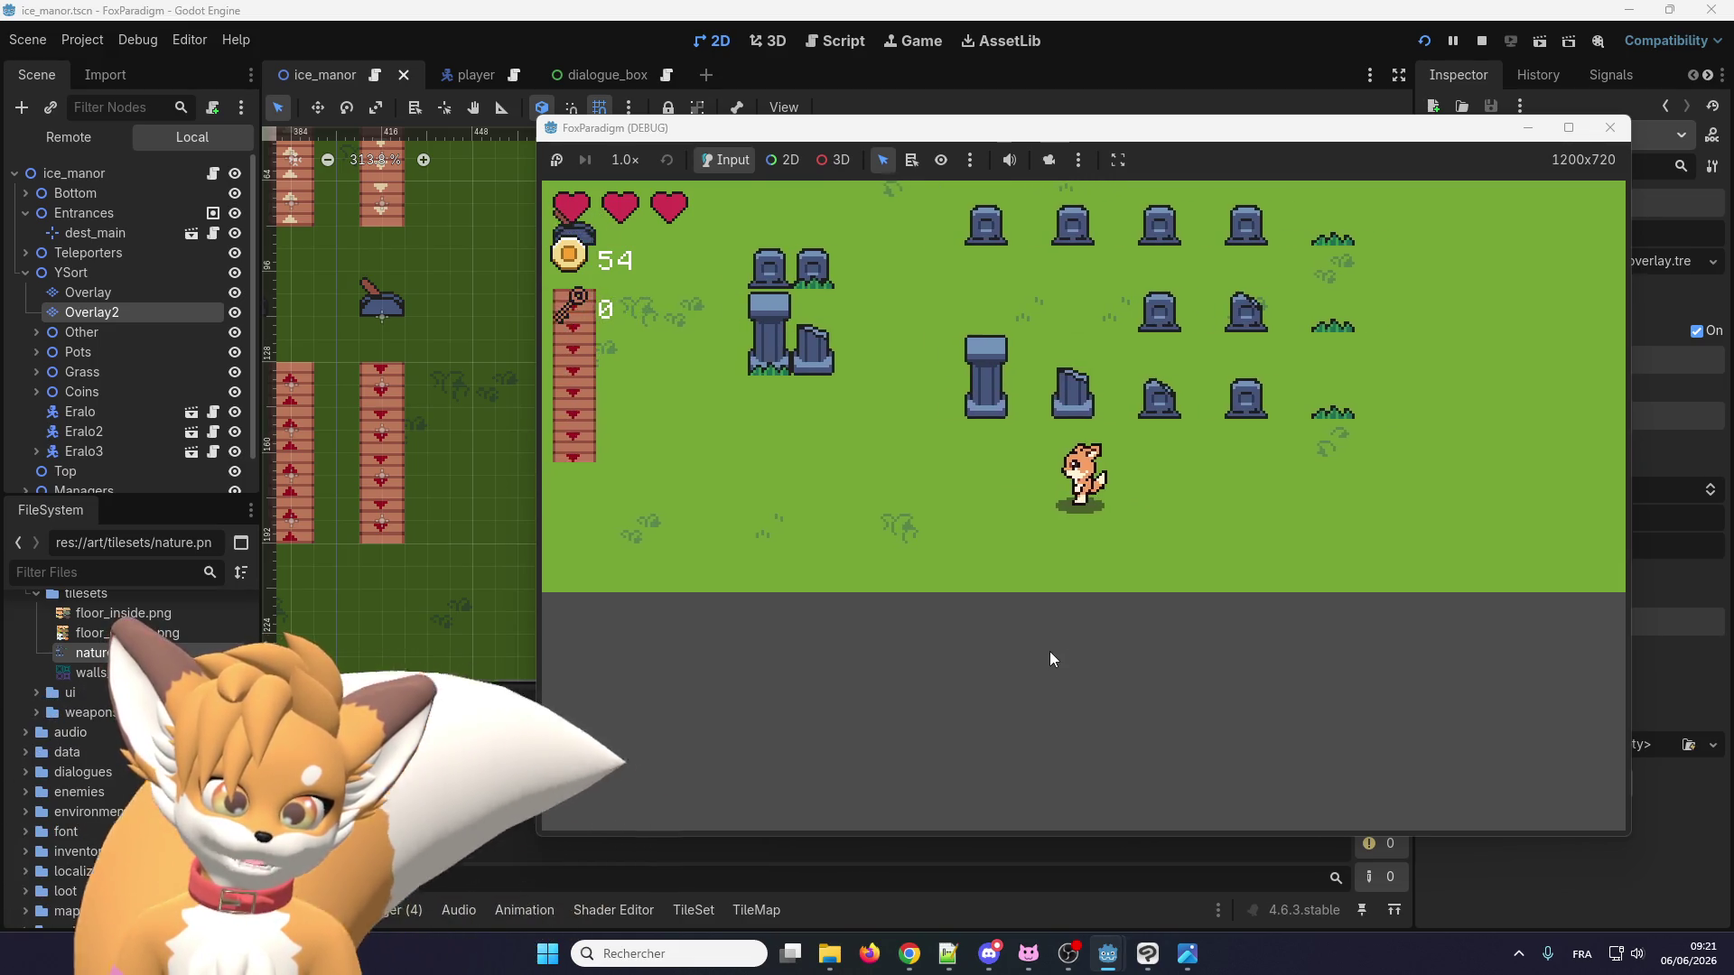
{"action": "key", "text": "Up"}
{"action": "key", "text": "Left"}
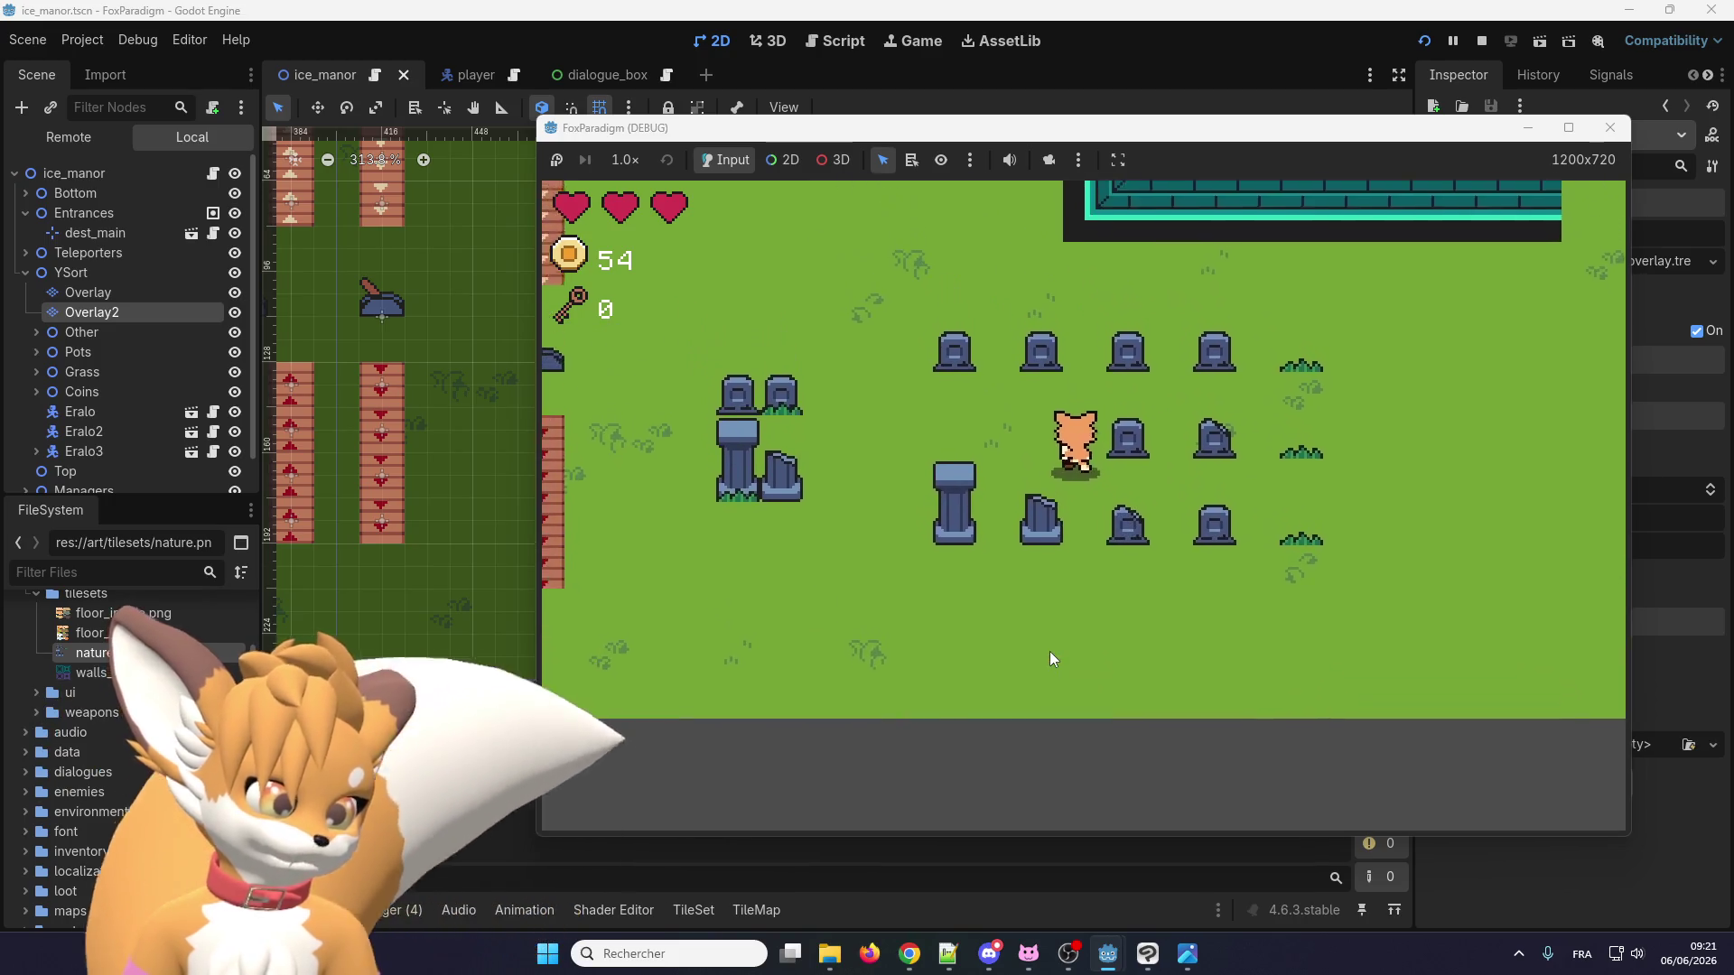
{"action": "key", "text": "Up"}
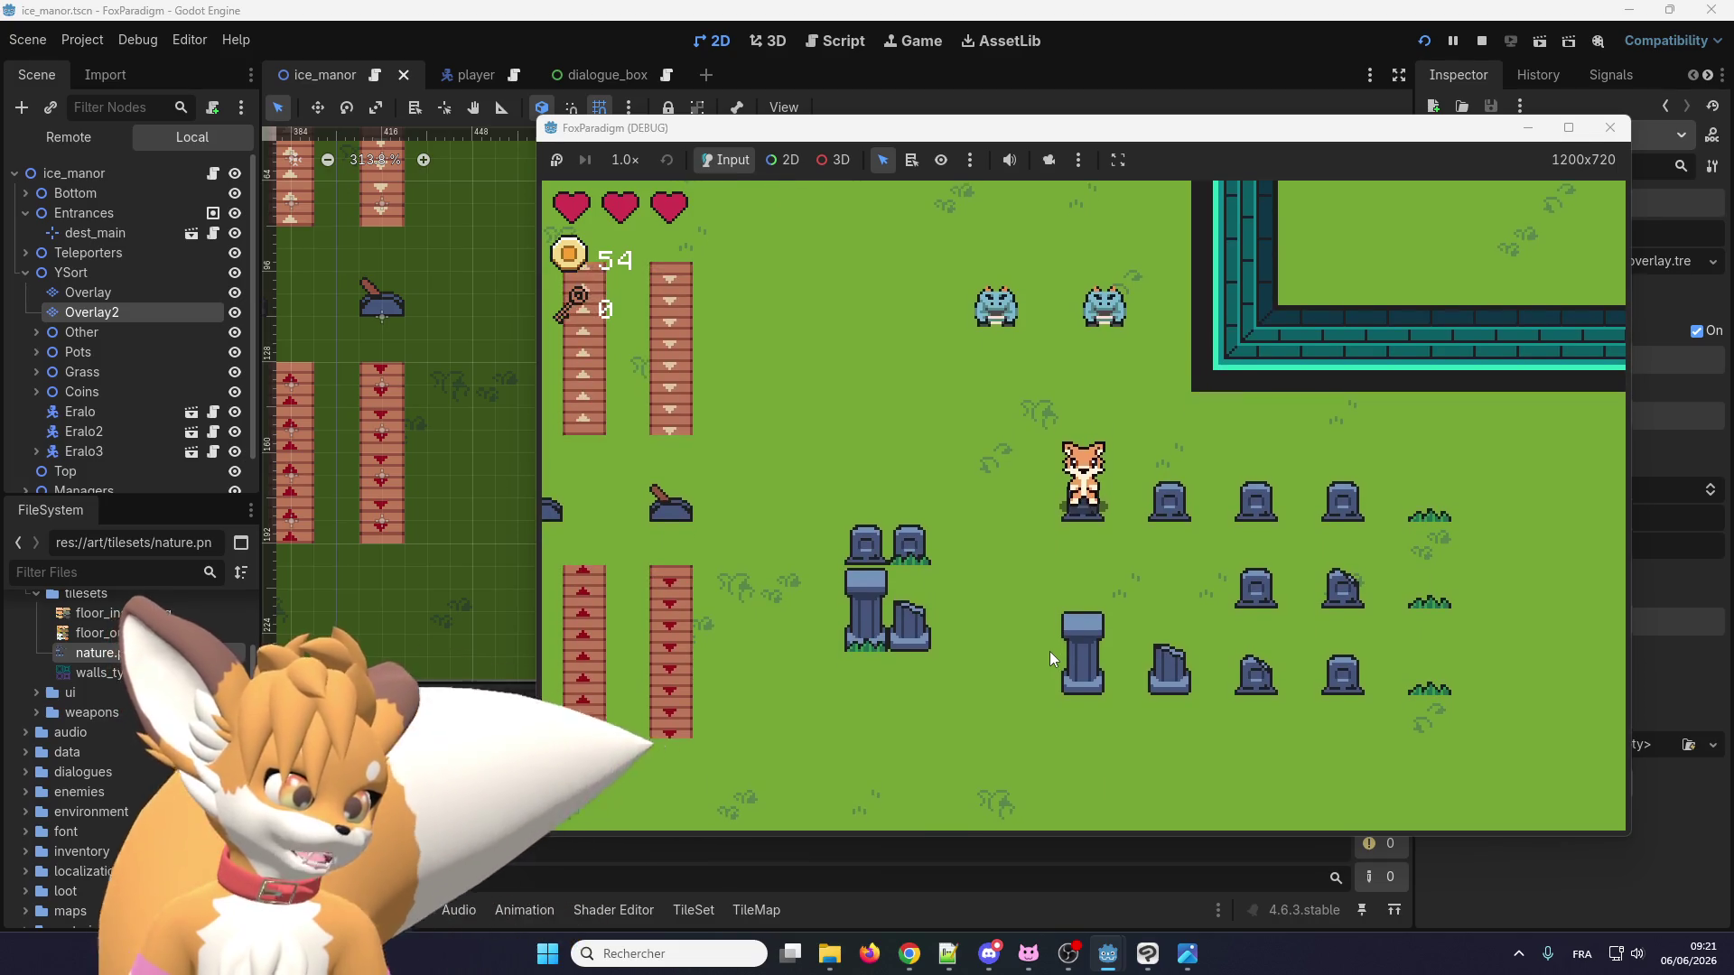
{"action": "key", "text": "Up"}
Walk the fox down and around the pillar to check it draws behind, then stop the game.
{"action": "key", "text": "Down"}
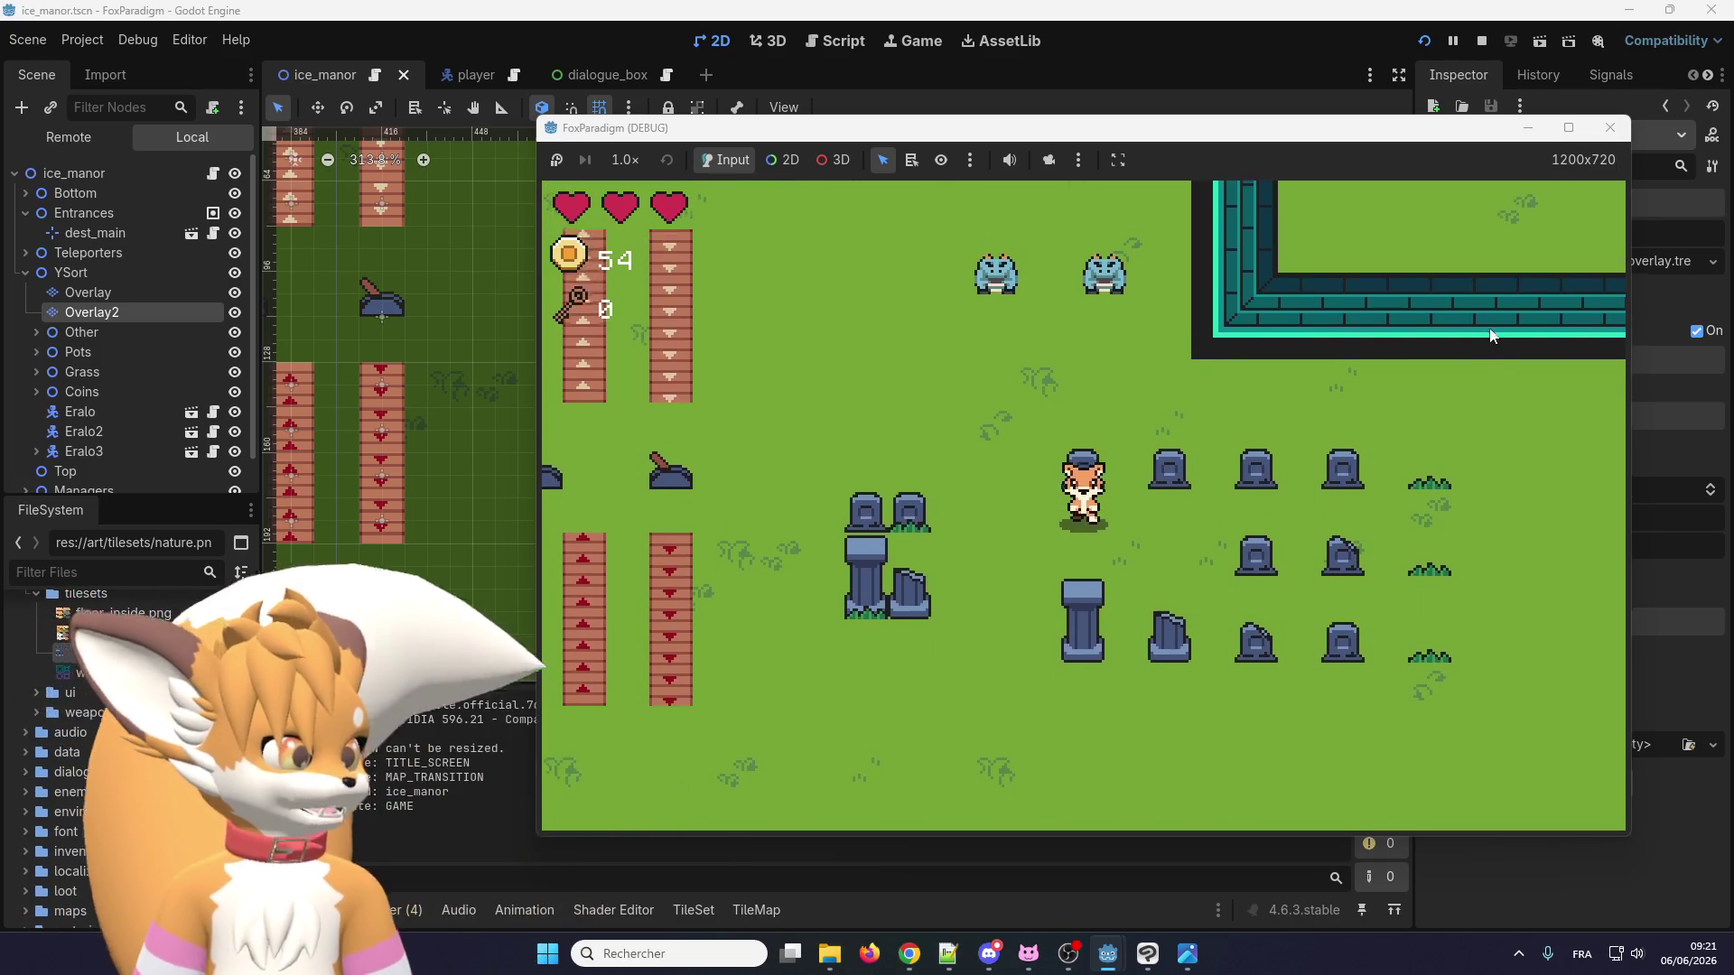
{"action": "key", "text": "Down"}
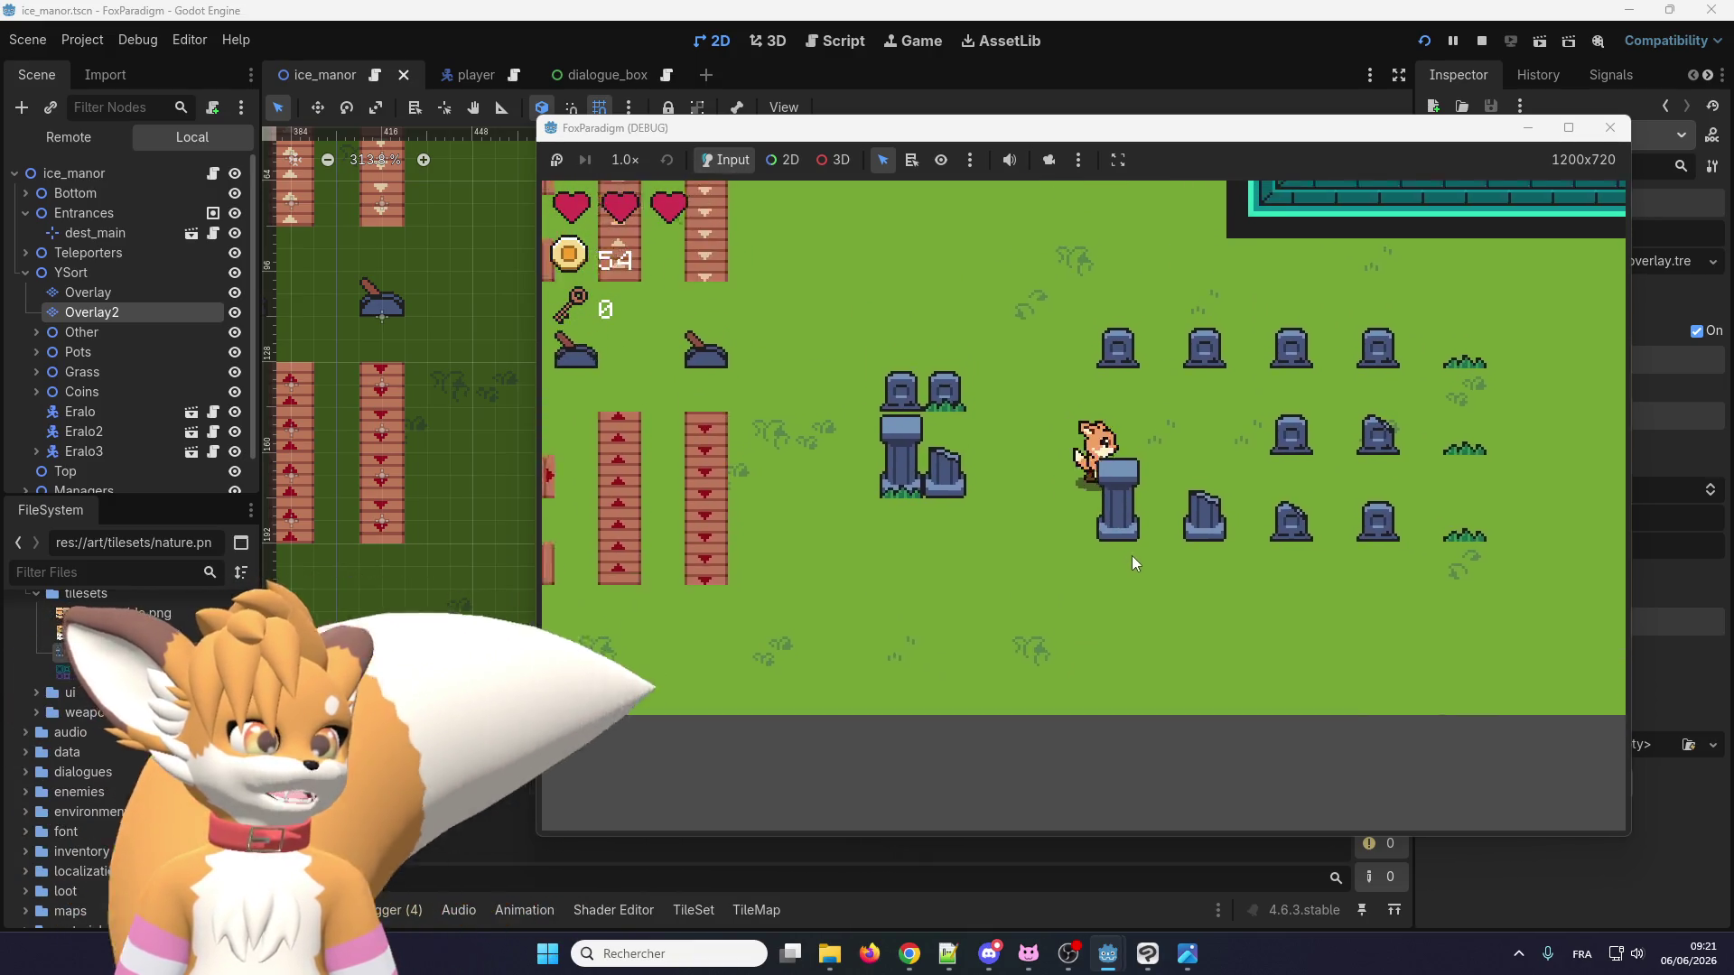
{"action": "key", "text": "Right"}
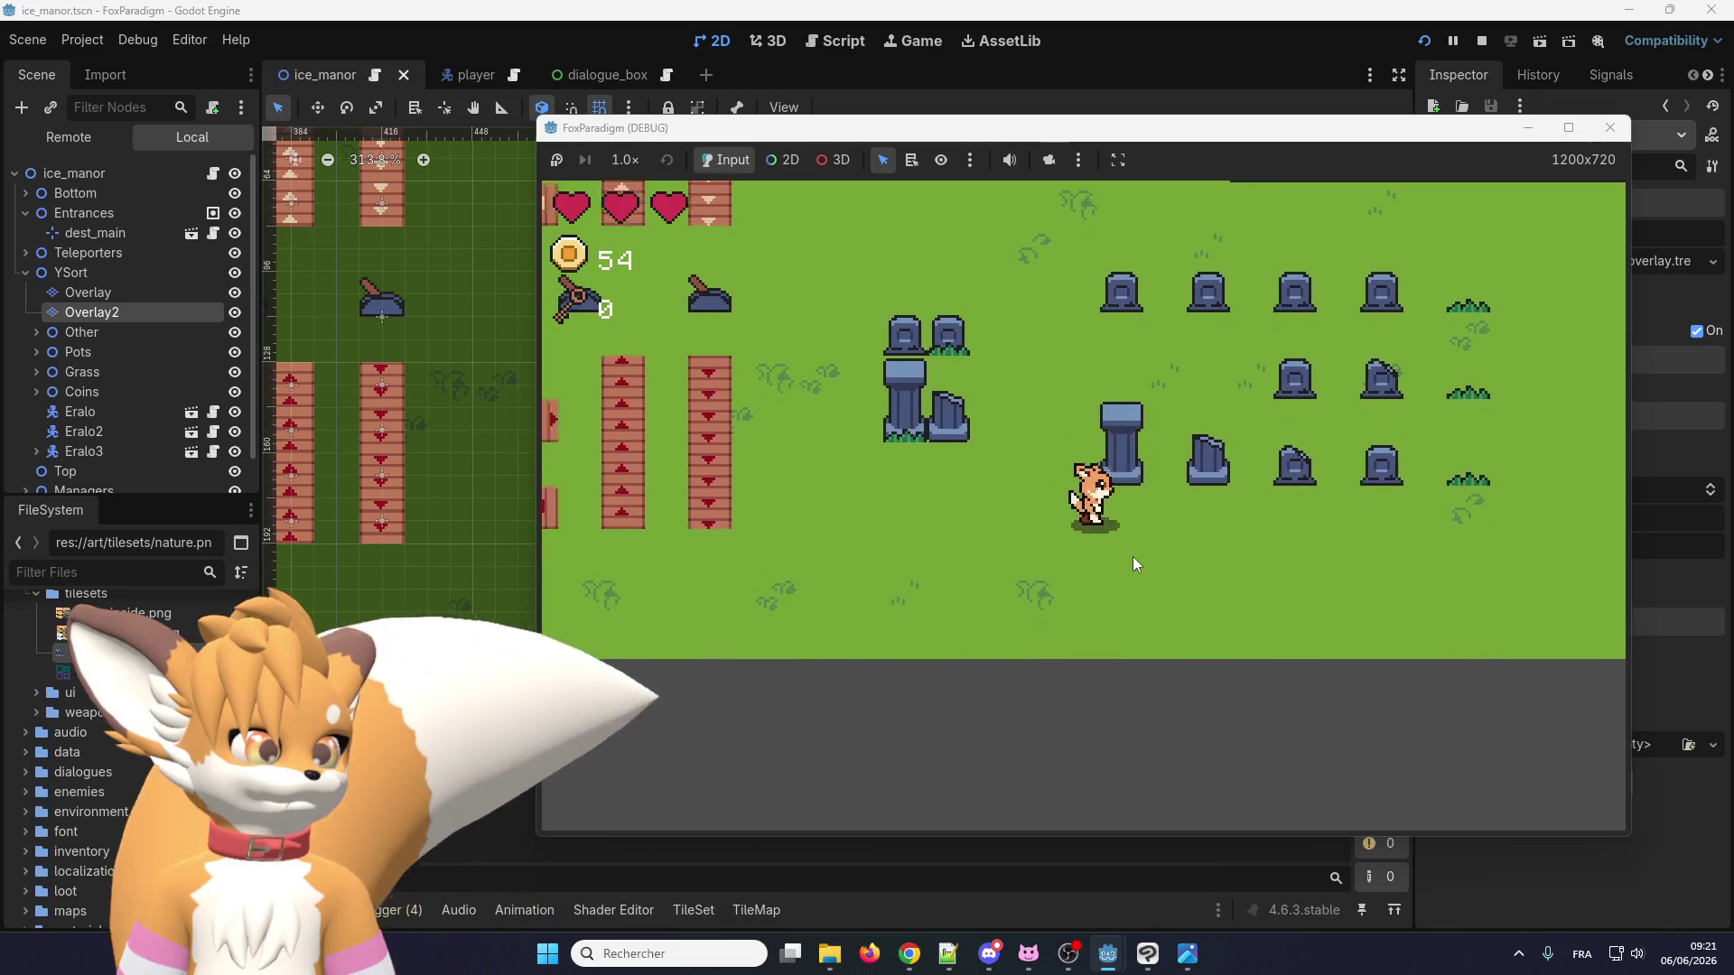
{"action": "key", "text": "Up"}
{"action": "key", "text": "Right"}
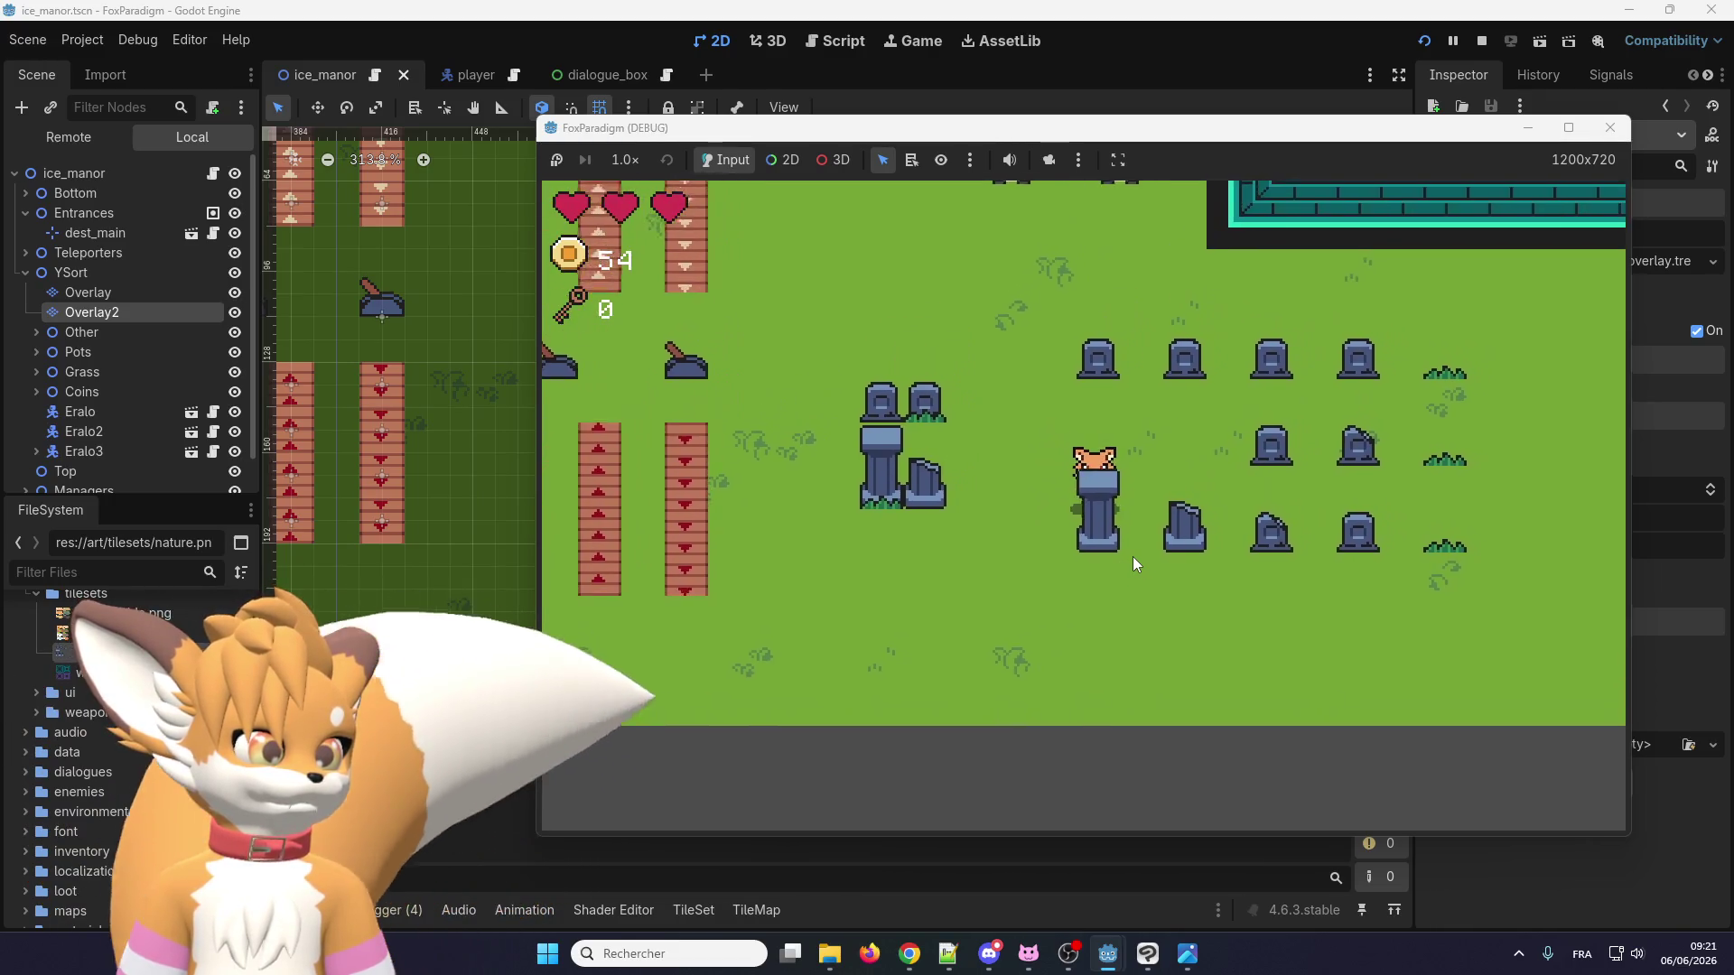
{"action": "key", "text": "Left"}
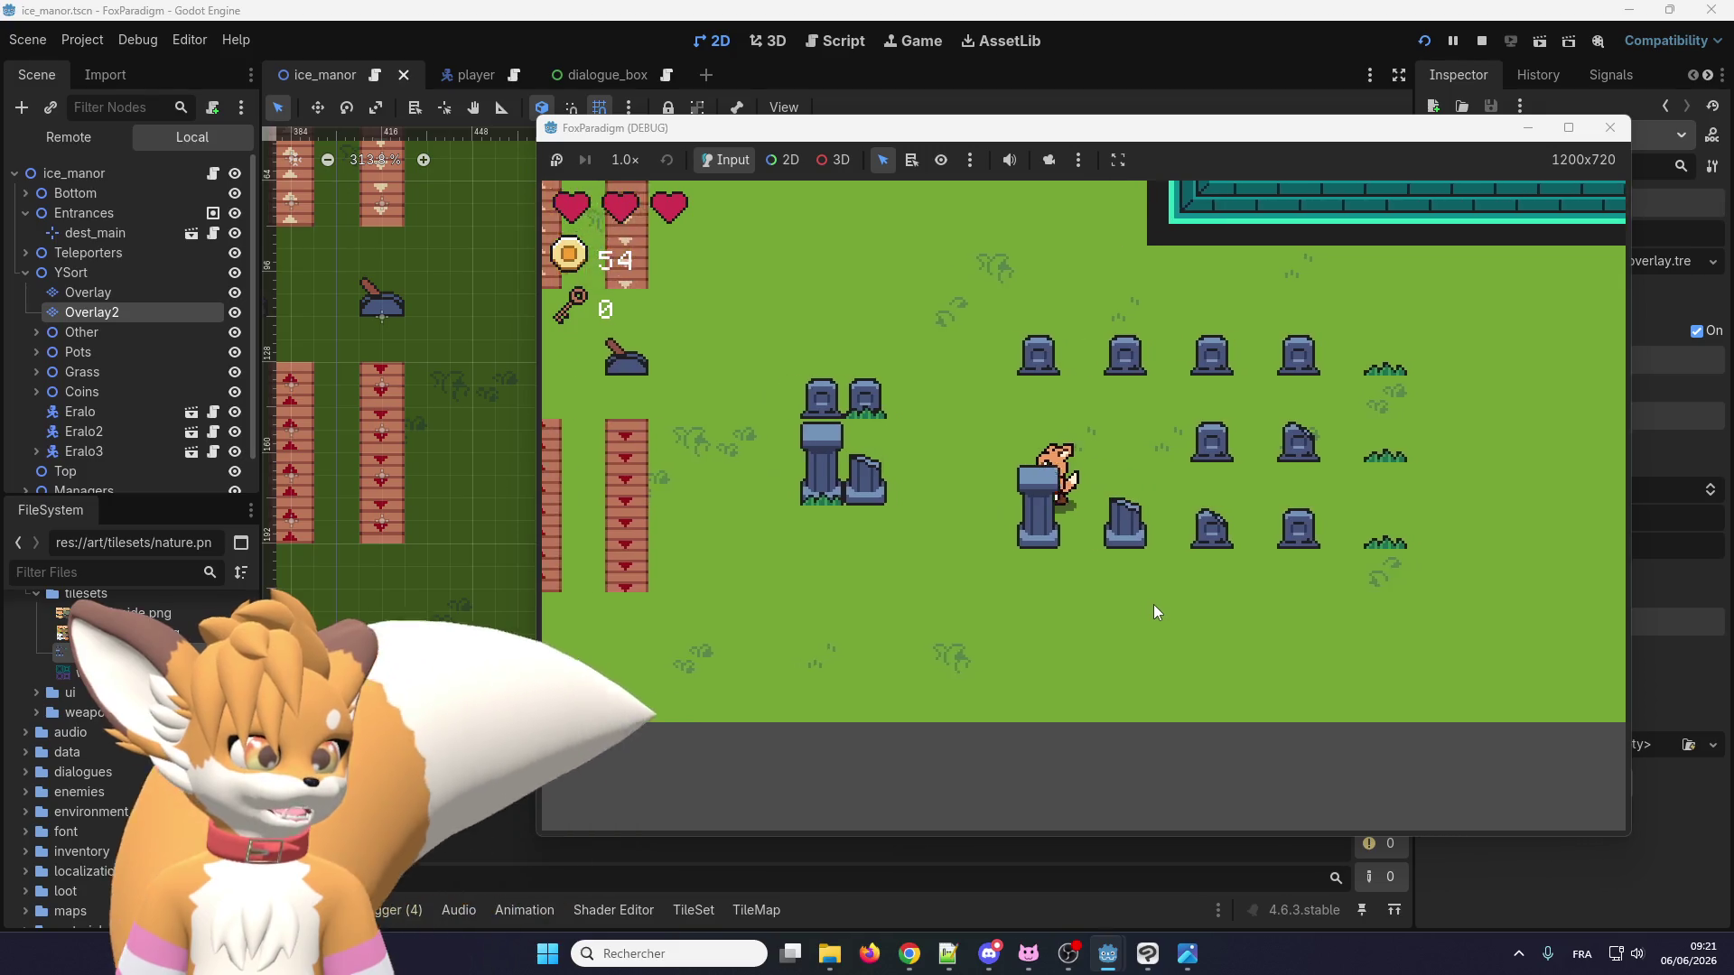
{"action": "key", "text": "Down"}
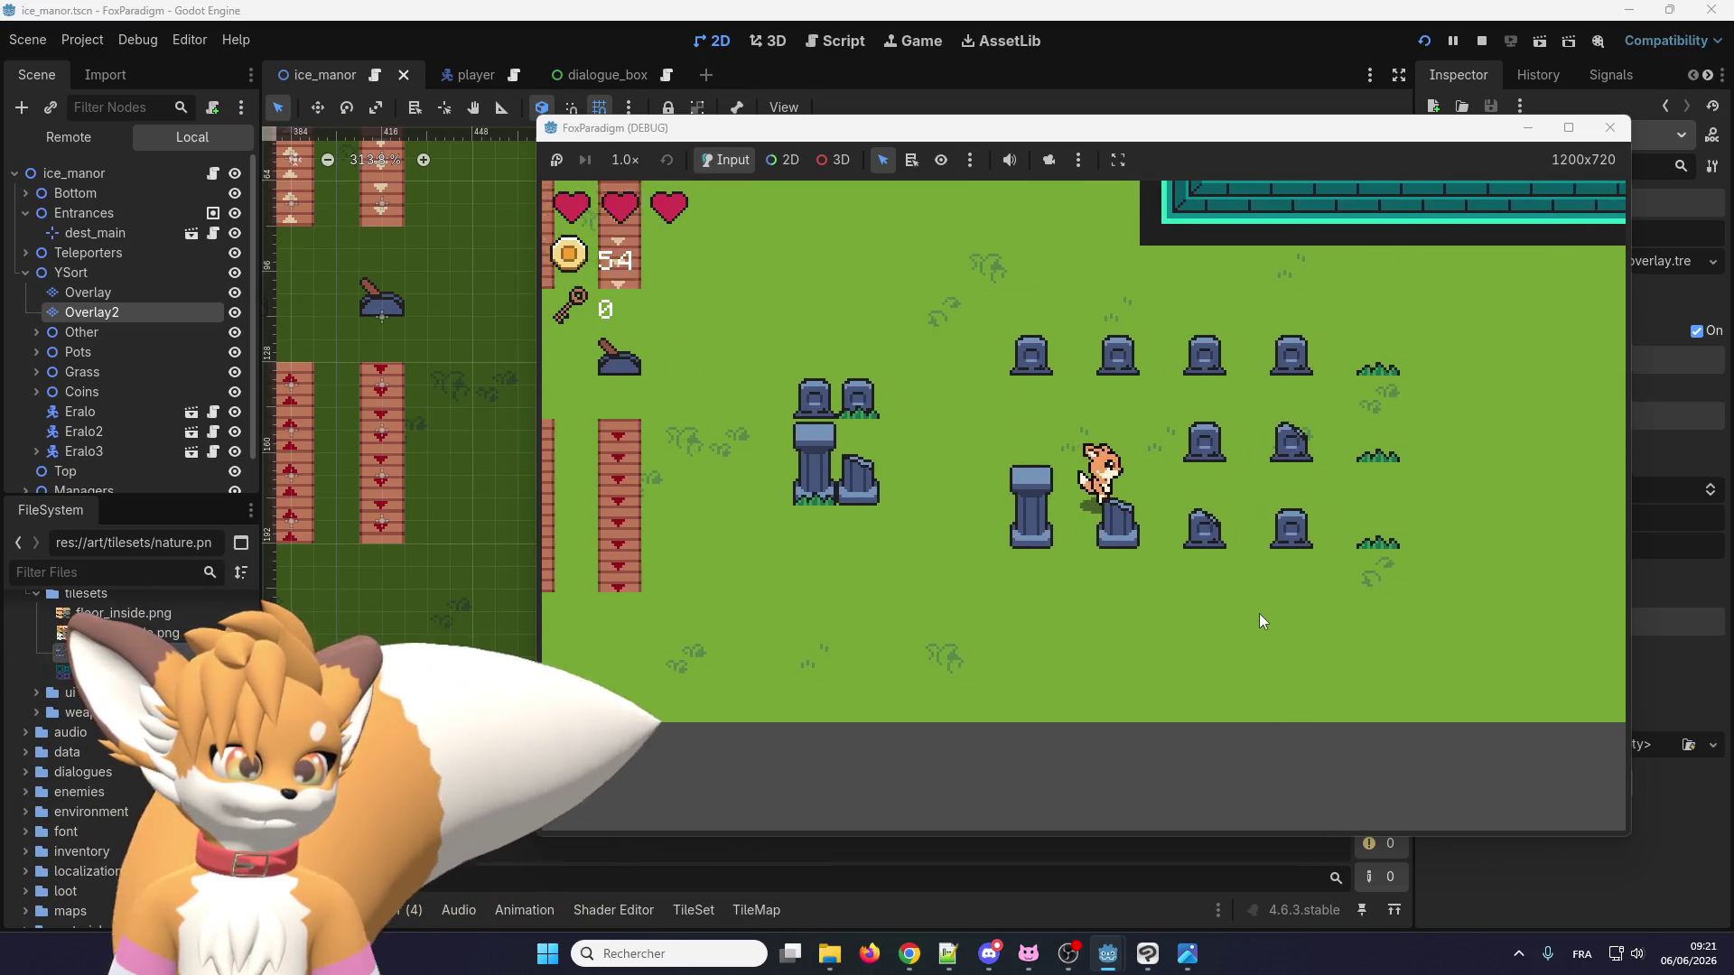
{"action": "key", "text": "F8"}
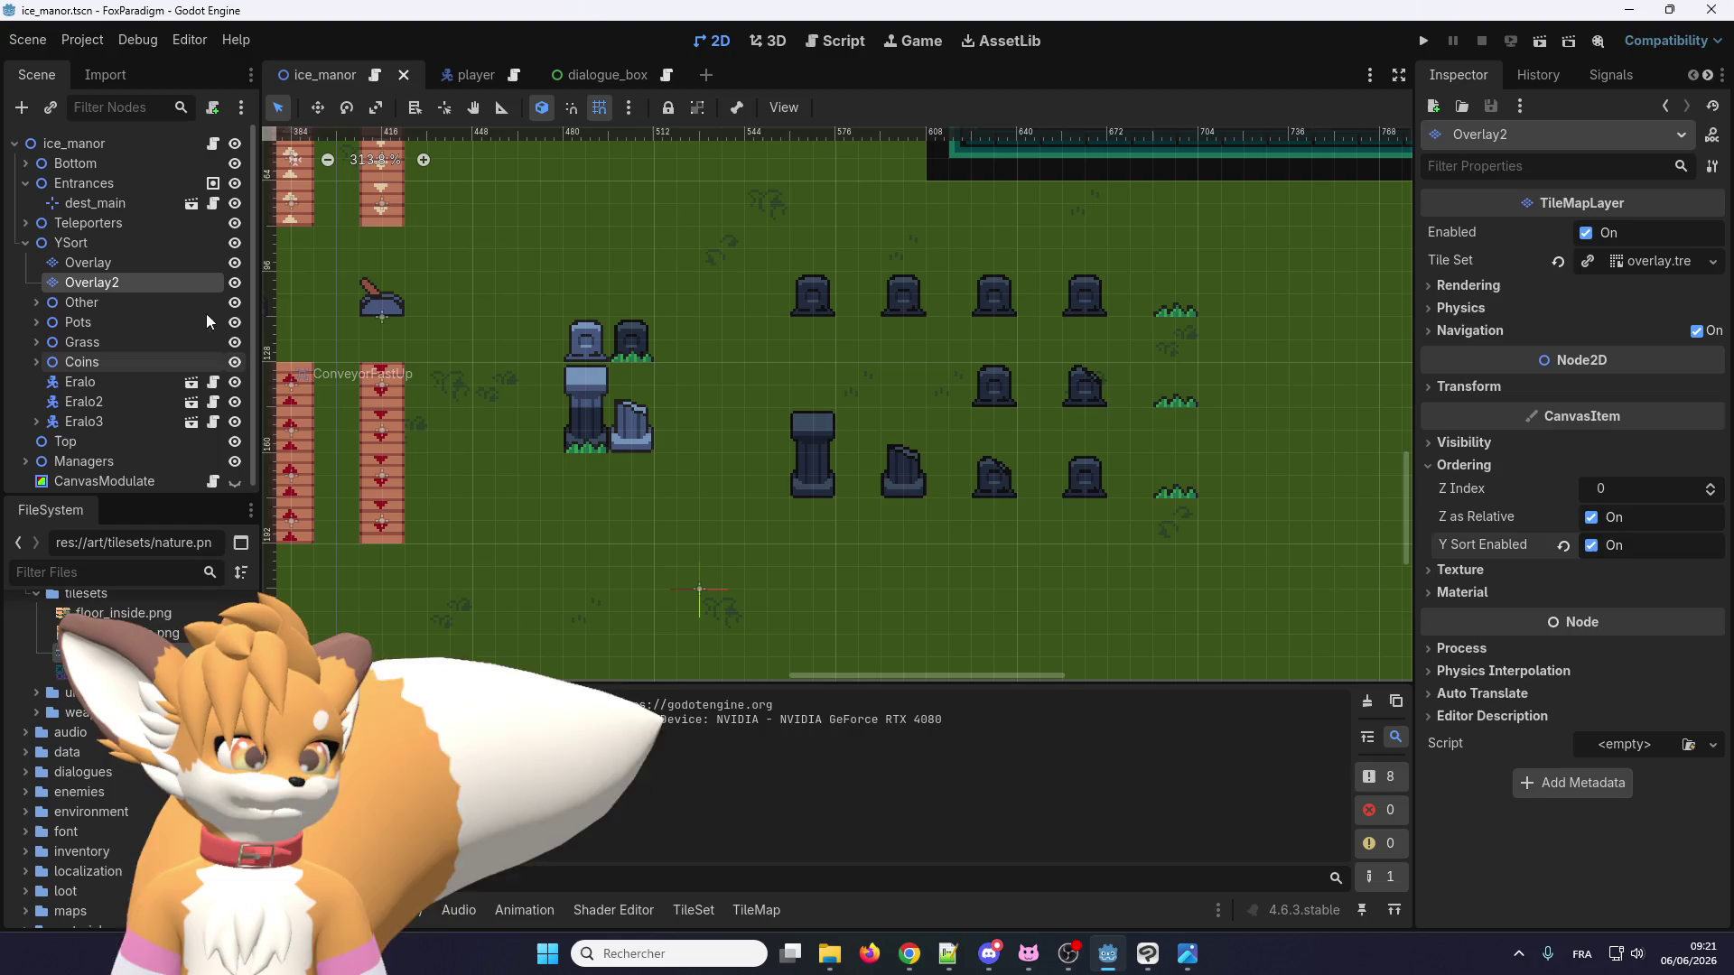
Select Overlay, check the YSort parent's Y Sort Enabled setting, then reselect Overlay.
{"action": "left_click", "coordinate": [159, 265]}
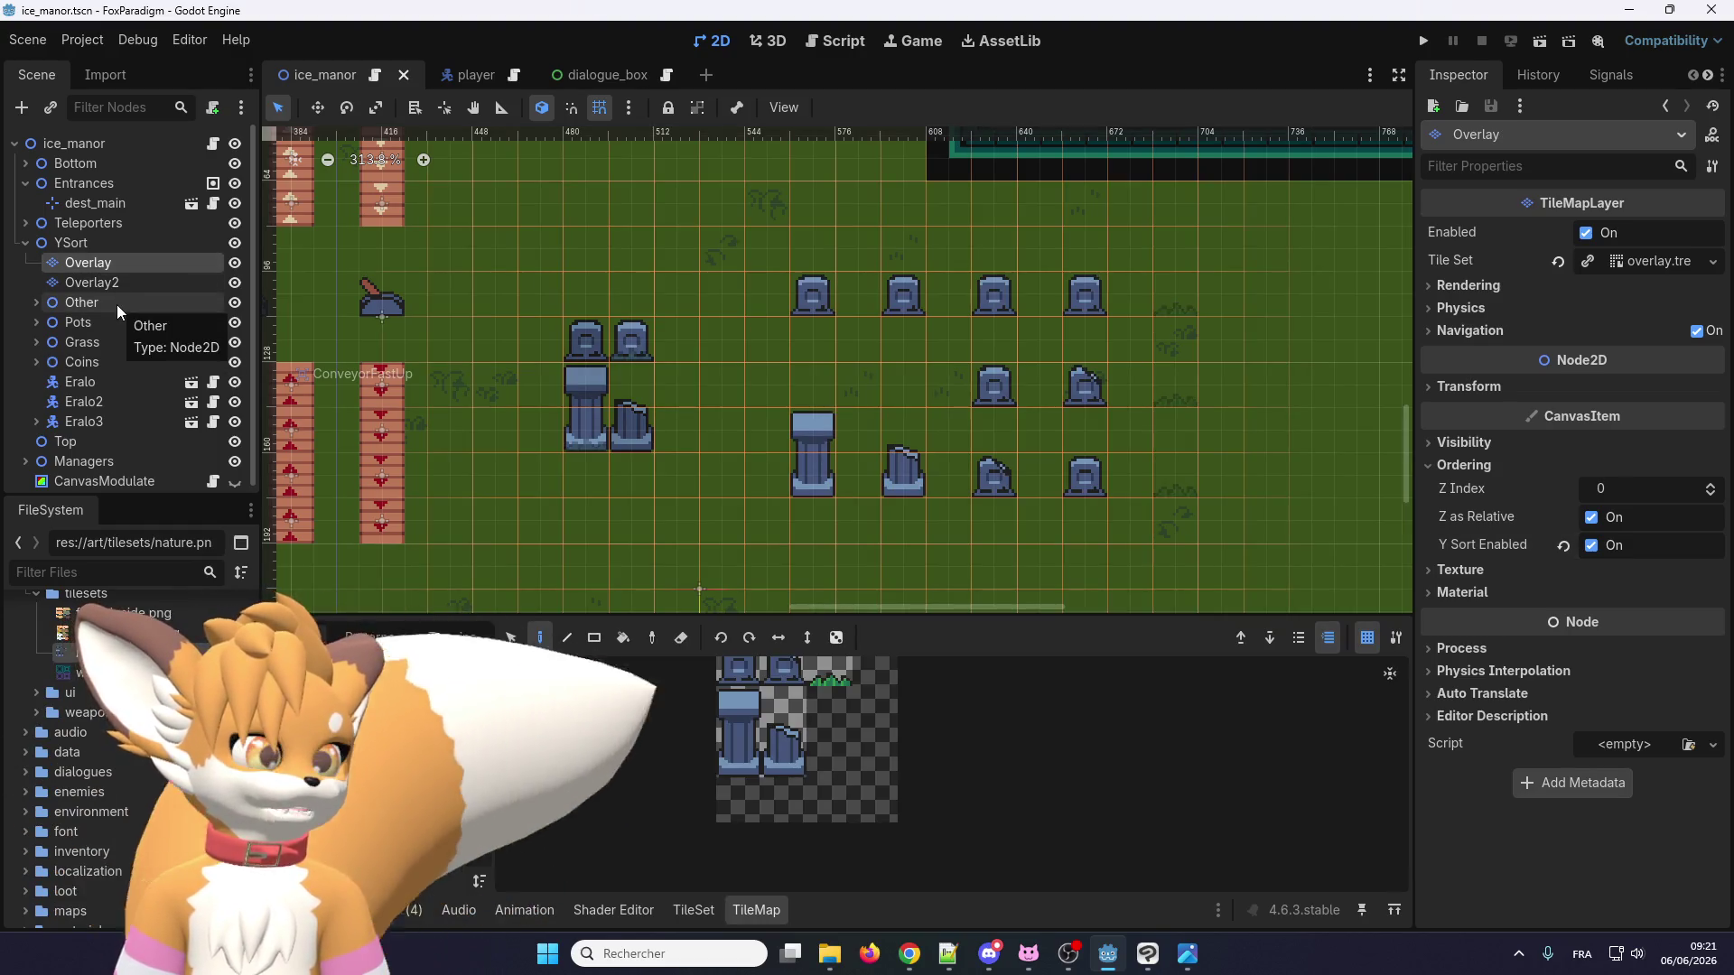
{"action": "left_click", "coordinate": [152, 247]}
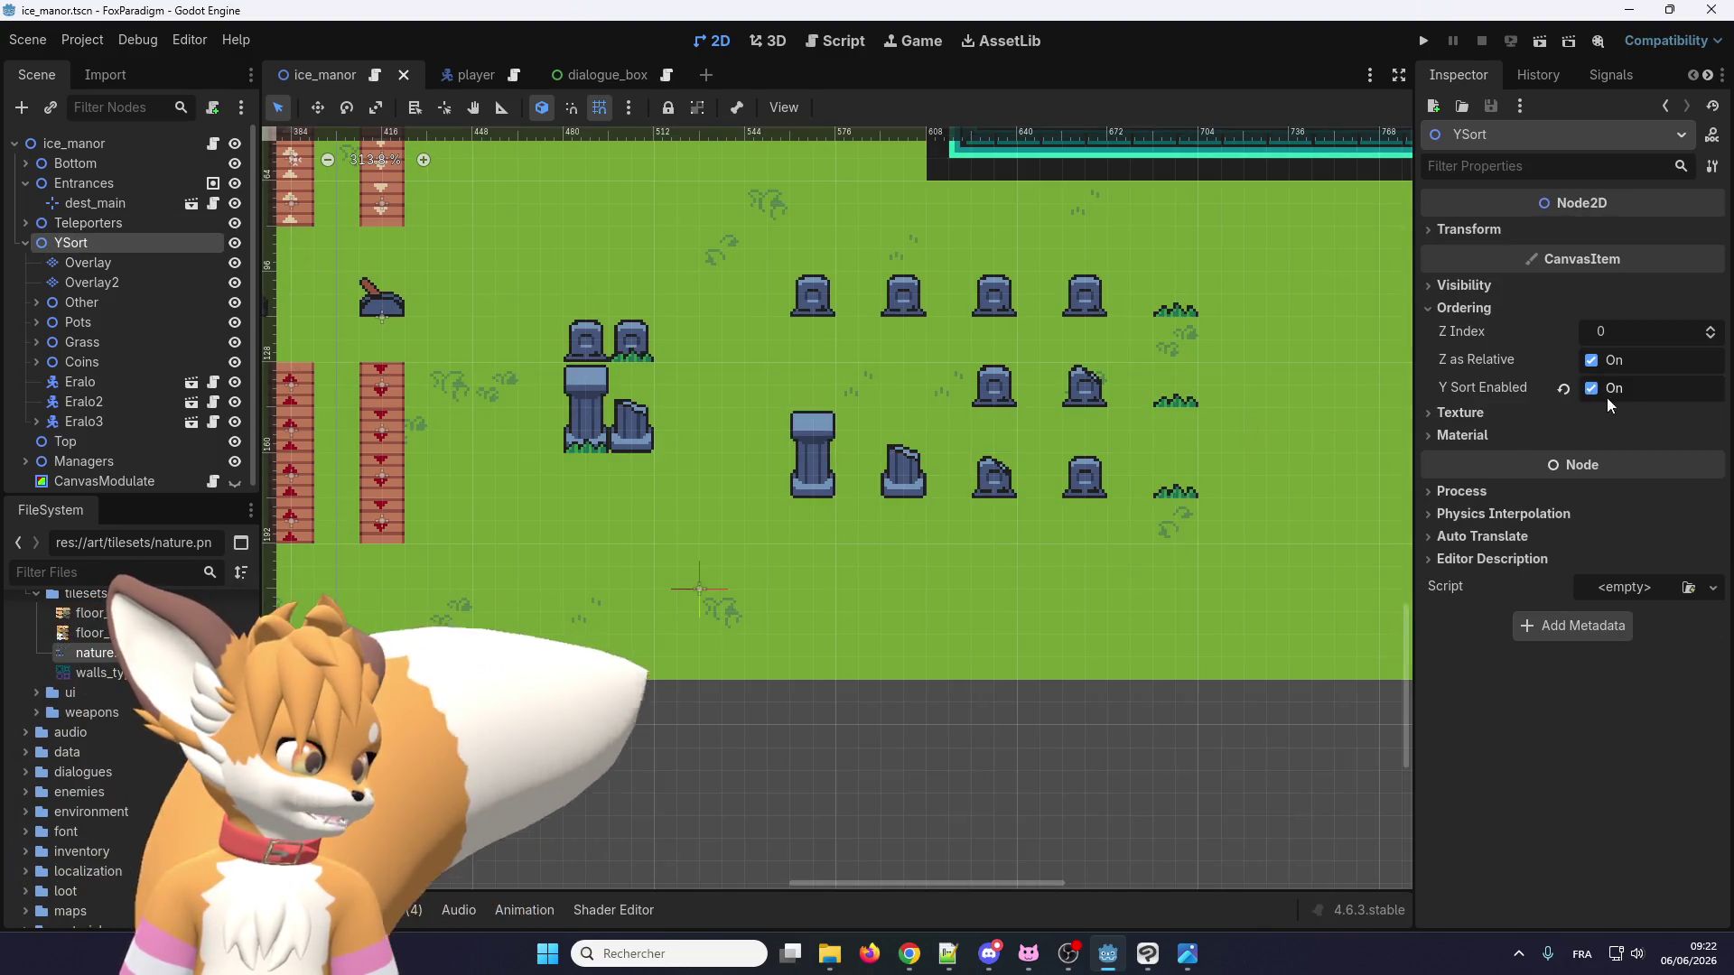
{"action": "left_click", "coordinate": [128, 267]}
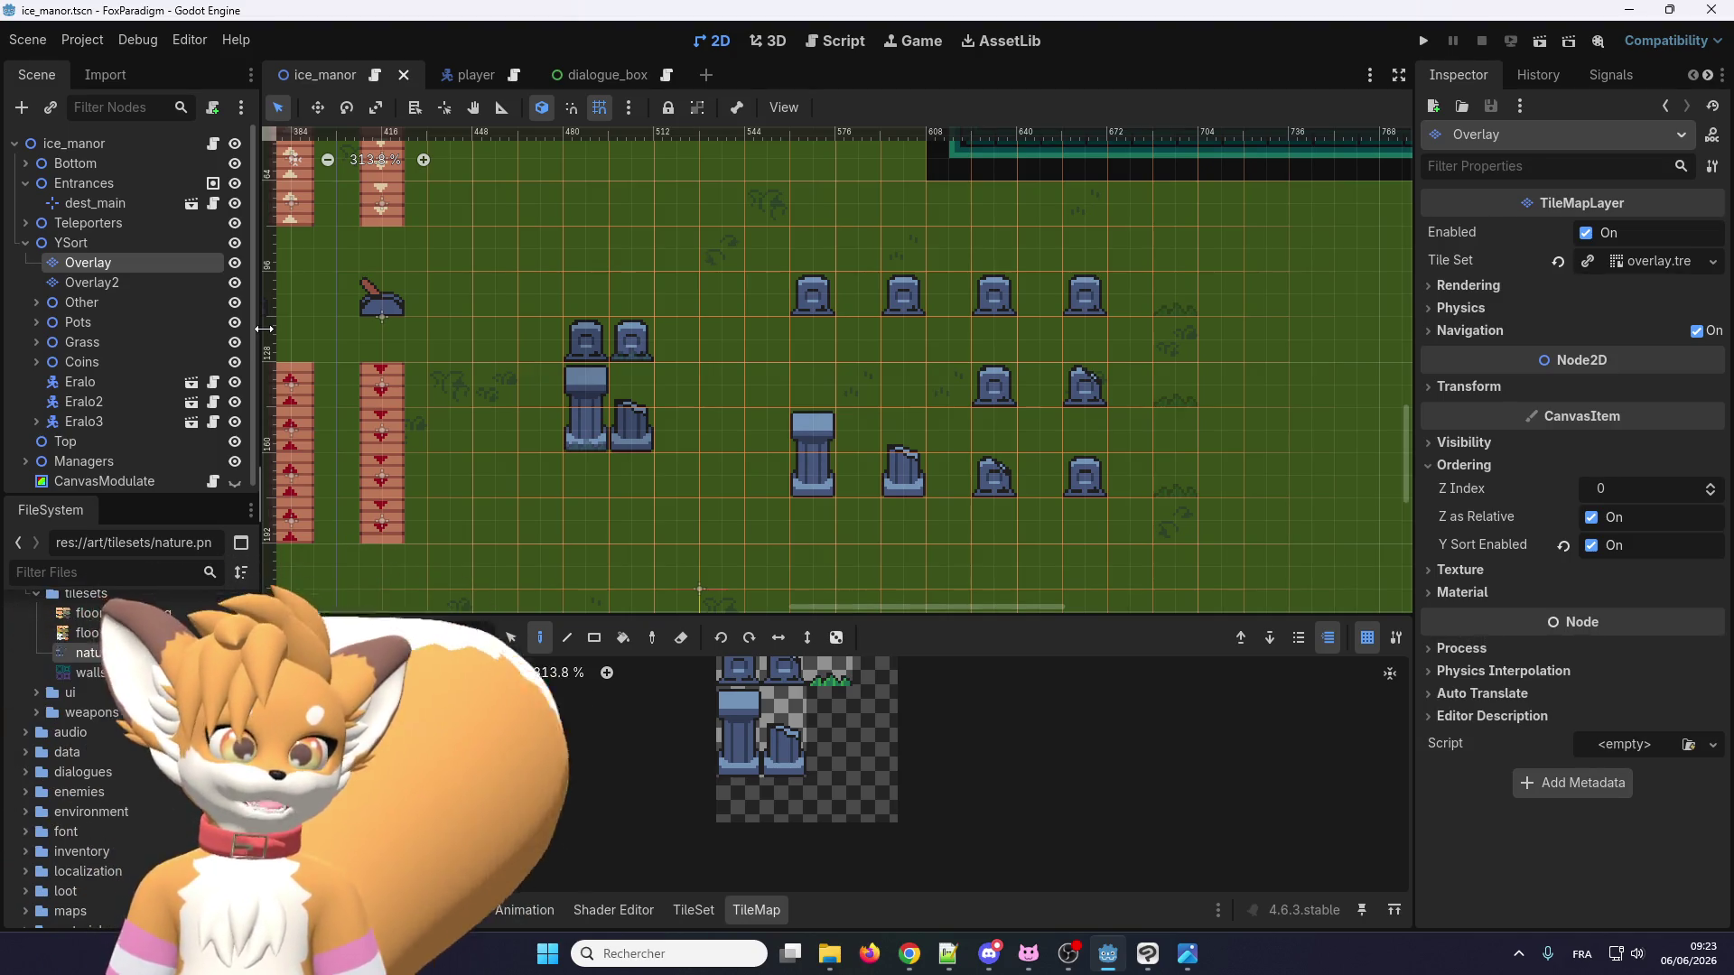
{"action": "scroll", "coordinate": [745, 748], "scroll_direction": "down", "scroll_amount": 2}
Pick the second tombstone tile, switch to TileSet editing, and apply collision to the pillar tile.
{"action": "scroll", "coordinate": [759, 683], "scroll_direction": "up", "scroll_amount": 2}
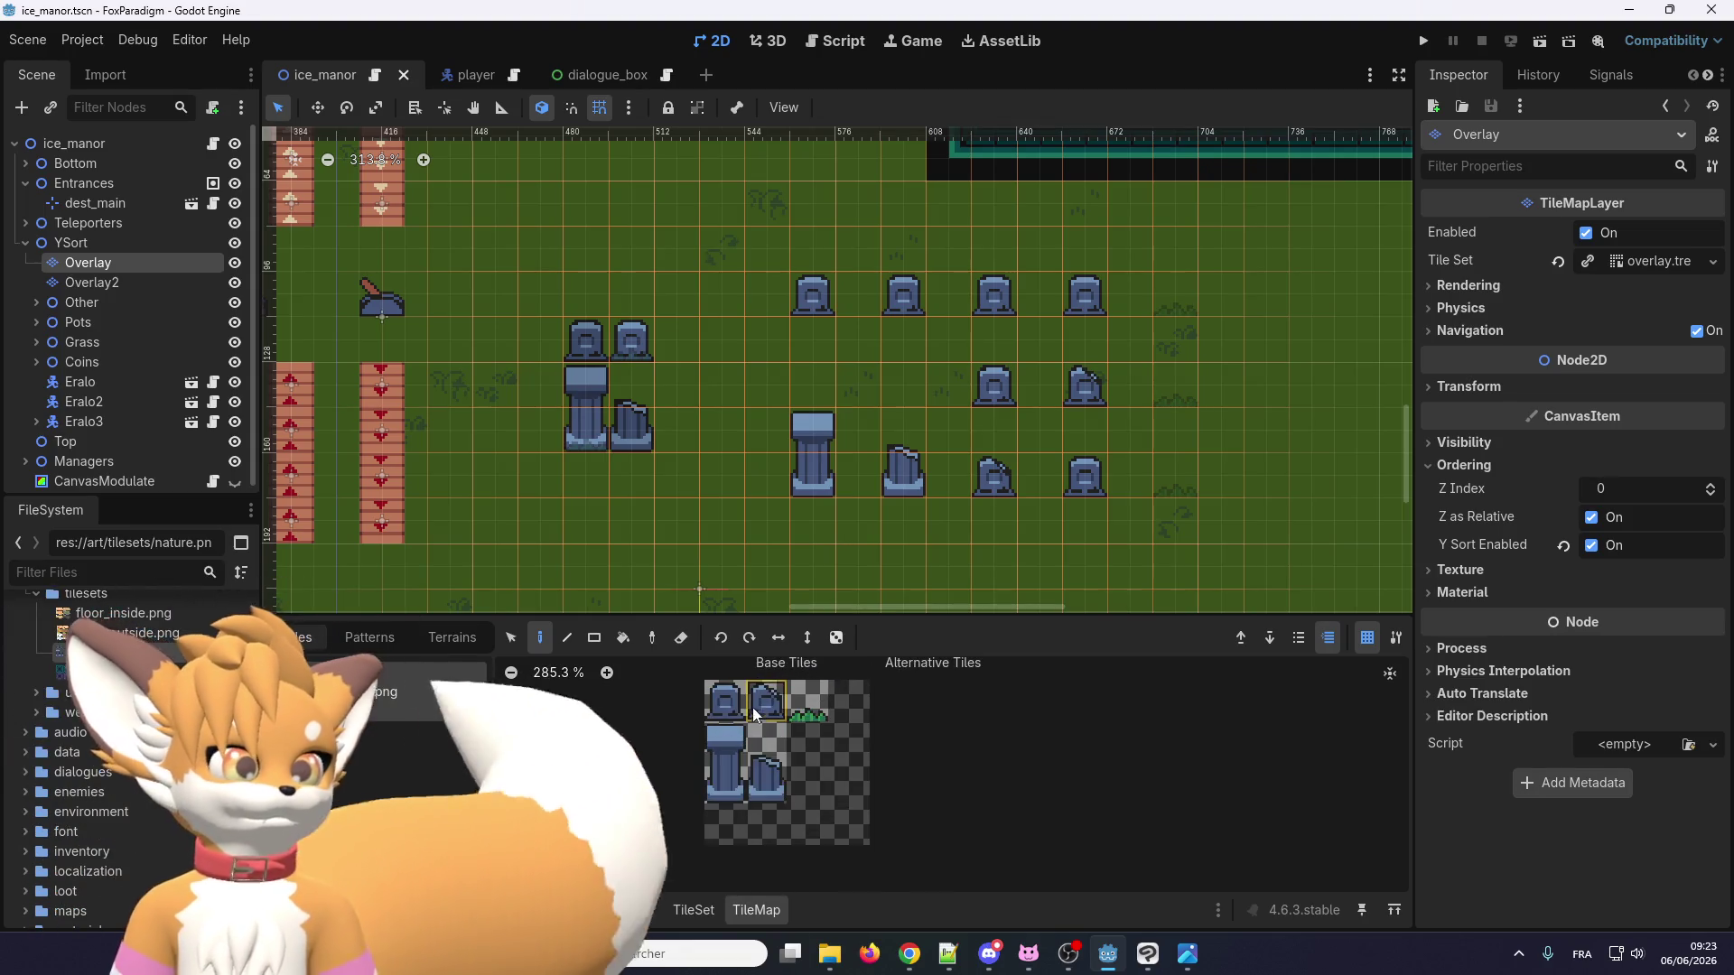
{"action": "left_click", "coordinate": [761, 722]}
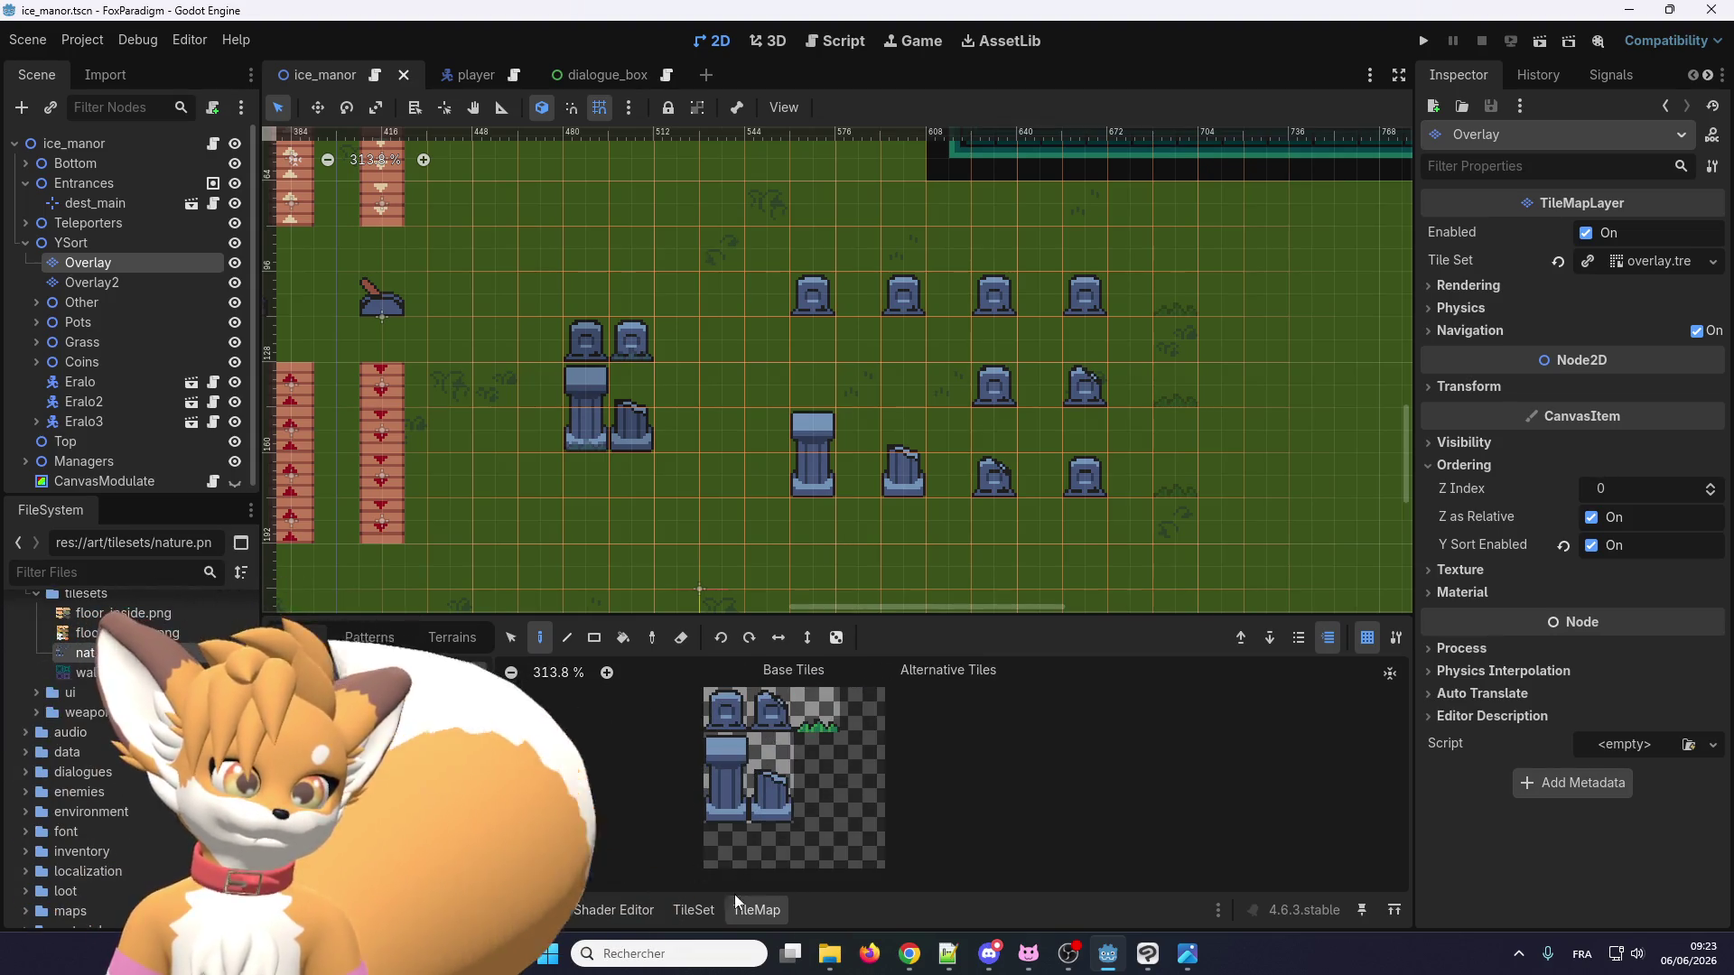
{"action": "left_click", "coordinate": [713, 908]}
{"action": "scroll", "coordinate": [824, 653], "scroll_direction": "up", "scroll_amount": 2}
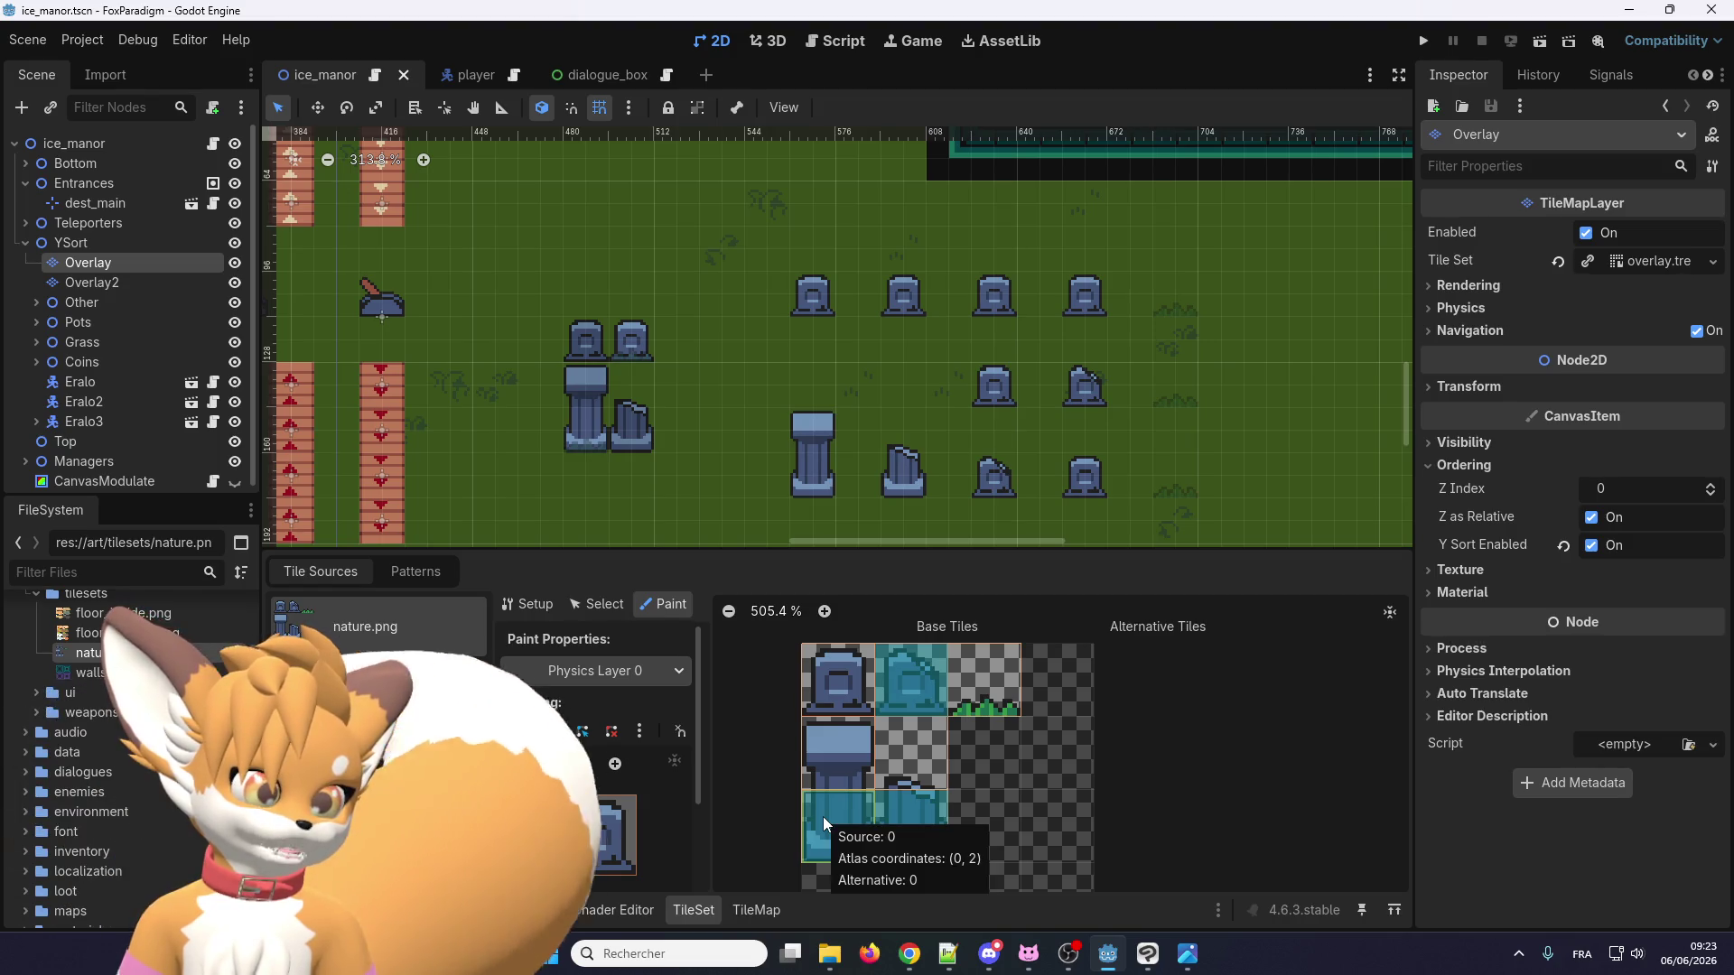
{"action": "scroll", "coordinate": [822, 816], "scroll_direction": "down", "scroll_amount": 3}
{"action": "scroll", "coordinate": [821, 811], "scroll_direction": "up", "scroll_amount": 2}
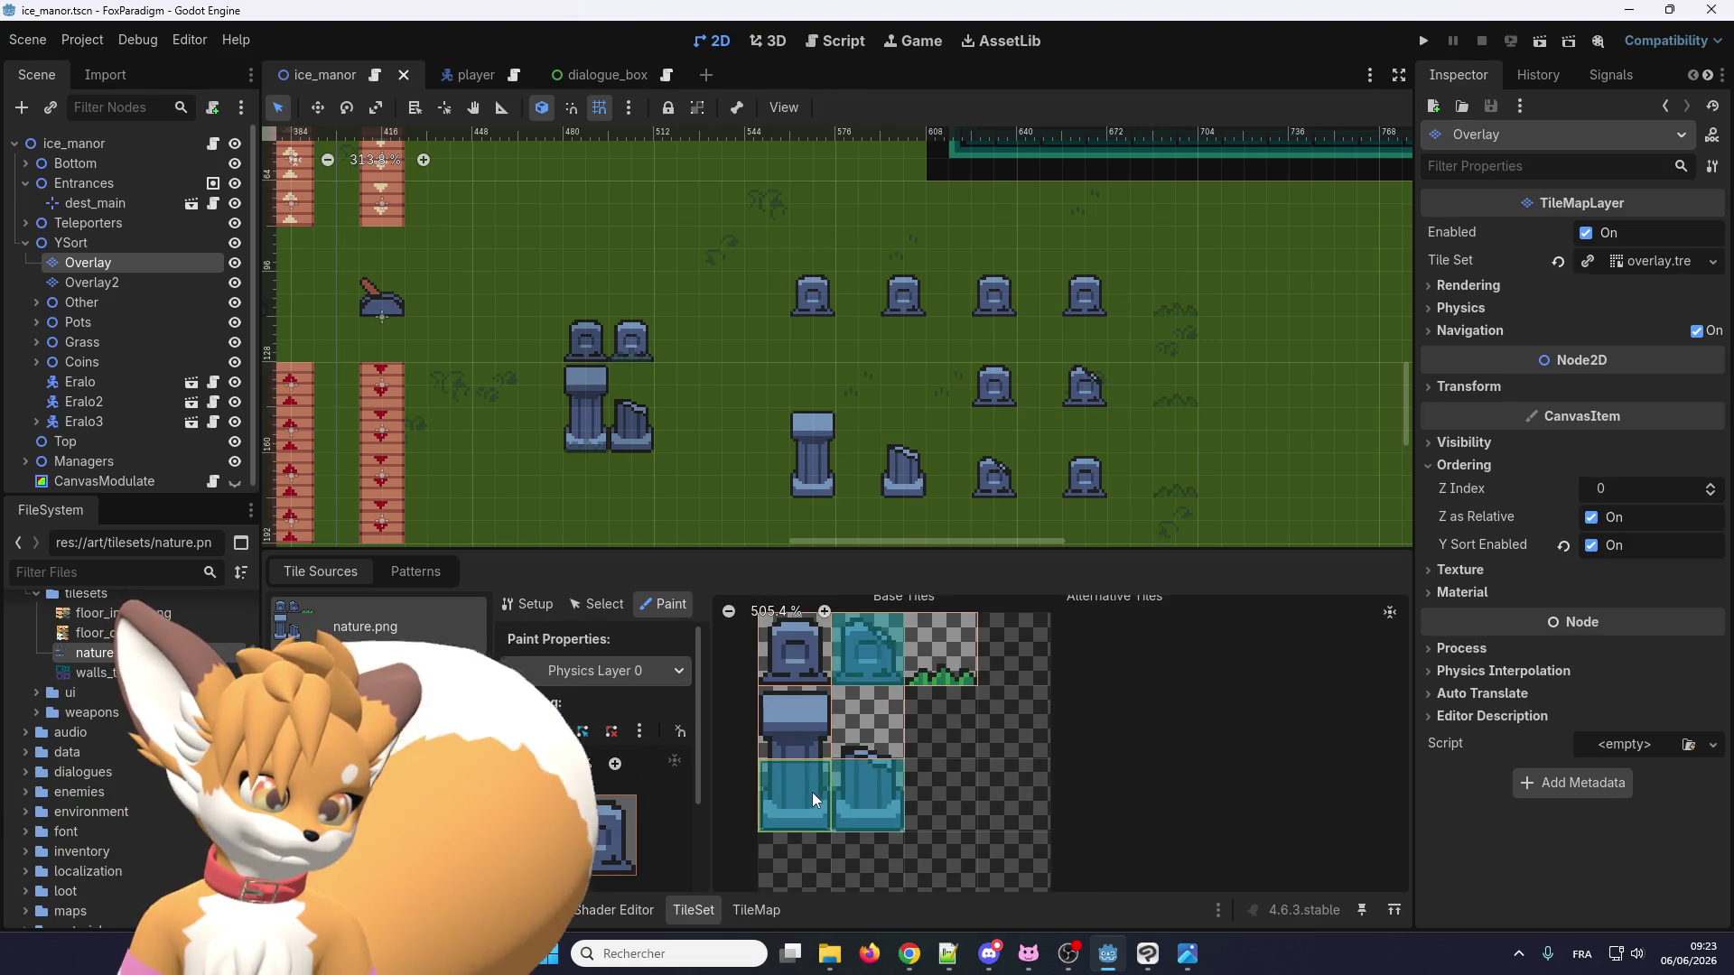
{"action": "left_click", "coordinate": [809, 789]}
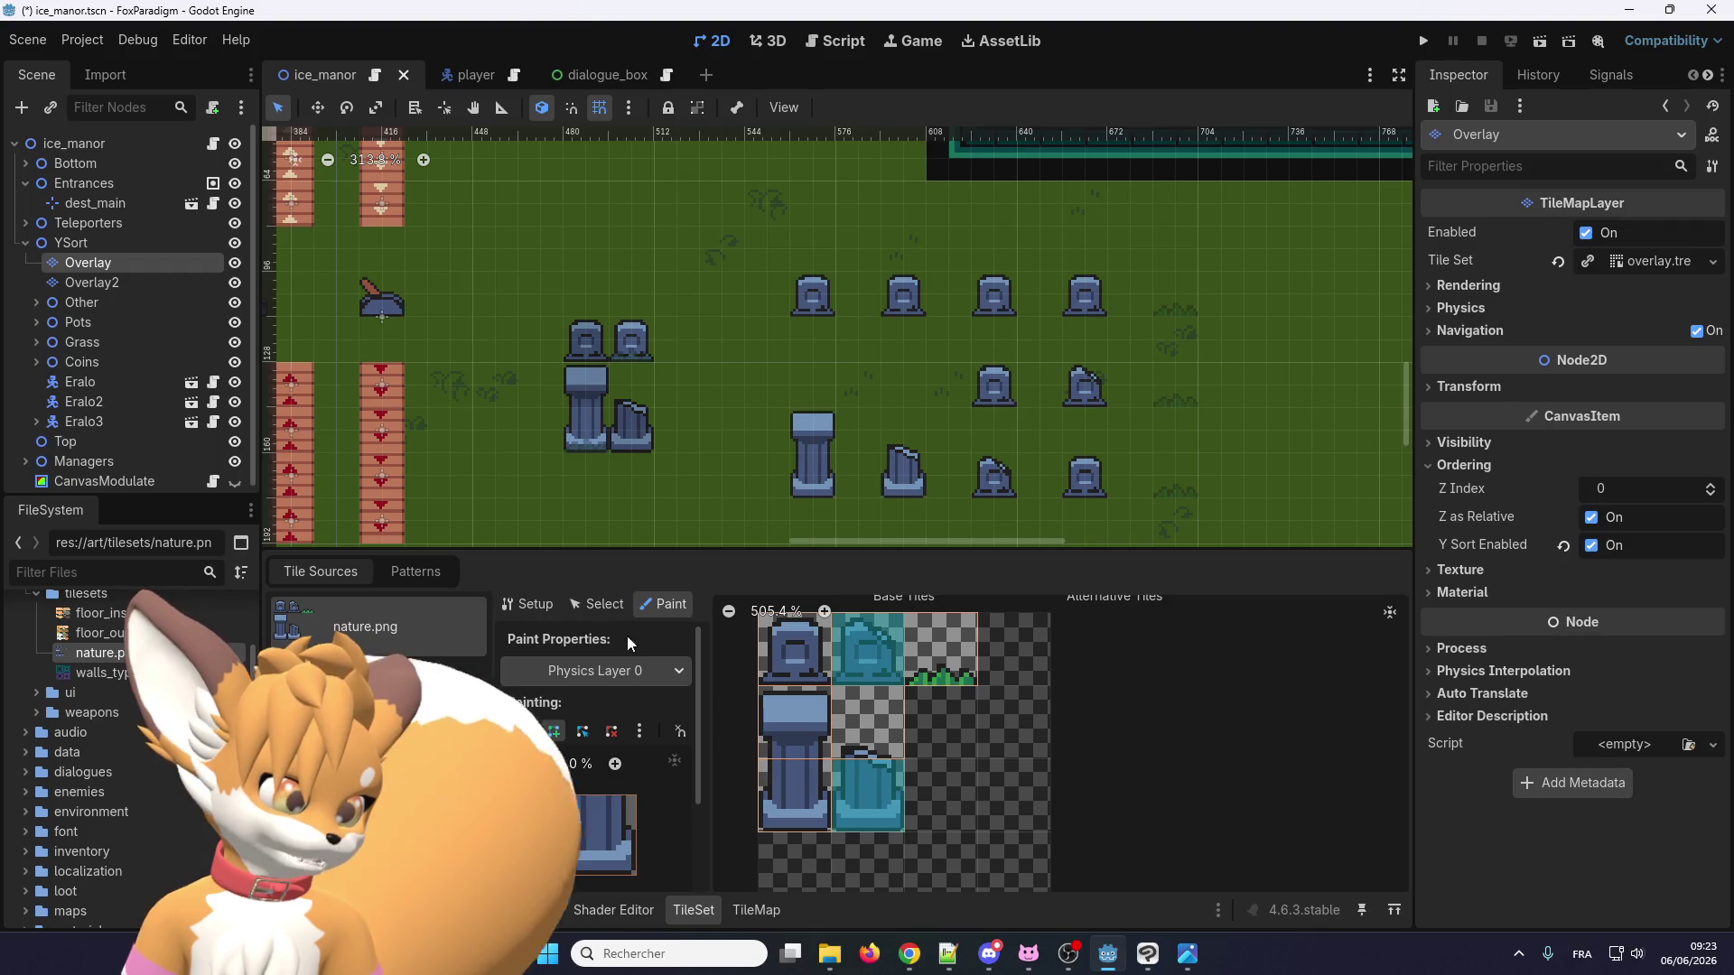
Keep Physics Layer 0 as the painted property and reset the brush to the default square.
{"action": "left_click", "coordinate": [567, 674]}
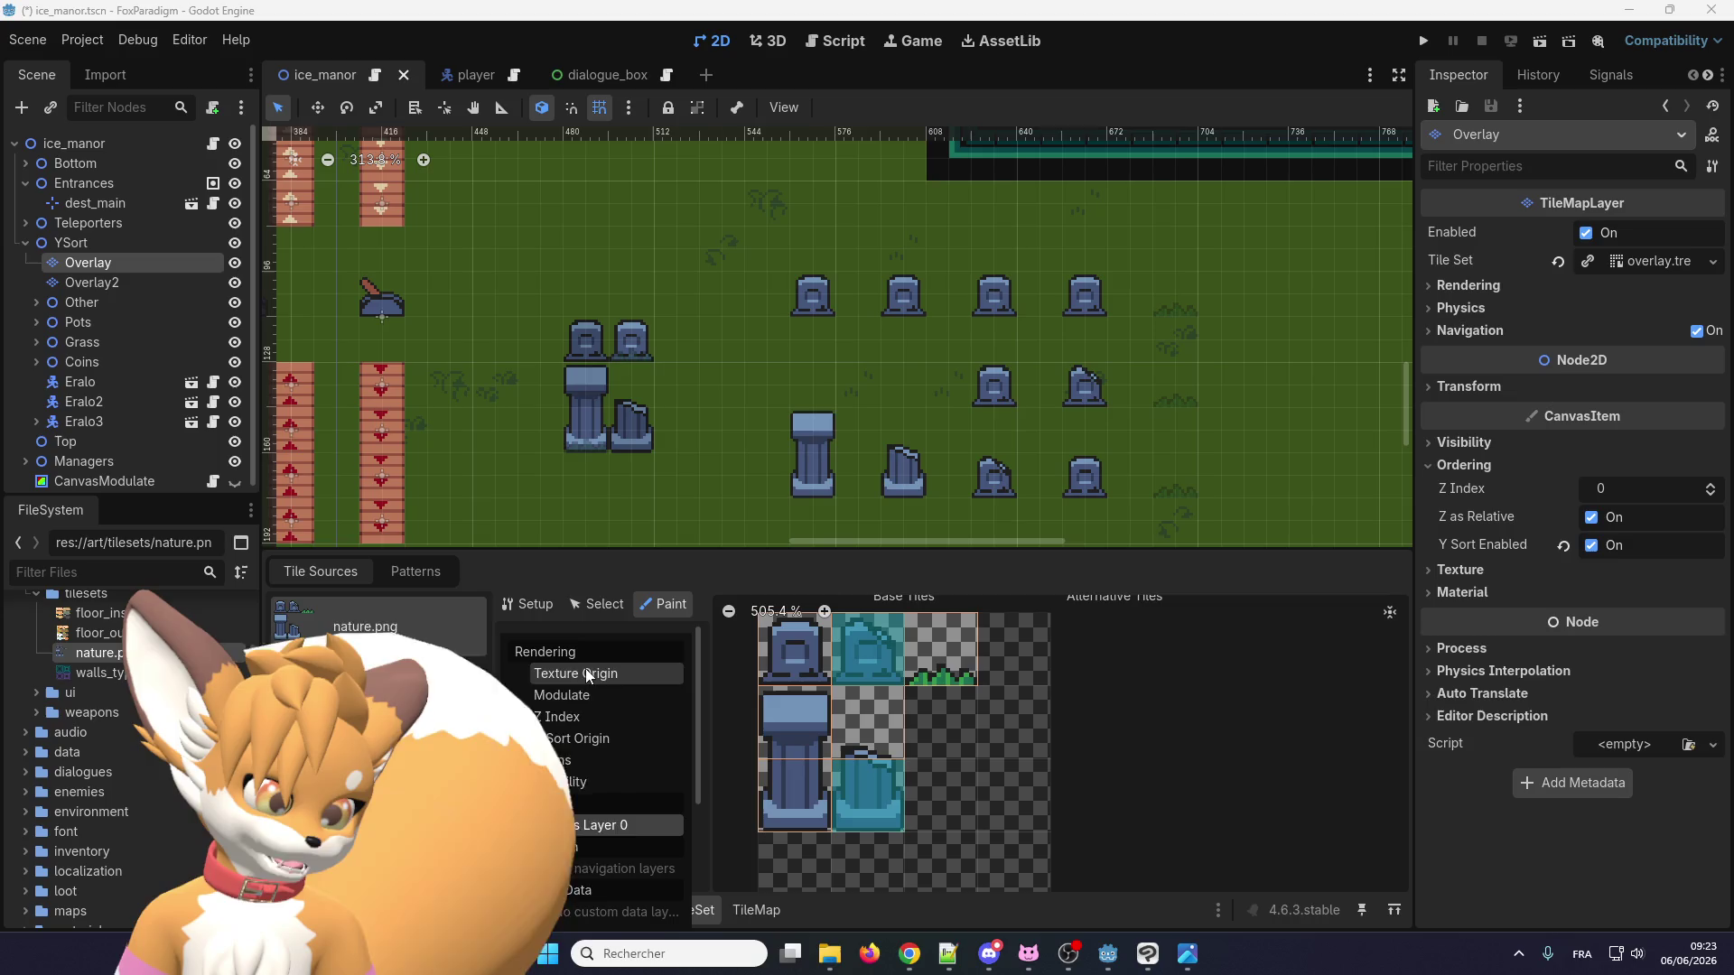
{"action": "left_click", "coordinate": [571, 827]}
{"action": "left_click", "coordinate": [585, 601]}
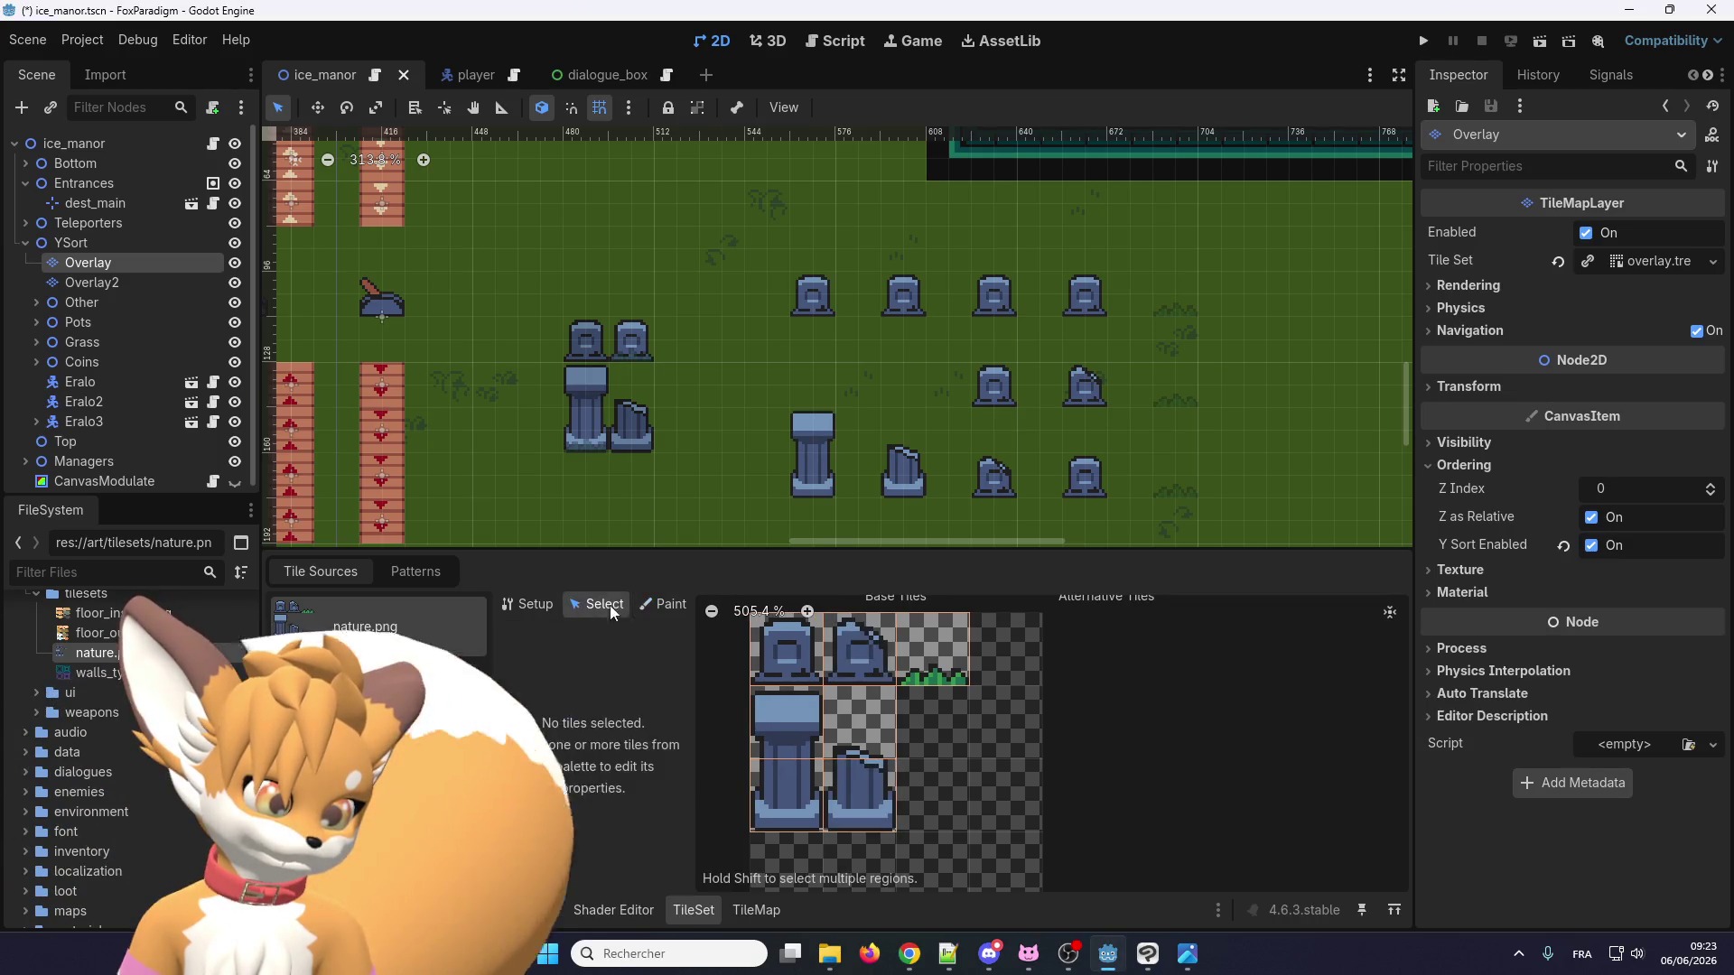
{"action": "left_click", "coordinate": [647, 607]}
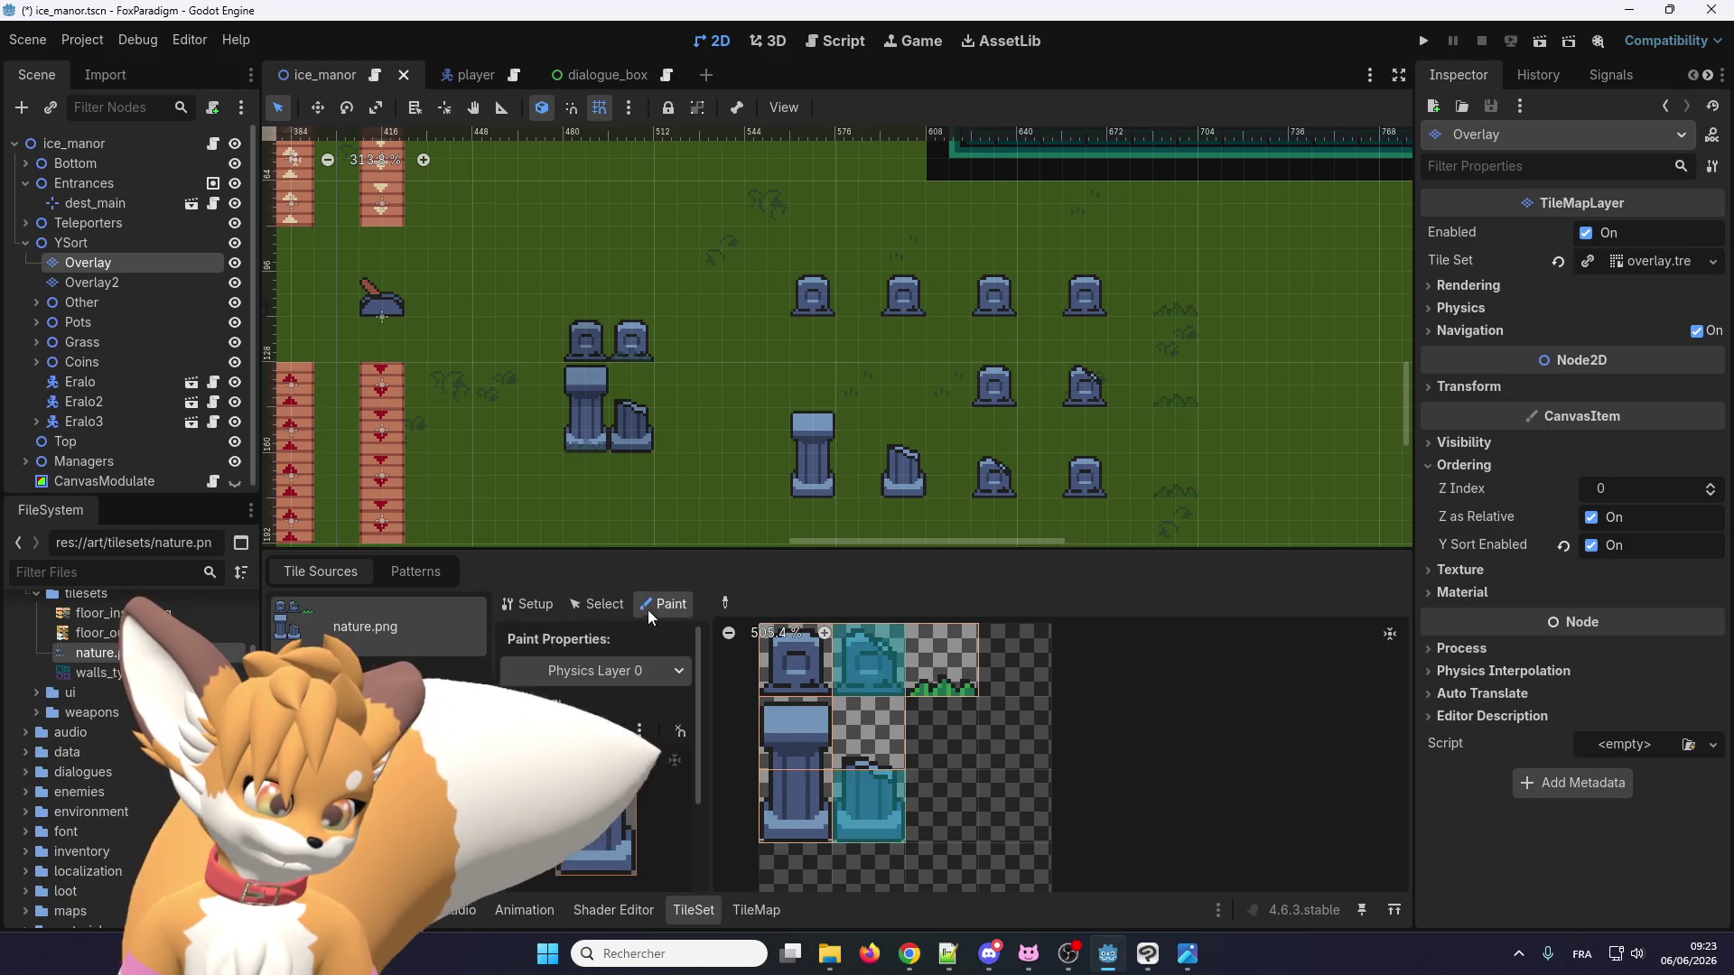
{"action": "left_click", "coordinate": [638, 731]}
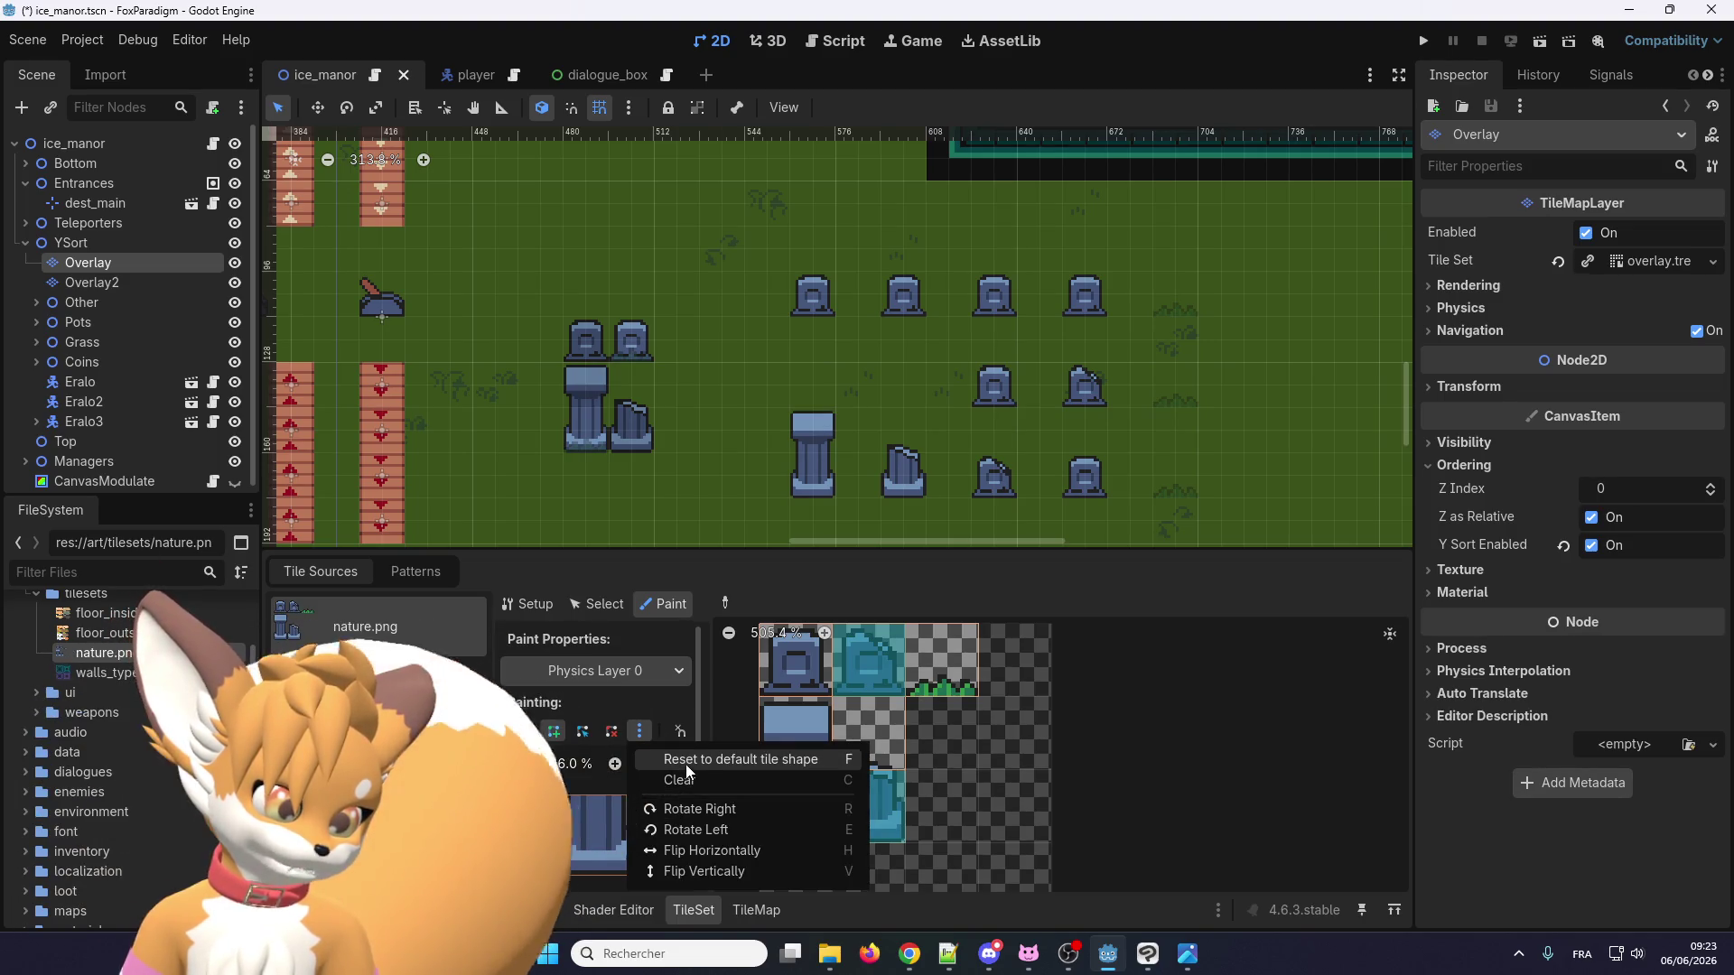
{"action": "left_click", "coordinate": [685, 764]}
Clear the brush shape, then restore the full-square default collision shape.
{"action": "left_click", "coordinate": [639, 729]}
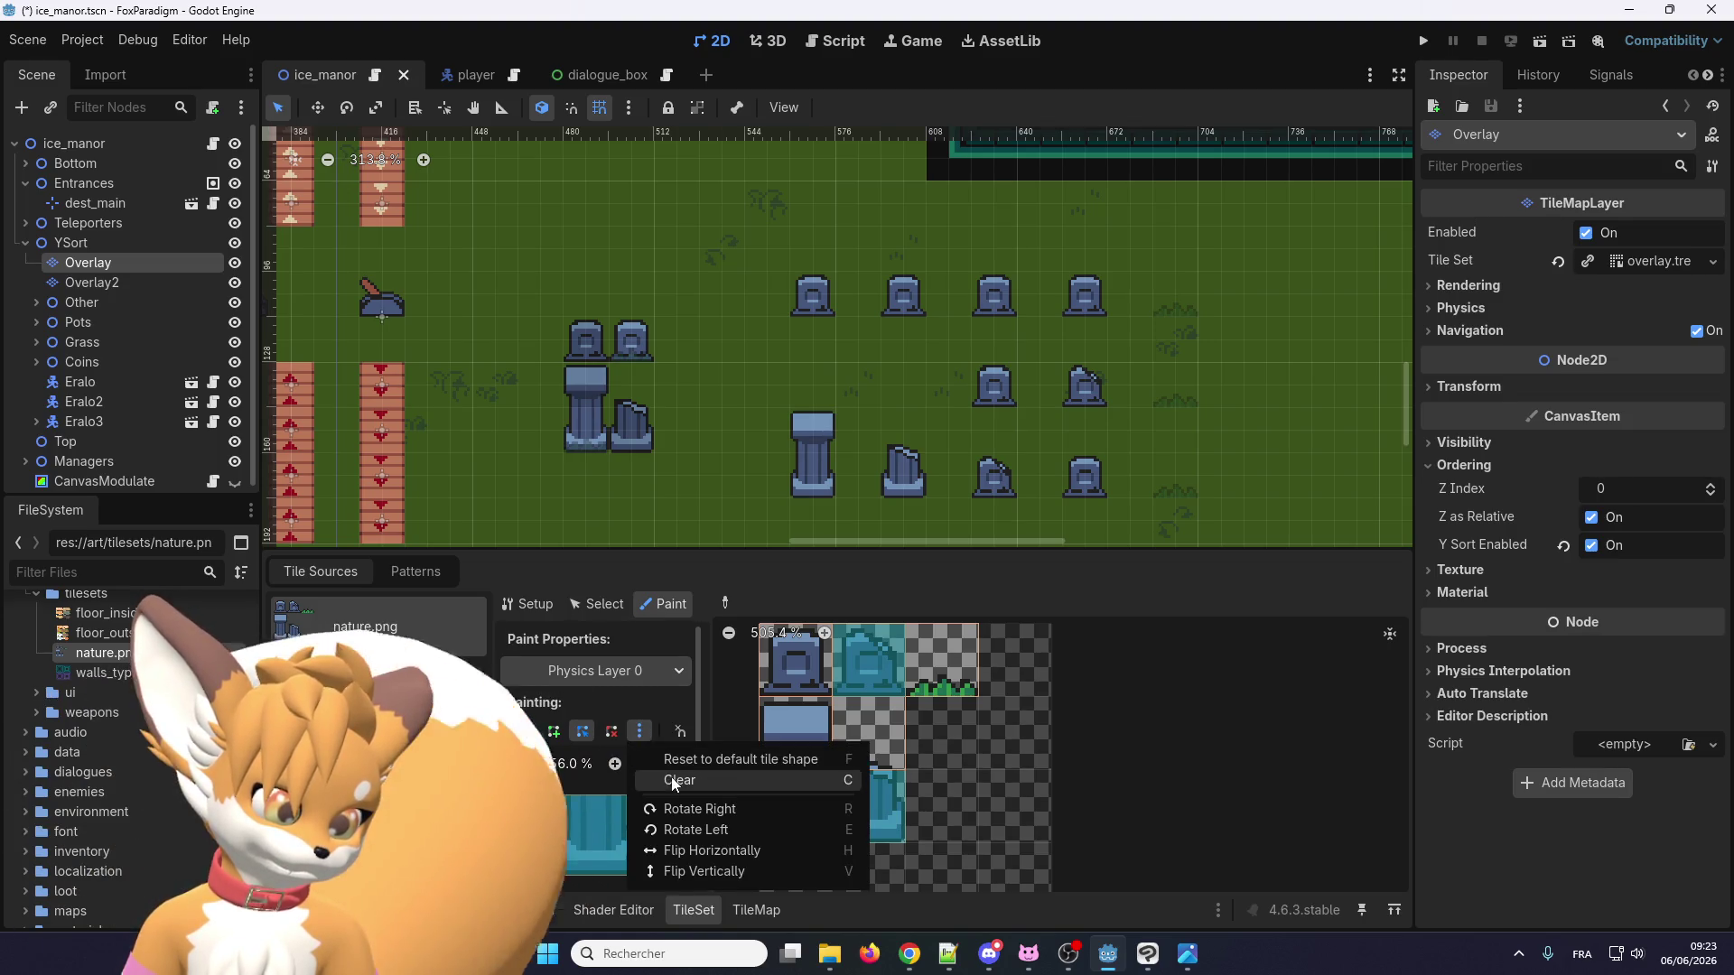
{"action": "left_click", "coordinate": [680, 809]}
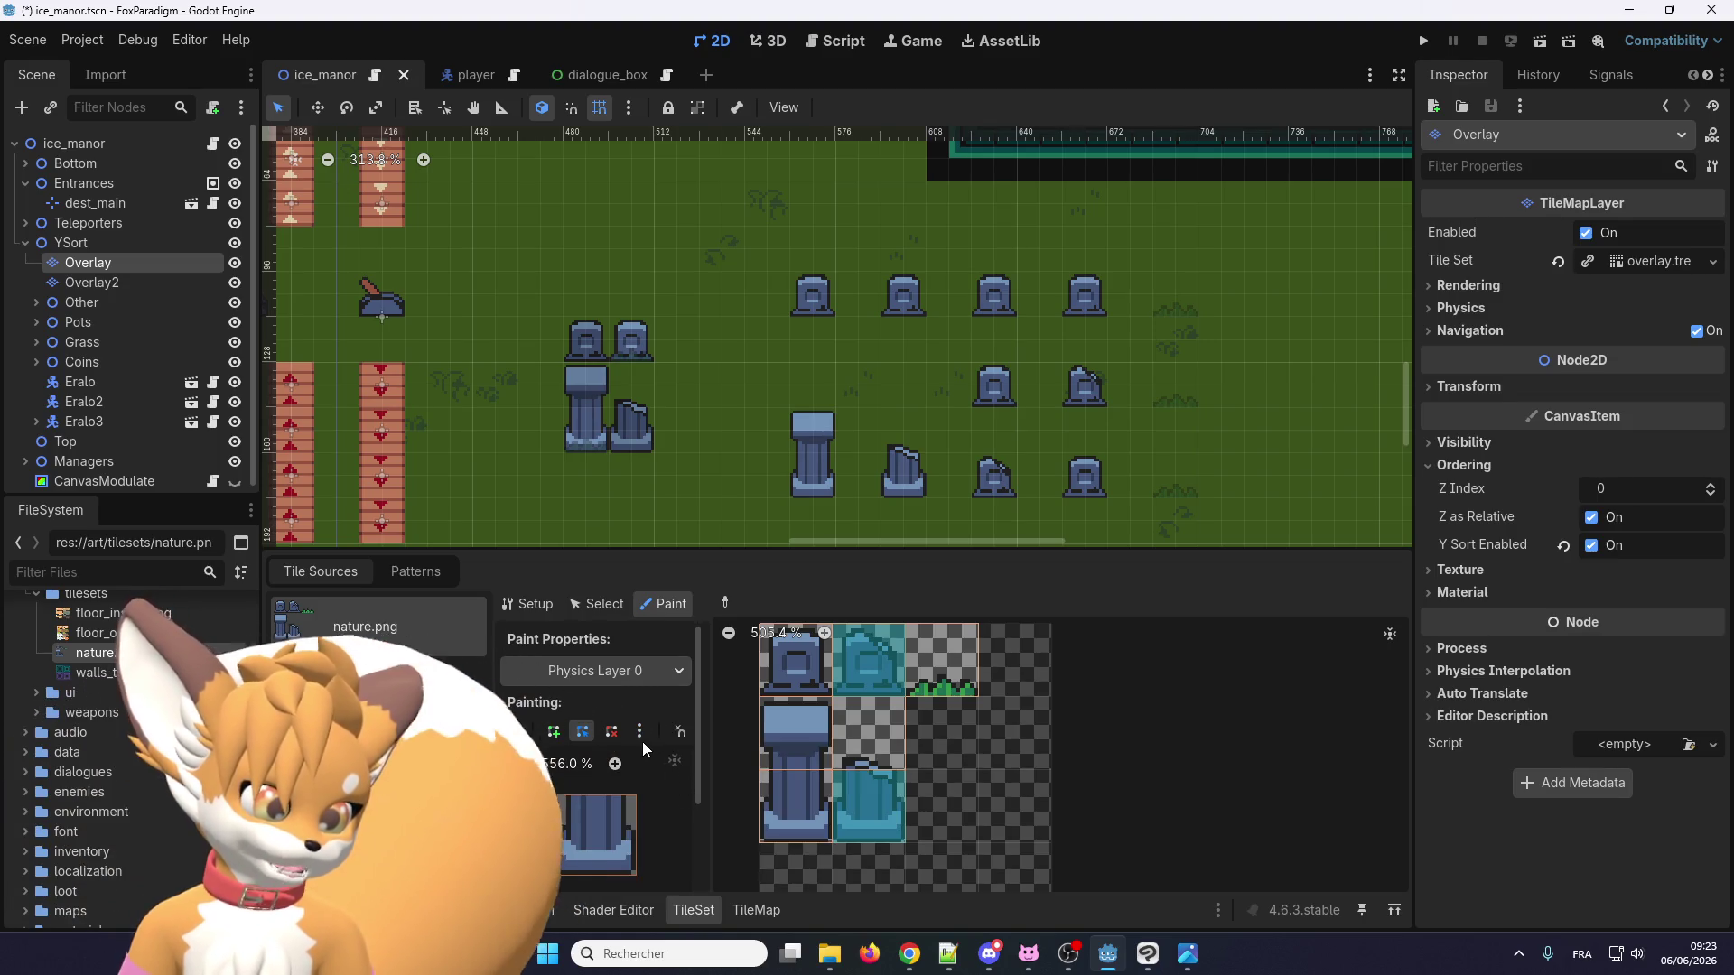
{"action": "left_click", "coordinate": [640, 730]}
{"action": "left_click", "coordinate": [670, 757]}
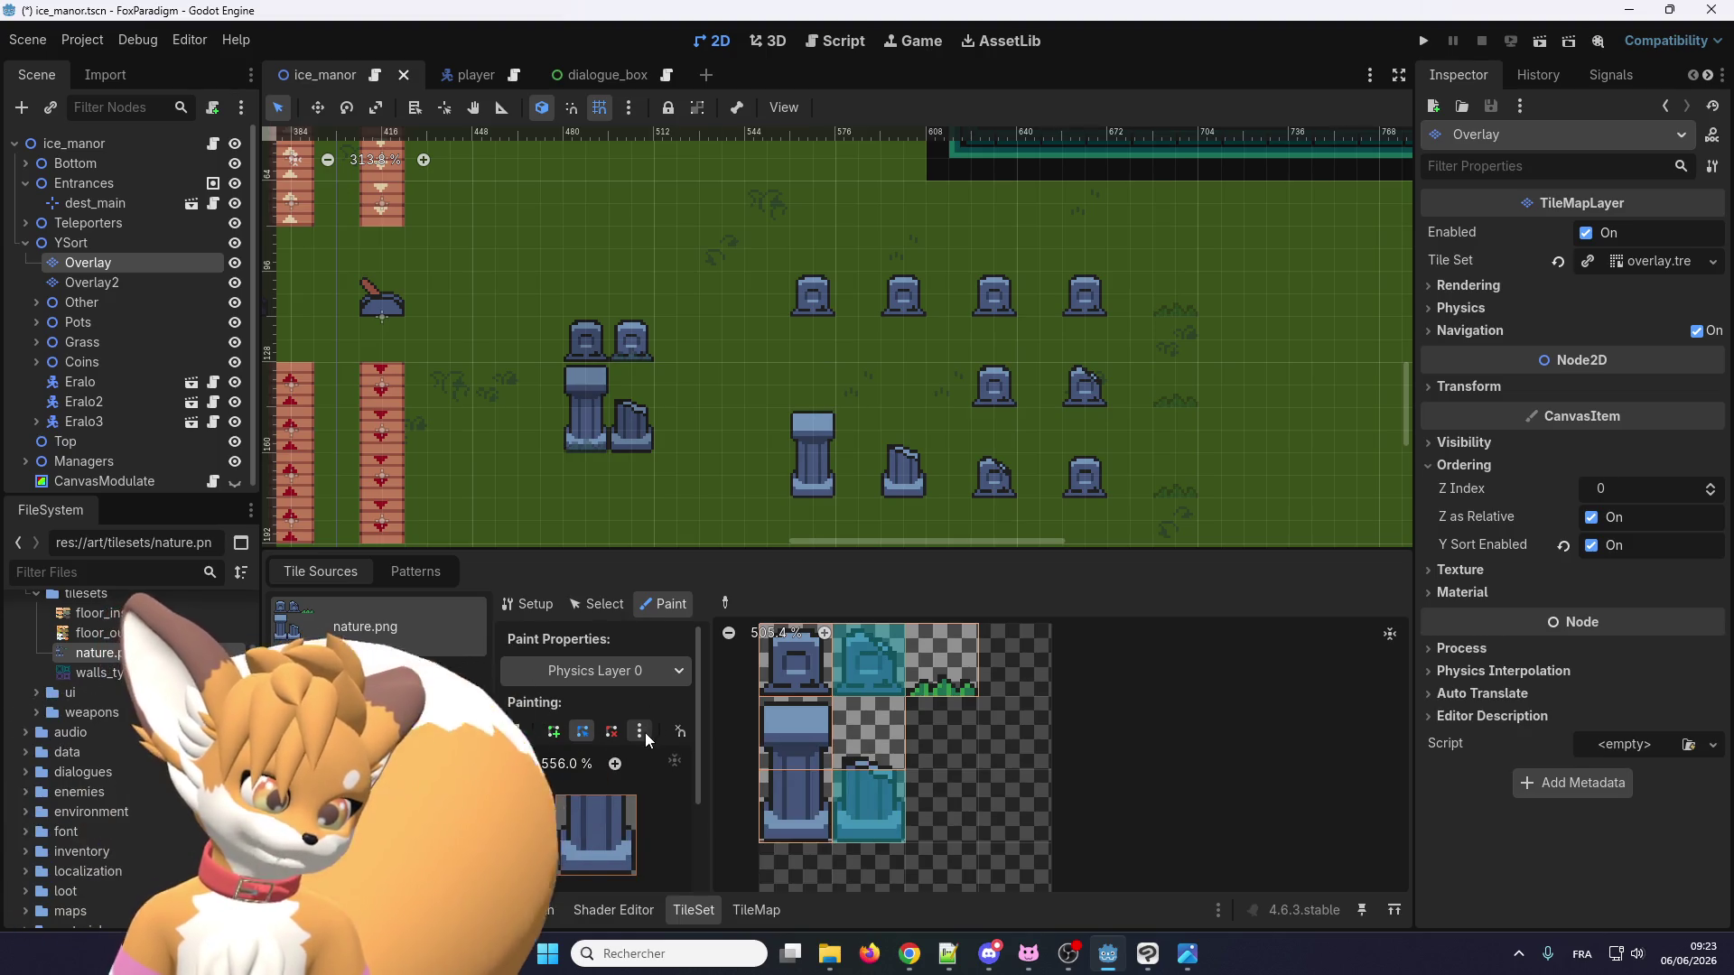
{"action": "left_click", "coordinate": [641, 732]}
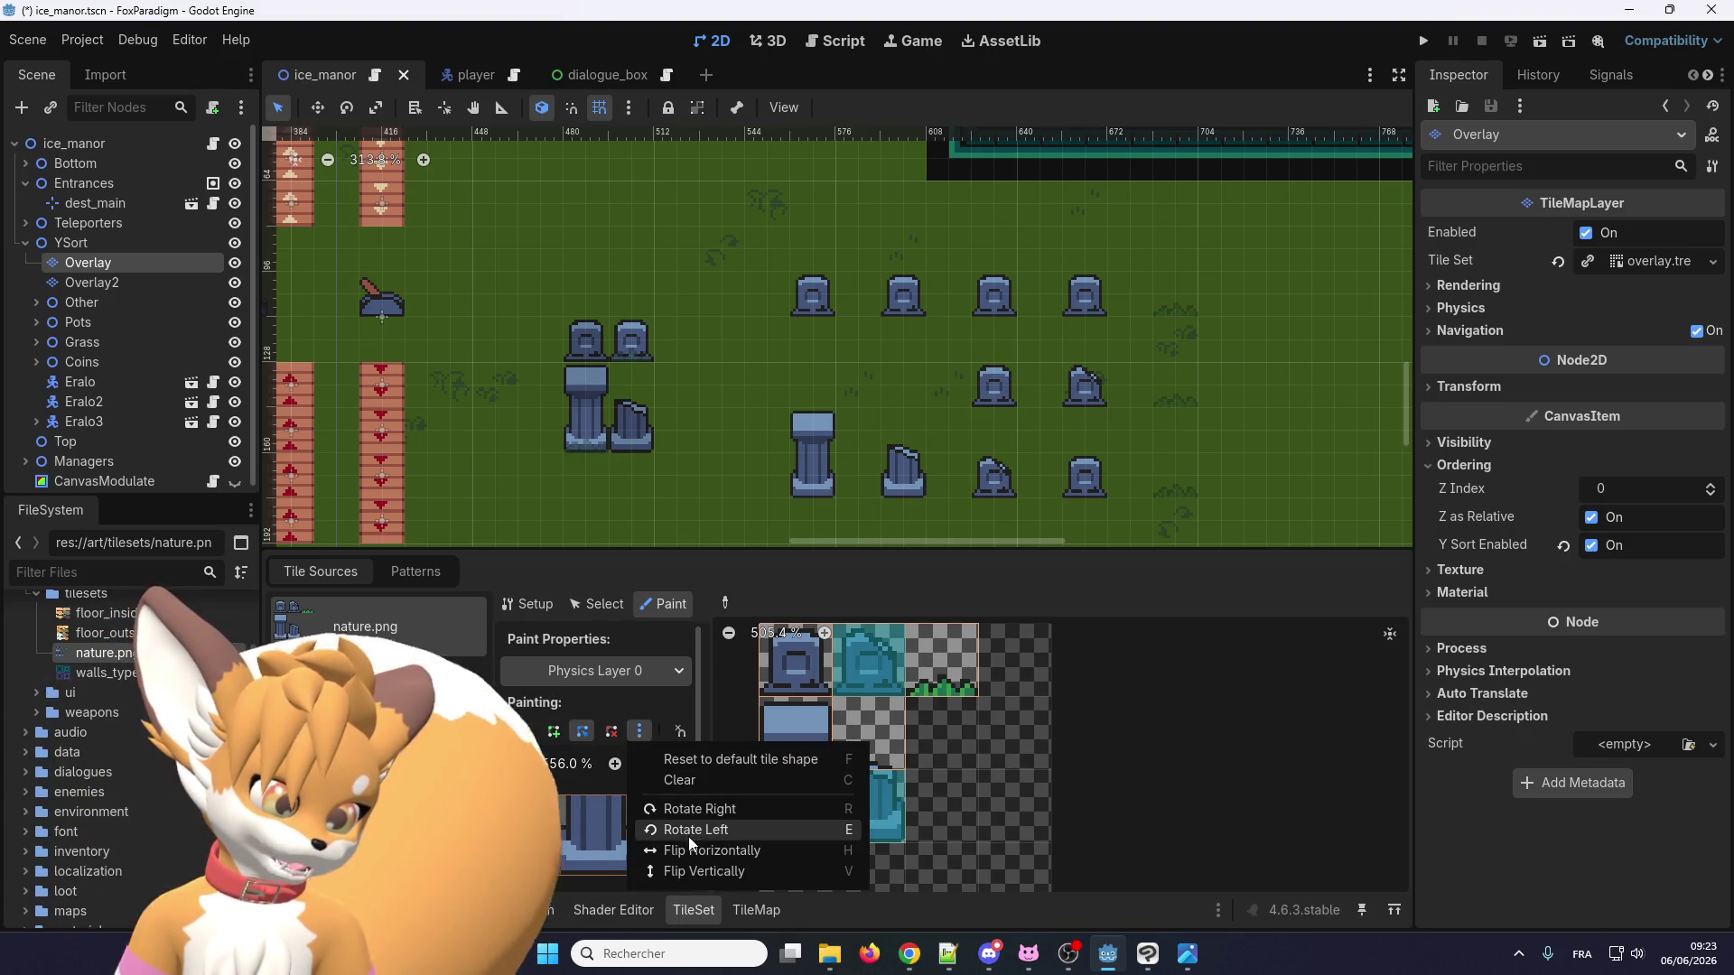
{"action": "left_click", "coordinate": [684, 768]}
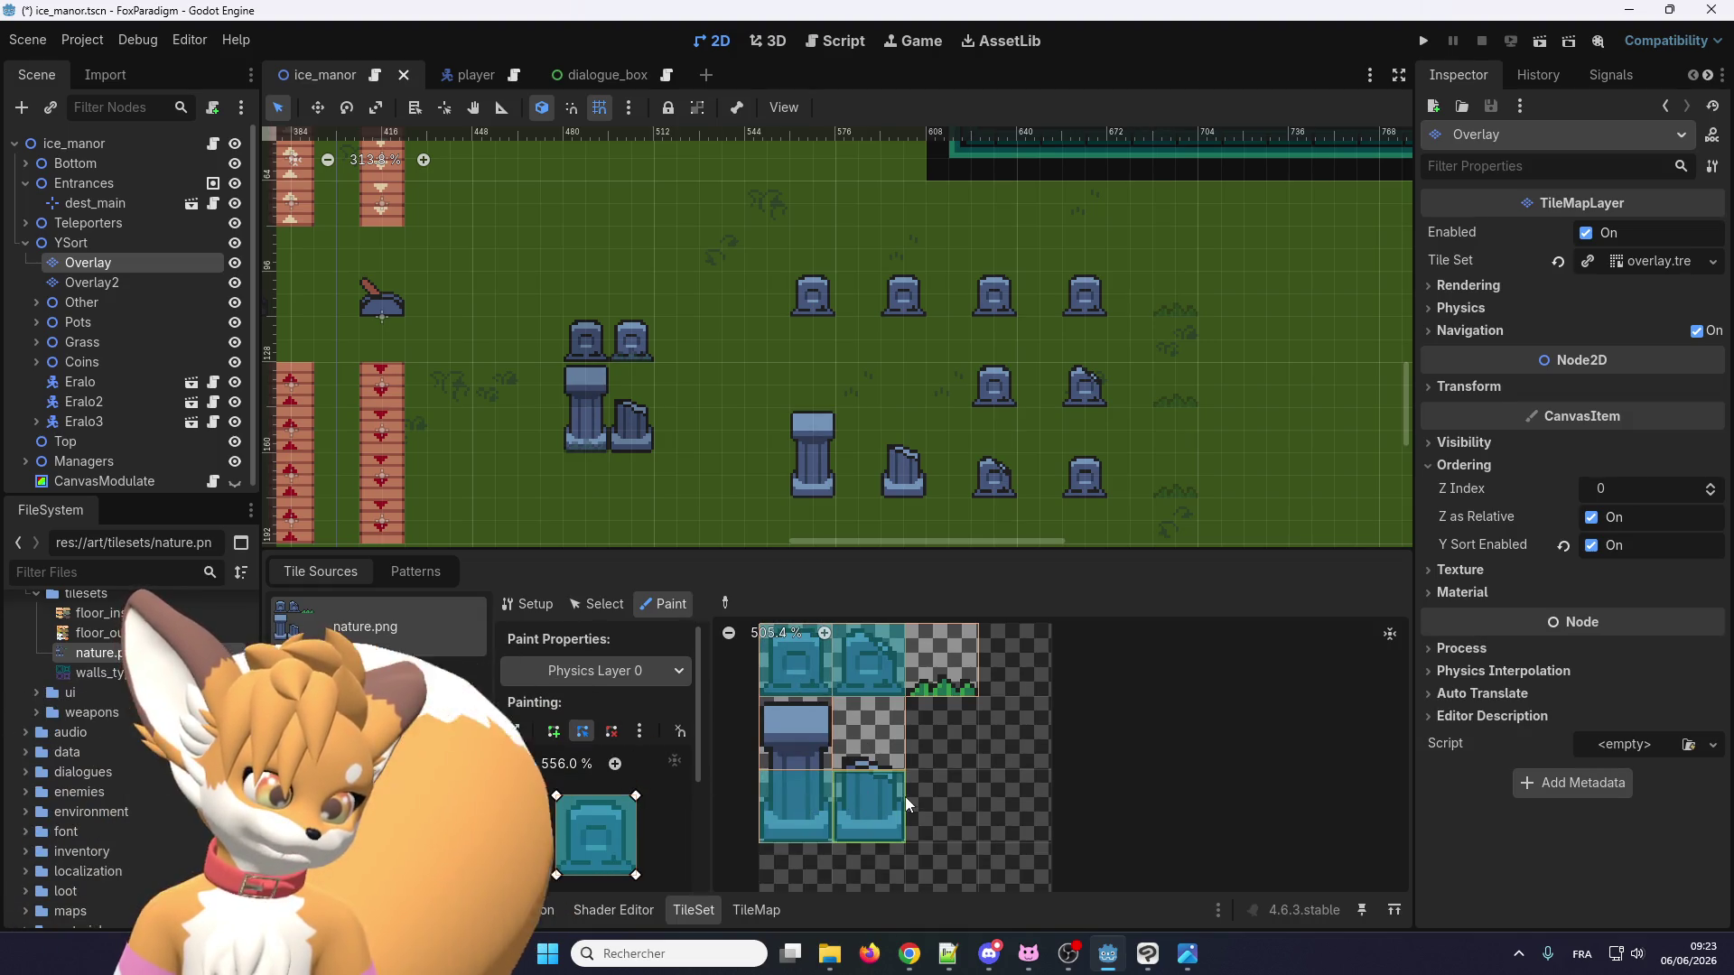
{"action": "scroll", "coordinate": [905, 797], "scroll_direction": "down", "scroll_amount": 2}
{"action": "left_click", "coordinate": [634, 672]}
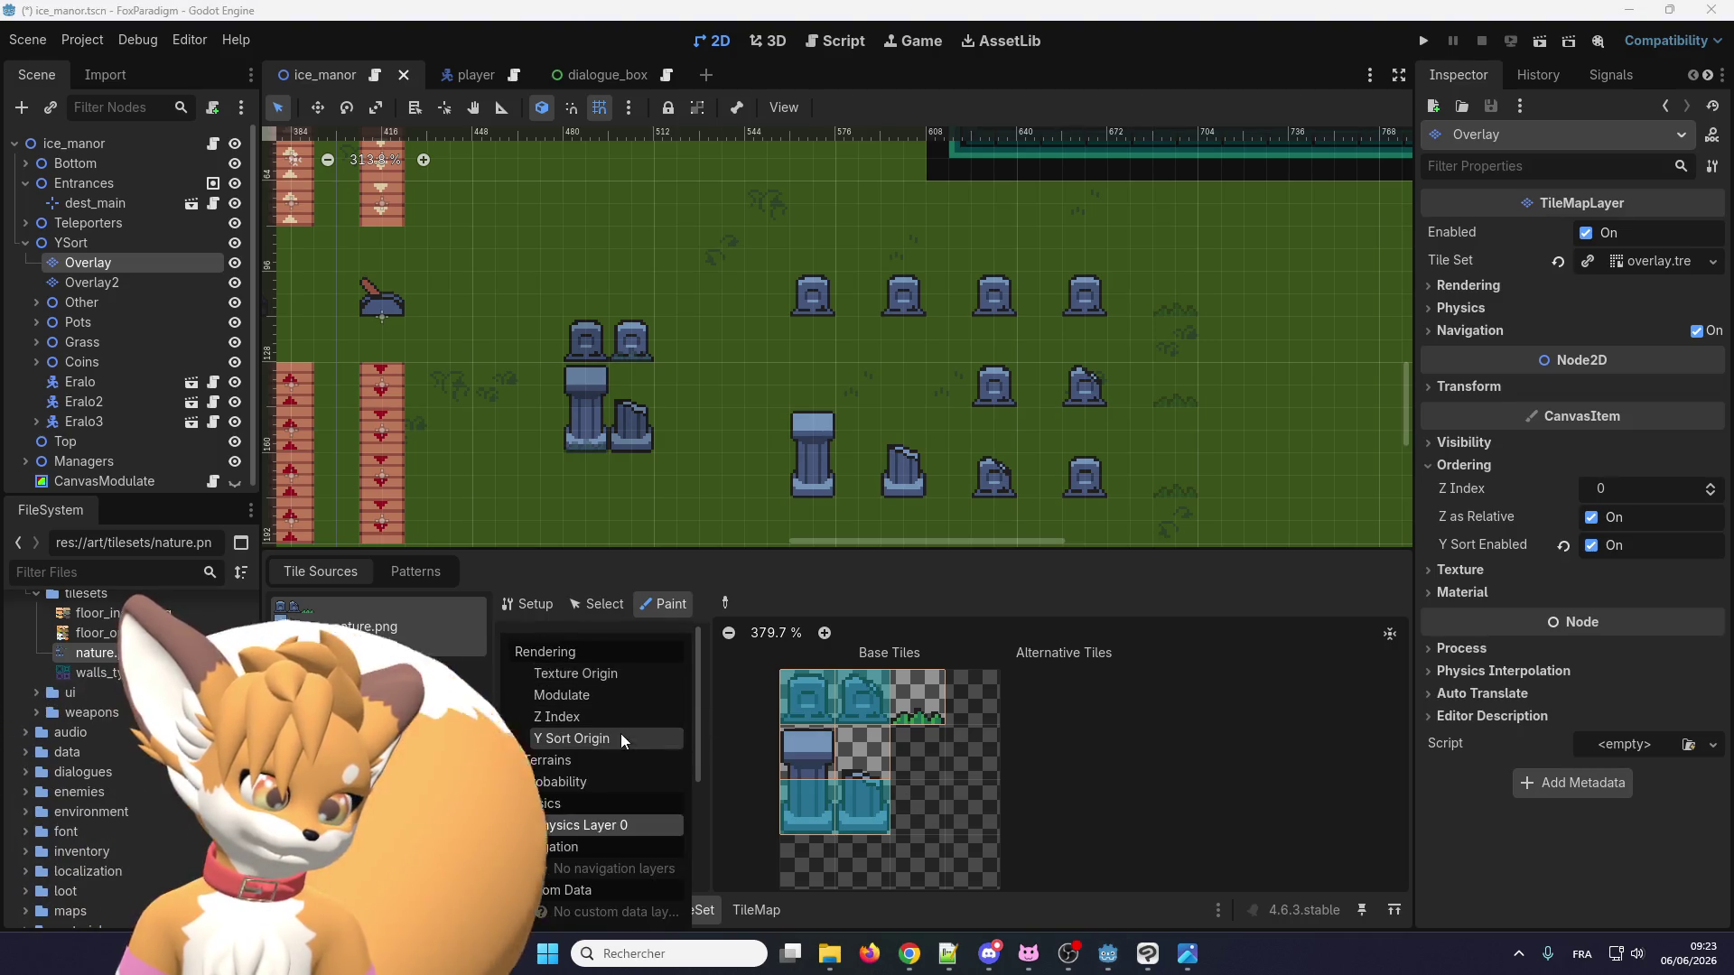
Paint a Y Sort Origin of 22 onto the nature.png pillar and tombstone tiles.
{"action": "left_click", "coordinate": [618, 735]}
{"action": "scroll", "coordinate": [933, 763], "scroll_direction": "up", "scroll_amount": 2}
{"action": "scroll", "coordinate": [931, 717], "scroll_direction": "up", "scroll_amount": 6}
{"action": "scroll", "coordinate": [944, 709], "scroll_direction": "up", "scroll_amount": 4}
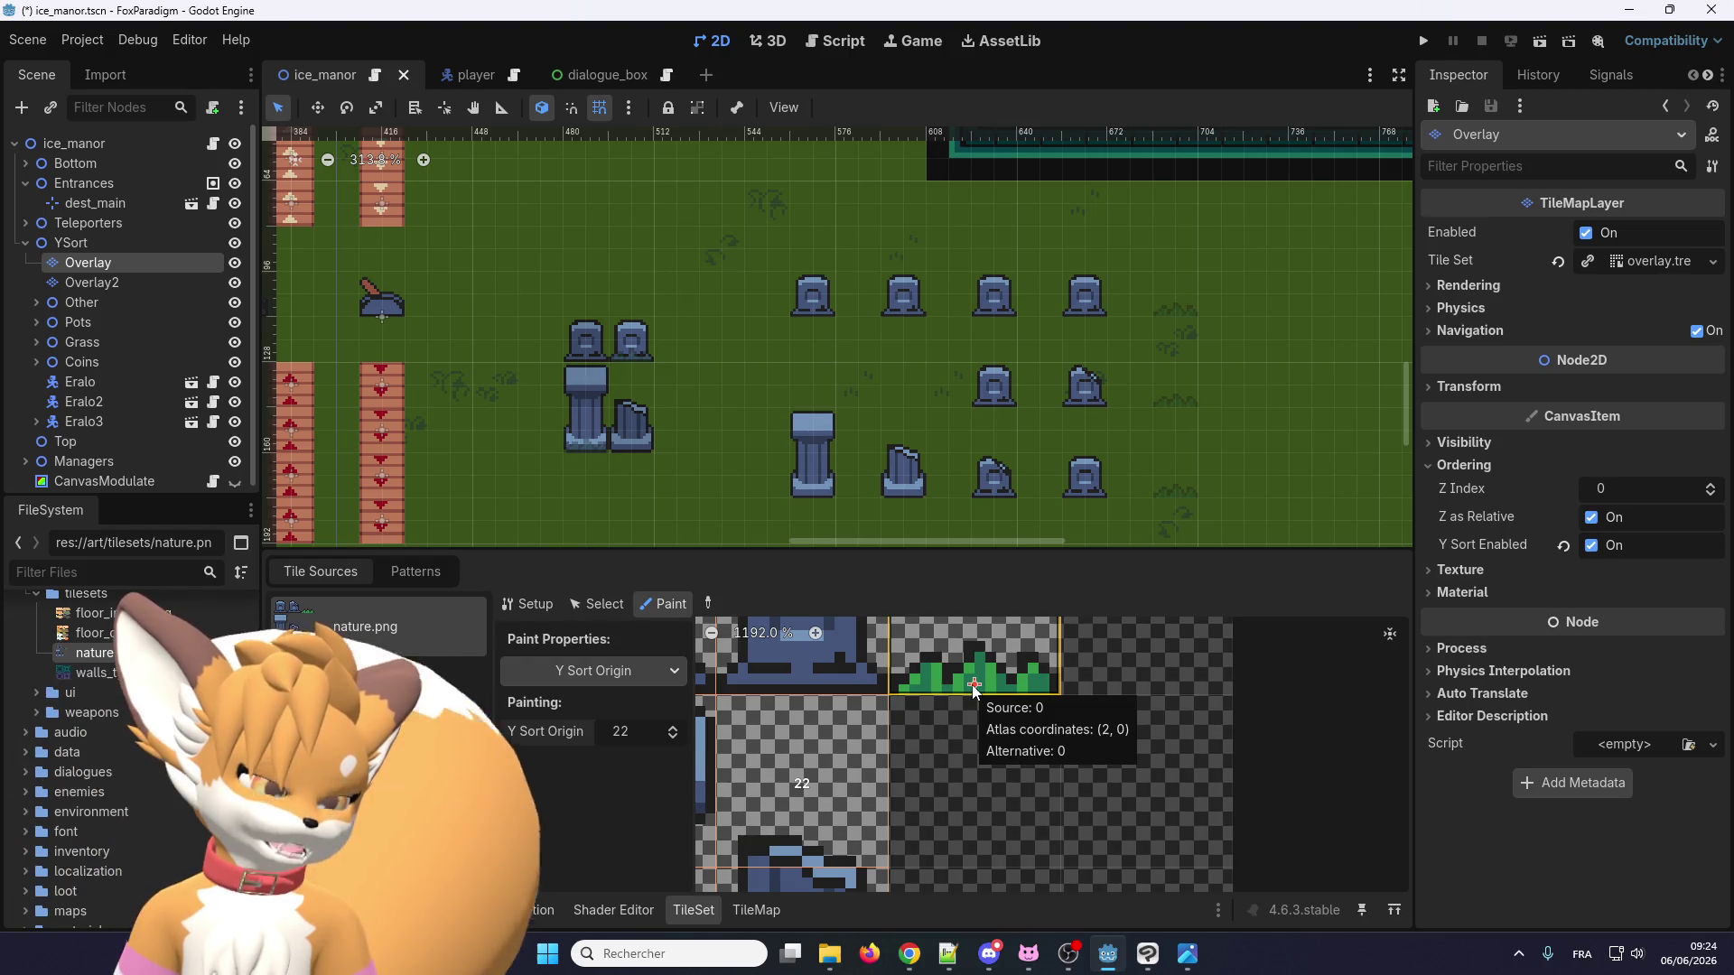
{"action": "scroll", "coordinate": [972, 685], "scroll_direction": "down", "scroll_amount": 2}
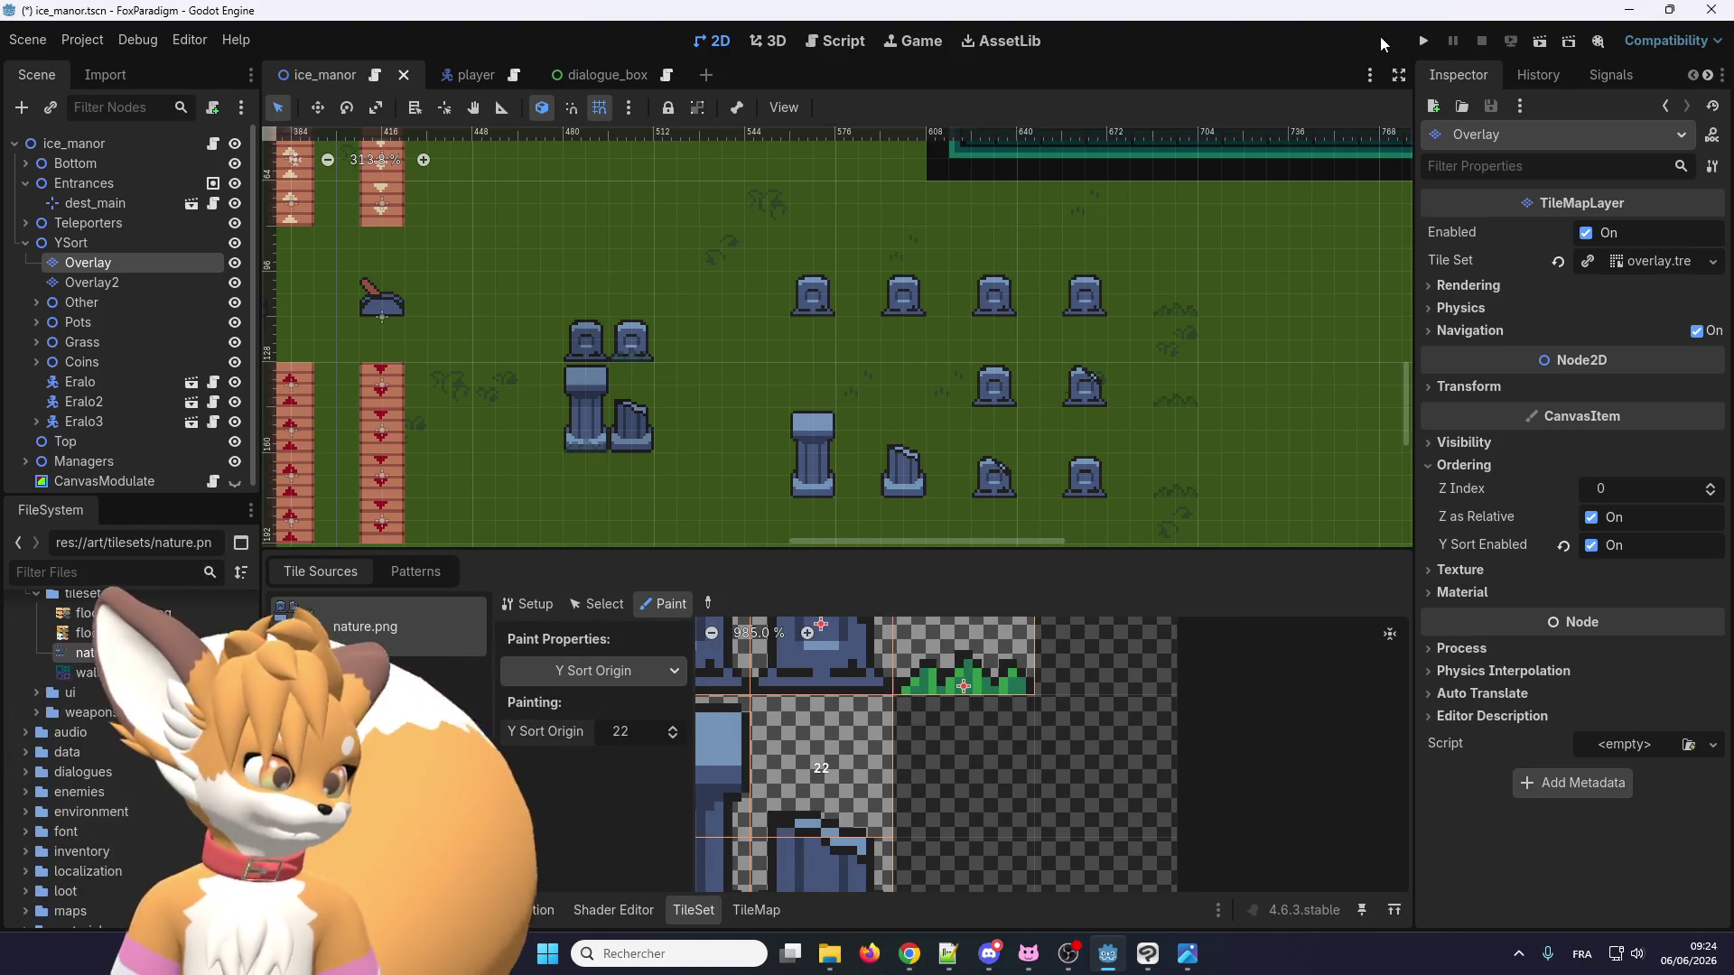
Save and run the game, skip the menus, and walk the player right and up.
{"action": "left_click", "coordinate": [1423, 40]}
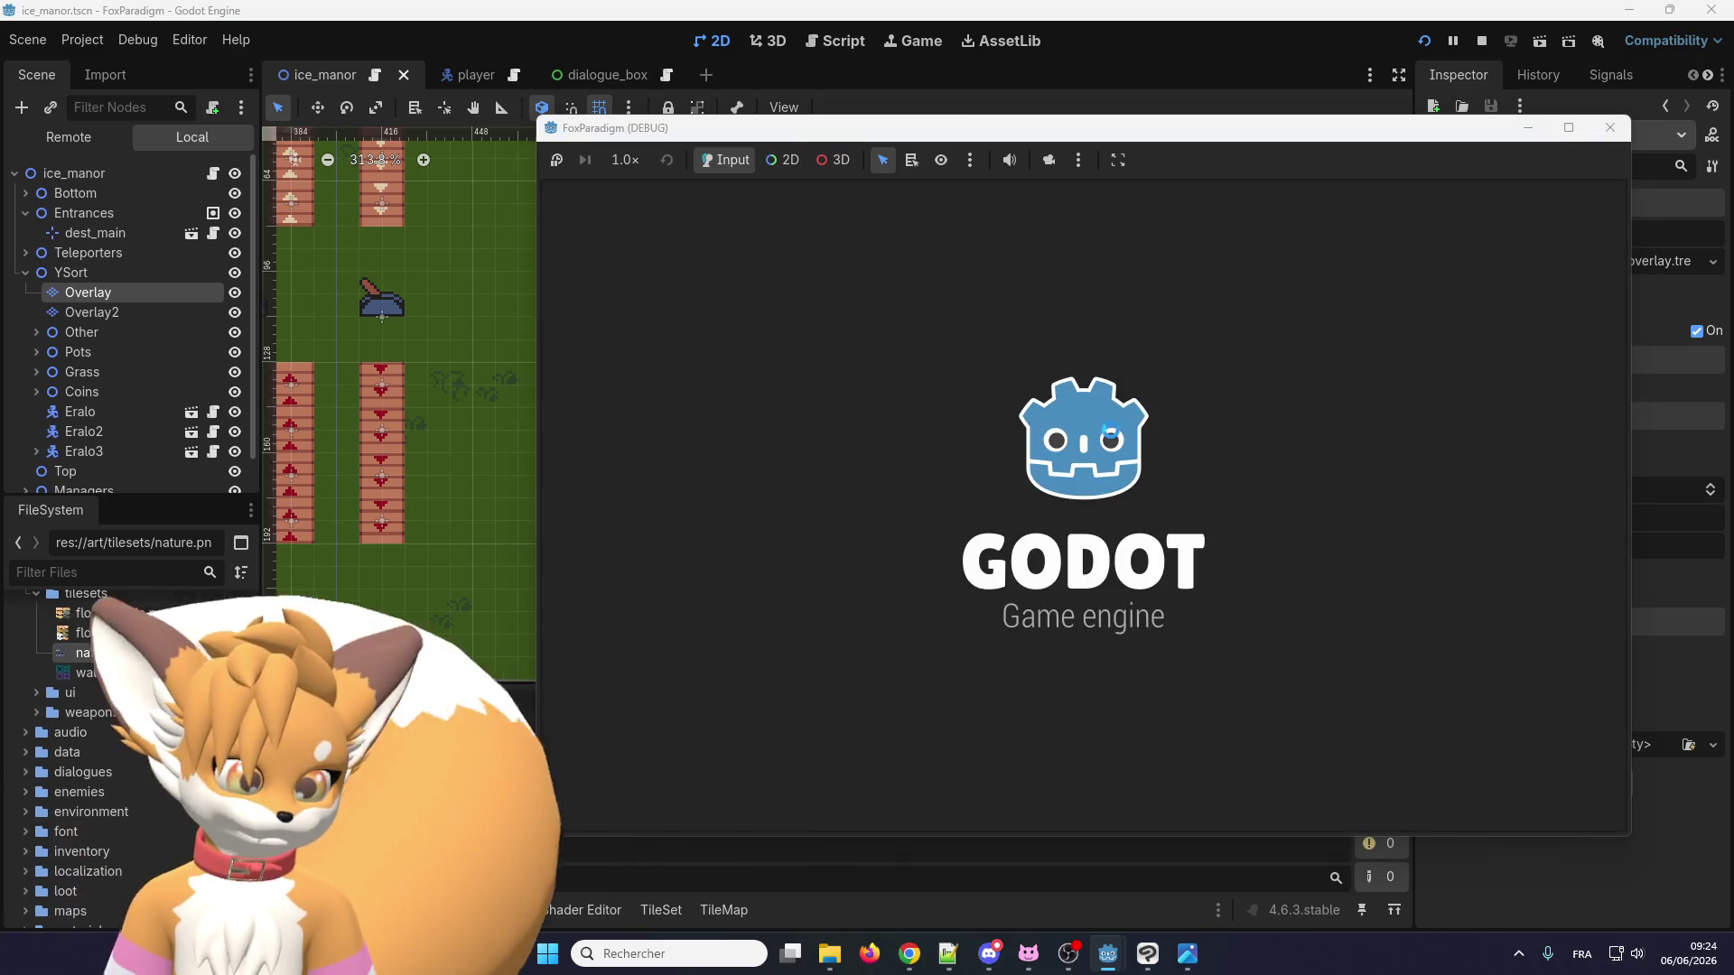
{"action": "key", "text": "Return"}
{"action": "key", "text": "Return"}
{"action": "key", "text": "Right"}
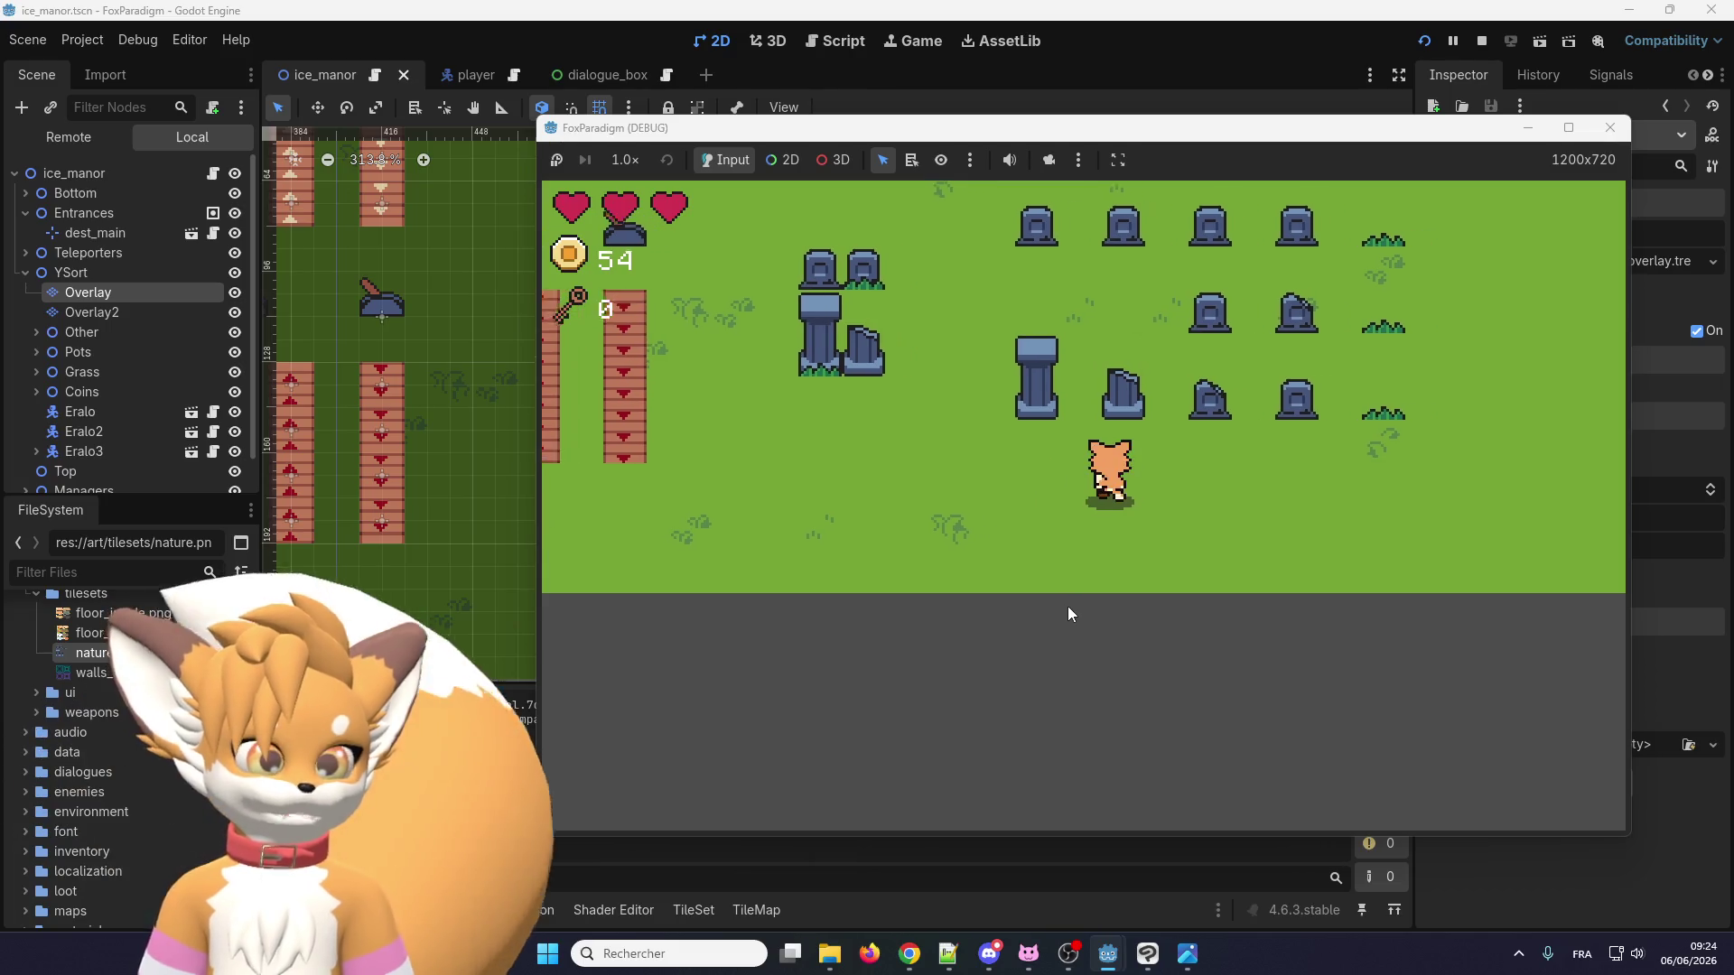
{"action": "key", "text": "Up"}
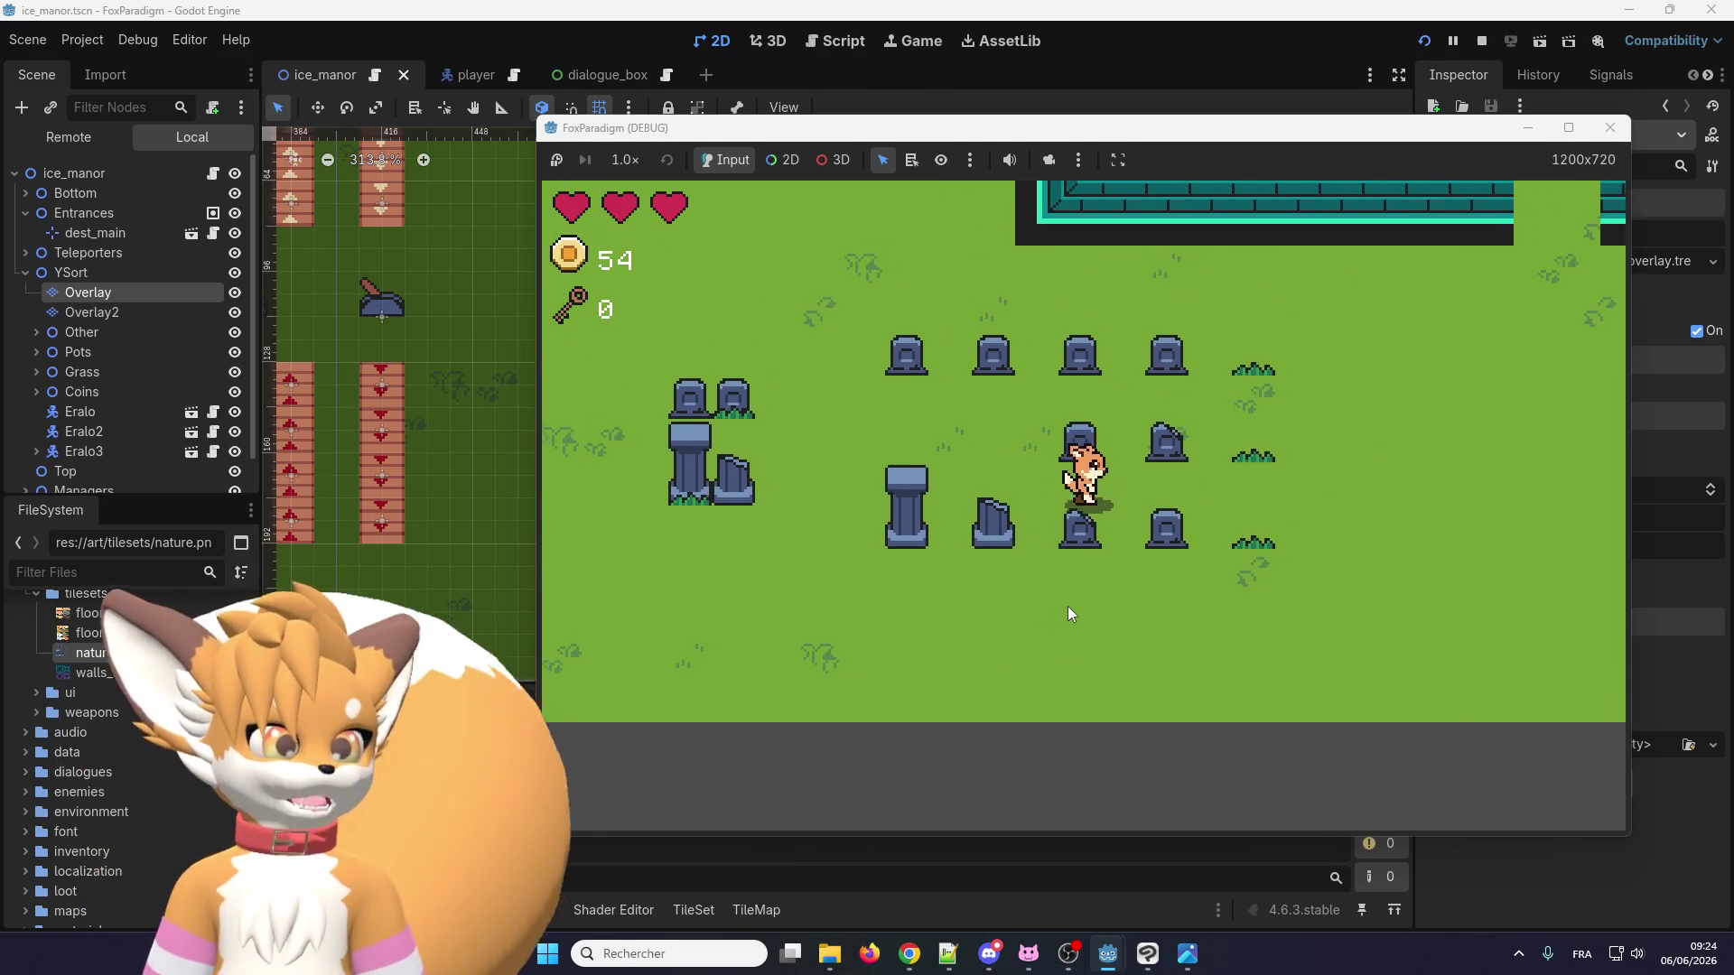
{"action": "key", "text": "Right"}
{"action": "key", "text": "Down"}
{"action": "key", "text": "Right"}
{"action": "key", "text": "Left"}
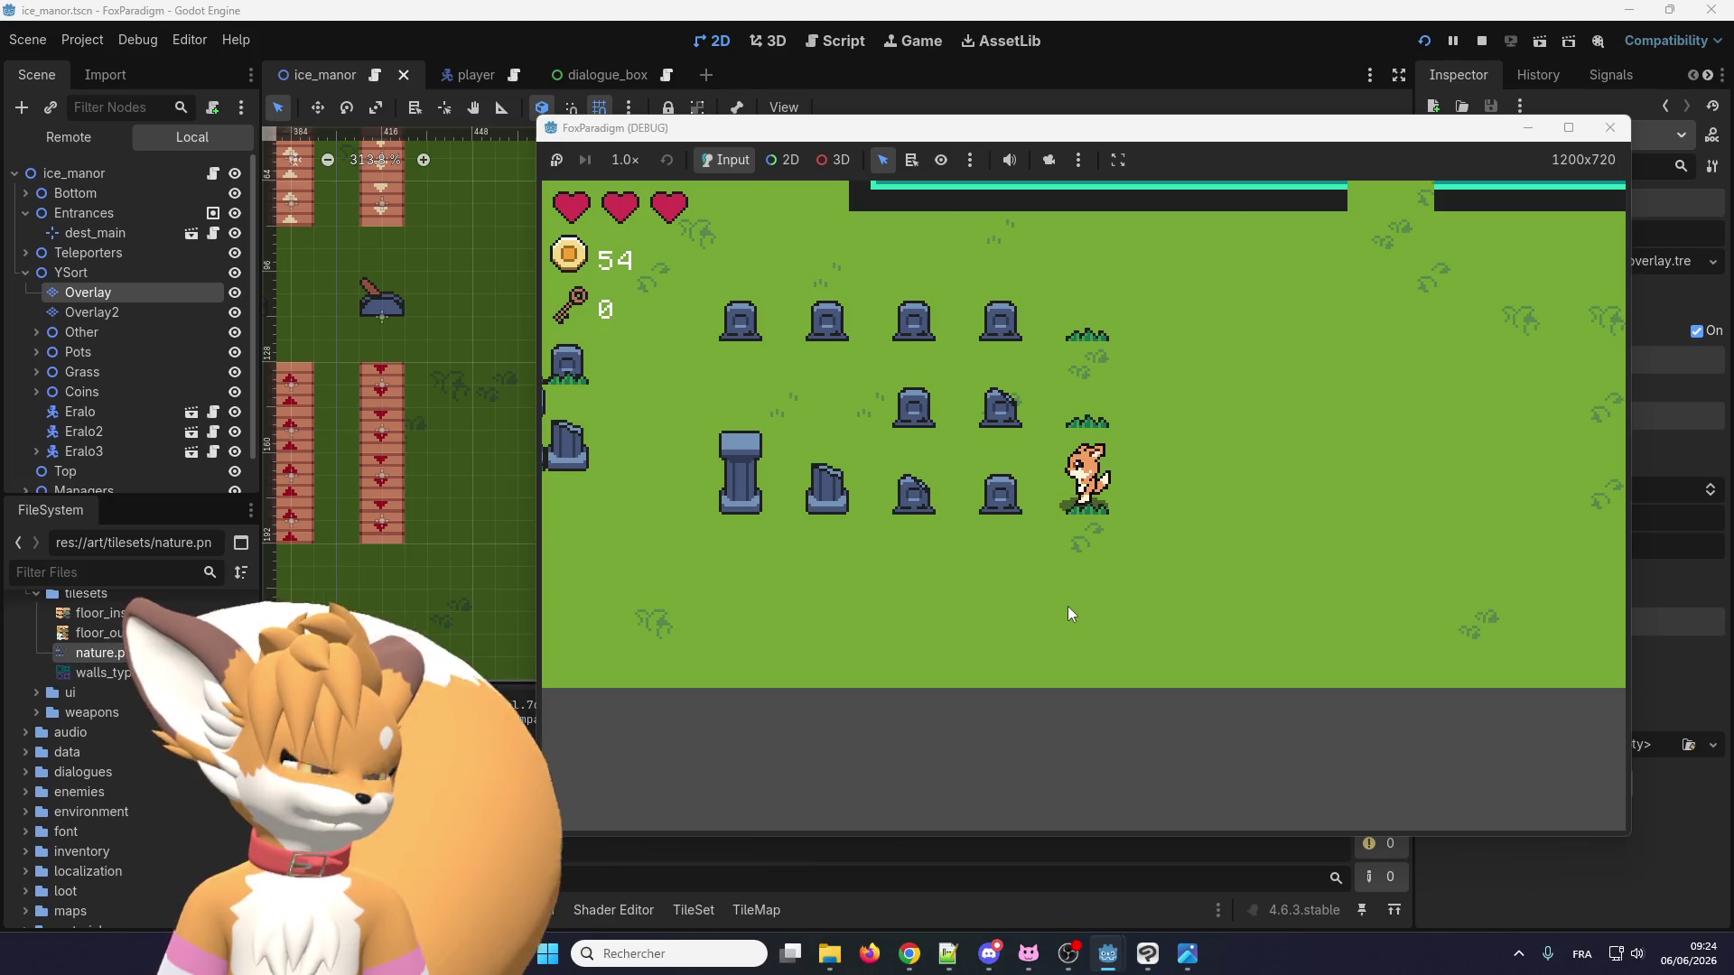
Walk the character up and down past the tombstone rows to the pillar.
{"action": "key", "text": "Down"}
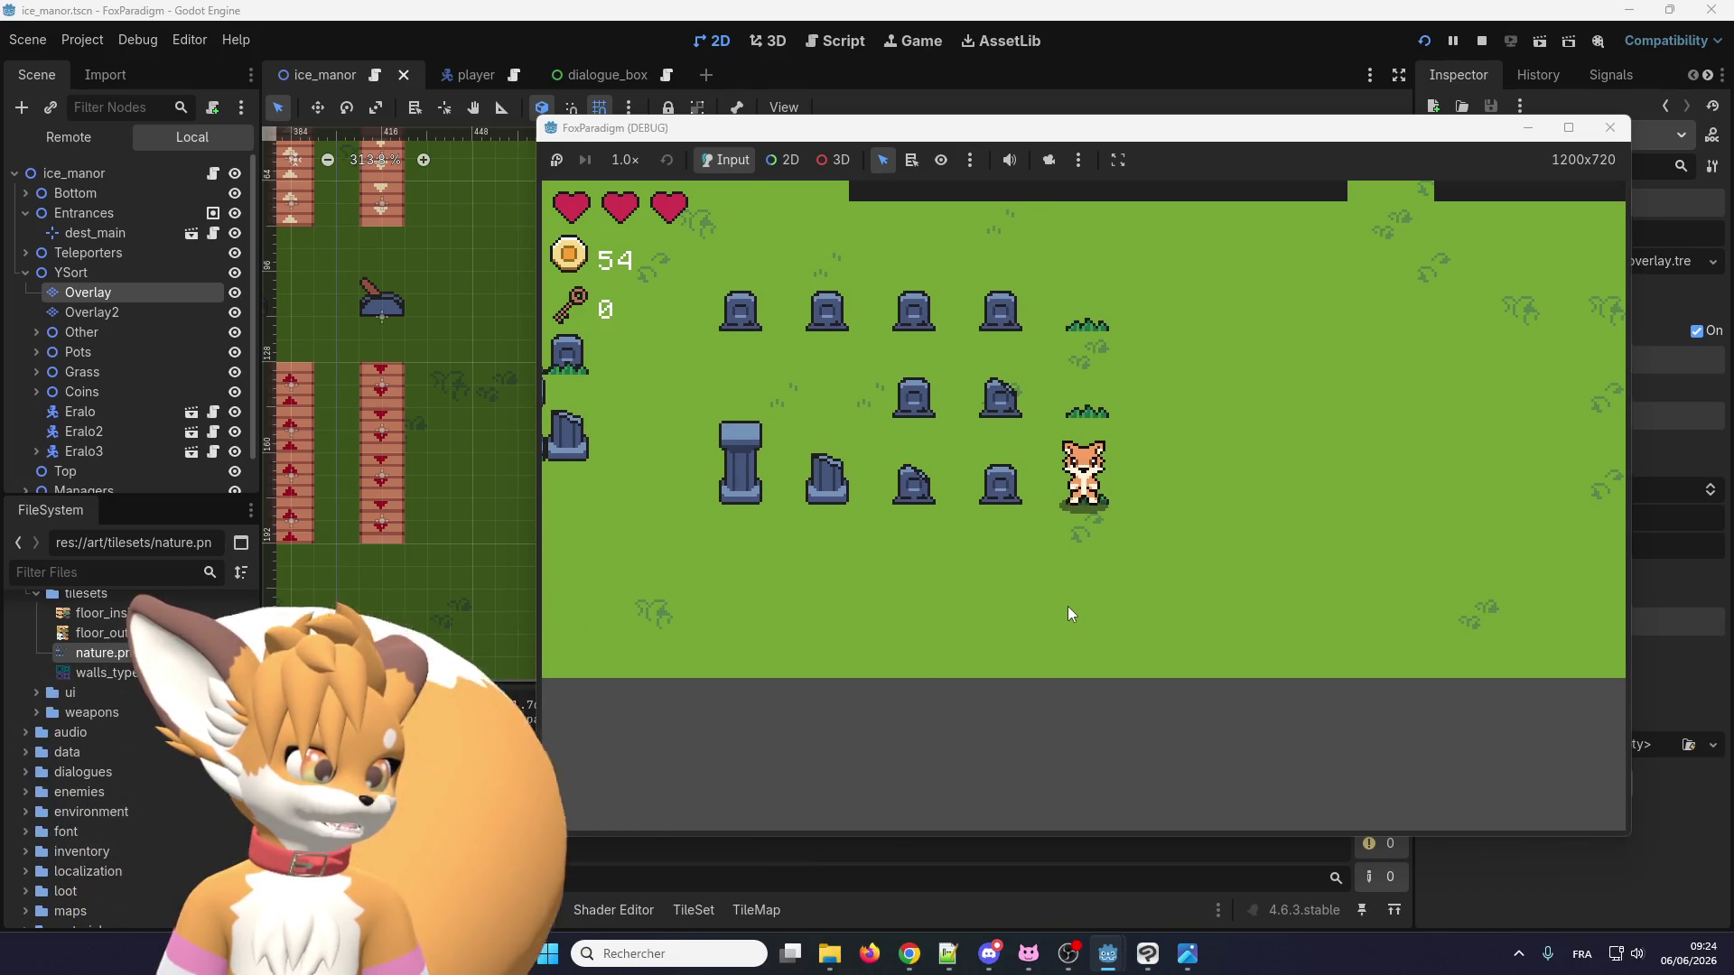
{"action": "key", "text": "Up"}
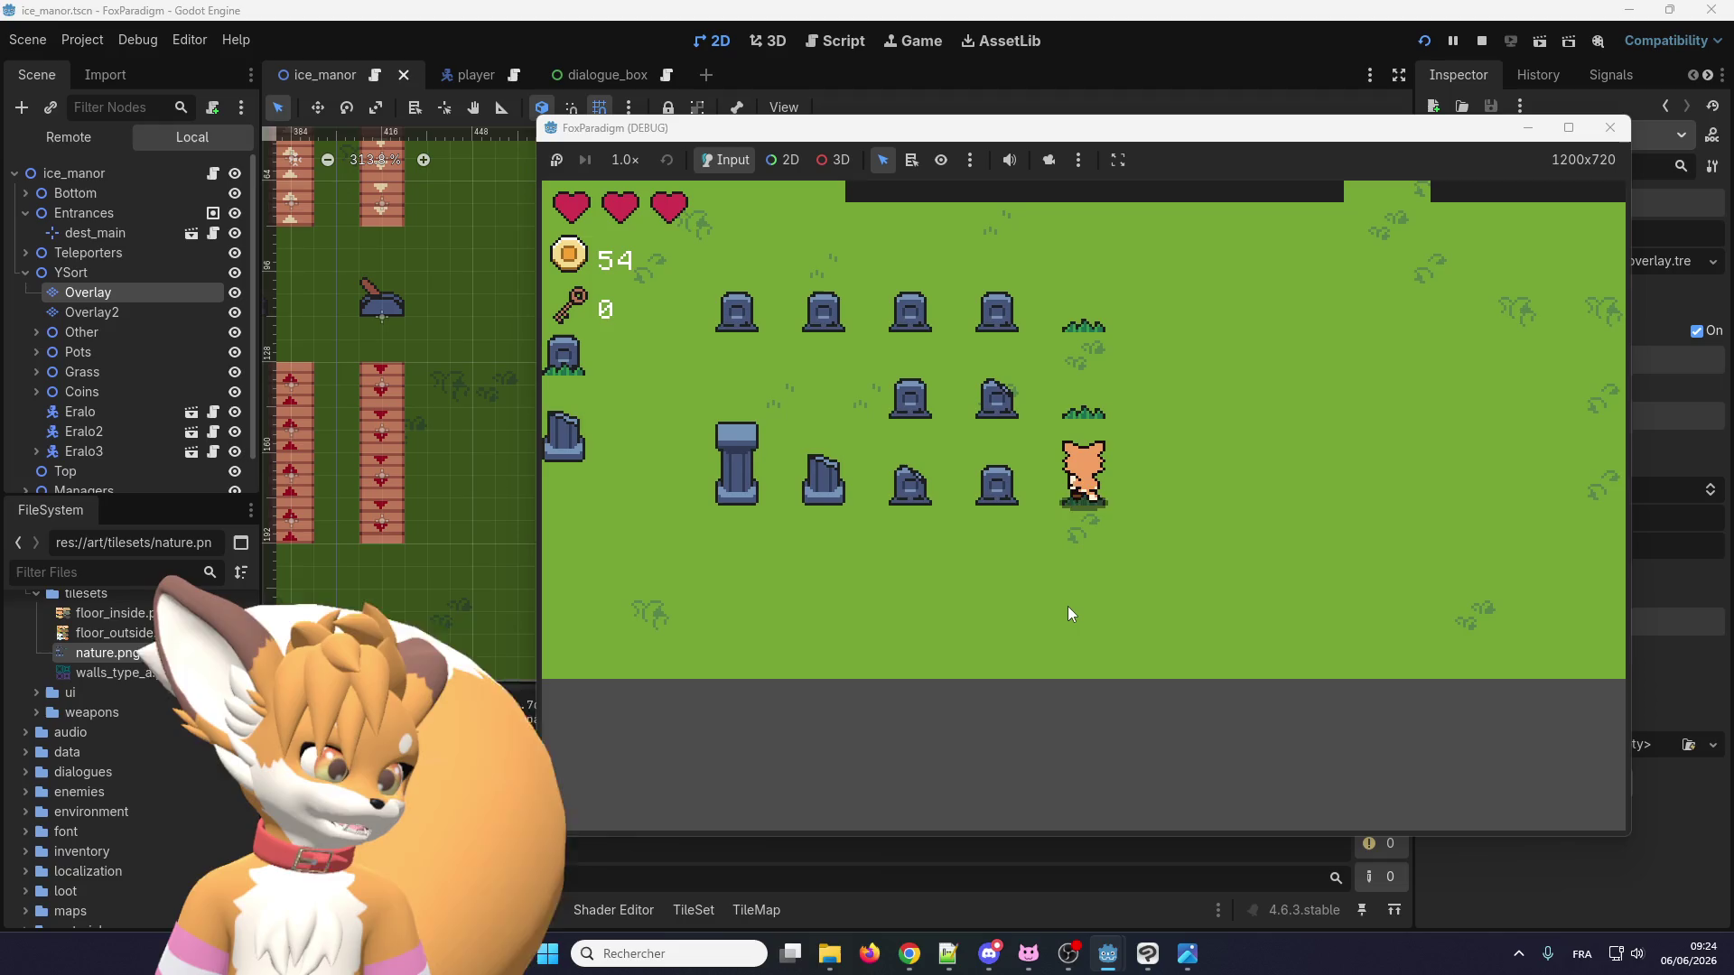
{"action": "key", "text": "Down"}
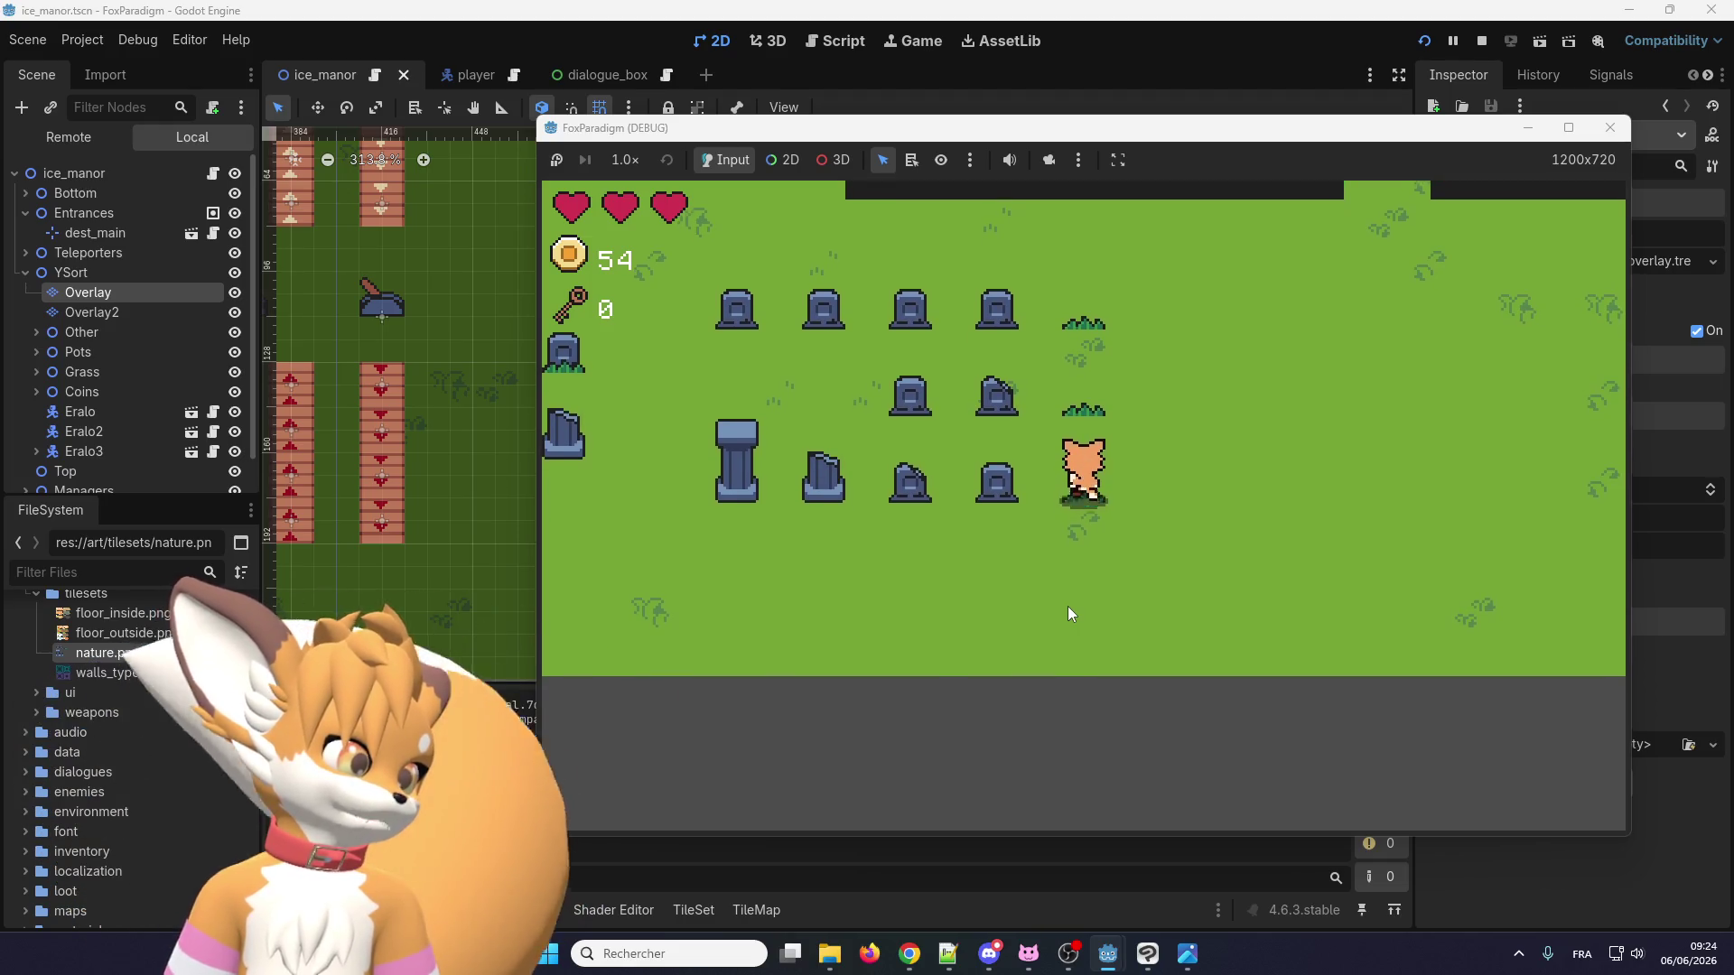
{"action": "key", "text": "Up"}
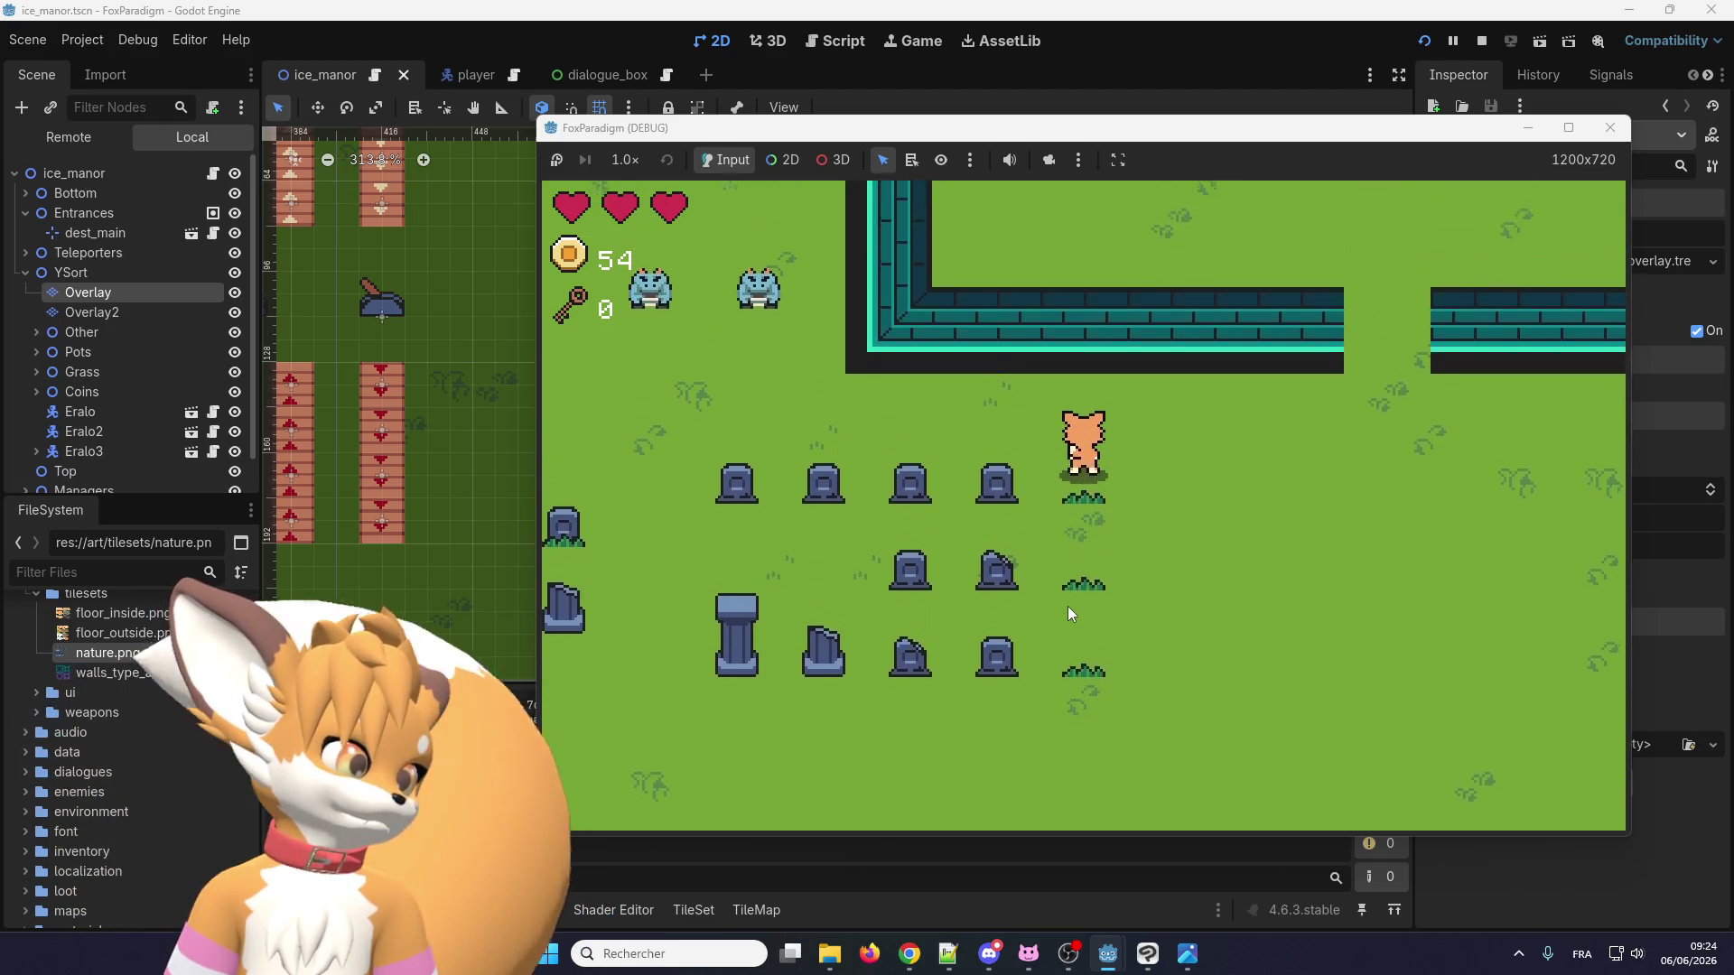
{"action": "key", "text": "Left"}
{"action": "key", "text": "Left"}
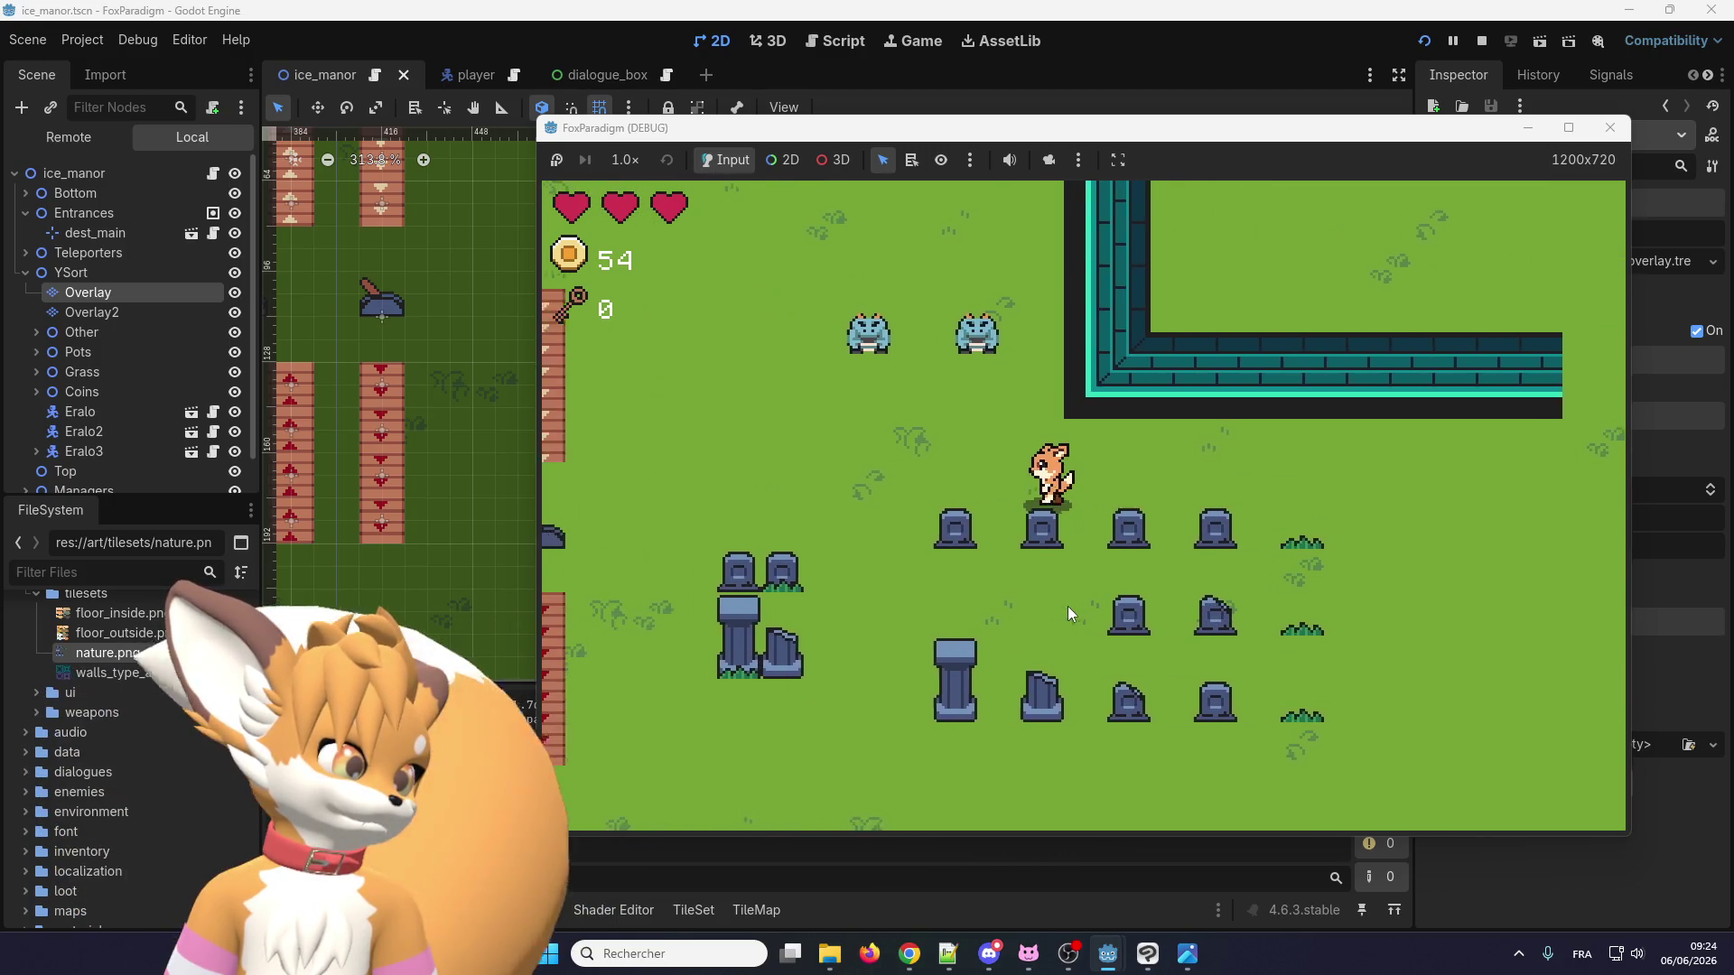
{"action": "key", "text": "Down"}
{"action": "key", "text": "Down"}
{"action": "key", "text": "Left"}
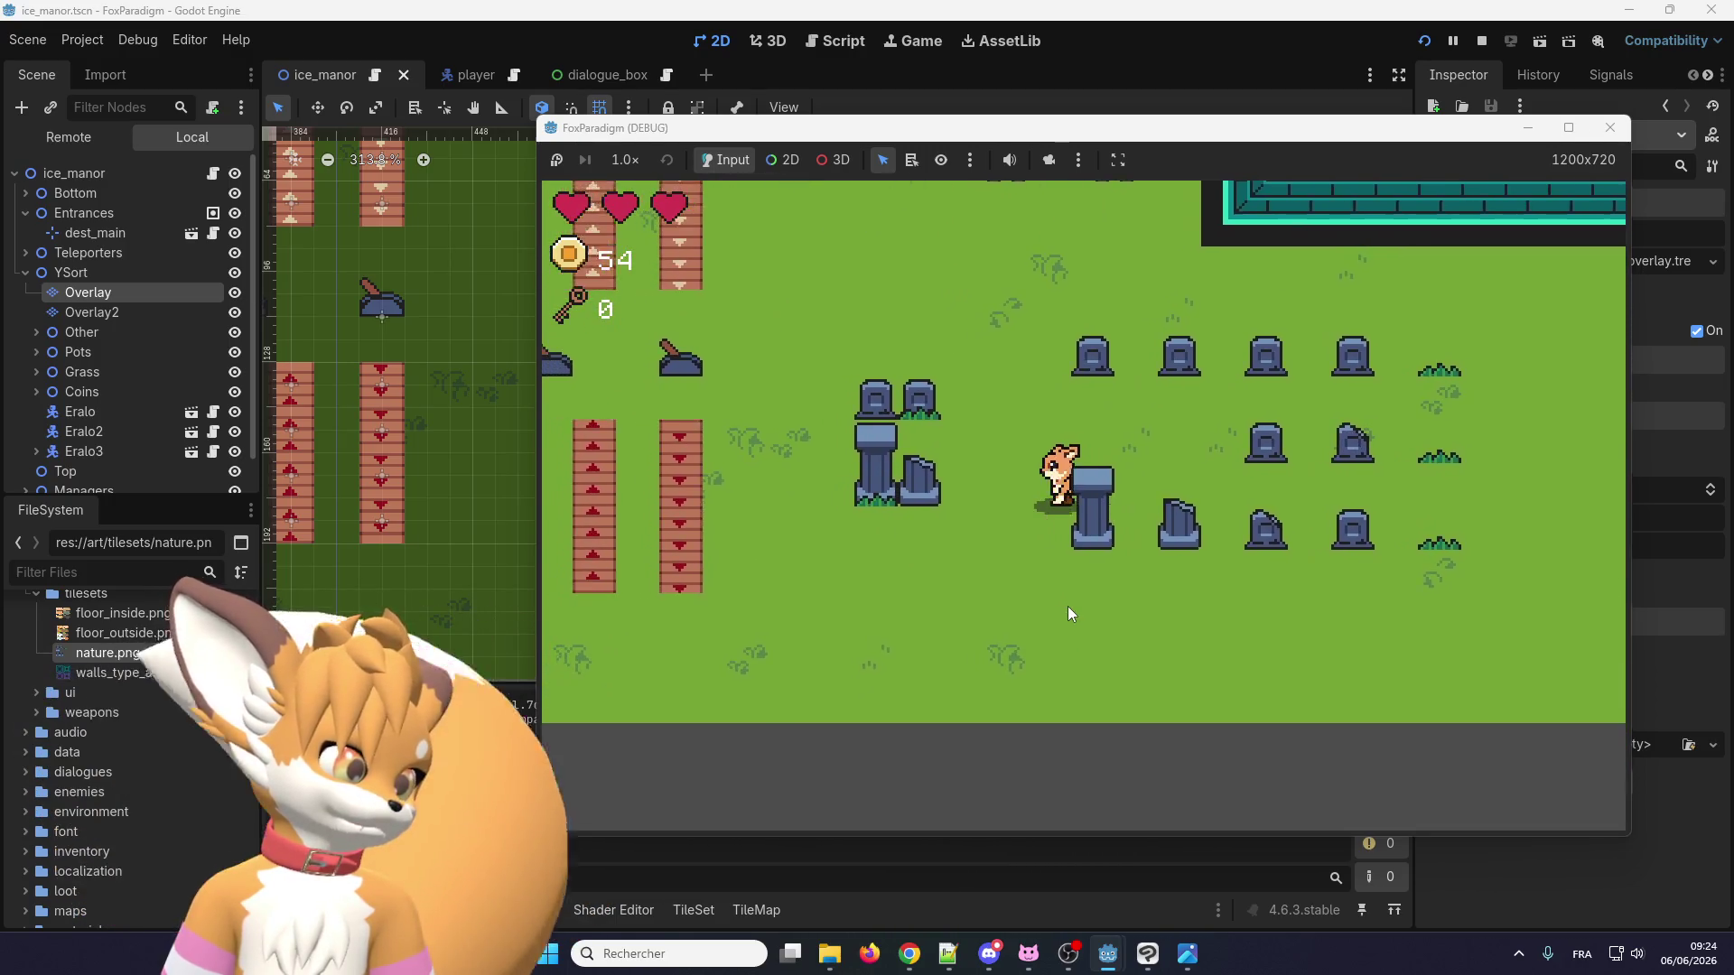
{"action": "key", "text": "Up"}
{"action": "key", "text": "Left"}
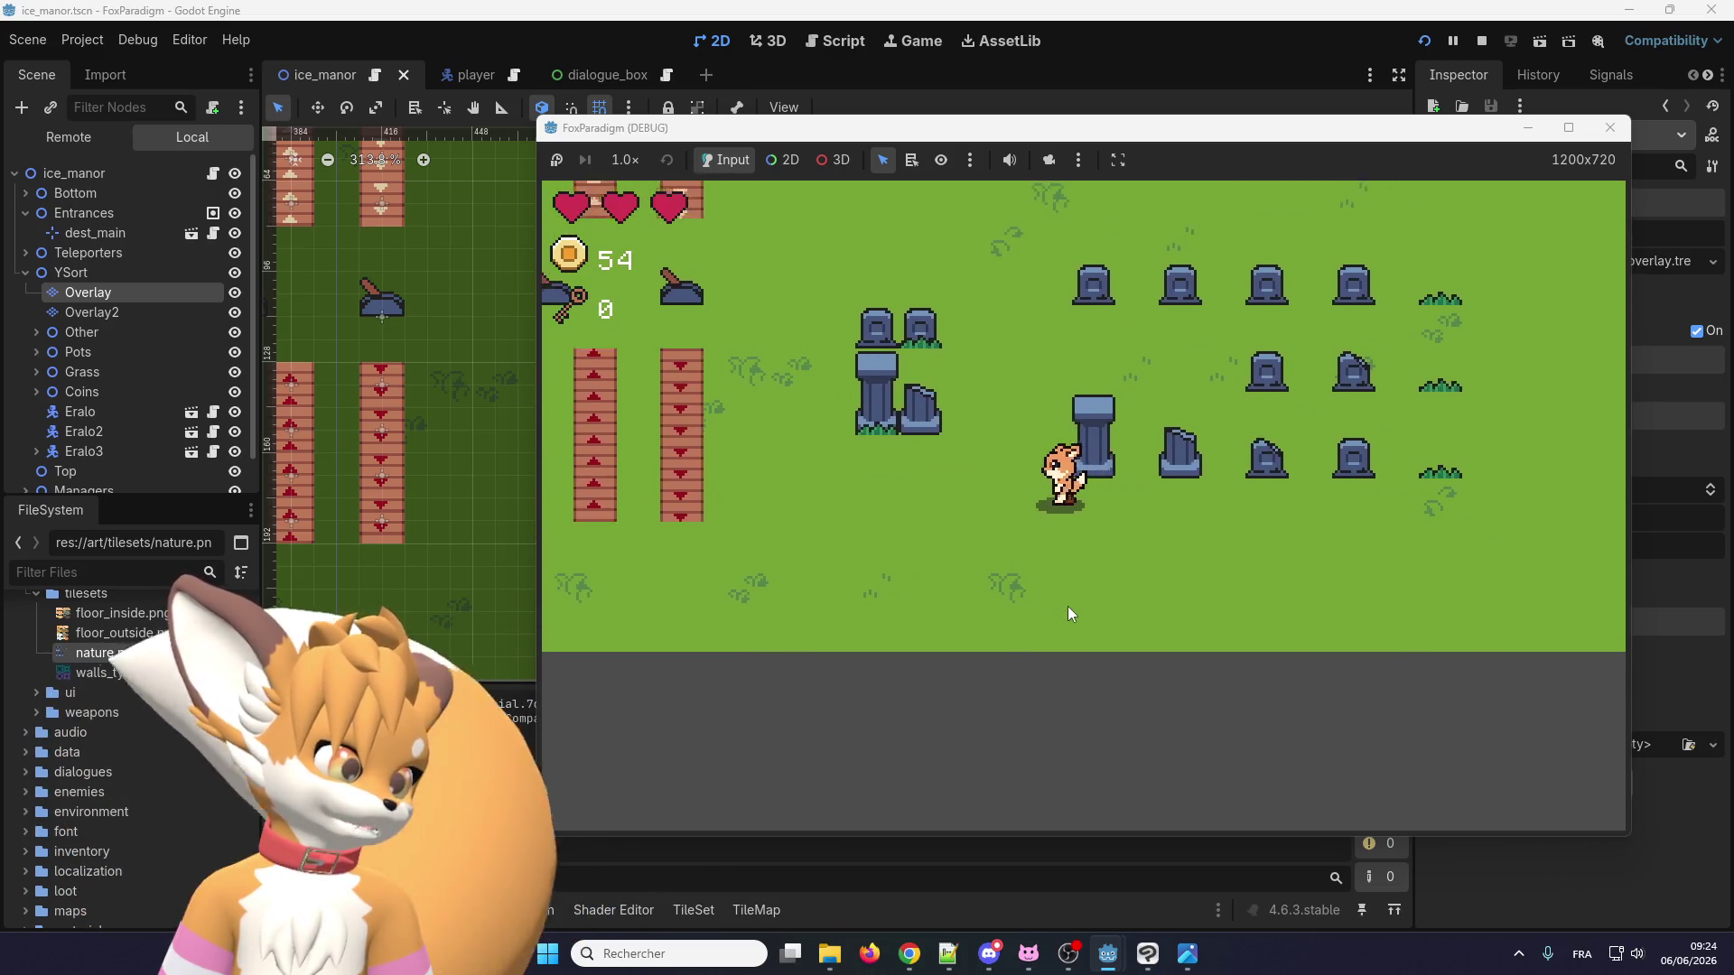
{"action": "key", "text": "Right"}
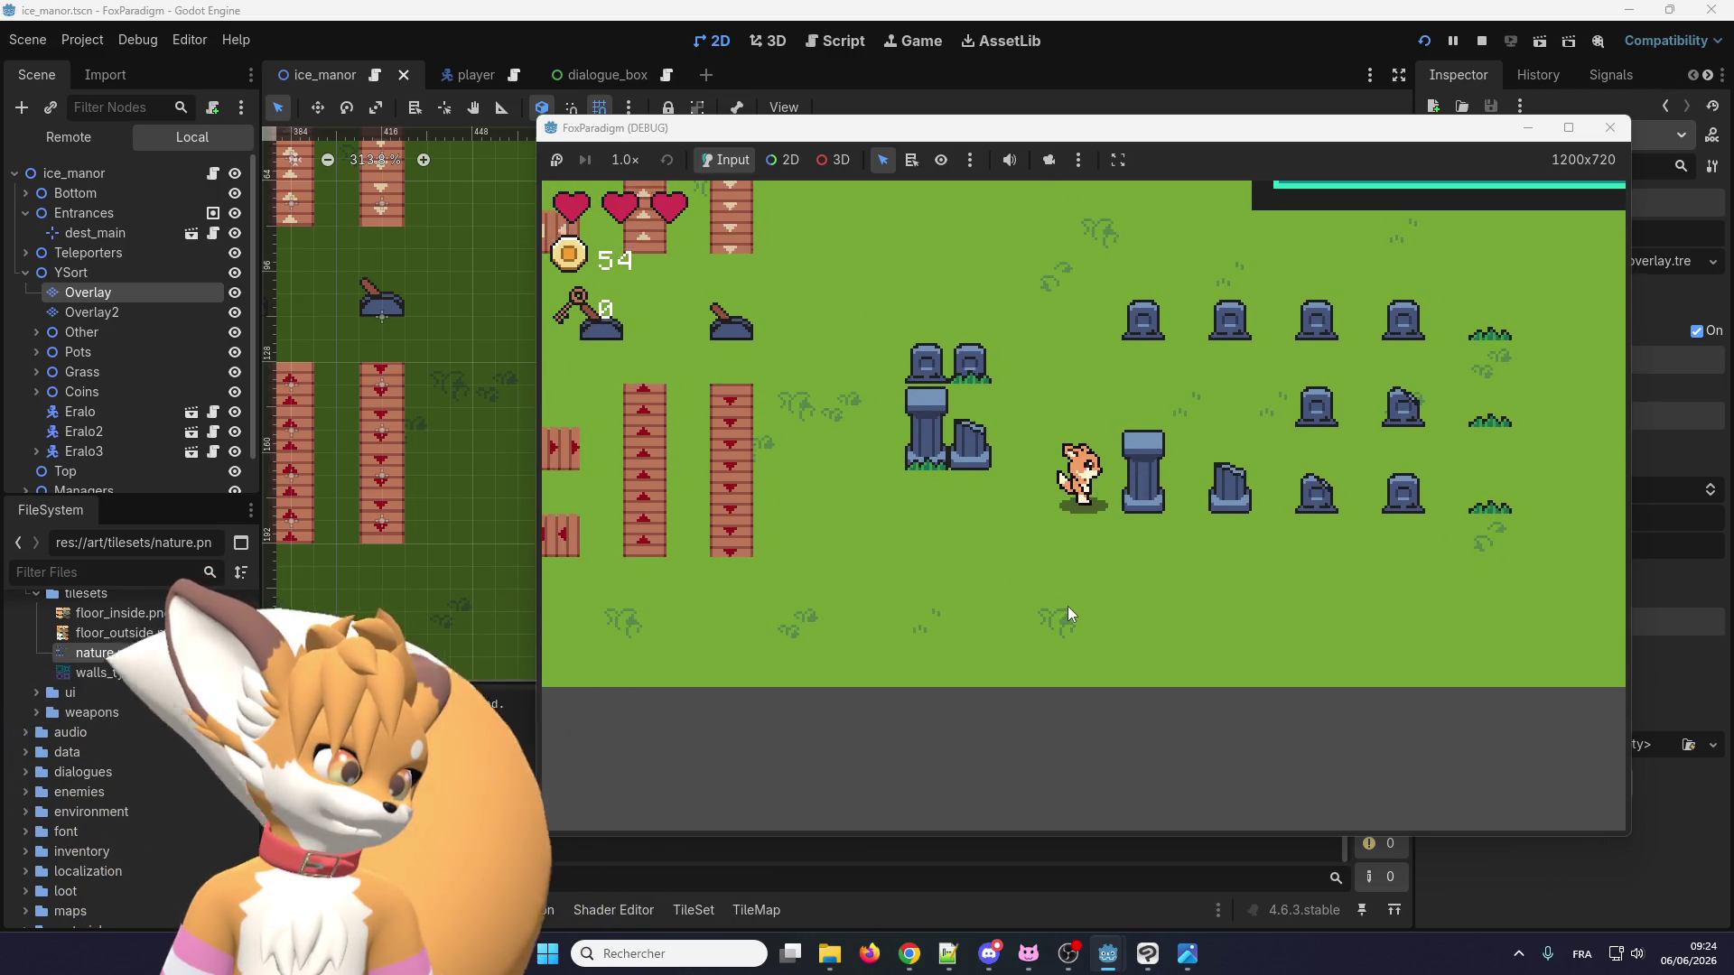
{"action": "key", "text": "Up"}
{"action": "key", "text": "Down"}
Swing the sword several times while moving around the pillar.
{"action": "key", "text": "space"}
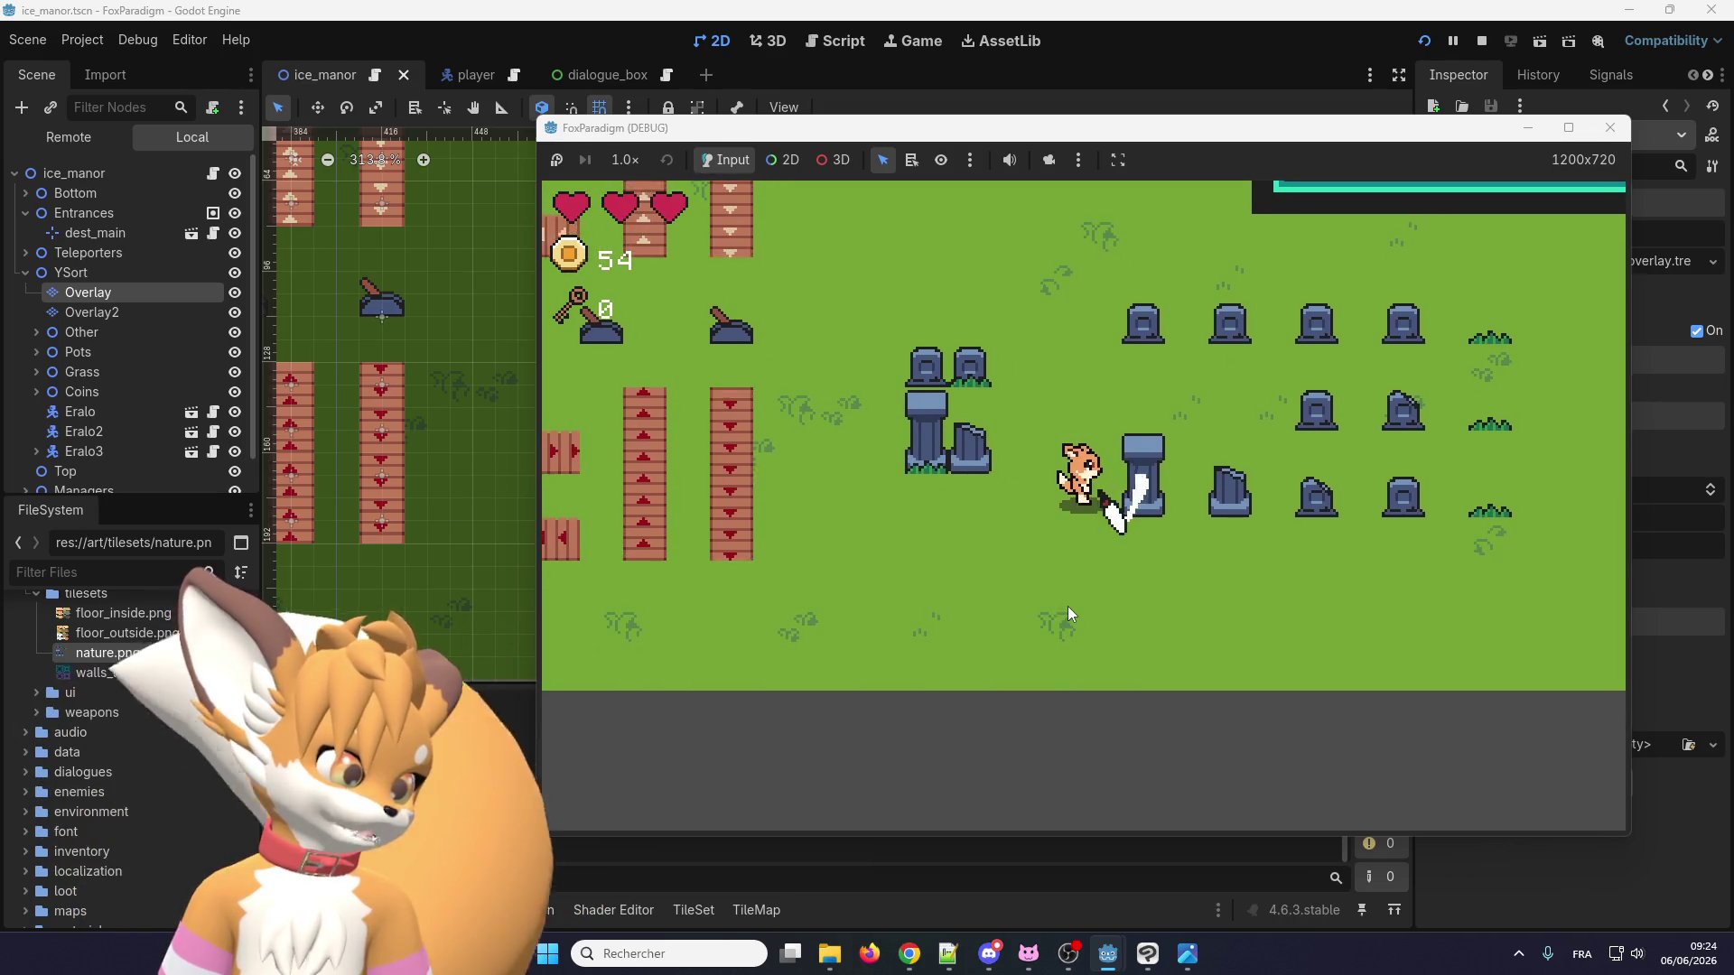
{"action": "key", "text": "Up"}
{"action": "key", "text": "Right"}
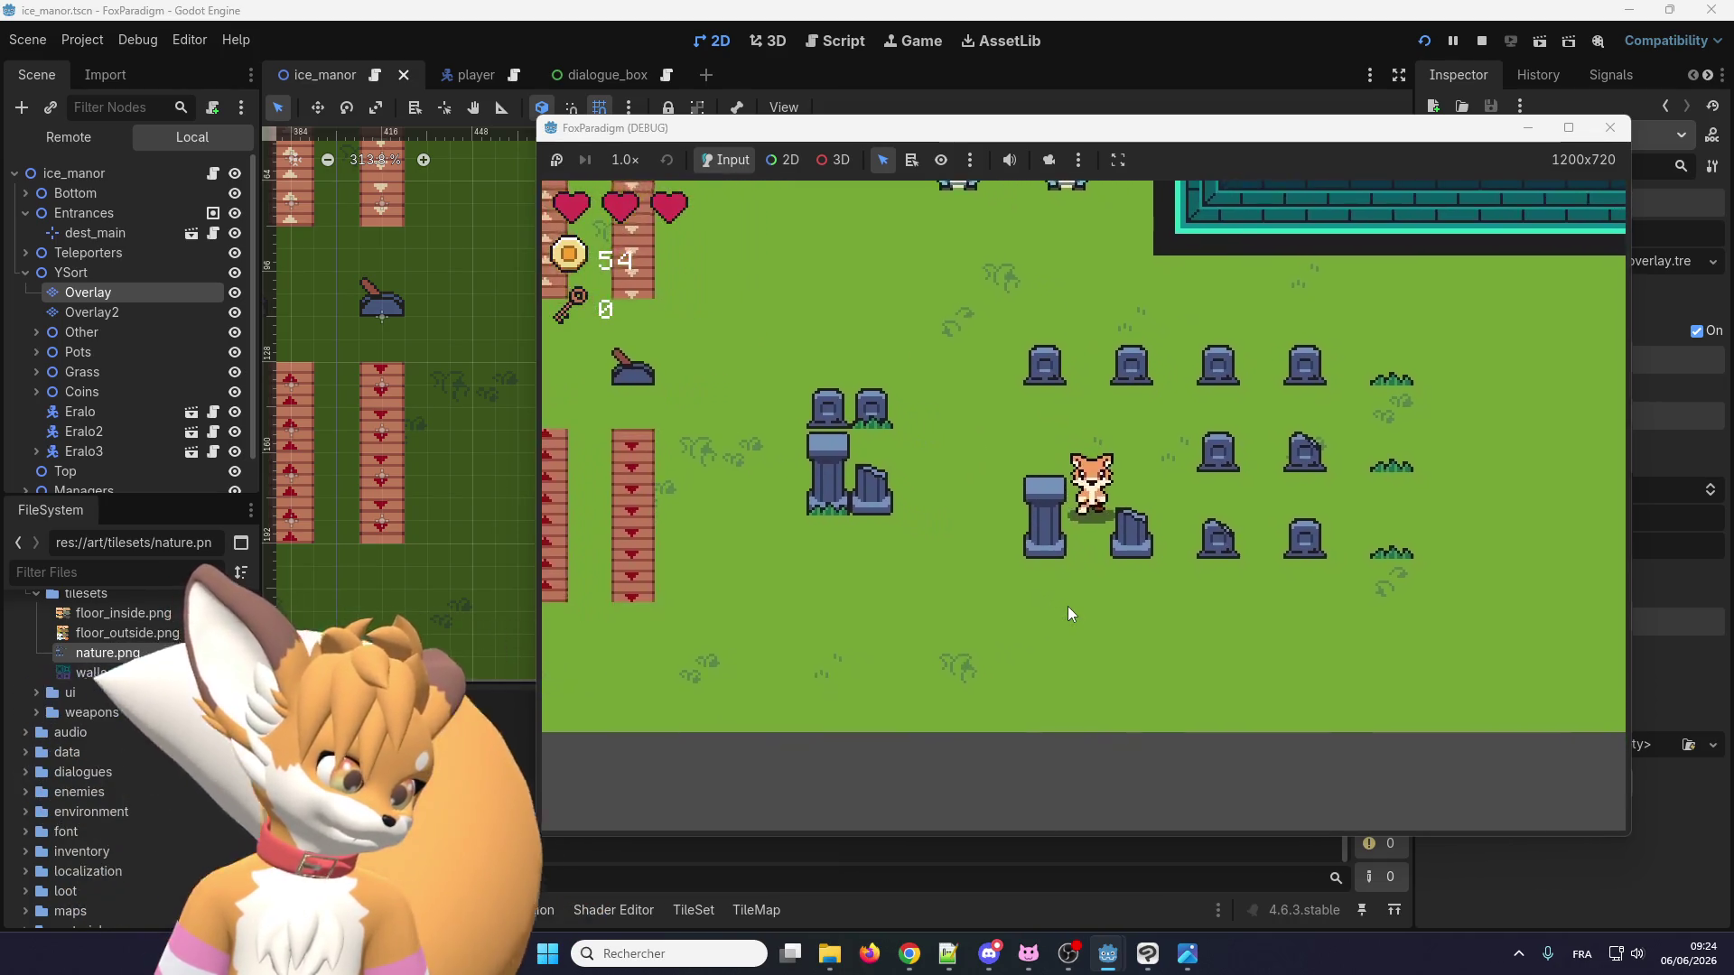
{"action": "key", "text": "Down"}
{"action": "key", "text": "space"}
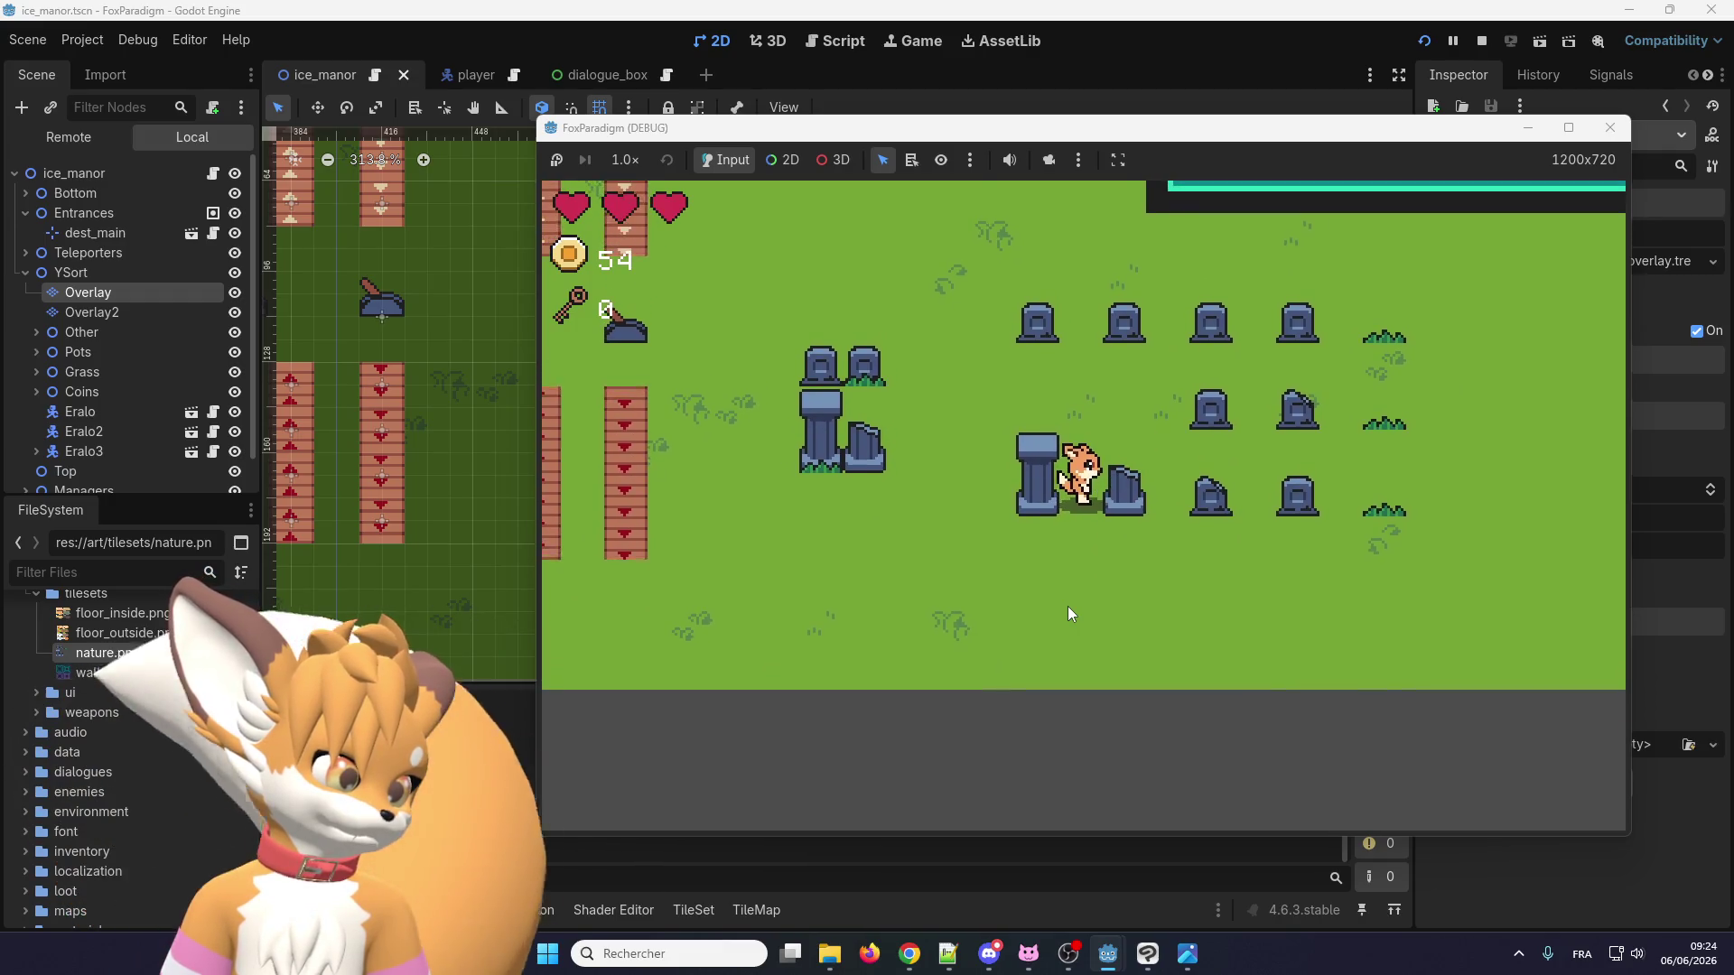
{"action": "key", "text": "Up"}
{"action": "key", "text": "Left"}
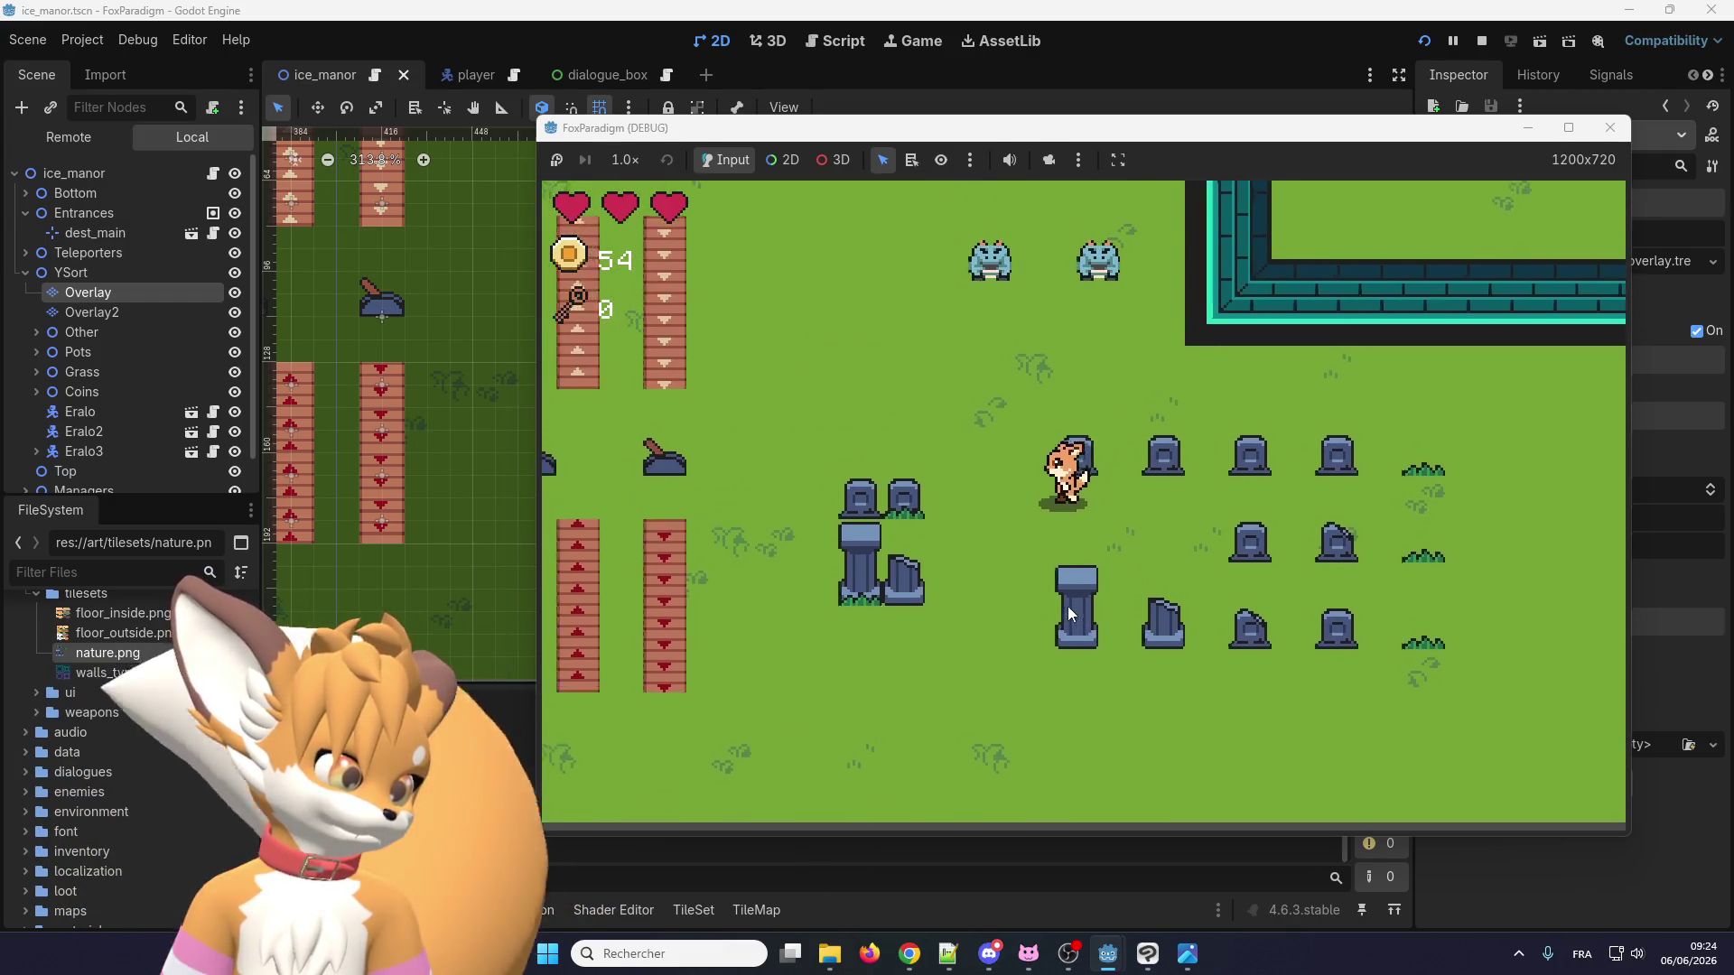
{"action": "key", "text": "Down"}
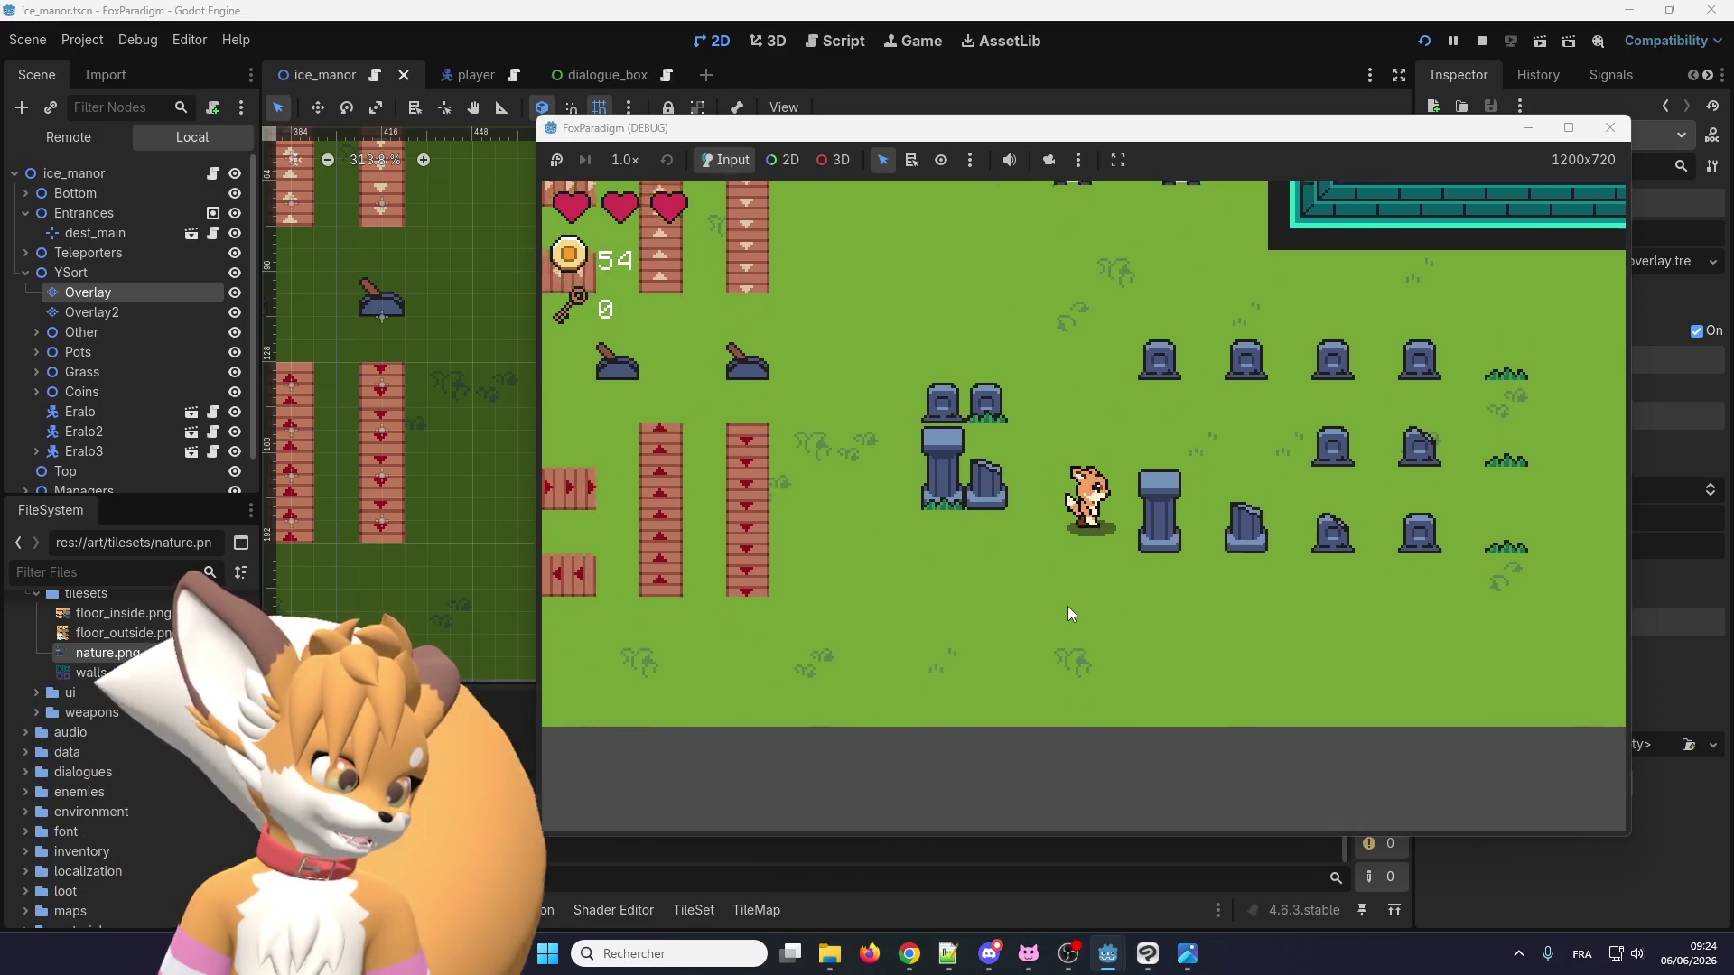
{"action": "key", "text": "Right"}
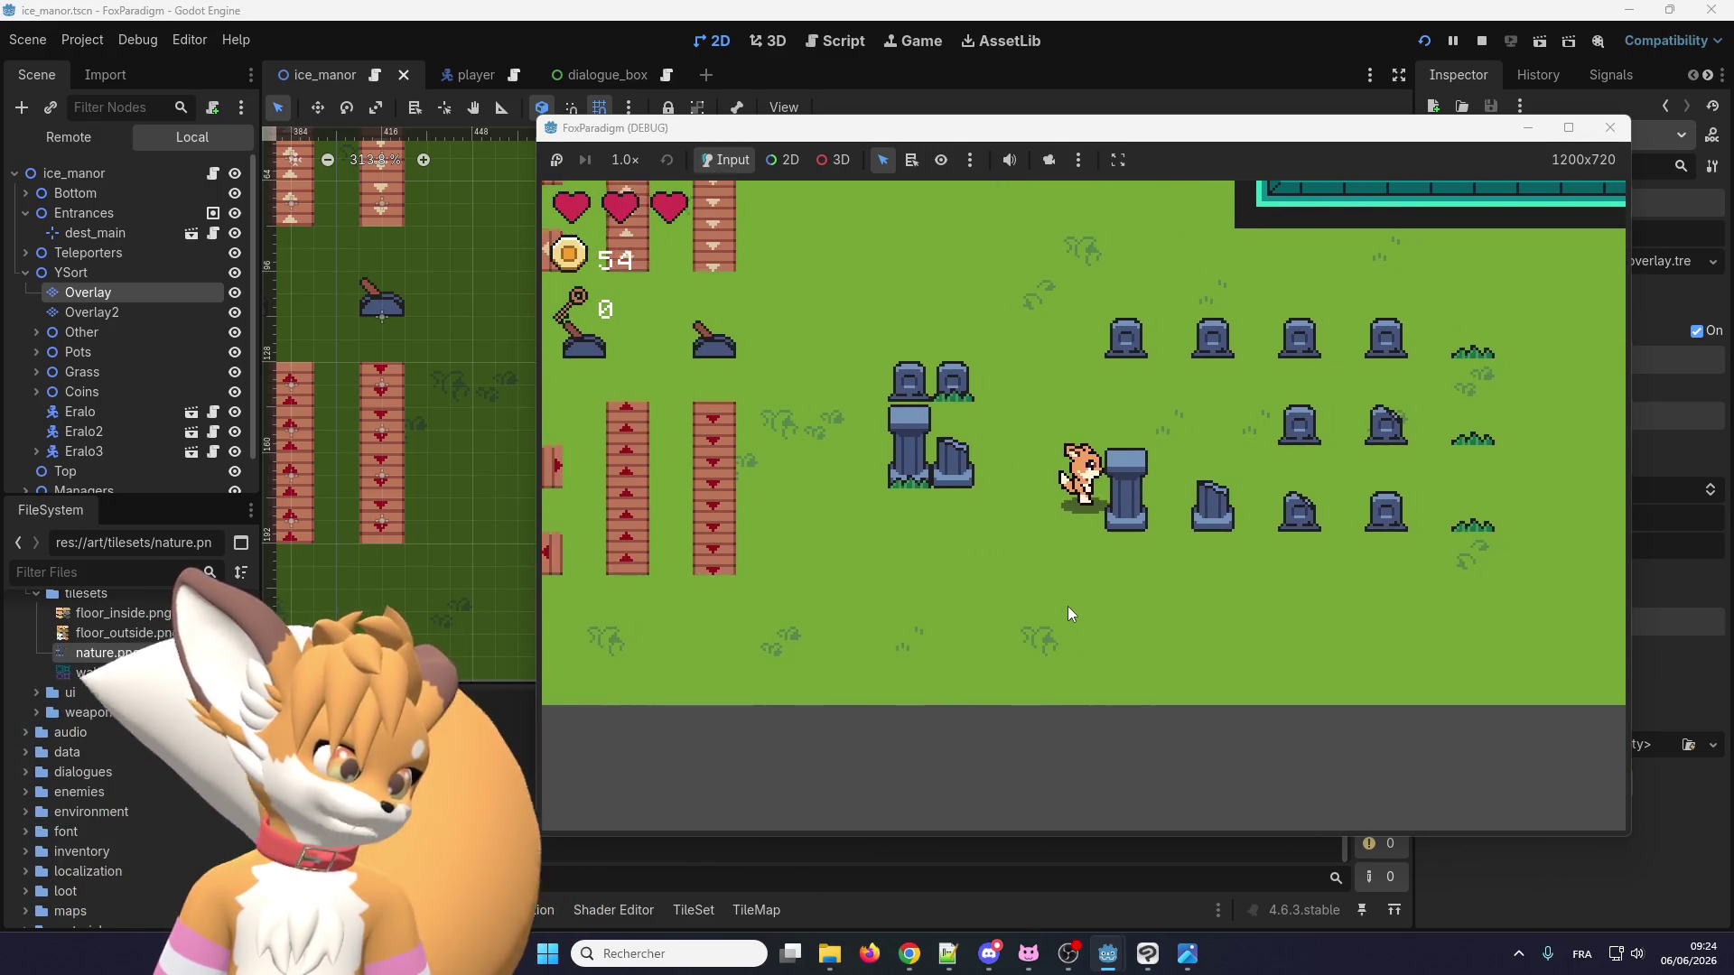
{"action": "key", "text": "Left"}
{"action": "key", "text": "Left"}
{"action": "key", "text": "Down"}
{"action": "key", "text": "space"}
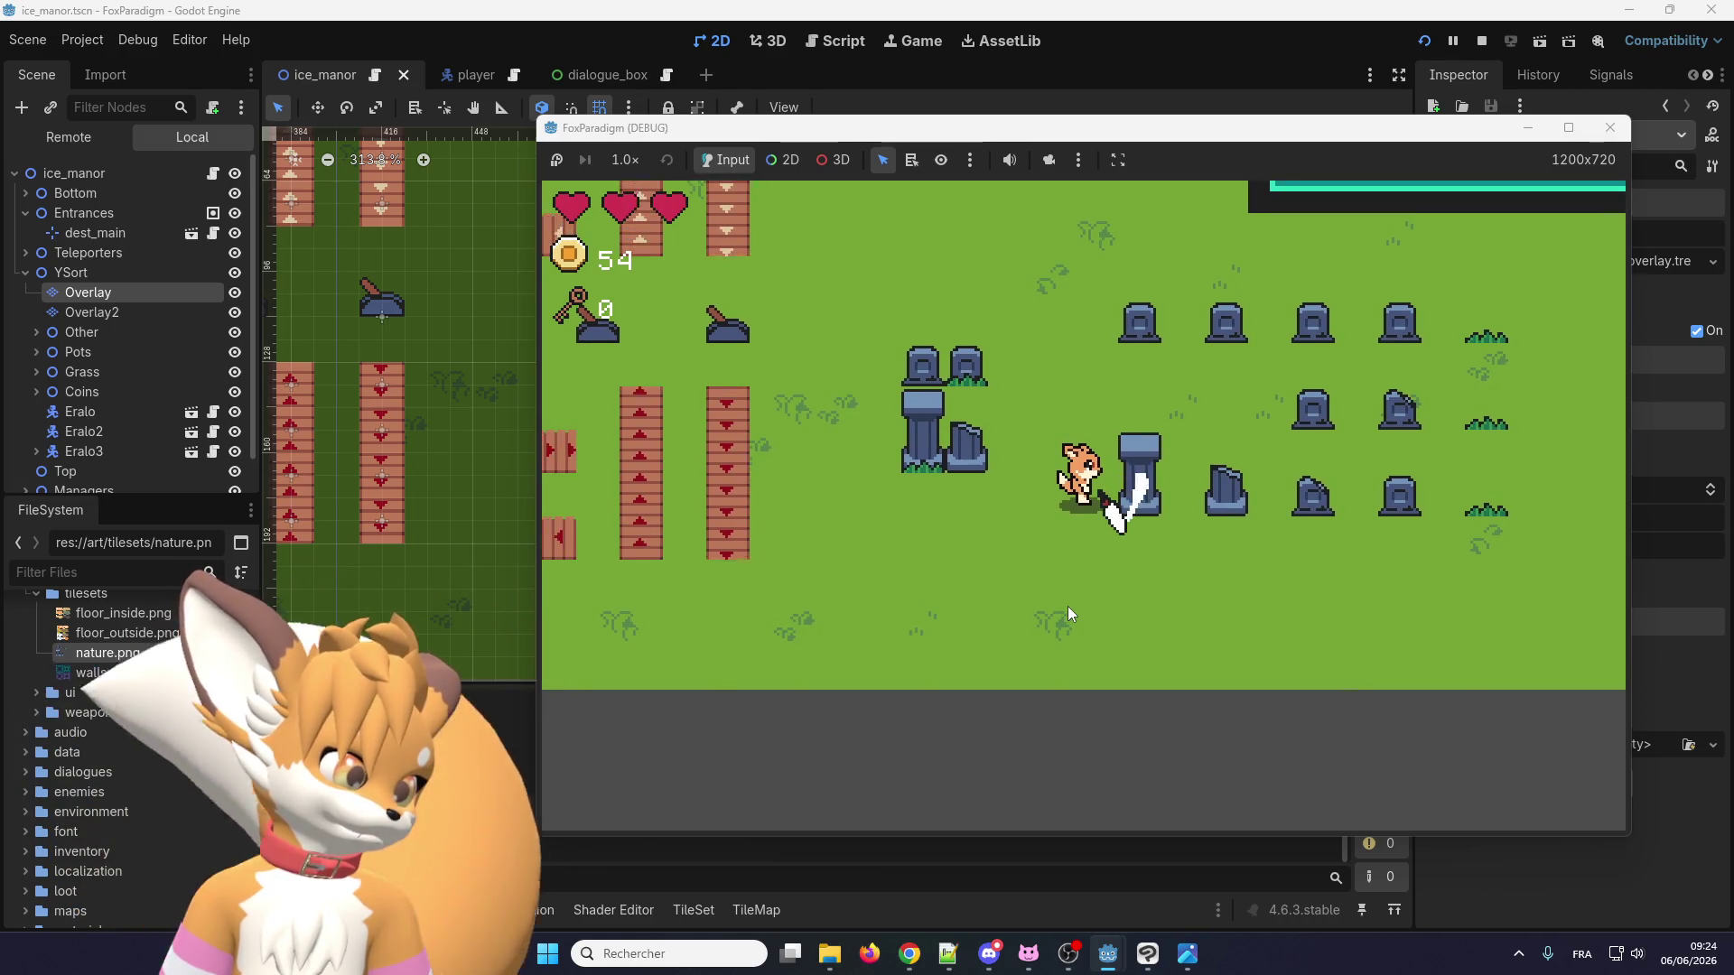
{"action": "key", "text": "space"}
{"action": "key", "text": "space"}
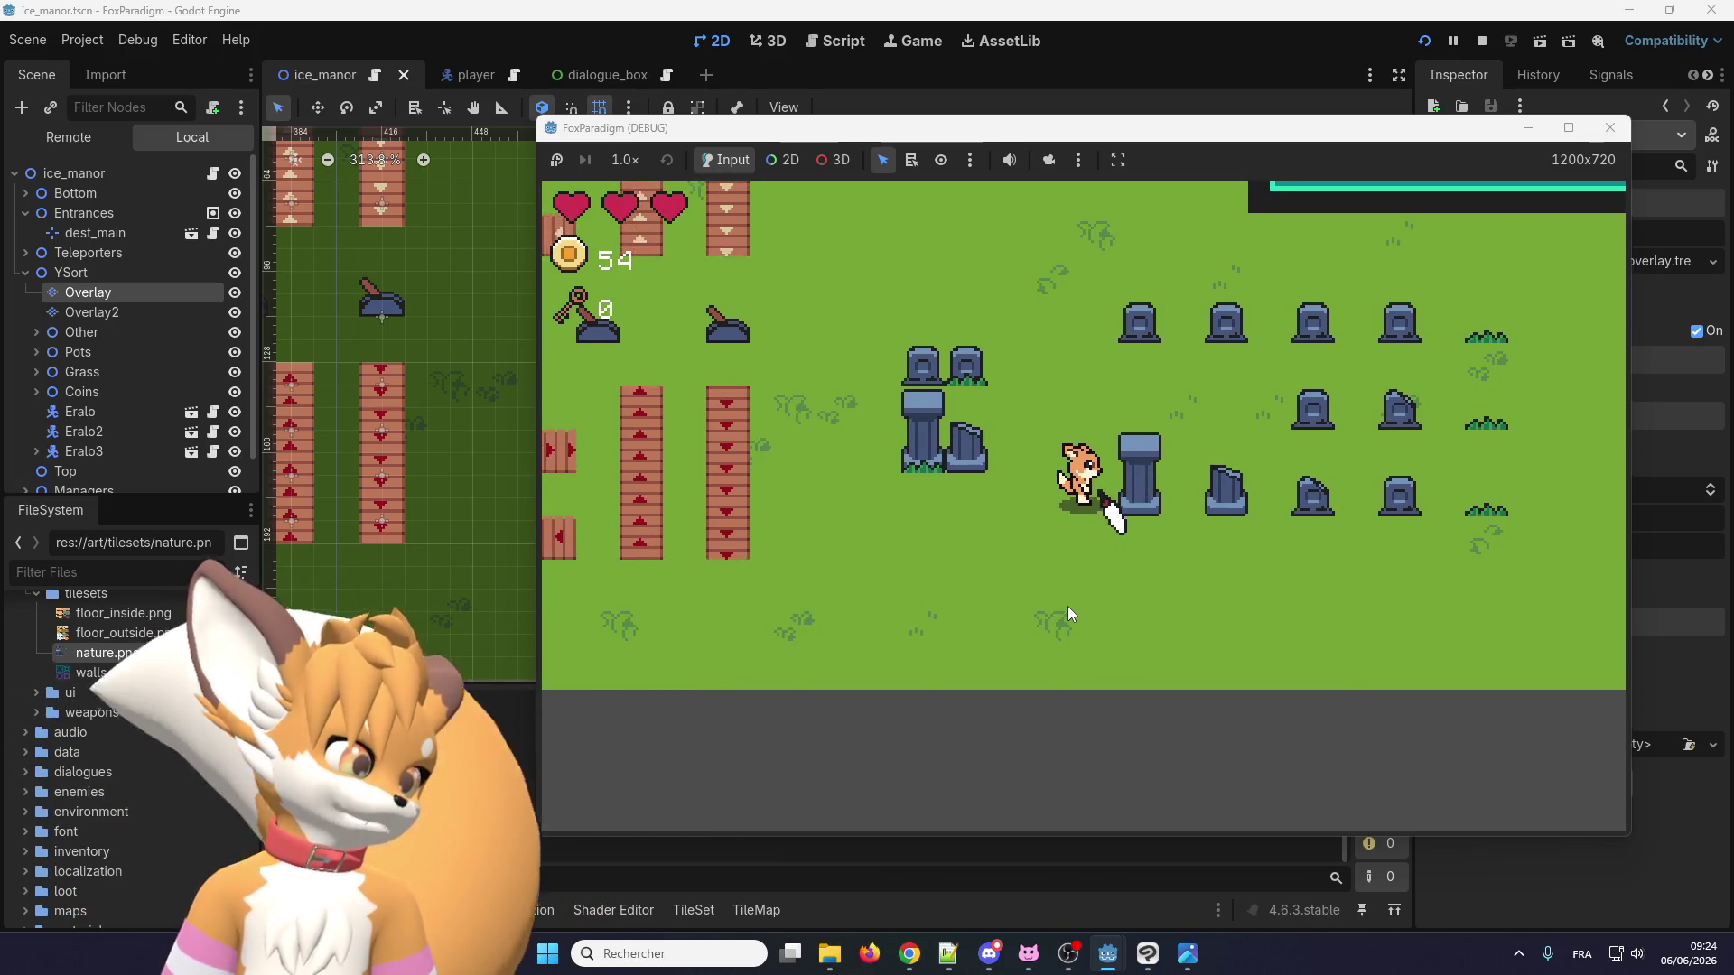
Attack from behind the pillar, then walk left and up past the gravestones to Eralo.
{"action": "key", "text": "Up"}
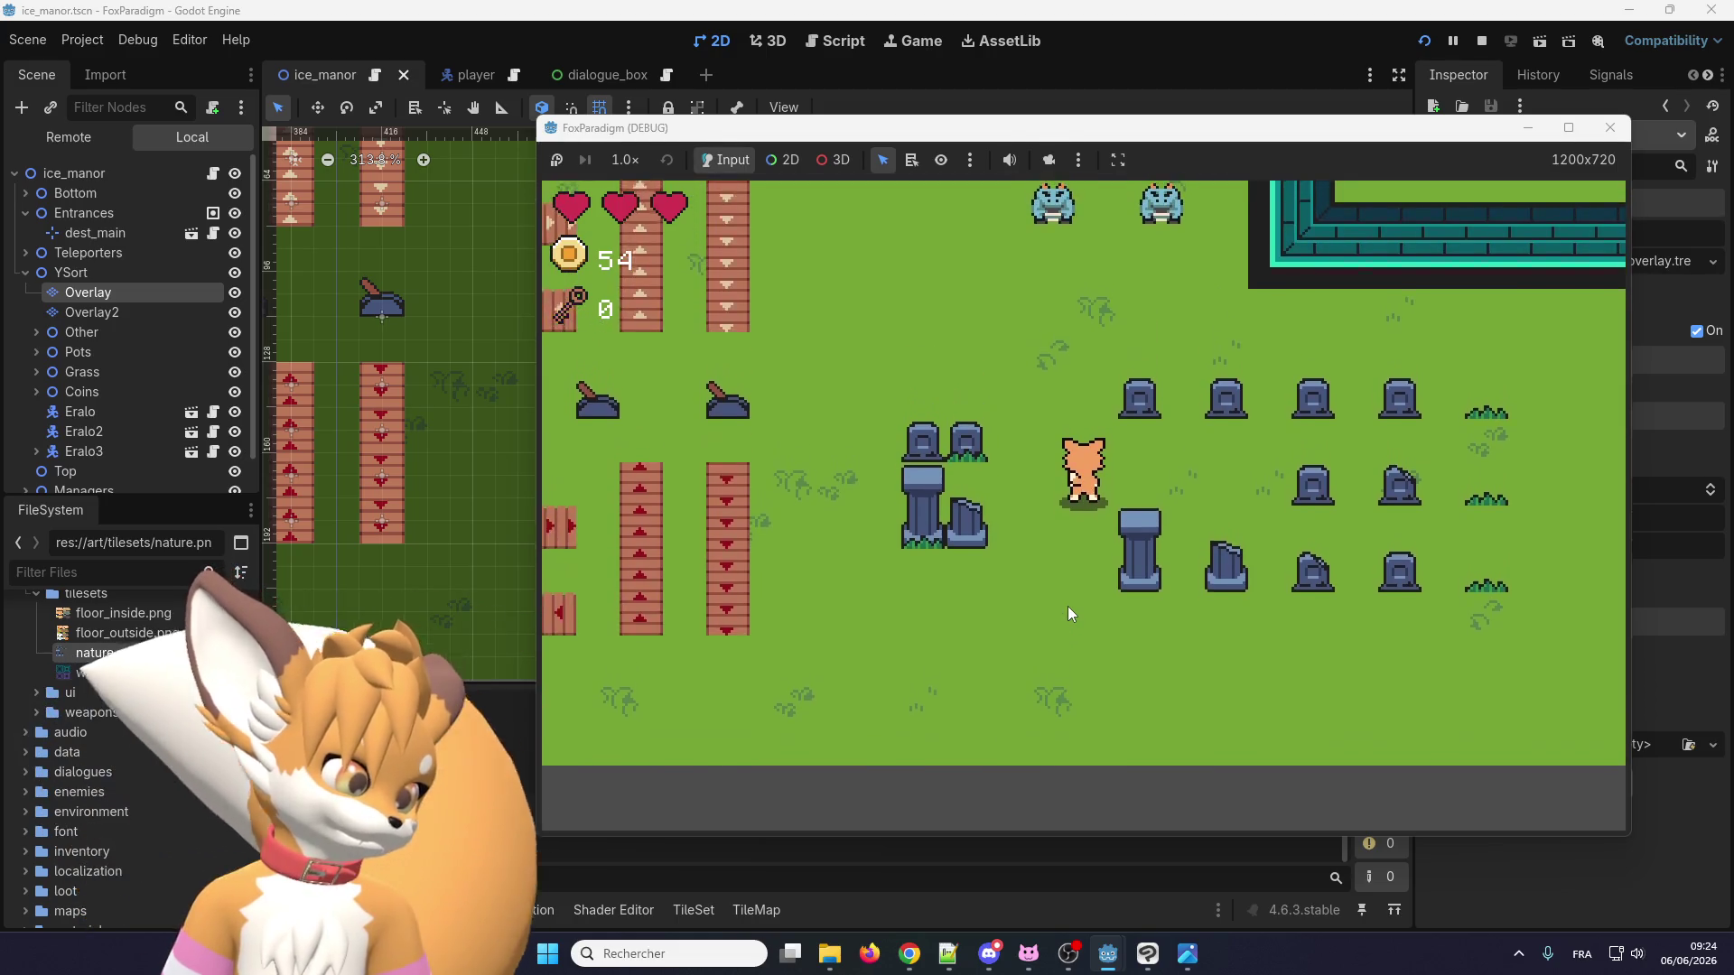
{"action": "key", "text": "Down"}
{"action": "key", "text": "Left"}
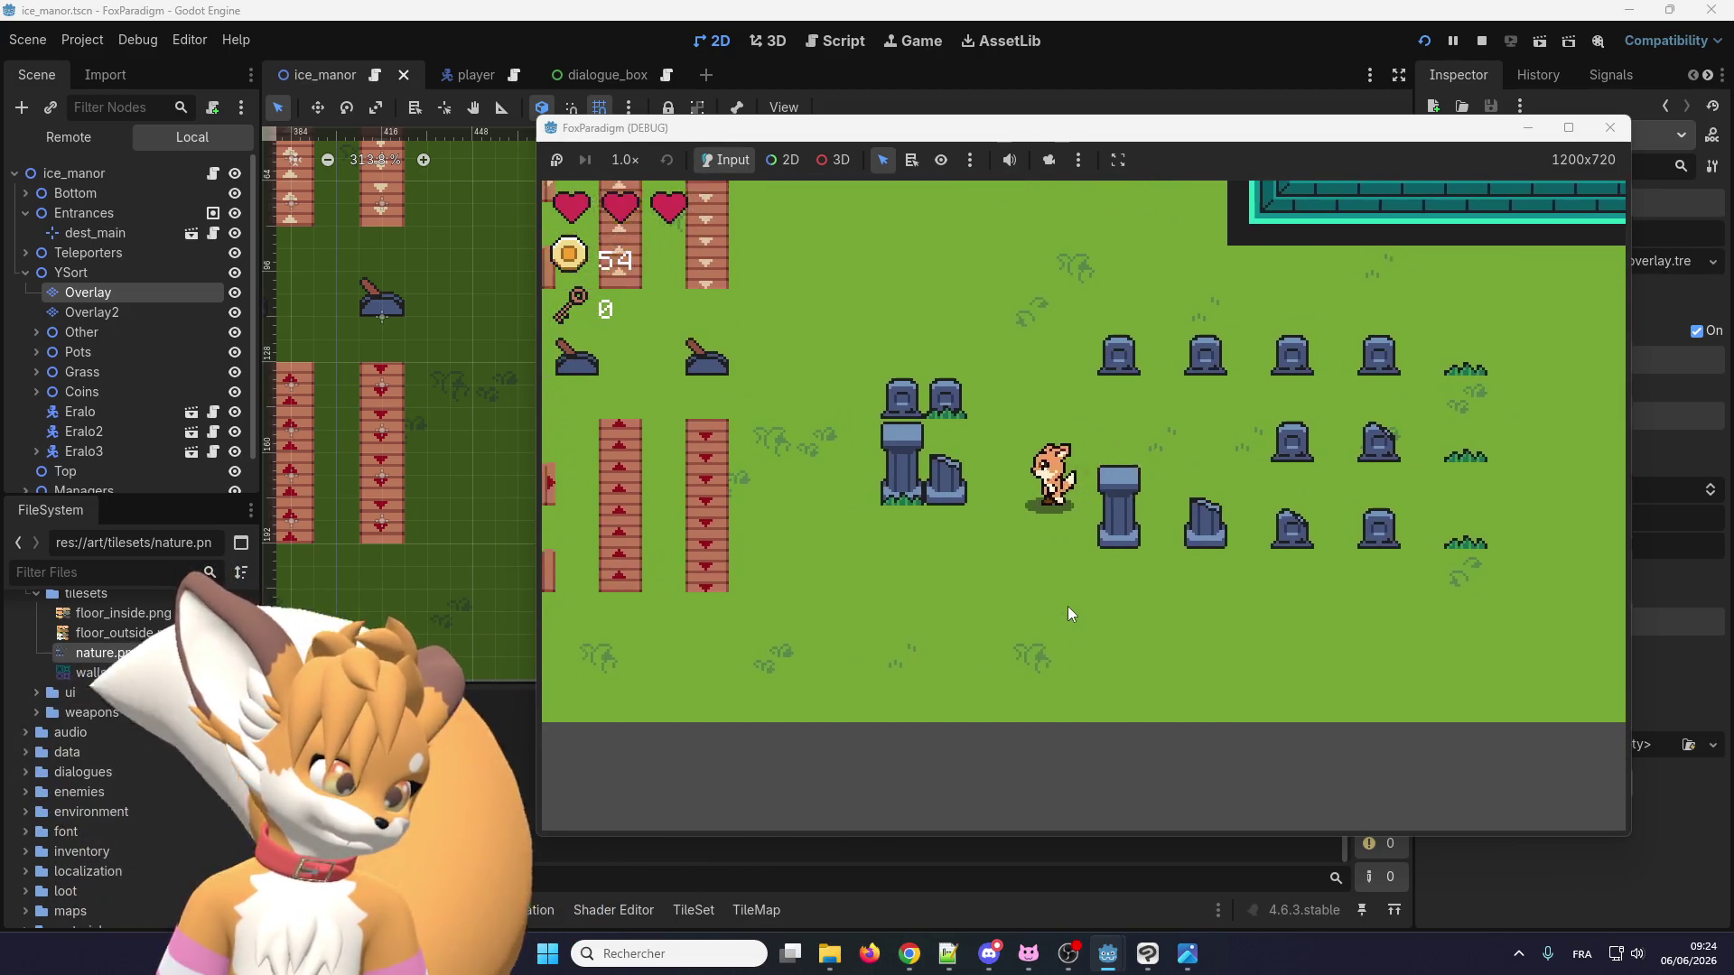
{"action": "key", "text": "Down"}
{"action": "key", "text": "Right"}
{"action": "key", "text": "Up"}
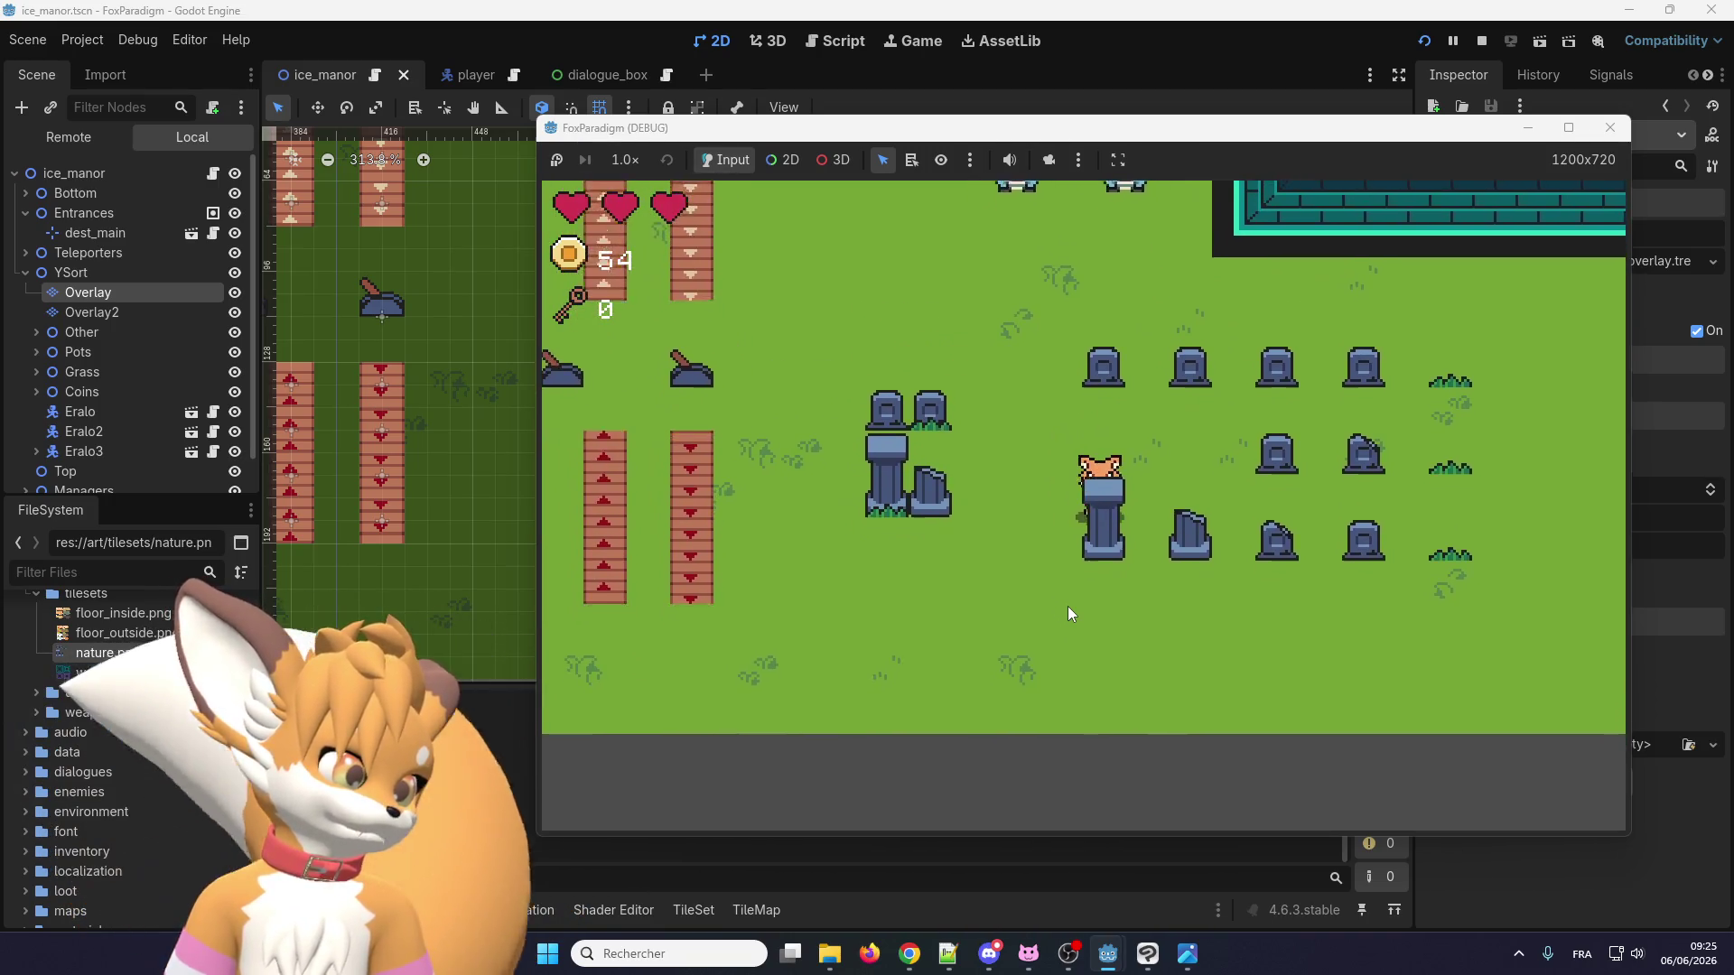
{"action": "key", "text": "space"}
{"action": "key", "text": "Left"}
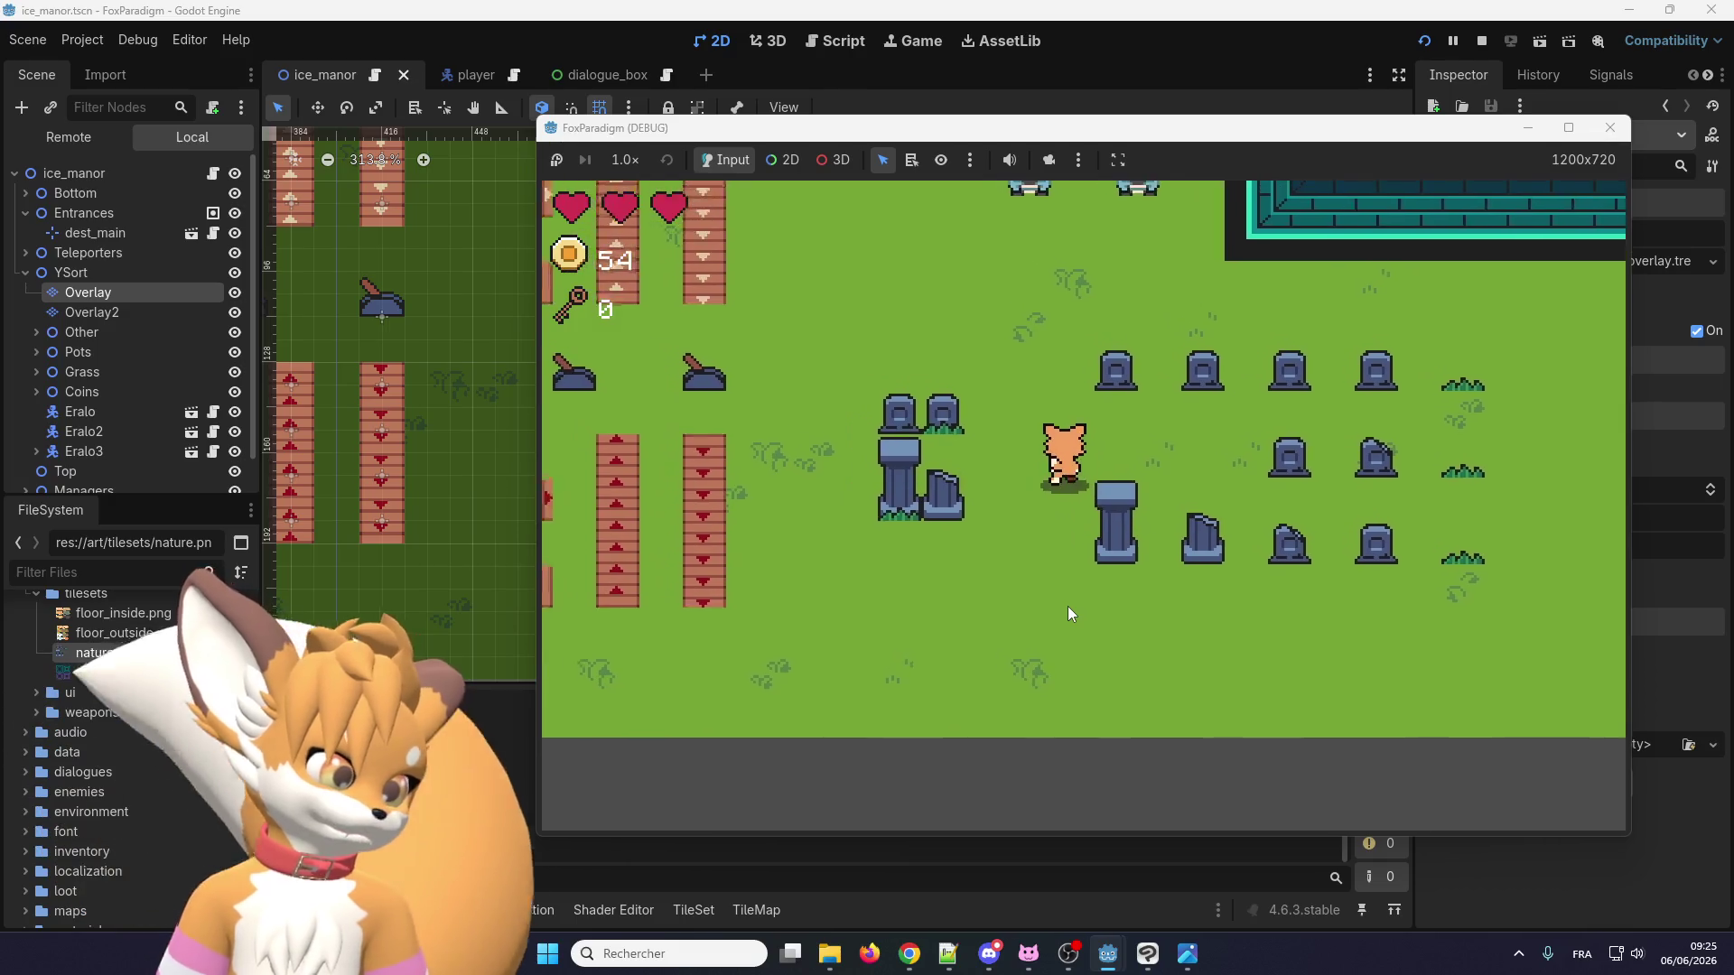
{"action": "key", "text": "Up"}
{"action": "key", "text": "Left"}
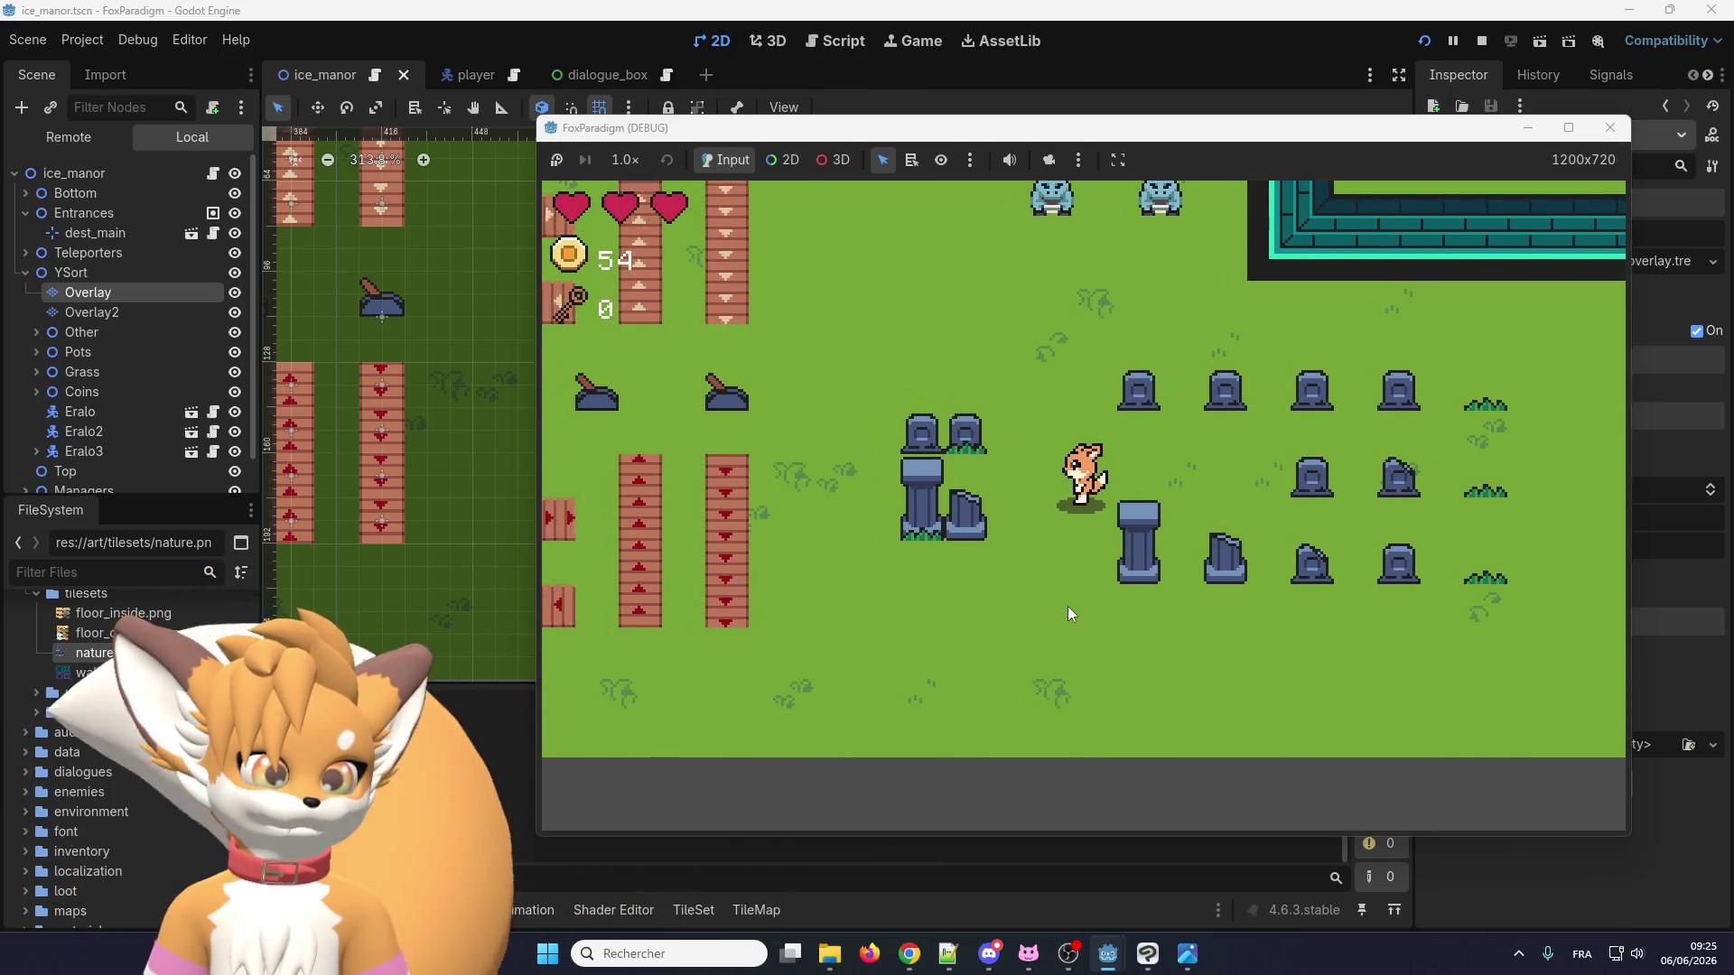
{"action": "key", "text": "Left"}
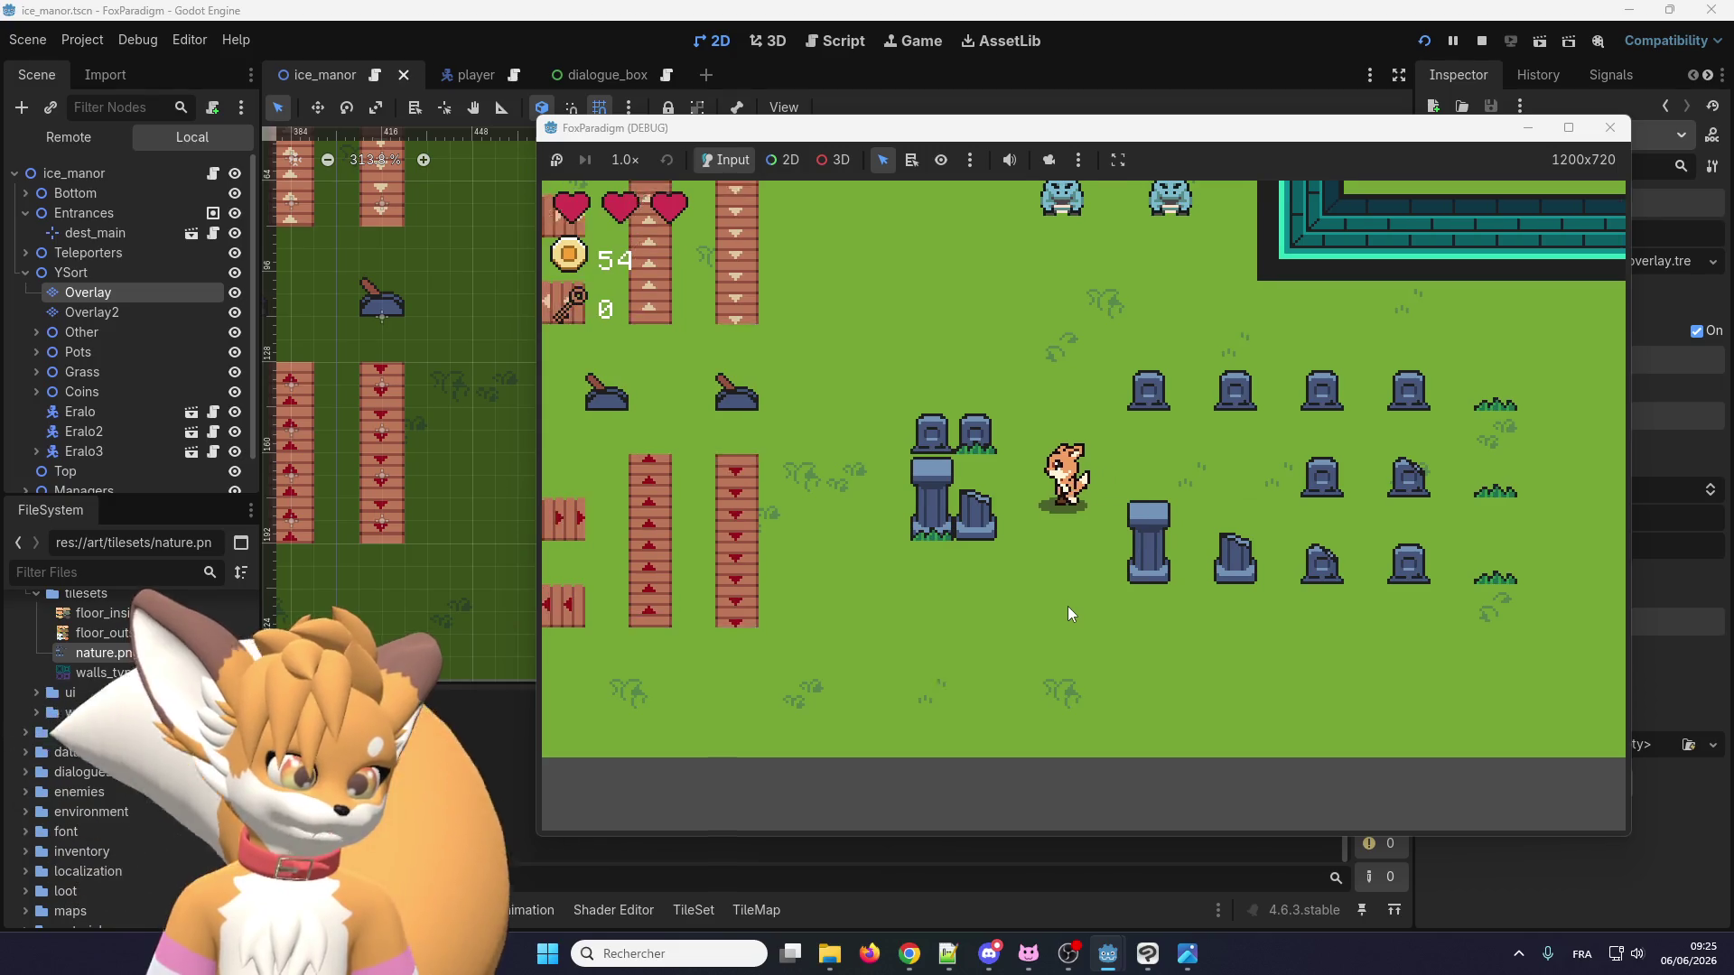
{"action": "key", "text": "Right"}
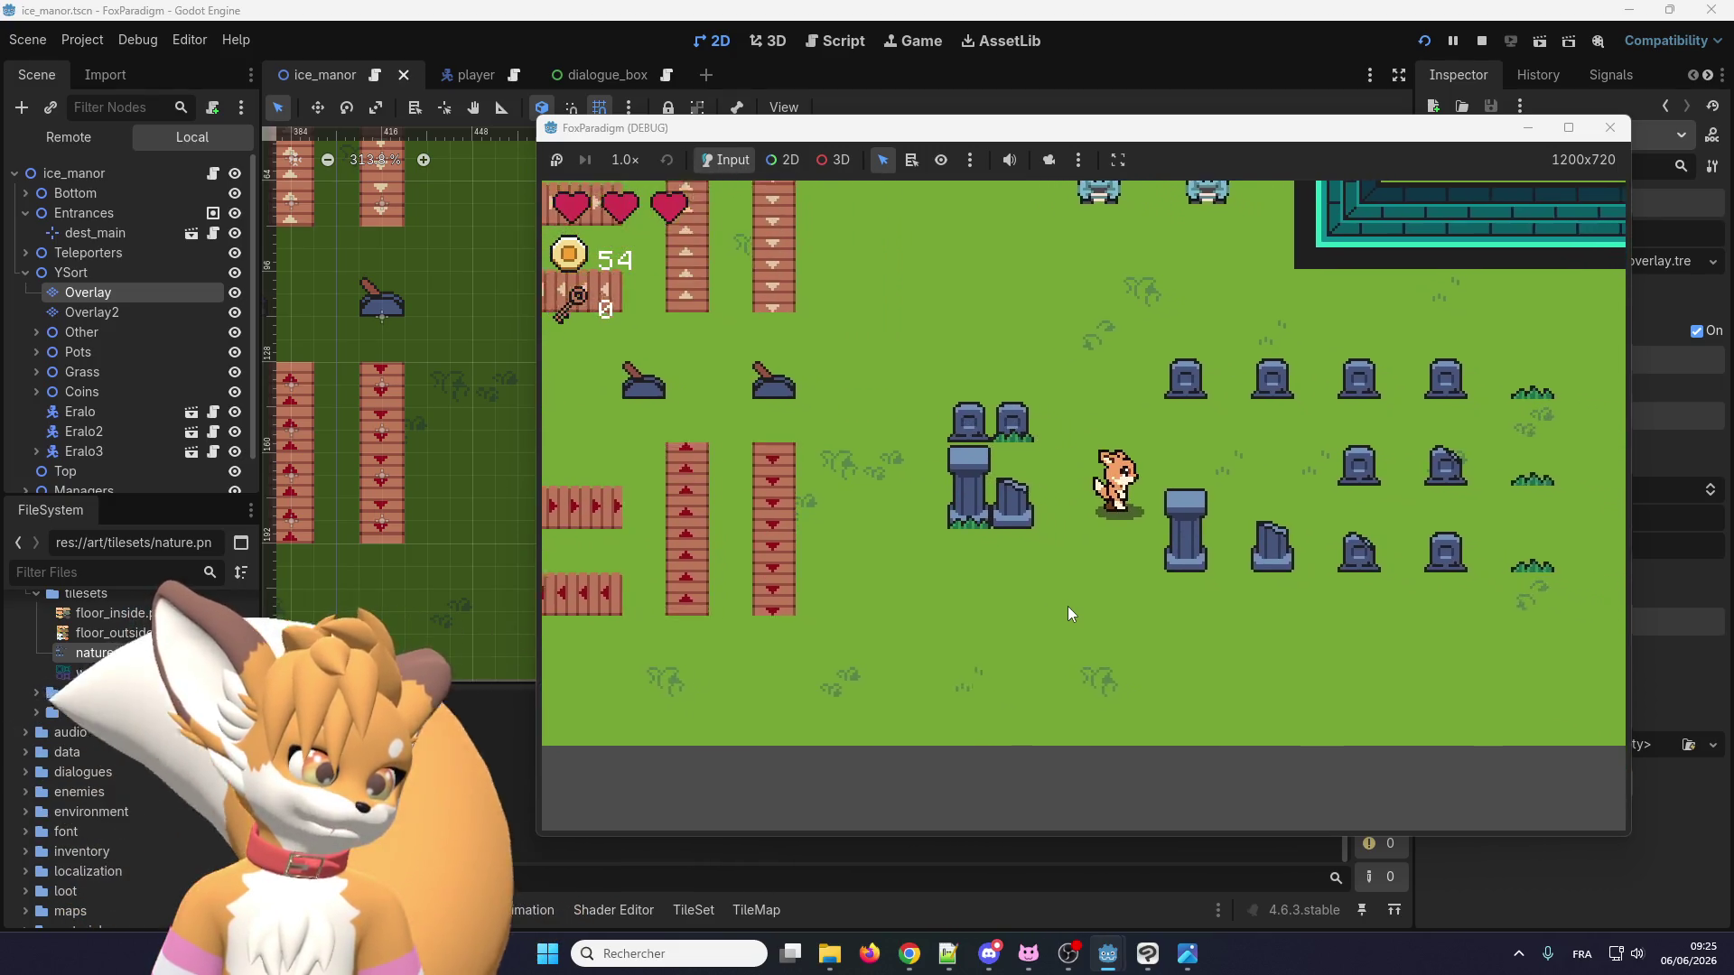
{"action": "key", "text": "Up"}
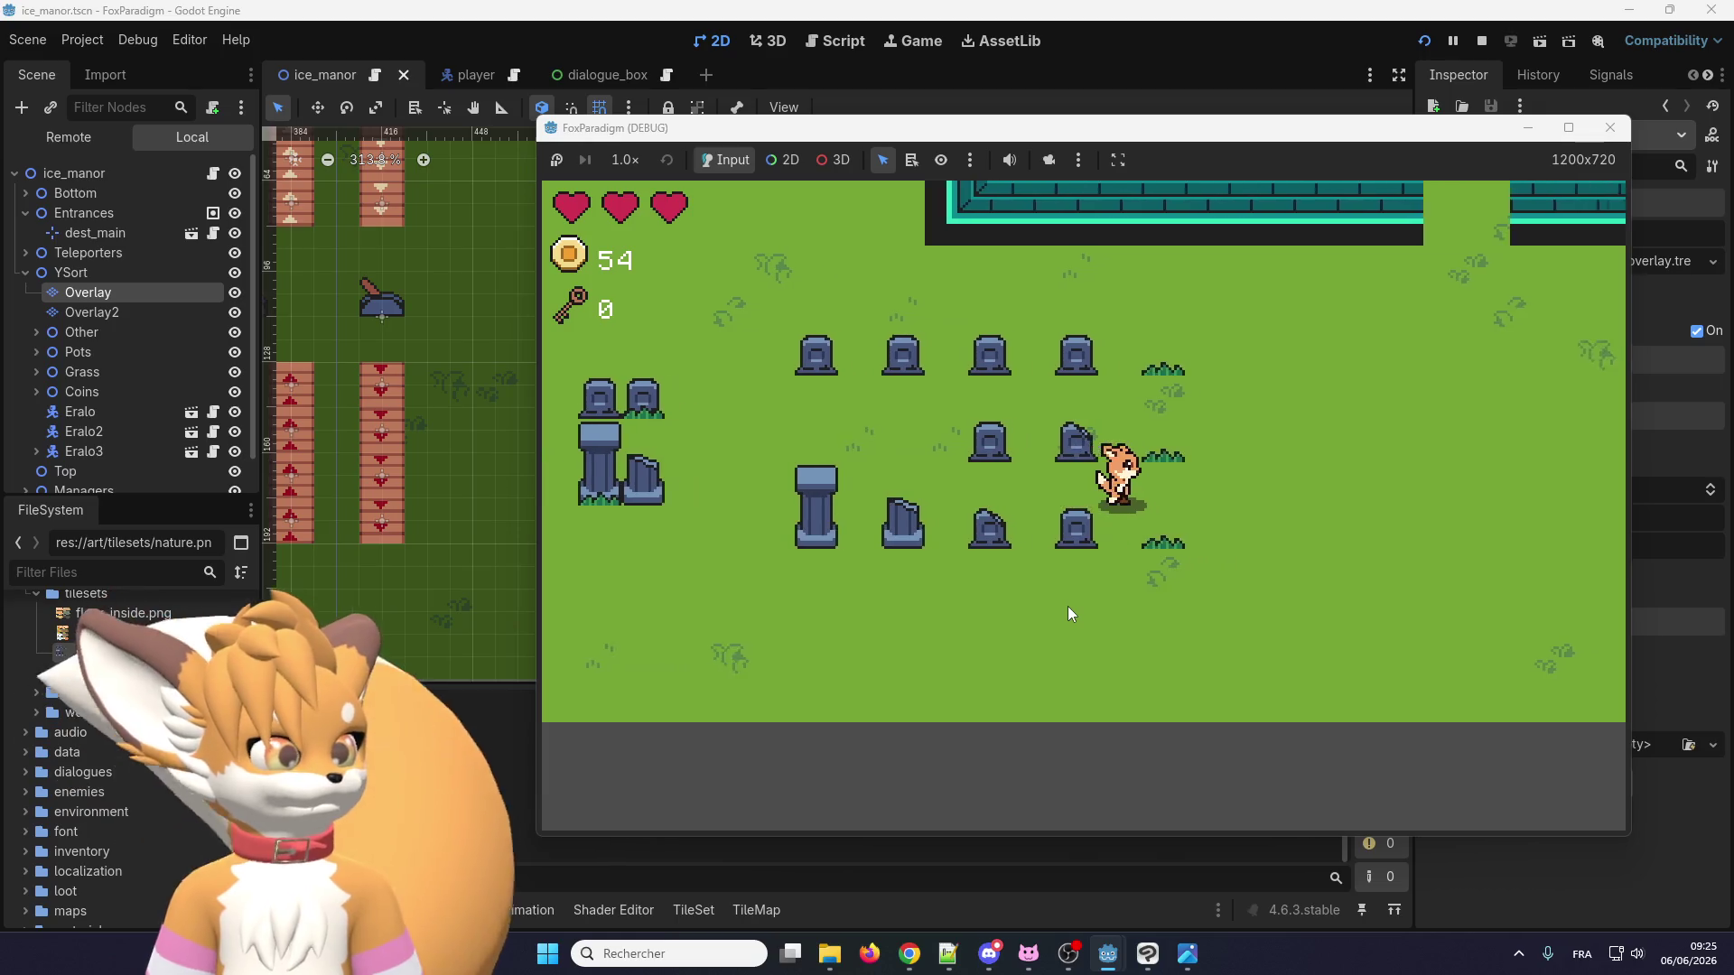
{"action": "key", "text": "Left"}
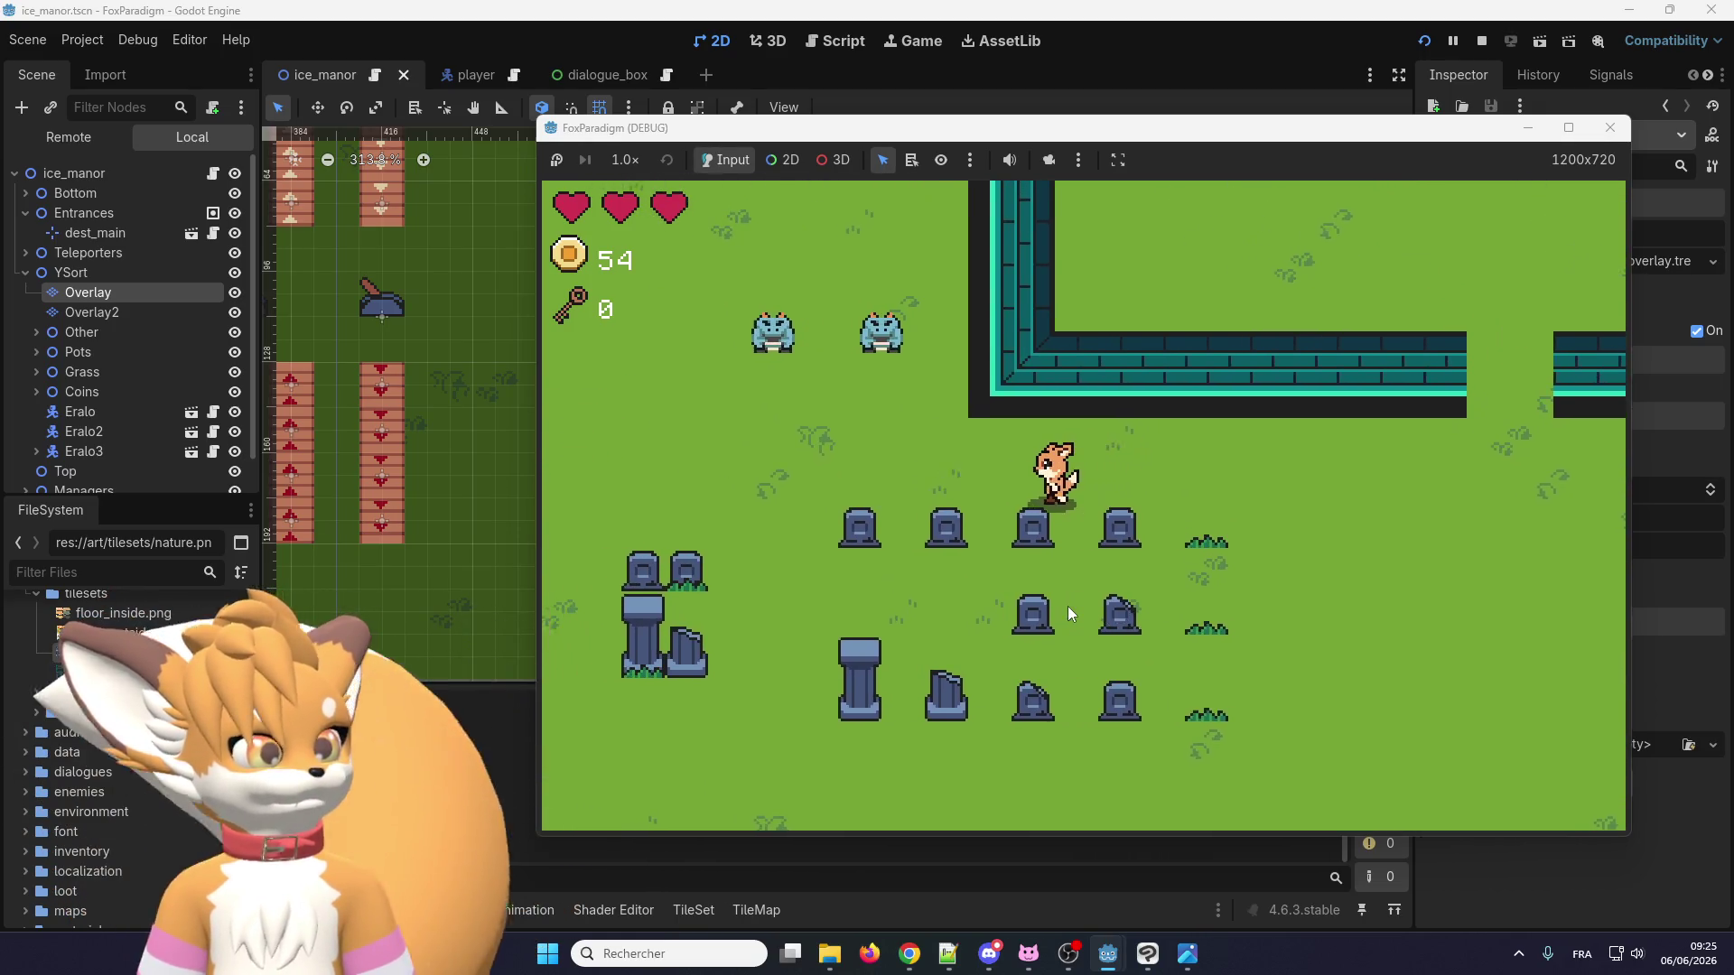
{"action": "key", "text": "Up"}
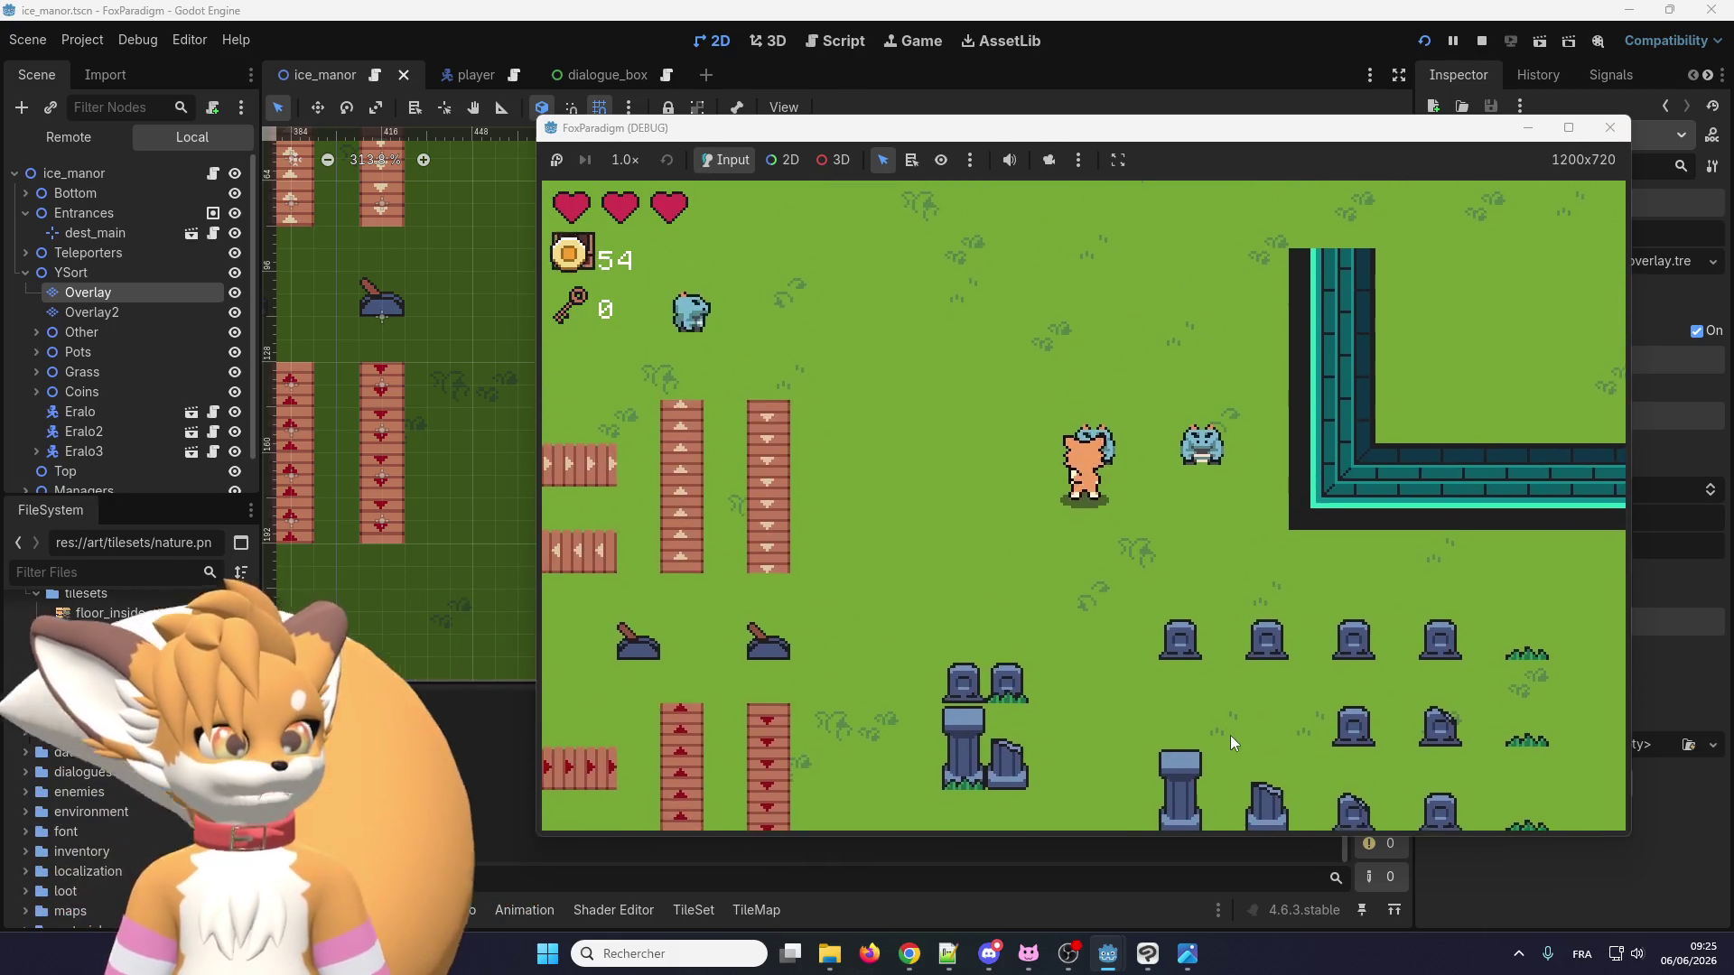
Talk to Eralo, read all three of his lines, then stop the game.
{"action": "key", "text": "space"}
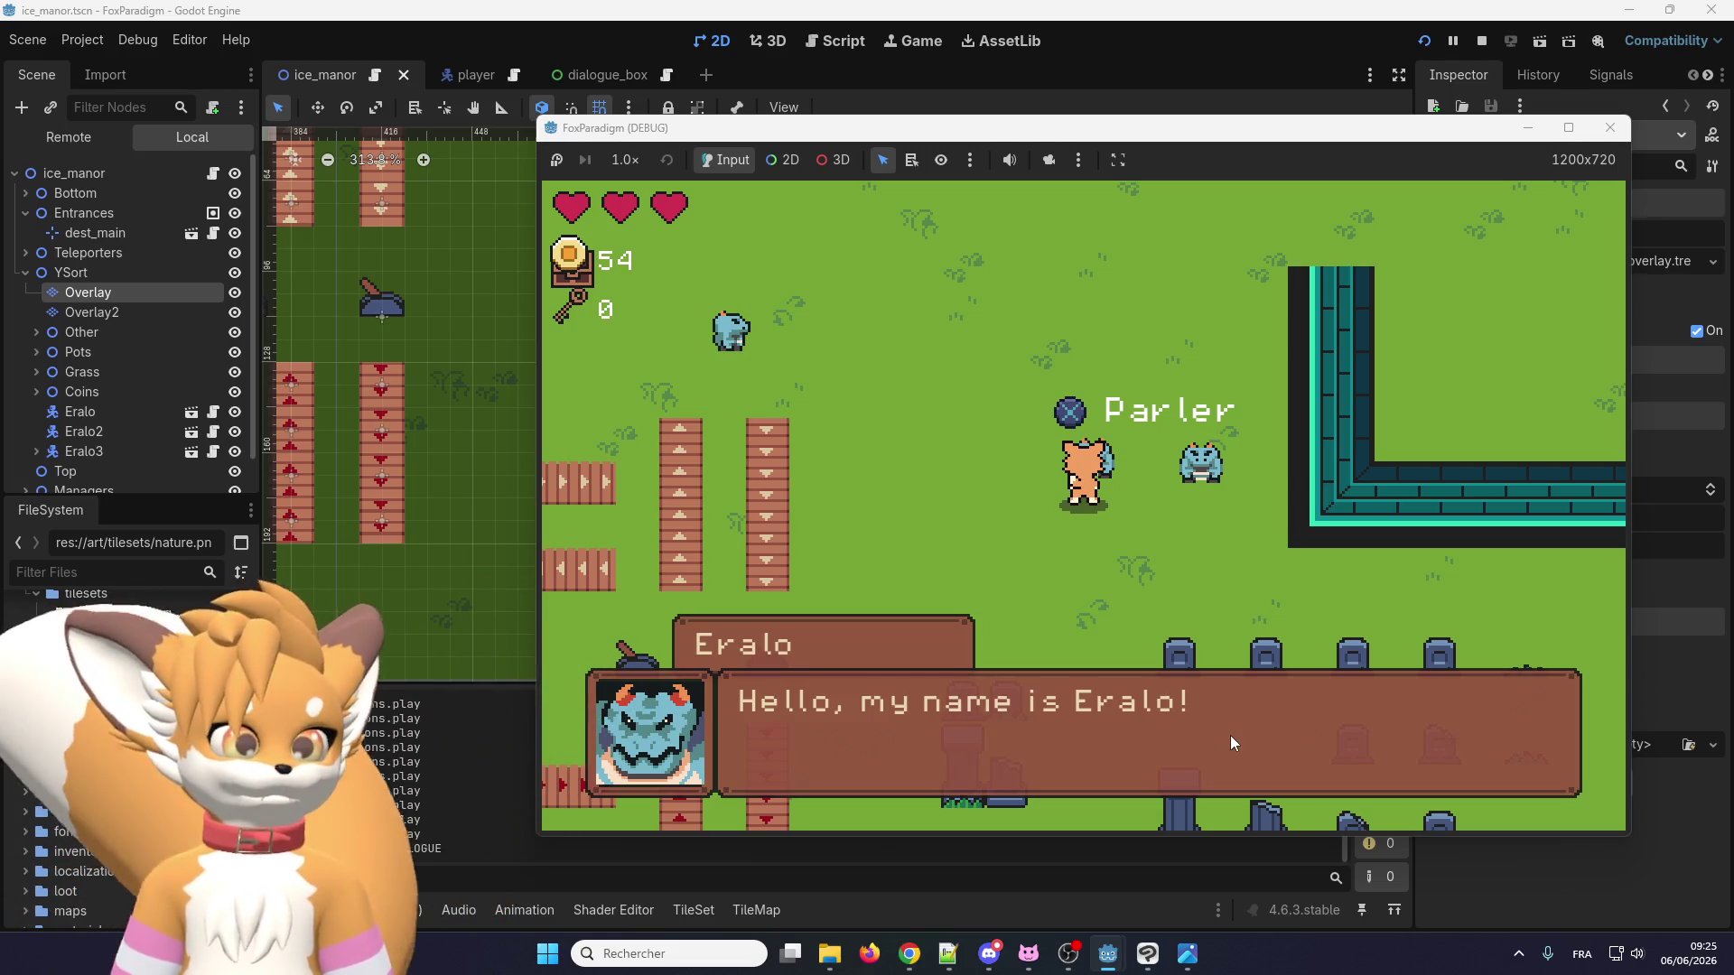
{"action": "key", "text": "space"}
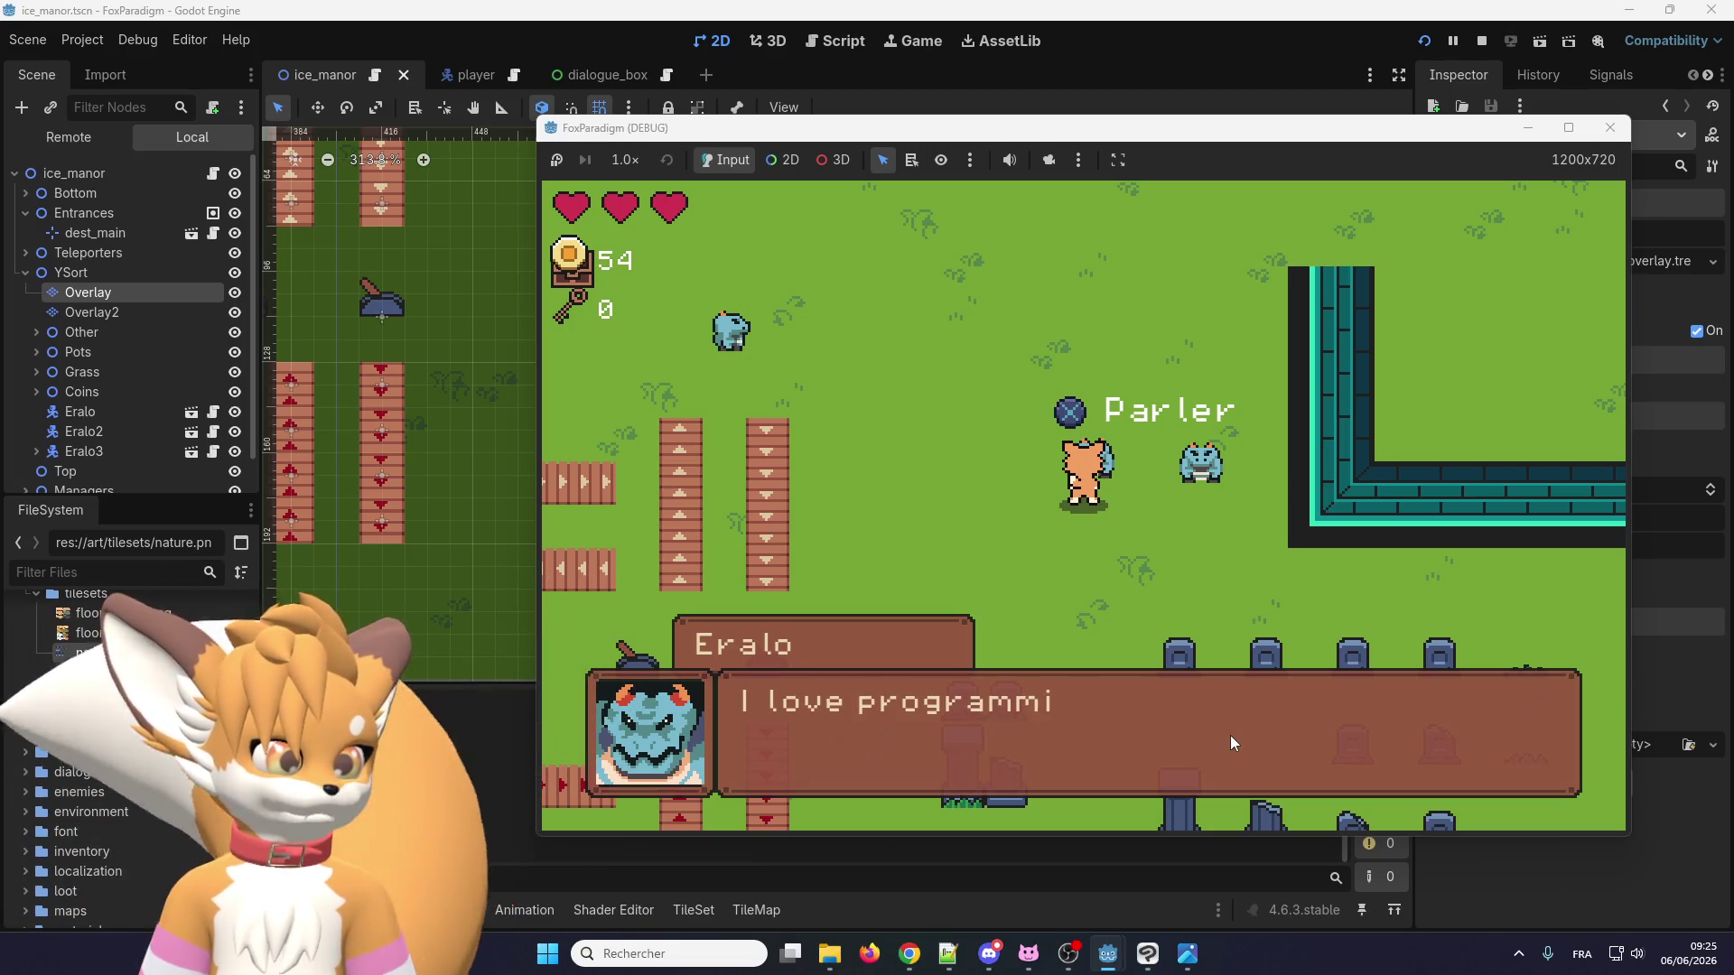
{"action": "key", "text": "space"}
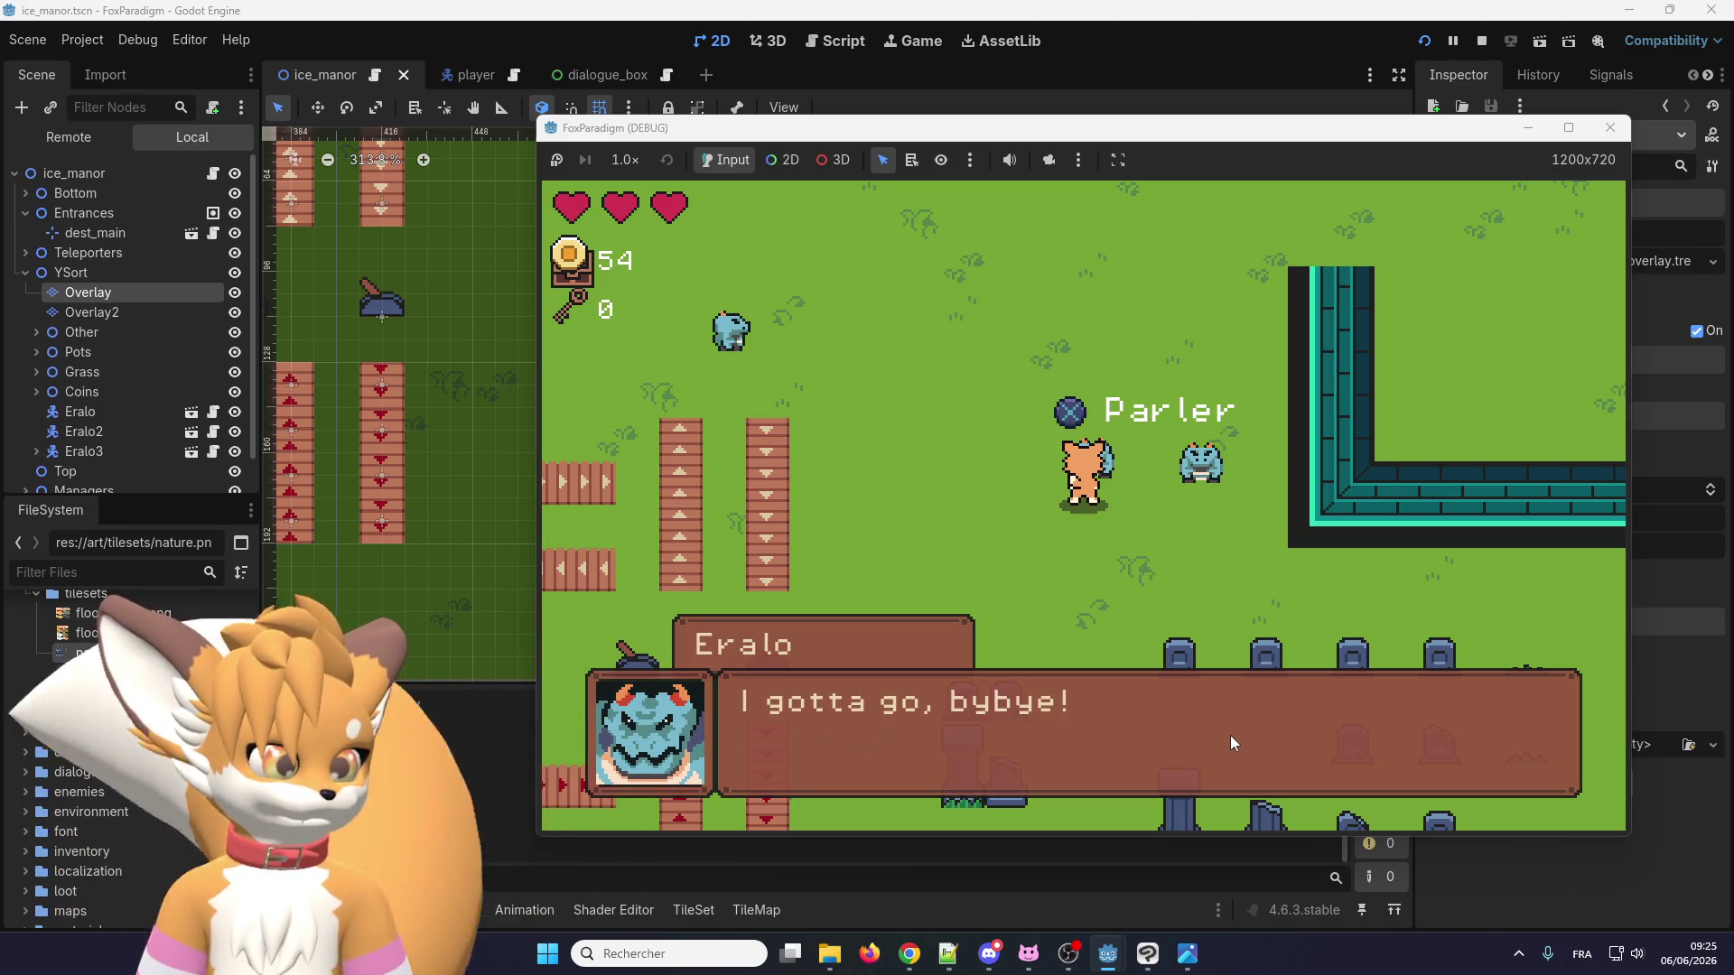
{"action": "key", "text": "space"}
{"action": "key", "text": "Left"}
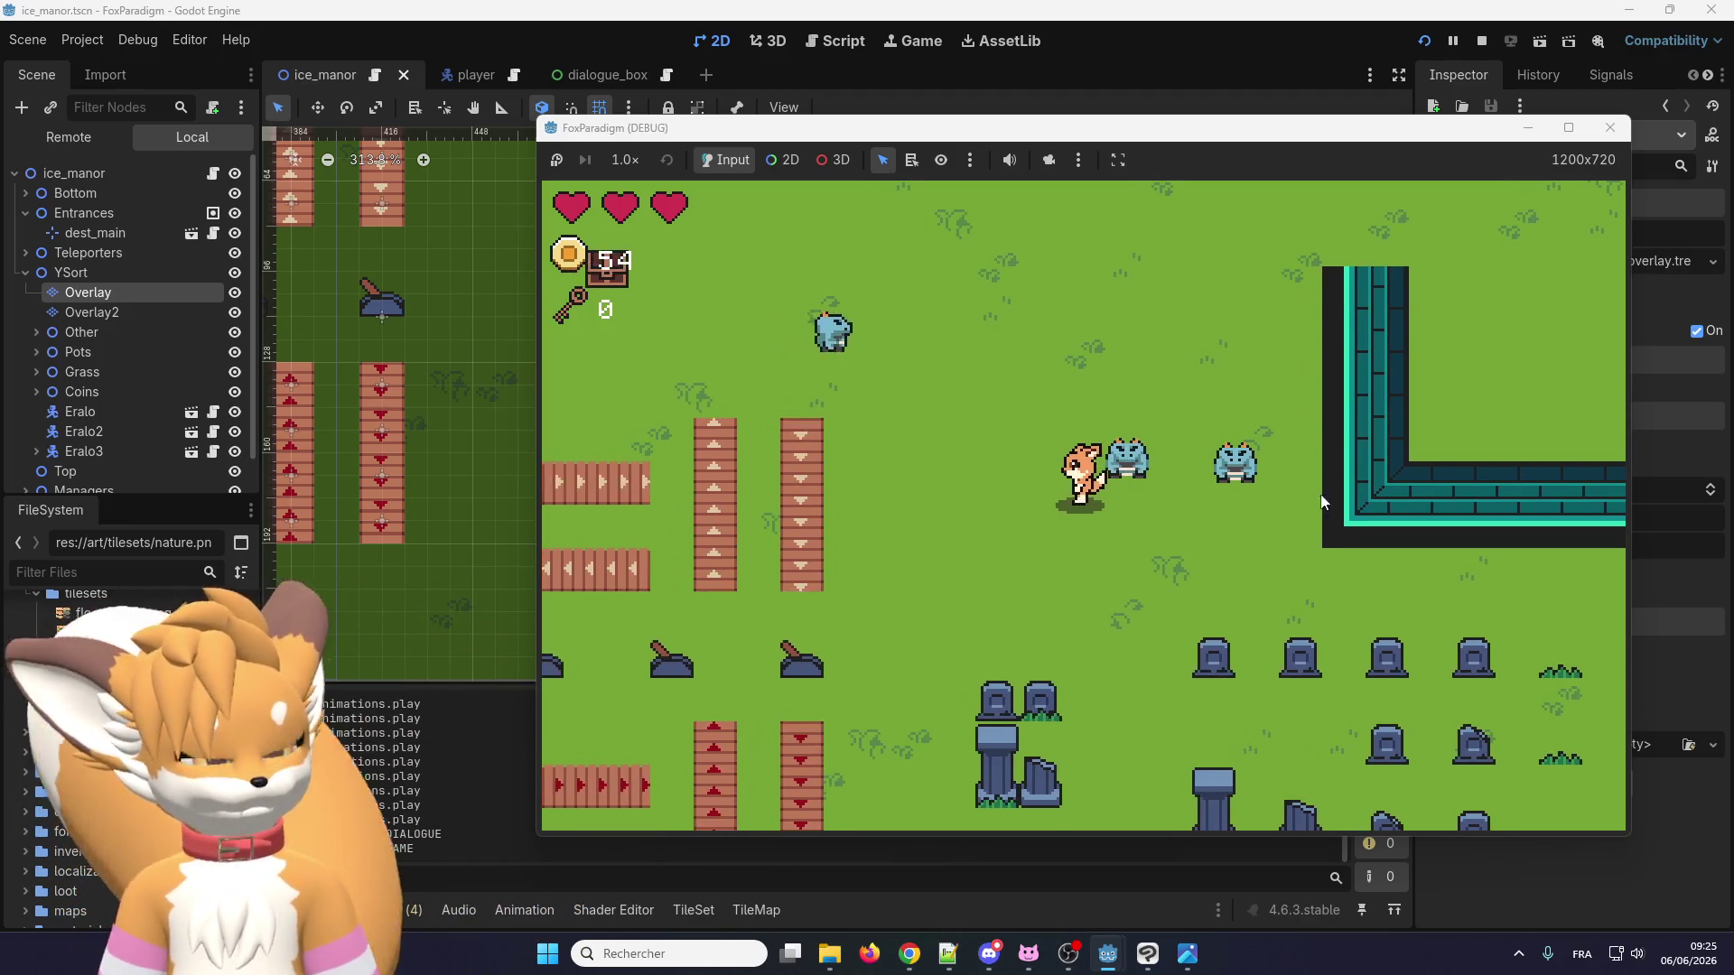
{"action": "key", "text": "F8"}
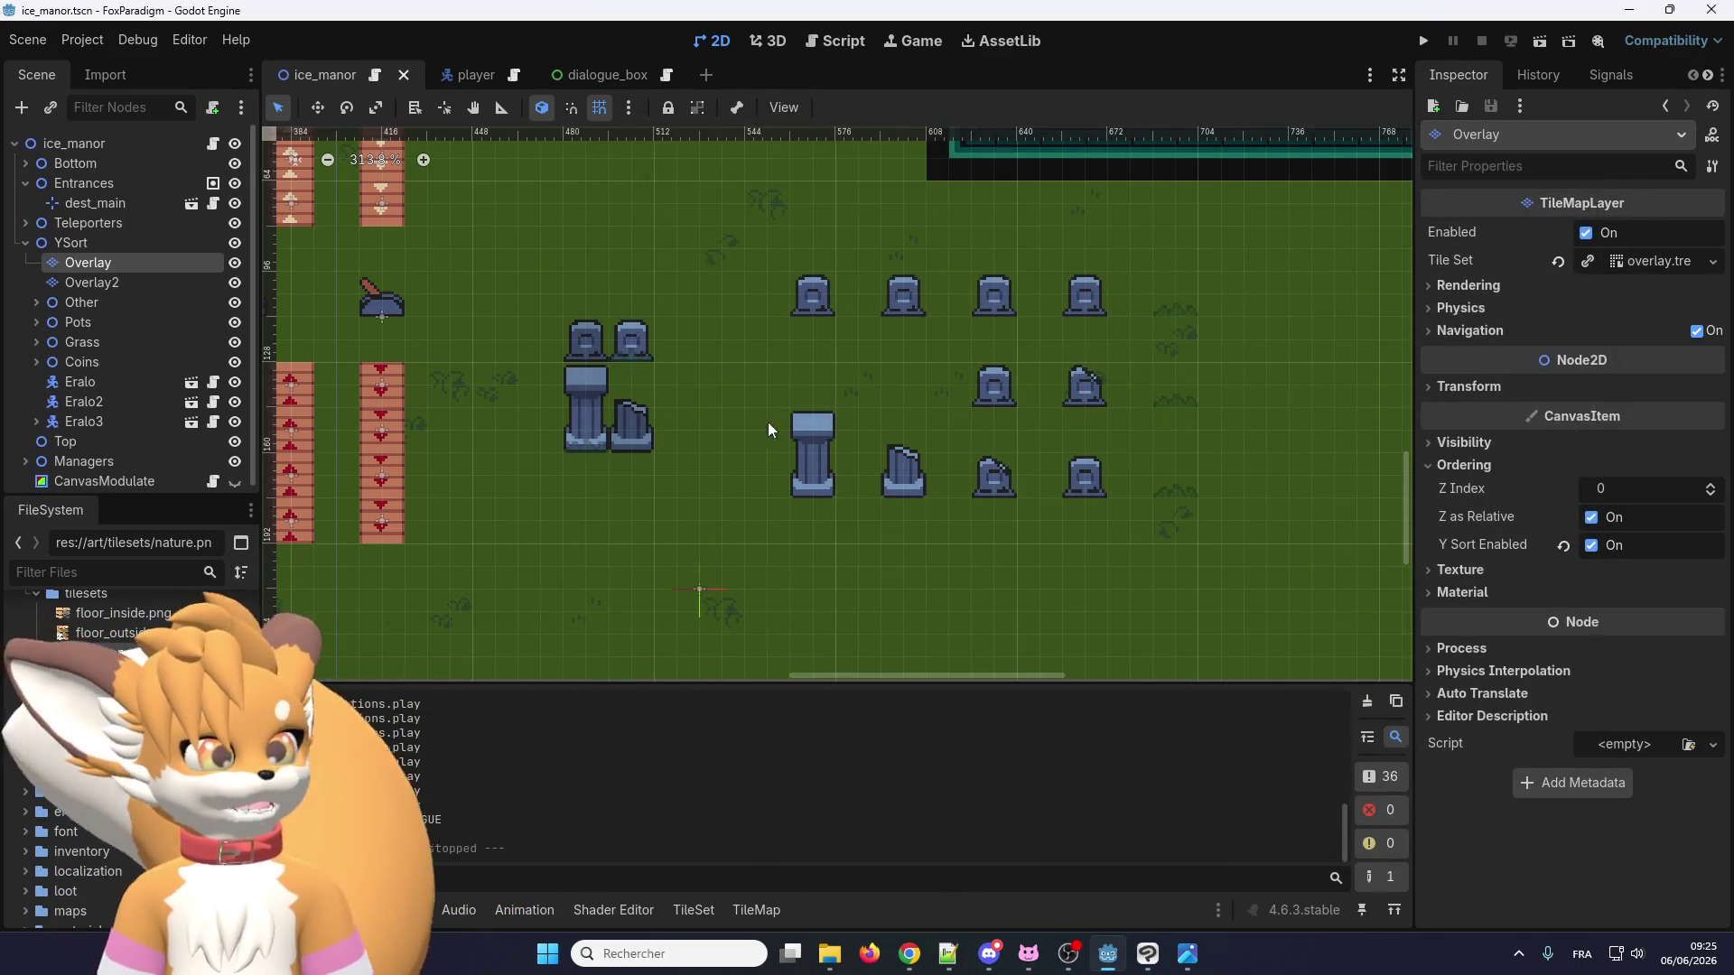
{"action": "scroll", "coordinate": [820, 593], "scroll_direction": "down", "scroll_amount": 4}
{"action": "scroll", "coordinate": [777, 455], "scroll_direction": "up", "scroll_amount": 3}
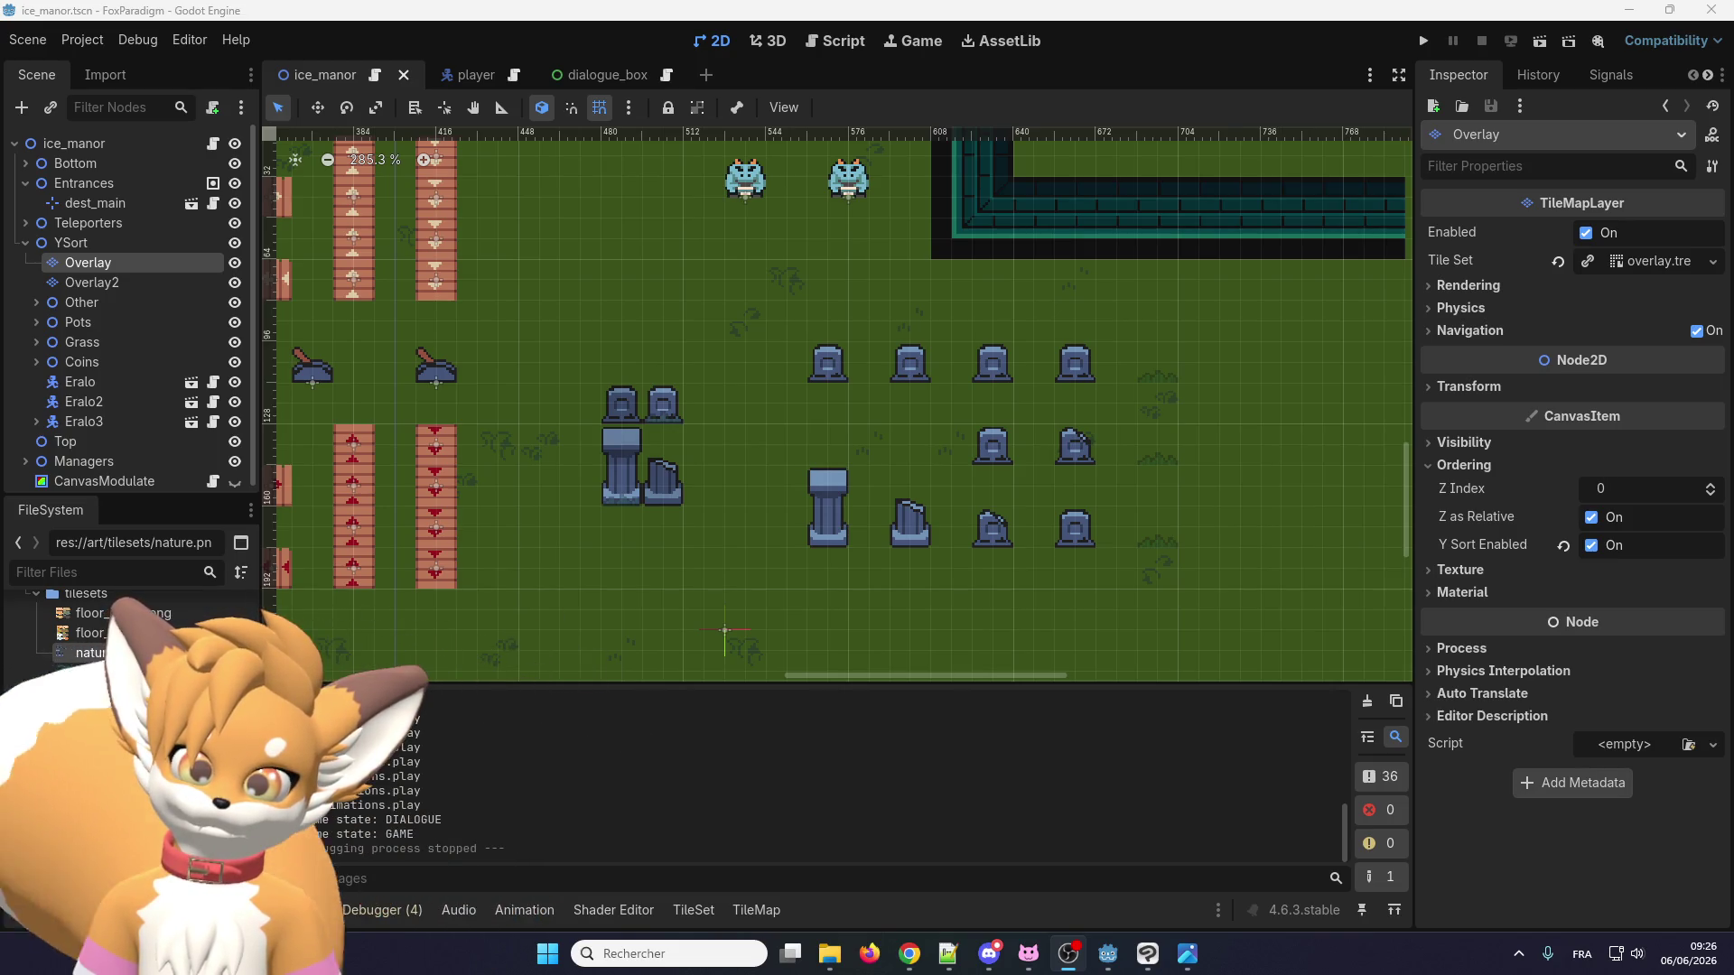
{"action": "scroll", "coordinate": [126, 623], "scroll_direction": "up", "scroll_amount": 3}
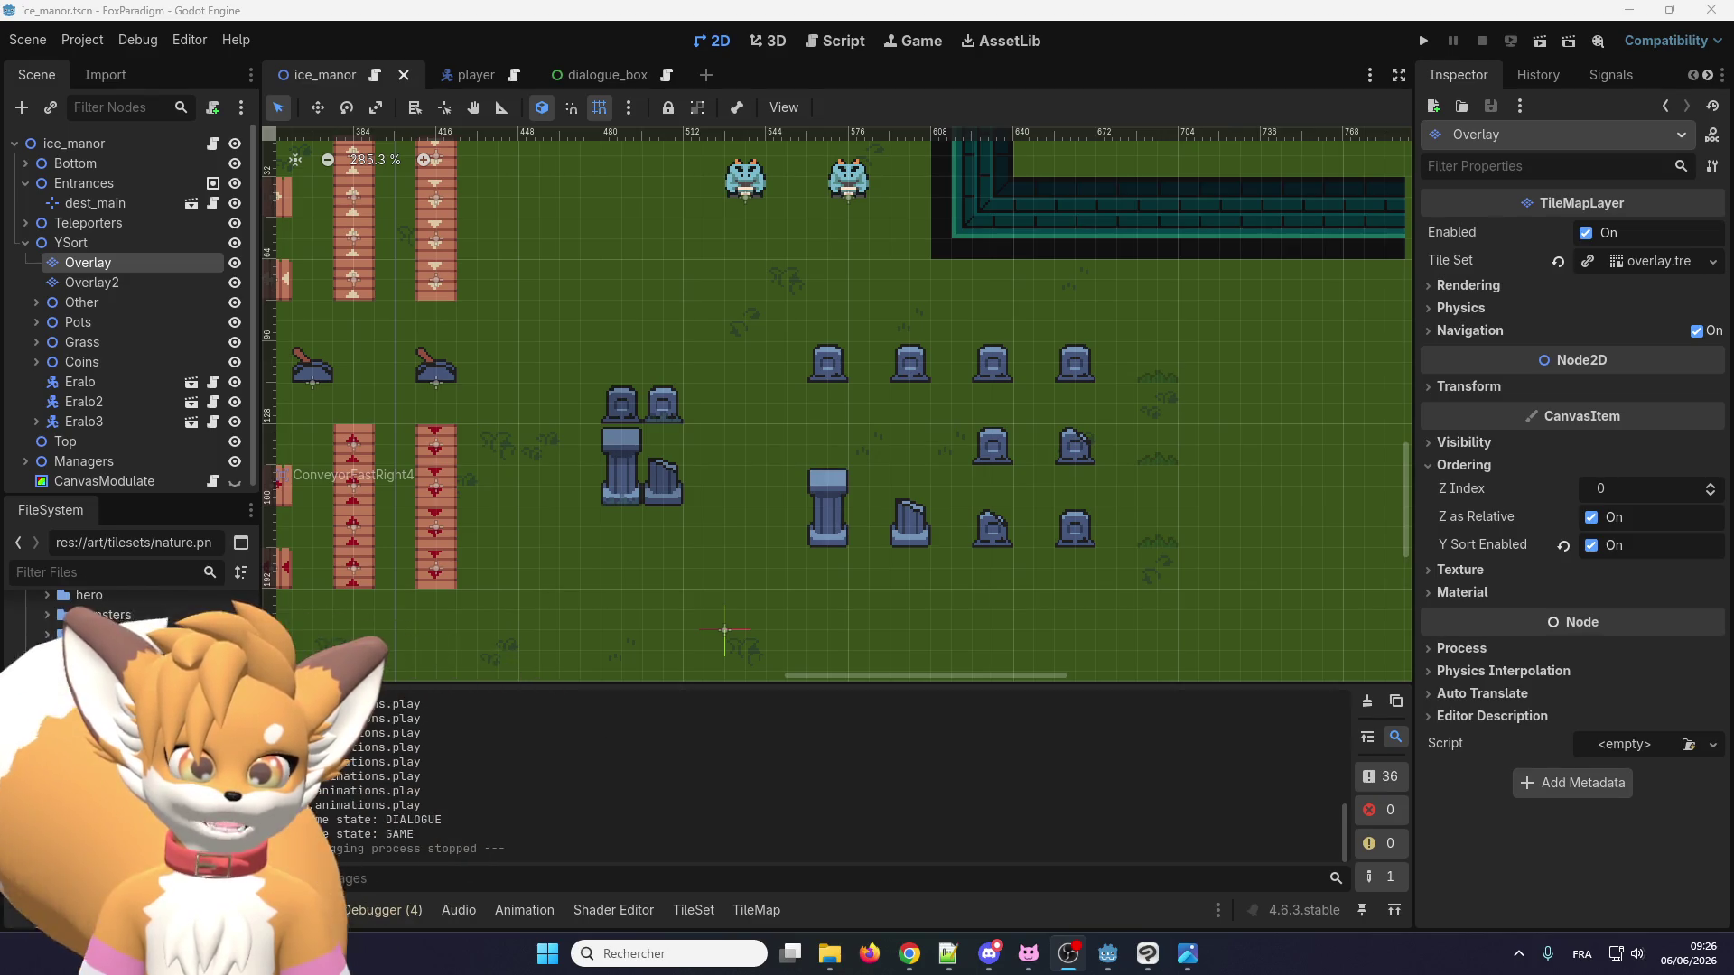
Filter files by 'dialo' and open res://dialogues/npc_test_001.json in the Script editor.
{"action": "scroll", "coordinate": [126, 633], "scroll_direction": "up", "scroll_amount": 3}
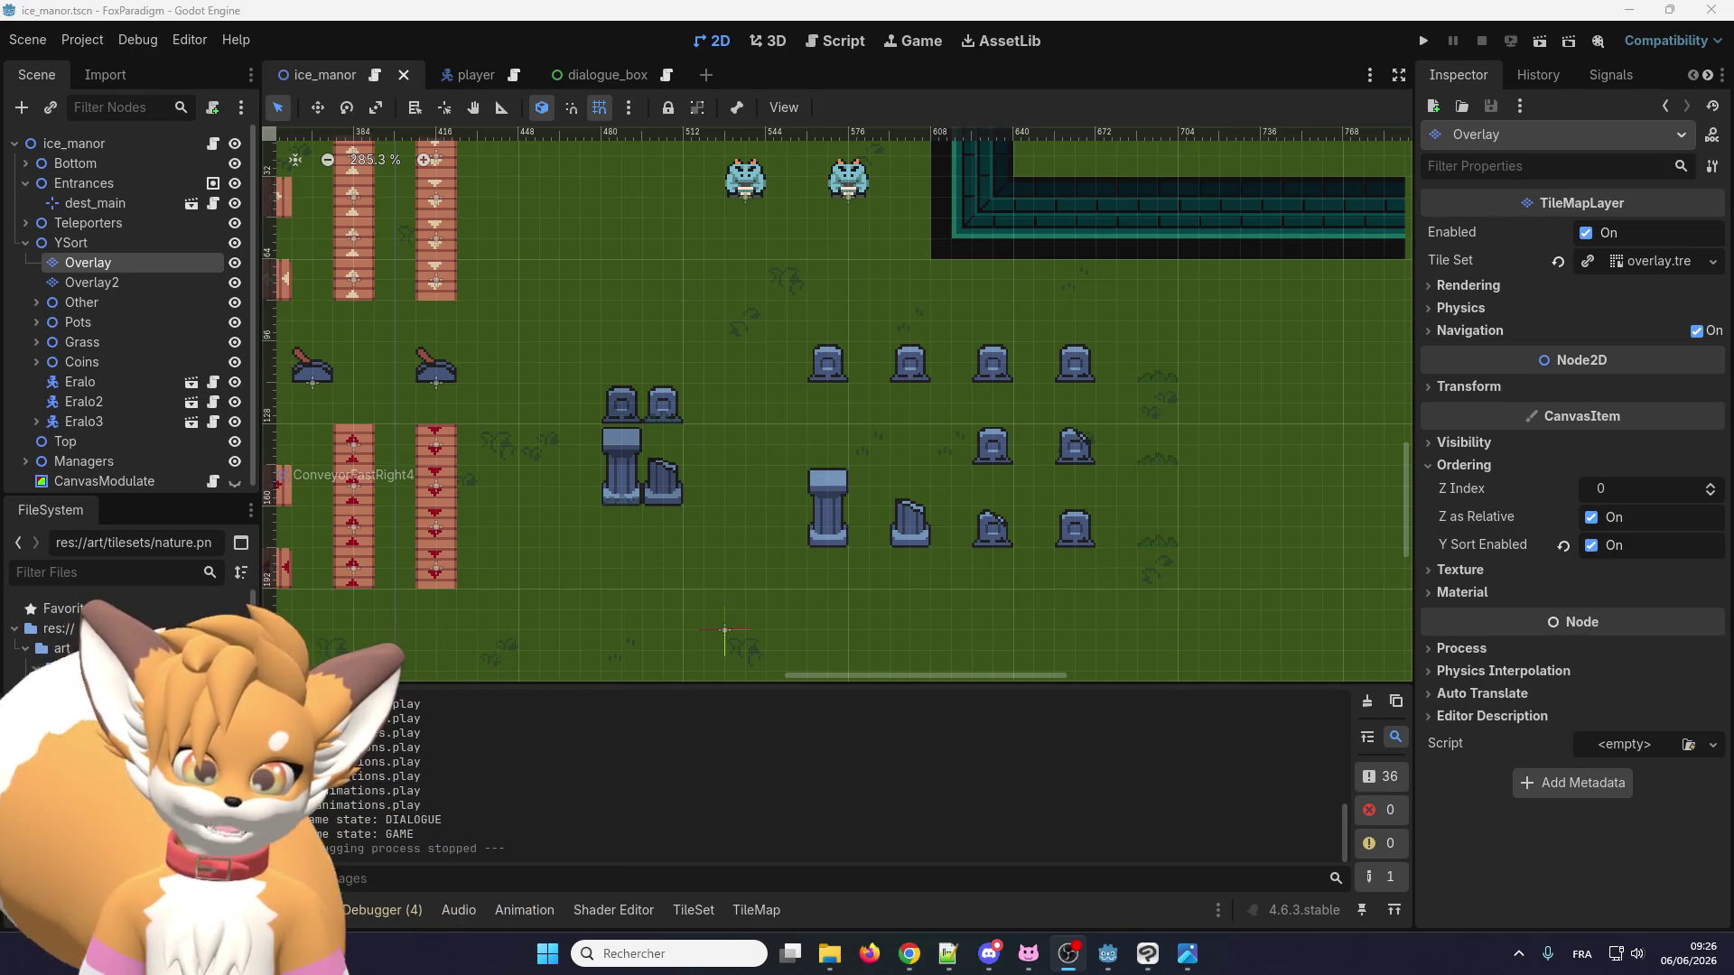
{"action": "left_click", "coordinate": [82, 571]}
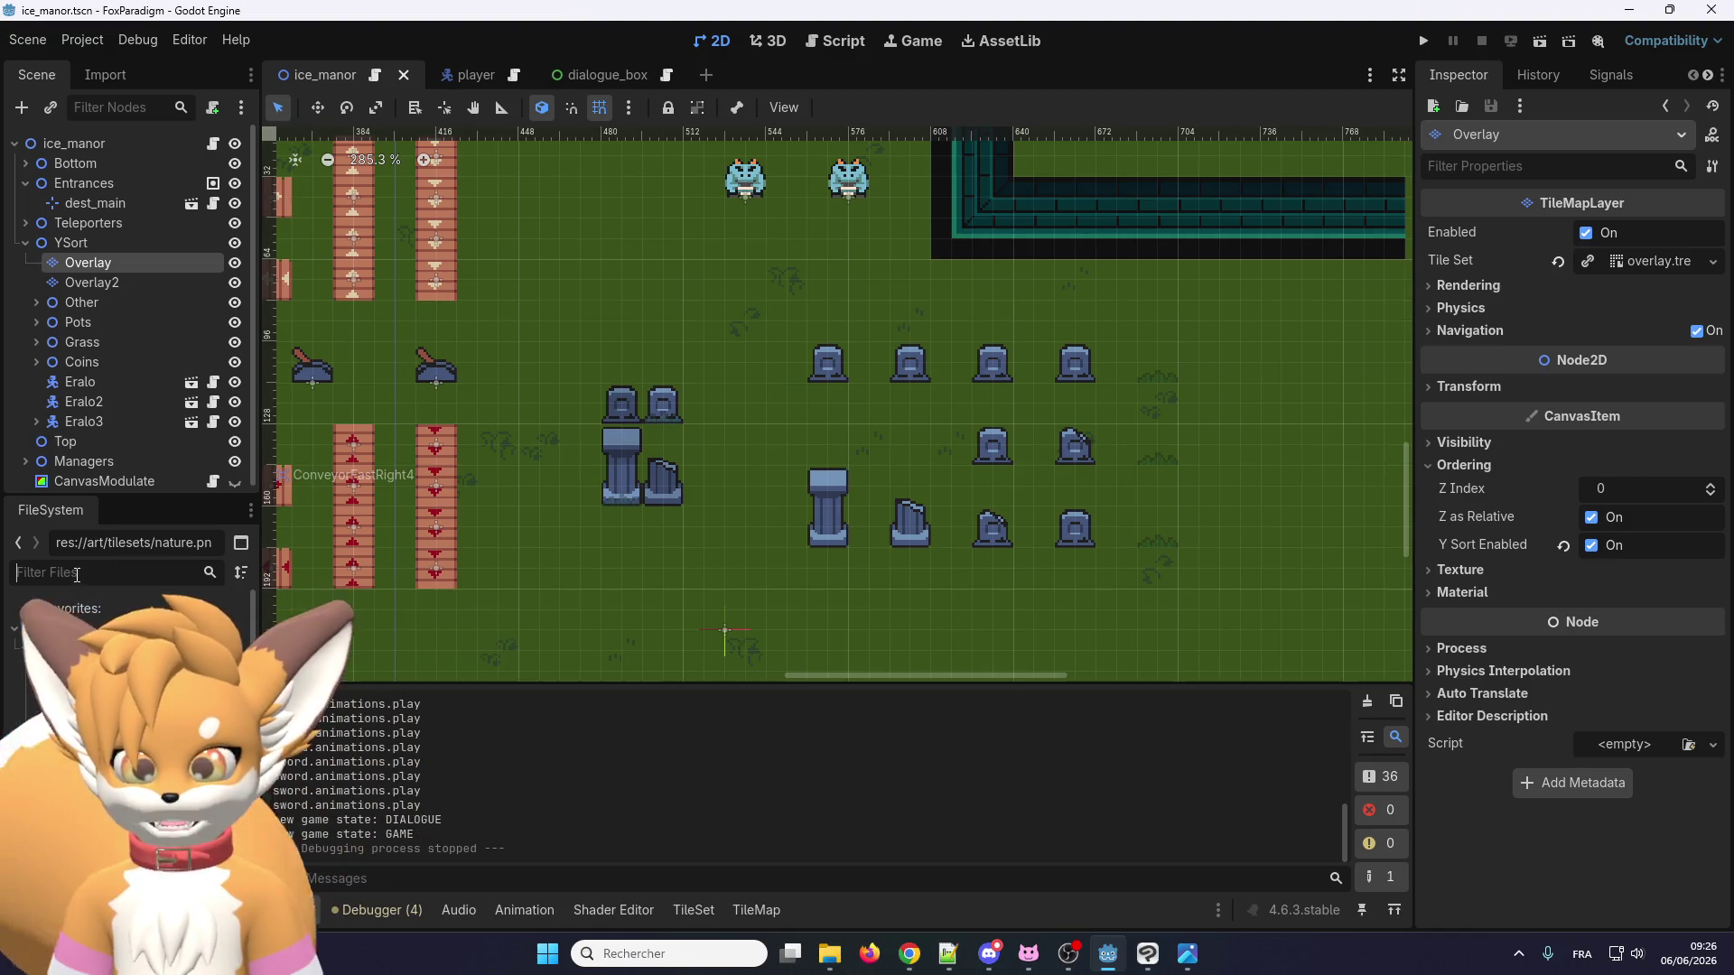
{"action": "type", "text": "di"}
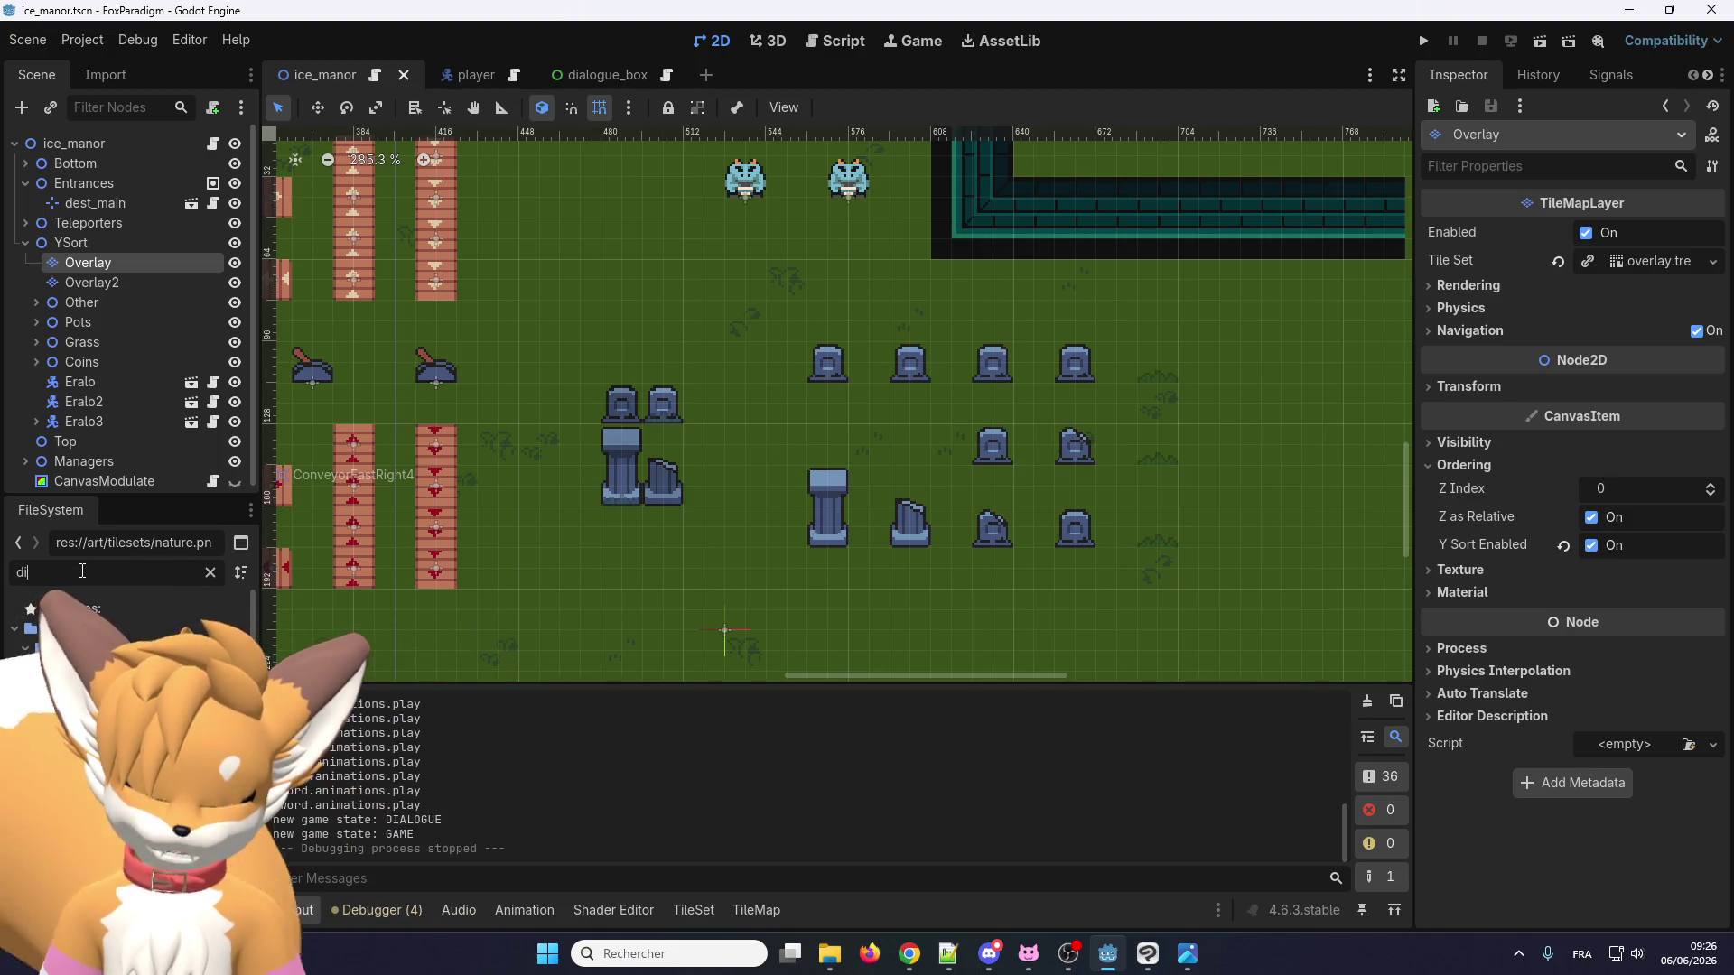
{"action": "type", "text": "alo"}
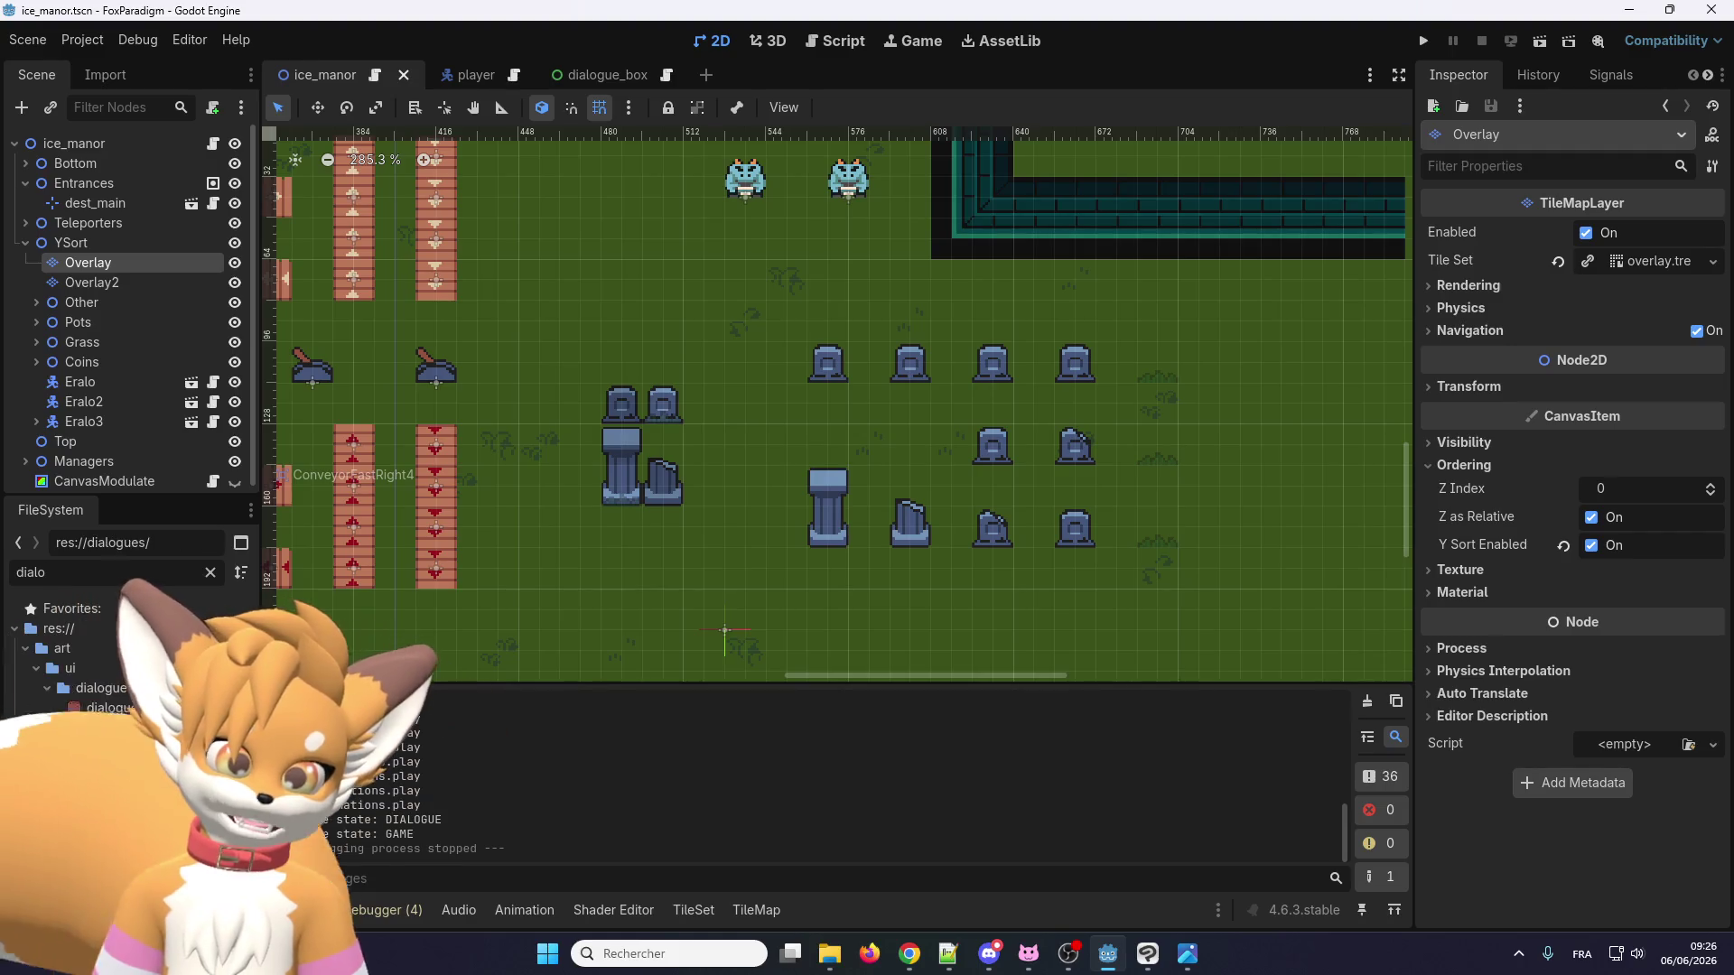
{"action": "double_click", "coordinate": [104, 691]}
{"action": "scroll", "coordinate": [103, 732], "scroll_direction": "down", "scroll_amount": 4}
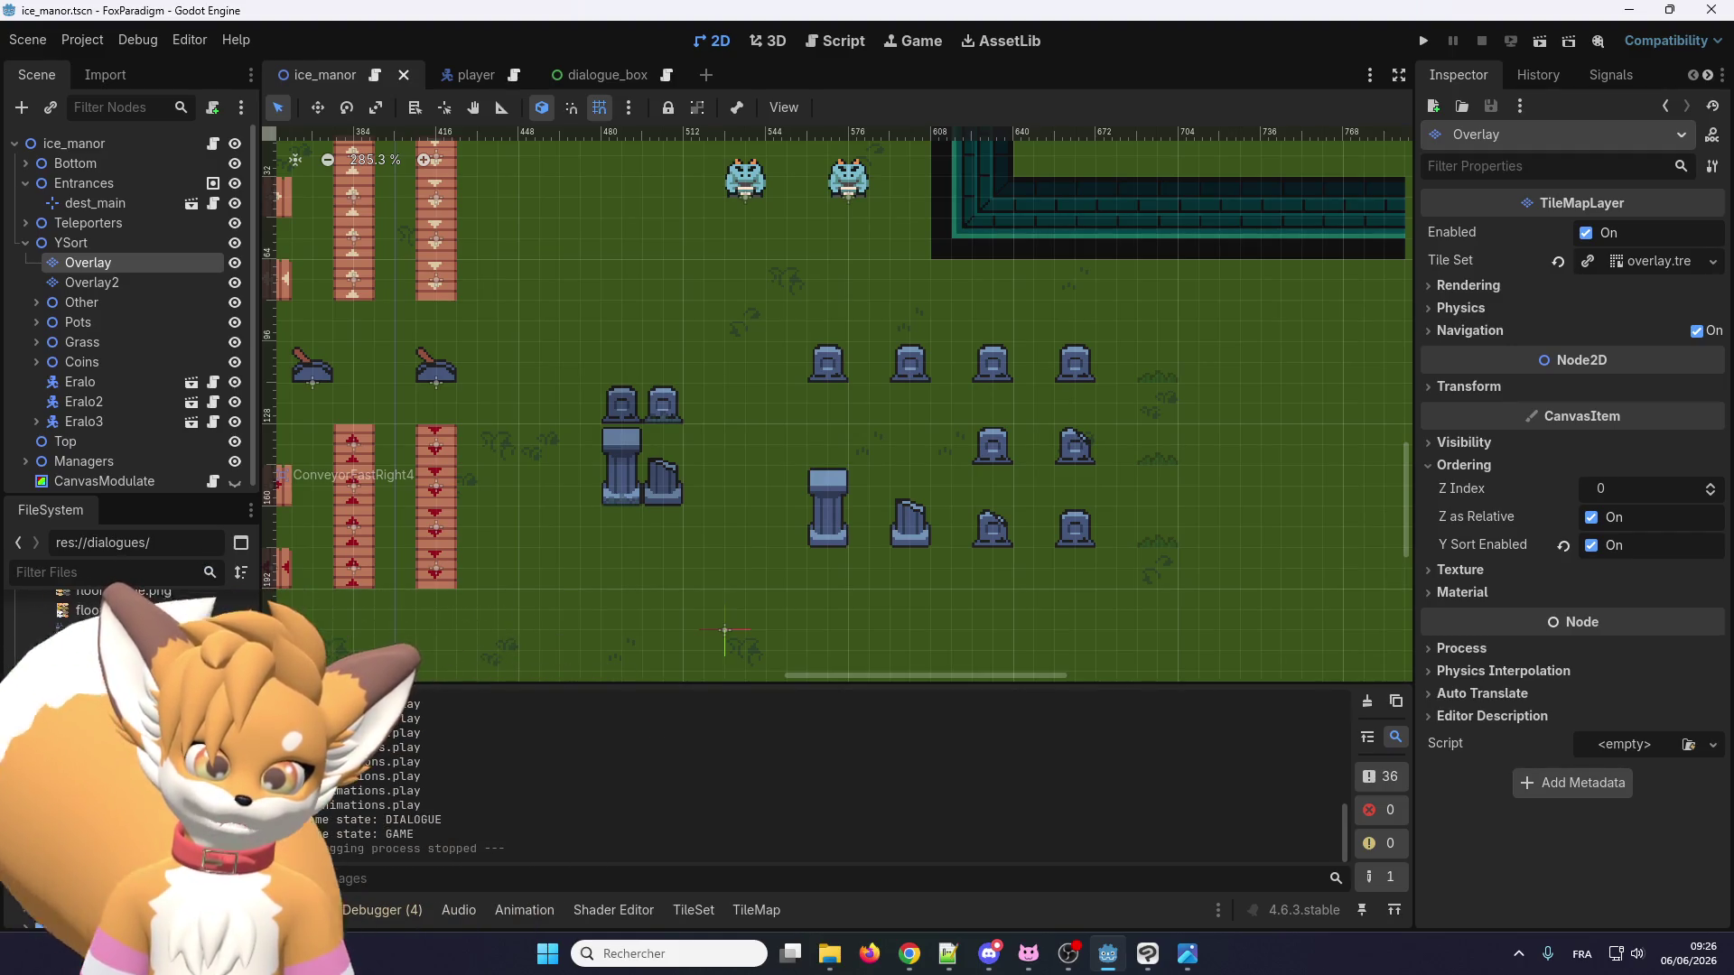
{"action": "double_click", "coordinate": [103, 772]}
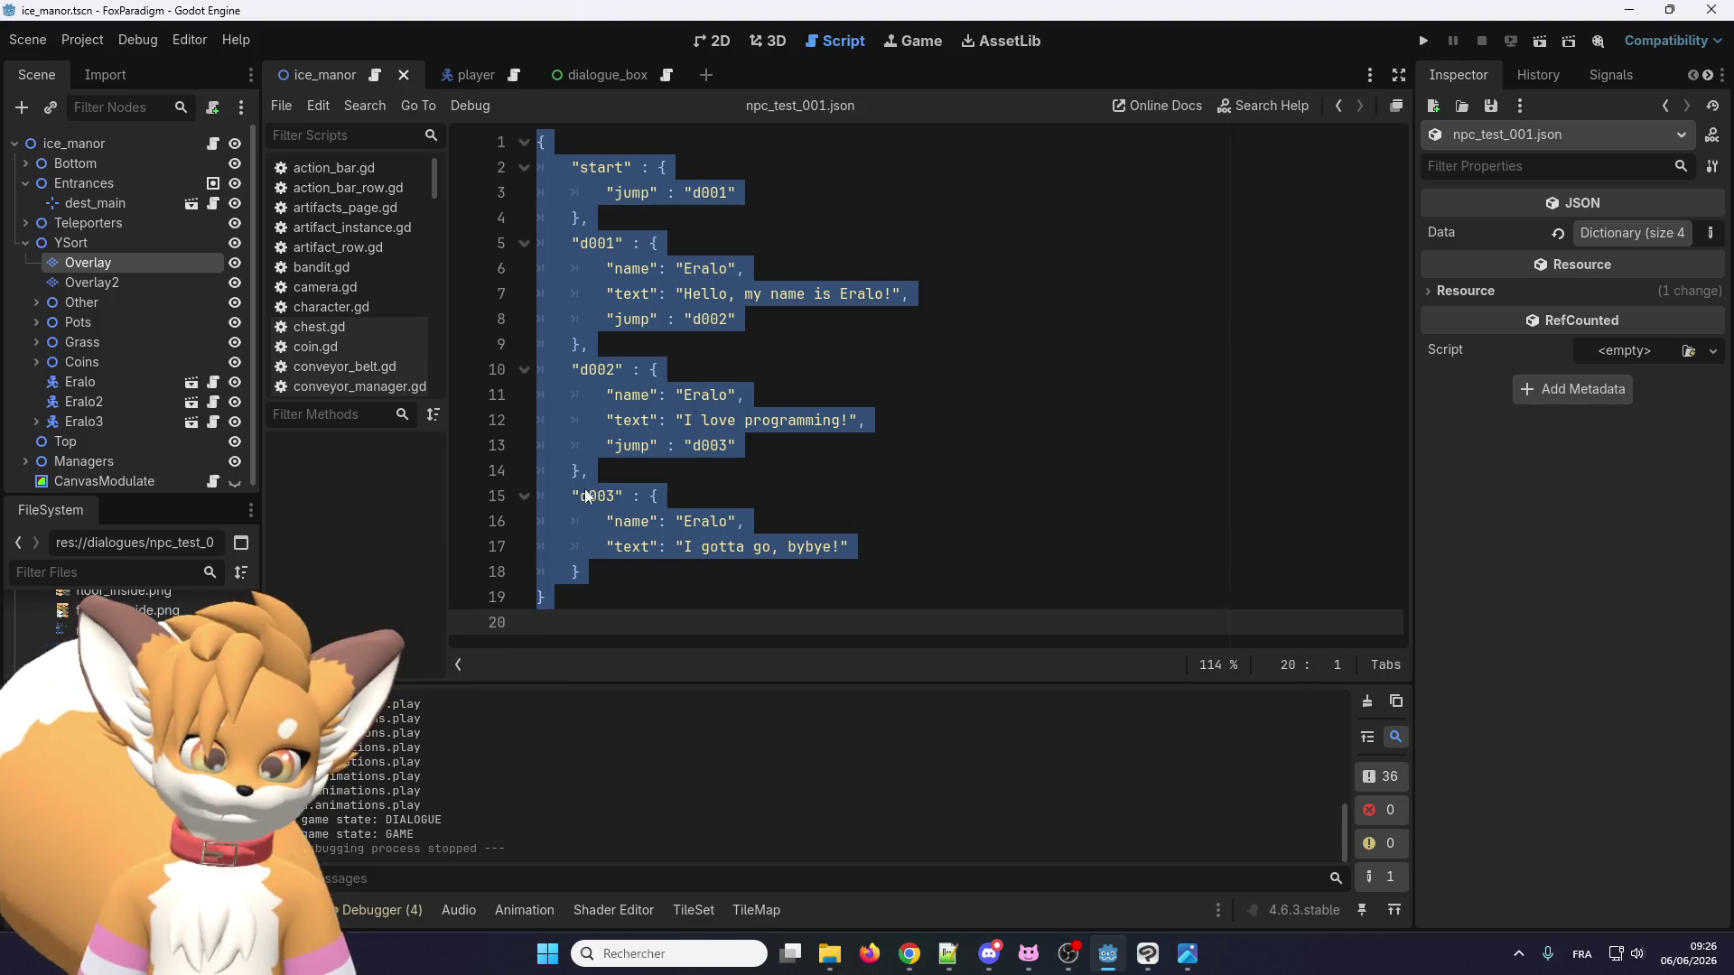
{"action": "left_click", "coordinate": [917, 294]}
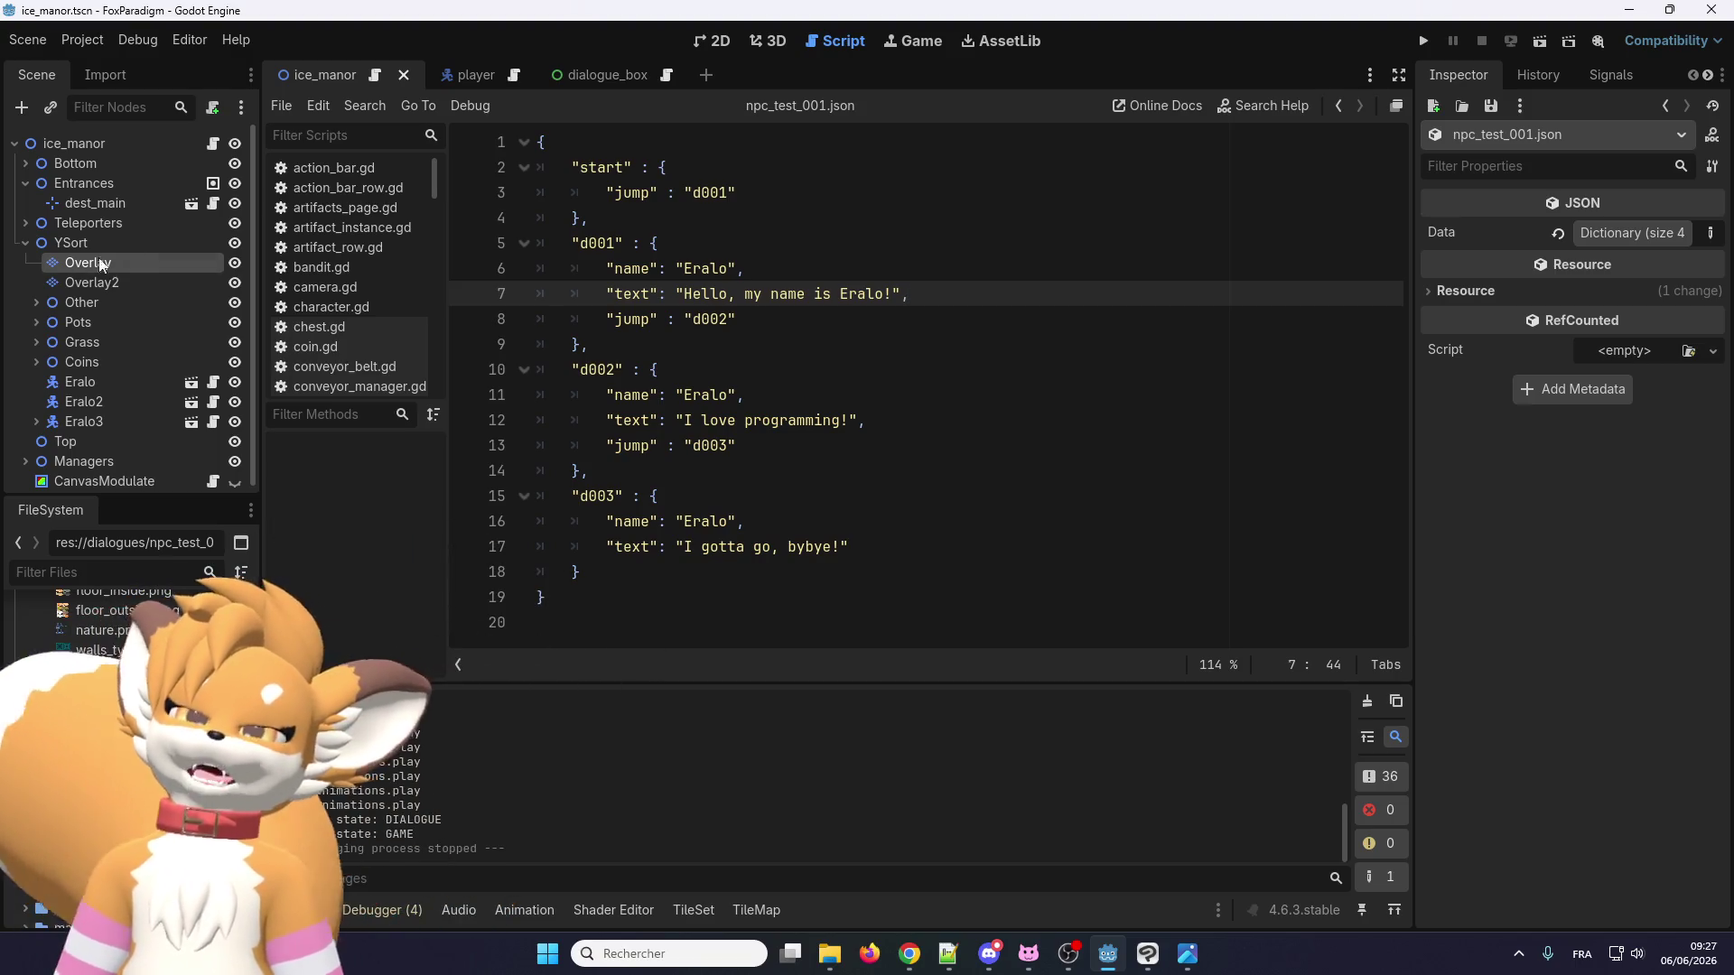
{"action": "left_click", "coordinate": [713, 348]}
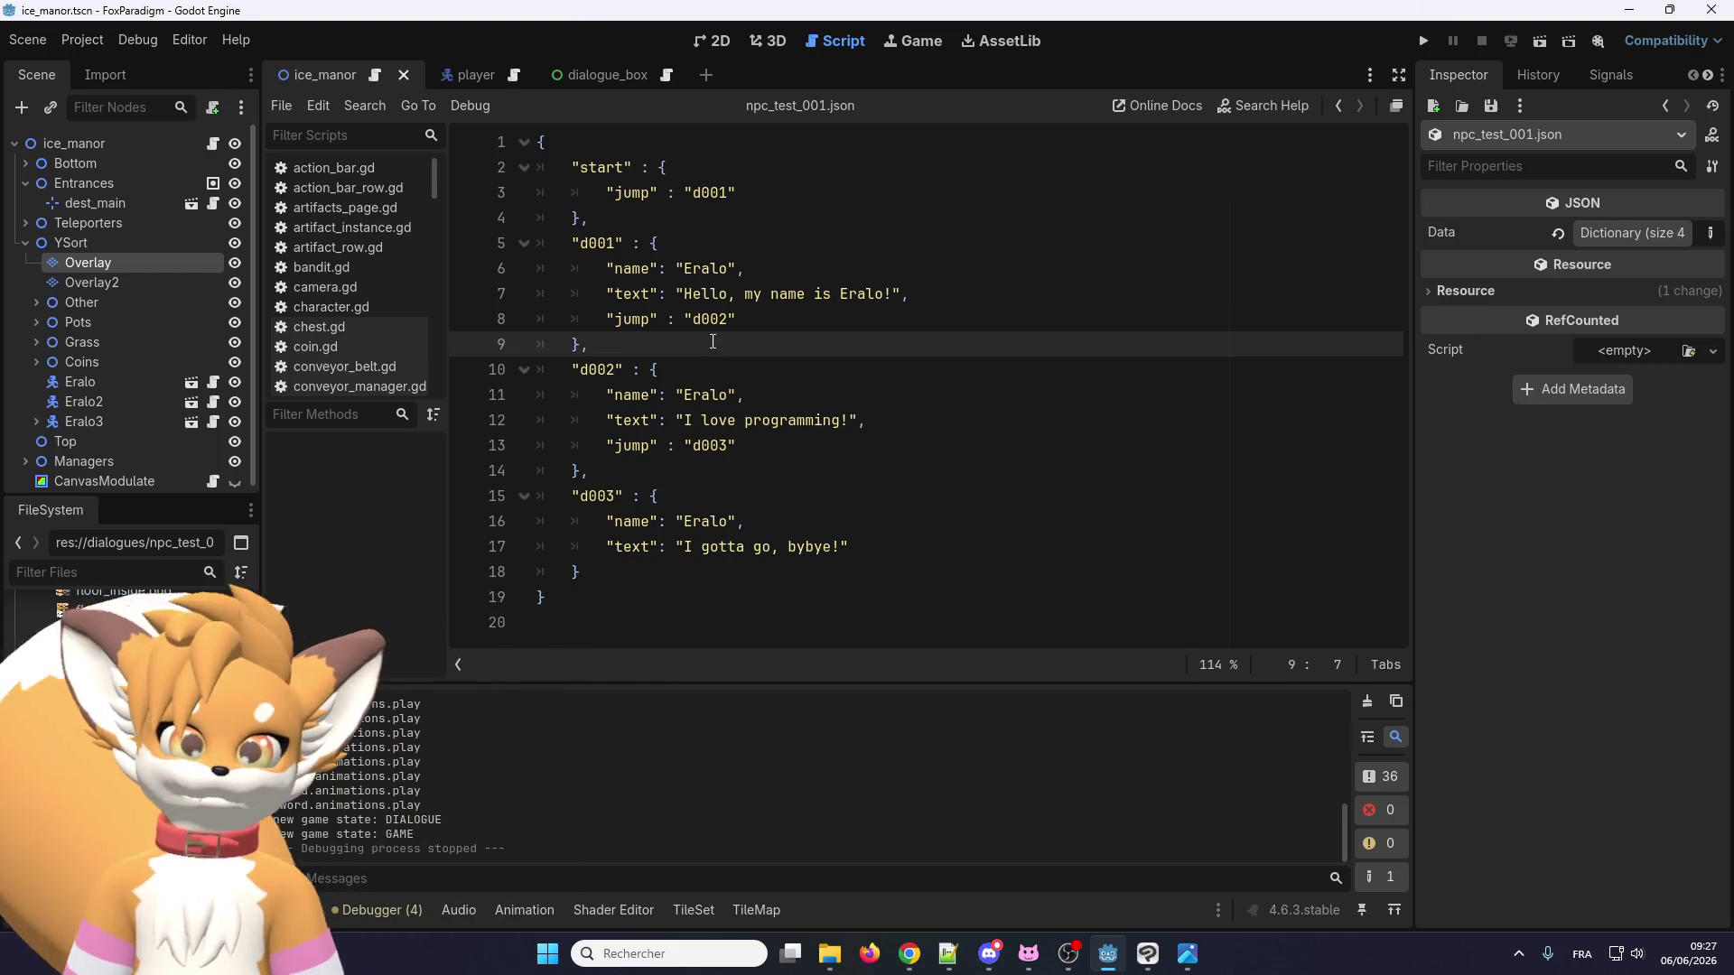
{"action": "left_click_drag", "start_coordinate": [601, 170], "coordinate": [644, 218]}
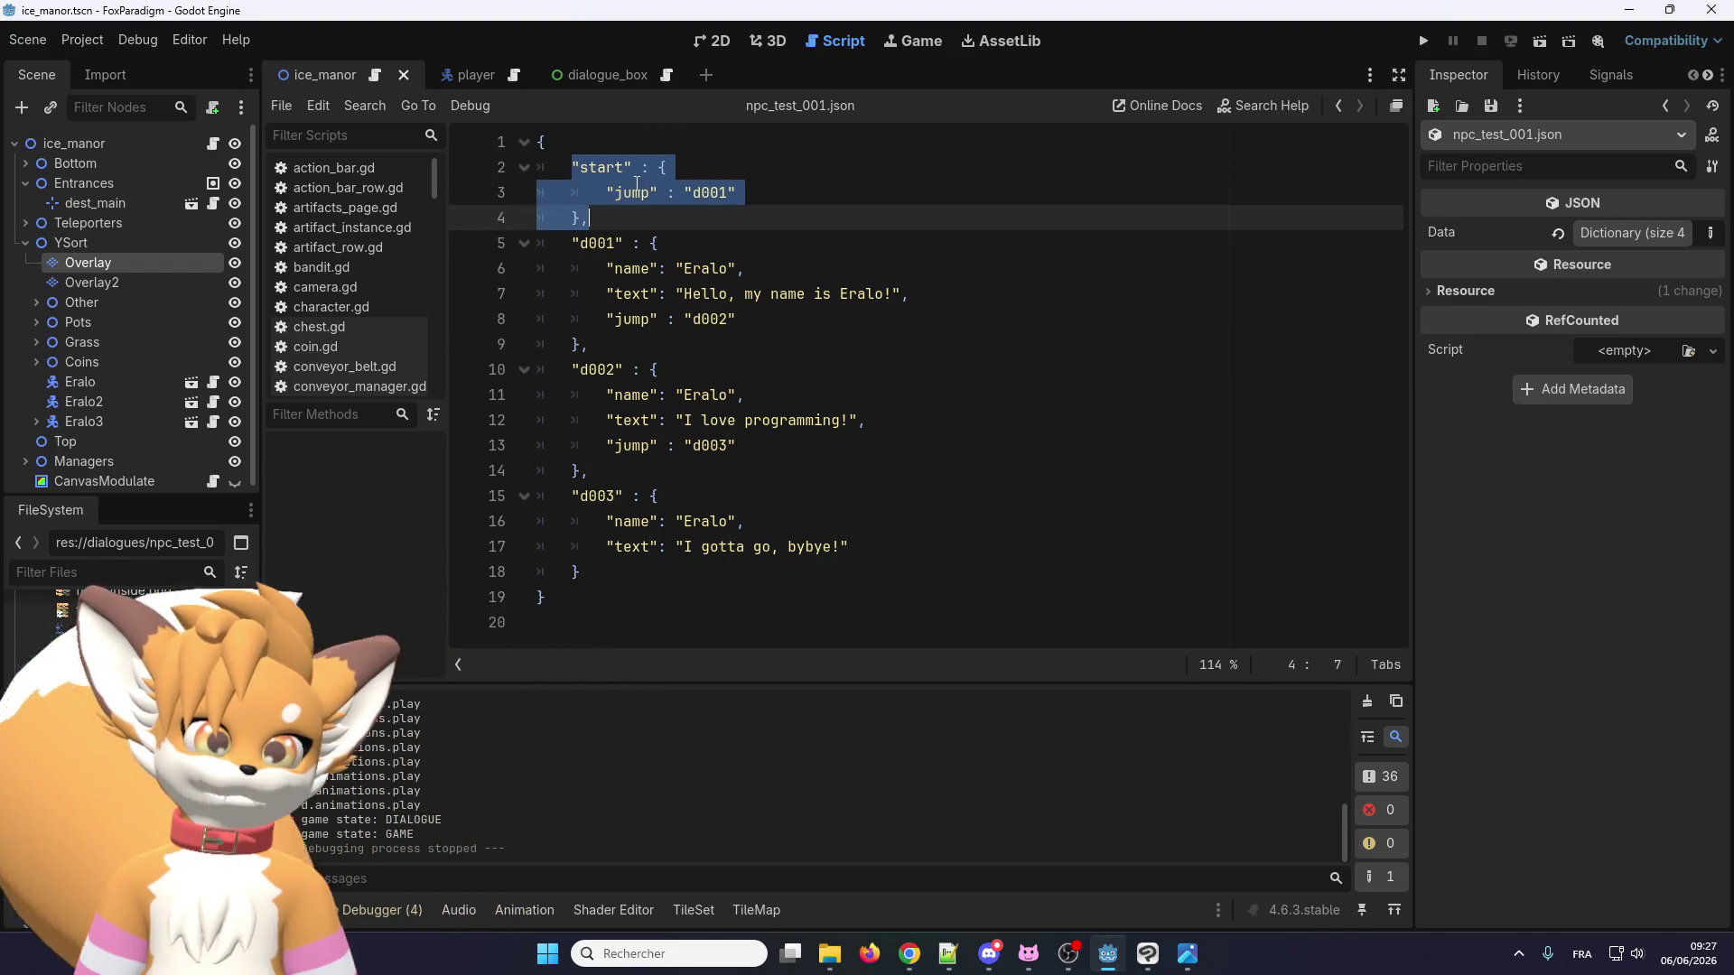
{"action": "key", "text": "Up"}
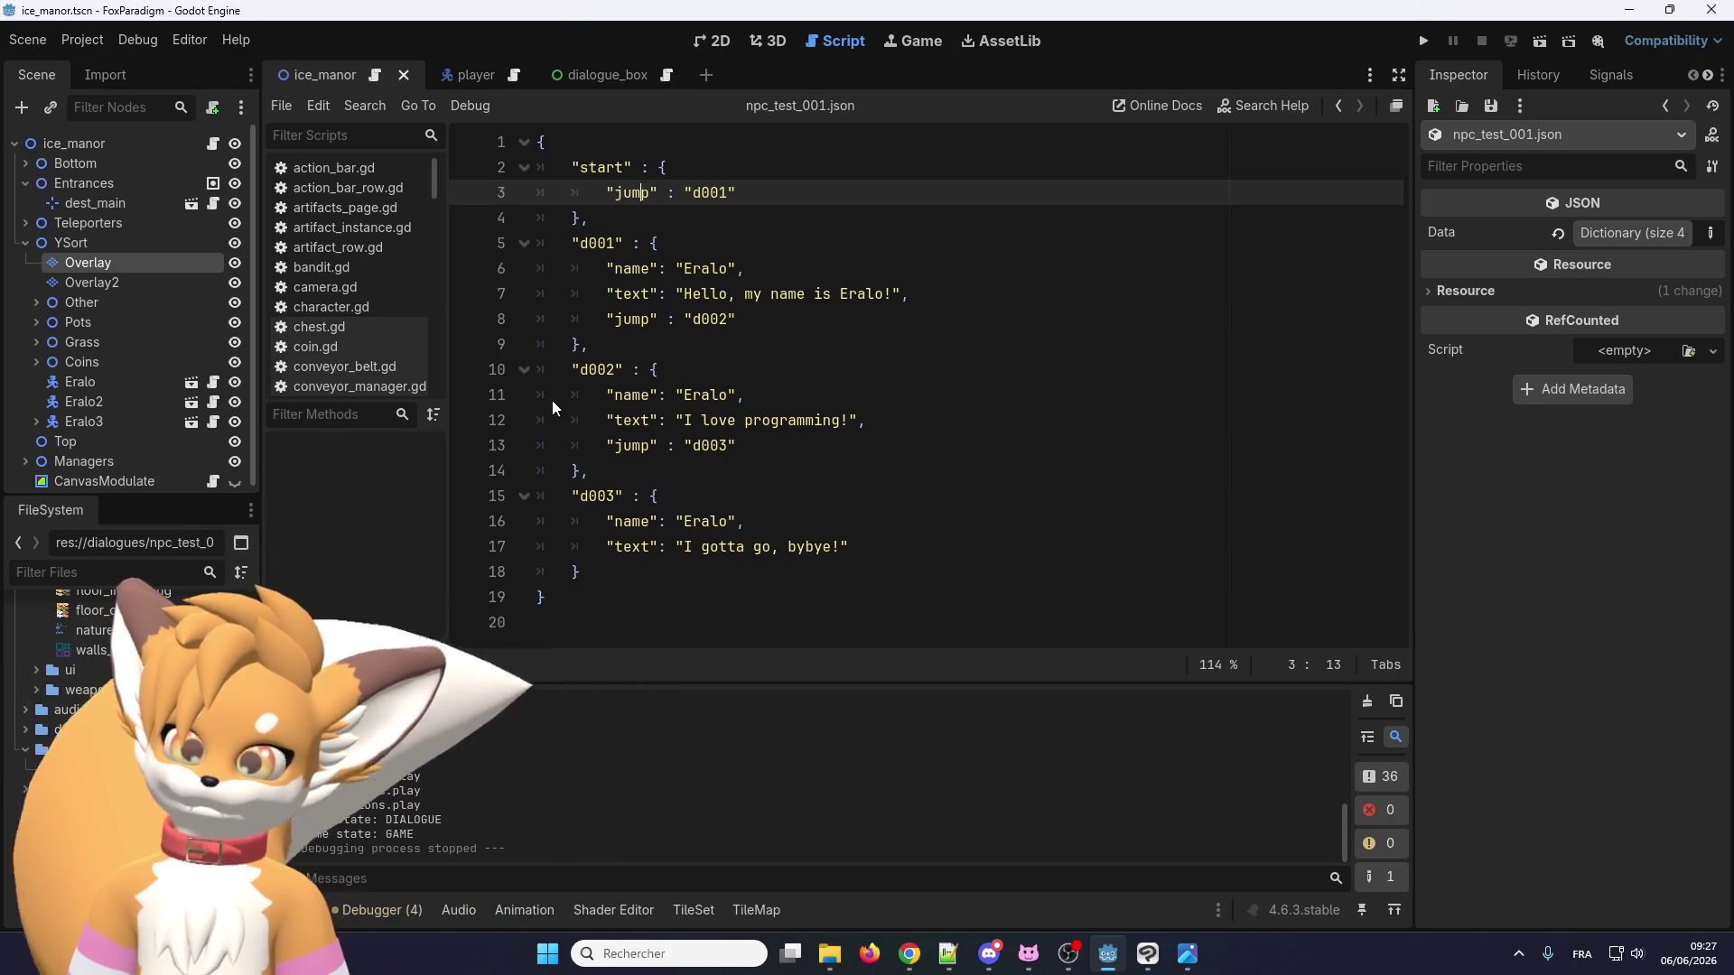
{"action": "left_click", "coordinate": [847, 294]}
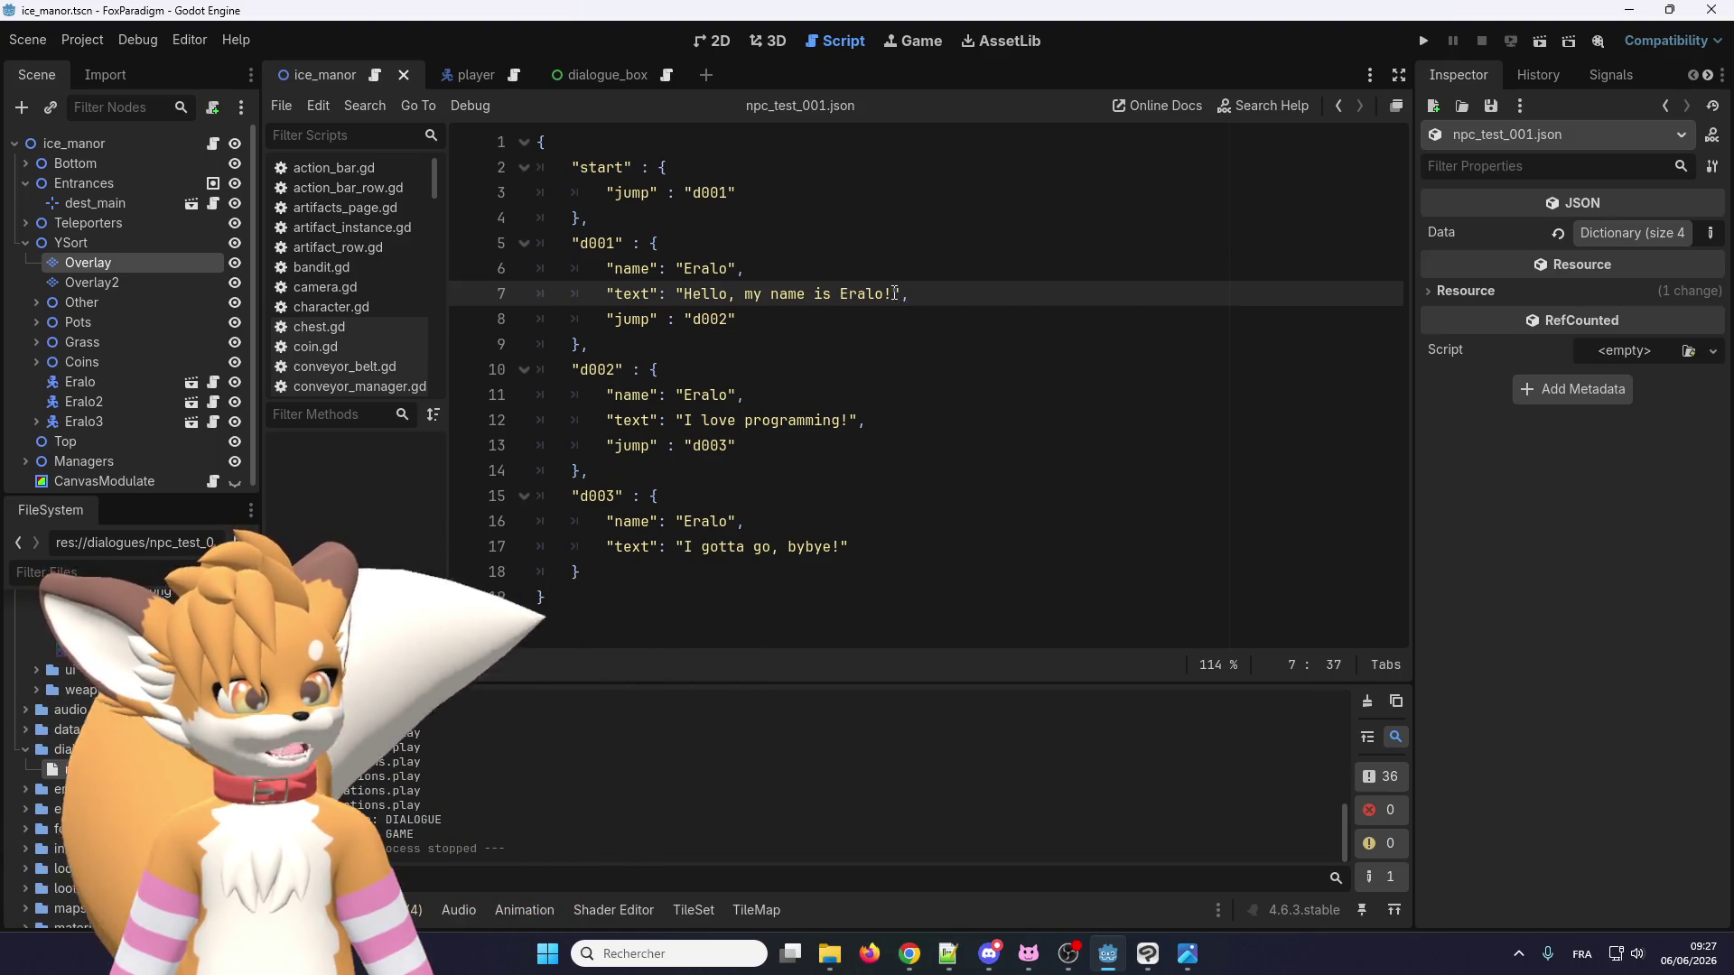
{"action": "left_click_drag", "start_coordinate": [892, 294], "coordinate": [684, 295]}
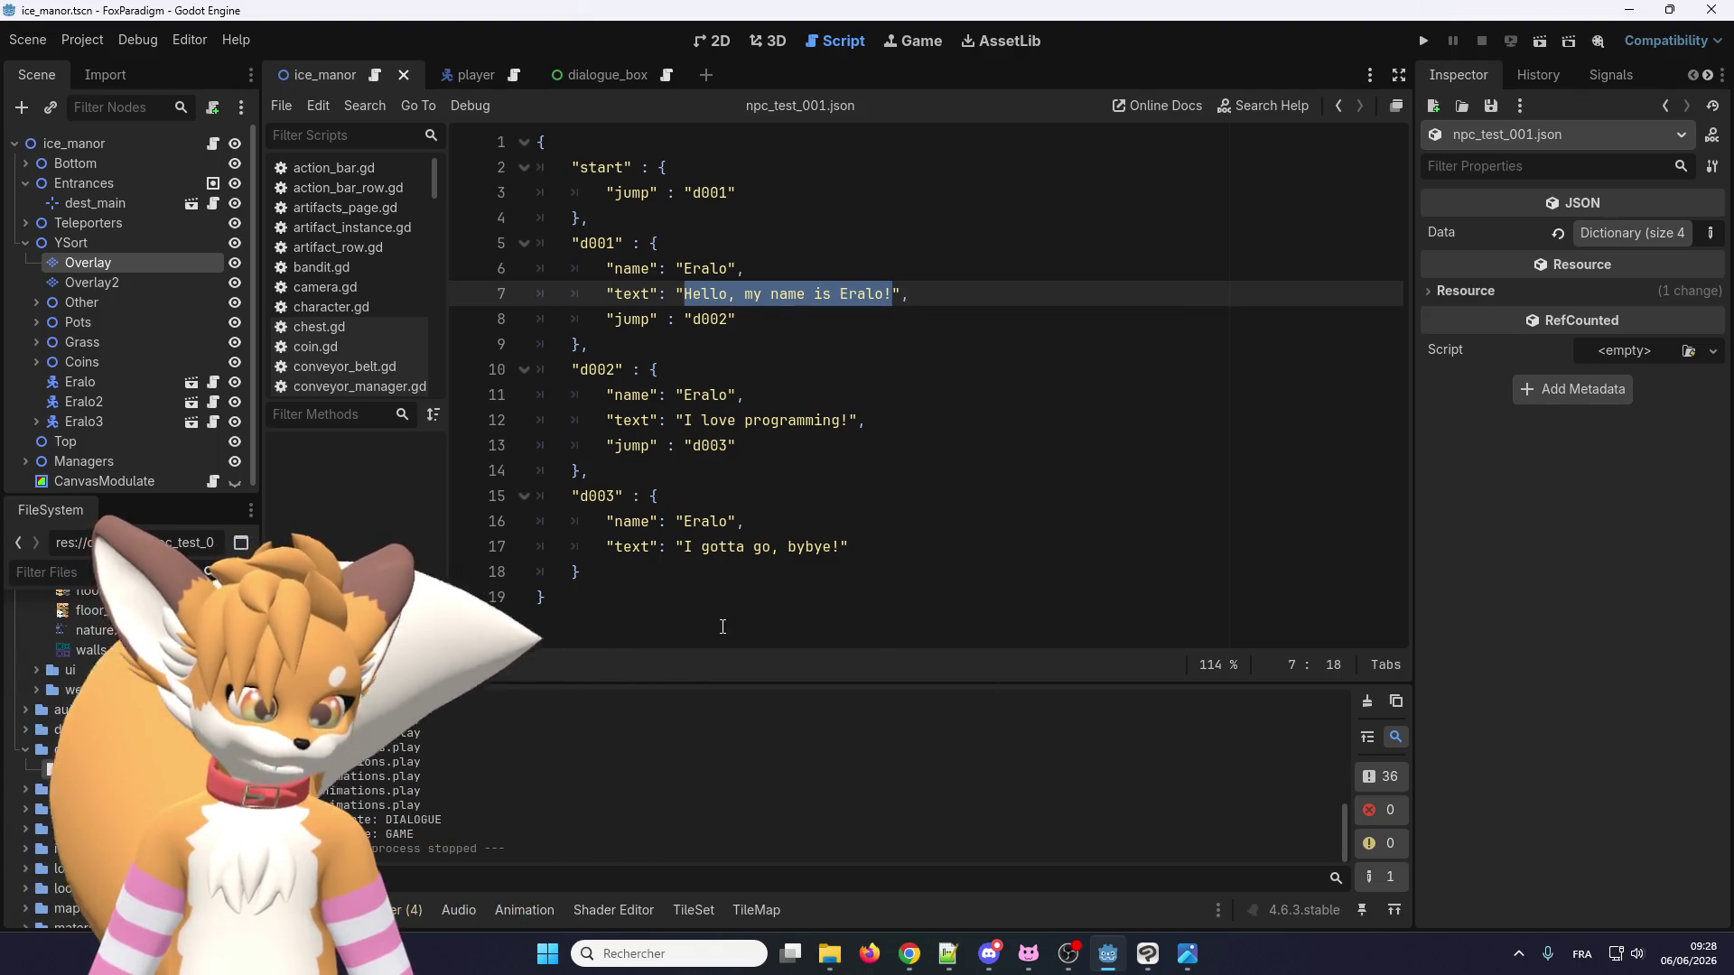
{"action": "left_click_drag", "start_coordinate": [587, 622], "coordinate": [480, 10]}
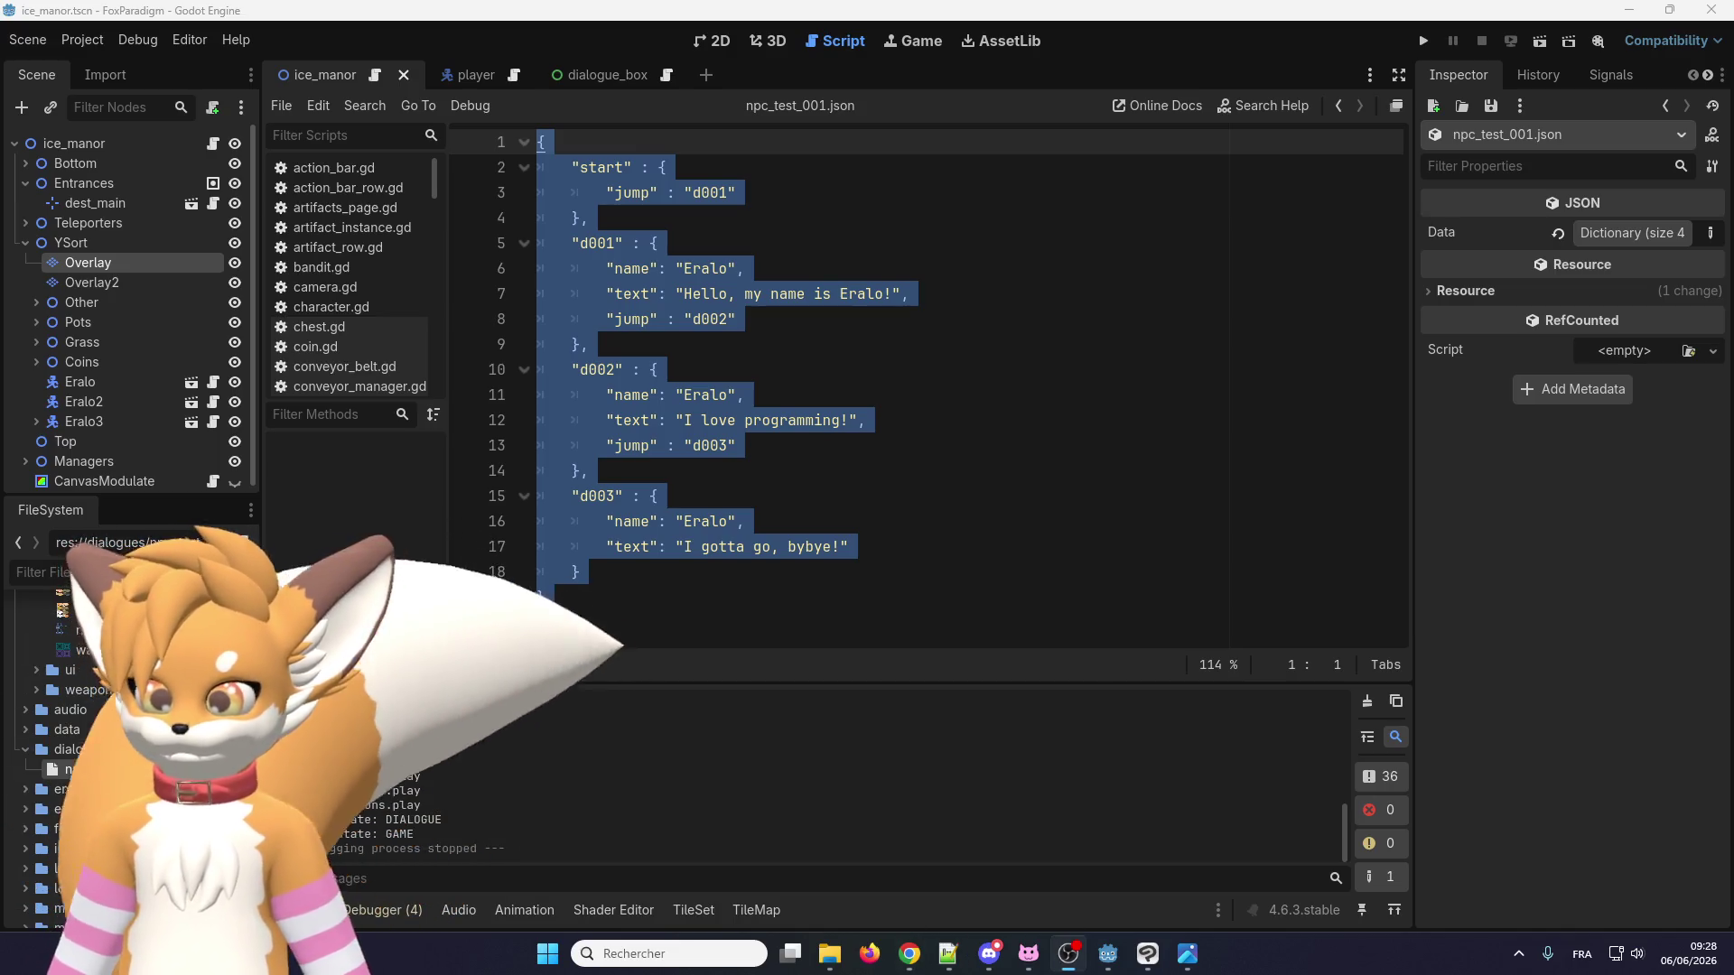
{"action": "left_click", "coordinate": [874, 293]}
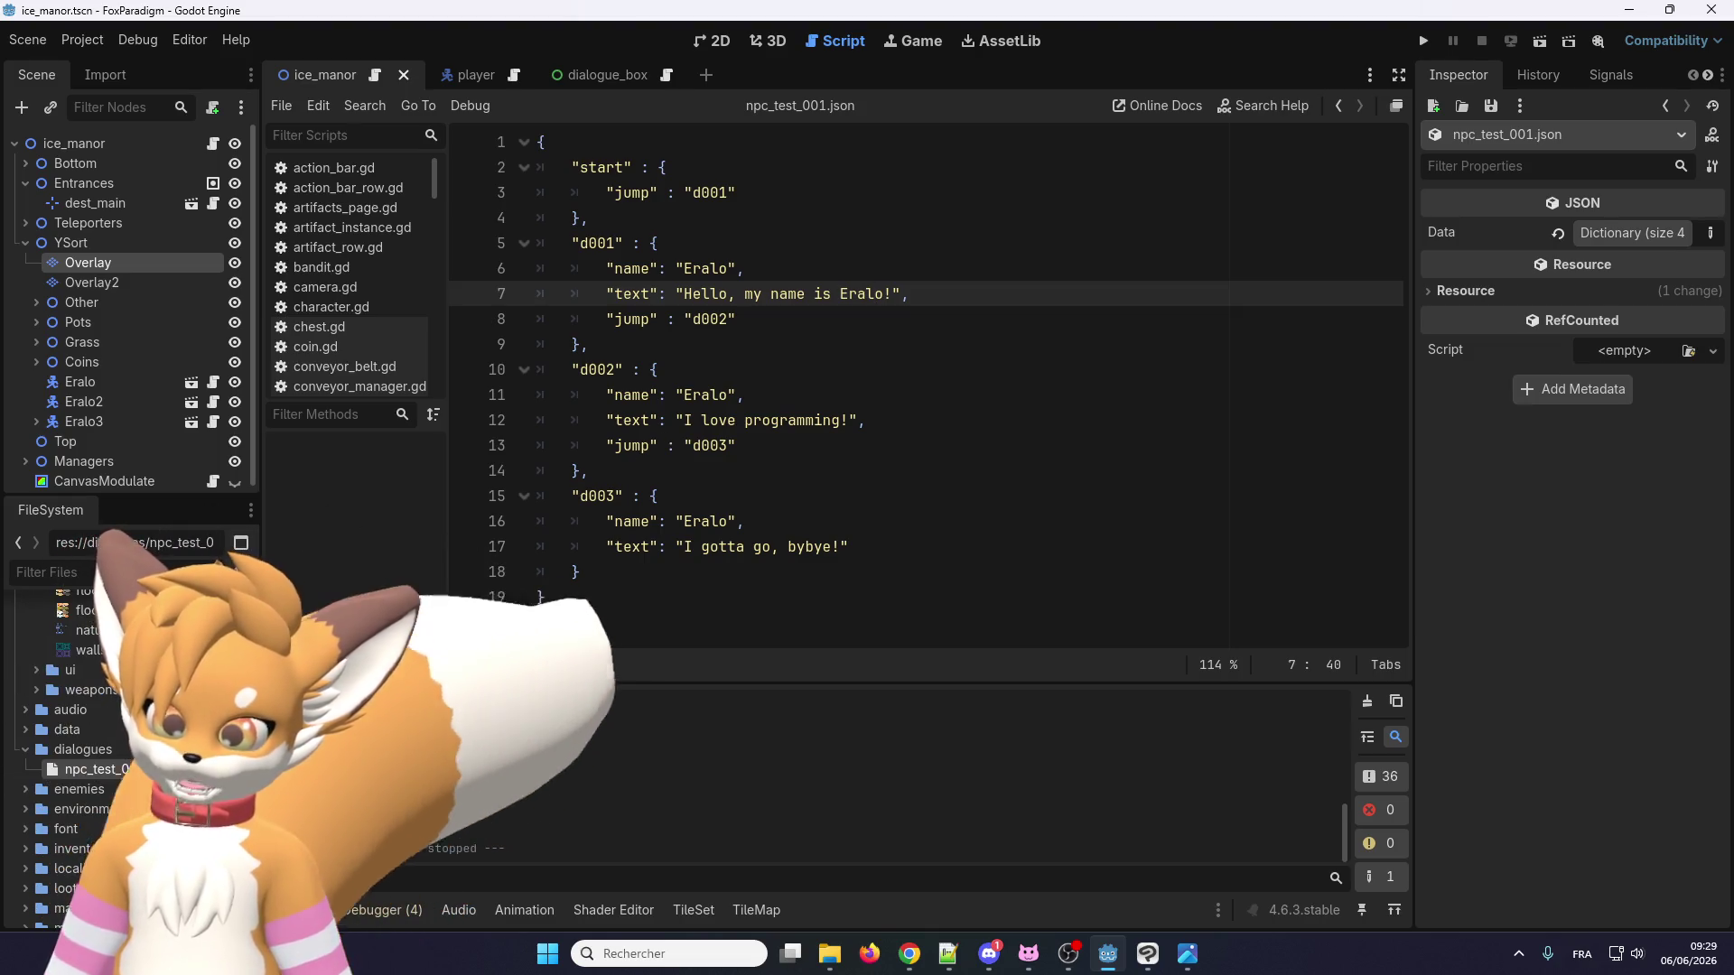
{"action": "key", "text": "alt+Tab"}
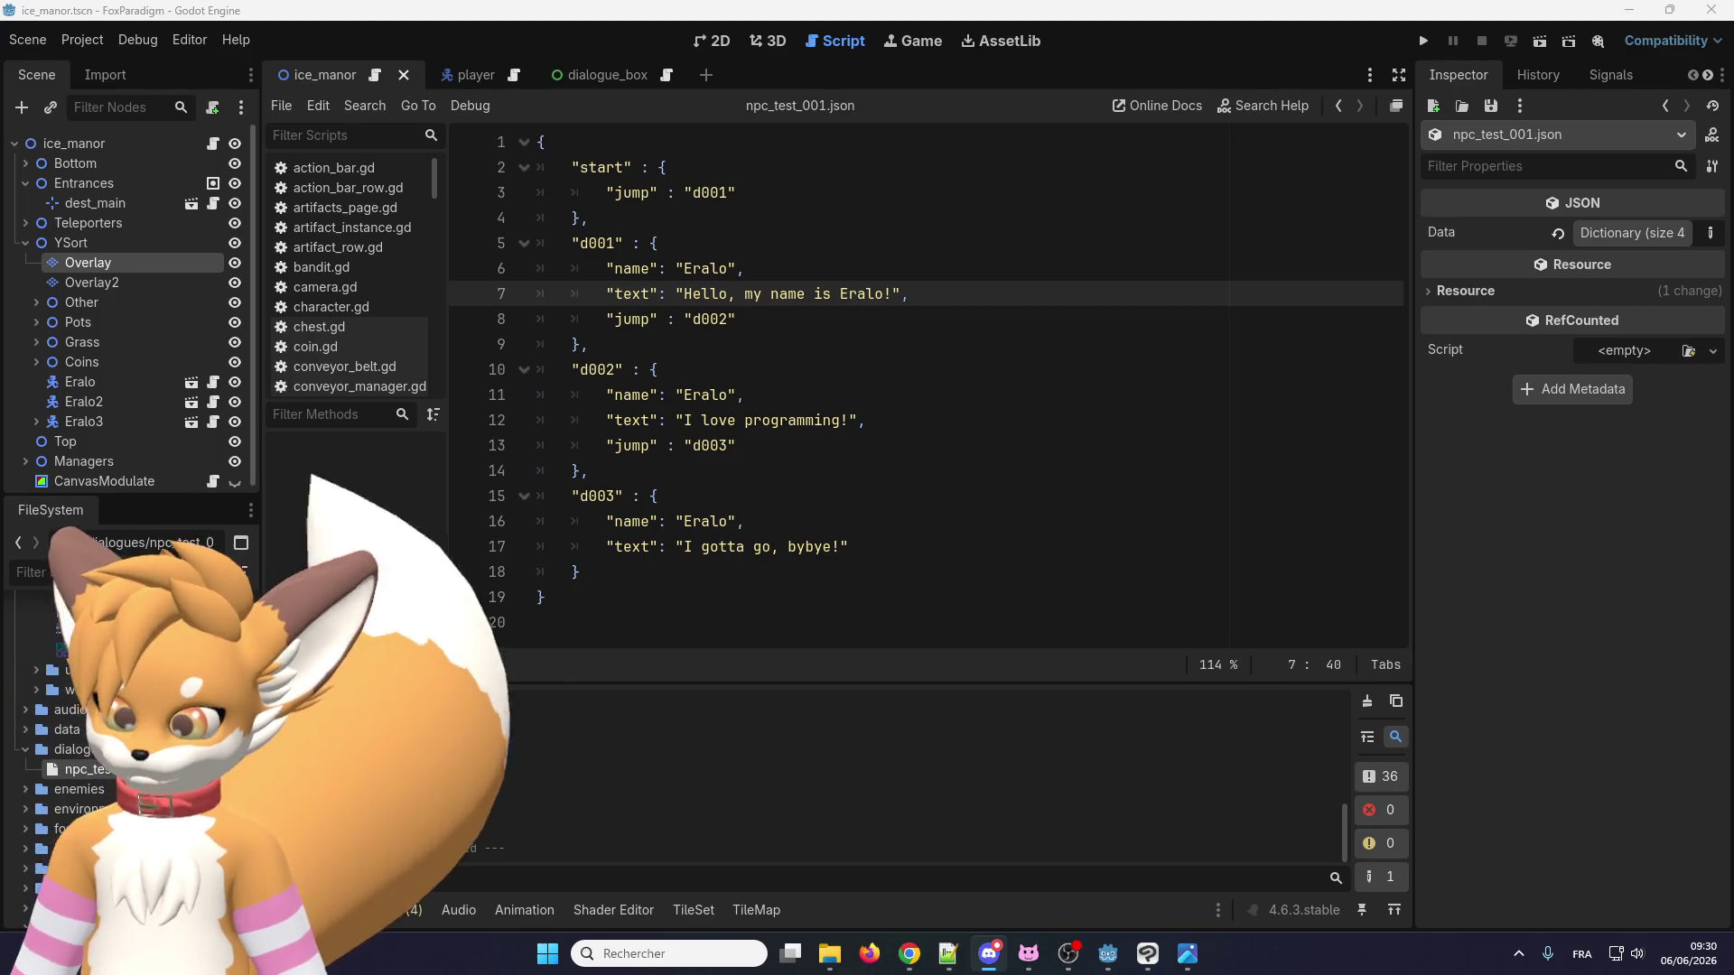
{"action": "key", "text": "alt+Tab"}
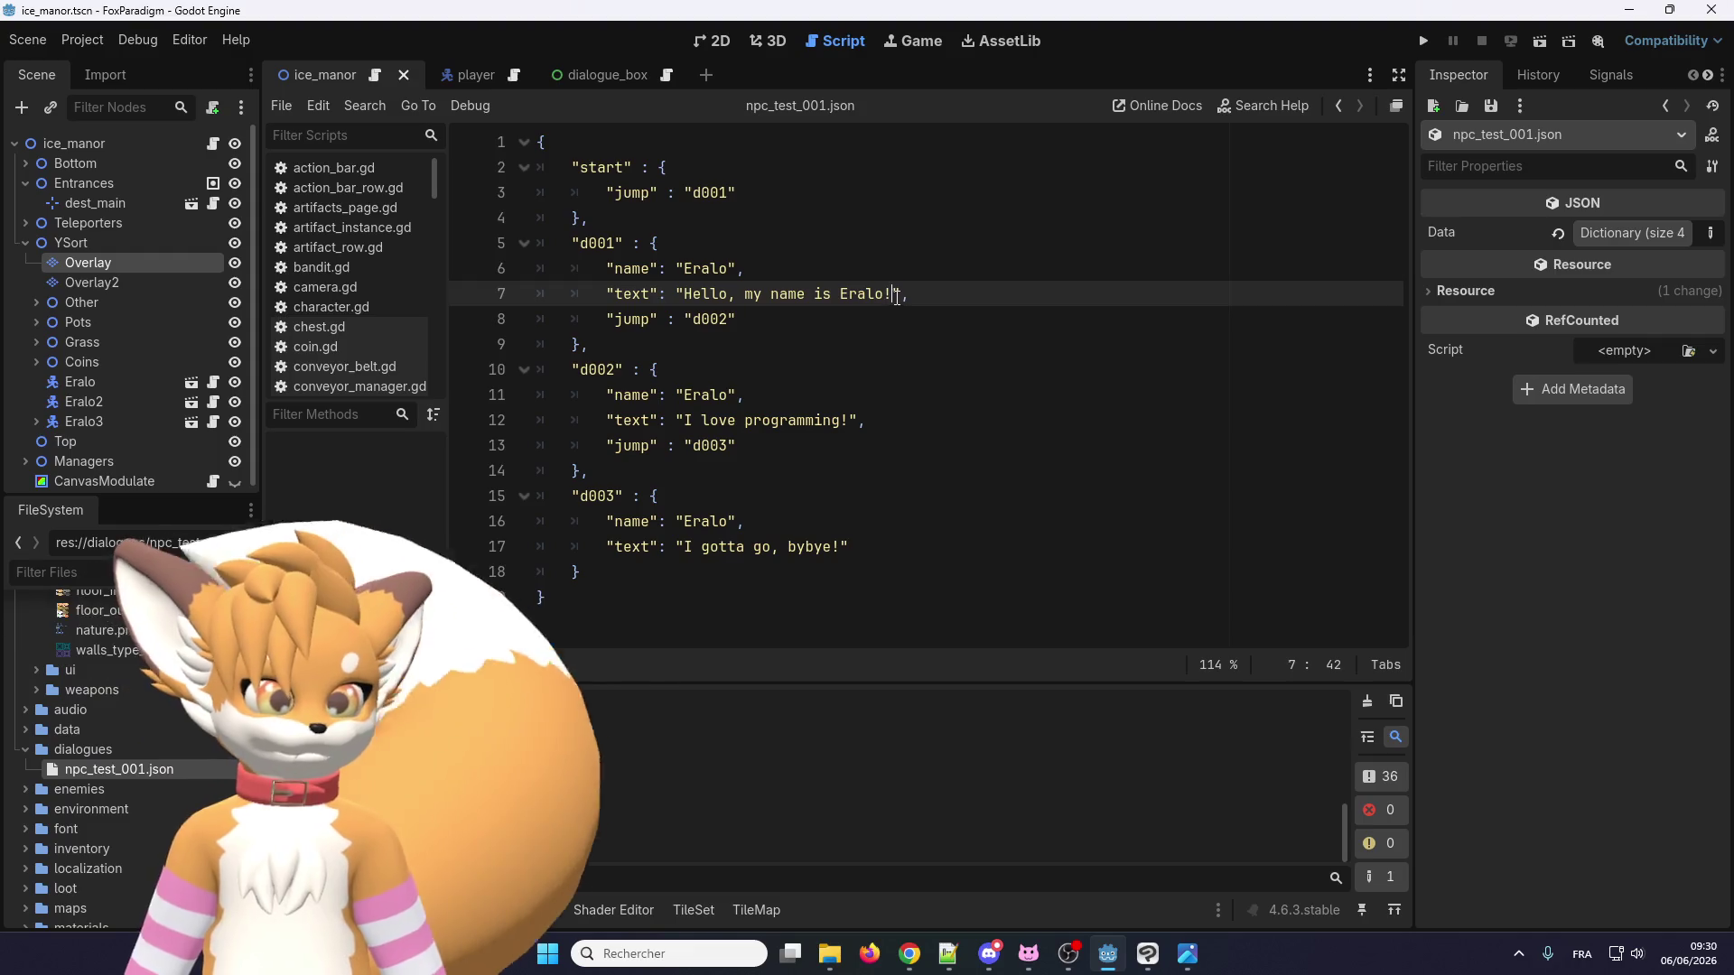
Append '\n Hi!' after 'Eralo!' in the d001 line, then save and run with F5.
{"action": "left_click", "coordinate": [895, 296]}
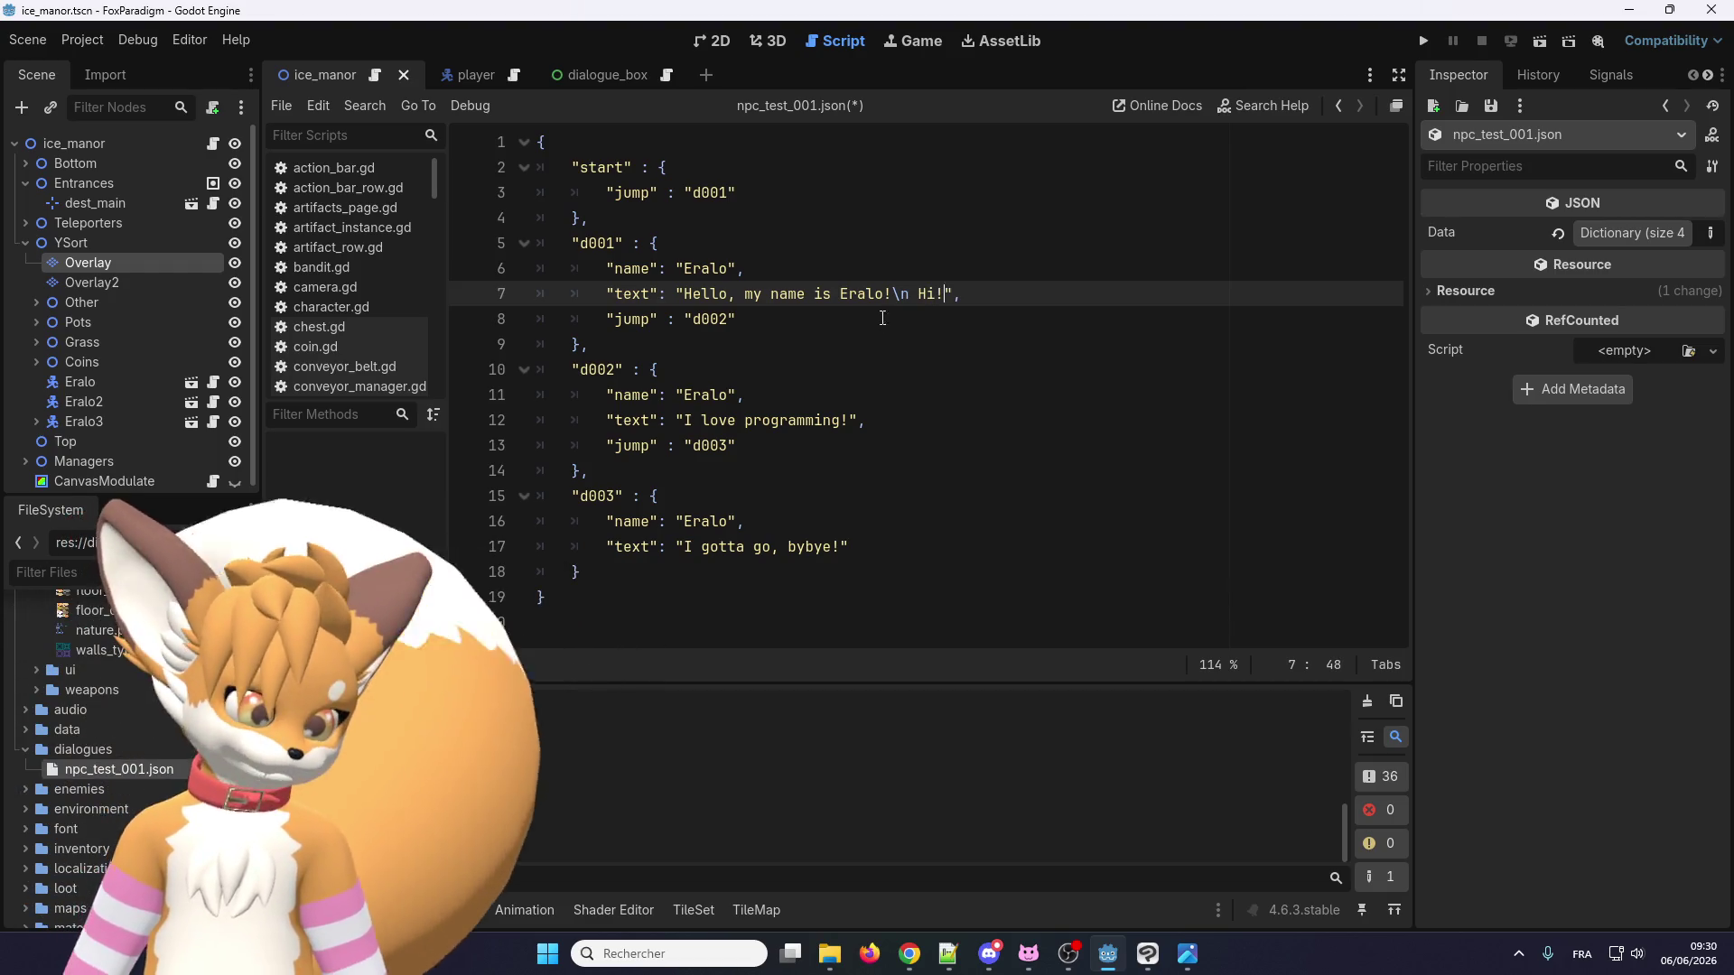
{"action": "key", "text": "F5"}
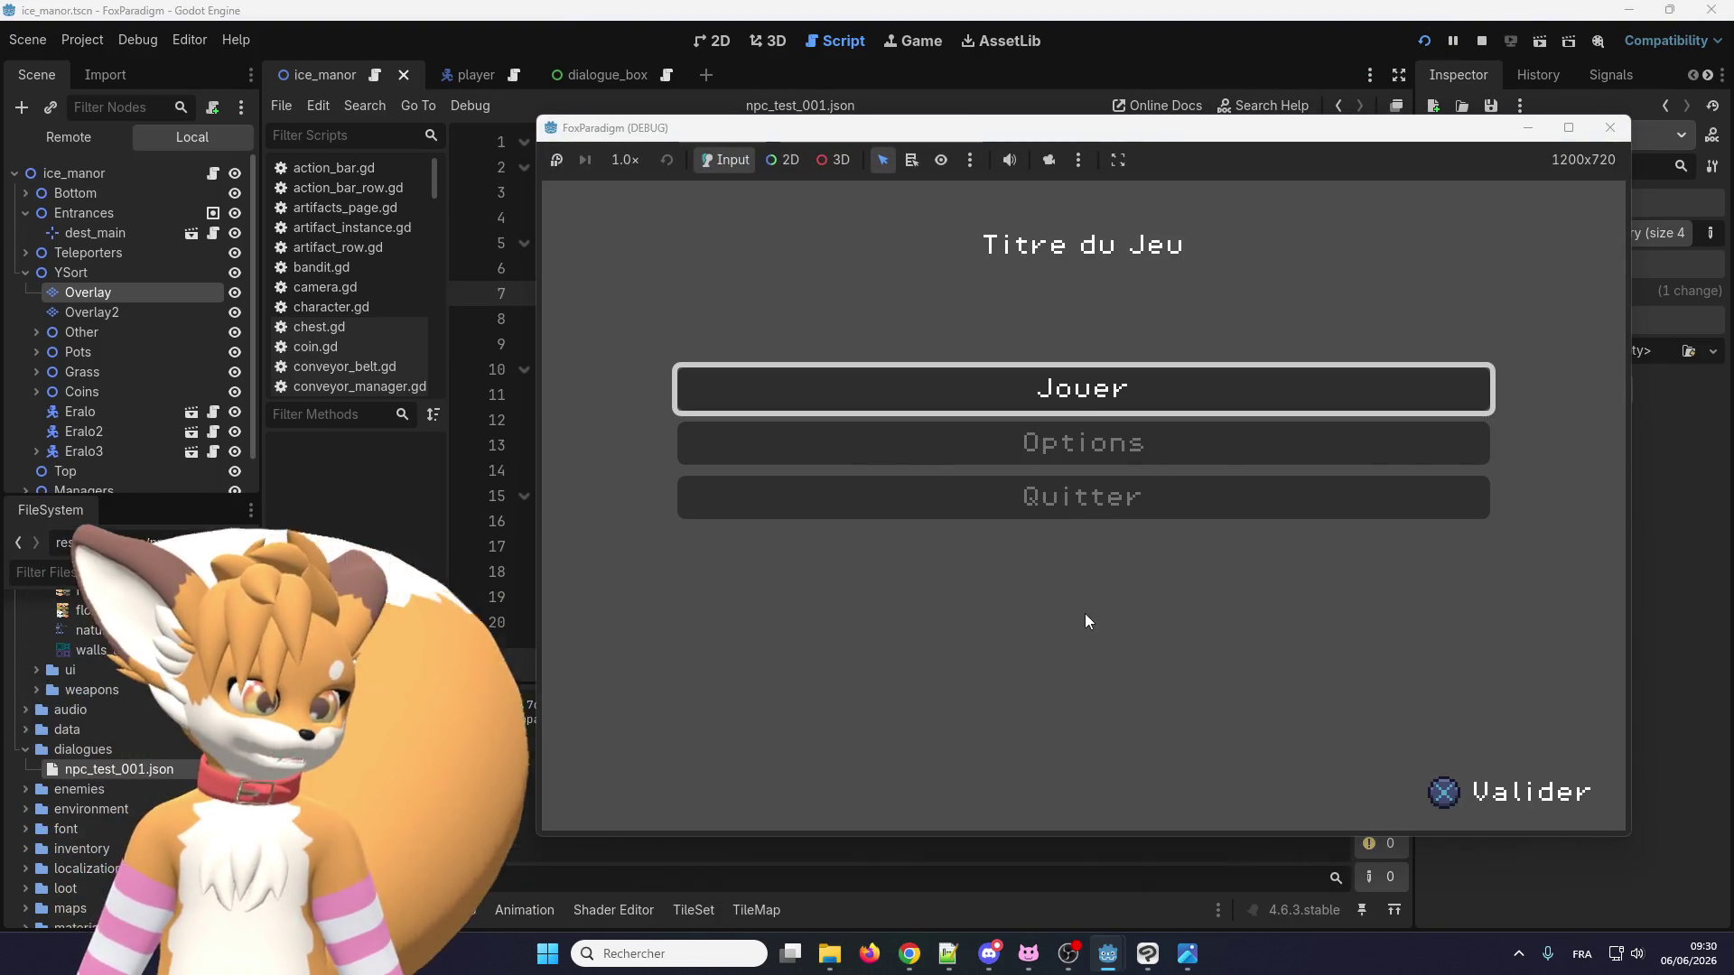
Start the game from the title menu and walk the fox up toward Eralo.
{"action": "key", "text": "Return"}
{"action": "key", "text": "Return"}
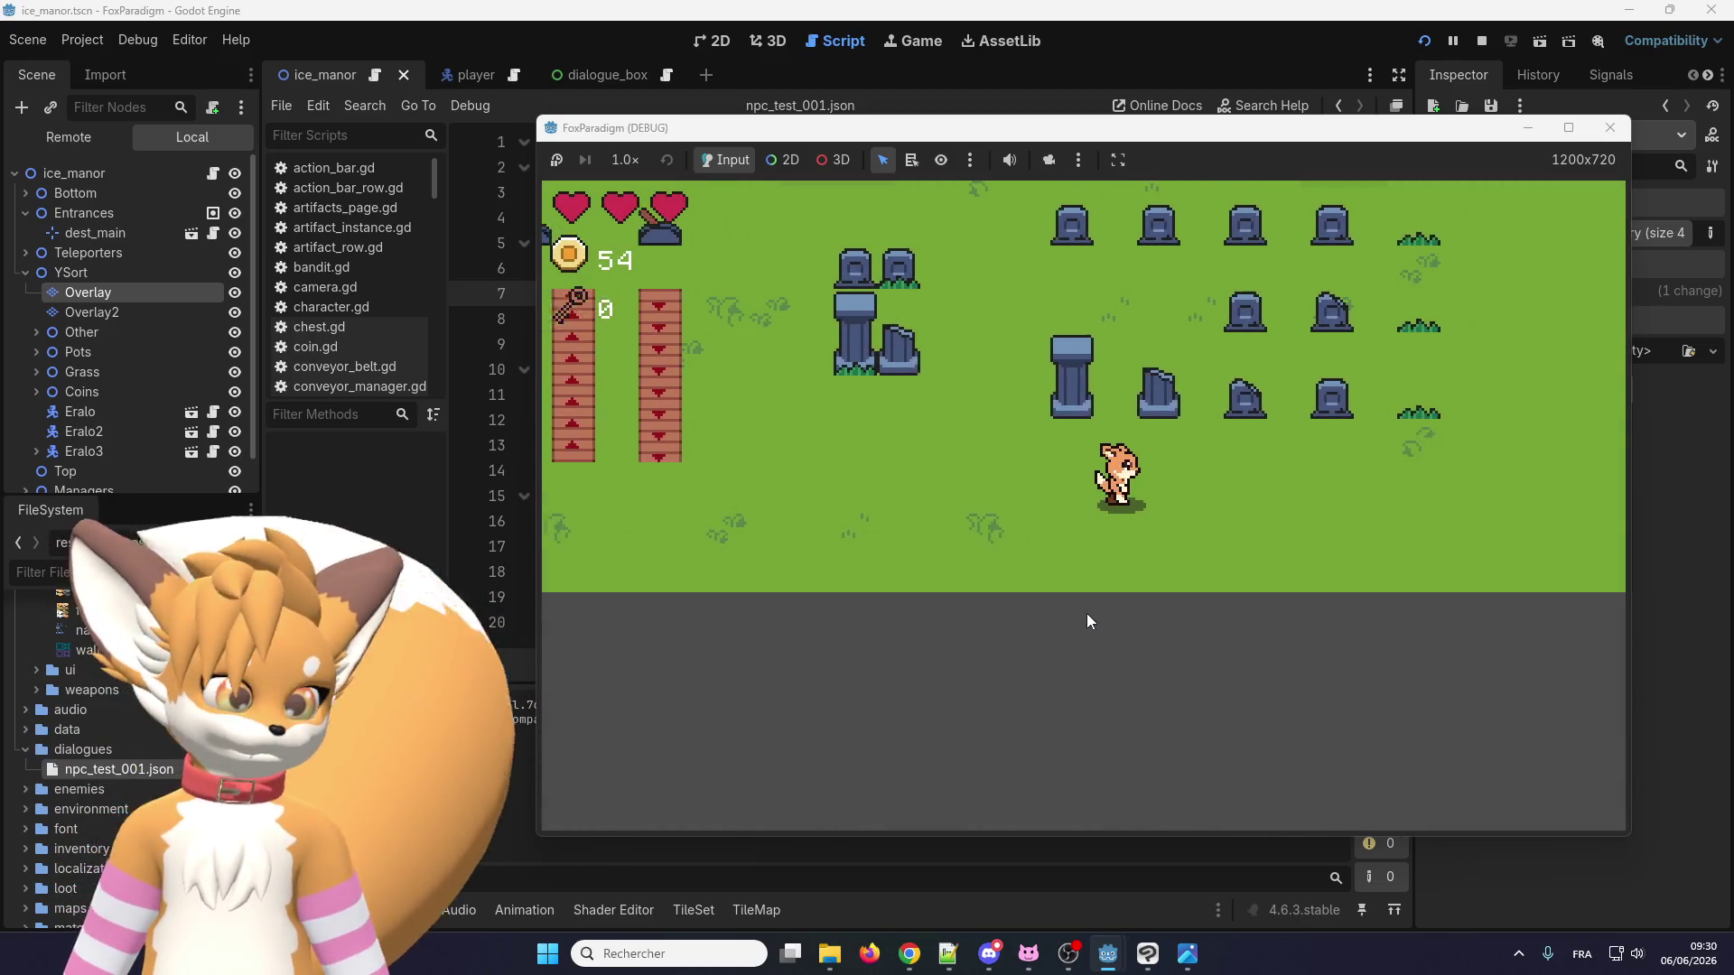
{"action": "key", "text": "Up"}
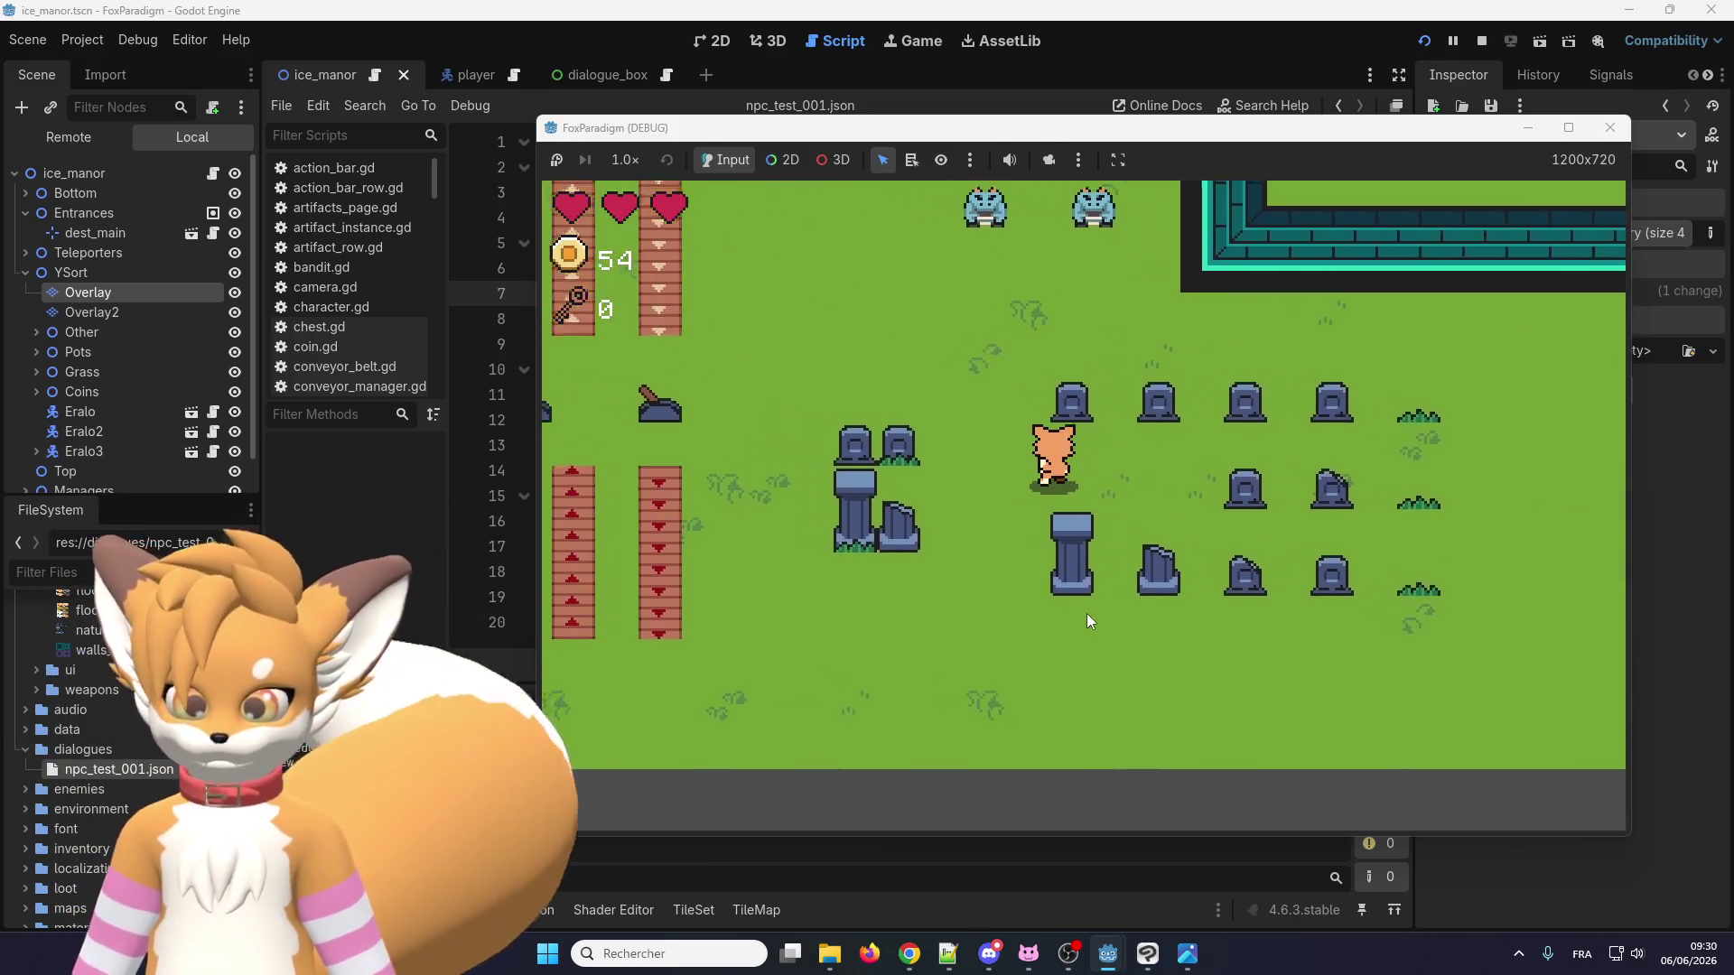
{"action": "key", "text": "Left"}
{"action": "key", "text": "Up"}
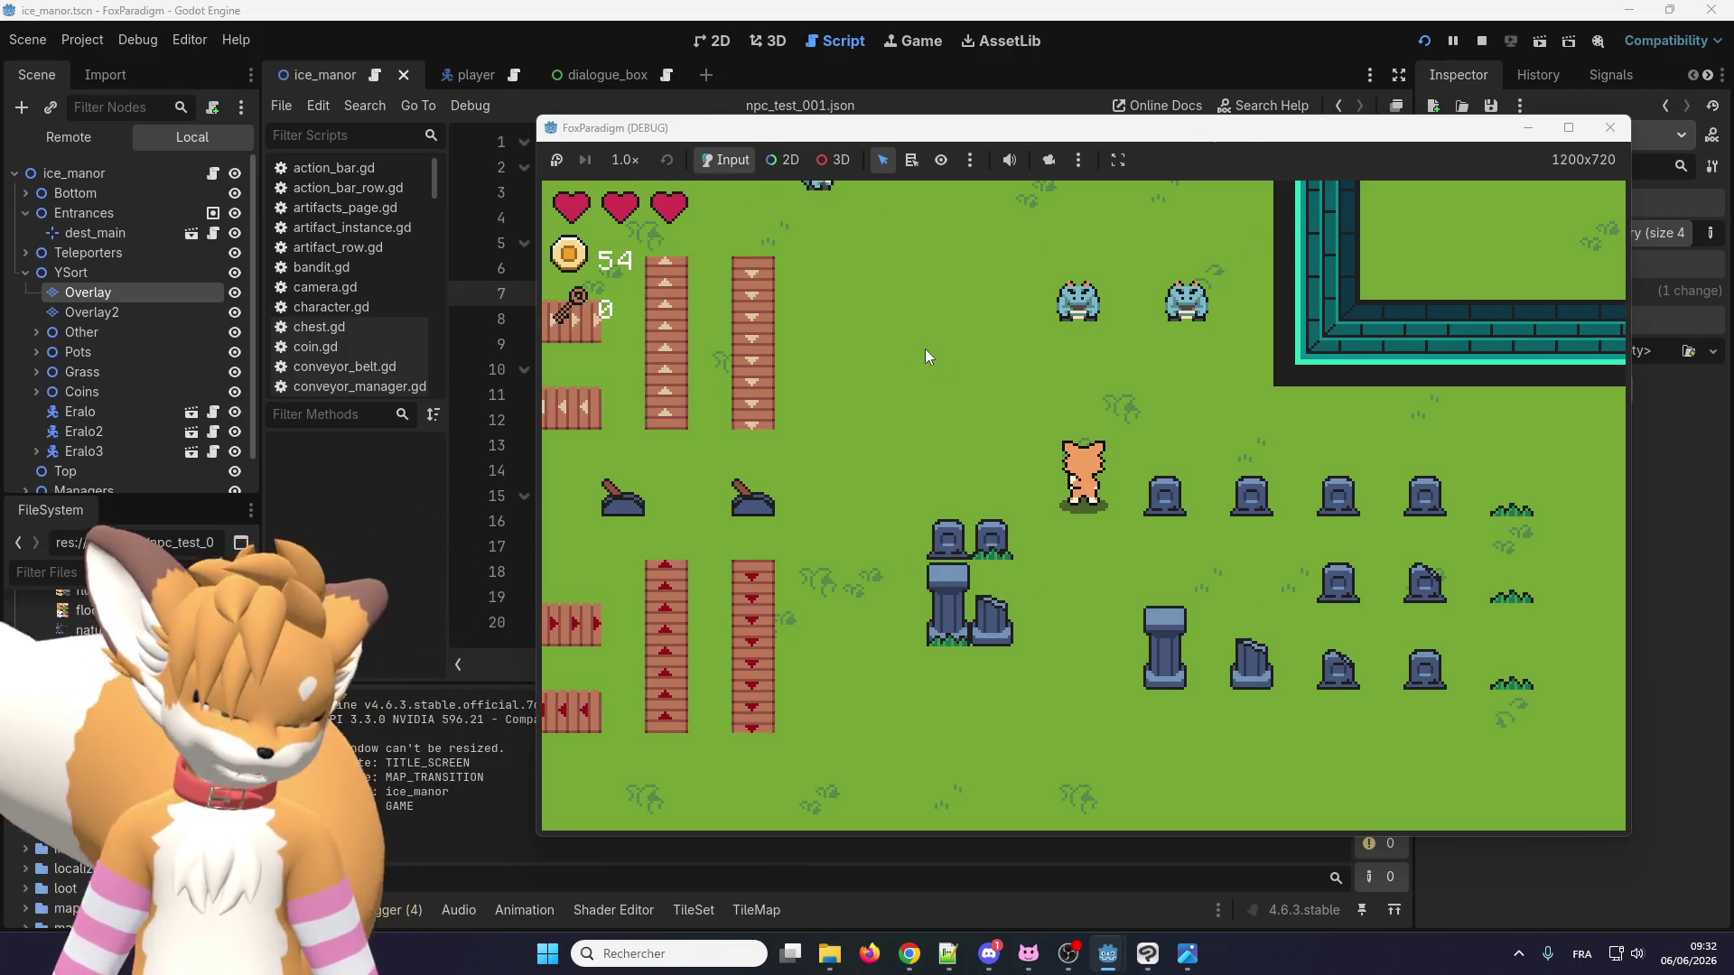
{"action": "key", "text": "Up"}
{"action": "key", "text": "Up"}
Talk to Eralo, confirm 'Hi!' shows on its own line, then close the game.
{"action": "key", "text": "e"}
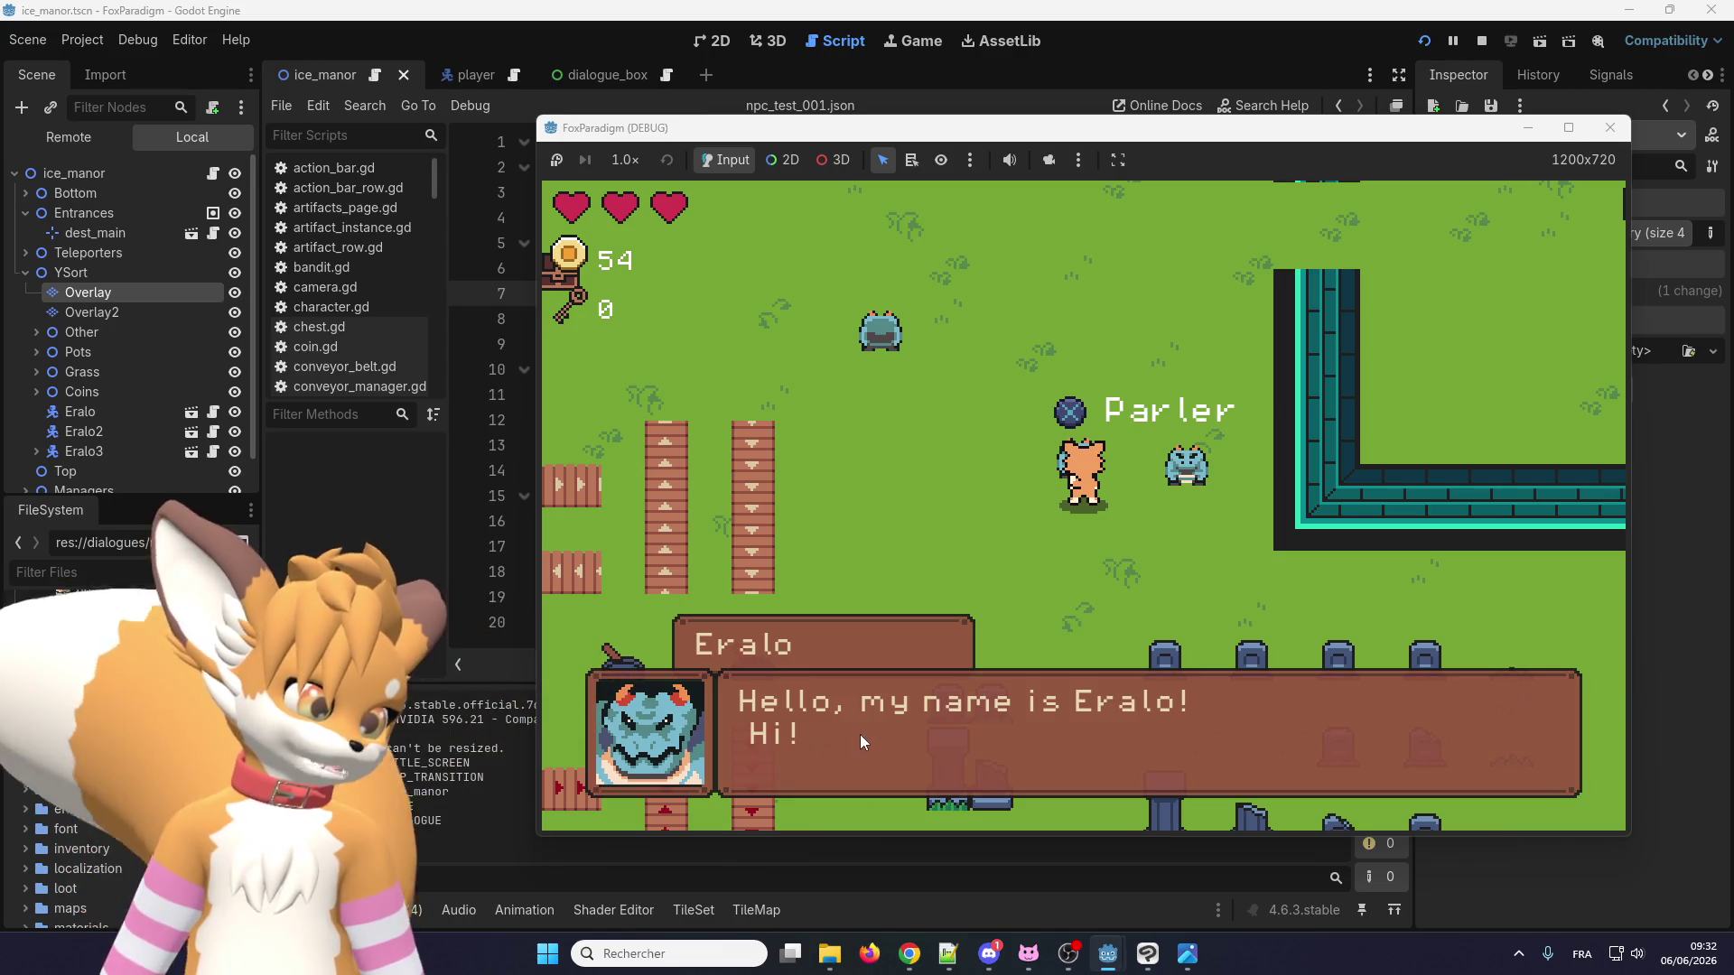
{"action": "left_click", "coordinate": [777, 735]}
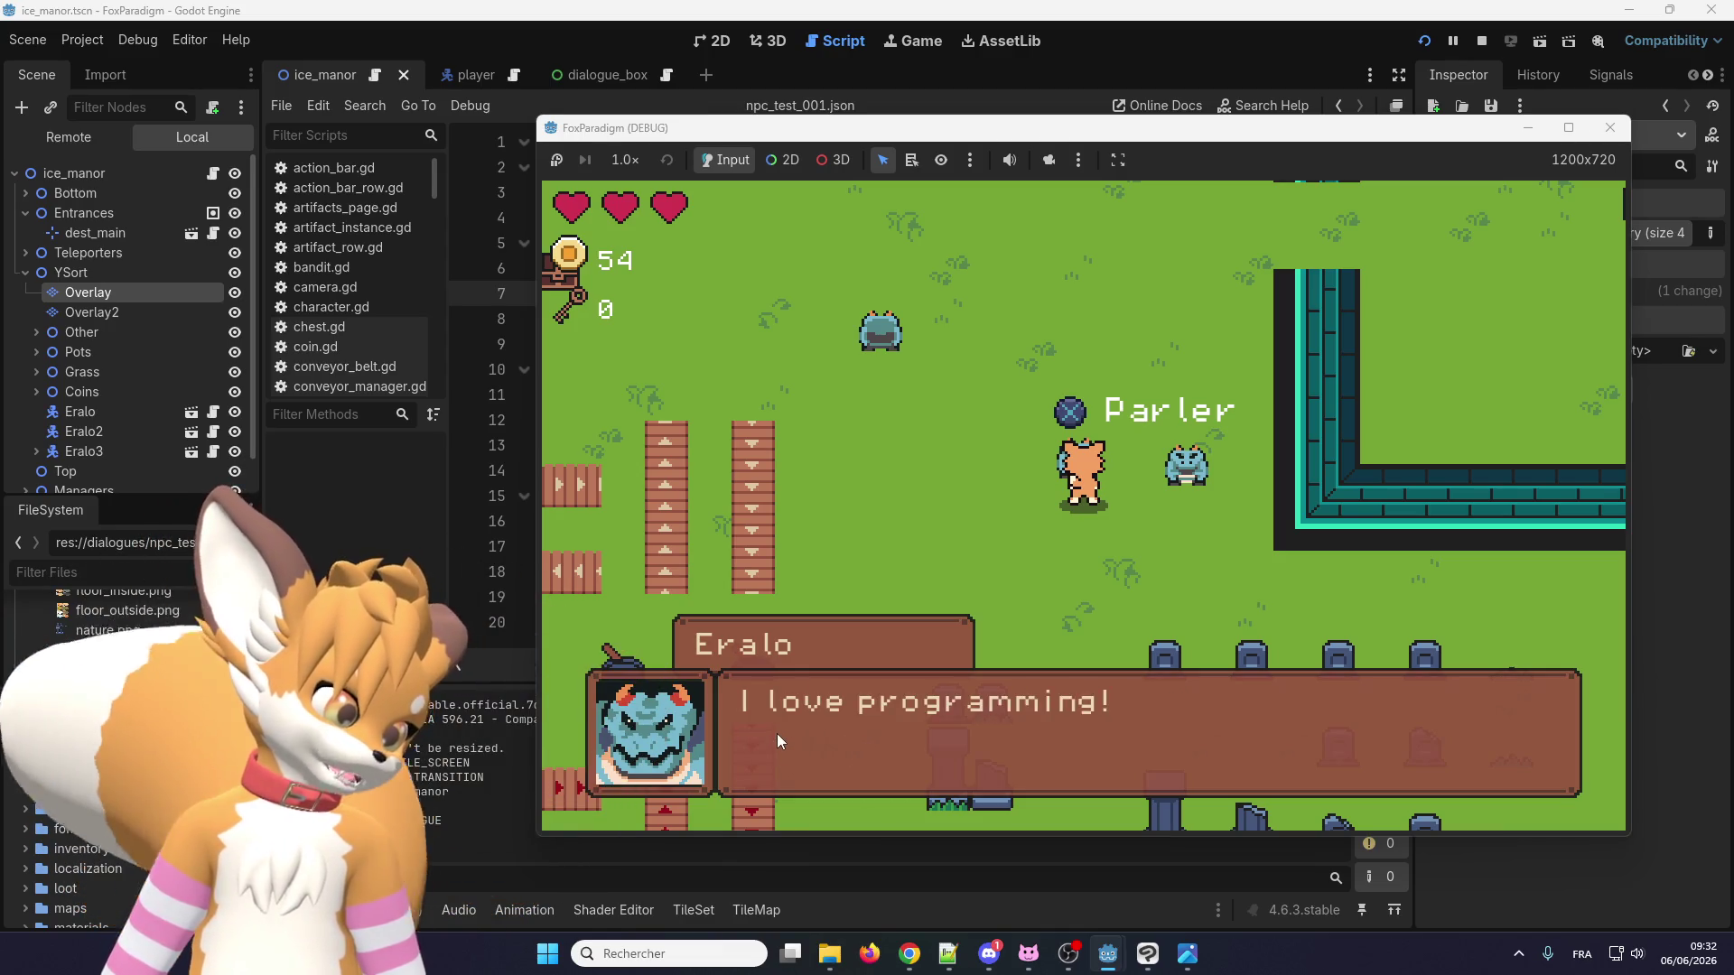
{"action": "left_click", "coordinate": [777, 734]}
{"action": "left_click", "coordinate": [1611, 129]}
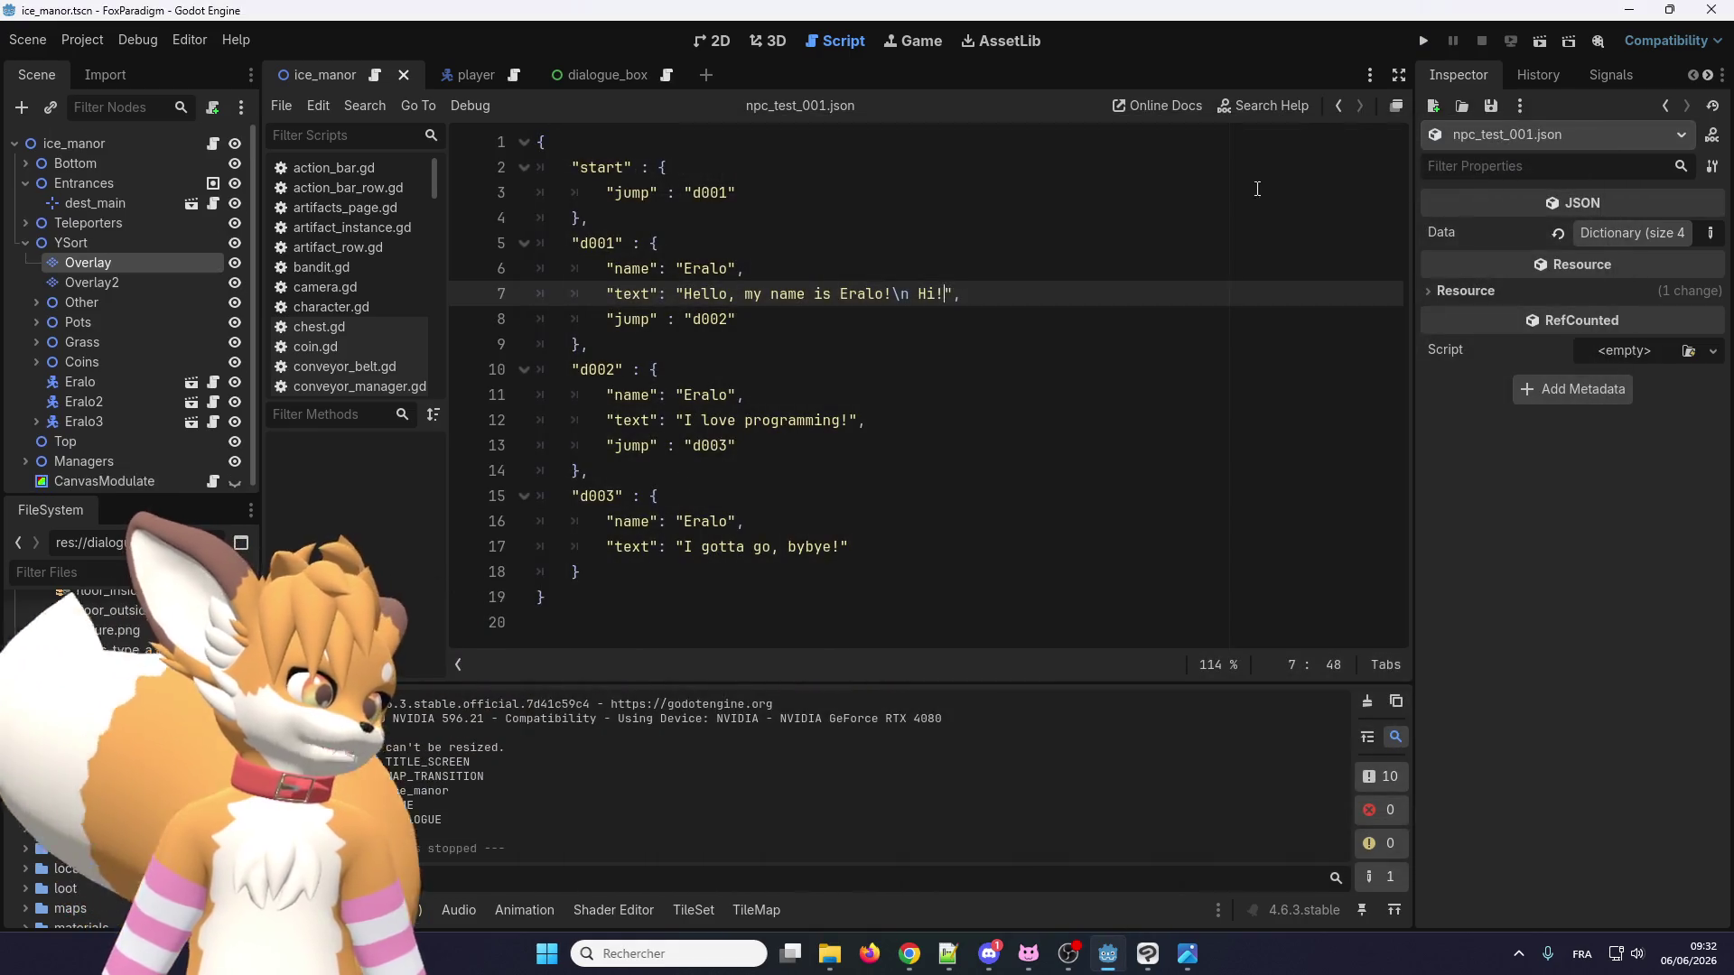
Nudge the caret before Hi on line 7, then return to ice_manor's 2D view and select its root node.
{"action": "left_click", "coordinate": [921, 295]}
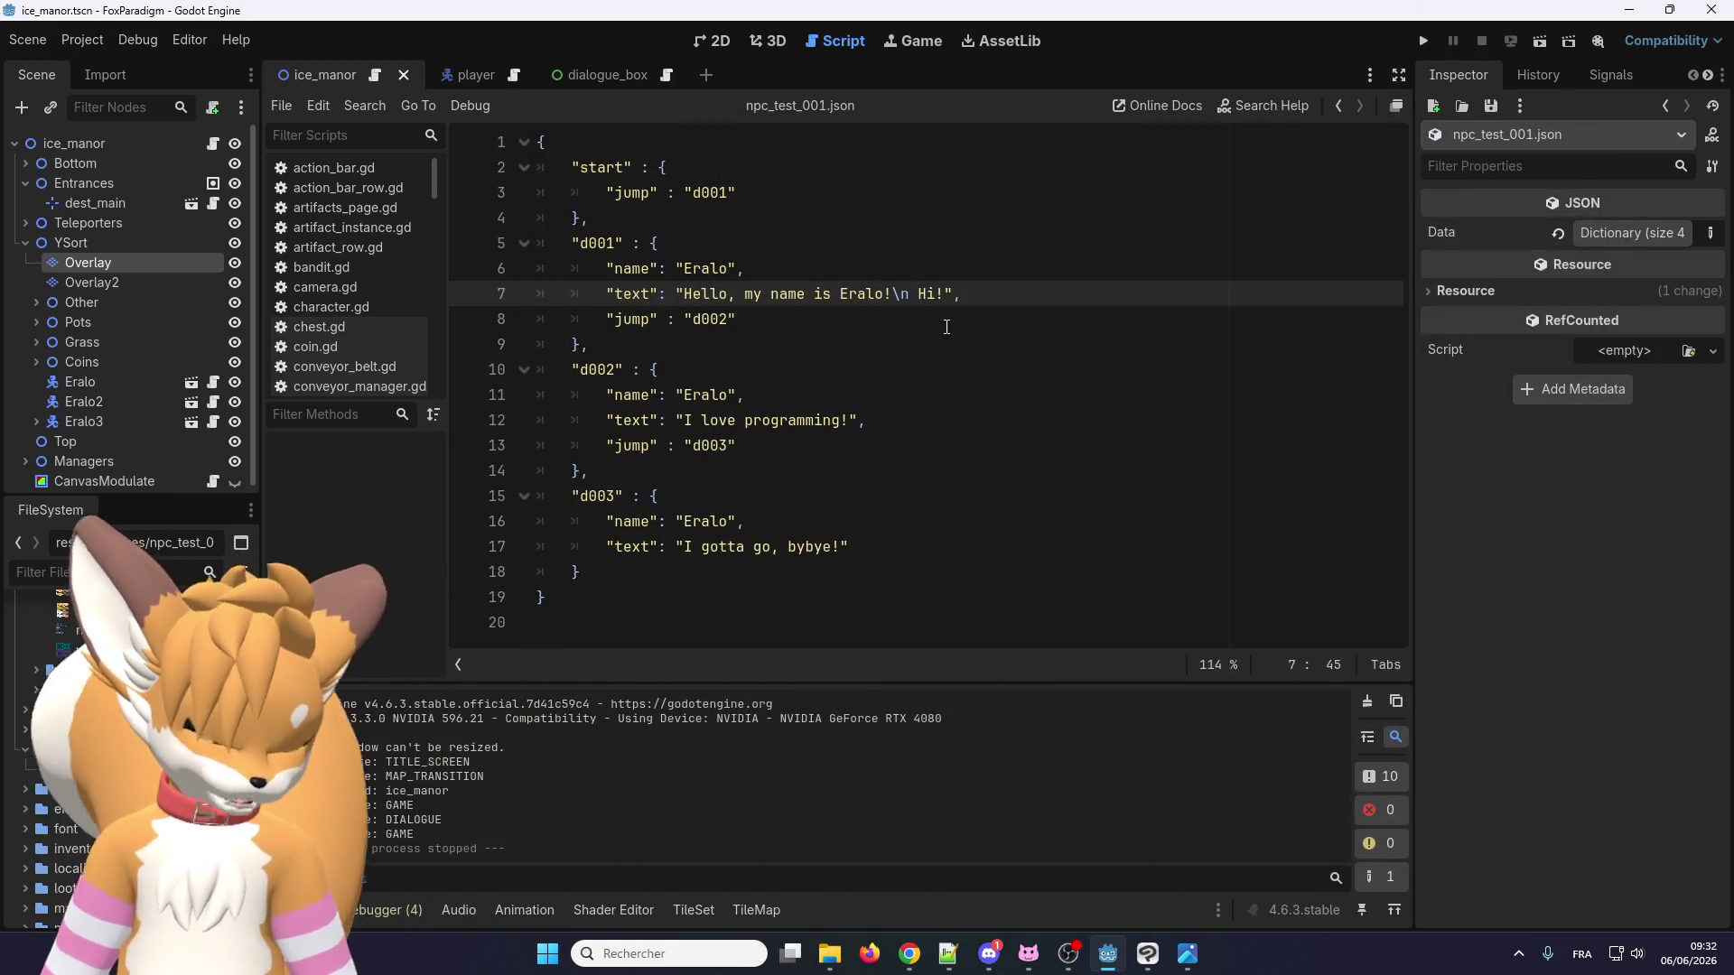
{"action": "key", "text": "Left"}
{"action": "key", "text": "Left"}
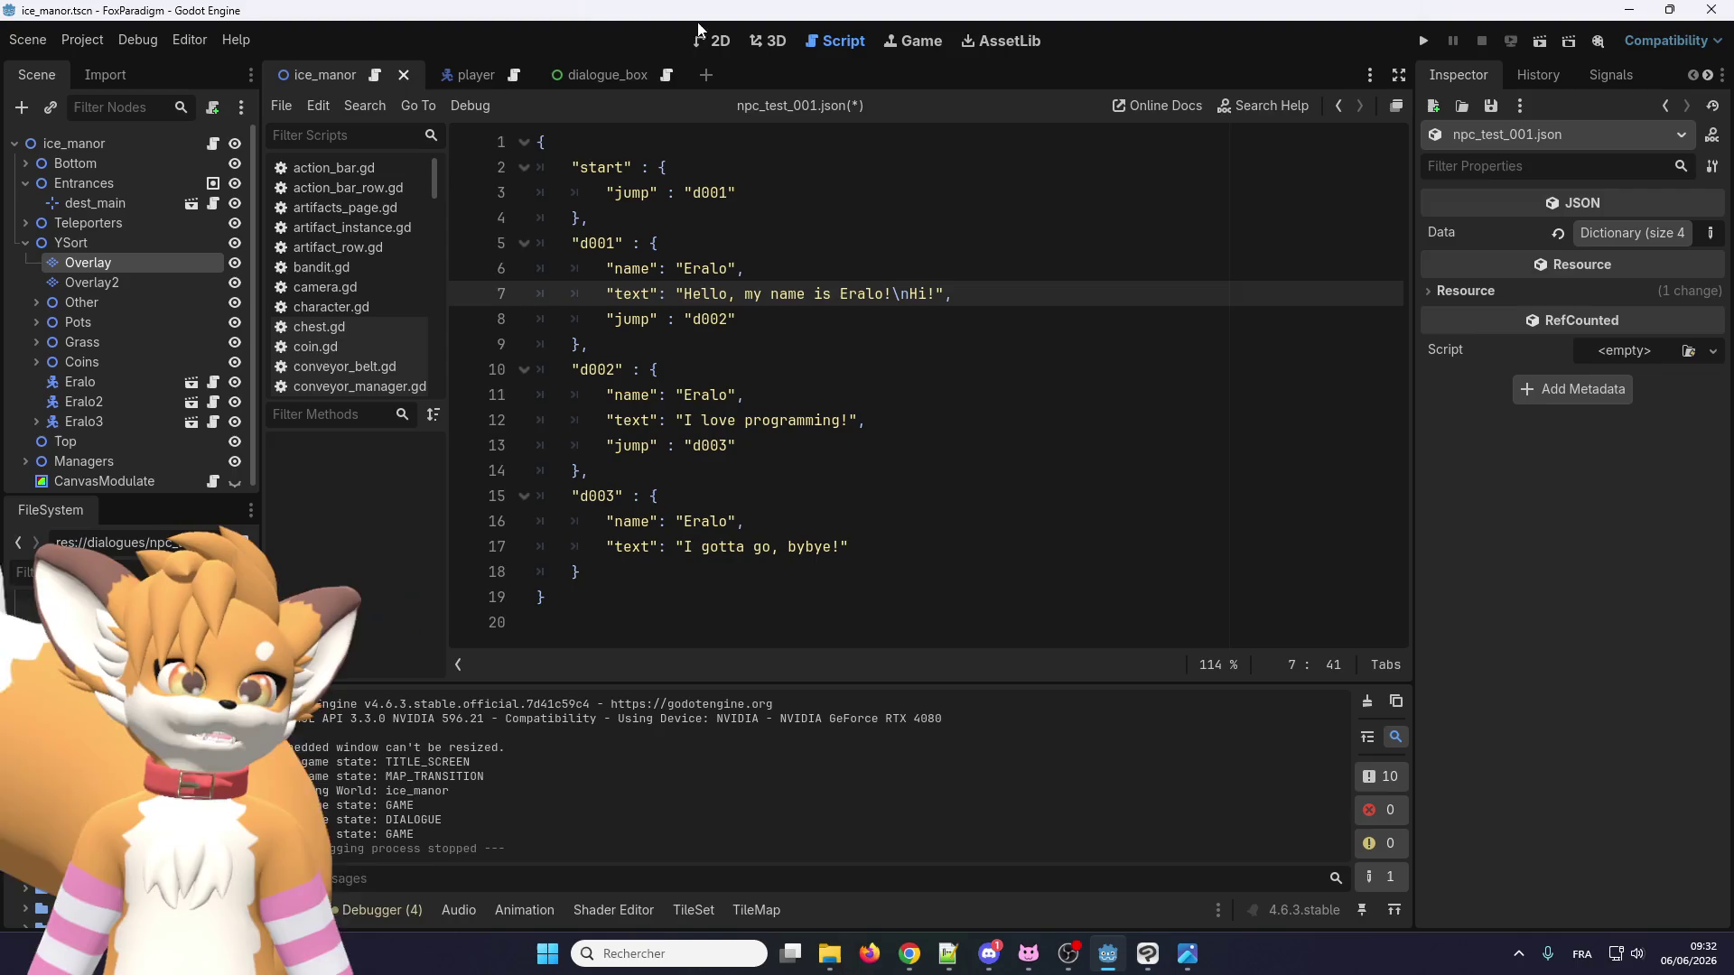
{"action": "left_click", "coordinate": [28, 39]}
{"action": "left_click", "coordinate": [28, 43]}
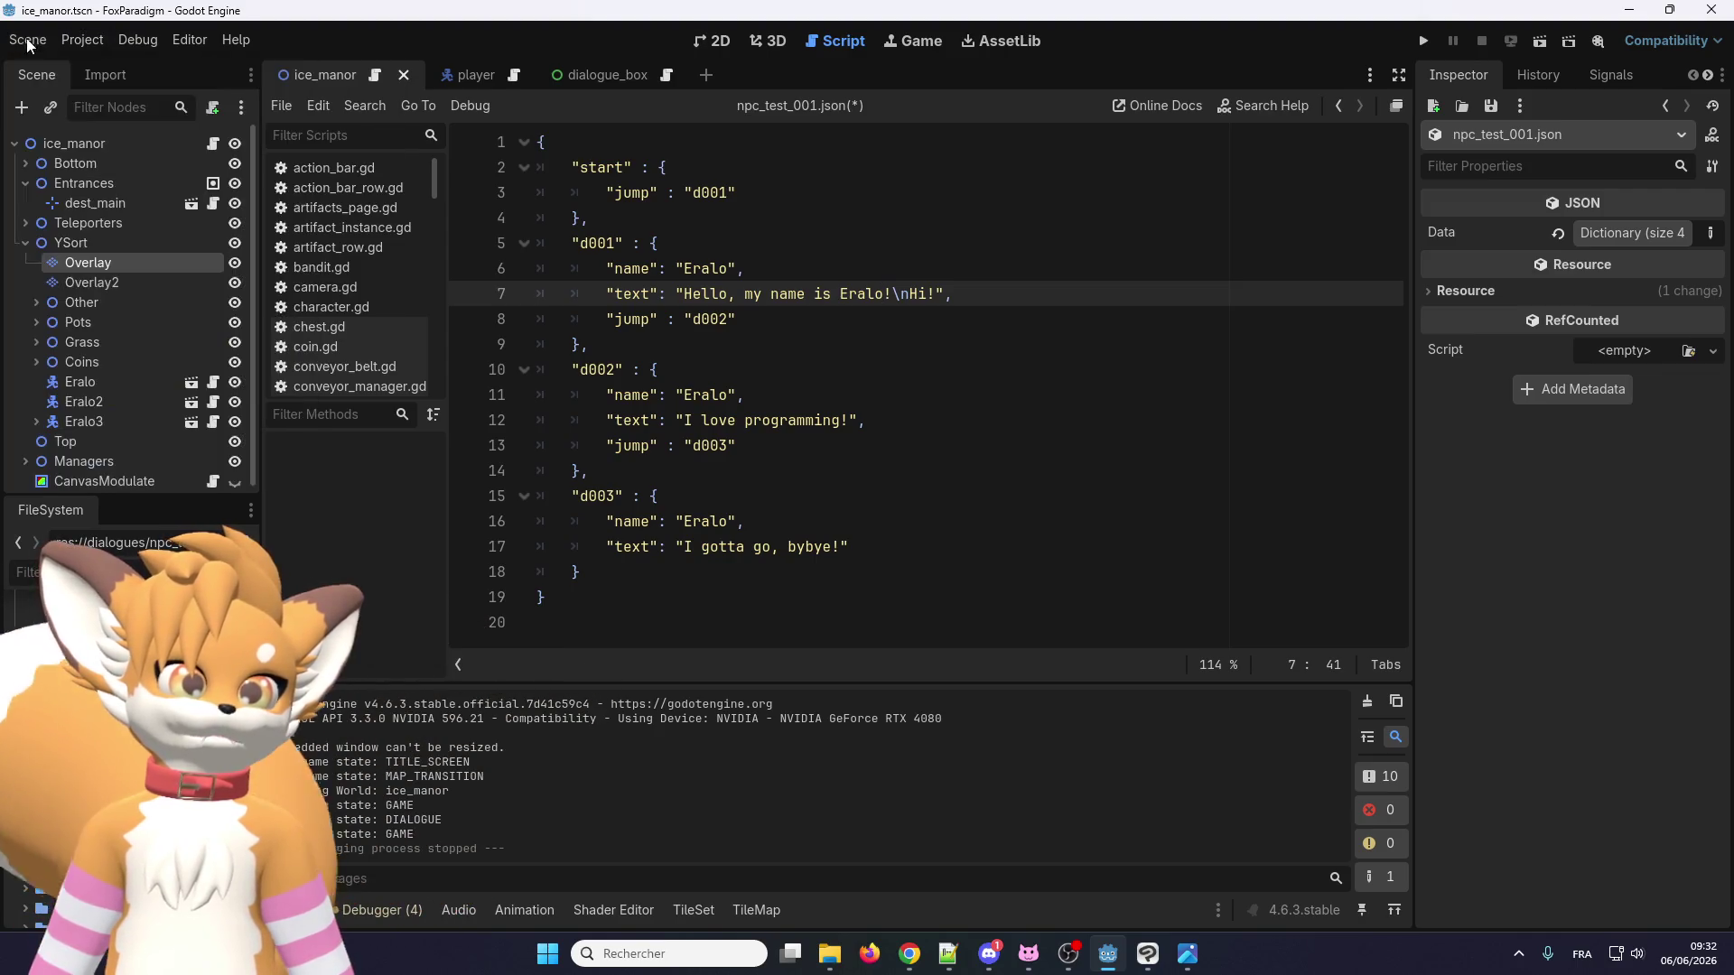
{"action": "left_click", "coordinate": [709, 41]}
{"action": "left_click", "coordinate": [72, 143]}
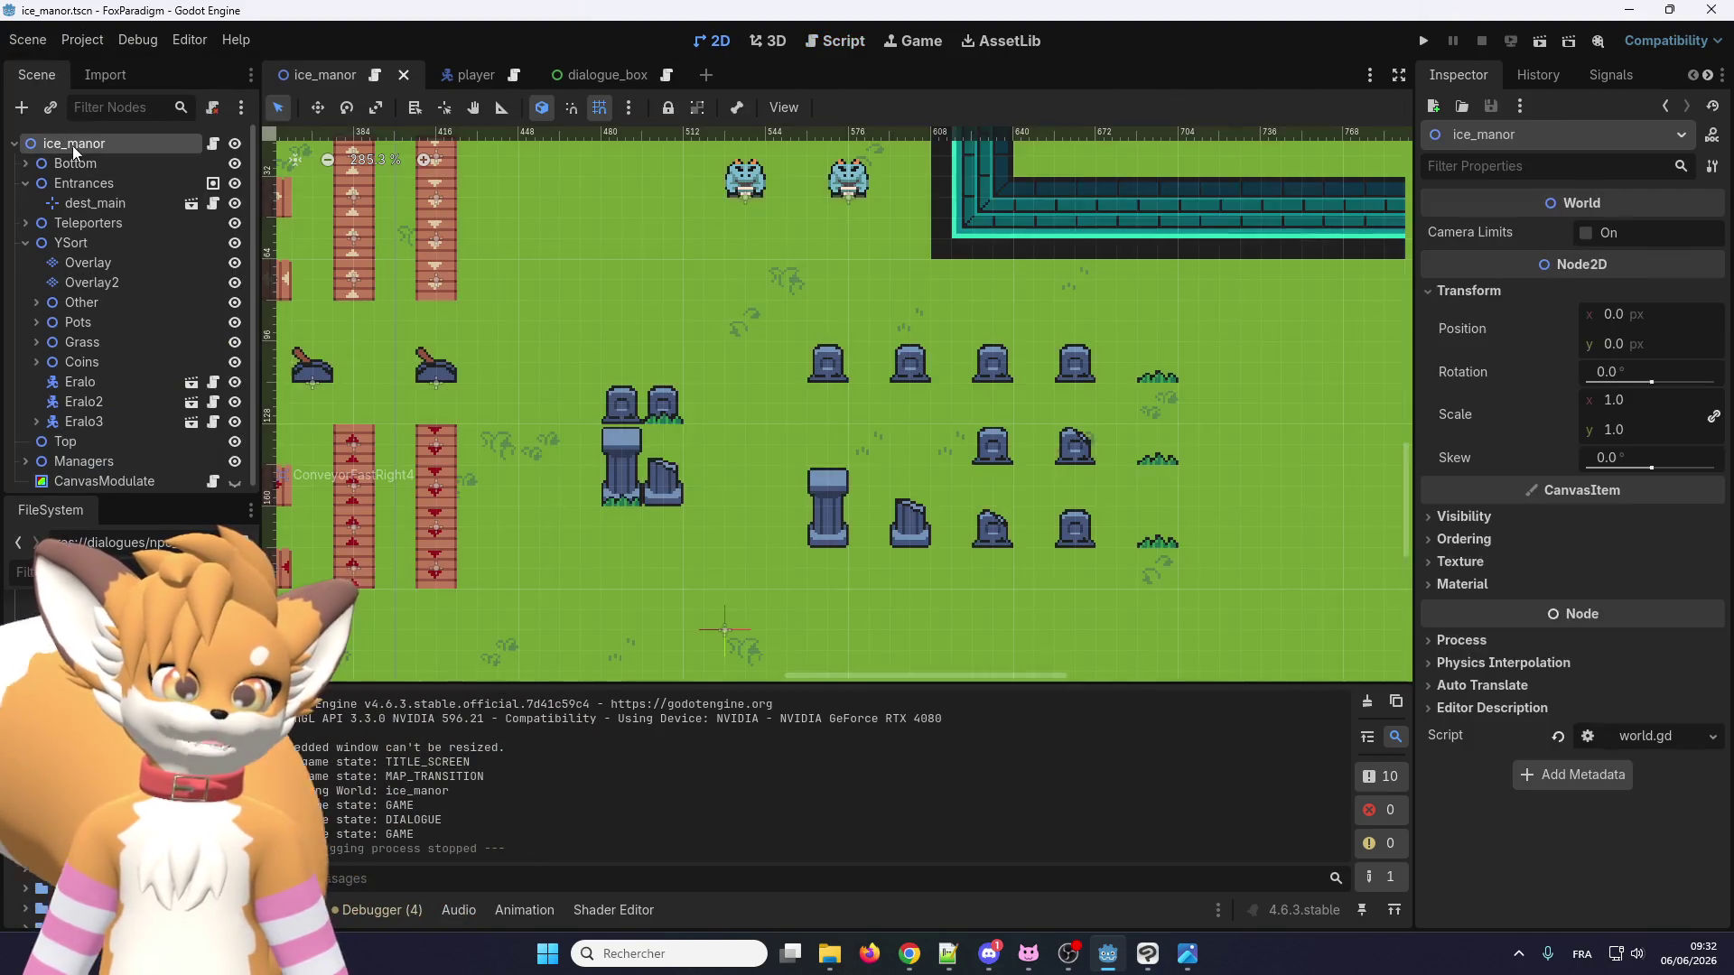
Create a new scene with a GraphEdit root node, found by searching 'graph'.
{"action": "left_click", "coordinate": [706, 74]}
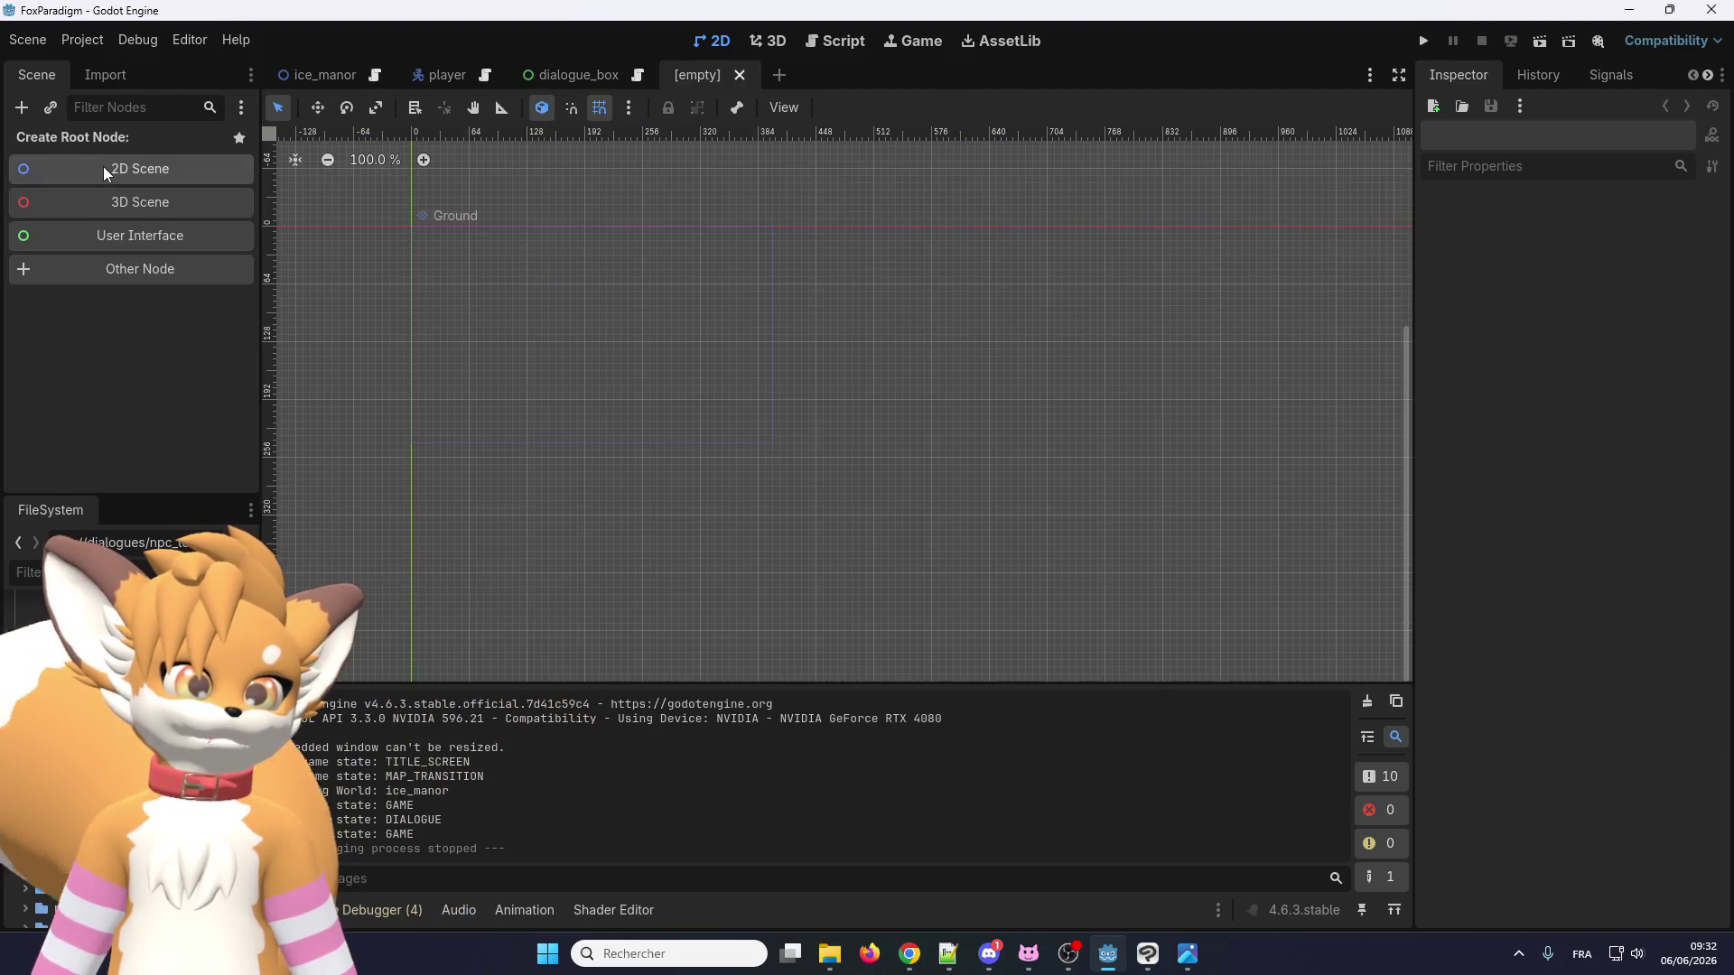
{"action": "left_click", "coordinate": [108, 268]}
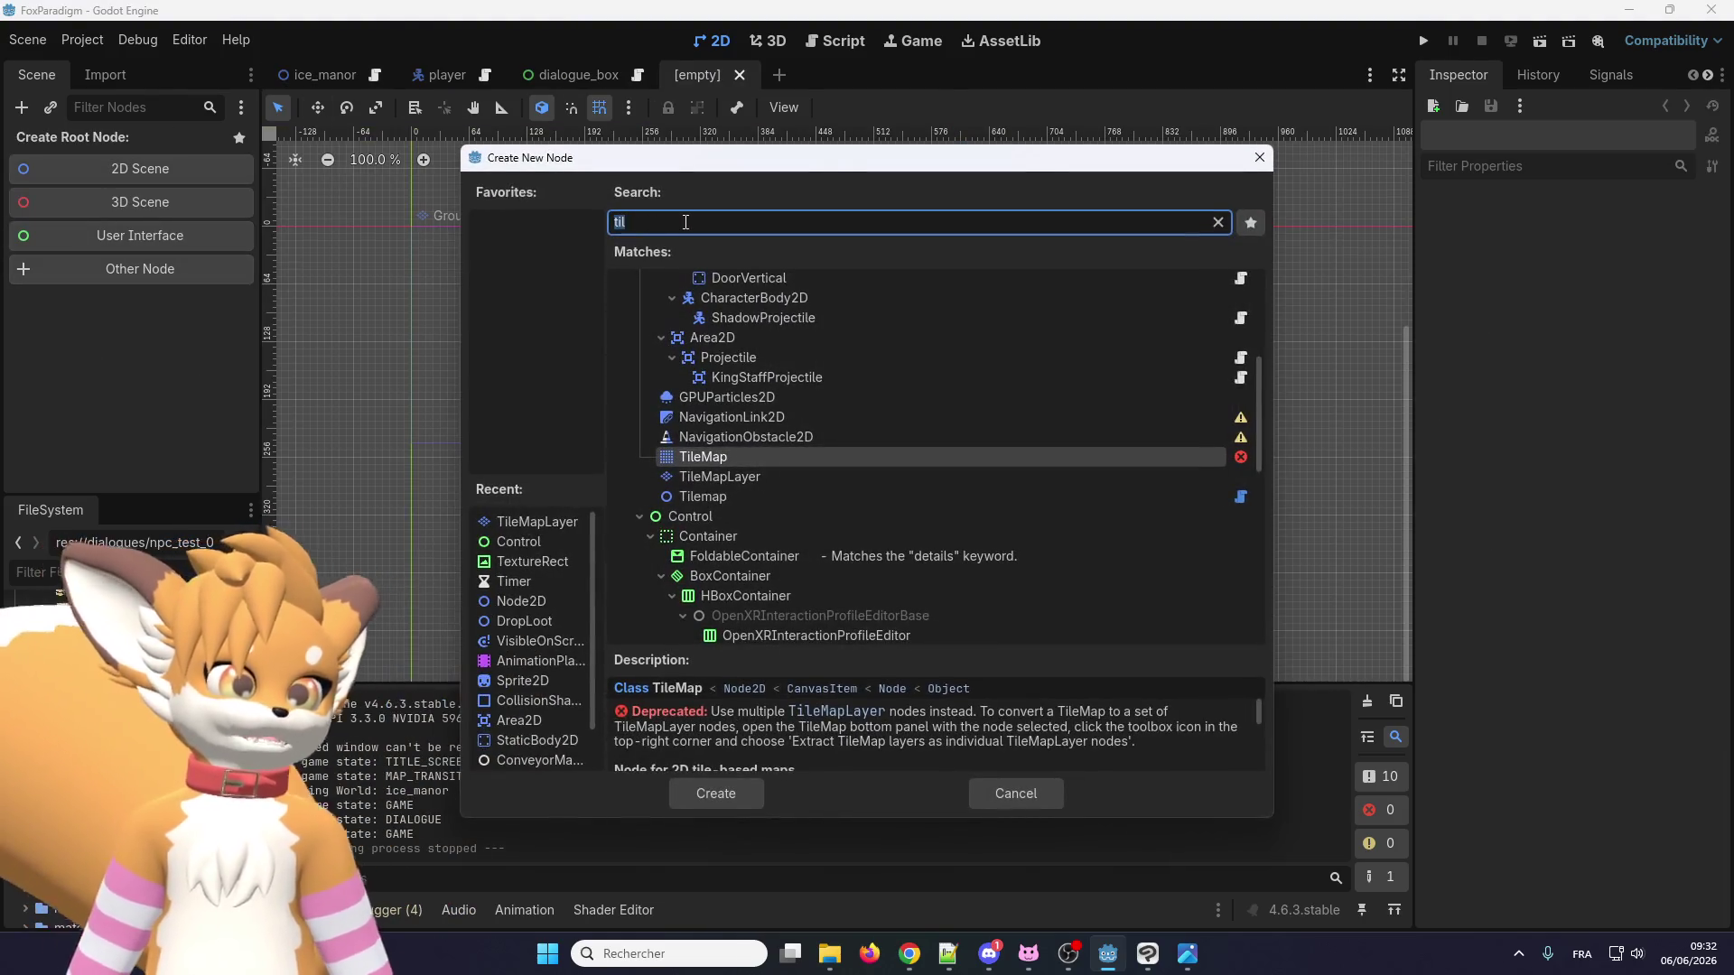
{"action": "type", "text": "graph"}
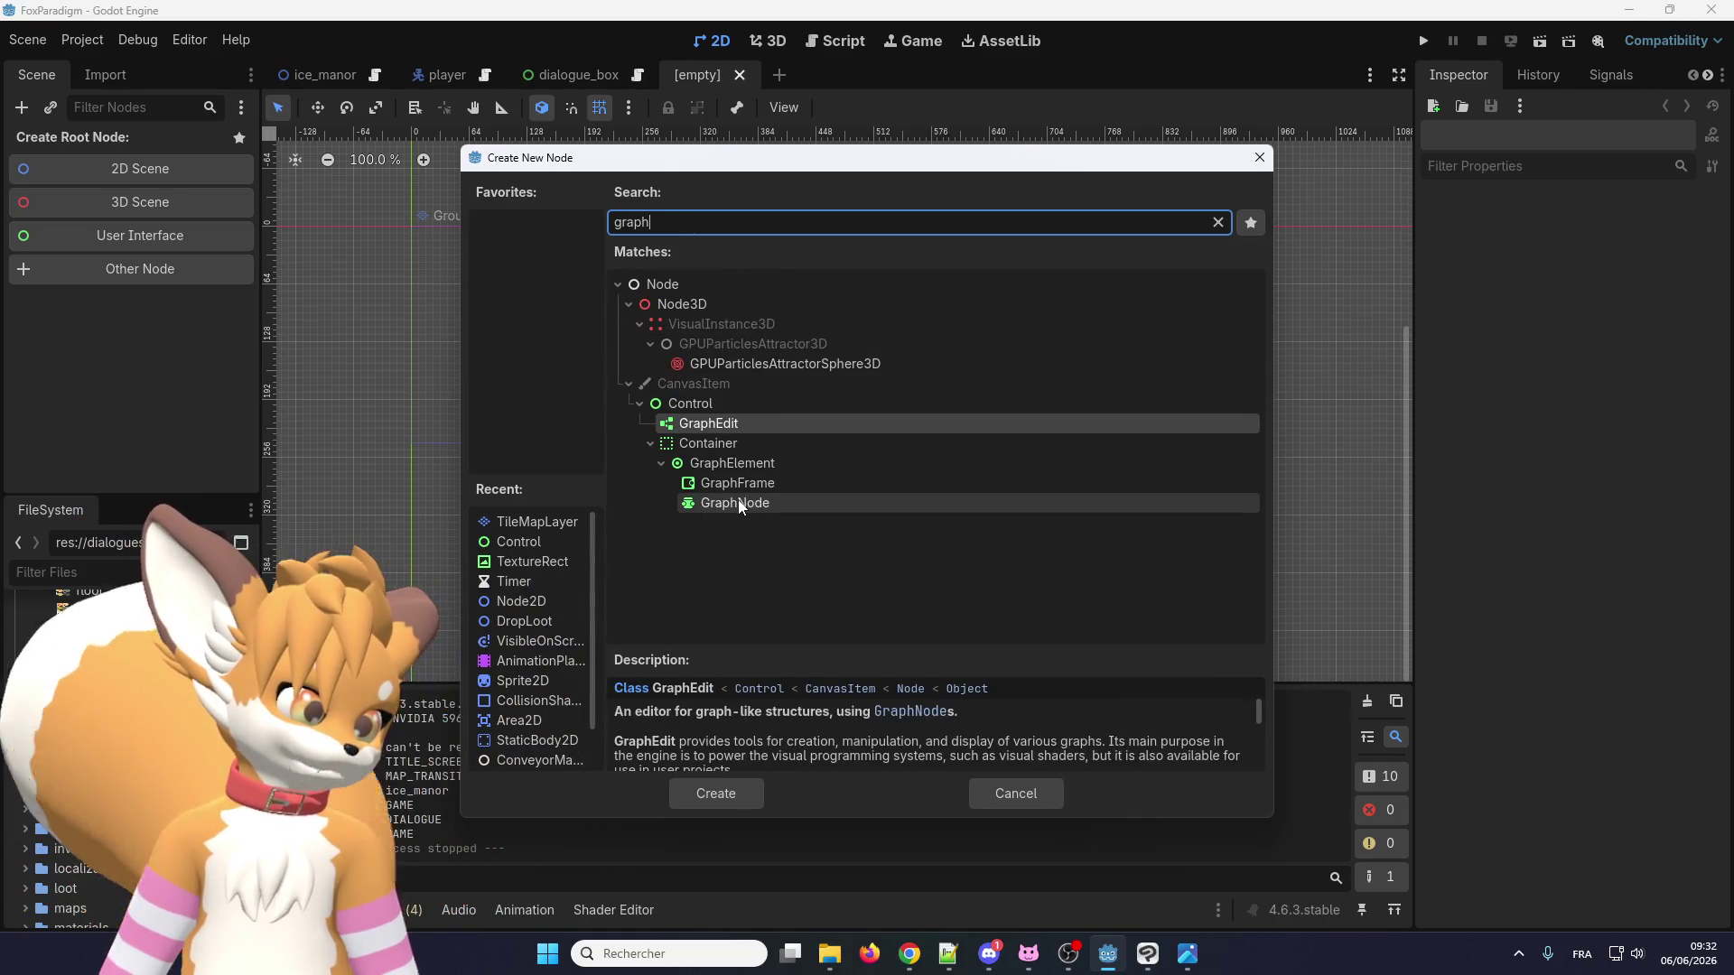
{"action": "double_click", "coordinate": [751, 422]}
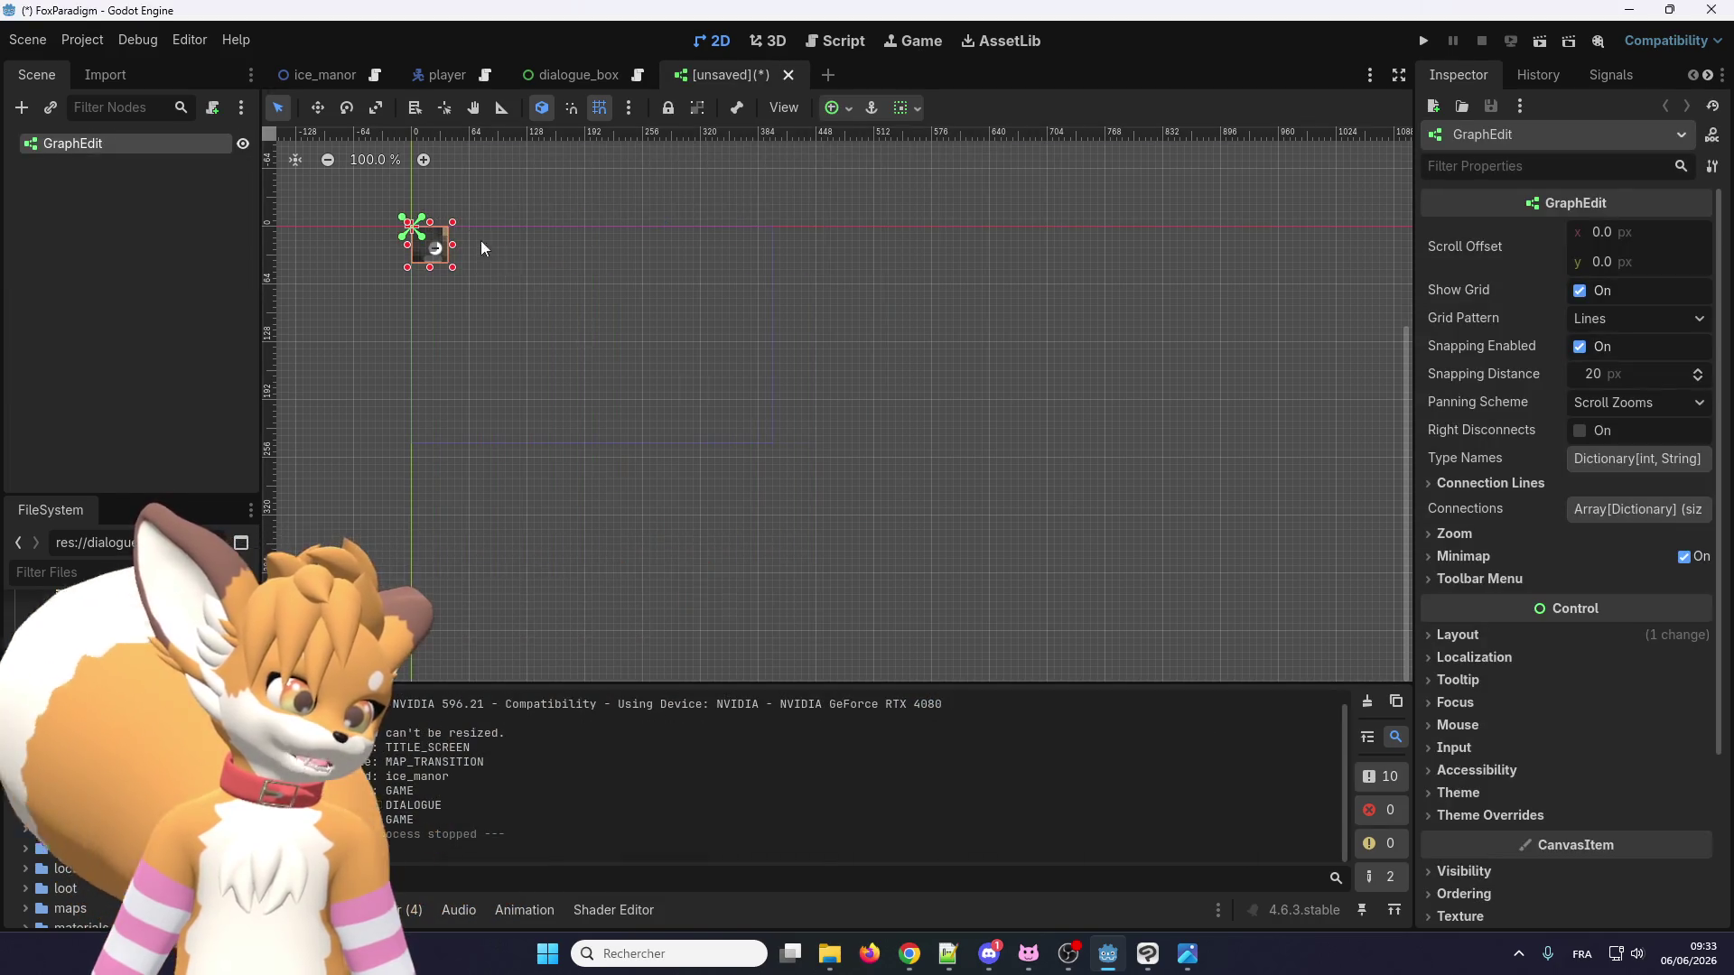
Drag the GraphEdit's corner to enlarge it to 840 × 552.
{"action": "scroll", "coordinate": [532, 280], "scroll_direction": "up", "scroll_amount": 10}
{"action": "mouse_move", "coordinate": [531, 339]}
{"action": "left_mouse_down"}
{"action": "mouse_move", "coordinate": [1045, 635]}
{"action": "mouse_move", "coordinate": [1071, 582]}
{"action": "mouse_move", "coordinate": [1005, 469]}
{"action": "mouse_move", "coordinate": [1017, 509]}
{"action": "mouse_move", "coordinate": [1361, 747]}
{"action": "left_mouse_up"}
{"action": "scroll", "coordinate": [1046, 635], "scroll_direction": "down", "scroll_amount": 13}
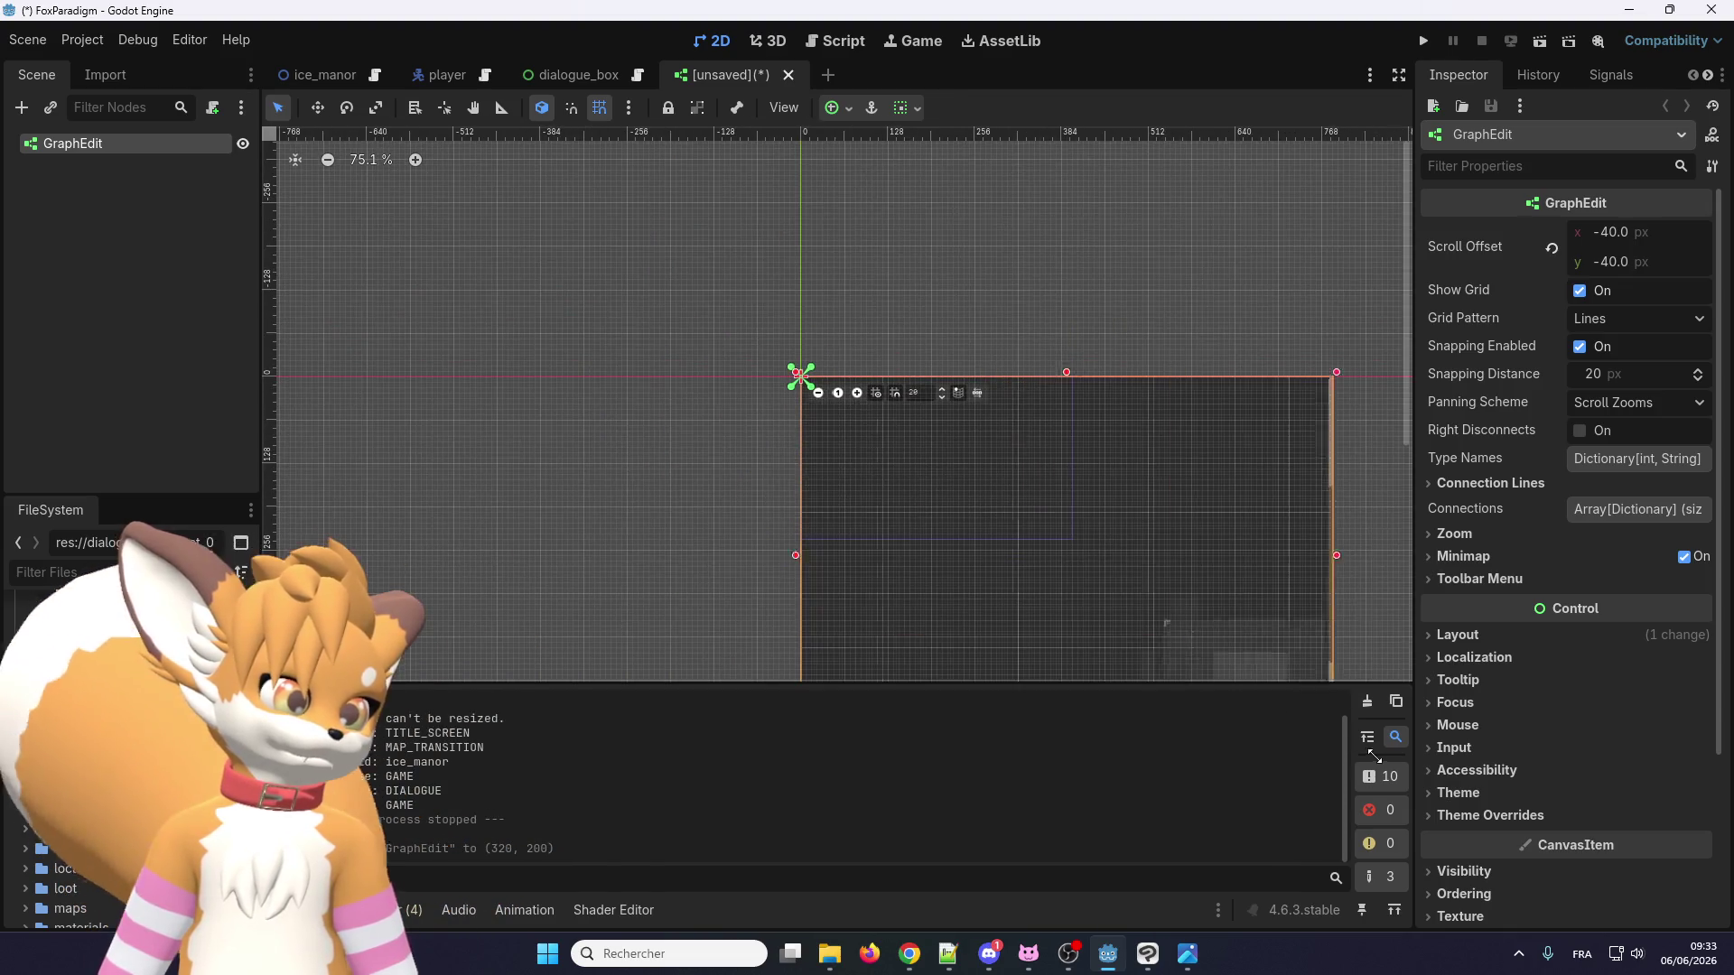
{"action": "scroll", "coordinate": [669, 202], "scroll_direction": "down", "scroll_amount": 5}
{"action": "scroll", "coordinate": [878, 355], "scroll_direction": "up", "scroll_amount": 3}
{"action": "scroll", "coordinate": [878, 356], "scroll_direction": "up", "scroll_amount": 5}
{"action": "left_click", "coordinate": [371, 376]}
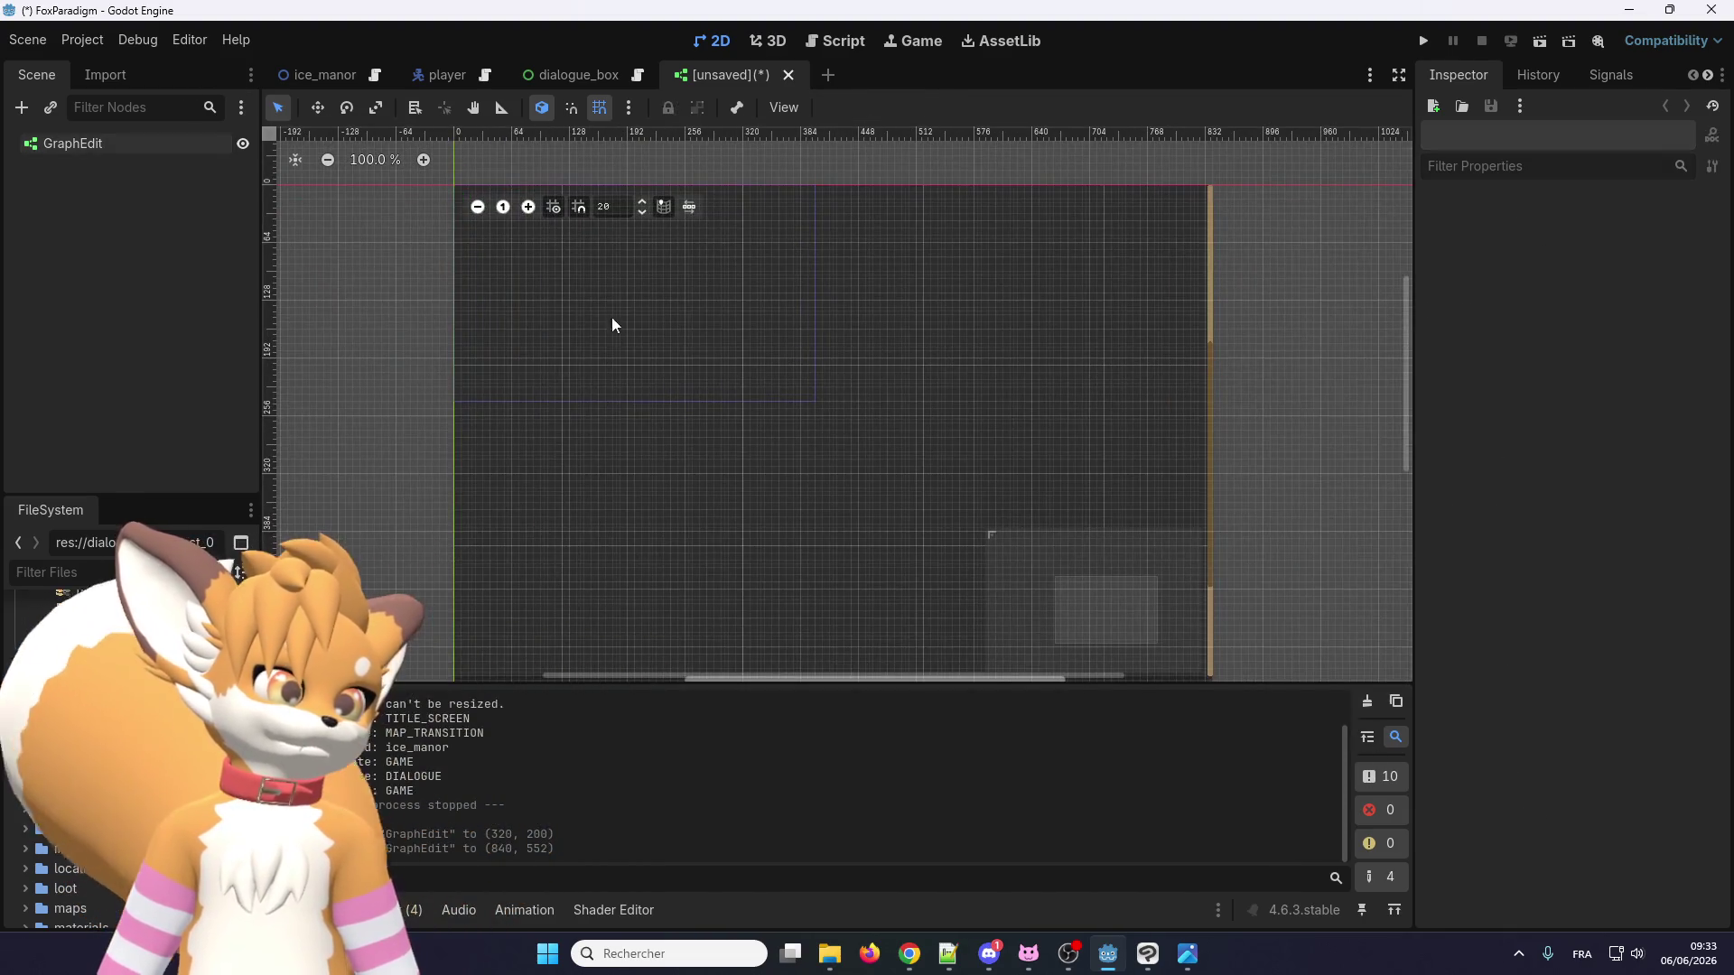
Add a GraphNode child under the GraphEdit and resize it to 256 × 72.
{"action": "scroll", "coordinate": [619, 318], "scroll_direction": "up", "scroll_amount": 1}
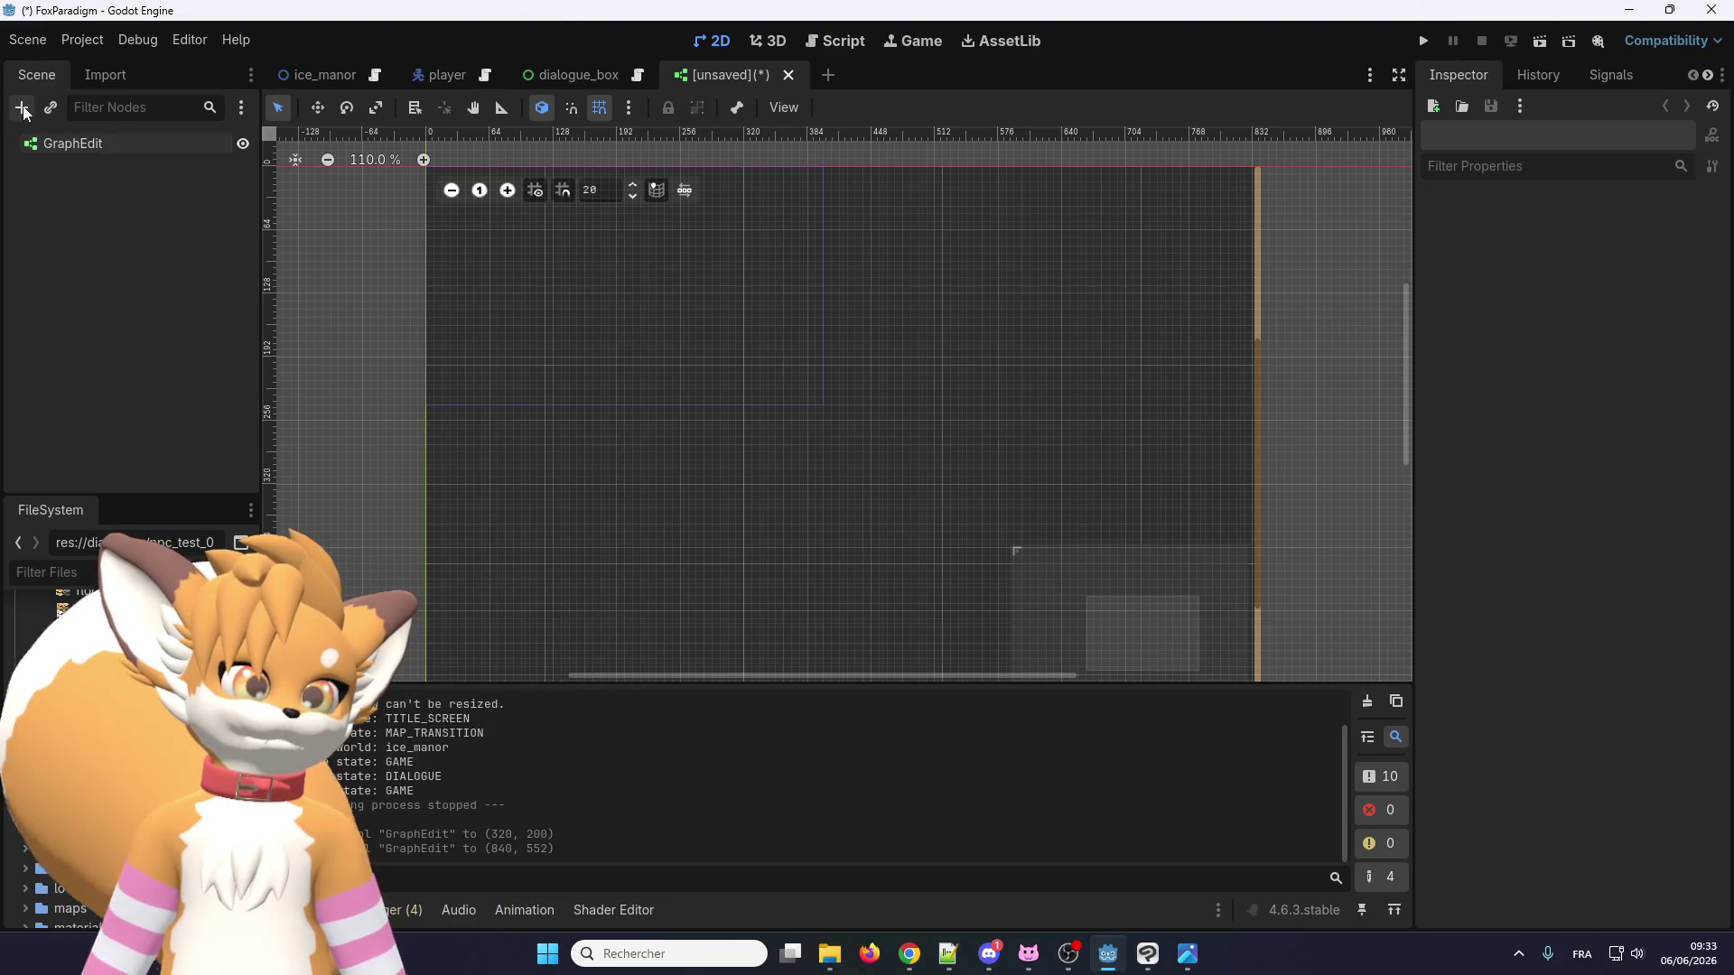
{"action": "left_click", "coordinate": [24, 111]}
{"action": "double_click", "coordinate": [744, 503]}
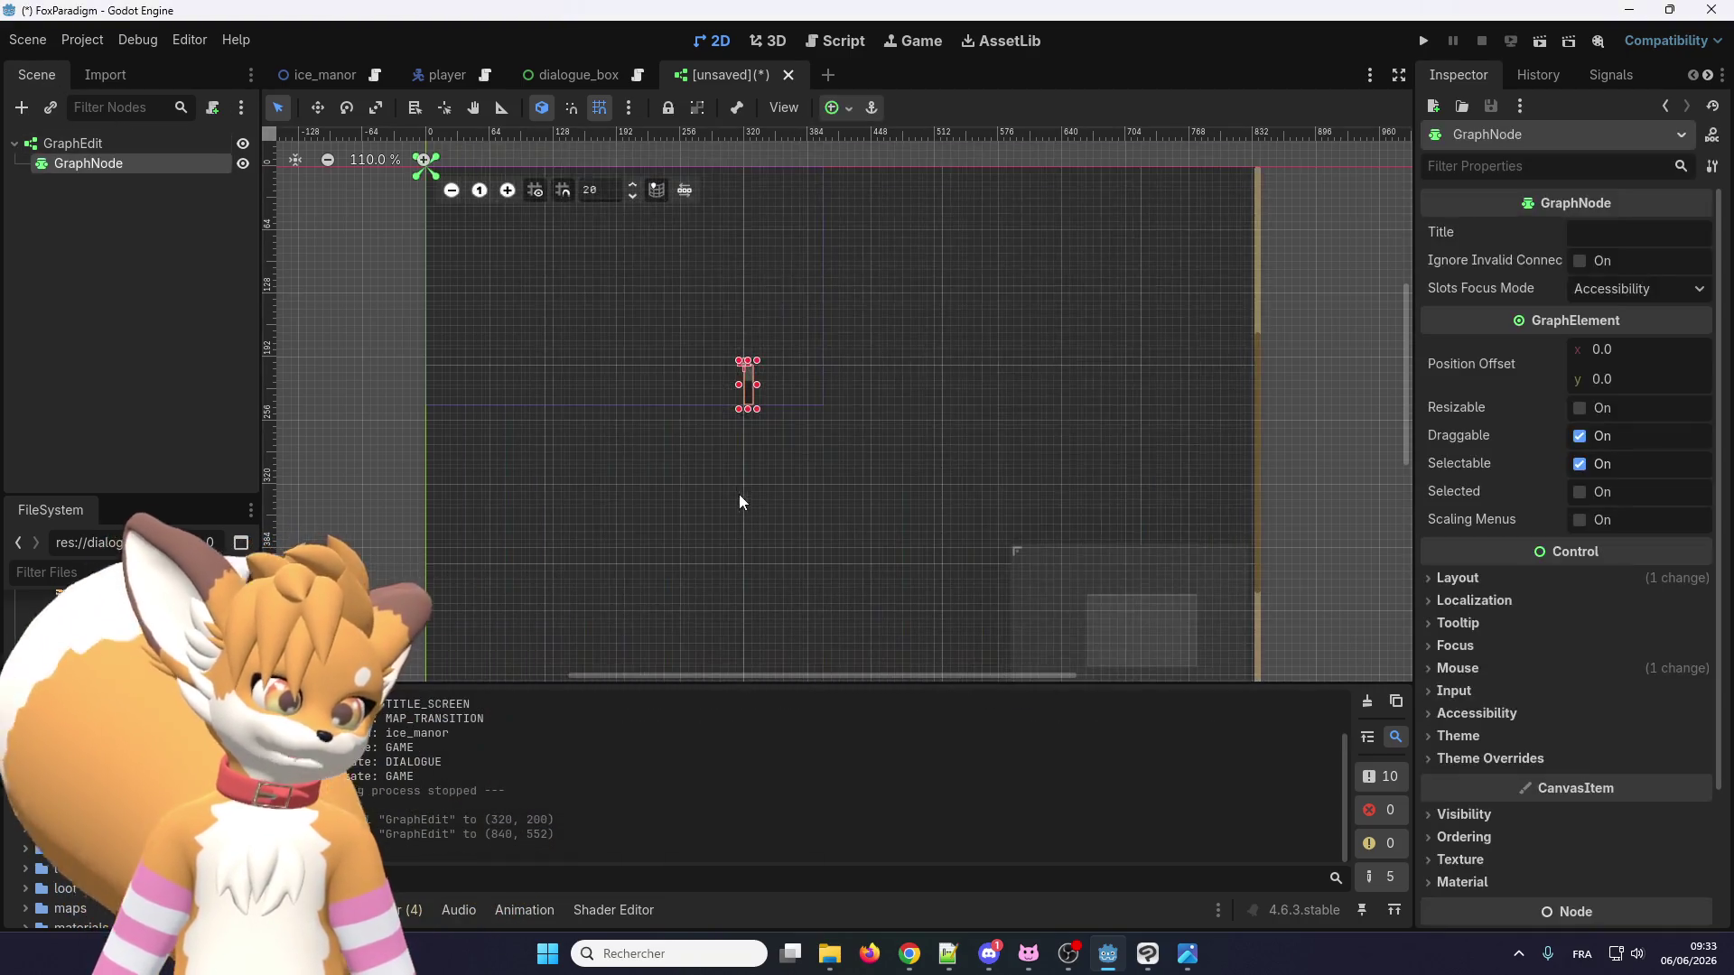
{"action": "scroll", "coordinate": [652, 333], "scroll_direction": "down", "scroll_amount": 5}
{"action": "scroll", "coordinate": [718, 370], "scroll_direction": "up", "scroll_amount": 4}
{"action": "left_click_drag", "start_coordinate": [712, 352], "coordinate": [972, 354]}
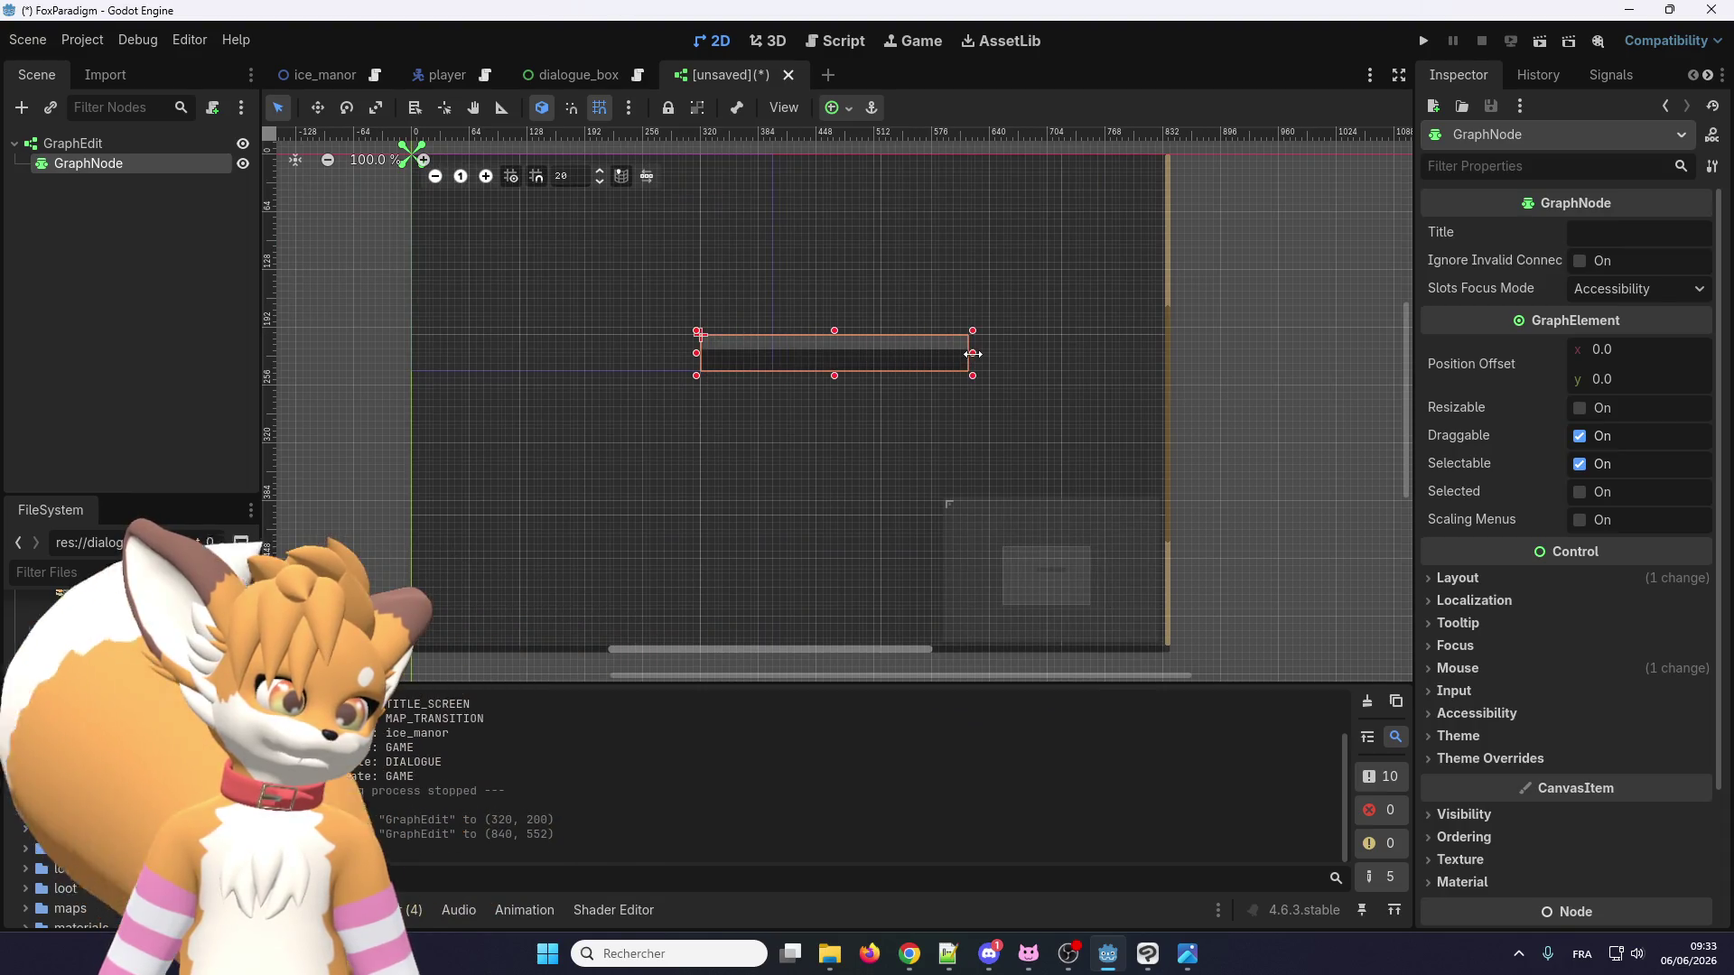
{"action": "scroll", "coordinate": [834, 373], "scroll_direction": "up", "scroll_amount": 5}
{"action": "mouse_move", "coordinate": [810, 371]}
{"action": "left_mouse_down"}
{"action": "mouse_move", "coordinate": [824, 456]}
{"action": "mouse_move", "coordinate": [812, 422]}
{"action": "left_mouse_up"}
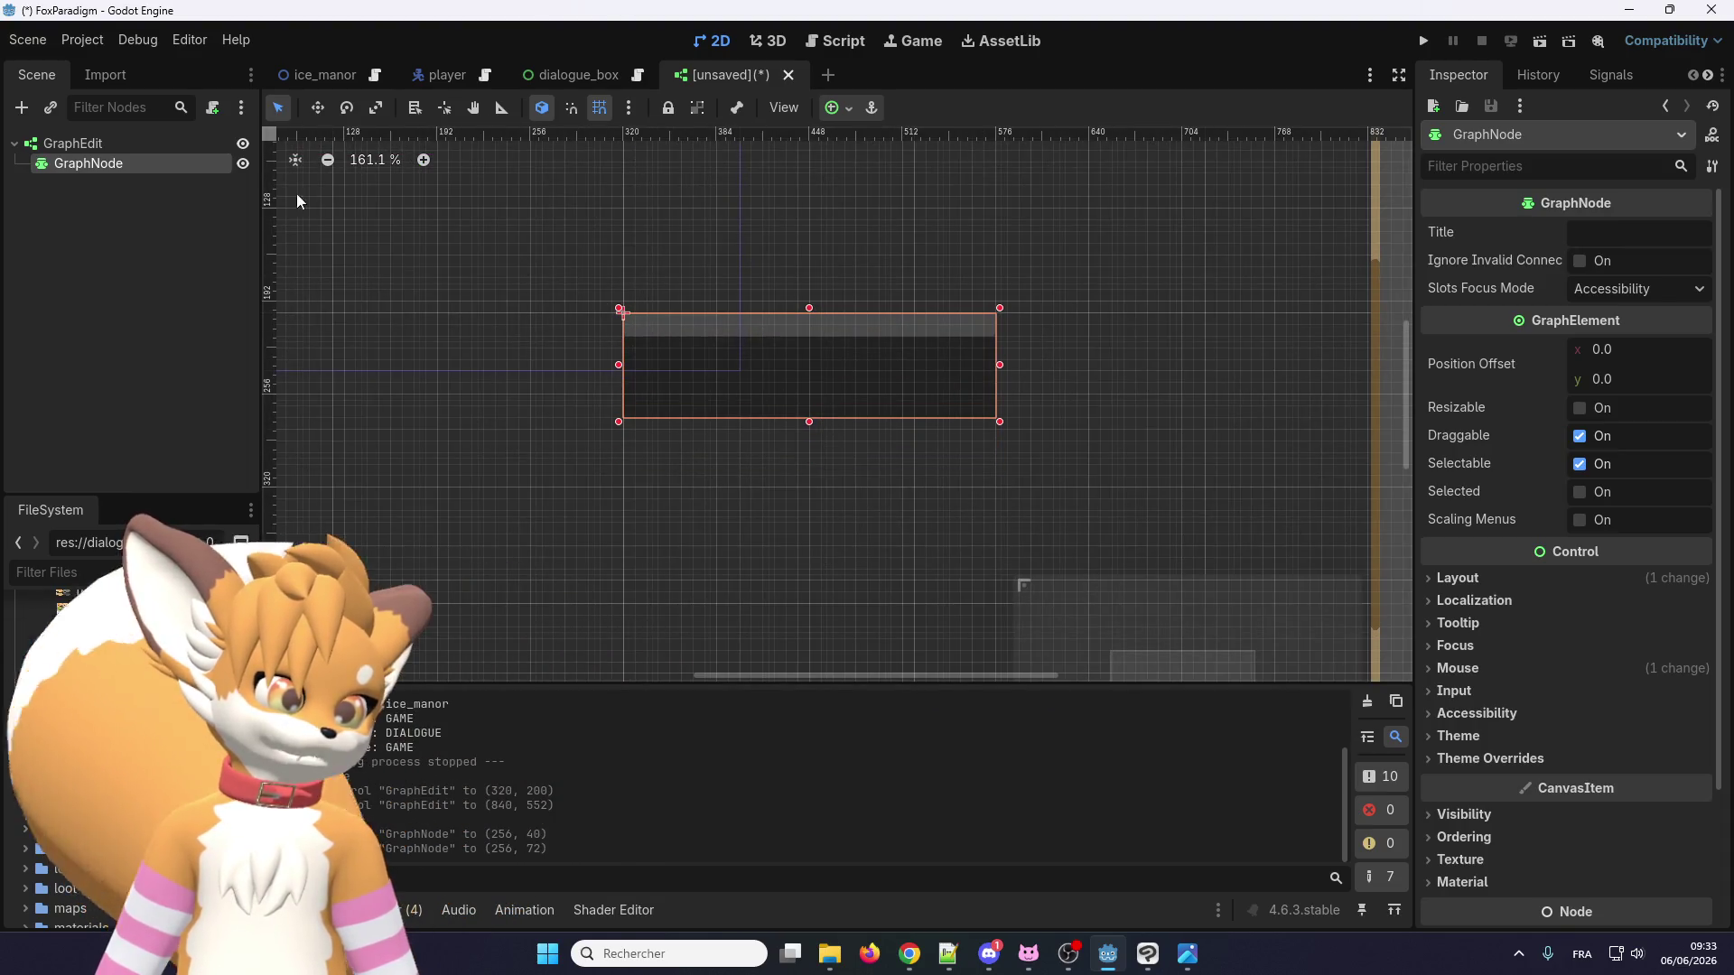
Duplicate the GraphNode with Ctrl+D, move the copy to (-240, 96), and shift the original down.
{"action": "left_click", "coordinate": [103, 144]}
{"action": "right_click", "coordinate": [103, 145]}
{"action": "key", "text": "Escape"}
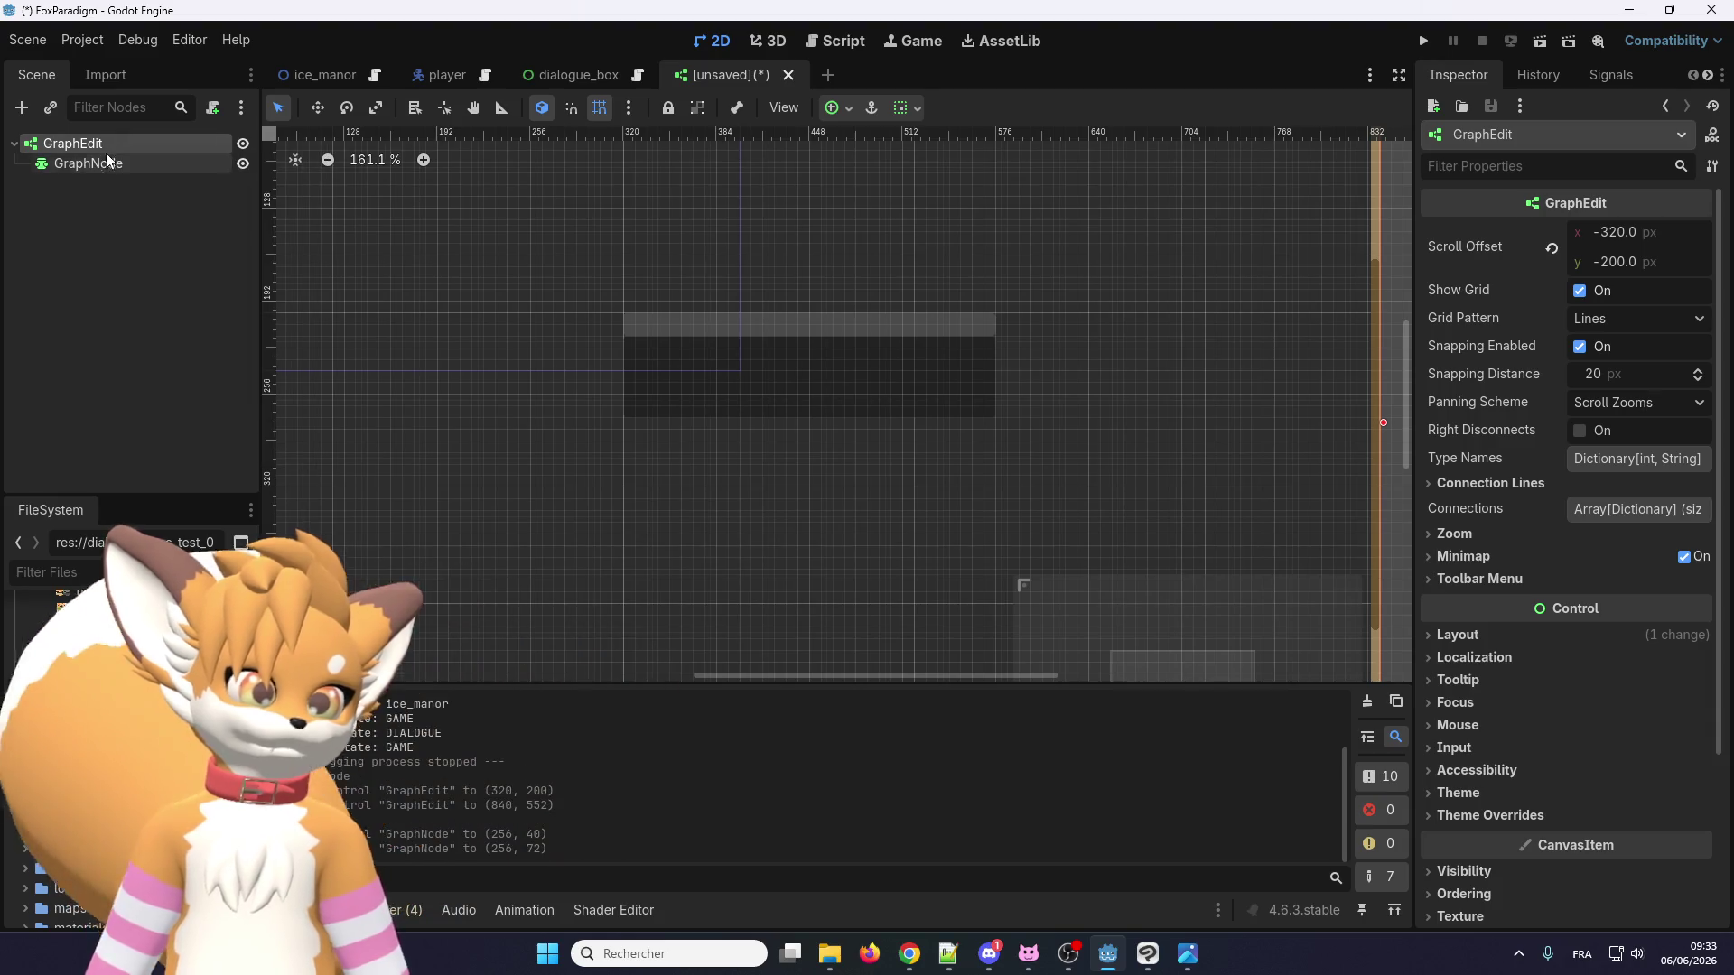
{"action": "left_click", "coordinate": [120, 155]}
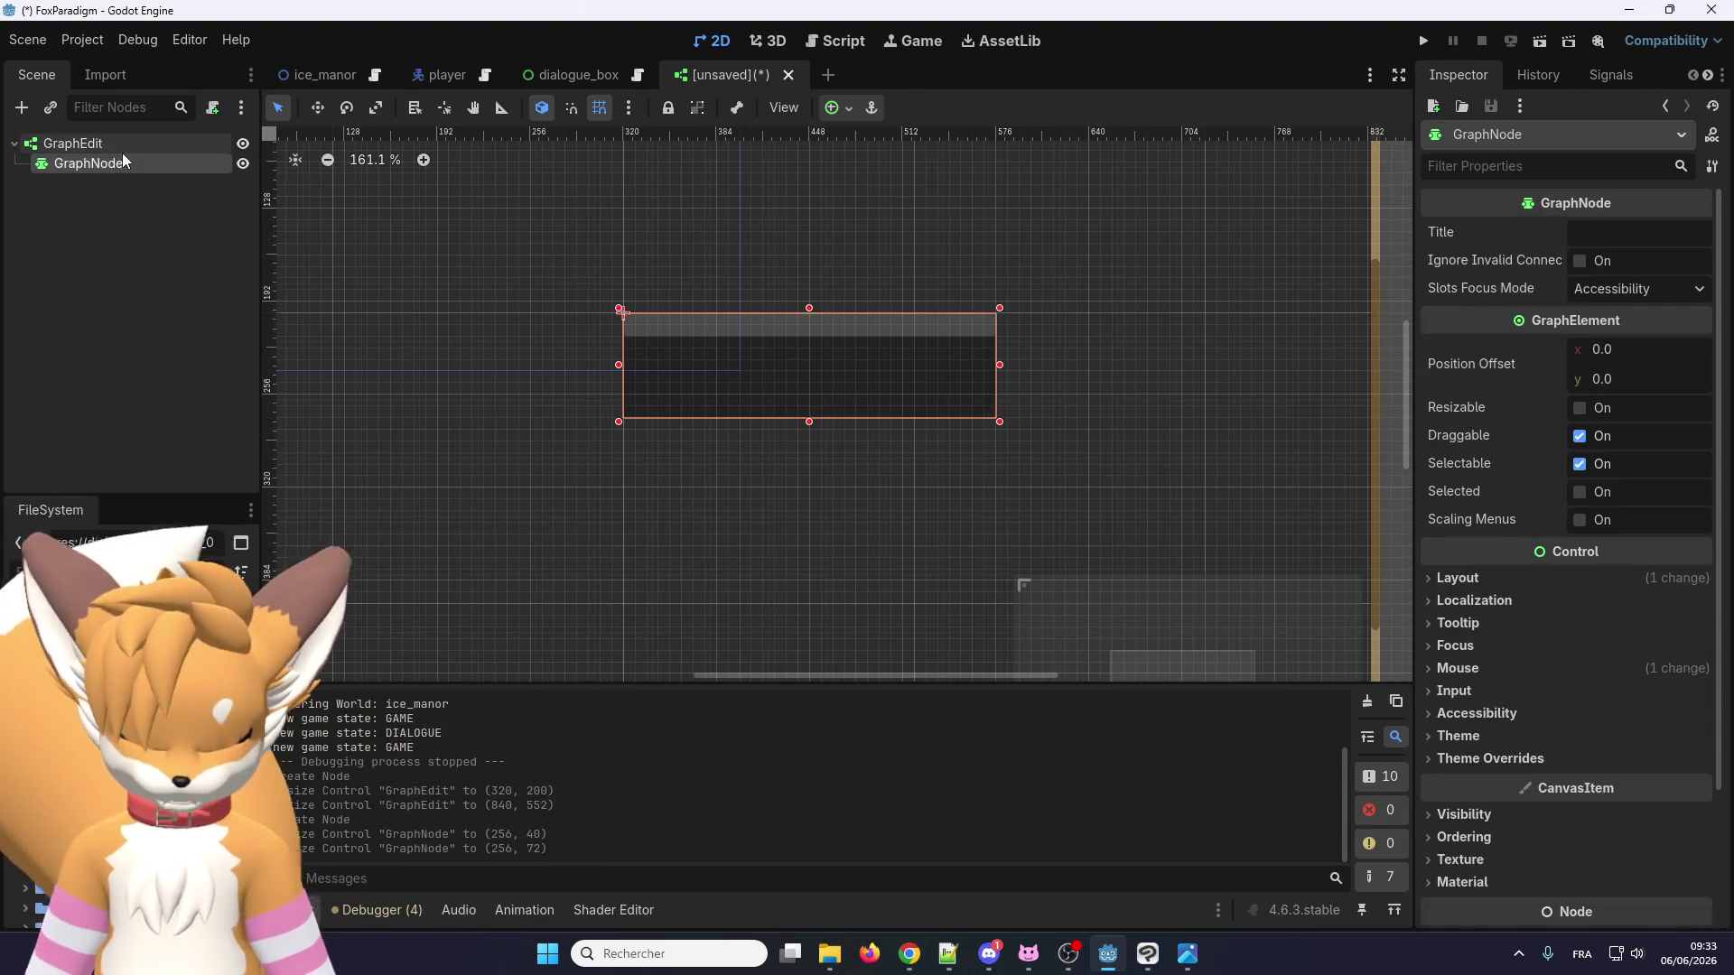
{"action": "key", "text": "ctrl+d"}
{"action": "scroll", "coordinate": [938, 301], "scroll_direction": "down", "scroll_amount": 3}
{"action": "left_click_drag", "start_coordinate": [938, 301], "coordinate": [637, 415]}
{"action": "scroll", "coordinate": [822, 339], "scroll_direction": "up", "scroll_amount": 5}
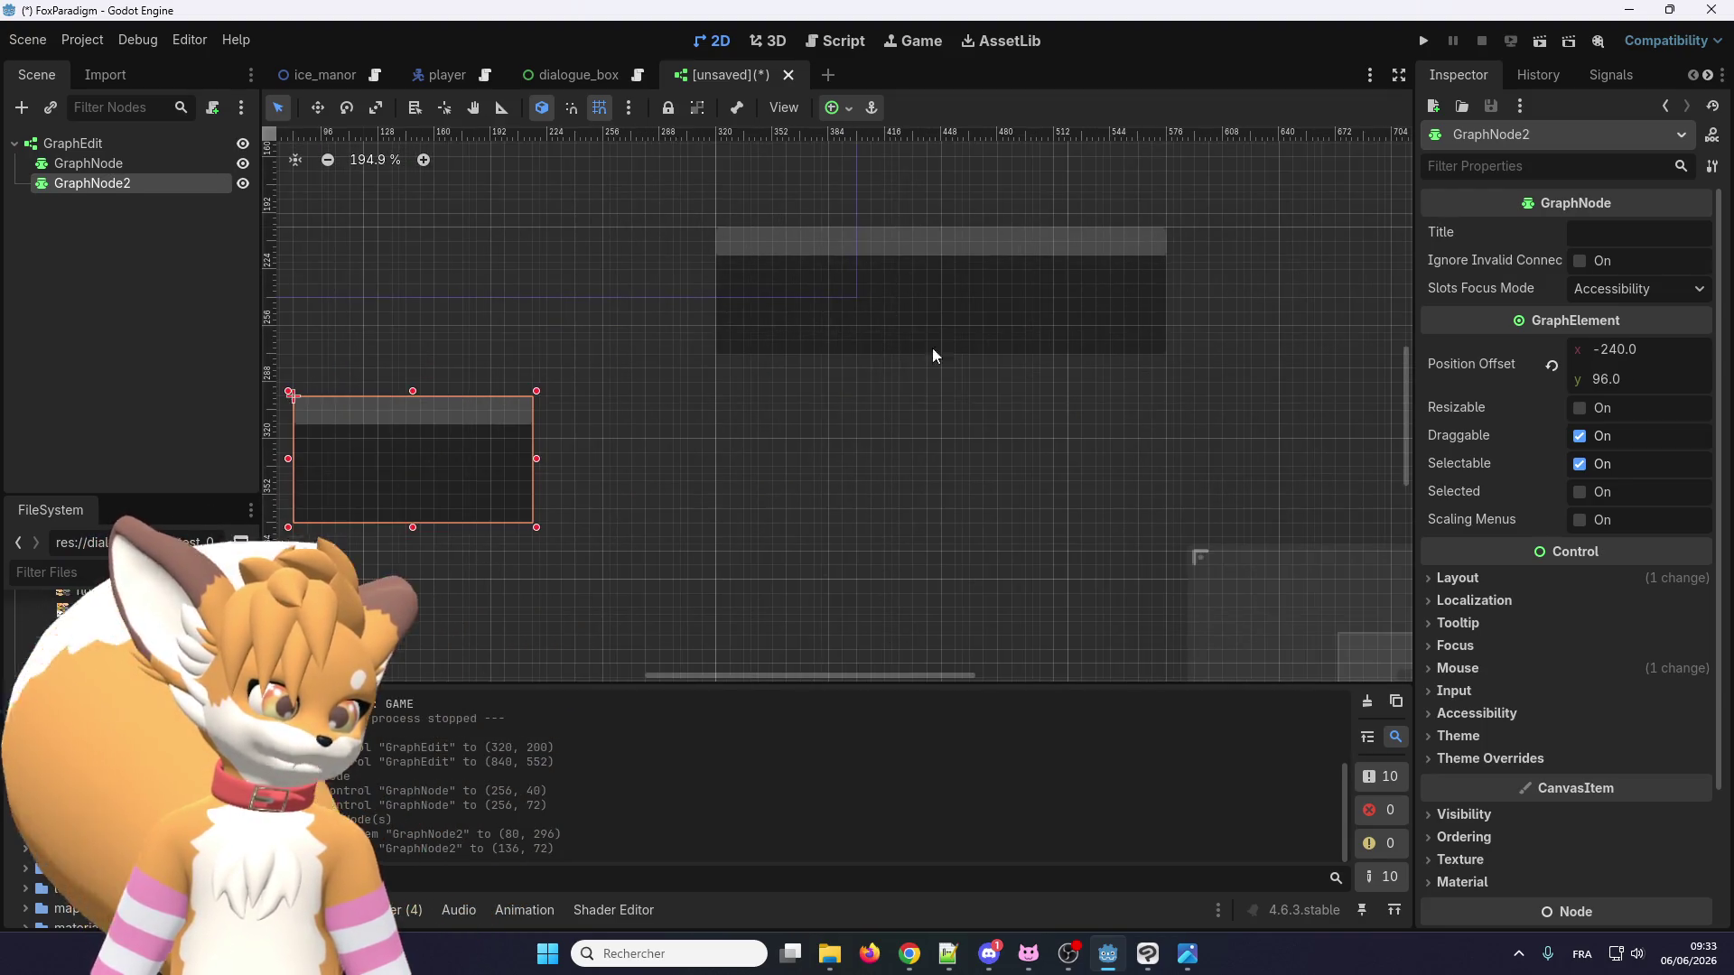
{"action": "left_click_drag", "start_coordinate": [927, 342], "coordinate": [897, 403]}
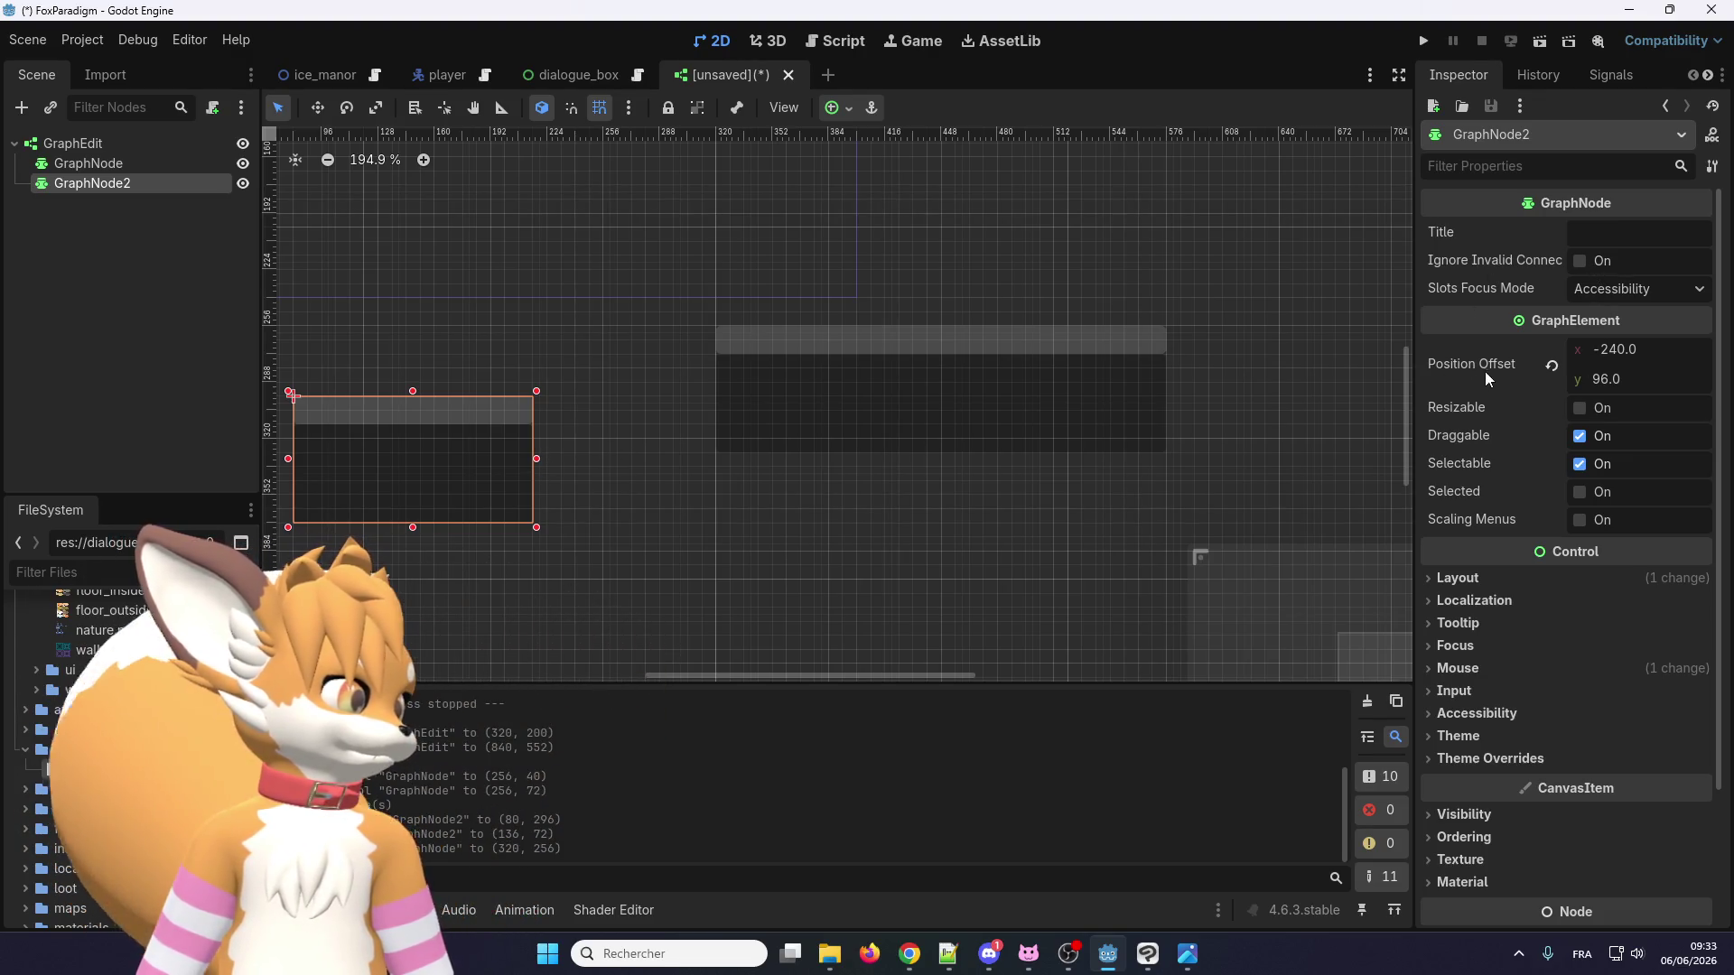
Give the large GraphNode the title 'B' and GraphNode2 the title 'A'.
{"action": "left_click", "coordinate": [837, 390]}
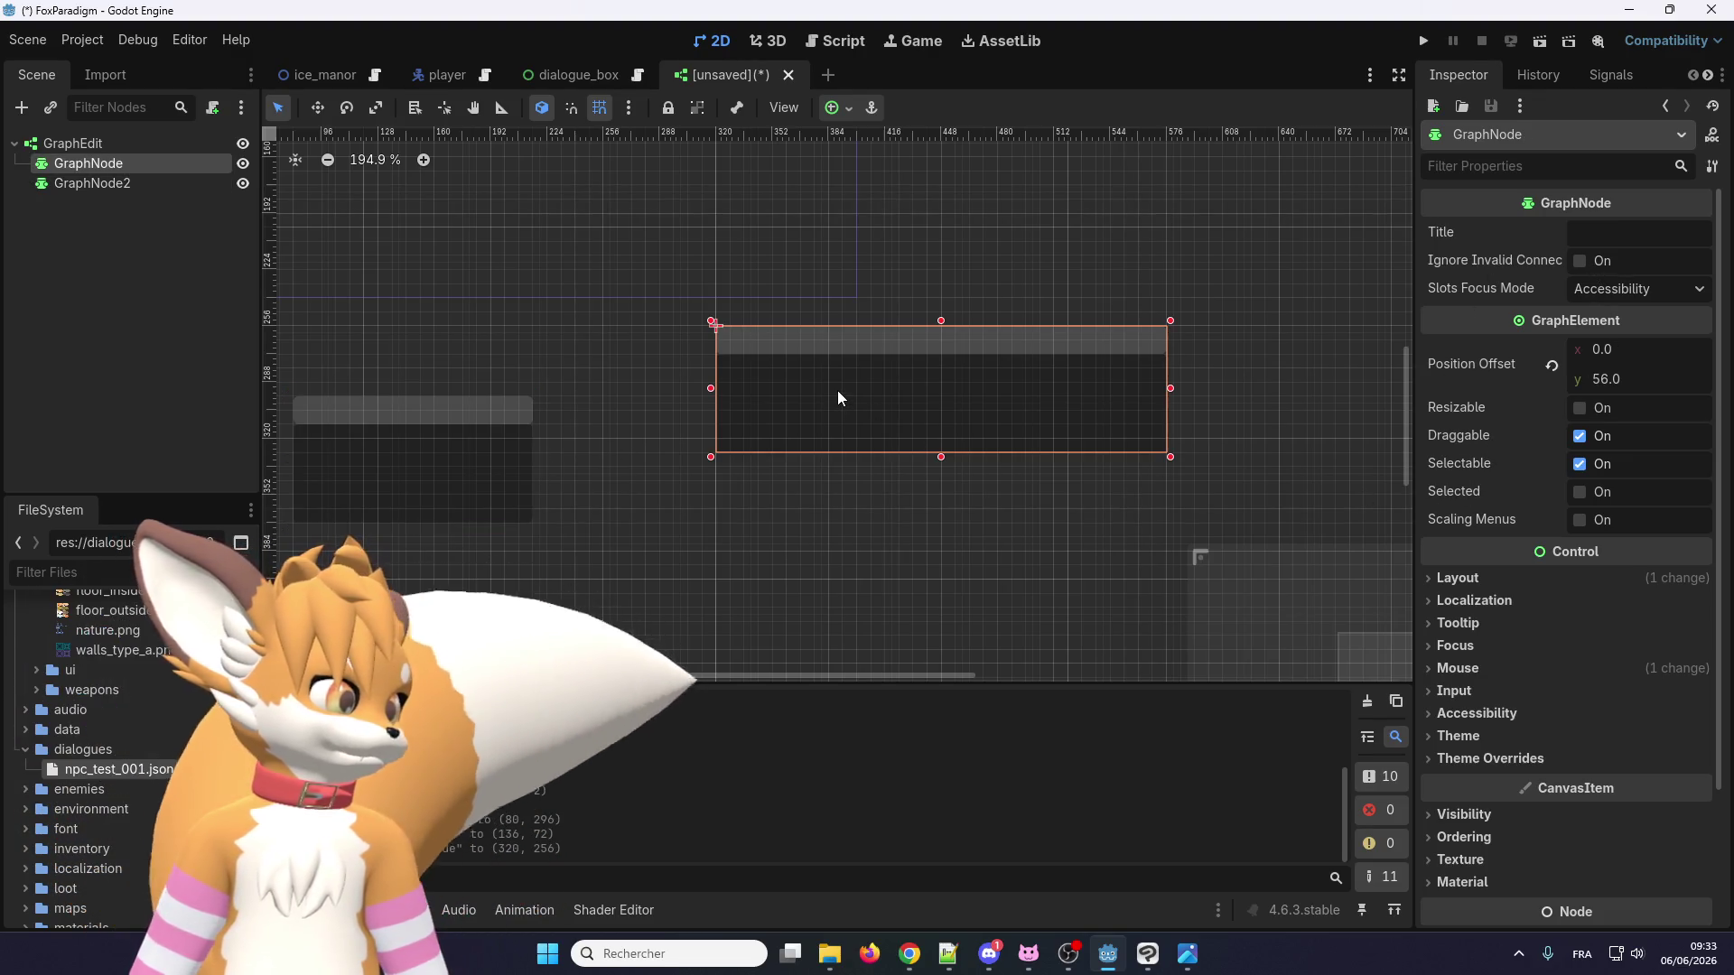
{"action": "left_click", "coordinate": [1604, 232]}
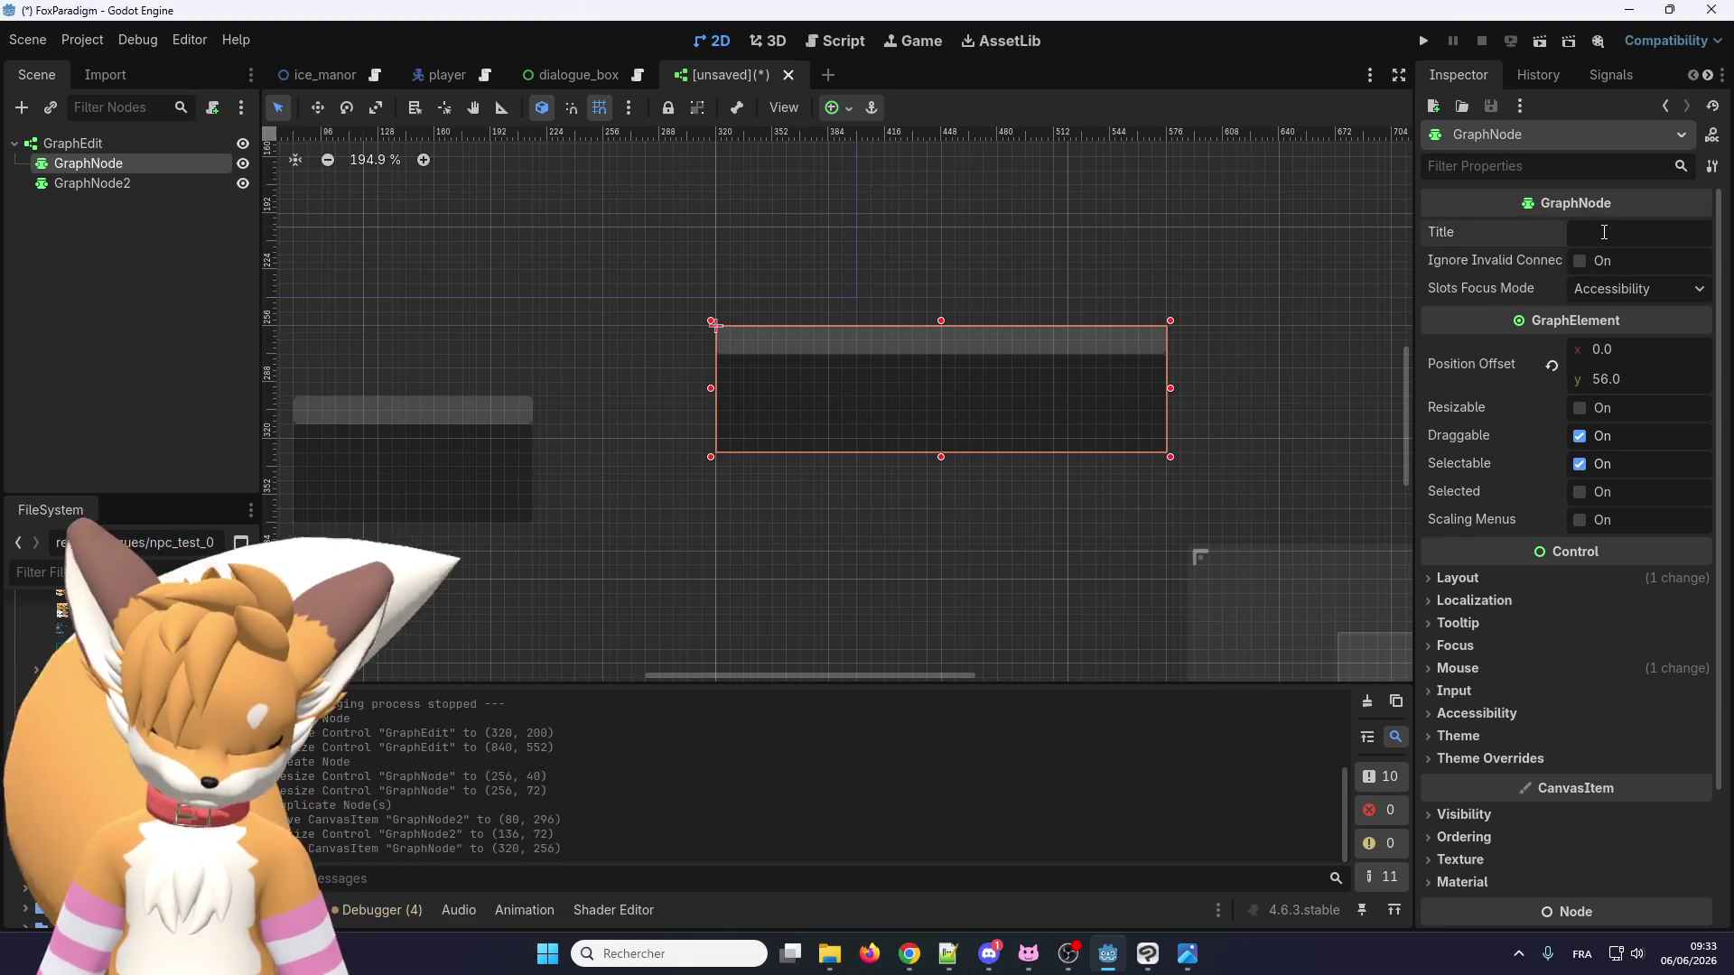
{"action": "type", "text": "B"}
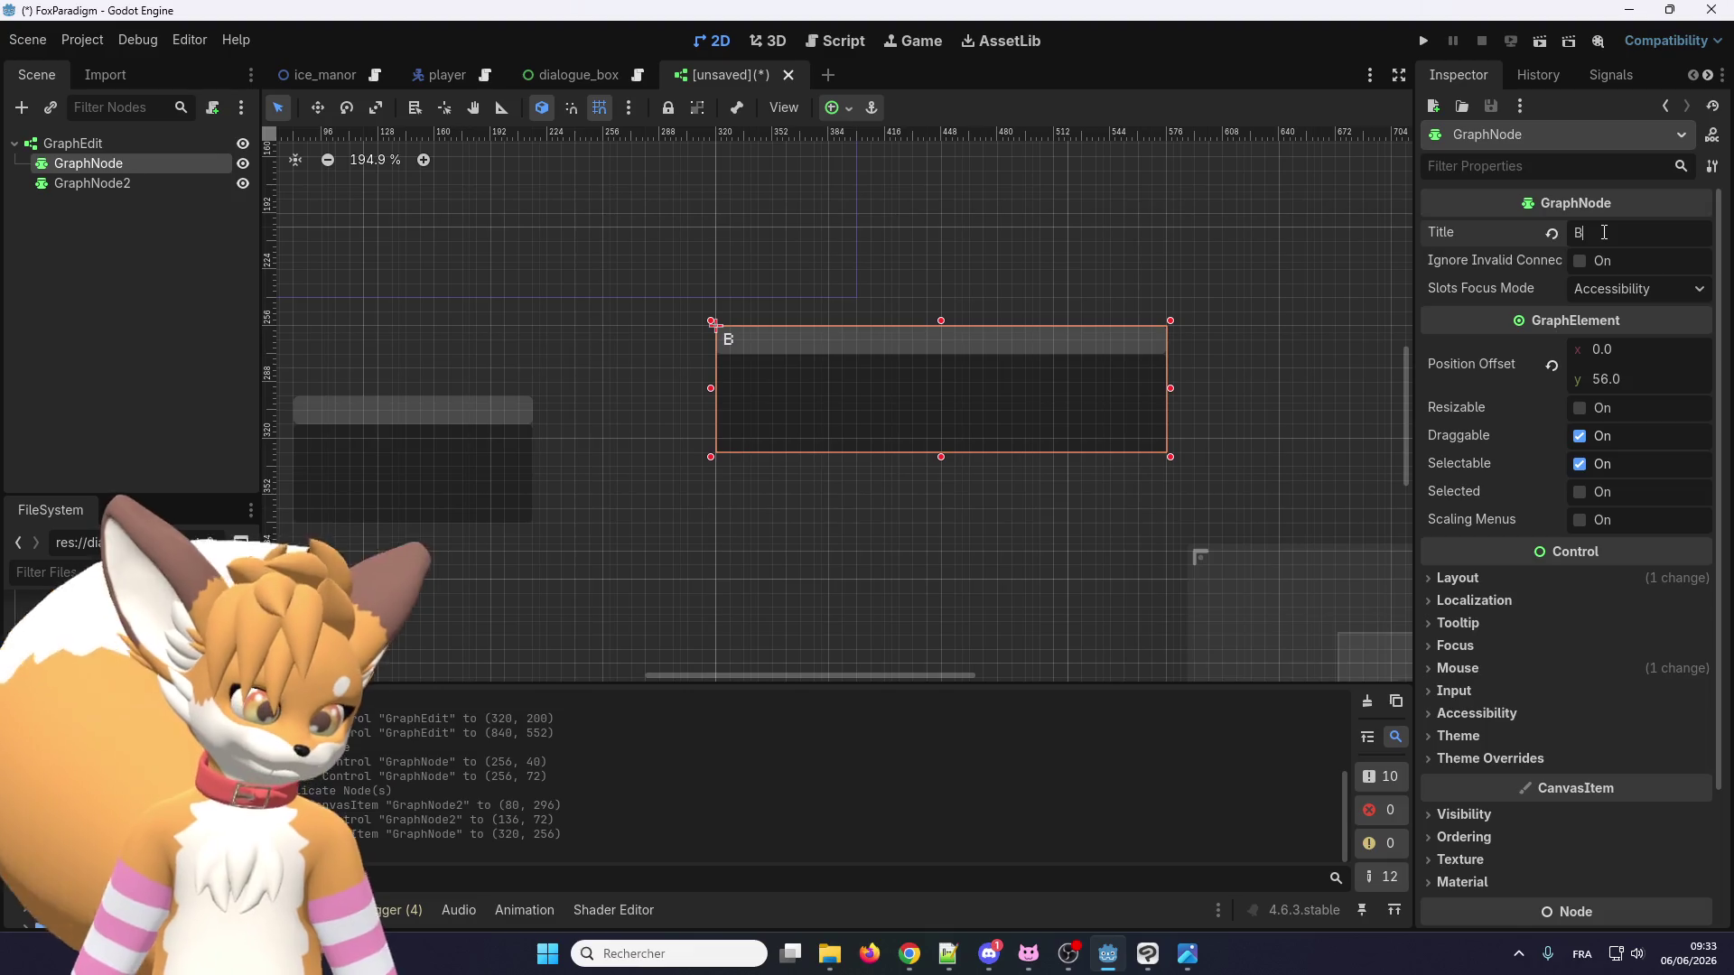
{"action": "left_click", "coordinate": [438, 444]}
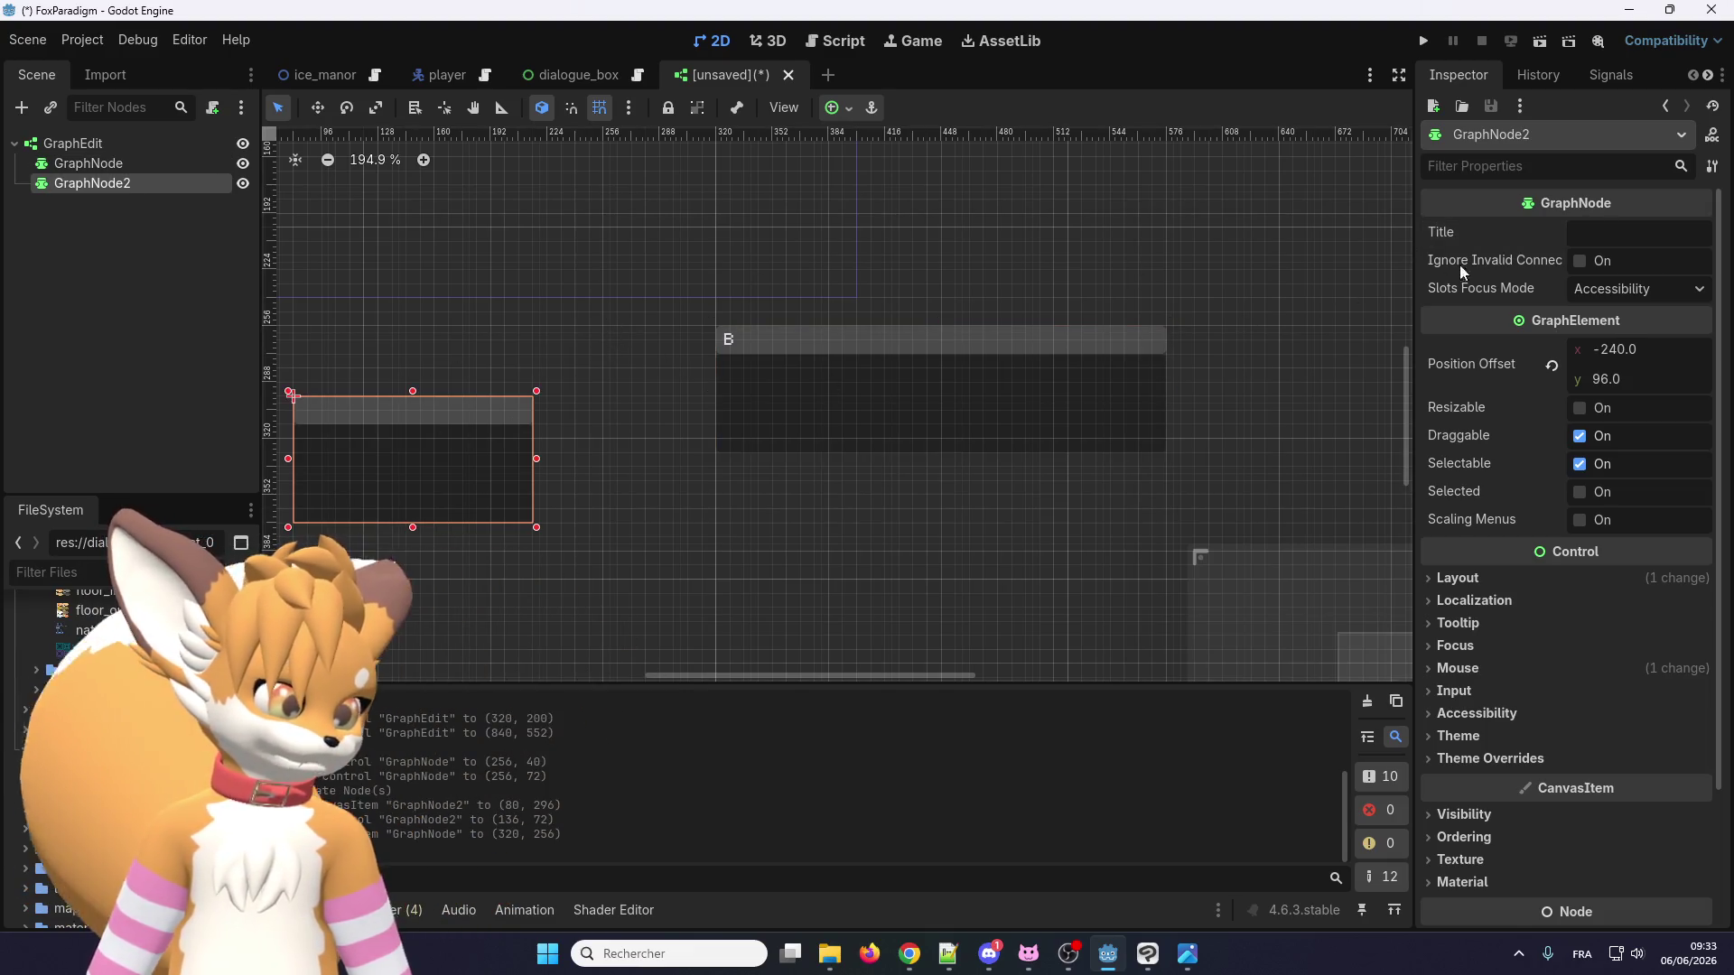
{"action": "left_click", "coordinate": [1609, 233]}
{"action": "type", "text": "A"}
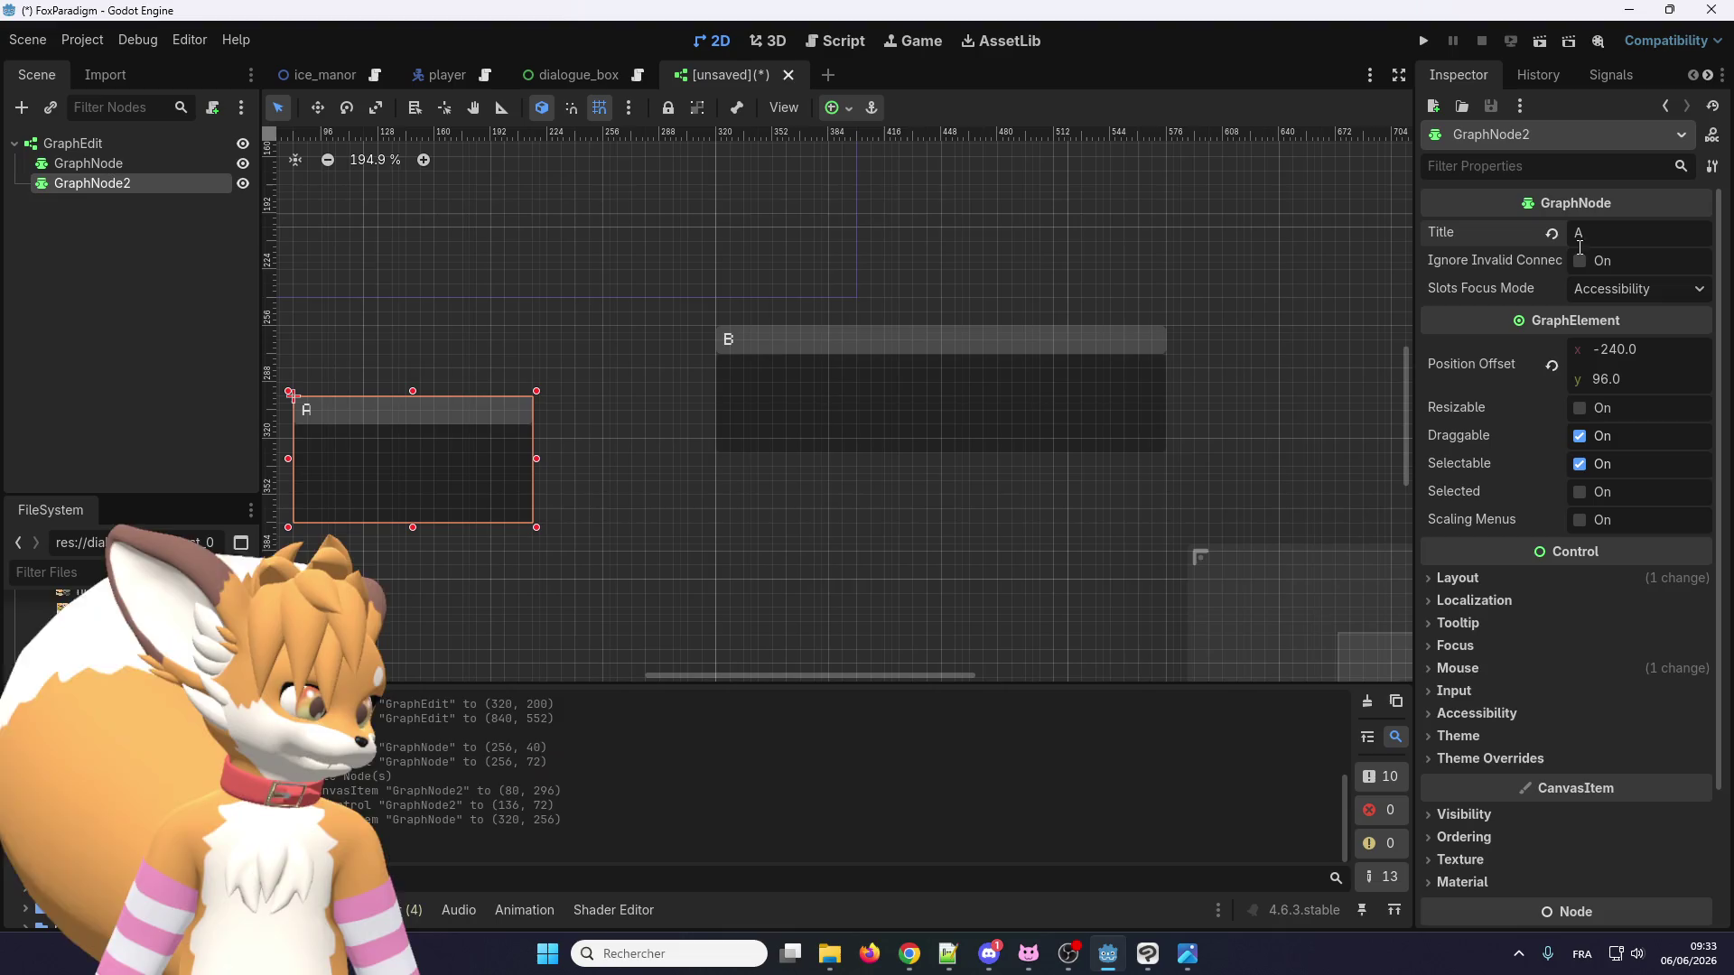
{"action": "left_click", "coordinate": [1617, 288]}
{"action": "left_click", "coordinate": [1603, 290]}
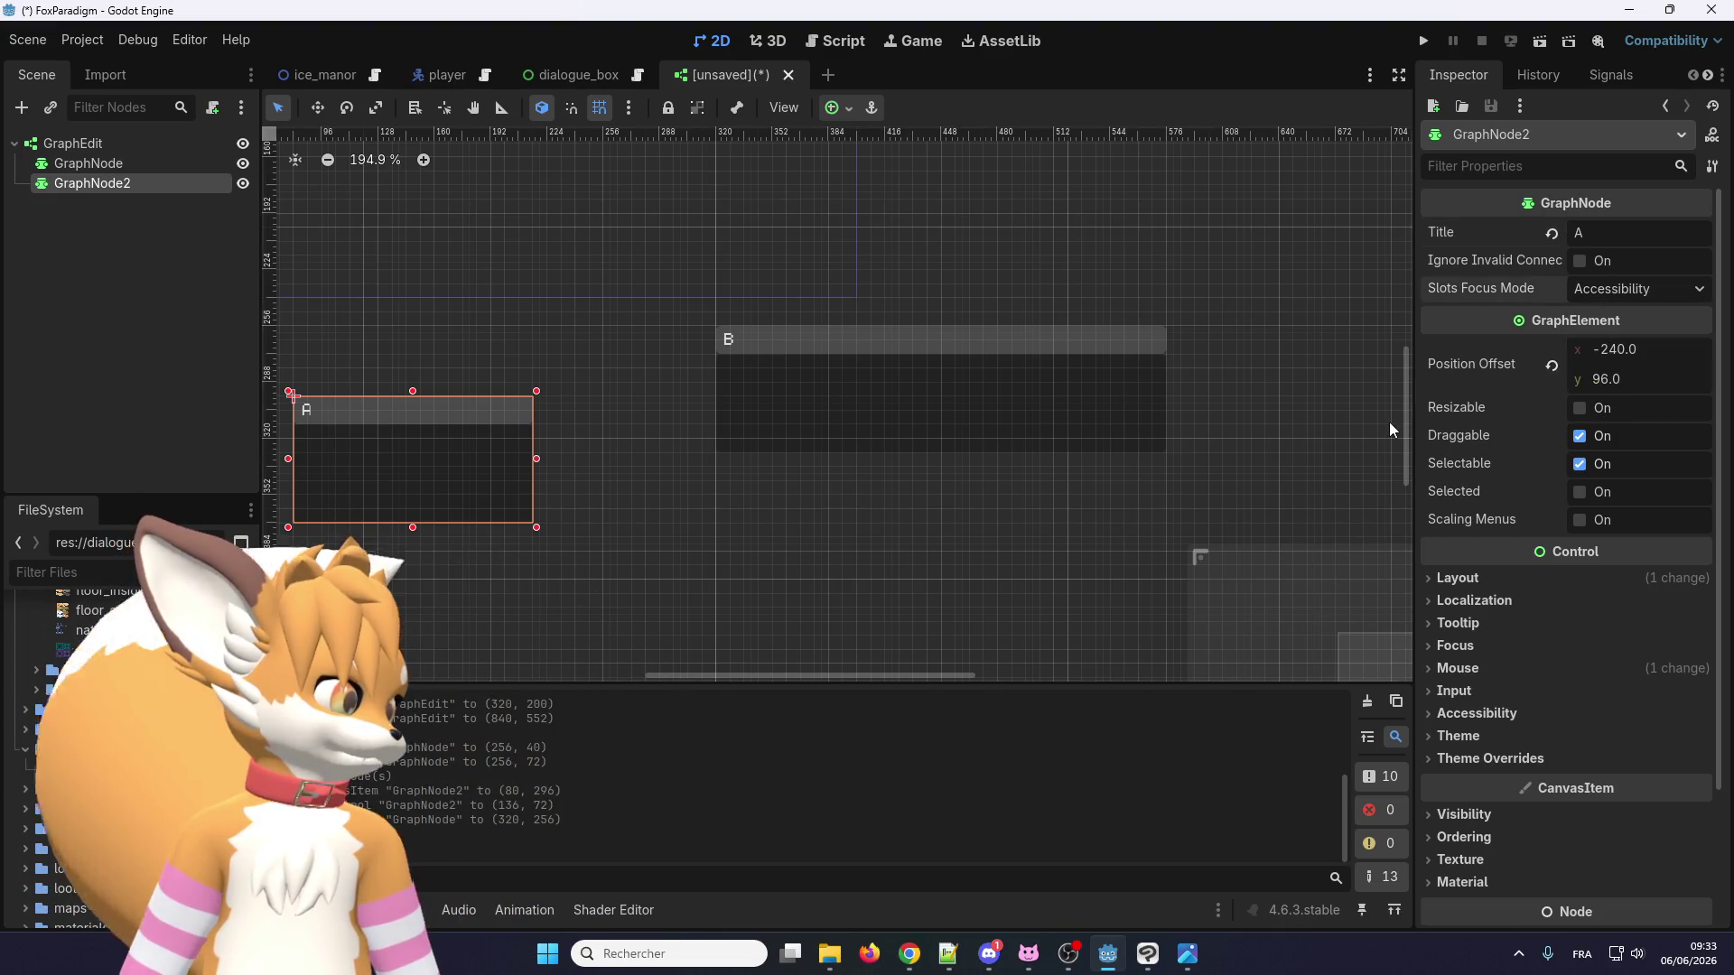
Check node A's size on the canvas, then select node B and the GraphEdit and bring up its actions.
{"action": "scroll", "coordinate": [1394, 423], "scroll_direction": "down", "scroll_amount": 3}
{"action": "scroll", "coordinate": [1499, 457], "scroll_direction": "down", "scroll_amount": 2}
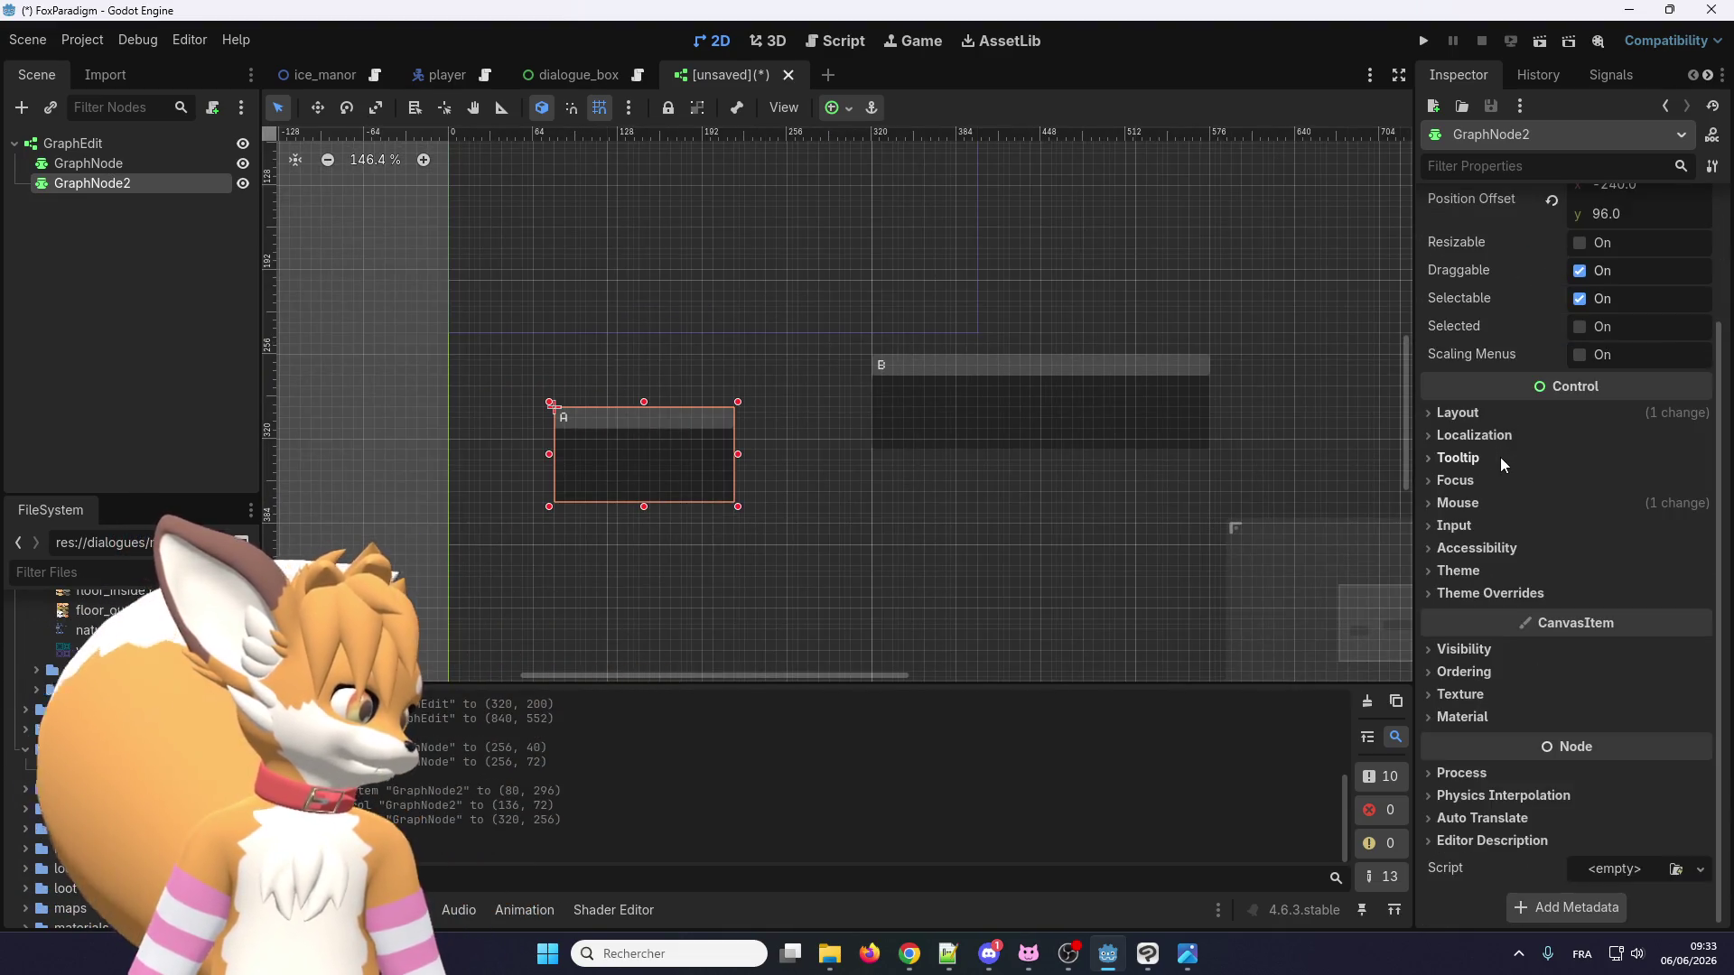
{"action": "scroll", "coordinate": [1499, 457], "scroll_direction": "up", "scroll_amount": 2}
{"action": "mouse_move", "coordinate": [738, 454]}
{"action": "left_mouse_down"}
{"action": "mouse_move", "coordinate": [875, 454]}
{"action": "mouse_move", "coordinate": [713, 455]}
{"action": "mouse_move", "coordinate": [738, 454]}
{"action": "left_mouse_up"}
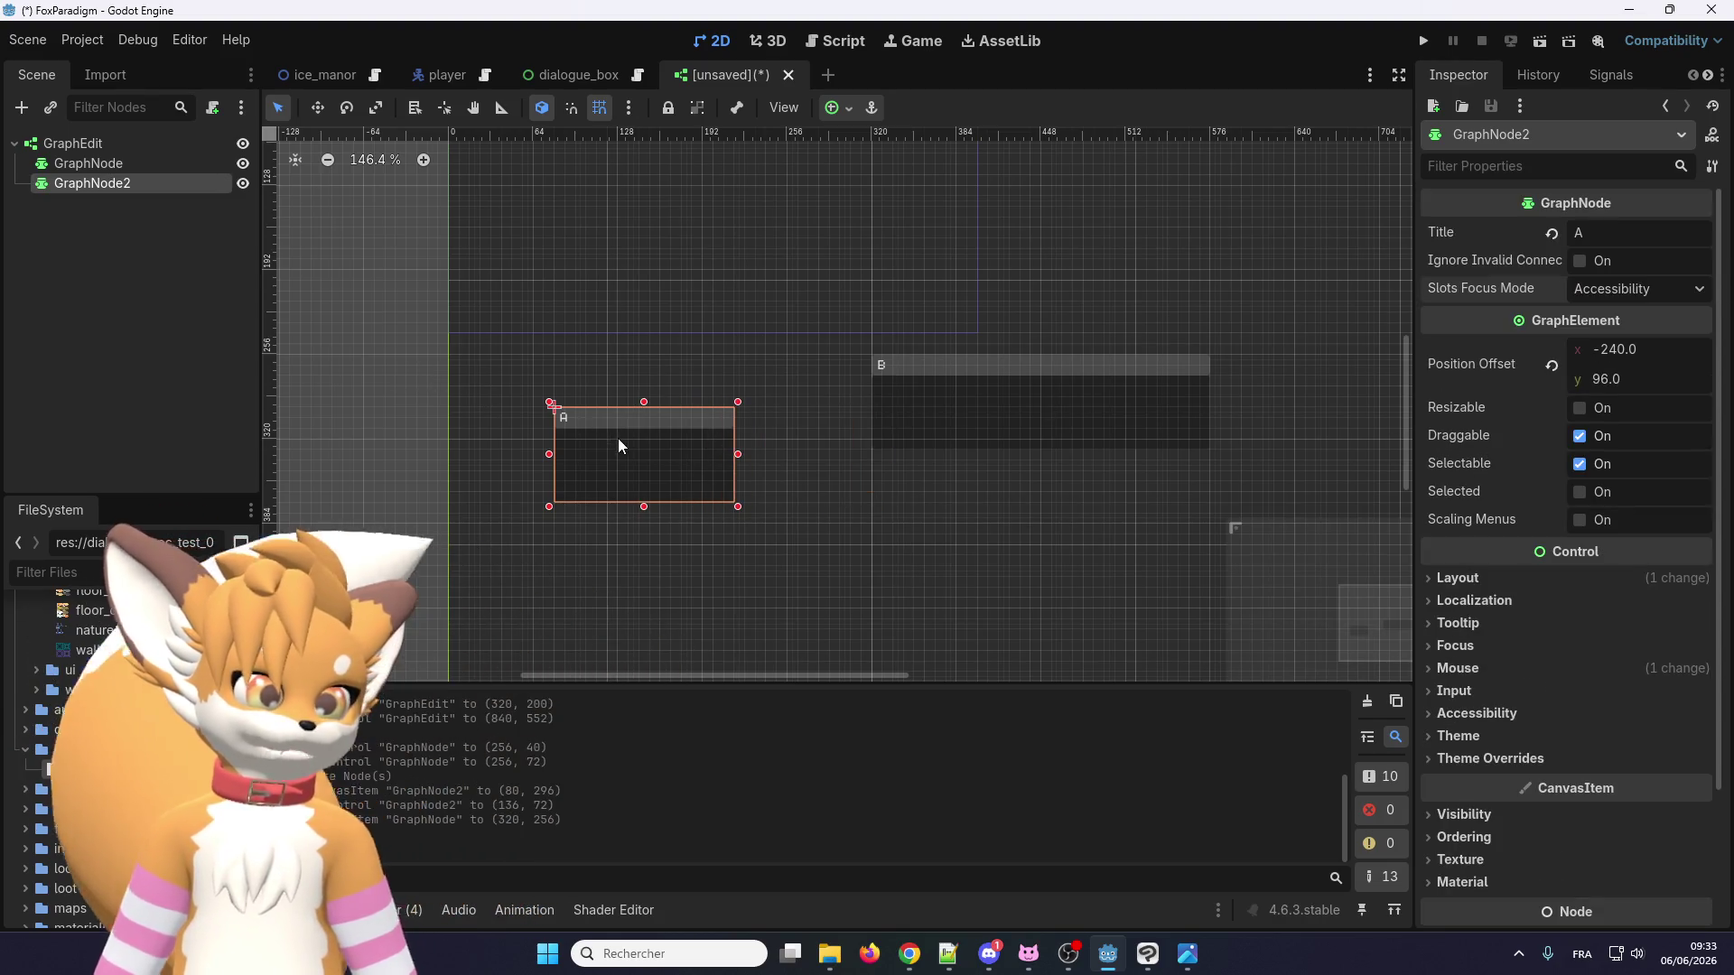
{"action": "right_click", "coordinate": [642, 450]}
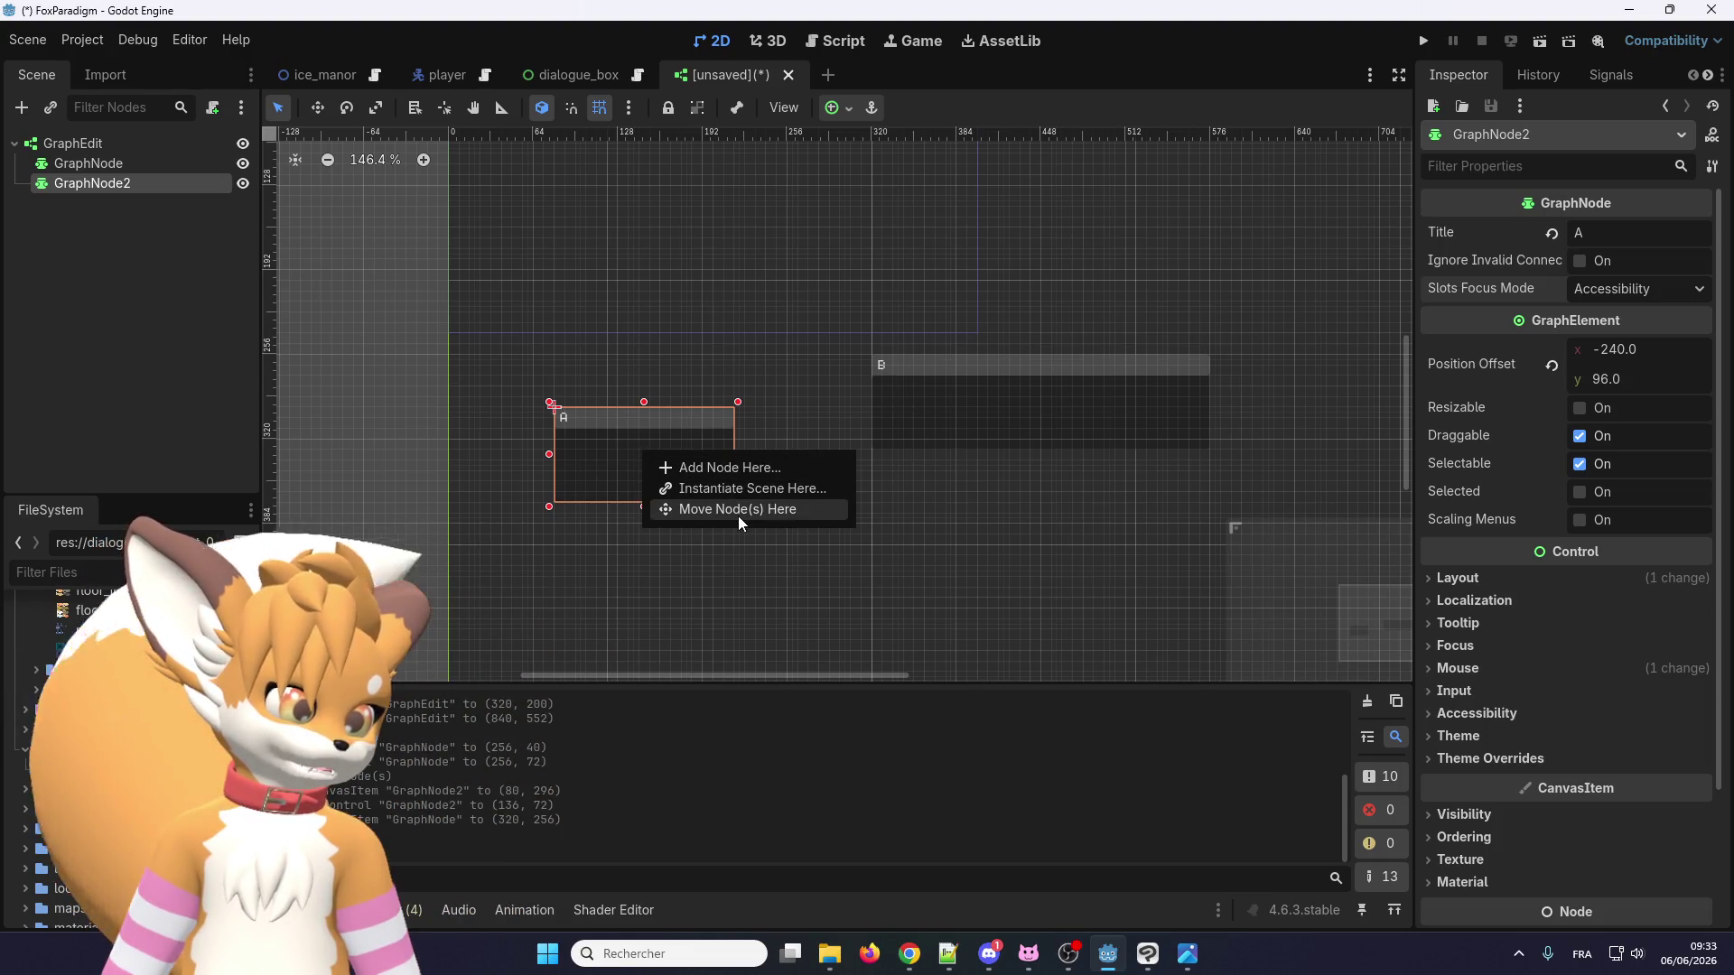
{"action": "left_click", "coordinate": [879, 394]}
{"action": "left_click", "coordinate": [959, 399]}
{"action": "scroll", "coordinate": [991, 473], "scroll_direction": "down", "scroll_amount": 3}
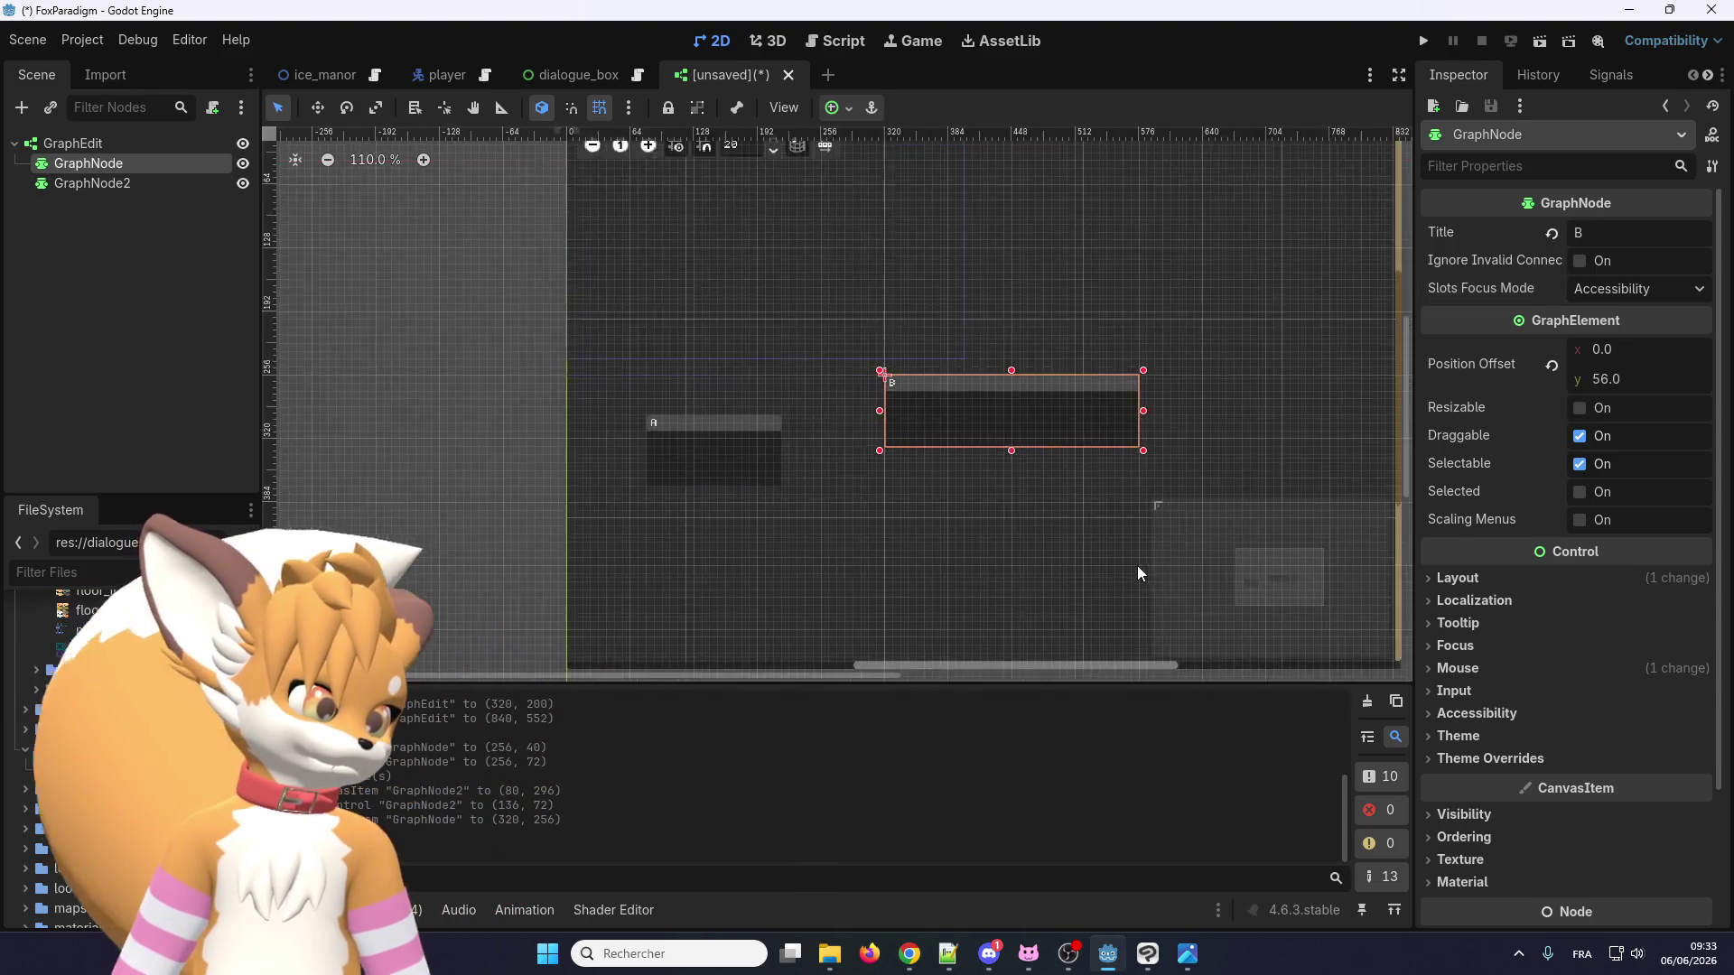
{"action": "left_click", "coordinate": [1138, 571]}
{"action": "scroll", "coordinate": [991, 538], "scroll_direction": "down", "scroll_amount": 2}
{"action": "scroll", "coordinate": [1232, 577], "scroll_direction": "up", "scroll_amount": 6}
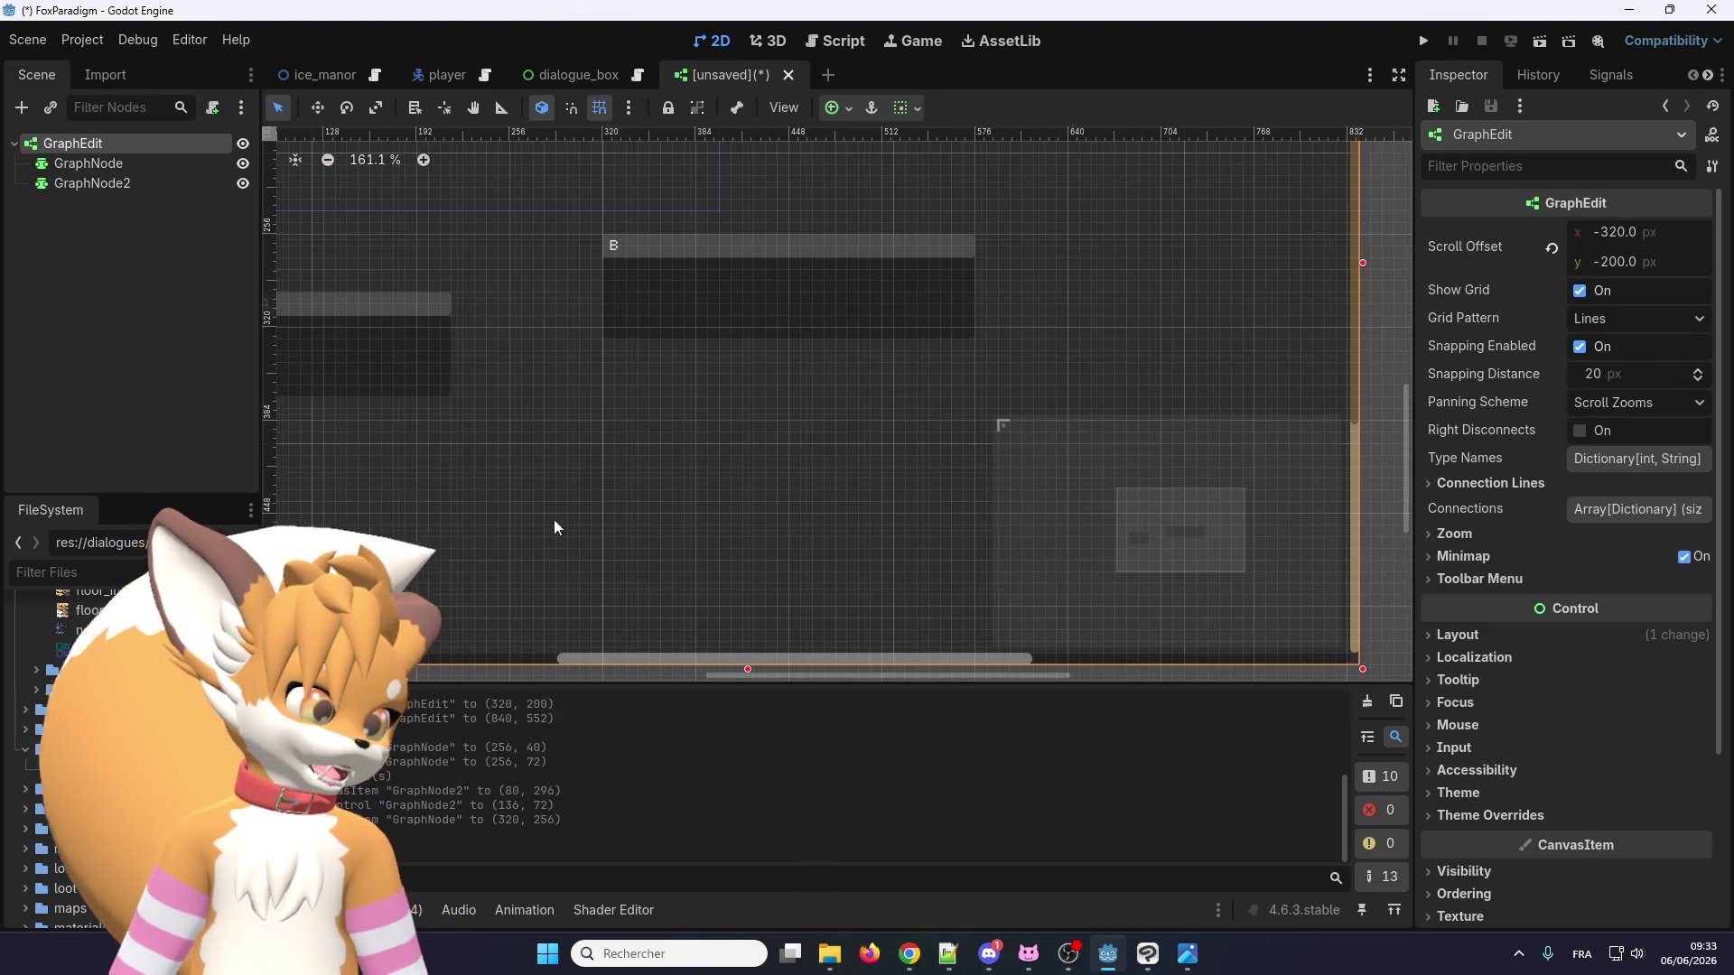
{"action": "right_click", "coordinate": [134, 147]}
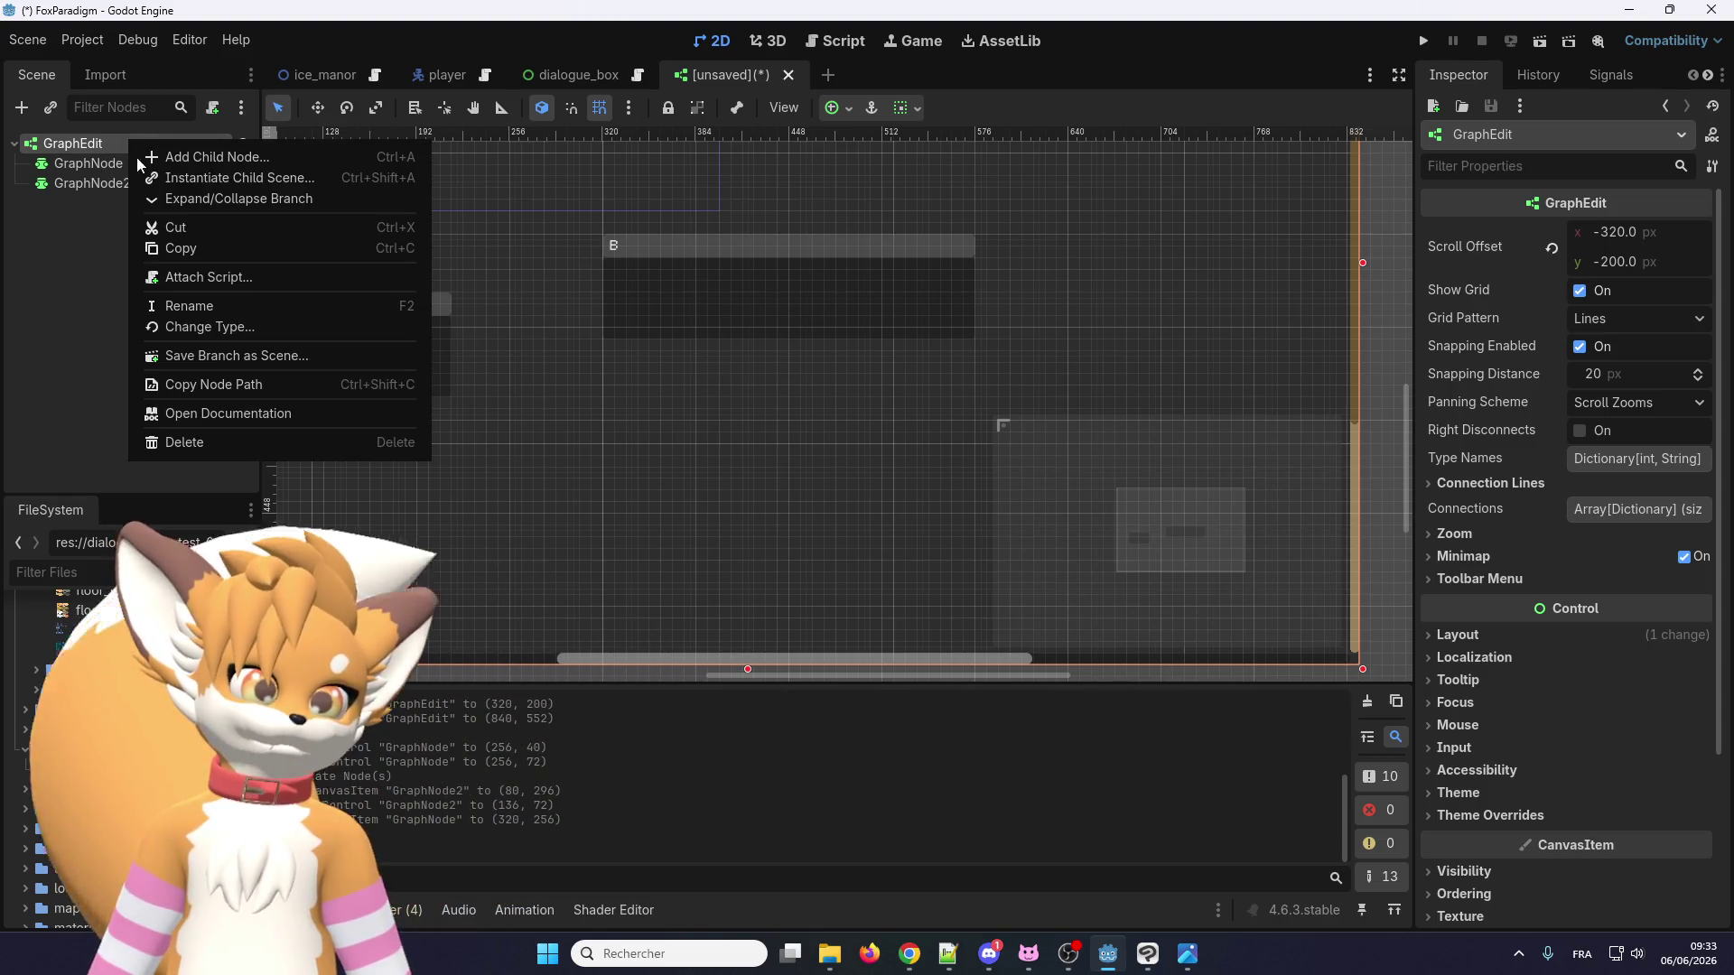
Add a plain Control node under GraphEdit after reviewing the GraphElement, GraphNode and GraphFrame types.
{"action": "left_click", "coordinate": [172, 162]}
{"action": "left_click", "coordinate": [768, 464]}
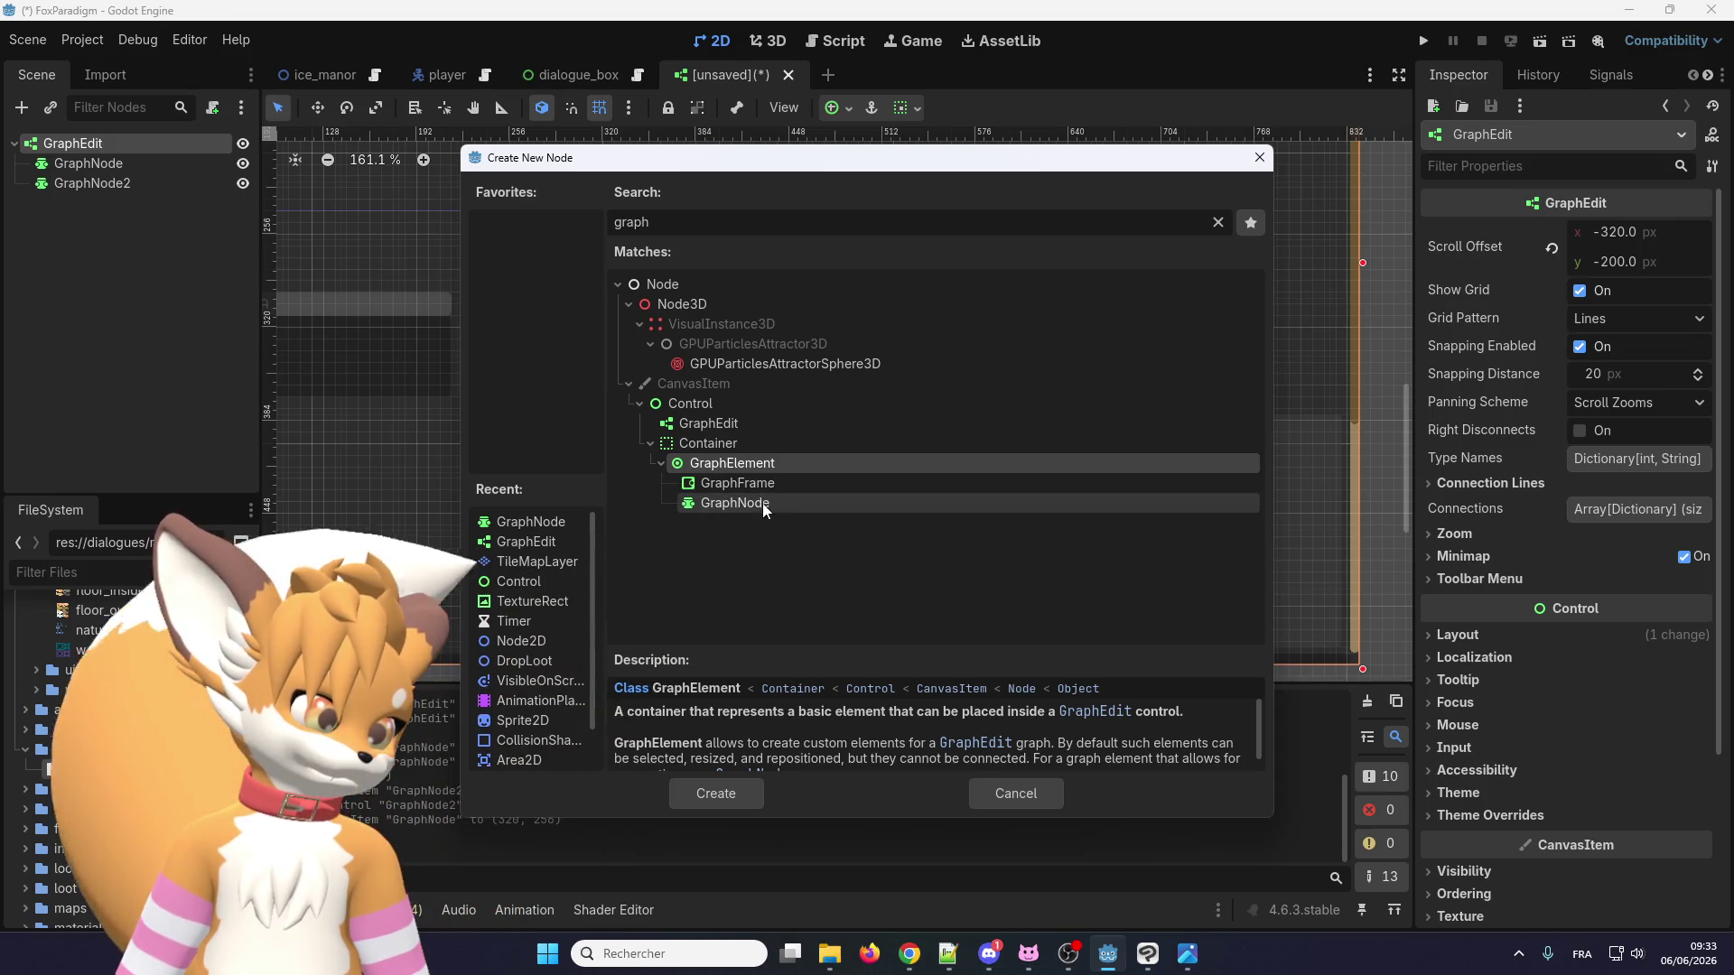
{"action": "left_click", "coordinate": [764, 508]}
{"action": "scroll", "coordinate": [851, 707], "scroll_direction": "down", "scroll_amount": 2}
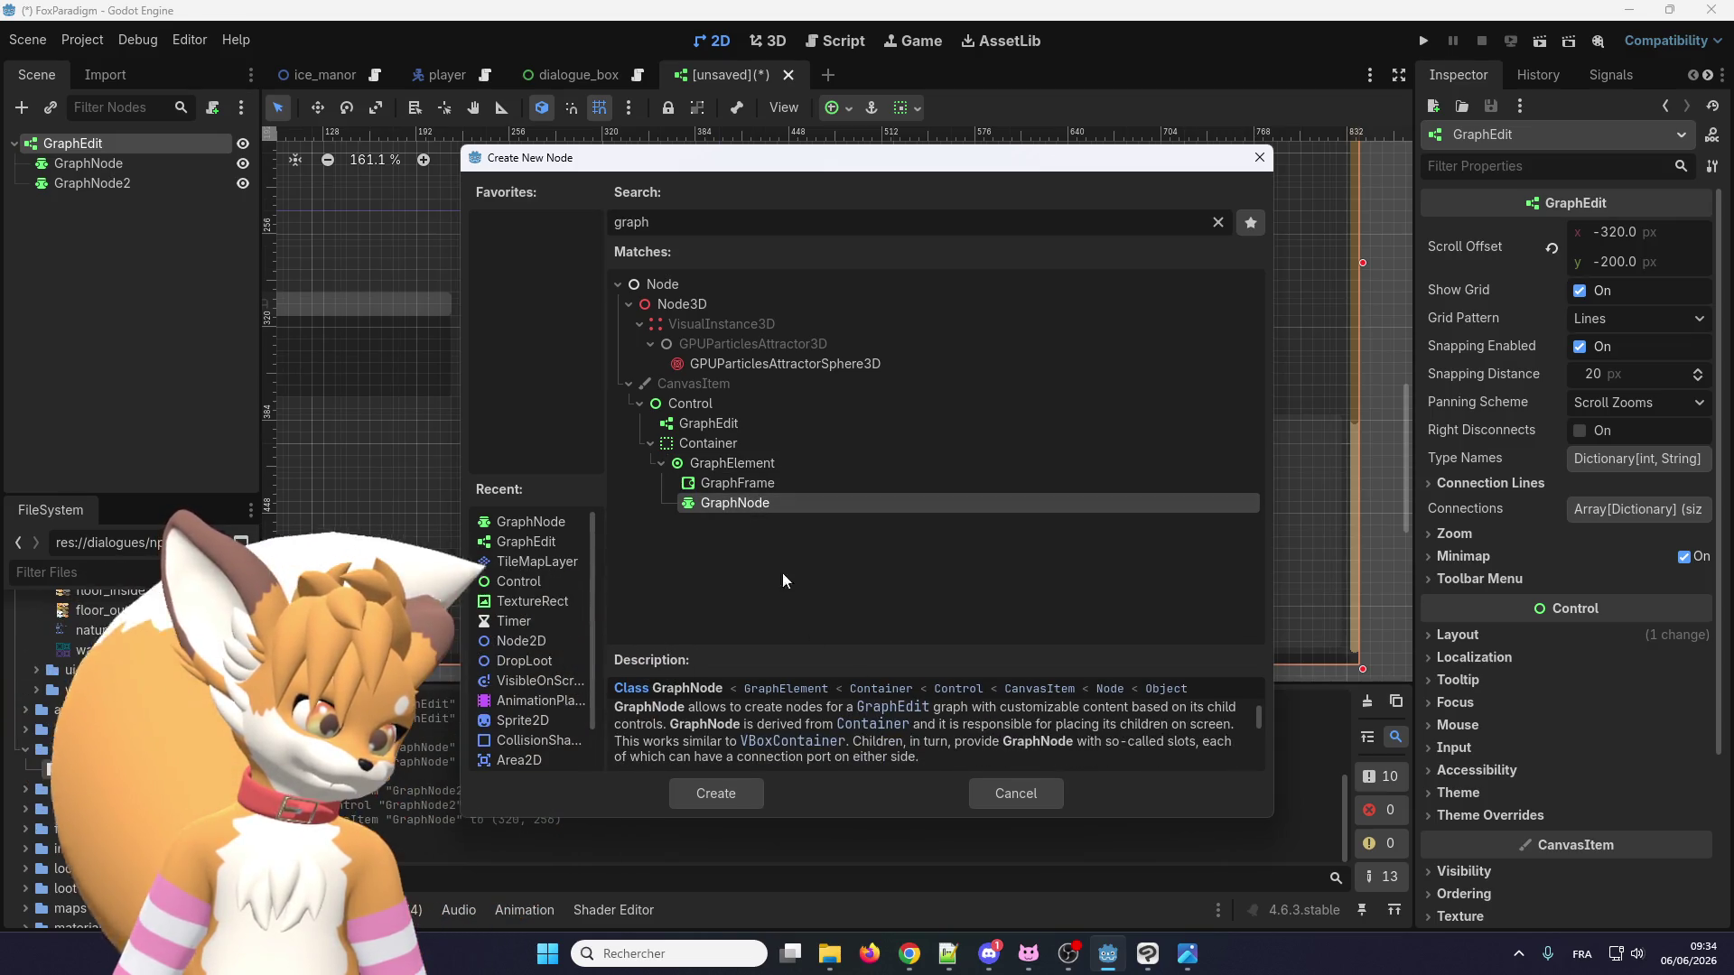
{"action": "left_click", "coordinate": [757, 488]}
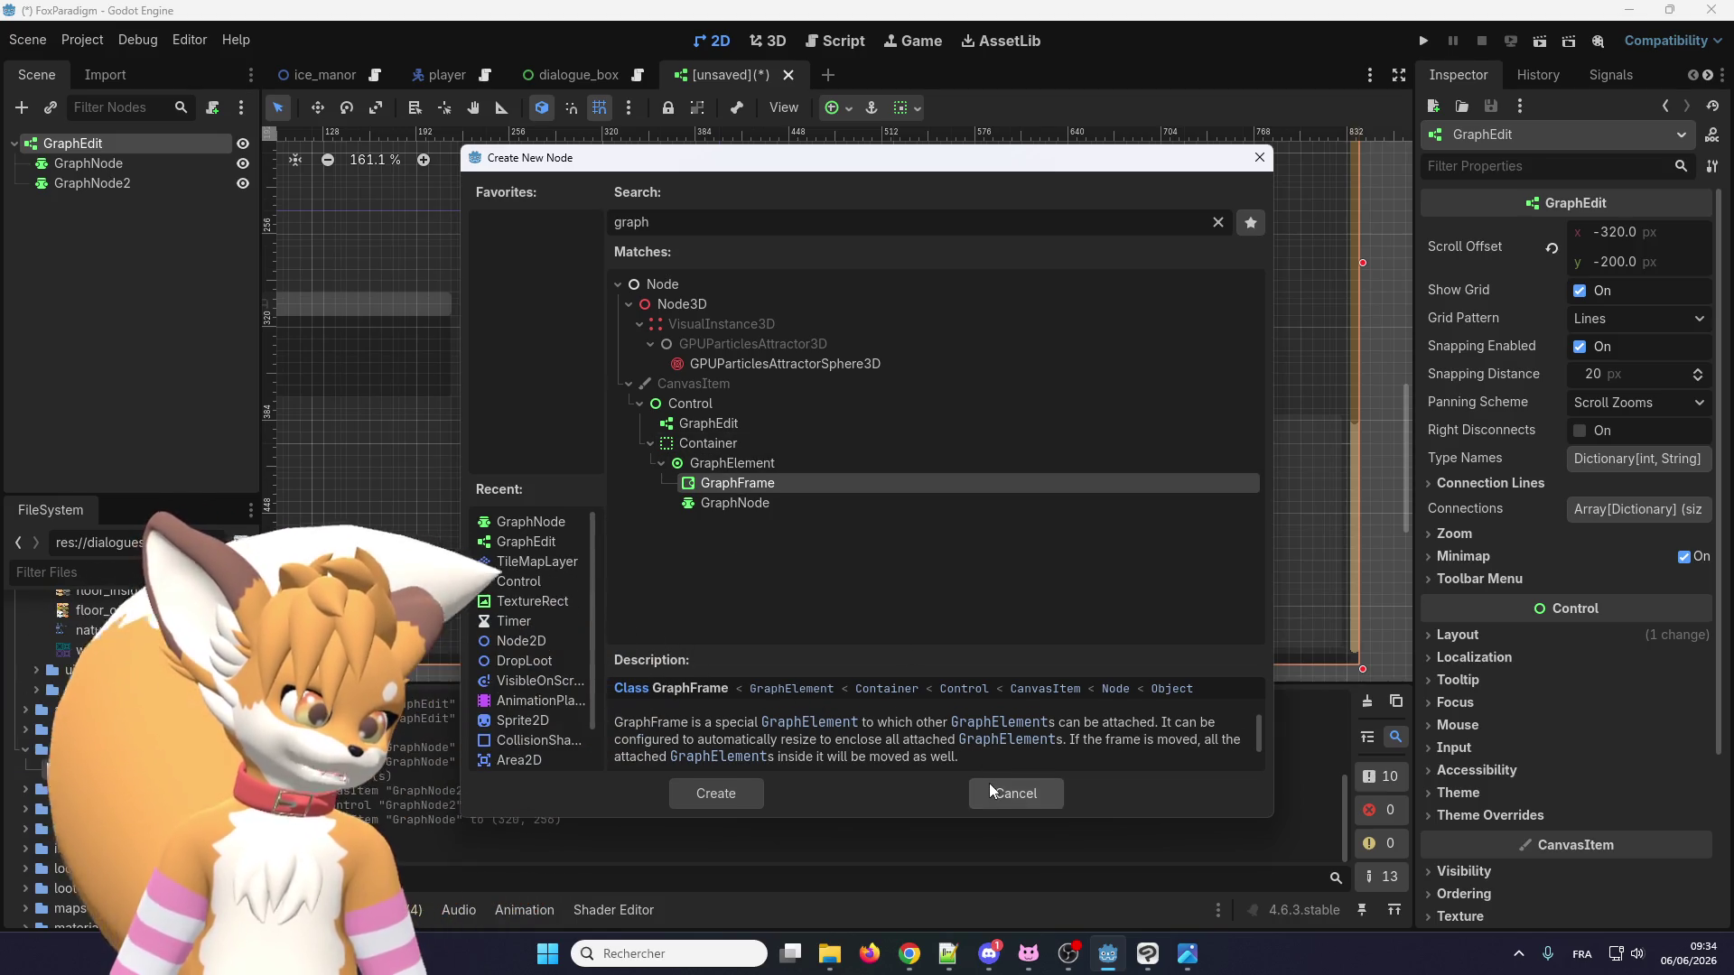
{"action": "key", "text": "BackSpace"}
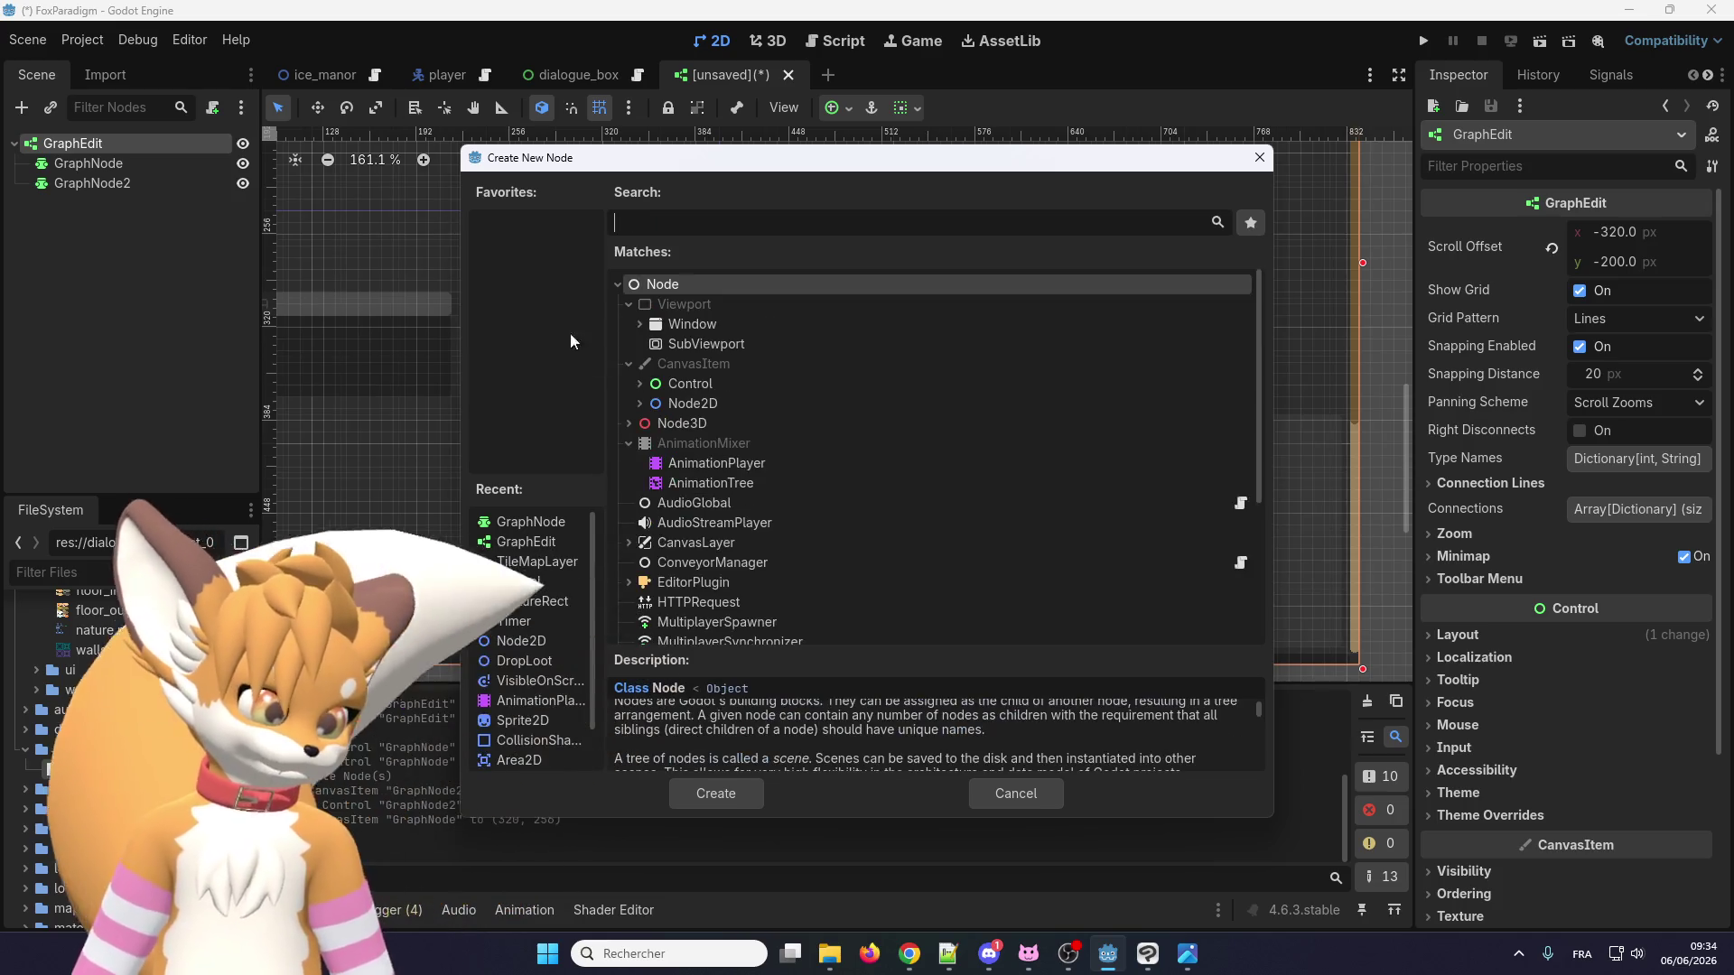
{"action": "left_click", "coordinate": [647, 387]}
{"action": "double_click", "coordinate": [648, 386]}
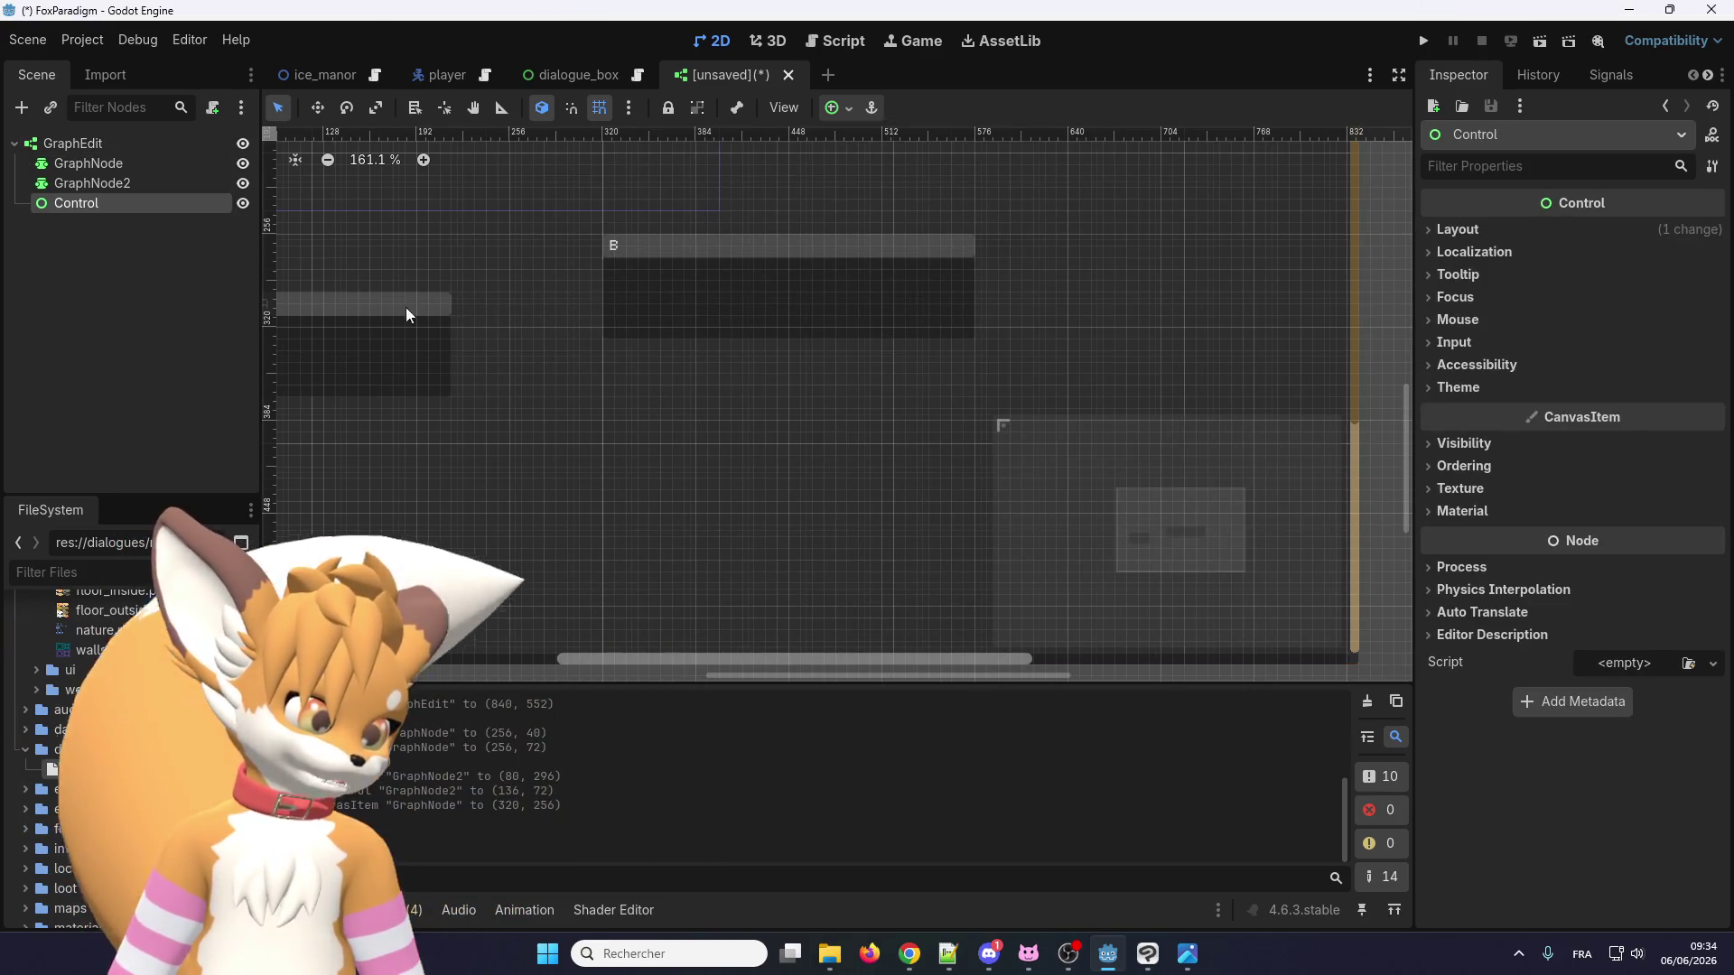
{"action": "right_click", "coordinate": [98, 150]}
Read the GraphEdit and GraphNode type descriptions in Create New Node, then clear the search.
{"action": "left_click", "coordinate": [145, 163]}
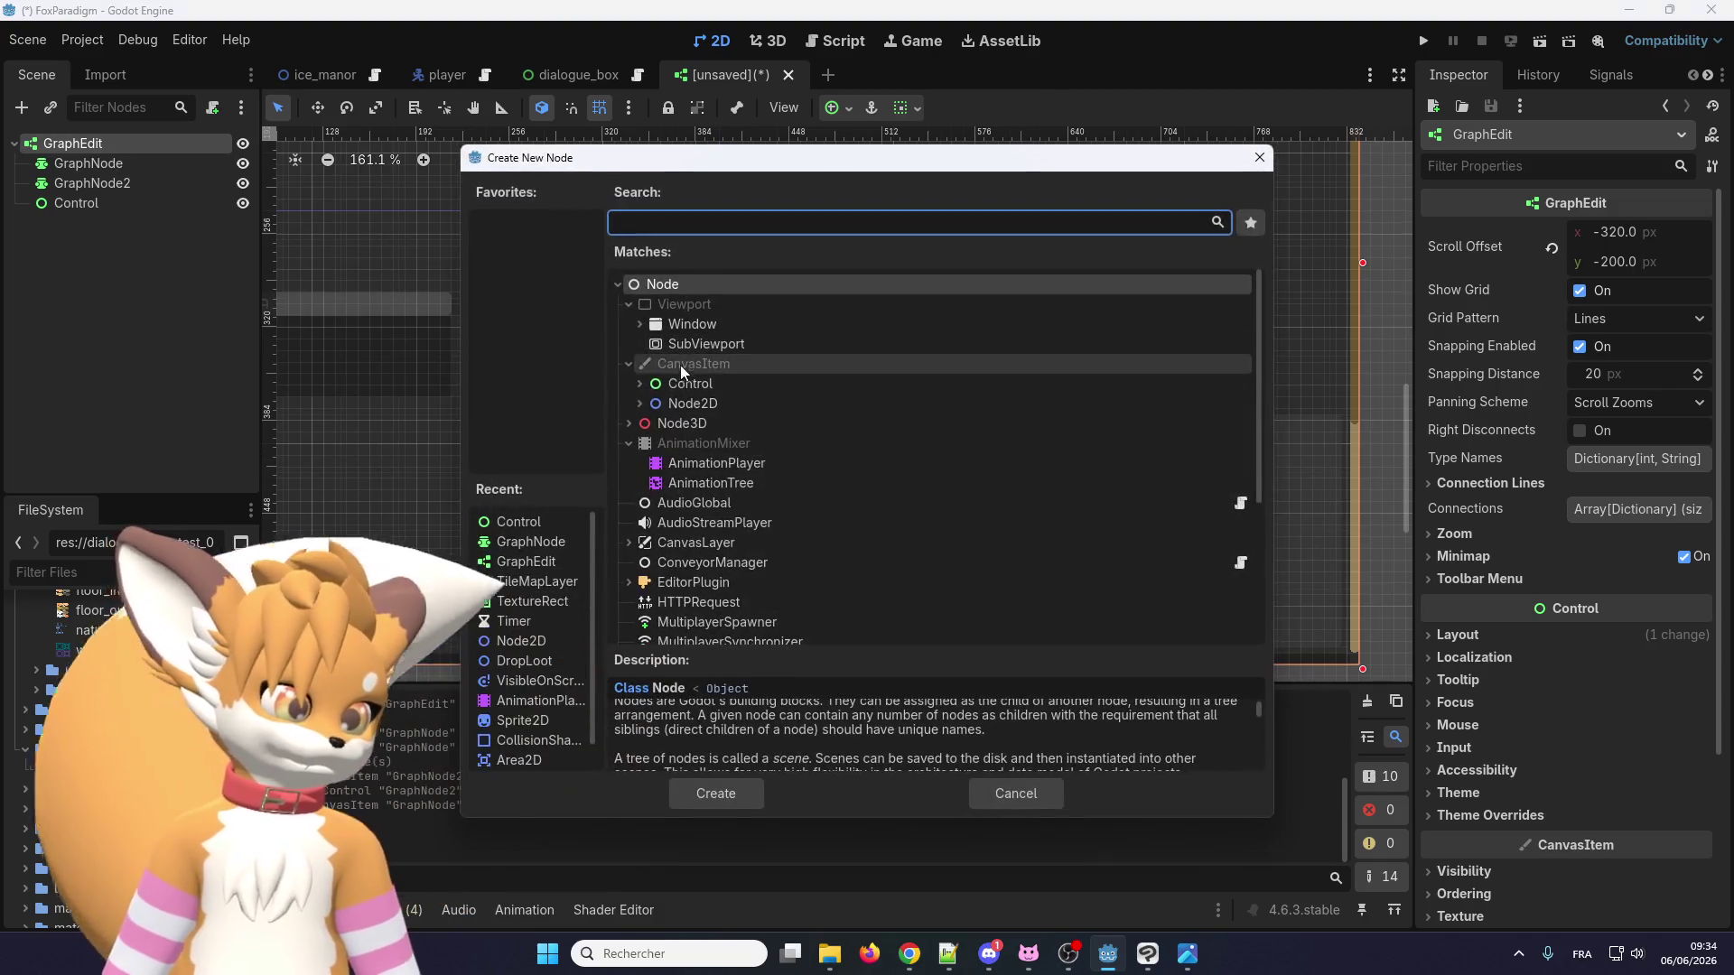
{"action": "scroll", "coordinate": [682, 434], "scroll_direction": "down", "scroll_amount": 5}
{"action": "scroll", "coordinate": [697, 458], "scroll_direction": "up", "scroll_amount": 3}
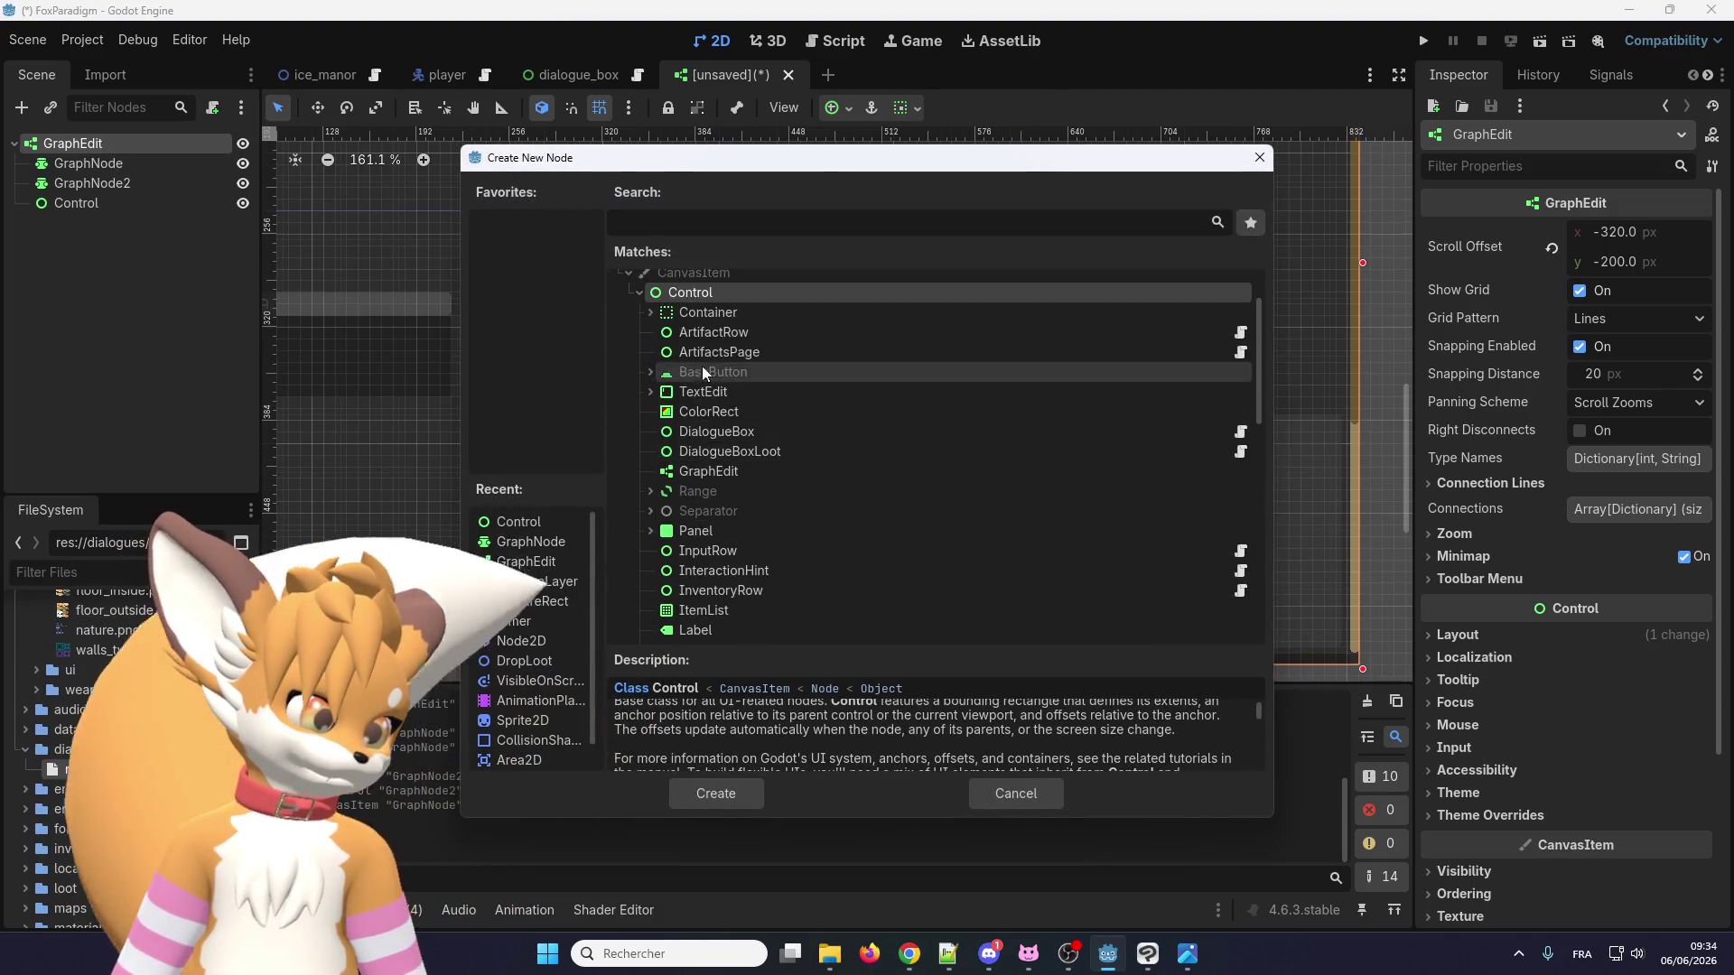
{"action": "scroll", "coordinate": [713, 478], "scroll_direction": "down", "scroll_amount": 2}
{"action": "scroll", "coordinate": [718, 489], "scroll_direction": "up", "scroll_amount": 2}
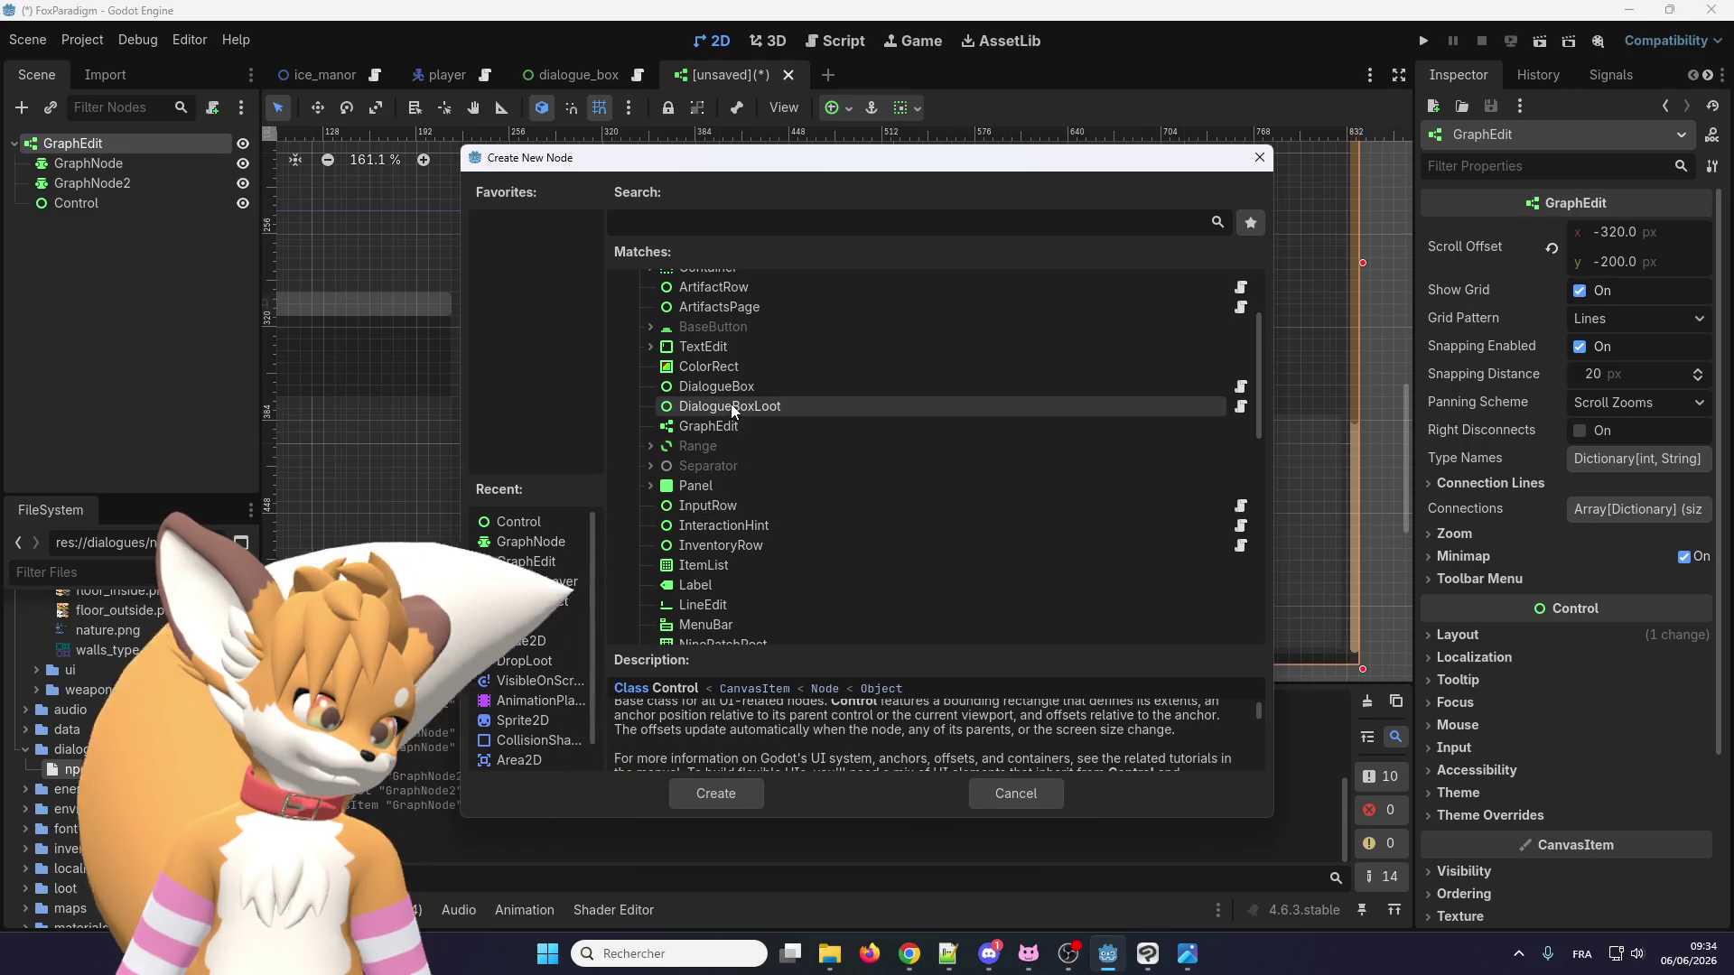
{"action": "left_click", "coordinate": [690, 428]}
{"action": "scroll", "coordinate": [713, 506], "scroll_direction": "down", "scroll_amount": 4}
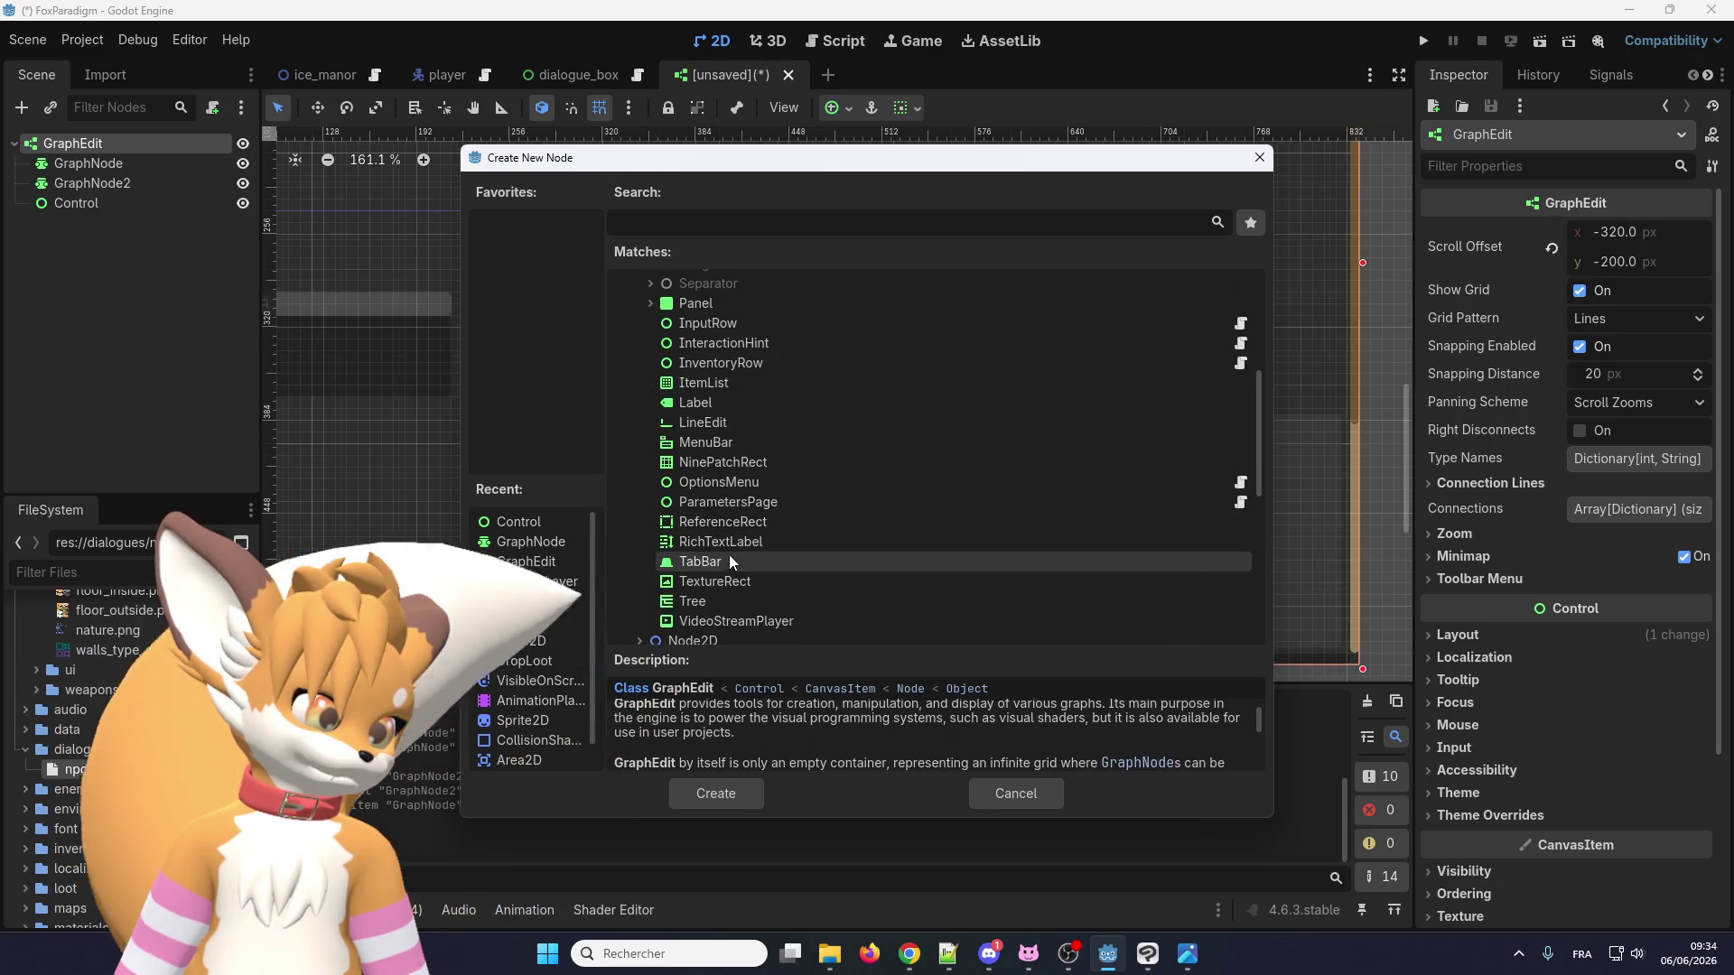
{"action": "scroll", "coordinate": [739, 598], "scroll_direction": "up", "scroll_amount": 2}
{"action": "scroll", "coordinate": [739, 597], "scroll_direction": "up", "scroll_amount": 5}
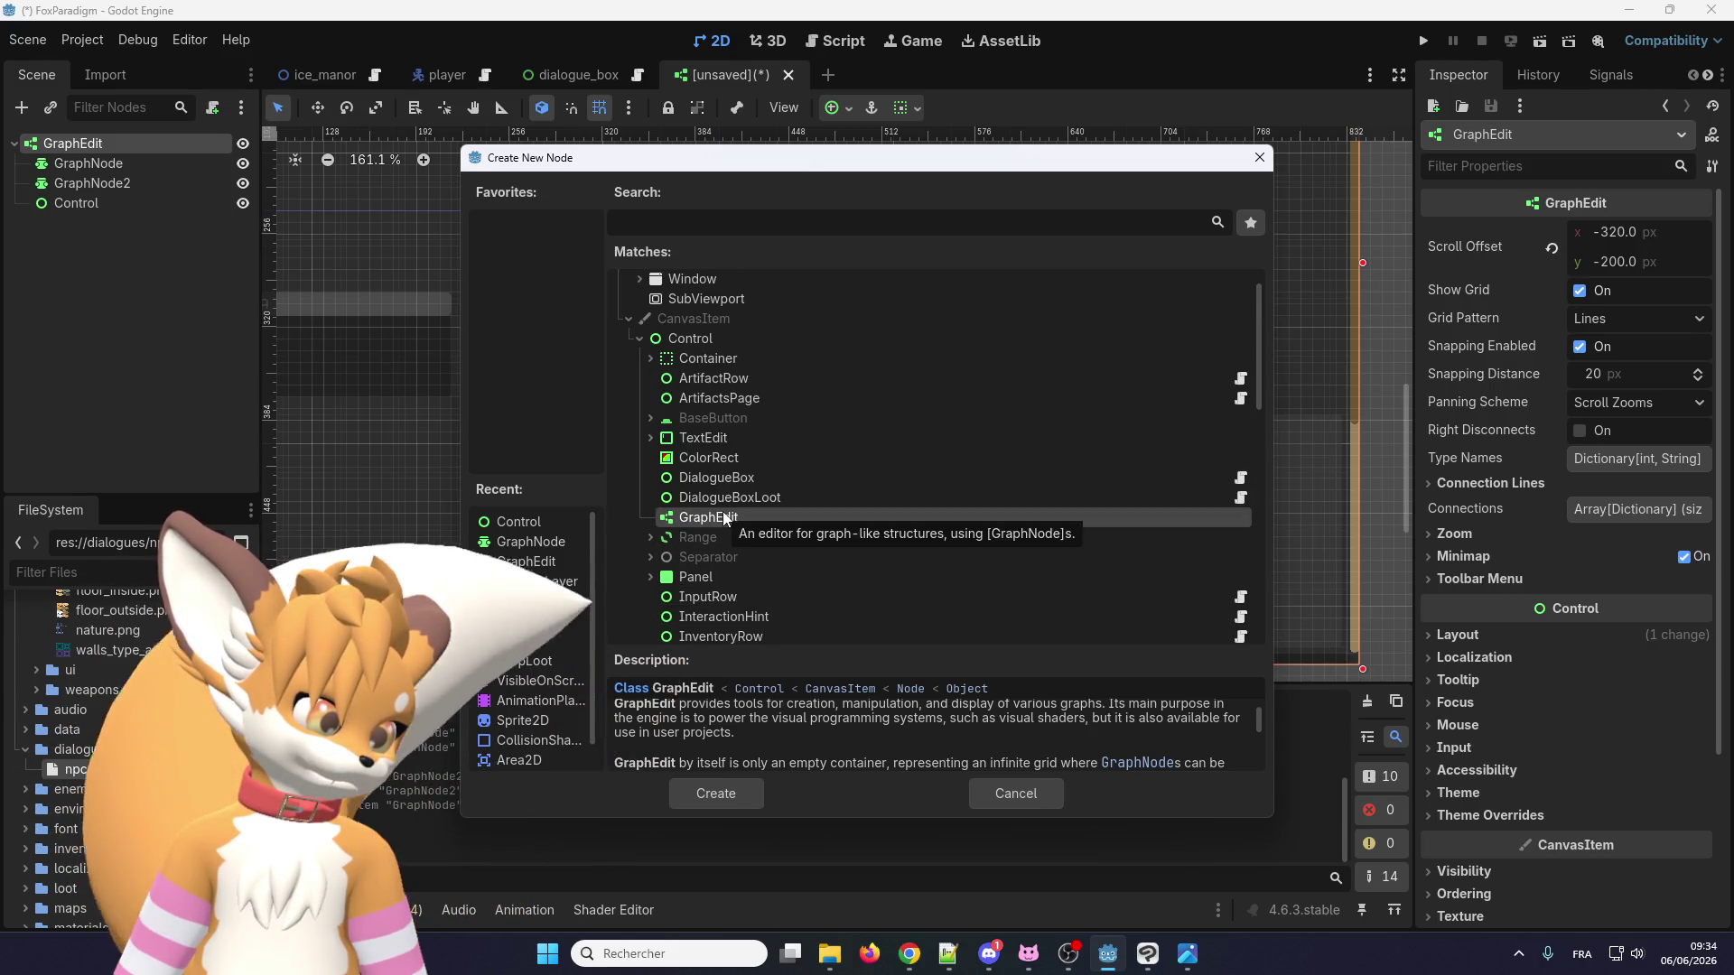
{"action": "scroll", "coordinate": [723, 512], "scroll_direction": "down", "scroll_amount": 5}
{"action": "left_click", "coordinate": [522, 542]}
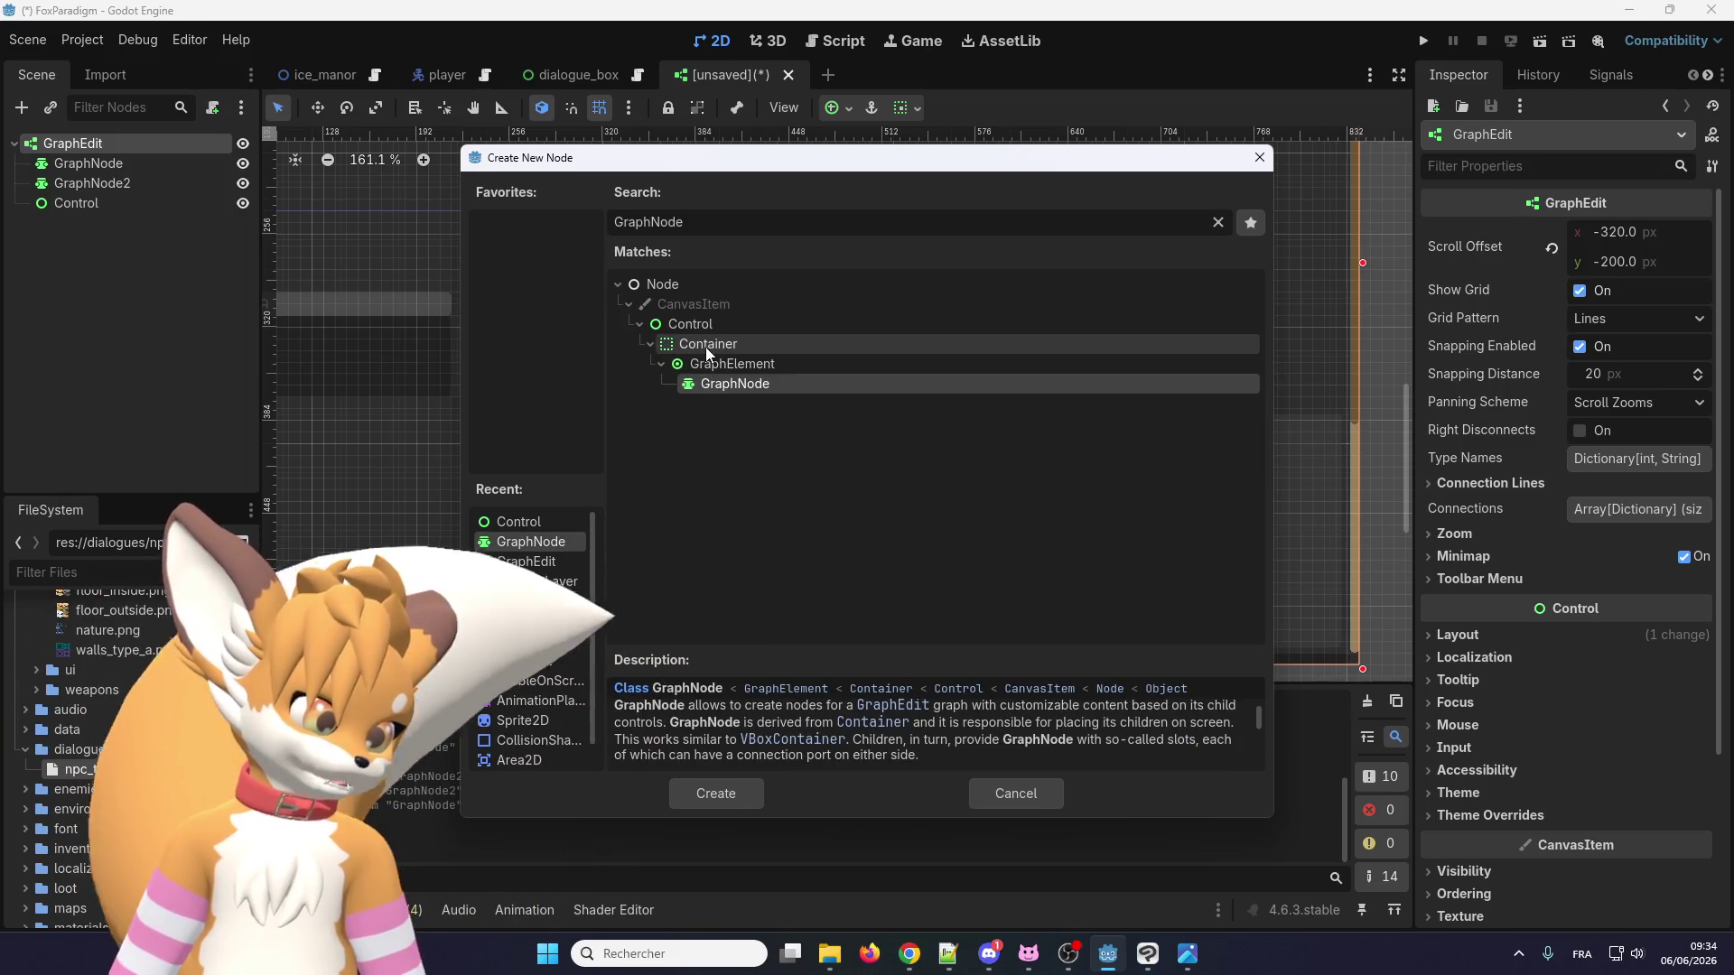
{"action": "left_click", "coordinate": [1218, 222]}
Expand Control > Container > GraphElement and add a GraphFrame to the GraphEdit.
{"action": "left_click", "coordinate": [639, 384]}
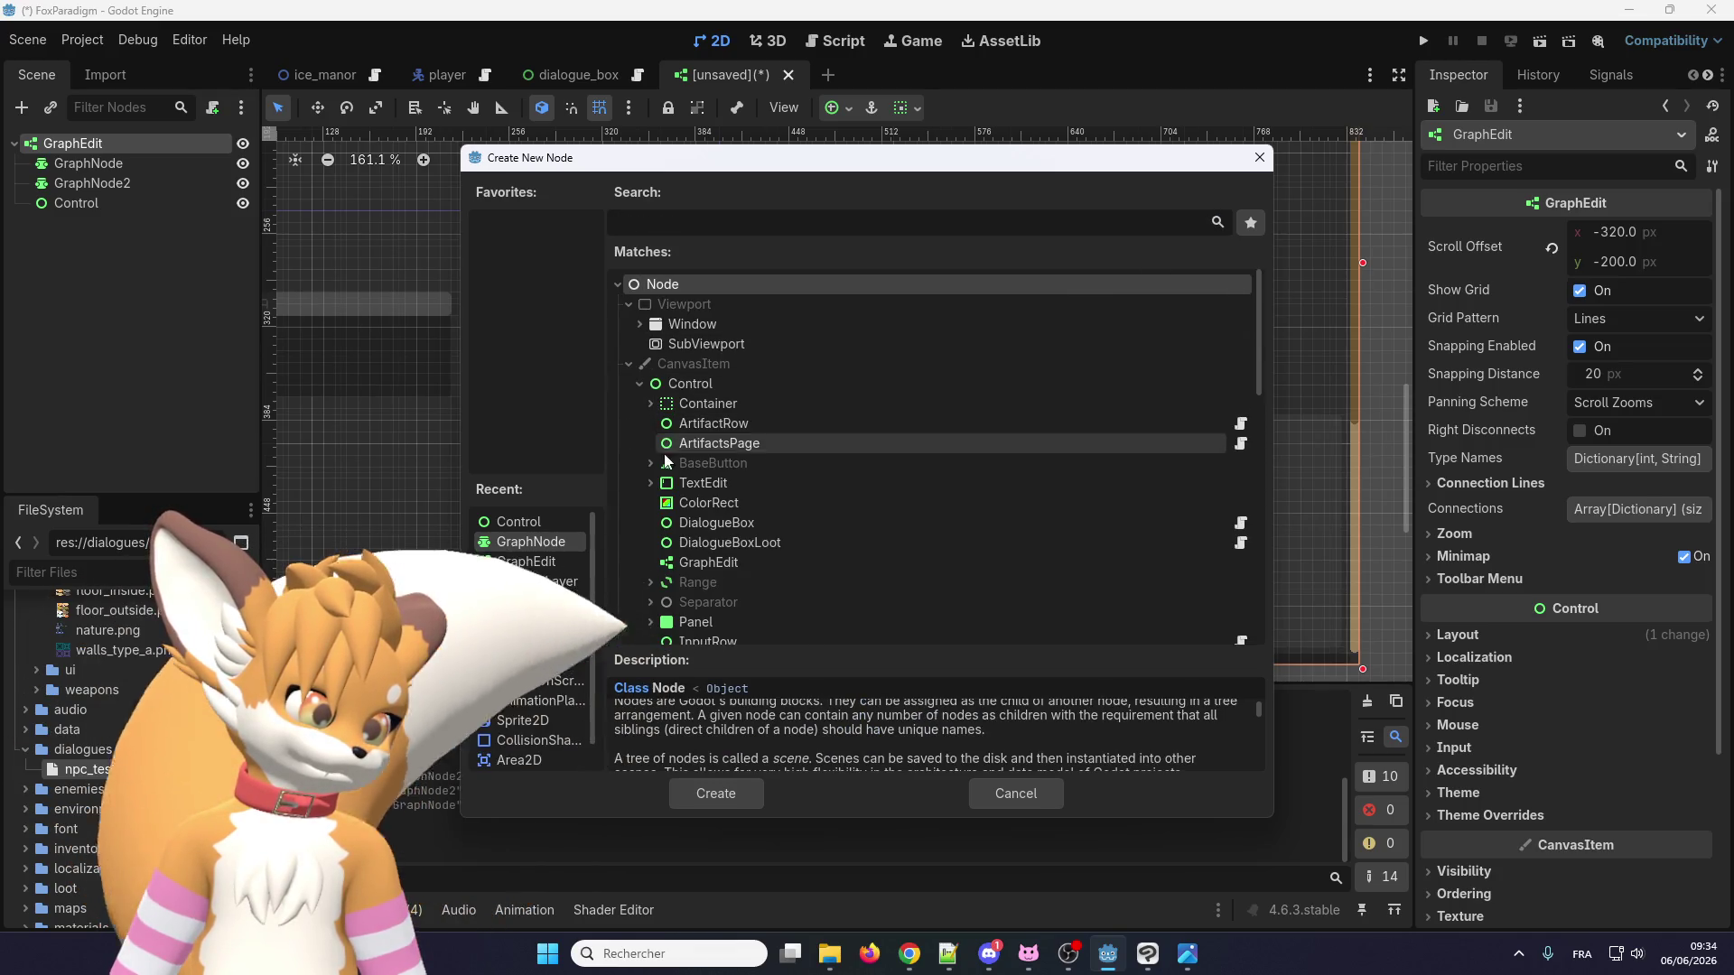
{"action": "scroll", "coordinate": [678, 402], "scroll_direction": "down", "scroll_amount": 4}
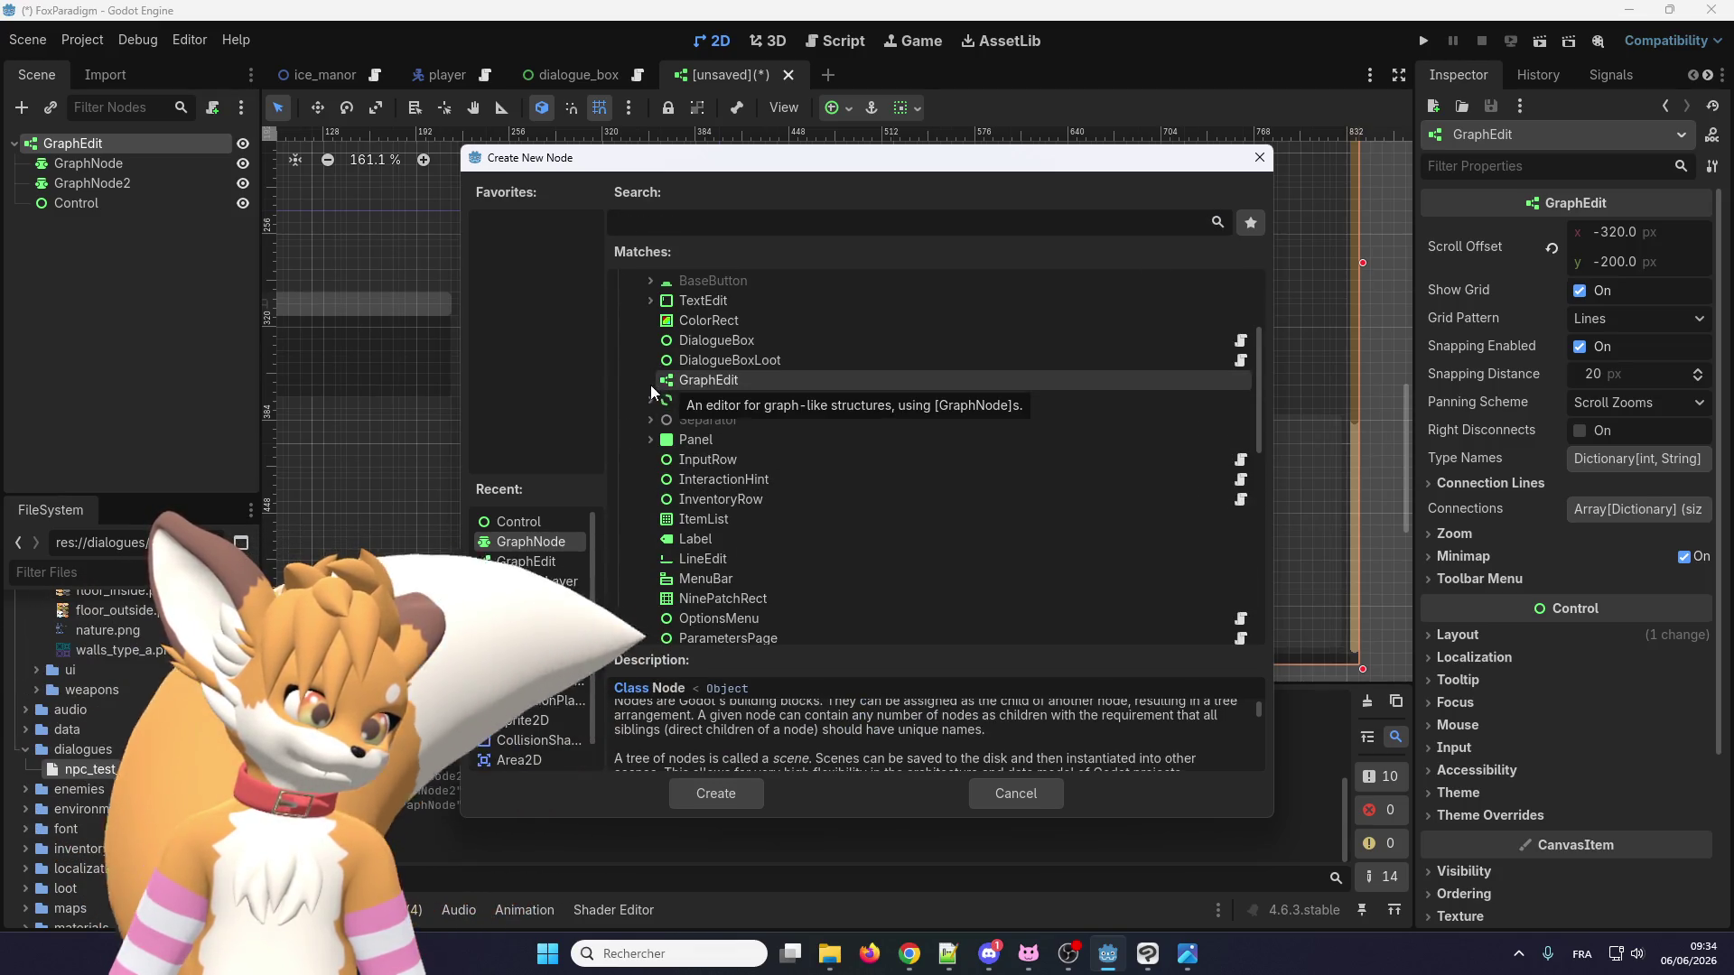
{"action": "scroll", "coordinate": [672, 461], "scroll_direction": "up", "scroll_amount": 2}
{"action": "scroll", "coordinate": [673, 460], "scroll_direction": "up", "scroll_amount": 1}
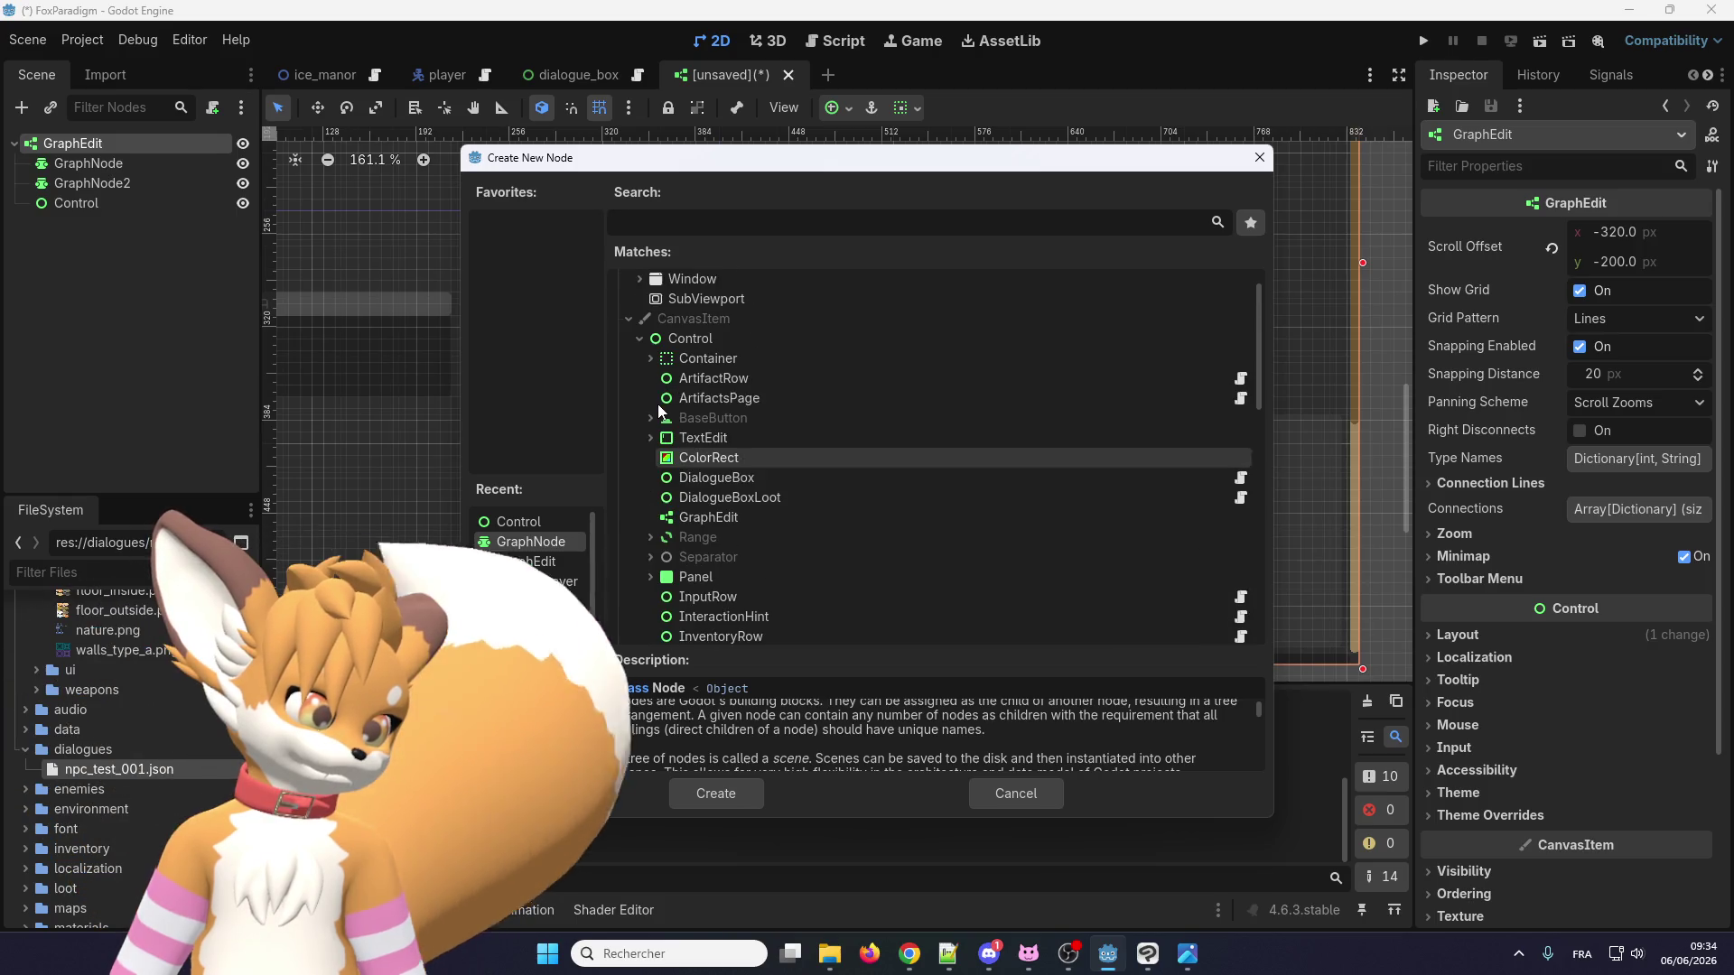
{"action": "left_click", "coordinate": [650, 358]}
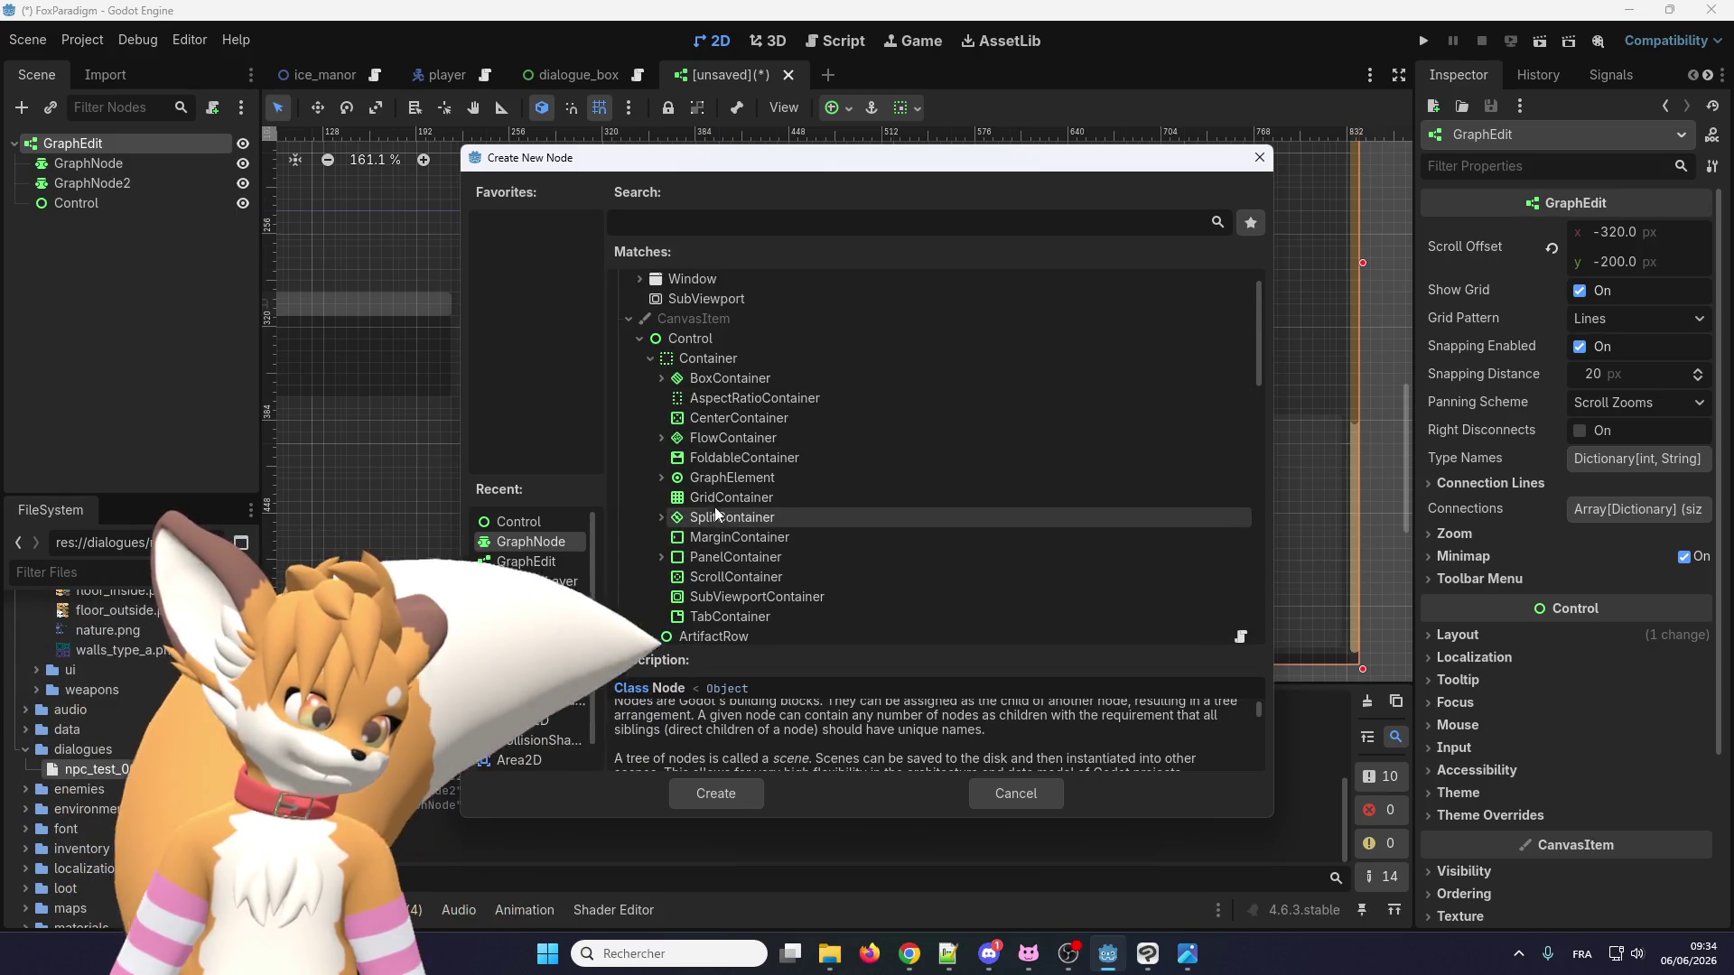
{"action": "left_click", "coordinate": [661, 478]}
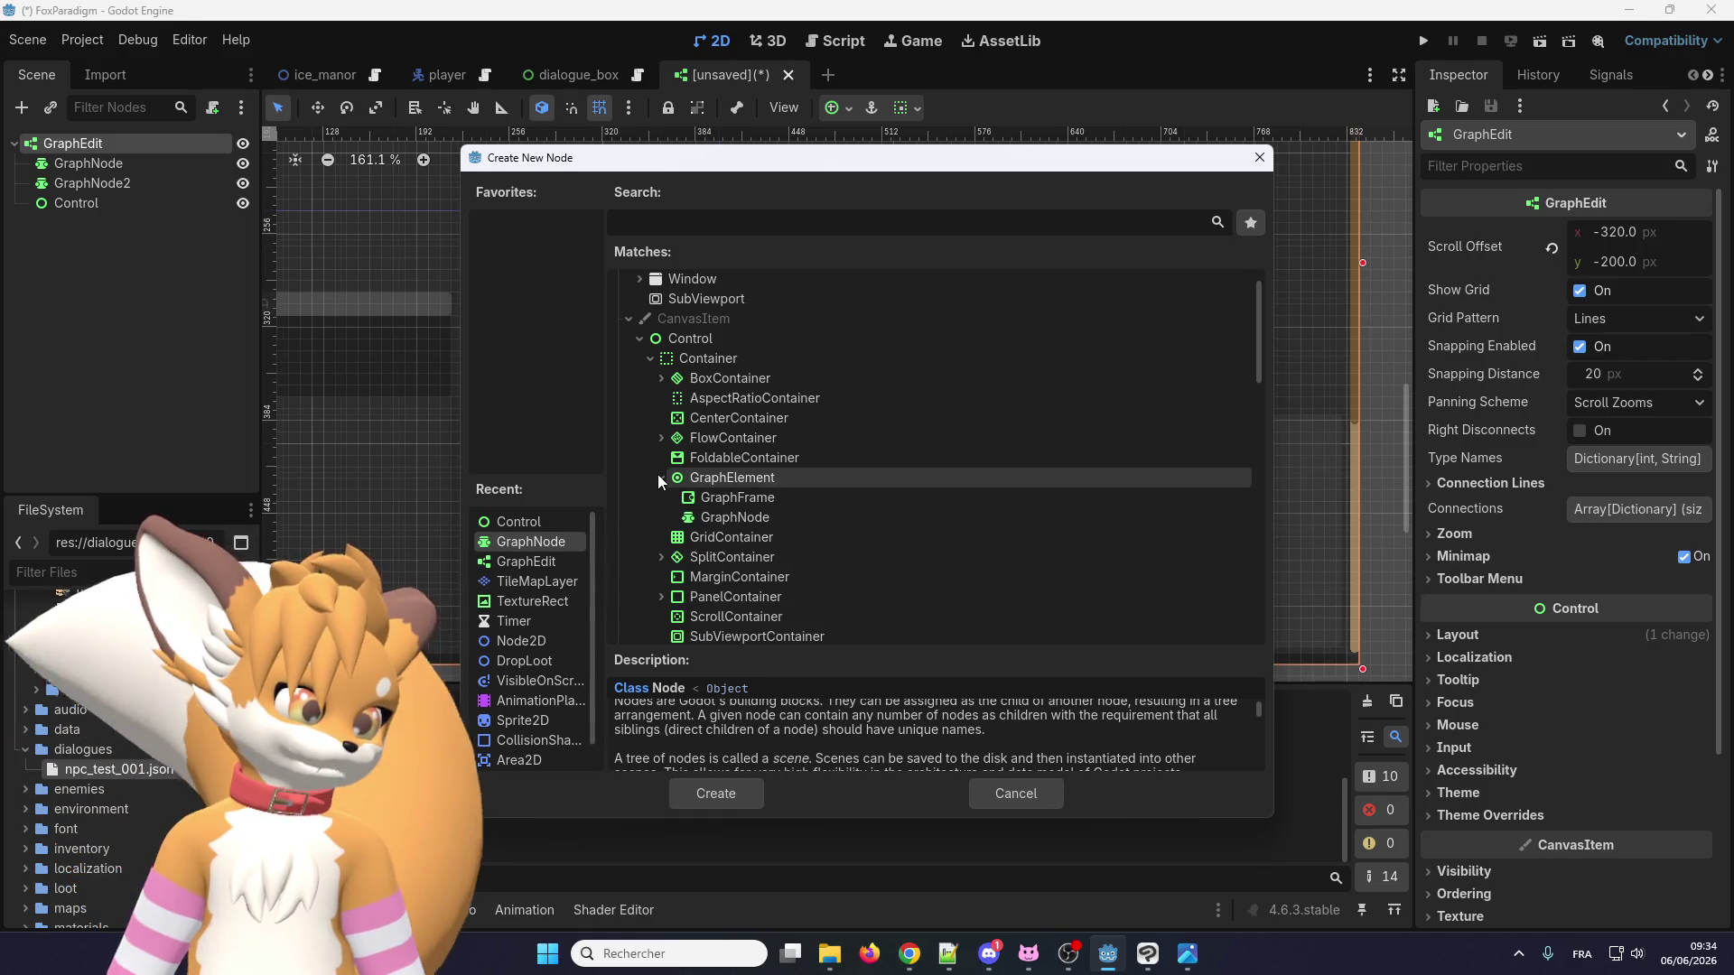
{"action": "left_click", "coordinate": [729, 507]}
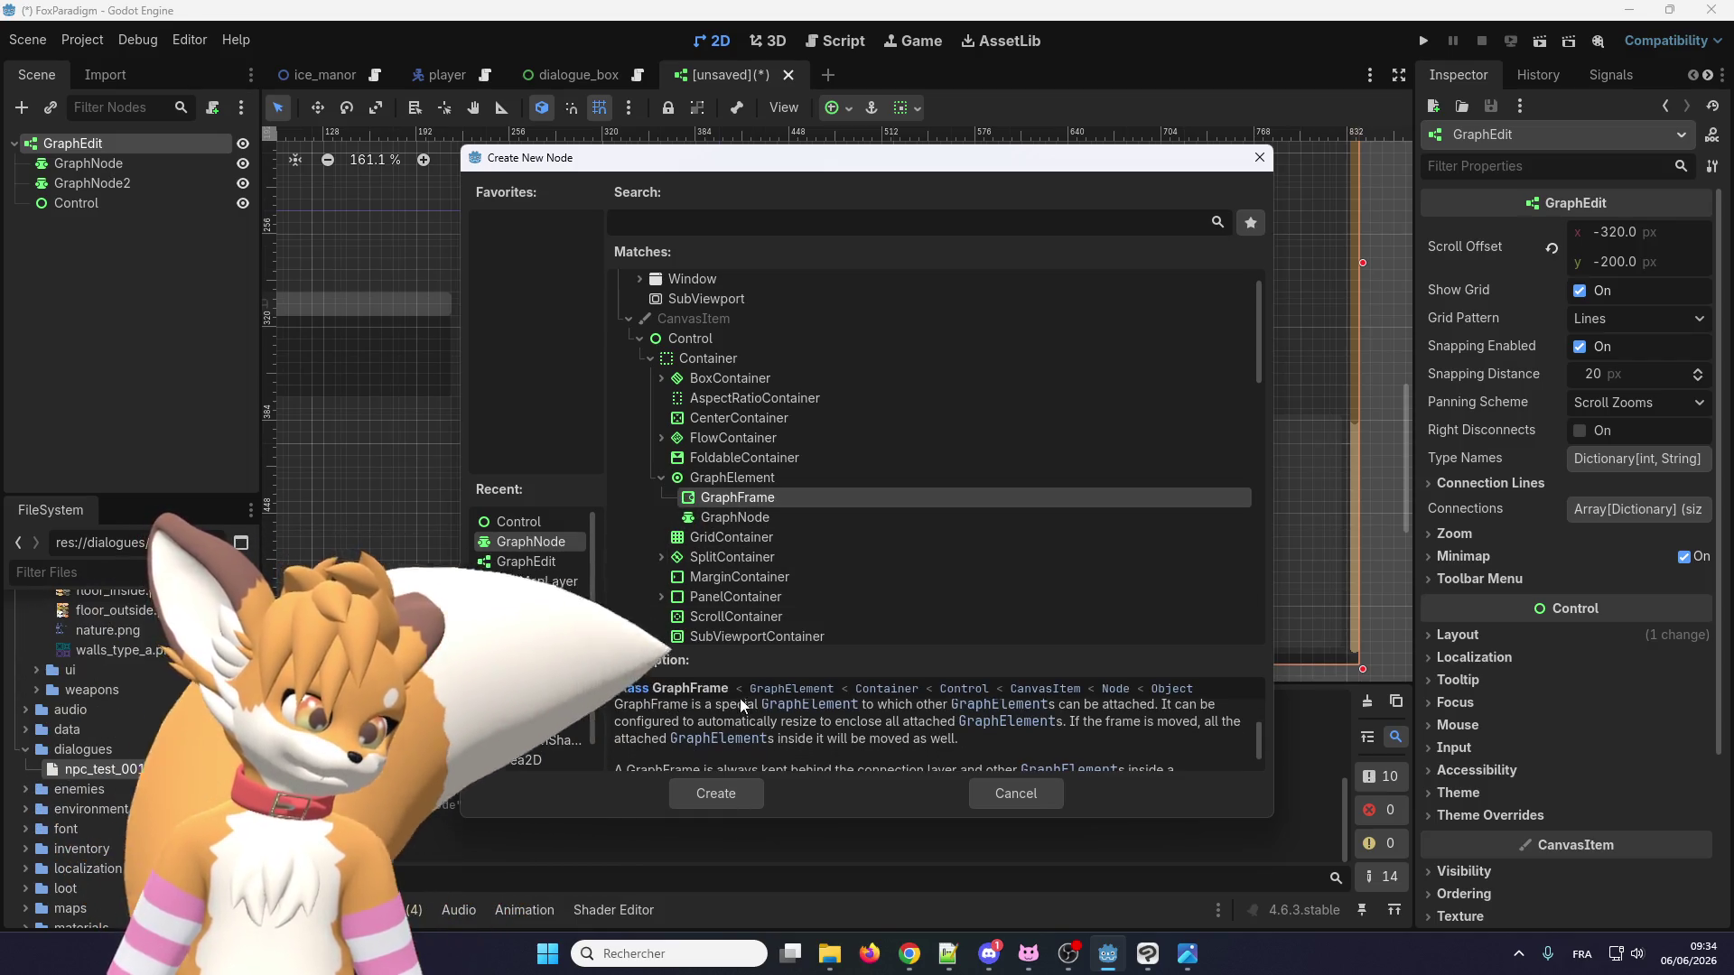
{"action": "double_click", "coordinate": [736, 499]}
Move node B down-left to offset (-32, 80) and close the unsaved scene's tab.
{"action": "scroll", "coordinate": [773, 485], "scroll_direction": "up", "scroll_amount": 1}
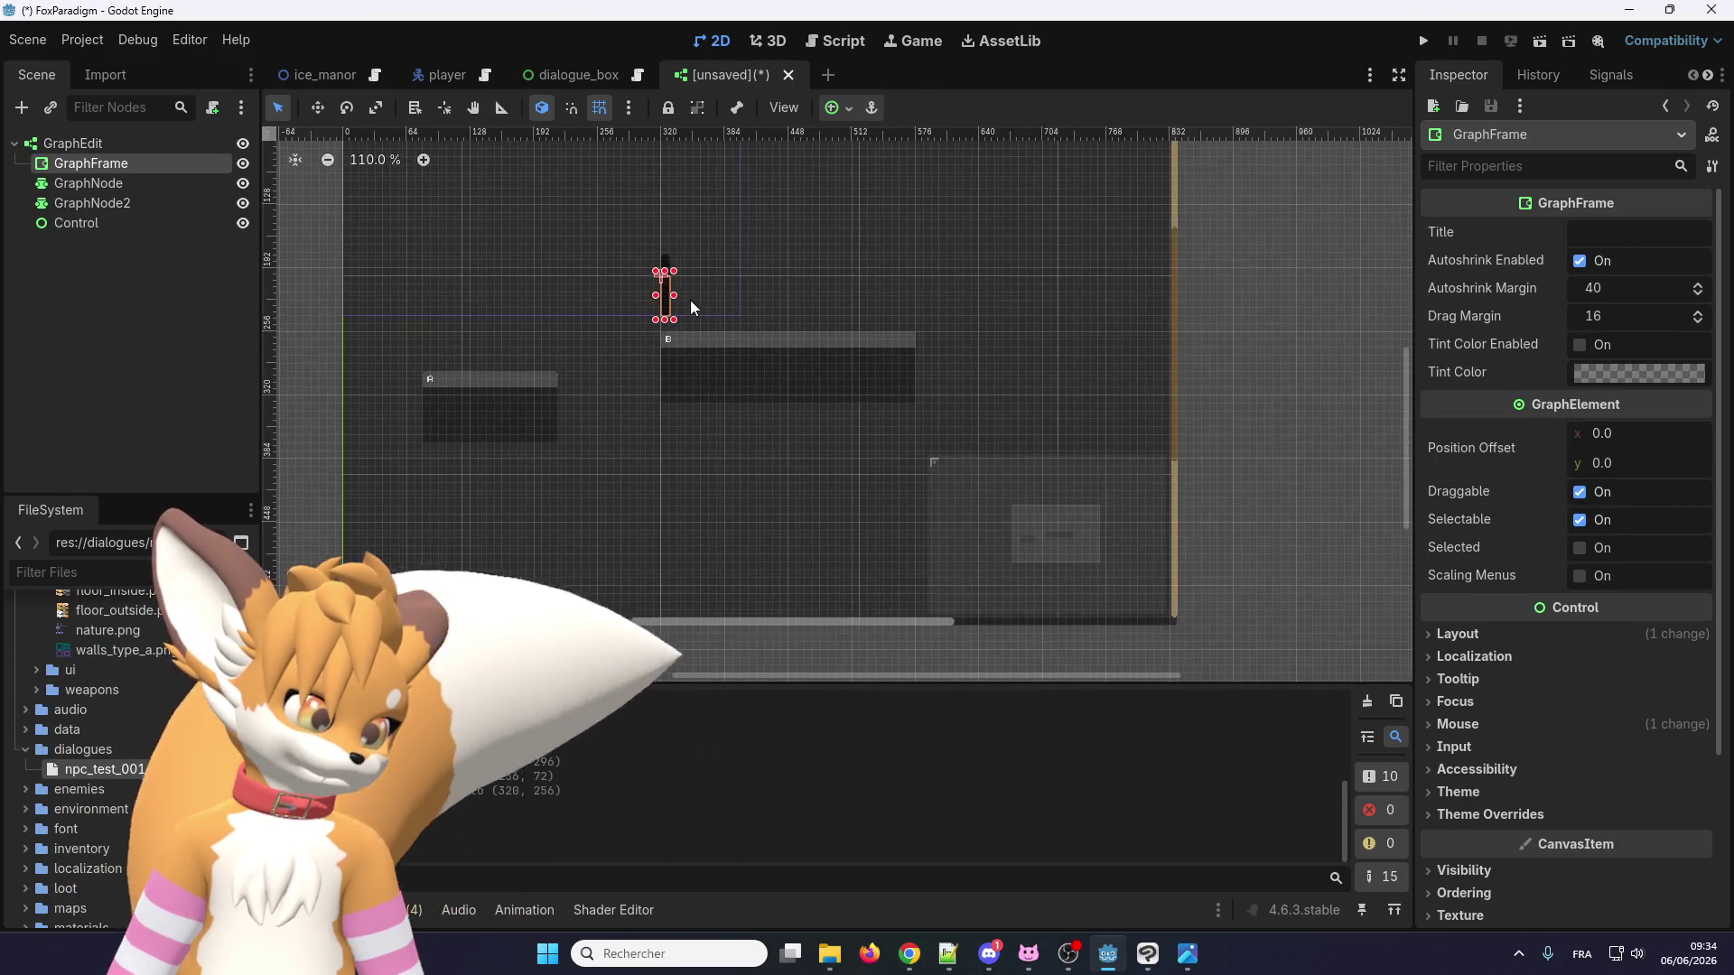
{"action": "left_click", "coordinate": [797, 374]}
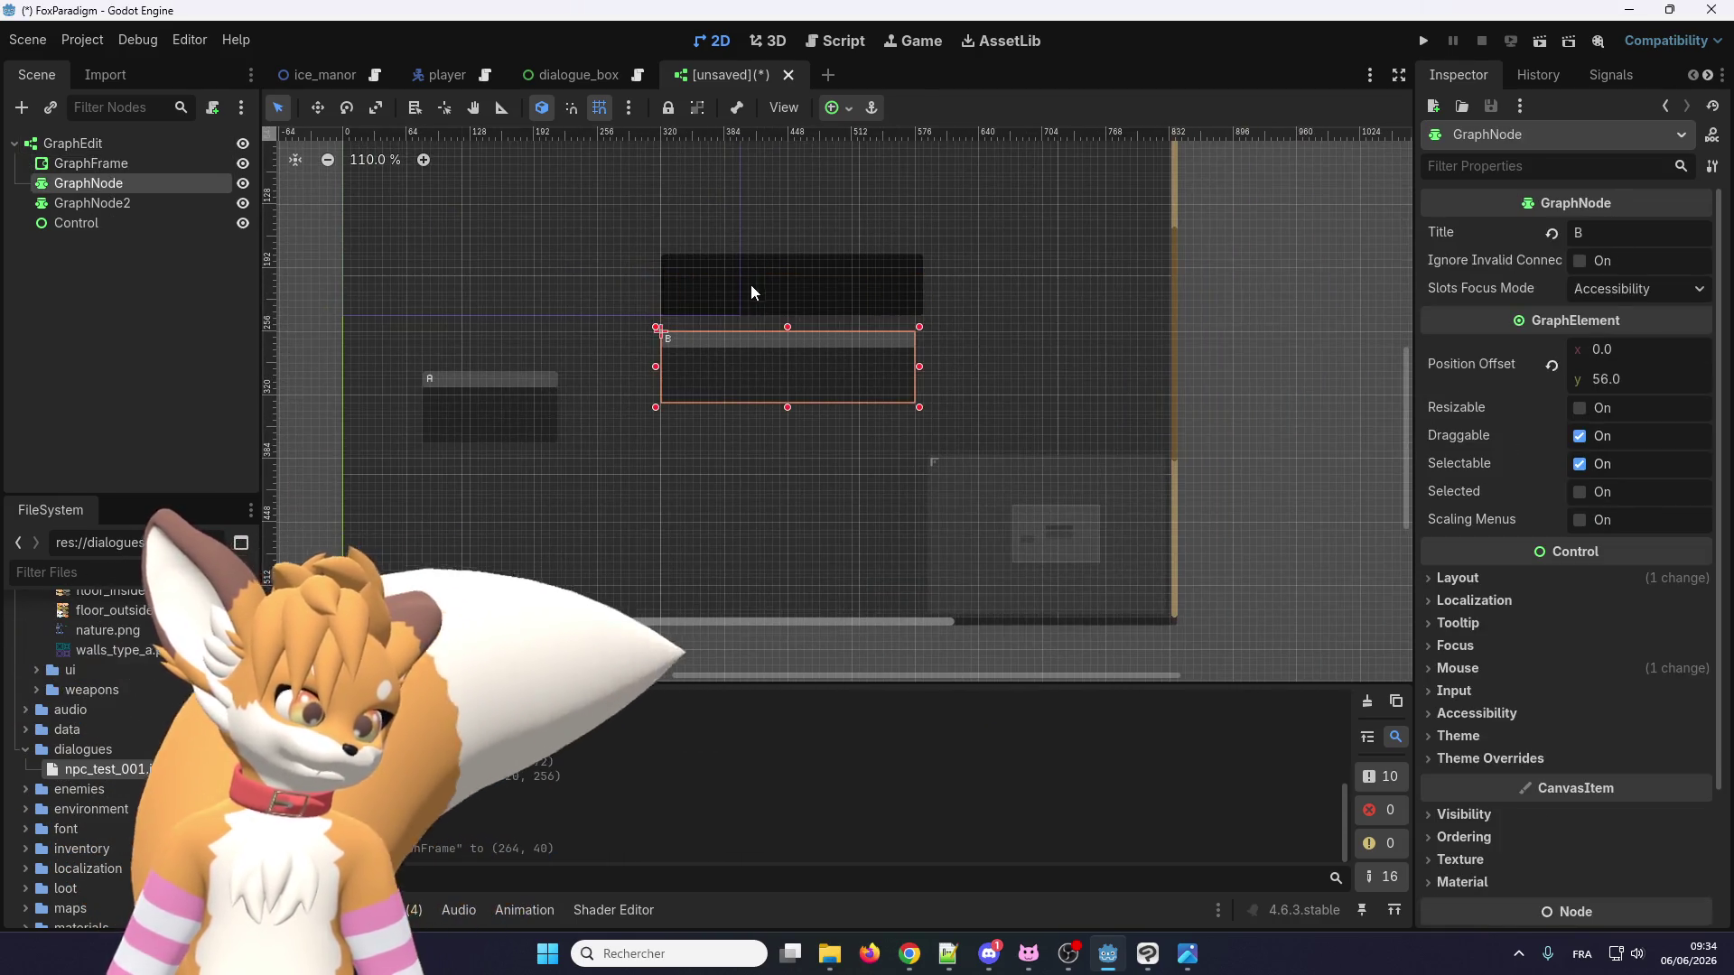
{"action": "left_click", "coordinate": [752, 289]}
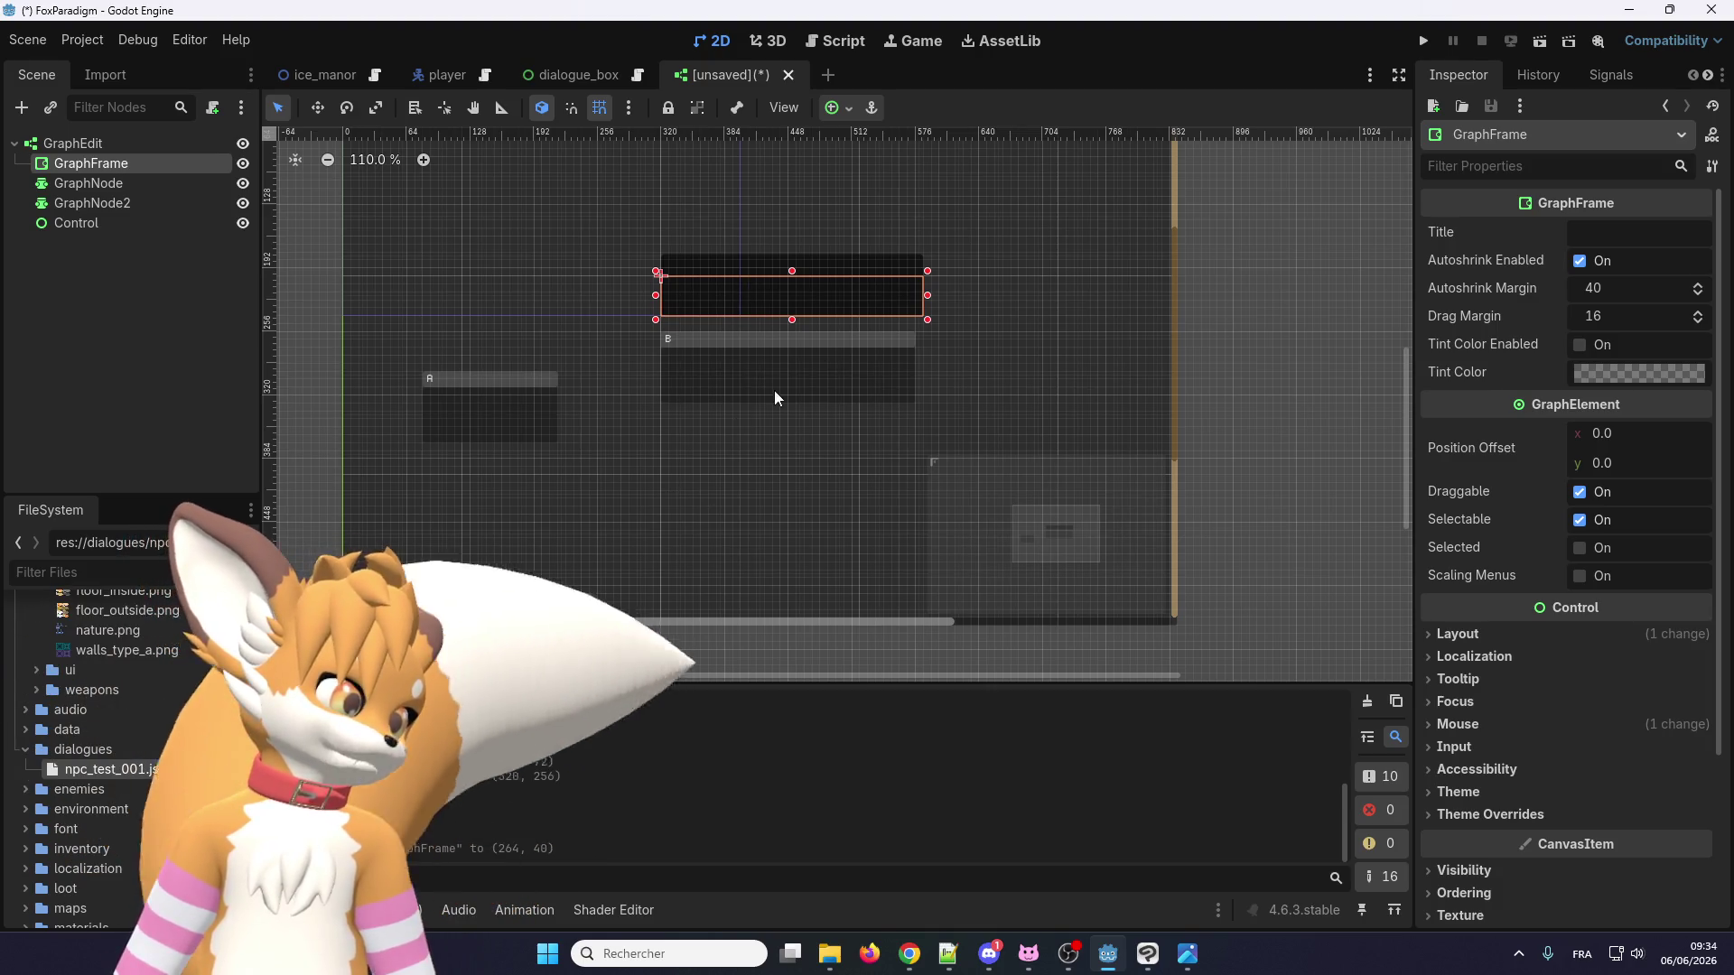
{"action": "left_click", "coordinate": [548, 428]}
{"action": "scroll", "coordinate": [548, 428], "scroll_direction": "up", "scroll_amount": 1}
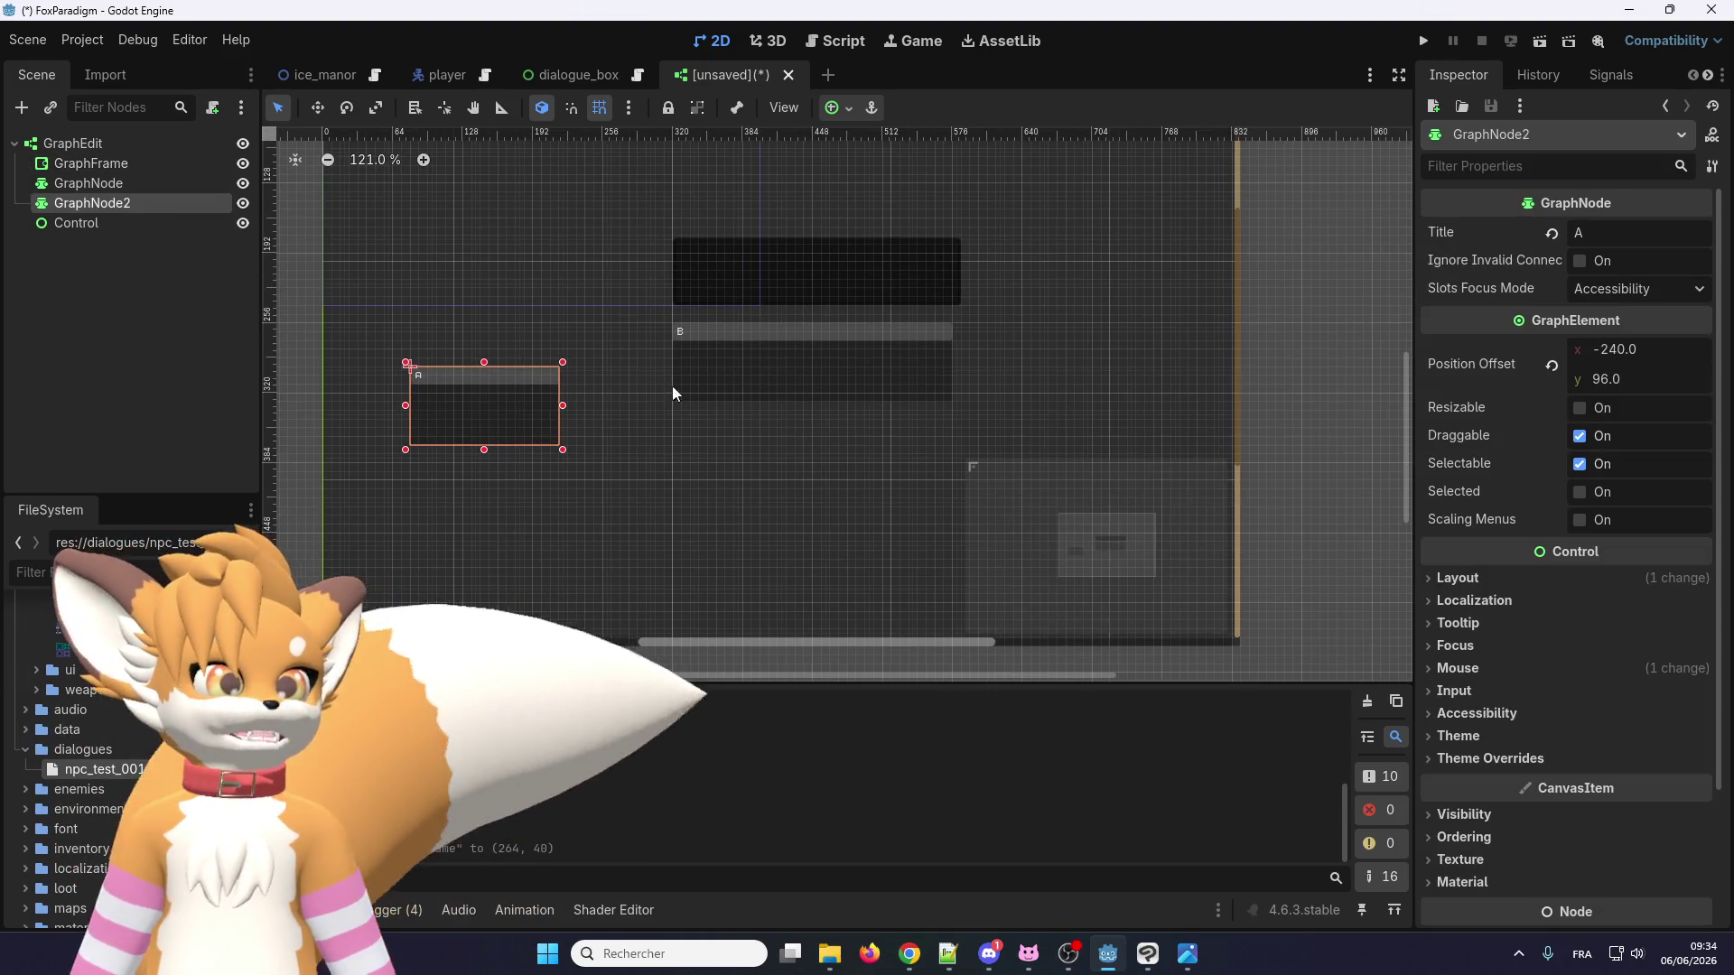
{"action": "mouse_move", "coordinate": [735, 360]}
{"action": "left_mouse_down"}
{"action": "mouse_move", "coordinate": [712, 395]}
{"action": "mouse_move", "coordinate": [635, 405]}
{"action": "left_mouse_up"}
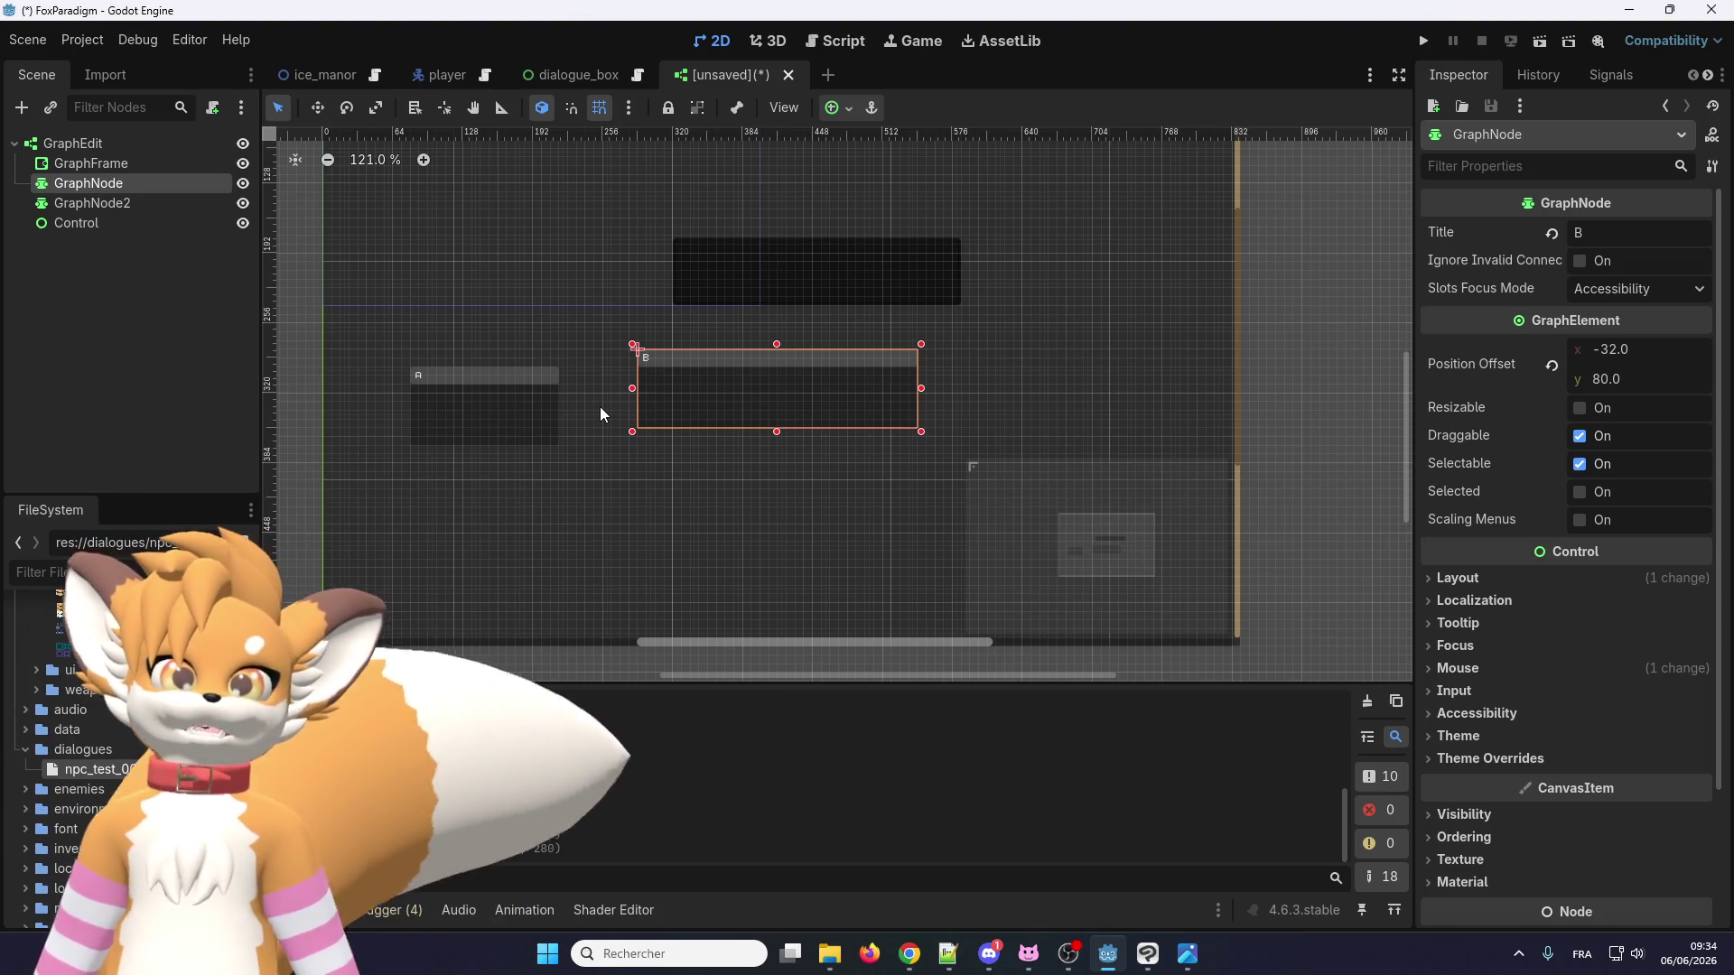
{"action": "left_click", "coordinate": [796, 78]}
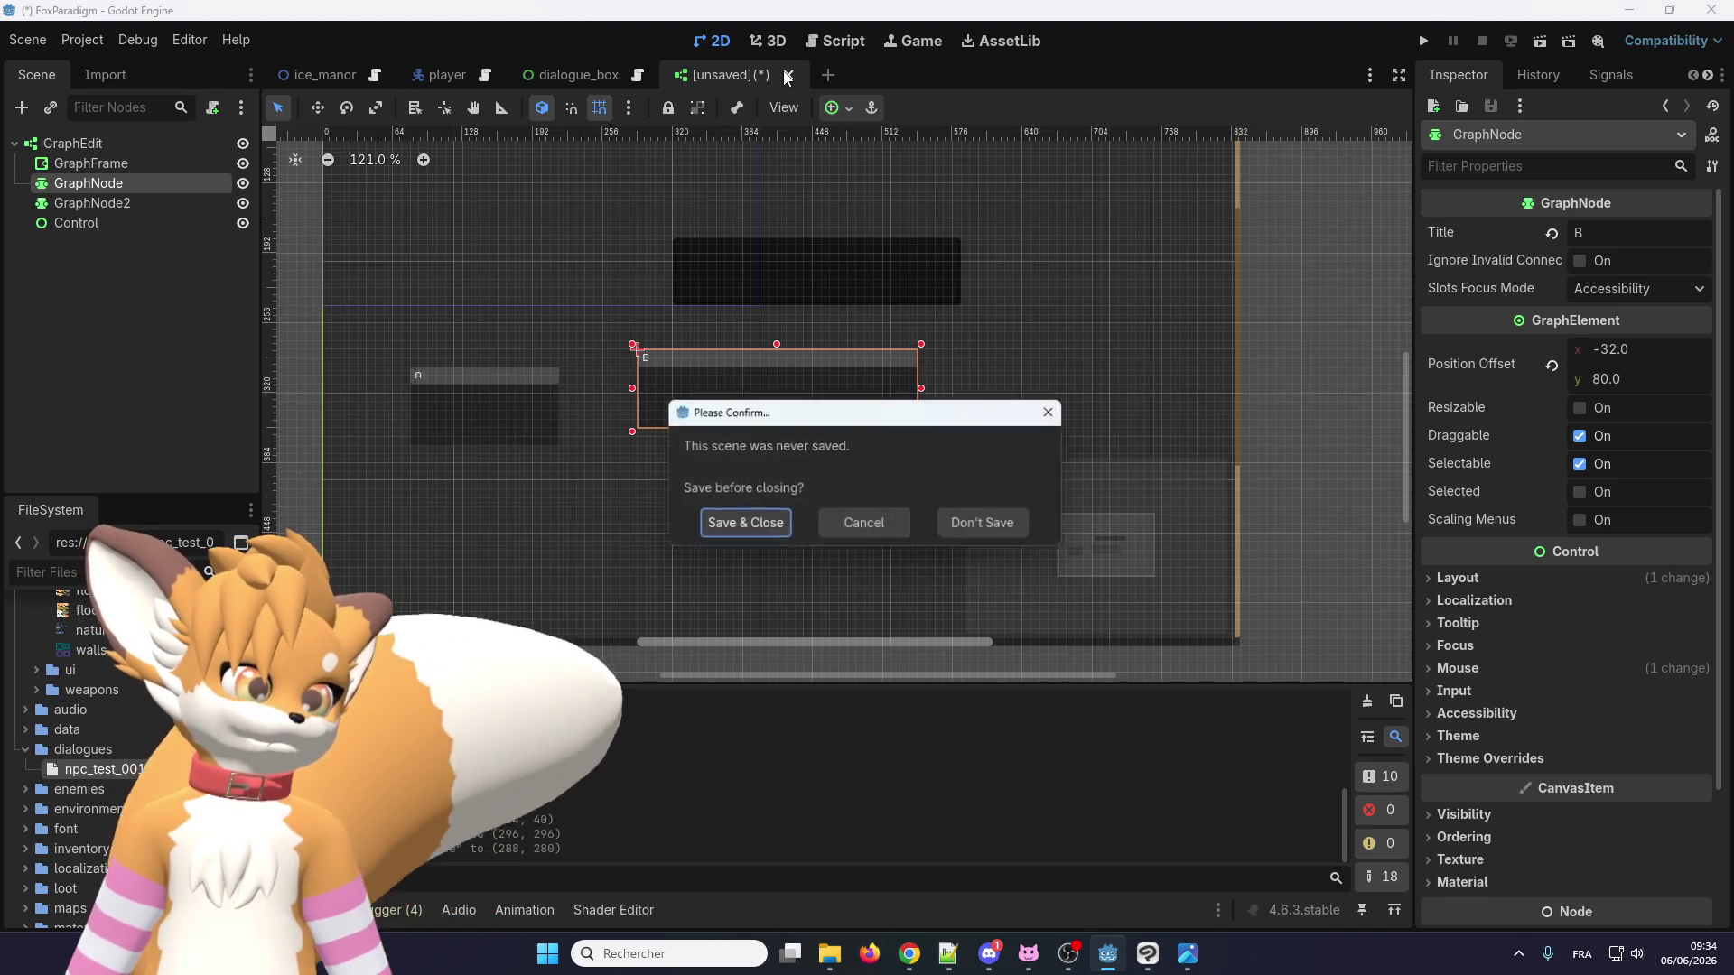
Close the test scene from the save prompt, switch to the ice_manor tab, then Alt+Tab to Discord.
{"action": "left_click", "coordinate": [969, 527]}
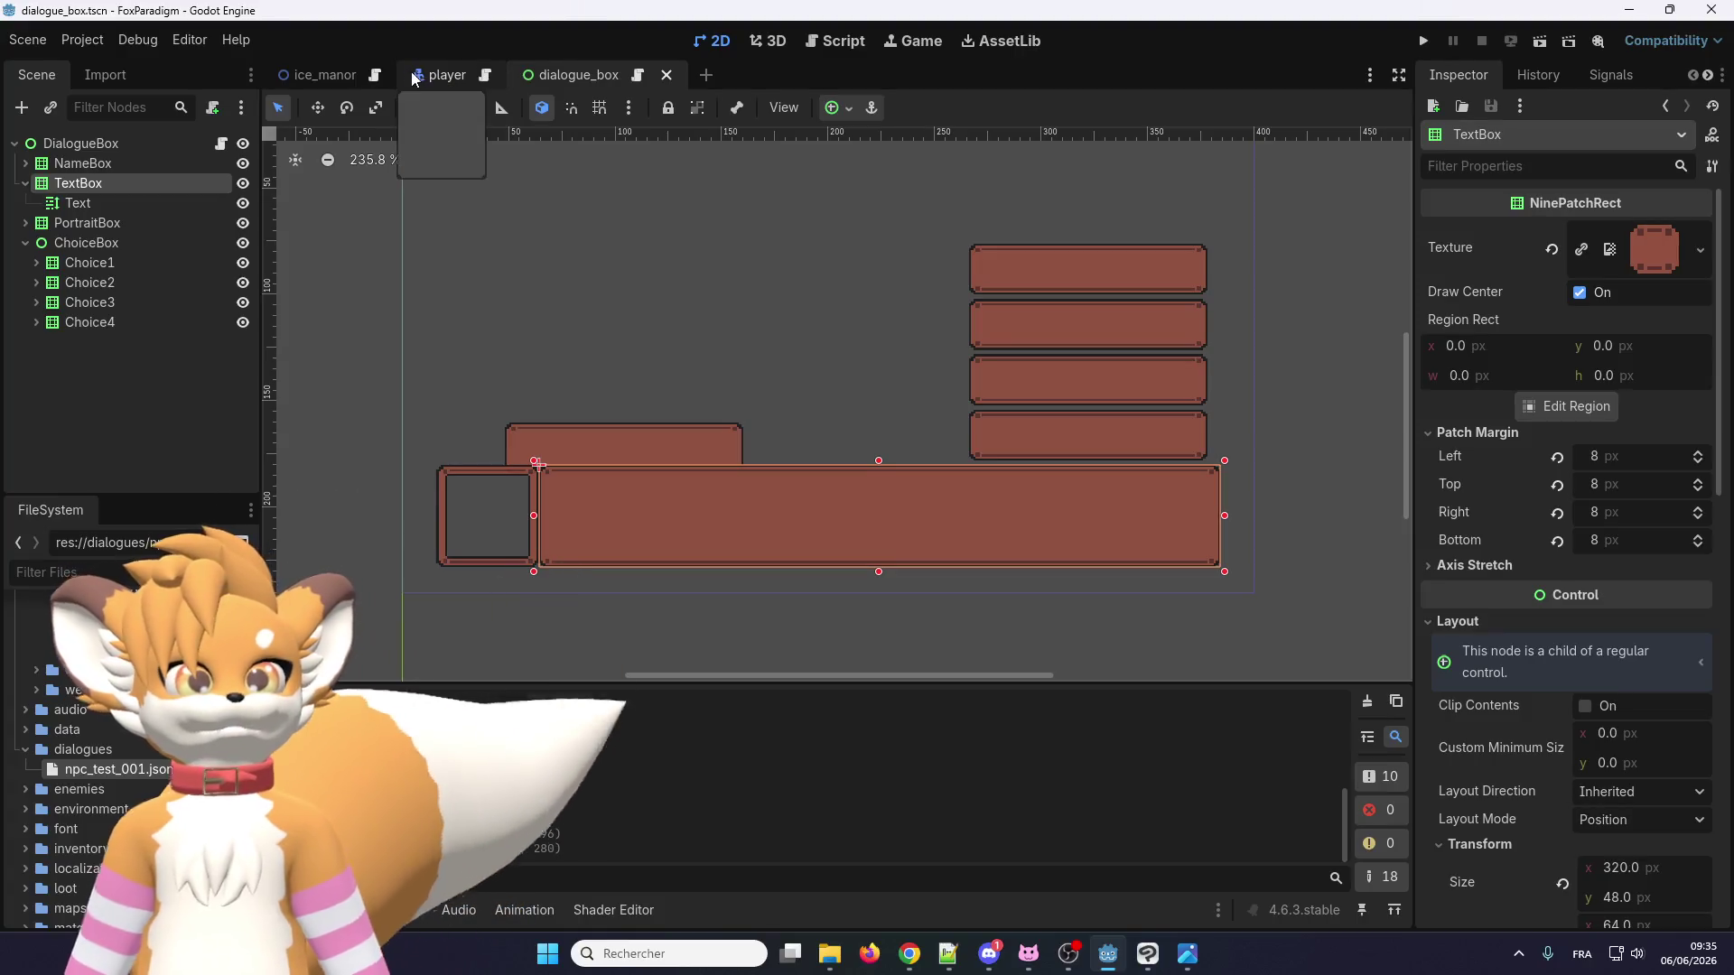
{"action": "left_click", "coordinate": [320, 75]}
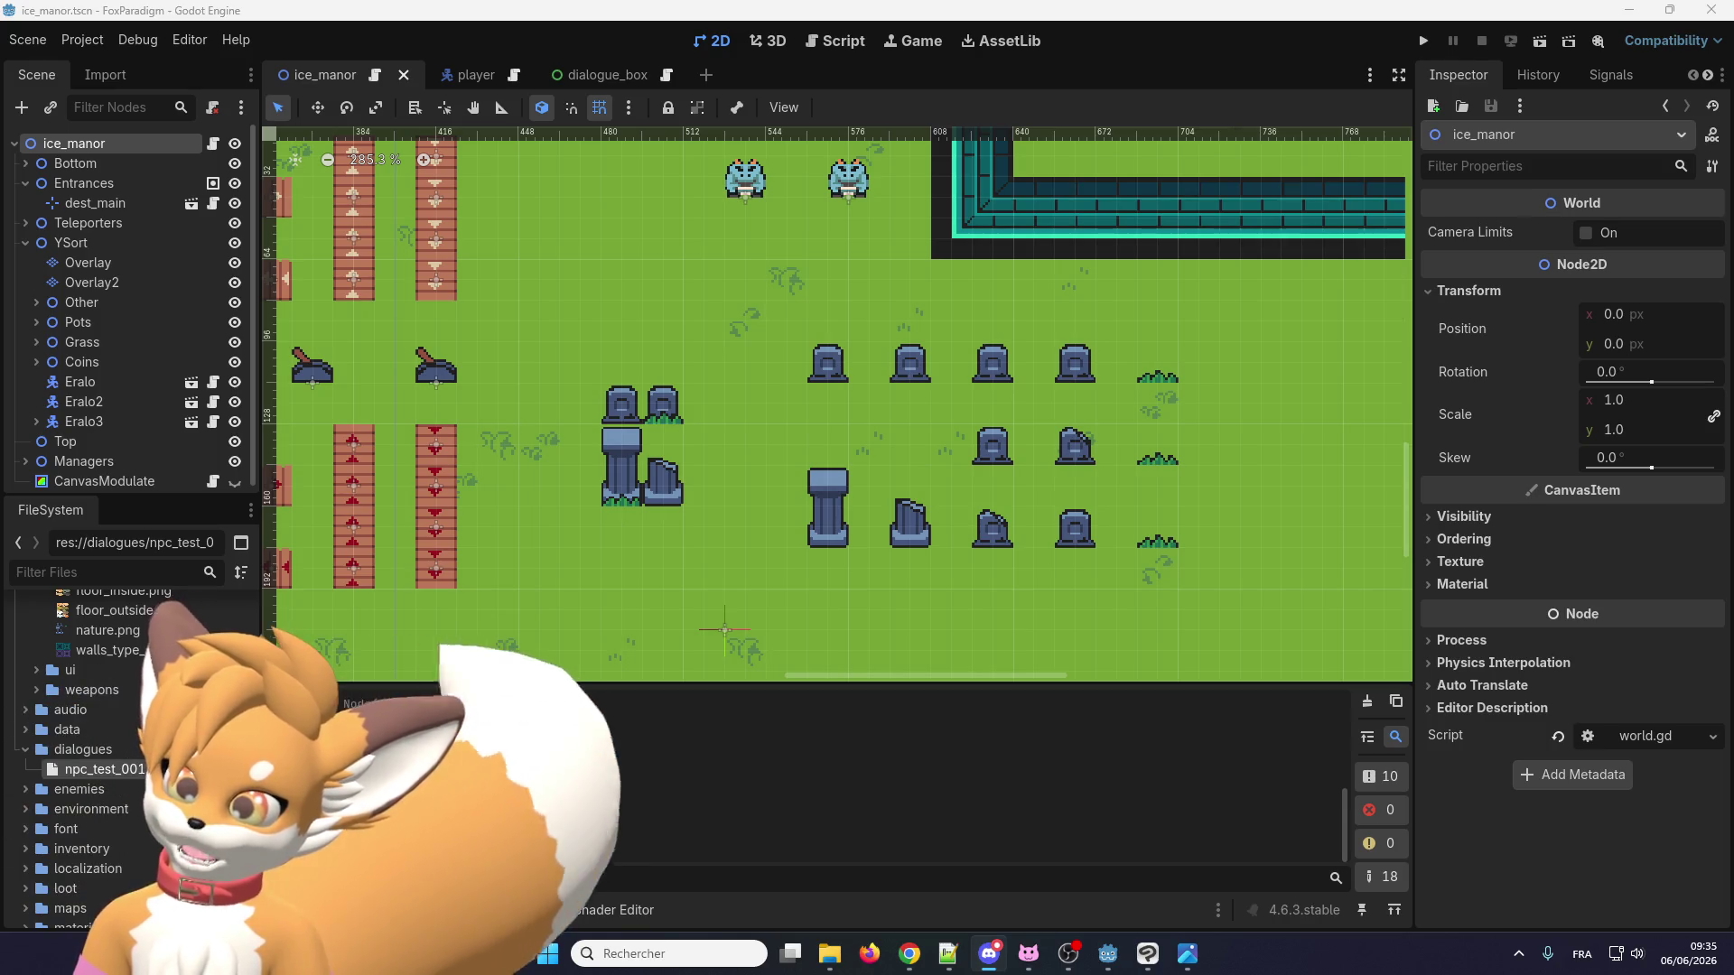
{"action": "key", "text": "alt+Tab"}
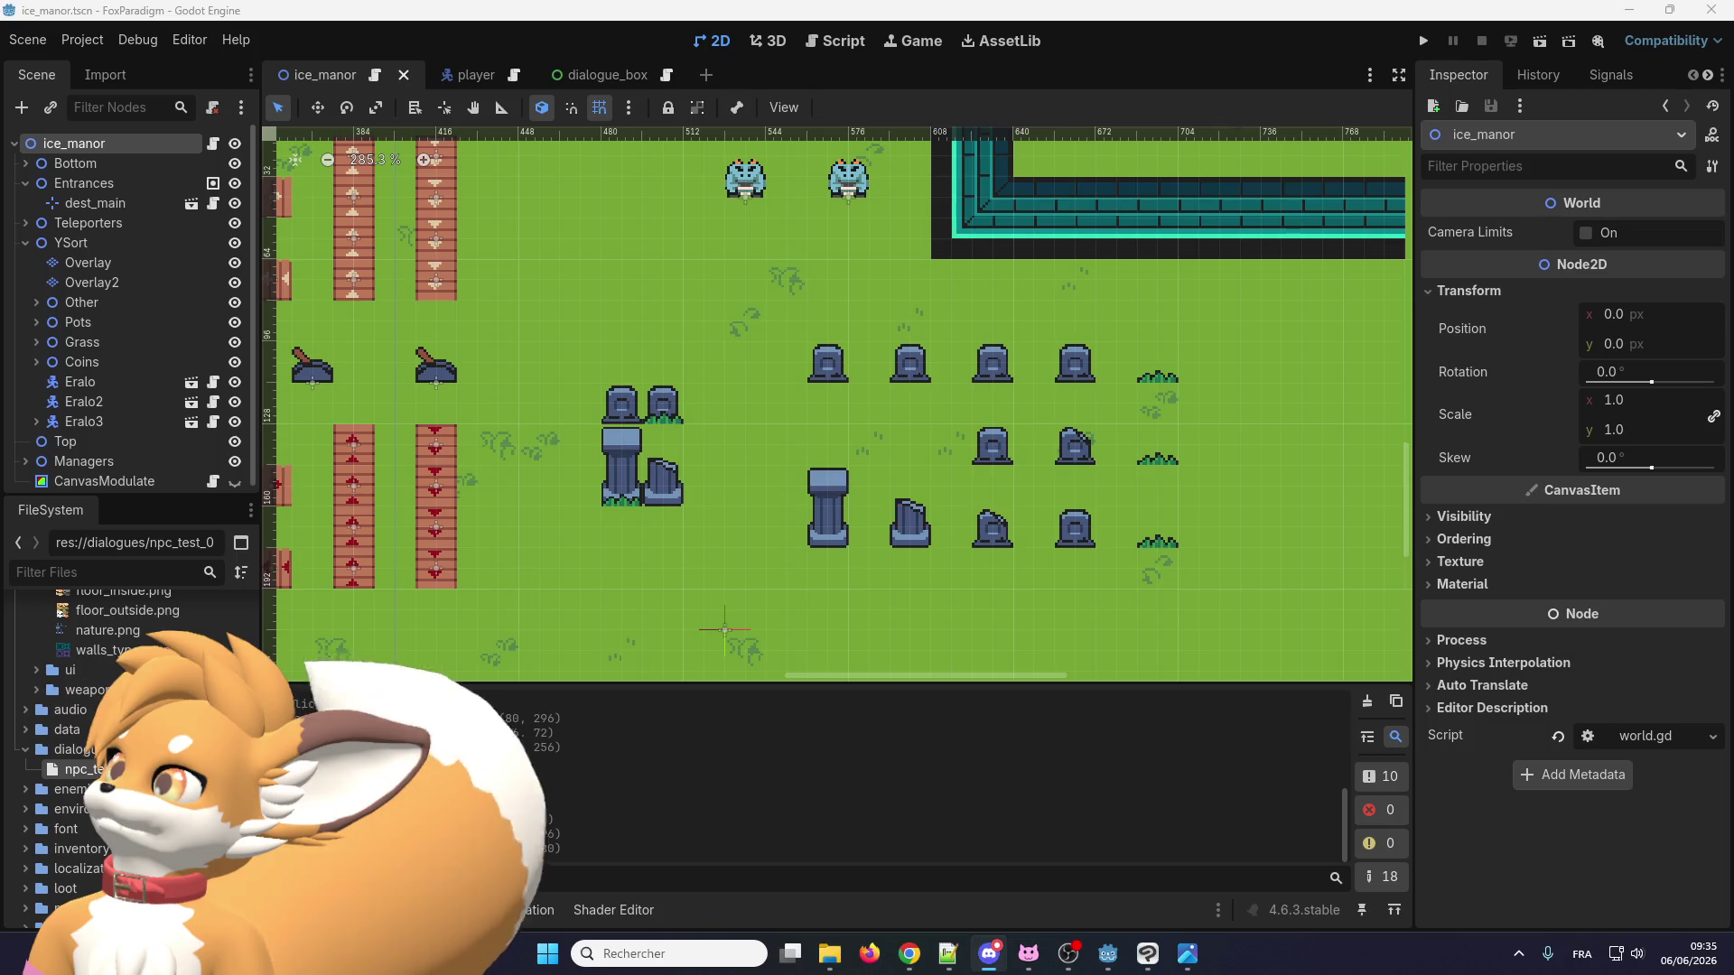
{"action": "key", "text": "alt+Tab"}
{"action": "key", "text": "alt+Tab"}
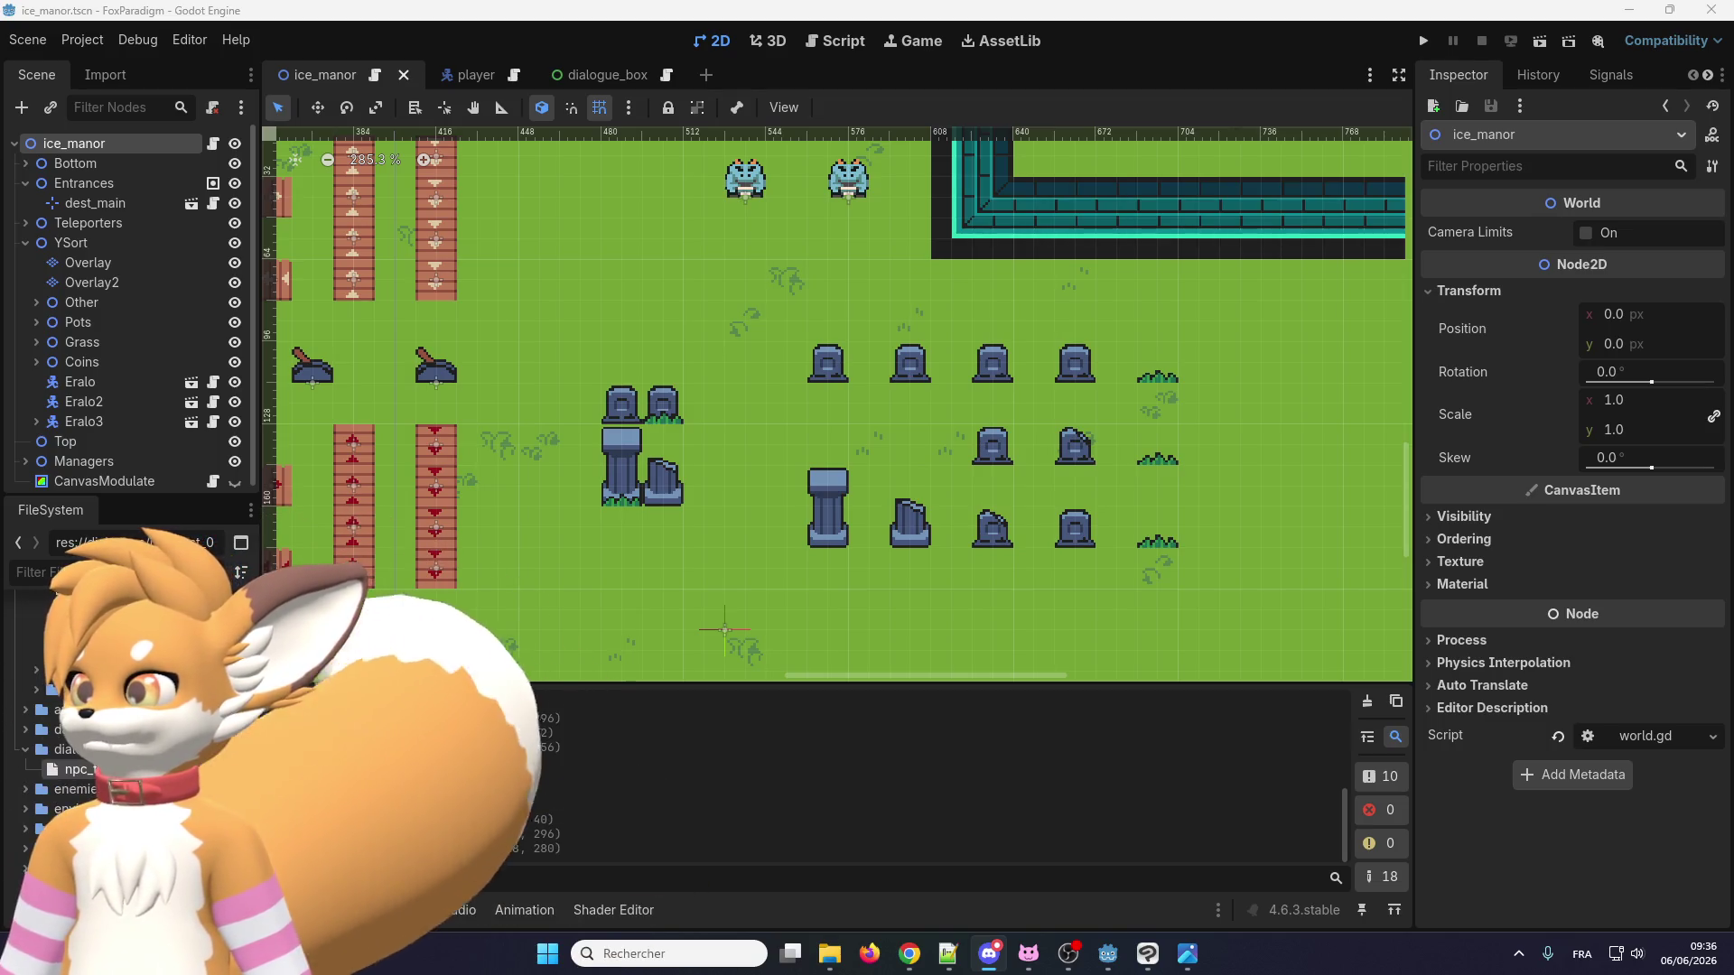
{"action": "key", "text": "alt+Tab"}
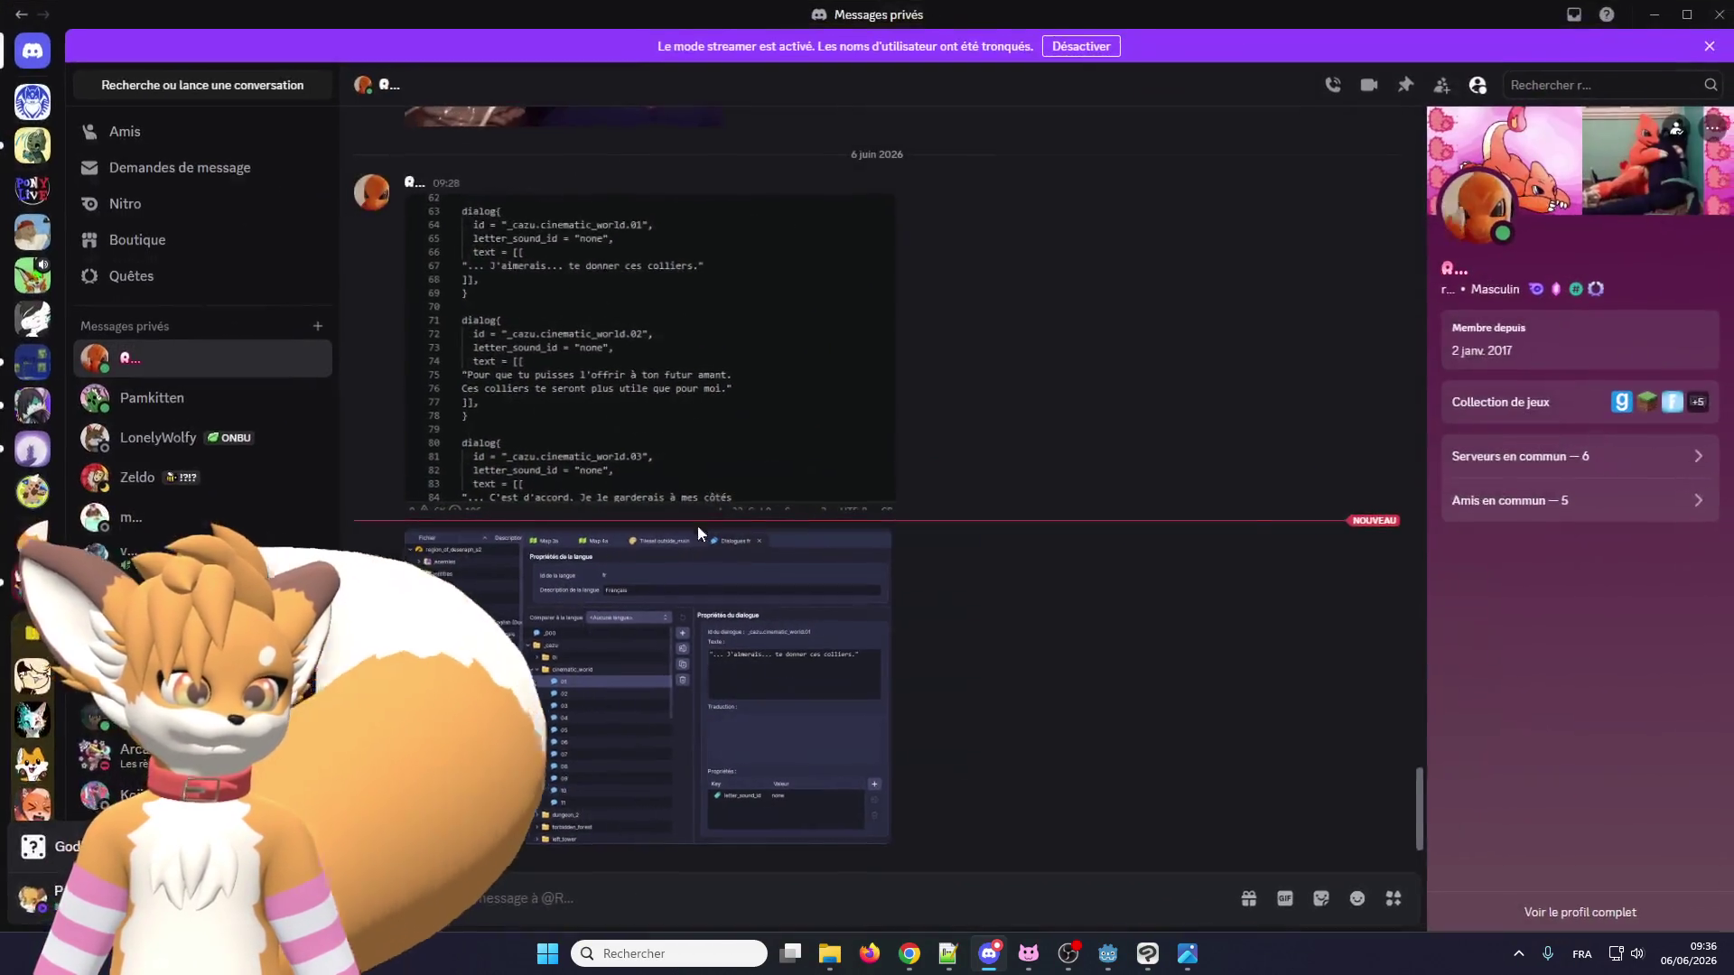
View the dialogue-editor screenshot, zoom into the _cazu.cinematic_world code screenshot, then return to Godot.
{"action": "left_click", "coordinate": [673, 591]}
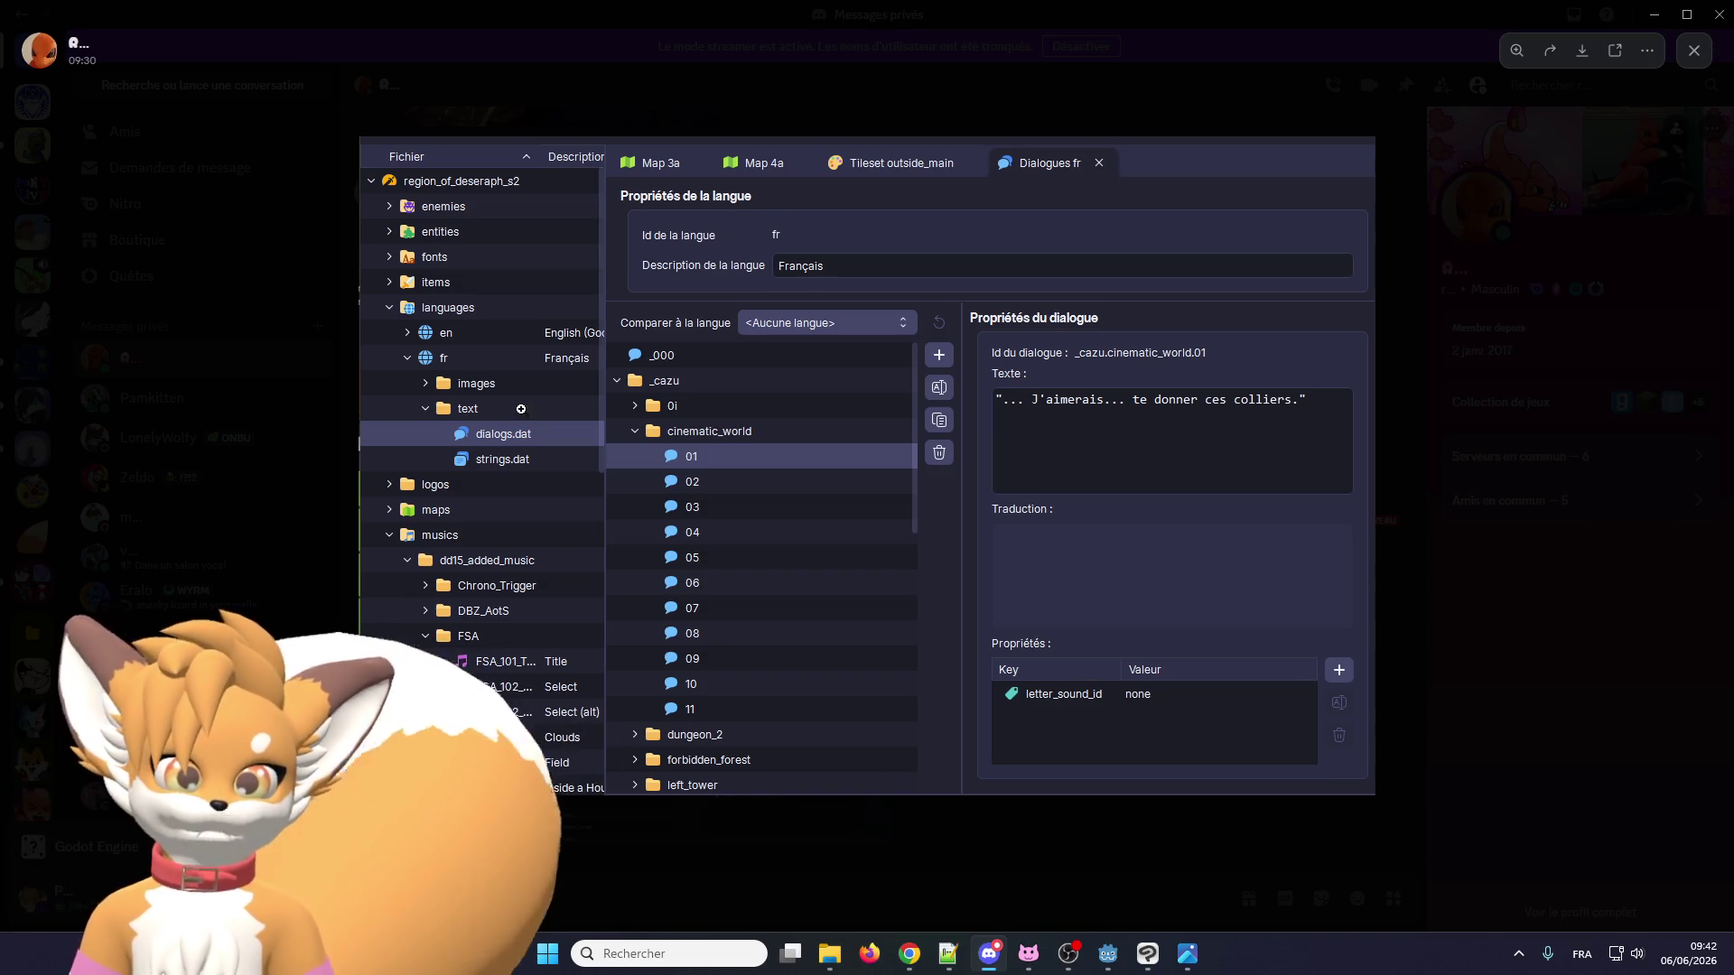
{"action": "left_click", "coordinate": [692, 843]}
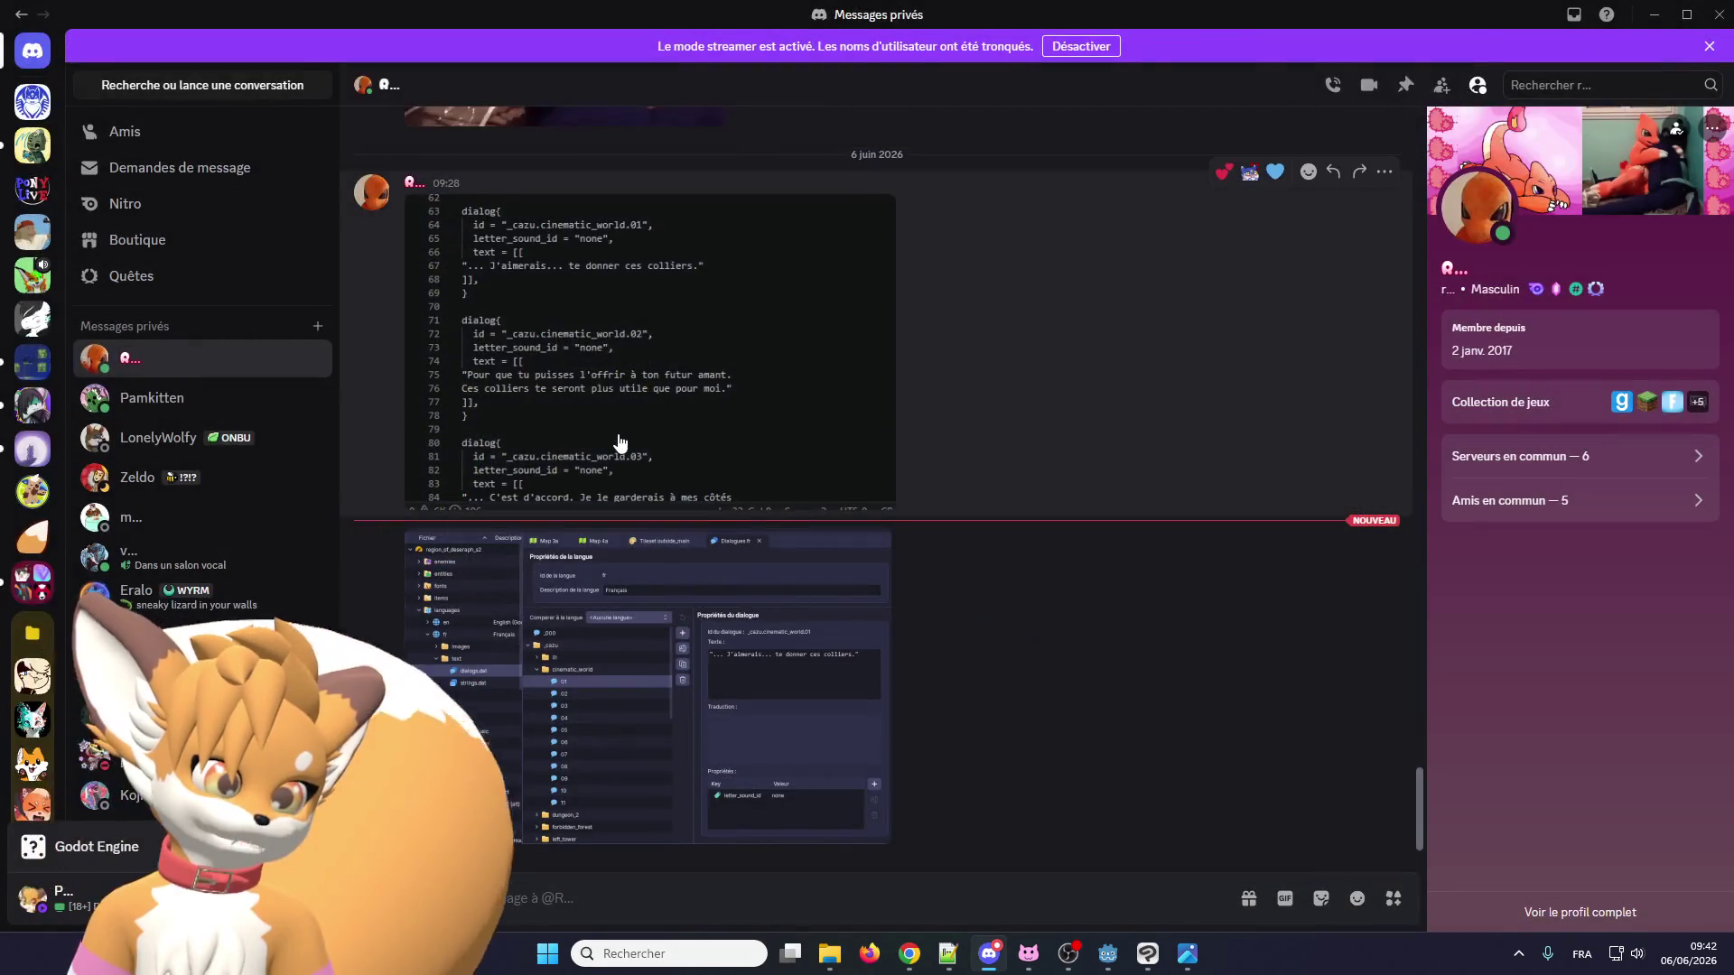
{"action": "left_click", "coordinate": [627, 443]}
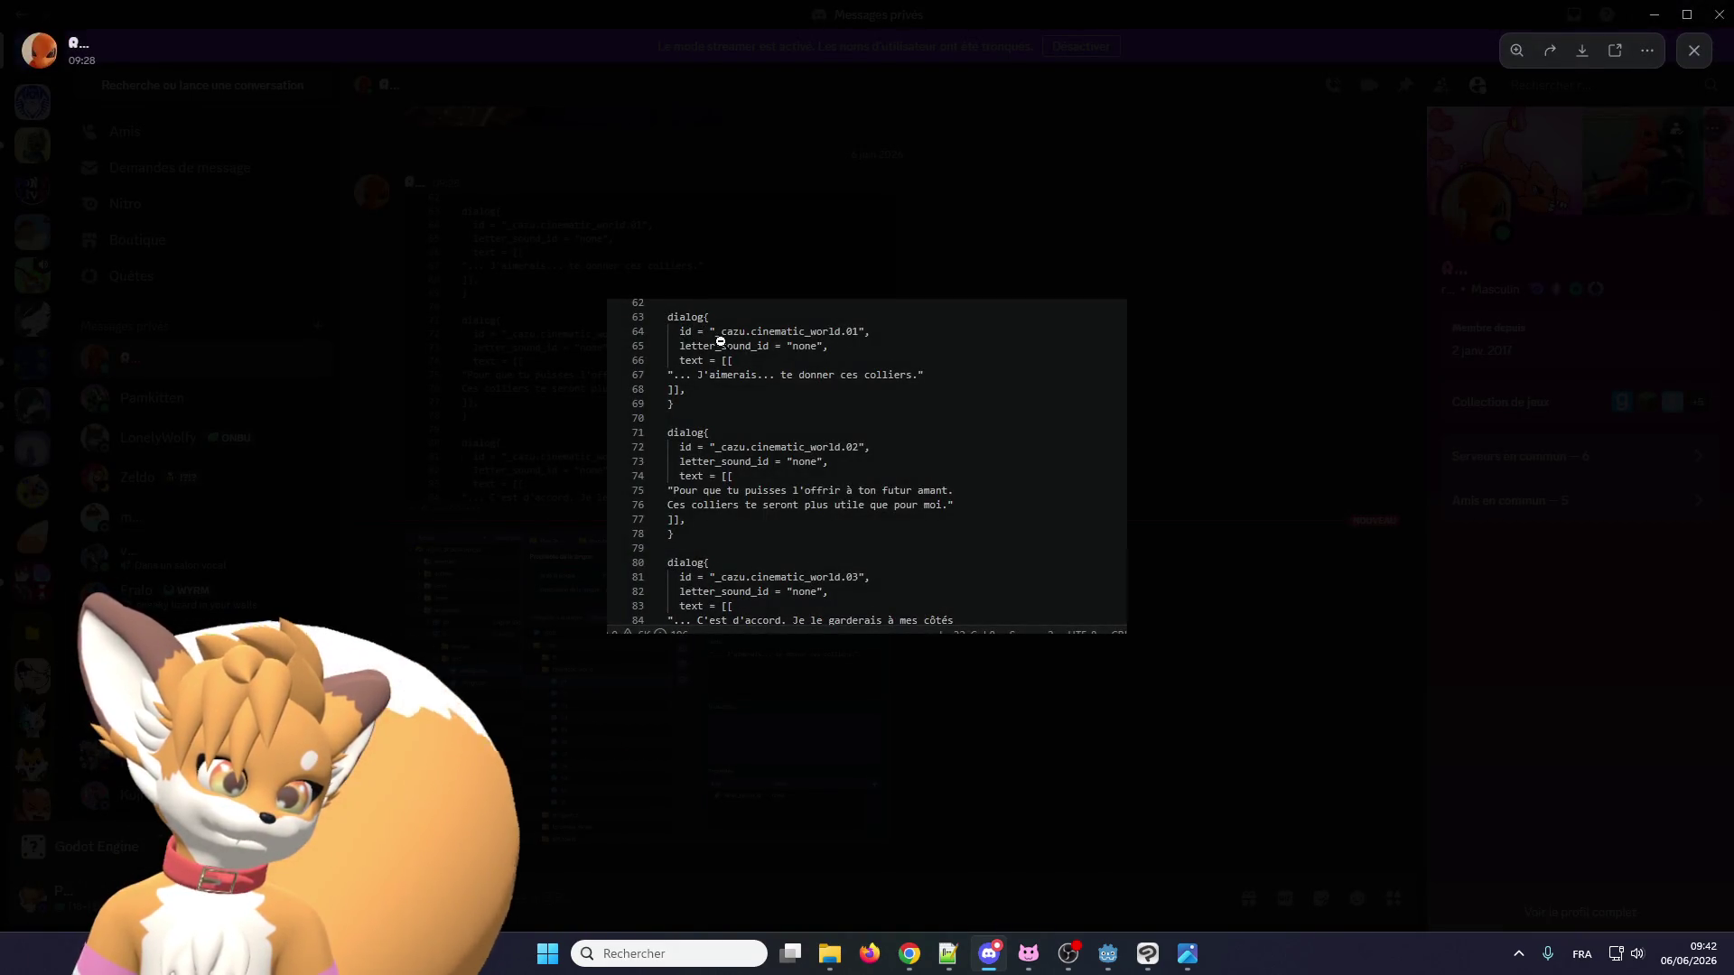
{"action": "left_click", "coordinate": [720, 346]}
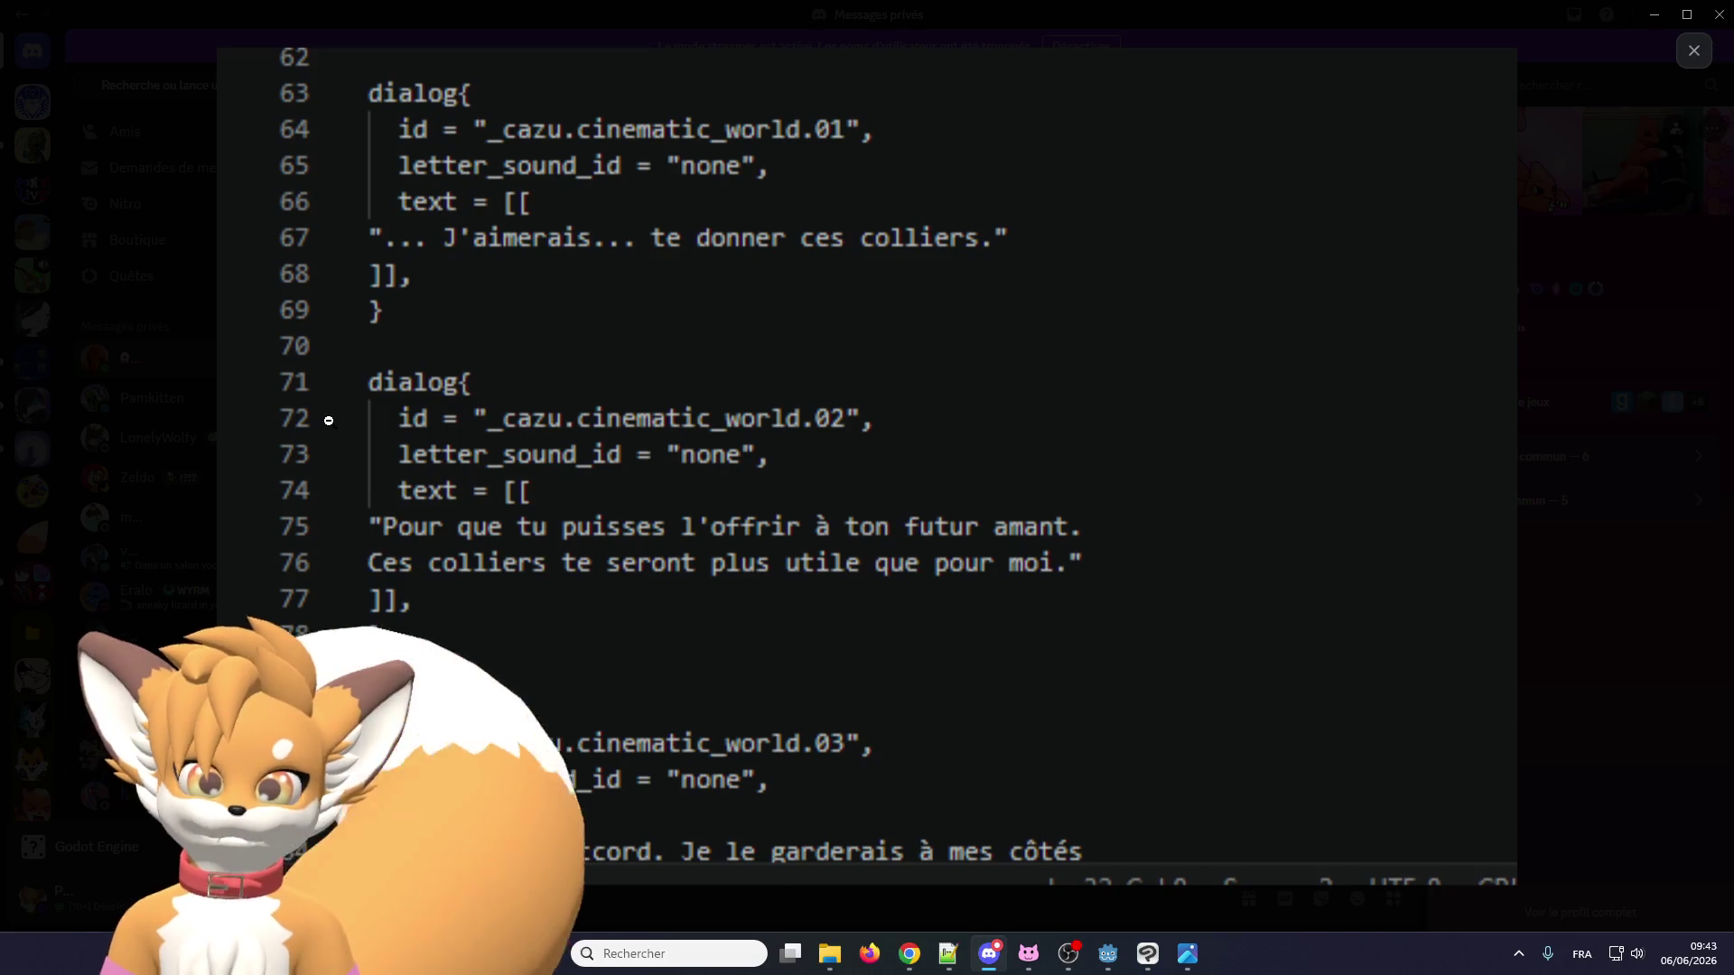
{"action": "left_click", "coordinate": [1695, 50]}
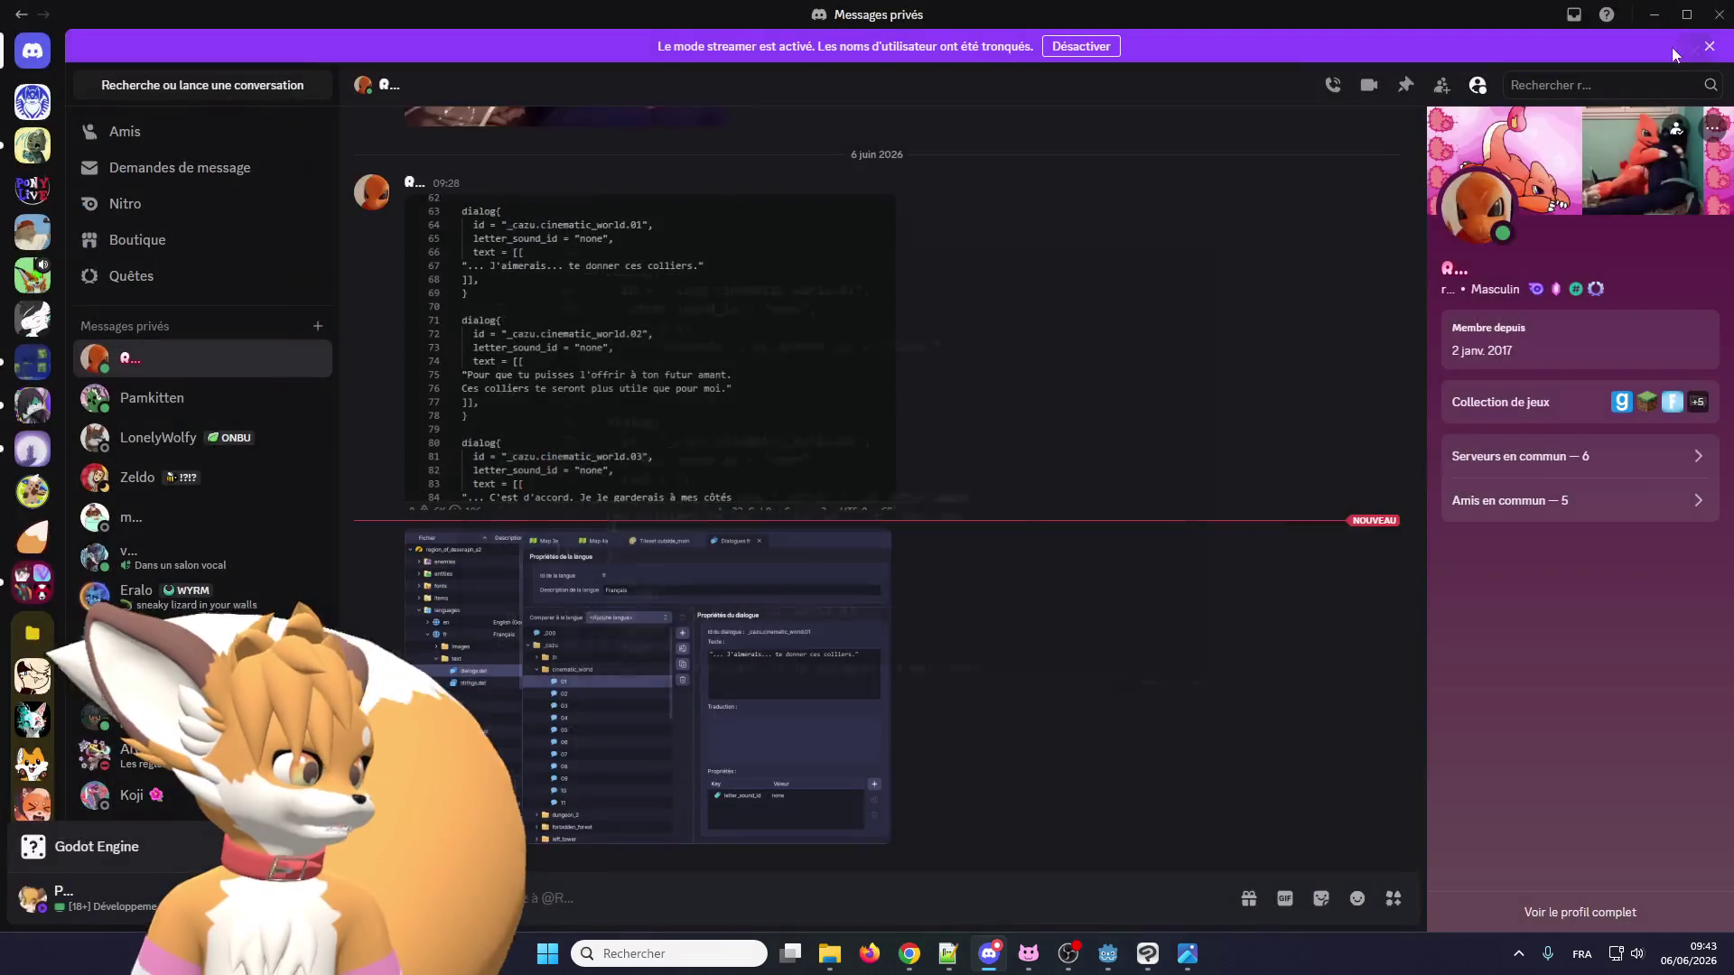
{"action": "left_click_drag", "start_coordinate": [1461, 16], "coordinate": [1334, 70]}
{"action": "key", "text": "alt+Tab"}
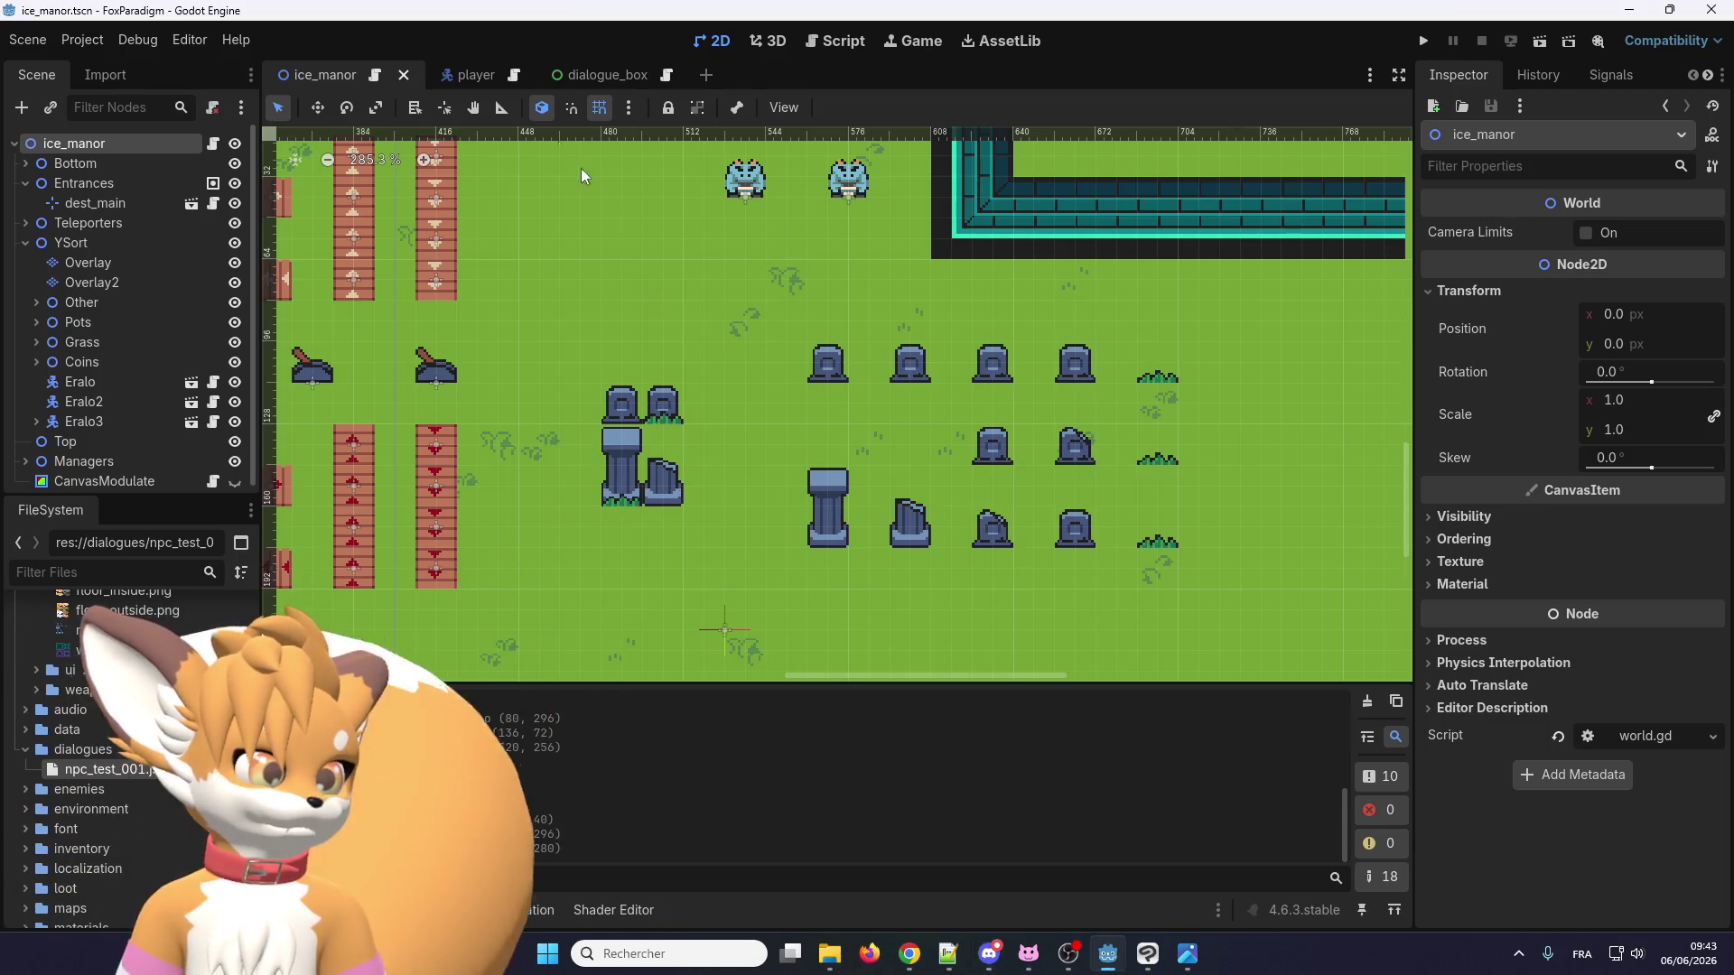
Open npc_test_001.json and delete '!\nHi!' so line 7 reads 'Hello, my name is Eralo'.
{"action": "key", "text": "ctrl+F3"}
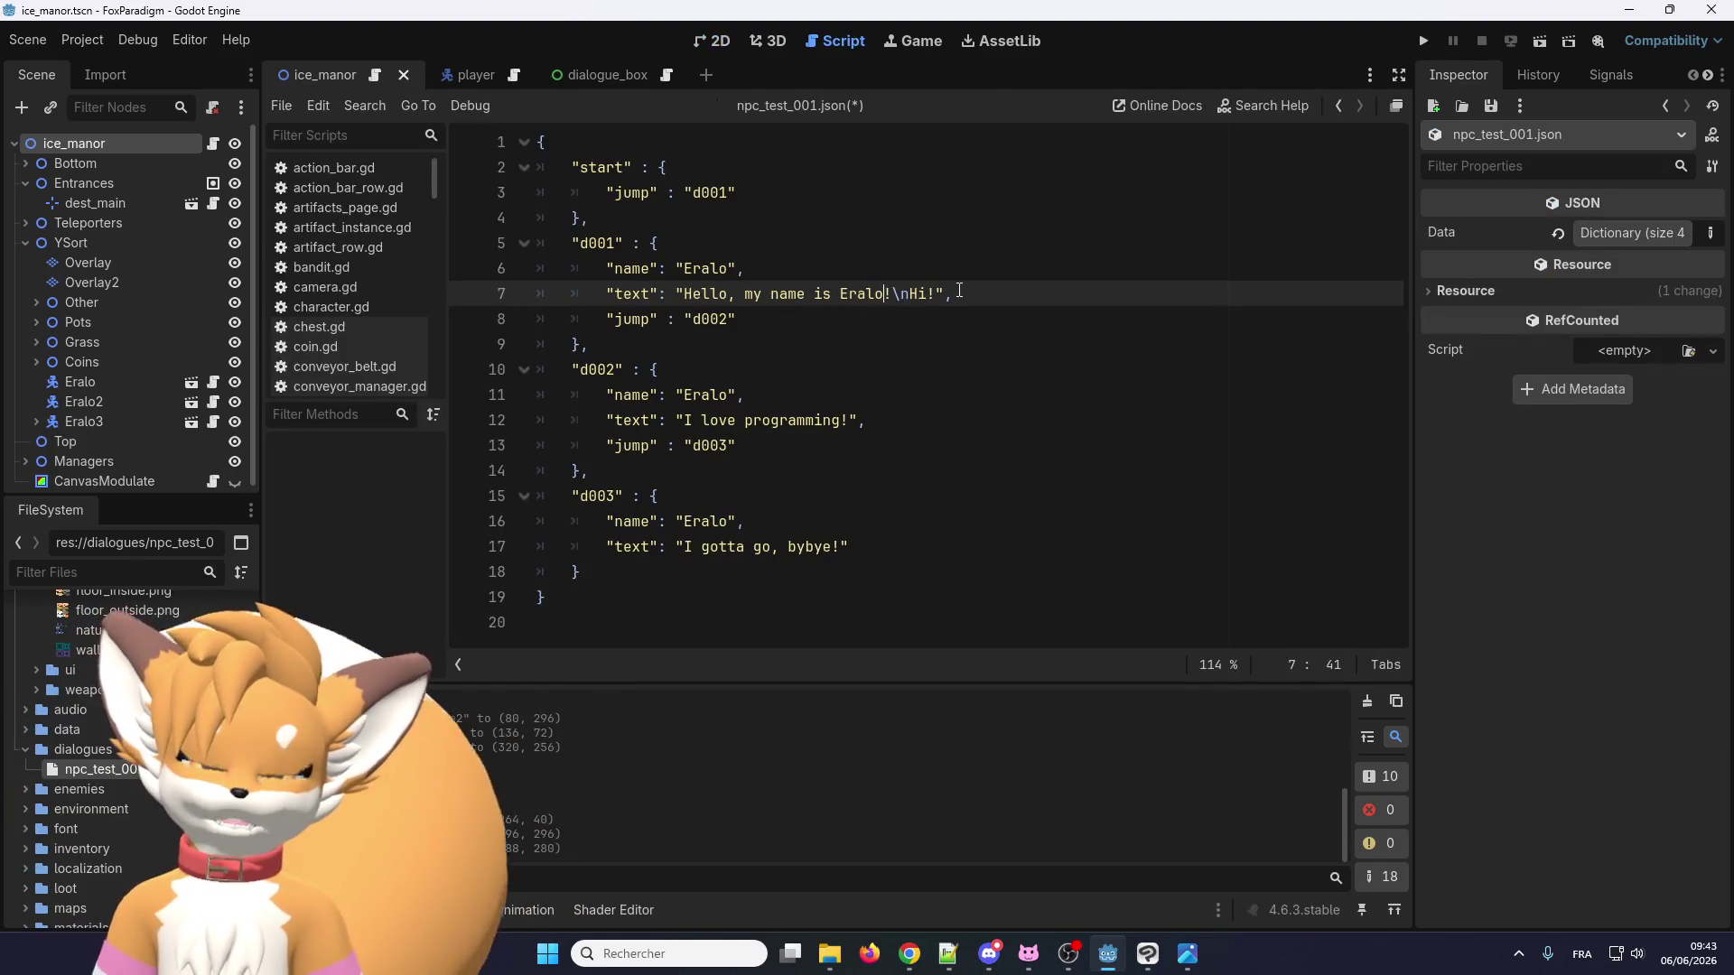
{"action": "left_click_drag", "start_coordinate": [937, 293], "coordinate": [883, 299]}
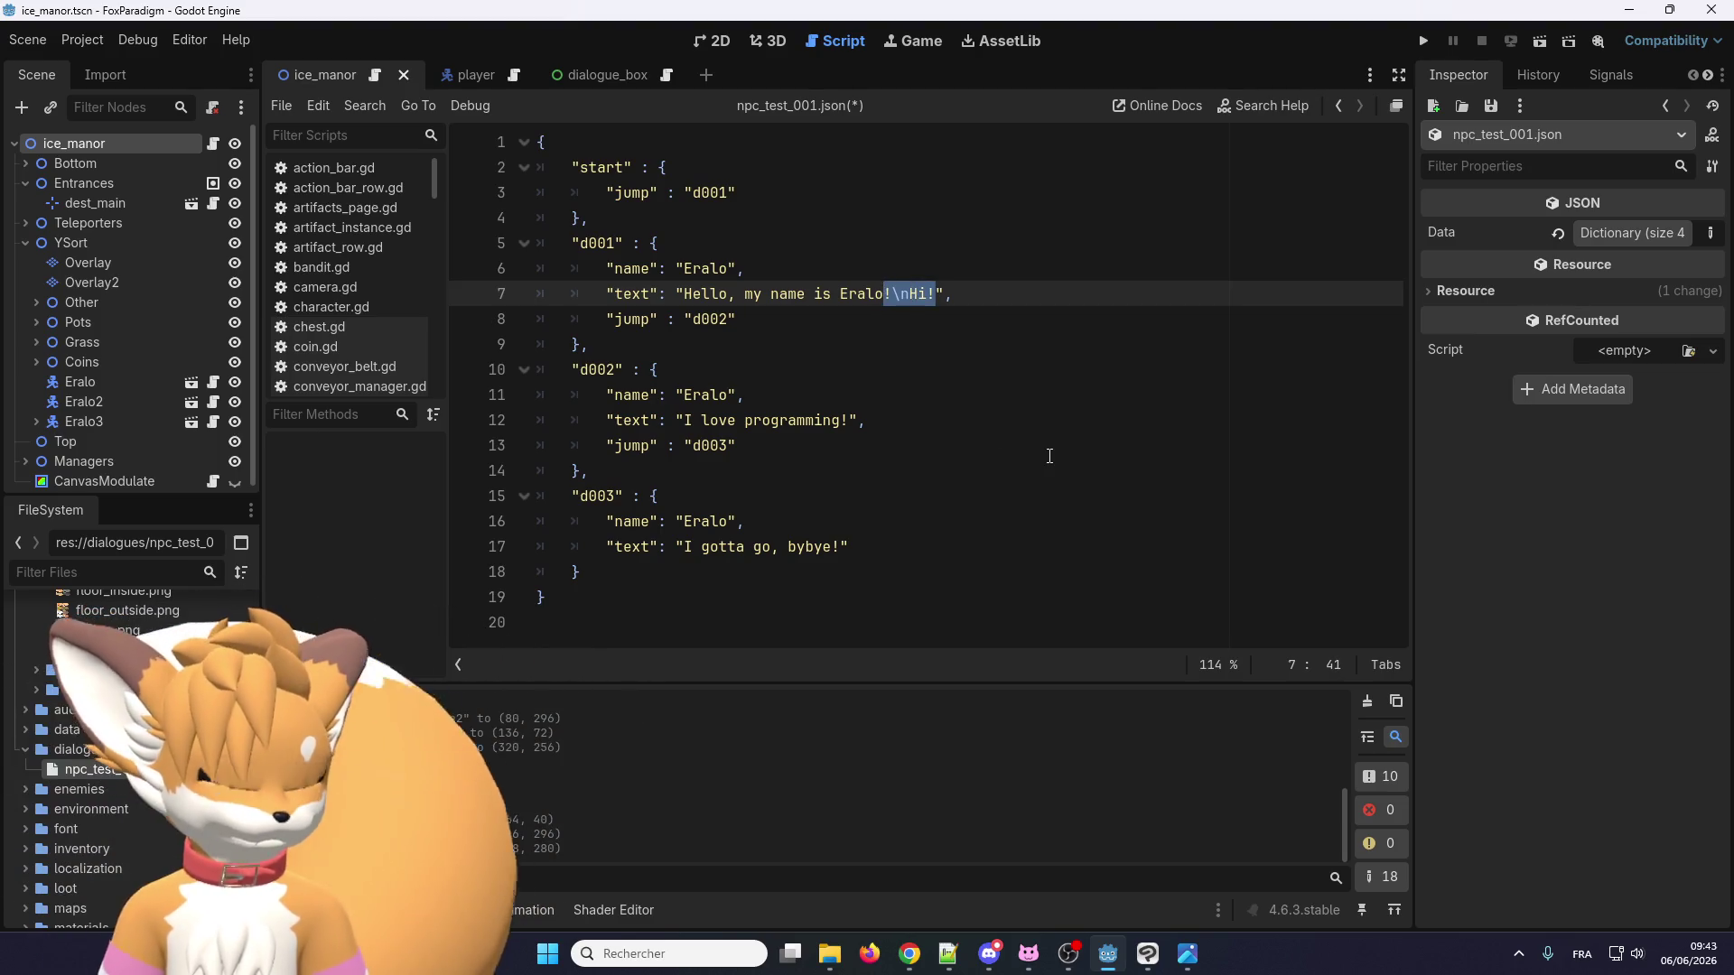
{"action": "key", "text": "BackSpace"}
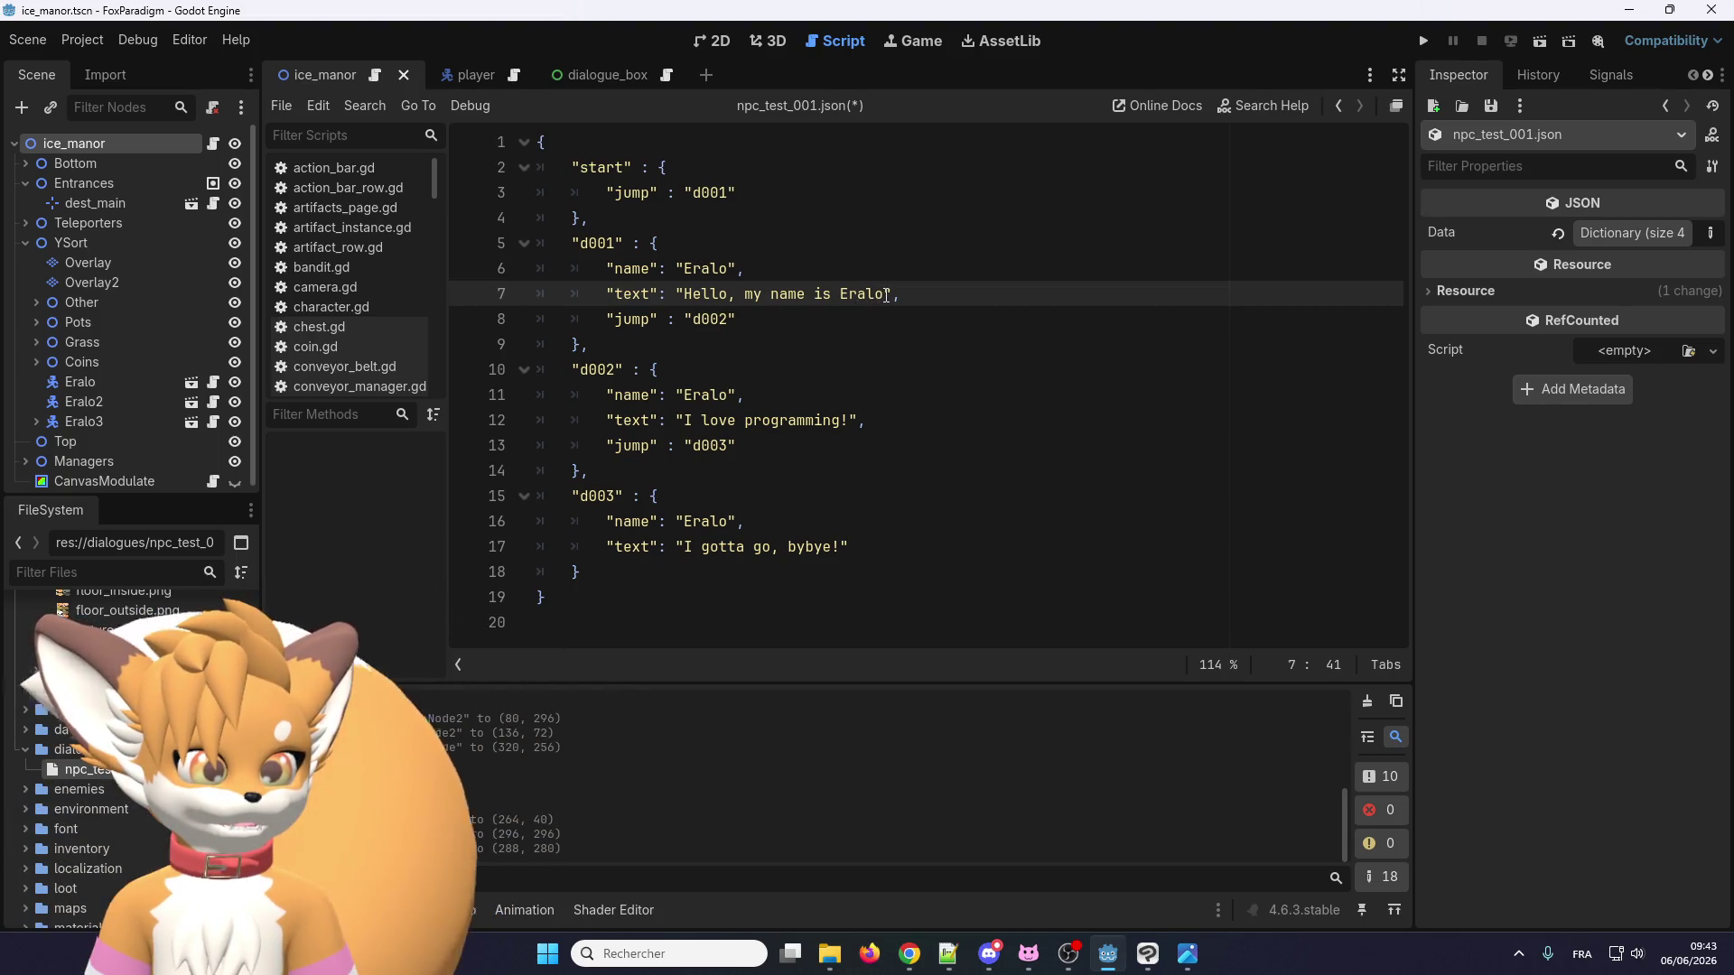
{"action": "left_click_drag", "start_coordinate": [886, 296], "coordinate": [856, 298]}
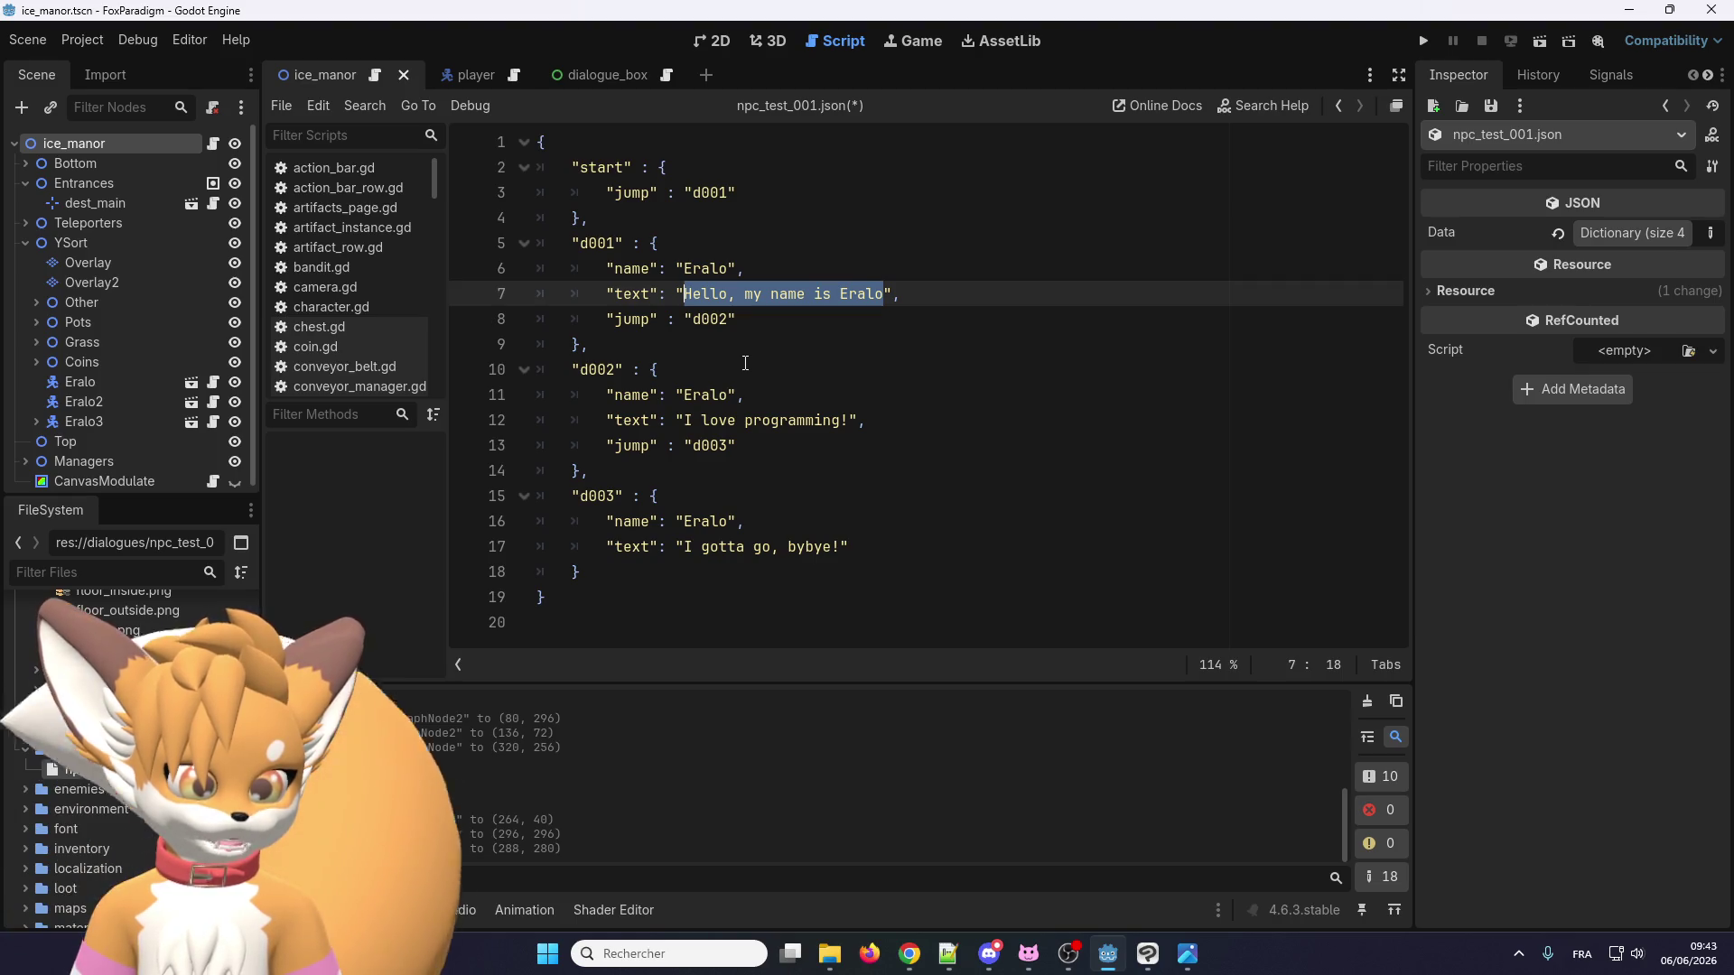
Replace the three dialogue texts with the keys DIALOGUE_ERALO_001, DIALOGUE_ERALO_002 and DIALOGUE_ERALO_003.
{"action": "type", "text": "DIAL"}
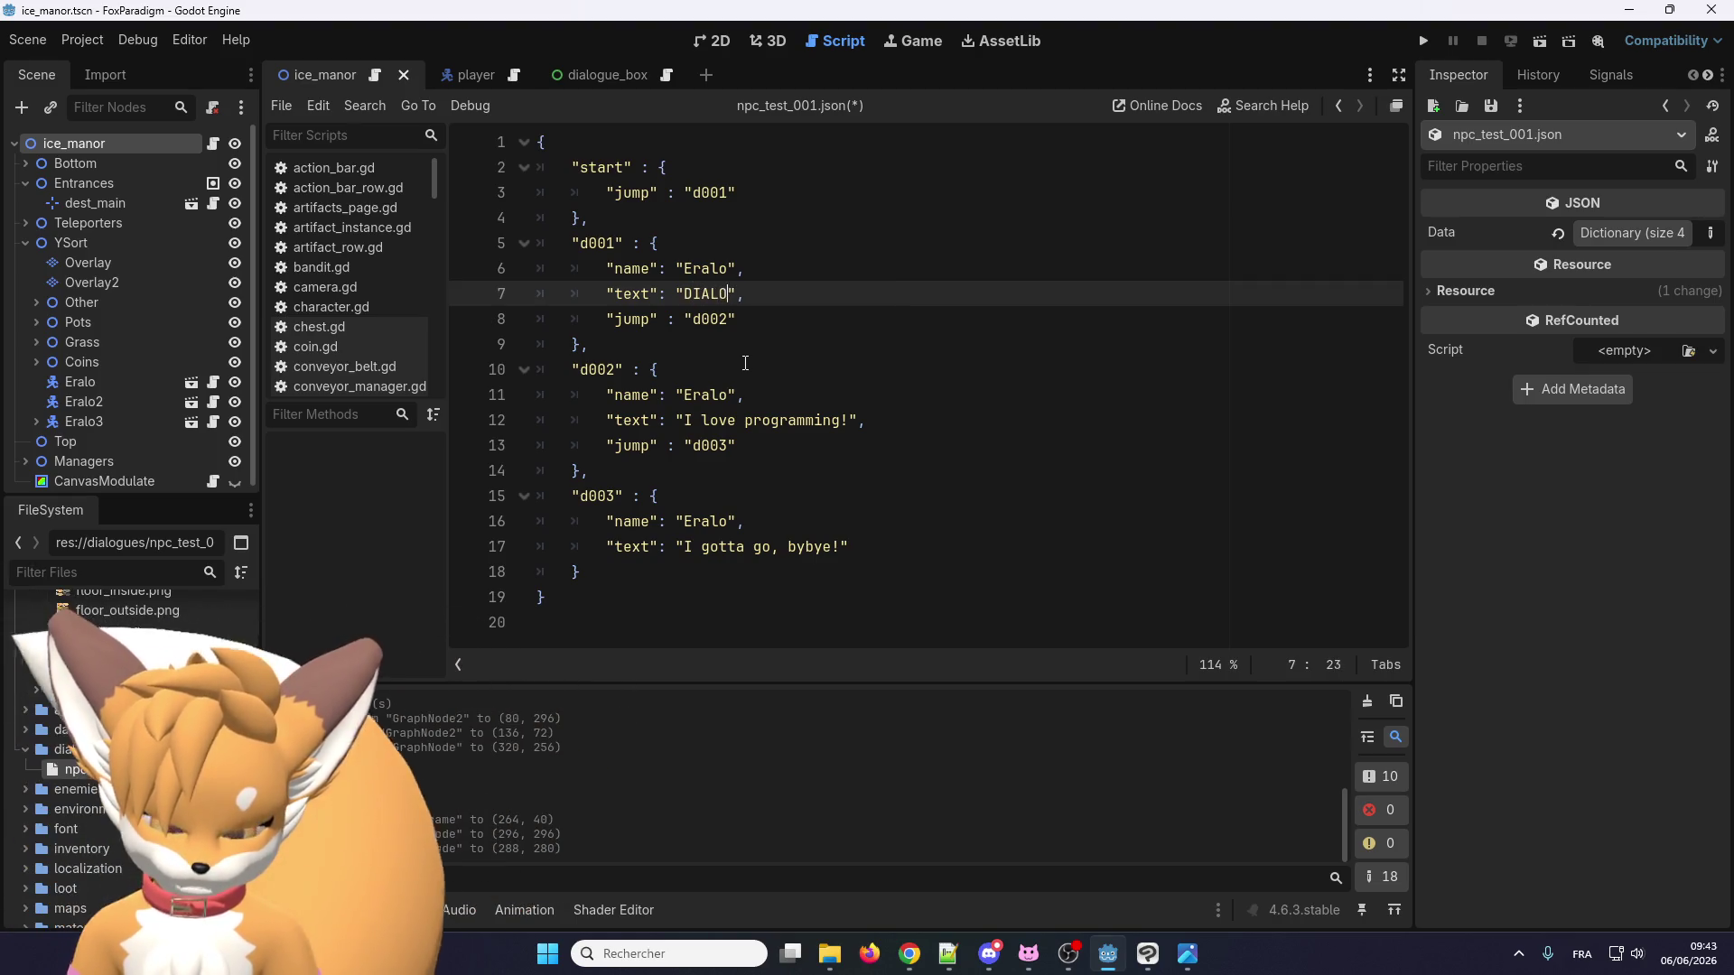
{"action": "type", "text": "OGUE_"}
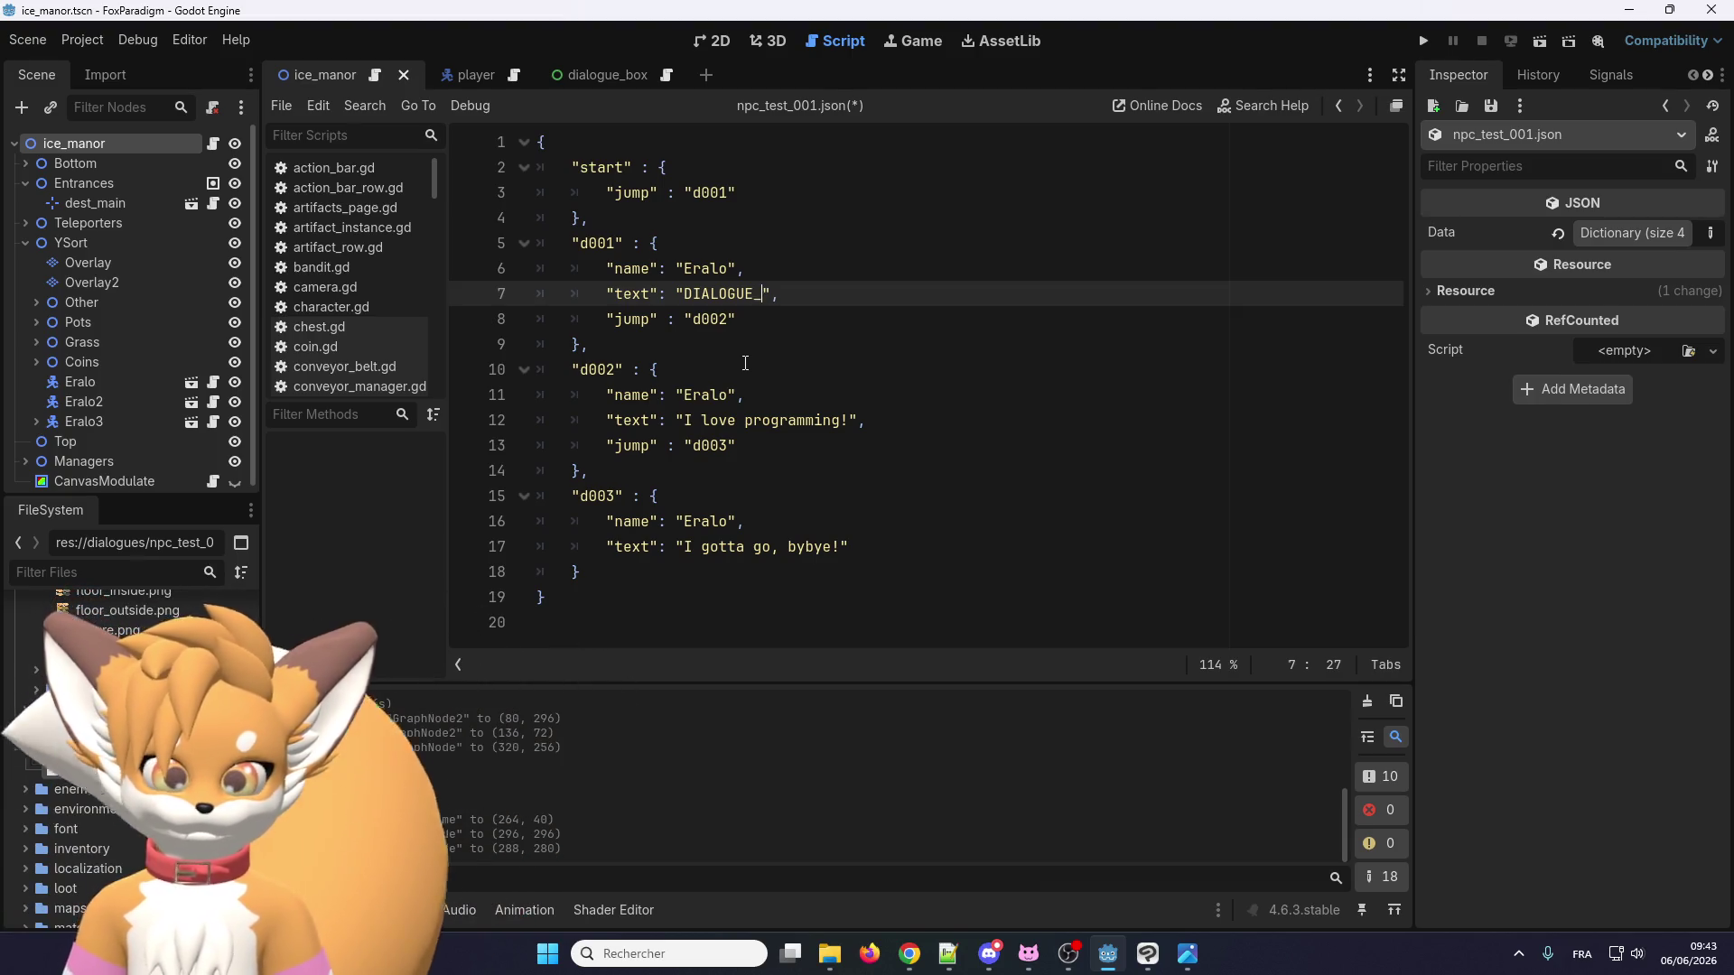
{"action": "type", "text": "ALO_001"}
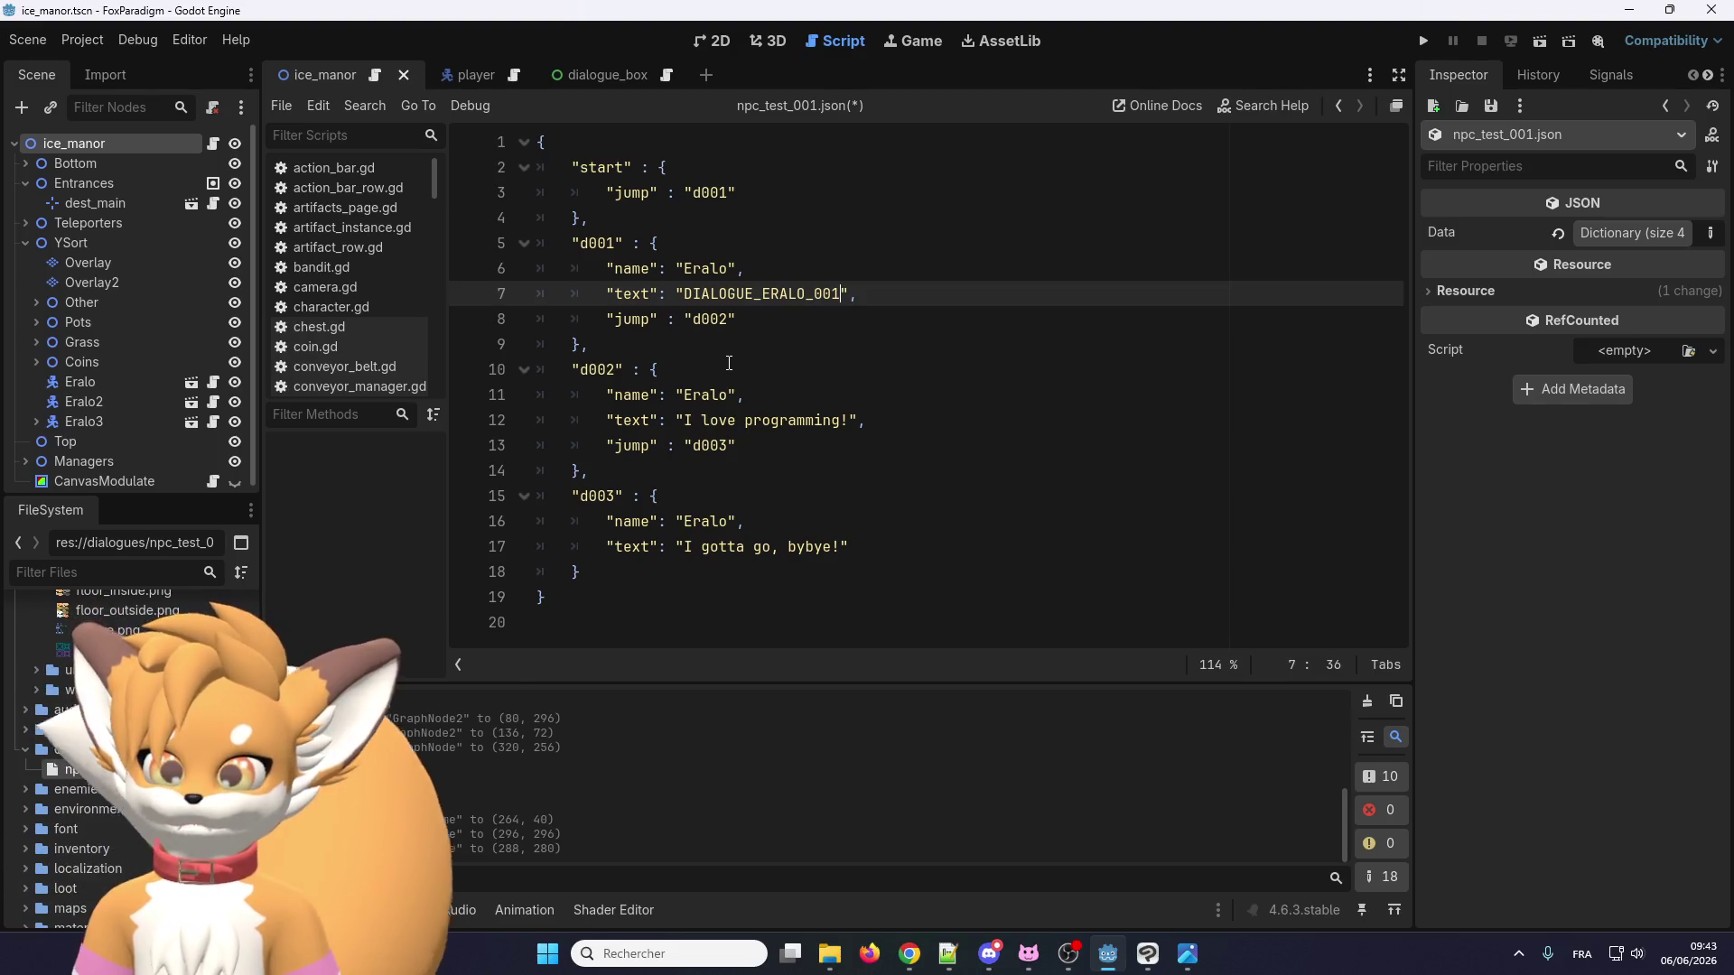
{"action": "double_click", "coordinate": [811, 291]}
{"action": "key", "text": "ctrl+c"}
{"action": "left_click_drag", "start_coordinate": [851, 420], "coordinate": [684, 421]}
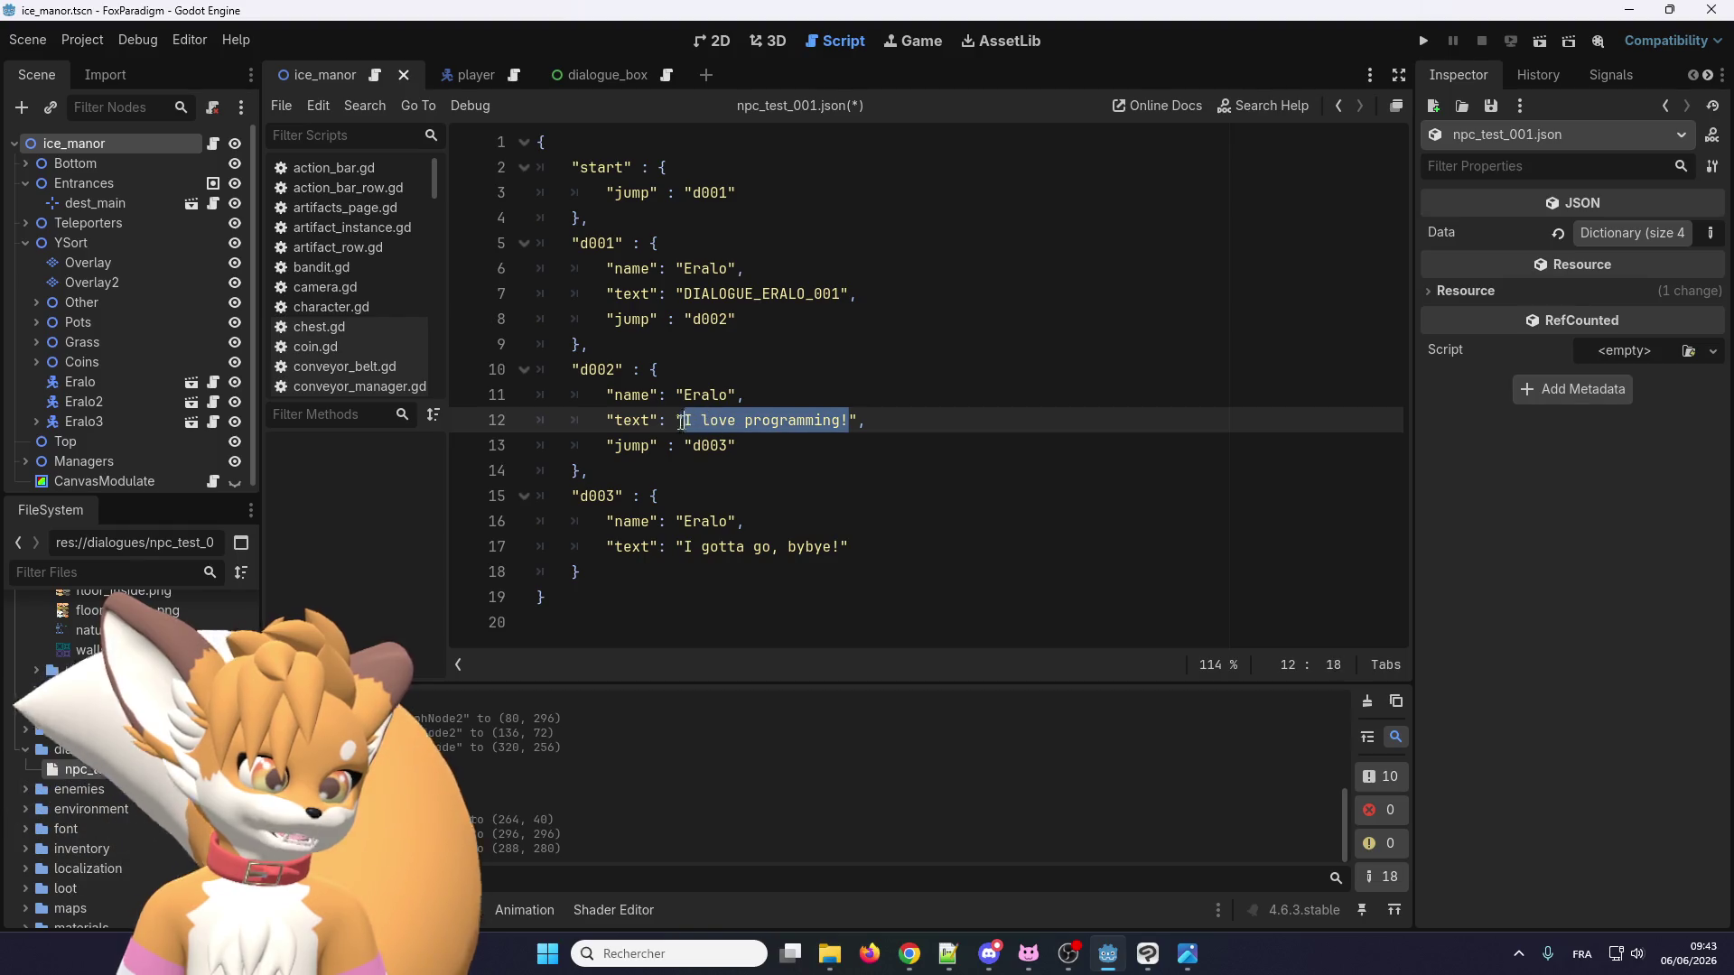
{"action": "key", "text": "ctrl+v"}
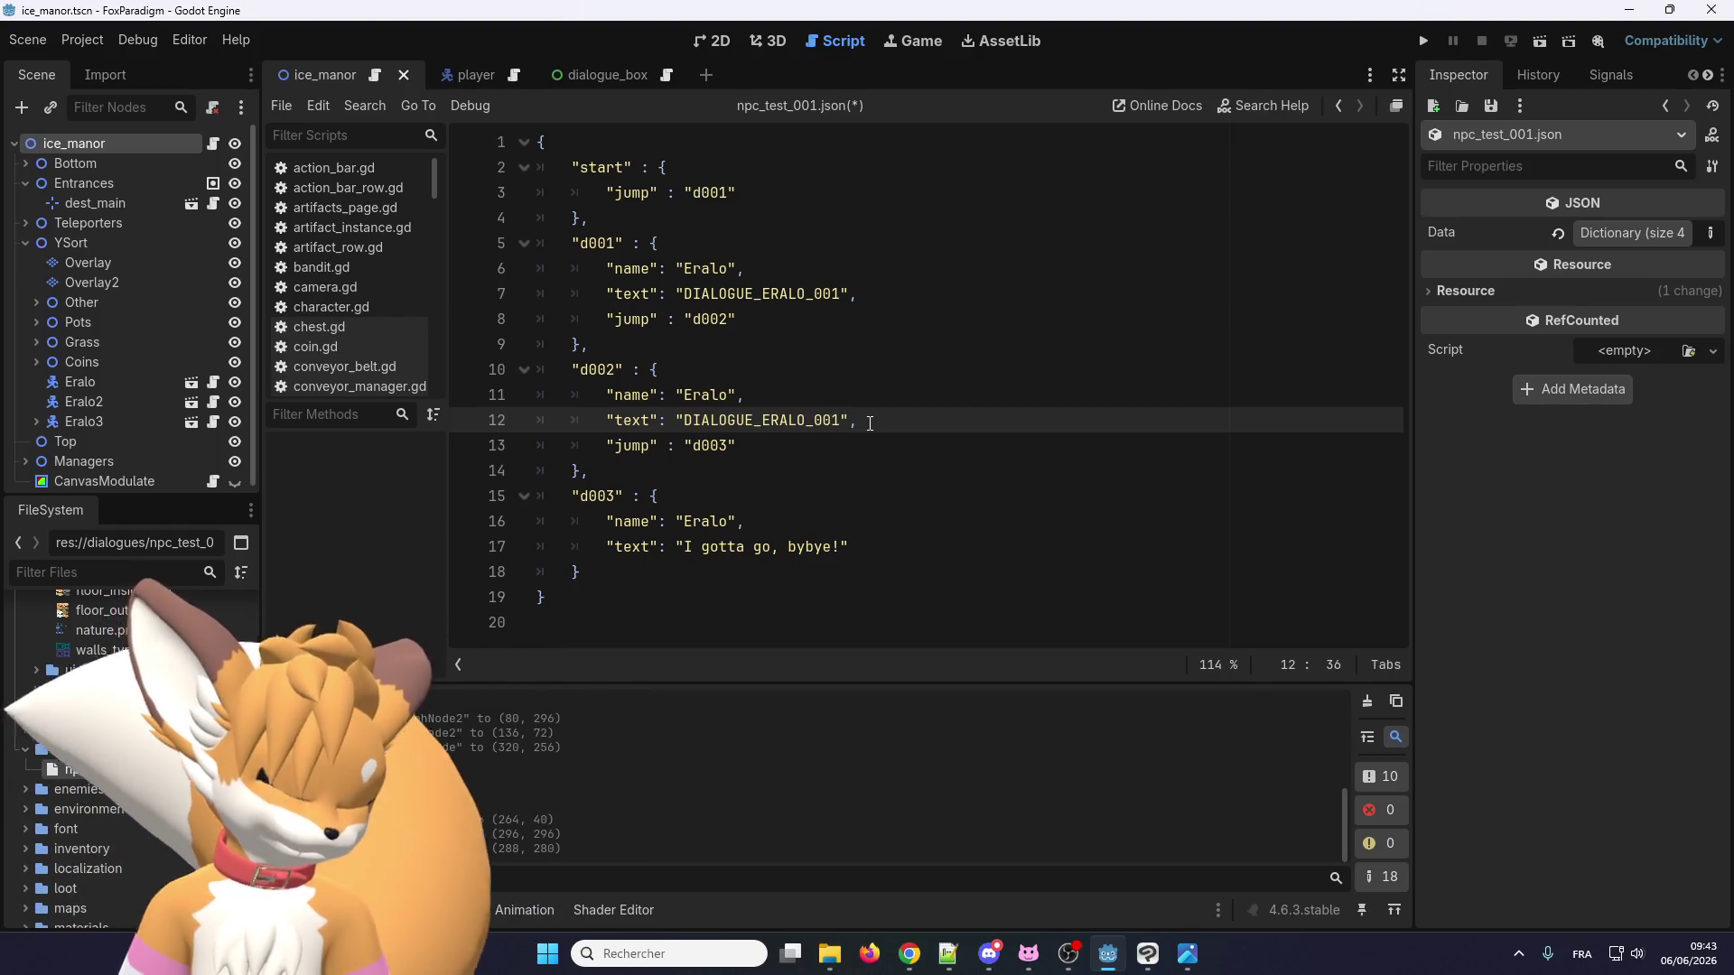
{"action": "key", "text": "BackSpace"}
{"action": "type", "text": "2"}
{"action": "left_click_drag", "start_coordinate": [841, 546], "coordinate": [683, 546]}
{"action": "key", "text": "ctrl+v"}
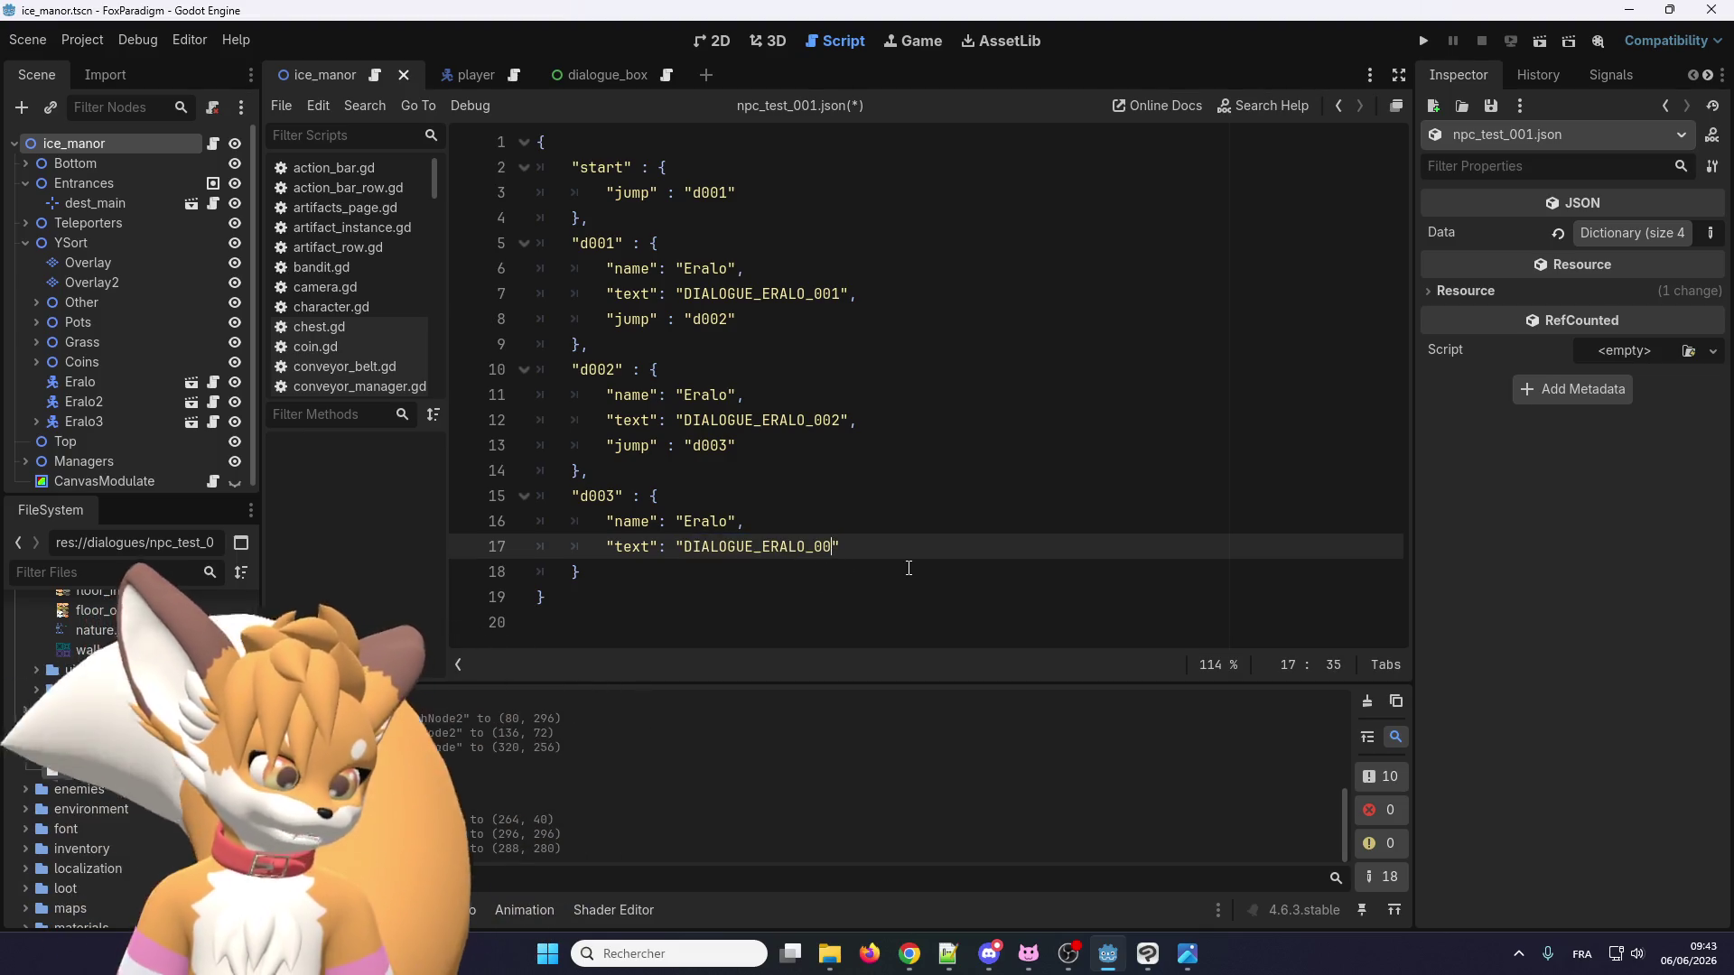
{"action": "type", "text": "3"}
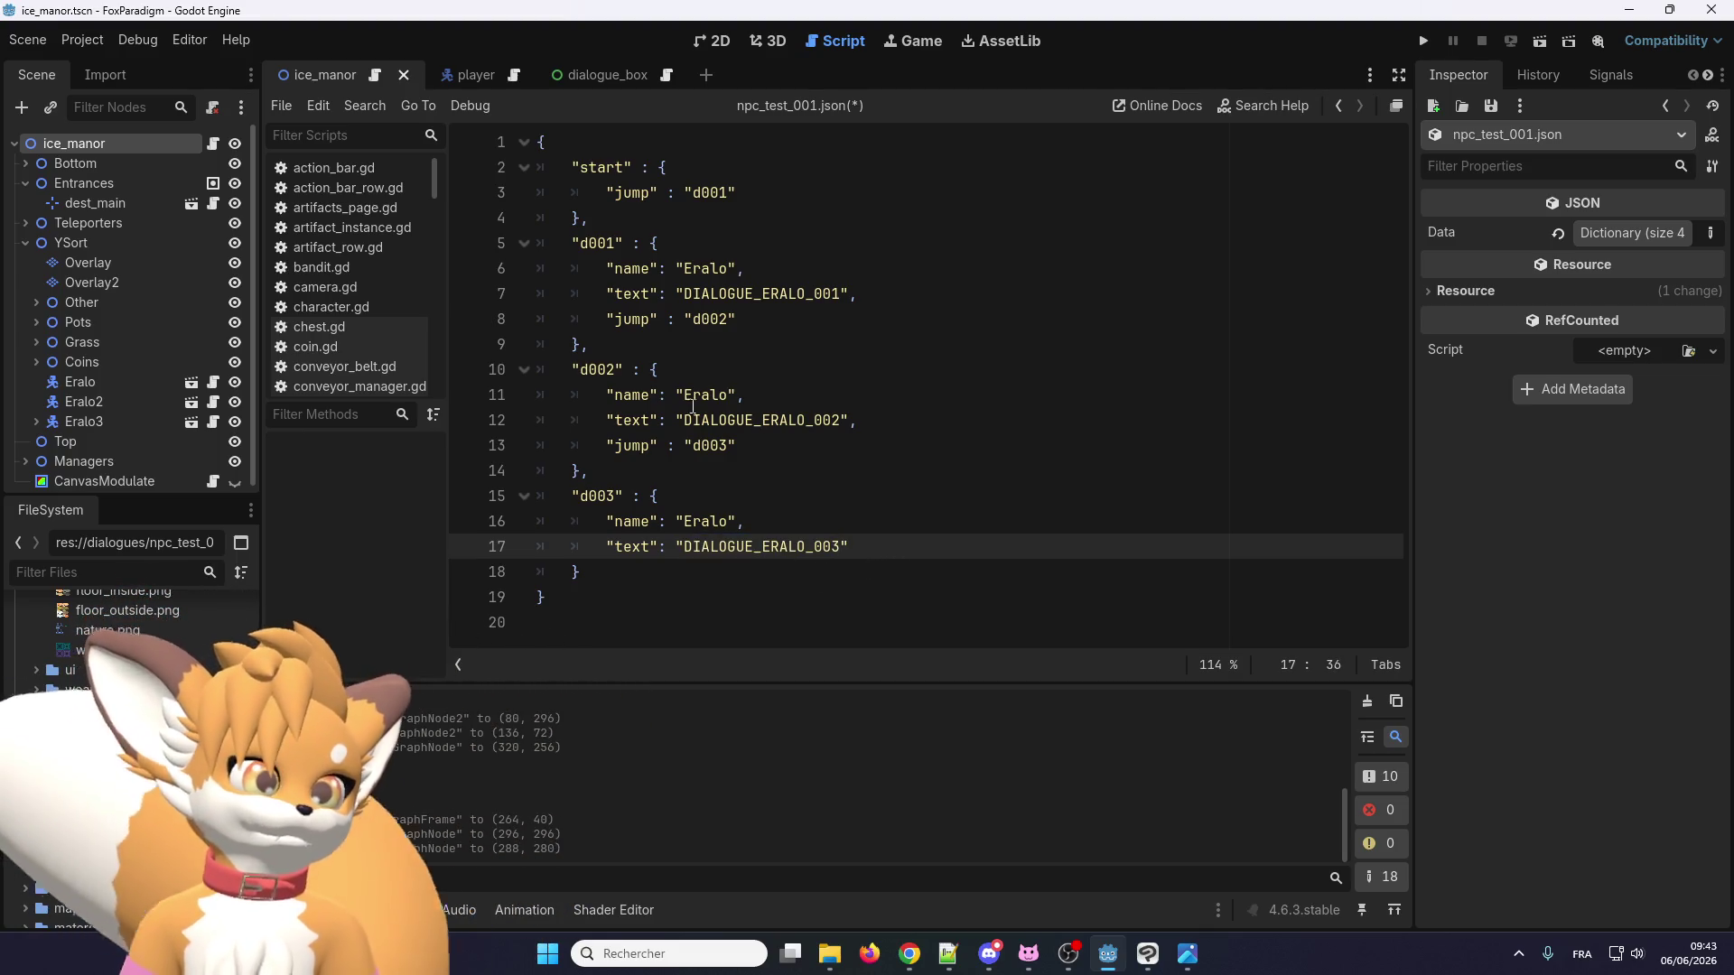
Replace every Eralo speaker name with NAME_ERALO, then save and launch the game.
{"action": "double_click", "coordinate": [696, 268]}
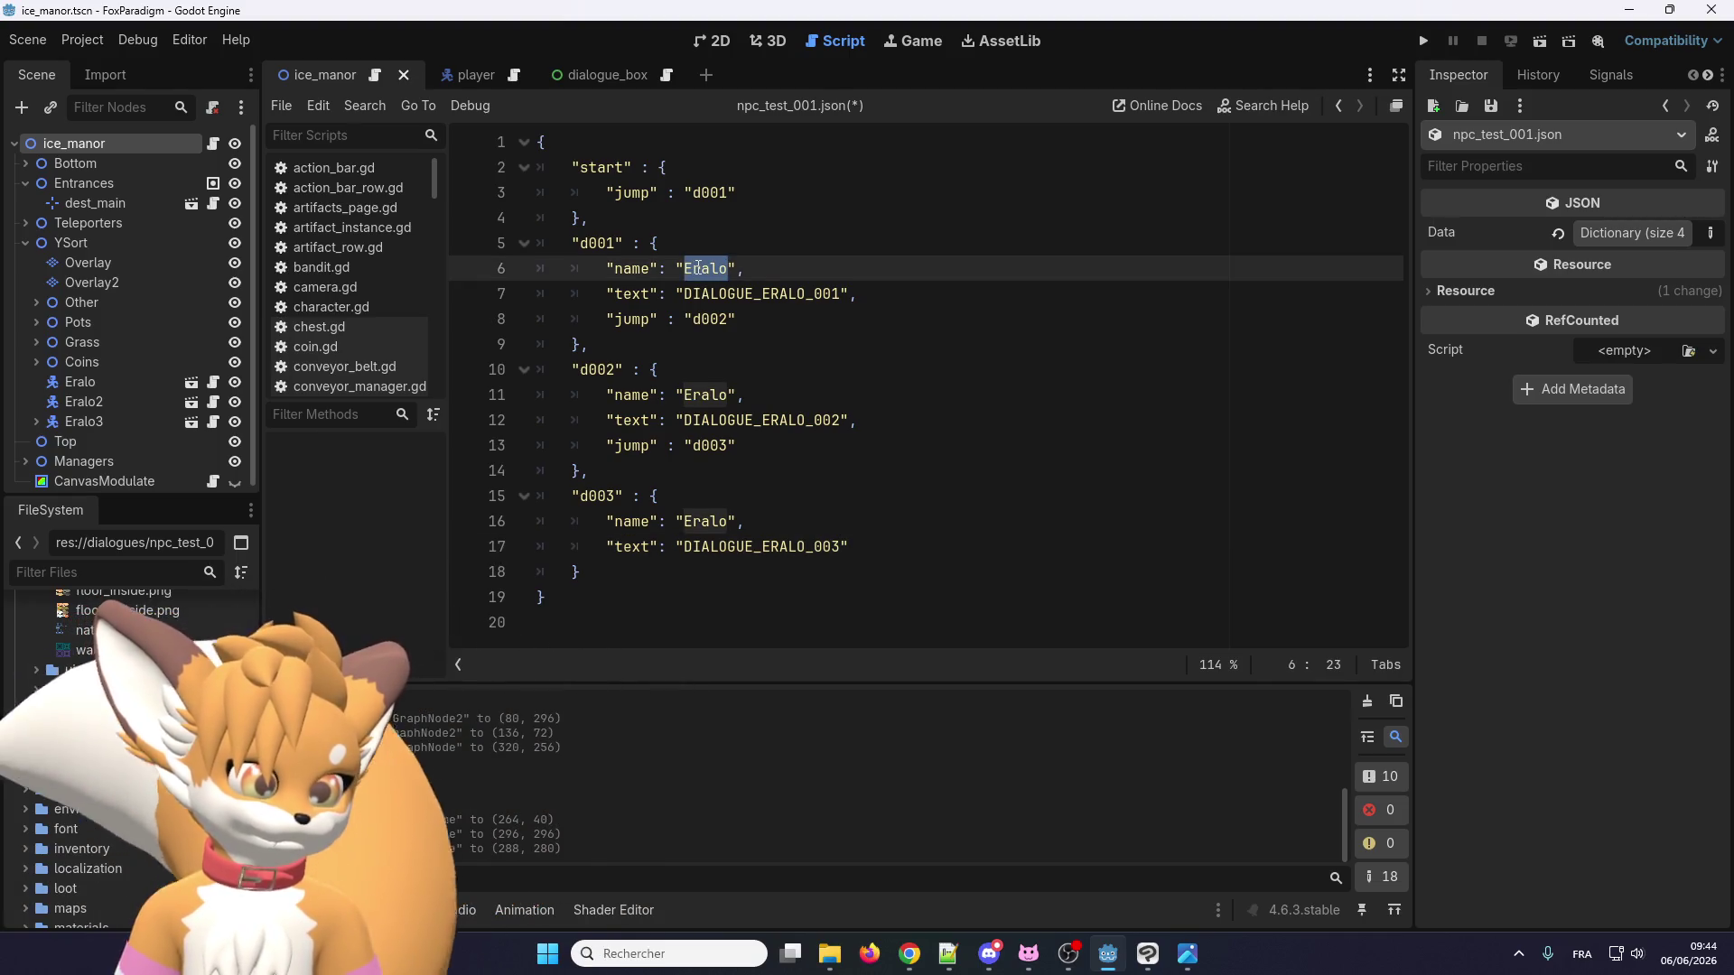
{"action": "key", "text": "ctrl+v"}
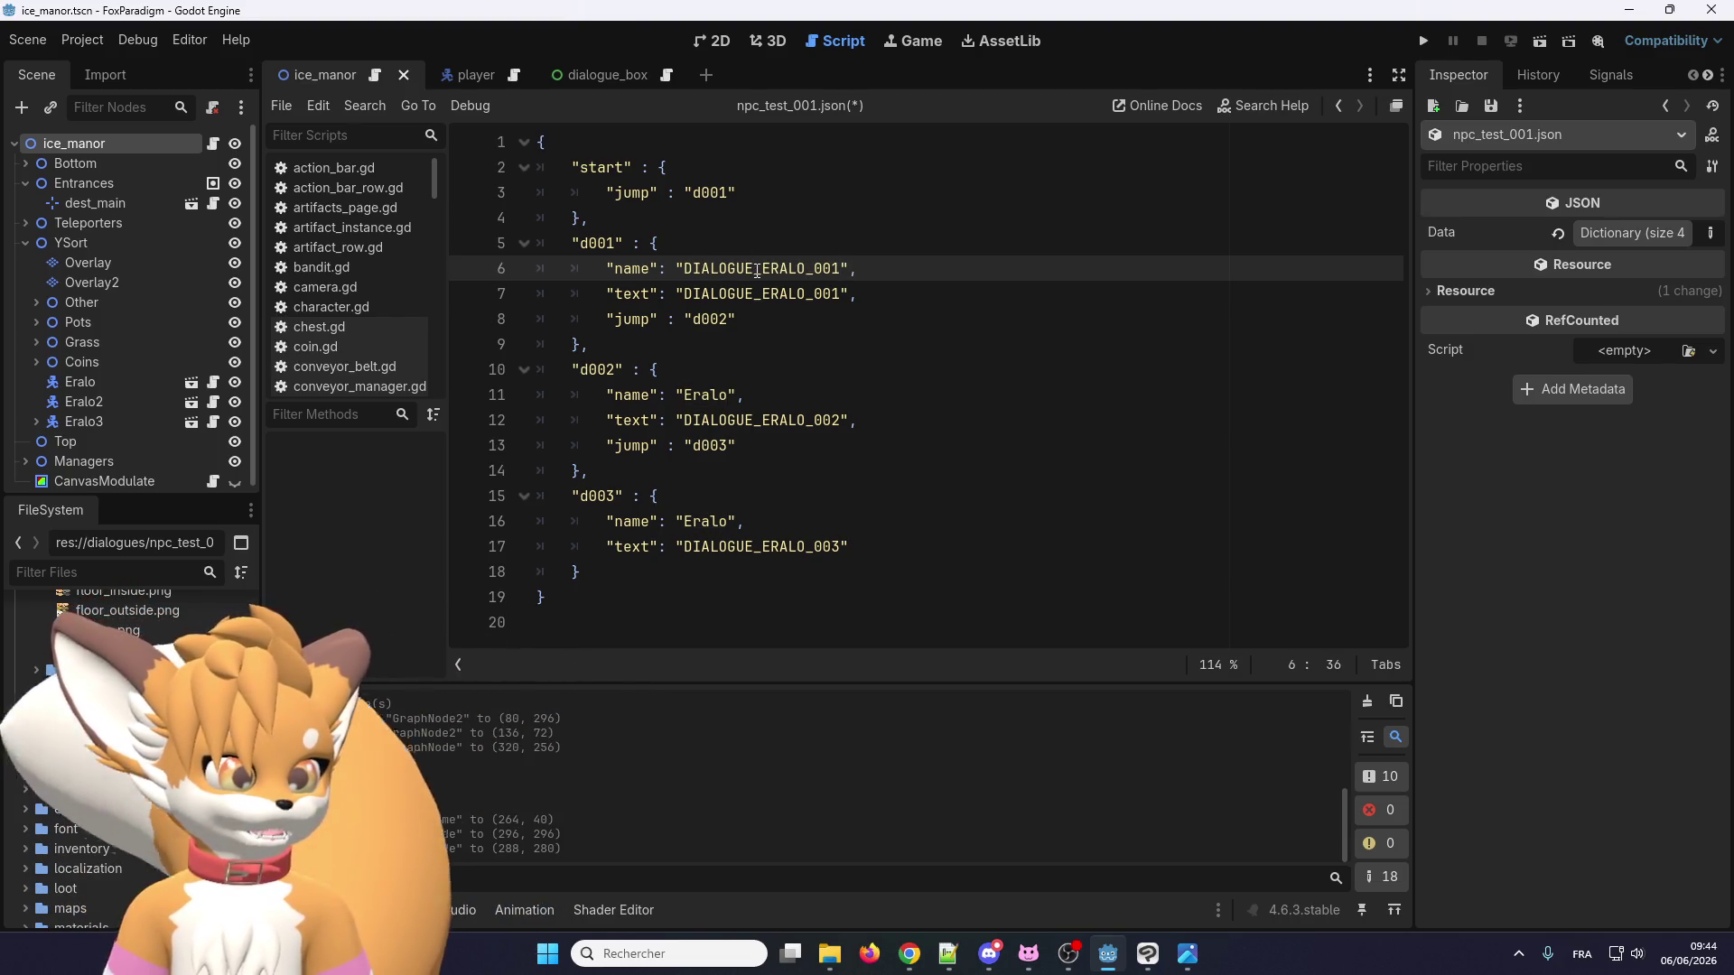
{"action": "left_click_drag", "start_coordinate": [760, 269], "coordinate": [684, 269]}
{"action": "type", "text": "NAM"}
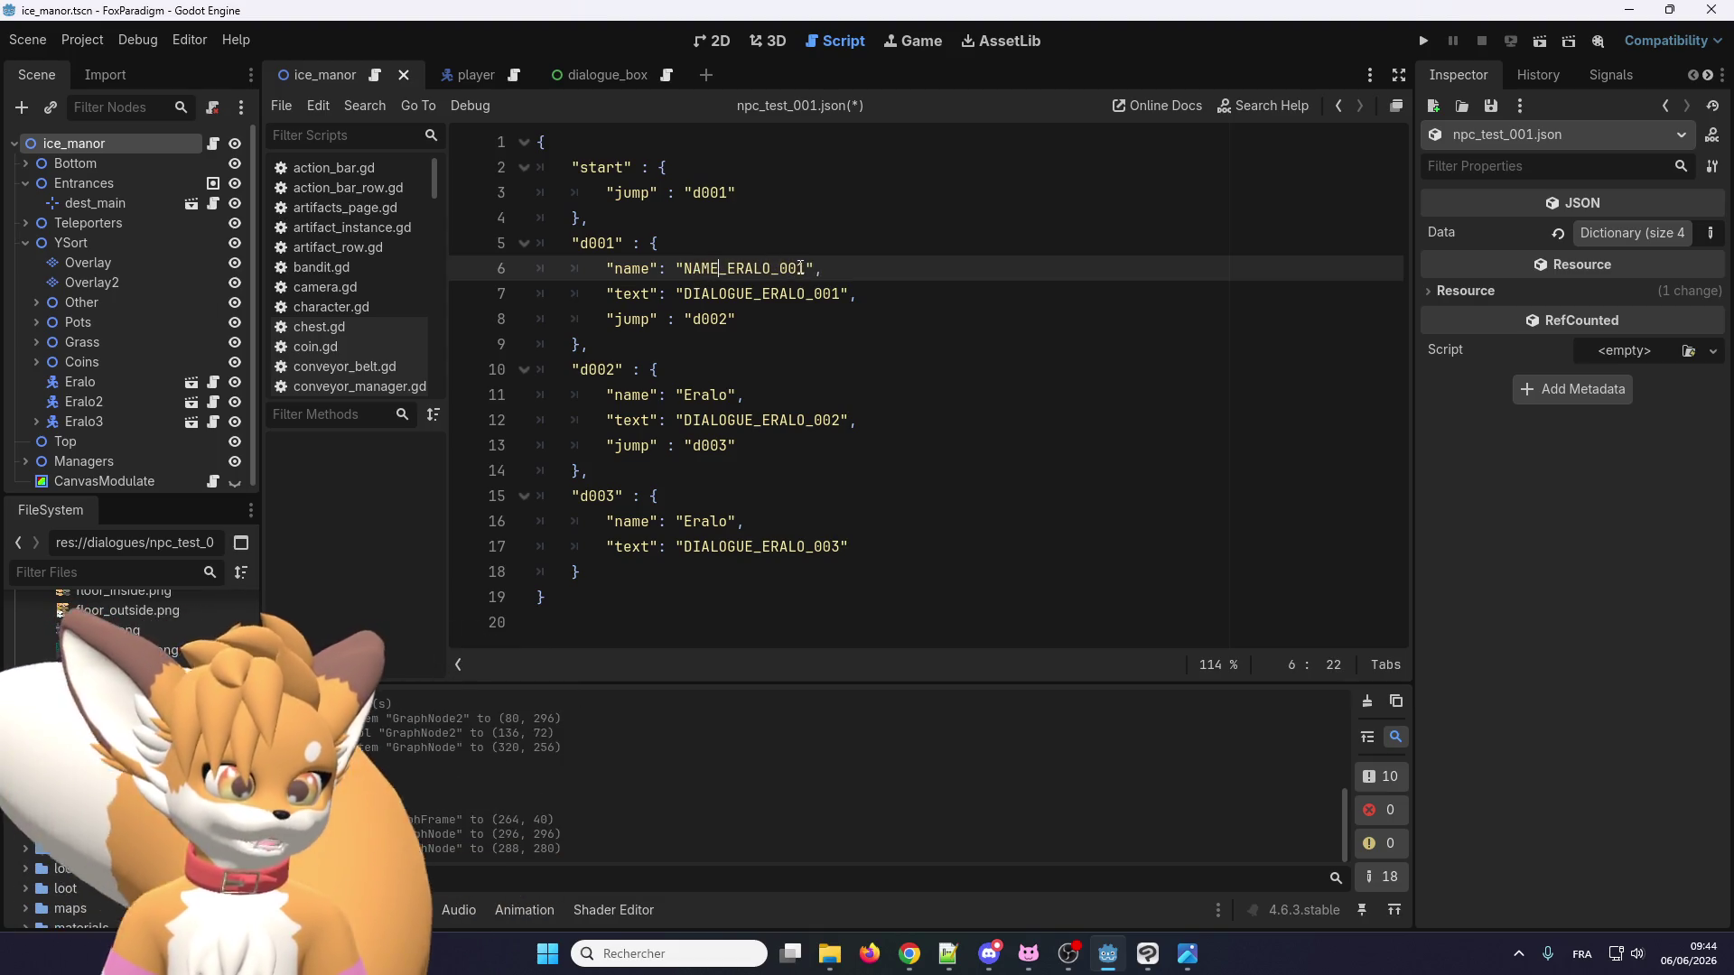
{"action": "key", "text": "BackSpace"}
{"action": "key", "text": "BackSpace"}
{"action": "key", "text": "BackSpace"}
{"action": "double_click", "coordinate": [733, 273]}
{"action": "key", "text": "ctrl+c"}
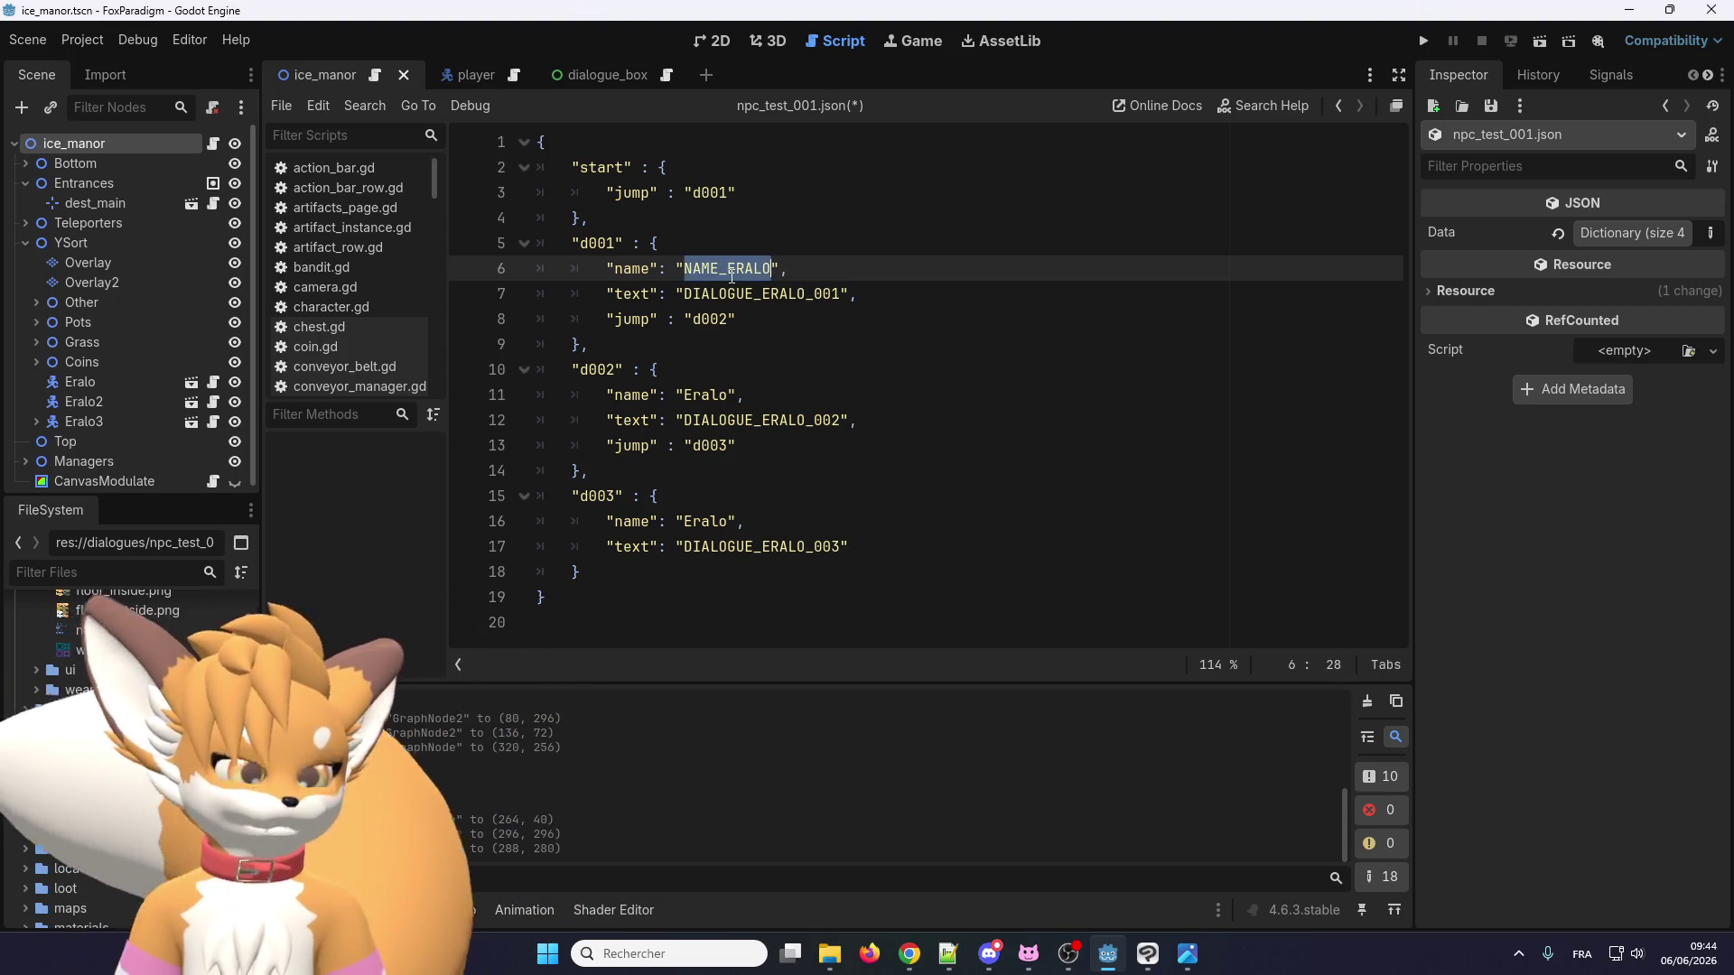
{"action": "double_click", "coordinate": [700, 397]}
{"action": "key", "text": "ctrl+v"}
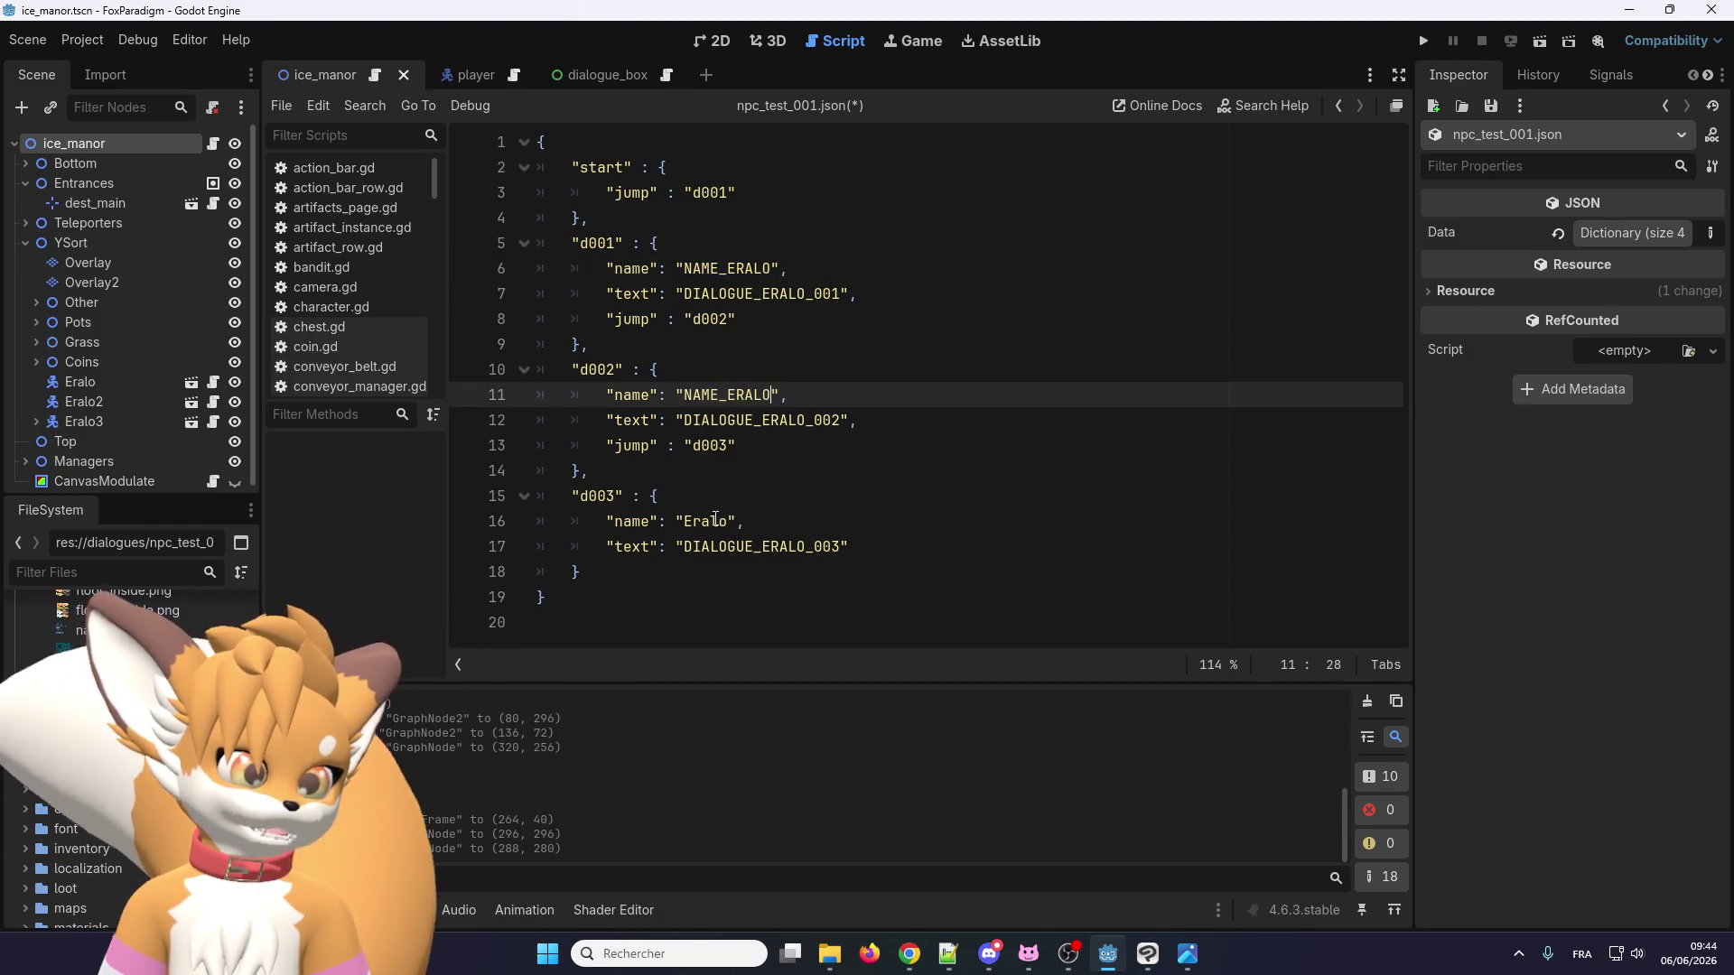
{"action": "left_click", "coordinate": [700, 521]}
{"action": "double_click", "coordinate": [701, 521]}
{"action": "key", "text": "ctrl+v"}
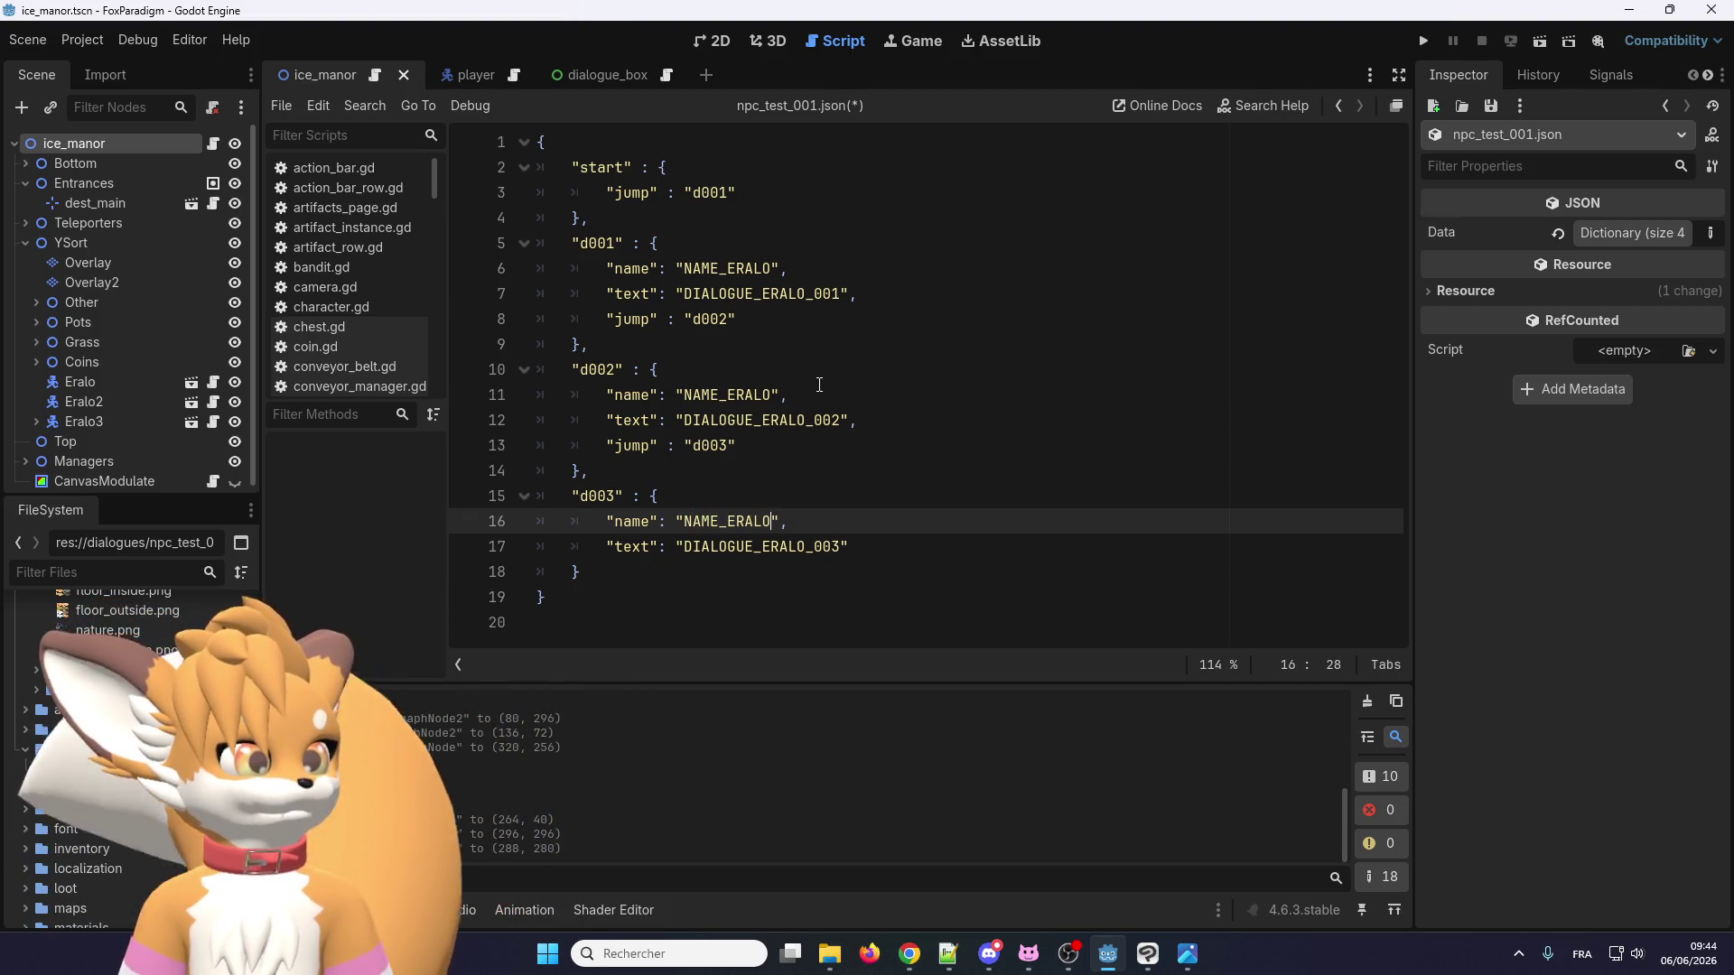
{"action": "left_click", "coordinate": [1423, 41]}
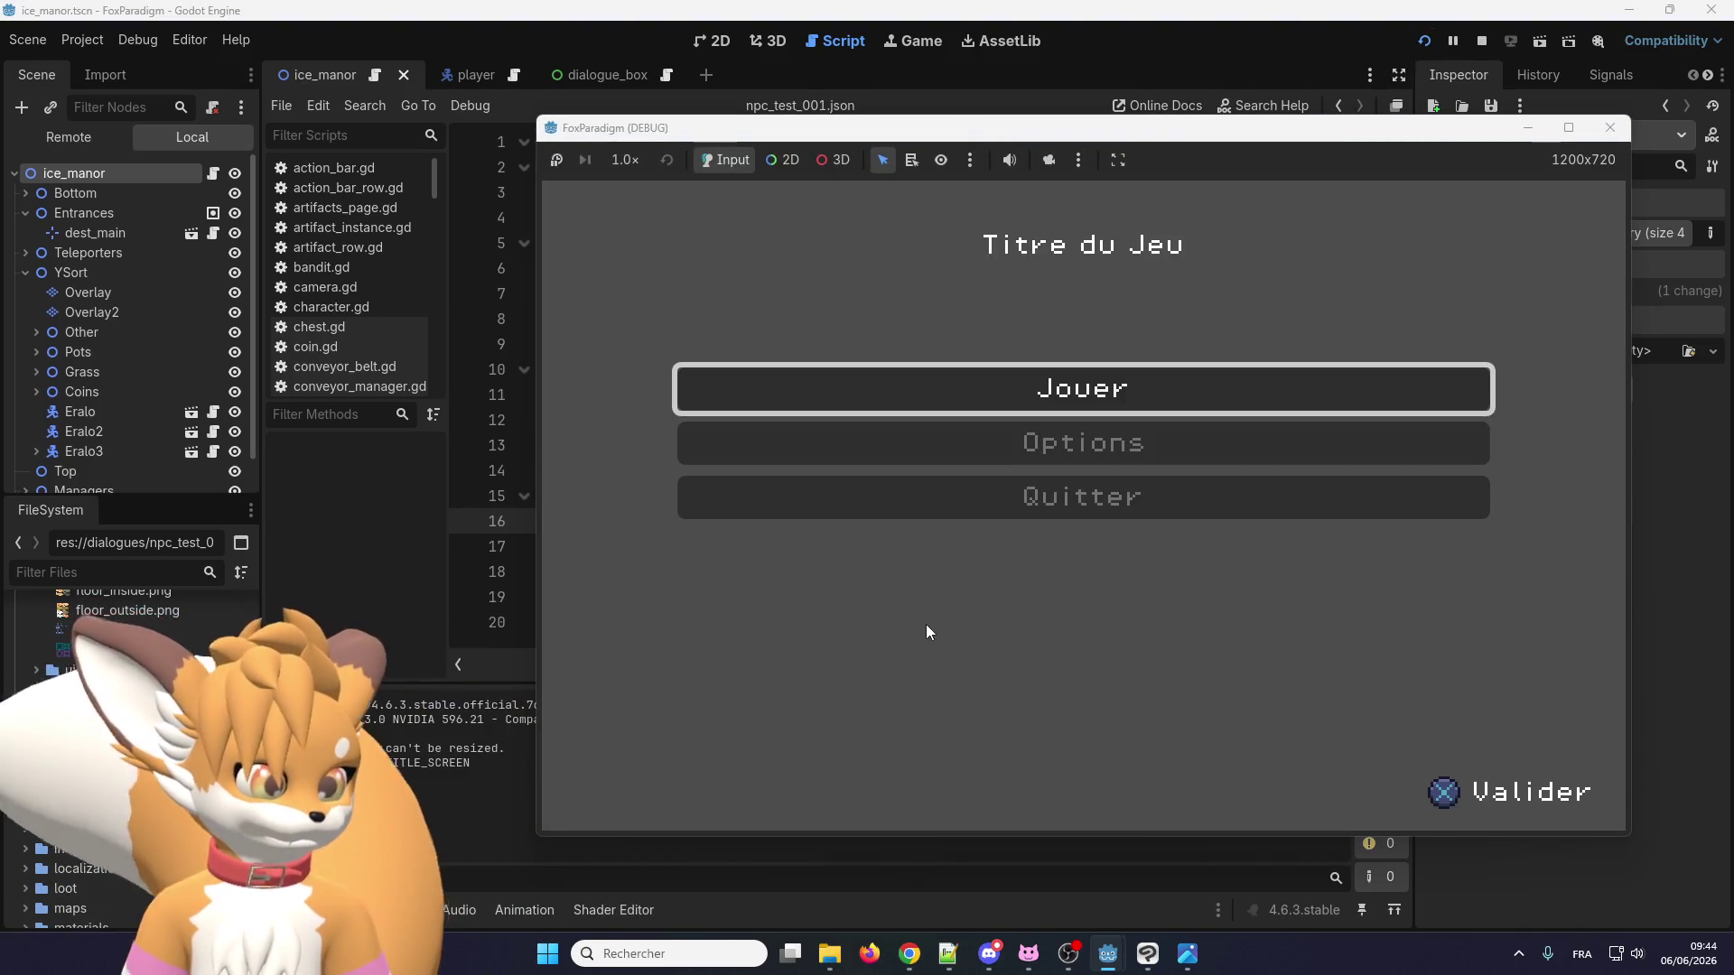
Start playing from the title menu with Jouer and load save slot 1.
{"action": "key", "text": "Down"}
{"action": "left_click", "coordinate": [878, 379]}
{"action": "key", "text": "Return"}
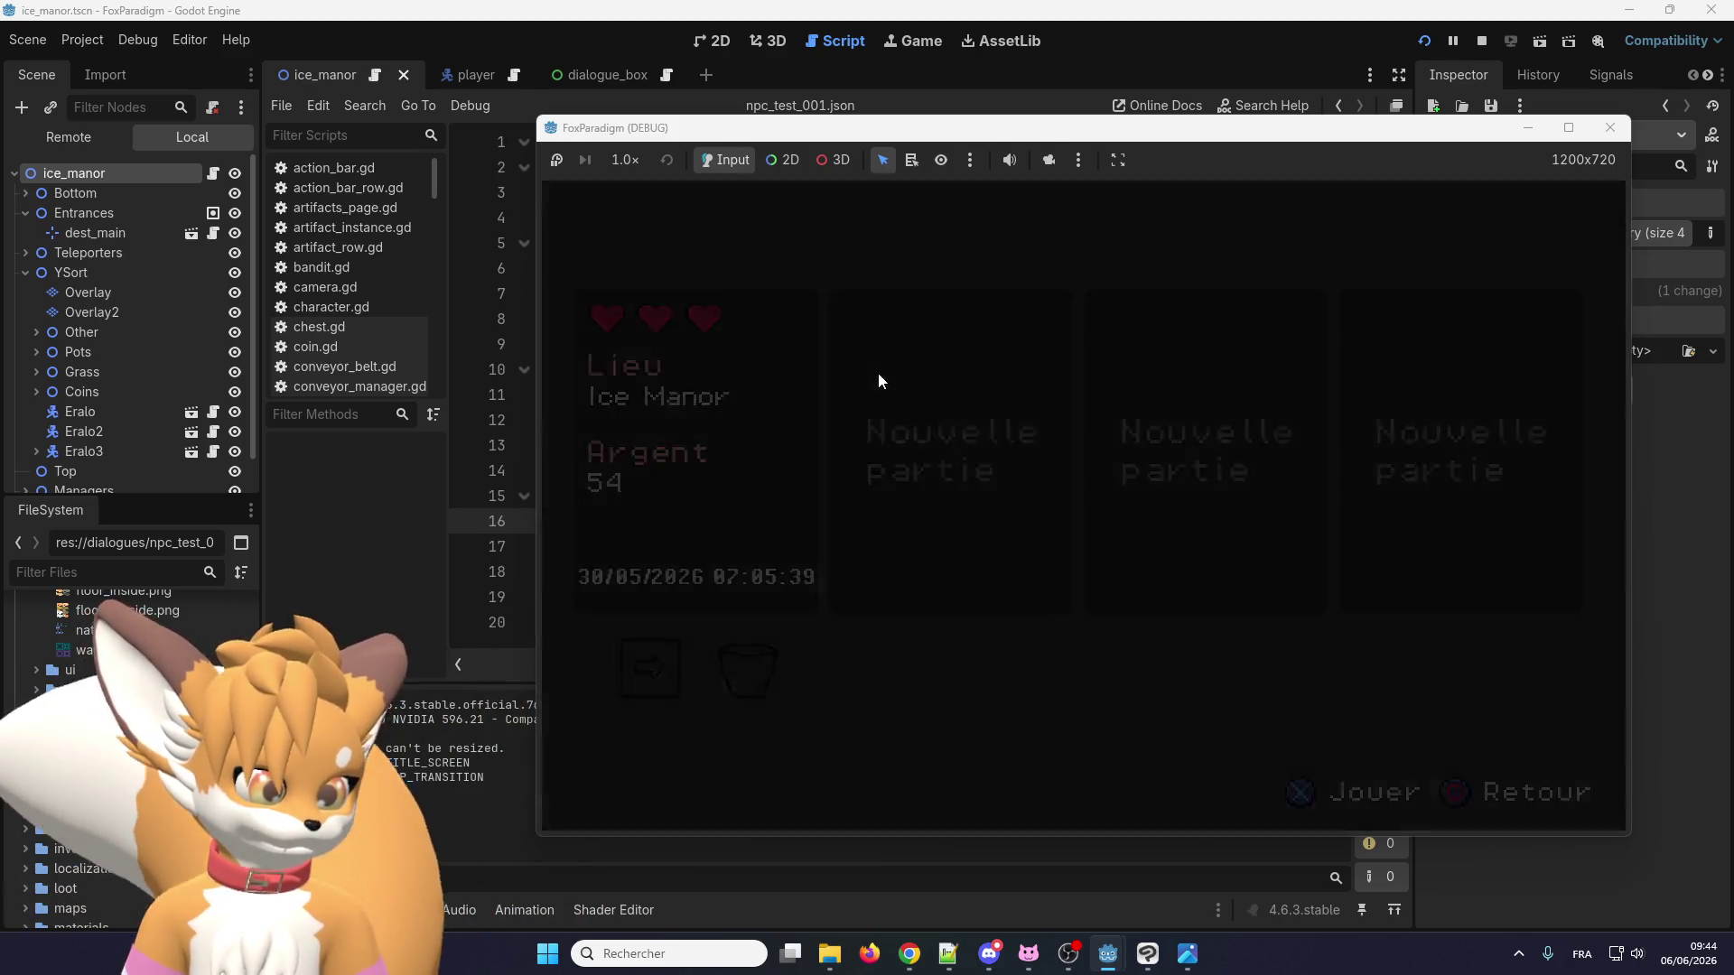
Walk up to Eralo, read through the dialogue showing the raw keys, then close the game.
{"action": "key", "text": "Up"}
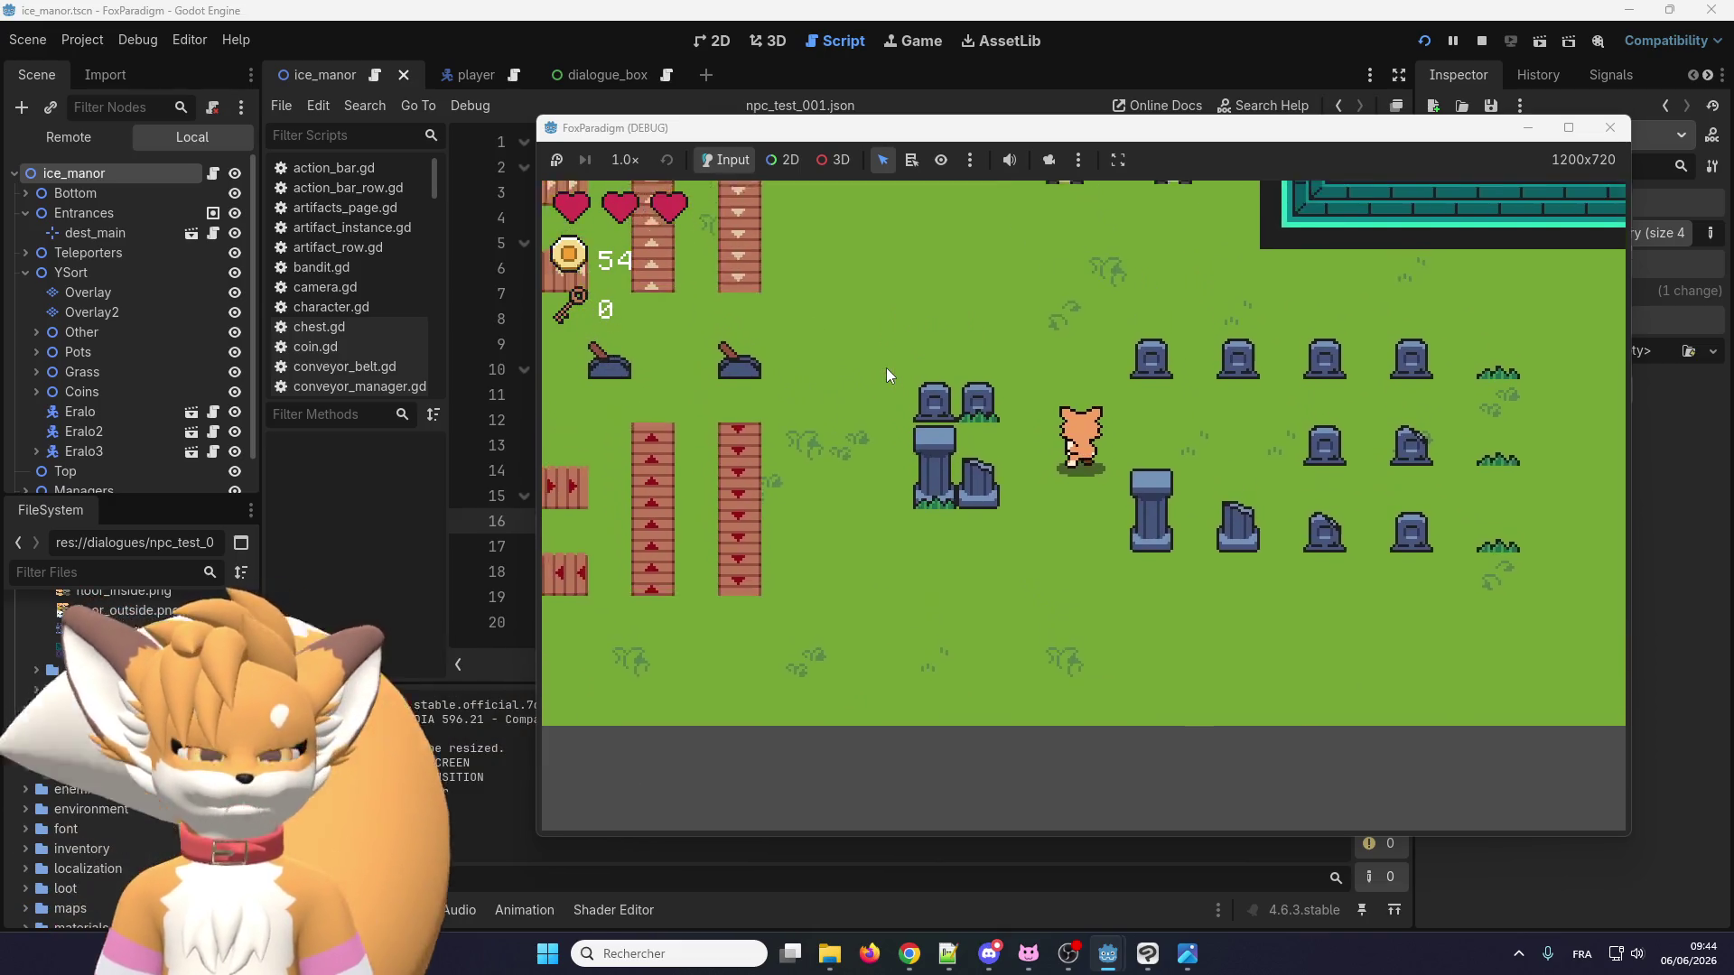
{"action": "key", "text": "Up"}
{"action": "key", "text": "e"}
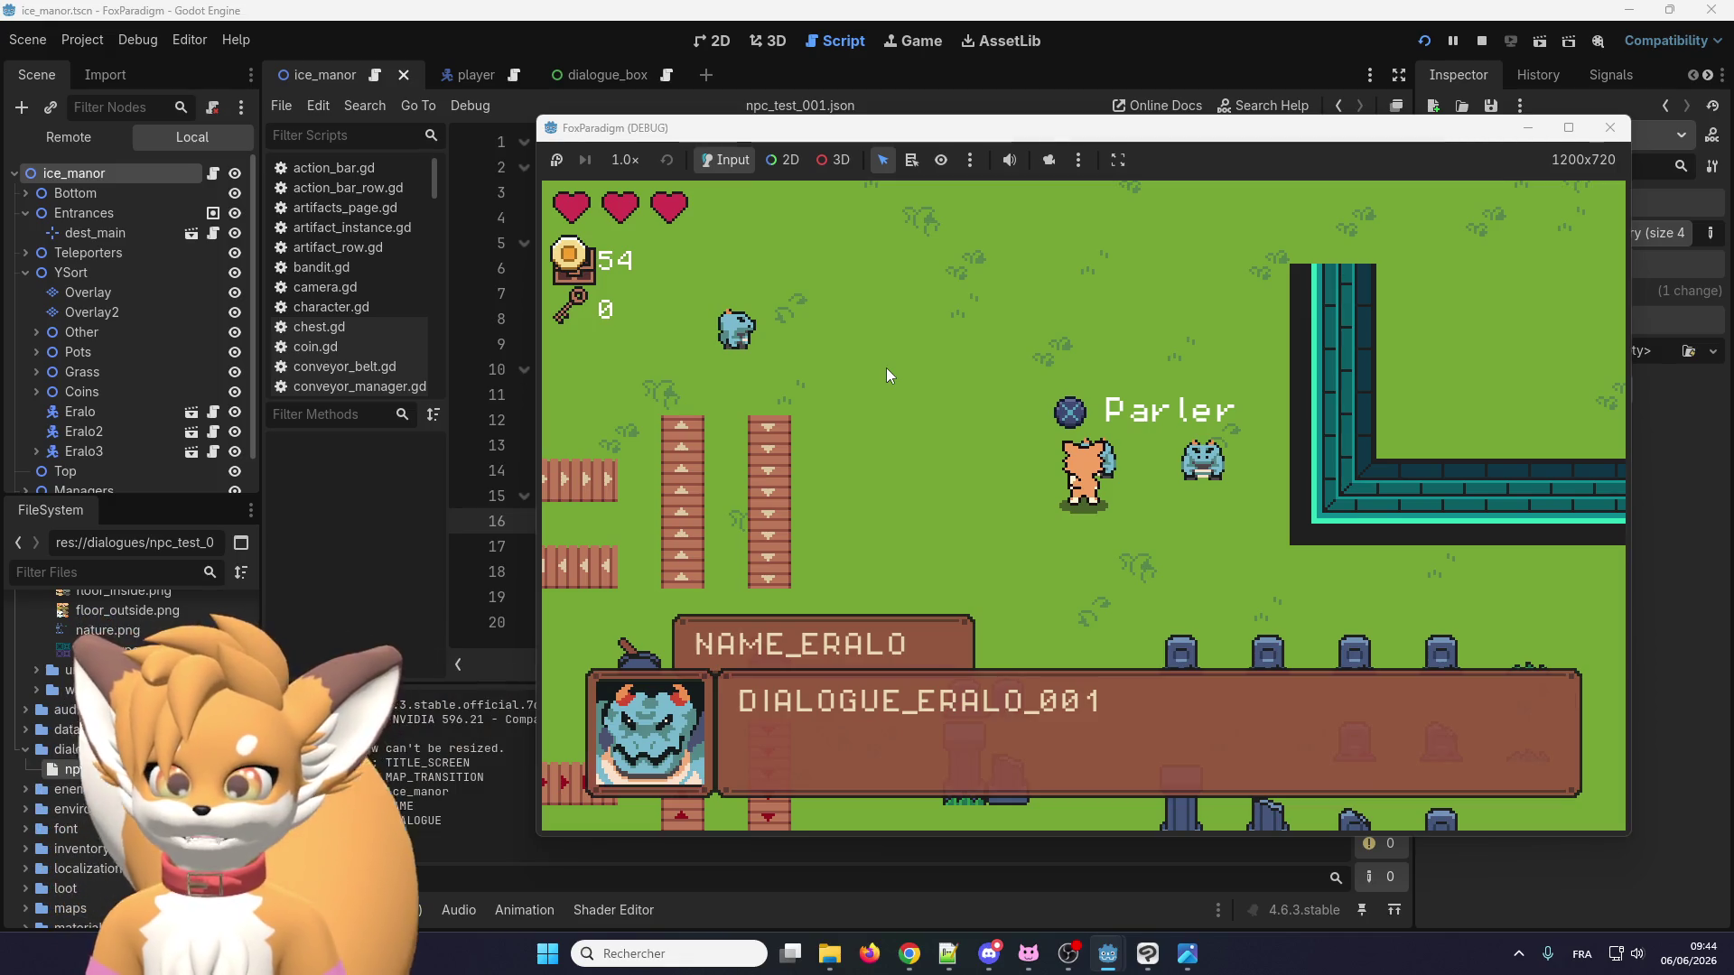
{"action": "key", "text": "e"}
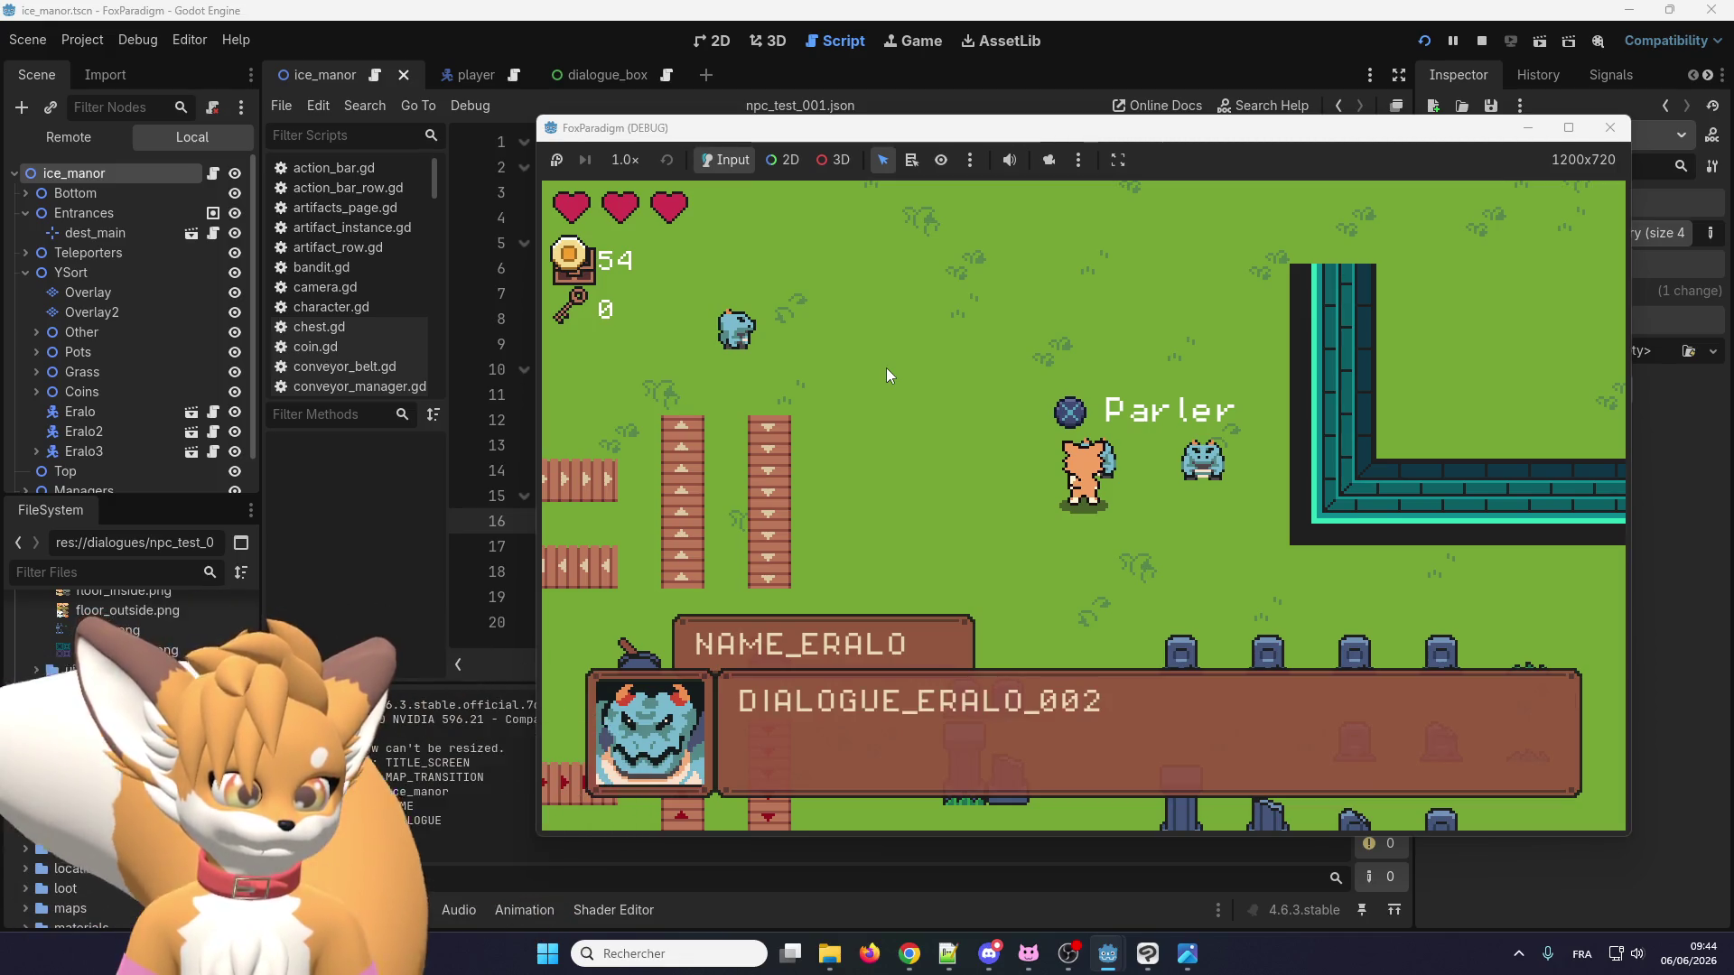
{"action": "key", "text": "e"}
{"action": "key", "text": "e"}
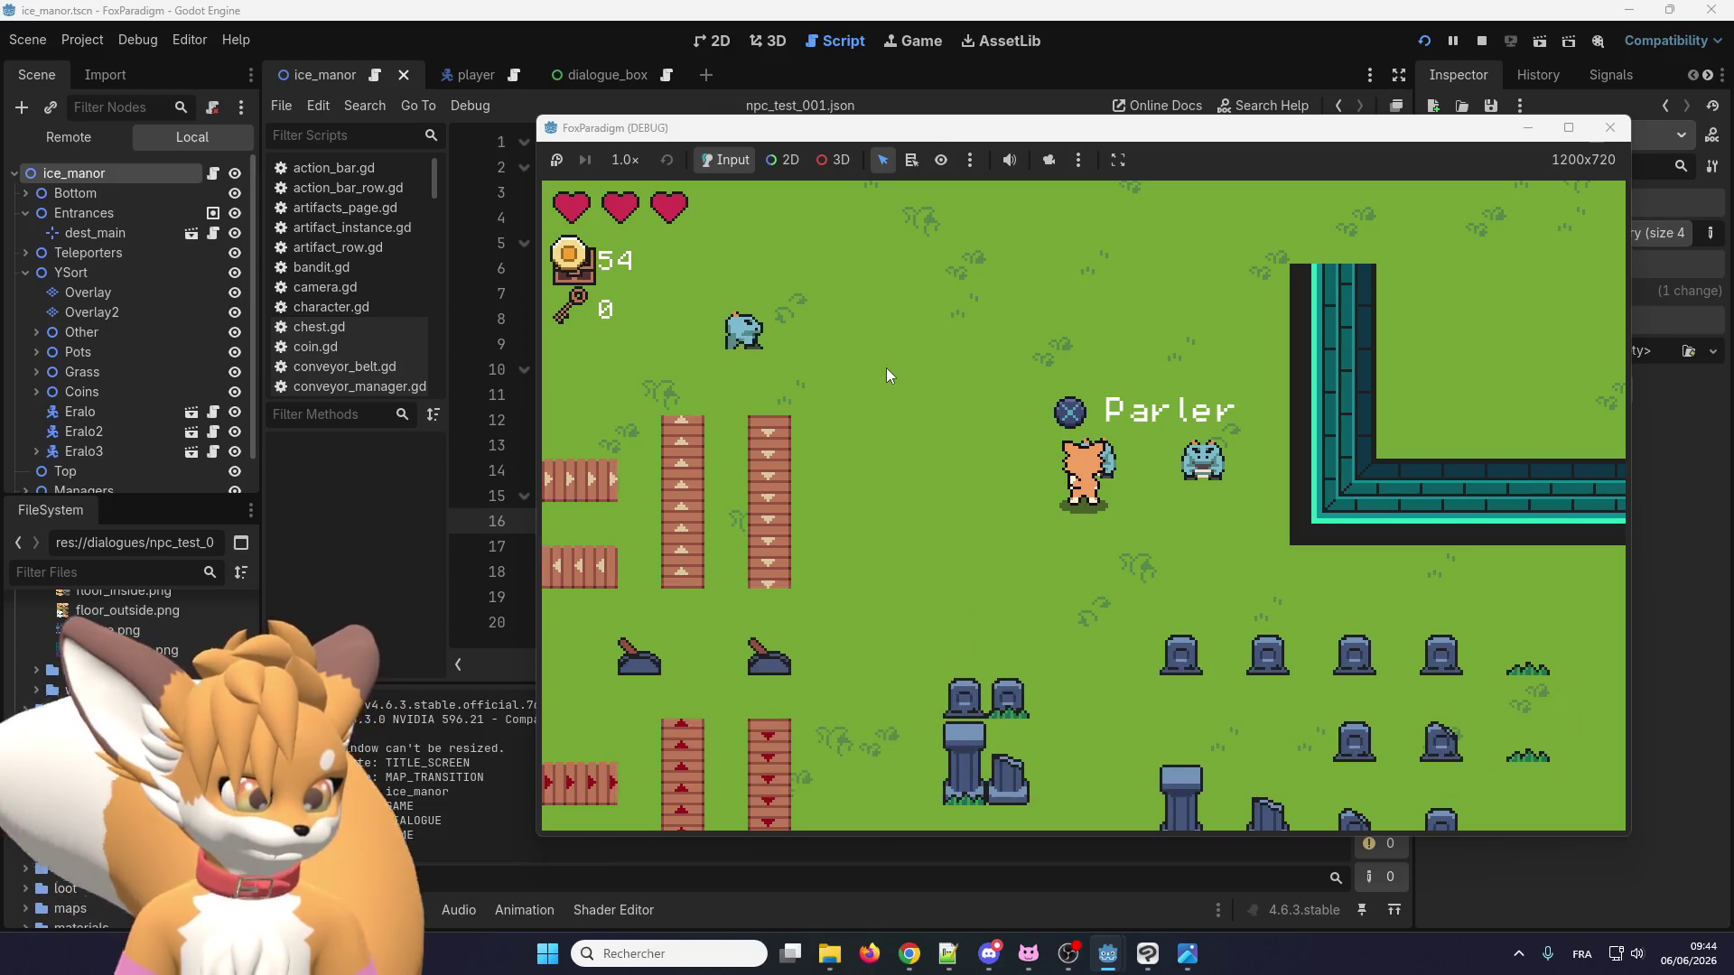
{"action": "left_click", "coordinate": [1610, 127]}
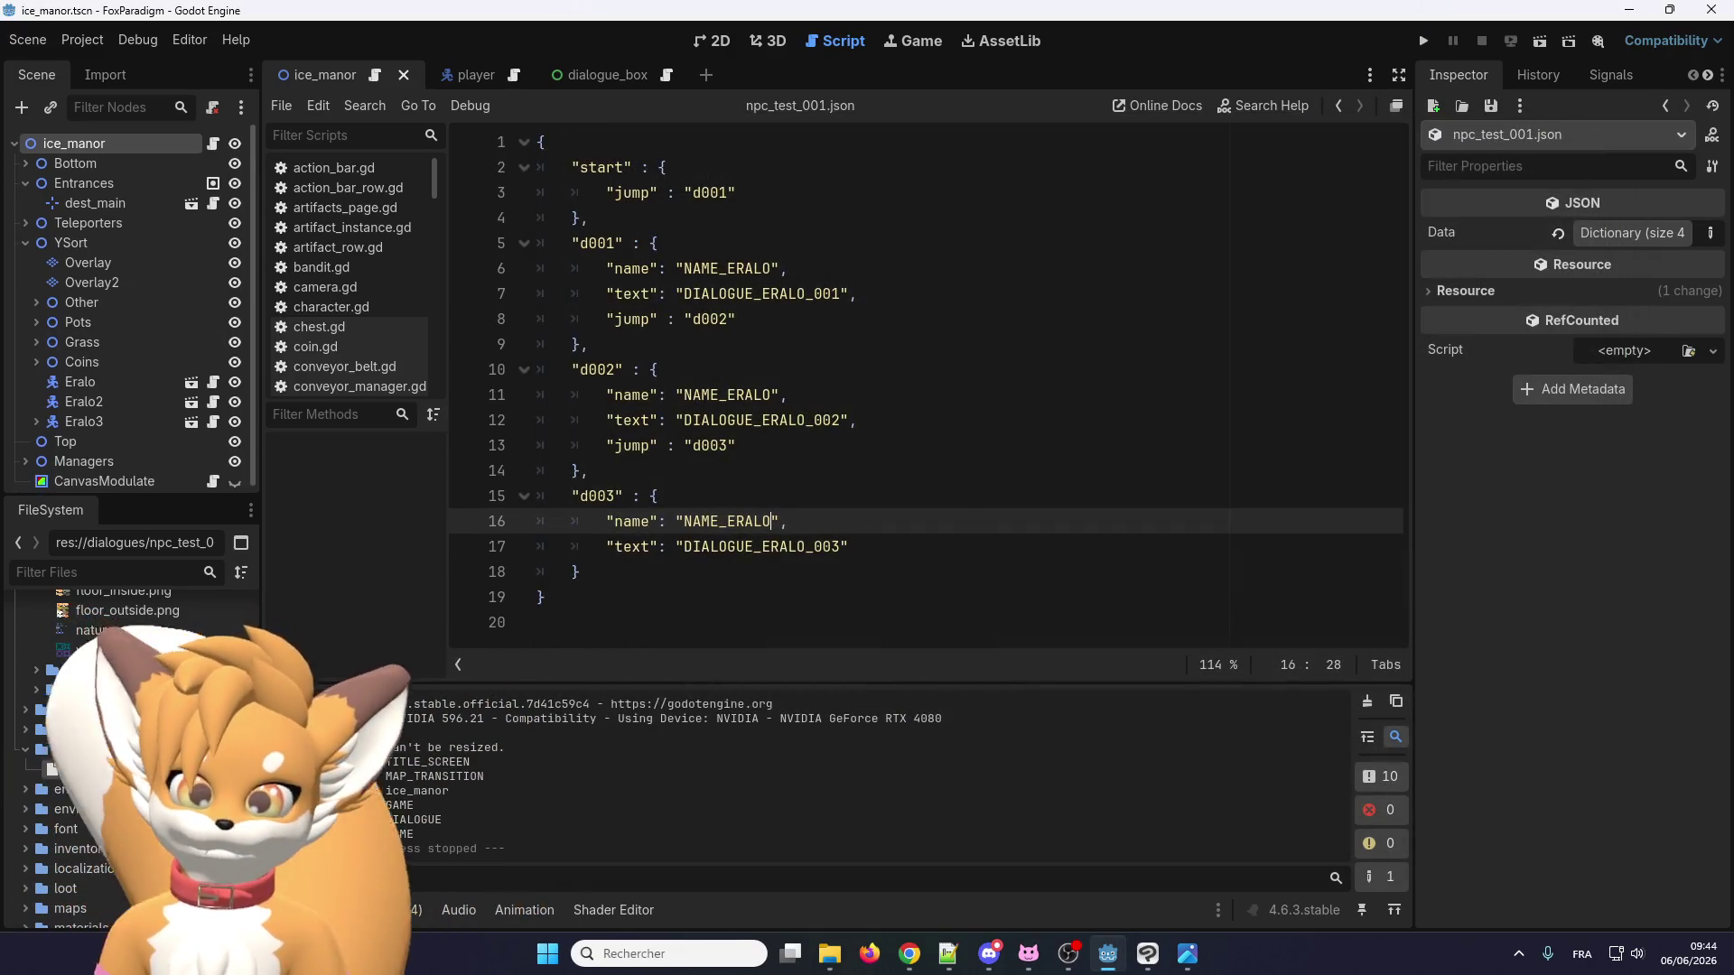
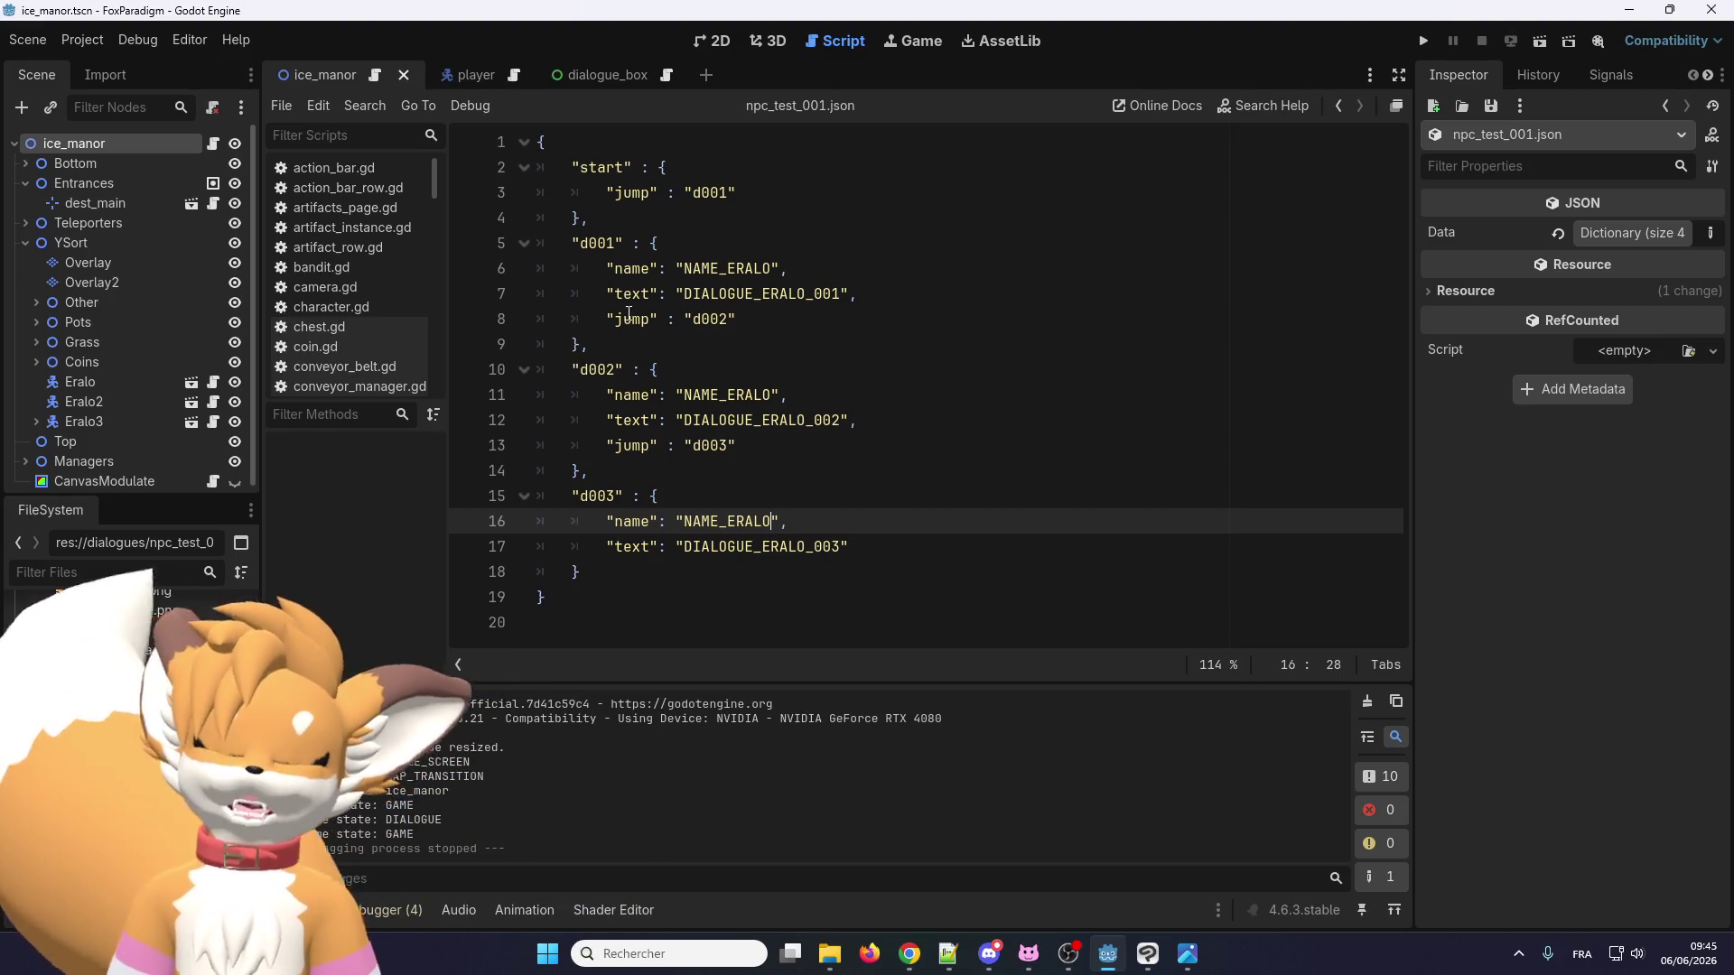
Back in Godot from the browser, select the DIALOGUE_ERALO_001 and NAME_ERALO keys to check them.
{"action": "key", "text": "alt+Tab"}
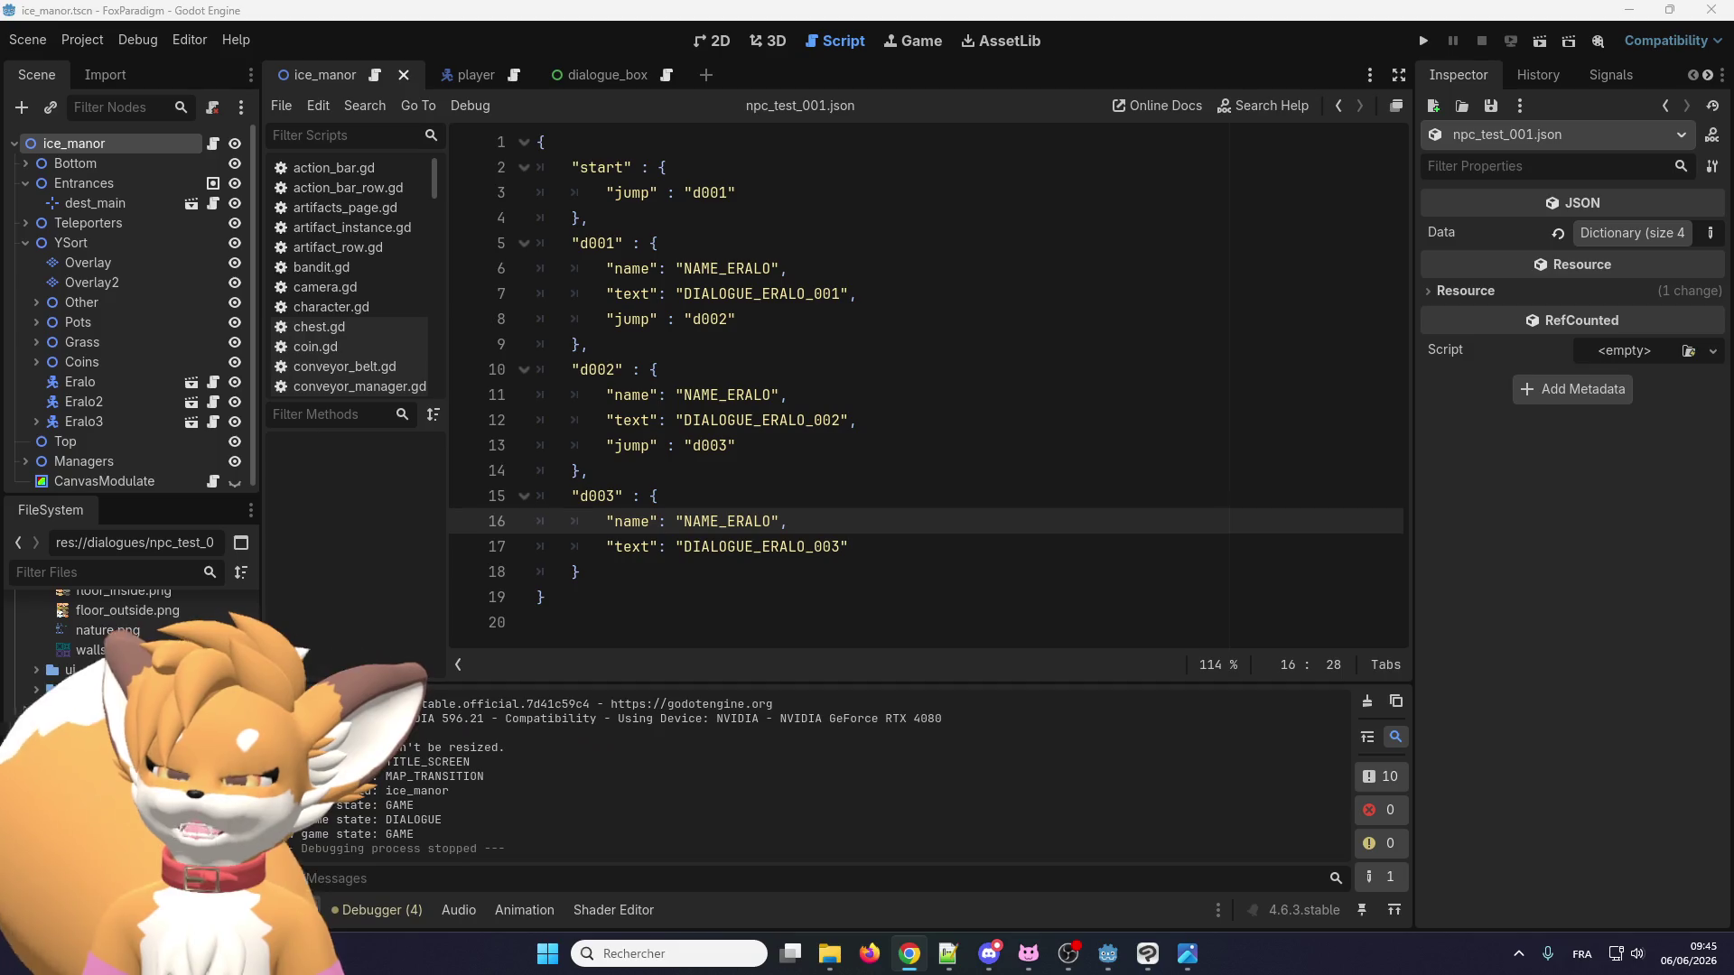
{"action": "key", "text": "alt+Tab"}
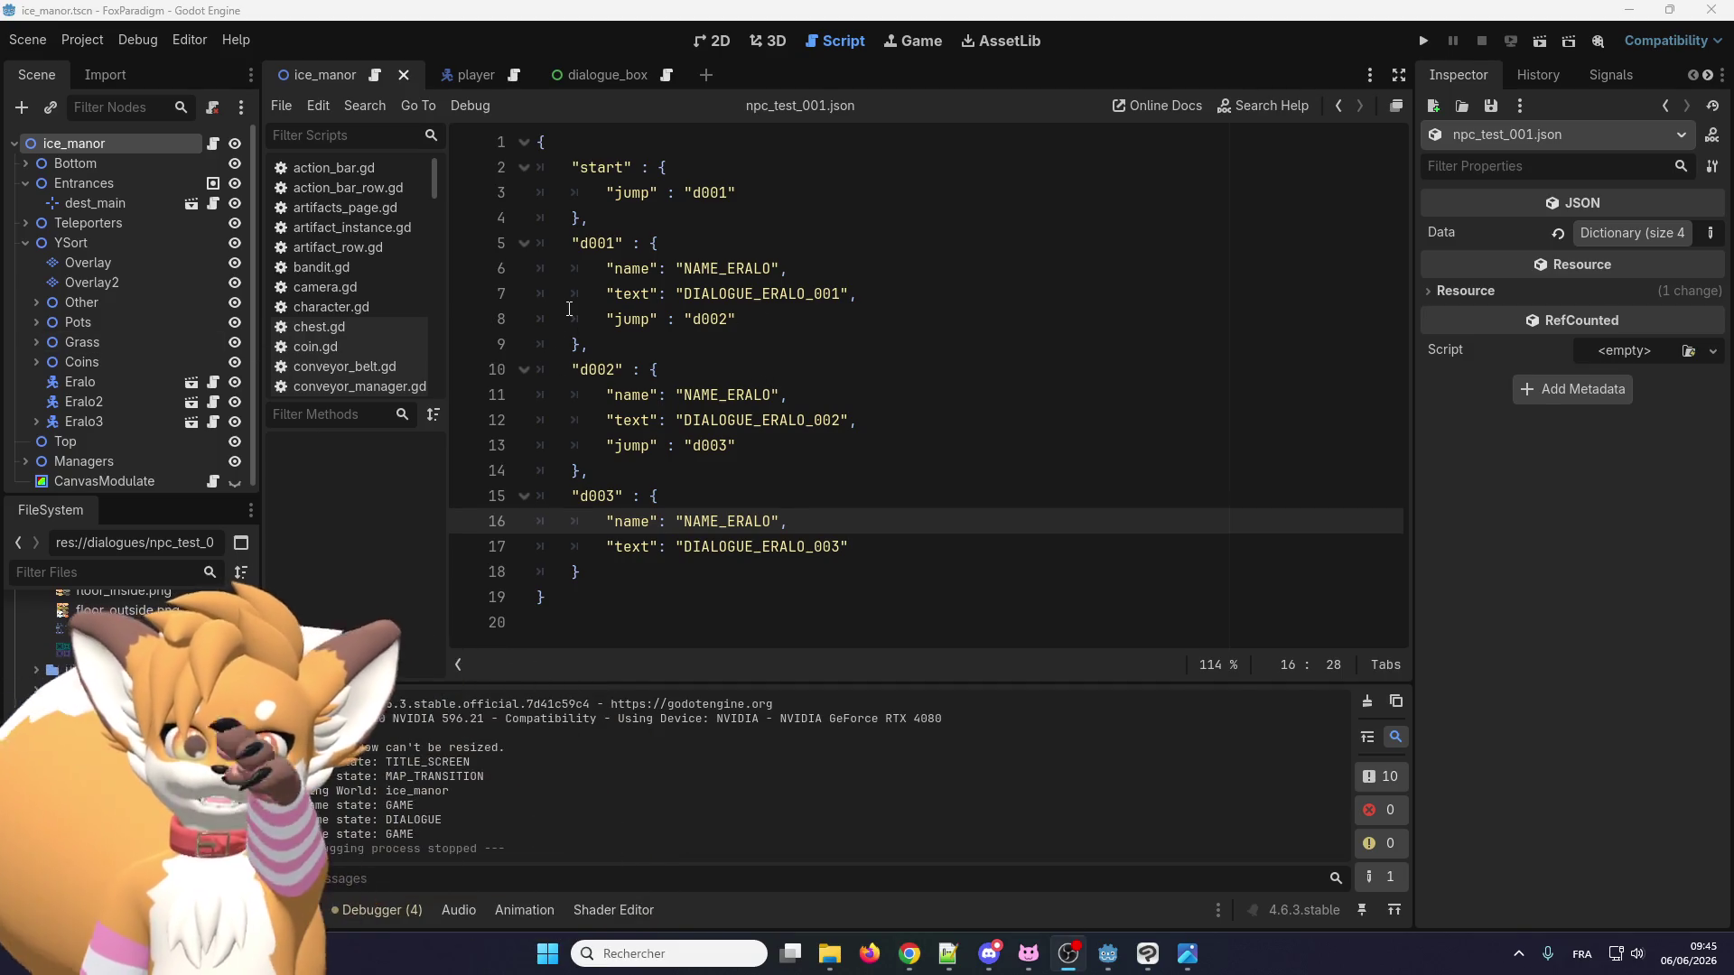
{"action": "left_click", "coordinate": [719, 293]}
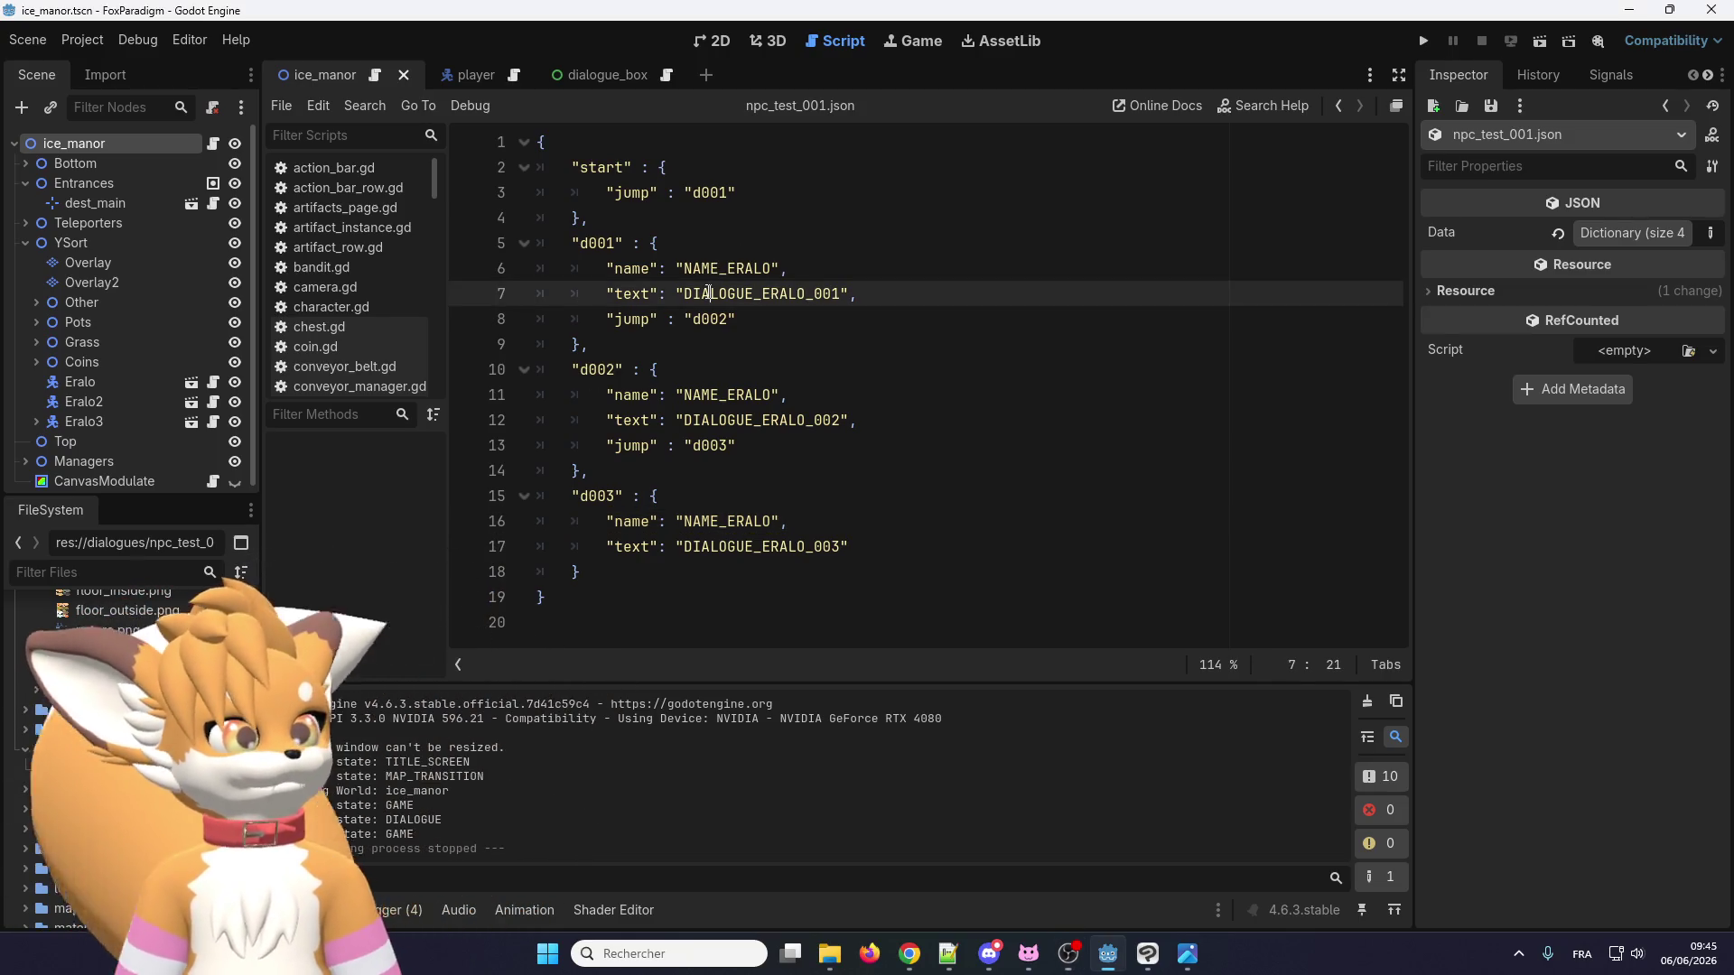
{"action": "double_click", "coordinate": [719, 293]}
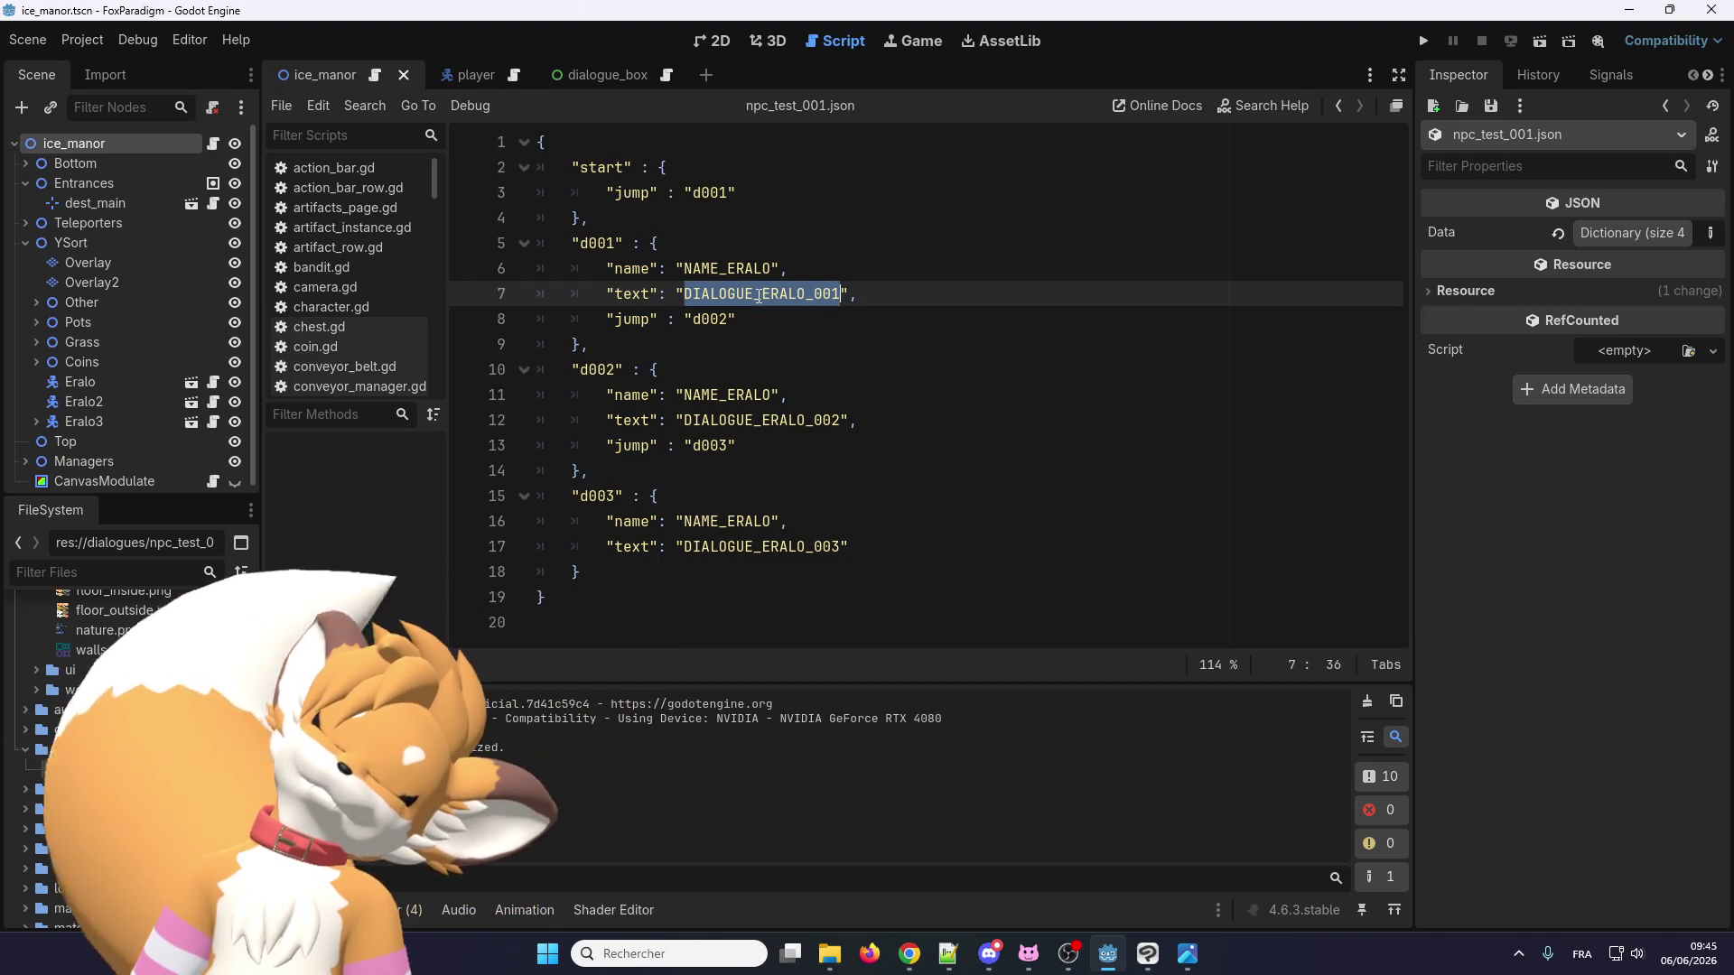
{"action": "double_click", "coordinate": [740, 271]}
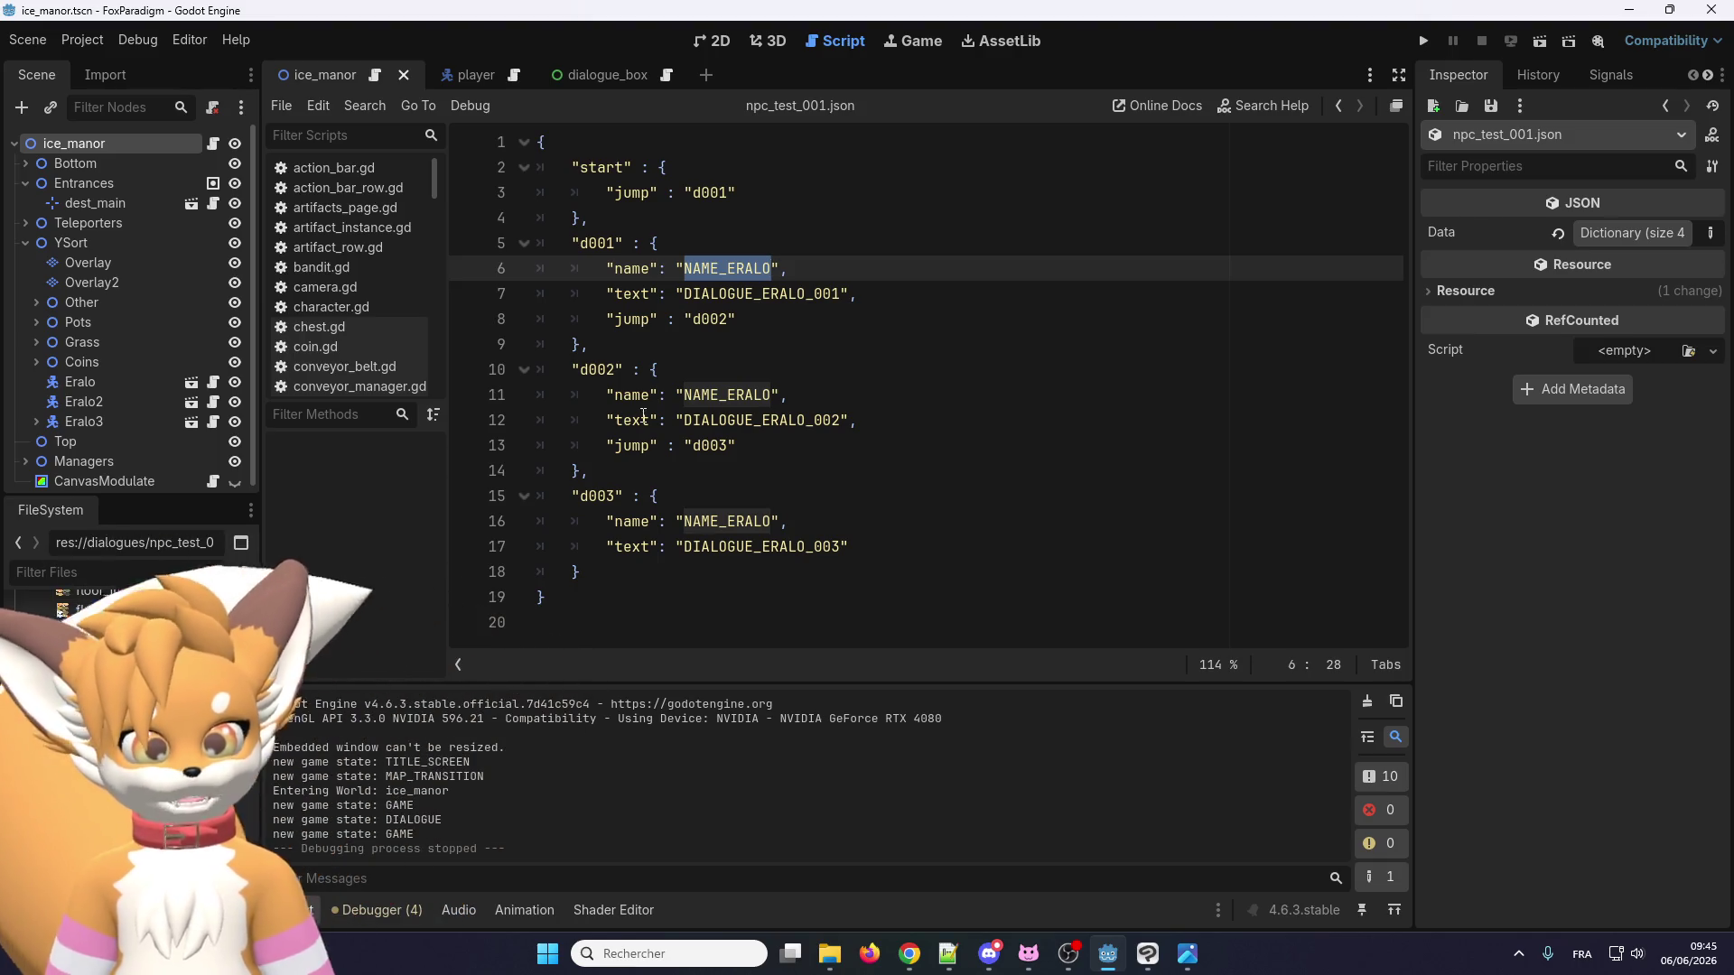
{"action": "double_click", "coordinate": [774, 293]}
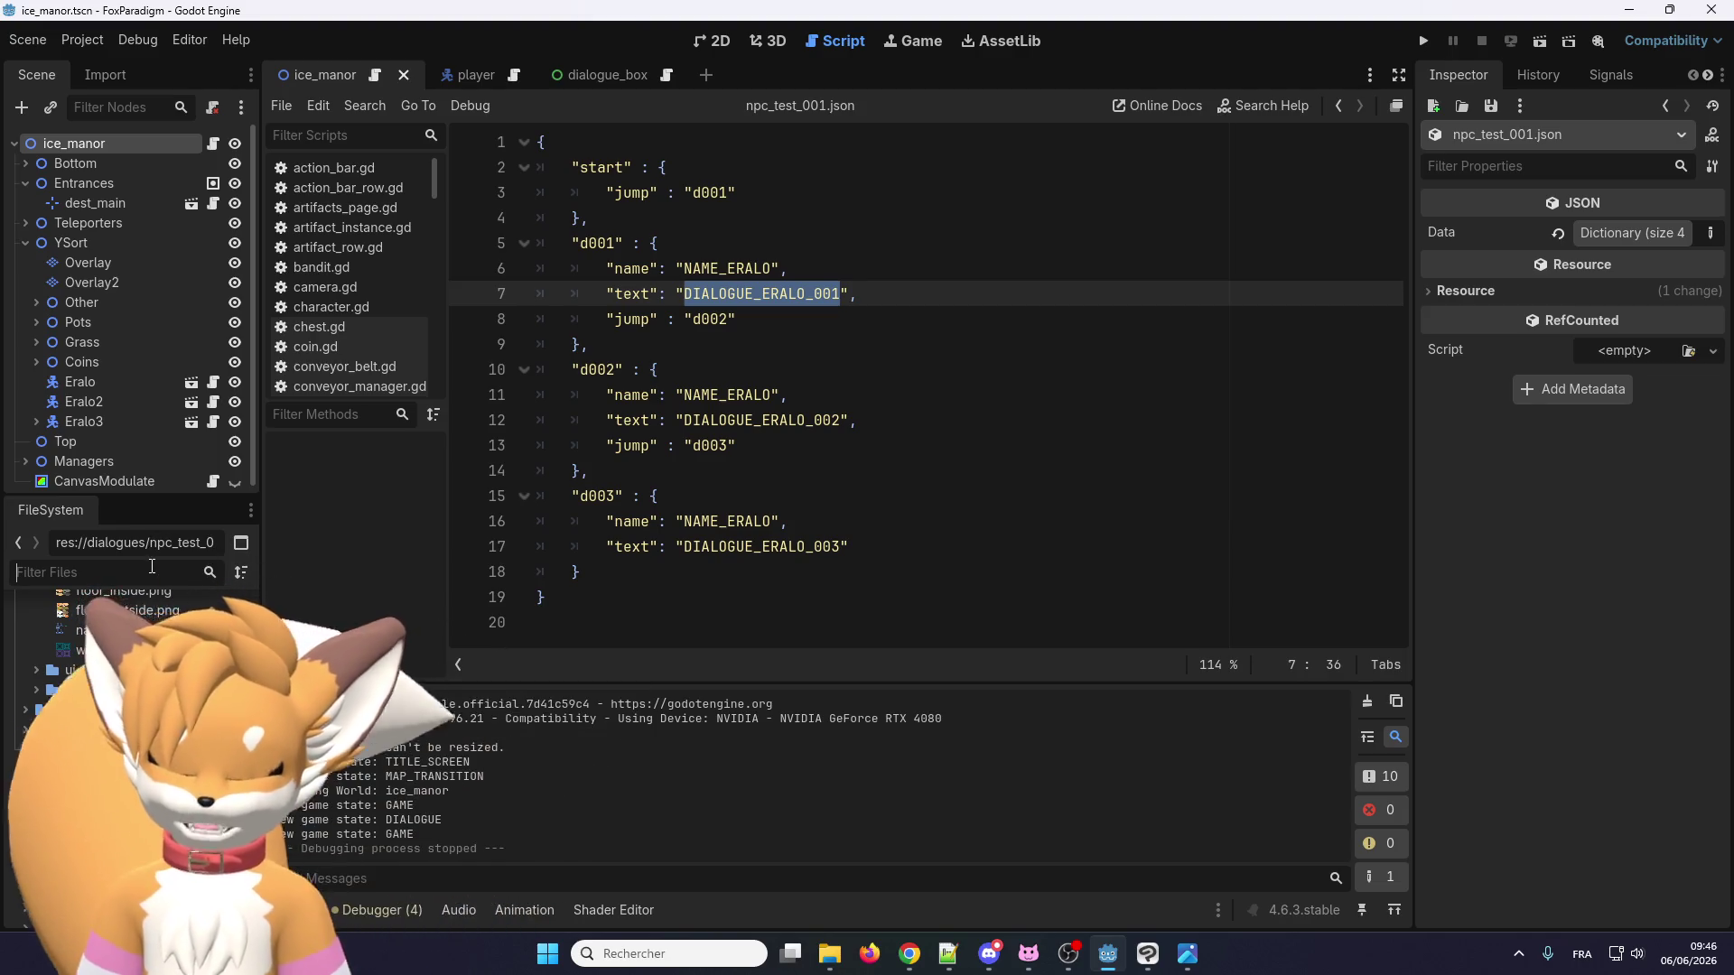
Filter the script list for 'loca' and open localization.gd.
{"action": "left_click", "coordinate": [152, 566]}
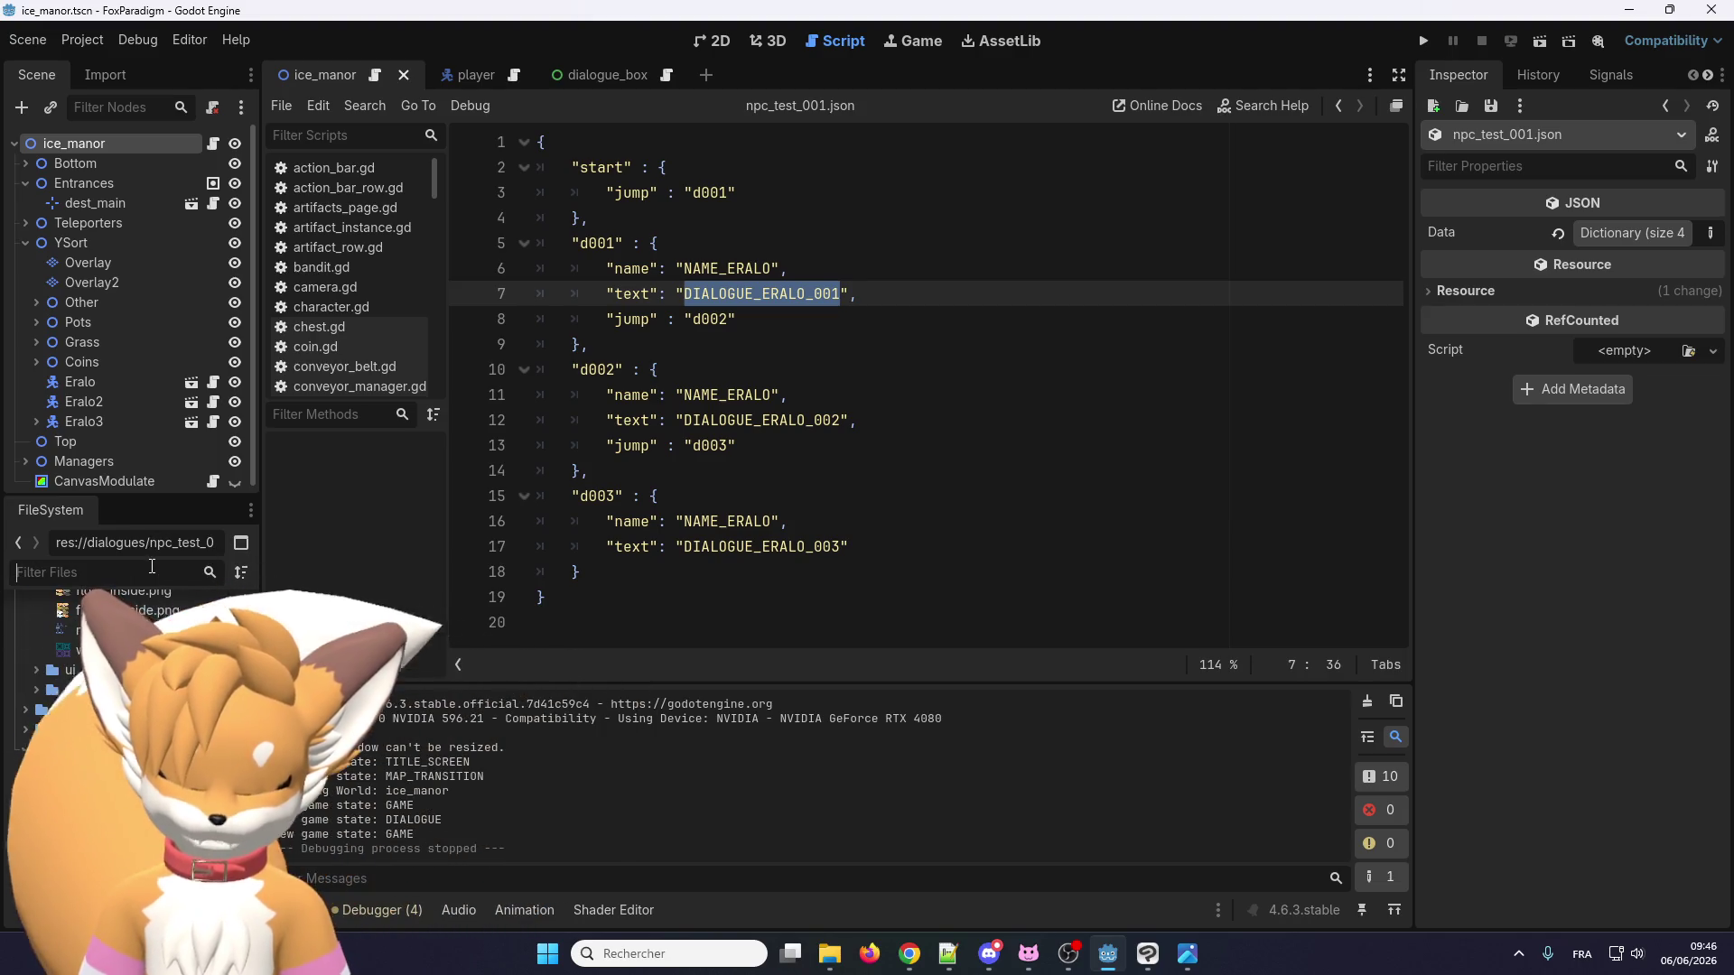
{"action": "left_click", "coordinate": [377, 134]}
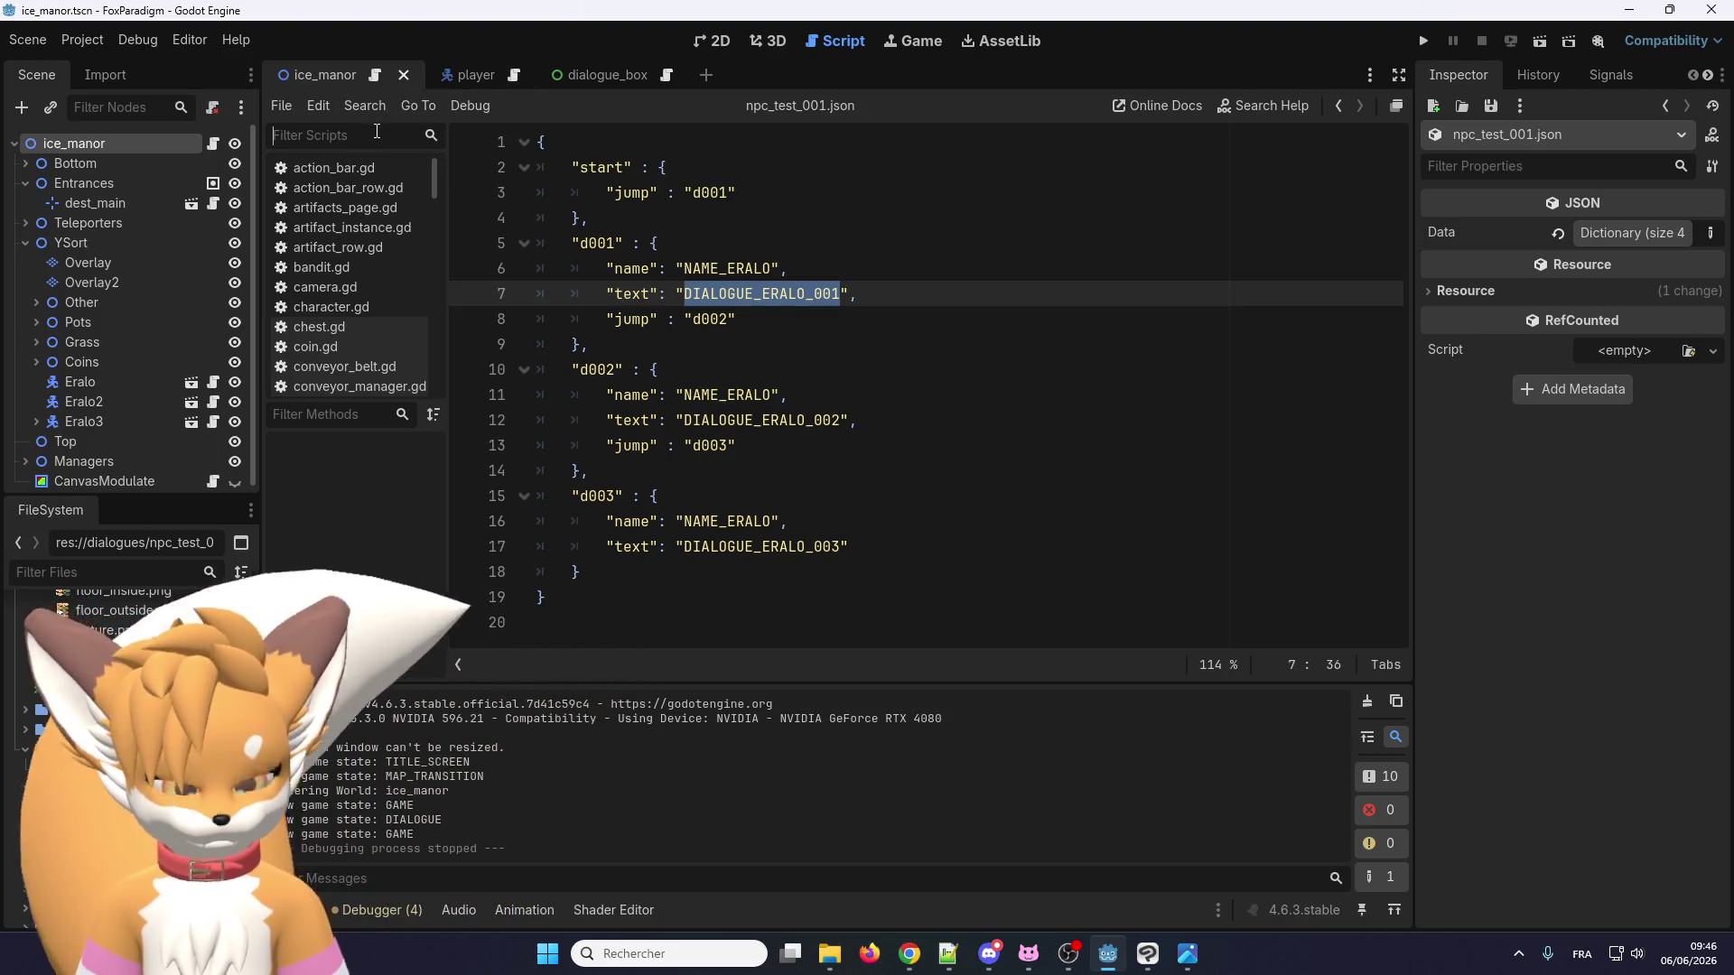
{"action": "type", "text": "loca"}
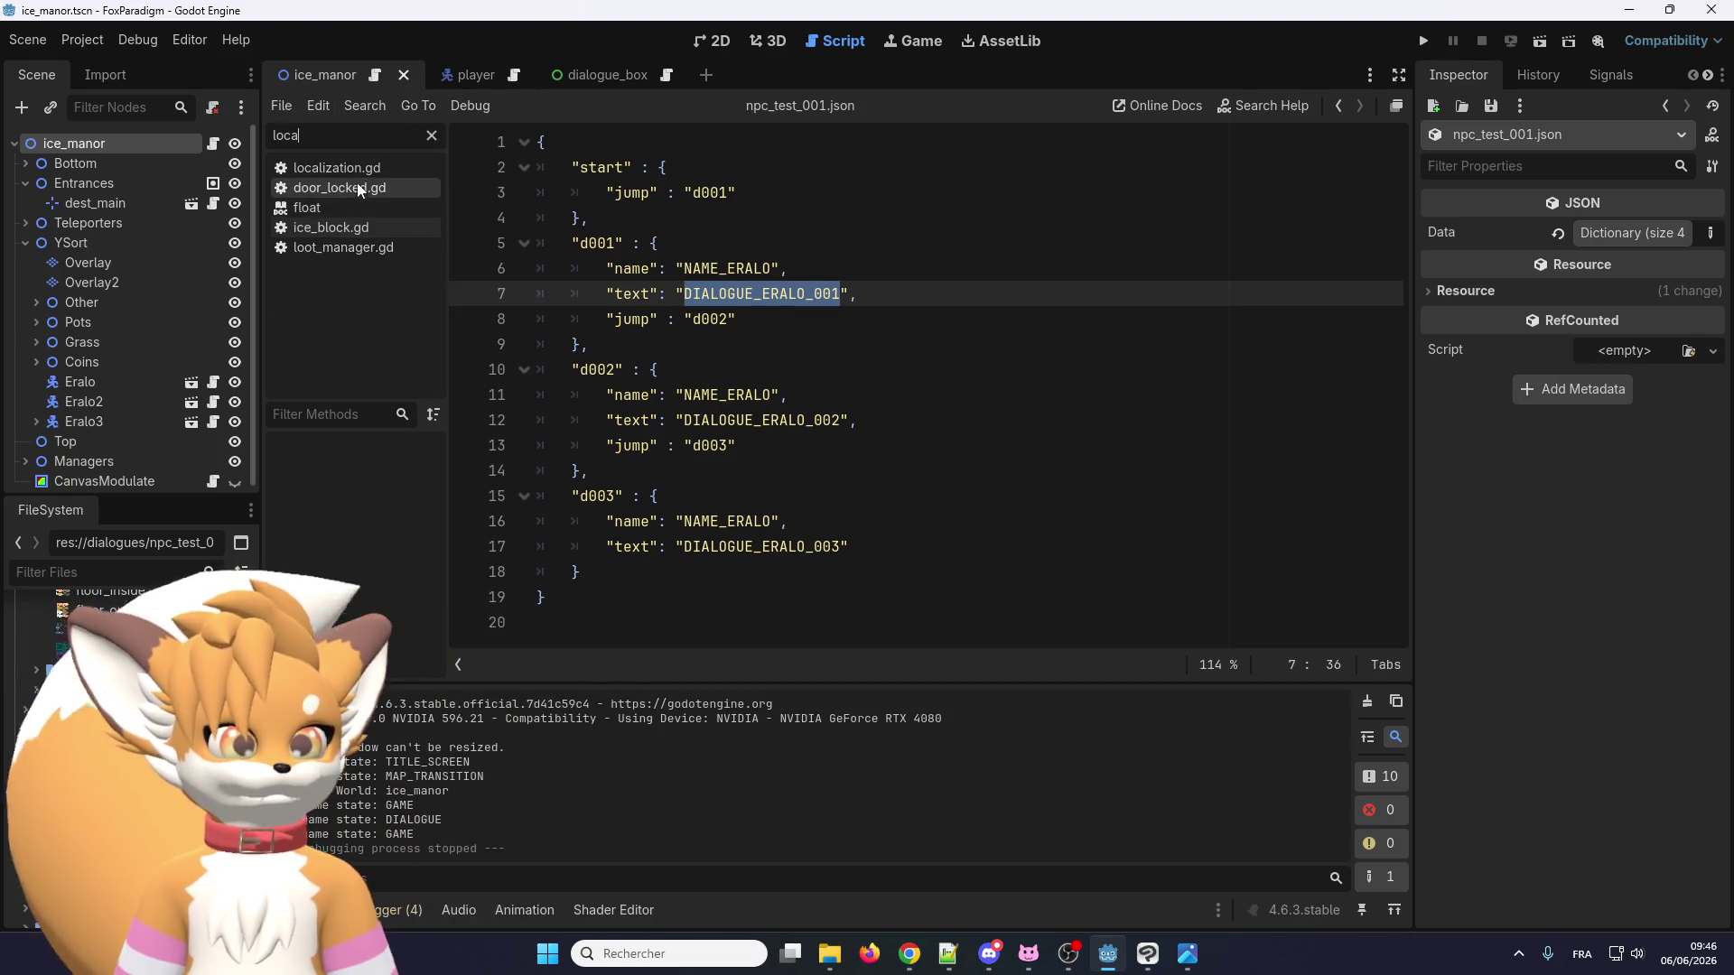
{"action": "left_click", "coordinate": [358, 173]}
{"action": "scroll", "coordinate": [1236, 575], "scroll_direction": "down", "scroll_amount": 5}
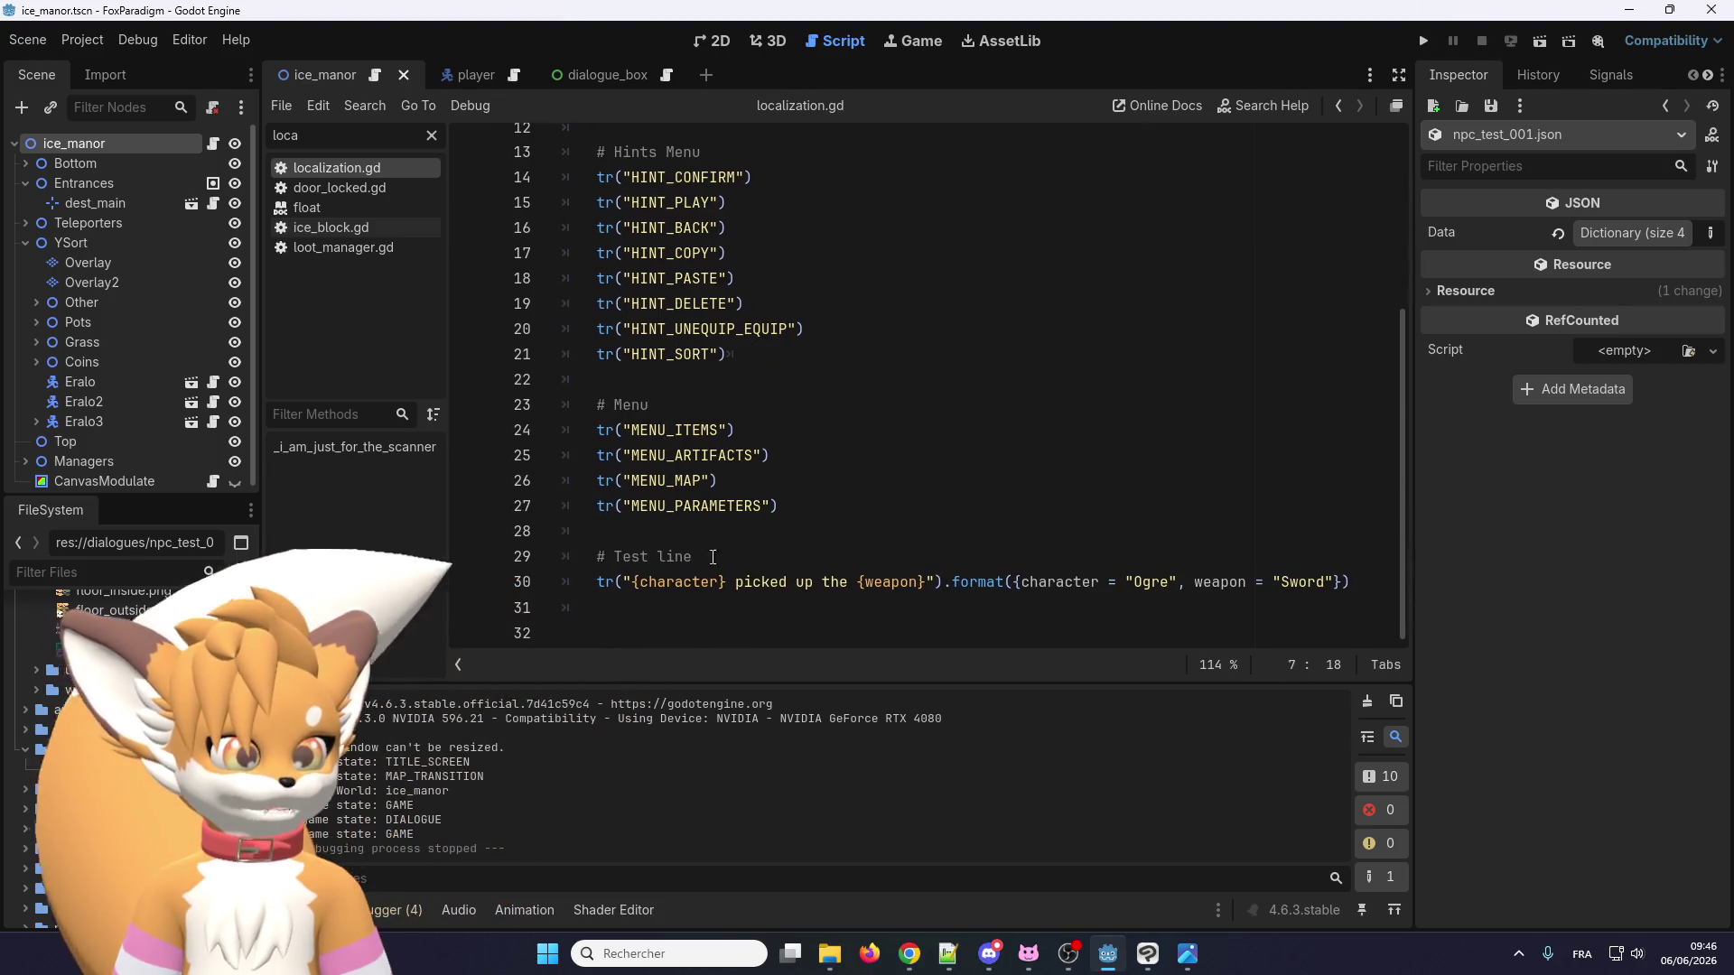
Add a '# Dialogues' comment at the end of the file, followed by a DIALOGUE_ERALO_001 line.
{"action": "left_click", "coordinate": [1361, 585]}
{"action": "key", "text": "Return"}
{"action": "key", "text": "Return"}
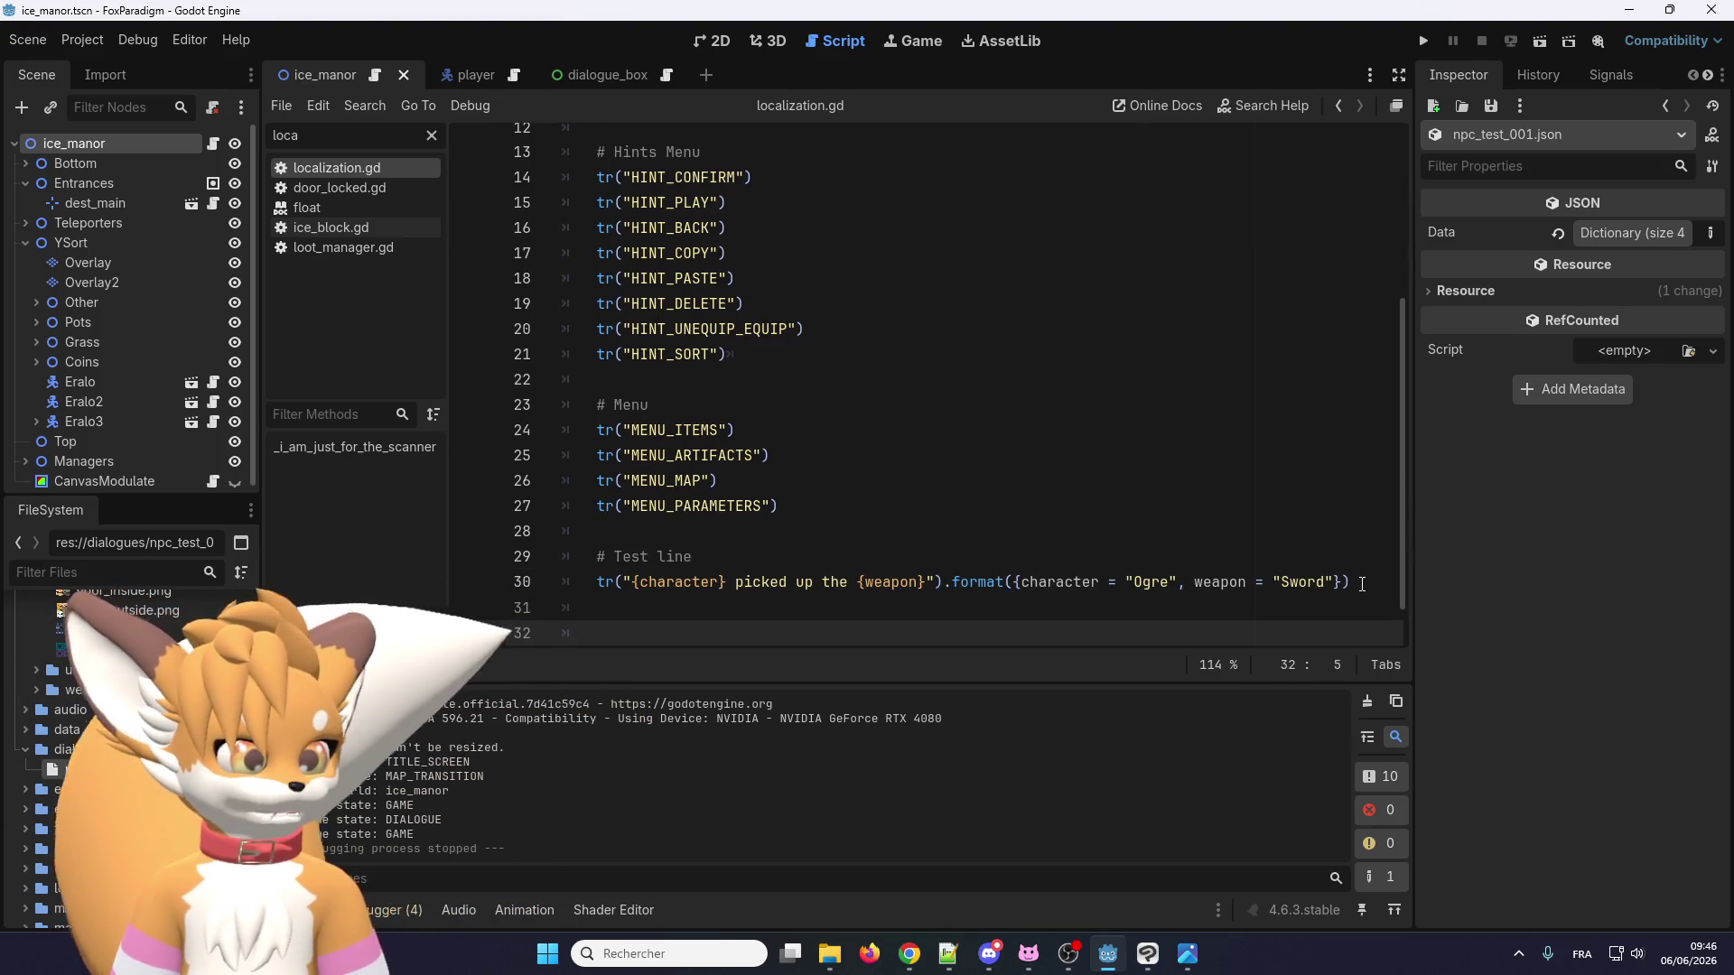
{"action": "type", "text": "#"}
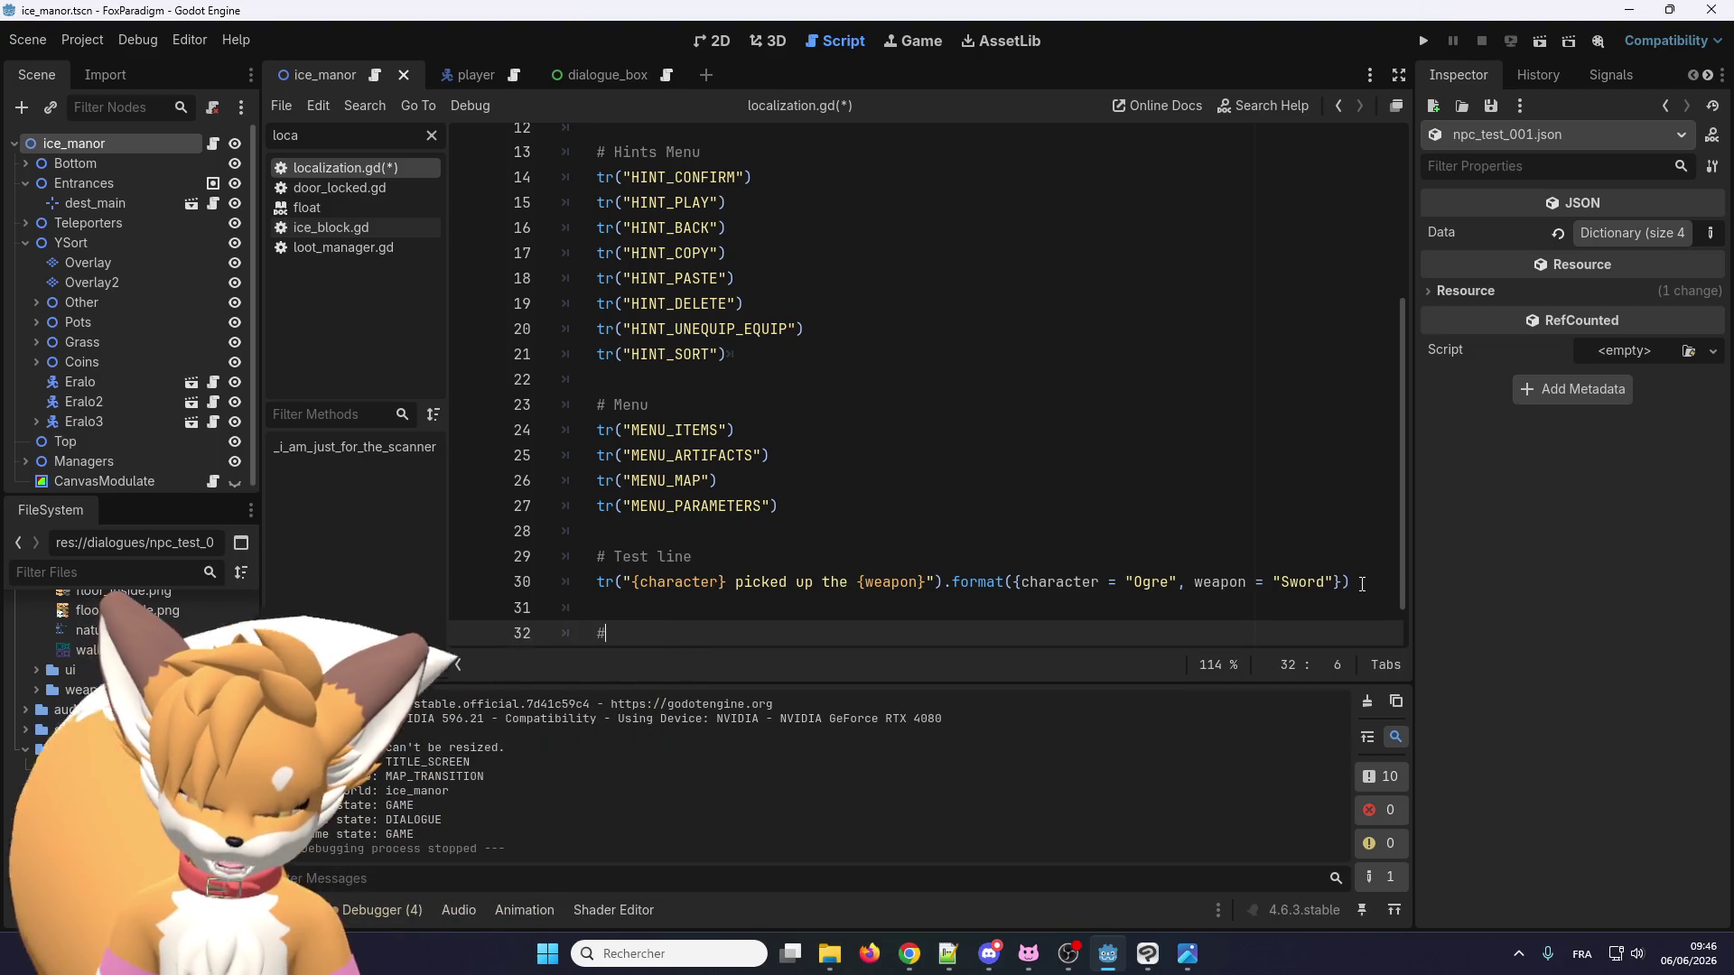
{"action": "type", "text": "Dialogues"}
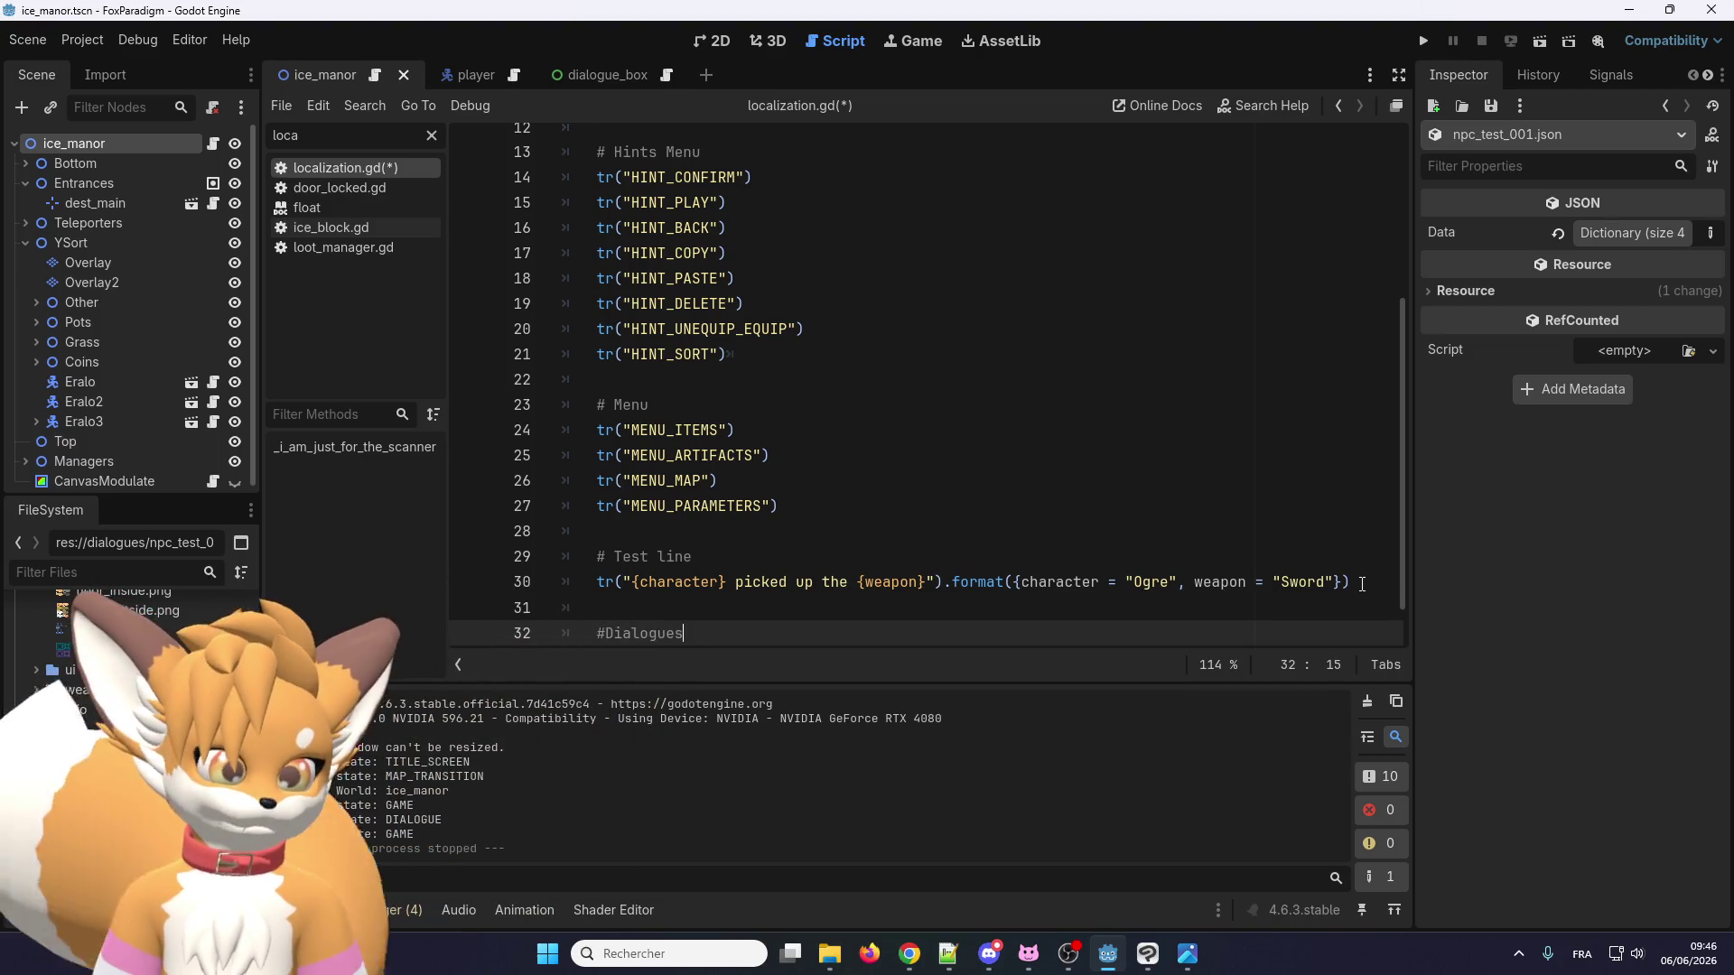
{"action": "scroll", "coordinate": [1101, 325], "scroll_direction": "up", "scroll_amount": 5}
{"action": "scroll", "coordinate": [569, 627], "scroll_direction": "down", "scroll_amount": 5}
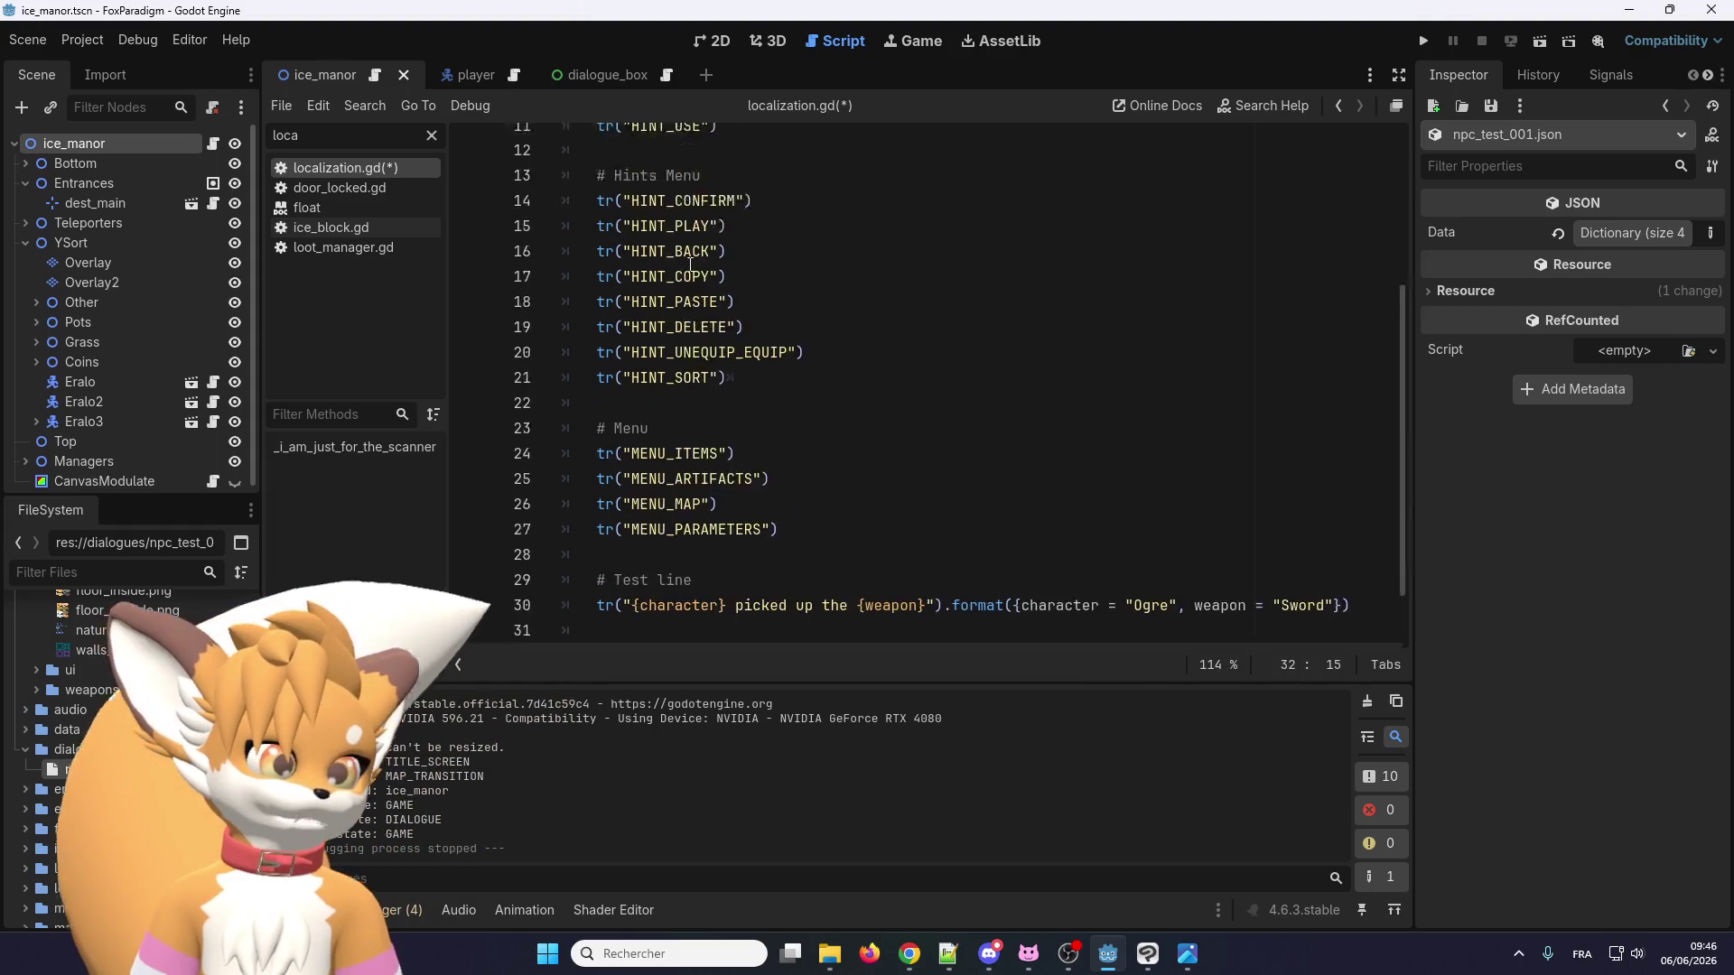
{"action": "left_click", "coordinate": [604, 581]}
{"action": "key", "text": "End"}
{"action": "key", "text": "Return"}
{"action": "type", "text": "DIALOGUE_ERALO_001"}
Wrap the key in a tr() call to make tr("DIALOGUE_ERALO_001").
{"action": "left_click", "coordinate": [618, 445]}
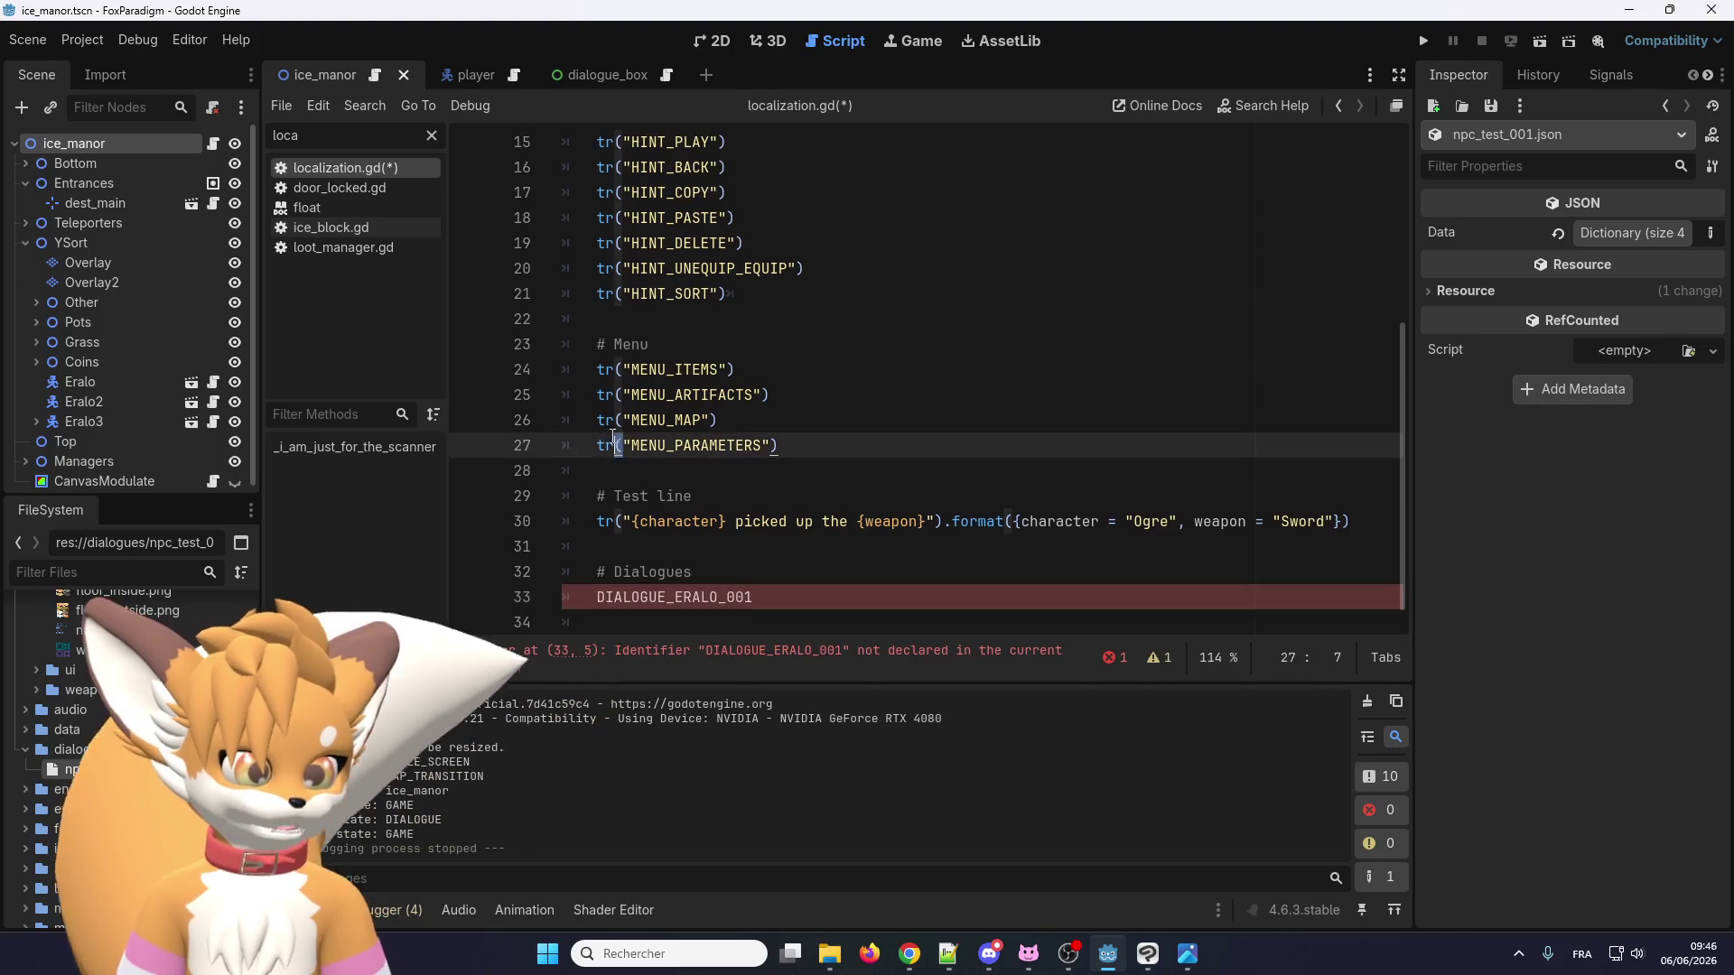
{"action": "double_click", "coordinate": [618, 445]}
{"action": "key", "text": "ctrl+c"}
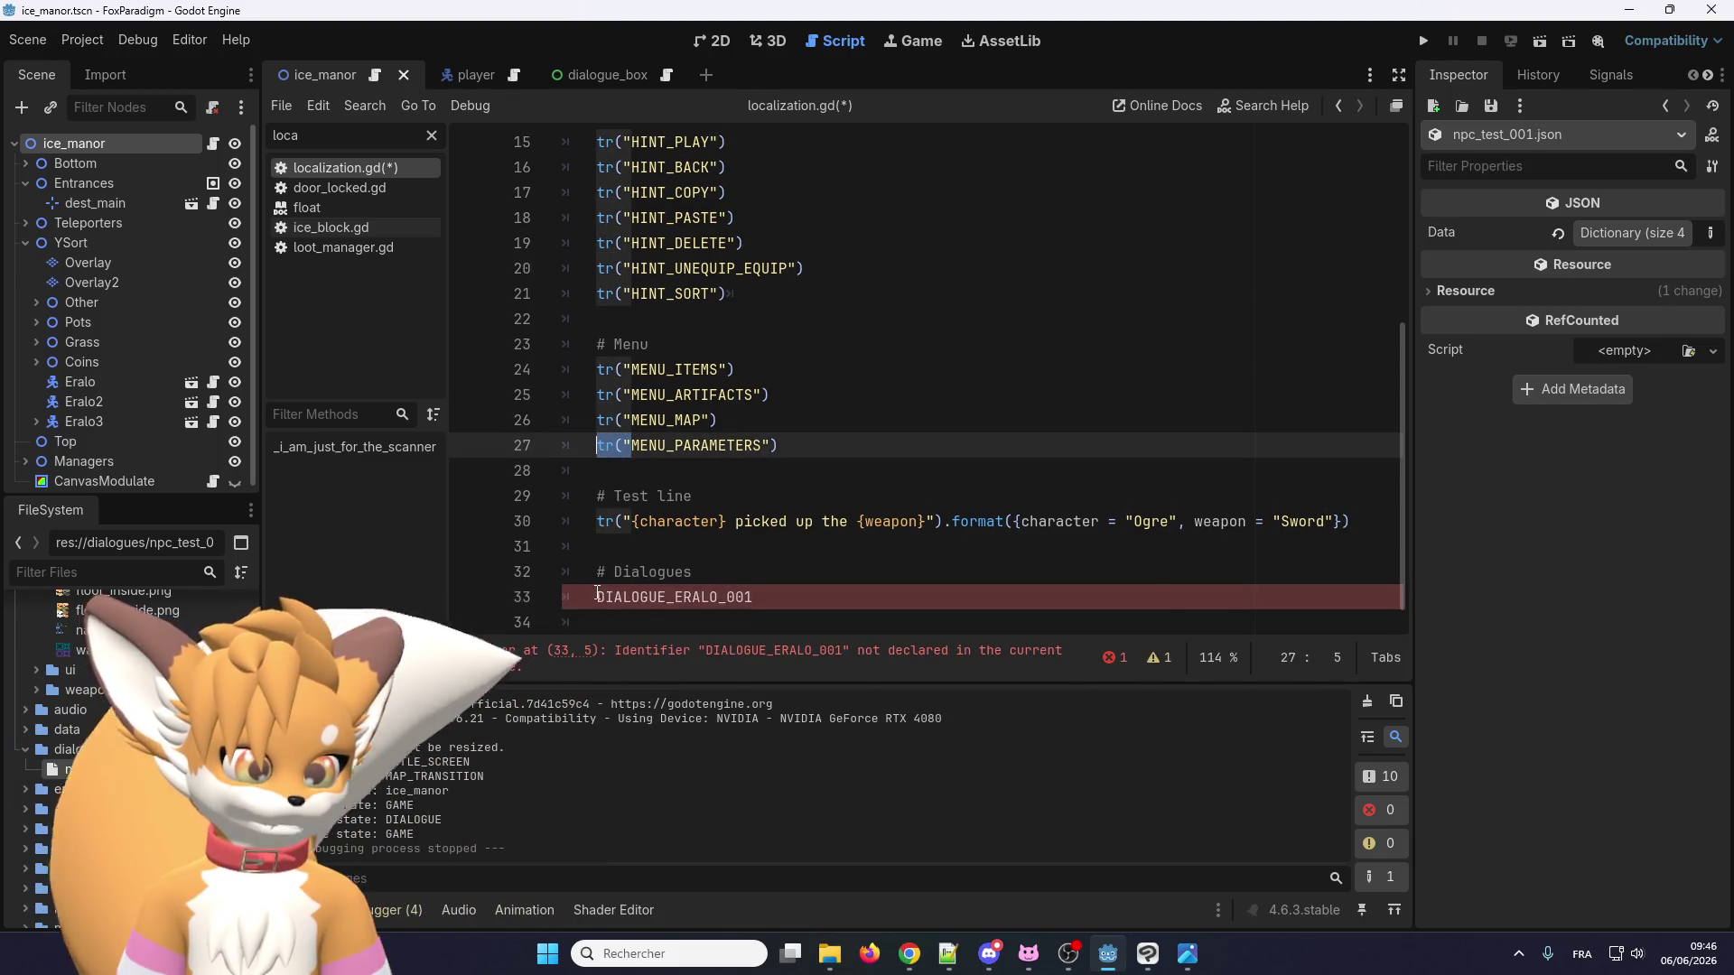
{"action": "left_click", "coordinate": [597, 597]}
{"action": "key", "text": "ctrl+v"}
{"action": "type", "text": "(\""}
{"action": "left_click", "coordinate": [823, 595]}
{"action": "type", "text": "\""}
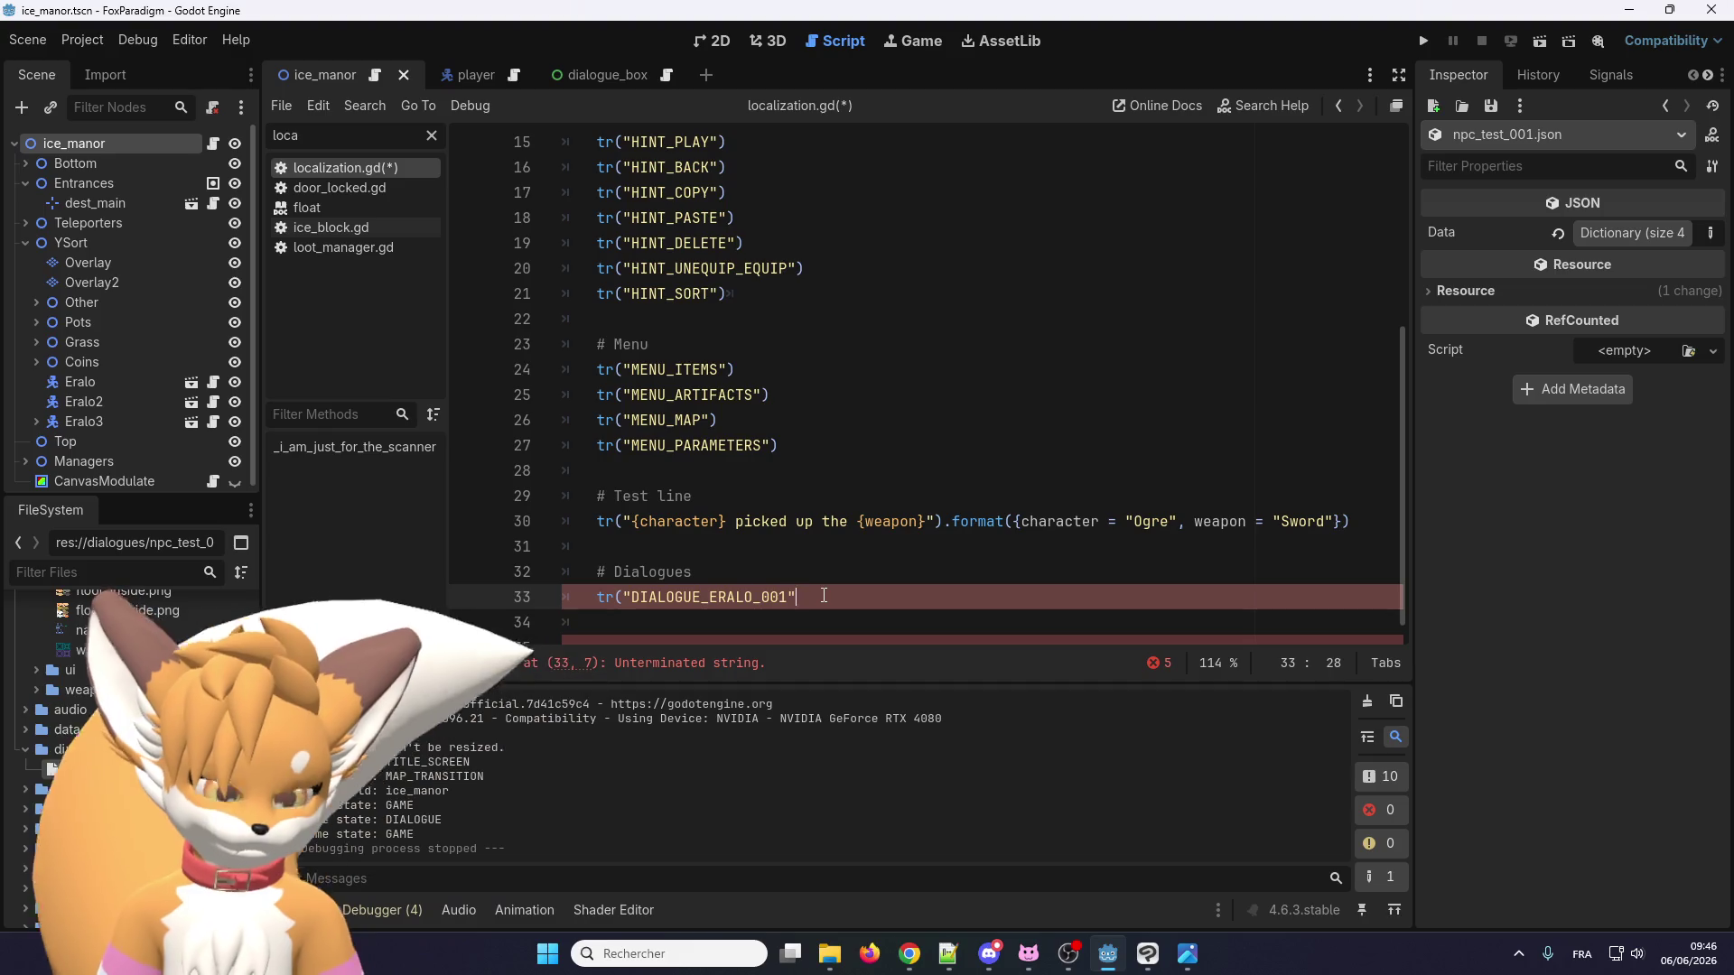
Duplicate the tr() line twice and renumber the copies to DIALOGUE_ERALO_002 and 003.
{"action": "key", "text": "ctrl+shift+d"}
{"action": "key", "text": "ctrl+shift+d"}
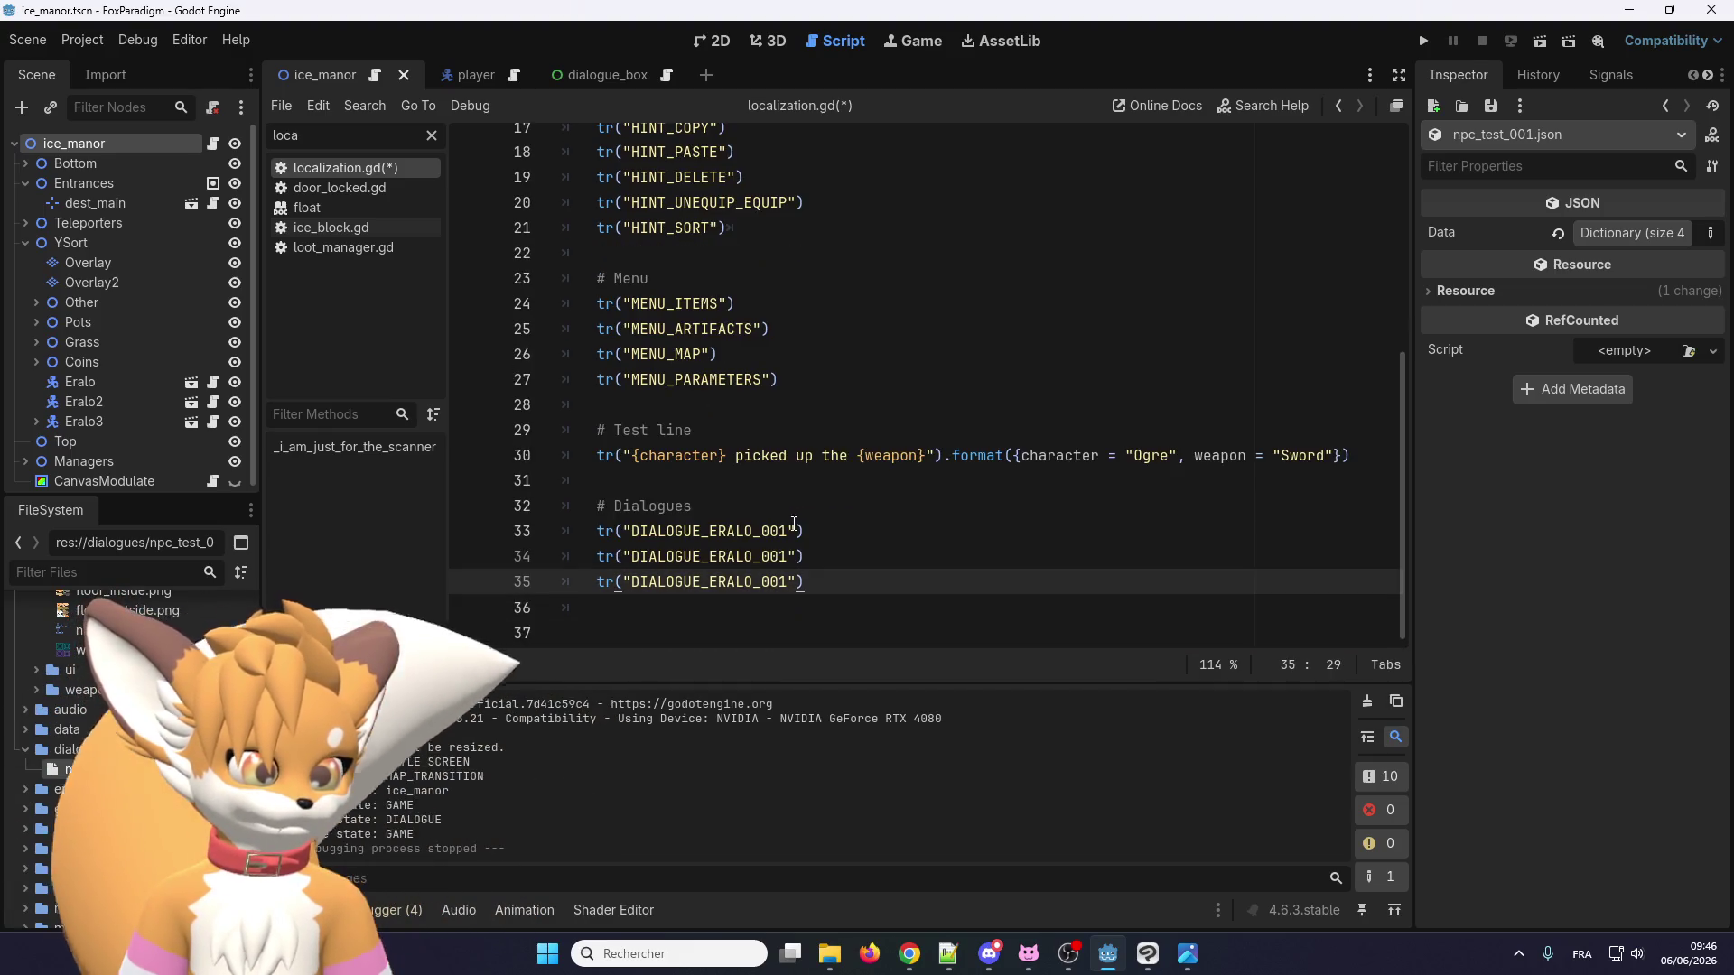
{"action": "left_click", "coordinate": [783, 557]}
{"action": "key", "text": "BackSpace"}
{"action": "type", "text": "2"}
{"action": "key", "text": "Down"}
{"action": "key", "text": "BackSpace"}
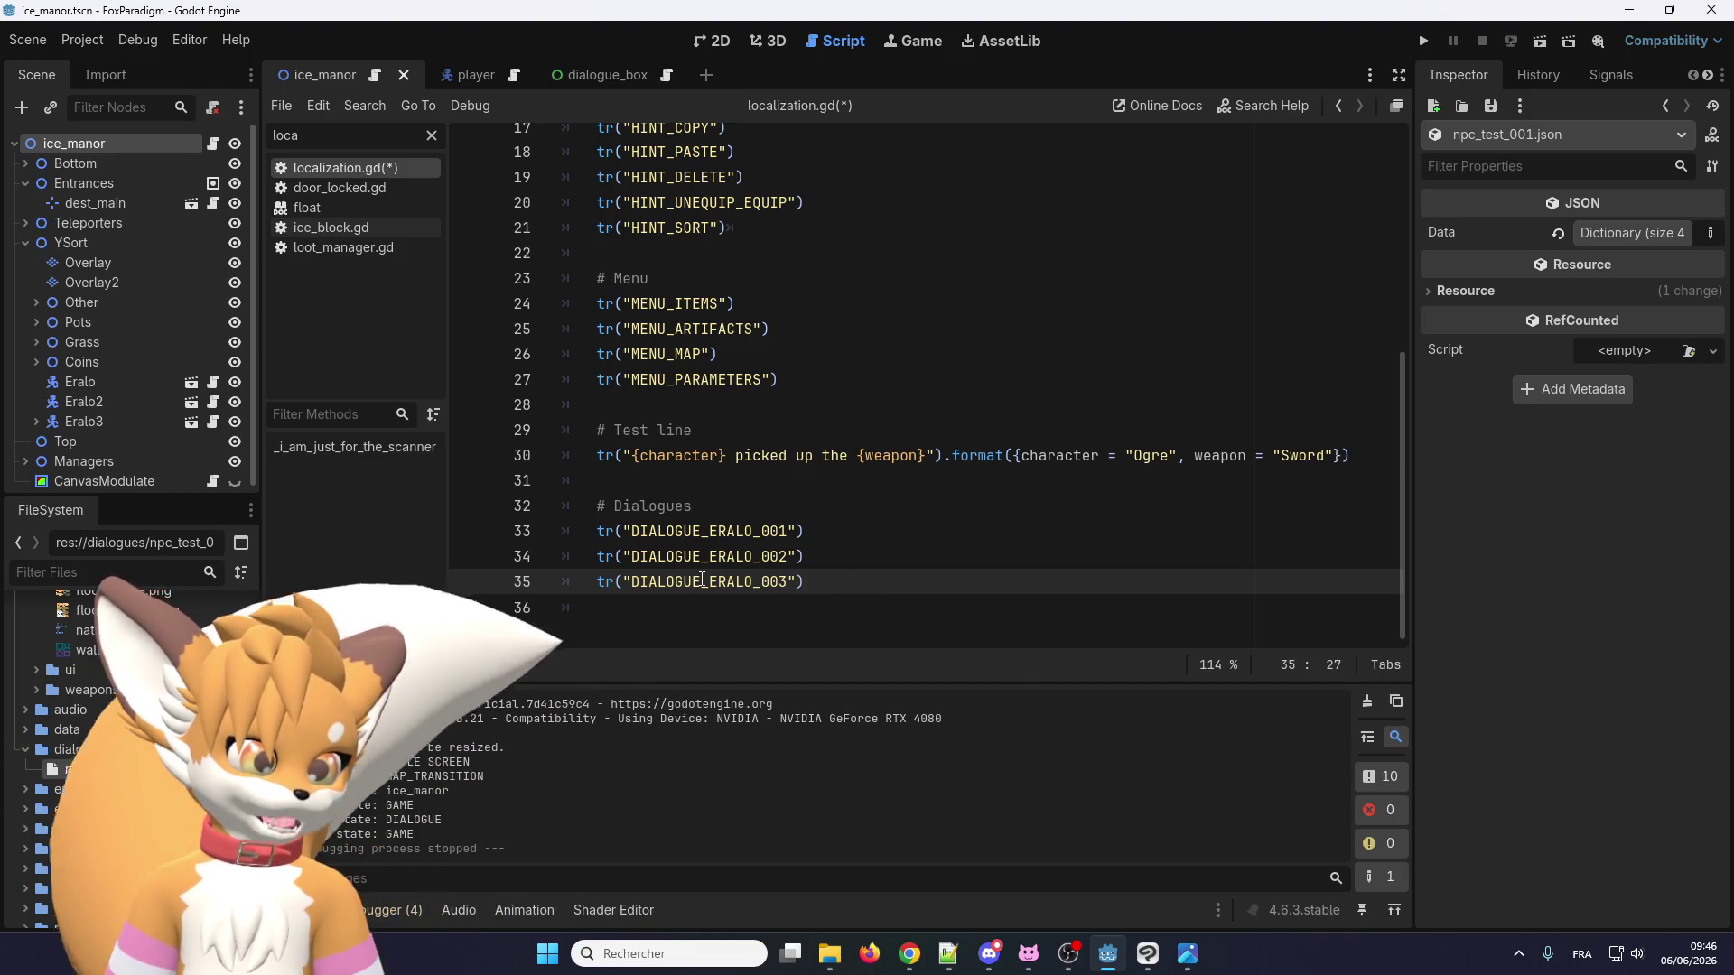
{"action": "scroll", "coordinate": [705, 532], "scroll_direction": "up", "scroll_amount": 3}
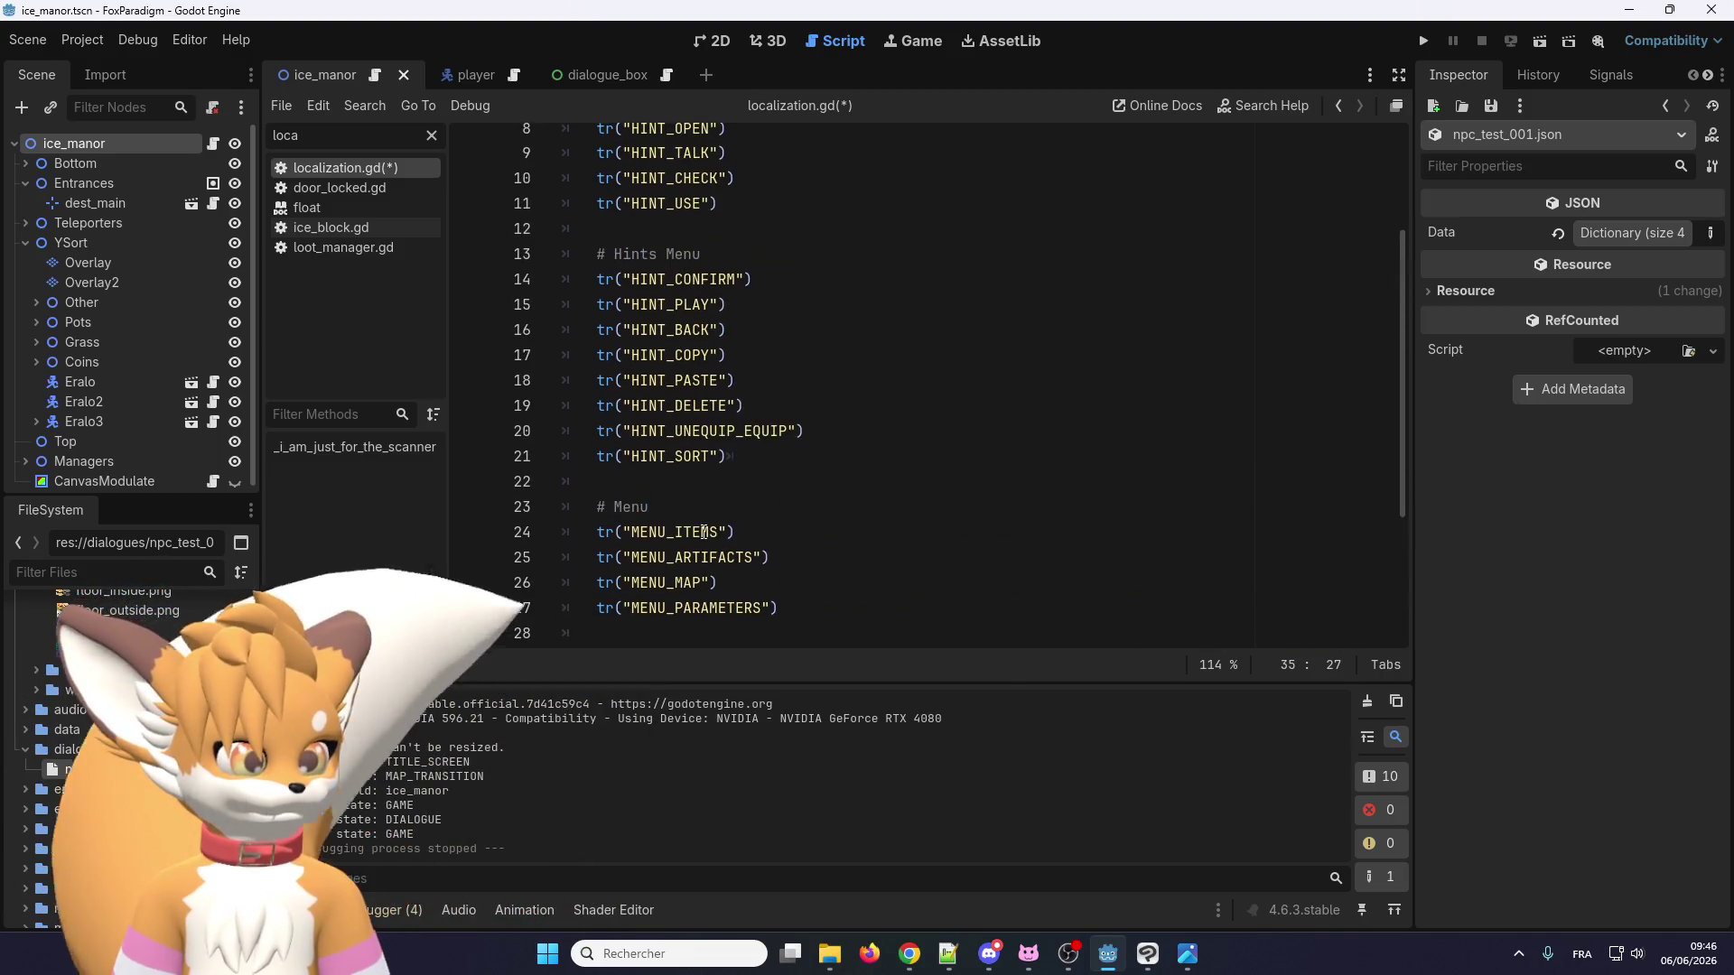
{"action": "scroll", "coordinate": [704, 533], "scroll_direction": "down", "scroll_amount": 3}
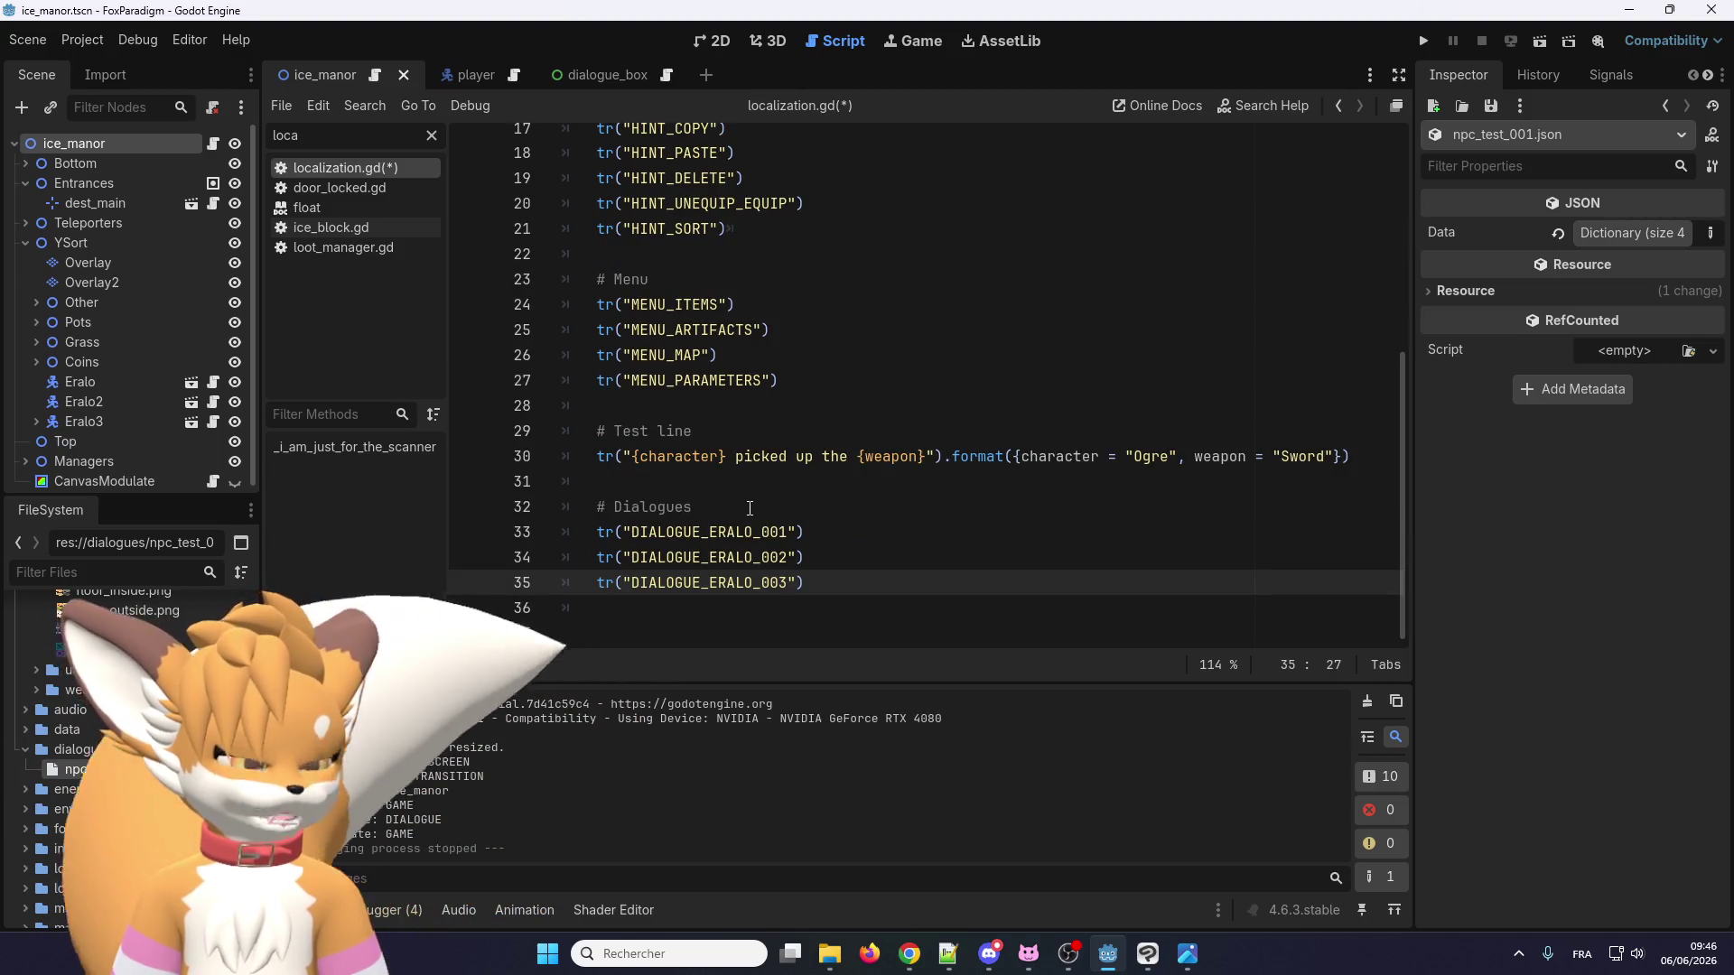
{"action": "left_click_drag", "start_coordinate": [811, 533], "coordinate": [596, 533]}
{"action": "key", "text": "ctrl+c"}
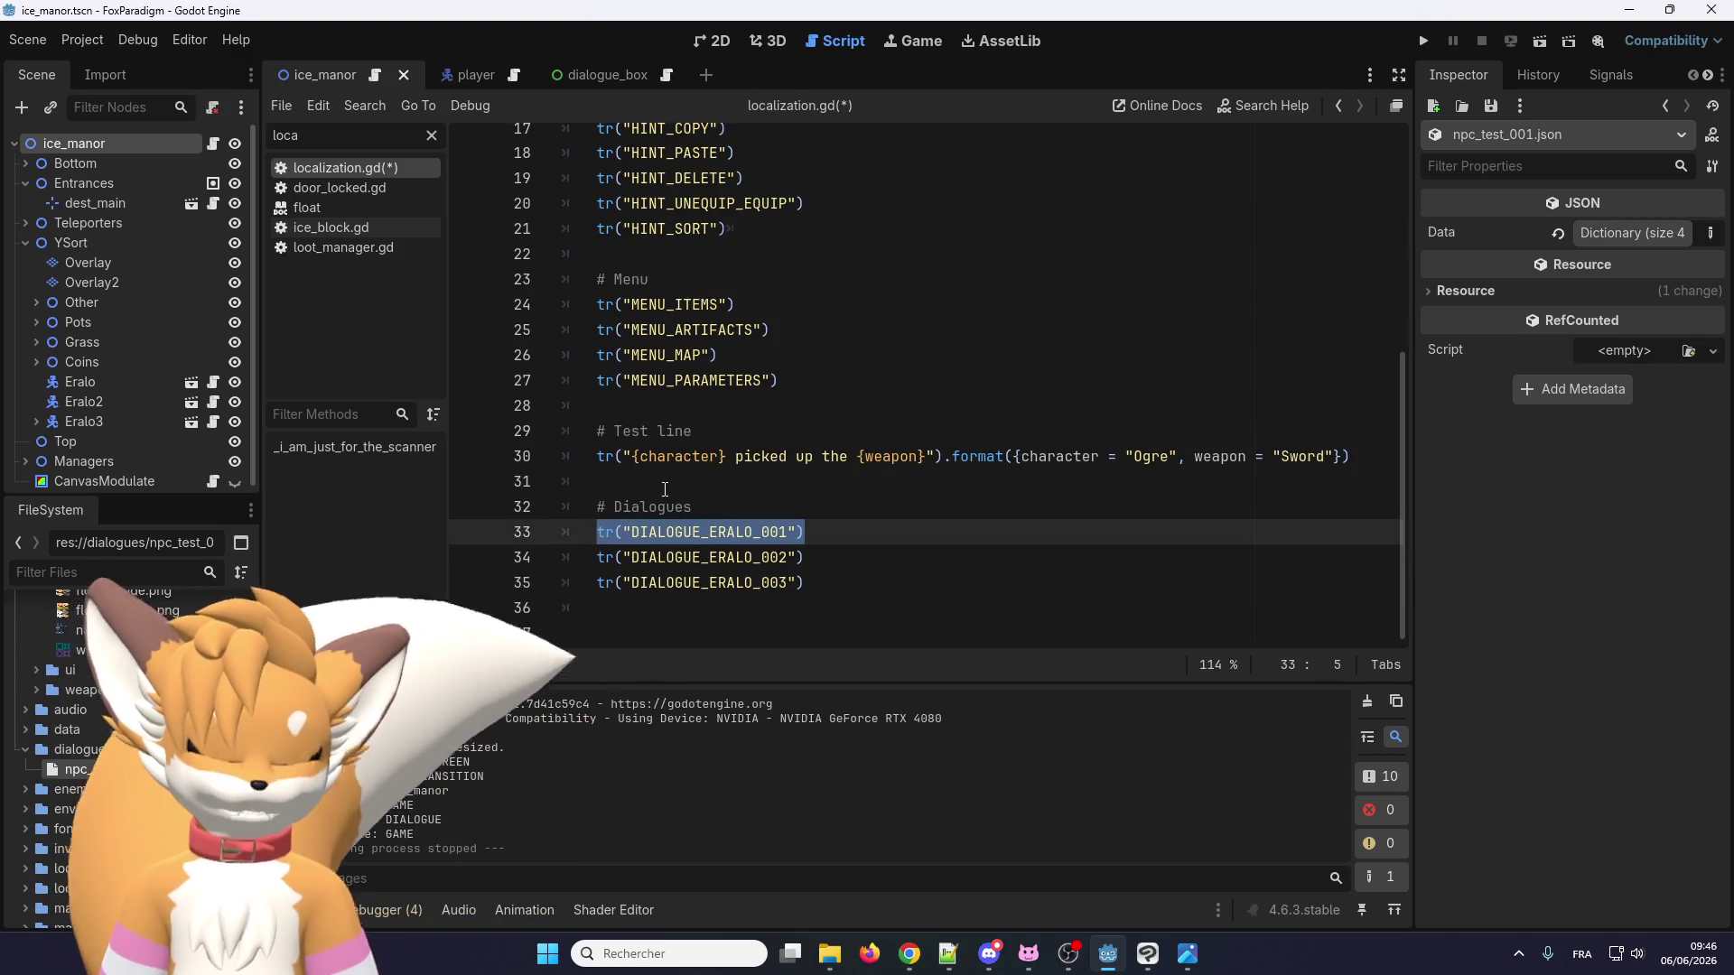
Duplicate the Dialogues comment and turn the copy into a '# Names' heading.
{"action": "left_click", "coordinate": [694, 507]}
{"action": "key", "text": "ctrl+shift+d"}
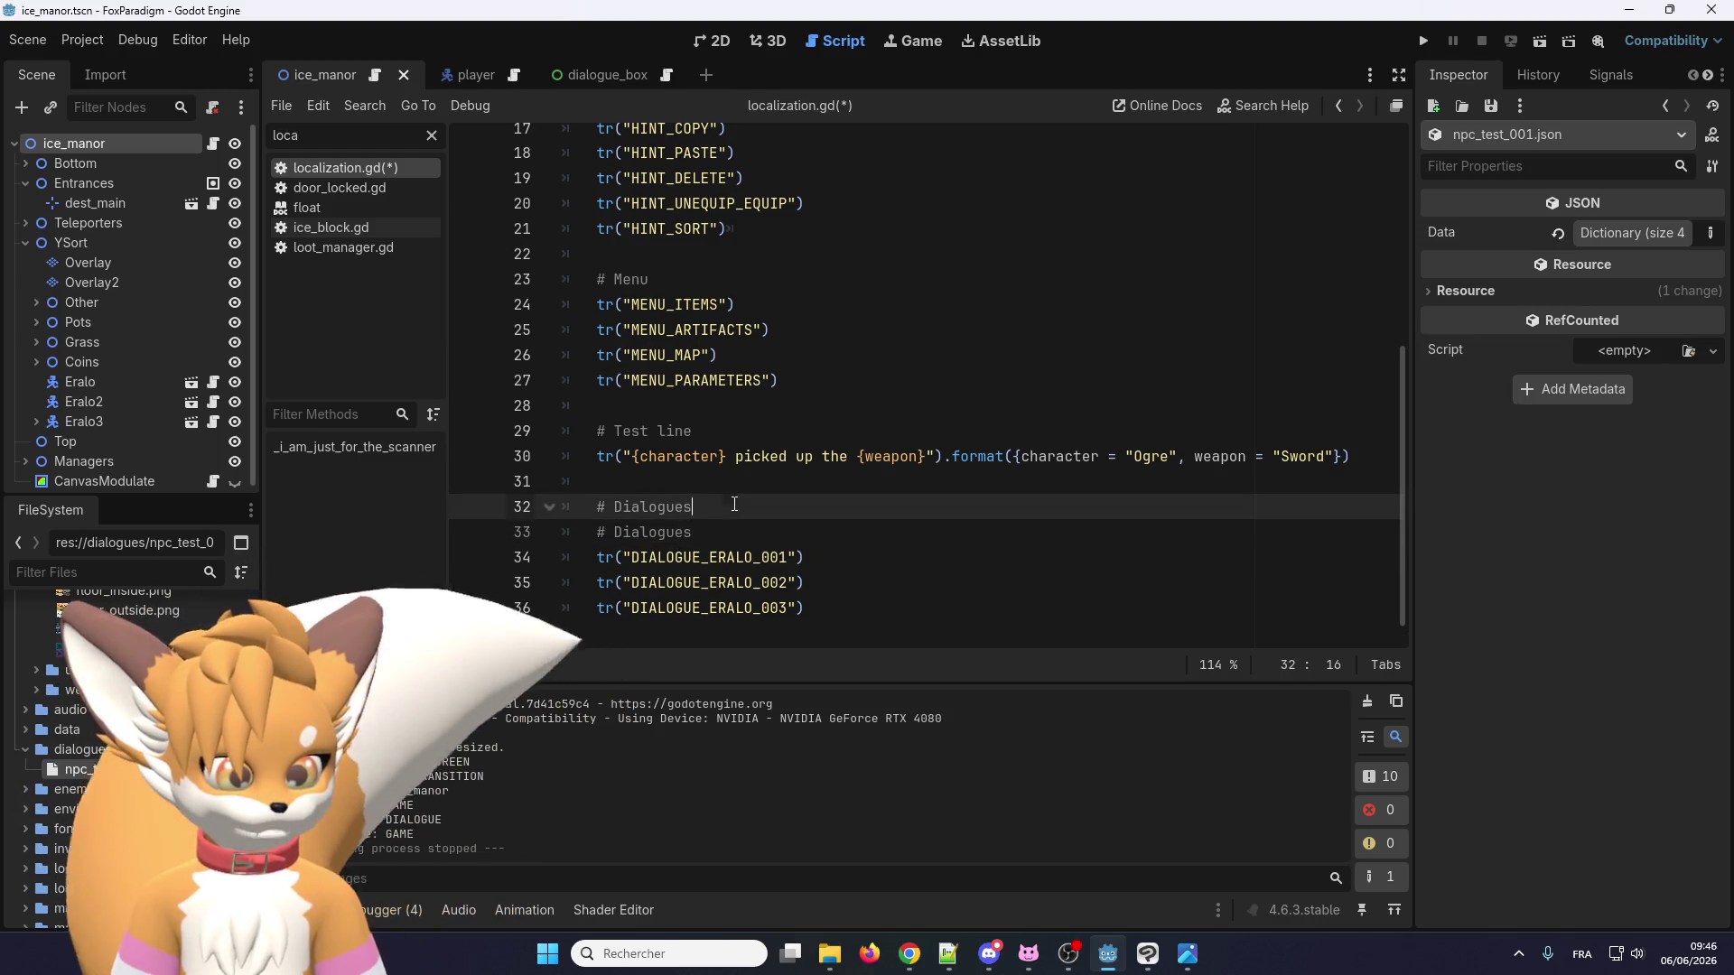
{"action": "key", "text": "Return"}
{"action": "double_click", "coordinate": [635, 508]}
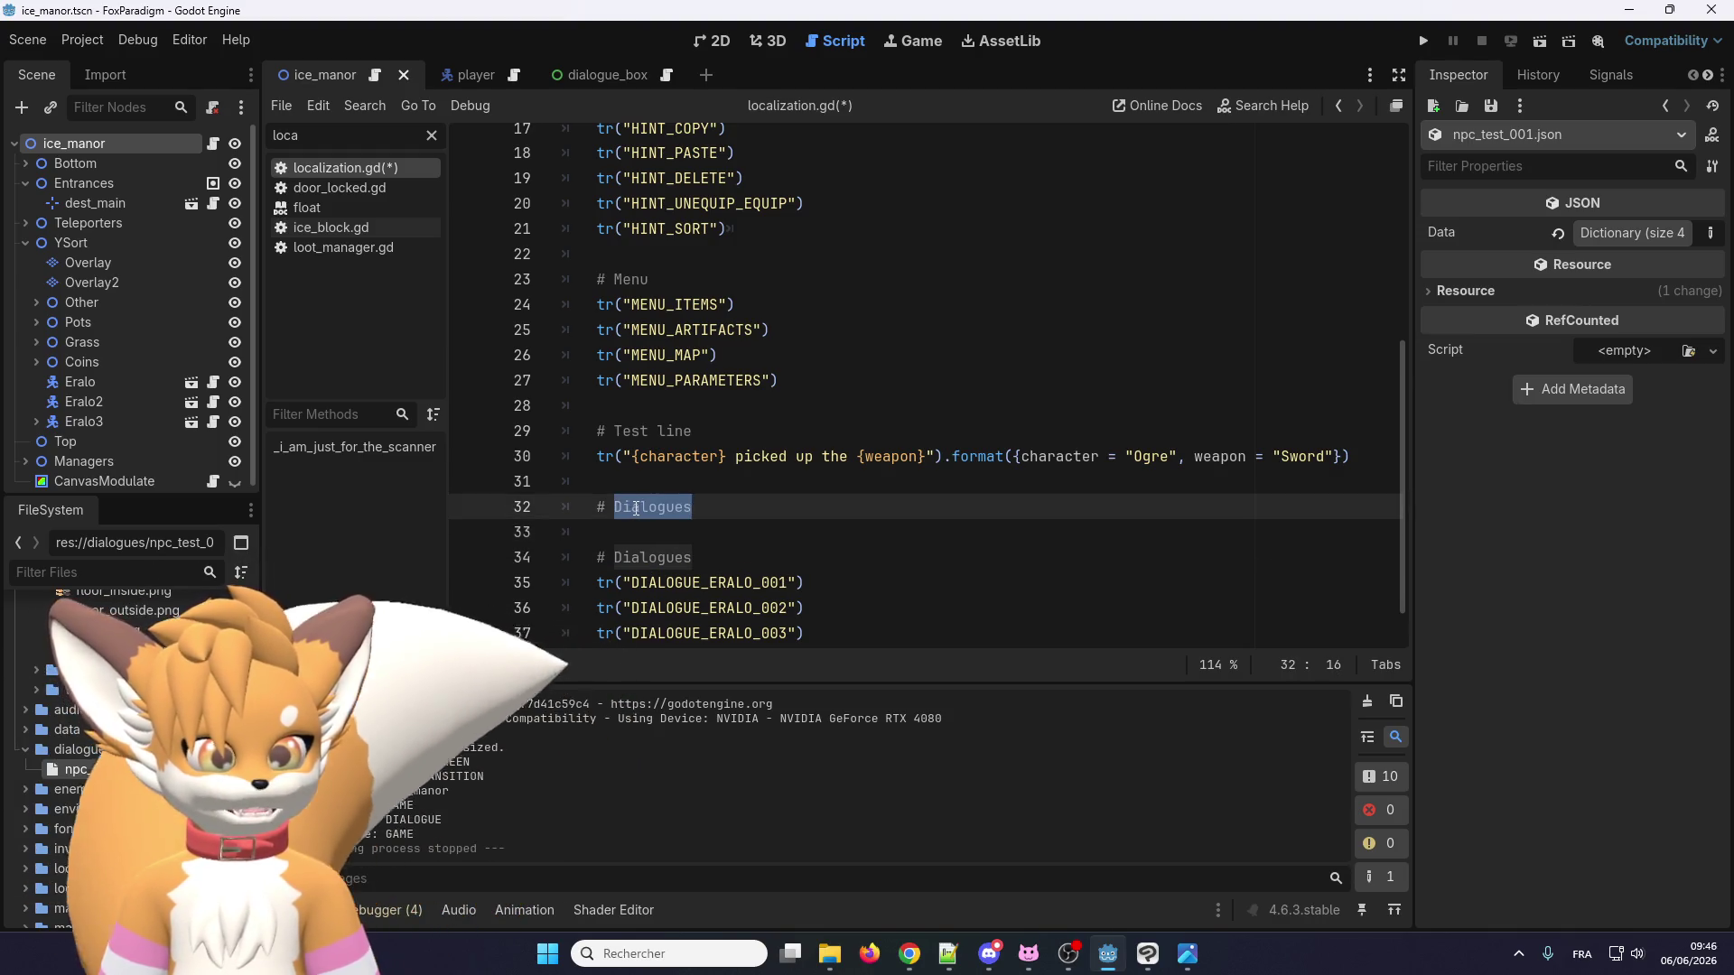
{"action": "scroll", "coordinate": [635, 510], "scroll_direction": "down", "scroll_amount": 1}
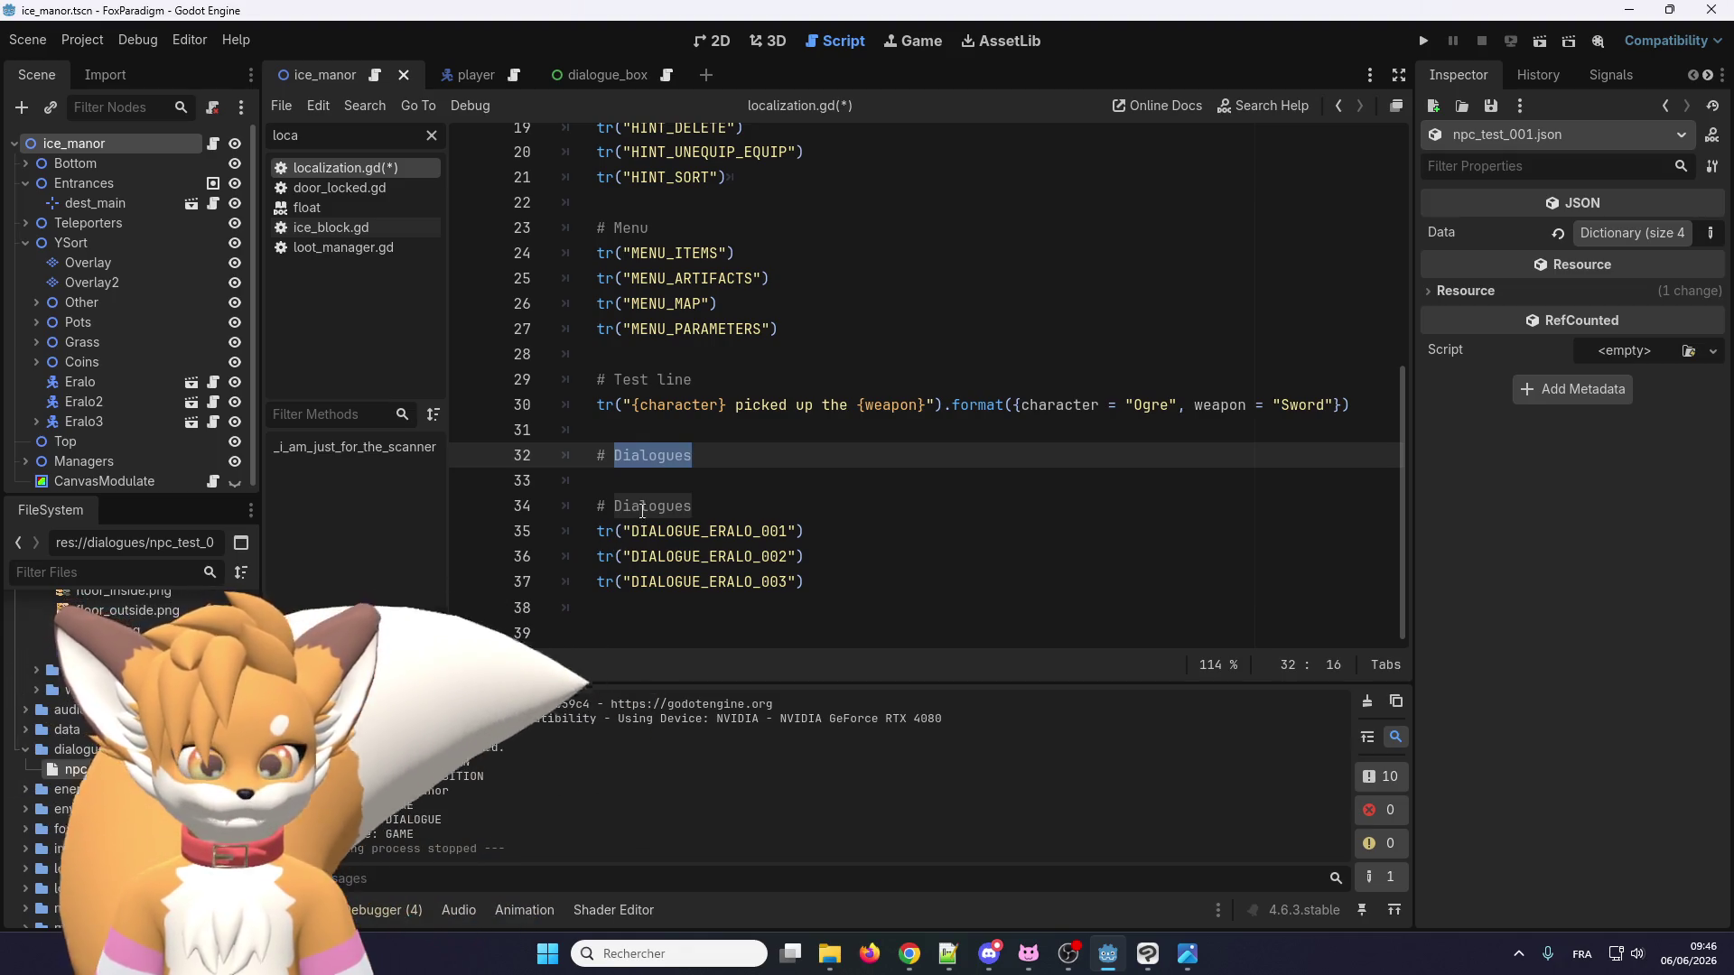
{"action": "double_click", "coordinate": [658, 456]}
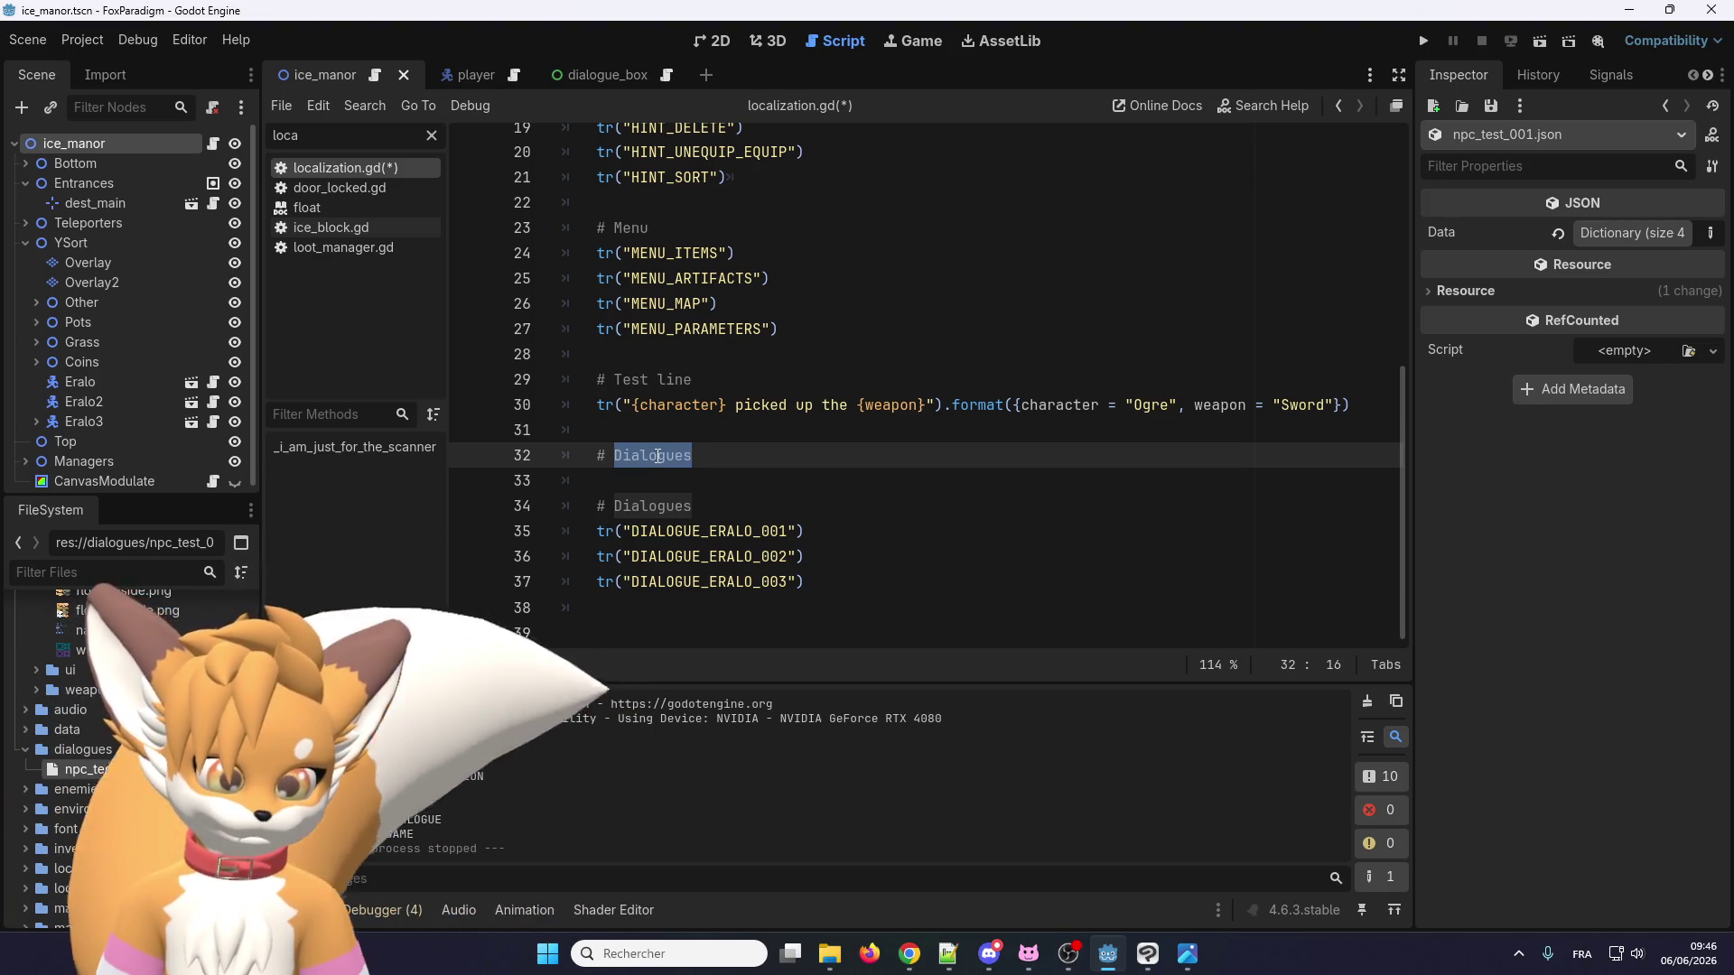
{"action": "type", "text": "Names"}
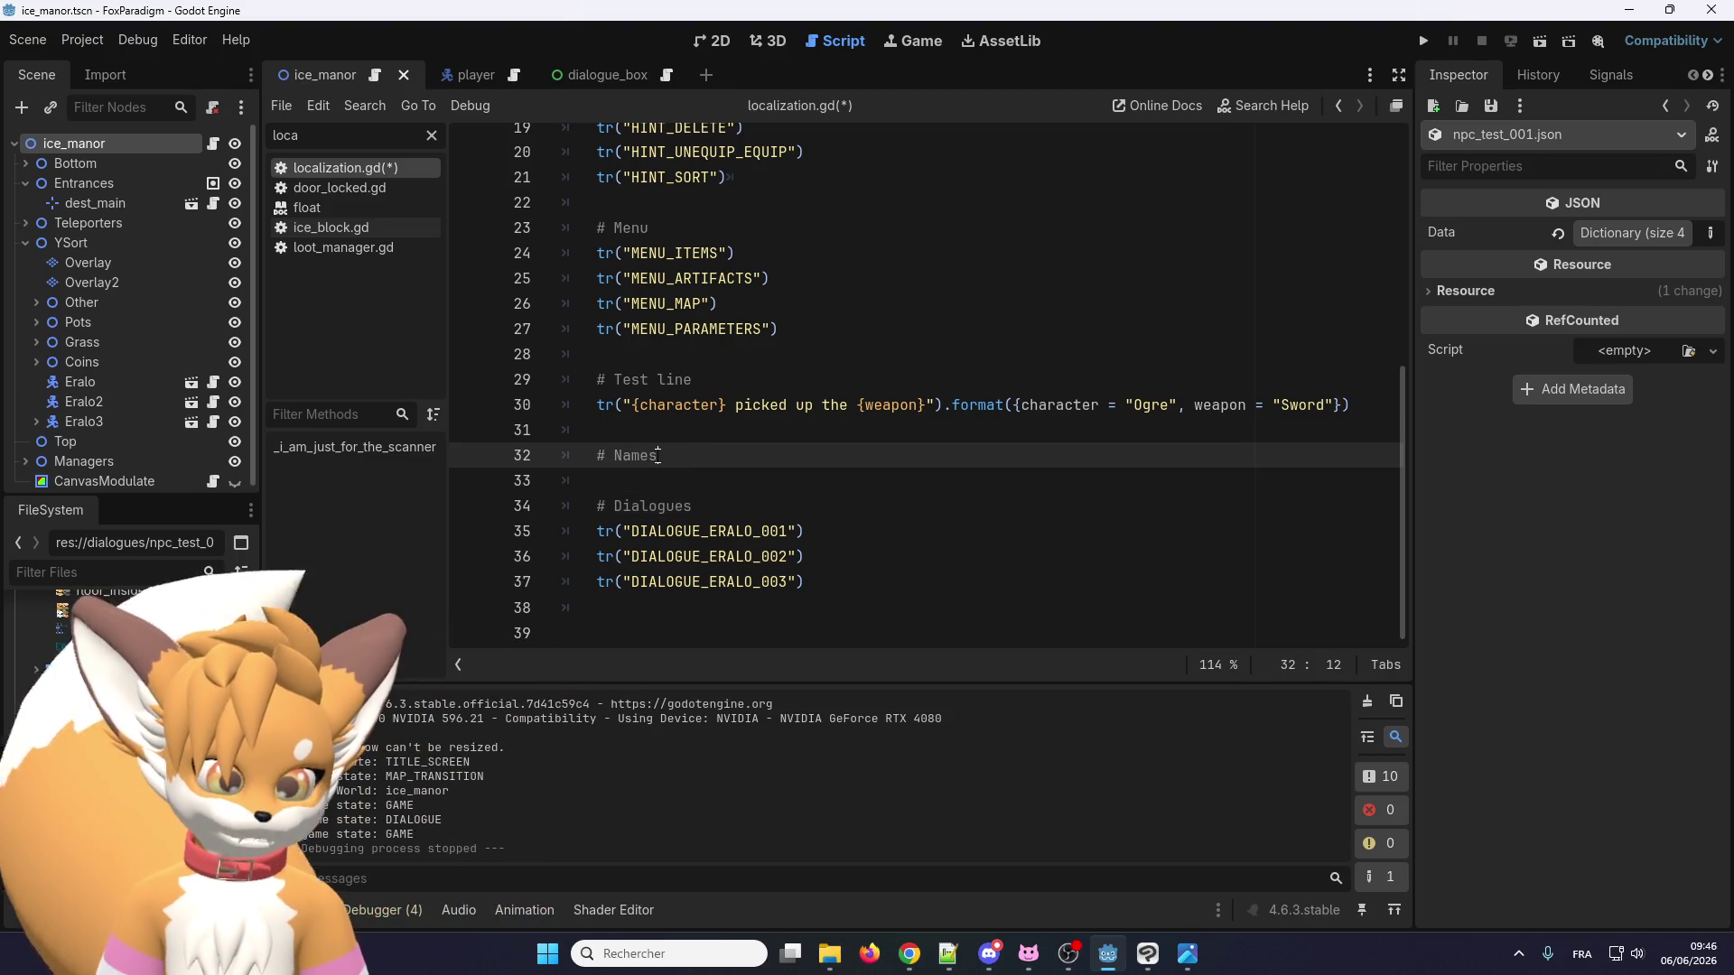
Add tr("NAME_ERALO") under the Names heading and save localization.gd.
{"action": "key", "text": "Return"}
{"action": "key", "text": "ctrl+v"}
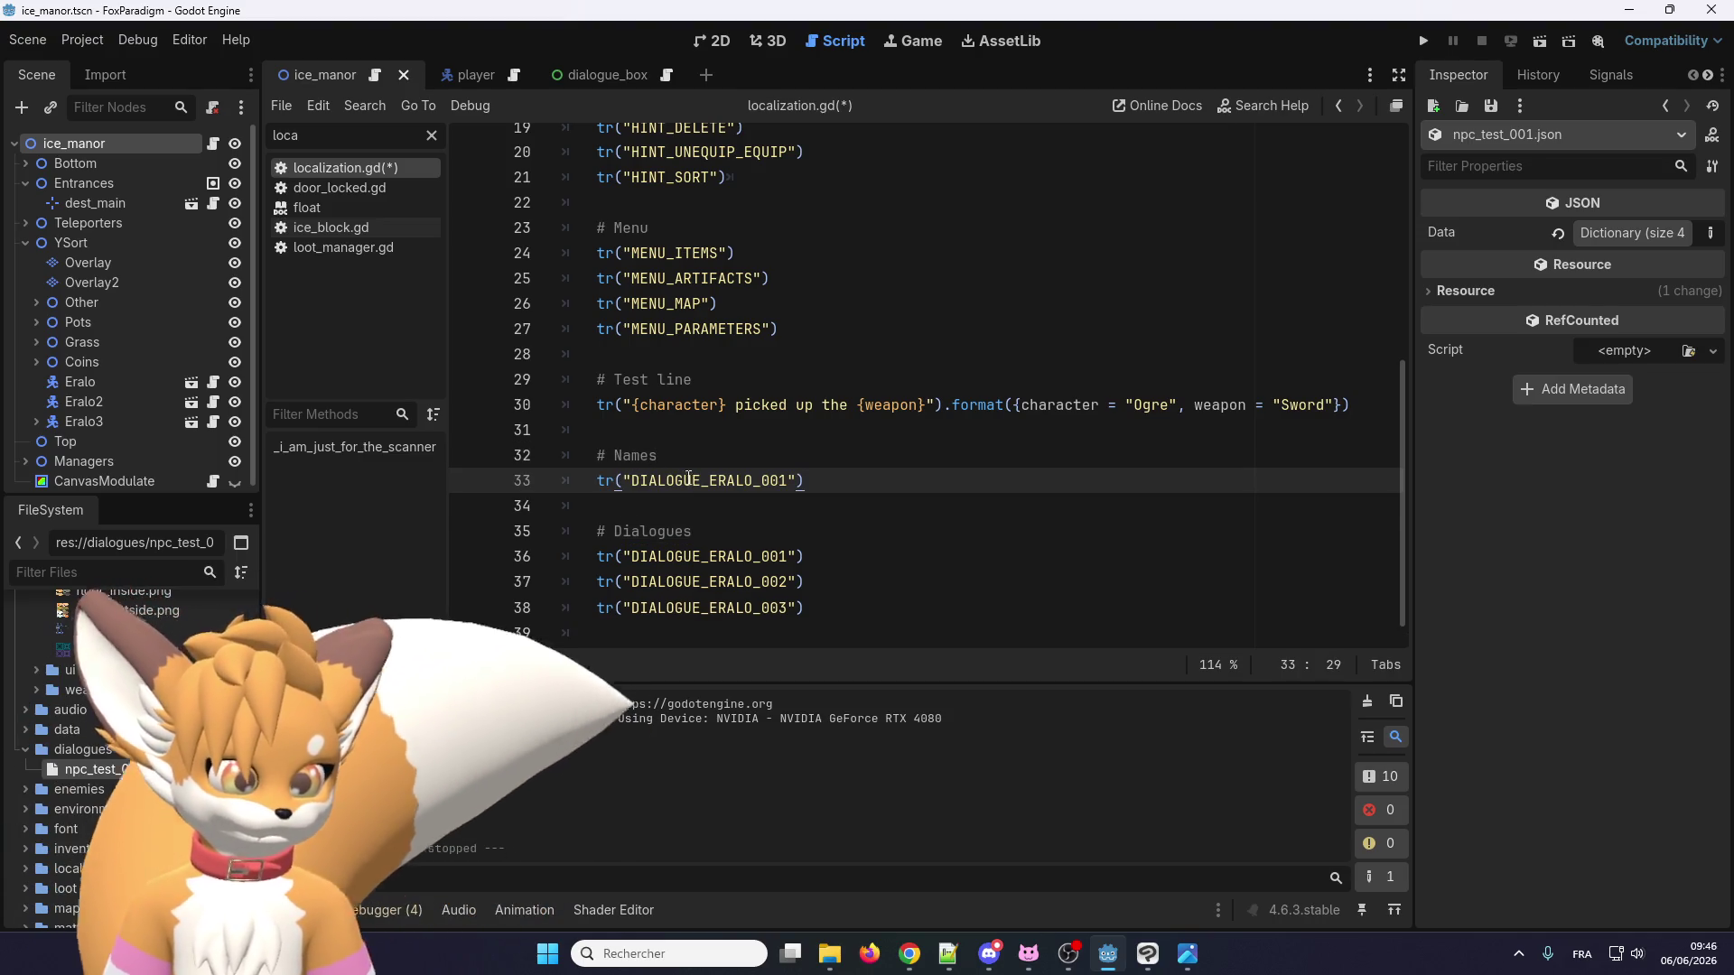
{"action": "left_click", "coordinate": [791, 481]}
{"action": "key", "text": "BackSpace"}
{"action": "key", "text": "BackSpace"}
{"action": "key", "text": "BackSpace"}
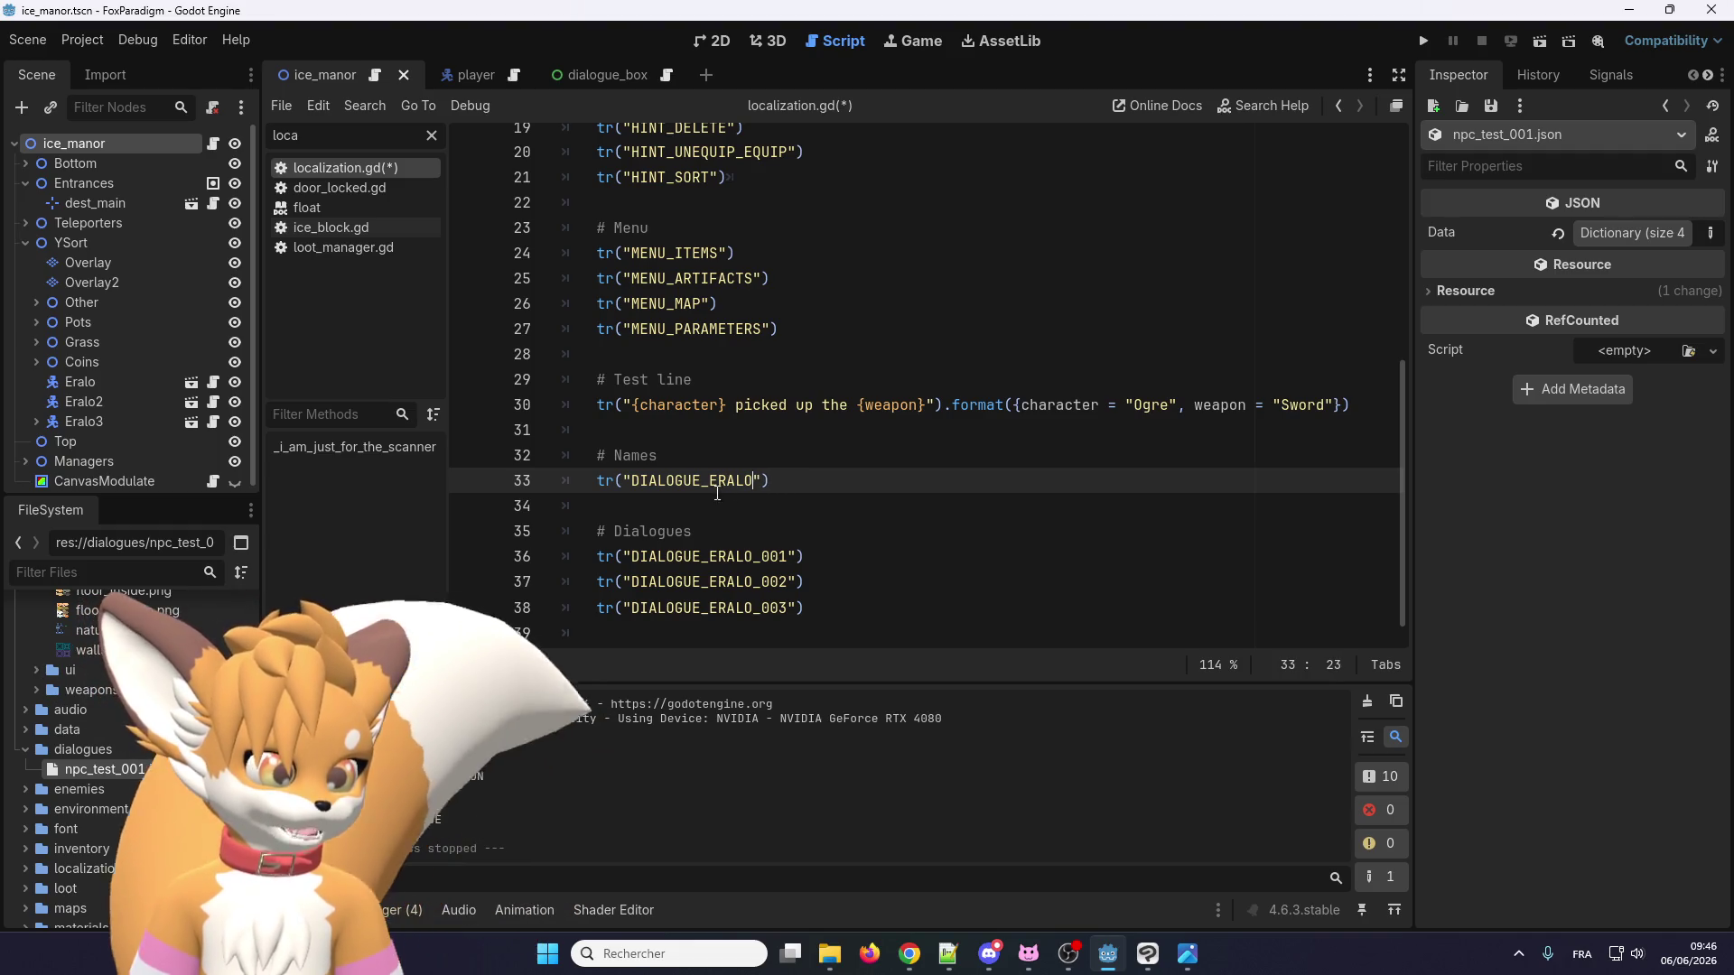
{"action": "type", "text": "NA"}
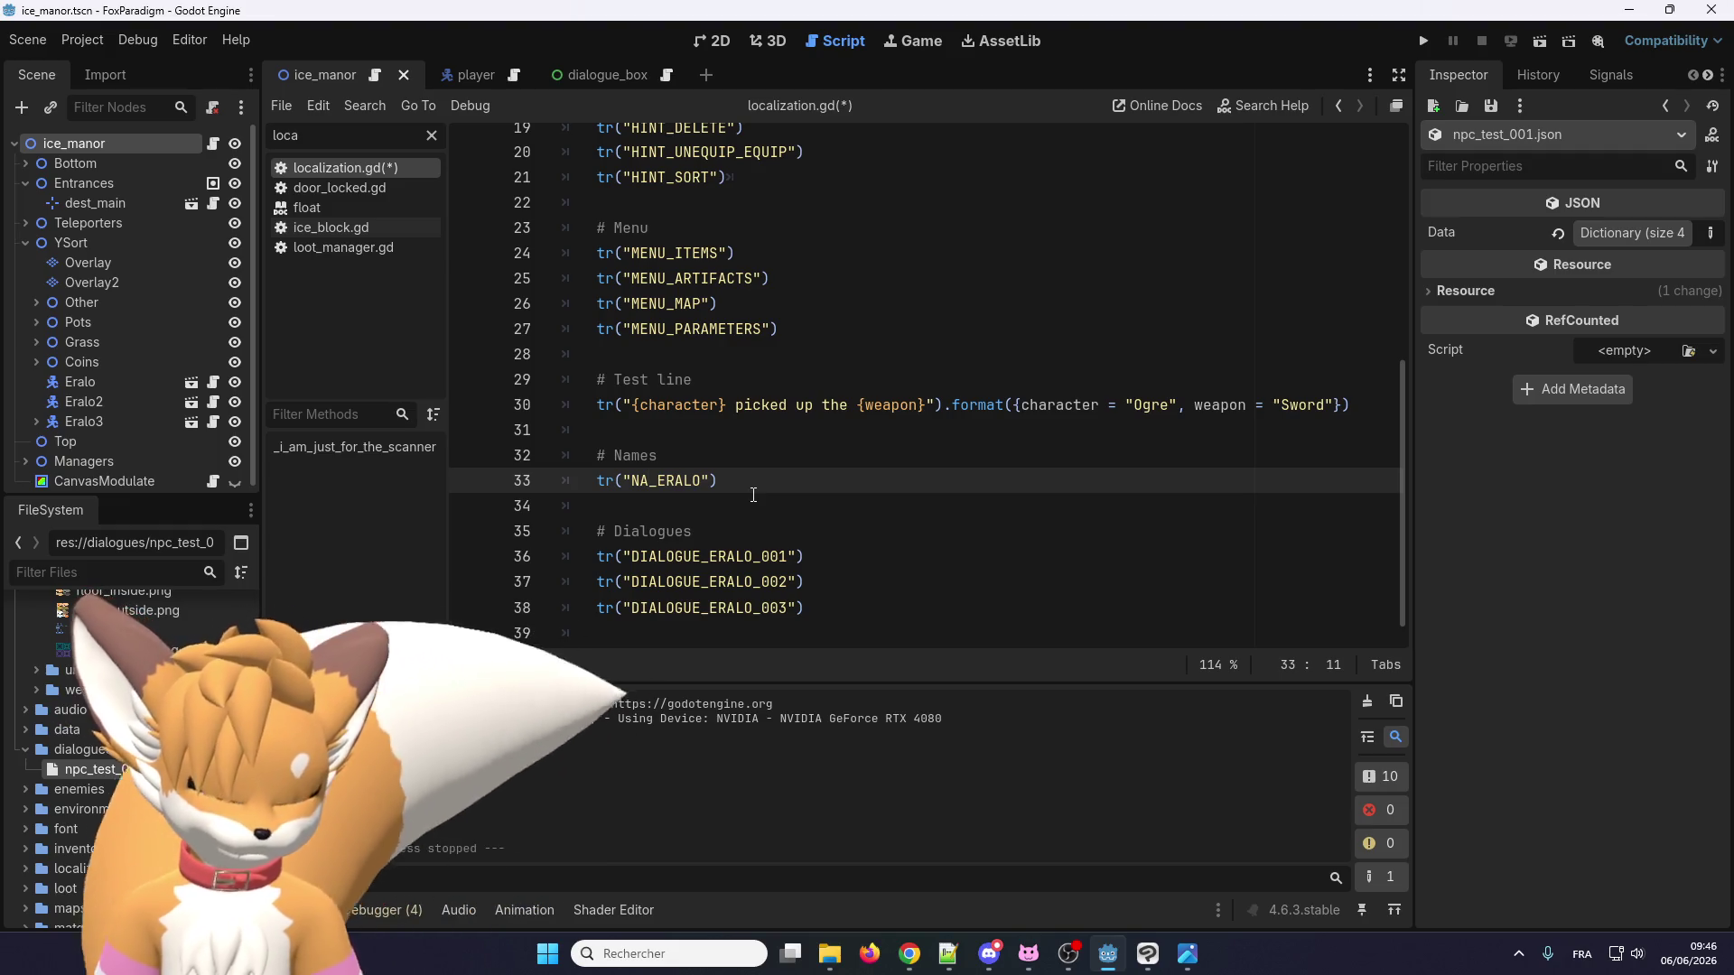
{"action": "type", "text": "ME"}
{"action": "key", "text": "ctrl+s"}
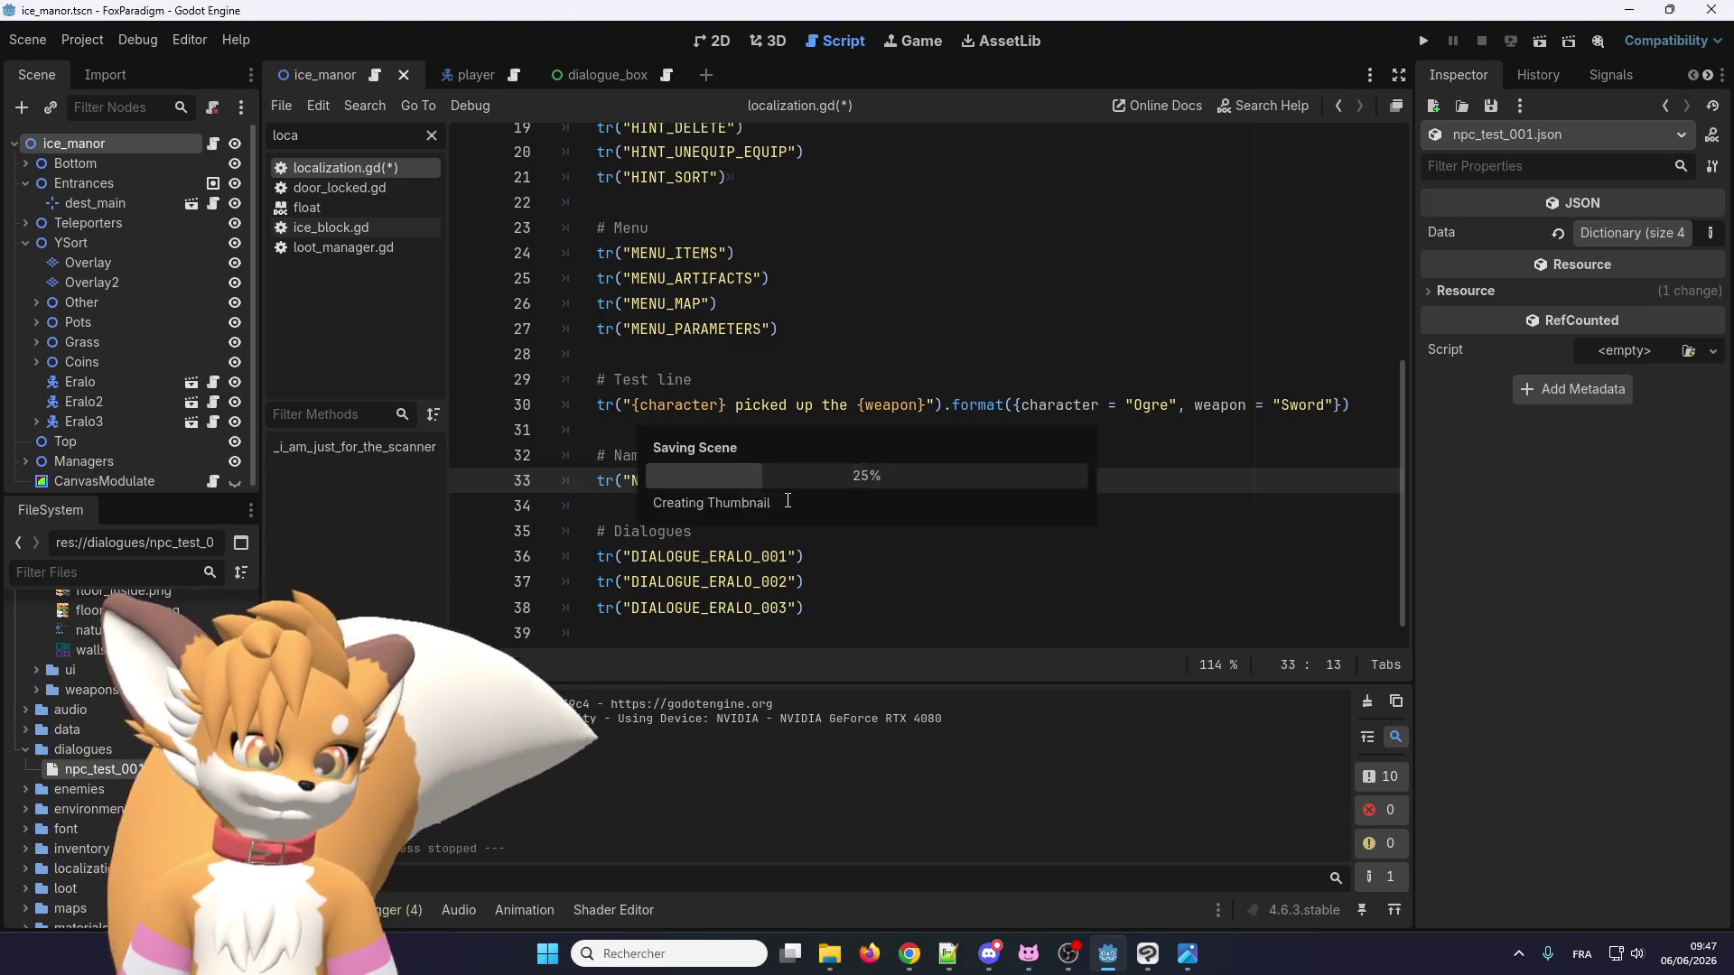
Open Project Settings at Localization > Template Generation and review the listed source files.
{"action": "left_click", "coordinate": [89, 40]}
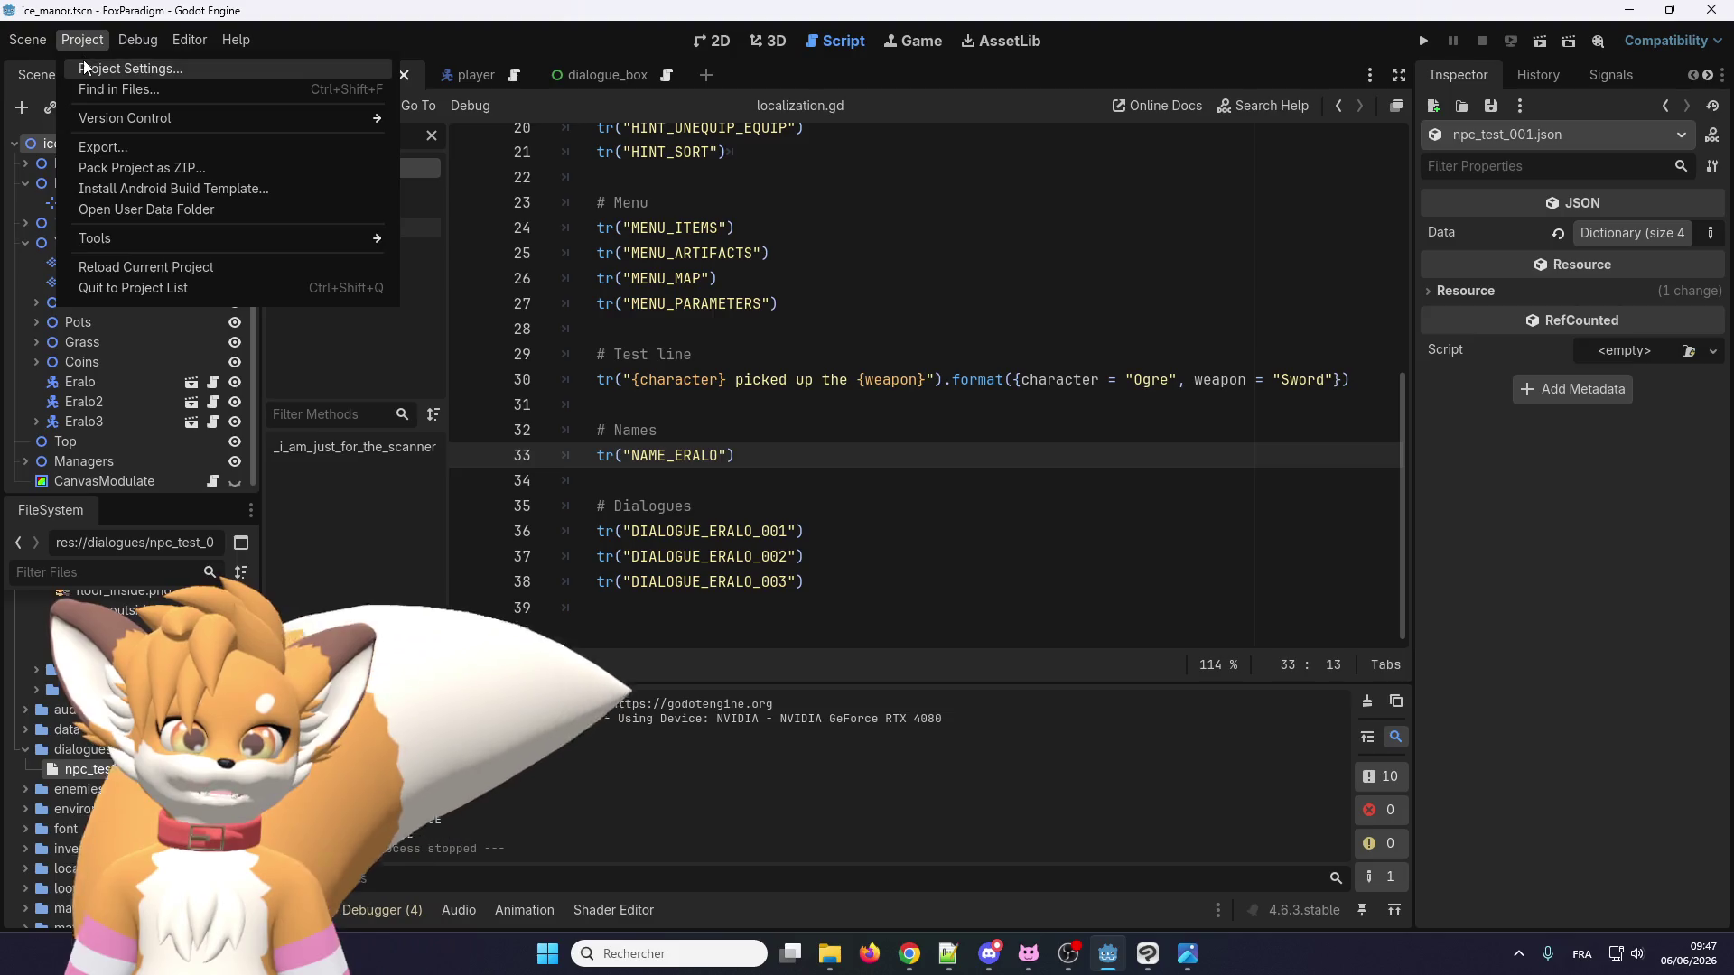
{"action": "left_click", "coordinate": [84, 65]}
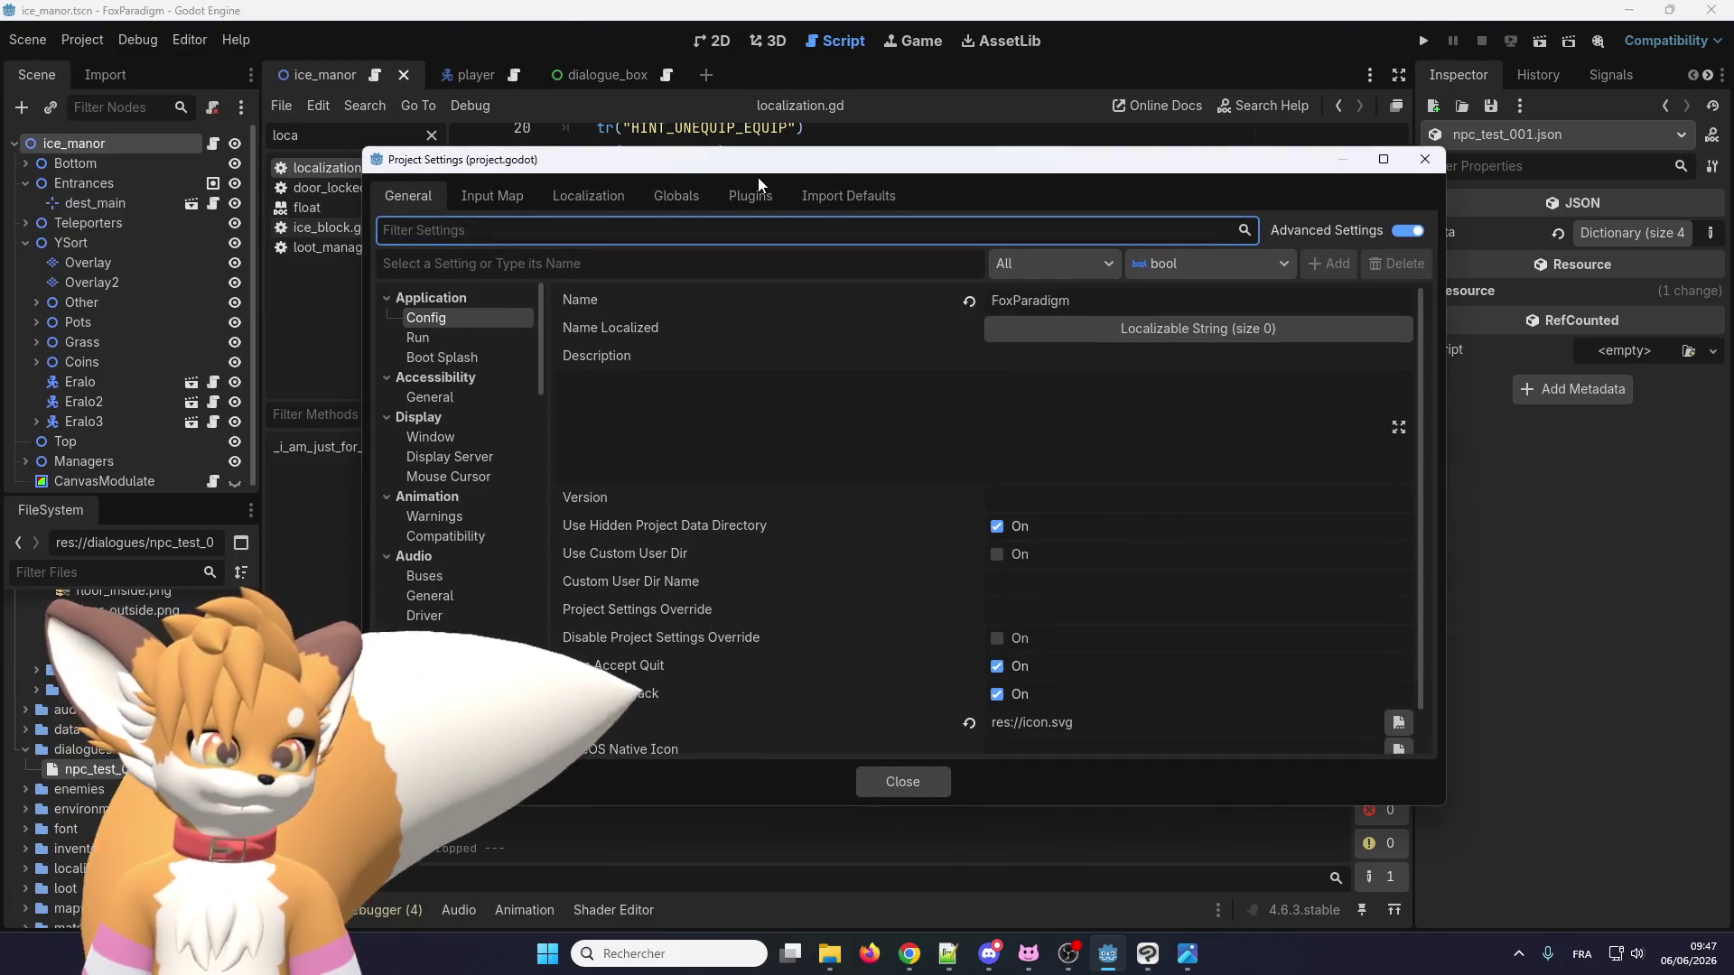
{"action": "left_click", "coordinate": [584, 190]}
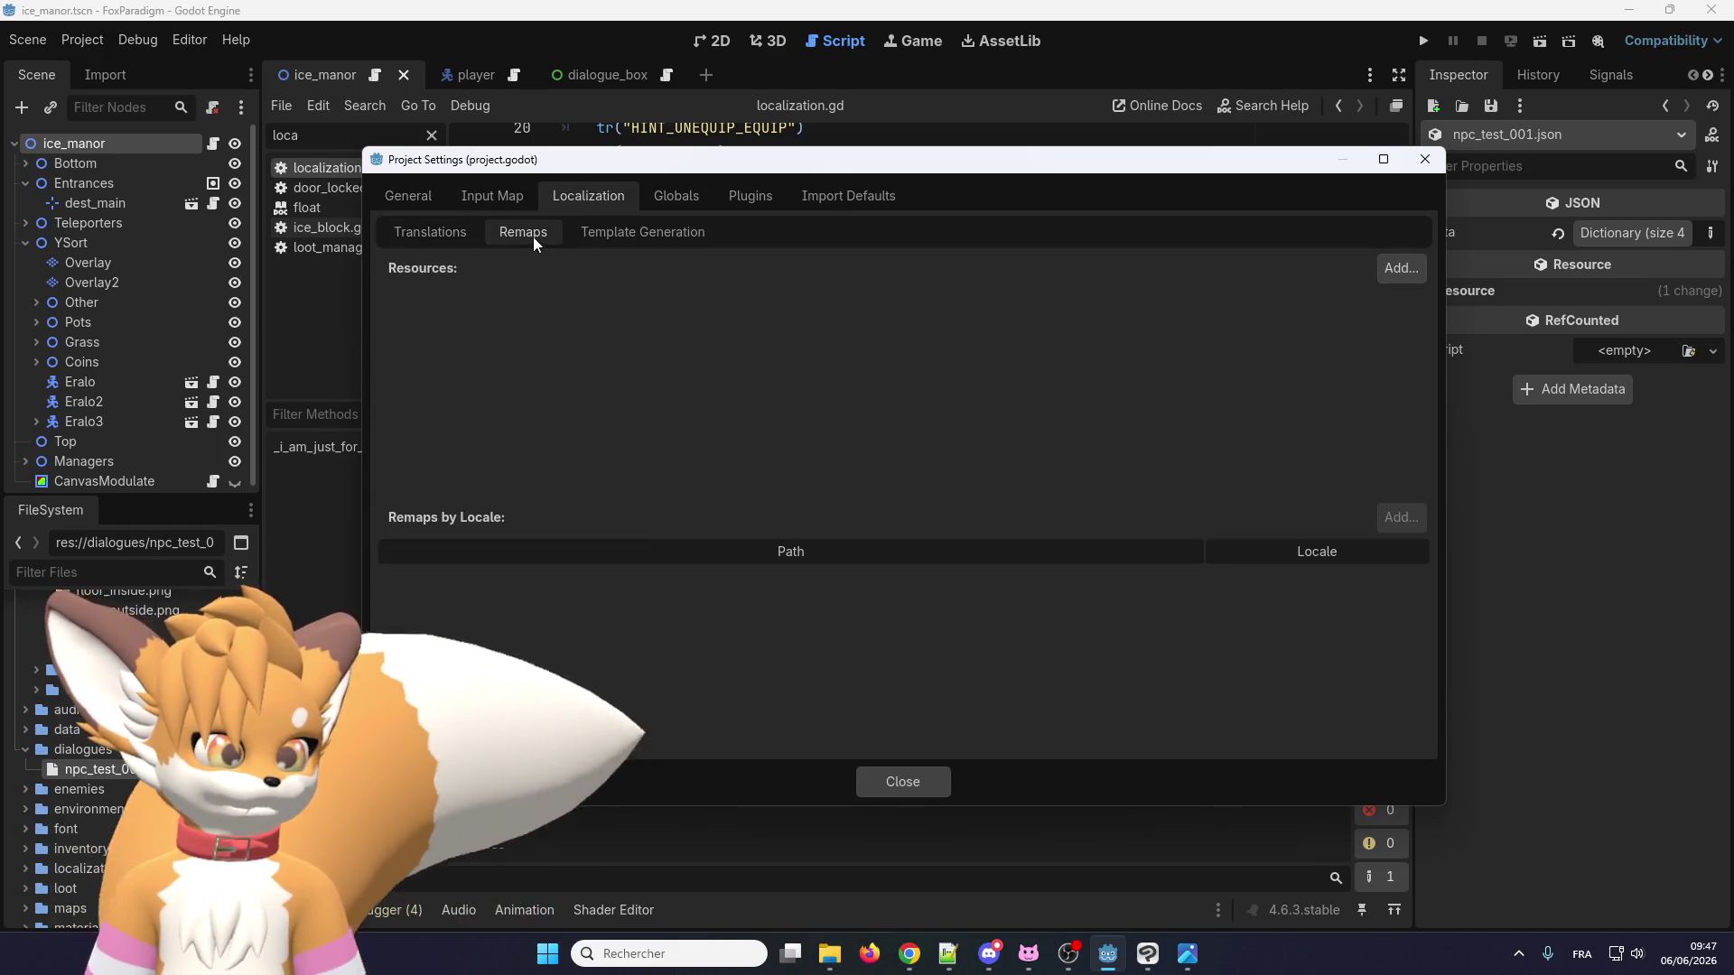
{"action": "left_click", "coordinate": [610, 233]}
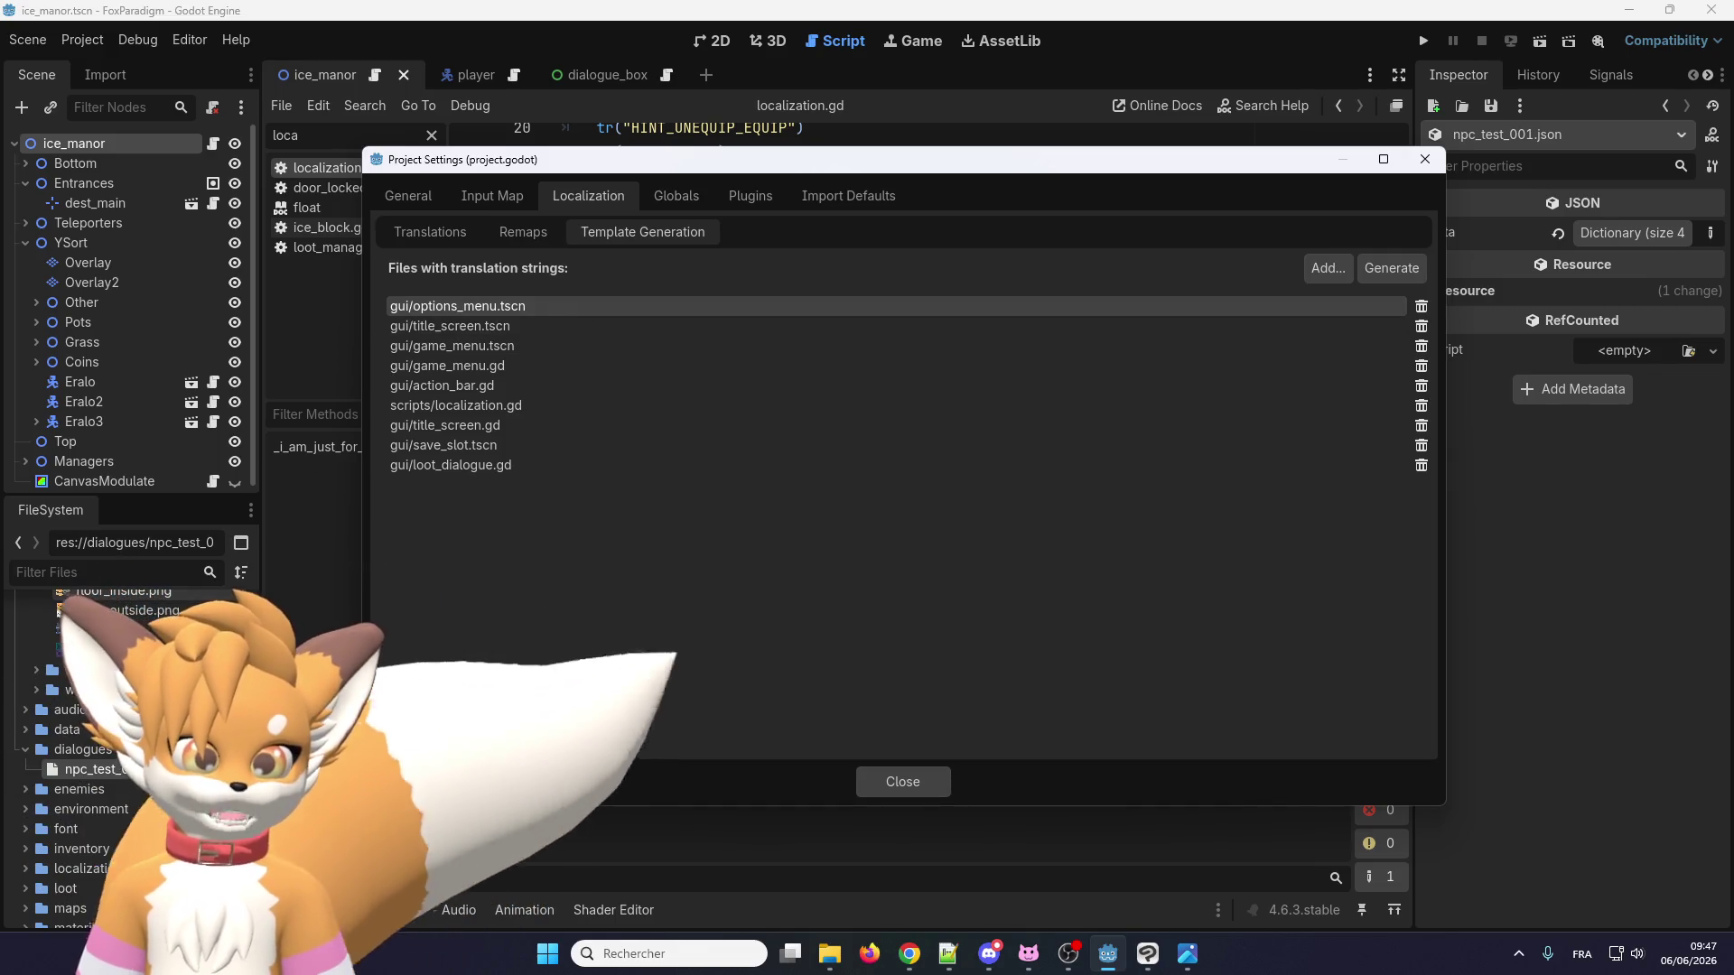
{"action": "left_click", "coordinate": [443, 327]}
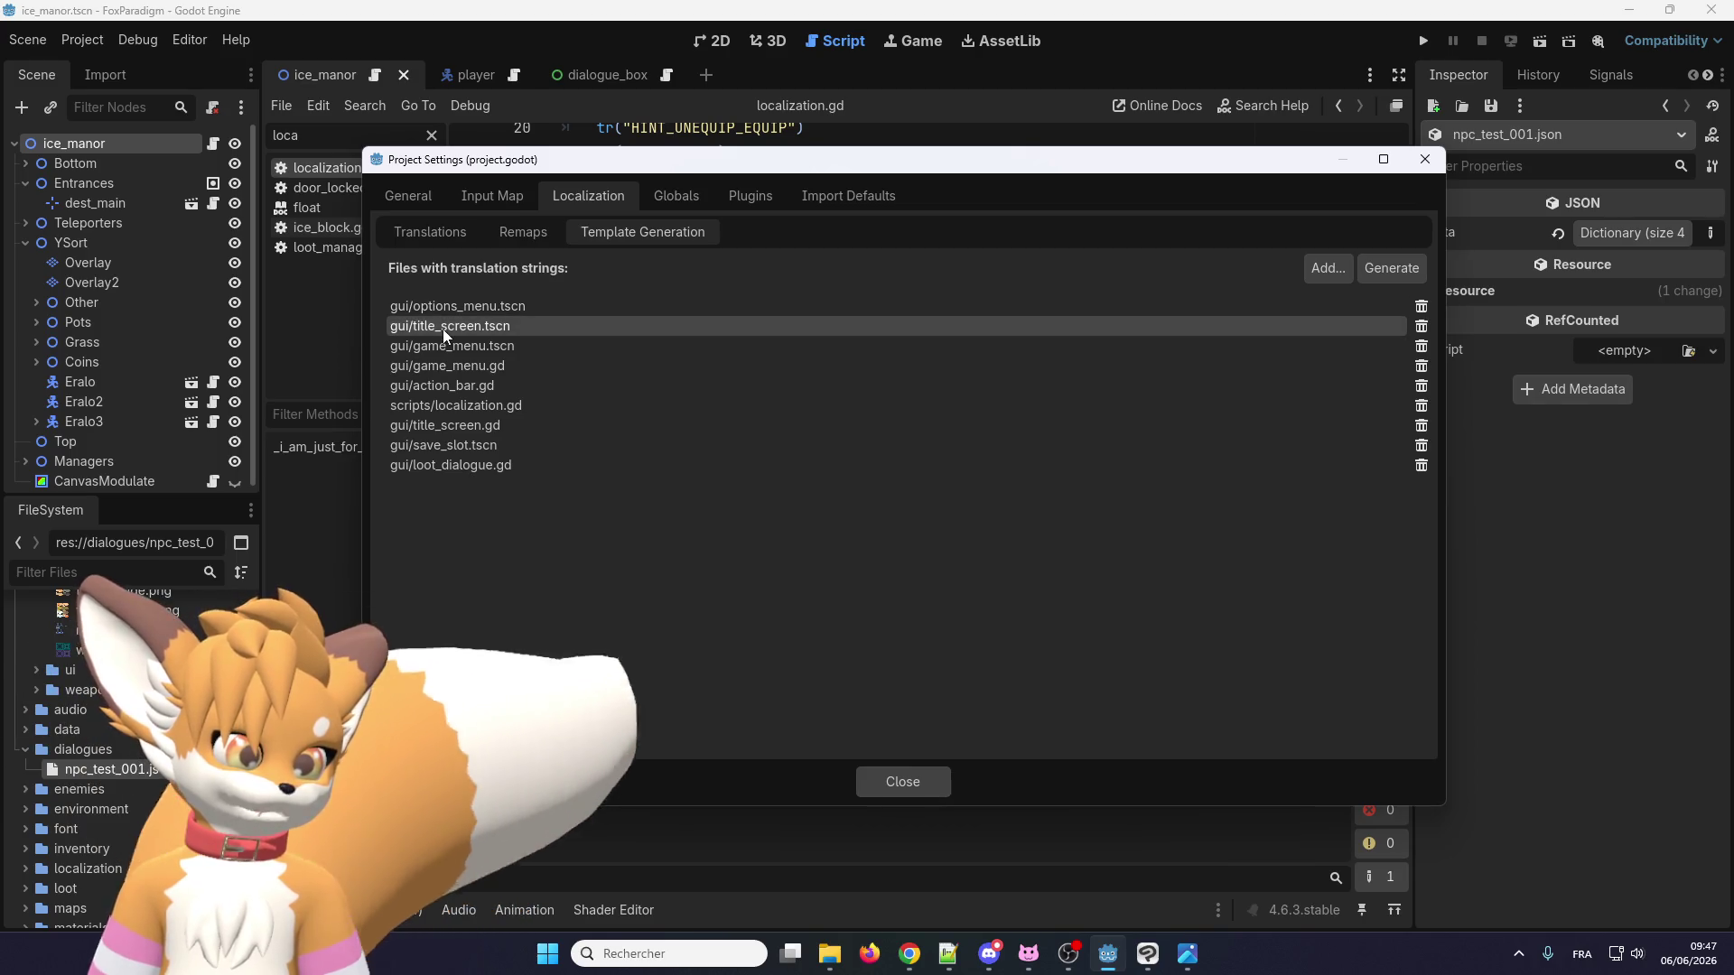
{"action": "left_click", "coordinate": [411, 408]}
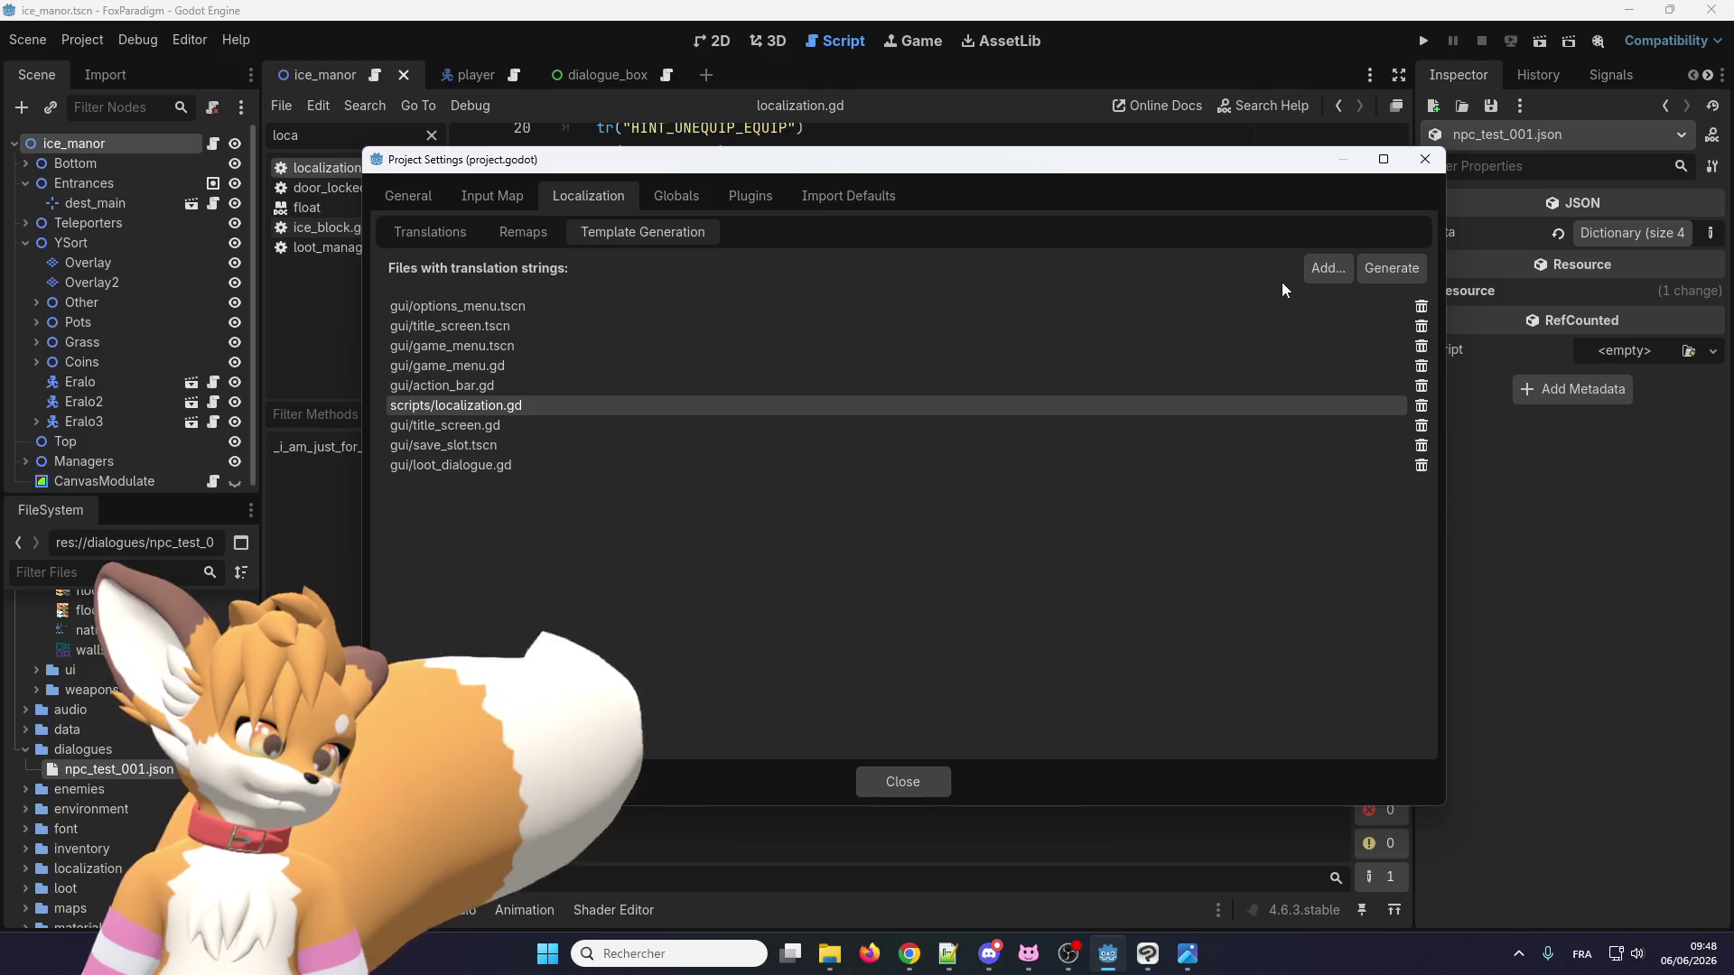
{"action": "left_click", "coordinate": [523, 232]}
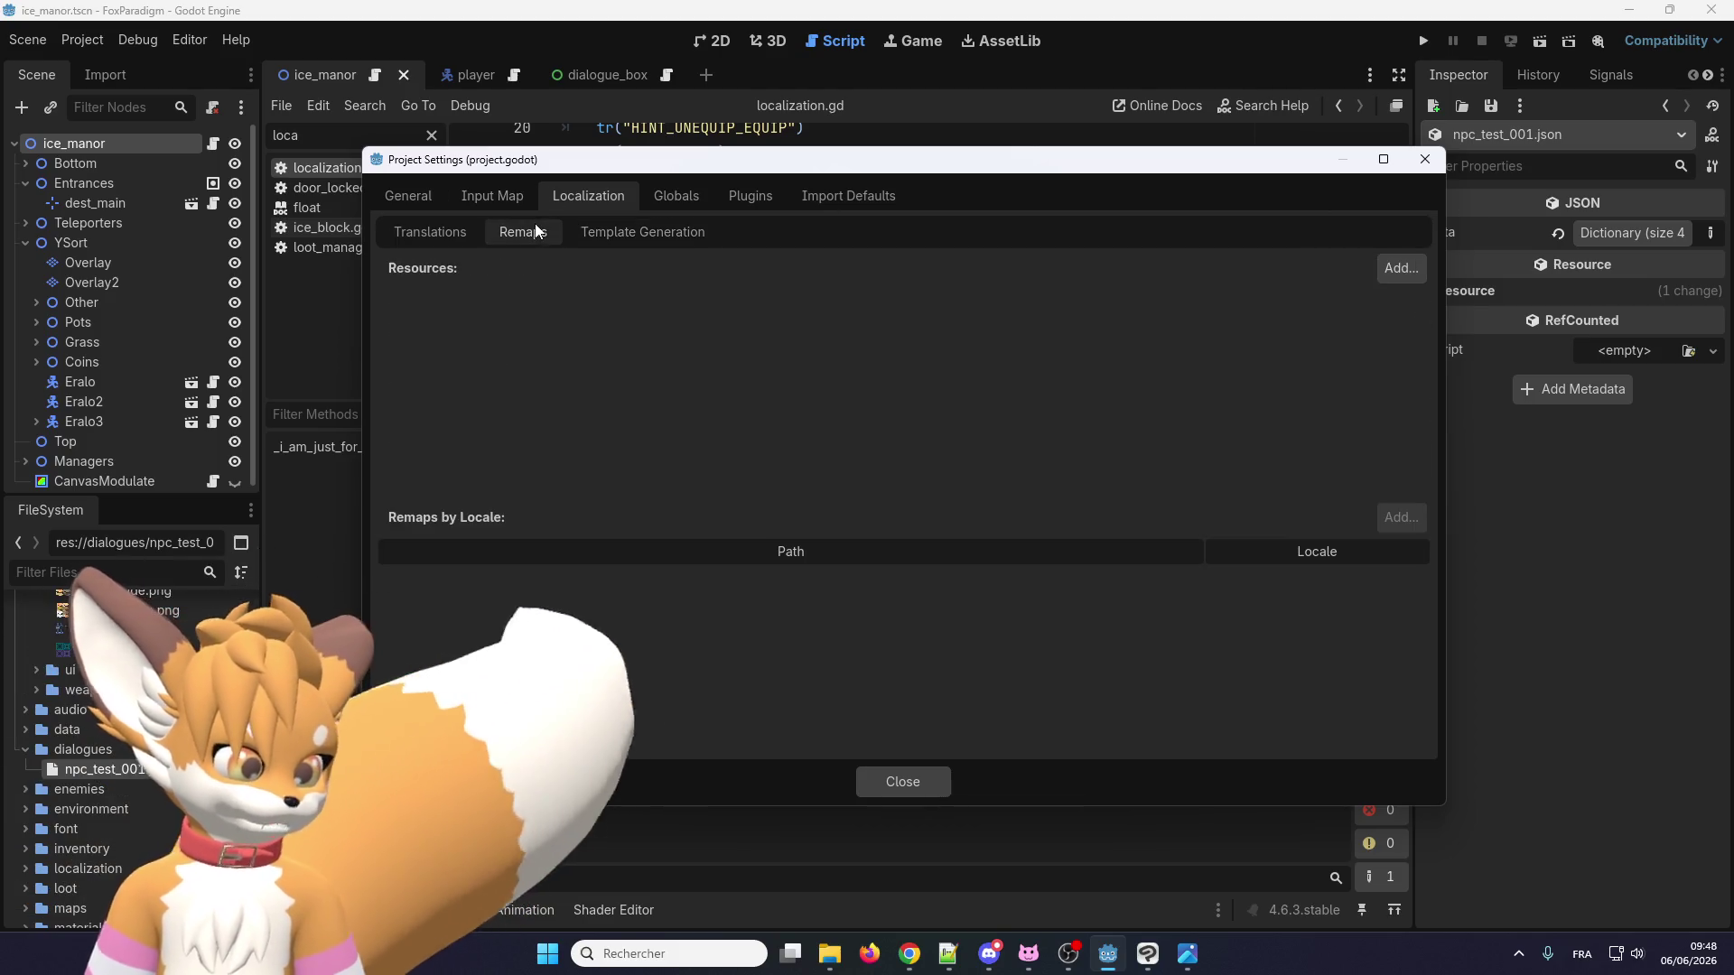
{"action": "left_click", "coordinate": [435, 232]}
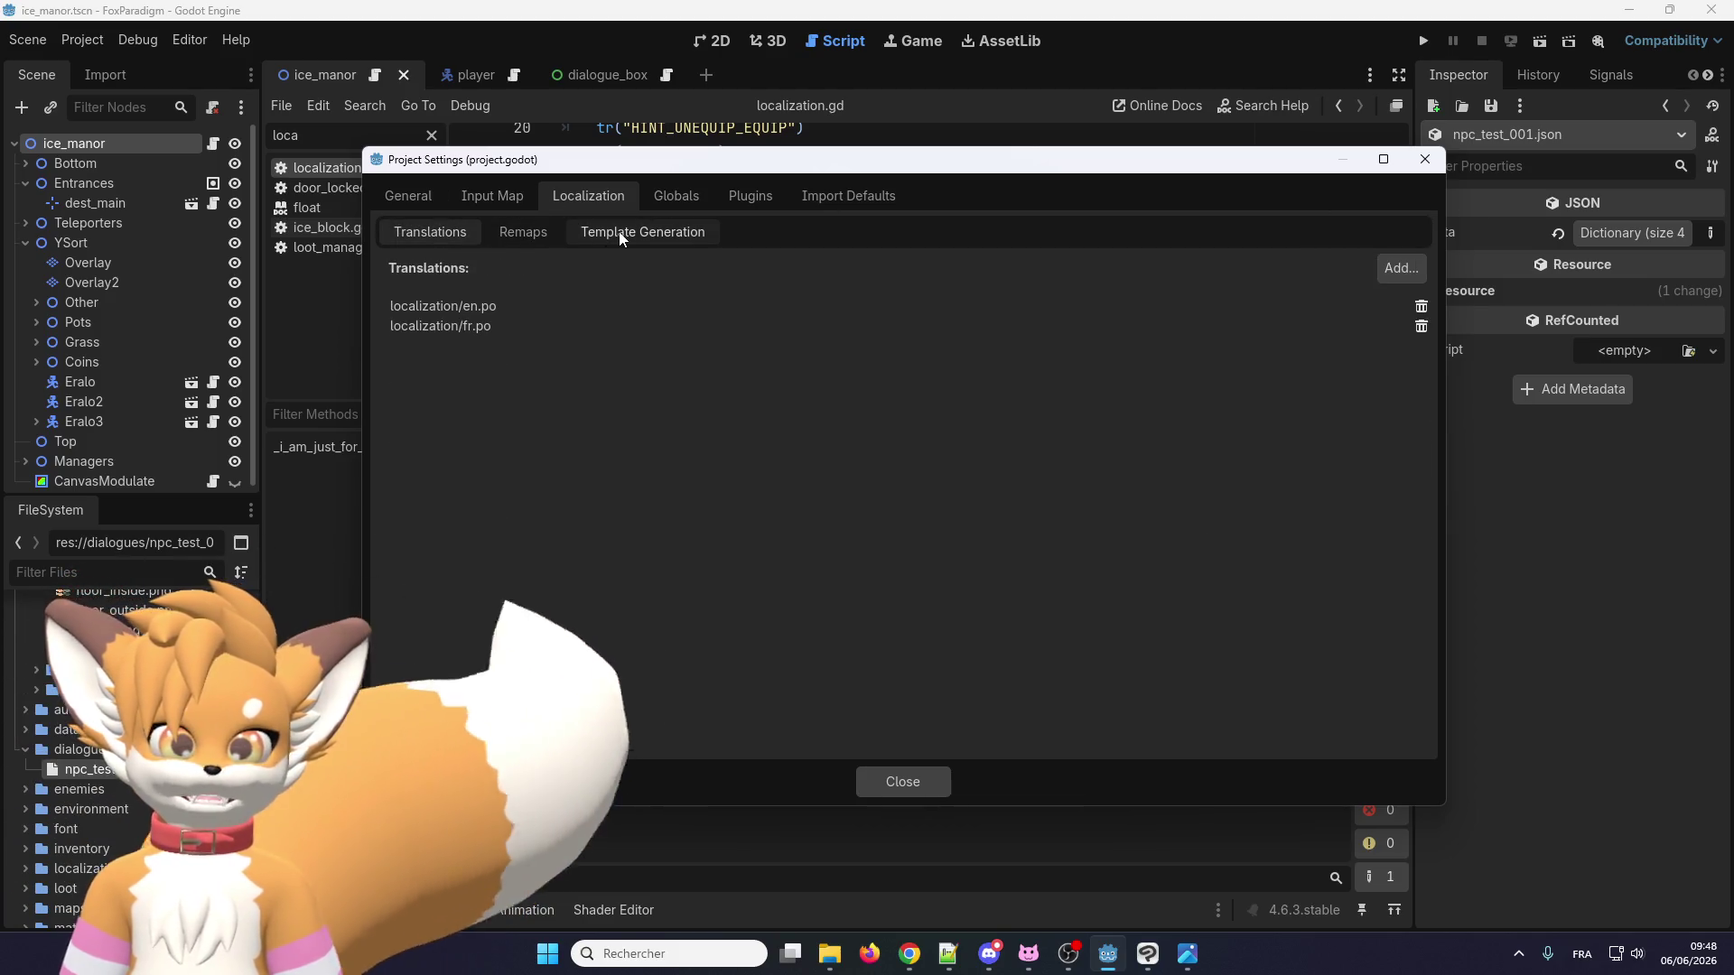
{"action": "left_click", "coordinate": [598, 232]}
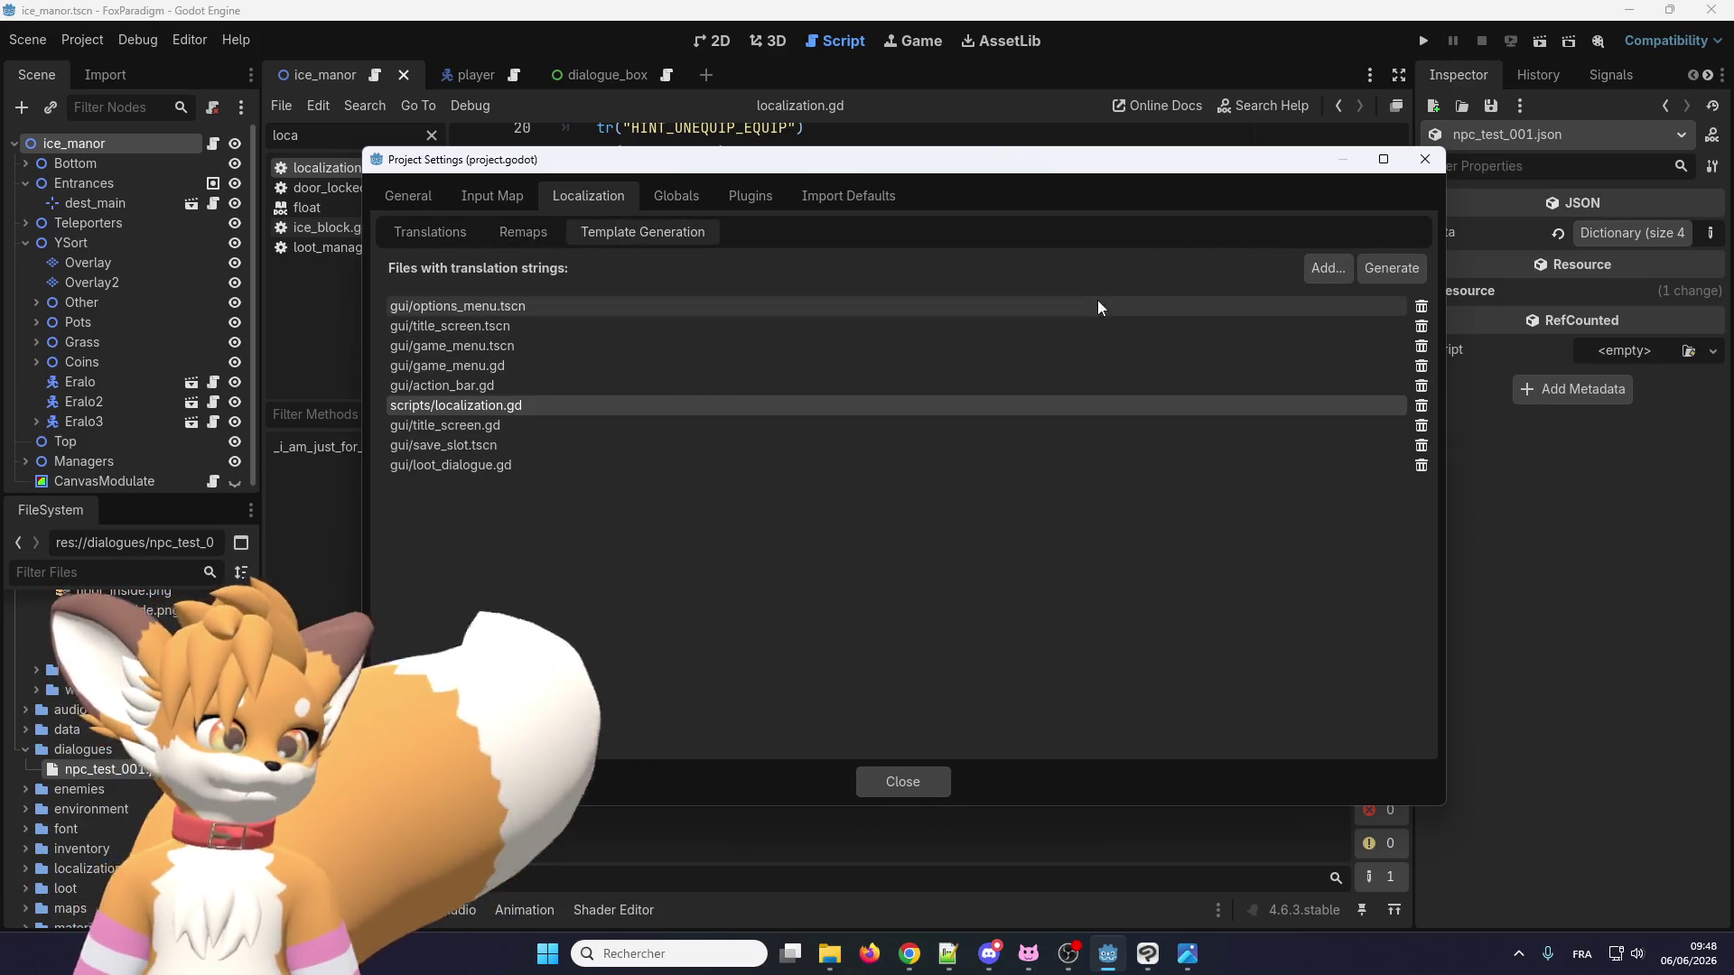
Generate the translation template, overwriting res://localization/template.pot.
{"action": "left_click", "coordinate": [1406, 273]}
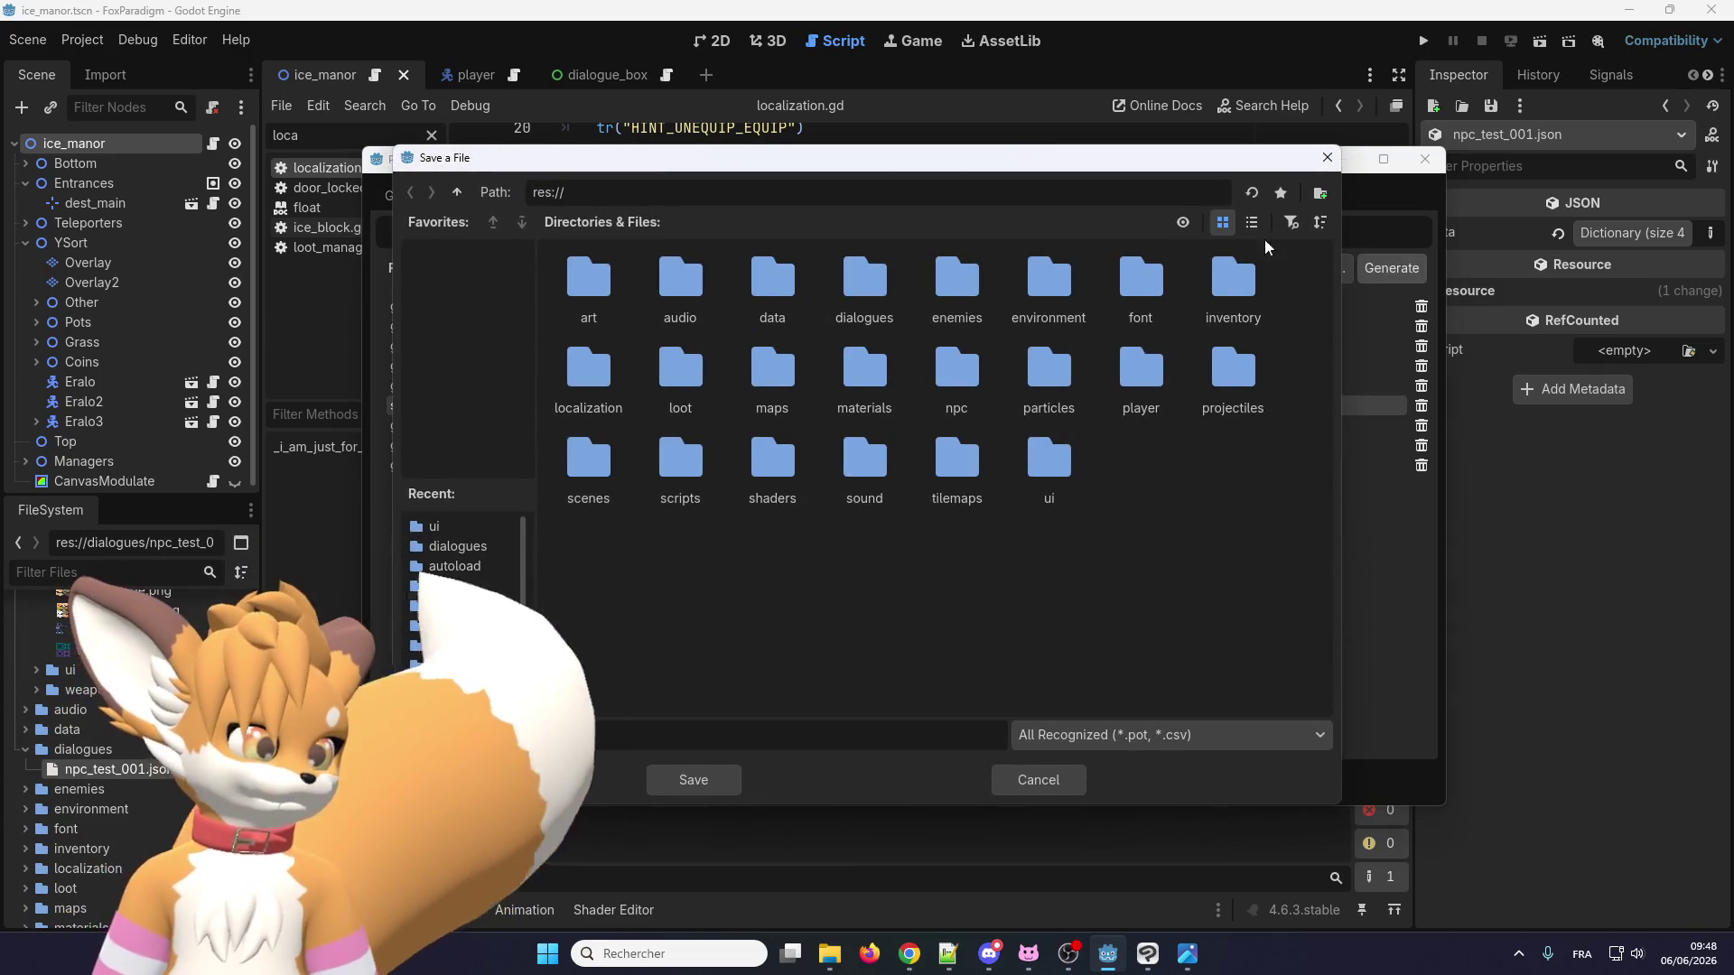
{"action": "left_click_drag", "start_coordinate": [1002, 163], "coordinate": [891, 212]}
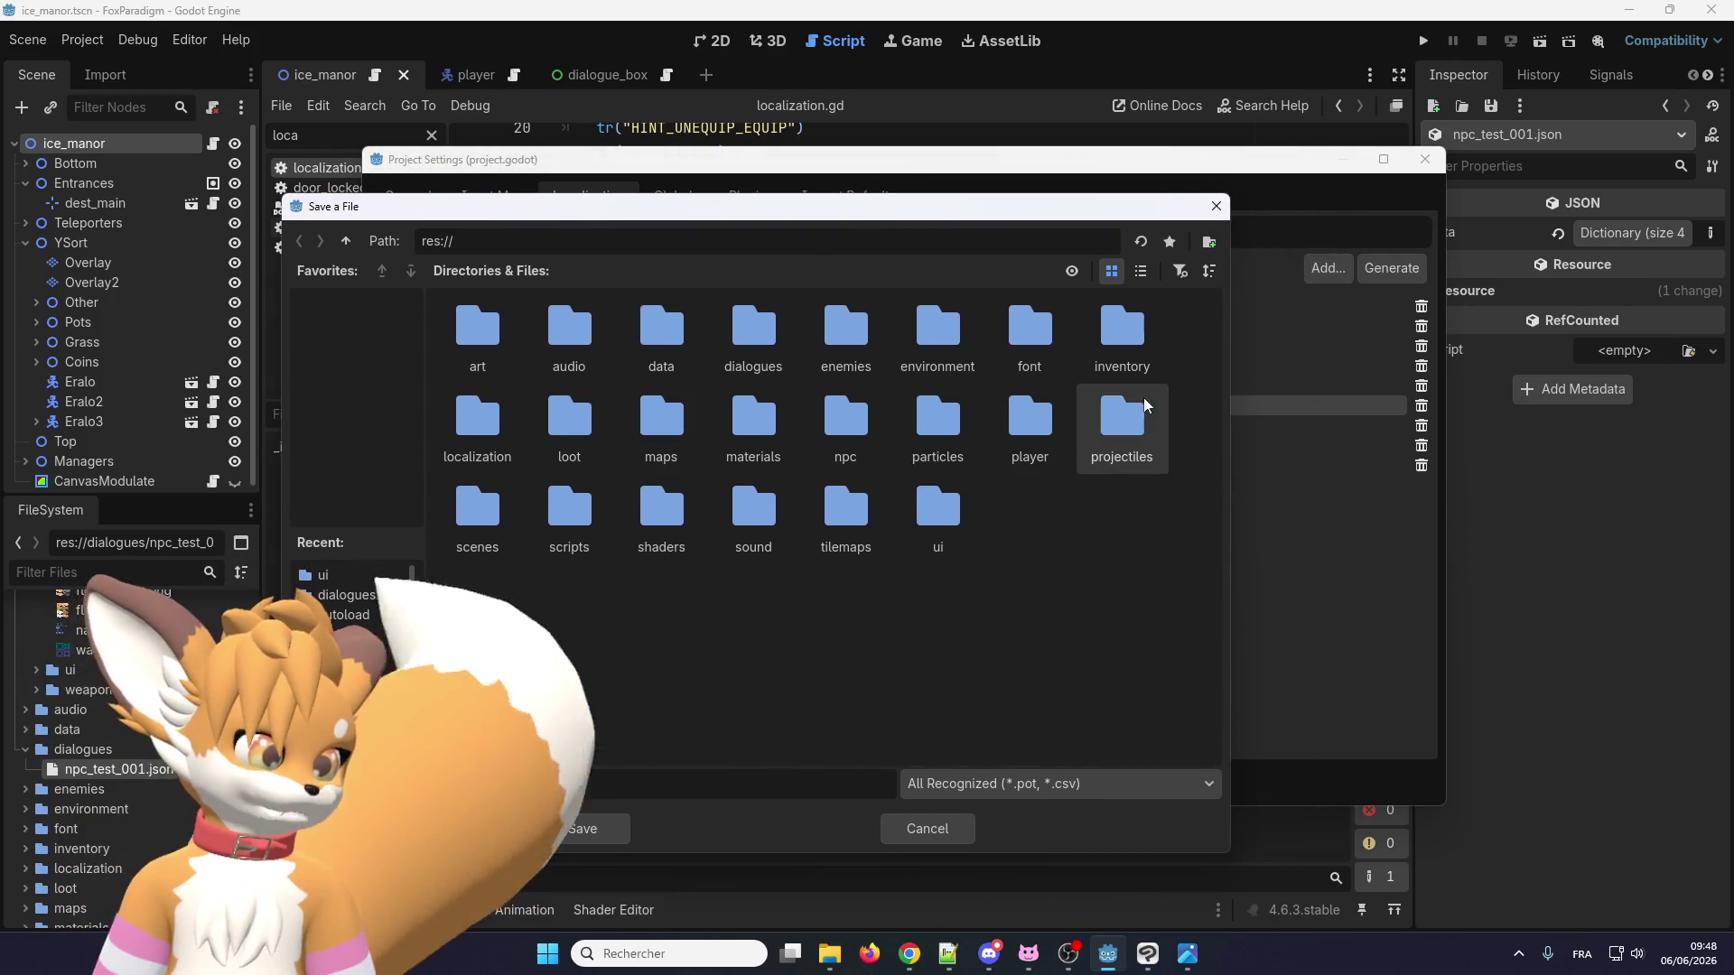
{"action": "double_click", "coordinate": [491, 413]}
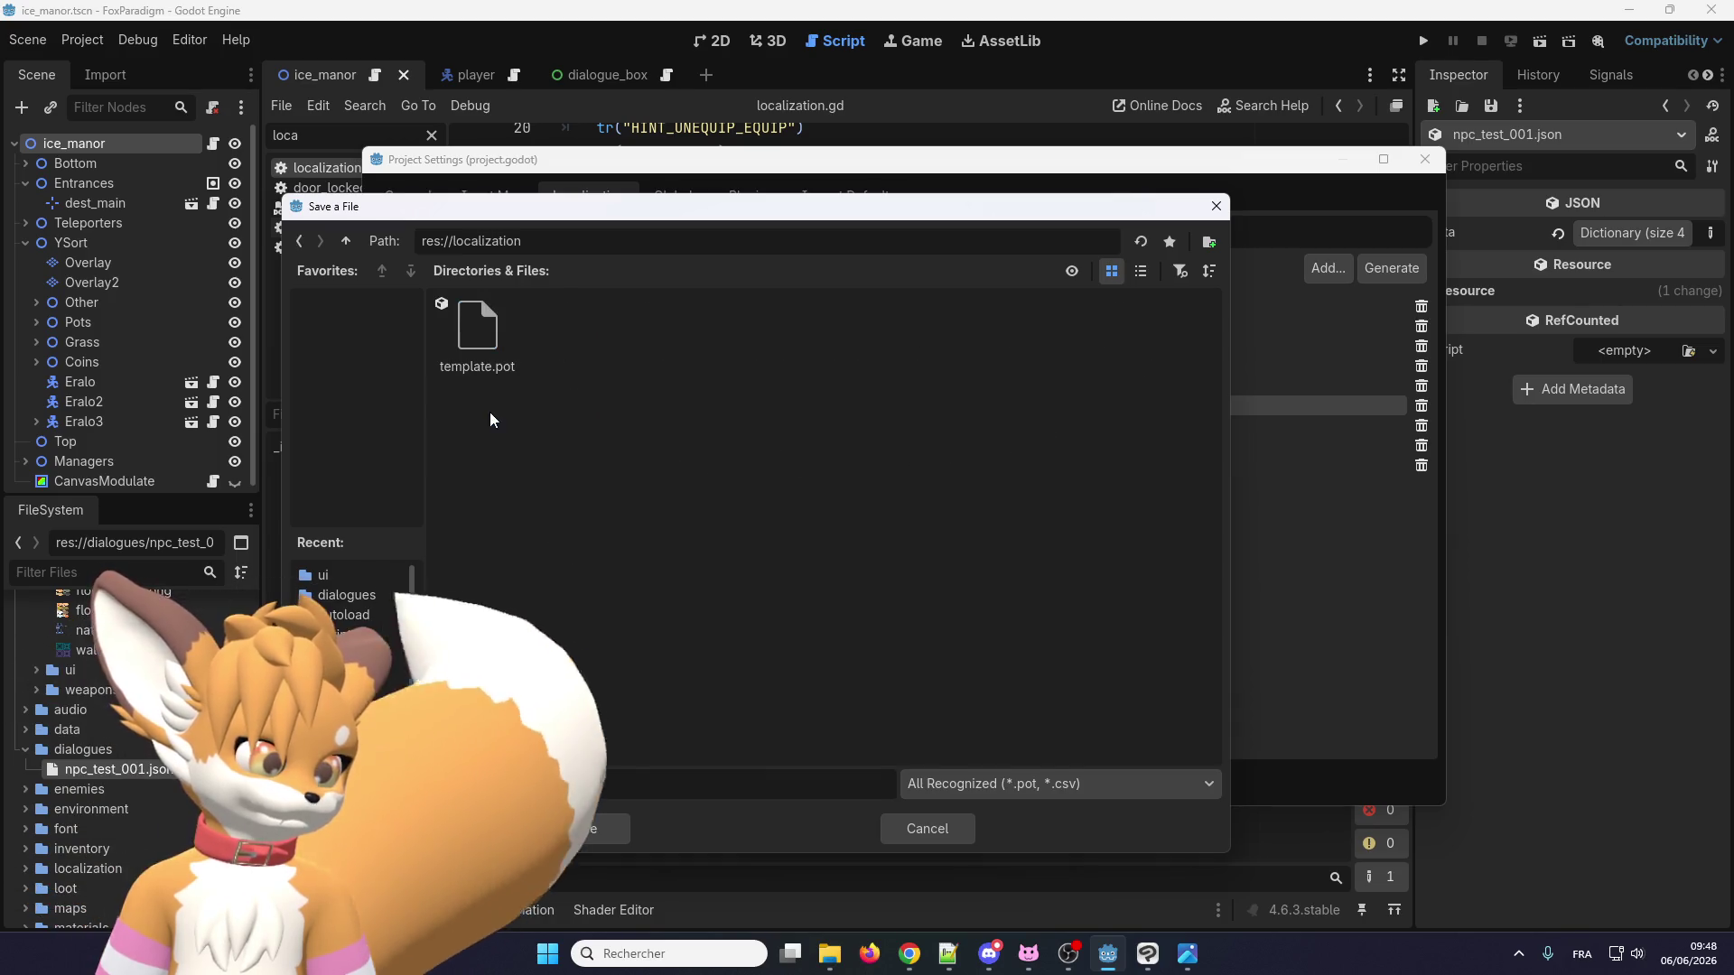
{"action": "left_click", "coordinate": [478, 351]}
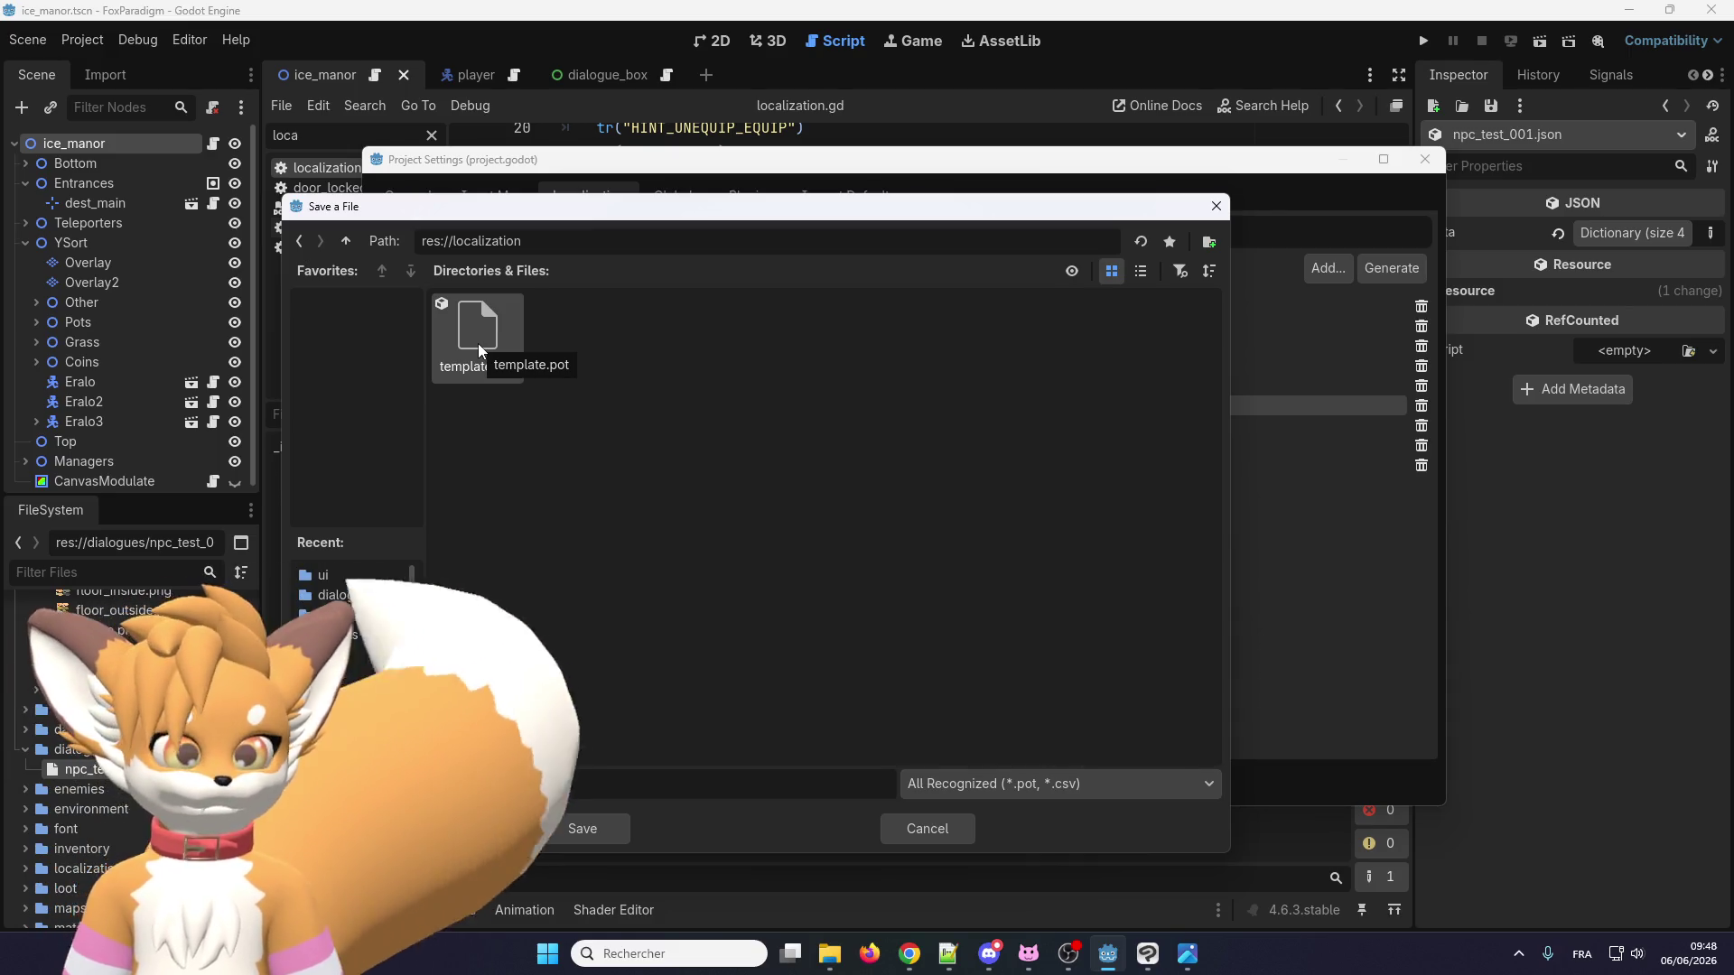
{"action": "double_click", "coordinate": [479, 350]}
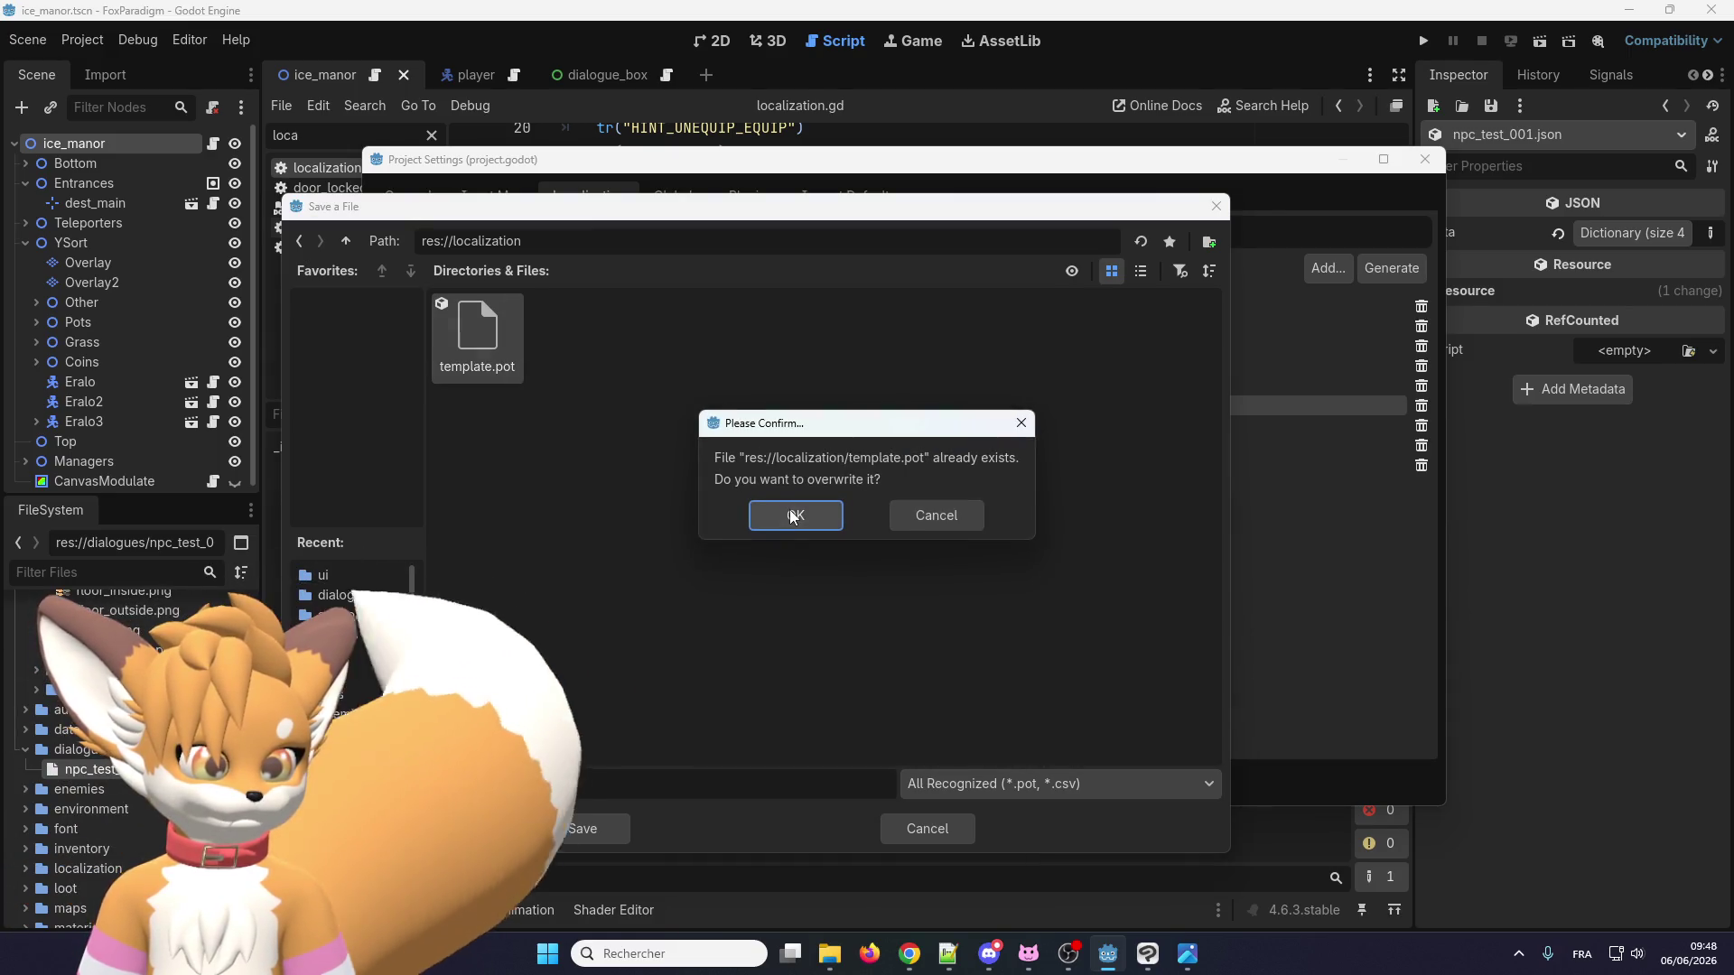
{"action": "left_click", "coordinate": [789, 514]}
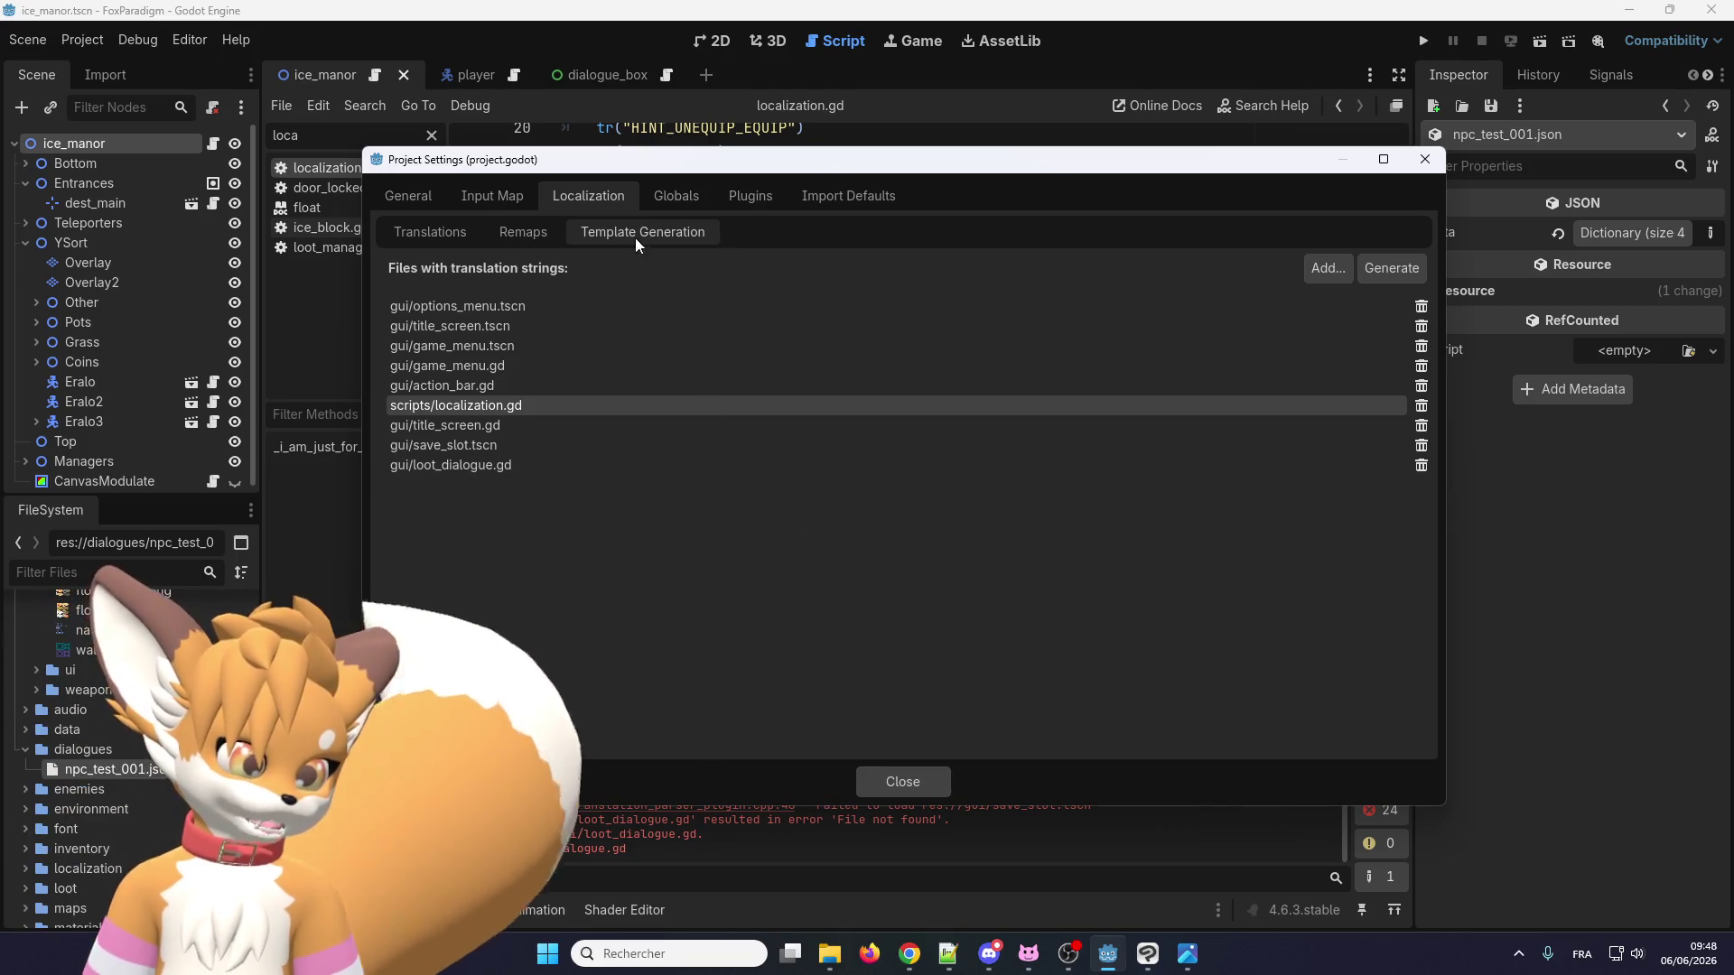
Take a screenshot of the template generation source file list.
{"action": "left_click", "coordinate": [497, 313]}
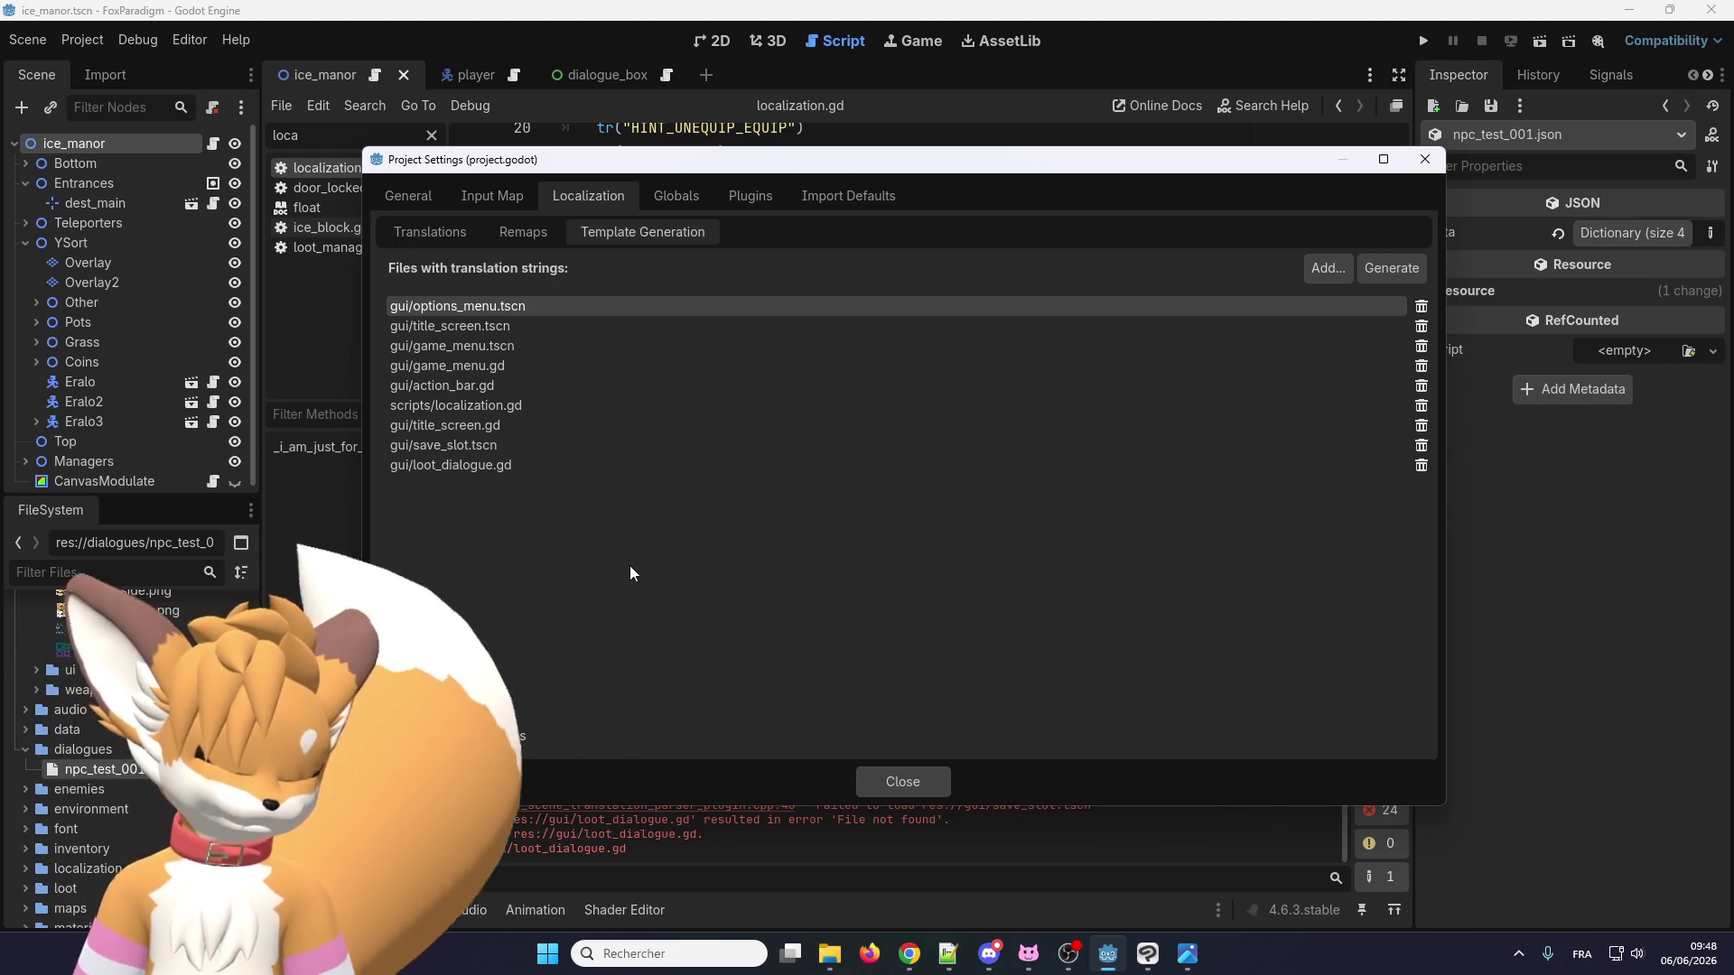
{"action": "key", "text": "super+shift+s"}
{"action": "mouse_move", "coordinate": [374, 489]}
{"action": "left_mouse_down"}
{"action": "mouse_move", "coordinate": [1271, 257]}
{"action": "mouse_move", "coordinate": [1444, 256]}
{"action": "left_mouse_up"}
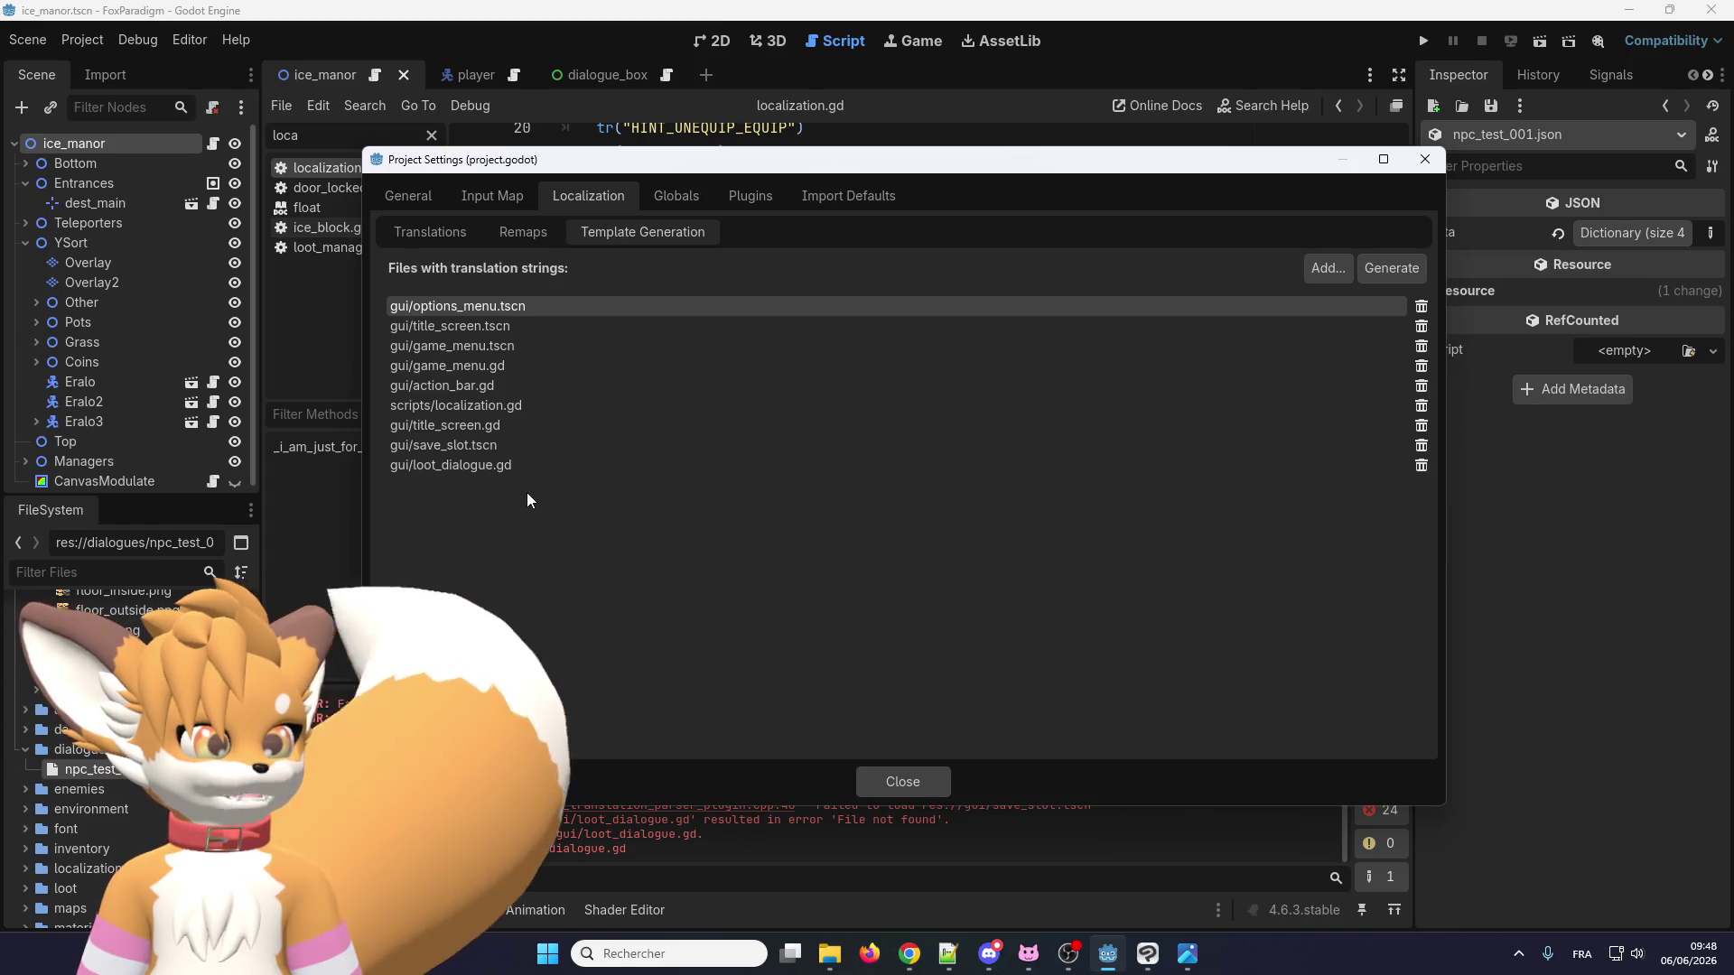
Run the game, check the French menus through to Options, then close the game window.
{"action": "left_click", "coordinate": [1425, 159]}
{"action": "left_click", "coordinate": [1424, 41]}
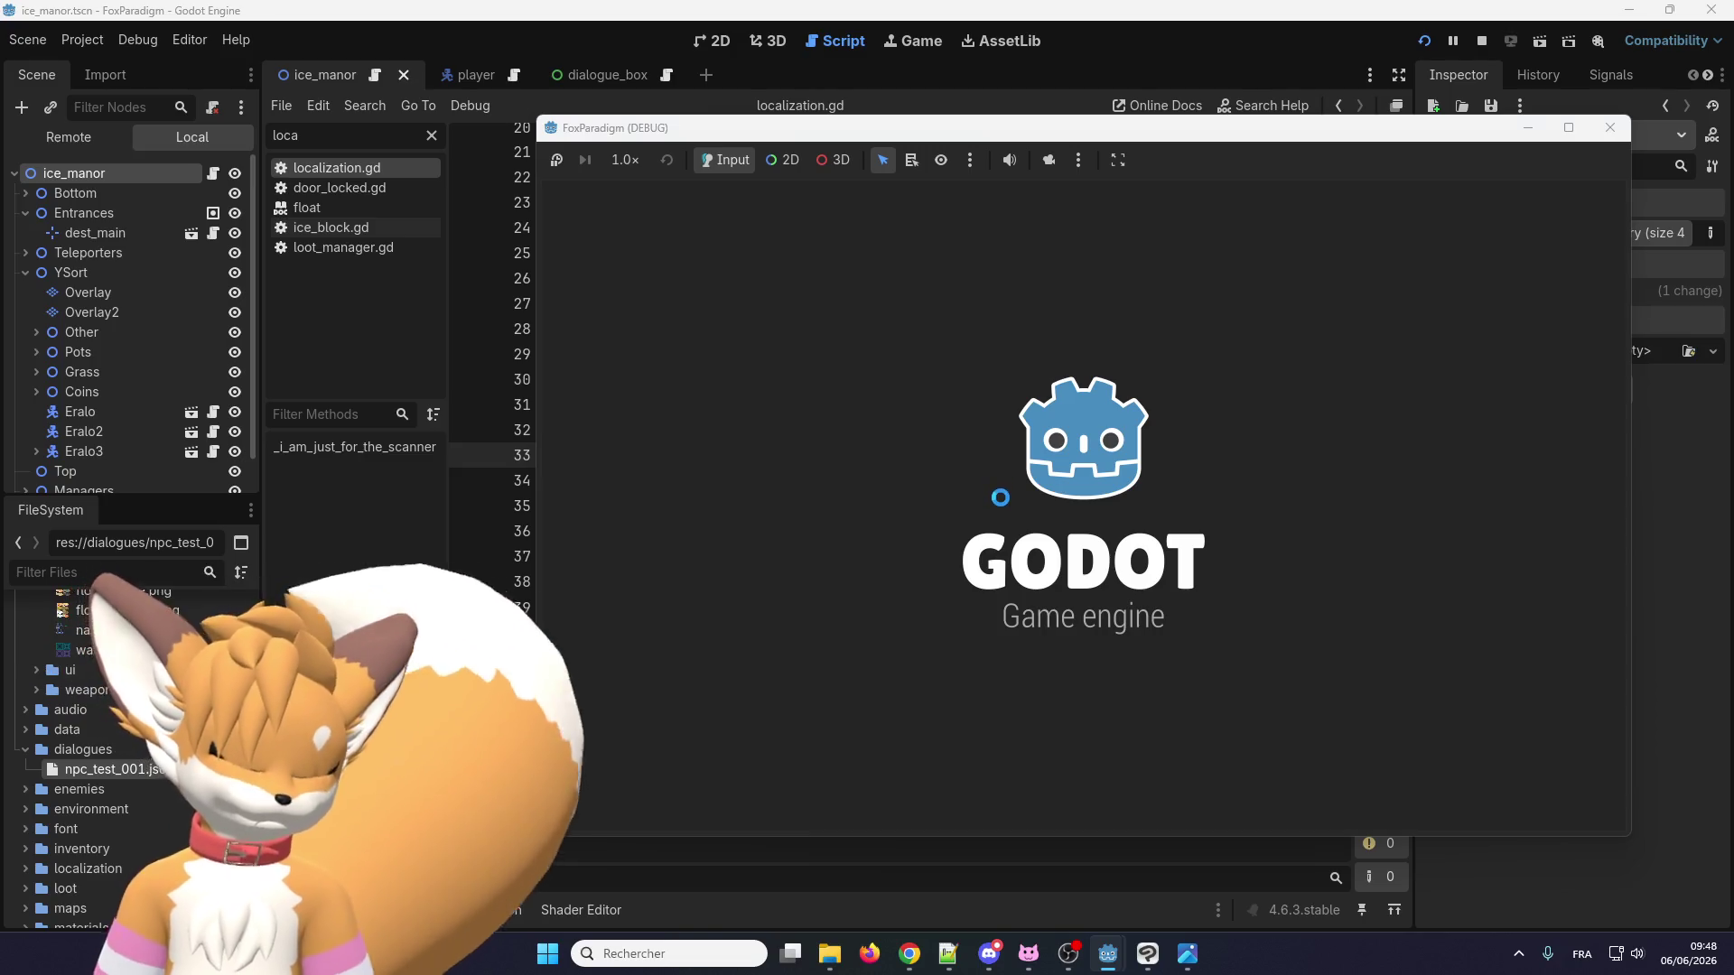
{"action": "key", "text": "Down"}
{"action": "key", "text": "Down"}
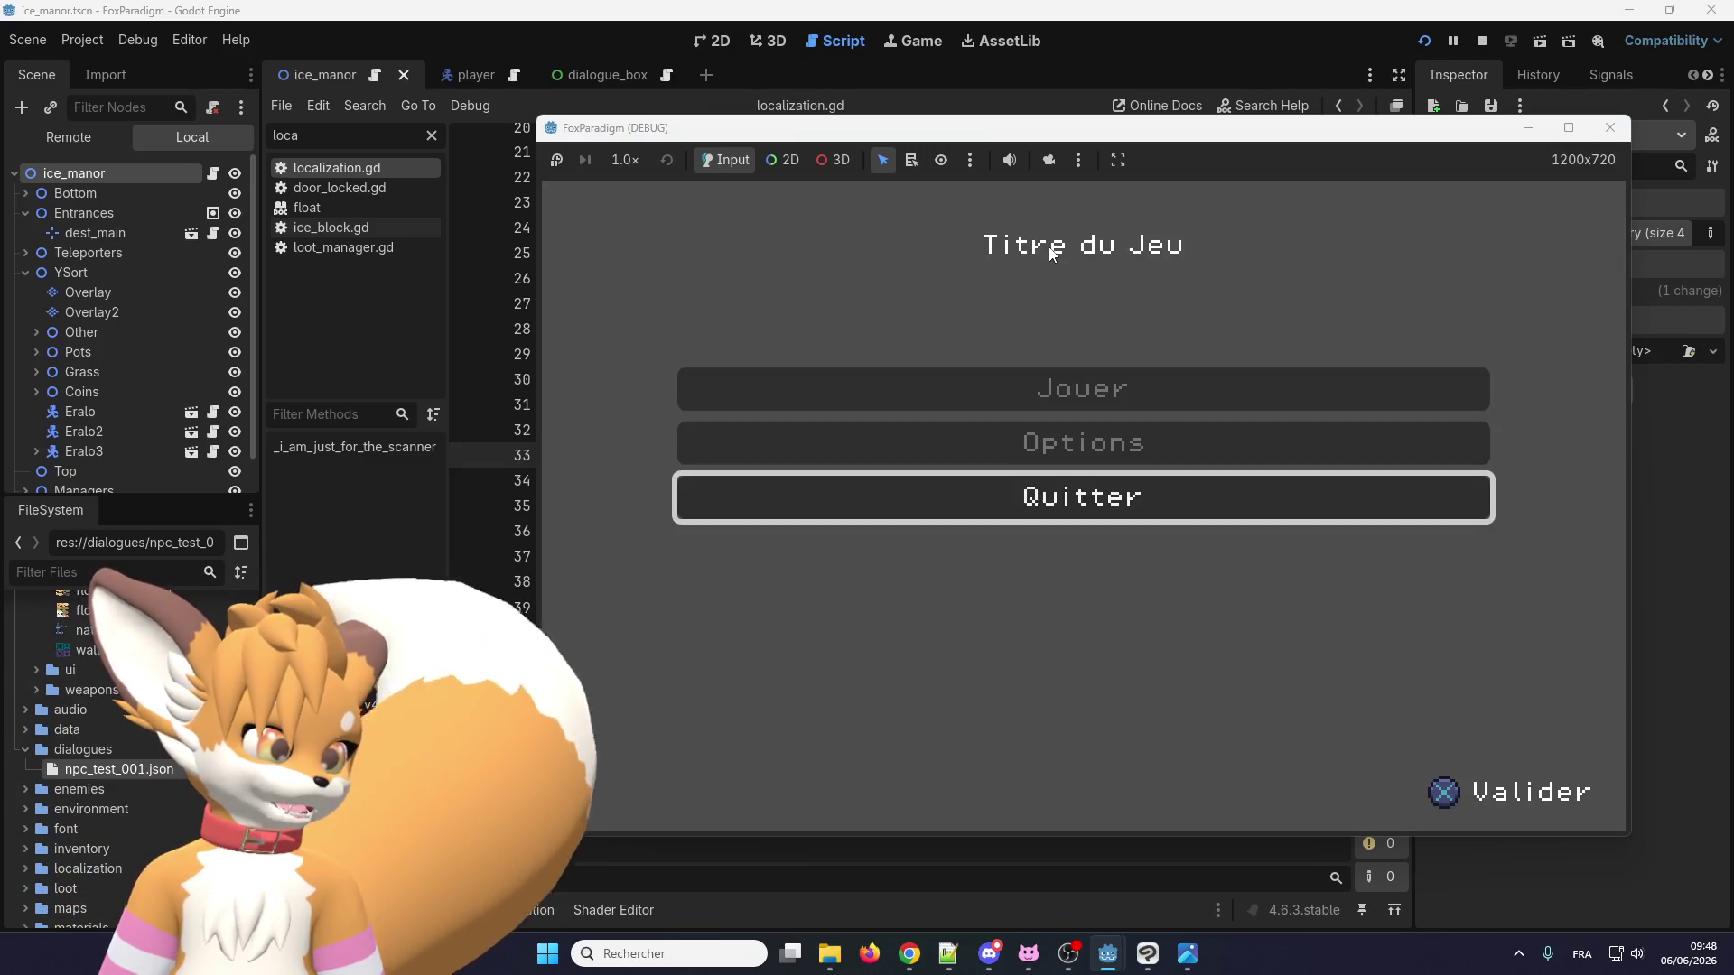
{"action": "key", "text": "Up"}
{"action": "key", "text": "Return"}
{"action": "key", "text": "Down"}
{"action": "key", "text": "Down"}
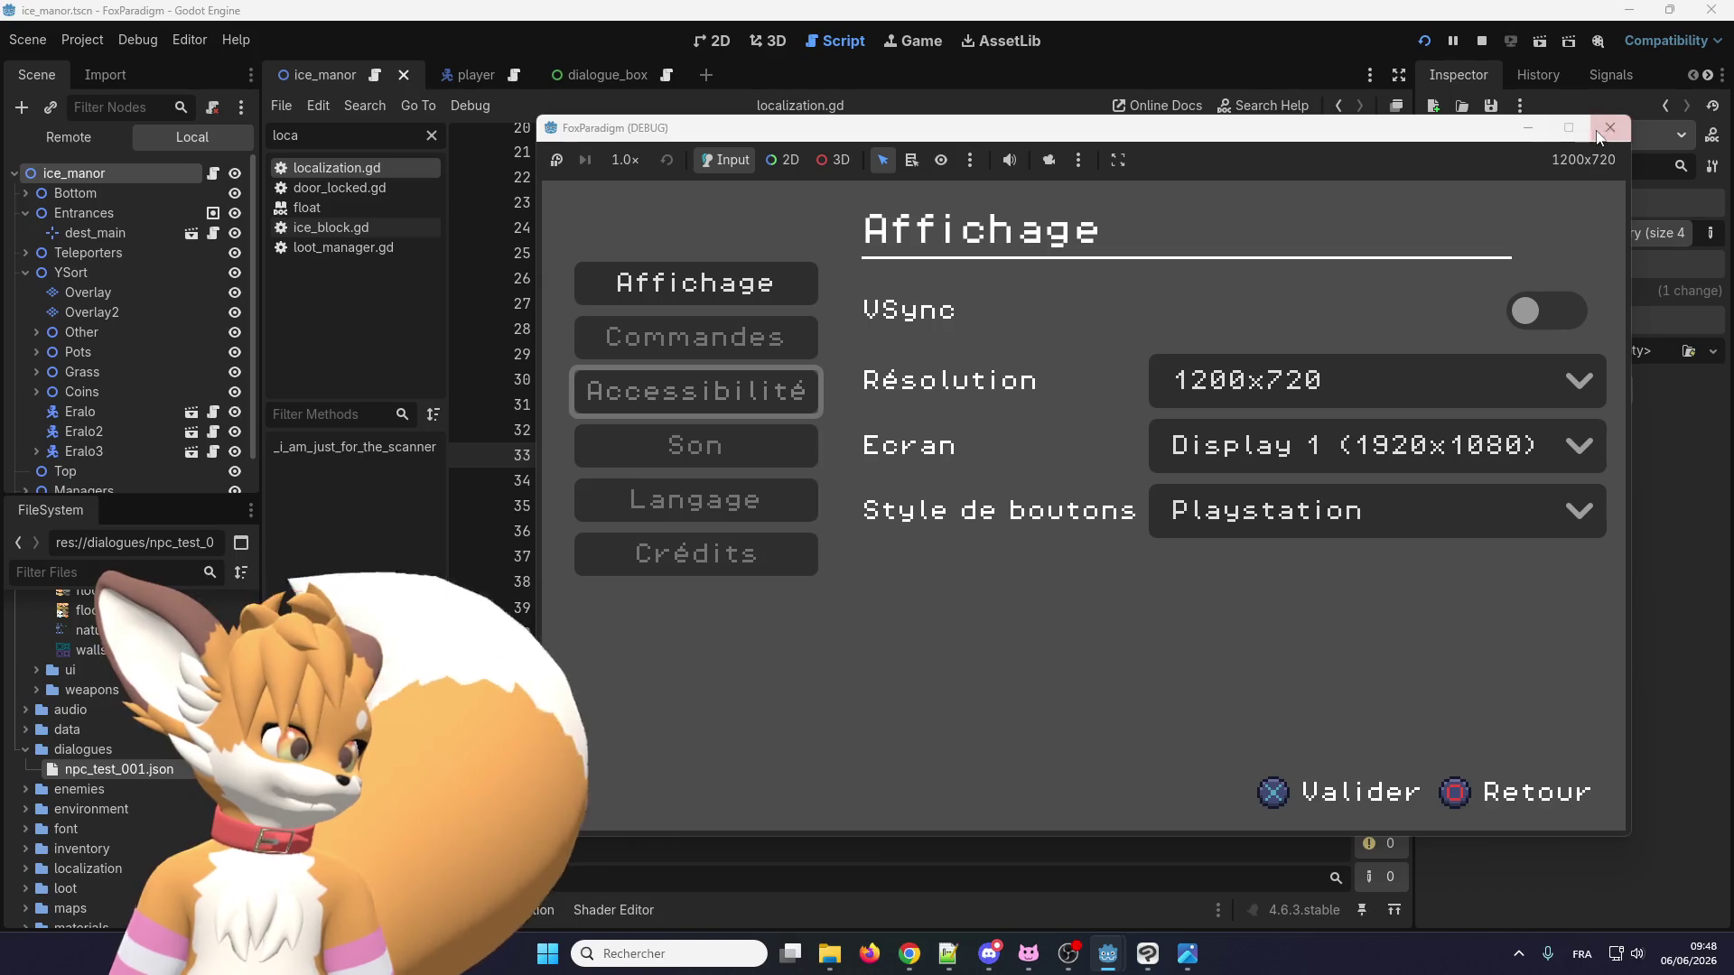
{"action": "left_click", "coordinate": [1609, 127]}
Reopen Project Settings and close it again, returning to localization.gd.
{"action": "left_click", "coordinate": [81, 39]}
{"action": "left_click", "coordinate": [130, 68]}
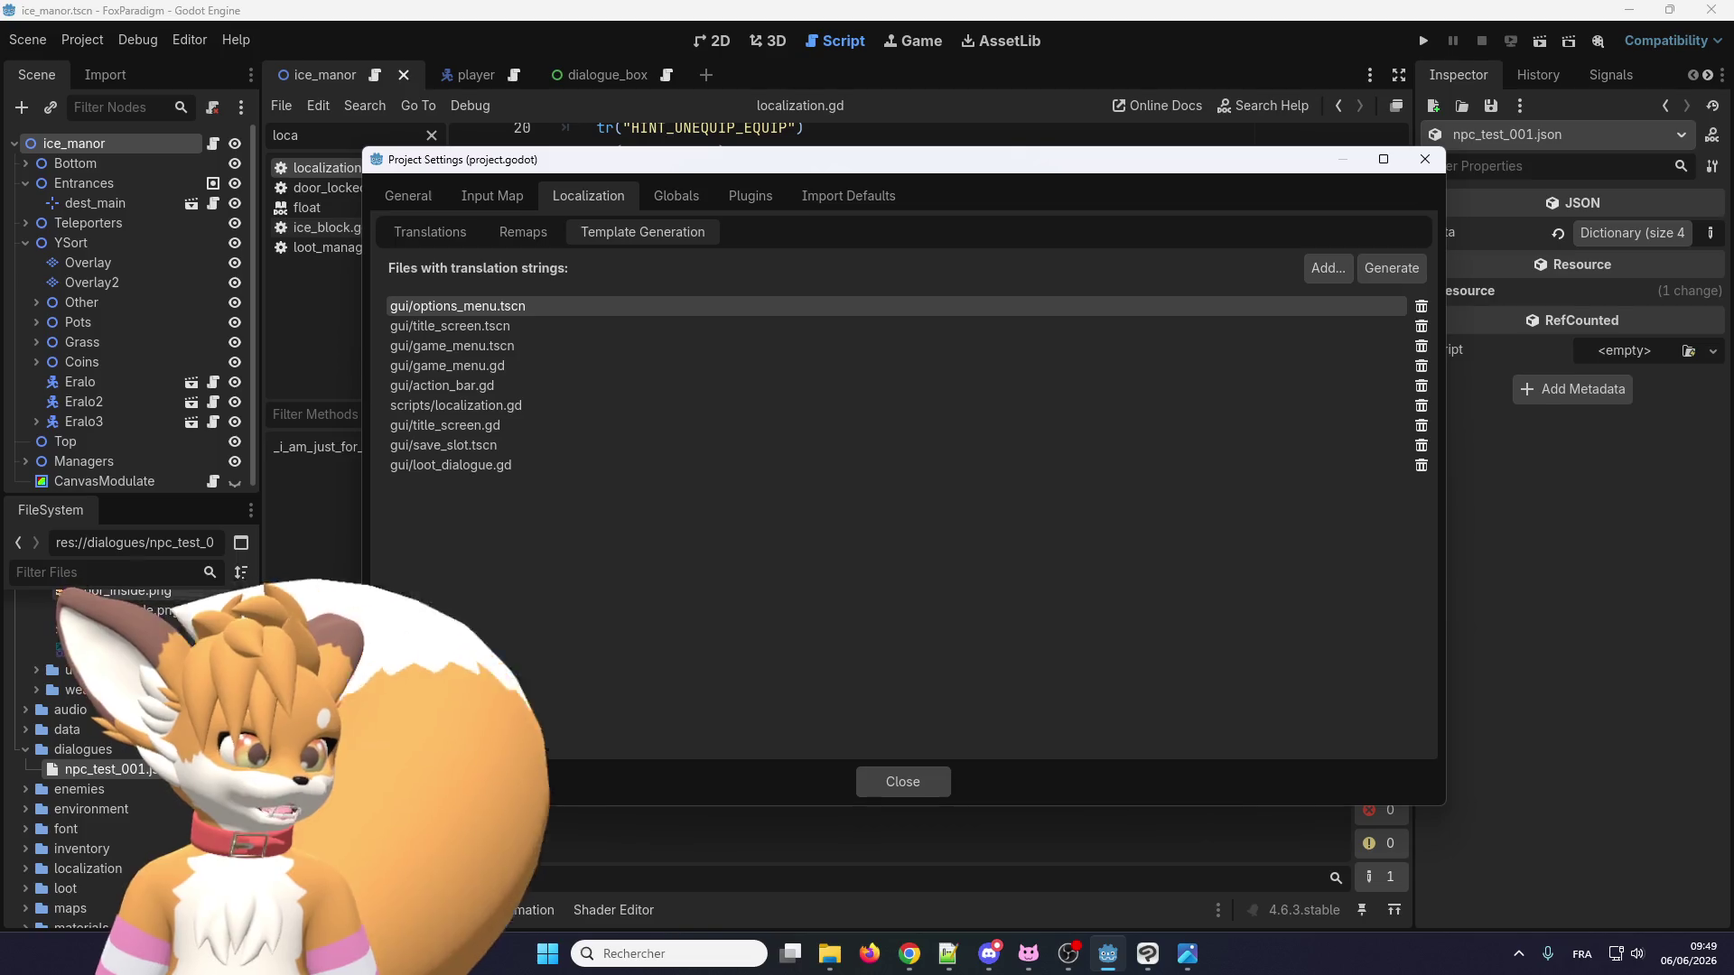
{"action": "left_click", "coordinate": [25, 755]}
{"action": "left_click", "coordinate": [887, 782]}
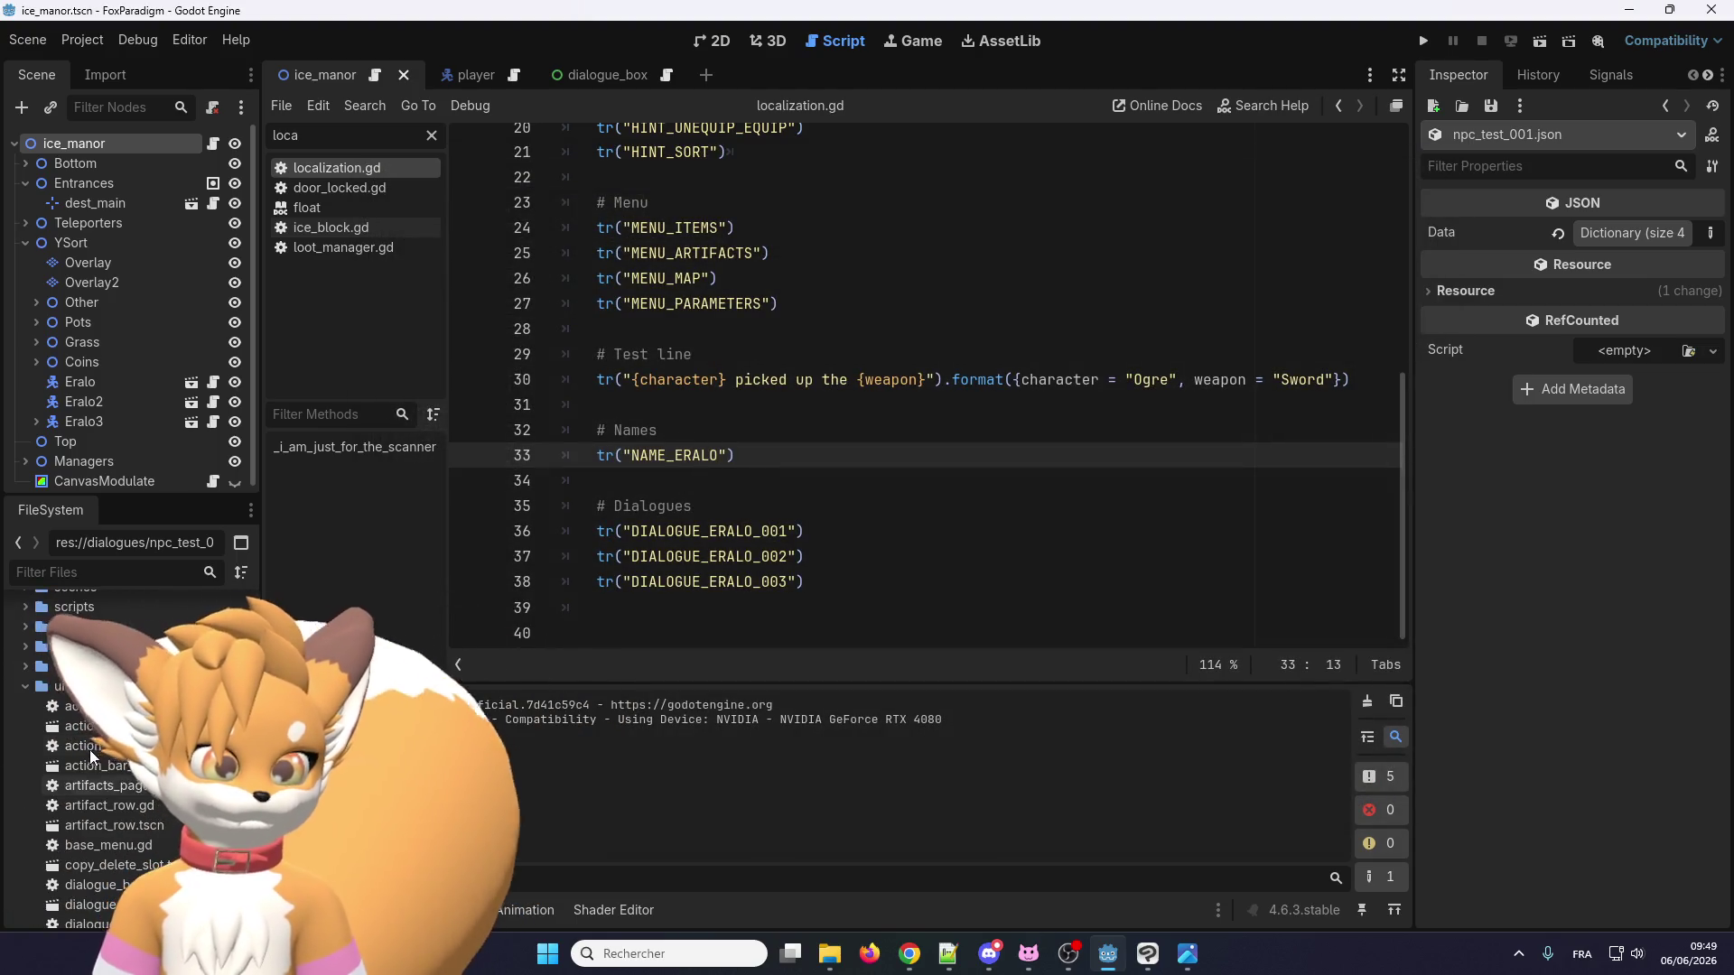
{"action": "left_click", "coordinate": [103, 42]}
{"action": "left_click", "coordinate": [103, 61]}
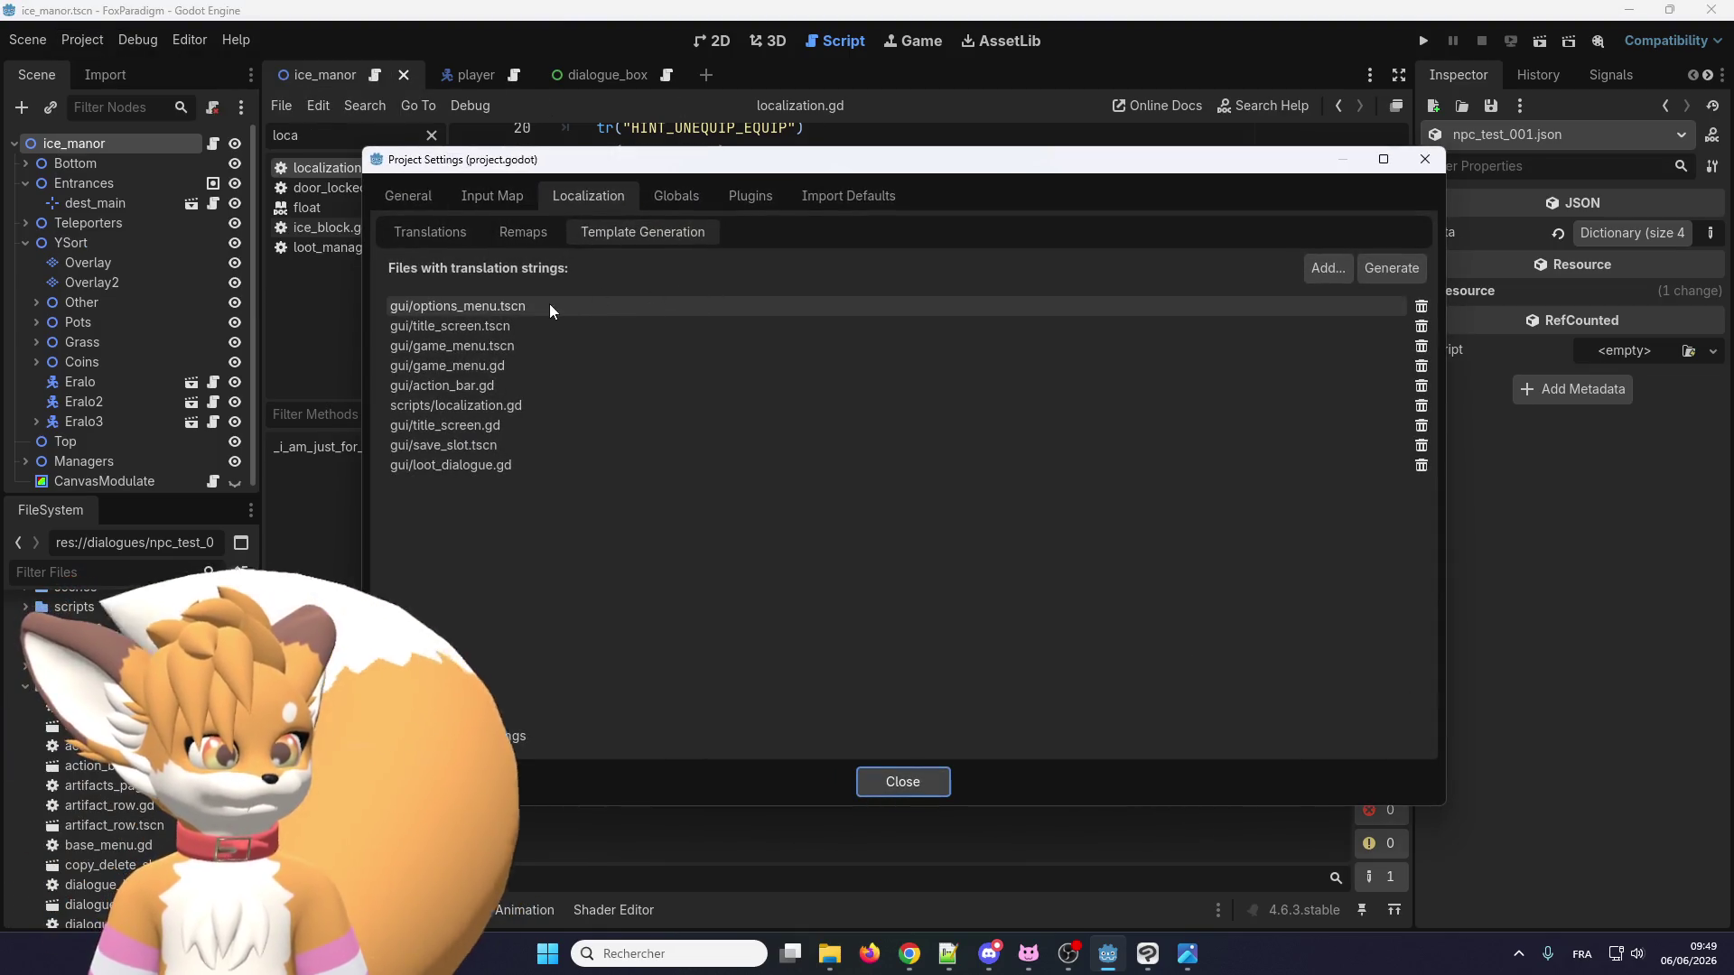
{"action": "left_click", "coordinate": [1421, 307]}
{"action": "left_click", "coordinate": [1421, 307]}
{"action": "left_click", "coordinate": [1420, 307]}
{"action": "left_click", "coordinate": [1421, 307]}
{"action": "left_click", "coordinate": [1421, 308]}
{"action": "left_click", "coordinate": [1420, 327]}
{"action": "left_click", "coordinate": [1421, 327]}
{"action": "left_click", "coordinate": [1421, 327]}
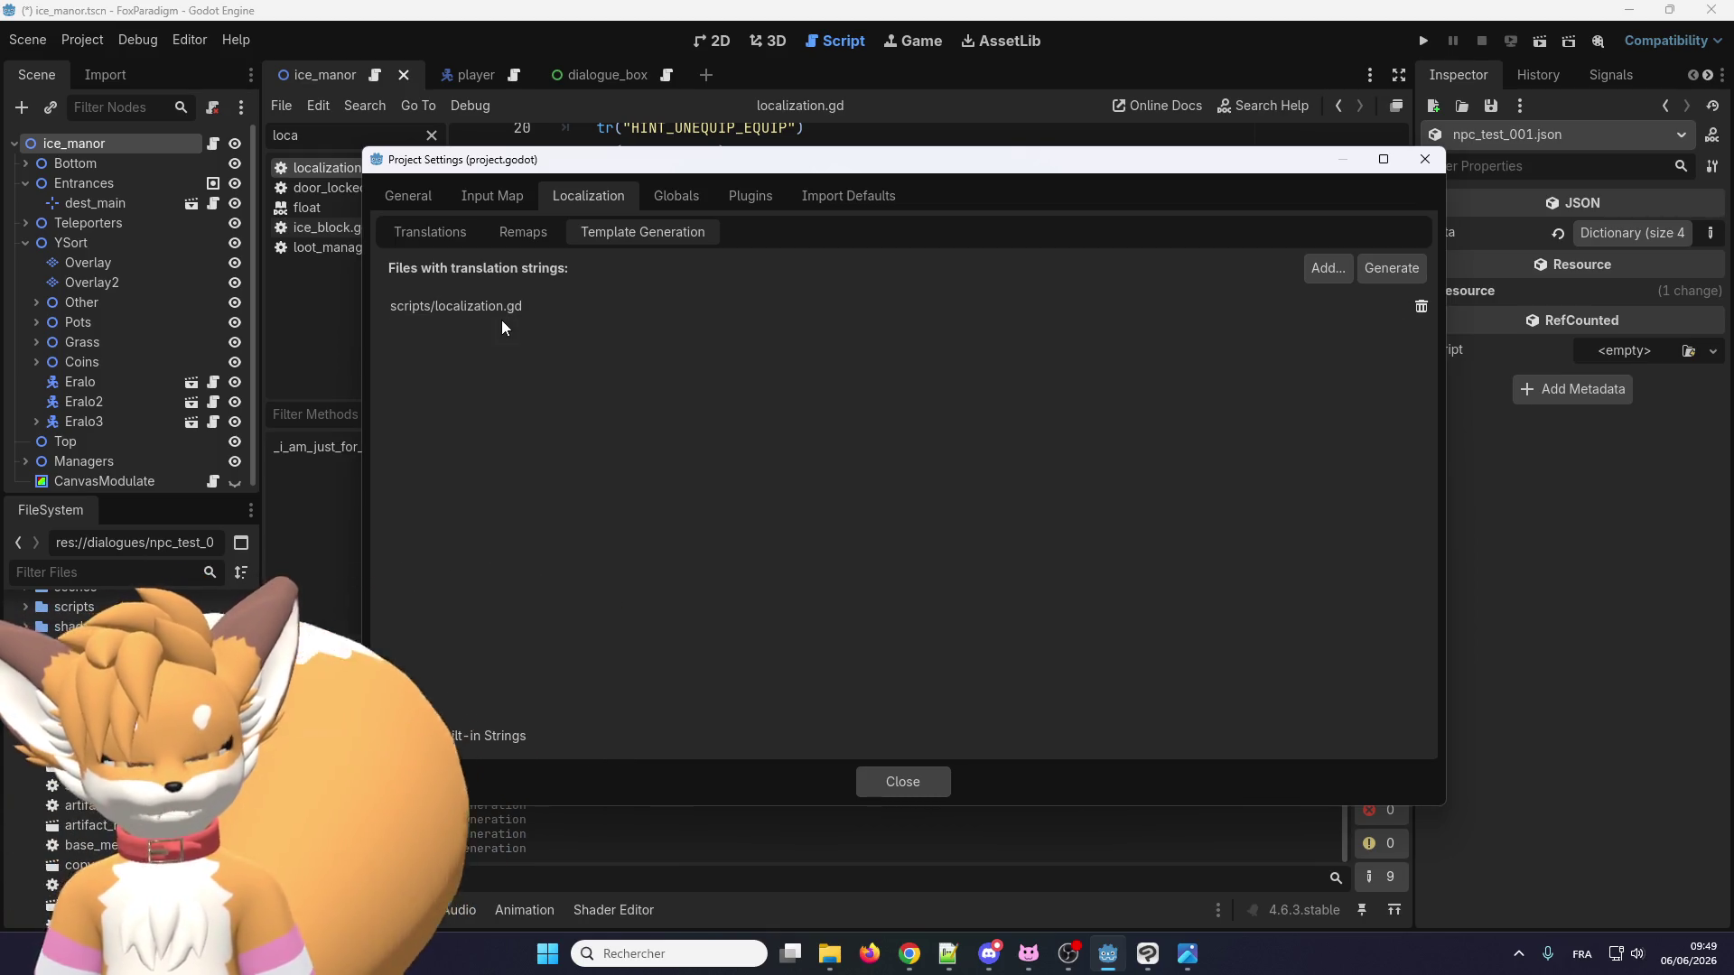
{"action": "left_click", "coordinate": [1406, 268]}
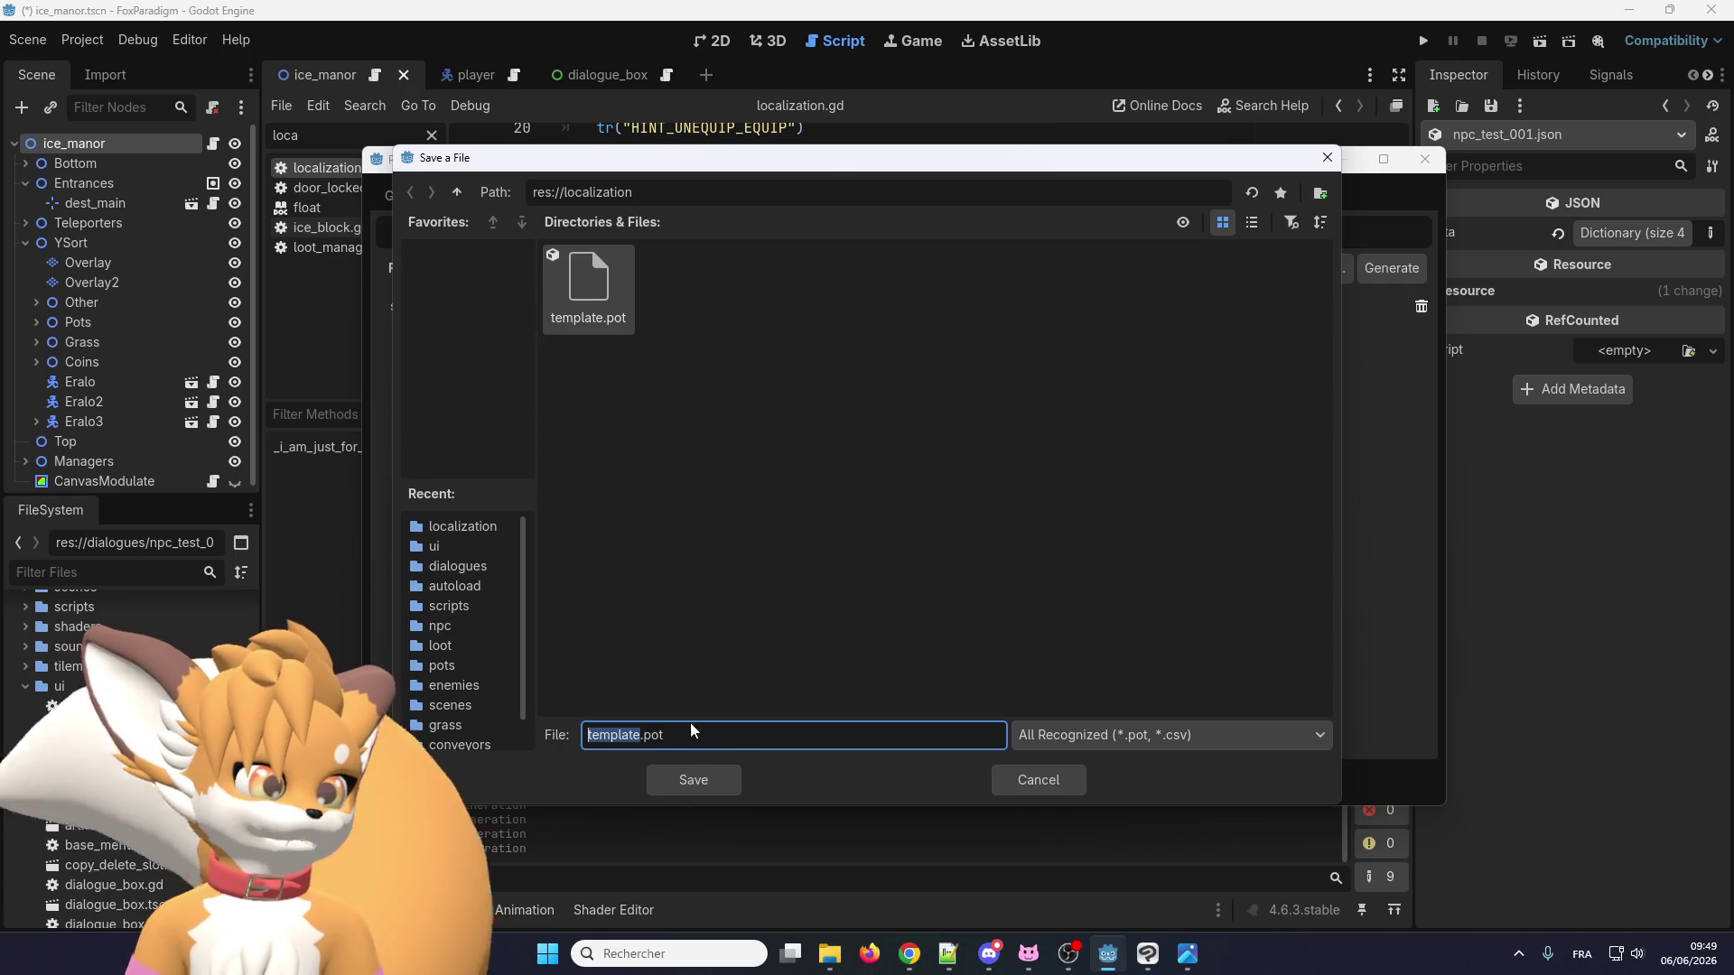
{"action": "left_click", "coordinate": [702, 780]}
{"action": "left_click", "coordinate": [794, 513]}
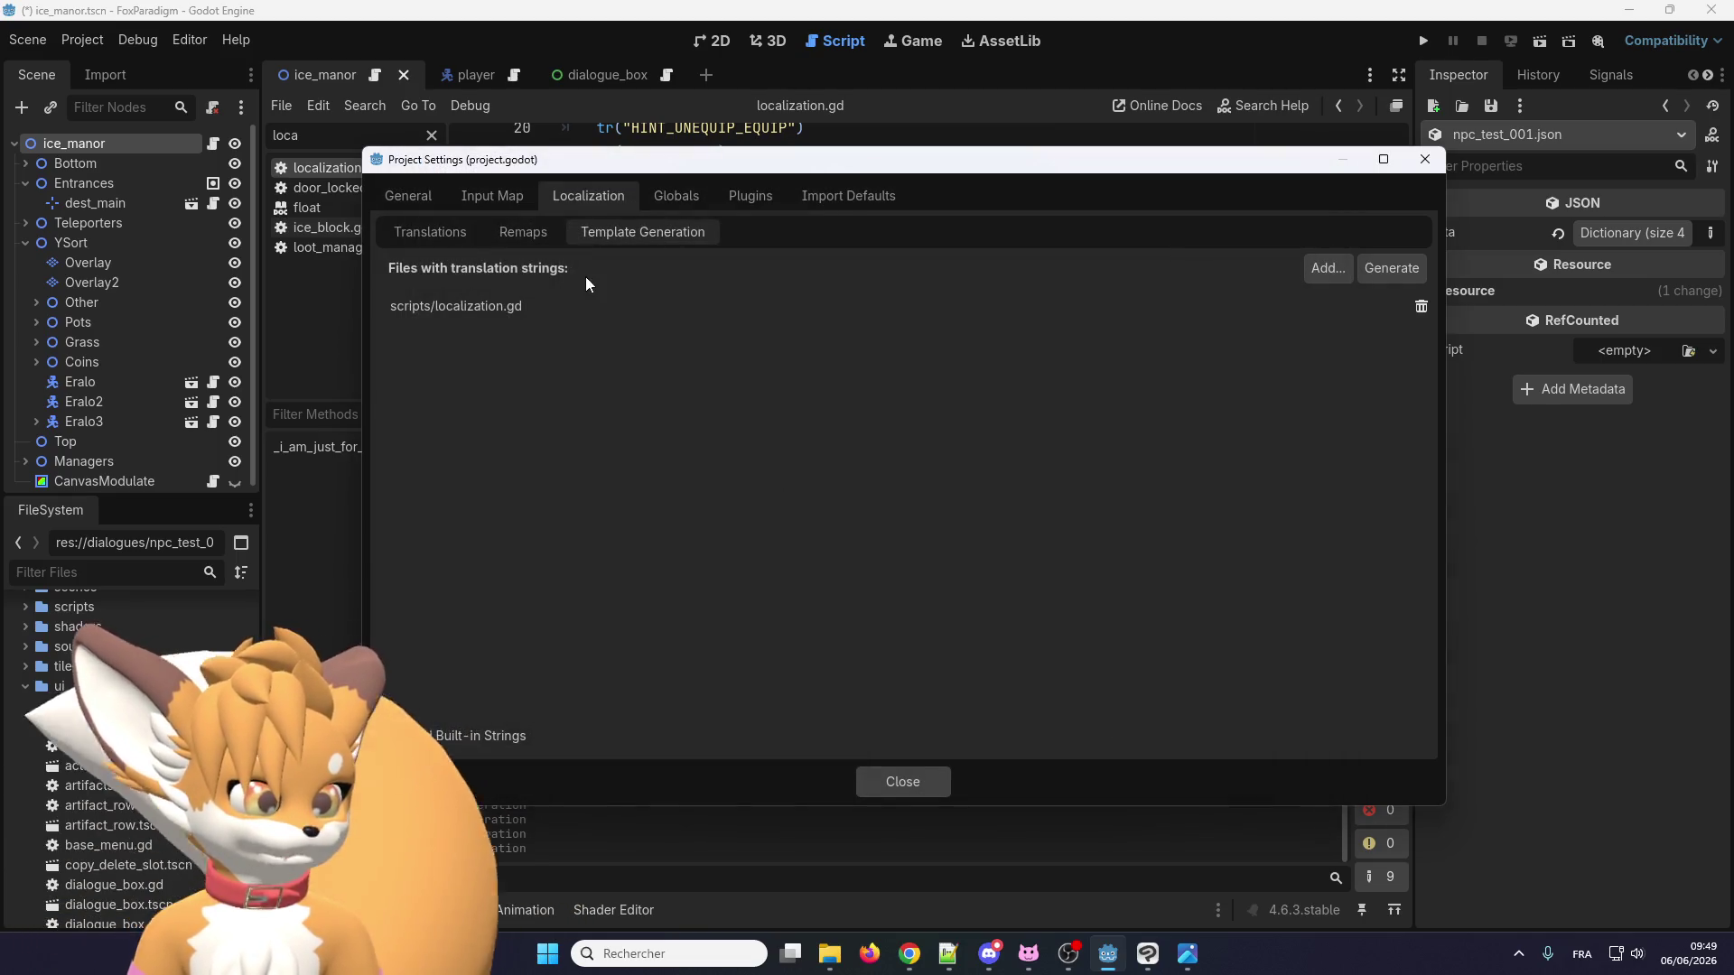
{"action": "left_click", "coordinate": [881, 778]}
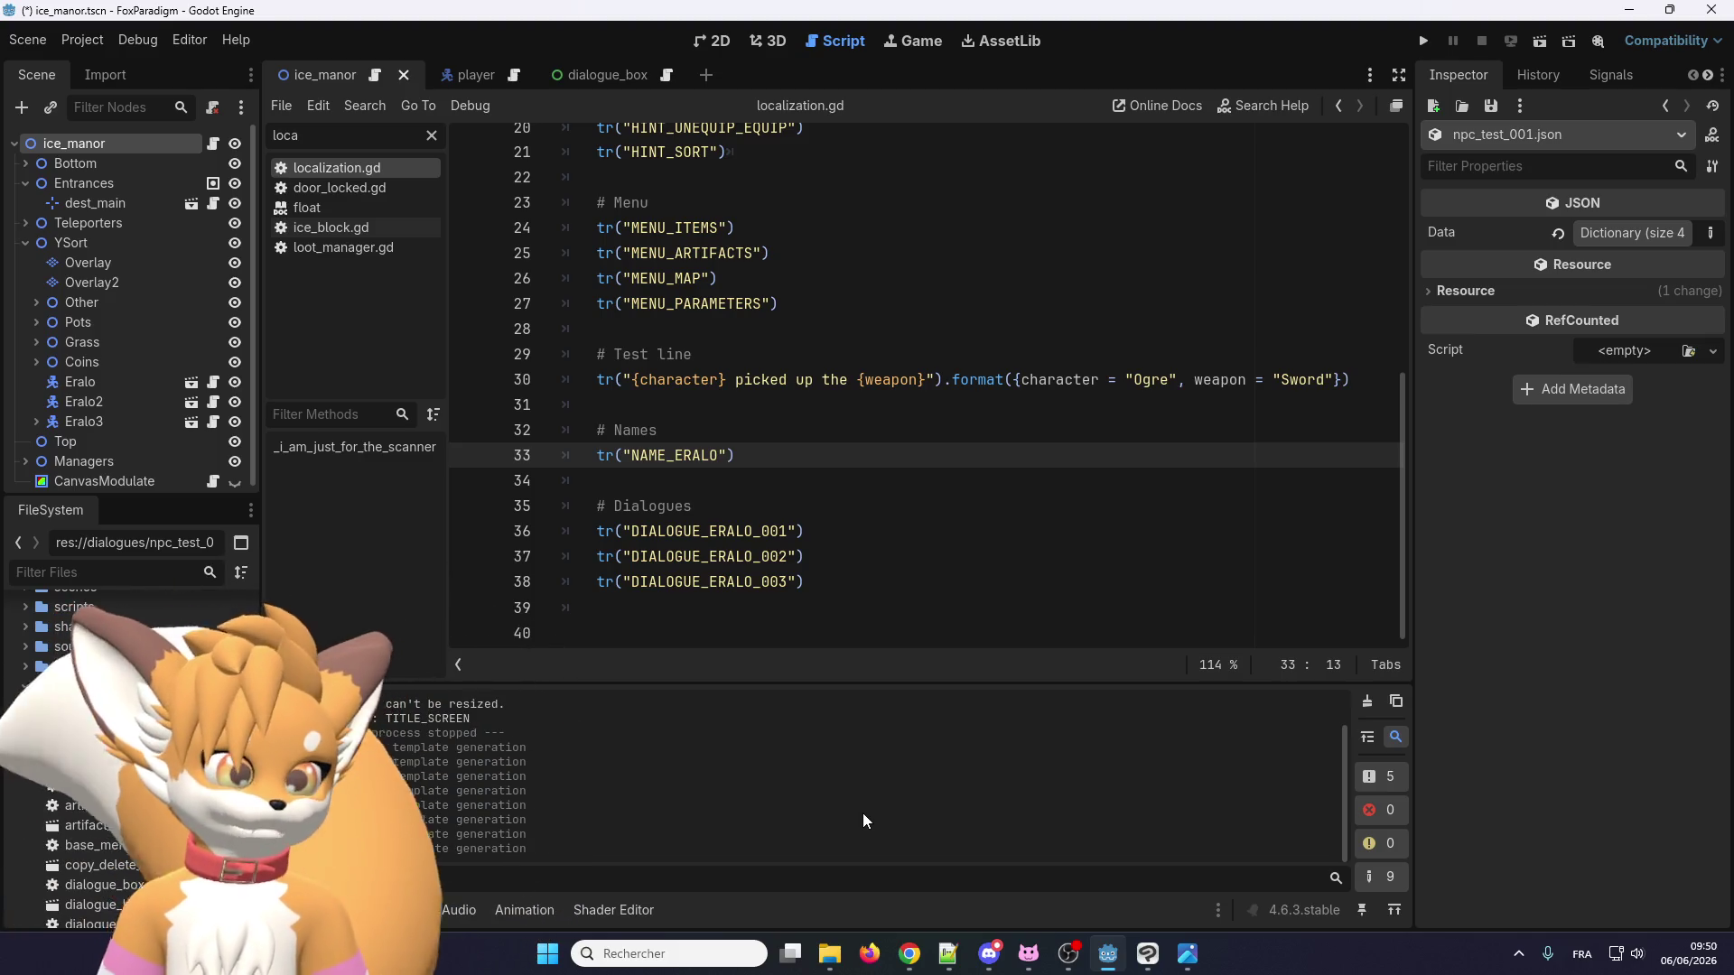
{"action": "mouse_move", "coordinate": [832, 967]}
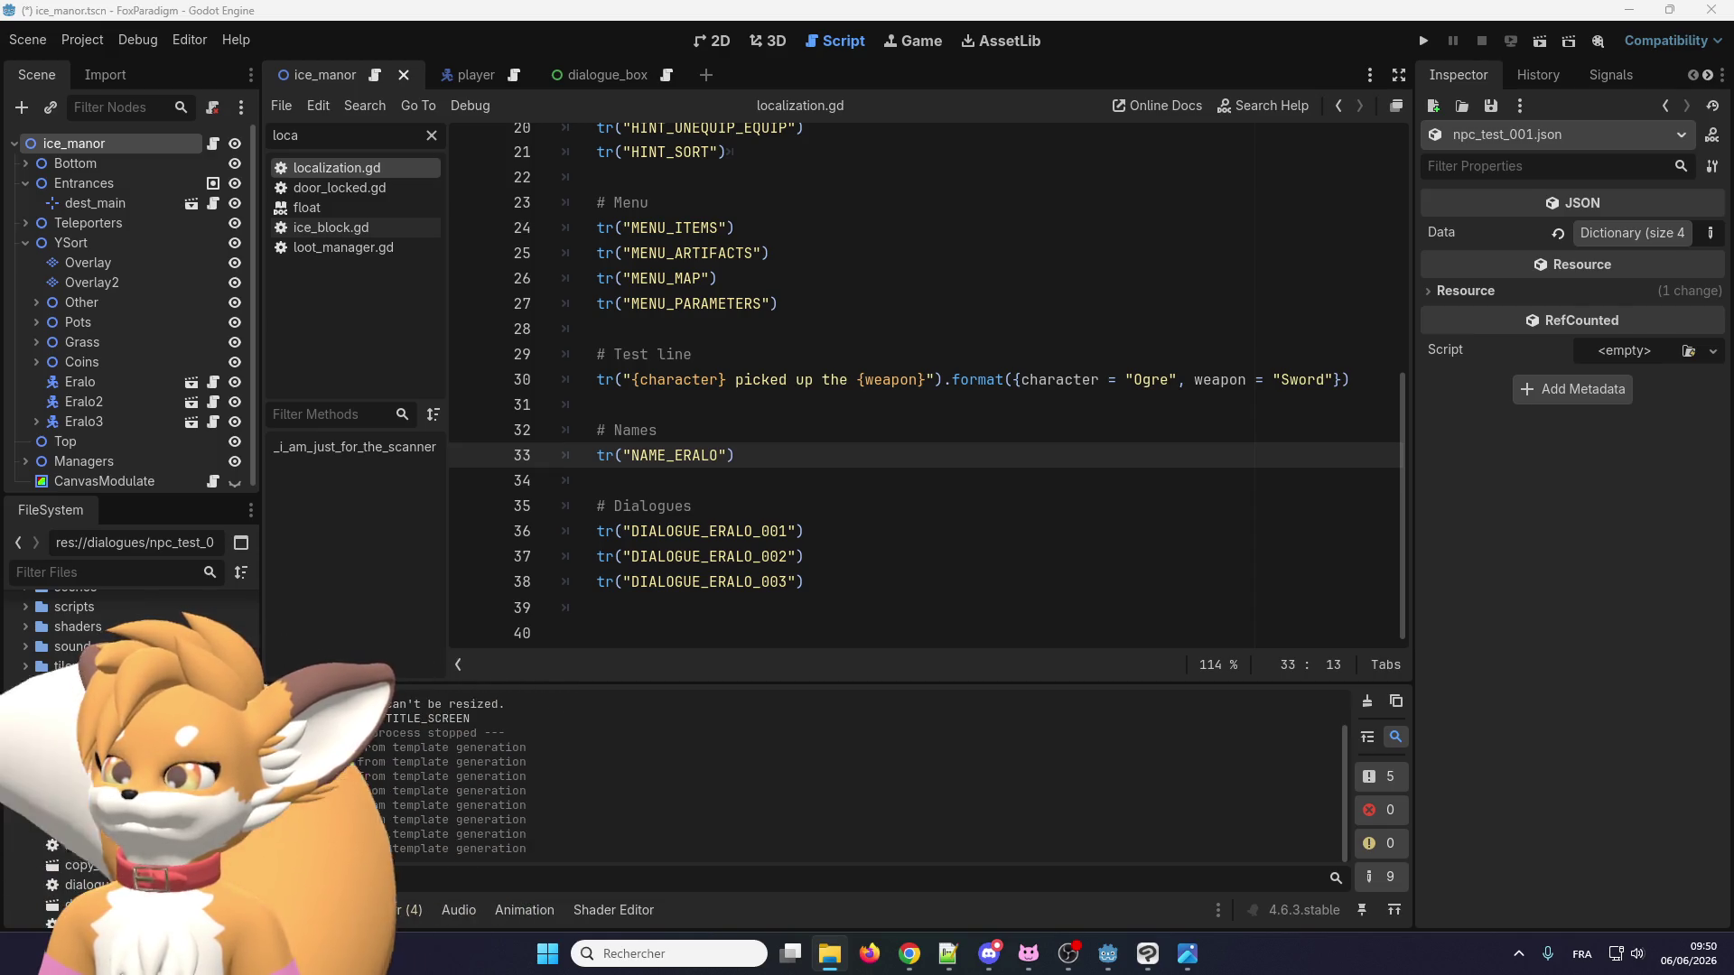
In File Explorer, go into the localization folder and open template.pot in Poedit.
{"action": "key", "text": "super+e"}
{"action": "scroll", "coordinate": [503, 534], "scroll_direction": "down", "scroll_amount": 2}
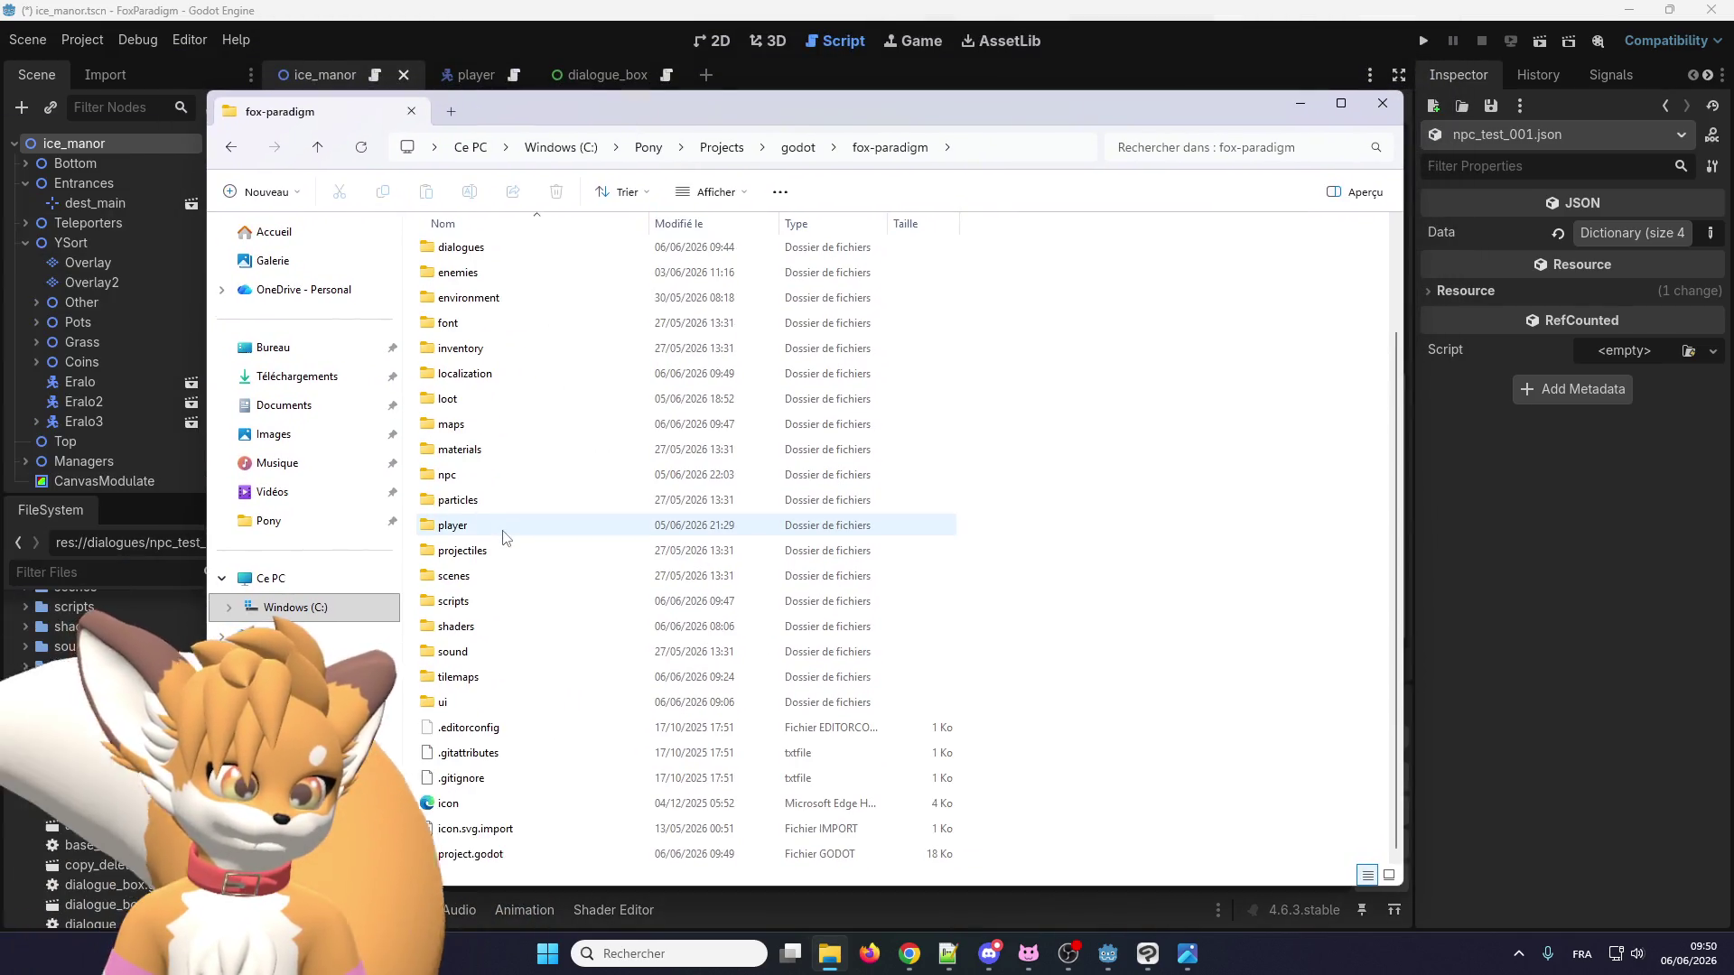
{"action": "scroll", "coordinate": [503, 452], "scroll_direction": "up", "scroll_amount": 1}
{"action": "left_click", "coordinate": [490, 436]}
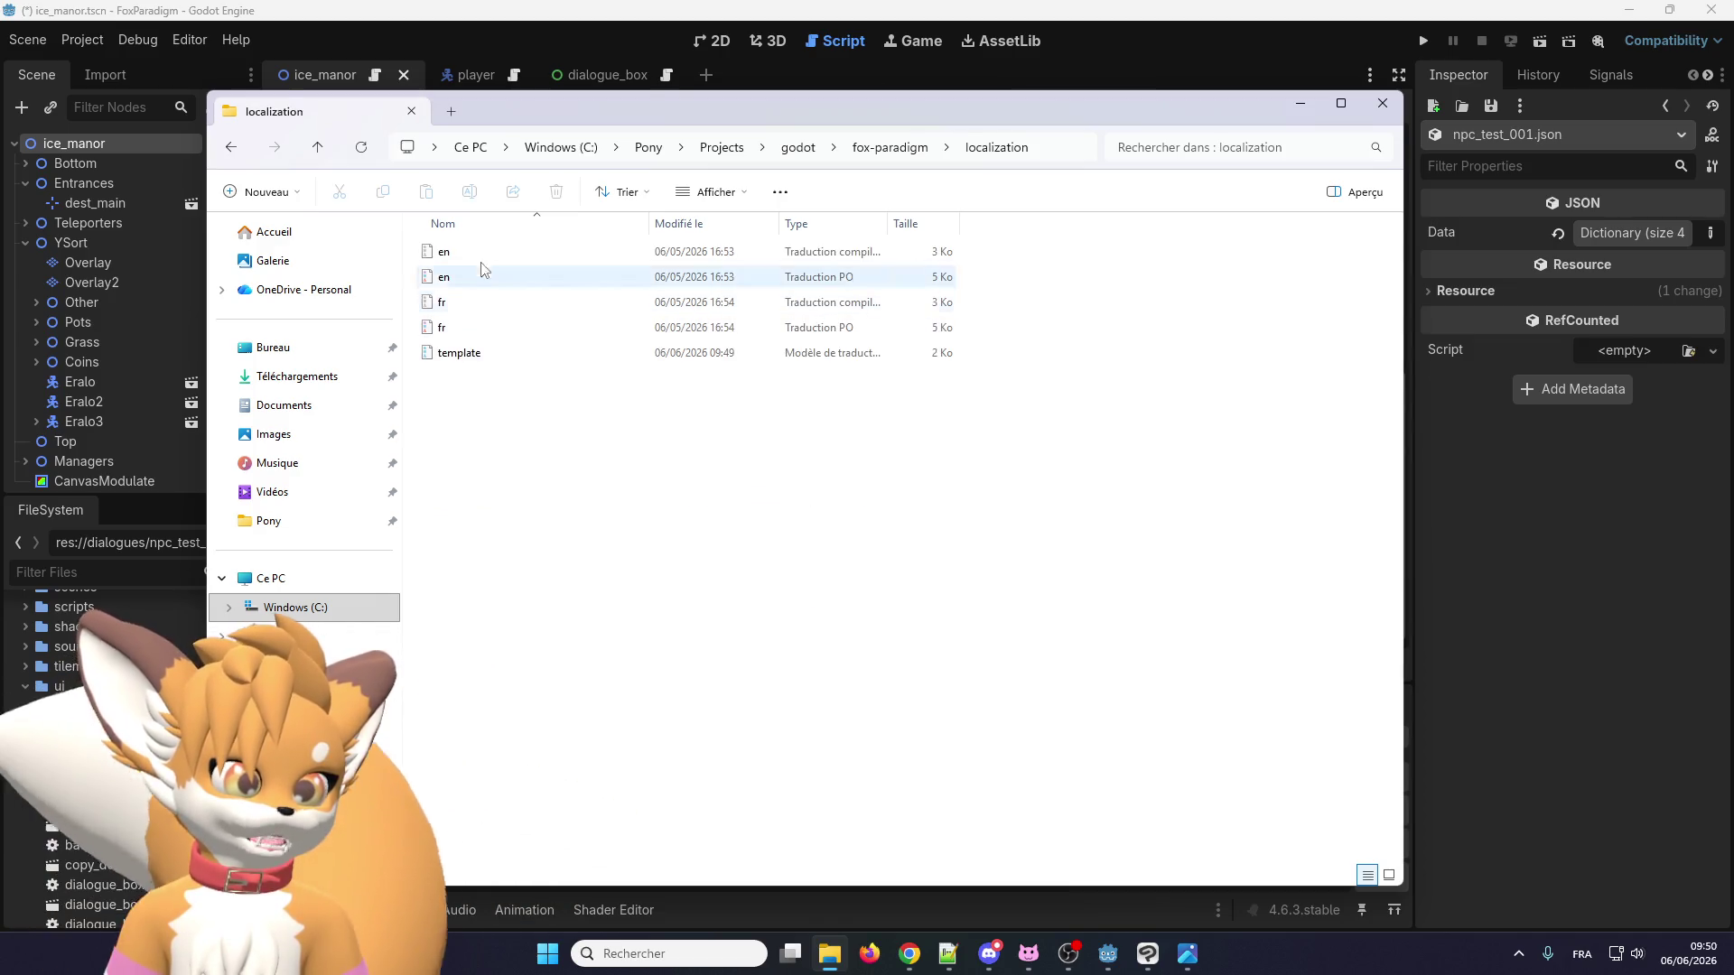
{"action": "left_click", "coordinate": [464, 360]}
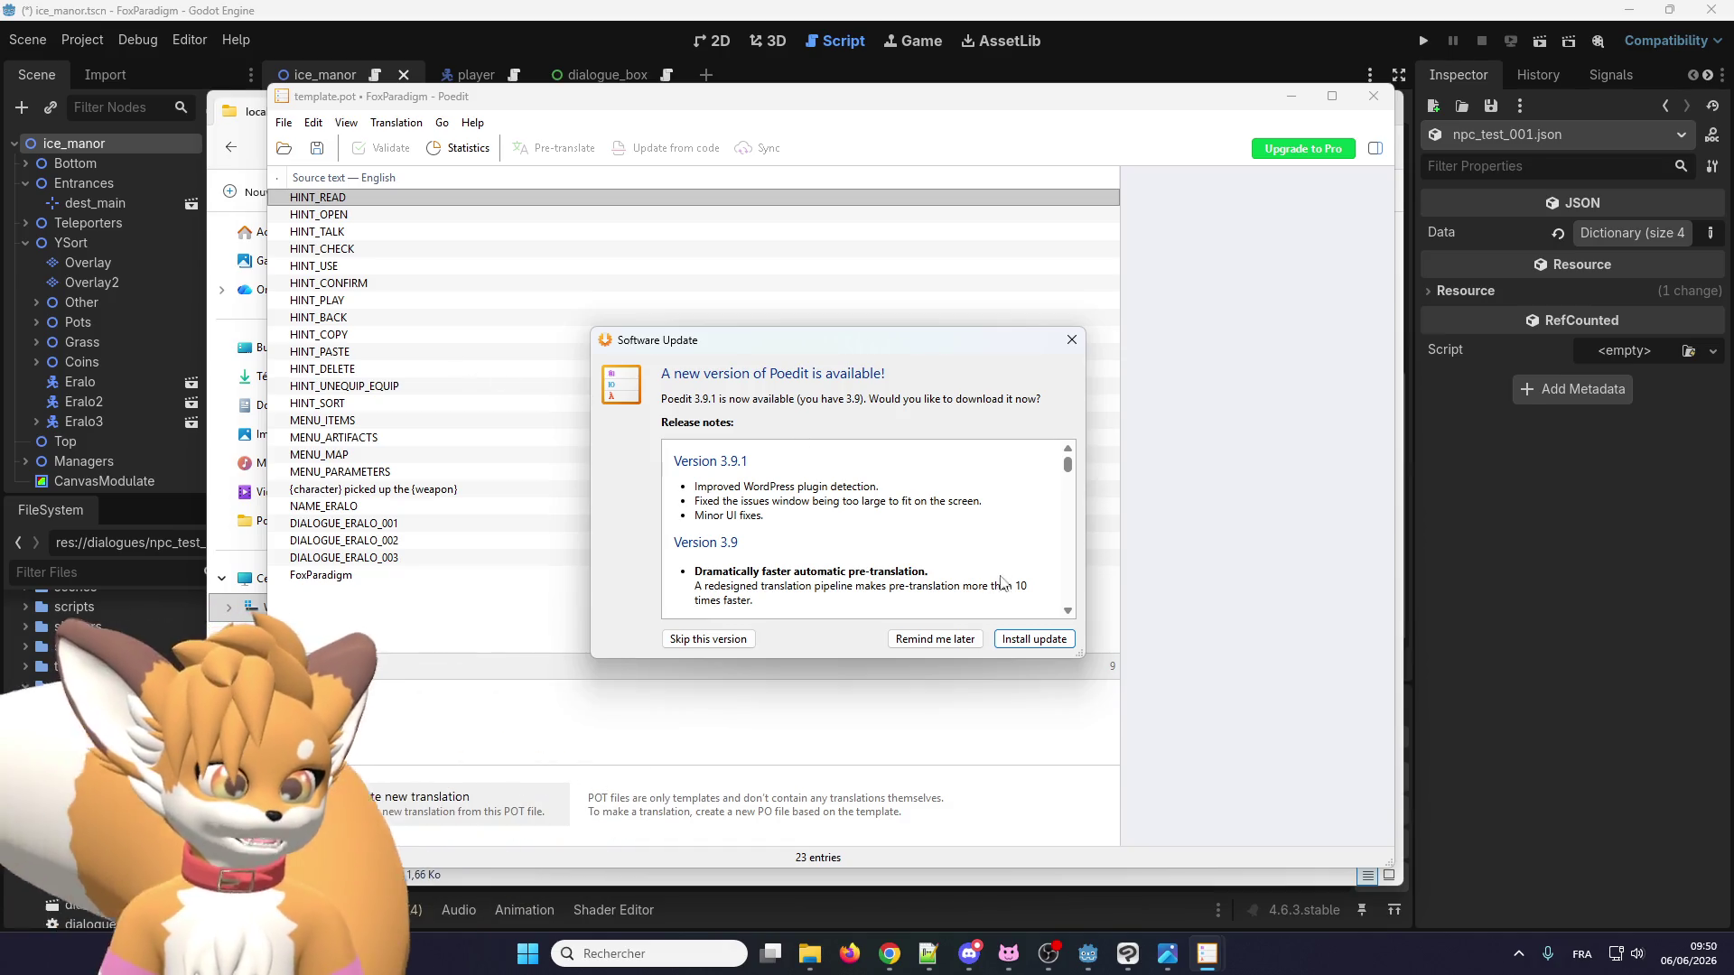
Skip the Poedit update, review the NAME_ERALO and DIALOGUE_ERALO_001–003 entries, then close template.pot.
{"action": "left_click", "coordinate": [713, 638]}
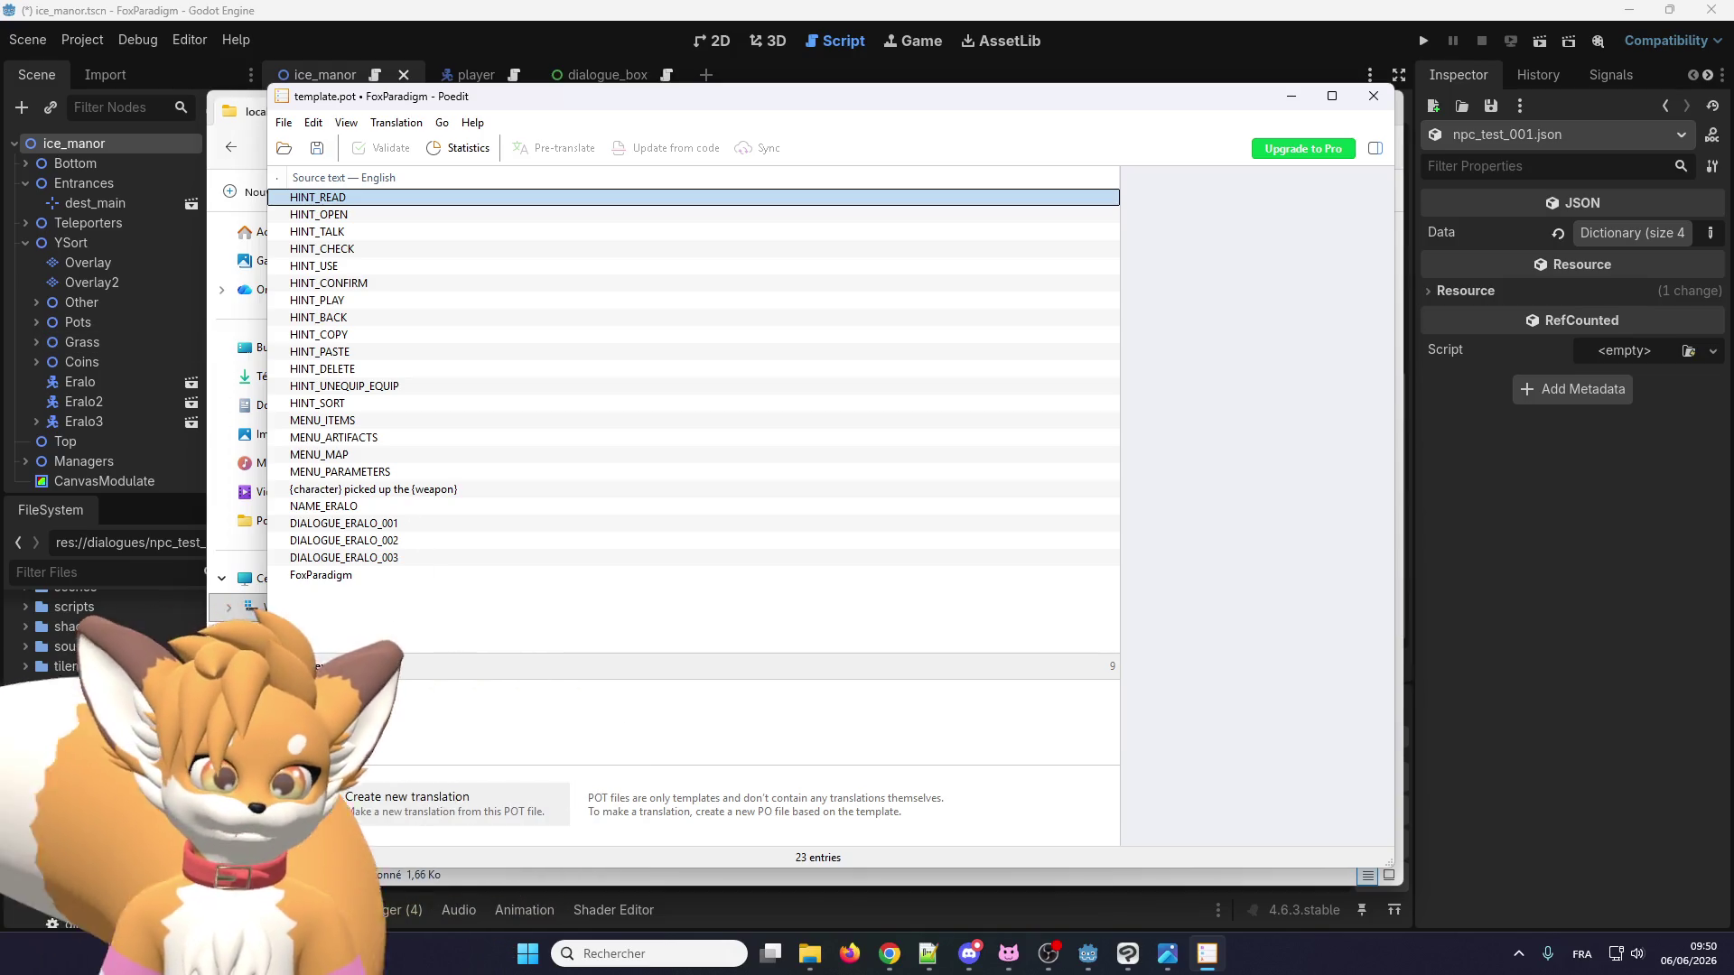
{"action": "left_click", "coordinate": [372, 505]}
{"action": "left_click", "coordinate": [372, 524]}
{"action": "left_click", "coordinate": [350, 560]}
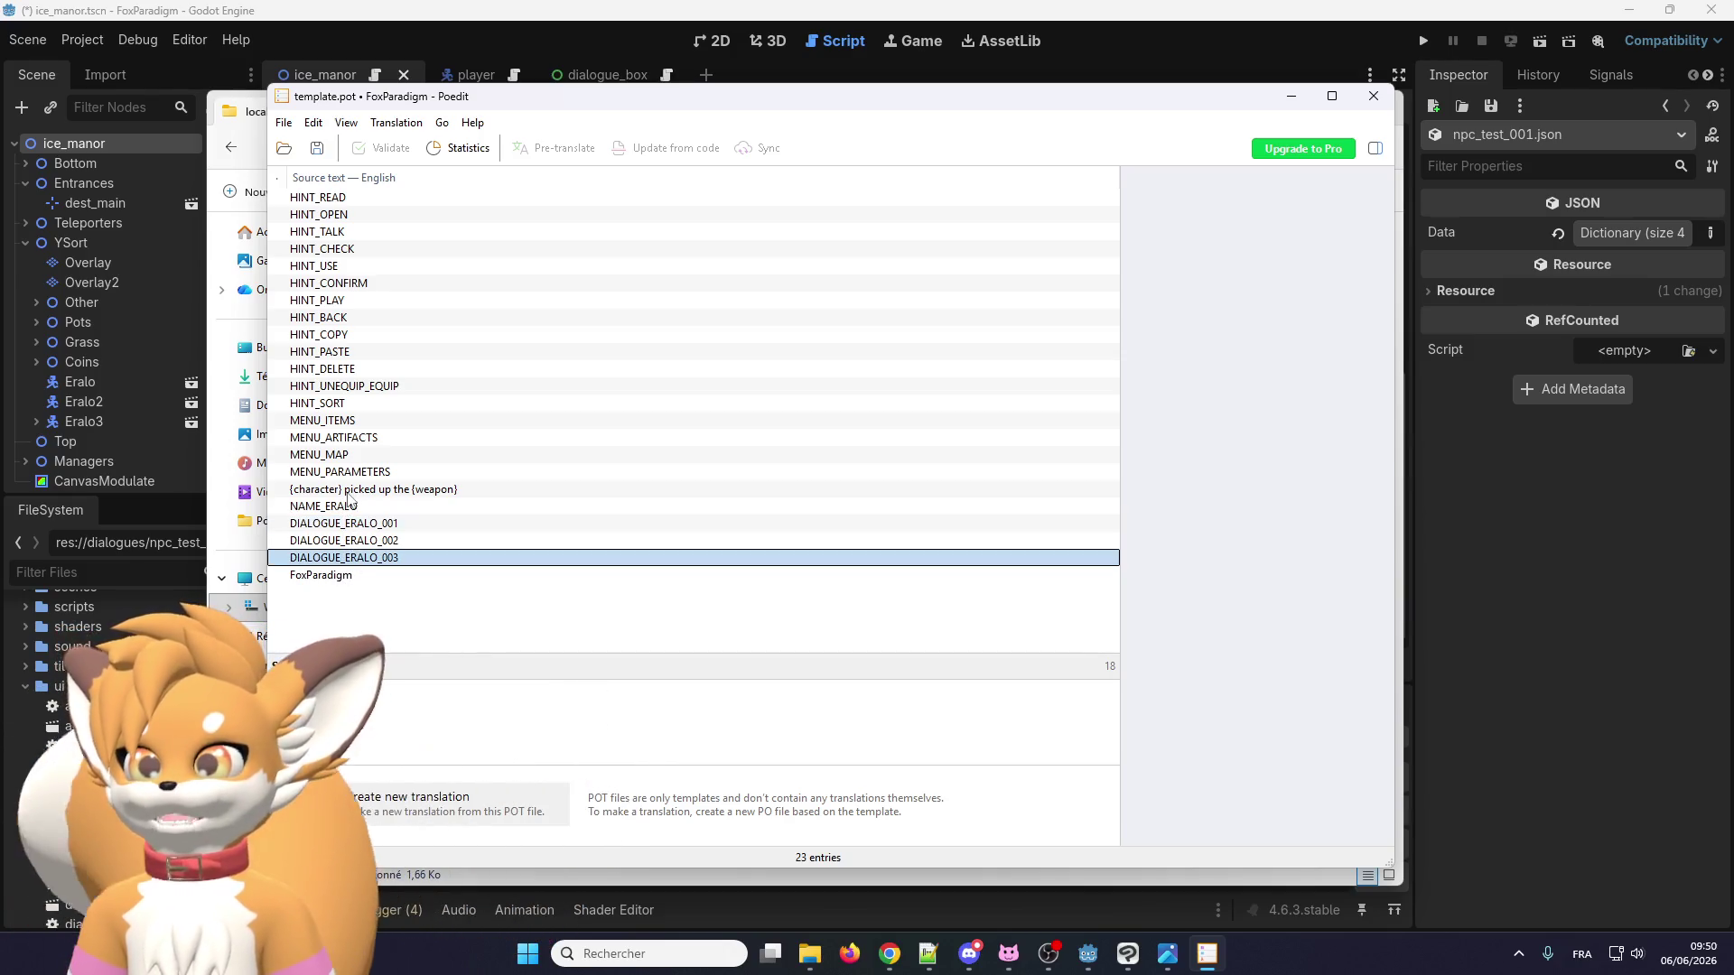
{"action": "left_click", "coordinate": [355, 508]}
{"action": "left_click", "coordinate": [346, 562]}
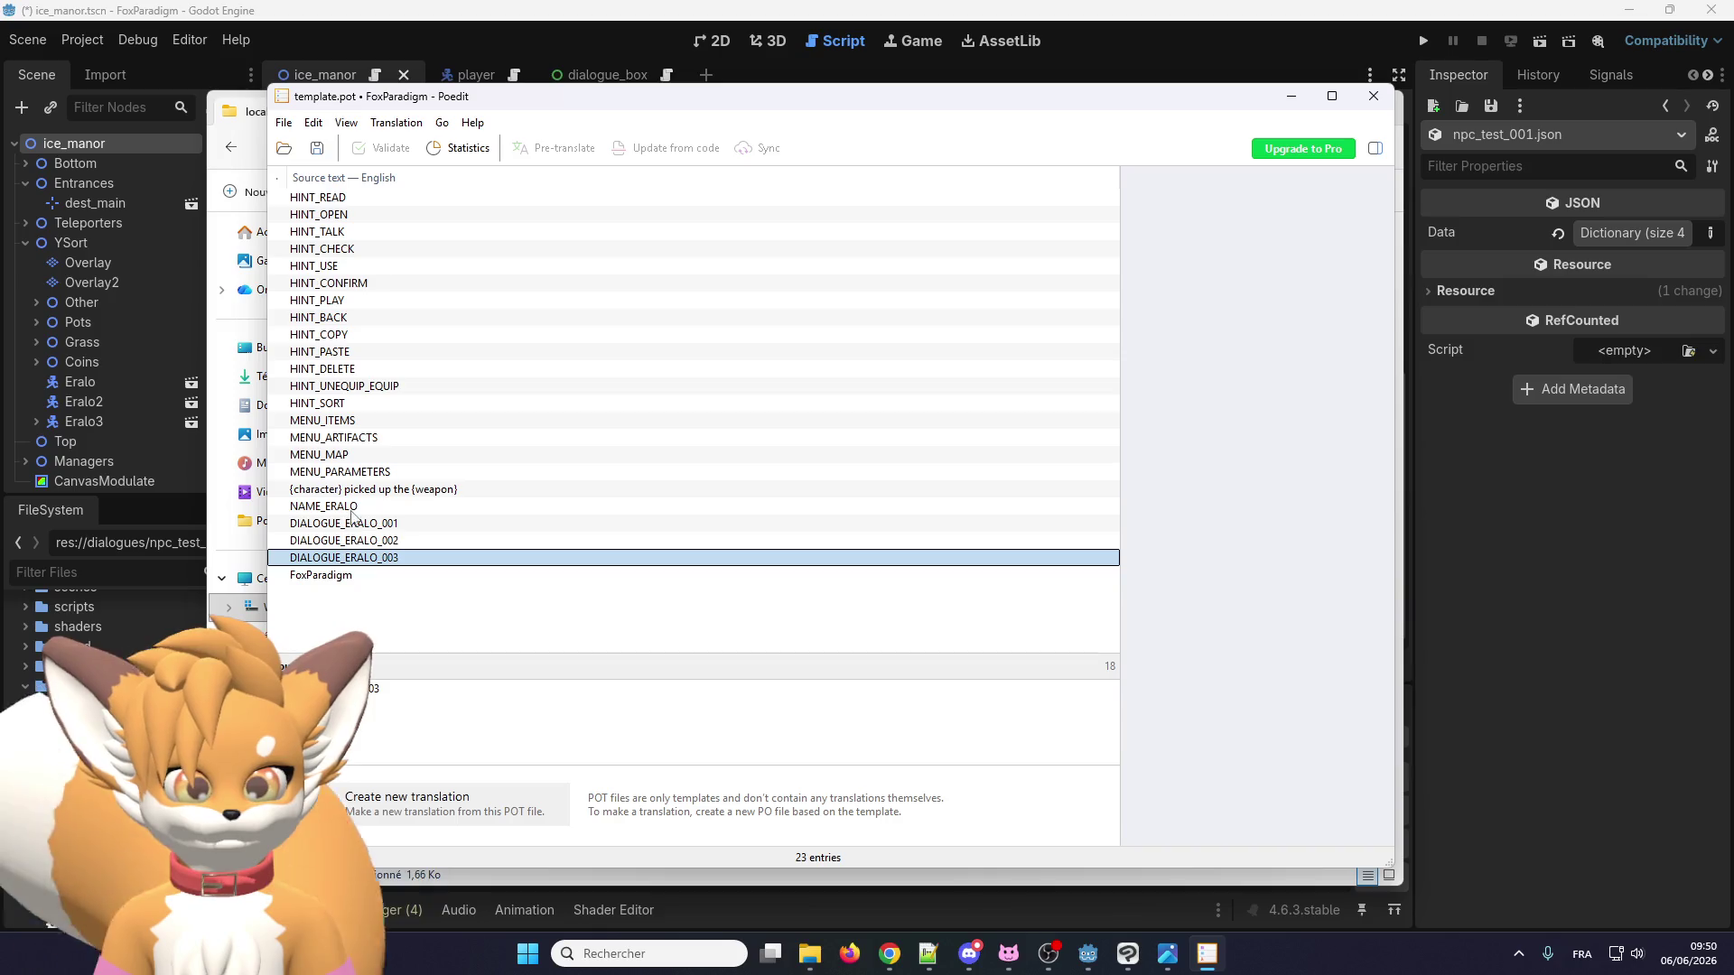
{"action": "left_click", "coordinate": [354, 507]}
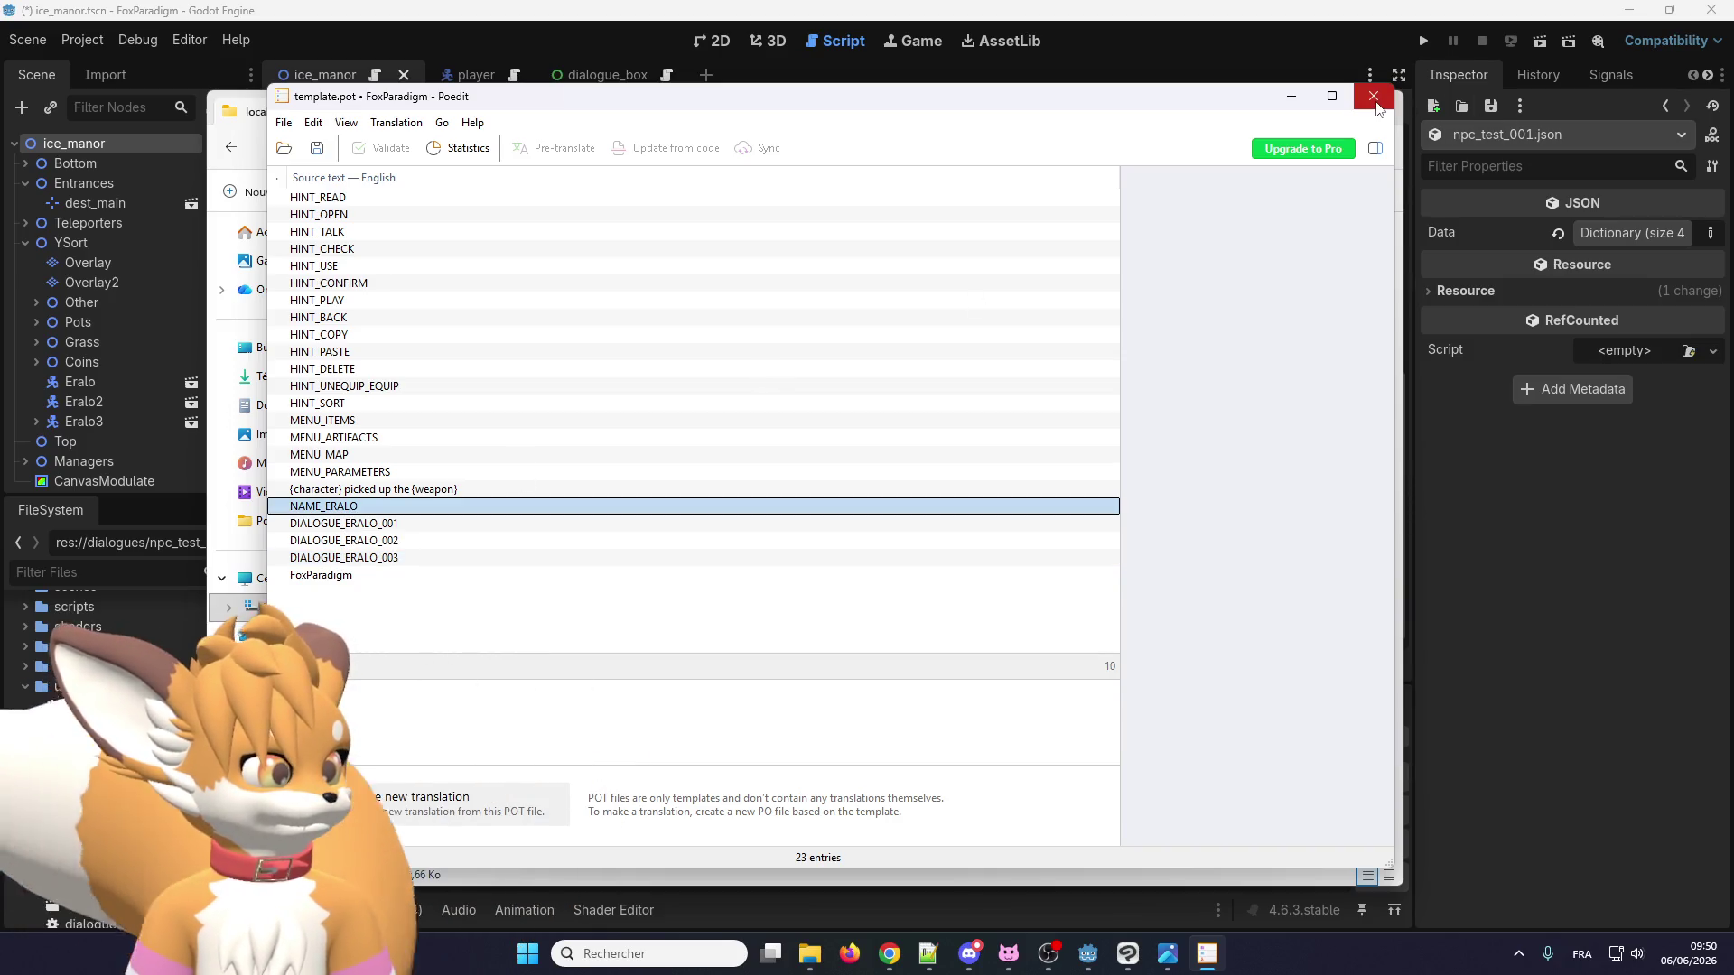
{"action": "left_click", "coordinate": [1374, 97]}
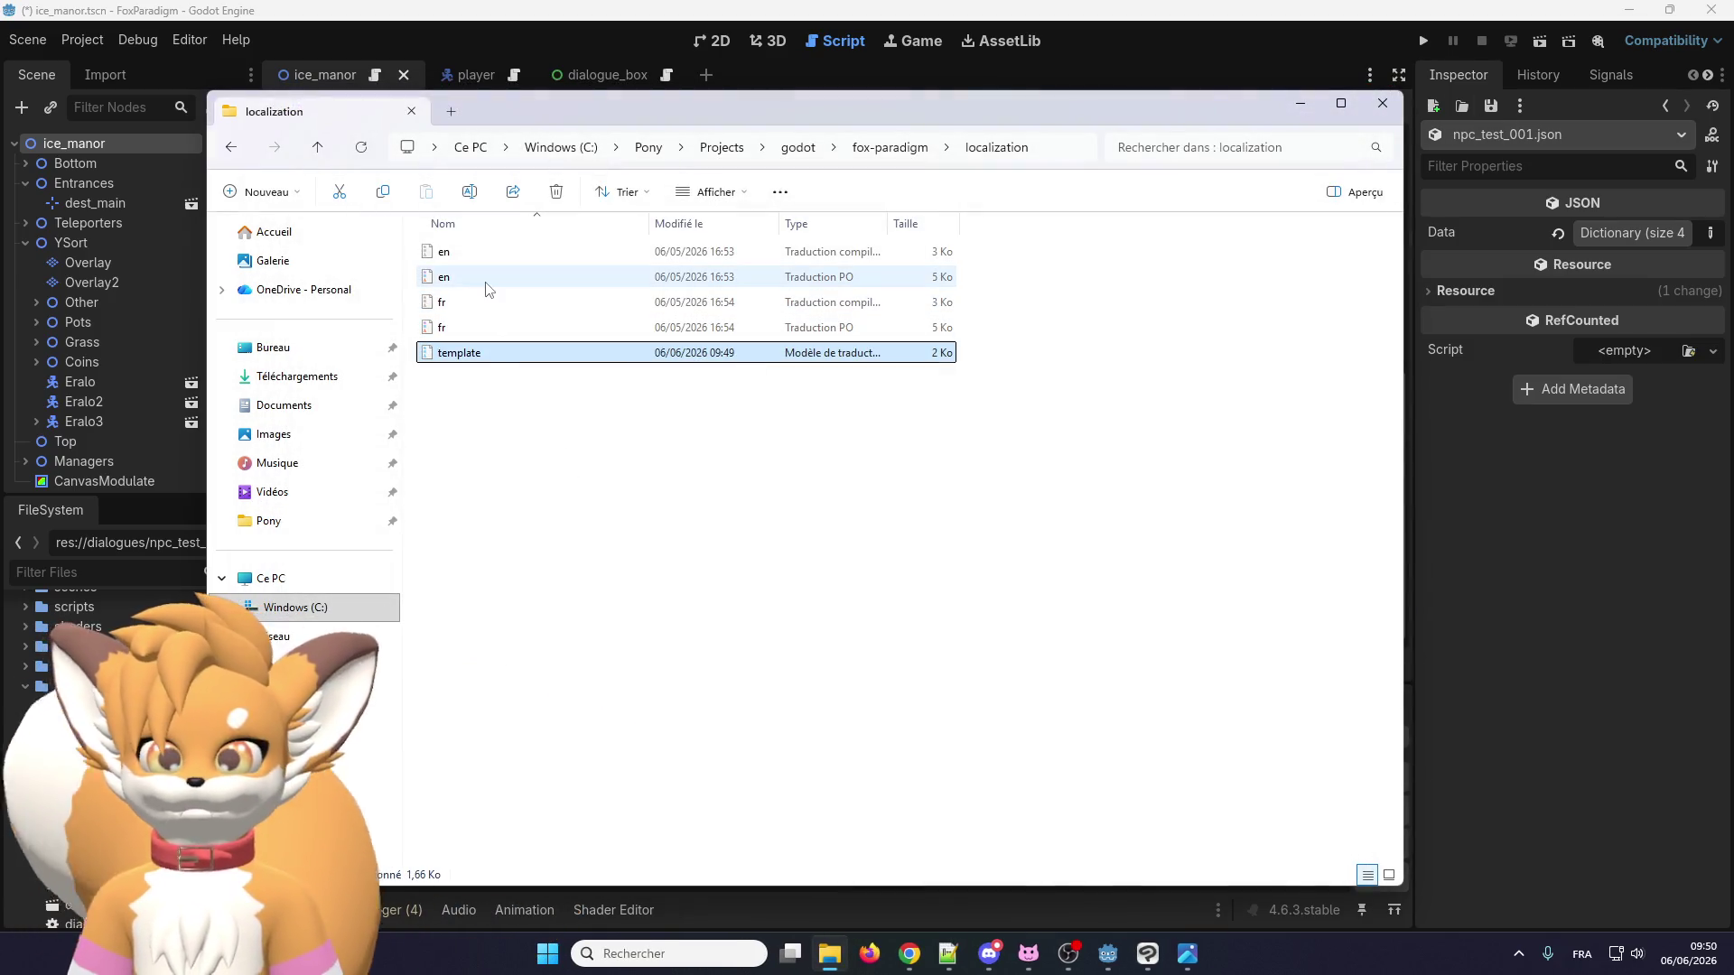
Open the en.po translation file from the localization folder in Poedit.
{"action": "left_click", "coordinate": [481, 328]}
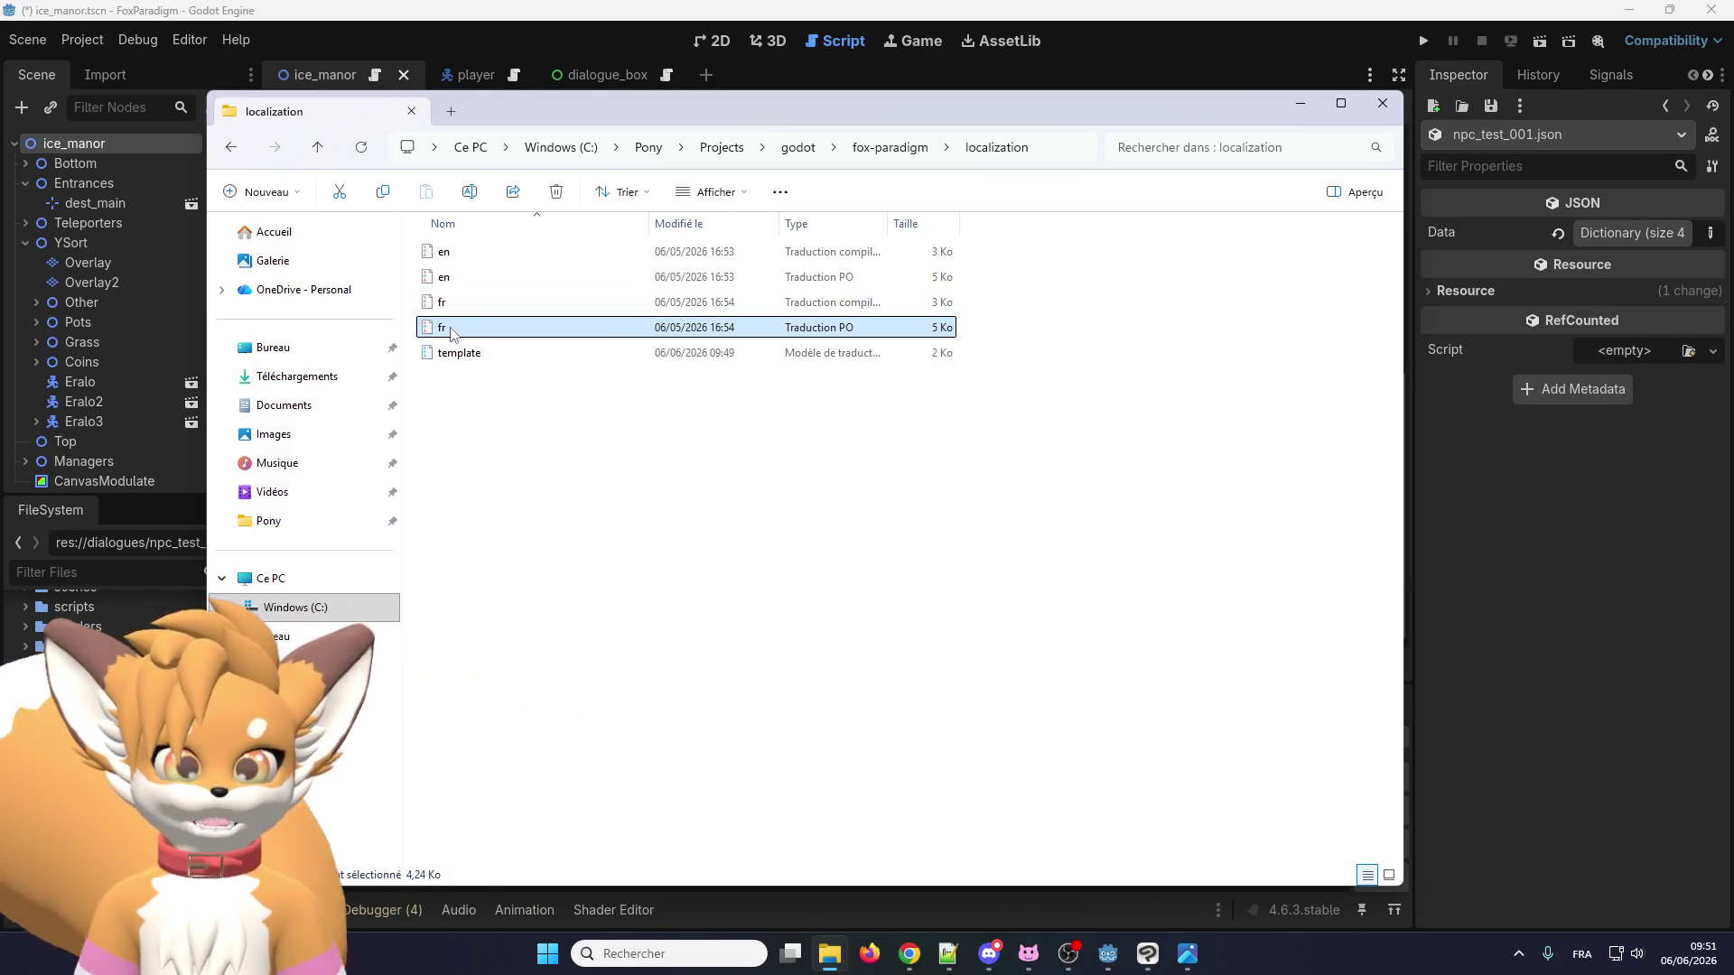
{"action": "double_click", "coordinate": [477, 280]}
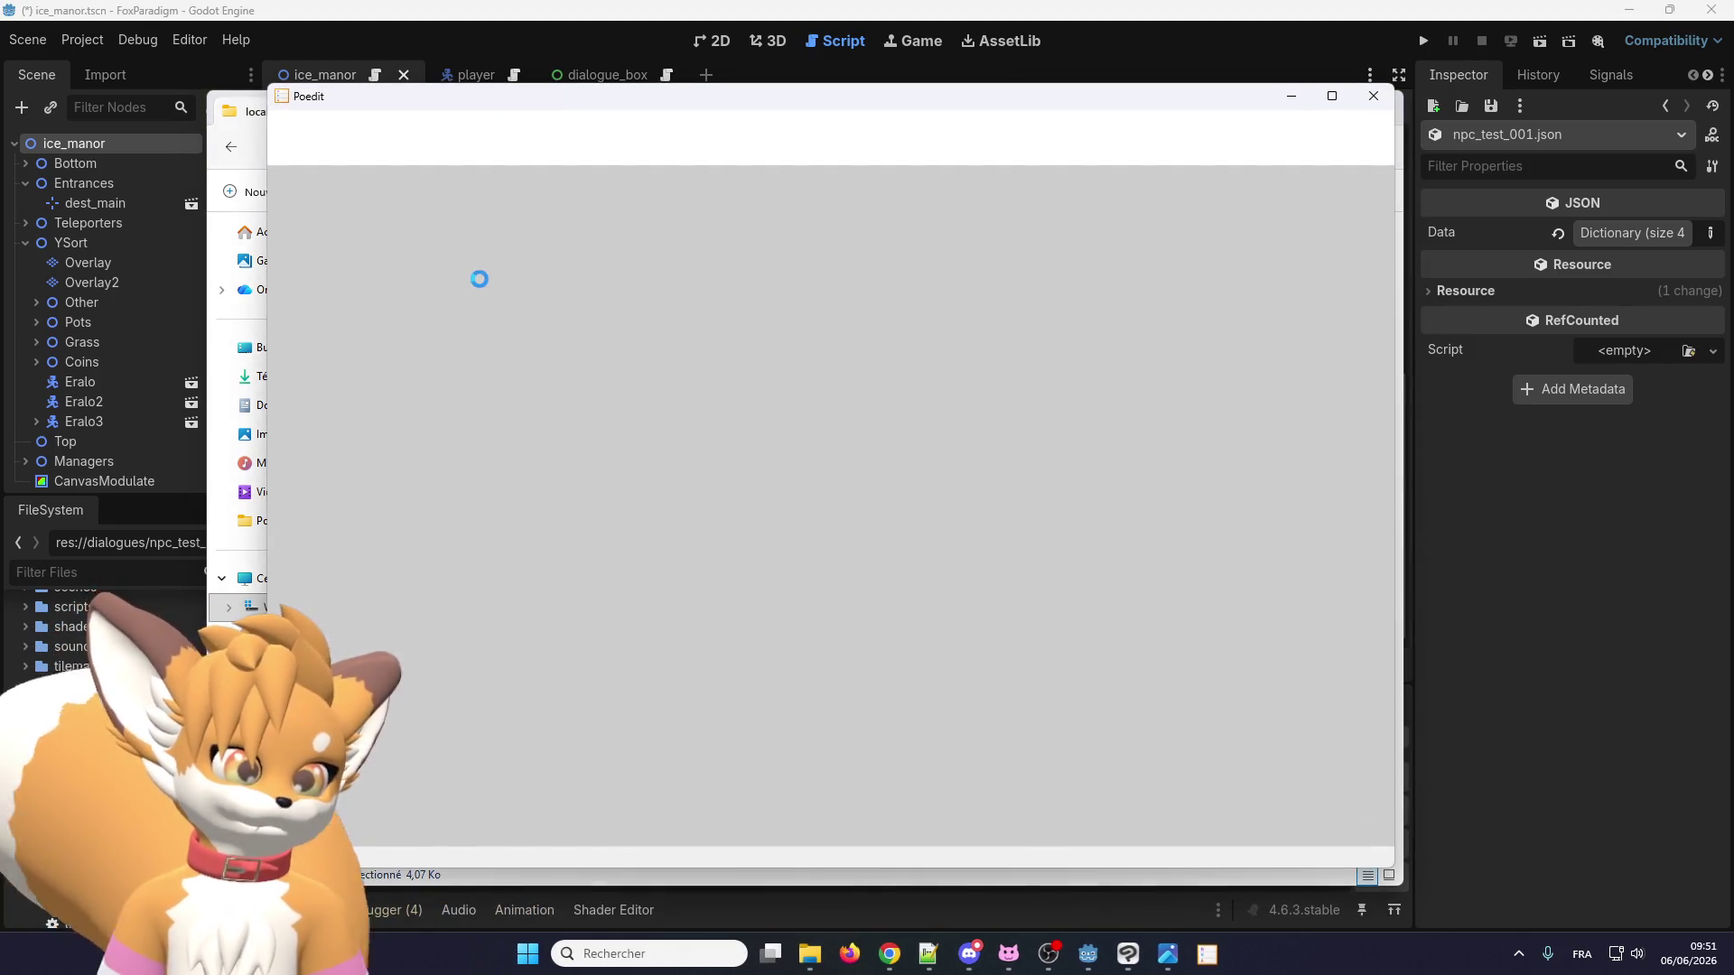
Dismiss the same-language warning and update en.po from template.pot, acknowledging the summary.
{"action": "scroll", "coordinate": [434, 375], "scroll_direction": "down", "scroll_amount": 9}
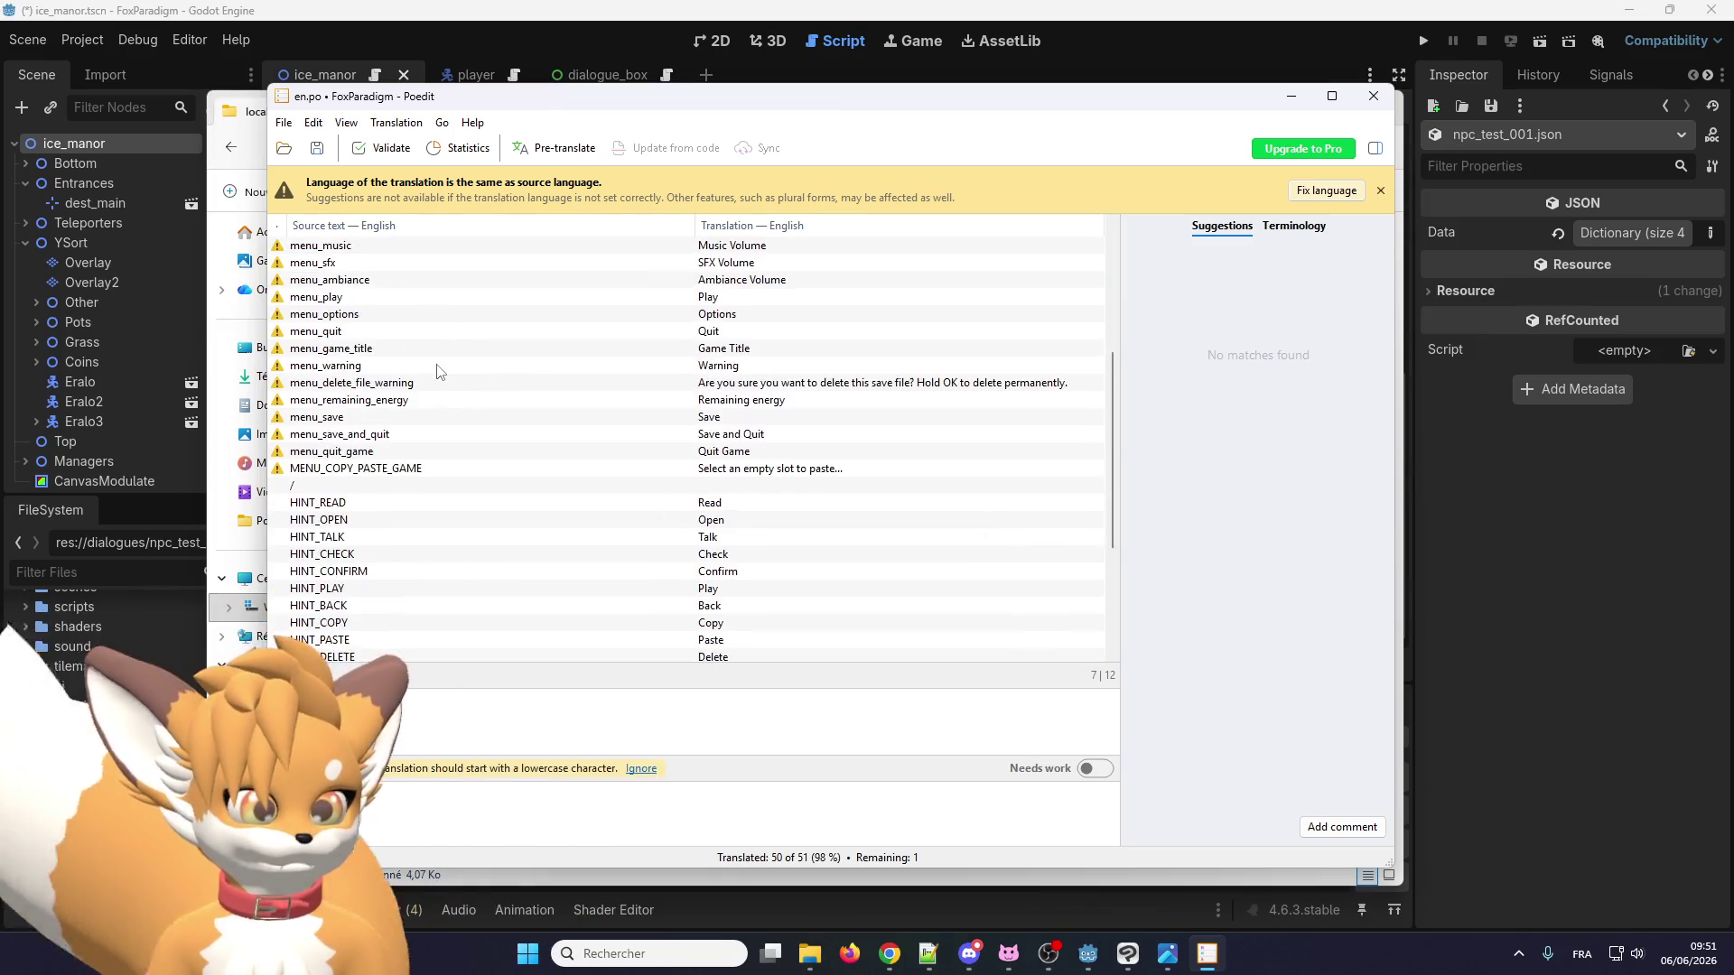
{"action": "scroll", "coordinate": [430, 375], "scroll_direction": "up", "scroll_amount": 10}
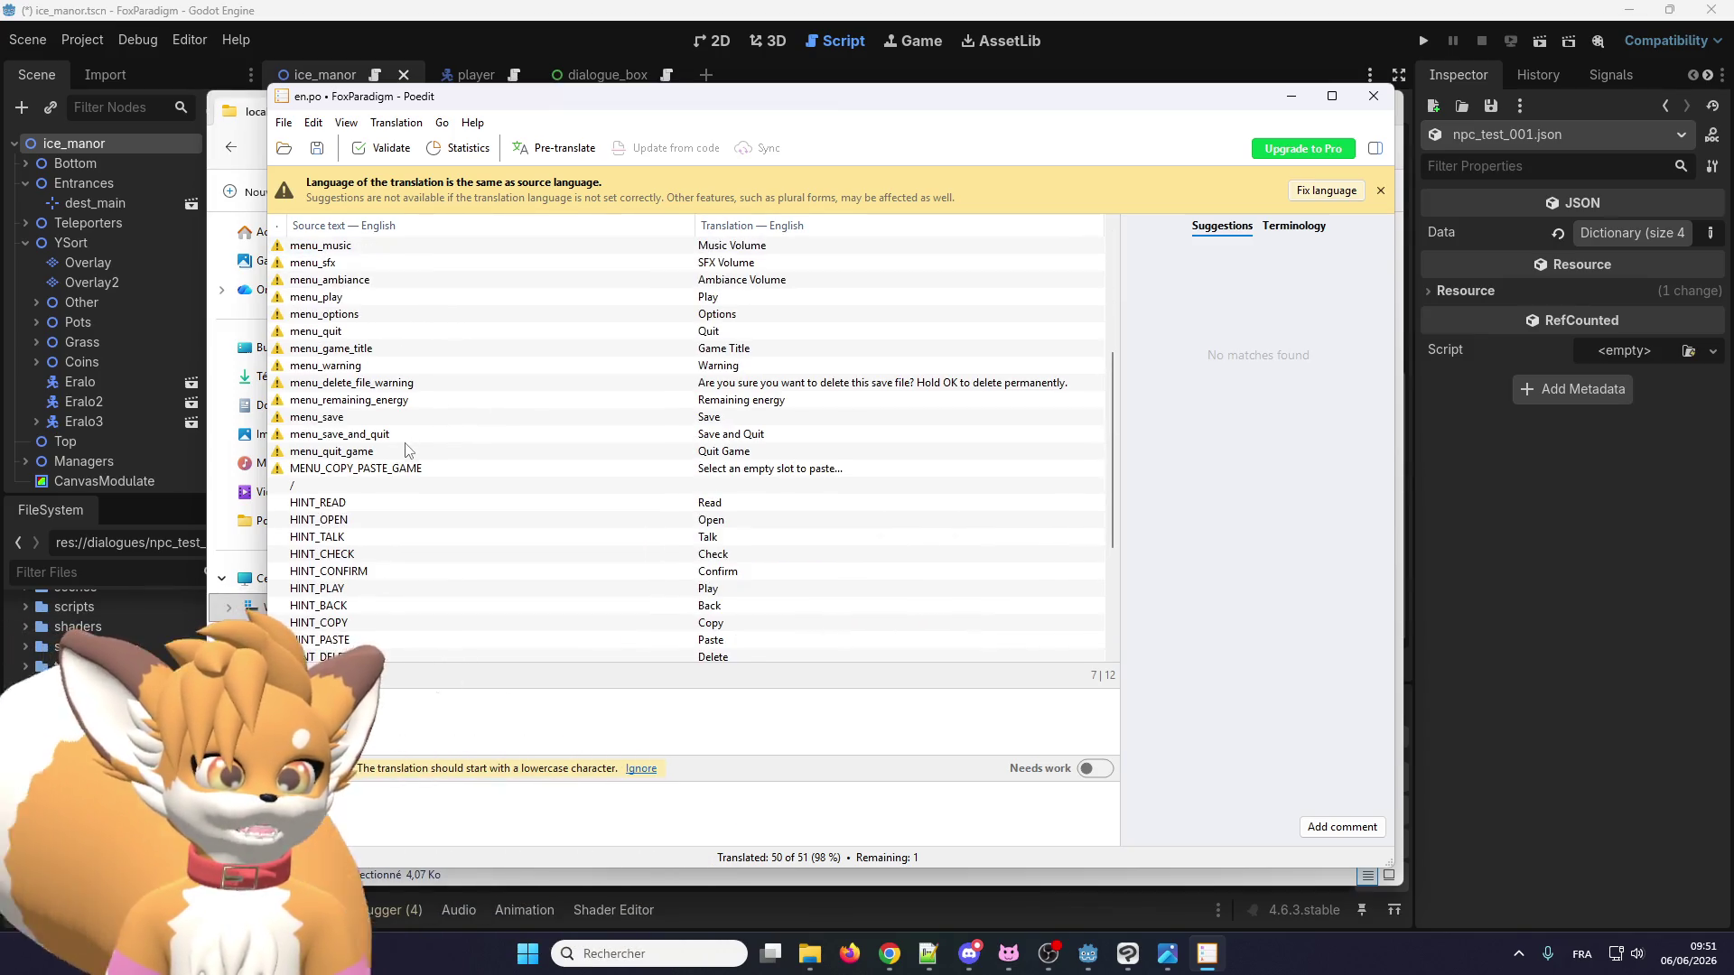
{"action": "left_click", "coordinate": [402, 245]}
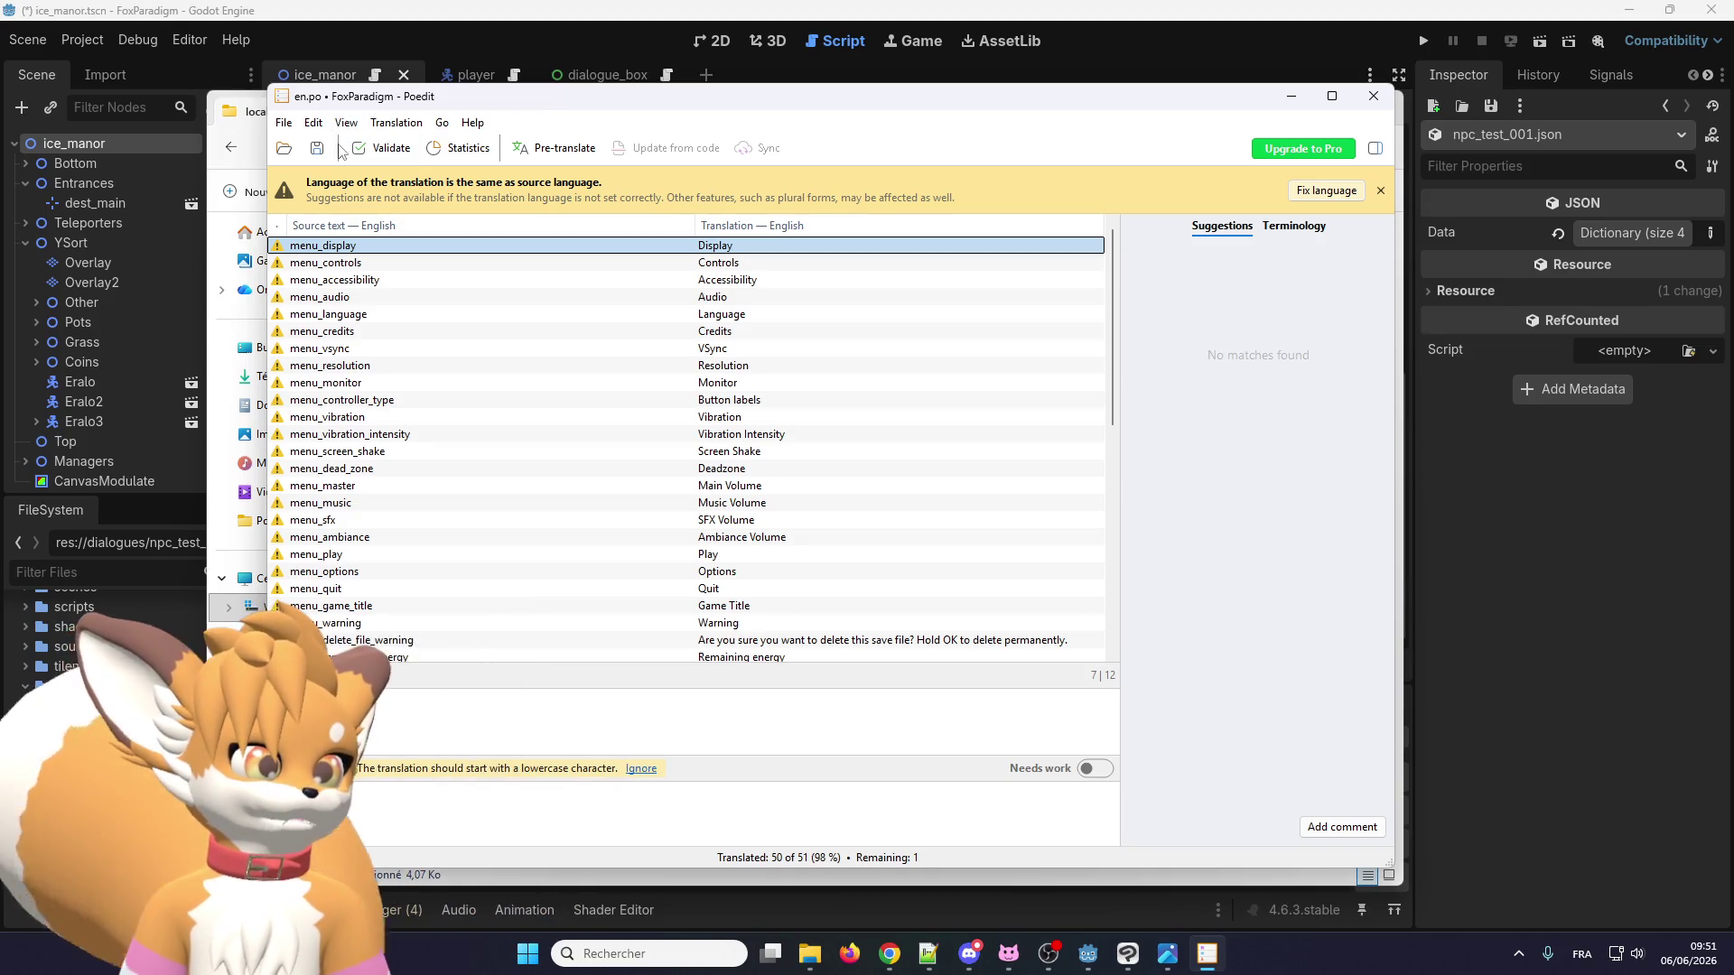
{"action": "left_click", "coordinate": [1379, 191]}
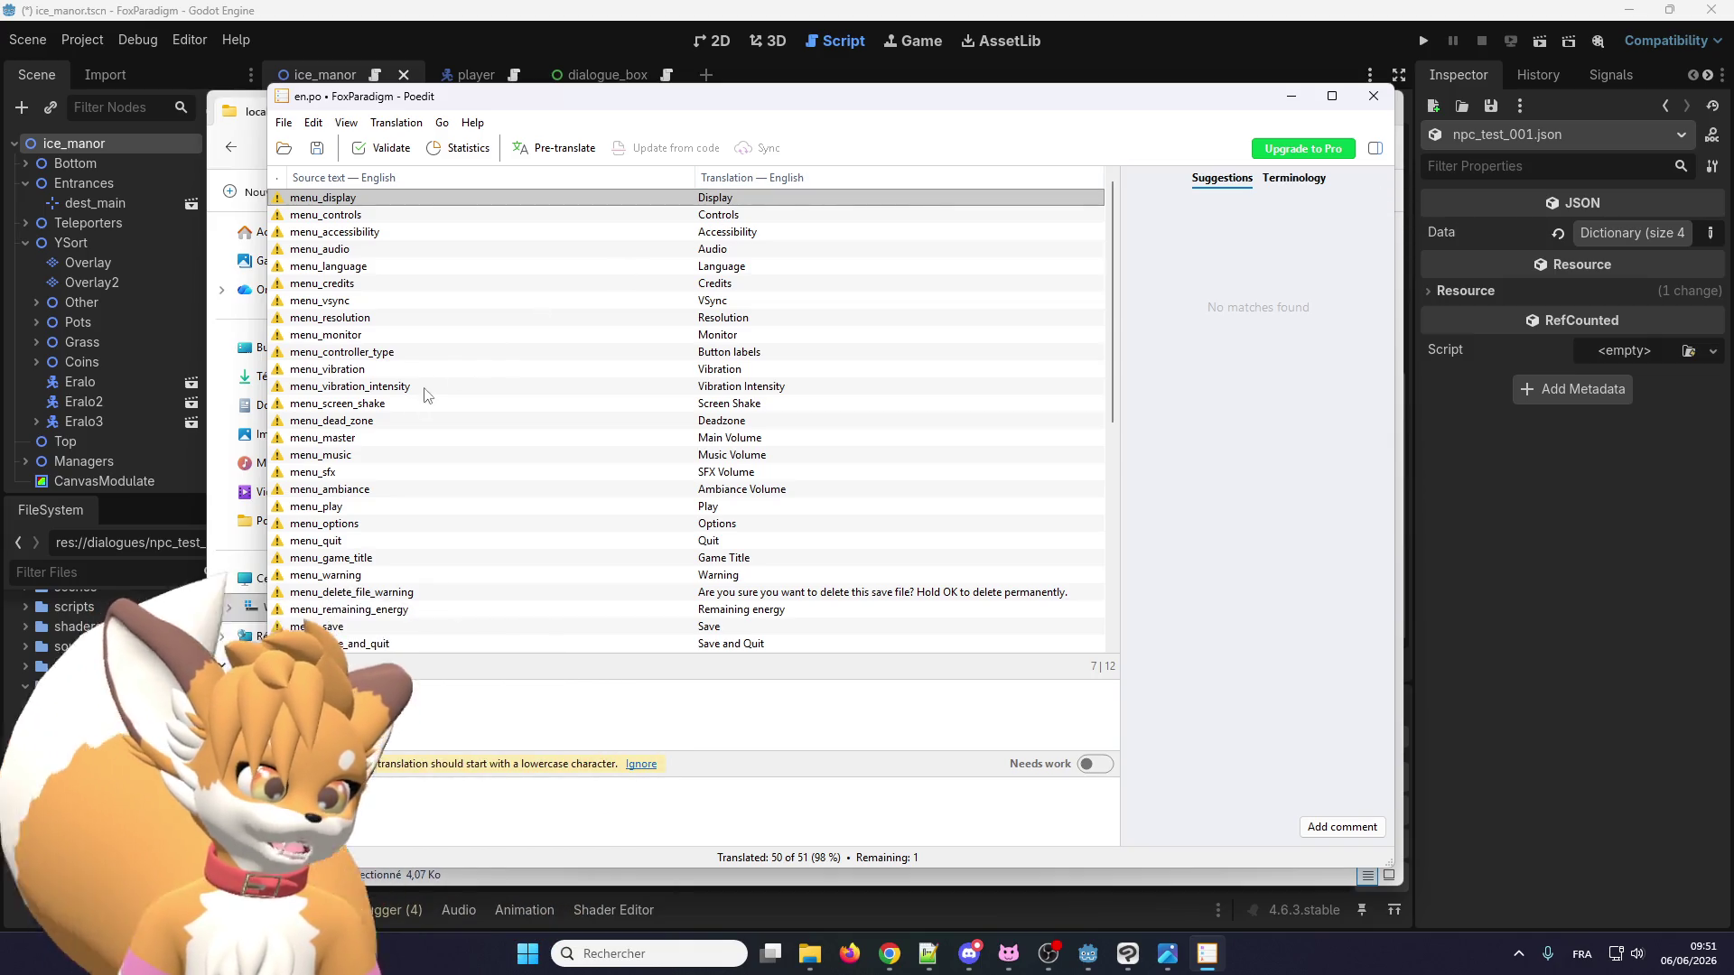
{"action": "left_click", "coordinate": [346, 122]}
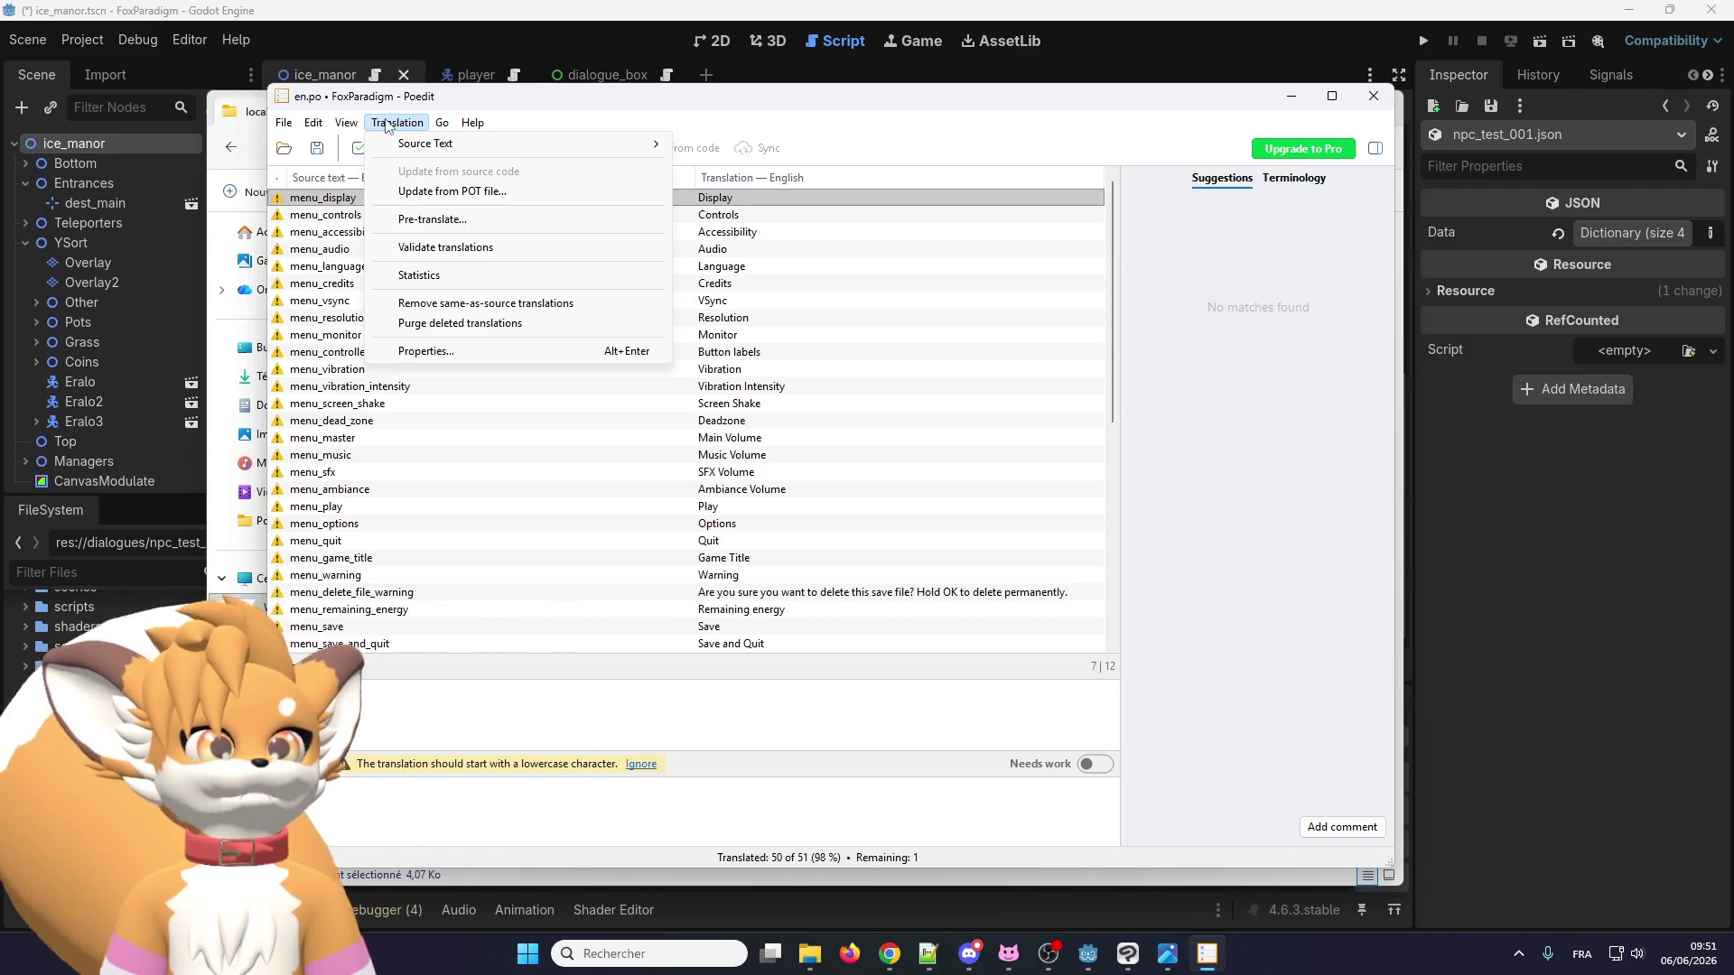
{"action": "left_click", "coordinate": [403, 192]}
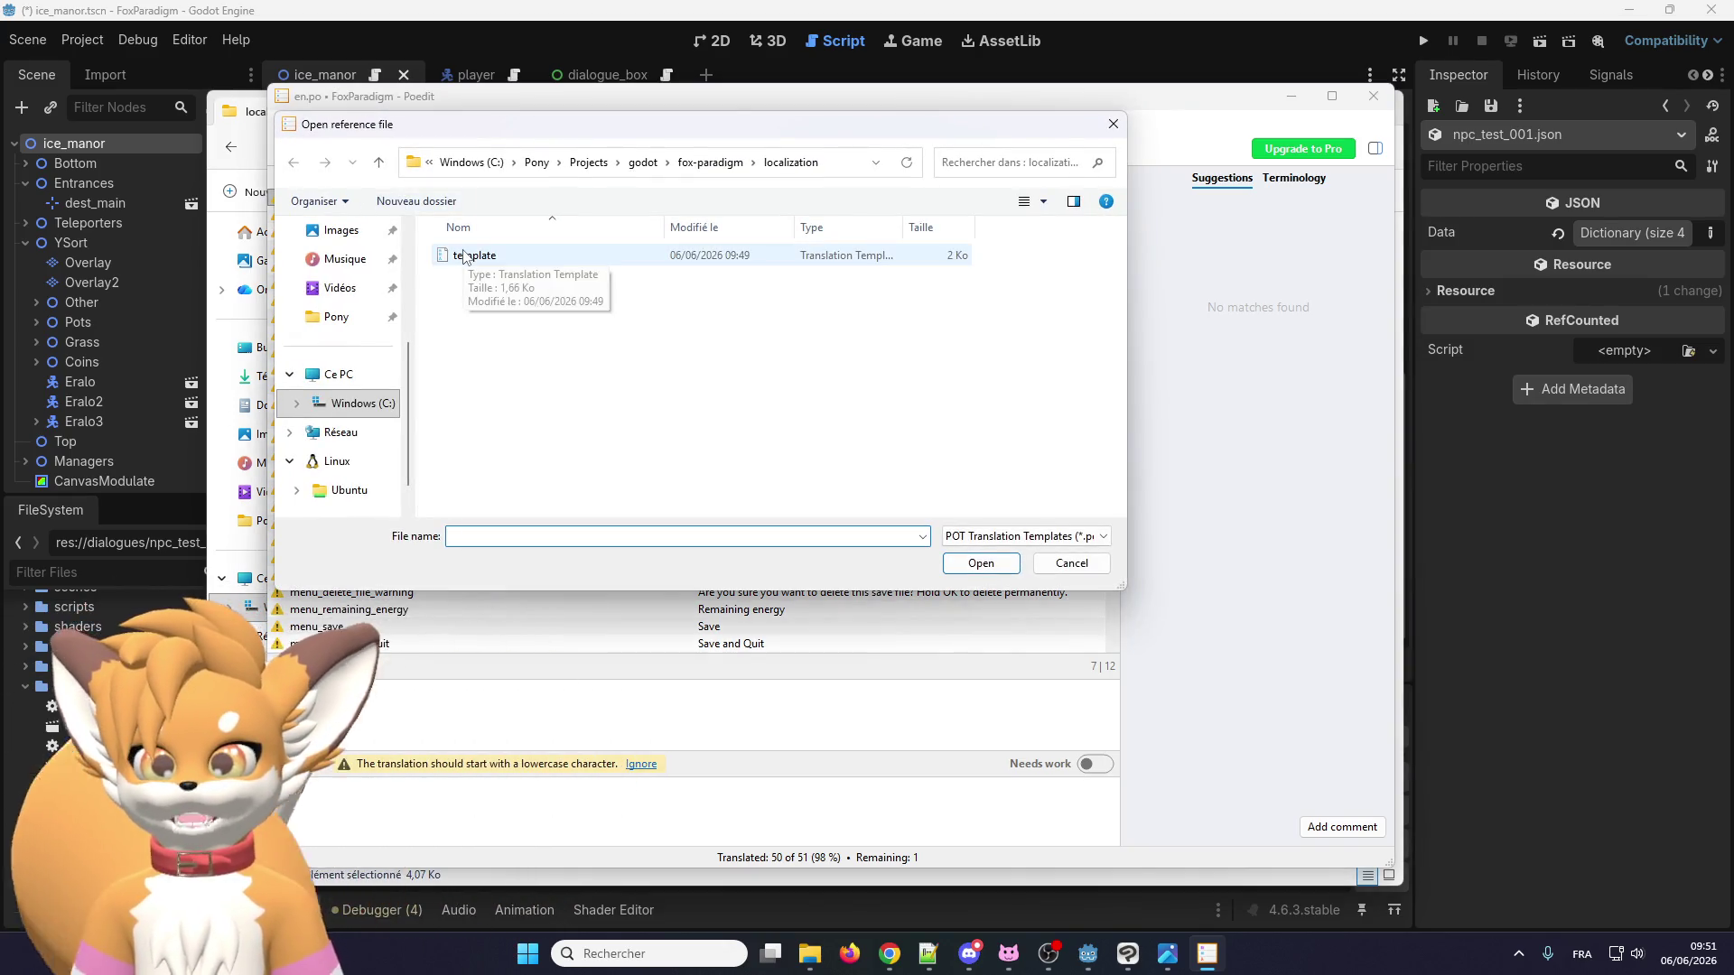
{"action": "double_click", "coordinate": [466, 257]}
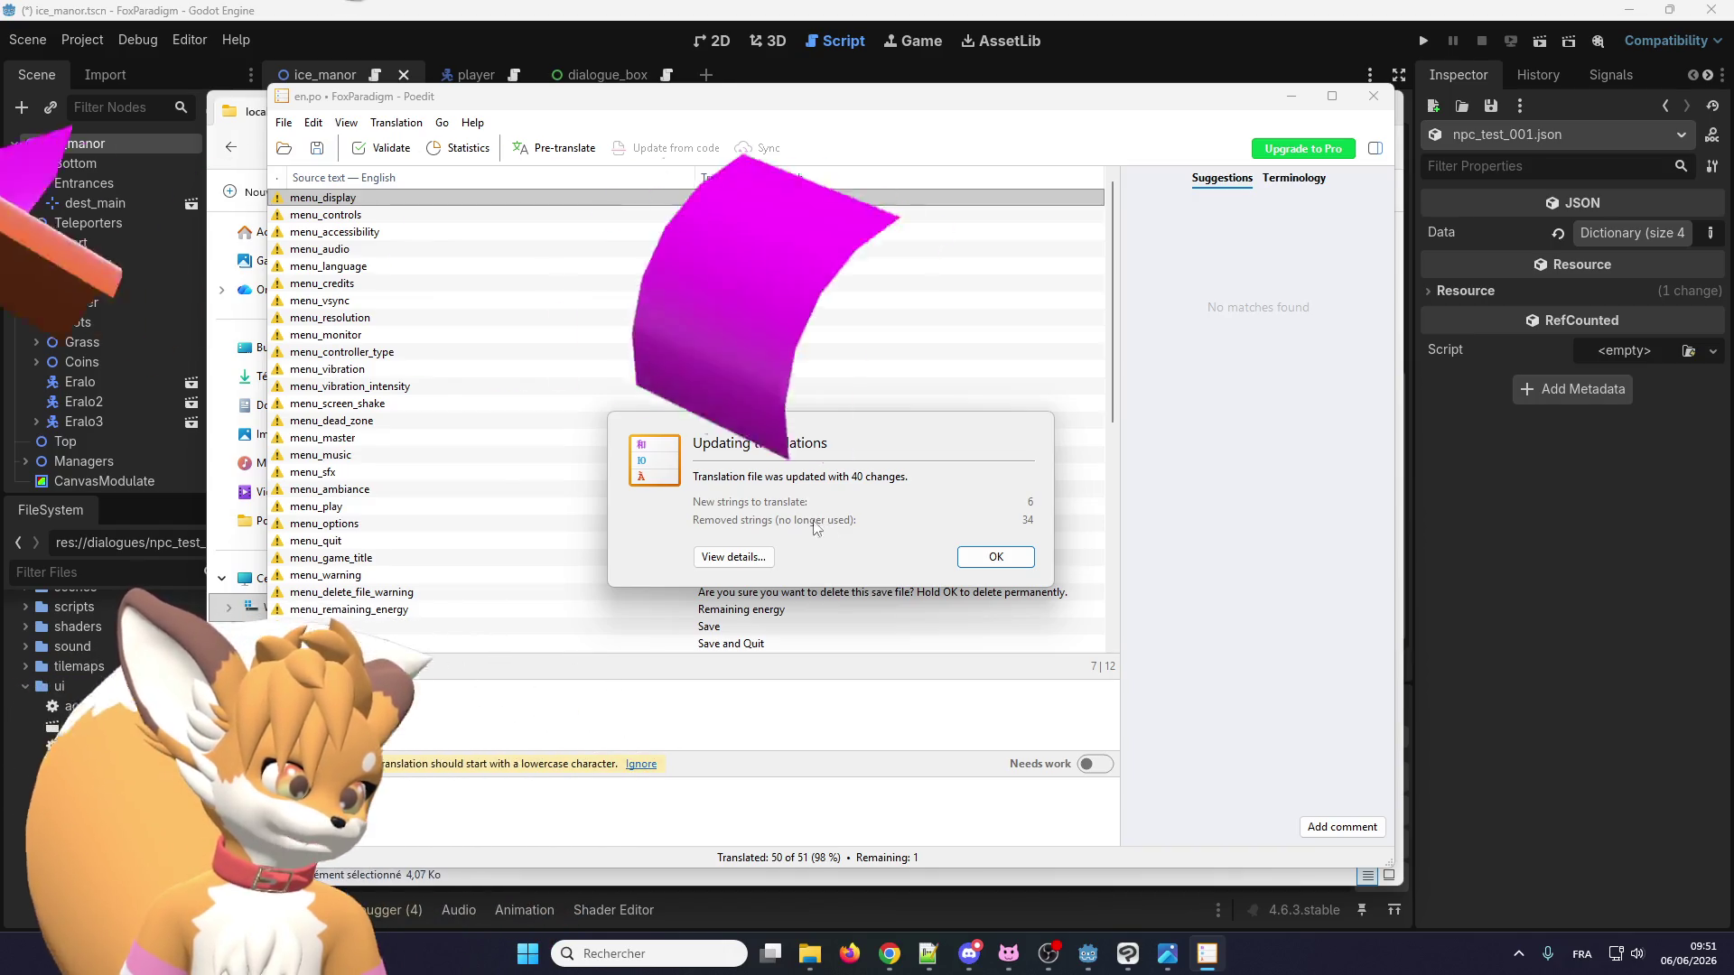
{"action": "key", "text": "Return"}
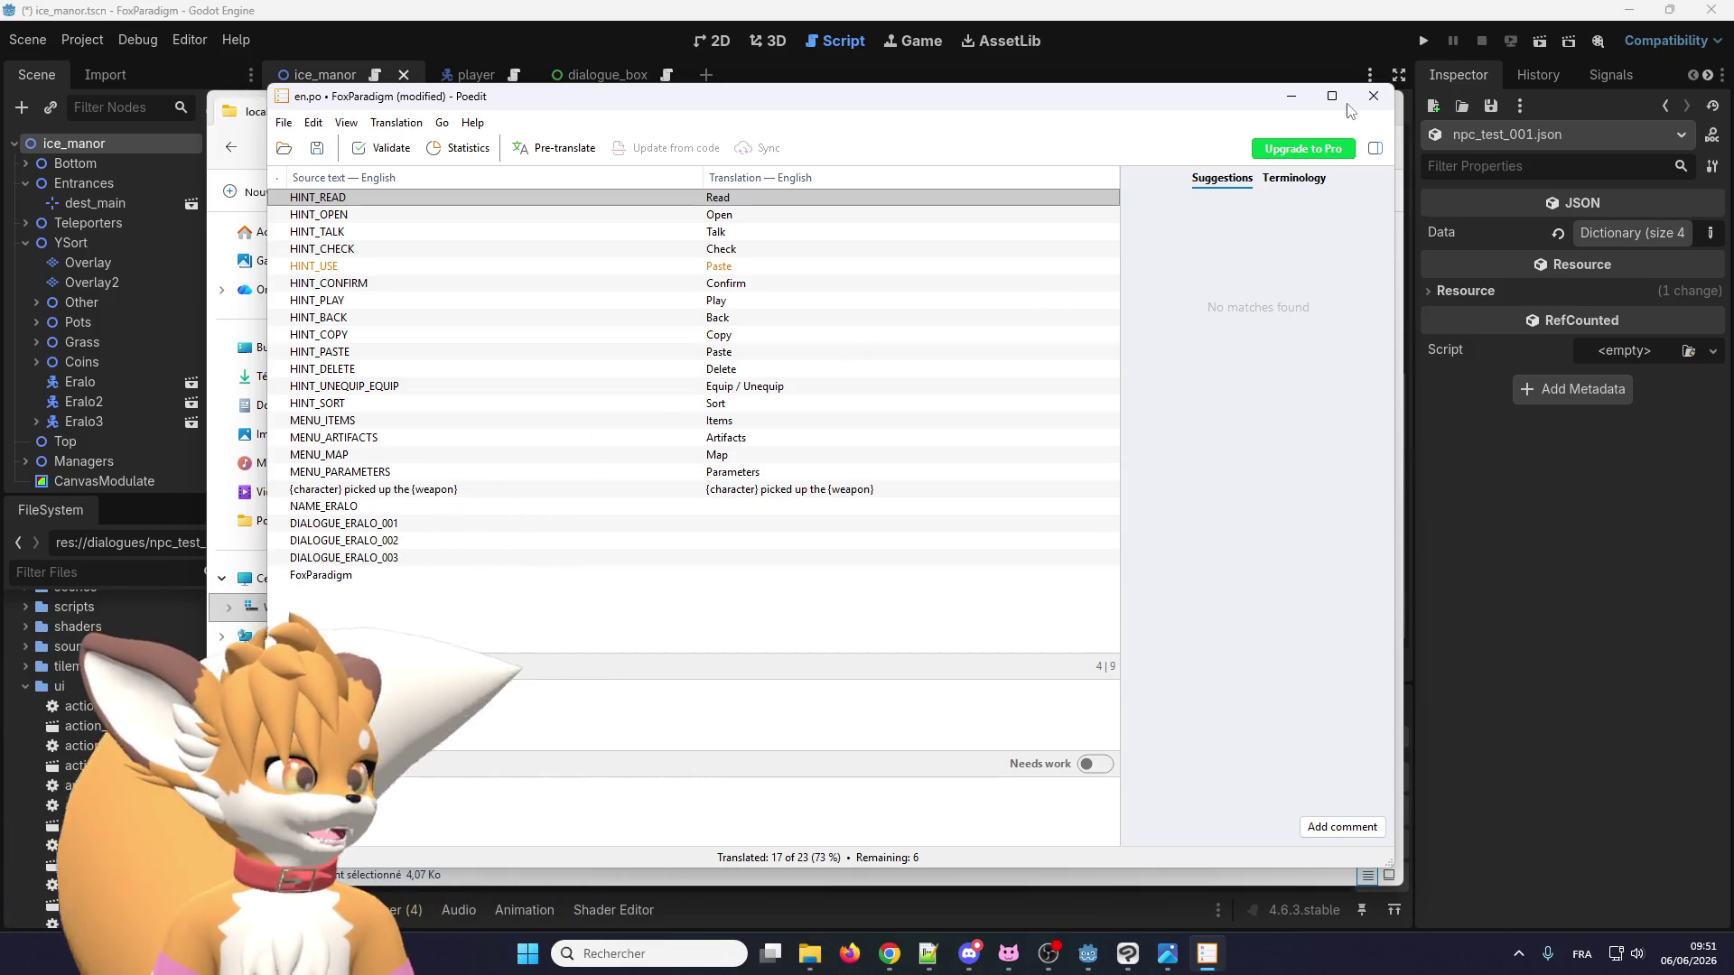
Close en.po without saving the changes and return to Godot's localization.gd.
{"action": "key", "text": "ctrl+w"}
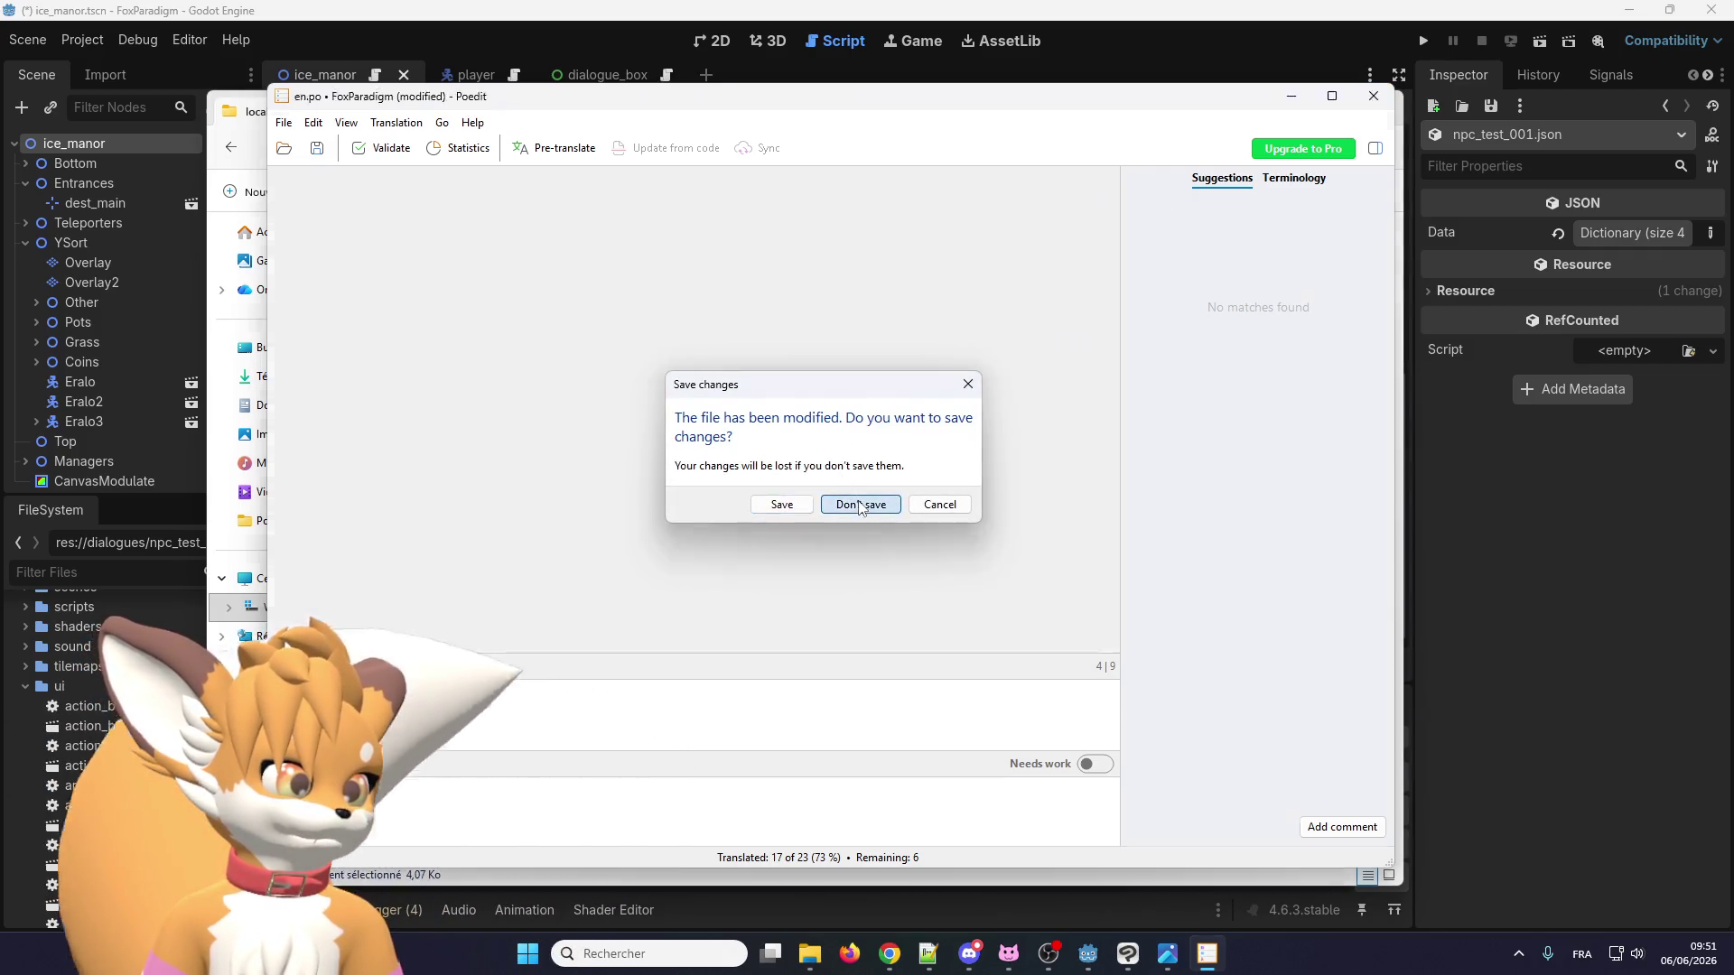
{"action": "left_click", "coordinate": [858, 504]}
{"action": "key", "text": "alt+Tab"}
{"action": "scroll", "coordinate": [697, 315], "scroll_direction": "down", "scroll_amount": 3}
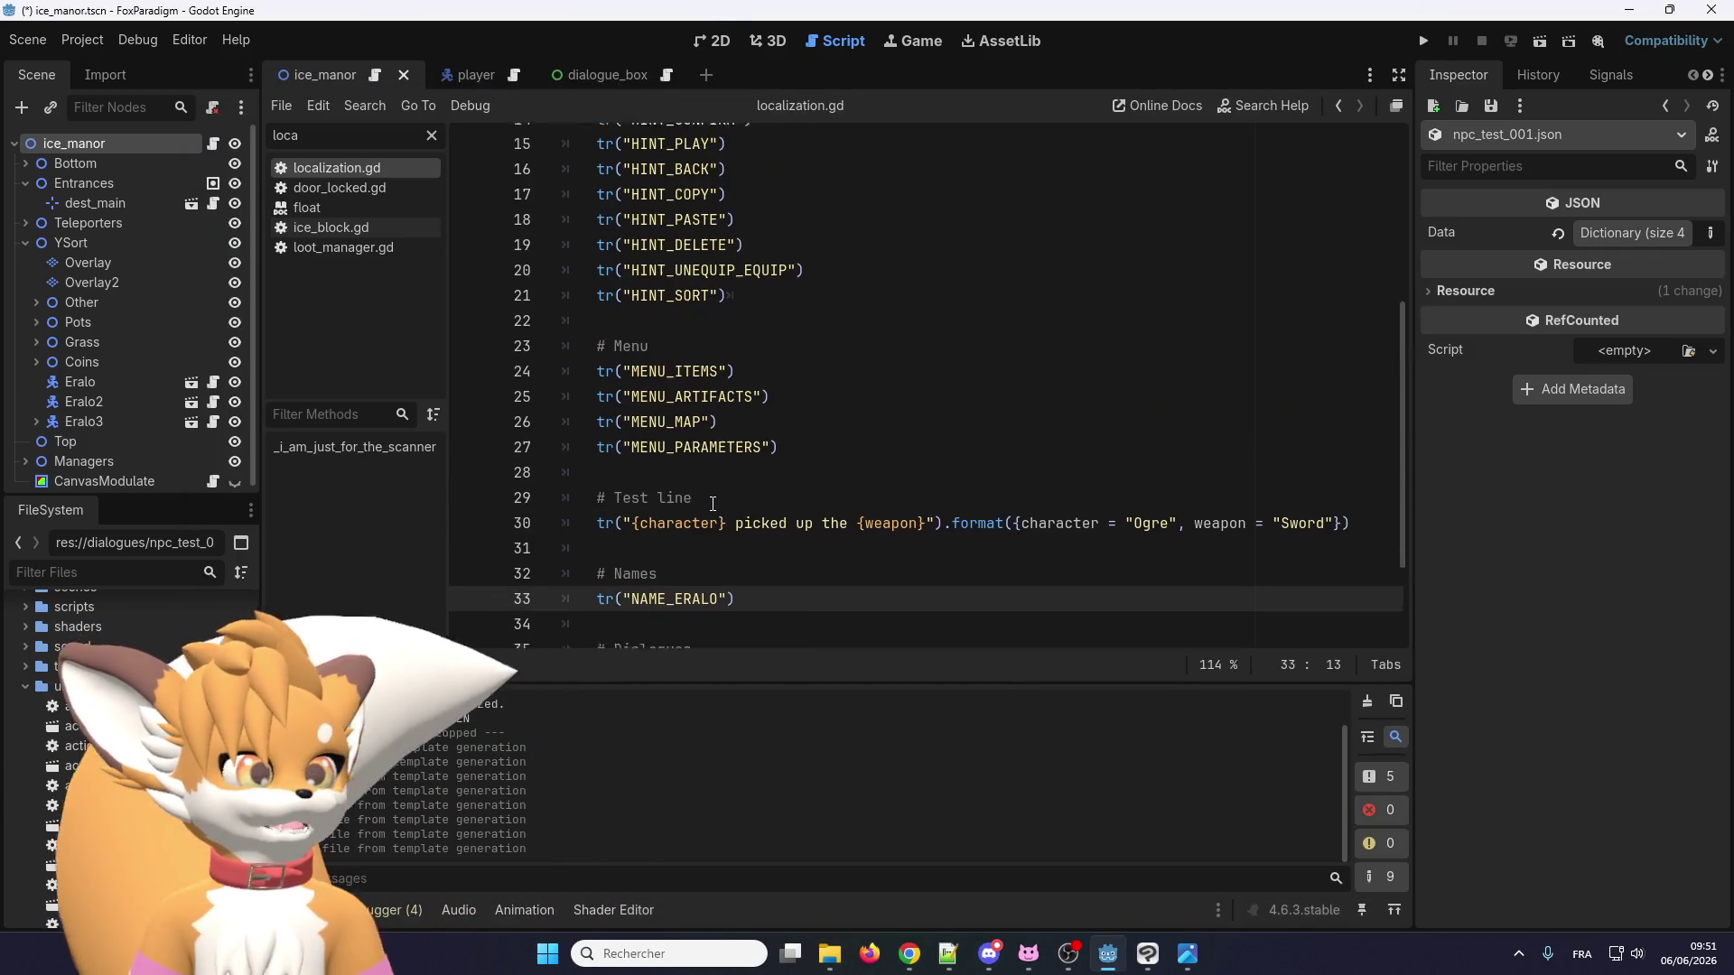
Open Project Settings at Localization template generation and bring up the earlier file-list screenshot.
{"action": "scroll", "coordinate": [697, 315], "scroll_direction": "up", "scroll_amount": 3}
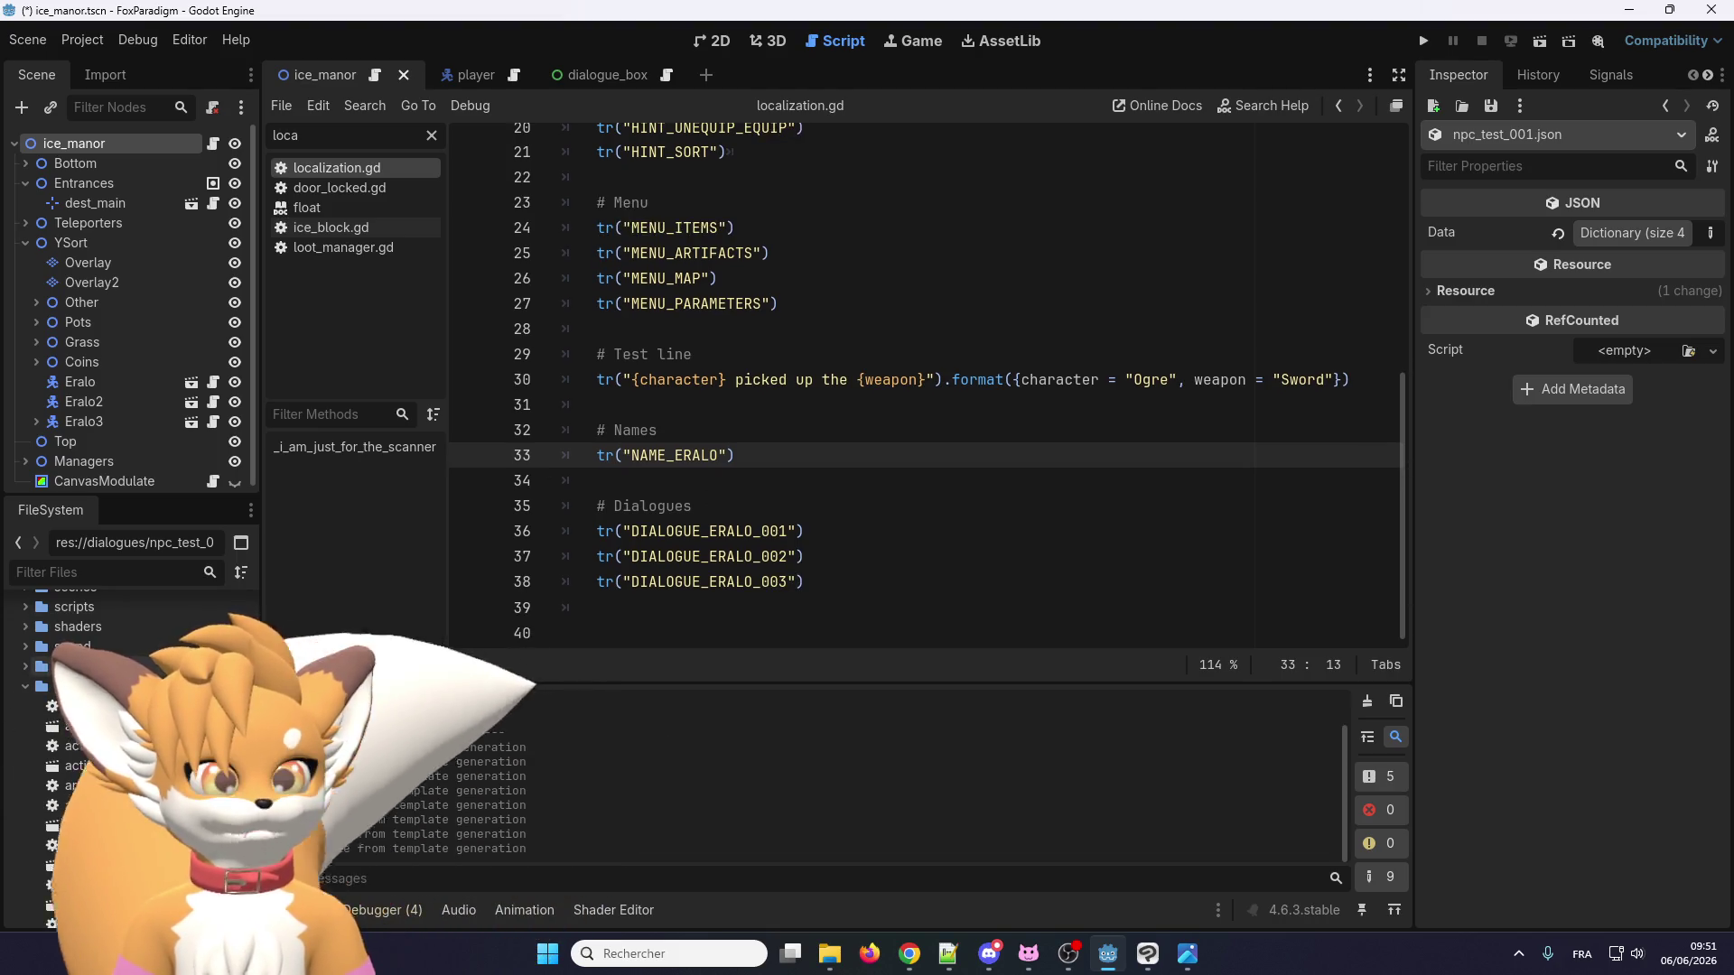
{"action": "left_click", "coordinate": [82, 40]}
{"action": "left_click", "coordinate": [90, 70]}
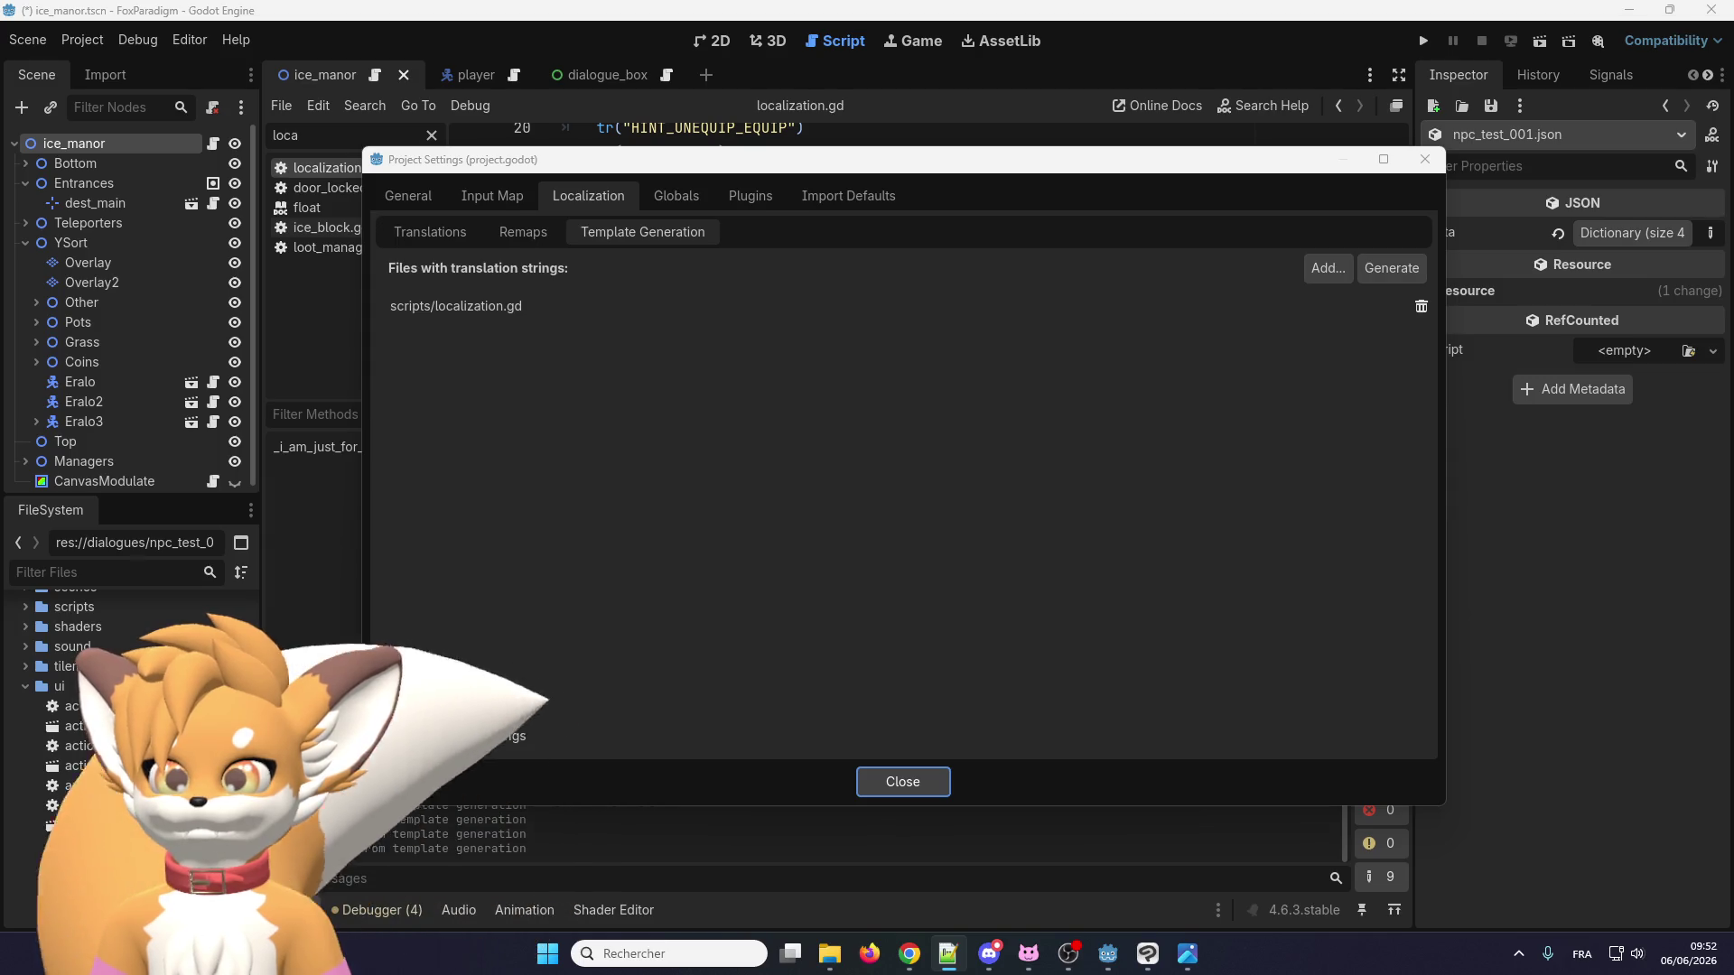
{"action": "key", "text": "alt+Tab"}
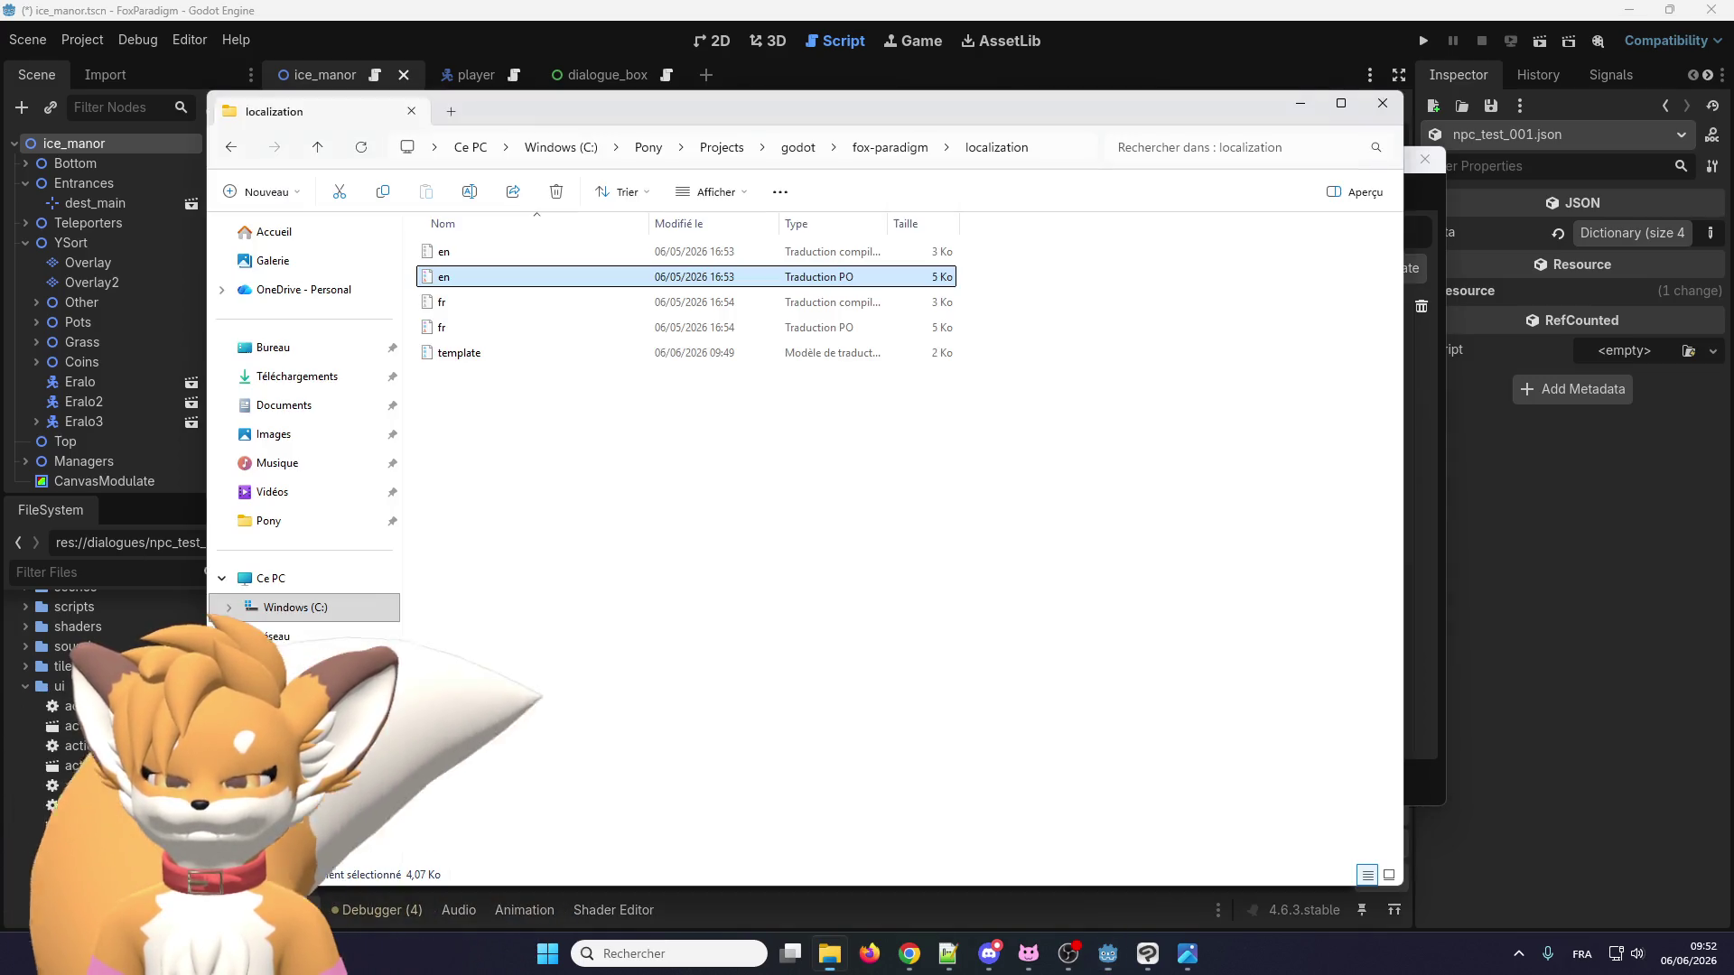
{"action": "key", "text": "alt+Tab"}
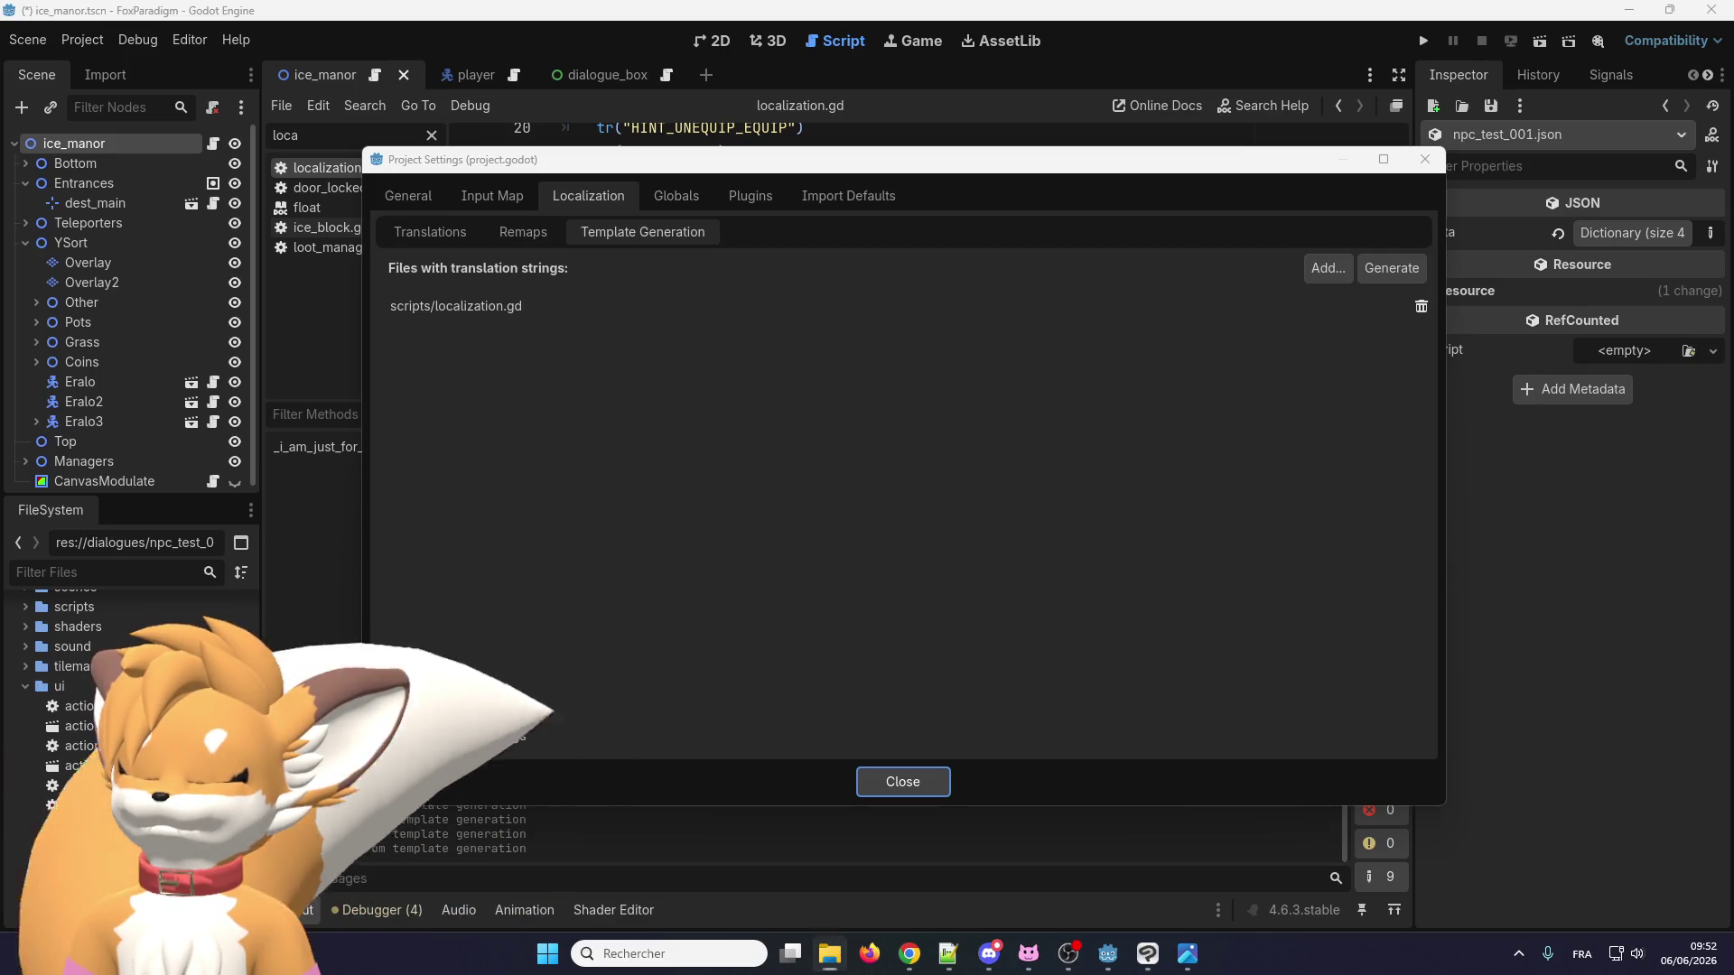
{"action": "key", "text": "alt+Tab"}
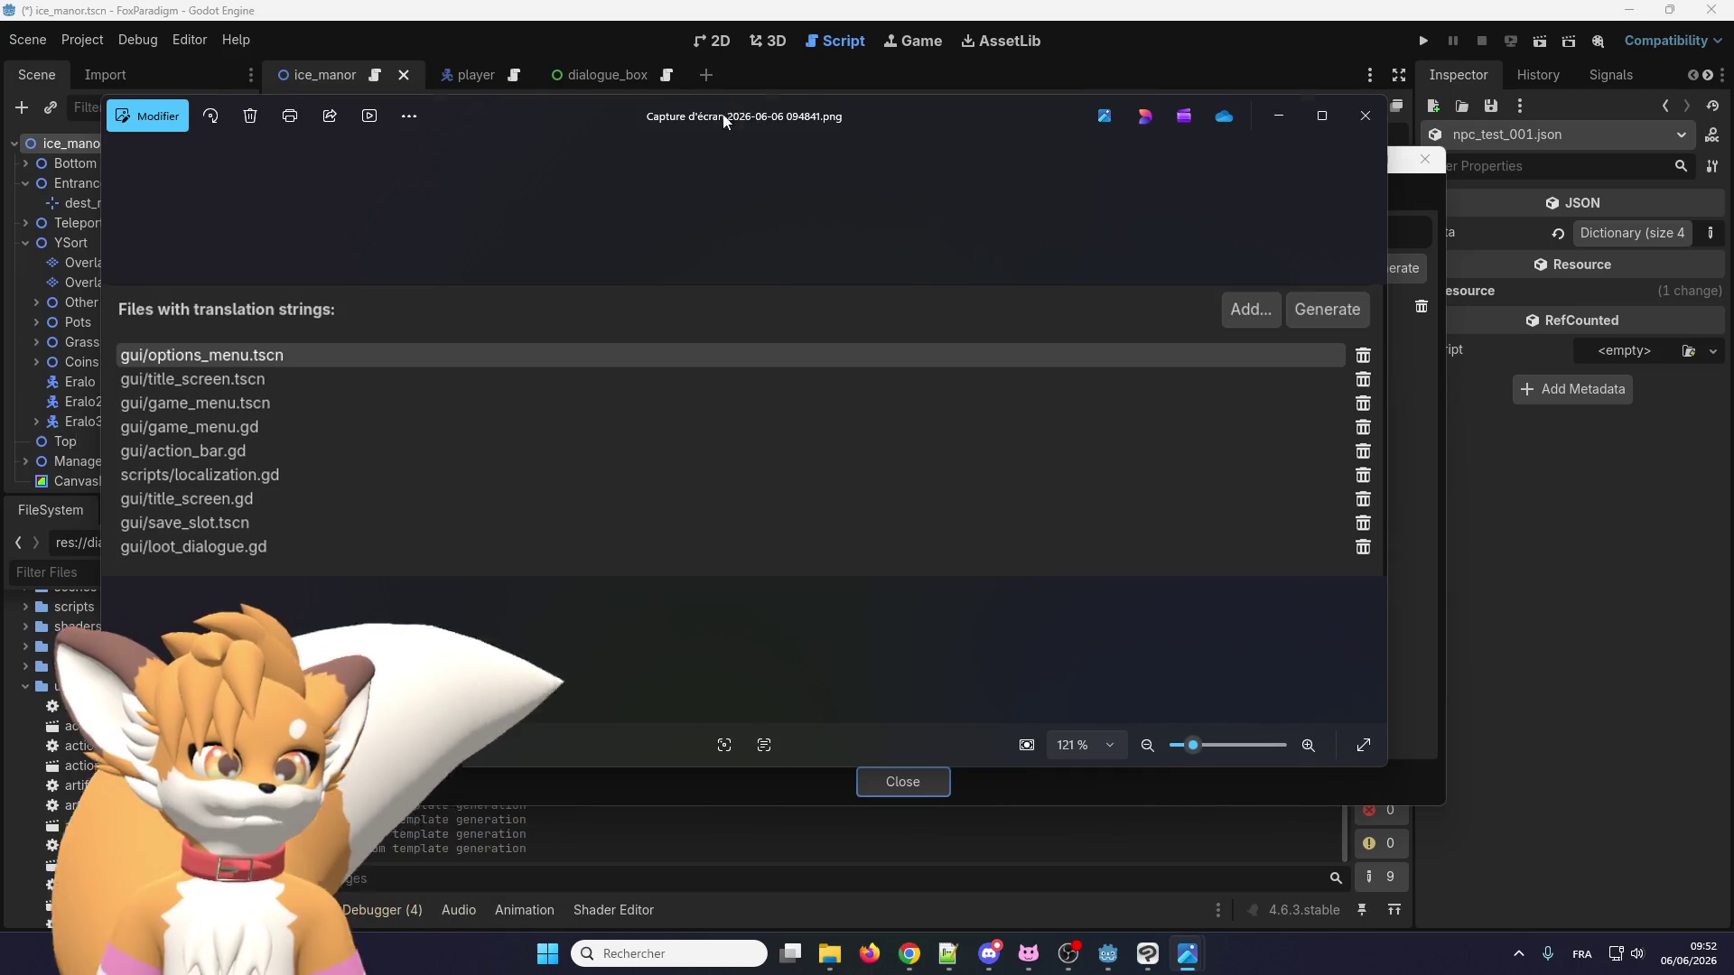
Leave the reference screenshot and return to Godot's template generation settings.
{"action": "key", "text": "alt+Tab"}
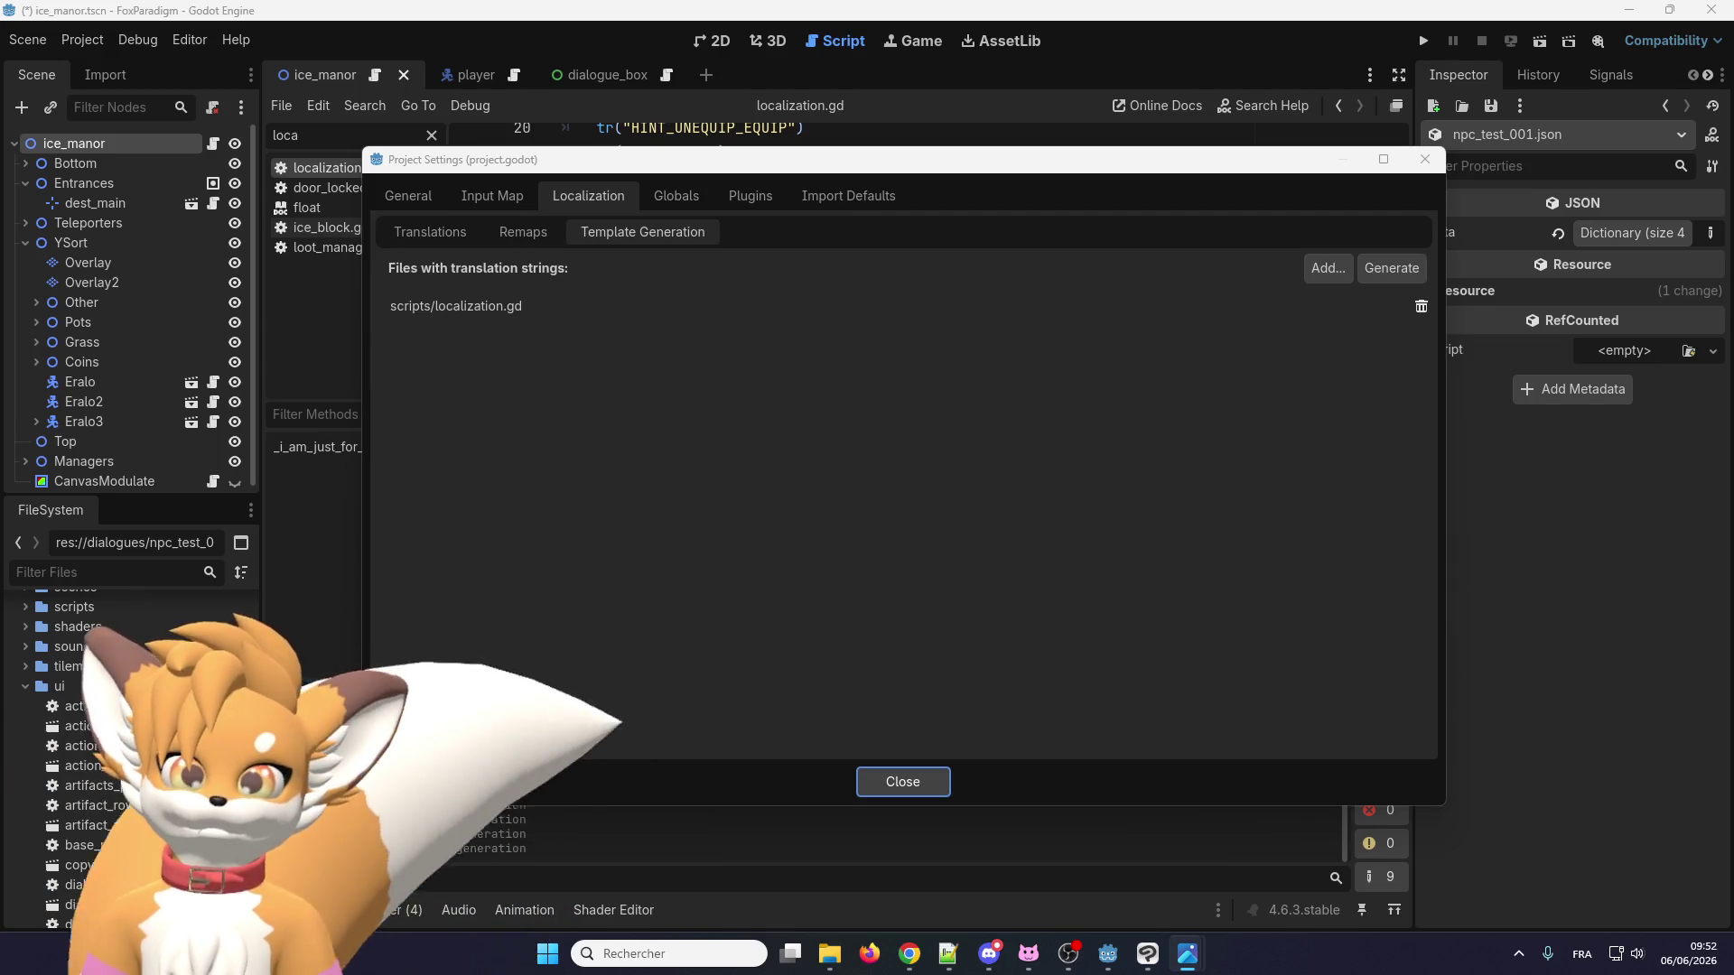
Add ui/options_menu.gd to the translation template sources, then close Project Settings.
{"action": "left_click", "coordinate": [1336, 268]}
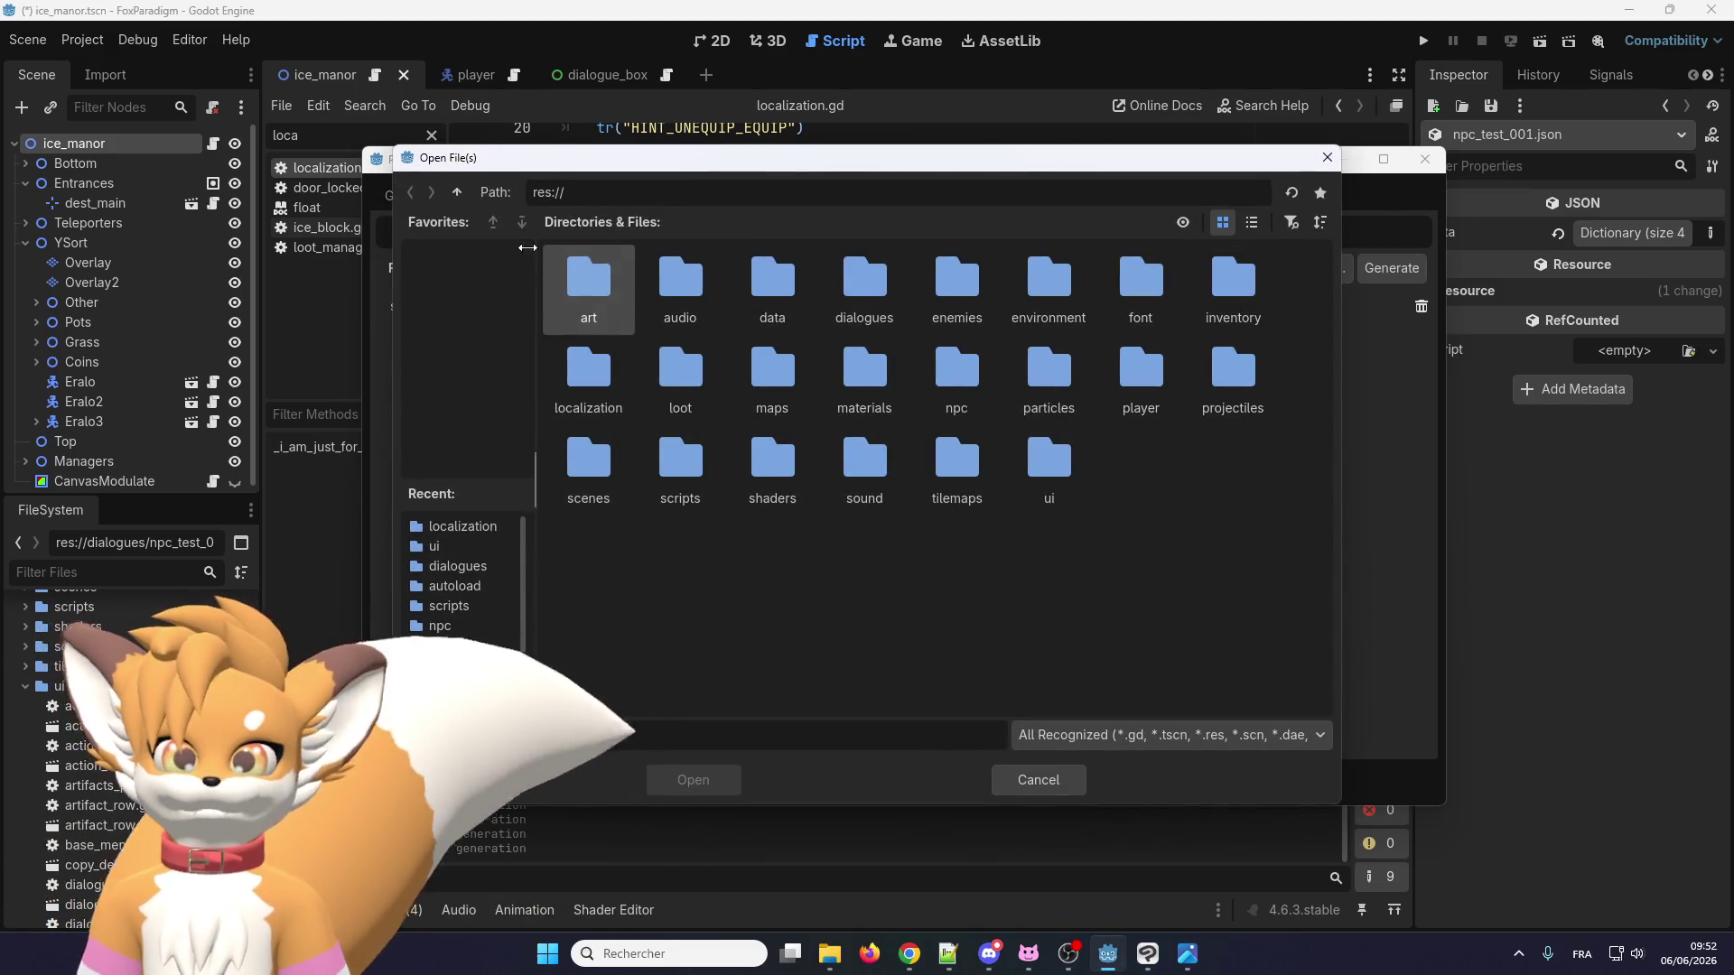
{"action": "double_click", "coordinate": [1075, 465]}
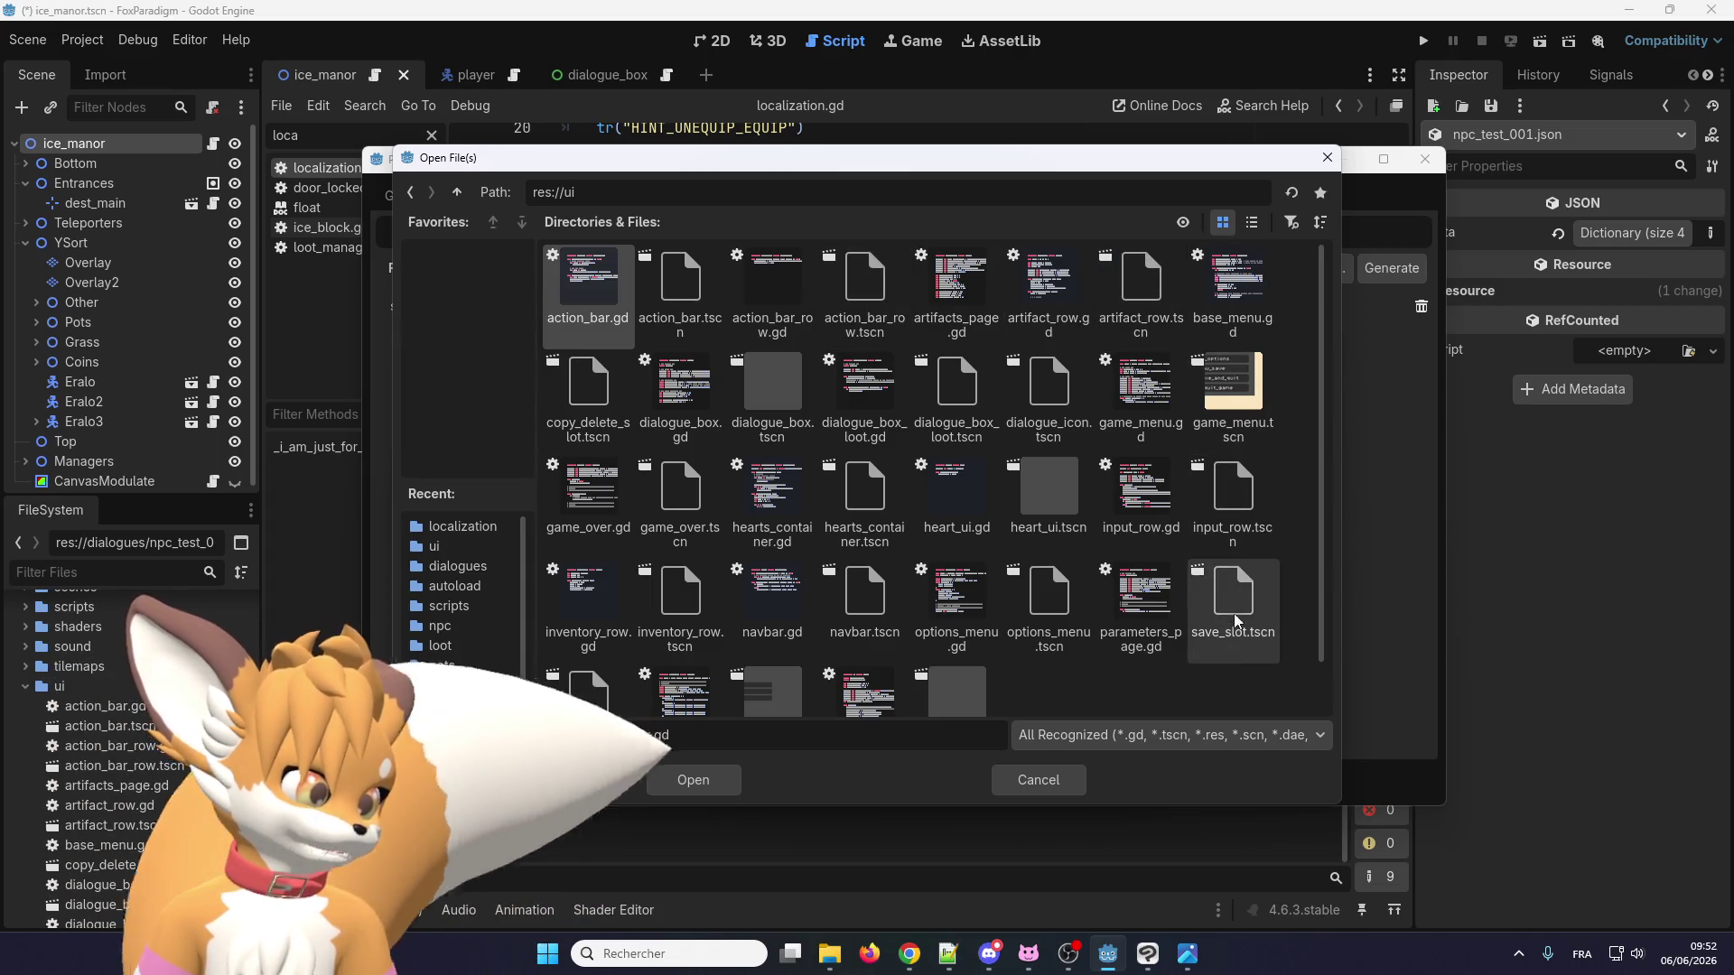
{"action": "scroll", "coordinate": [766, 593], "scroll_direction": "down", "scroll_amount": 2}
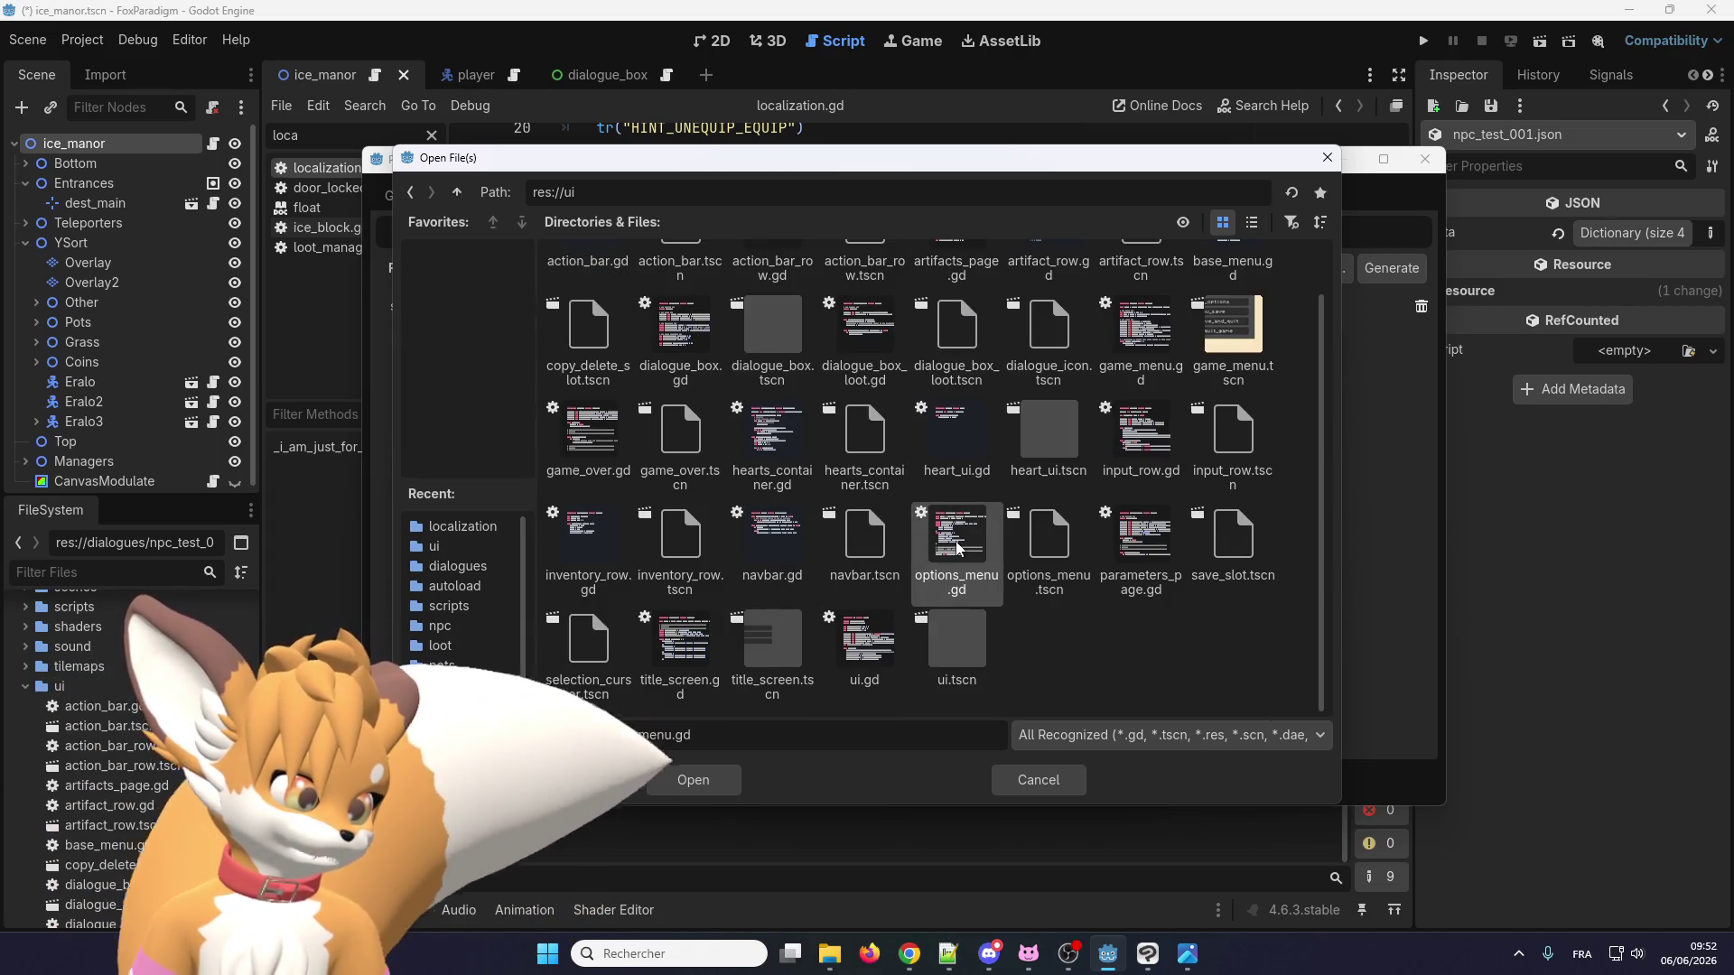
{"action": "double_click", "coordinate": [955, 540]}
{"action": "left_click", "coordinate": [485, 329]}
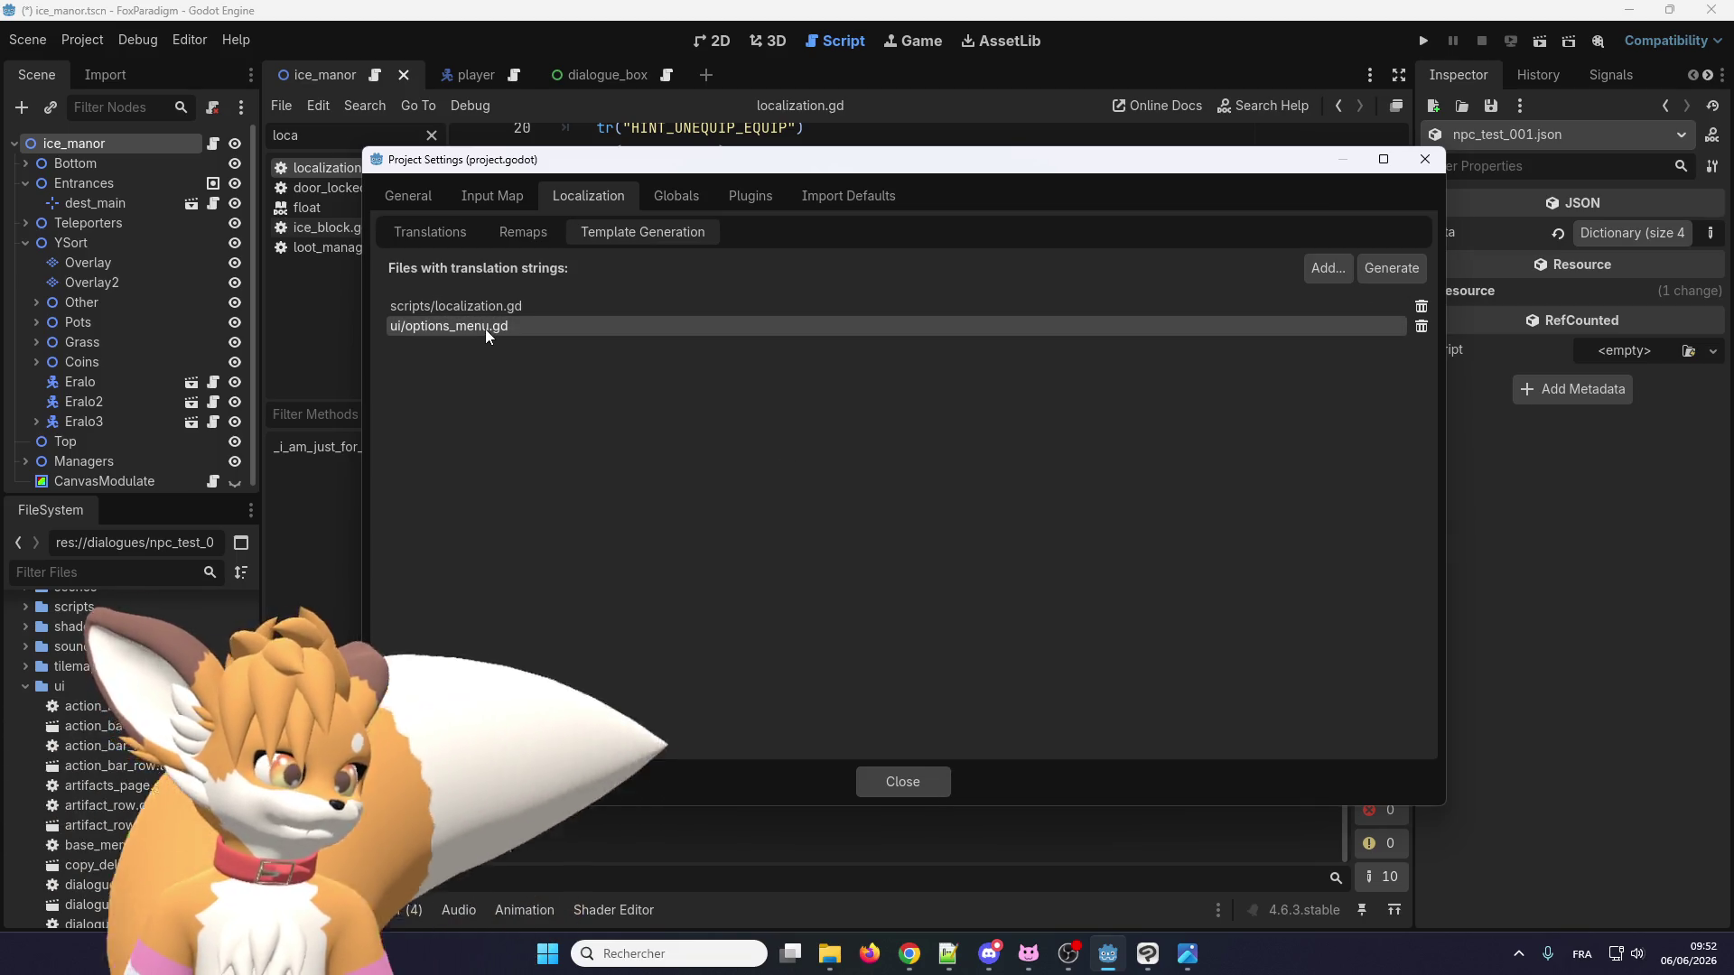
{"action": "left_click", "coordinate": [899, 783]}
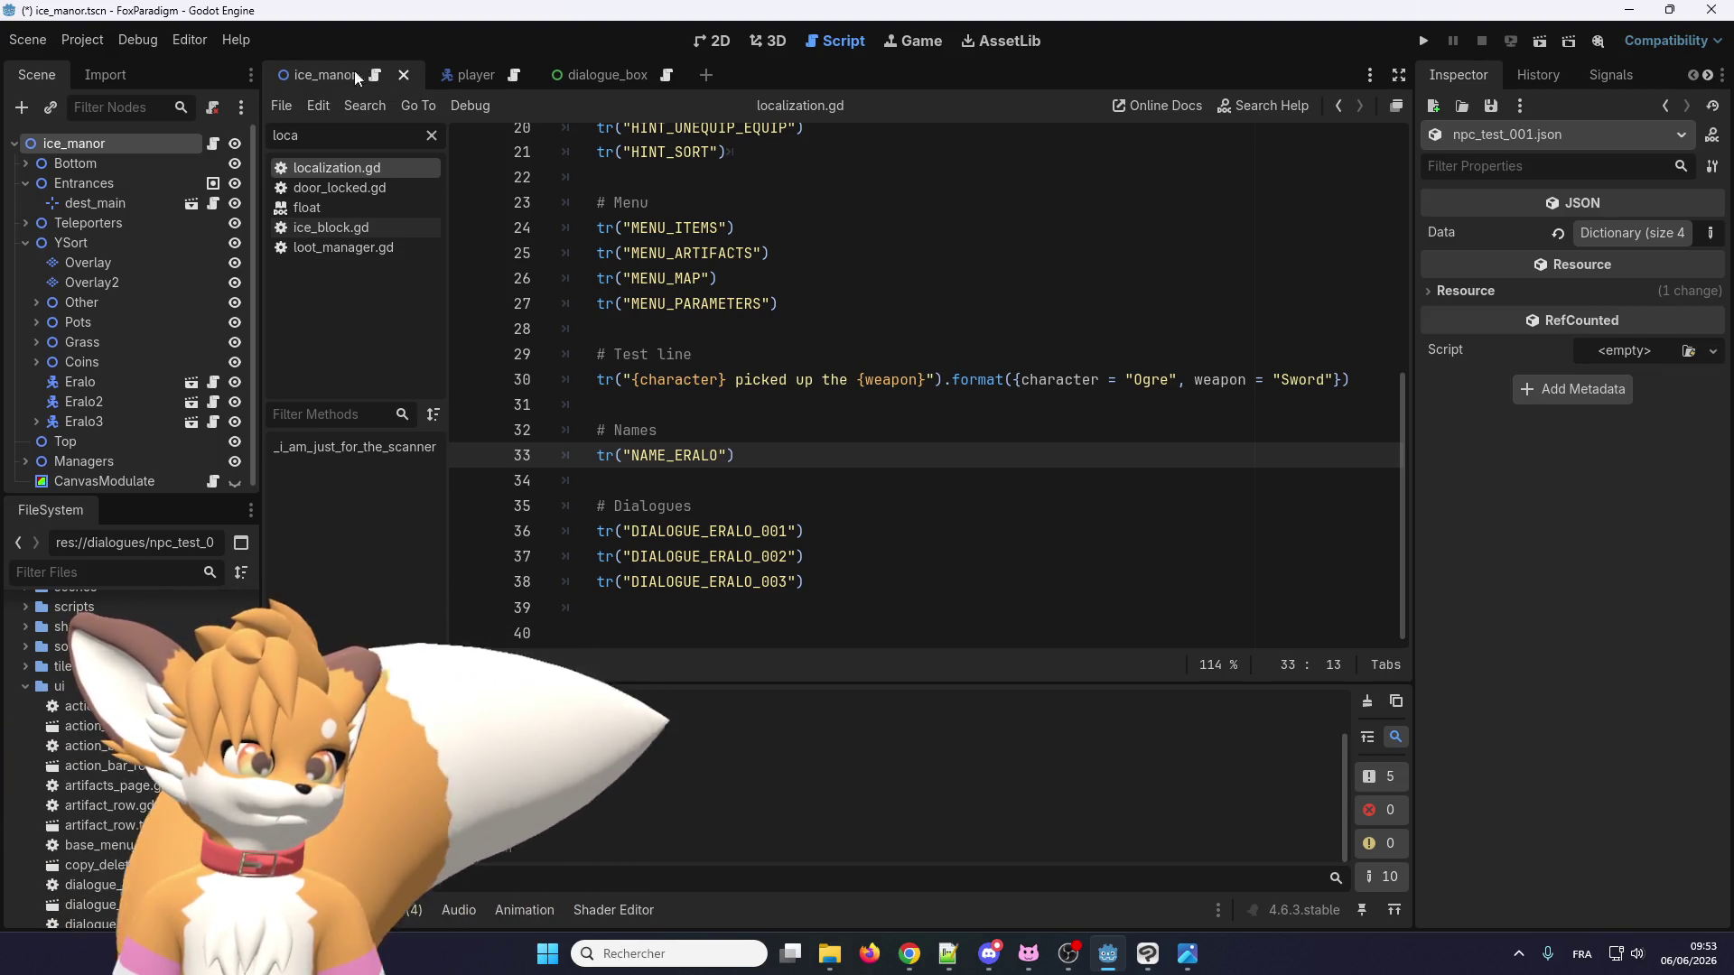
Filter the script list for 'optio' and open options_menu.gd.
{"action": "left_click", "coordinate": [354, 128]}
{"action": "key", "text": "BackSpace"}
{"action": "key", "text": "BackSpace"}
{"action": "key", "text": "BackSpace"}
{"action": "key", "text": "BackSpace"}
{"action": "type", "text": "optio"}
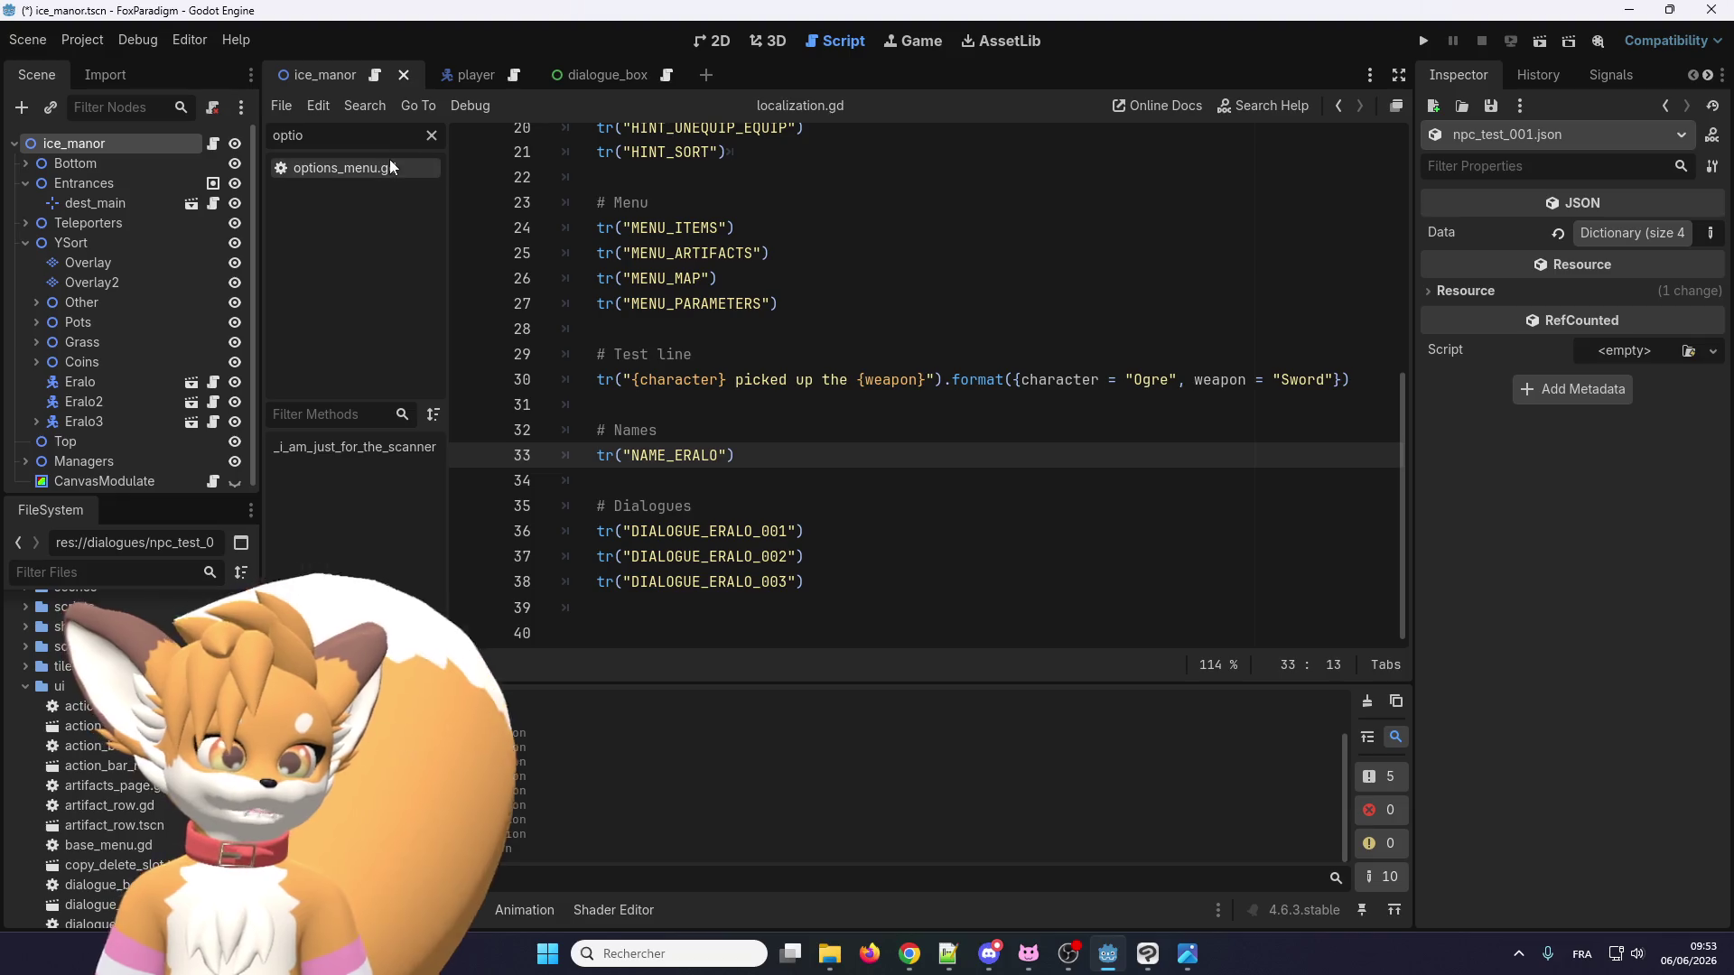
{"action": "left_click", "coordinate": [390, 167]}
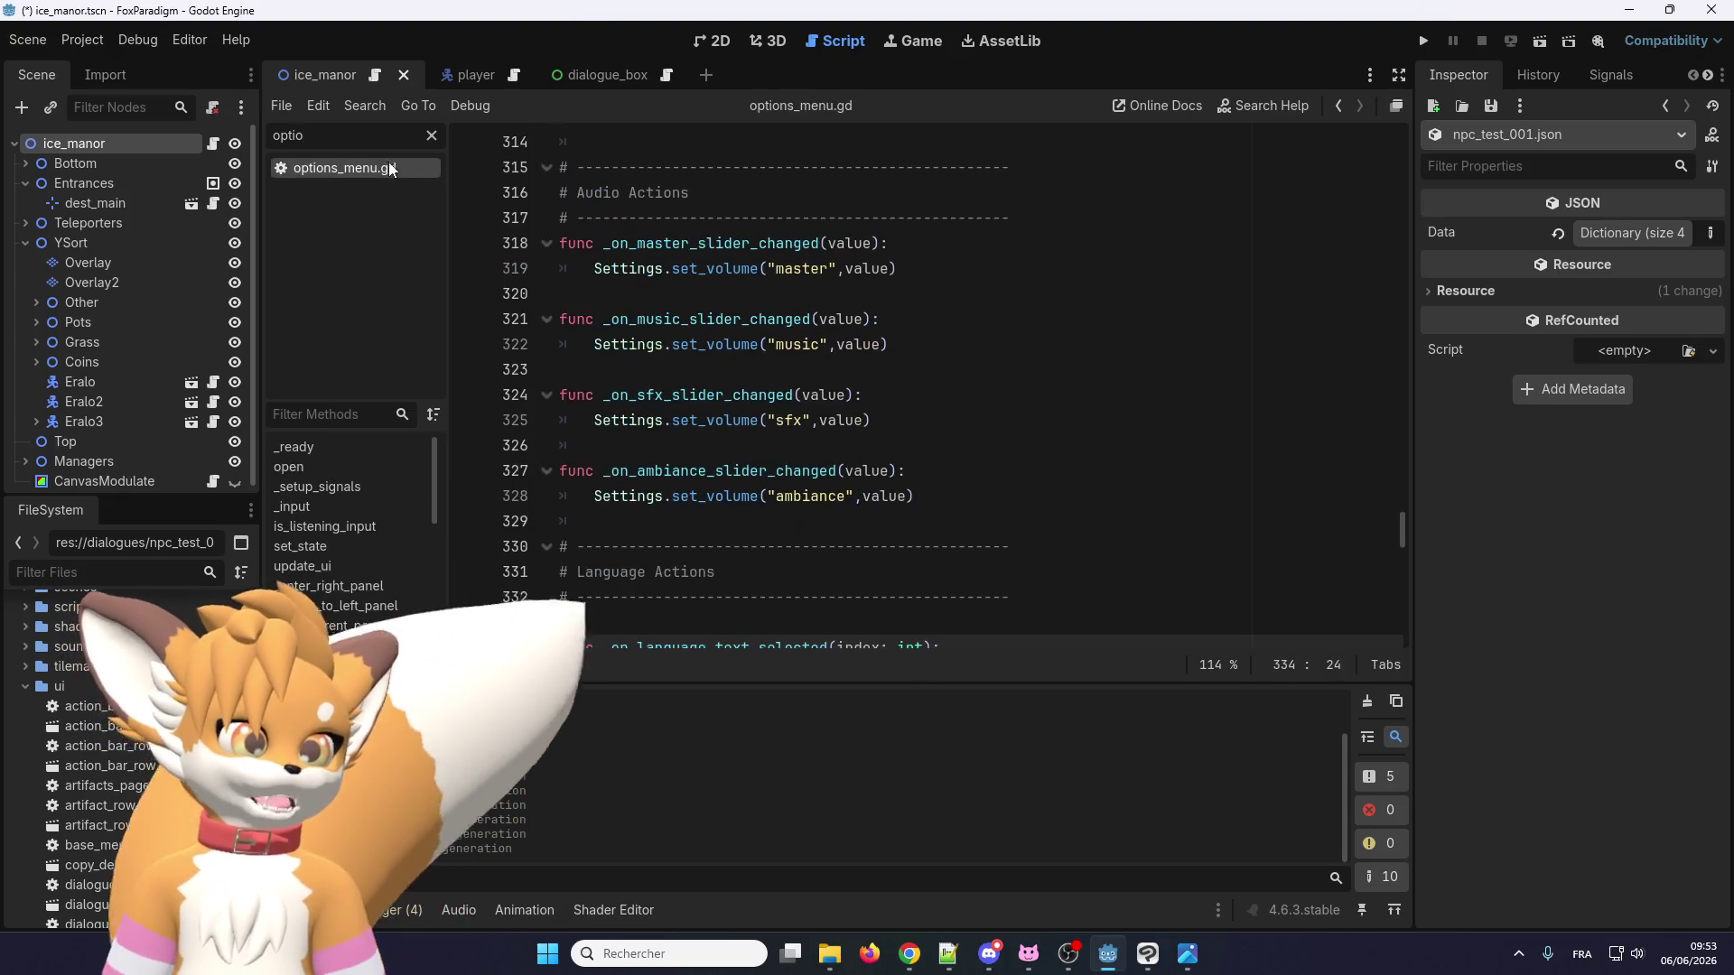
{"action": "scroll", "coordinate": [730, 308], "scroll_direction": "up", "scroll_amount": 9}
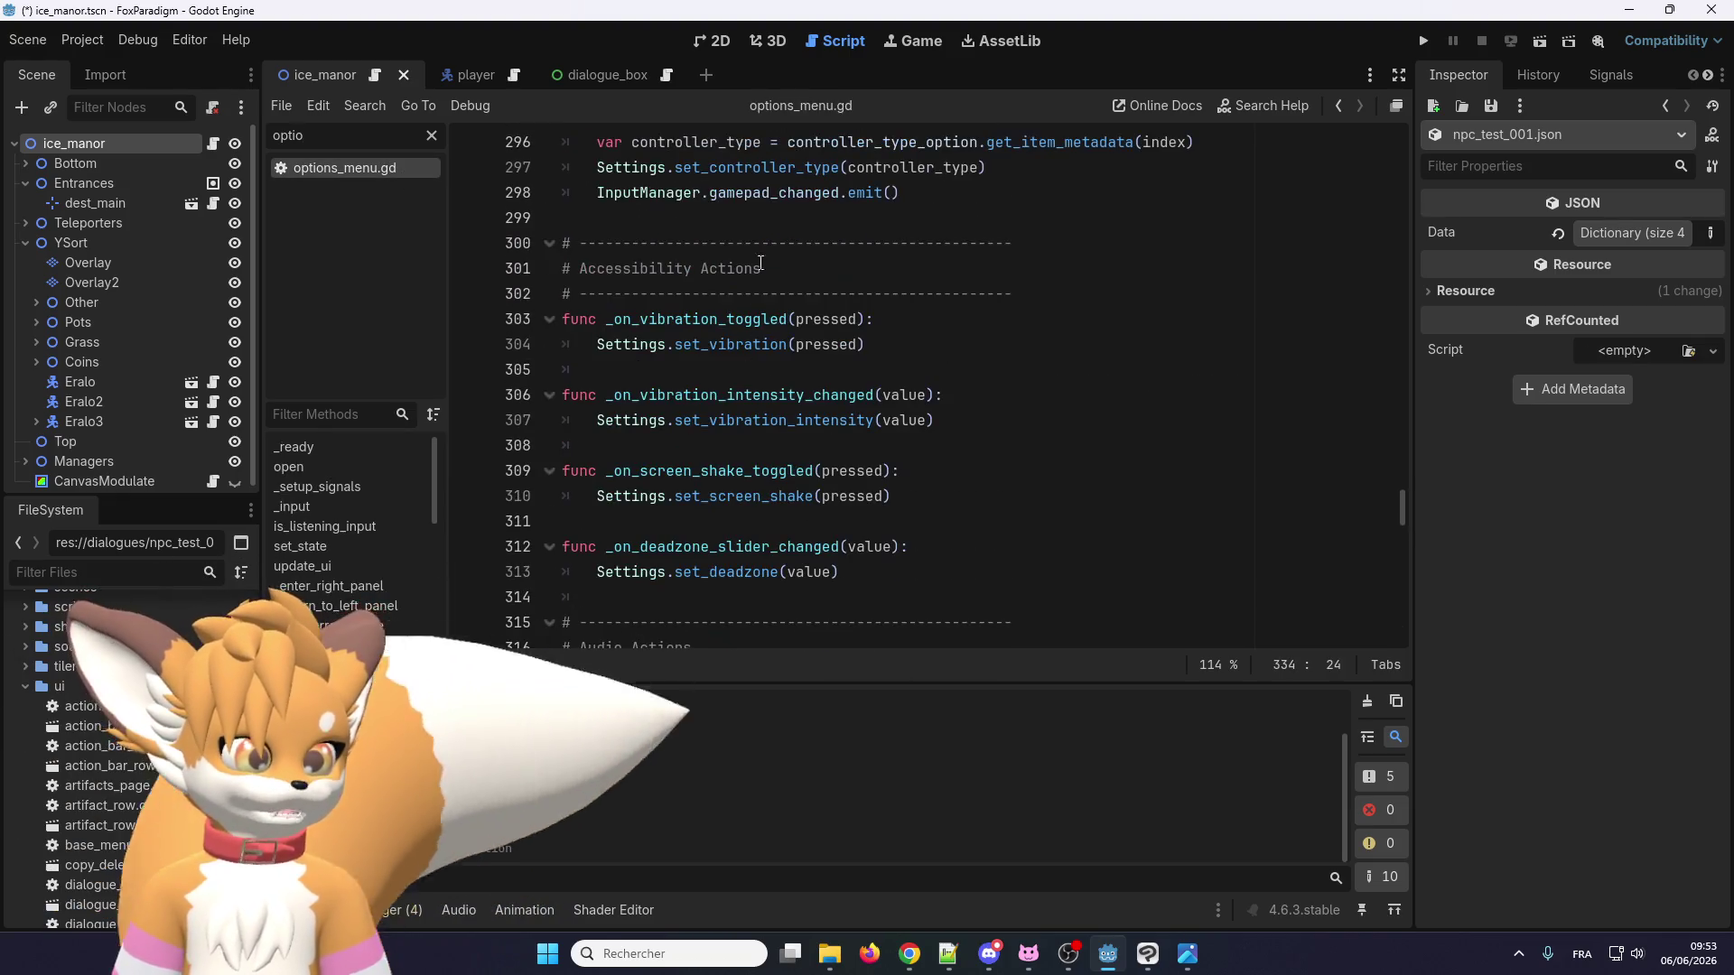
{"action": "left_click", "coordinate": [861, 399]}
{"action": "double_click", "coordinate": [860, 398]}
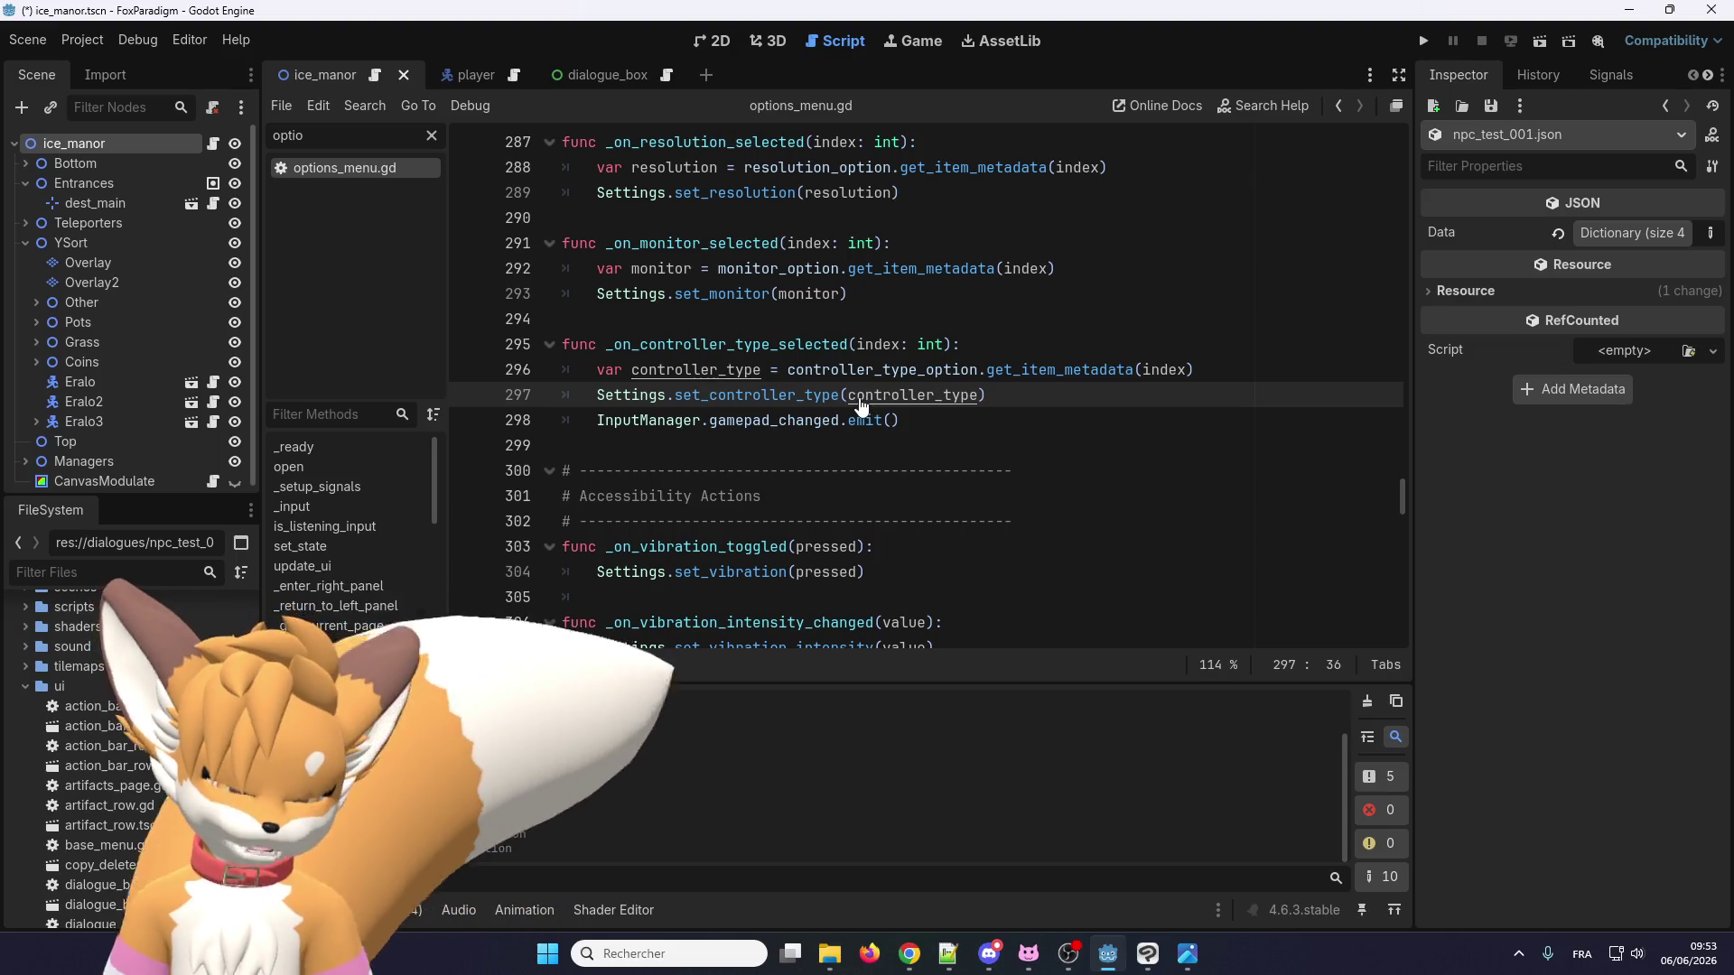
Search options_menu.gd for 'tr(', find nothing, and open the options_menu.tscn scene instead.
{"action": "key", "text": "ctrl+f"}
{"action": "type", "text": "tr("}
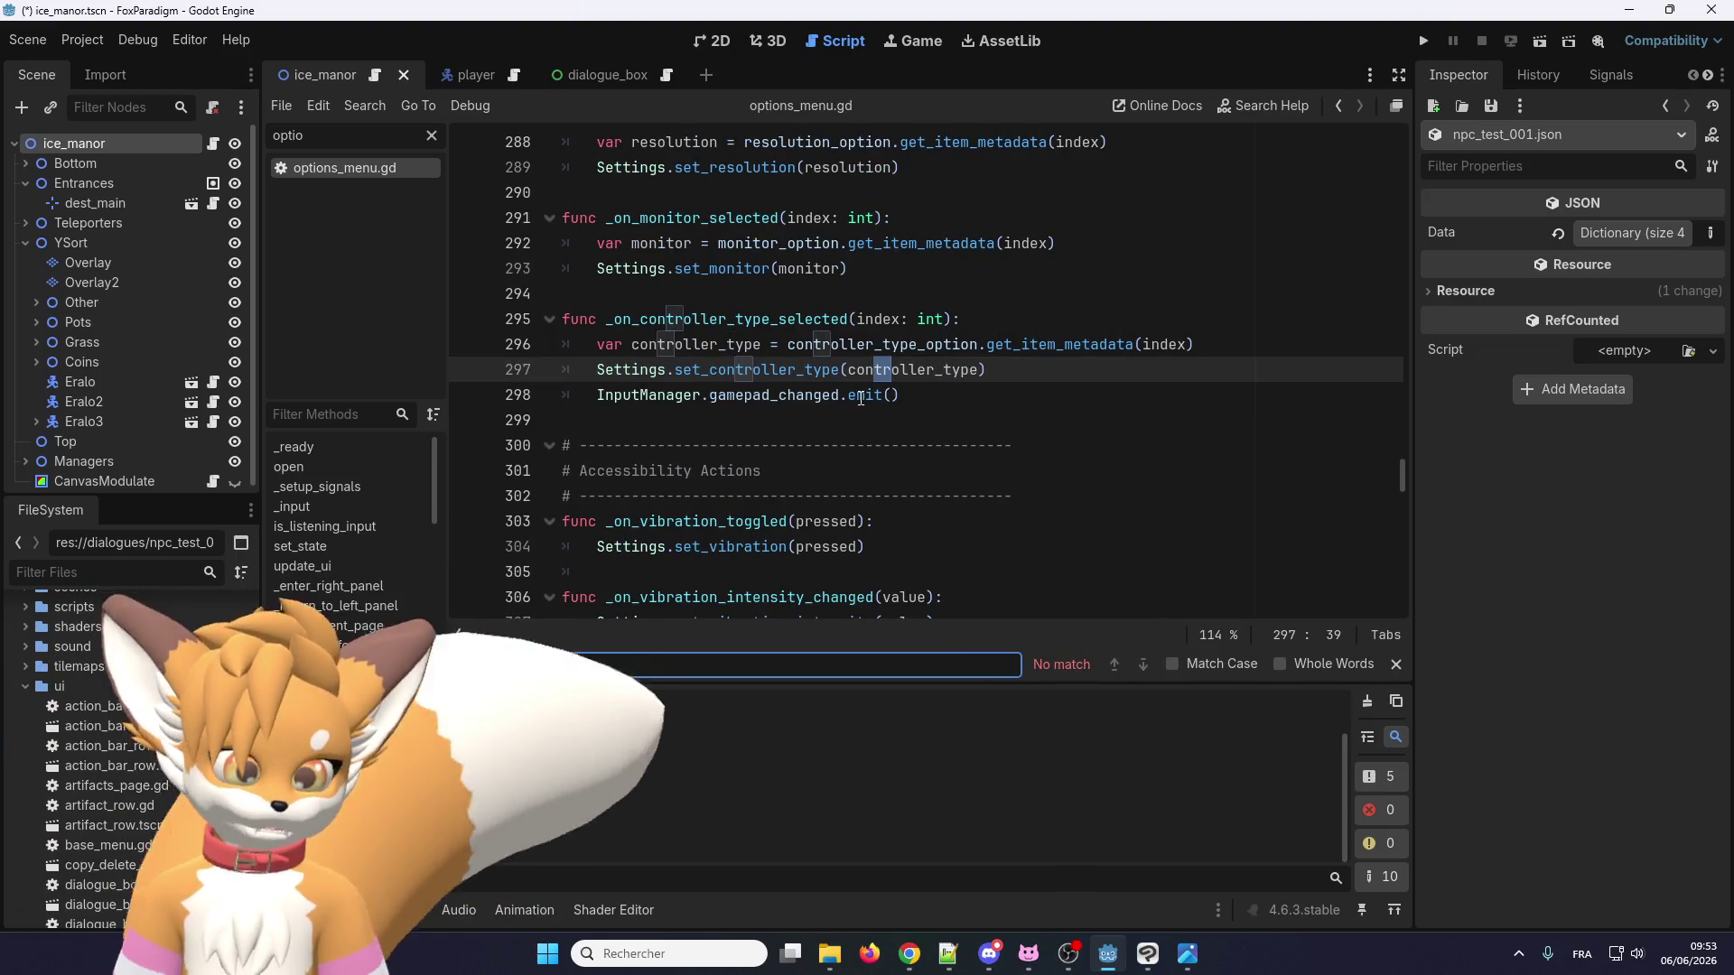
{"action": "scroll", "coordinate": [825, 485], "scroll_direction": "up", "scroll_amount": 15}
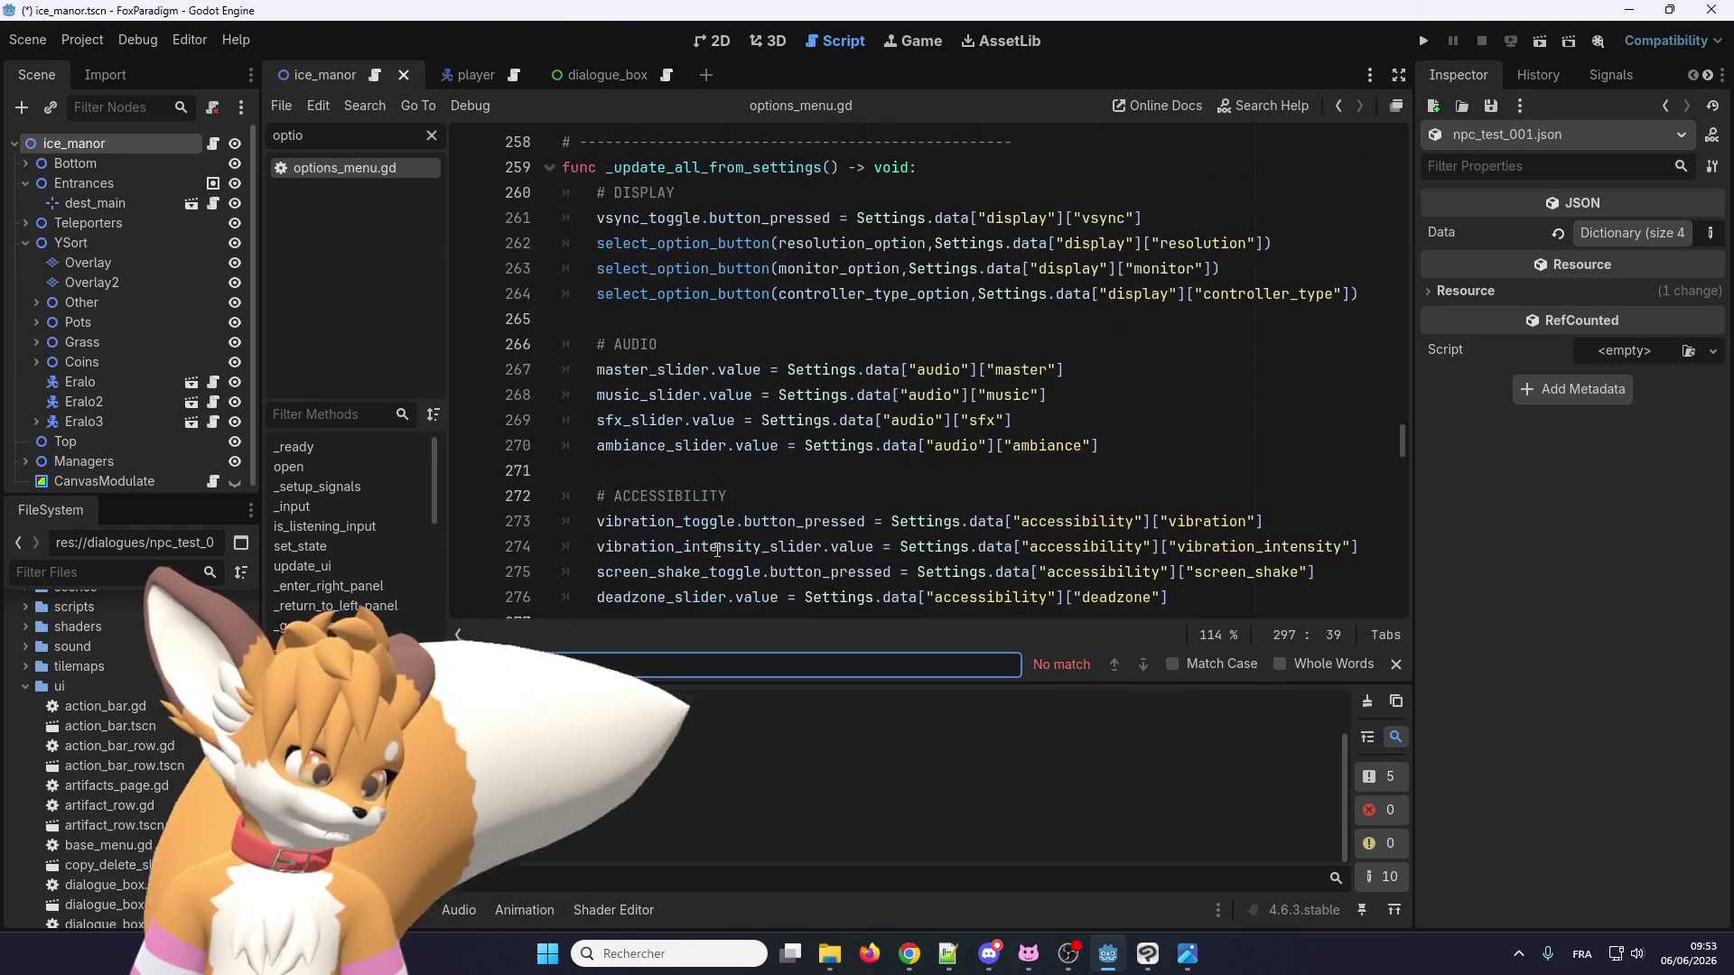
{"action": "scroll", "coordinate": [727, 539], "scroll_direction": "up", "scroll_amount": 10}
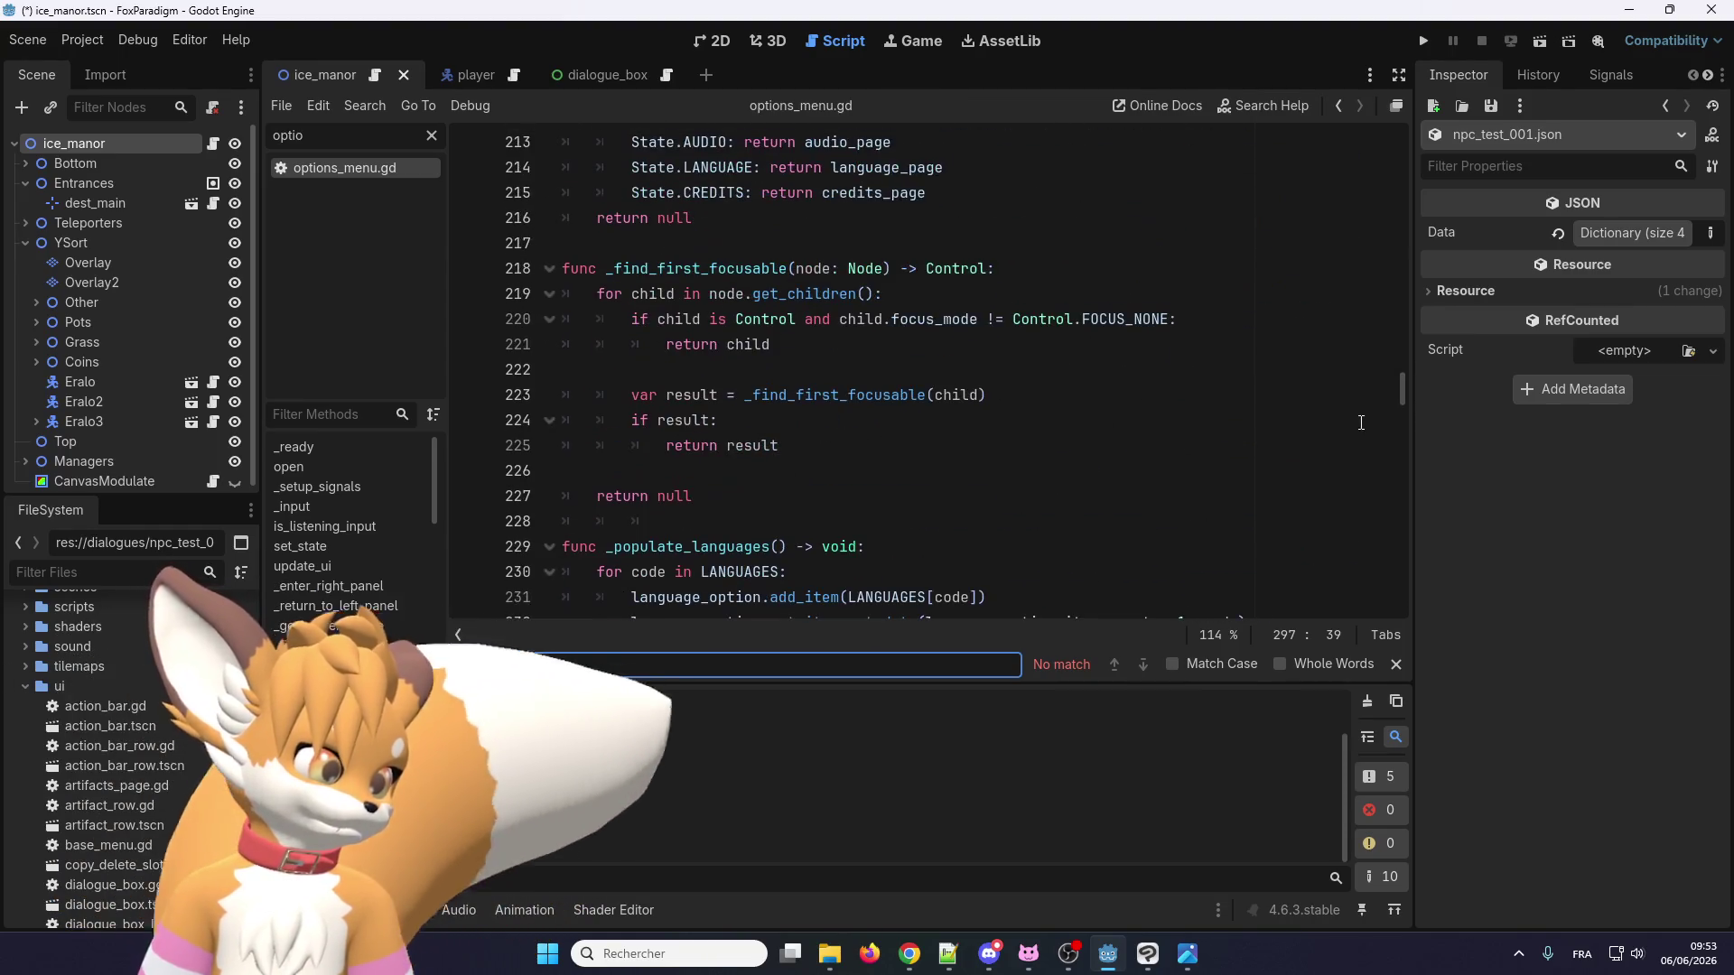
{"action": "left_click_drag", "start_coordinate": [1402, 398], "coordinate": [1443, 201]}
{"action": "scroll", "coordinate": [793, 423], "scroll_direction": "up", "scroll_amount": 16}
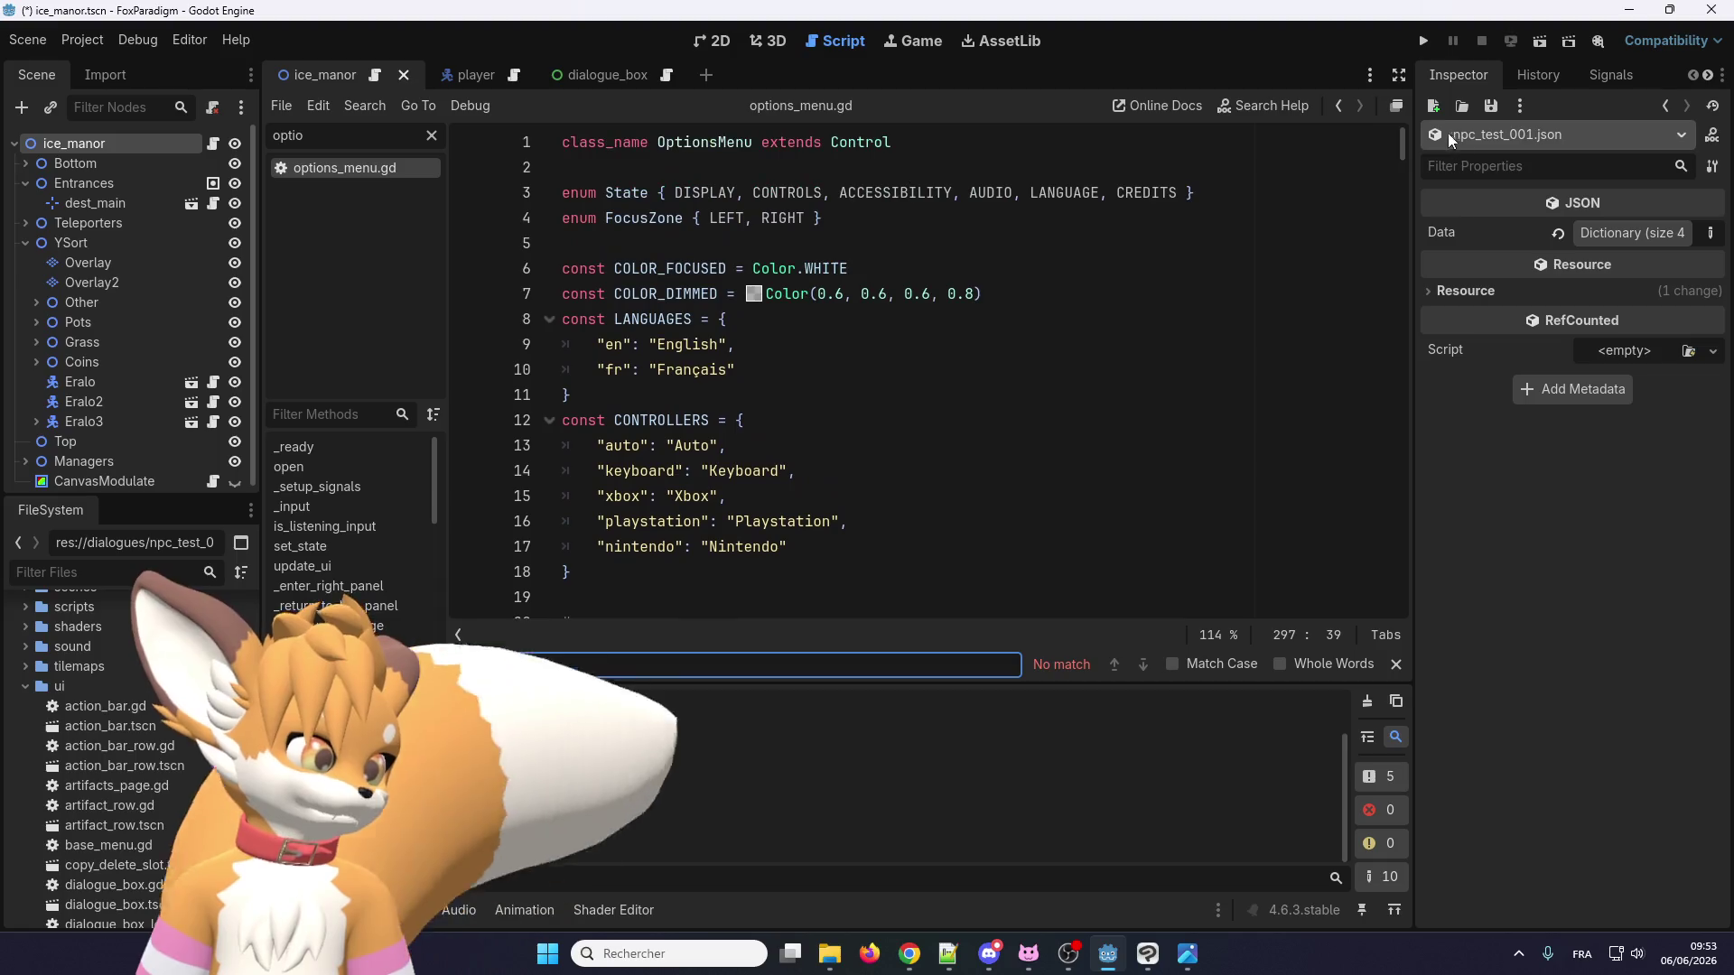
{"action": "scroll", "coordinate": [794, 424], "scroll_direction": "down", "scroll_amount": 5}
{"action": "scroll", "coordinate": [794, 424], "scroll_direction": "down", "scroll_amount": 11}
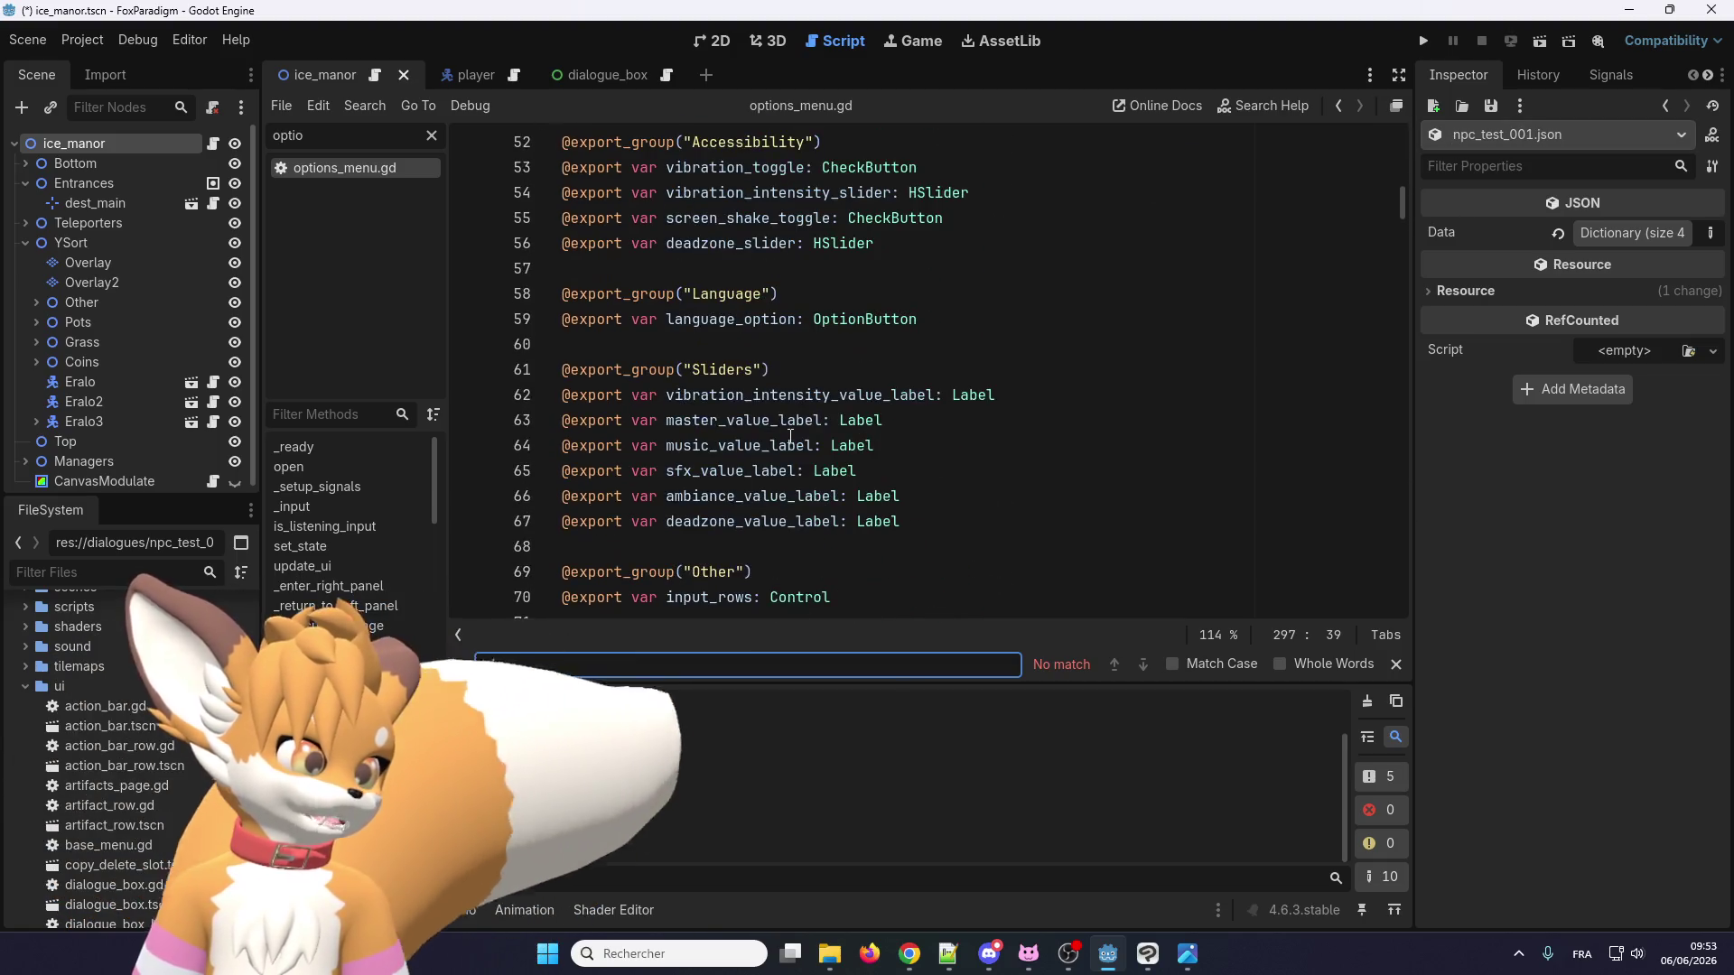
{"action": "scroll", "coordinate": [791, 438], "scroll_direction": "up", "scroll_amount": 7}
{"action": "scroll", "coordinate": [791, 438], "scroll_direction": "up", "scroll_amount": 5}
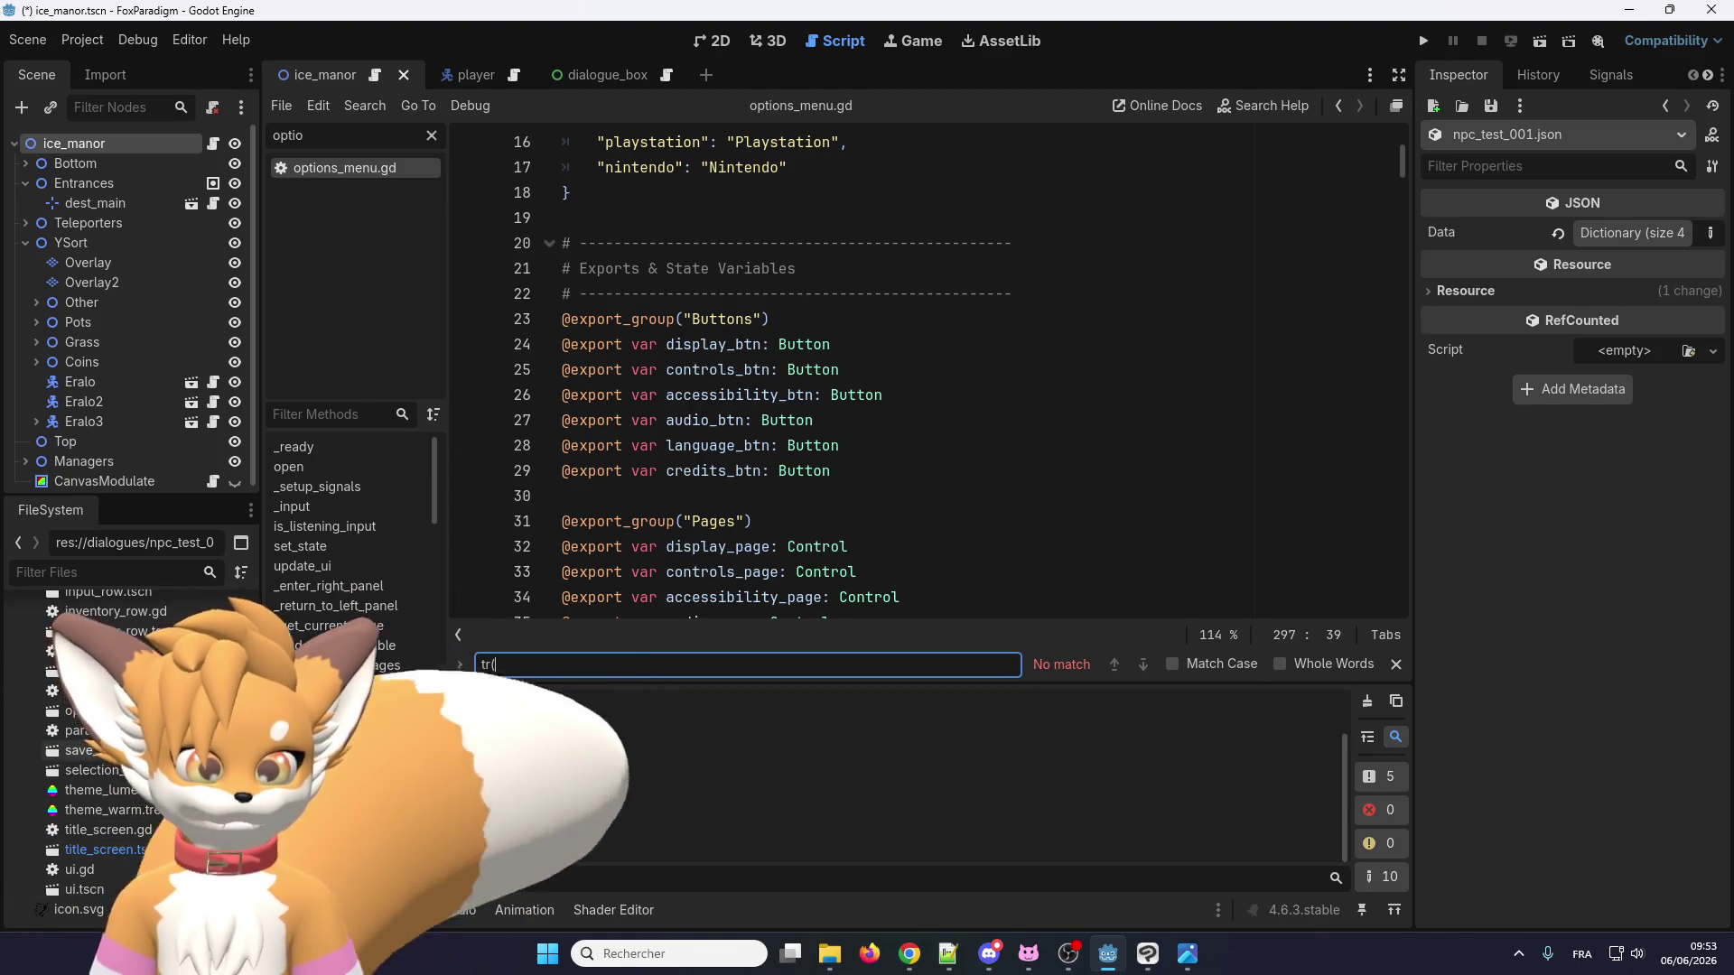
{"action": "left_click", "coordinate": [117, 567]}
{"action": "type", "text": "options"}
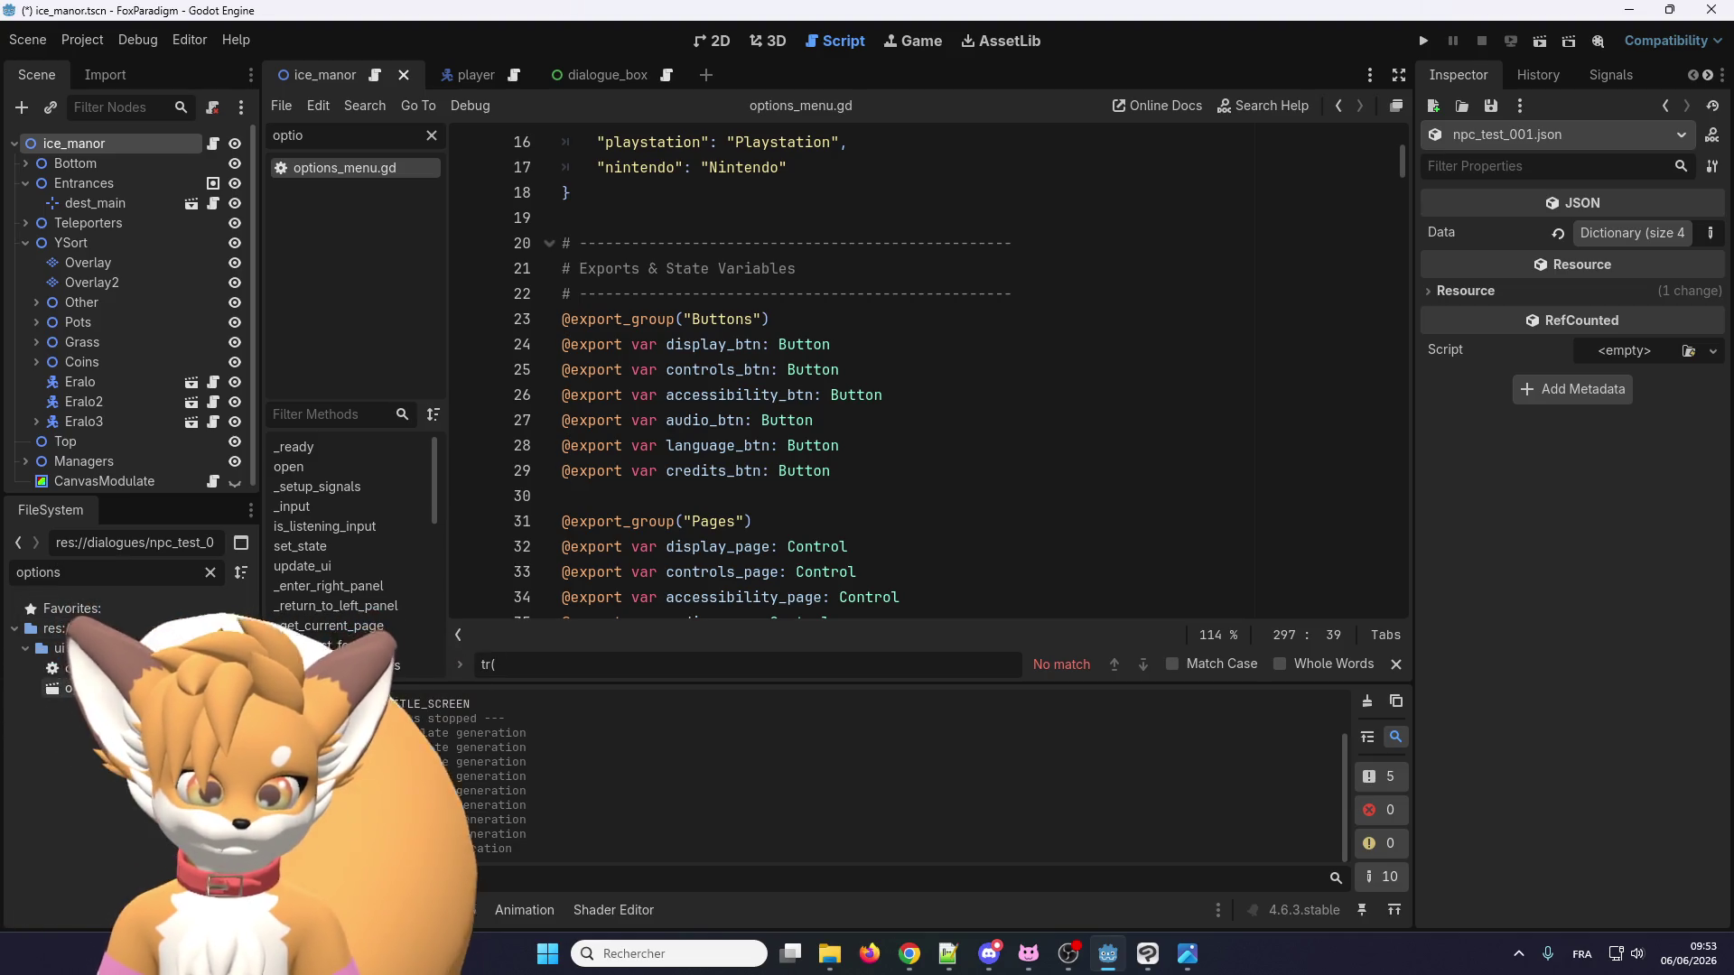
{"action": "double_click", "coordinate": [82, 688]}
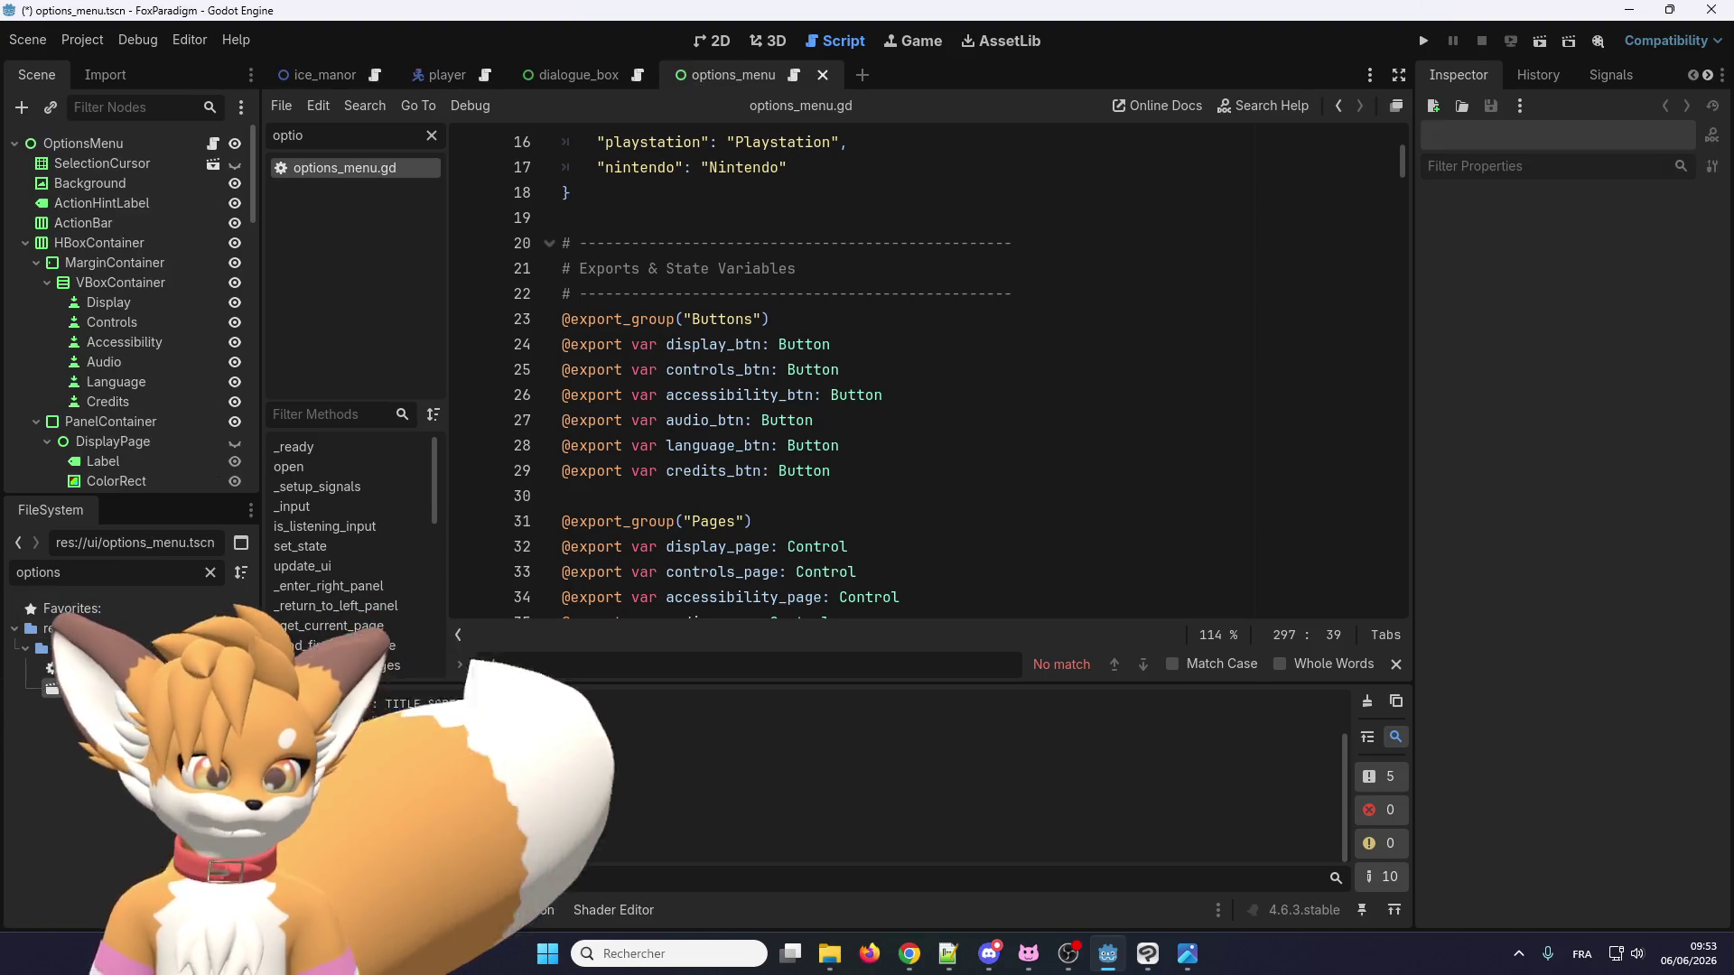
Inspect the menu_display button in the options menu's 2D layout, then open Project Settings.
{"action": "left_click", "coordinate": [711, 42]}
{"action": "scroll", "coordinate": [489, 220], "scroll_direction": "up", "scroll_amount": 5}
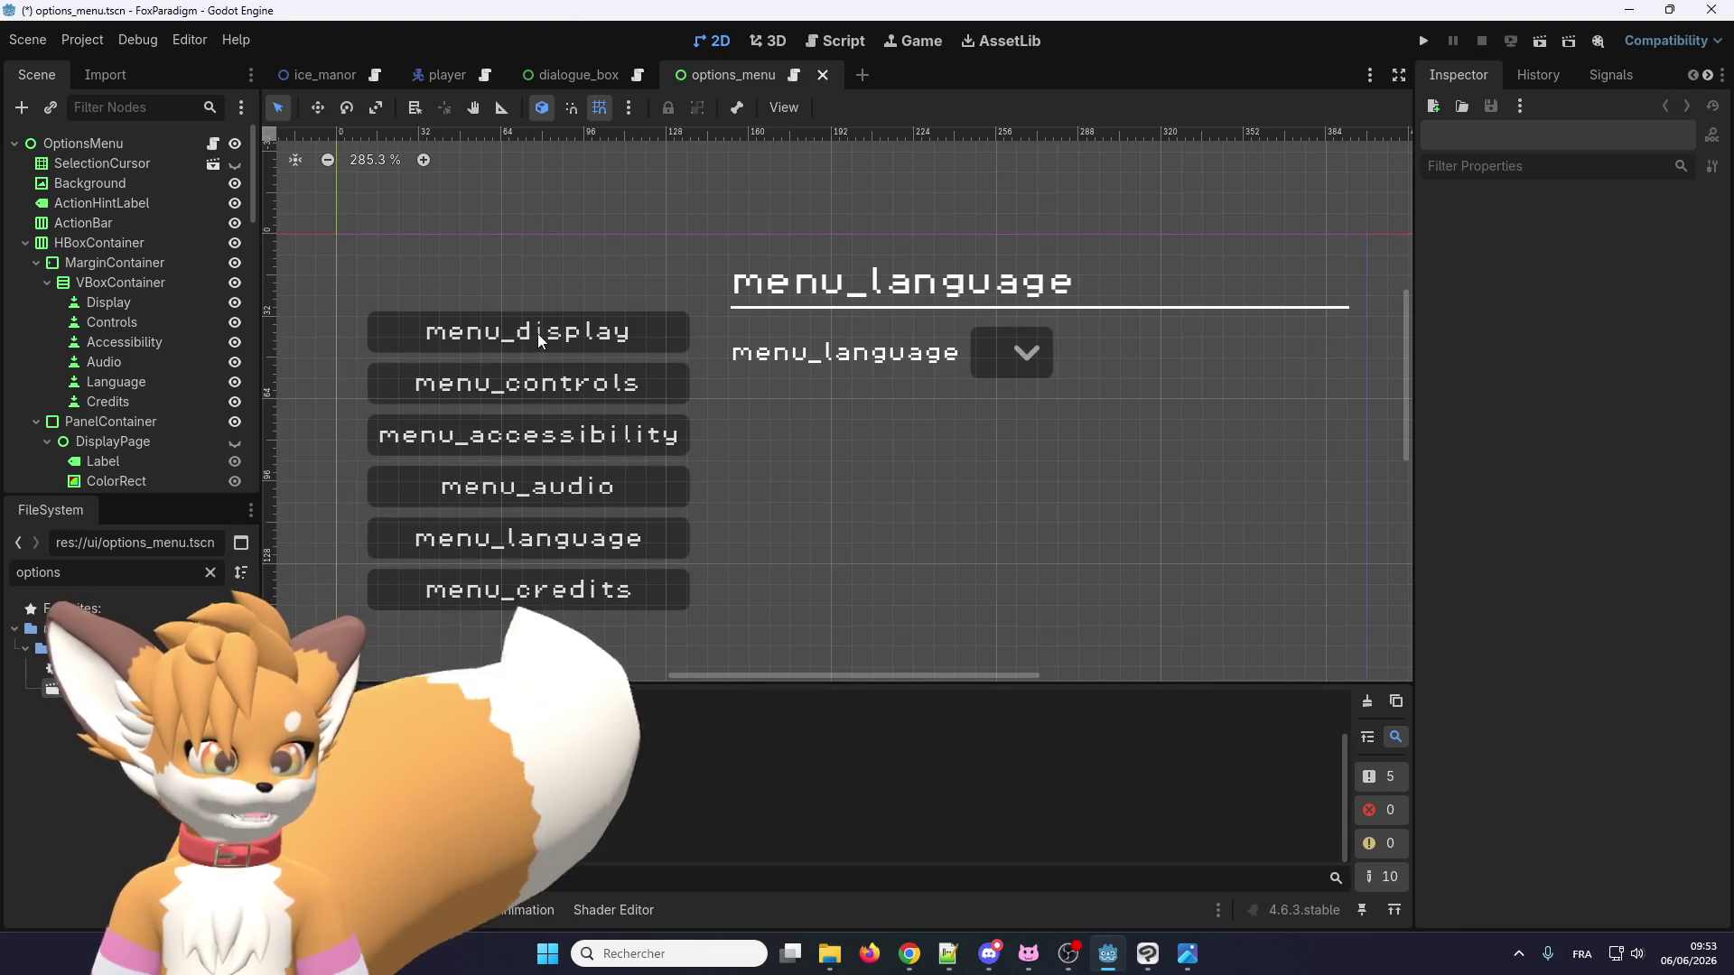
{"action": "left_click", "coordinate": [538, 331]}
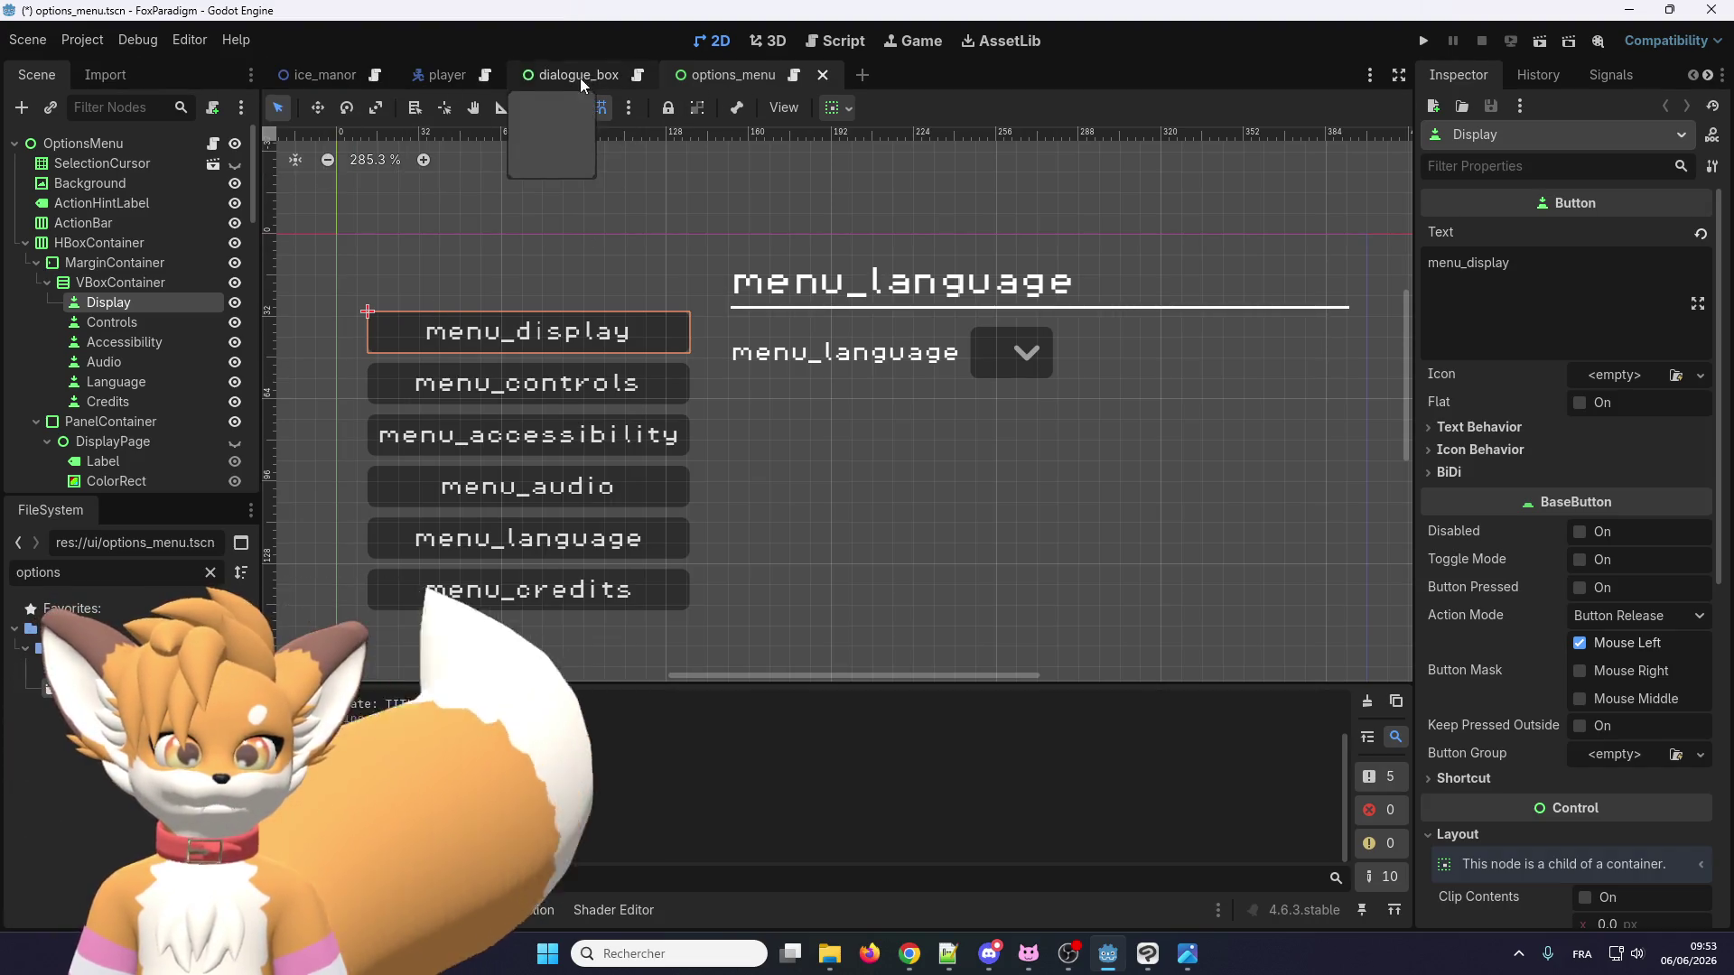
{"action": "left_click", "coordinate": [81, 41]}
{"action": "left_click", "coordinate": [76, 71]}
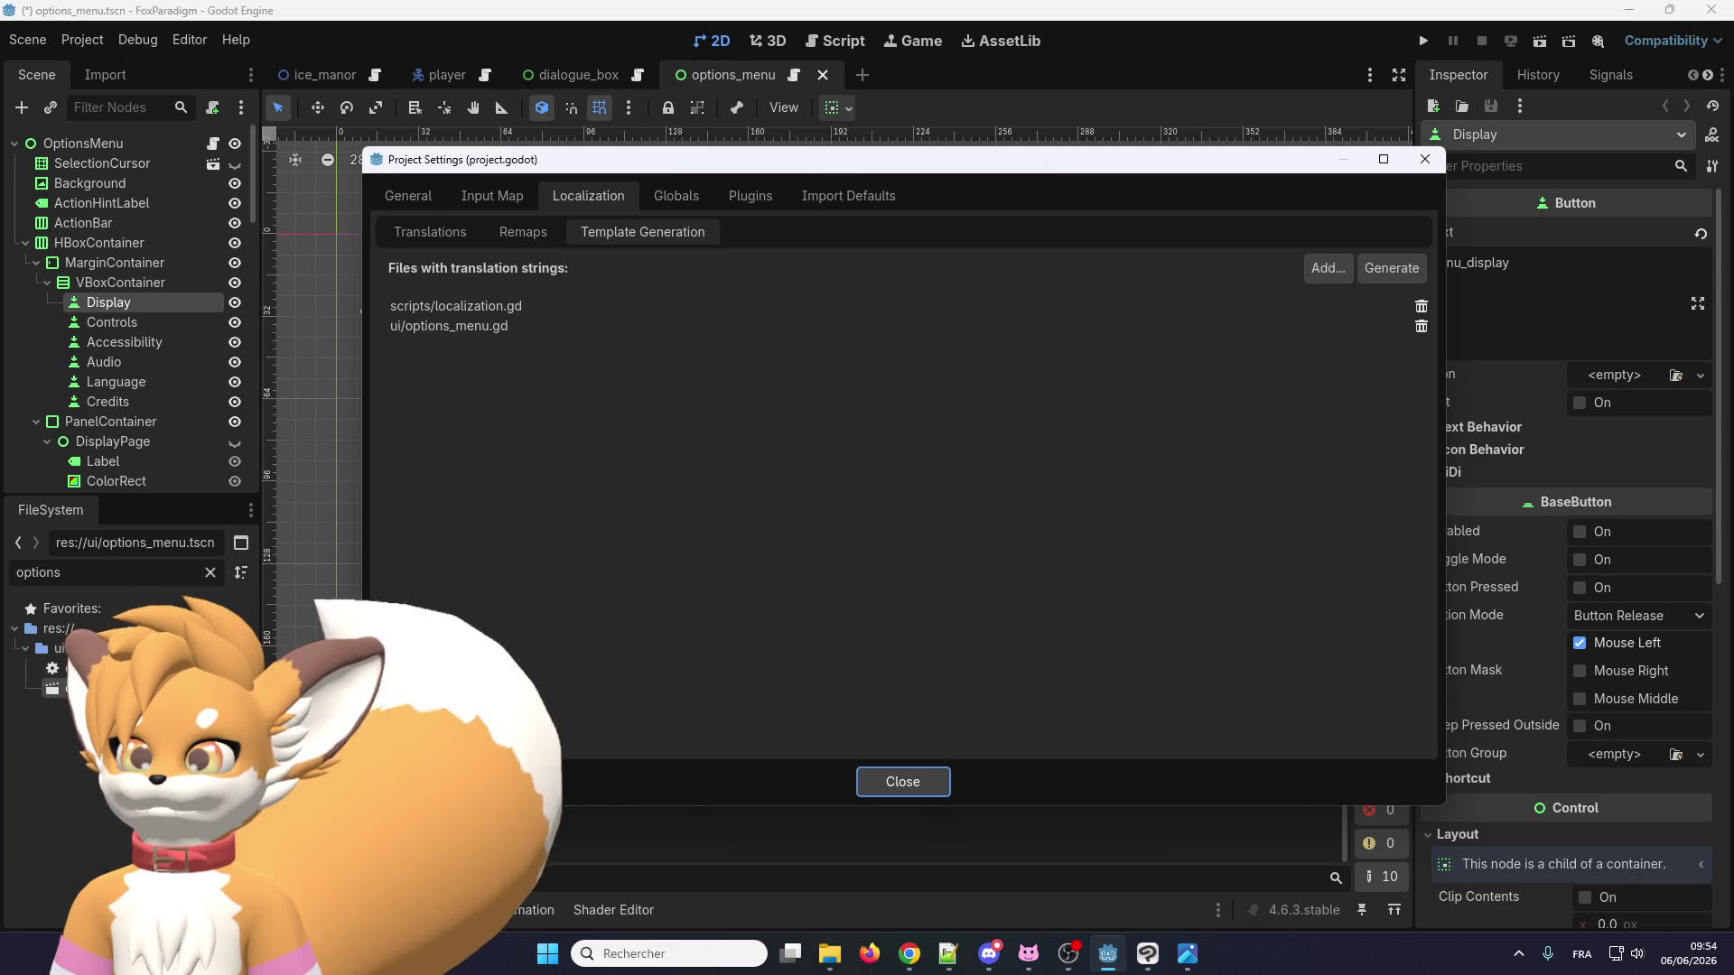
Replace ui/options_menu.gd with options_menu.tscn in the translation template sources.
{"action": "left_click", "coordinate": [1421, 327]}
{"action": "left_click", "coordinate": [1328, 268]}
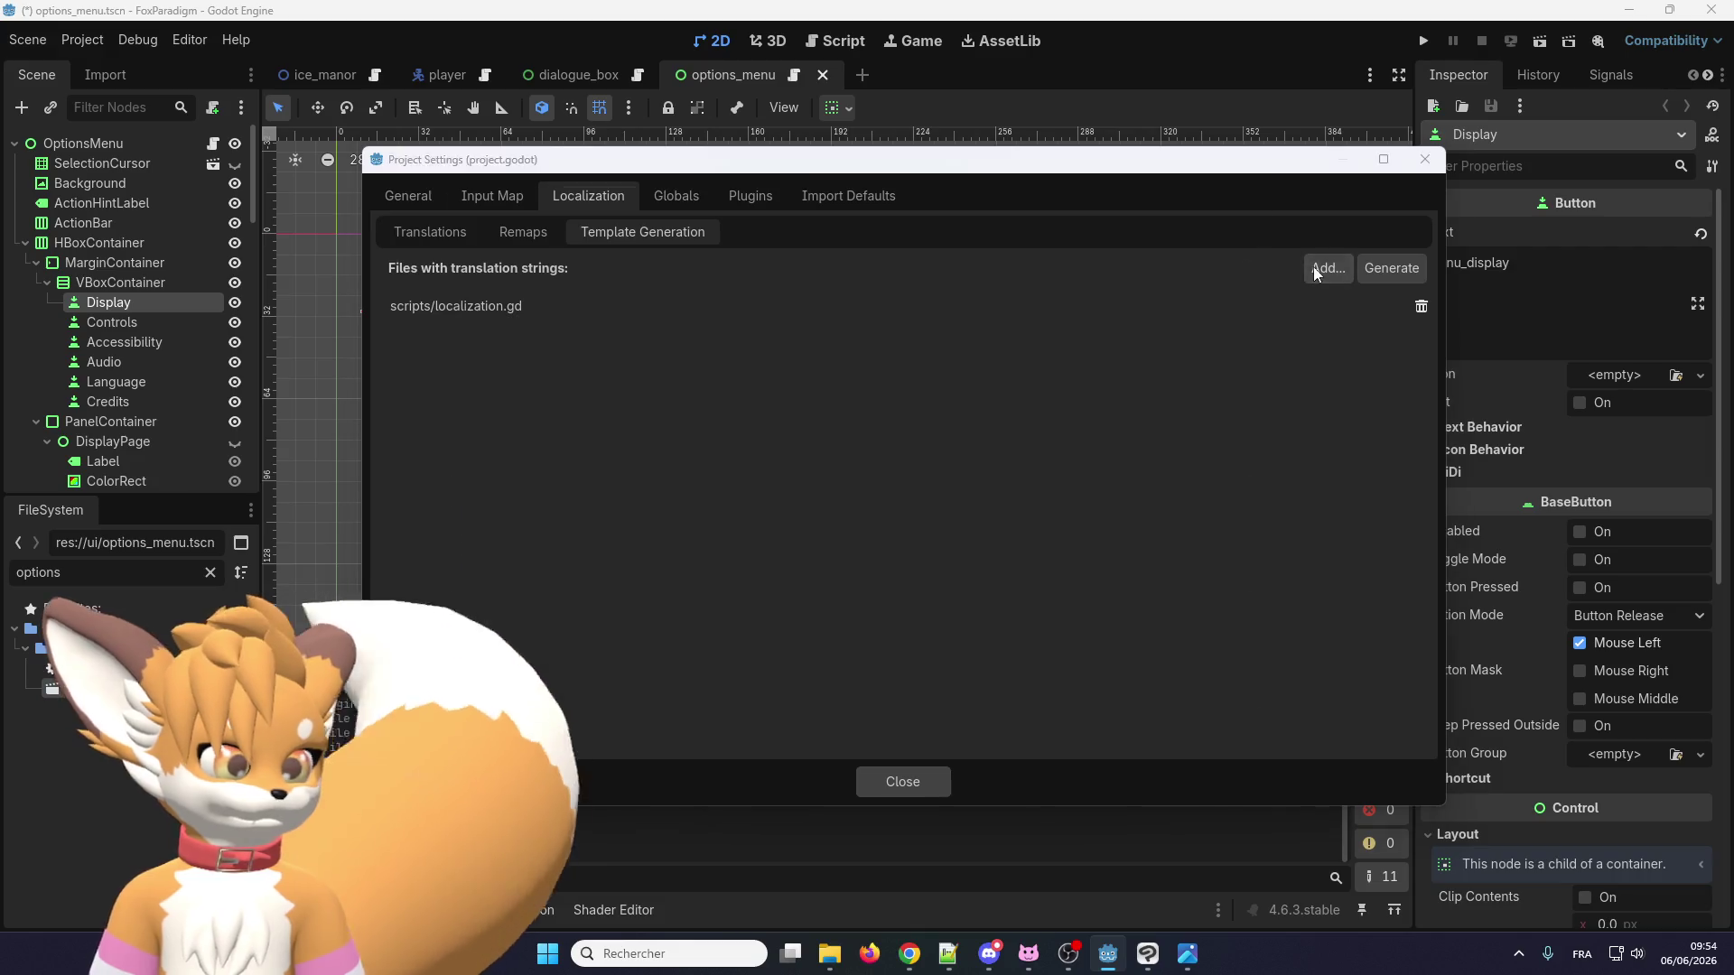
{"action": "scroll", "coordinate": [849, 322], "scroll_direction": "down", "scroll_amount": 1}
{"action": "left_click", "coordinate": [1050, 558]}
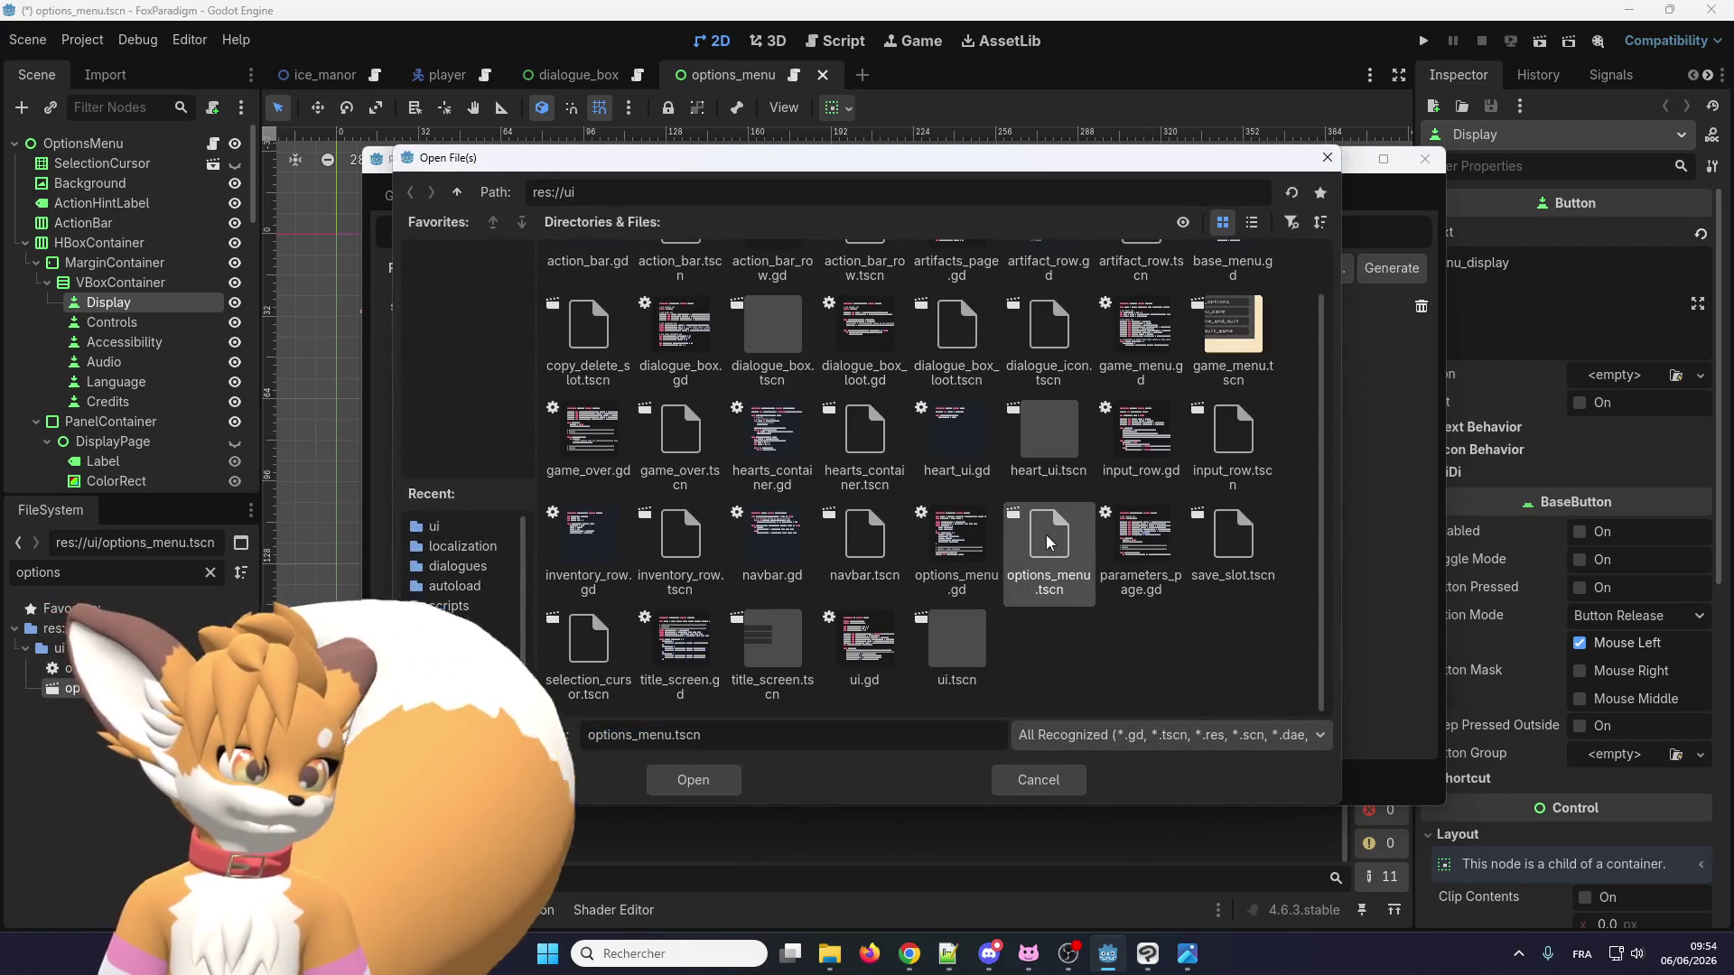
{"action": "double_click", "coordinate": [1050, 557]}
Add game_menu.tscn and title_screen.tscn to the translation template sources.
{"action": "left_click", "coordinate": [1328, 268]}
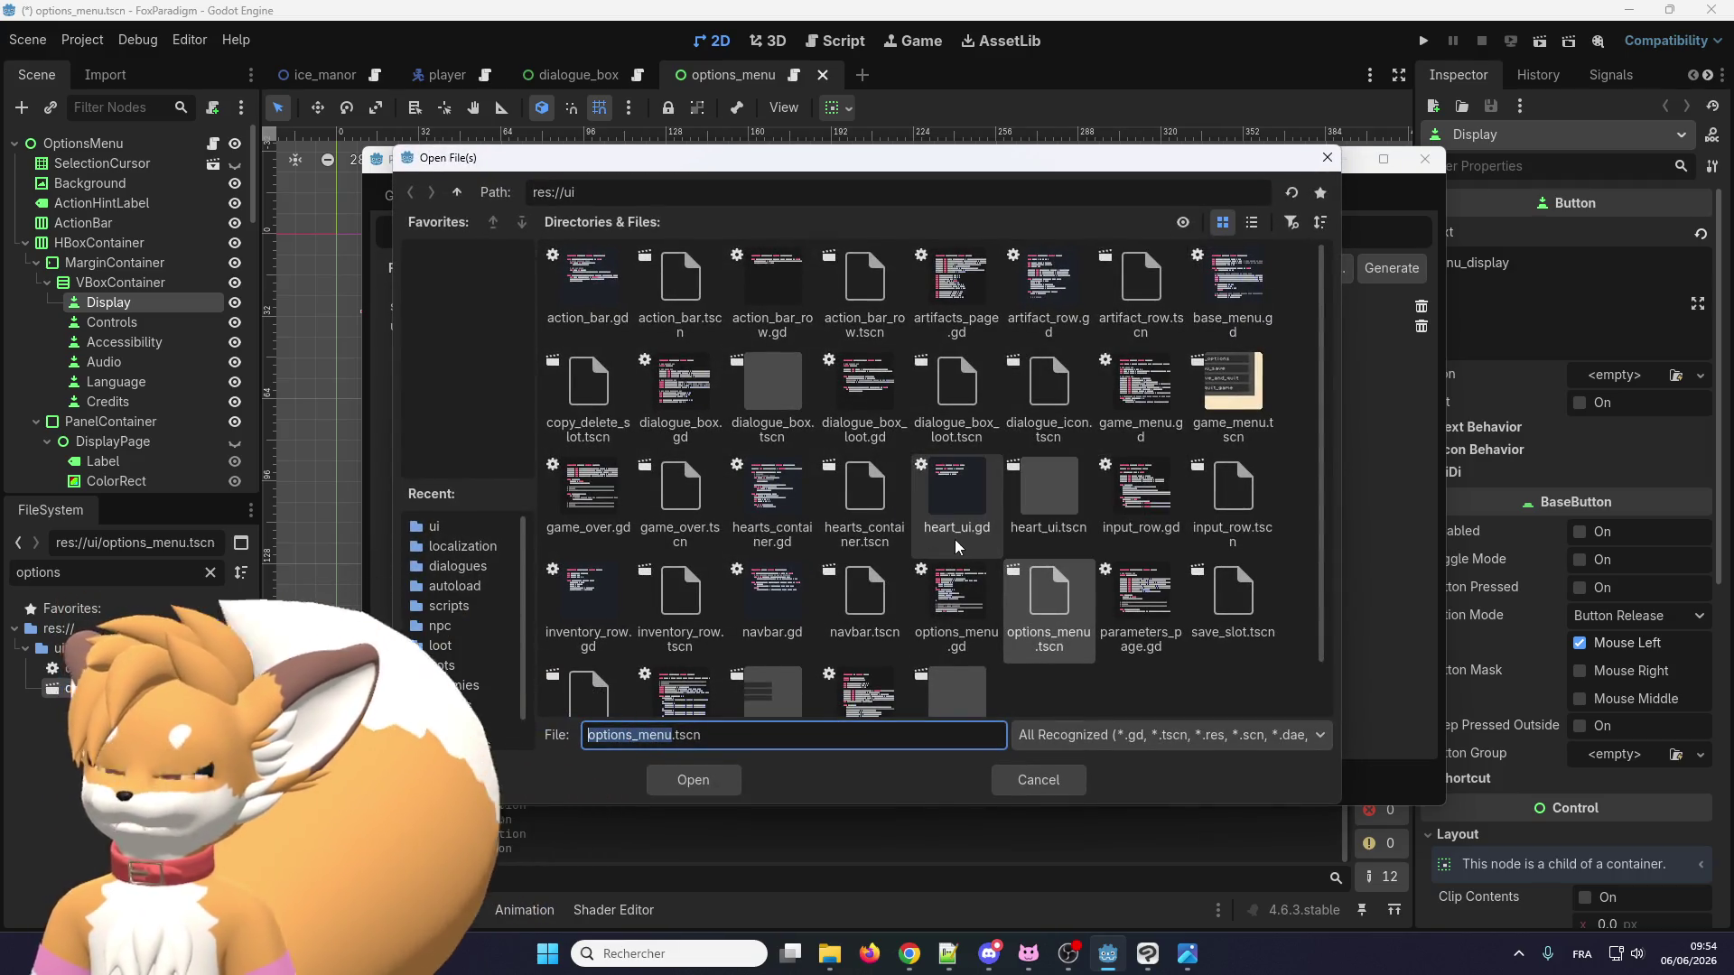
{"action": "scroll", "coordinate": [956, 539], "scroll_direction": "down", "scroll_amount": 1}
{"action": "scroll", "coordinate": [1087, 510], "scroll_direction": "up", "scroll_amount": 1}
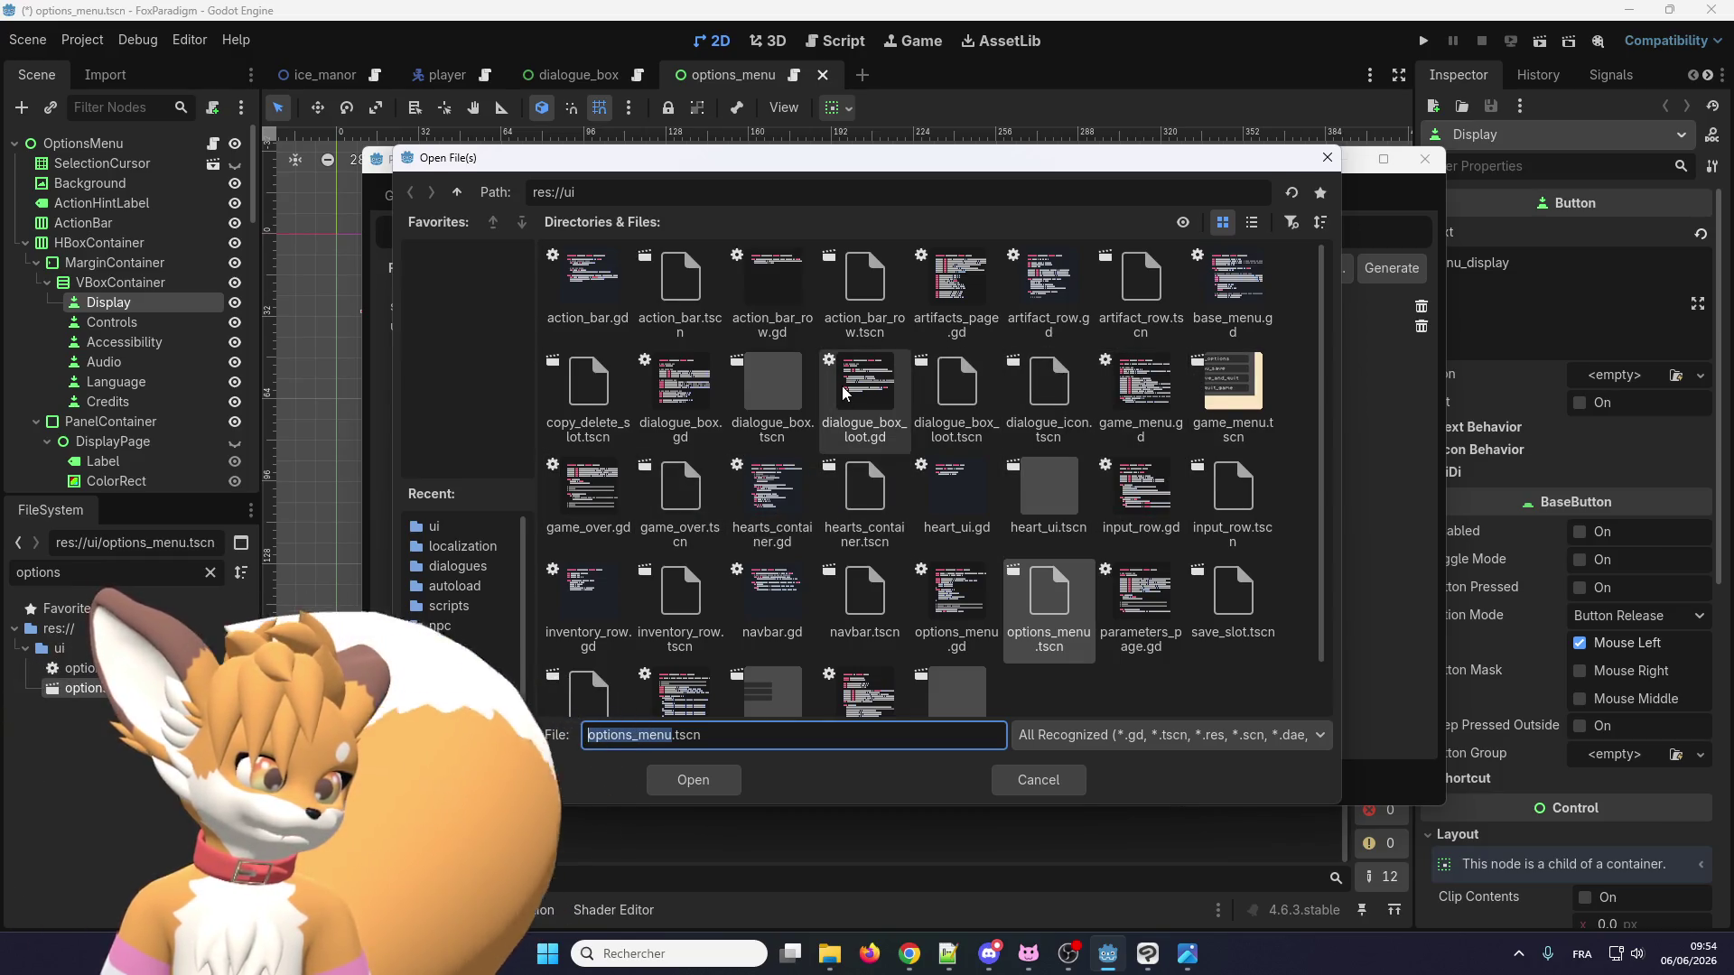
{"action": "double_click", "coordinate": [1233, 386]}
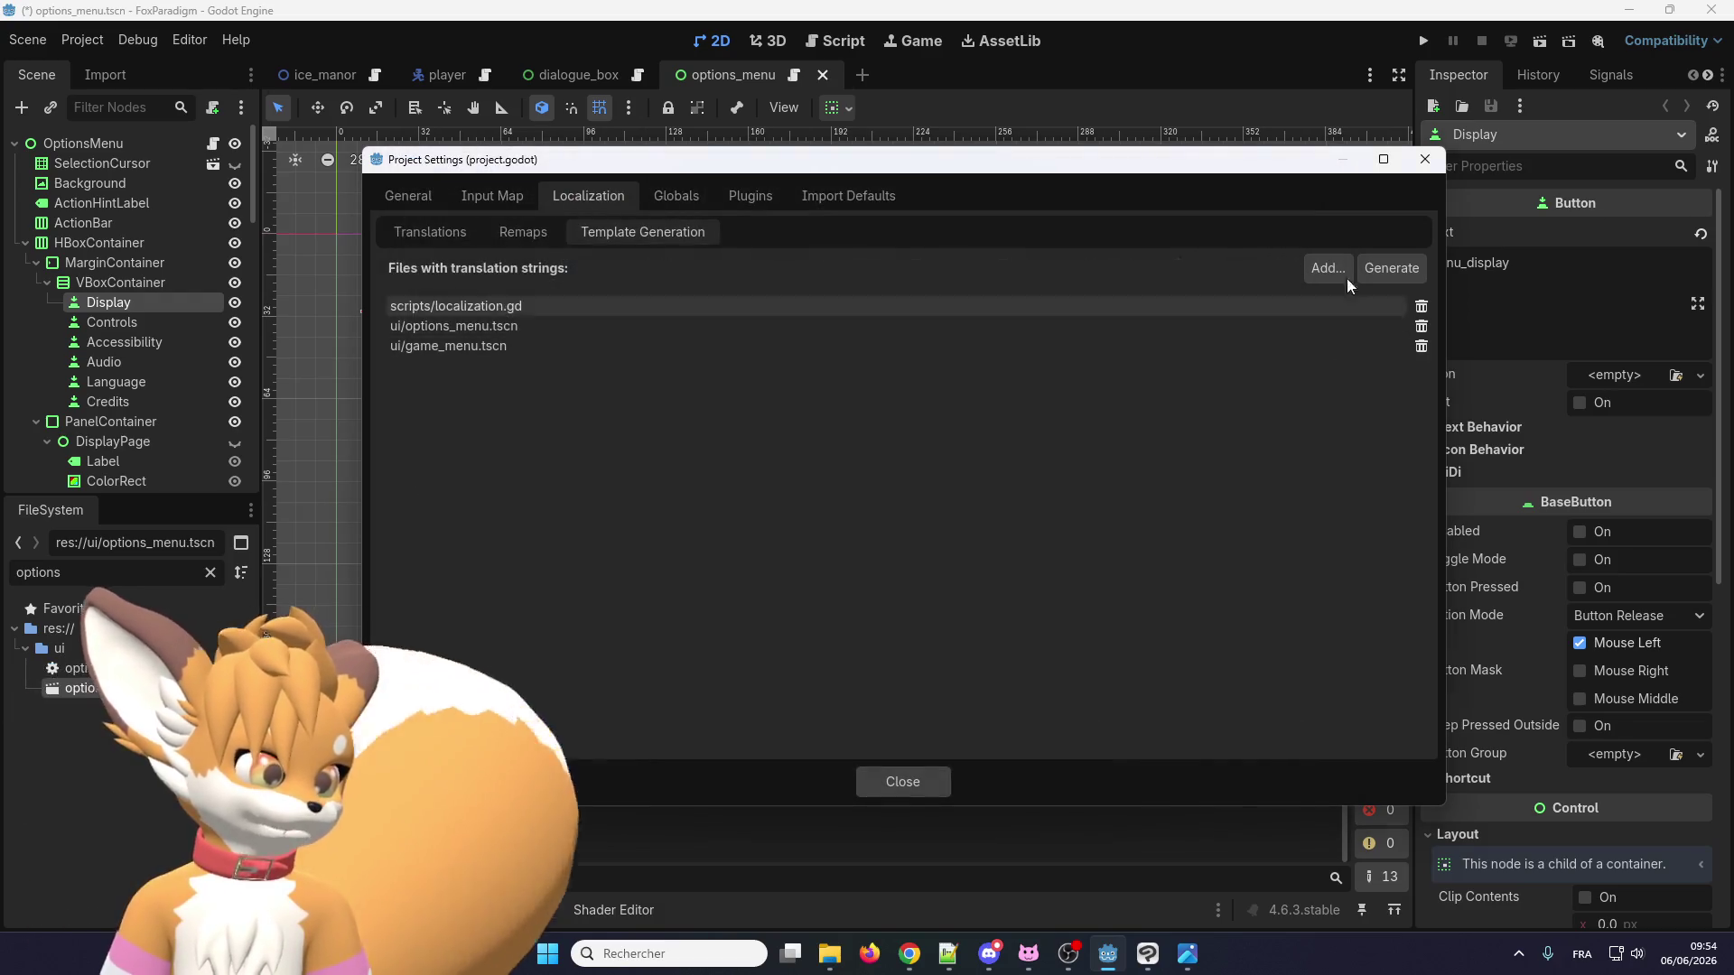
{"action": "left_click", "coordinate": [1321, 268]}
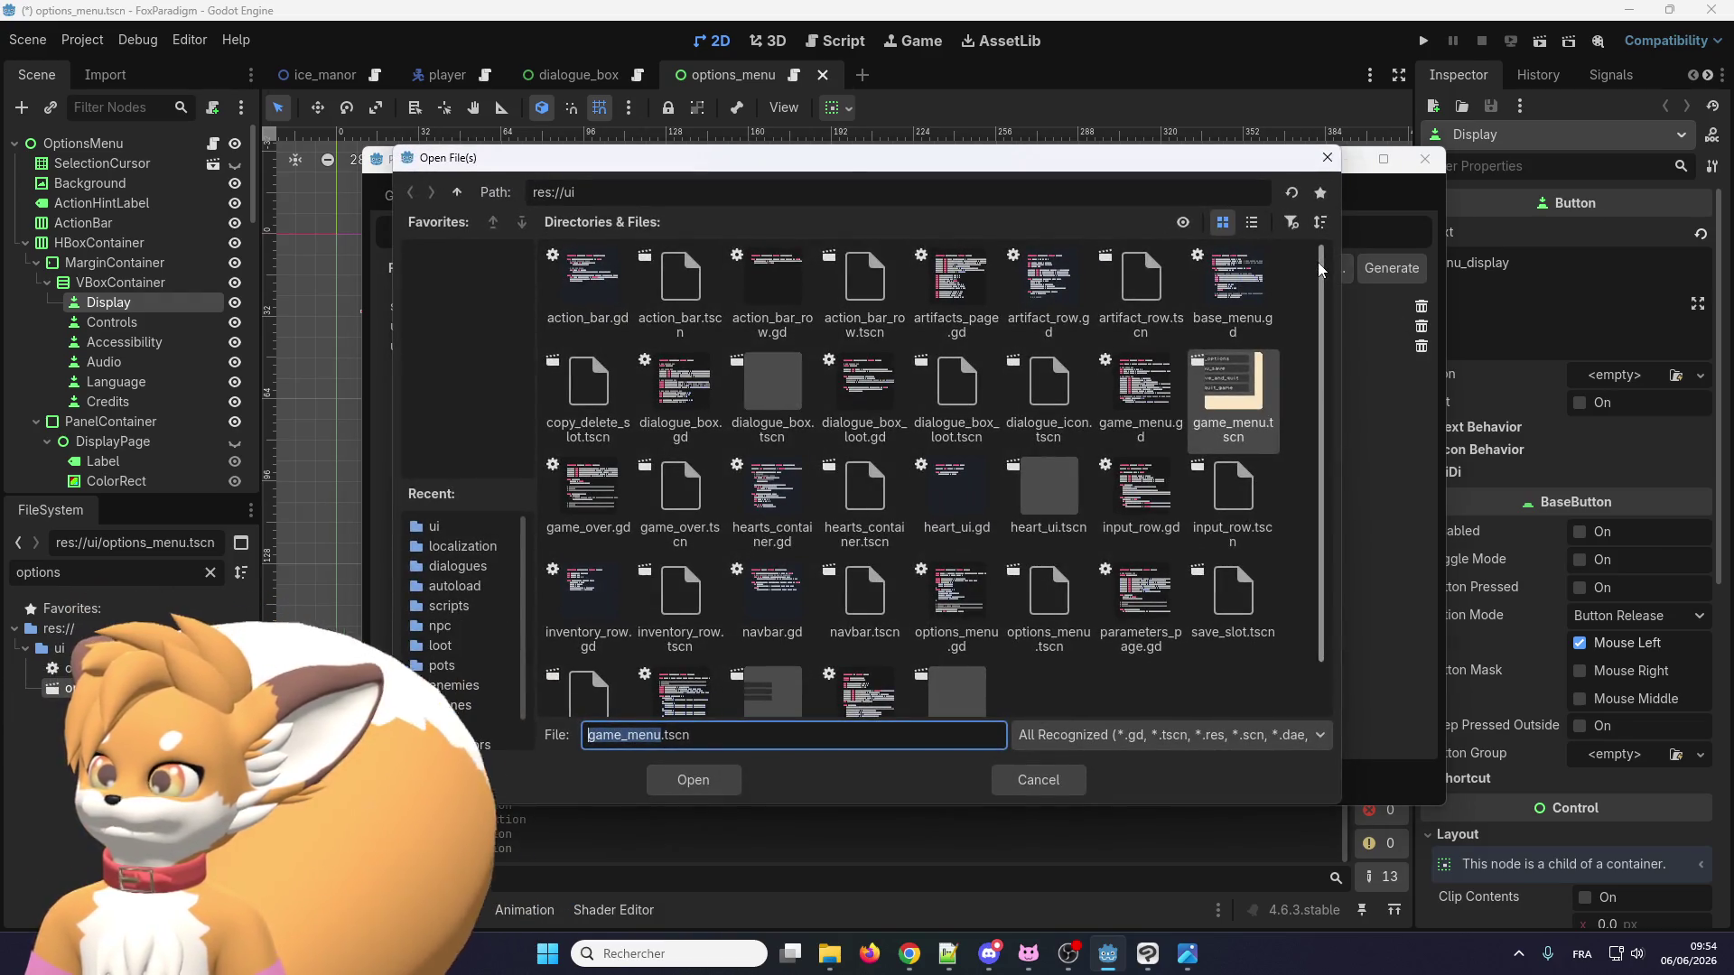
{"action": "scroll", "coordinate": [772, 506], "scroll_direction": "down", "scroll_amount": 1}
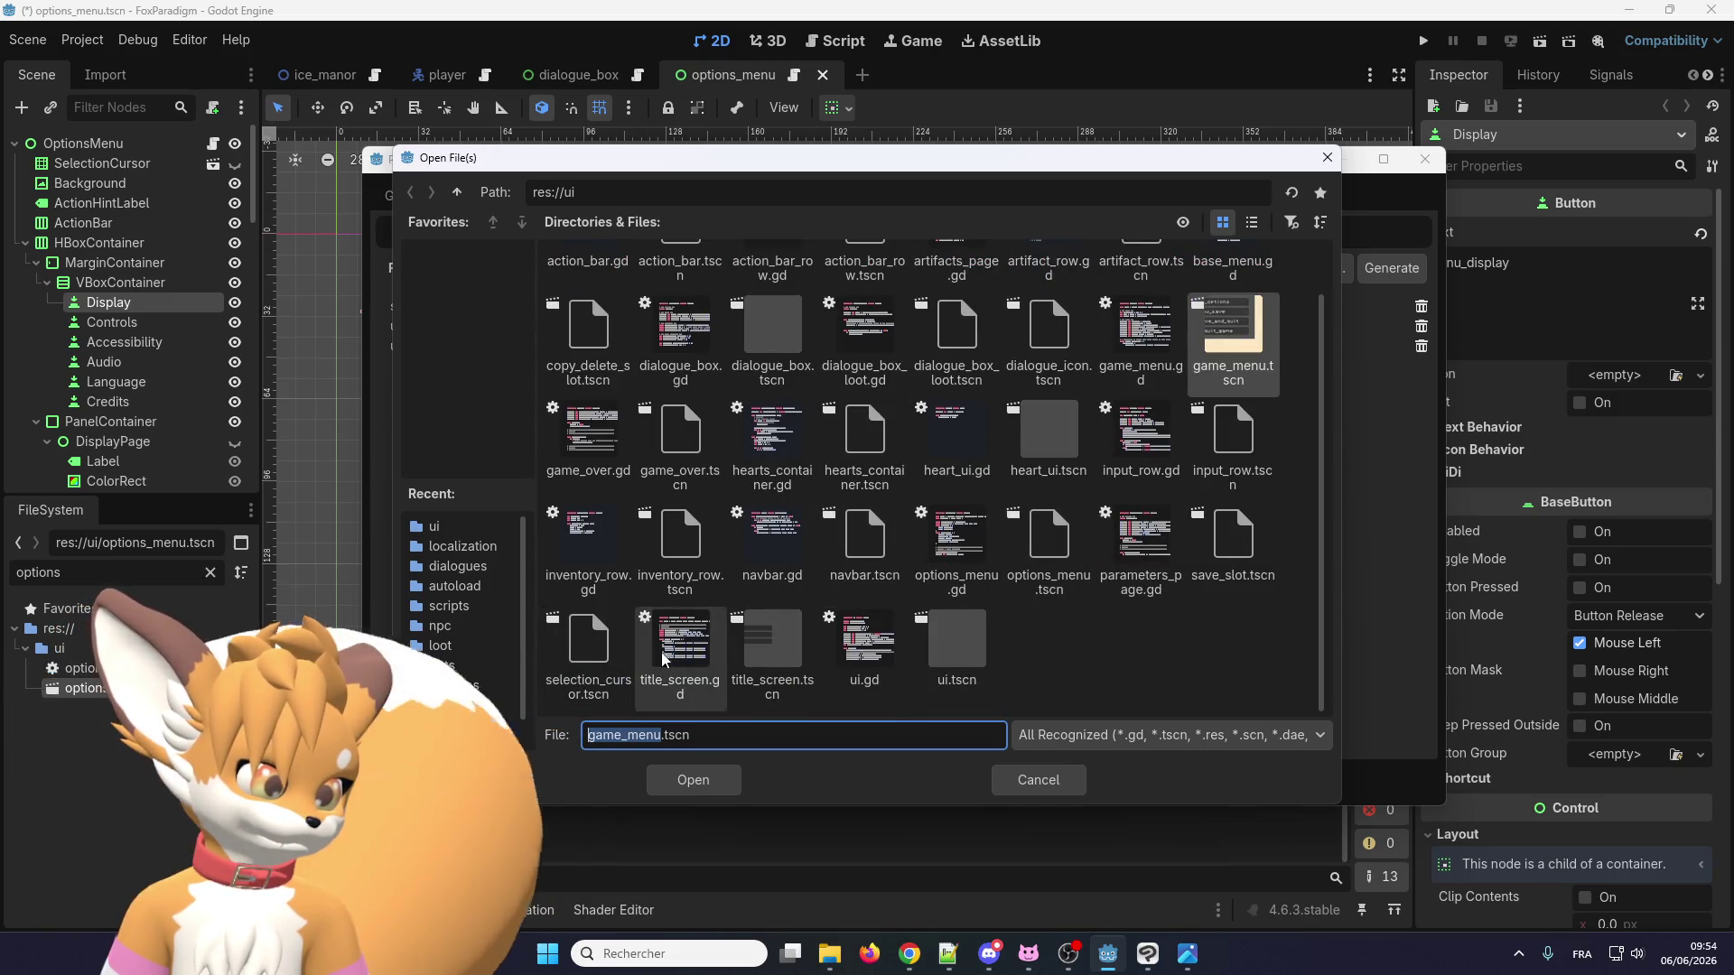
{"action": "left_click", "coordinate": [759, 656]}
{"action": "double_click", "coordinate": [756, 650]}
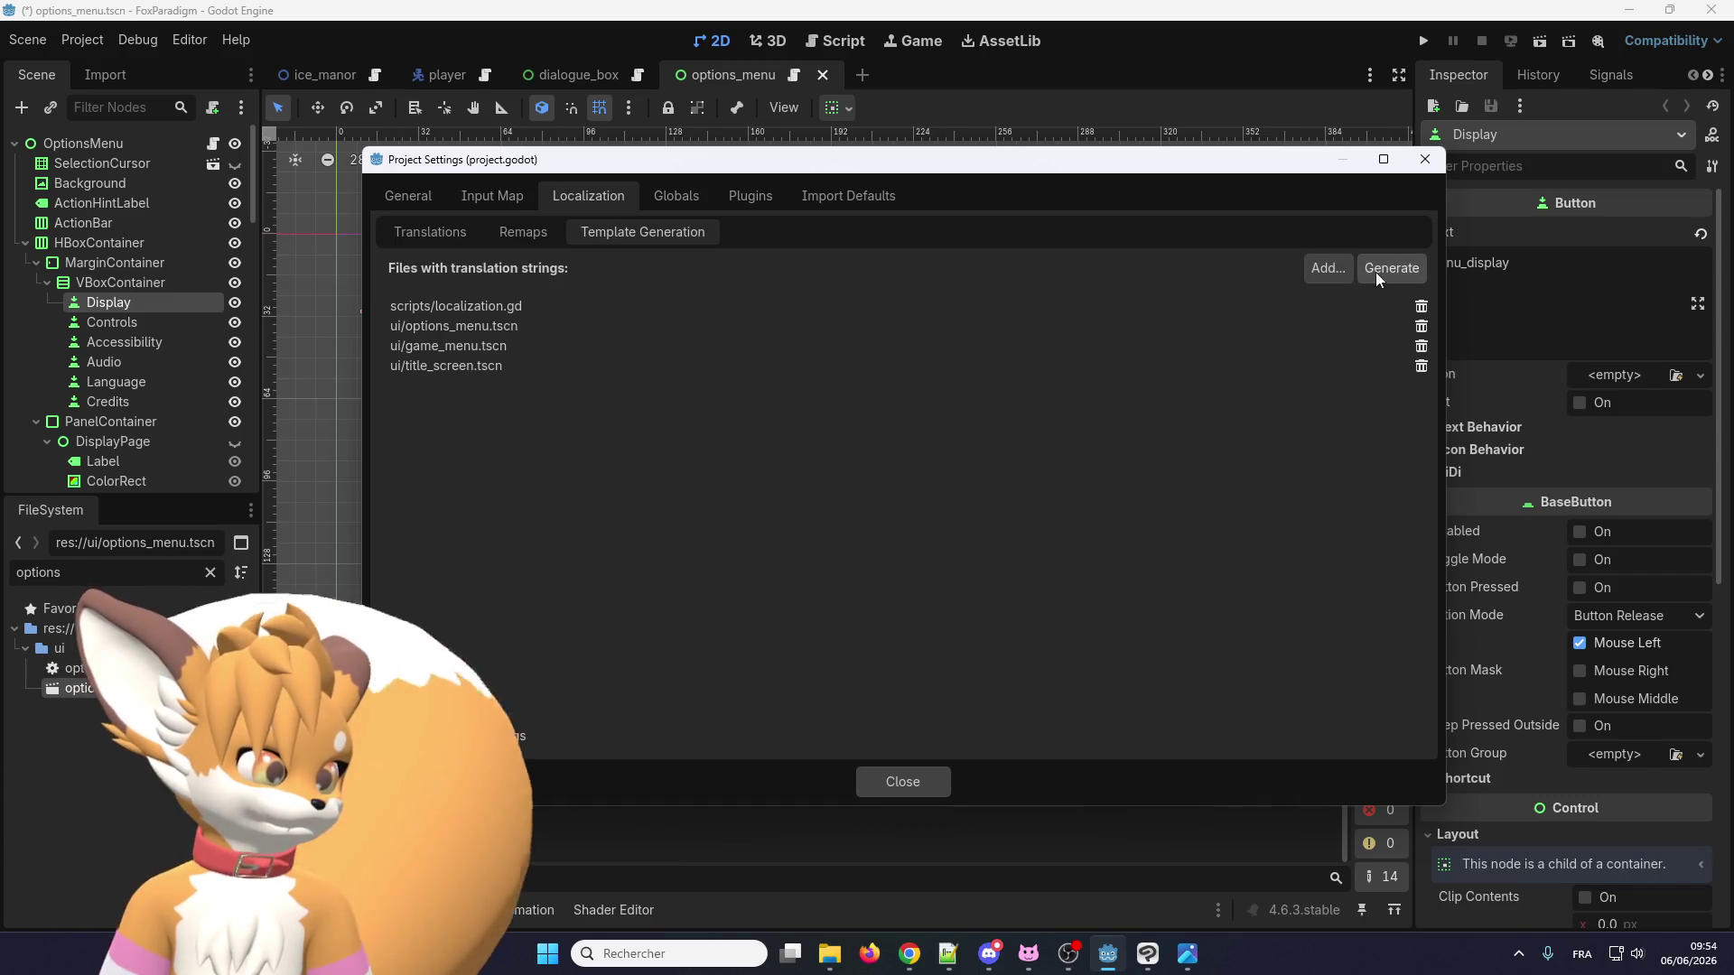
Add game_menu.gd and action_bar.gd to the translation template sources.
{"action": "left_click", "coordinate": [1328, 268]}
{"action": "scroll", "coordinate": [950, 444], "scroll_direction": "up", "scroll_amount": 1}
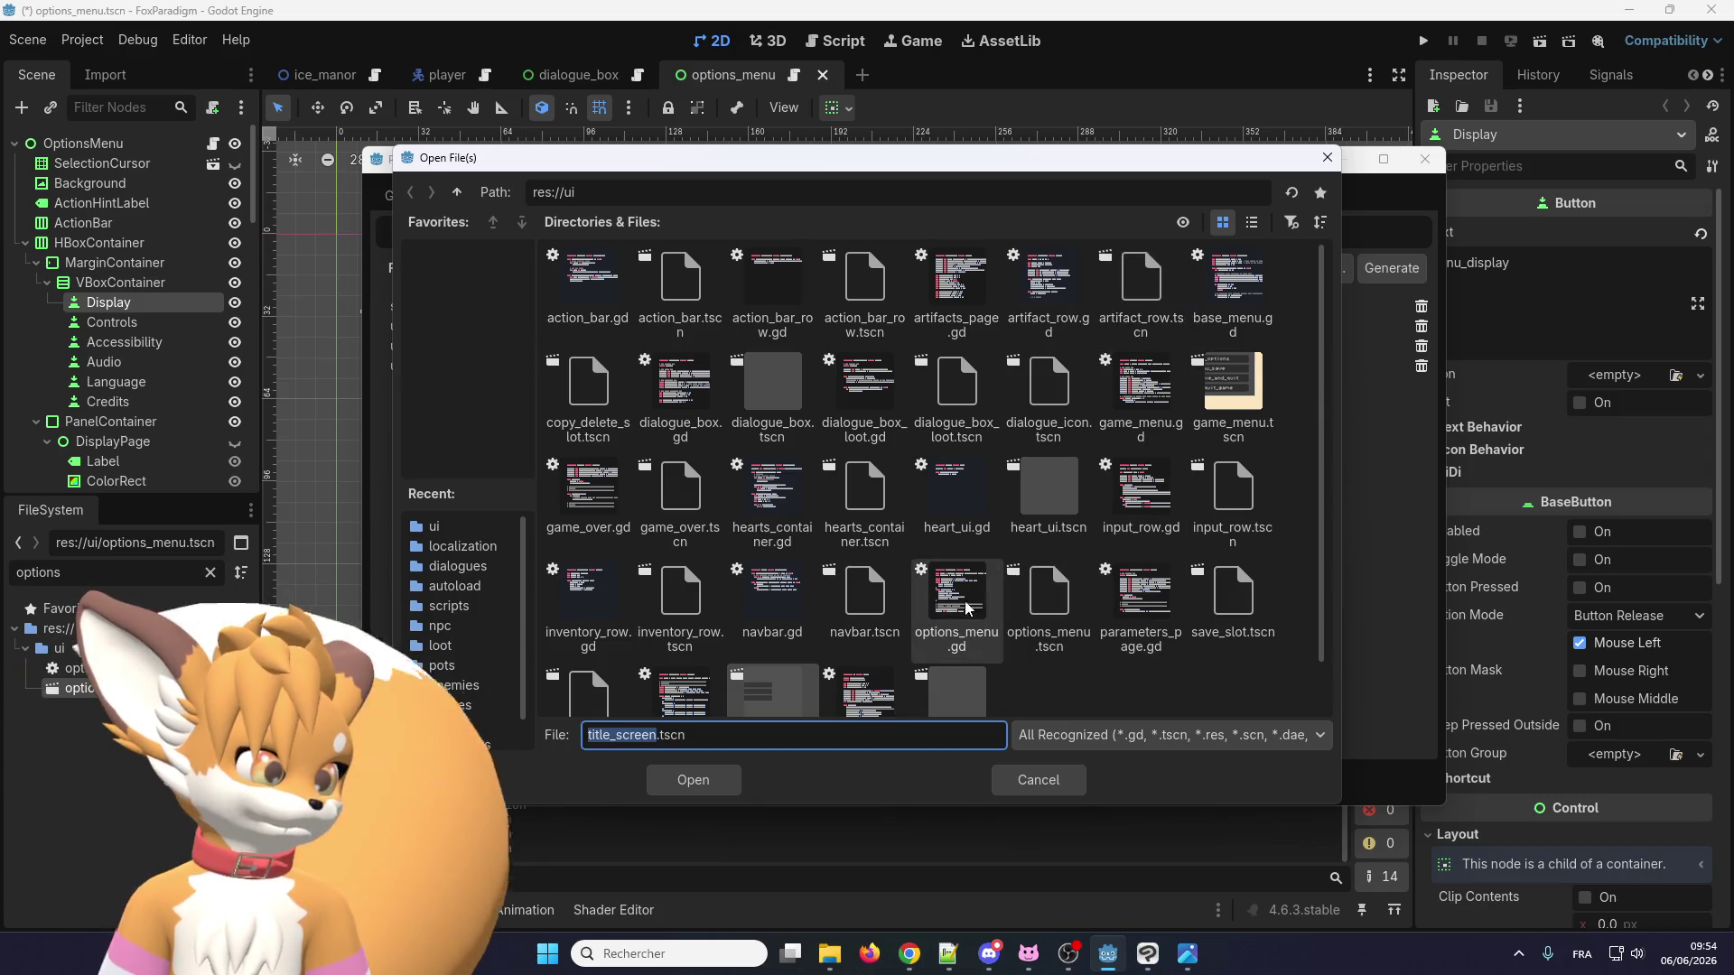
{"action": "scroll", "coordinate": [713, 511], "scroll_direction": "down", "scroll_amount": 1}
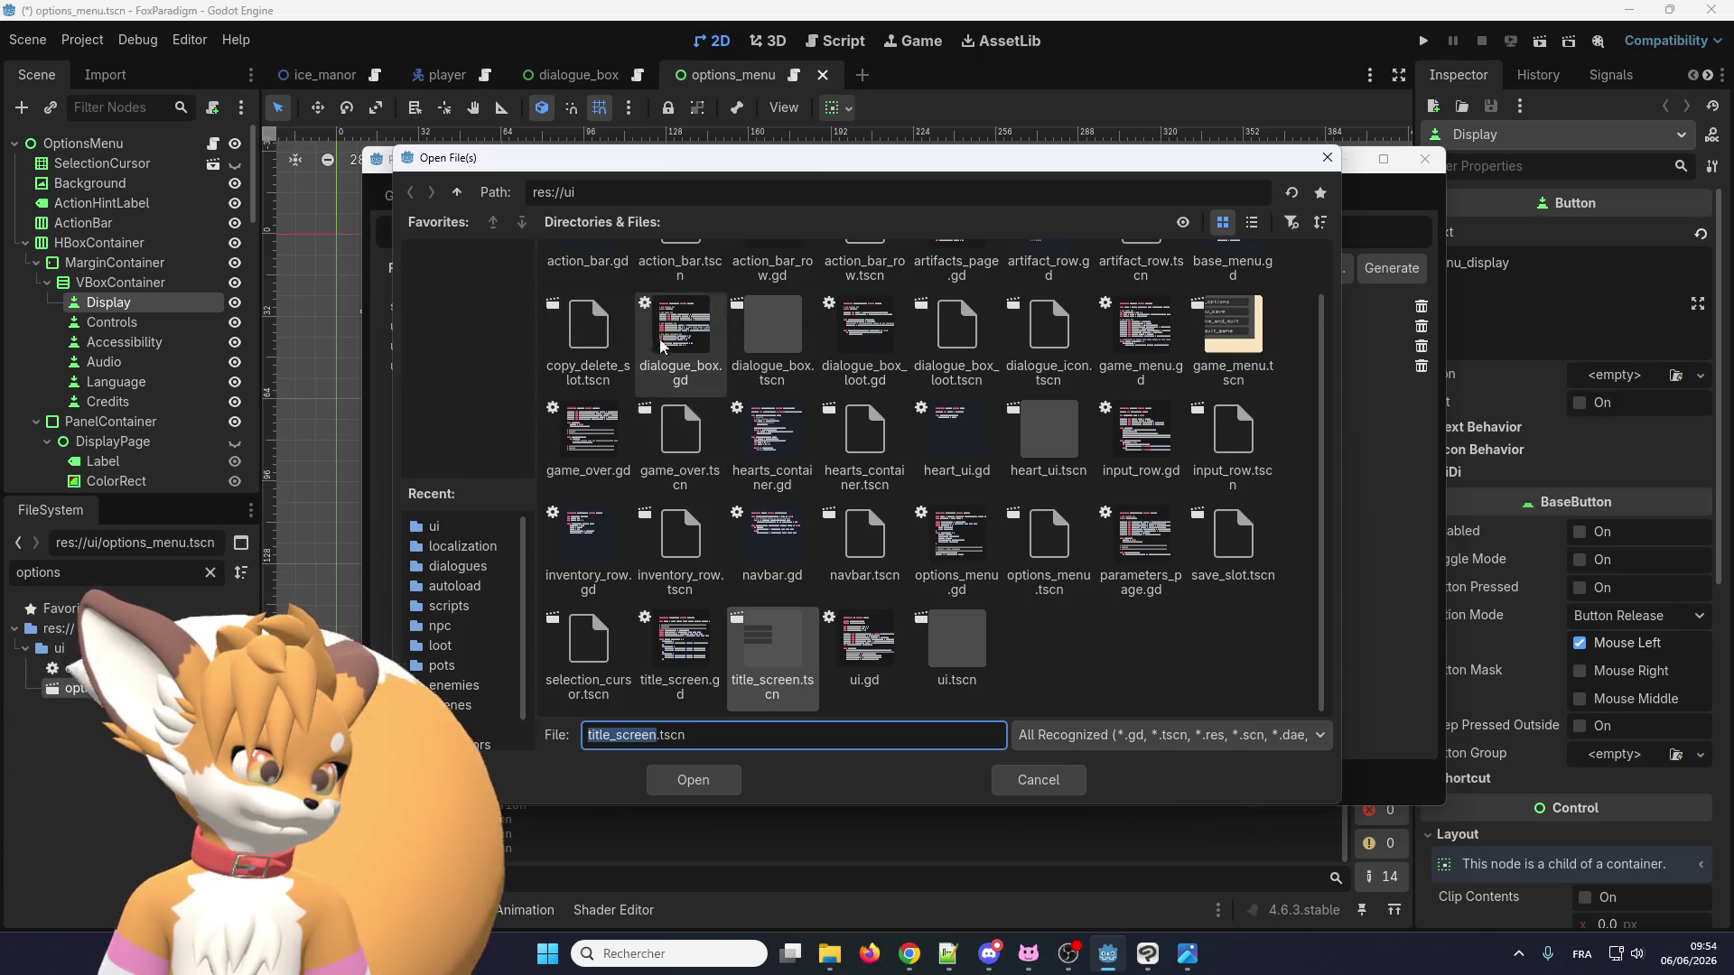
{"action": "double_click", "coordinate": [1149, 341]}
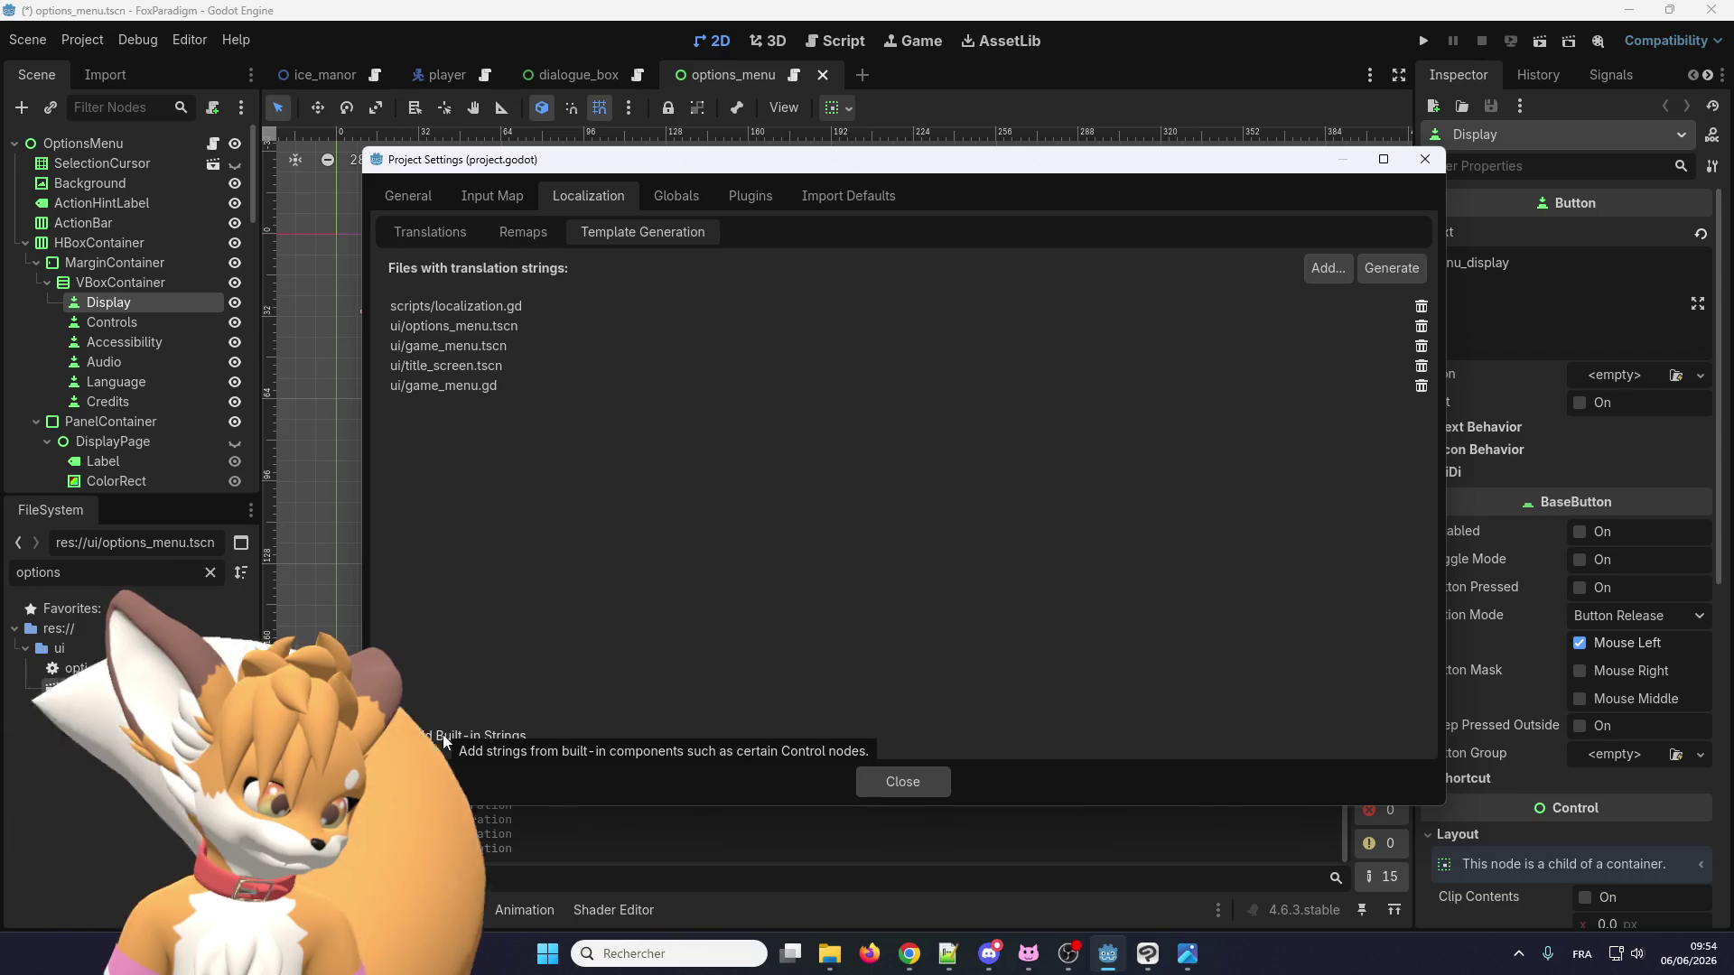
{"action": "left_click", "coordinate": [1324, 268]}
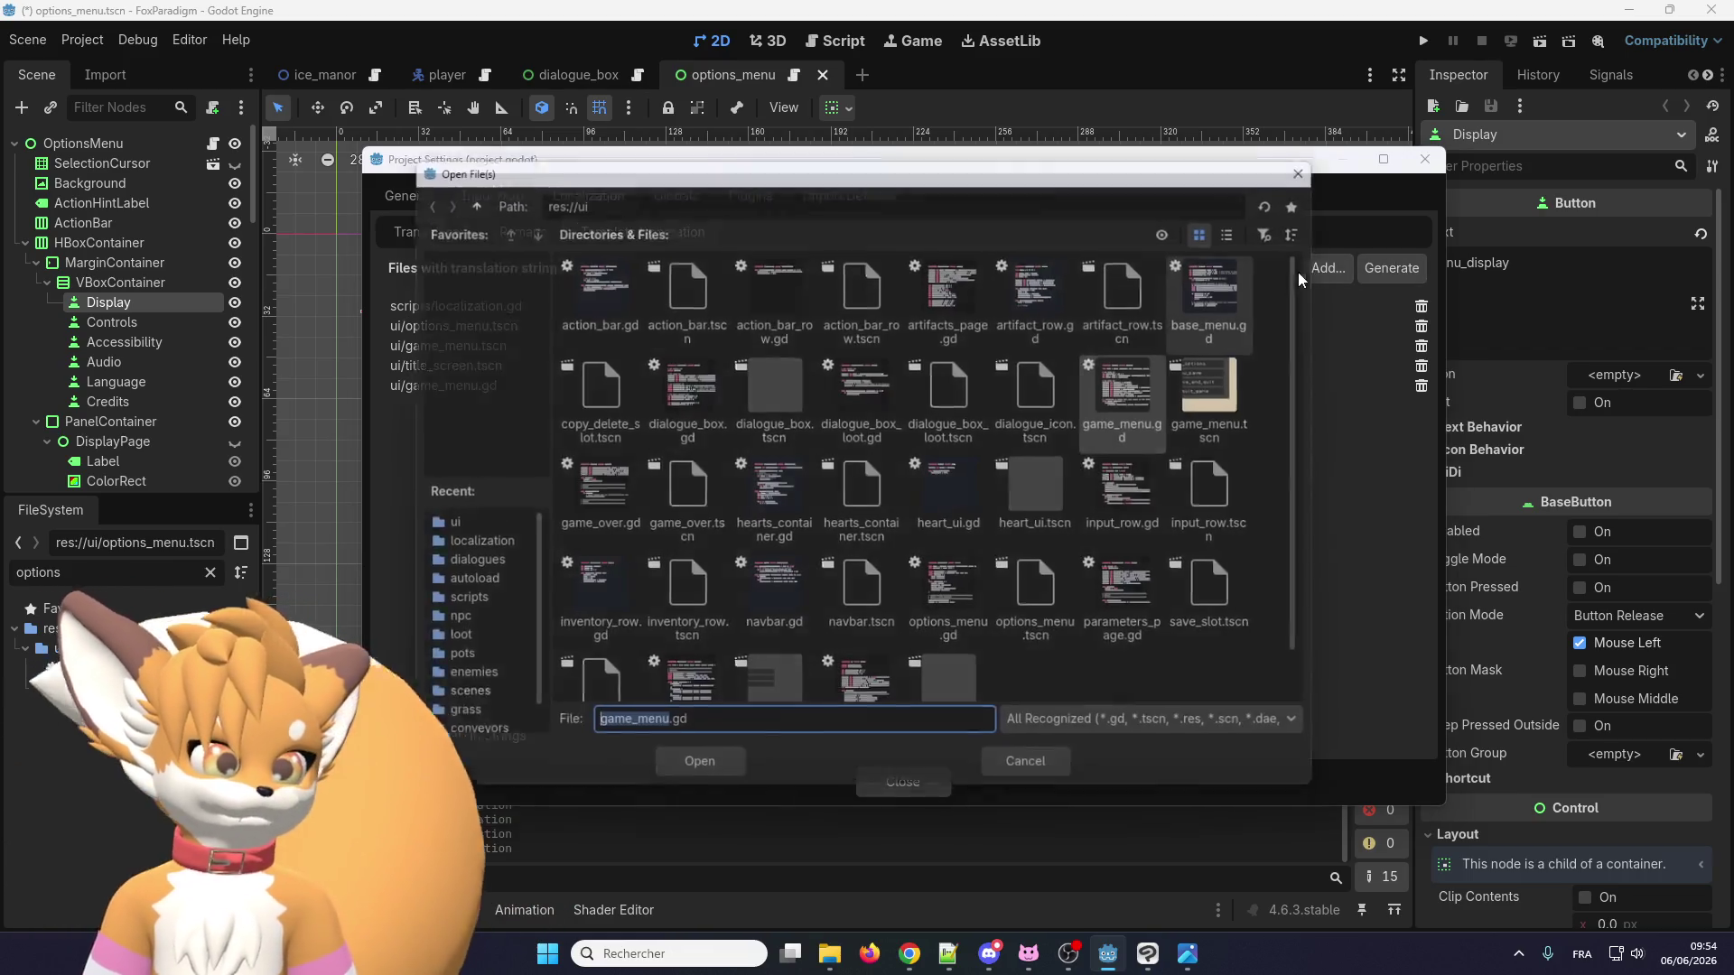
{"action": "scroll", "coordinate": [639, 578], "scroll_direction": "down", "scroll_amount": 1}
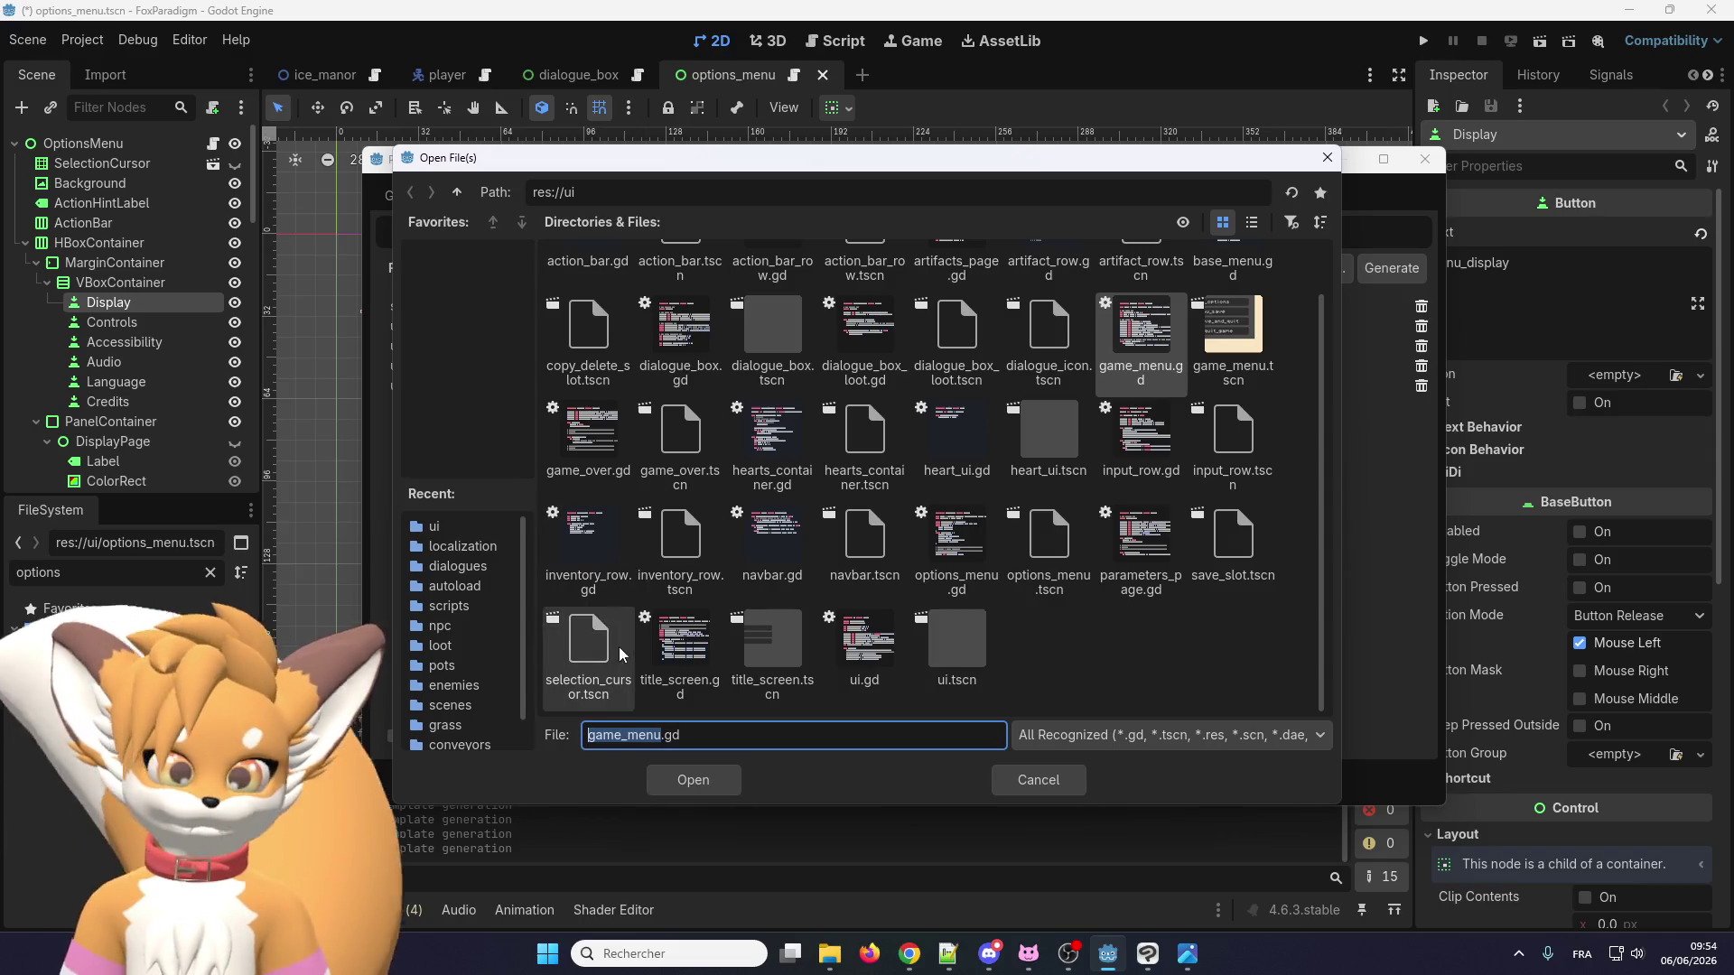
{"action": "scroll", "coordinate": [1152, 453], "scroll_direction": "up", "scroll_amount": 1}
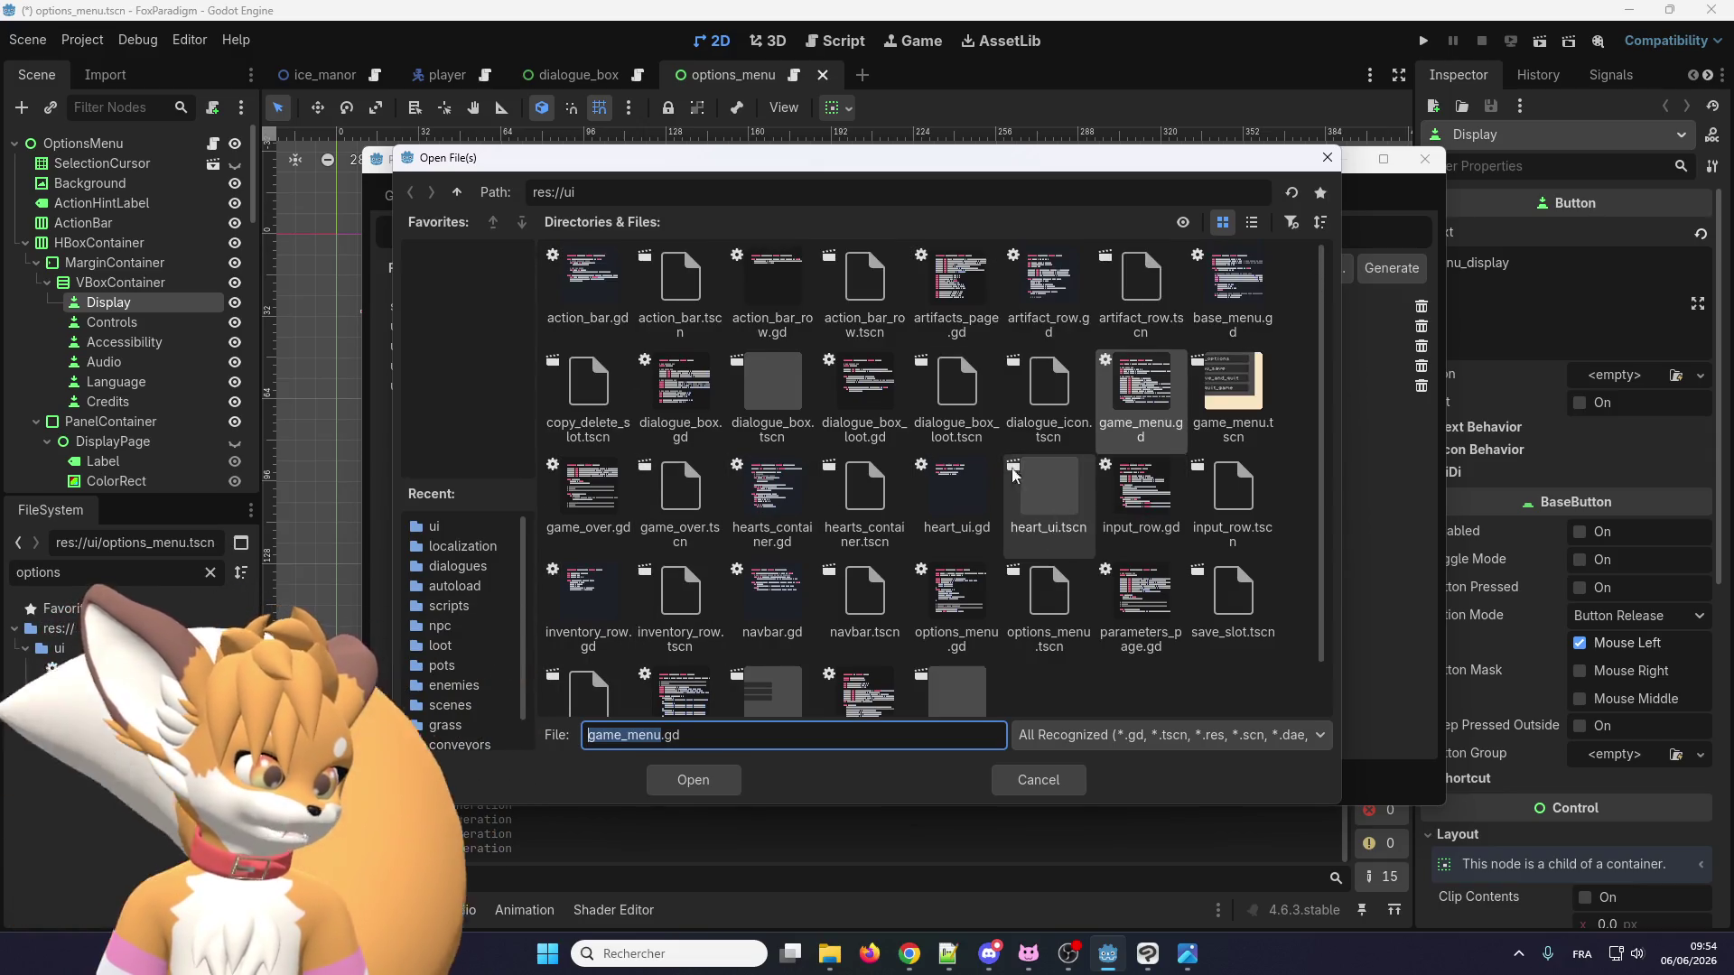
{"action": "double_click", "coordinate": [596, 301]}
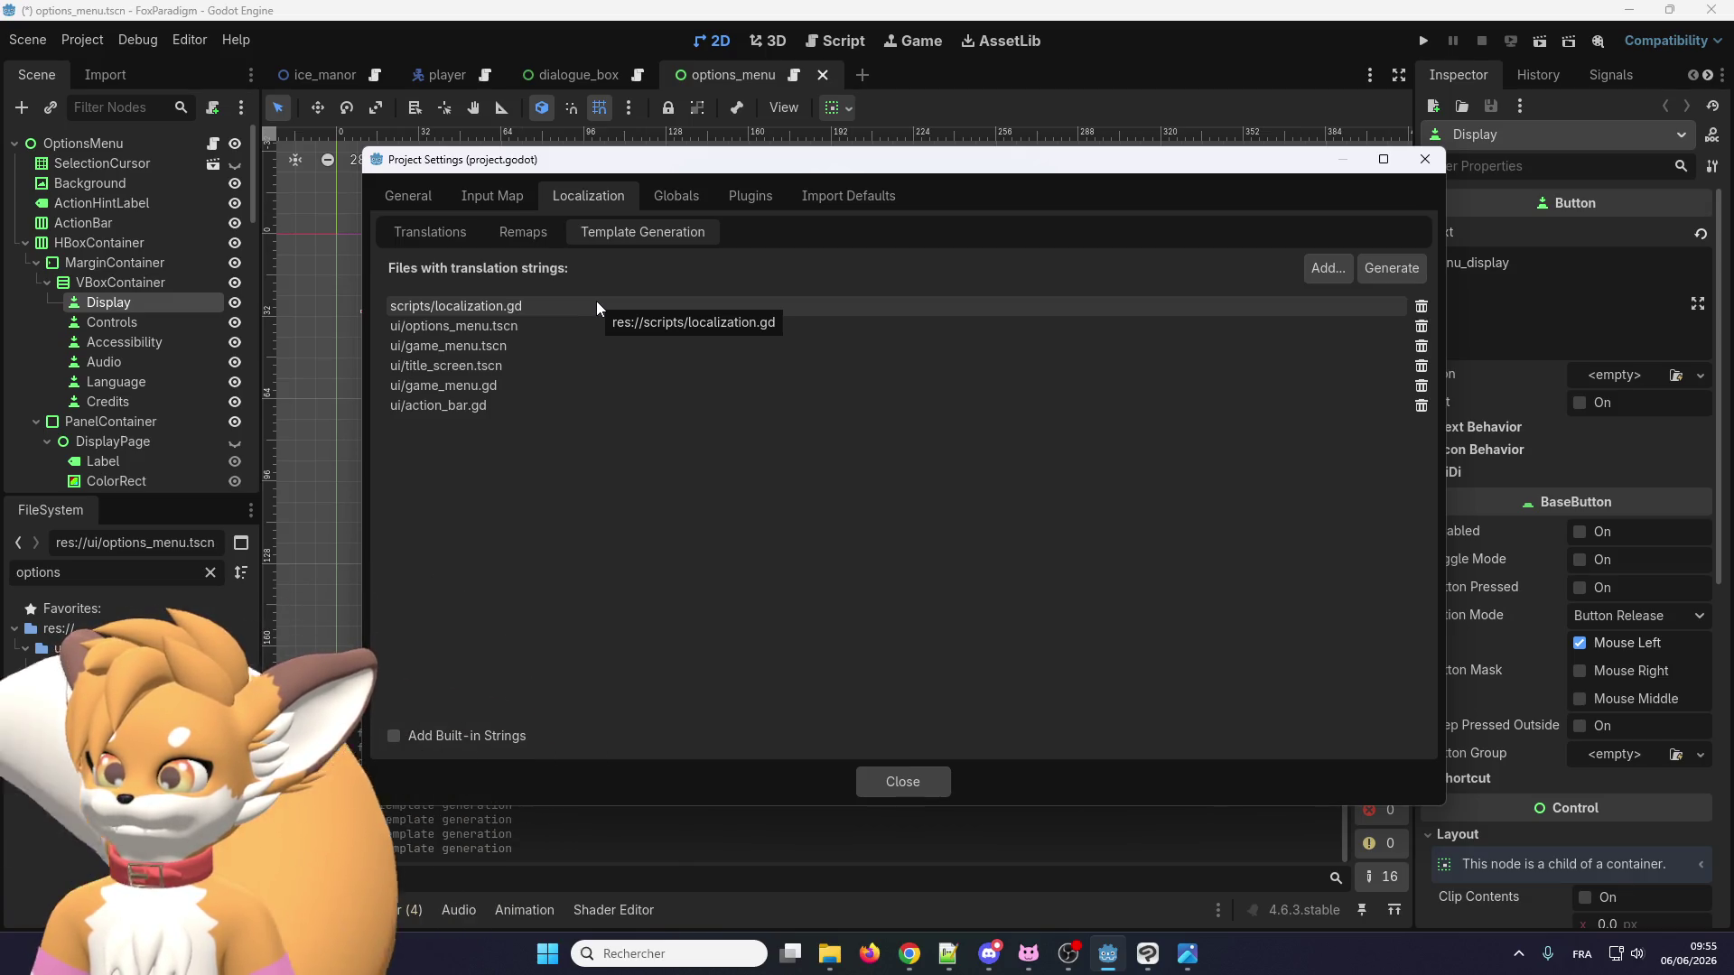
Add title_screen.gd and save_slot.tscn to the template sources.
{"action": "left_click", "coordinate": [1324, 267]}
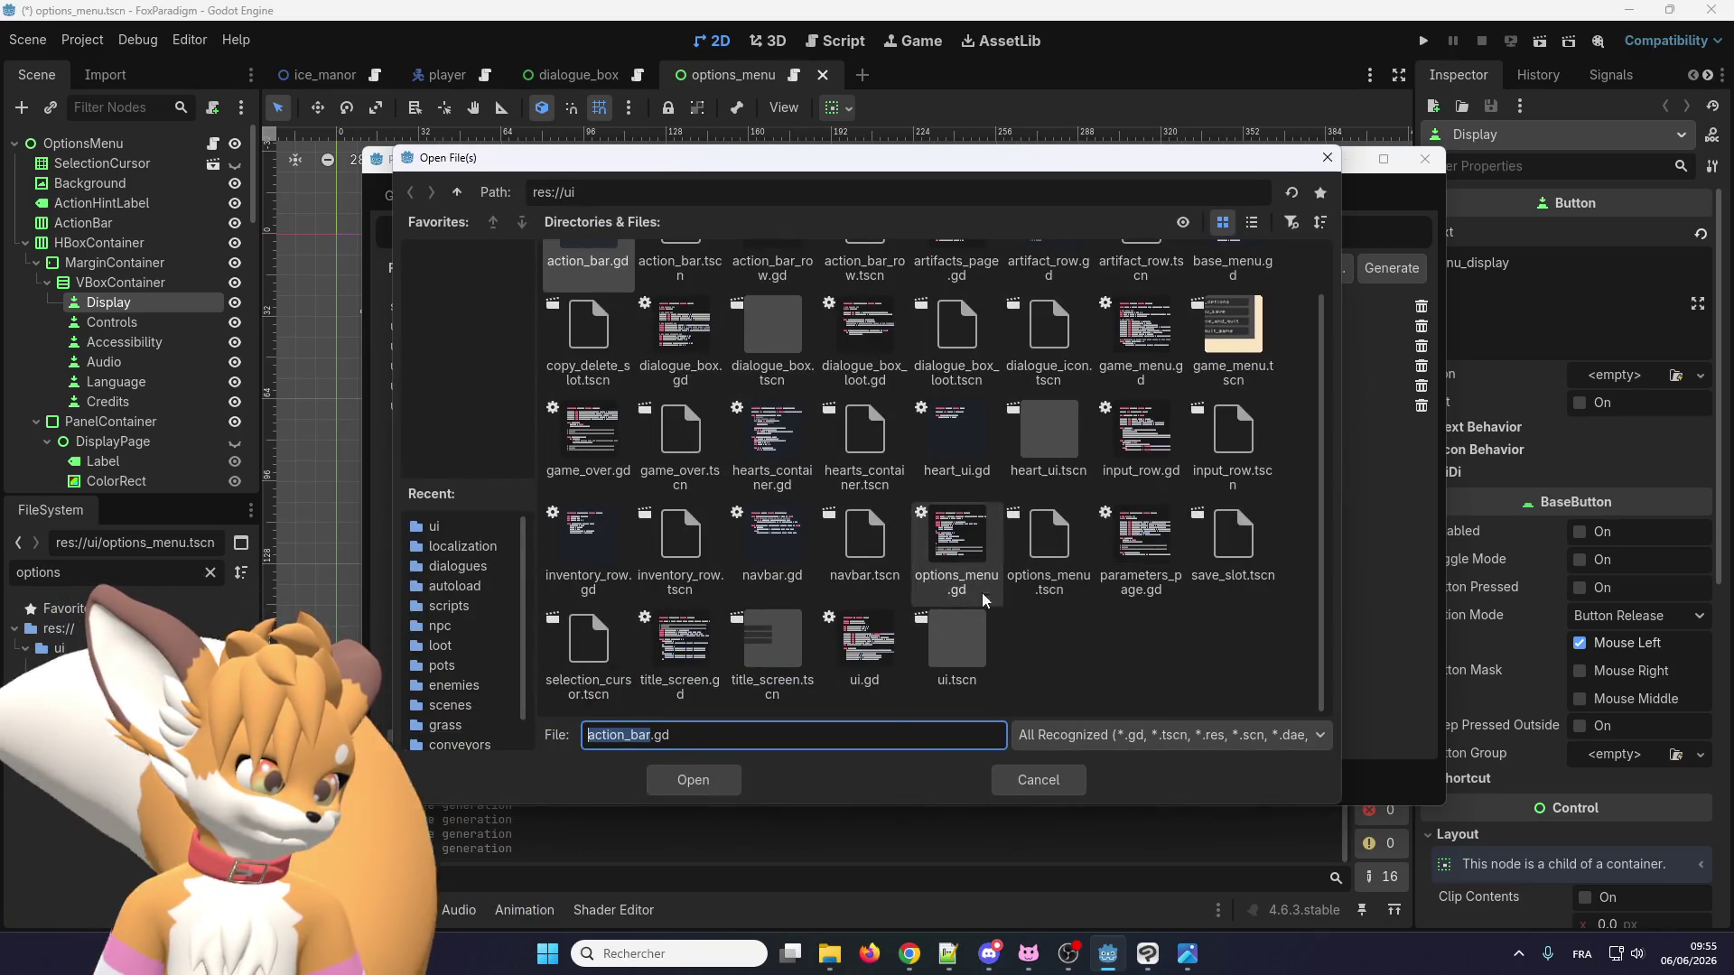
{"action": "double_click", "coordinate": [704, 641]}
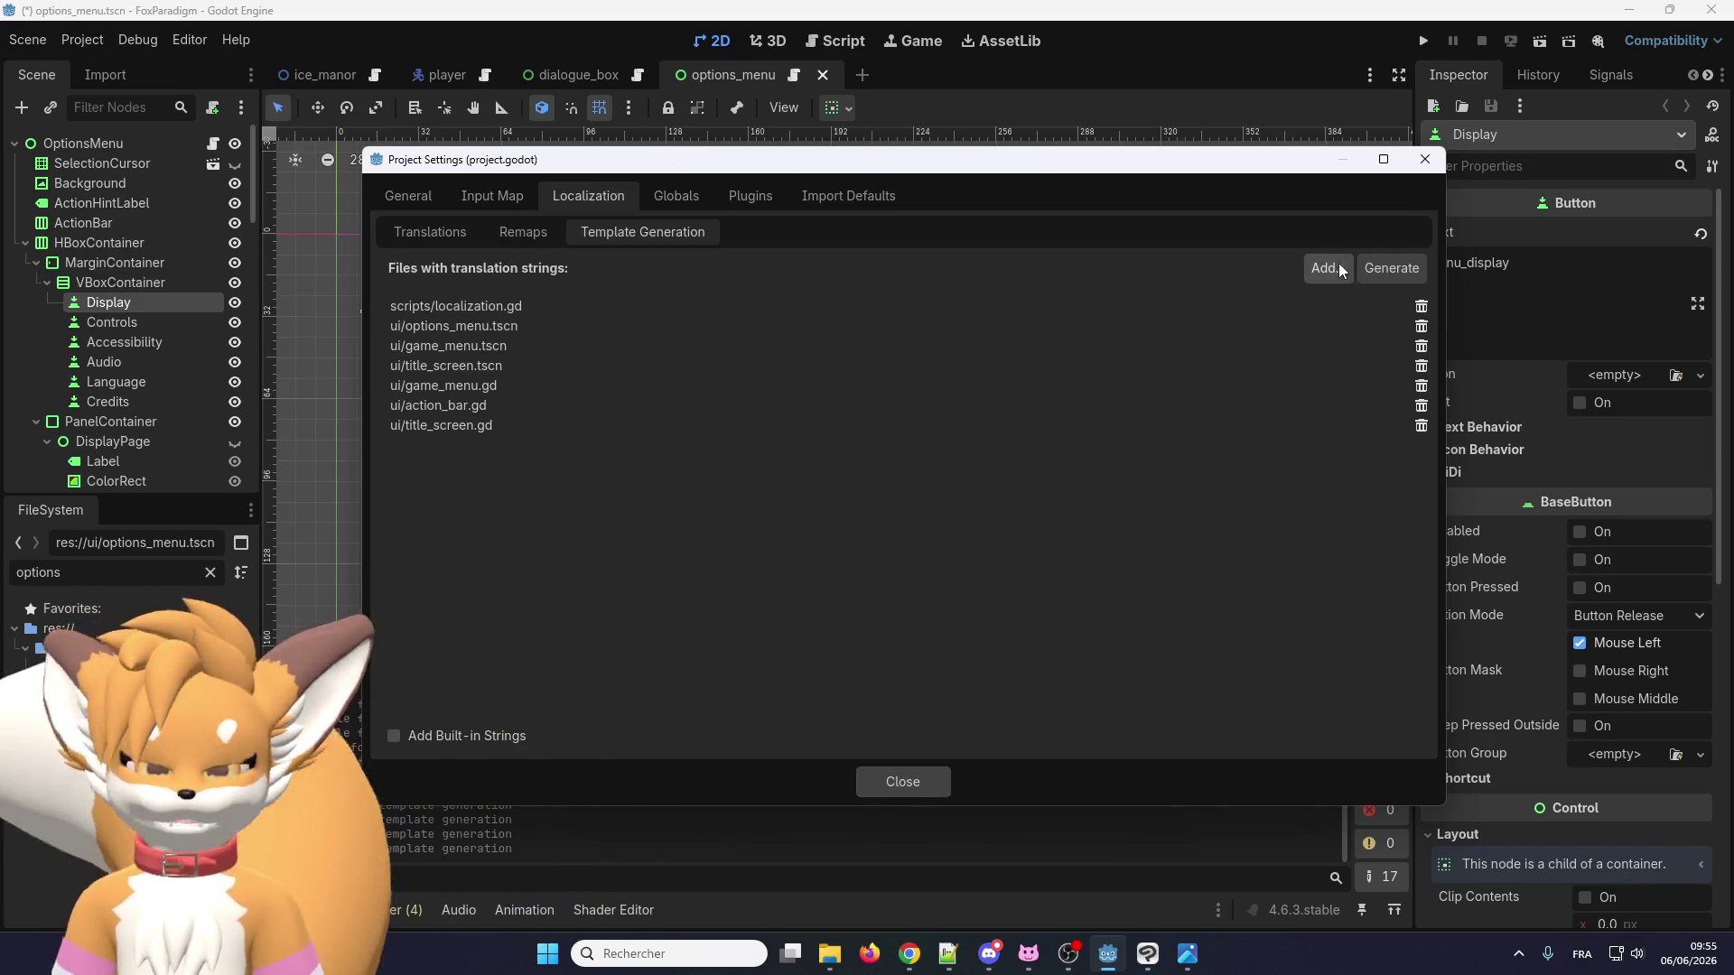
{"action": "left_click", "coordinate": [1324, 268]}
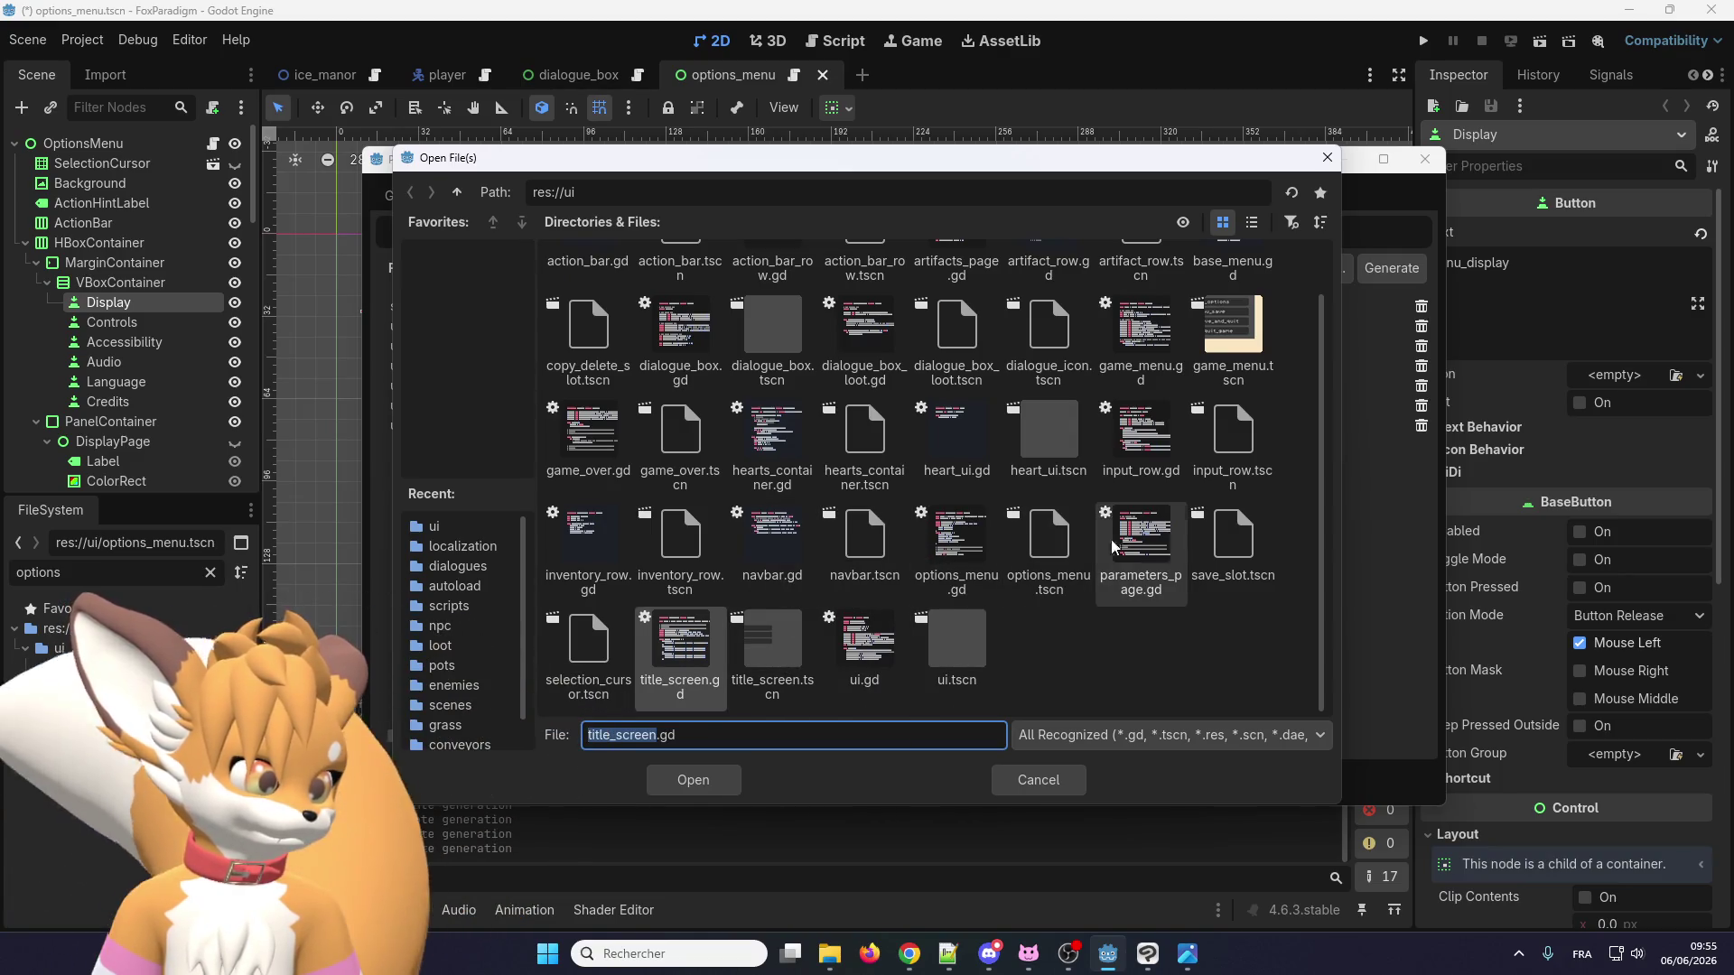
{"action": "left_click", "coordinate": [1226, 553]}
{"action": "double_click", "coordinate": [1225, 546]}
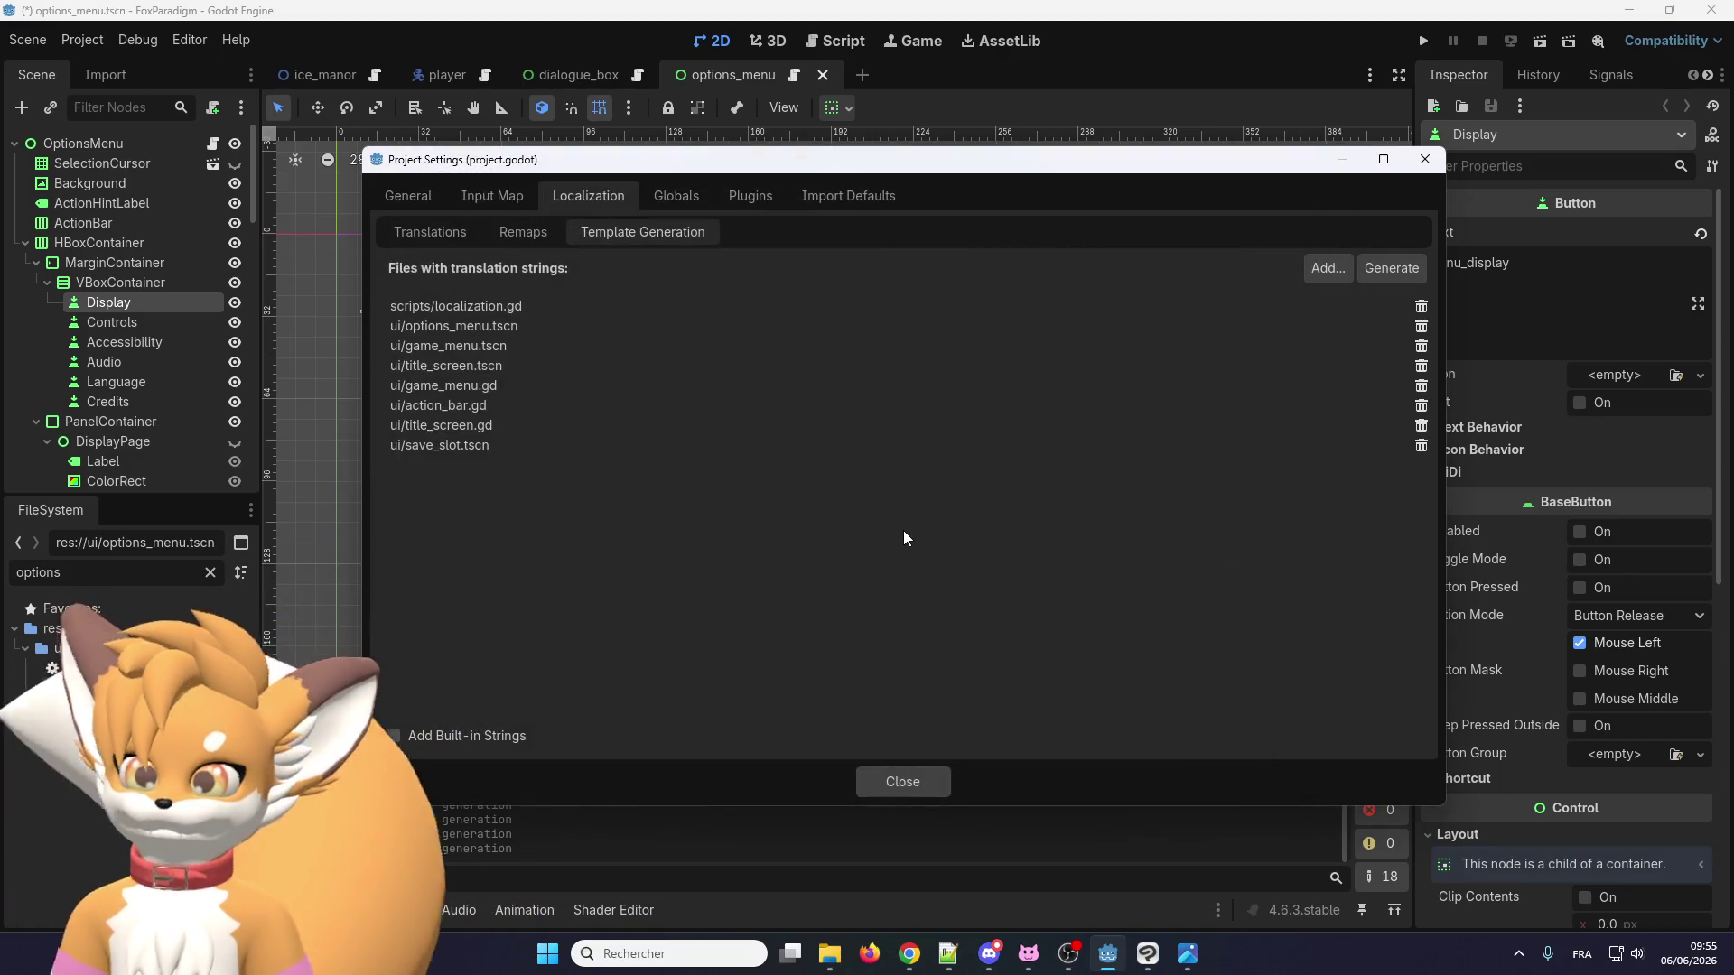
Add dialogue_box_loot.gd to the template sources and close Project Settings.
{"action": "left_click", "coordinate": [1310, 269]}
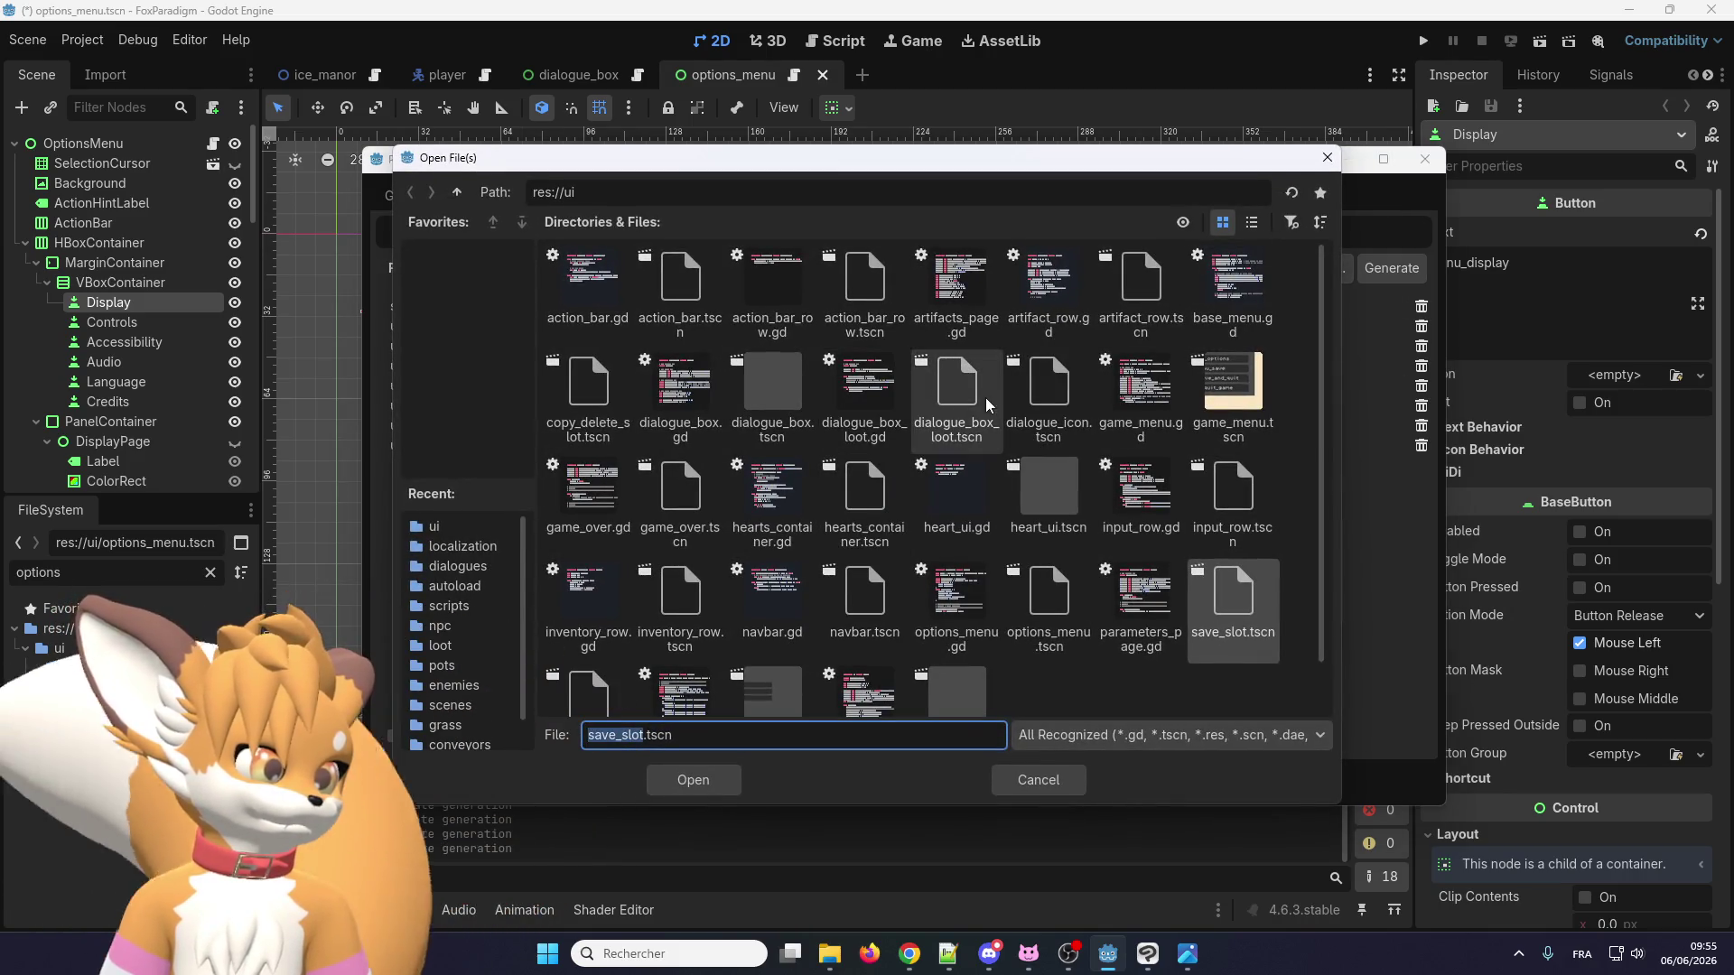
{"action": "scroll", "coordinate": [984, 404], "scroll_direction": "down", "scroll_amount": 2}
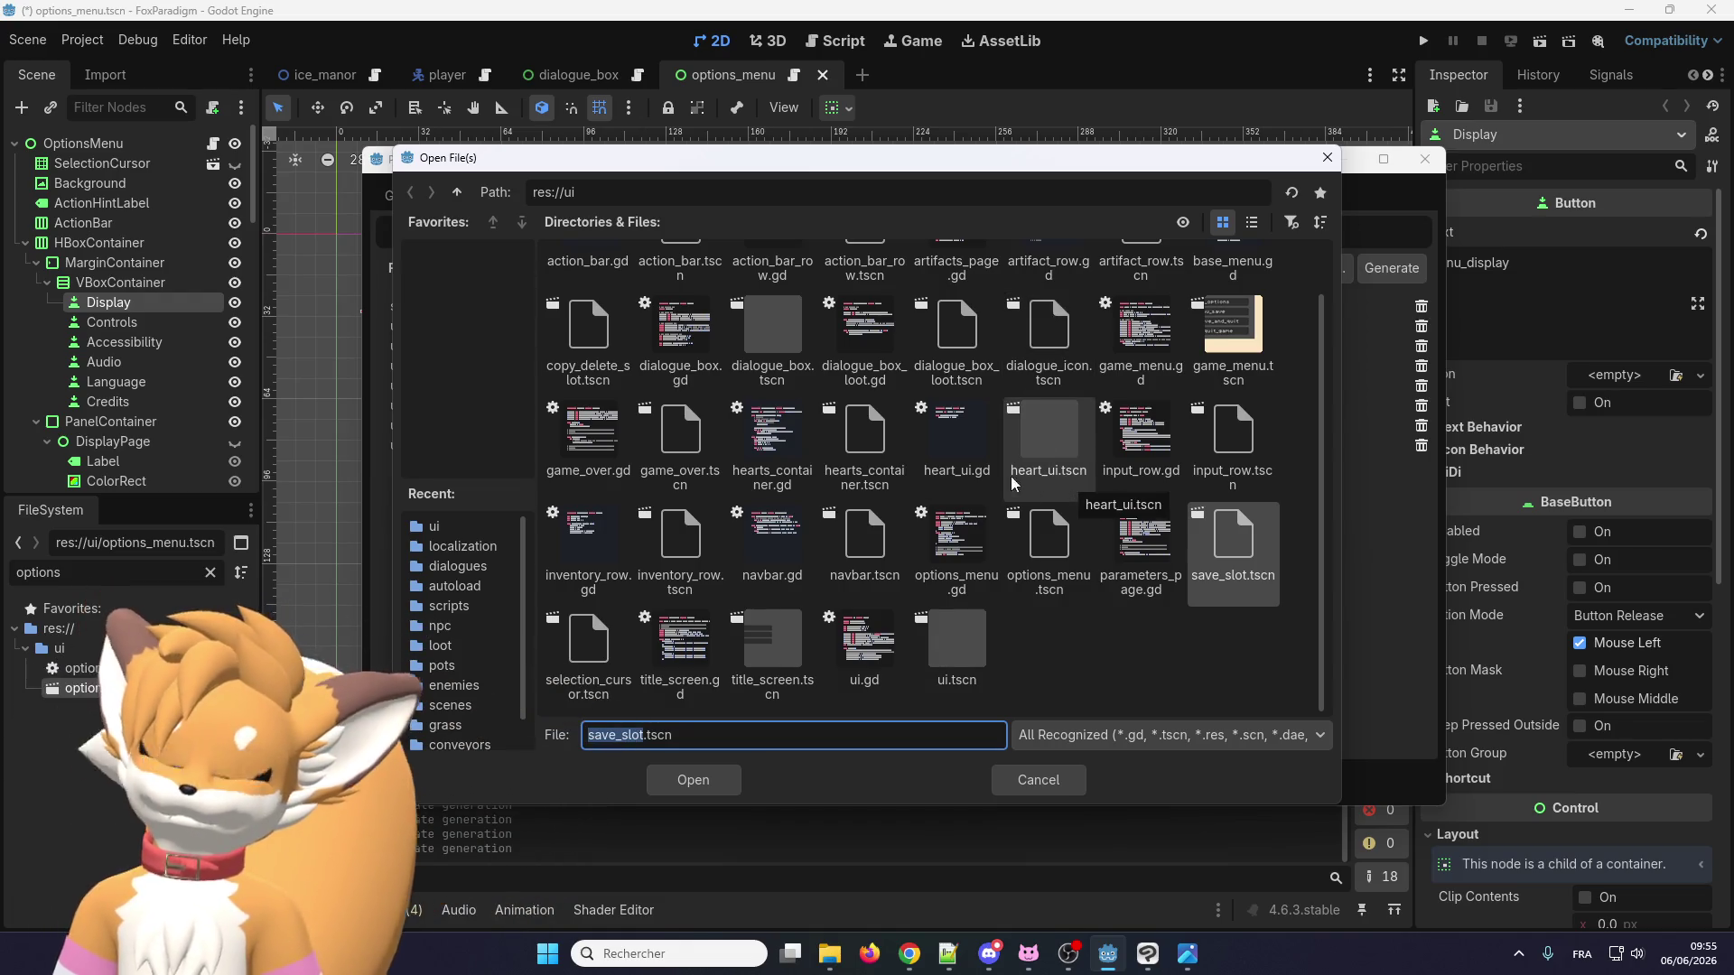
{"action": "scroll", "coordinate": [679, 451], "scroll_direction": "up", "scroll_amount": 1}
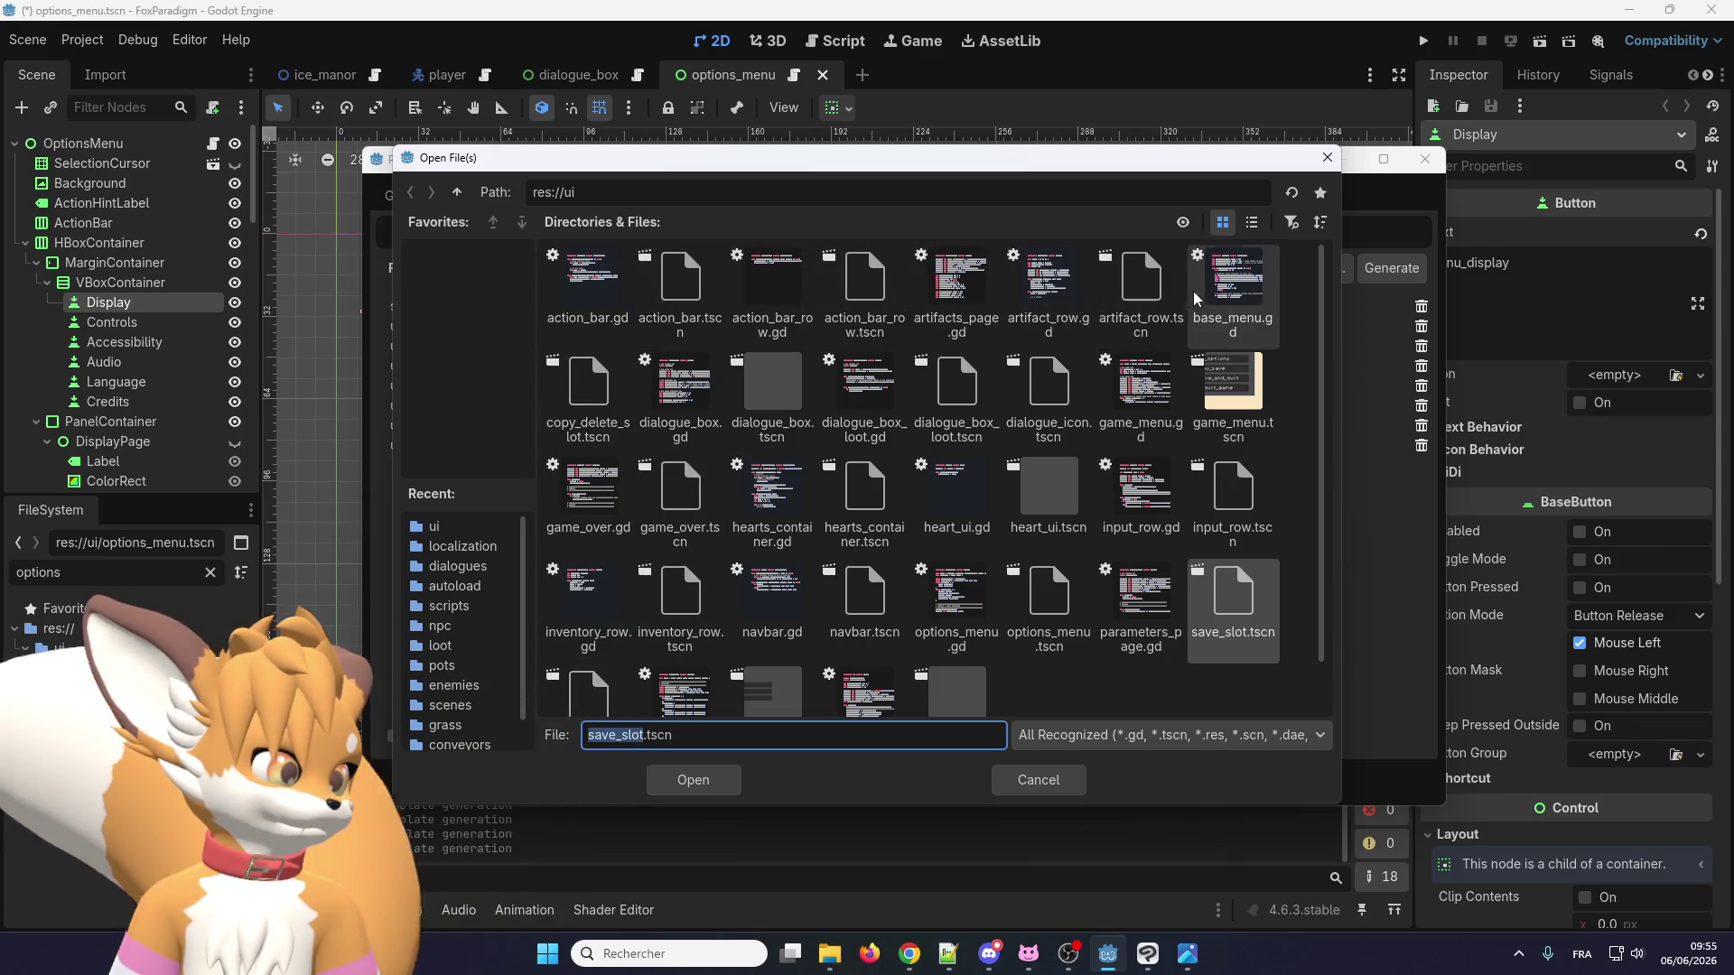
{"action": "scroll", "coordinate": [1196, 513], "scroll_direction": "down", "scroll_amount": 1}
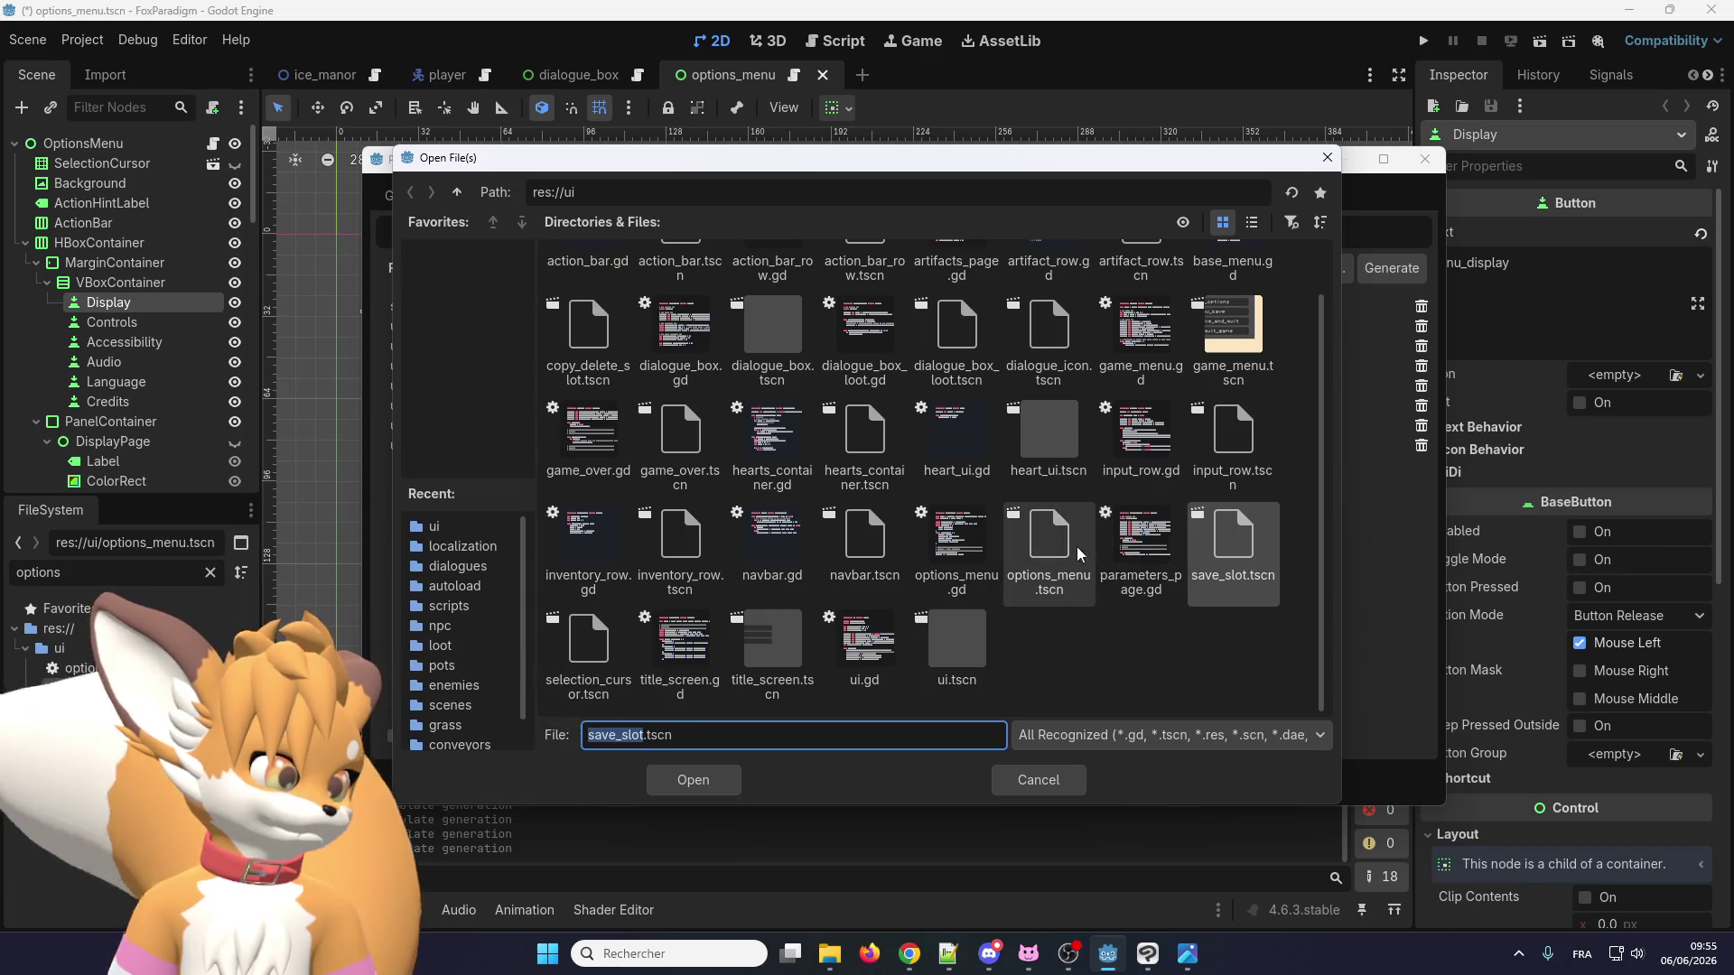
{"action": "scroll", "coordinate": [630, 529], "scroll_direction": "up", "scroll_amount": 1}
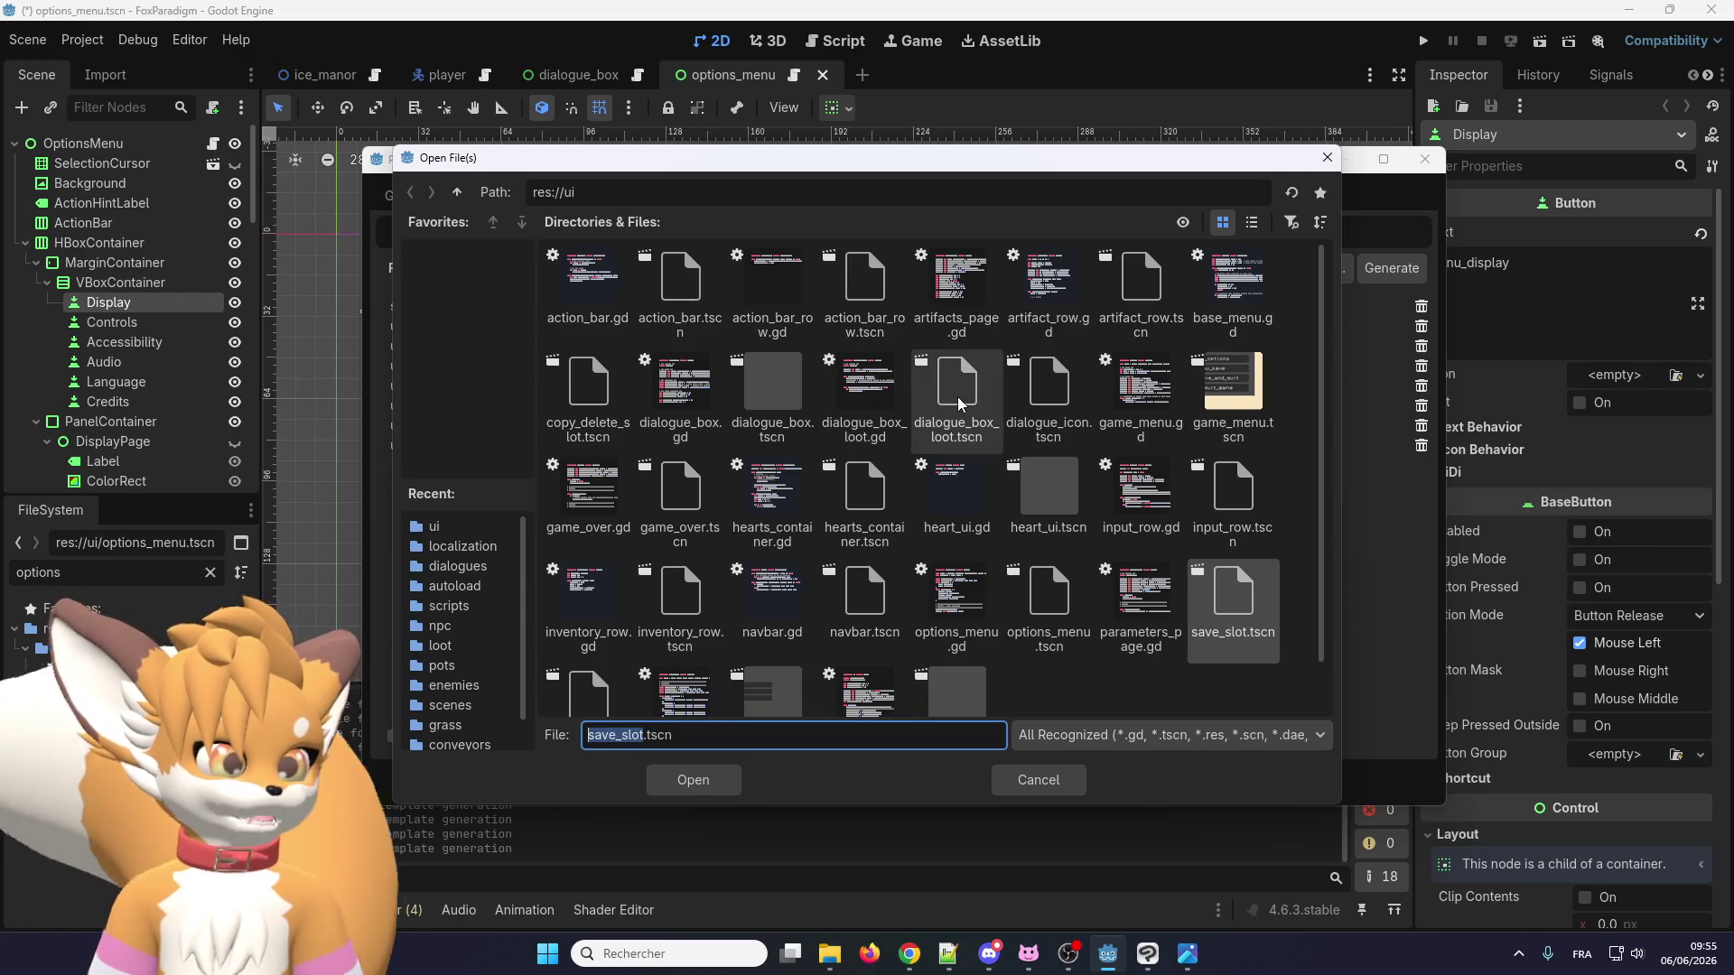
{"action": "left_click", "coordinate": [860, 397]}
{"action": "double_click", "coordinate": [857, 391]}
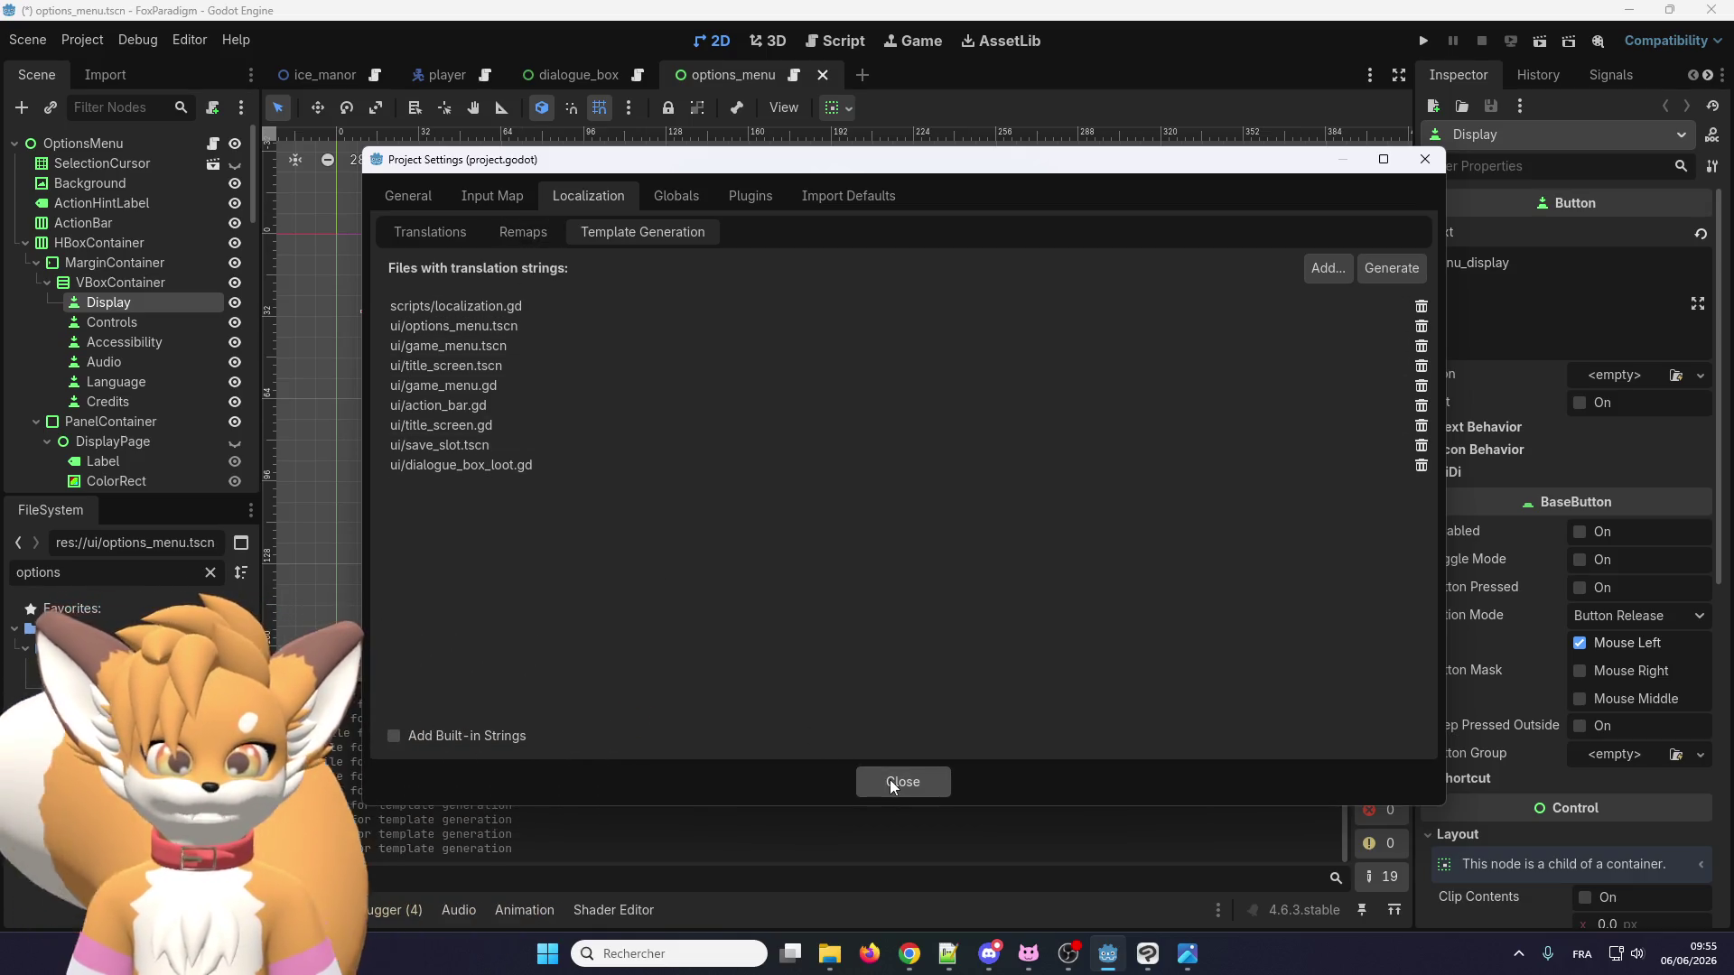
{"action": "left_click", "coordinate": [891, 782]}
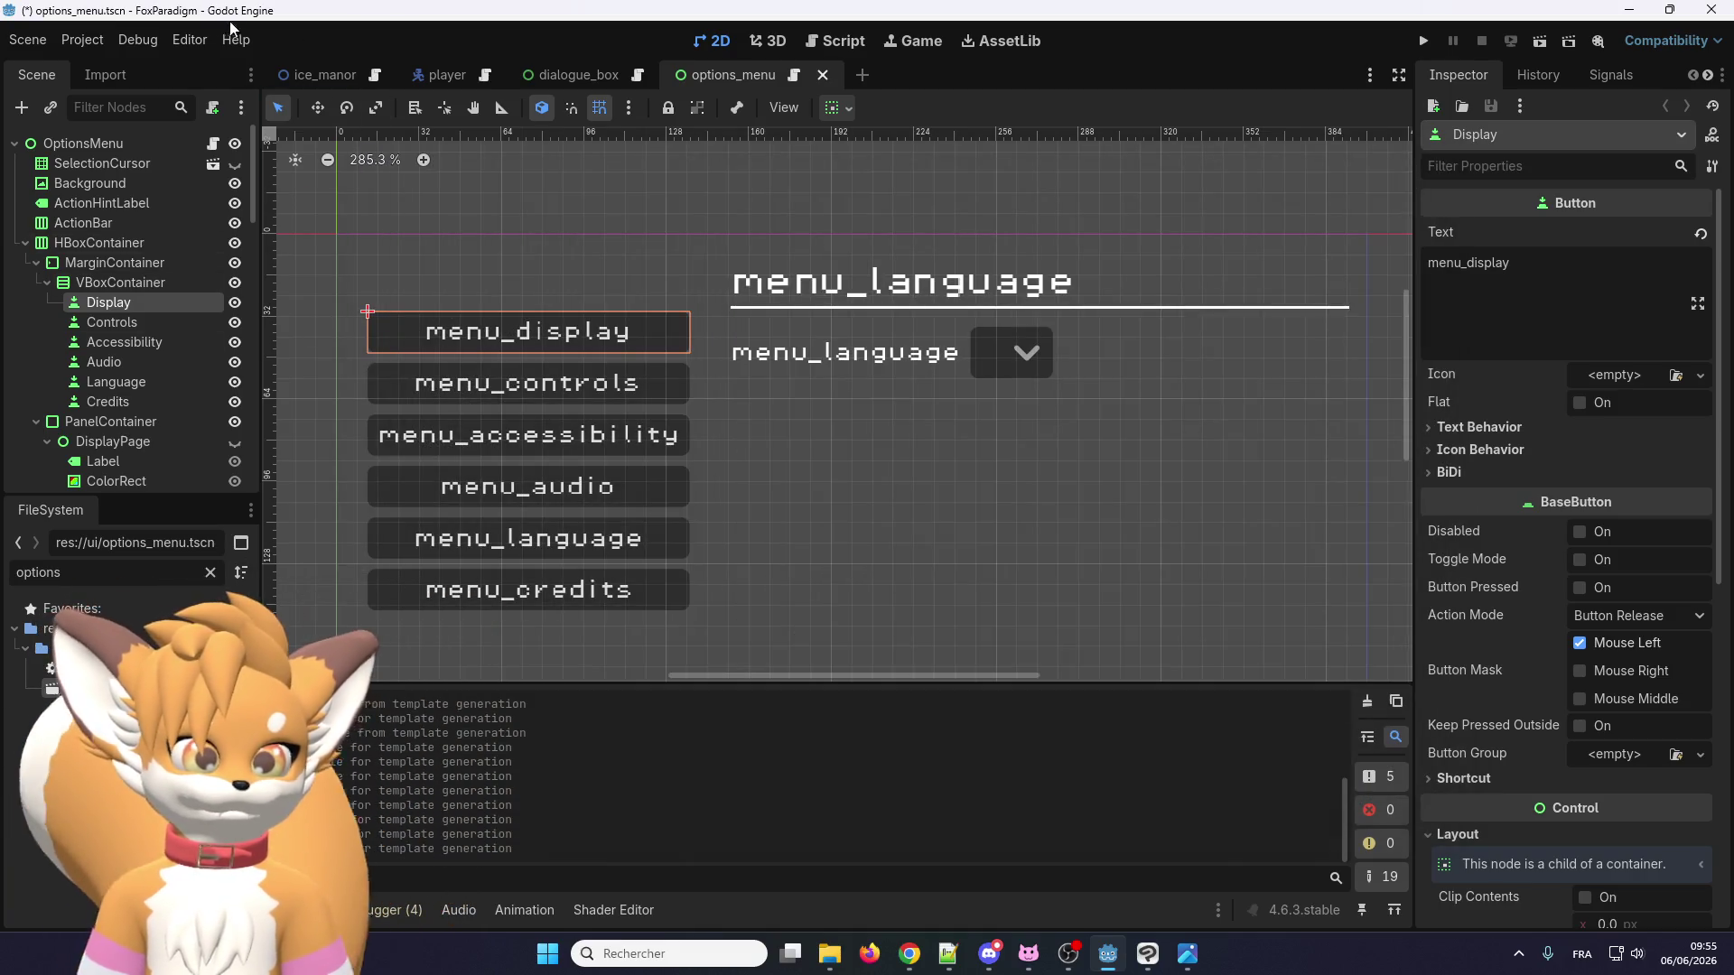
Regenerate the translation template, overwriting localization/template.pot, then close Project Settings.
{"action": "left_click", "coordinate": [94, 41]}
{"action": "left_click", "coordinate": [99, 66]}
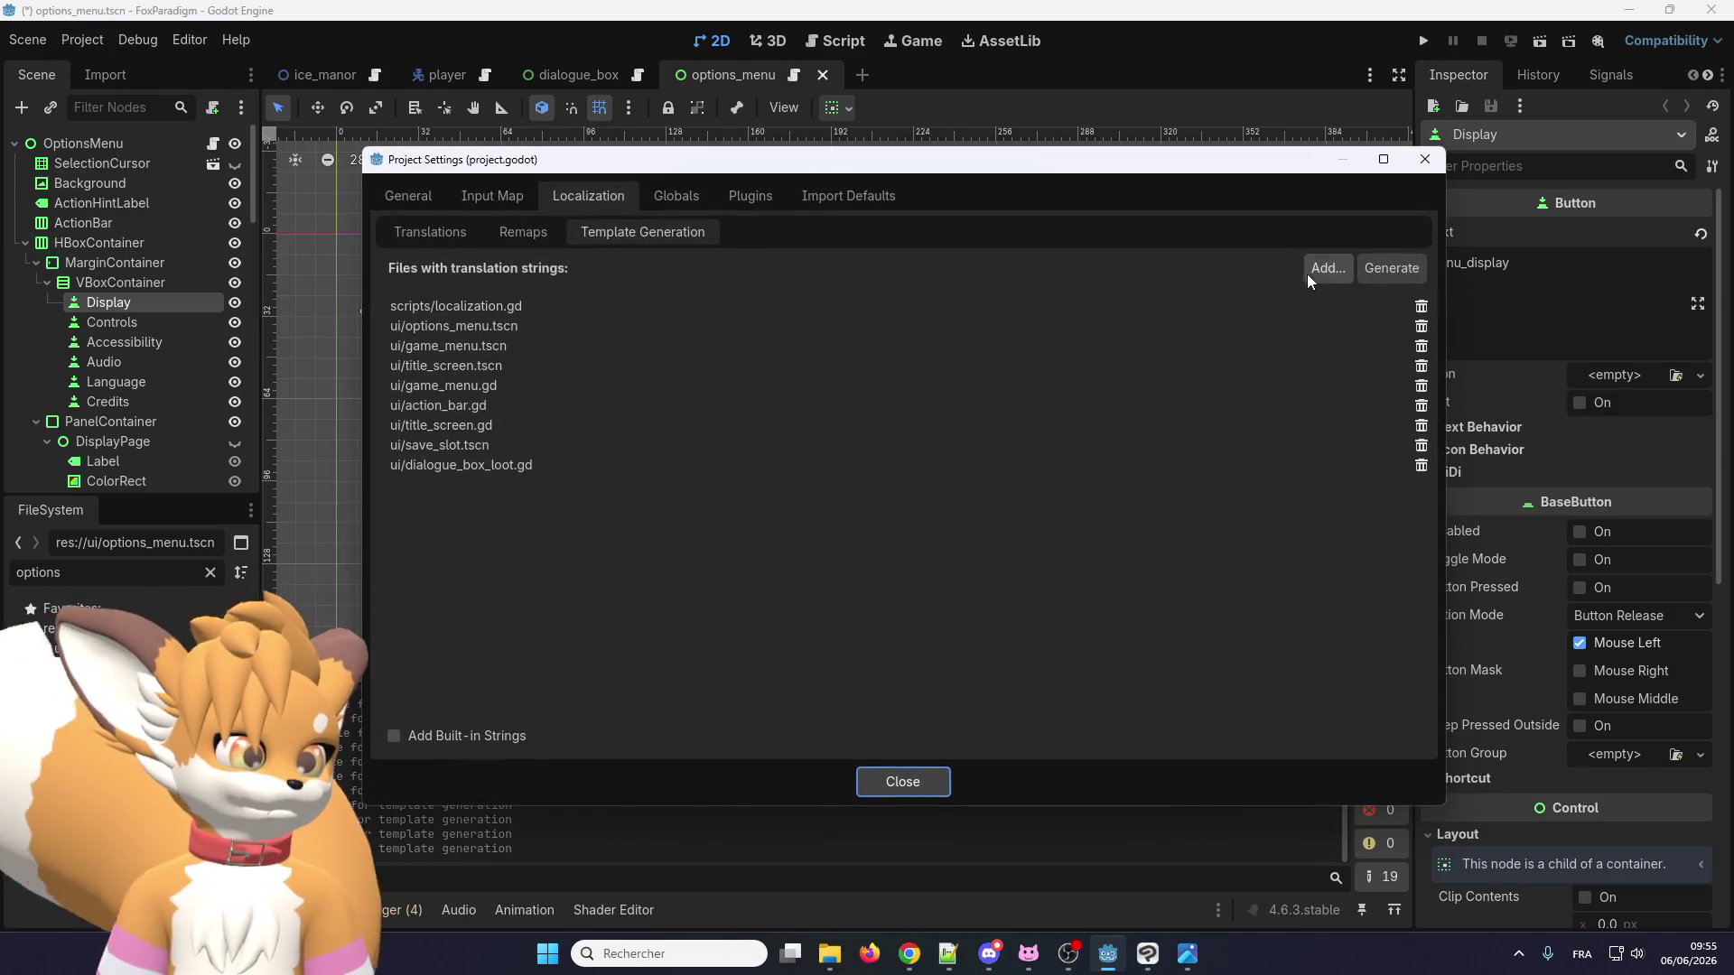
{"action": "left_click", "coordinate": [1389, 268]}
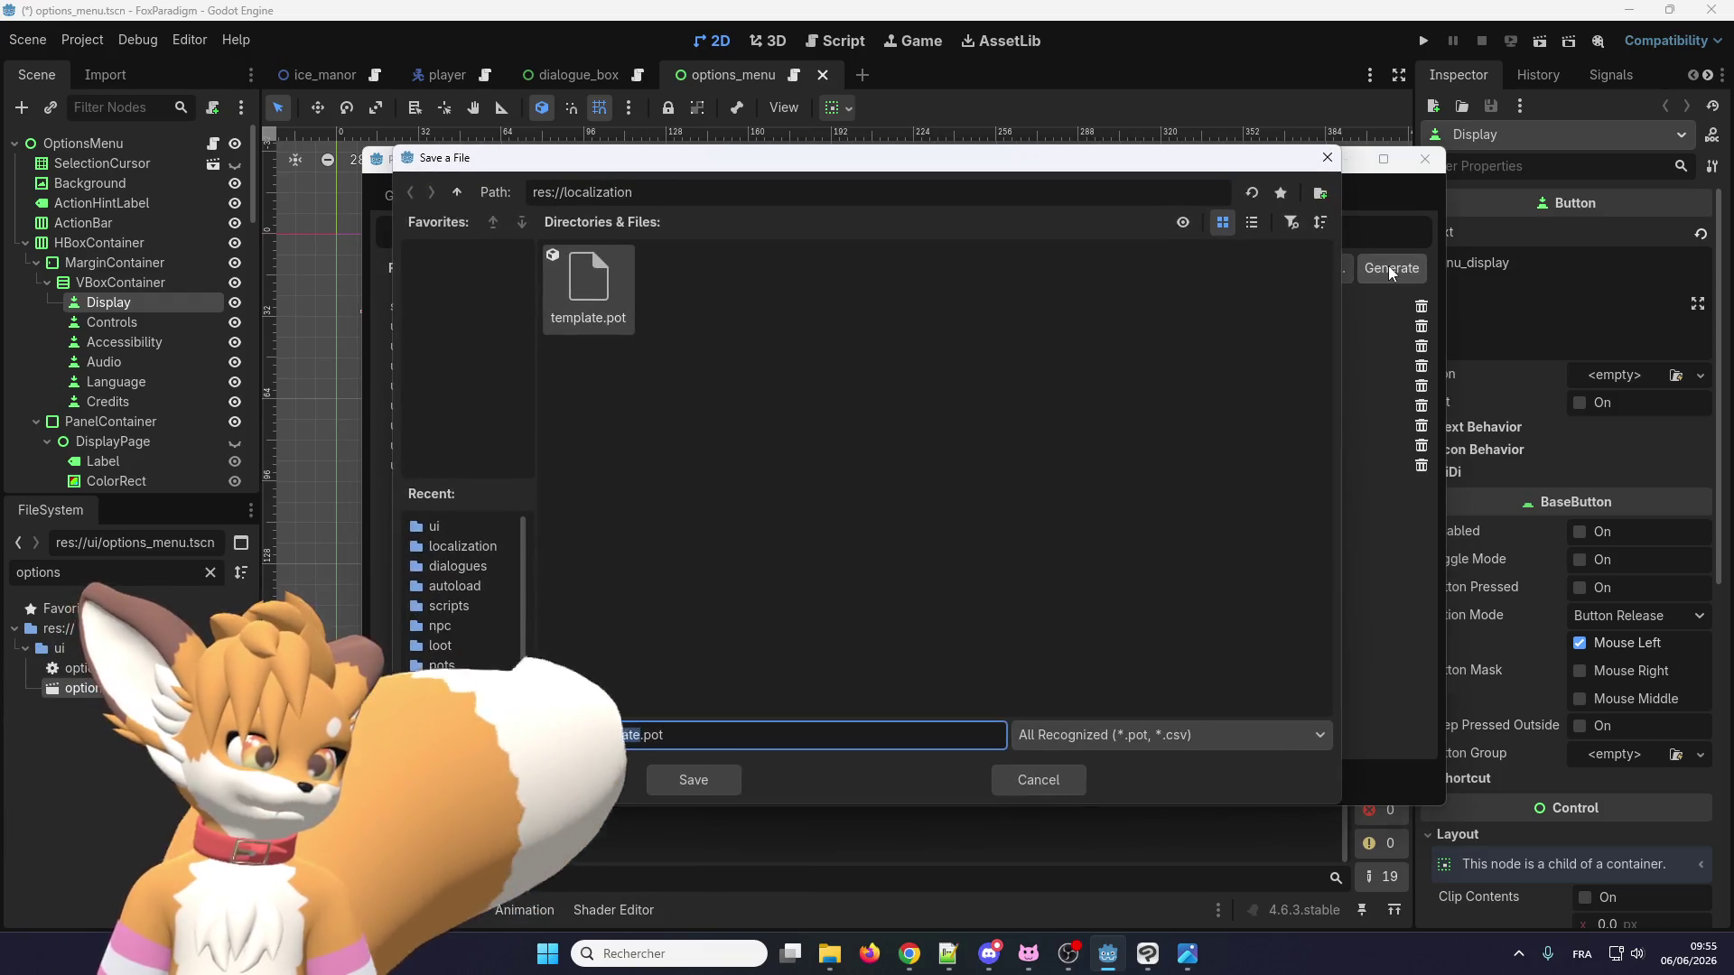
{"action": "left_click", "coordinate": [697, 781]}
{"action": "left_click", "coordinate": [805, 511]}
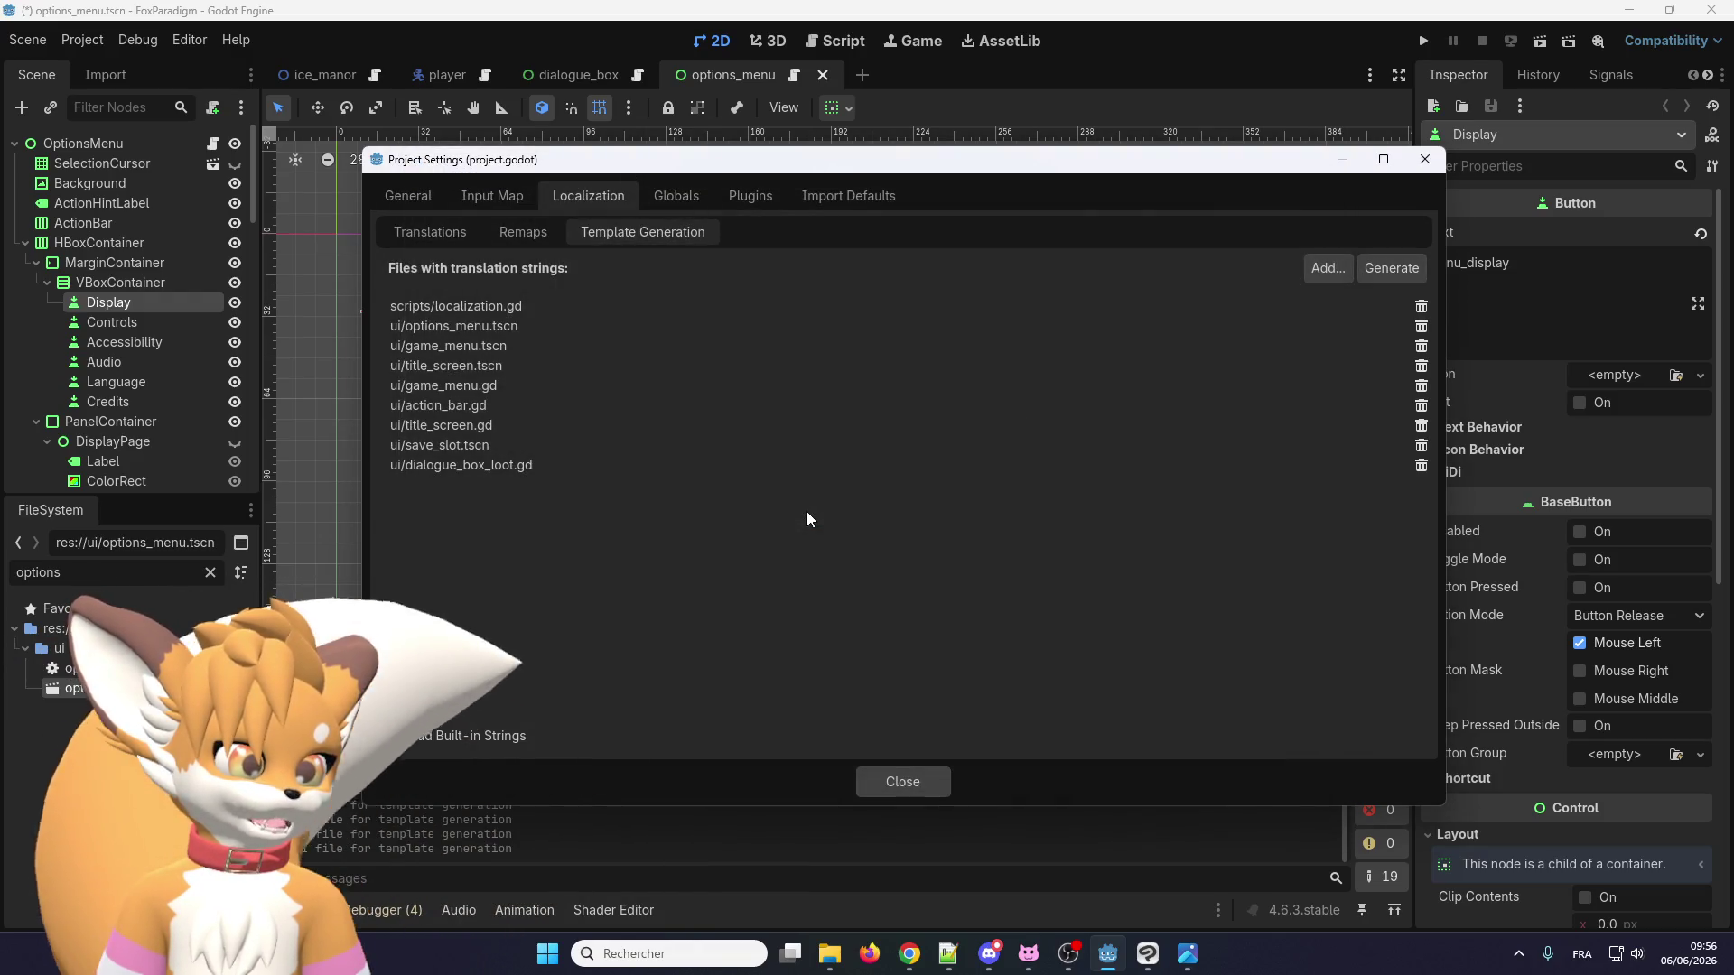
{"action": "left_click", "coordinate": [887, 779]}
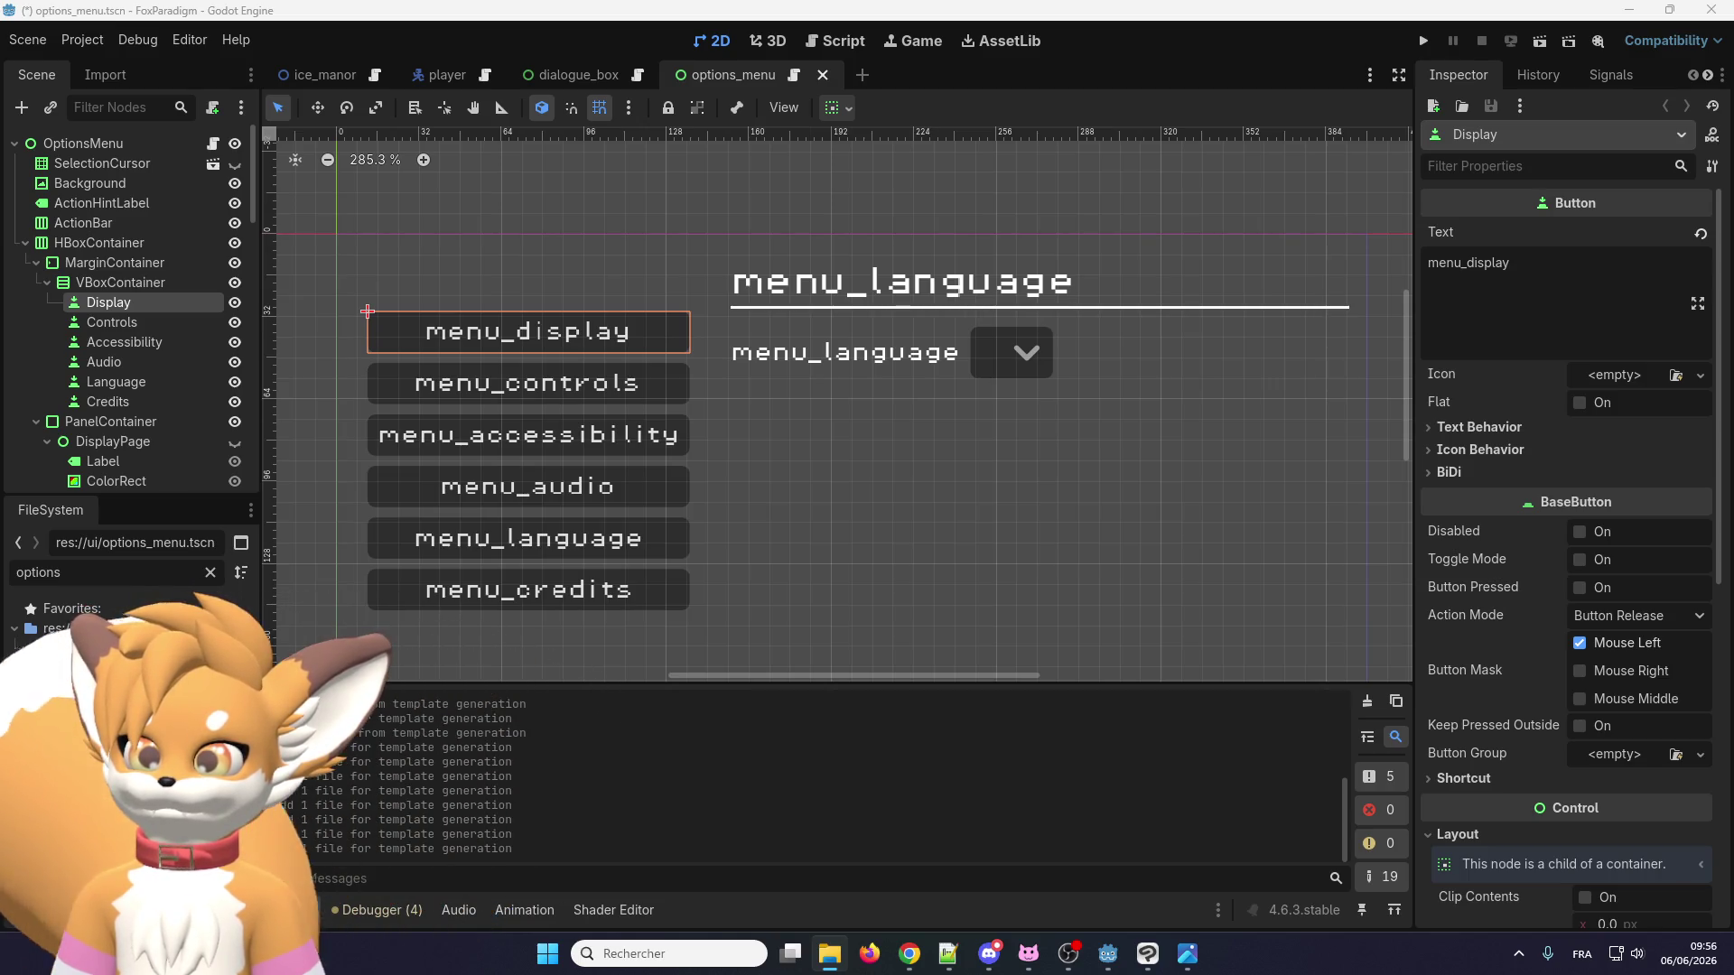
Open en.po in Poedit and update it from template.pot, accepting the six new strings.
{"action": "mouse_move", "coordinate": [768, 0]}
{"action": "left_mouse_down"}
{"action": "mouse_move", "coordinate": [768, 54]}
{"action": "mouse_move", "coordinate": [595, 127]}
{"action": "left_mouse_up"}
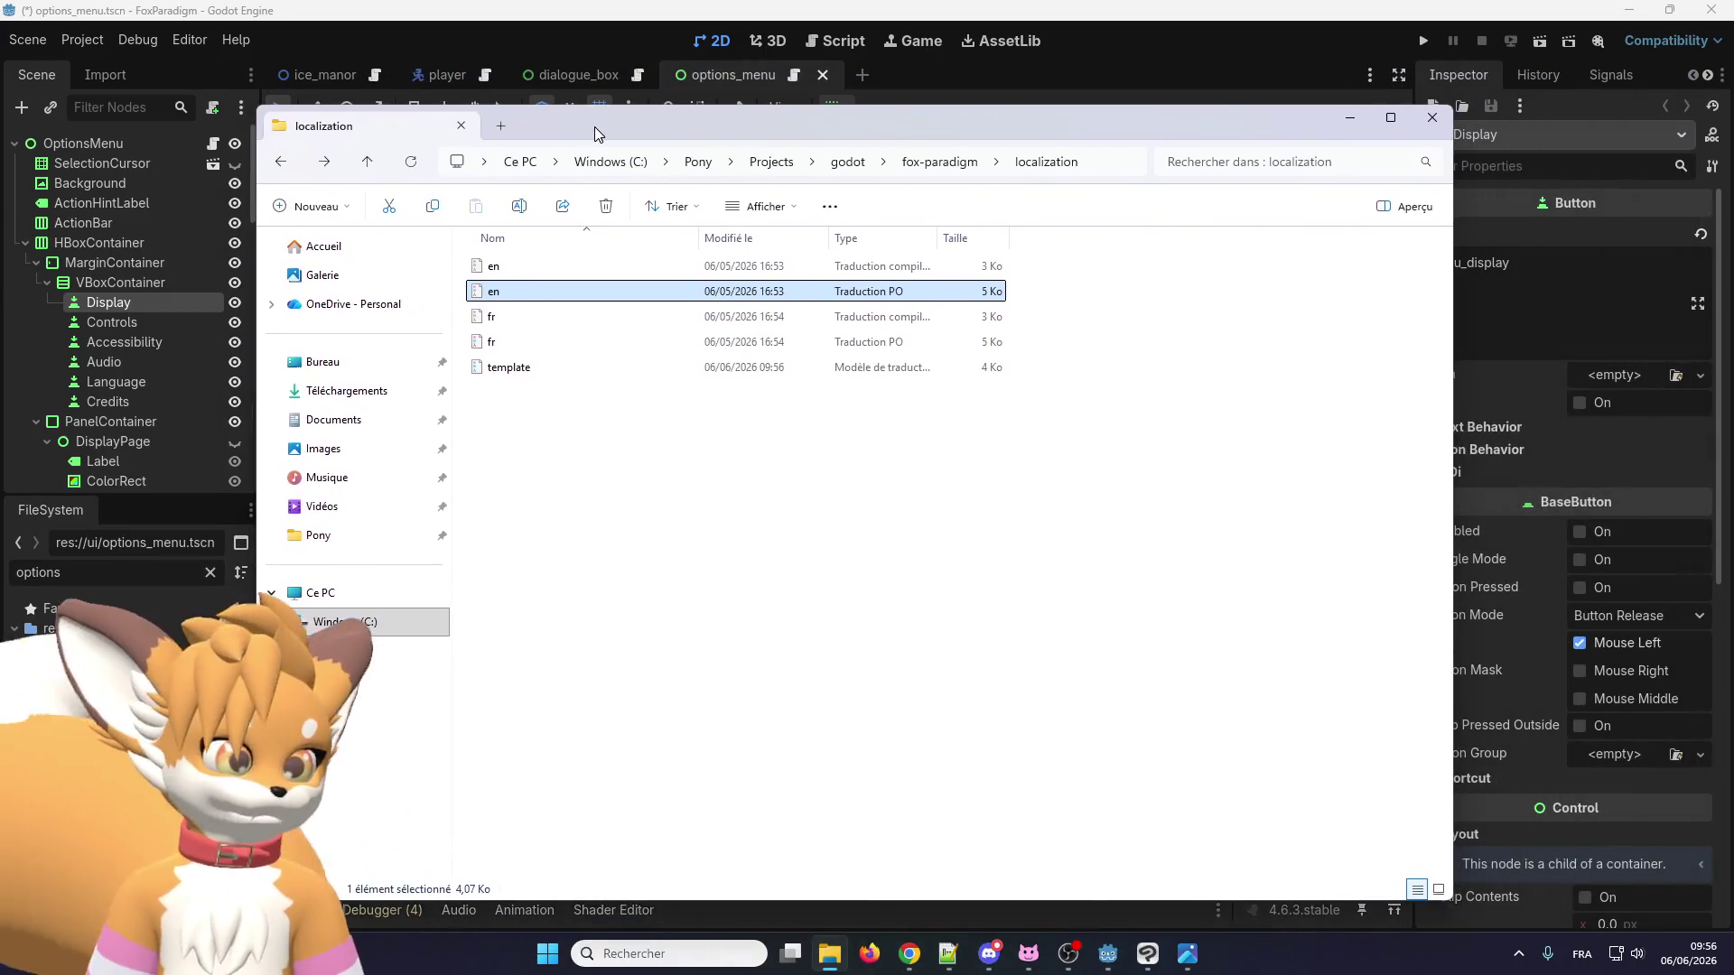
{"action": "double_click", "coordinate": [522, 293]}
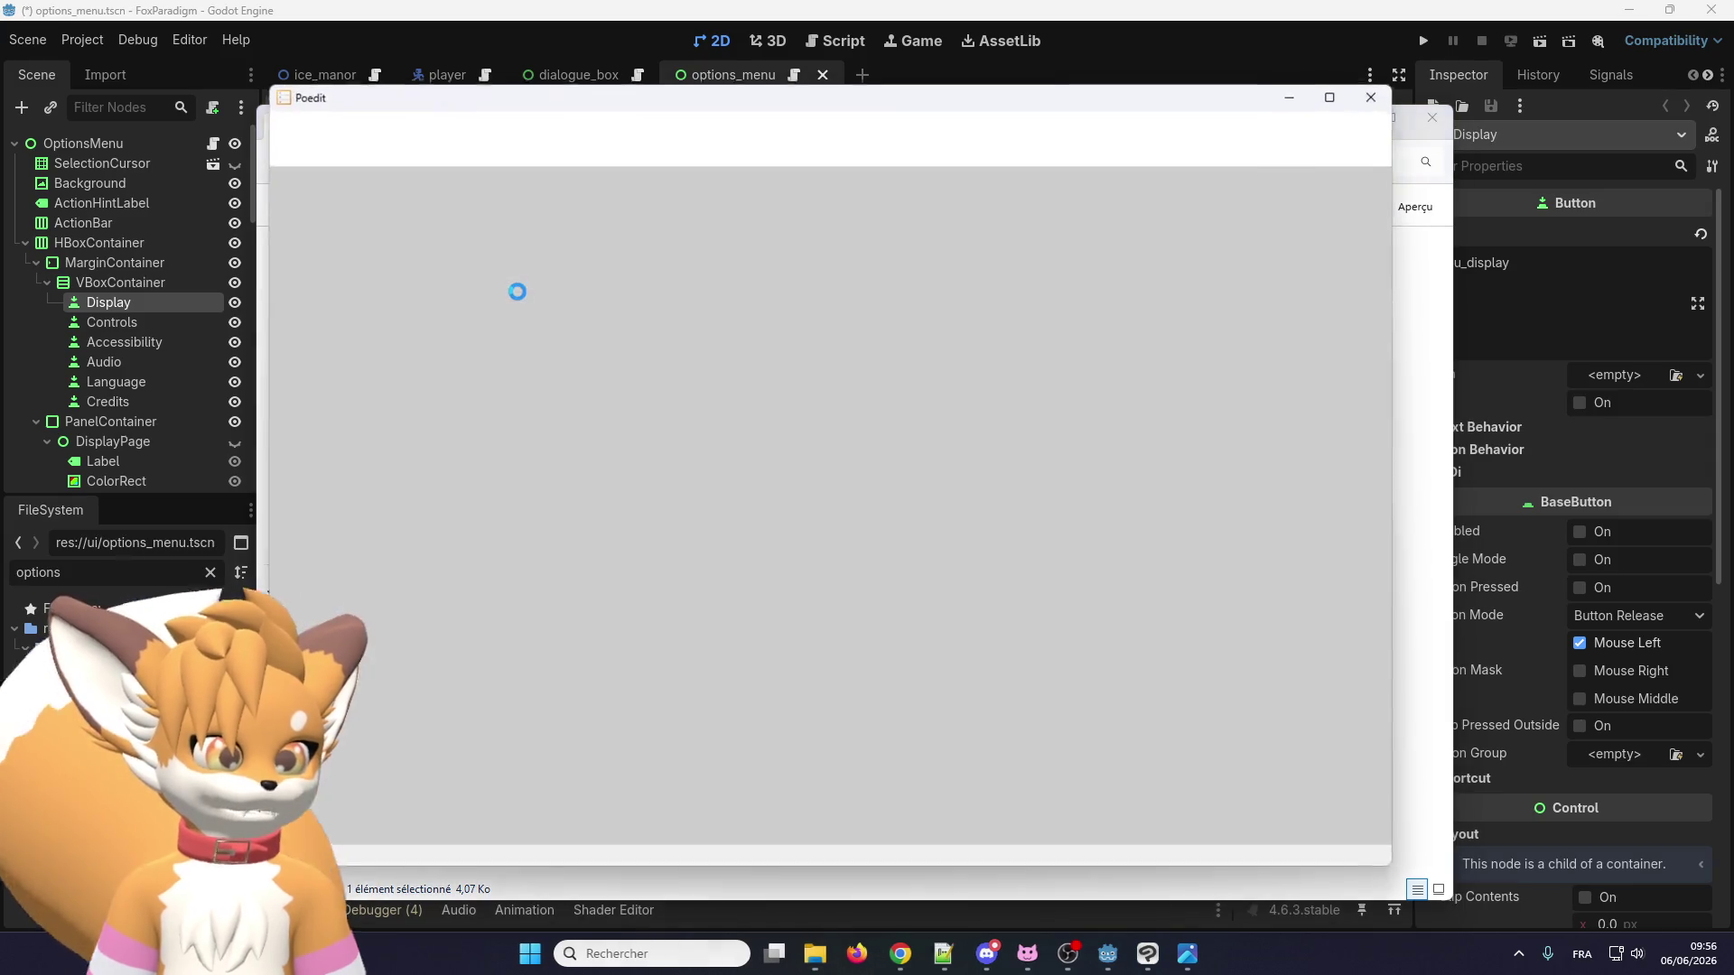
{"action": "scroll", "coordinate": [578, 298], "scroll_direction": "down", "scroll_amount": 4}
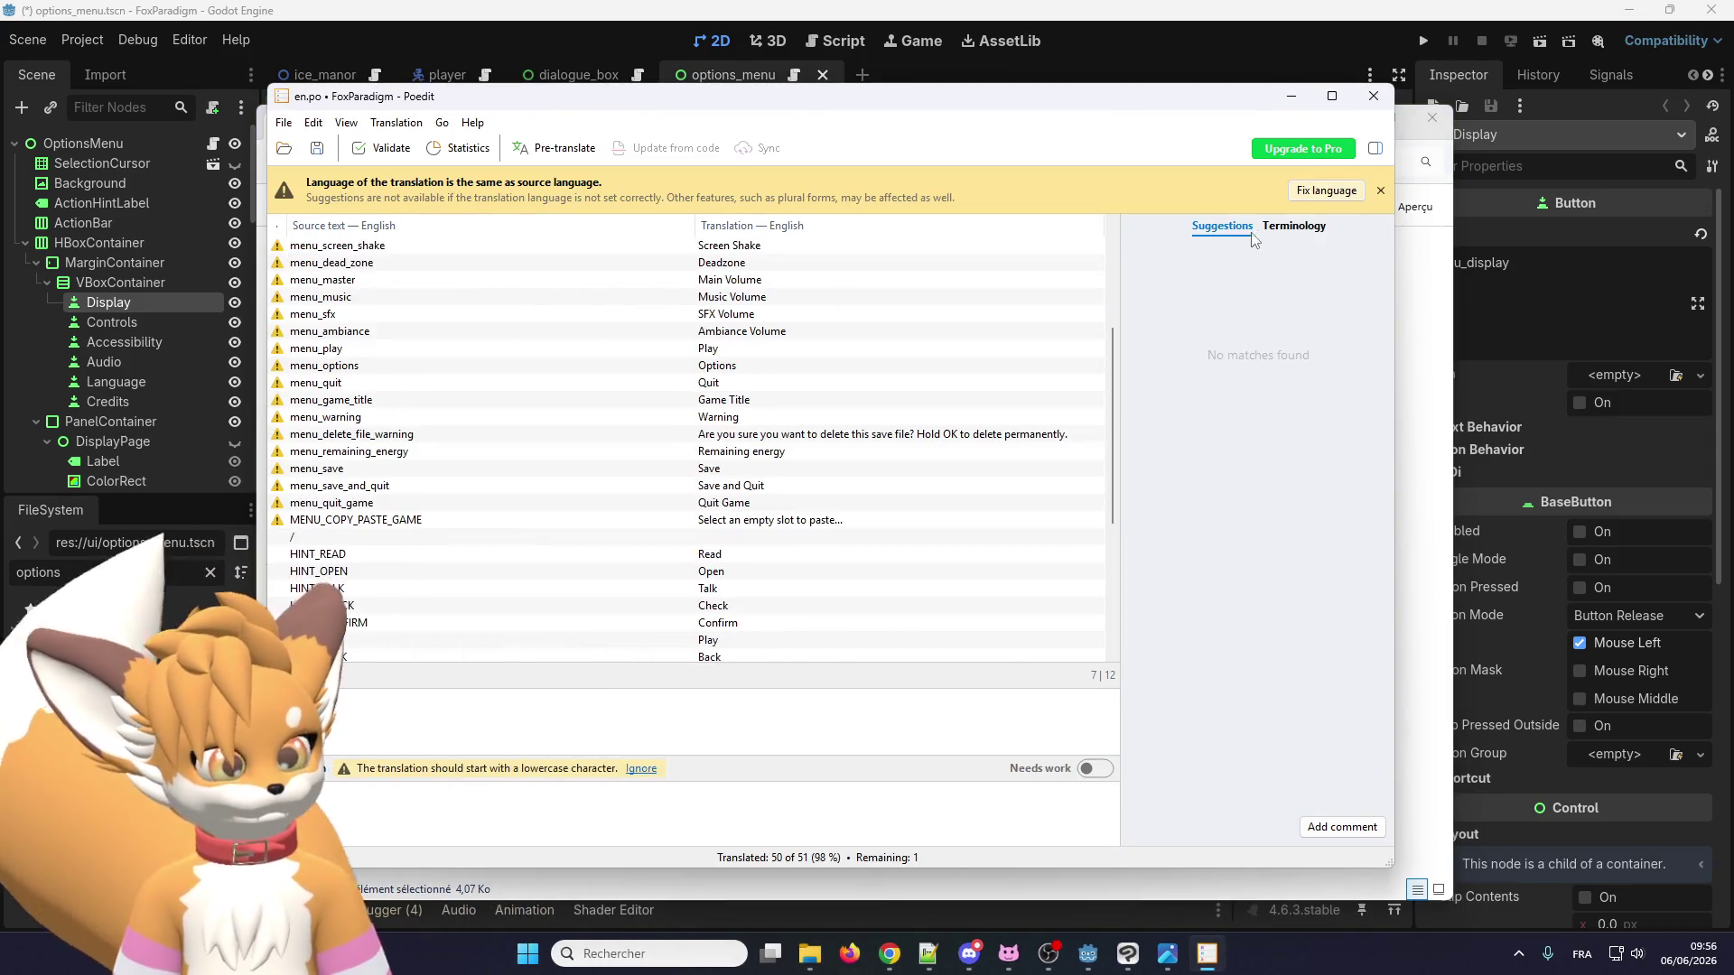
{"action": "left_click", "coordinate": [1379, 190]}
{"action": "left_click", "coordinate": [396, 122]}
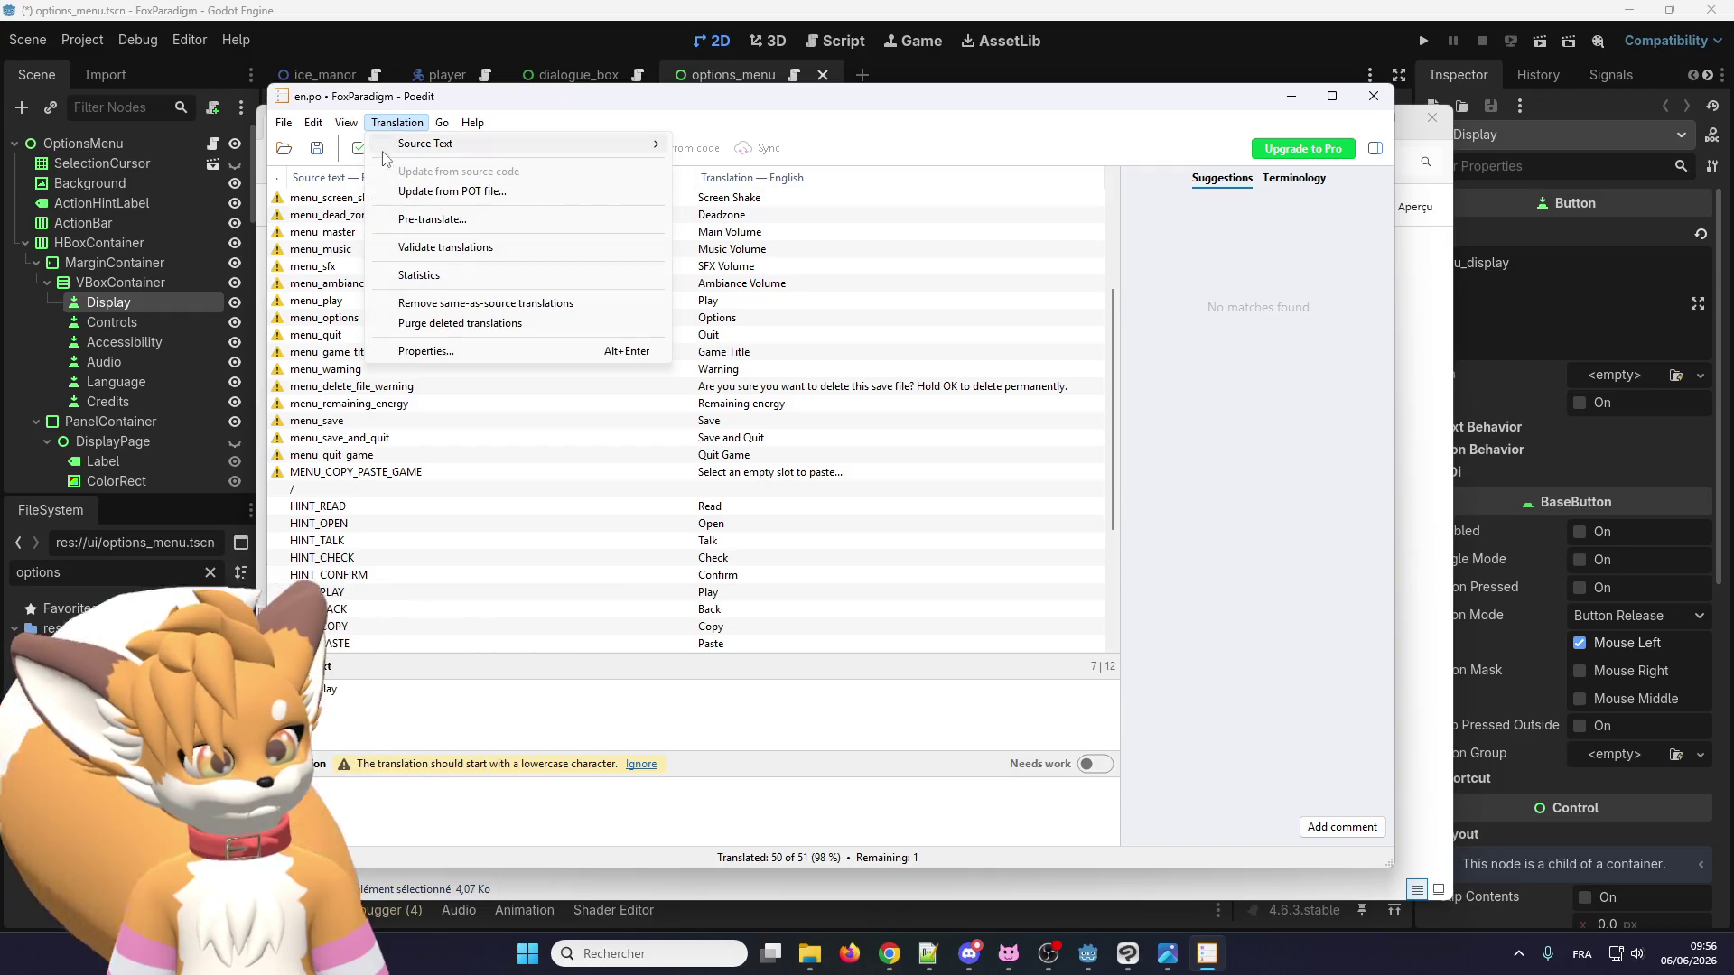
{"action": "left_click", "coordinate": [393, 192]}
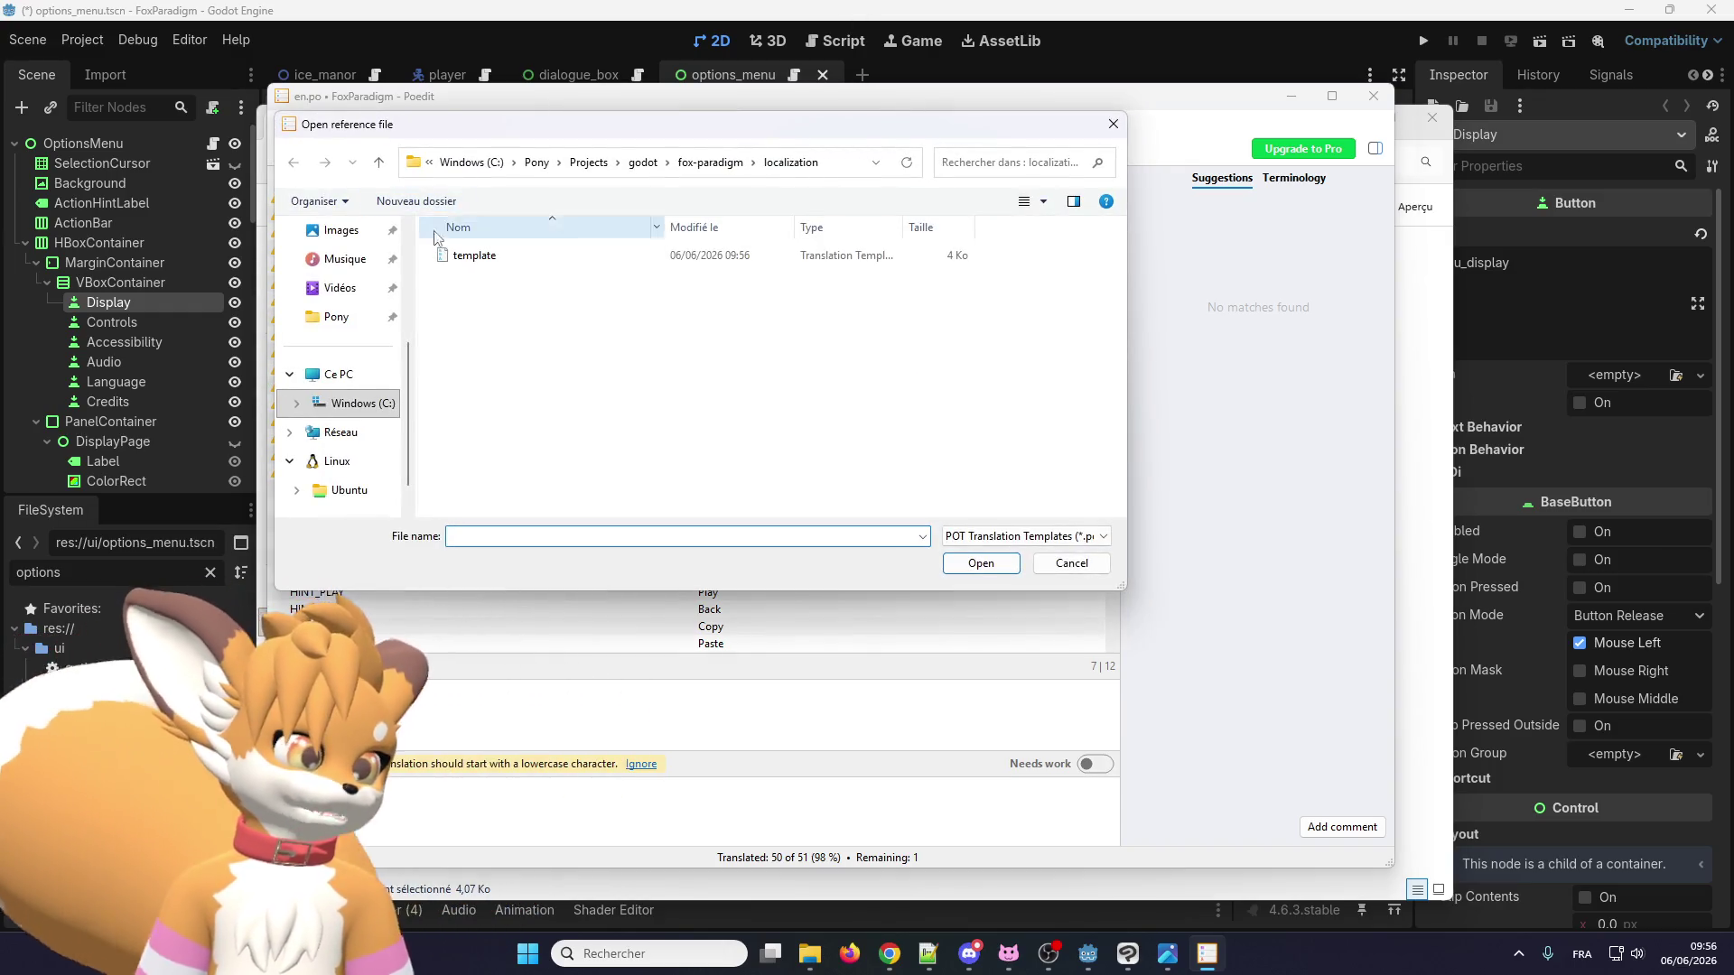
{"action": "double_click", "coordinate": [471, 256]}
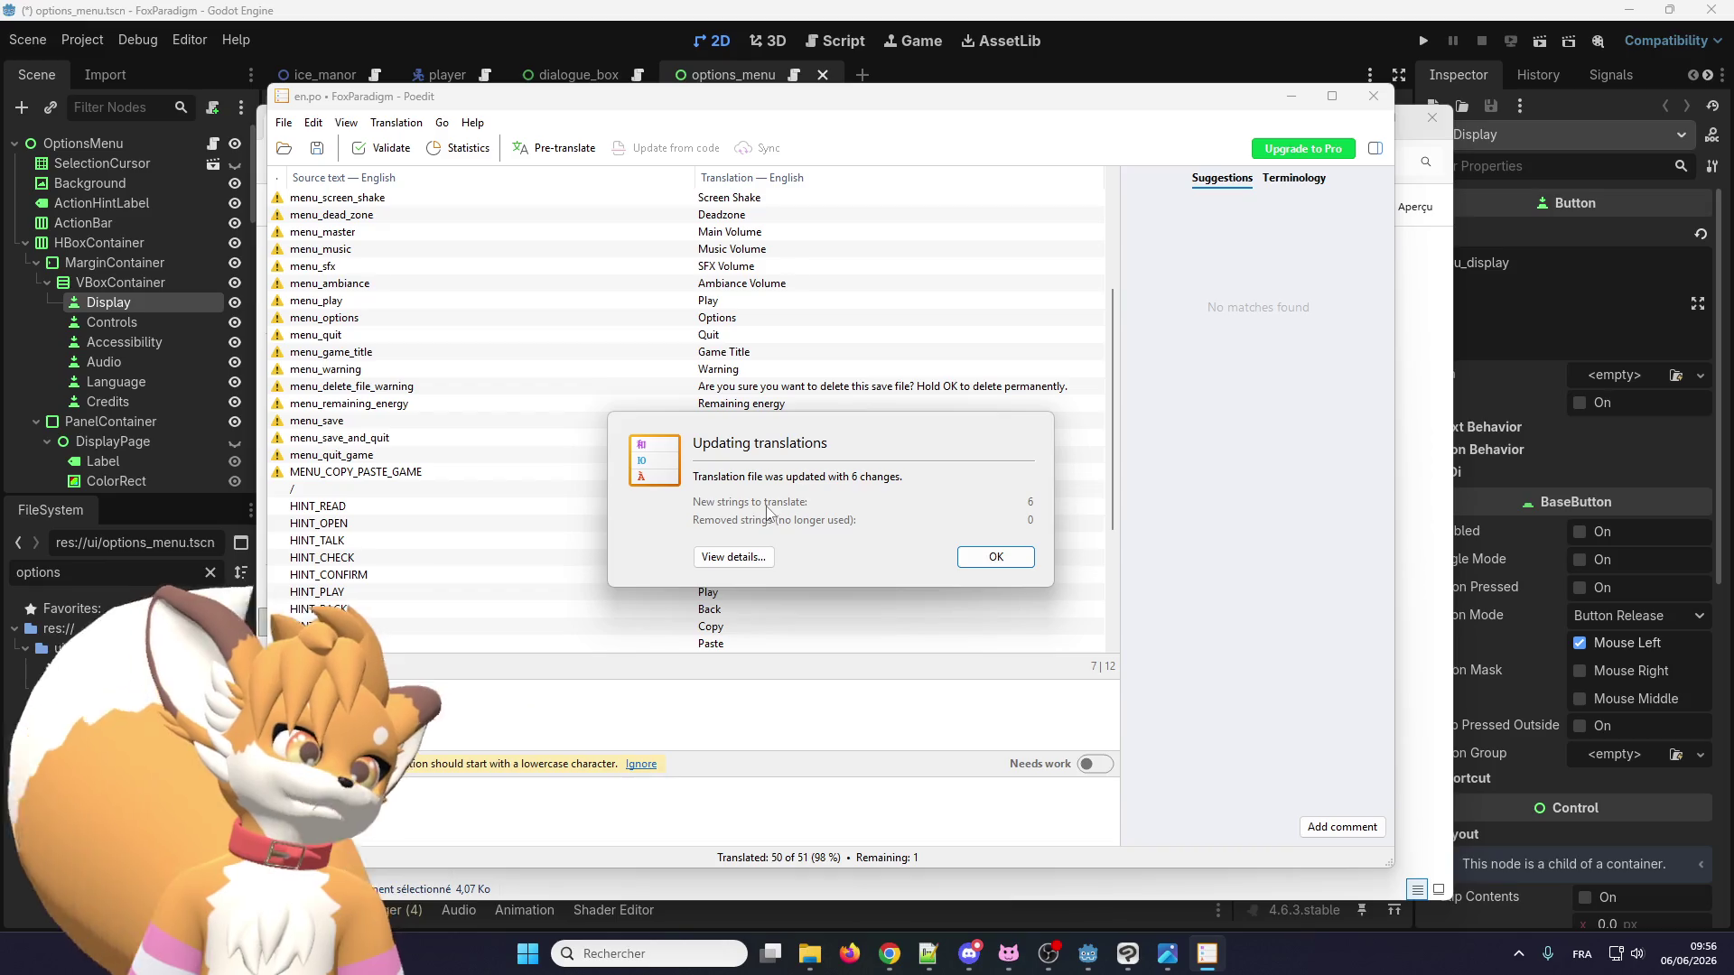
{"action": "left_click", "coordinate": [992, 555]}
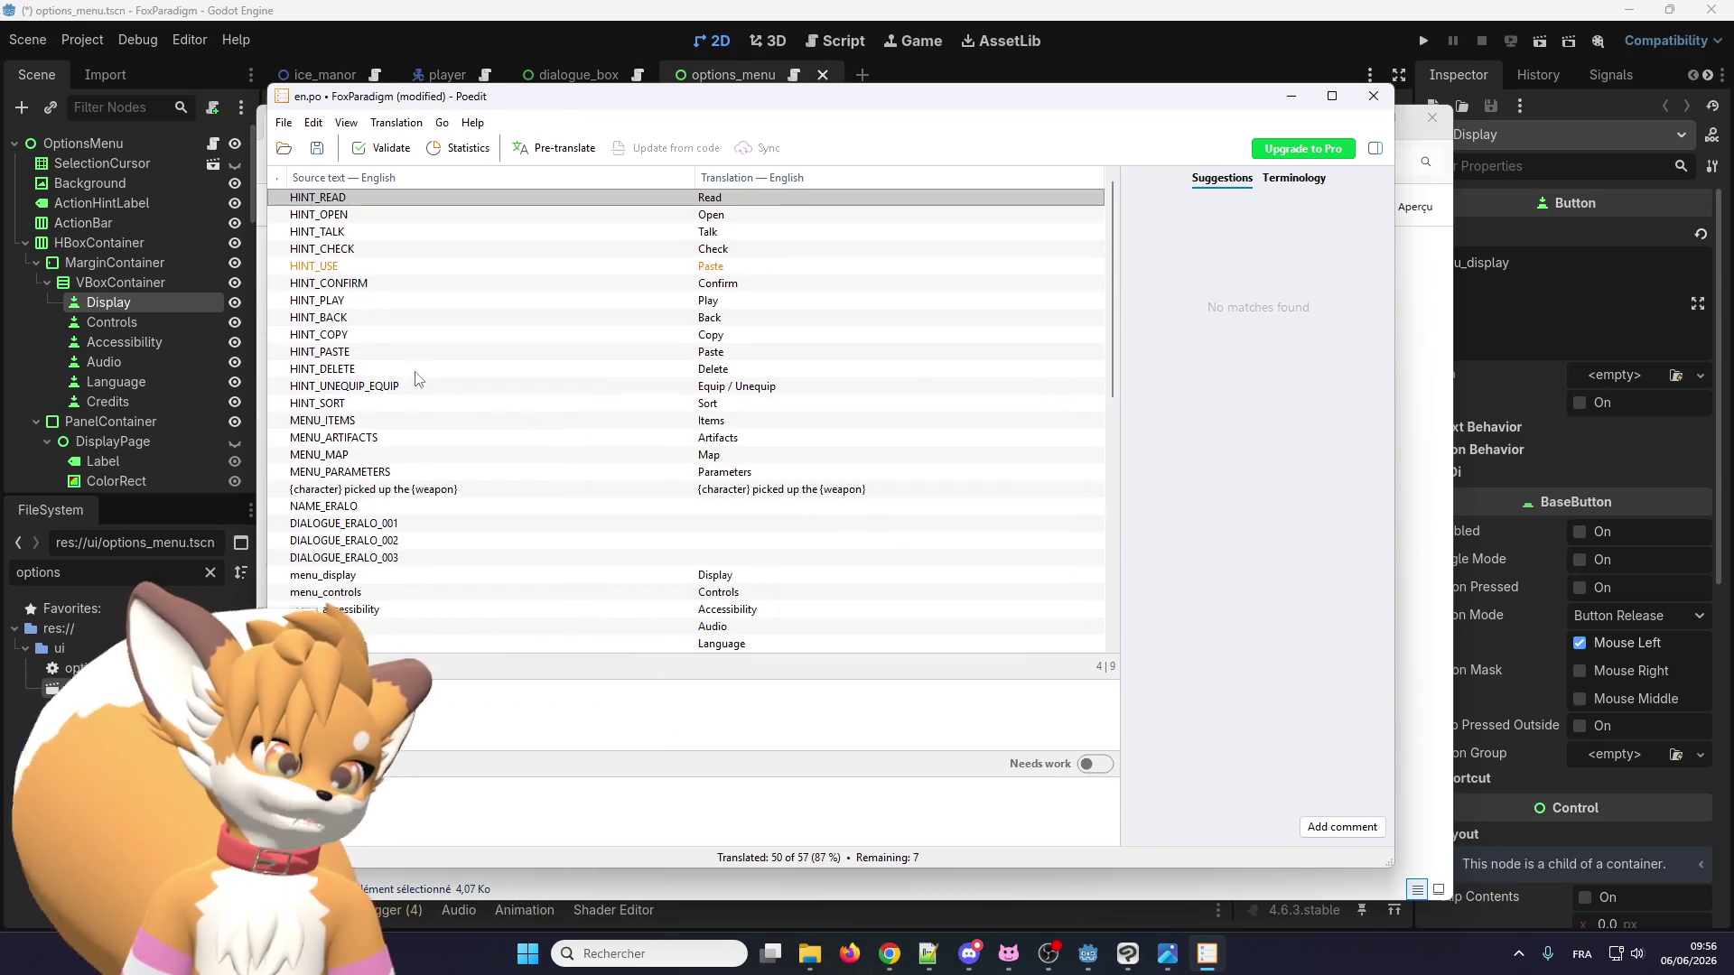
Enter English translations for NAME_ERALO and DIALOGUE_ERALO_001.
{"action": "left_click", "coordinate": [388, 507]}
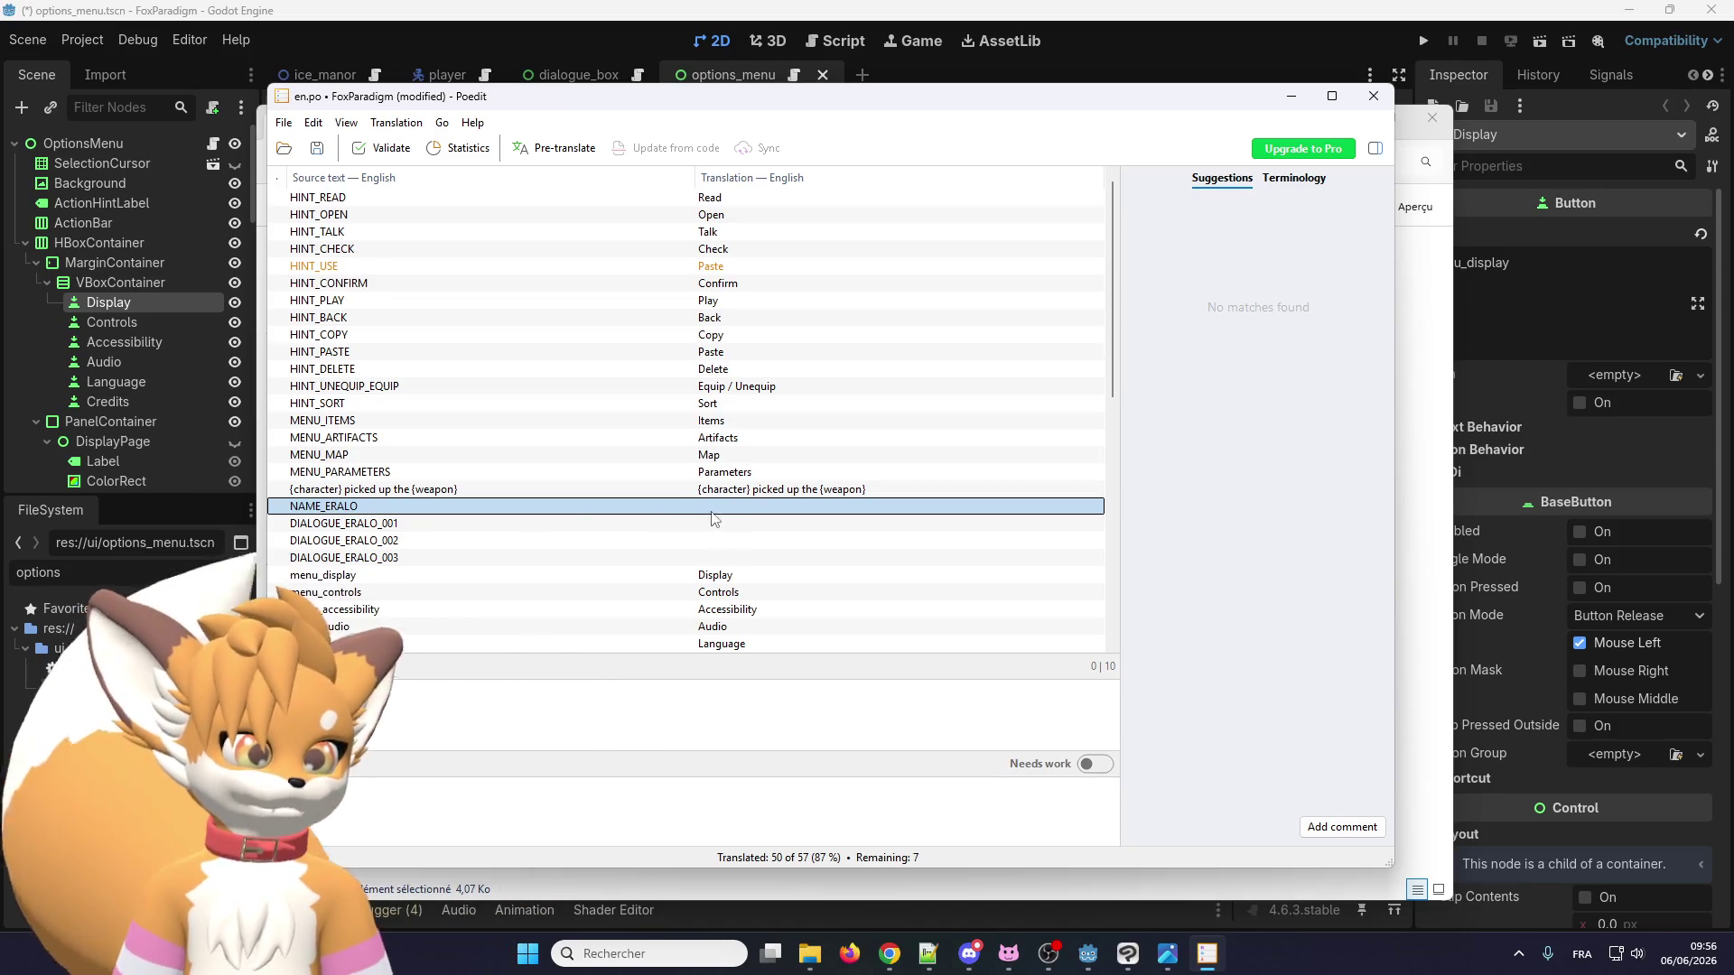
{"action": "left_click", "coordinate": [339, 810]}
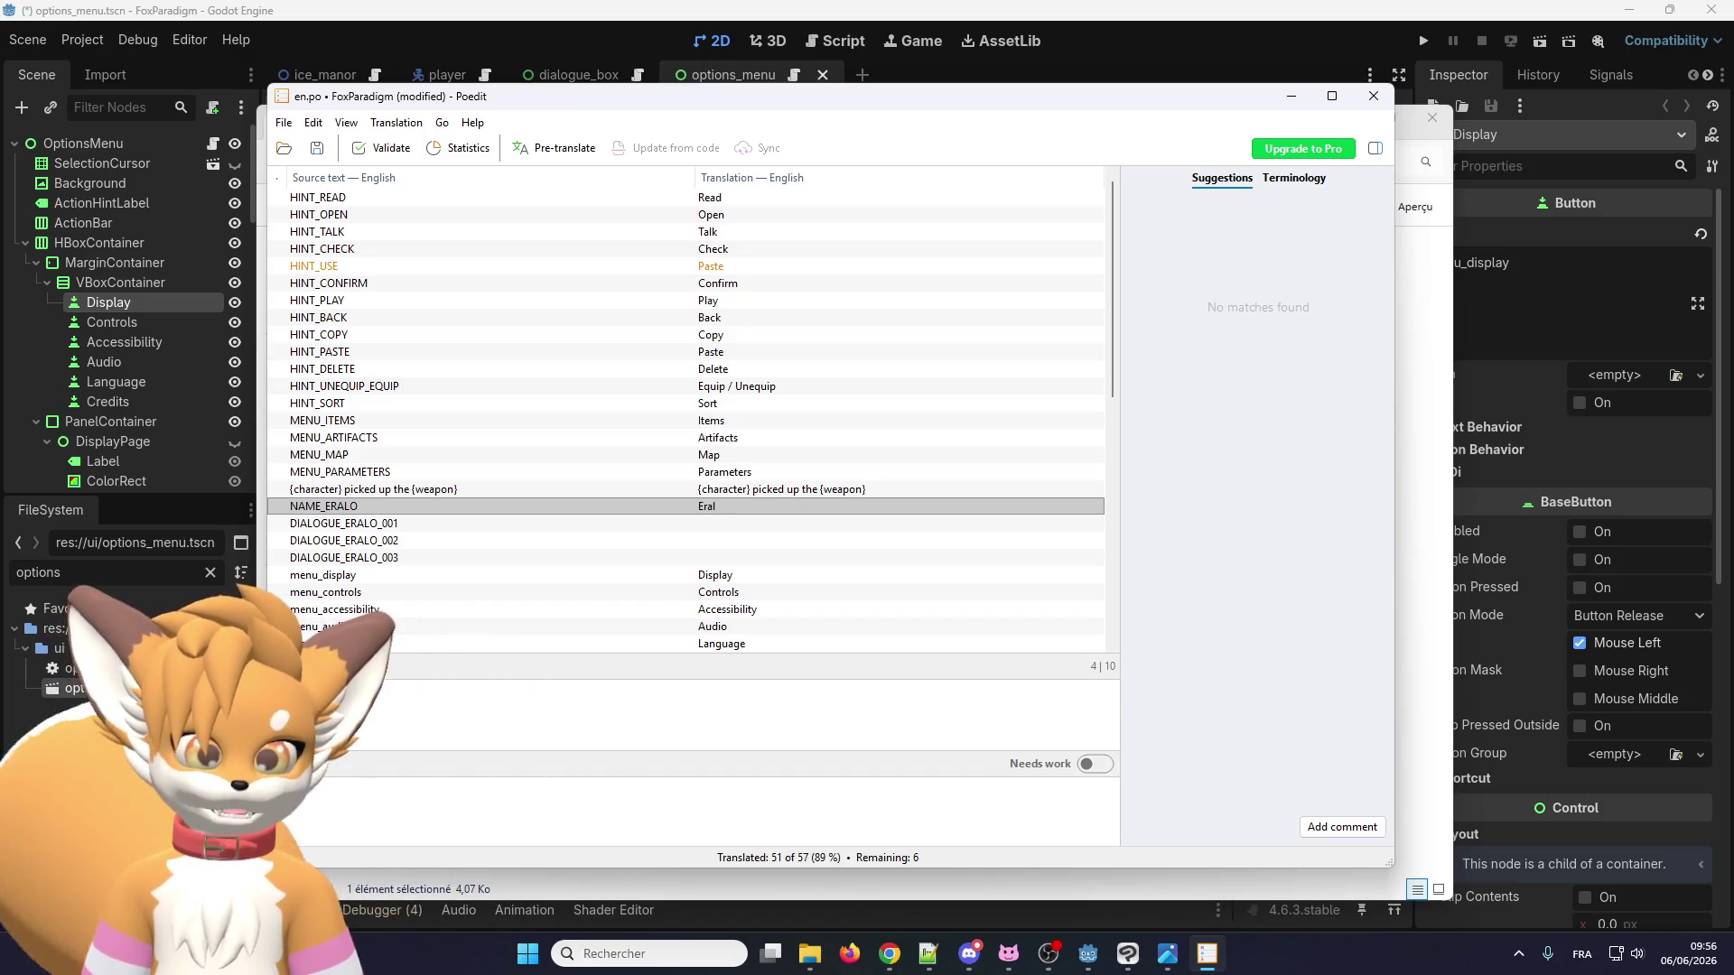
{"action": "left_click", "coordinate": [408, 526]}
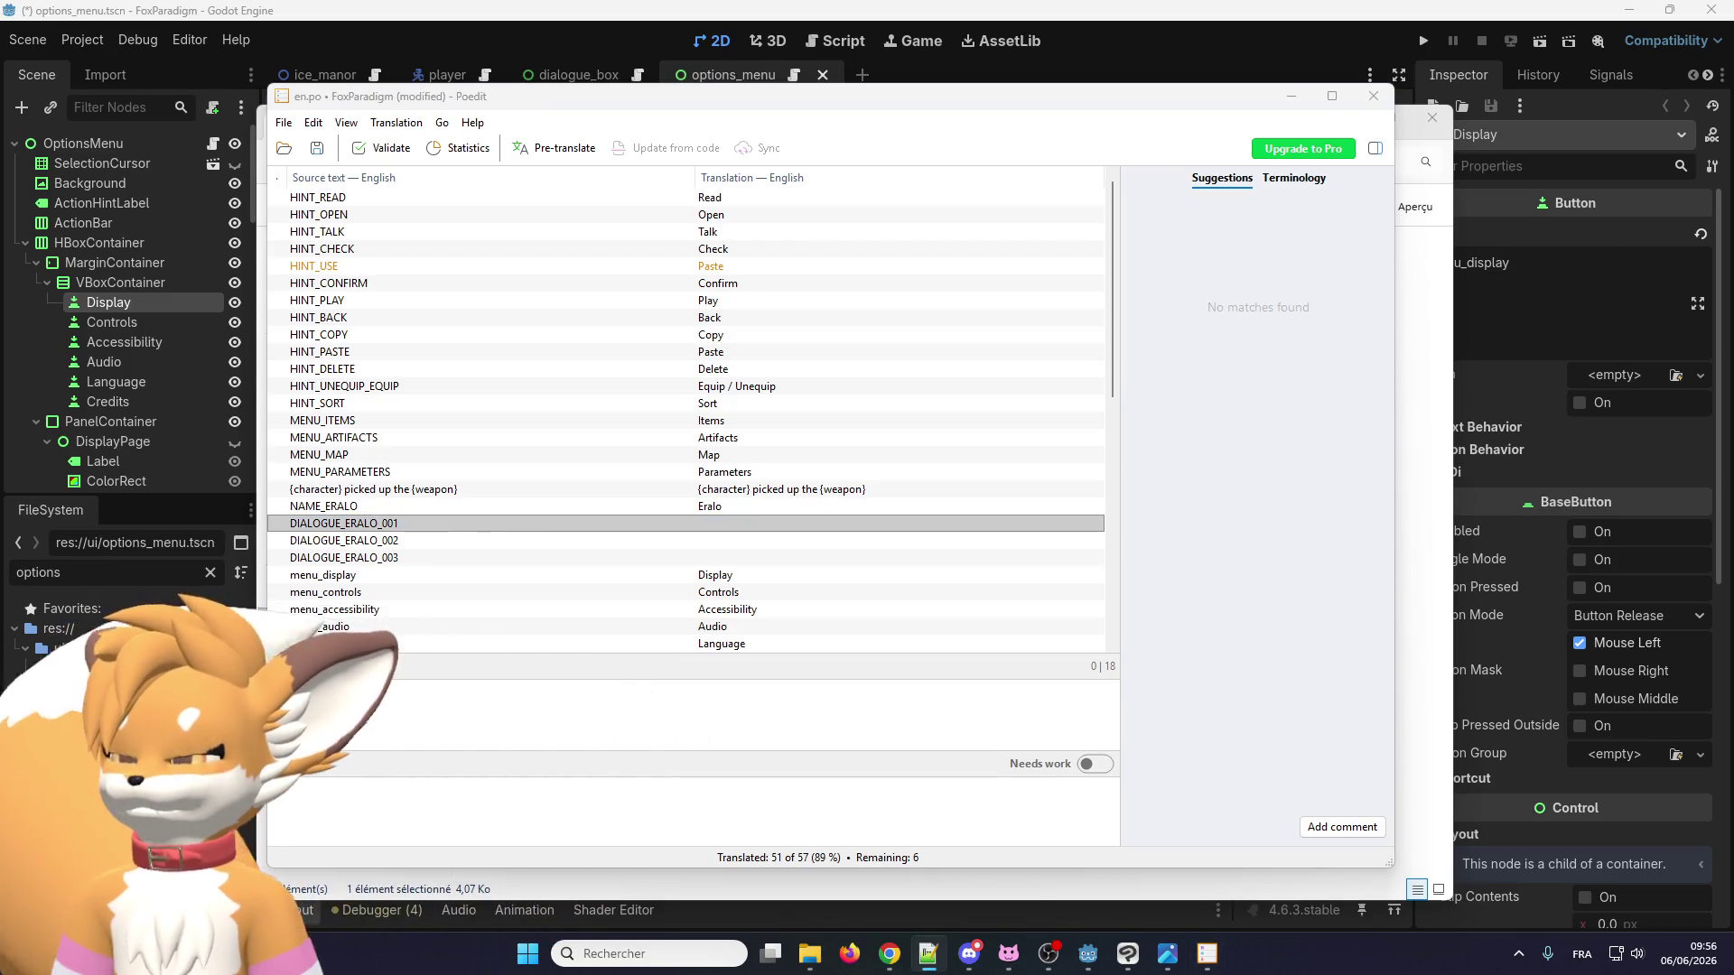
{"action": "left_click", "coordinate": [400, 782]}
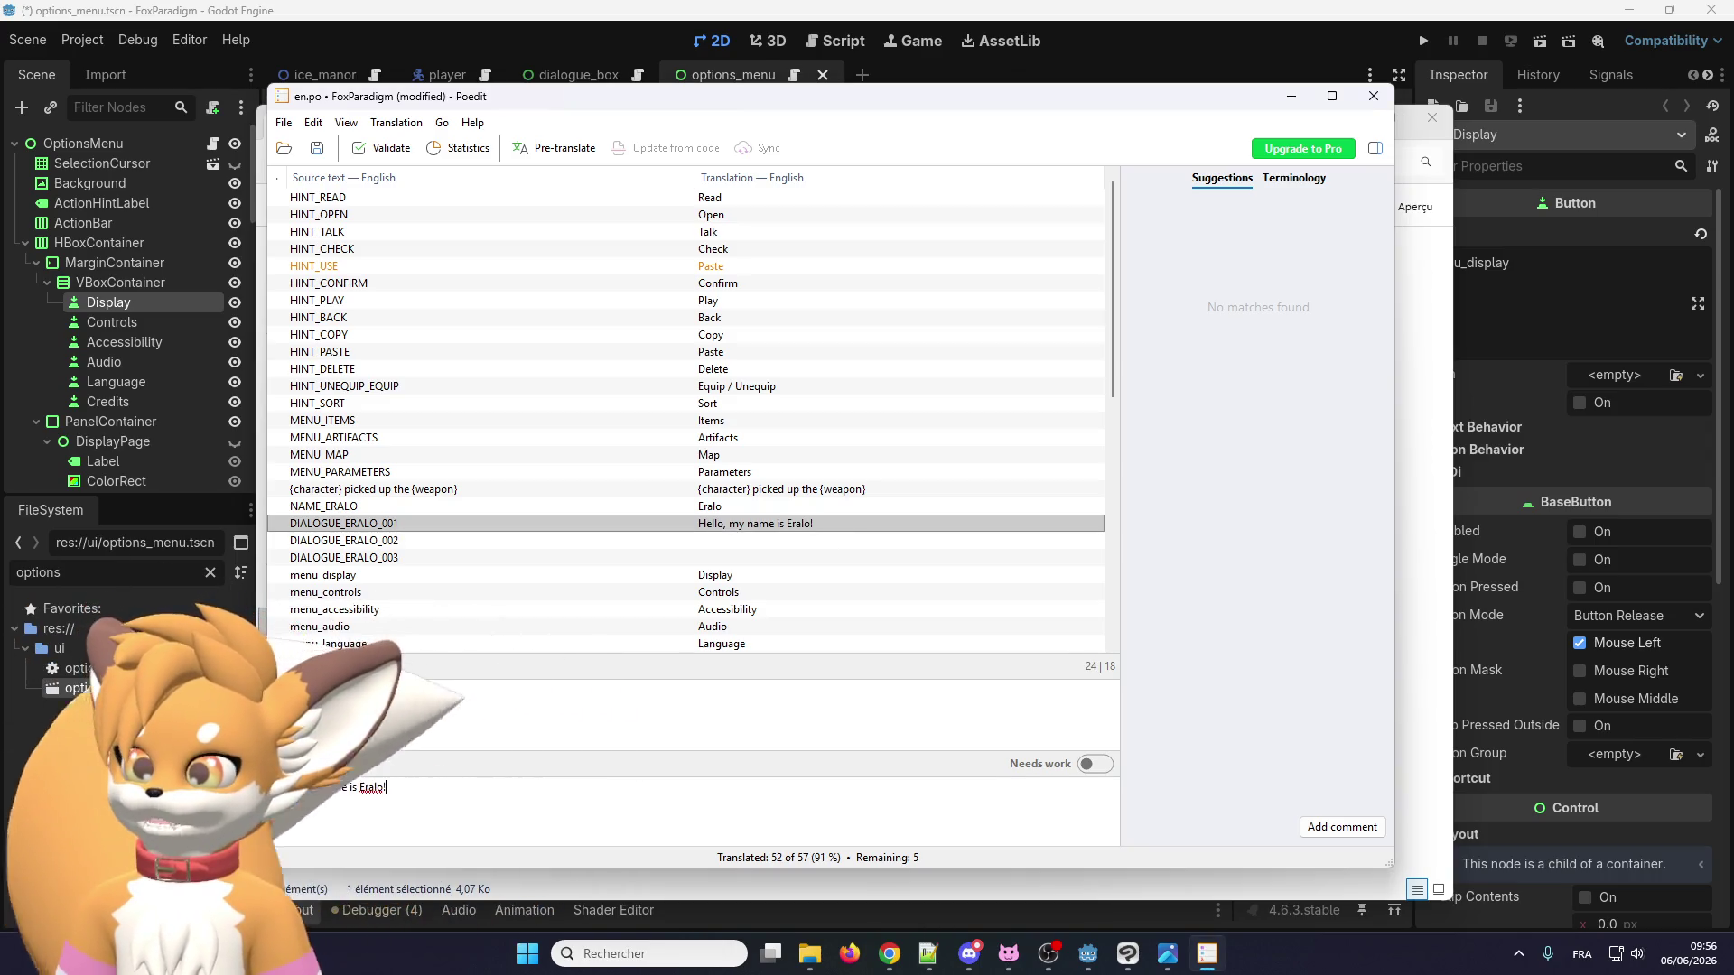
Paste the English dialogue lines for DIALOGUE_ERALO_002 and DIALOGUE_ERALO_003.
{"action": "key", "text": "alt+Tab"}
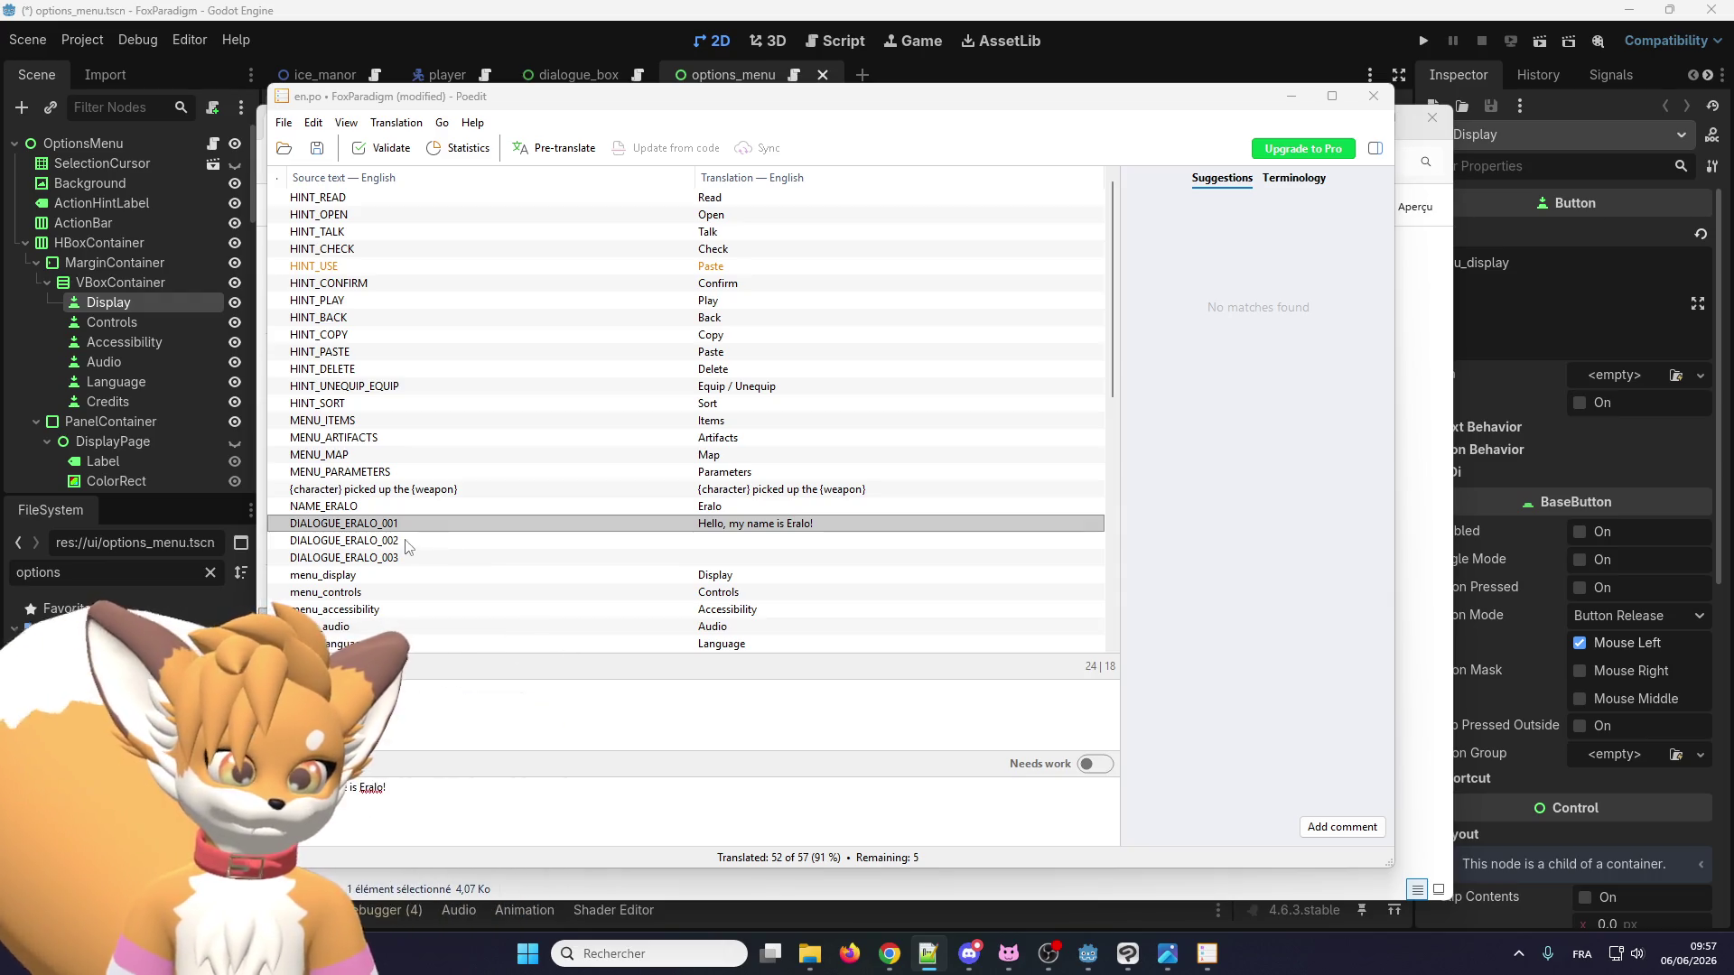
{"action": "left_click", "coordinate": [411, 540]}
{"action": "type", "text": "I love programming!"}
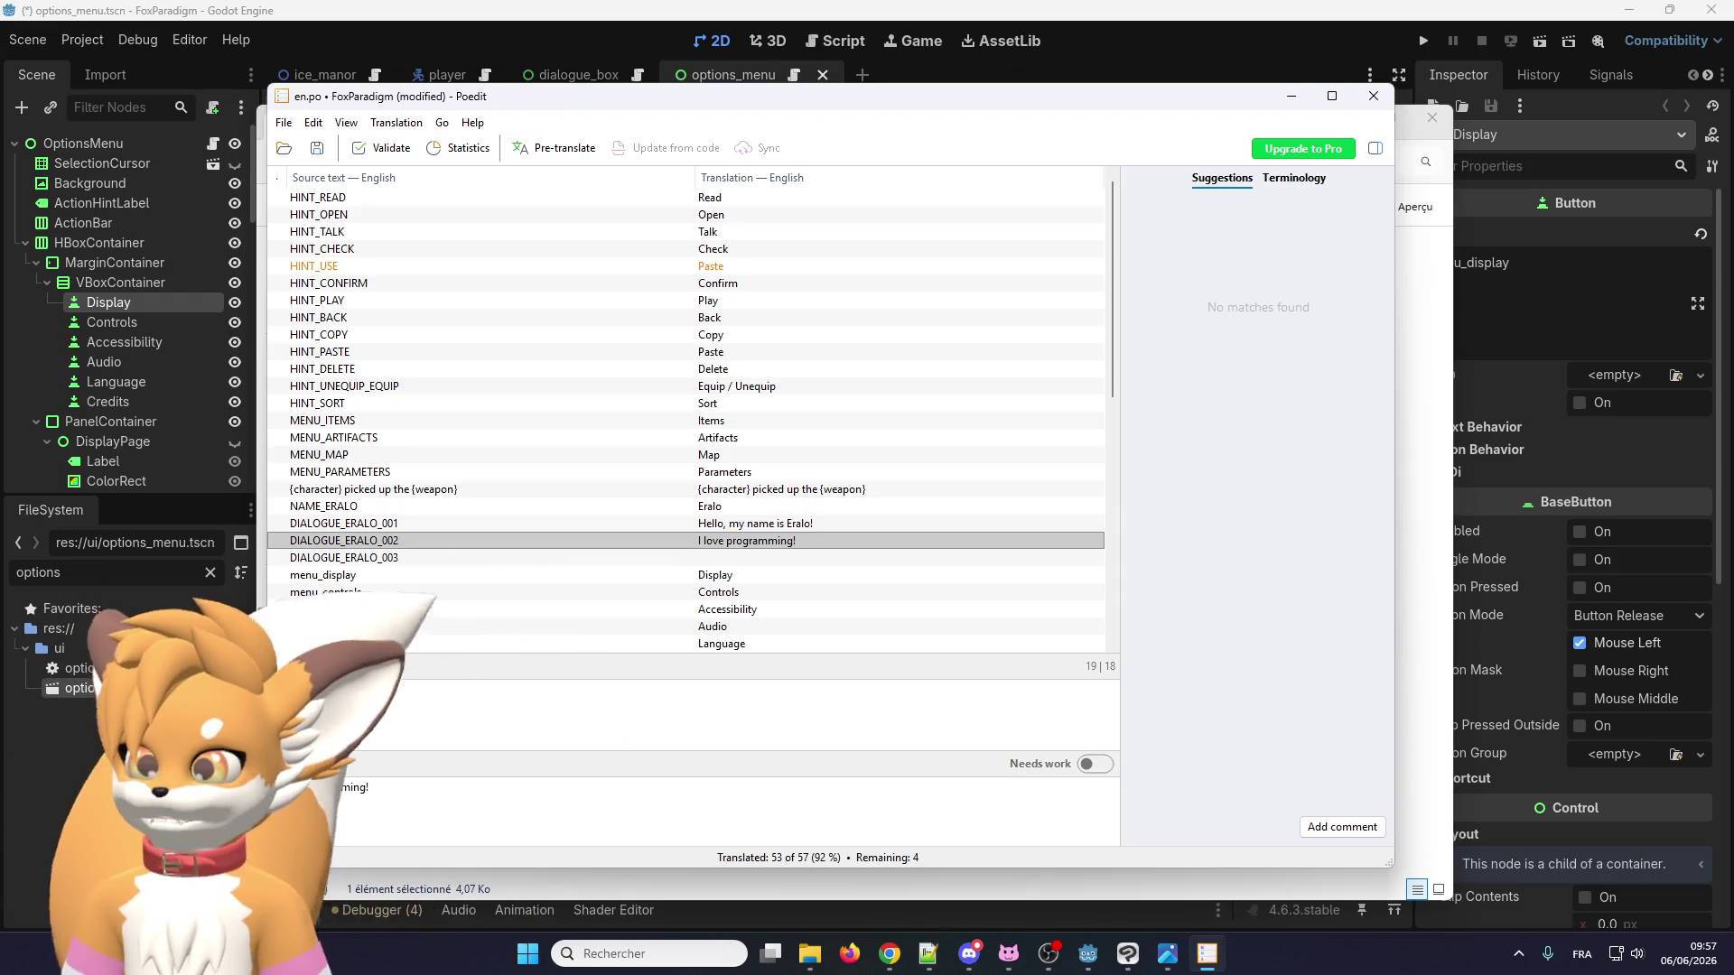
{"action": "key", "text": "alt+Tab"}
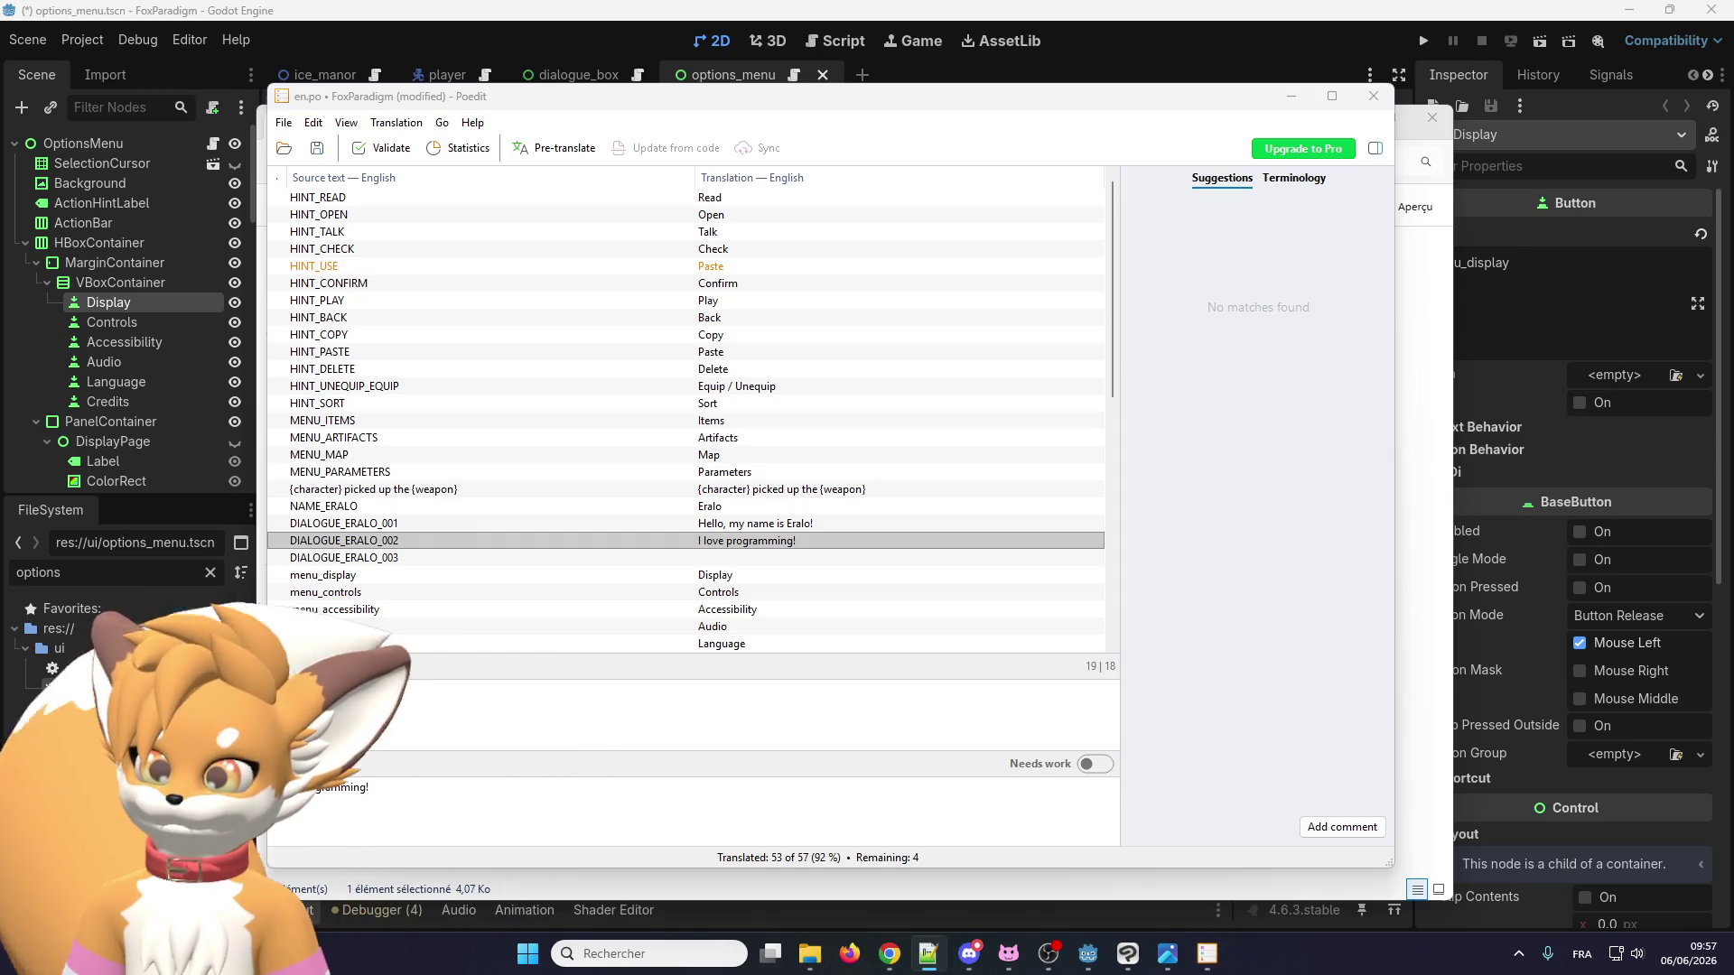
{"action": "left_click", "coordinate": [398, 558]}
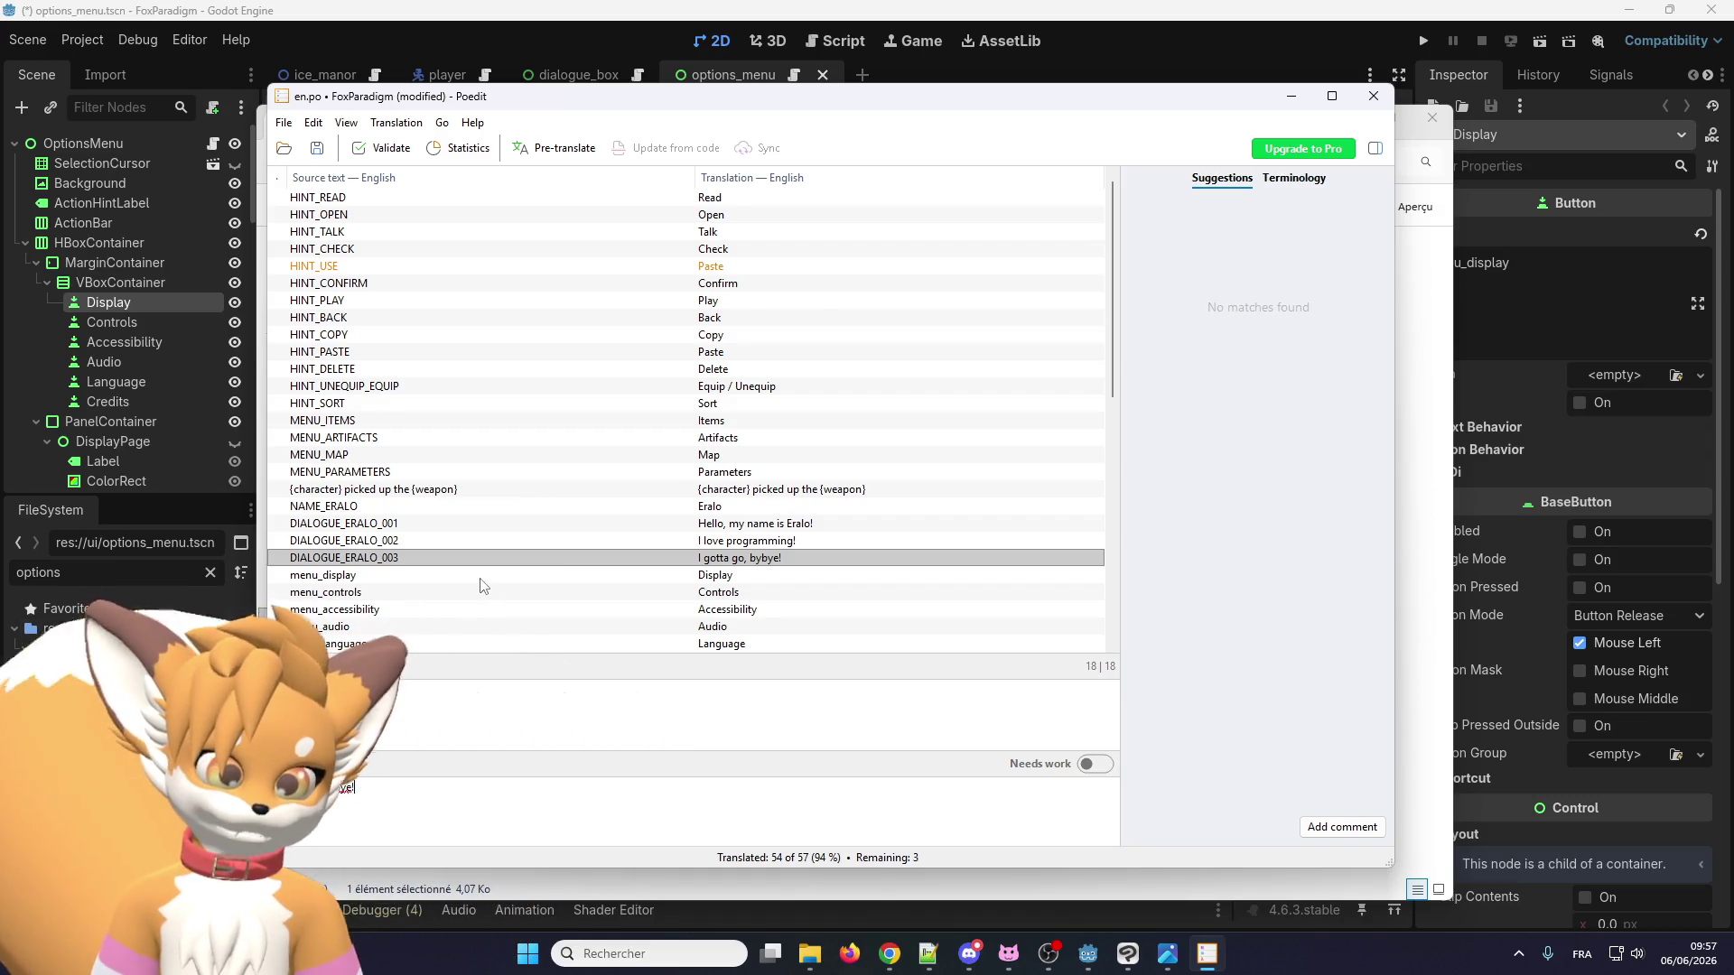
{"action": "scroll", "coordinate": [482, 585], "scroll_direction": "down", "scroll_amount": 10}
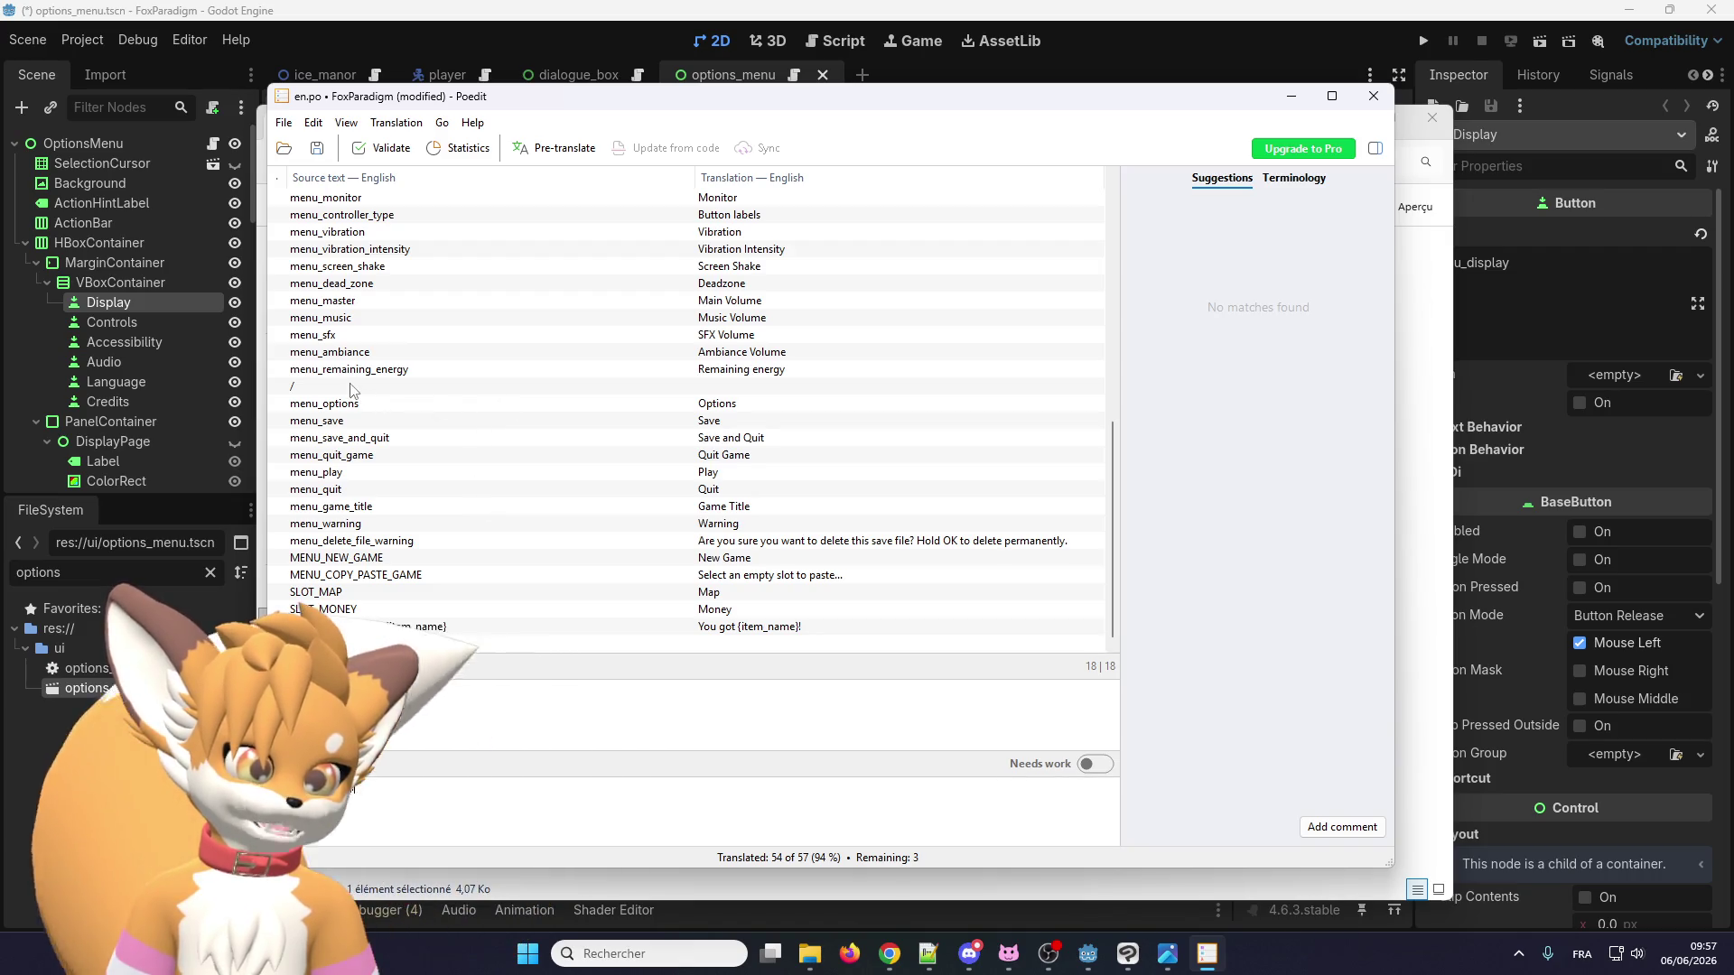
Translate the "/" entry as "/".
{"action": "left_click", "coordinate": [394, 386]}
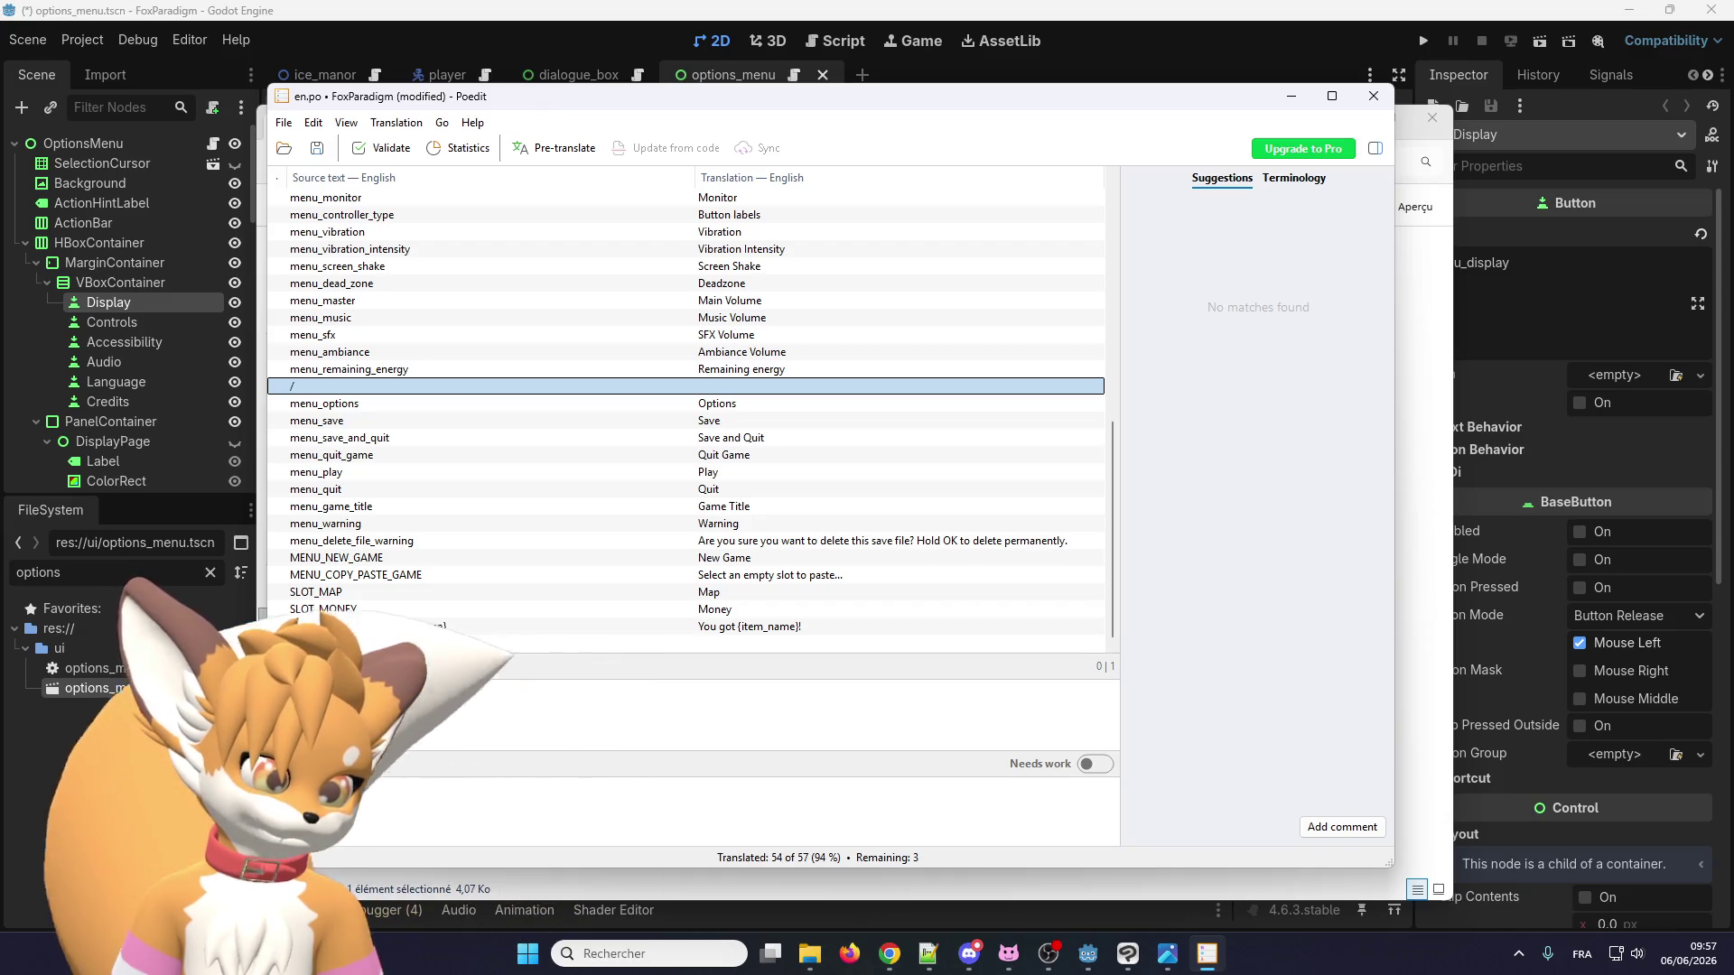
{"action": "left_click", "coordinate": [380, 642]}
{"action": "scroll", "coordinate": [400, 632], "scroll_direction": "up", "scroll_amount": 2}
{"action": "scroll", "coordinate": [400, 632], "scroll_direction": "down", "scroll_amount": 2}
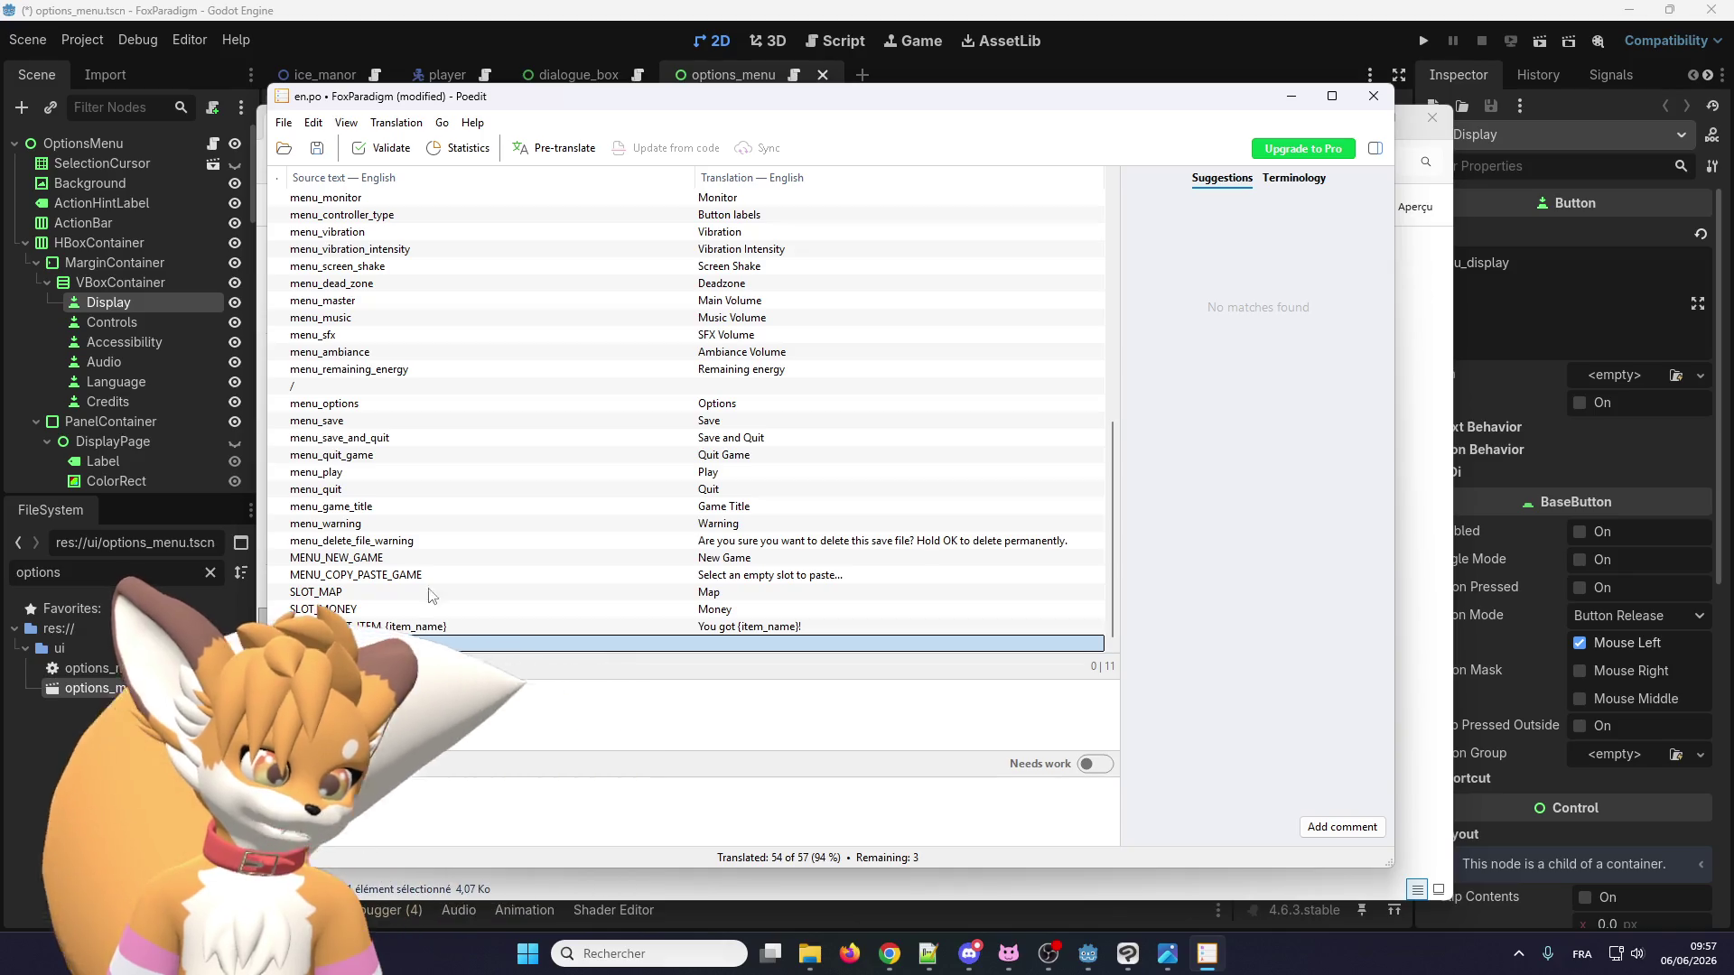
{"action": "scroll", "coordinate": [449, 574], "scroll_direction": "up", "scroll_amount": 3}
{"action": "left_click", "coordinate": [496, 542]}
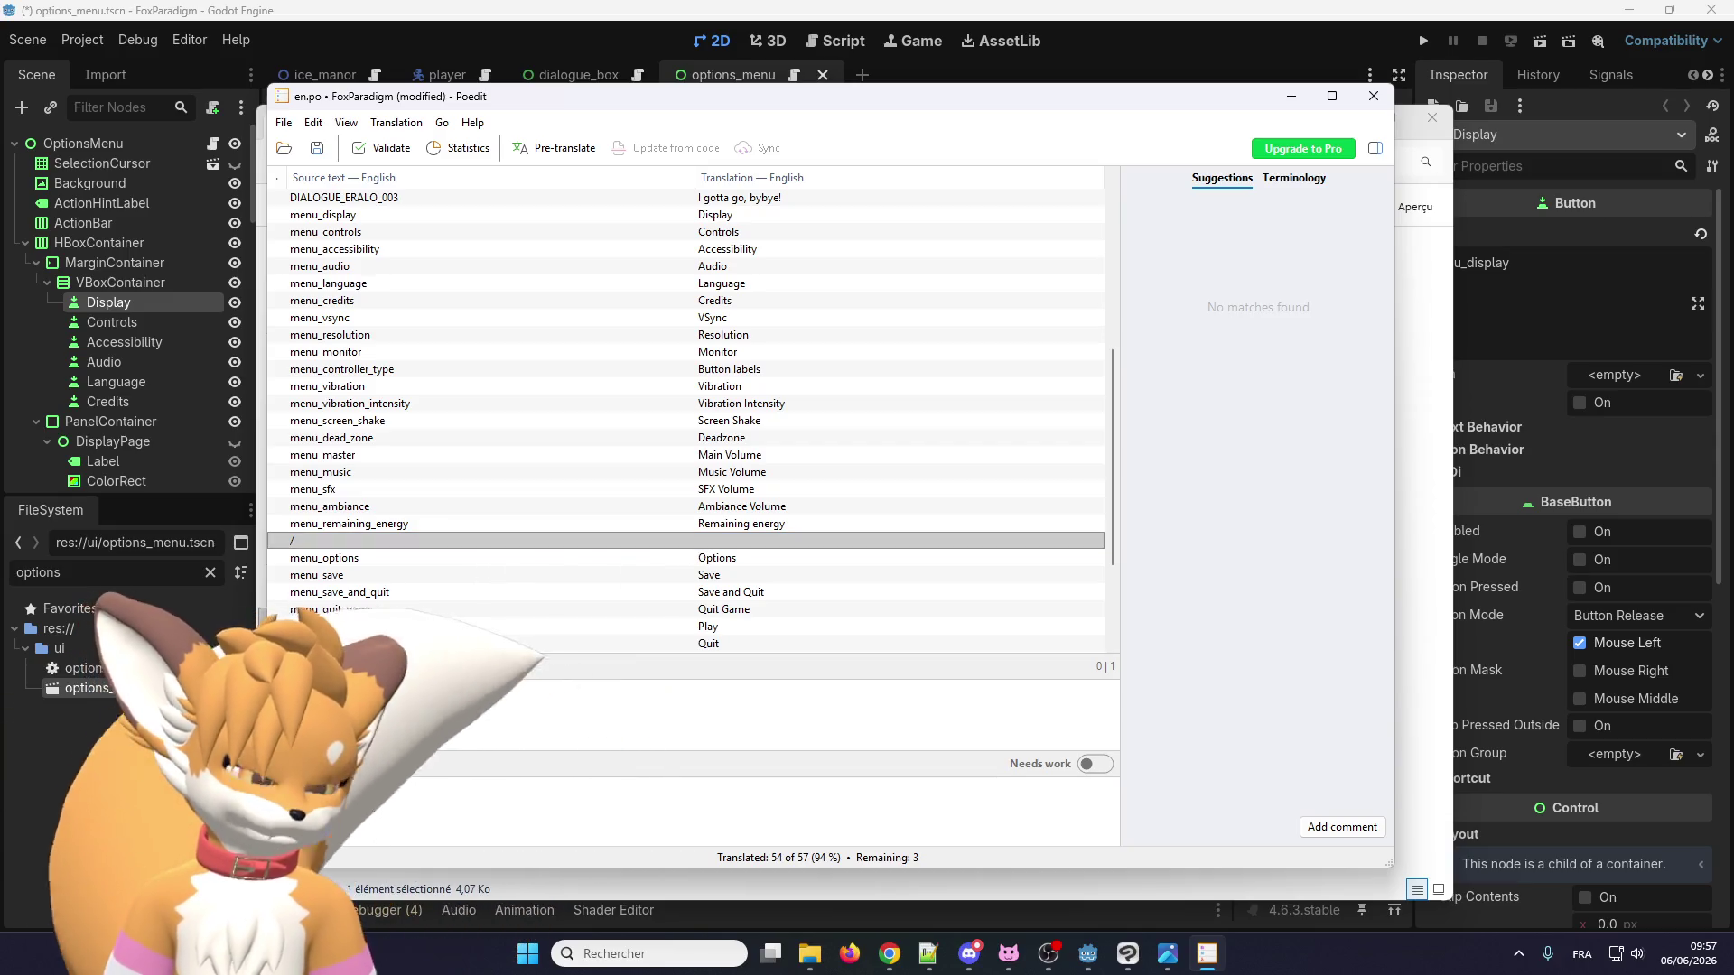
{"action": "scroll", "coordinate": [555, 434], "scroll_direction": "up", "scroll_amount": 8}
{"action": "scroll", "coordinate": [610, 398], "scroll_direction": "down", "scroll_amount": 10}
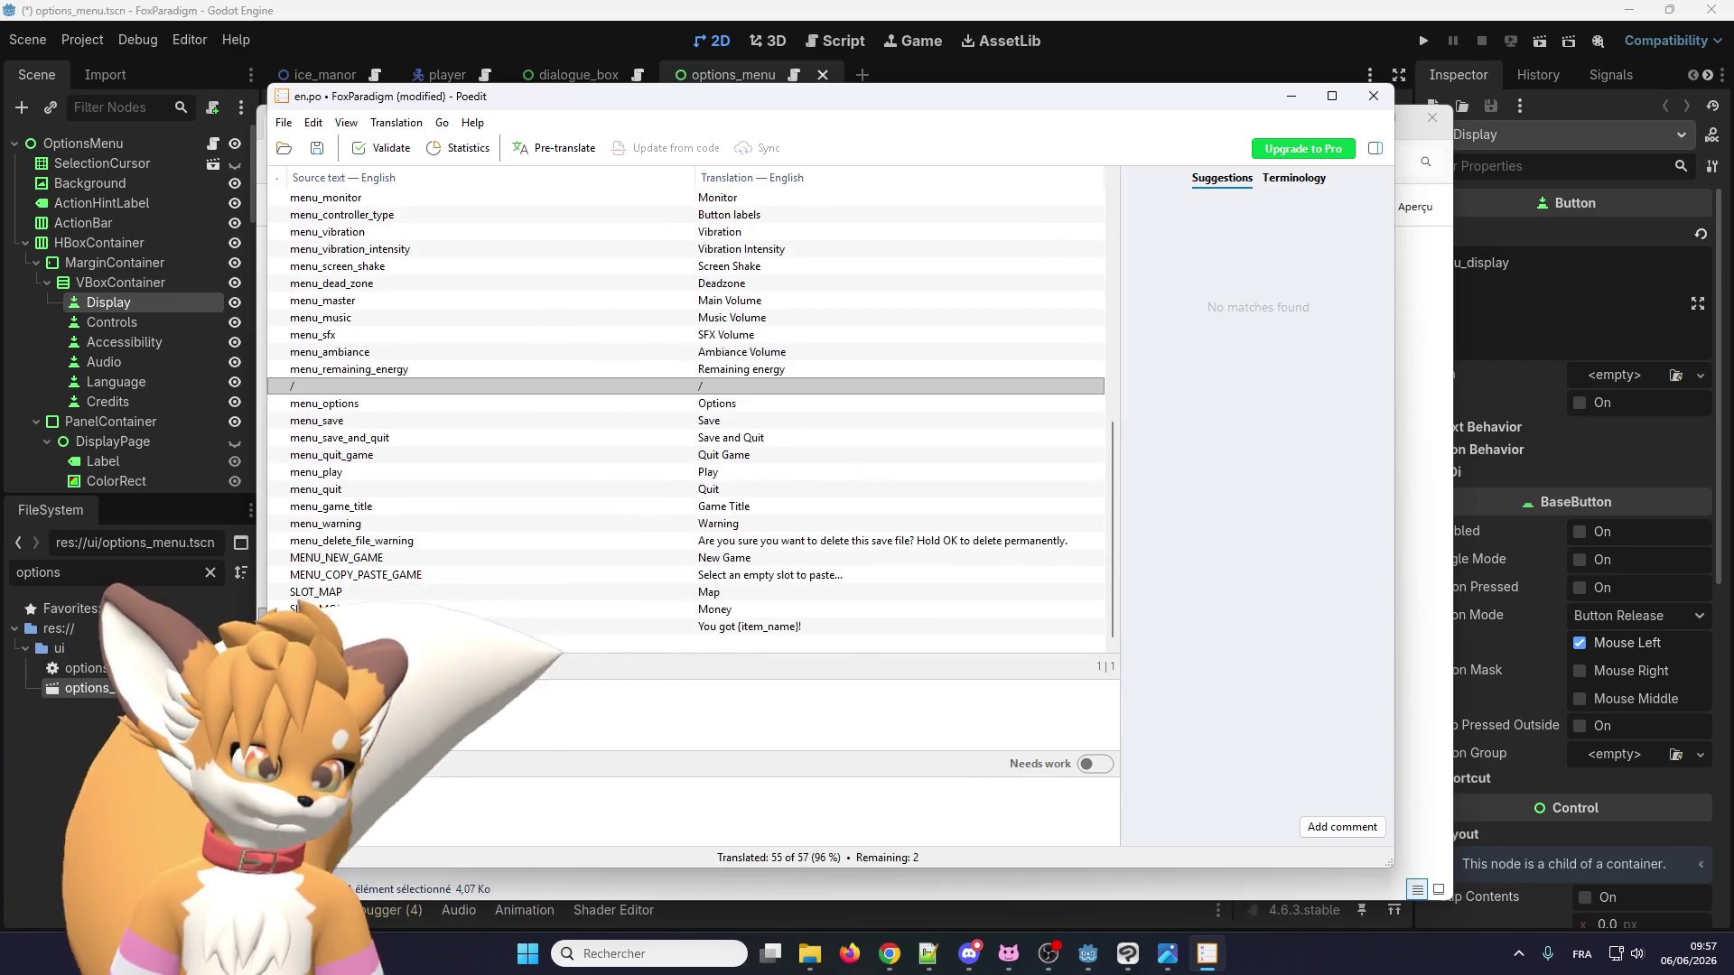
Give the last untranslated entry the translation FoxParadigm.
{"action": "left_click", "coordinate": [443, 644]}
{"action": "key", "text": "ctrl+b"}
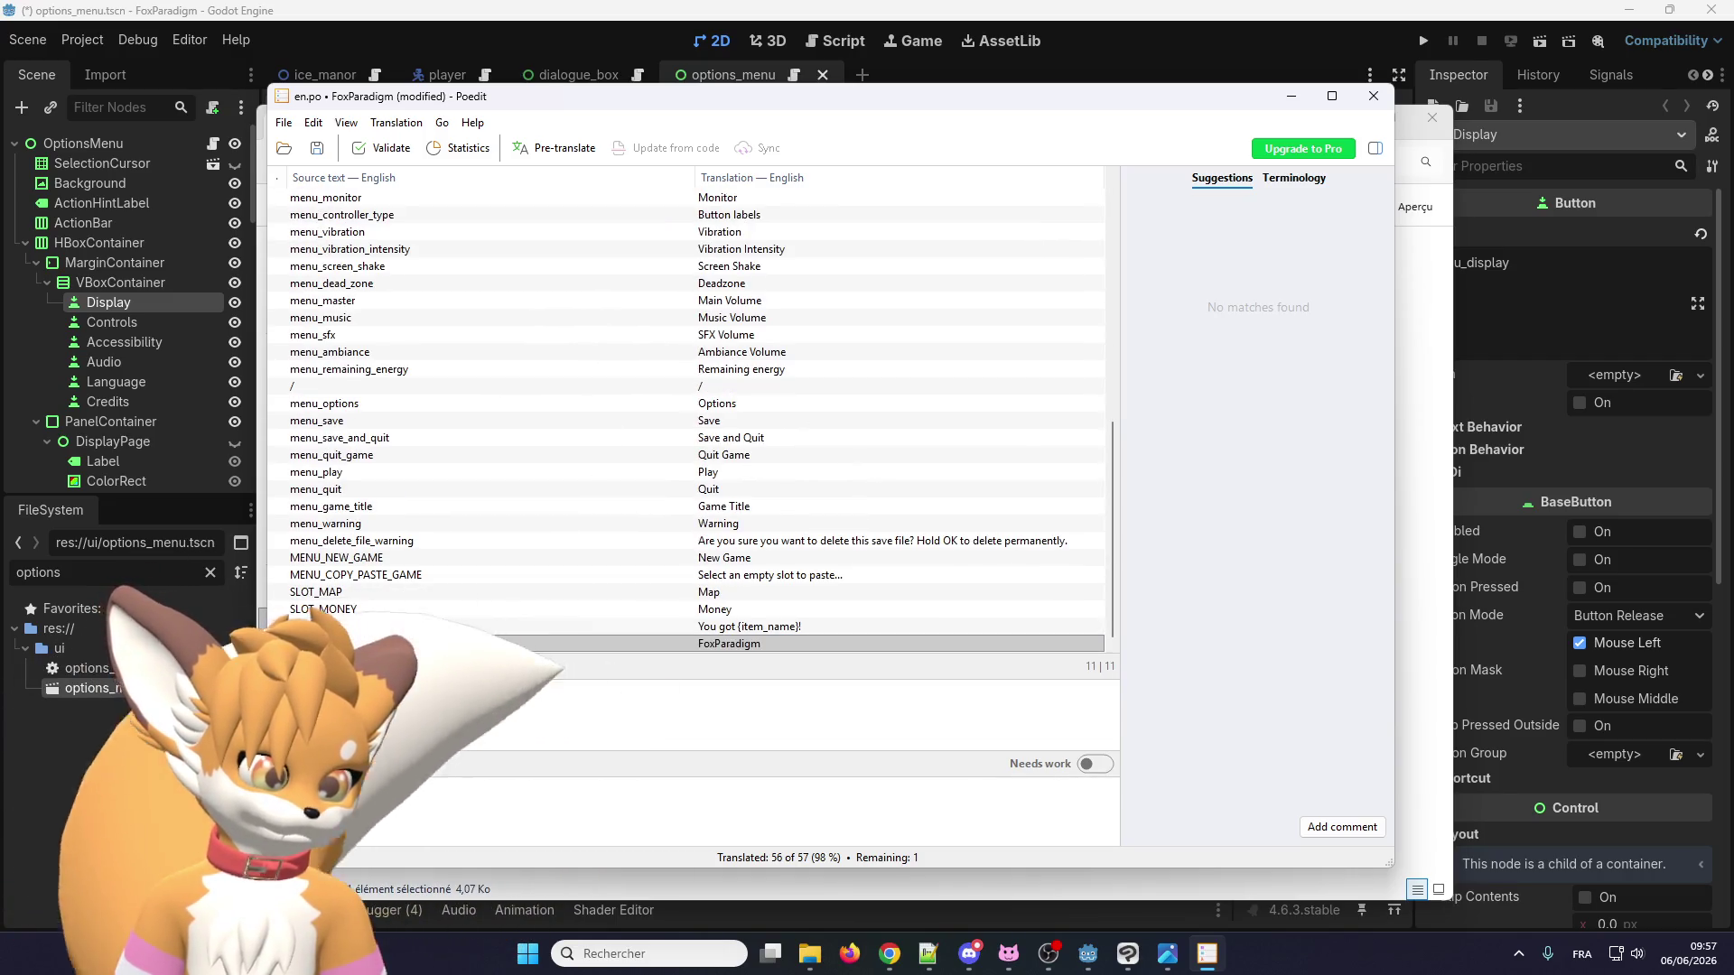
{"action": "scroll", "coordinate": [600, 496], "scroll_direction": "up", "scroll_amount": 10}
{"action": "scroll", "coordinate": [621, 483], "scroll_direction": "down", "scroll_amount": 8}
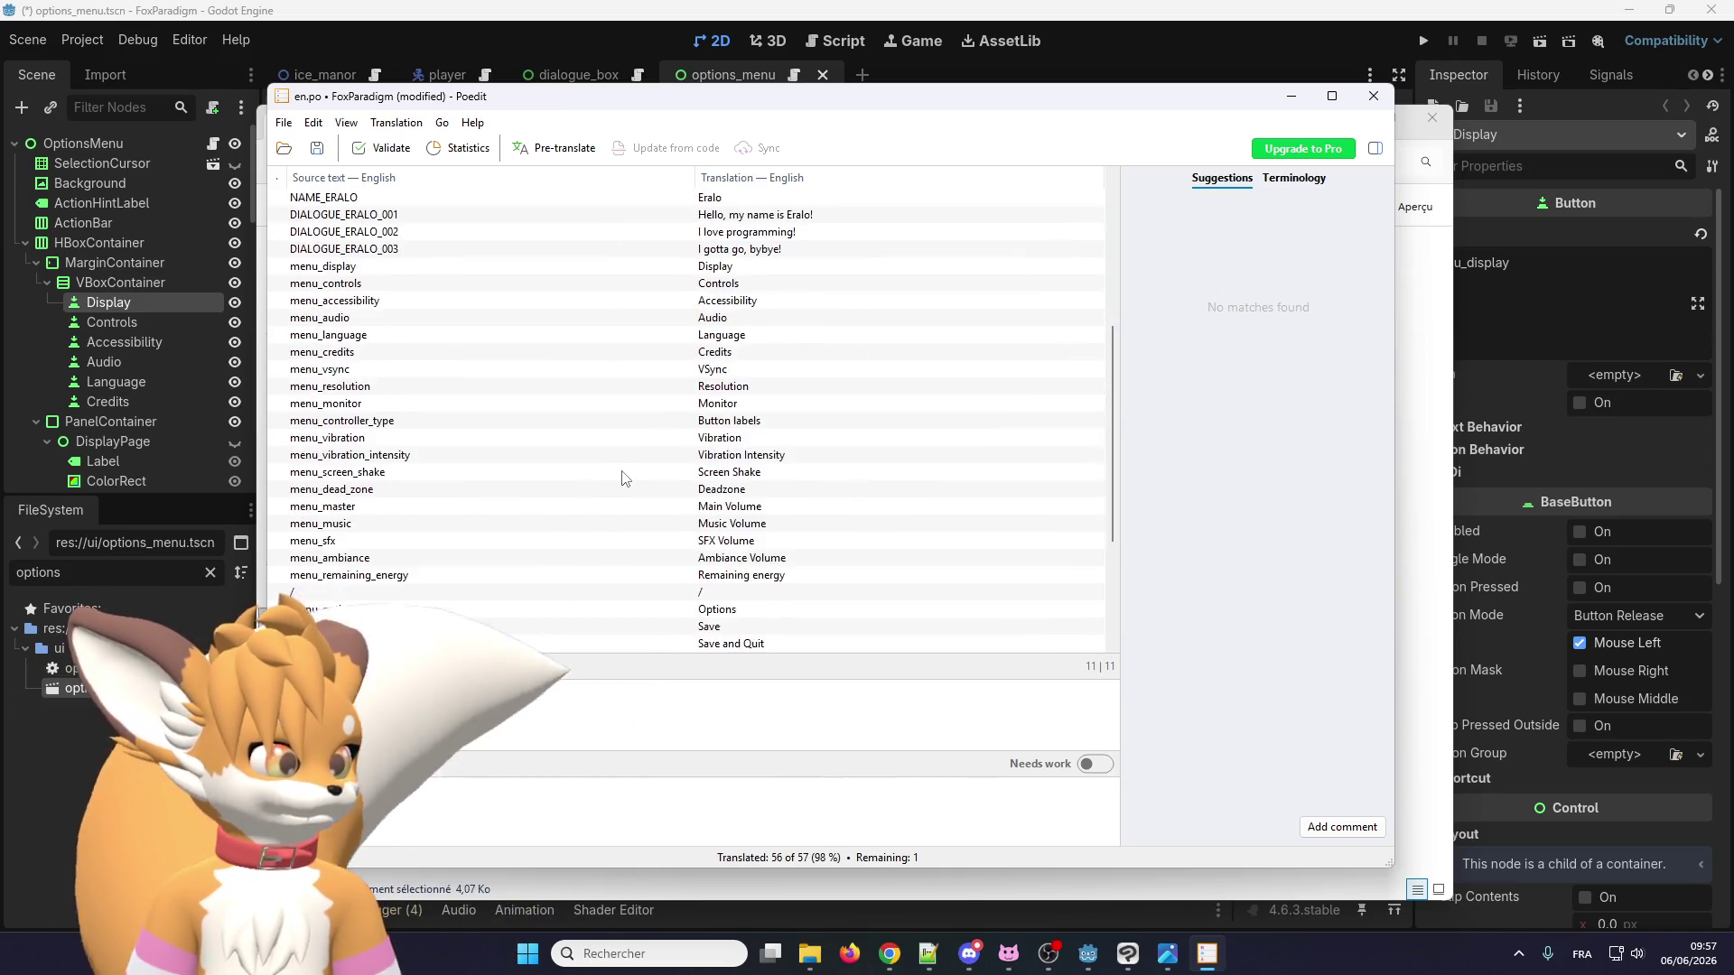
{"action": "scroll", "coordinate": [623, 452], "scroll_direction": "up", "scroll_amount": 8}
{"action": "left_click", "coordinate": [721, 268]}
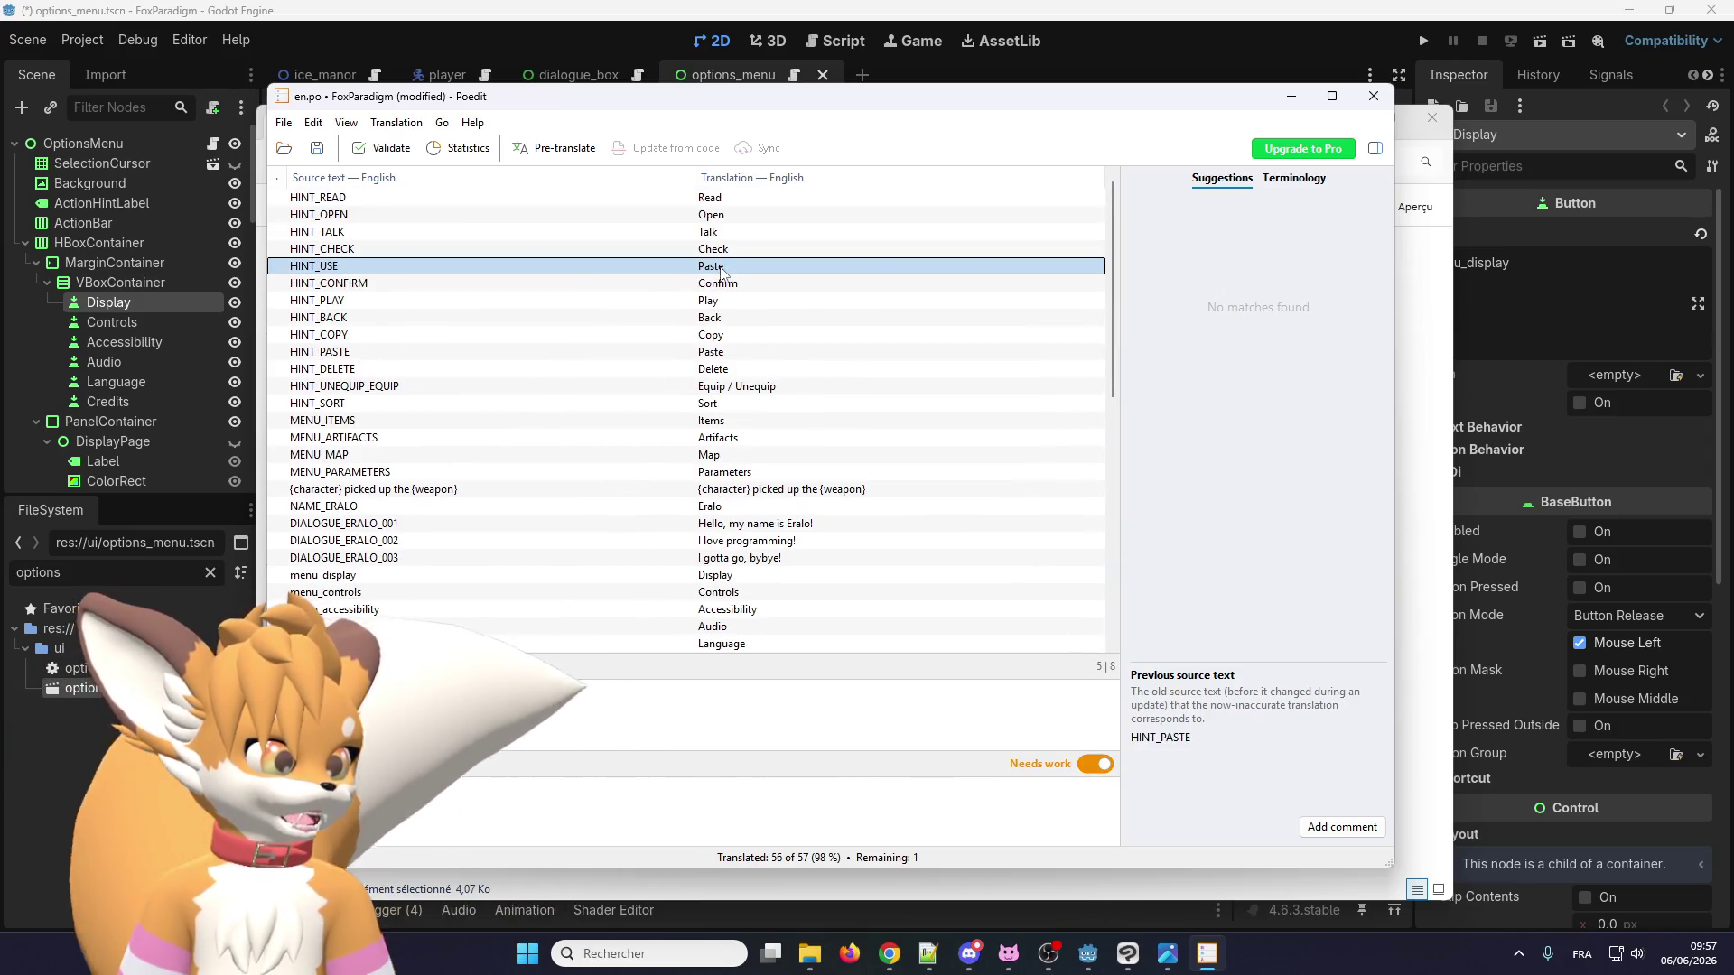
Clear HINT_USE's needs-work flag and change its translation from Paste to Use.
{"action": "left_click", "coordinate": [1095, 764]}
{"action": "left_click", "coordinate": [710, 352]}
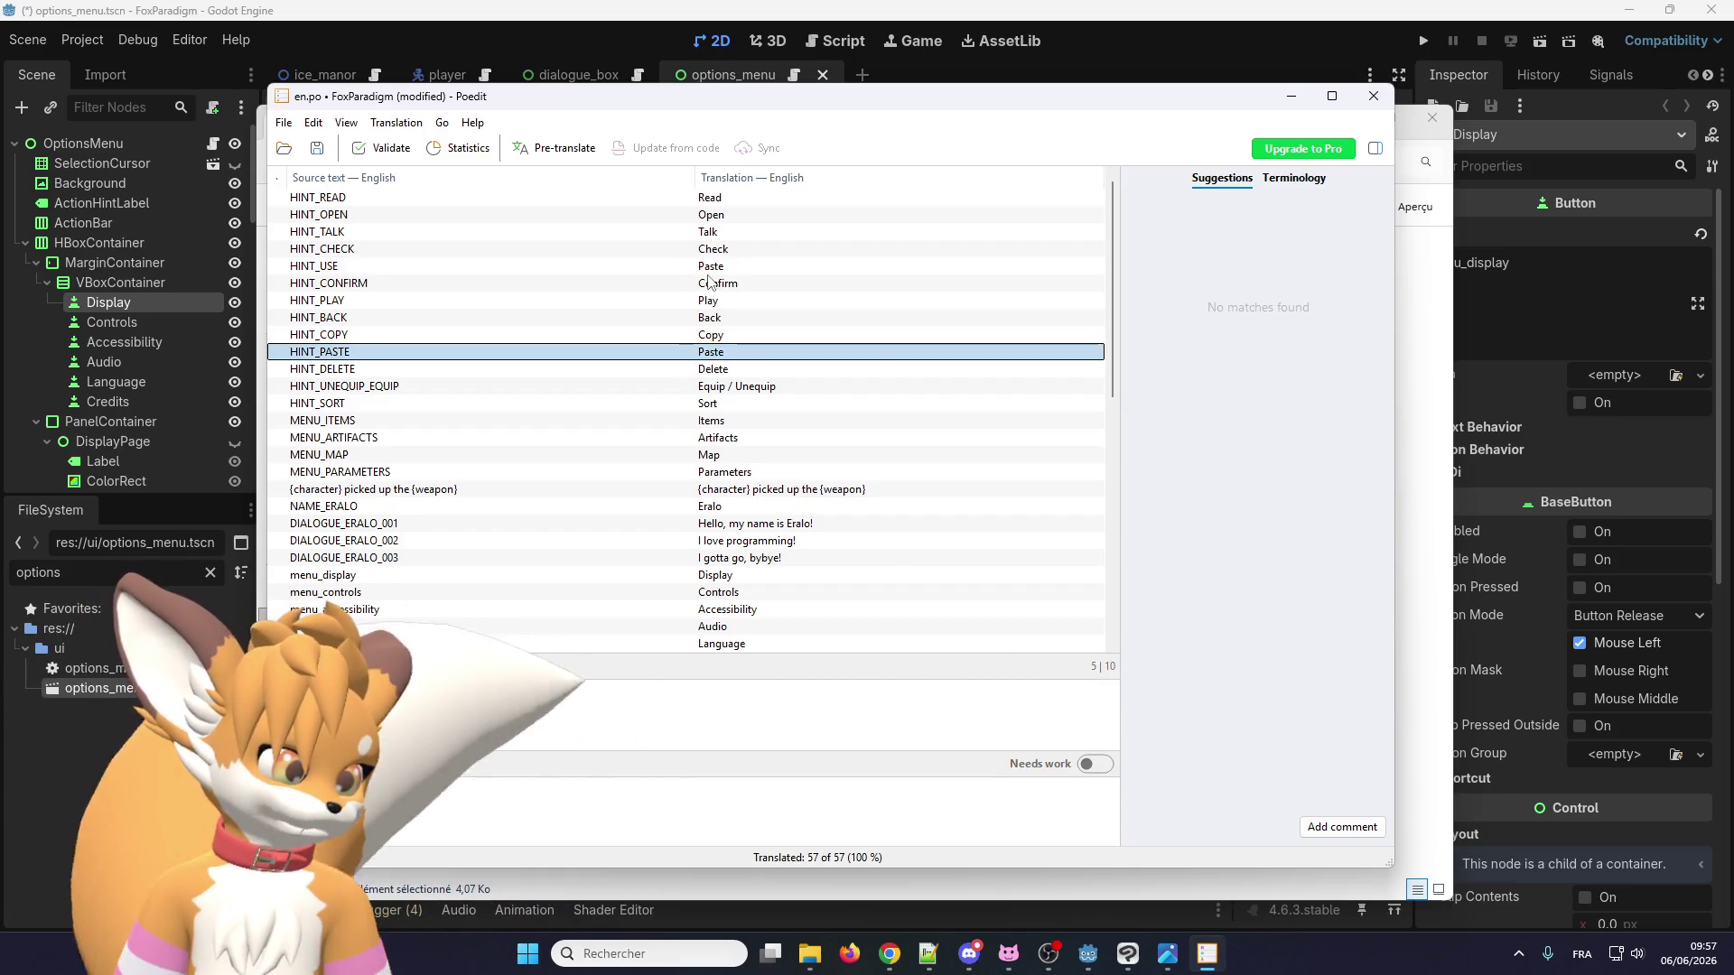
{"action": "left_click", "coordinate": [713, 270]}
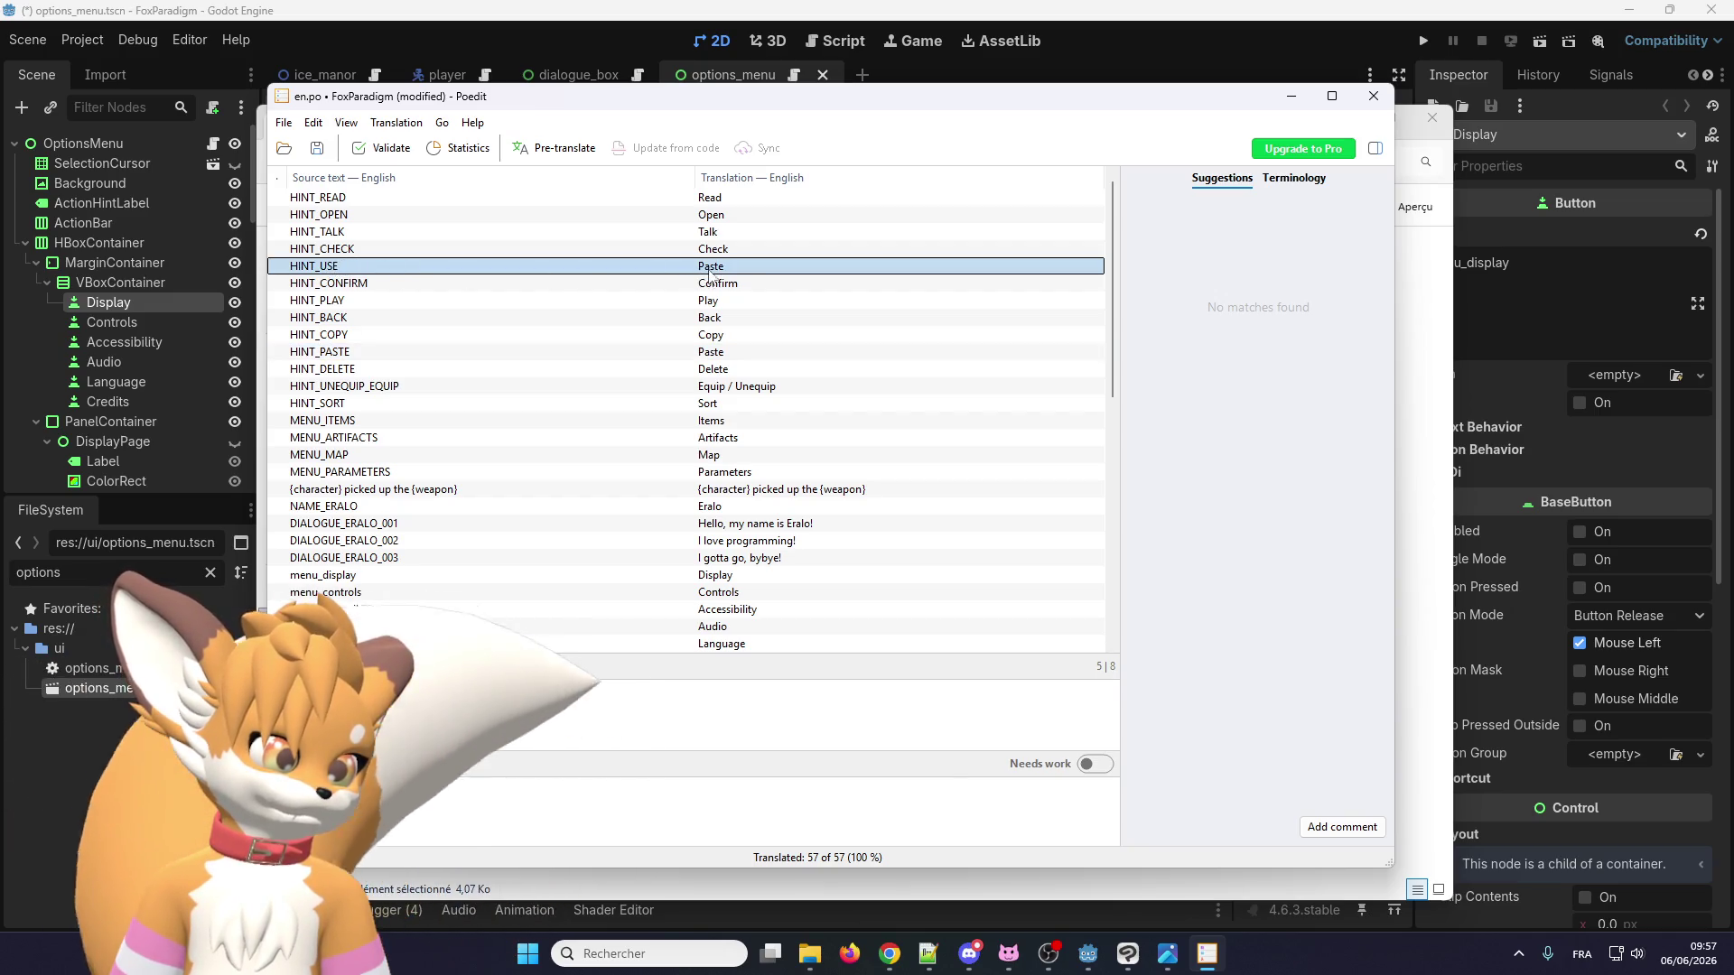
{"action": "left_click", "coordinate": [361, 795]}
{"action": "type", "text": "Use"}
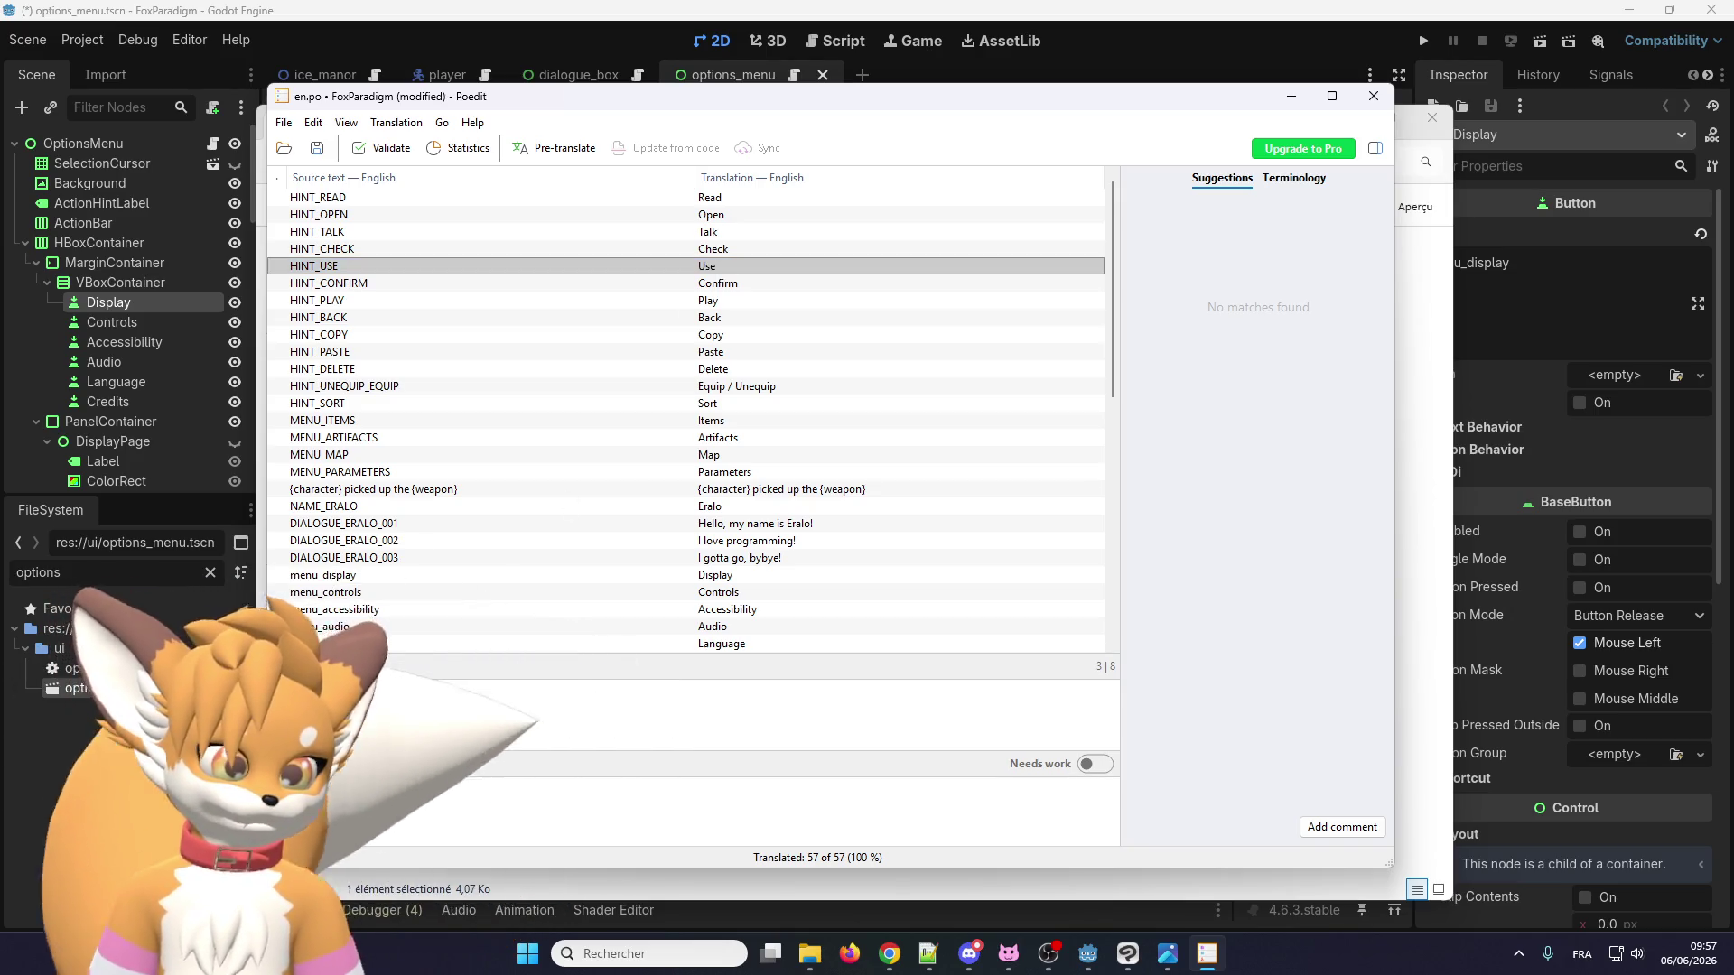
{"action": "left_click", "coordinate": [668, 359]}
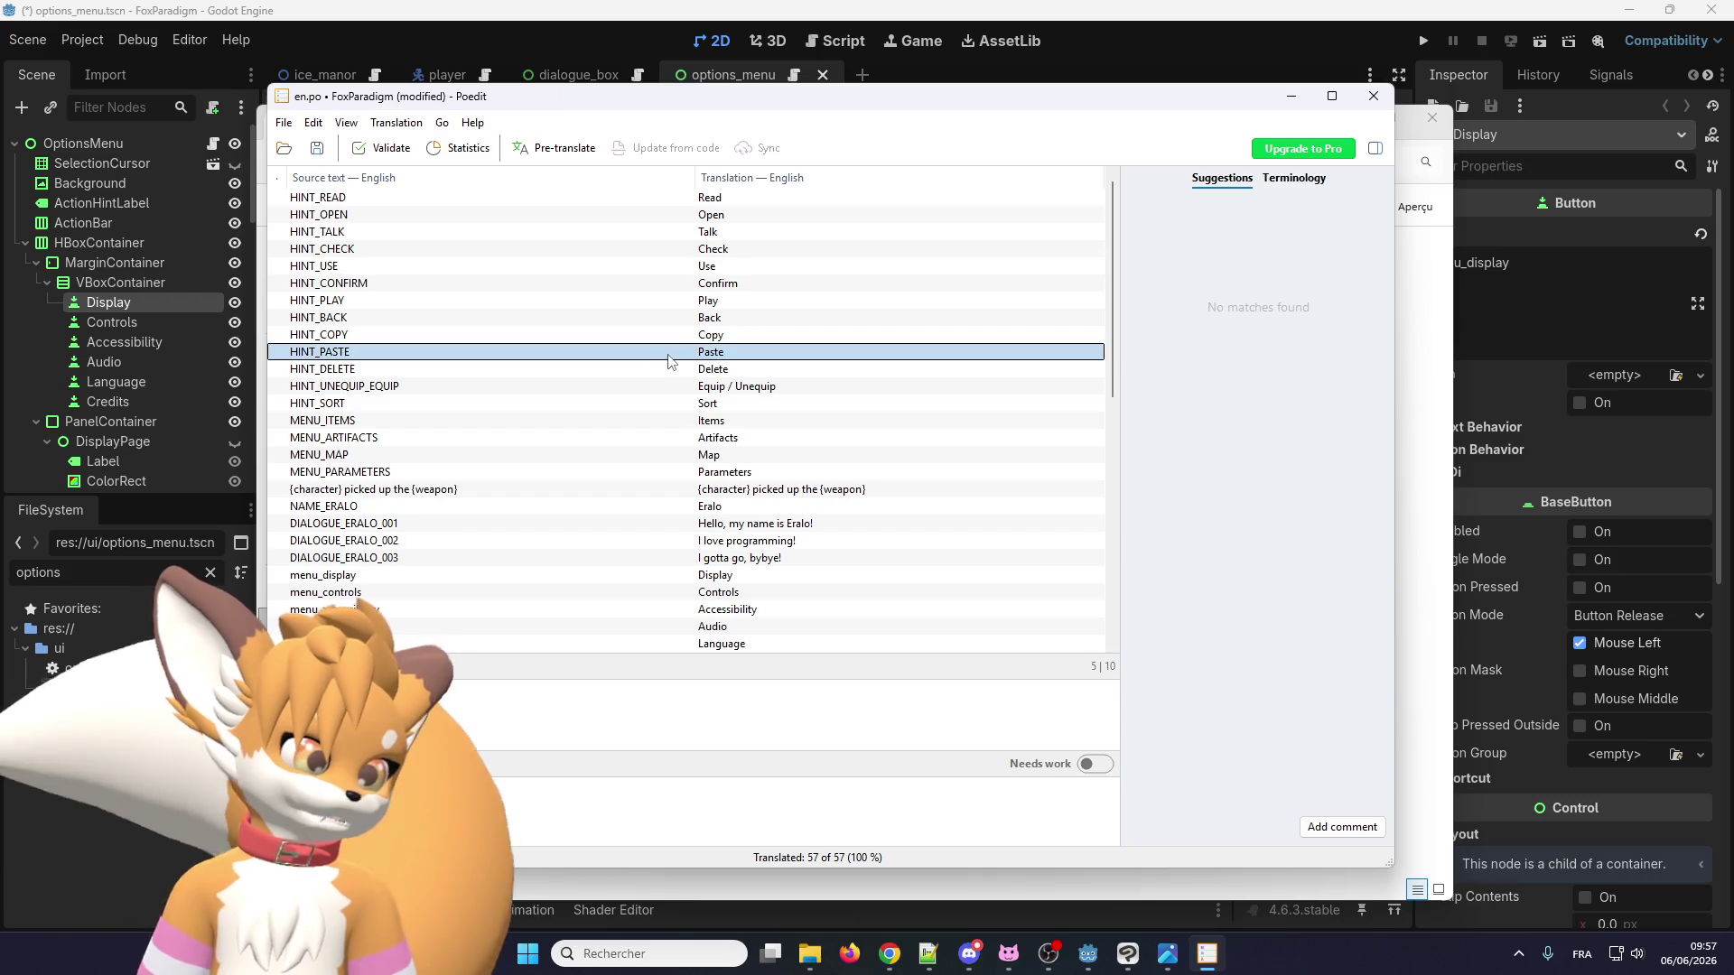
{"action": "left_click", "coordinate": [700, 268]}
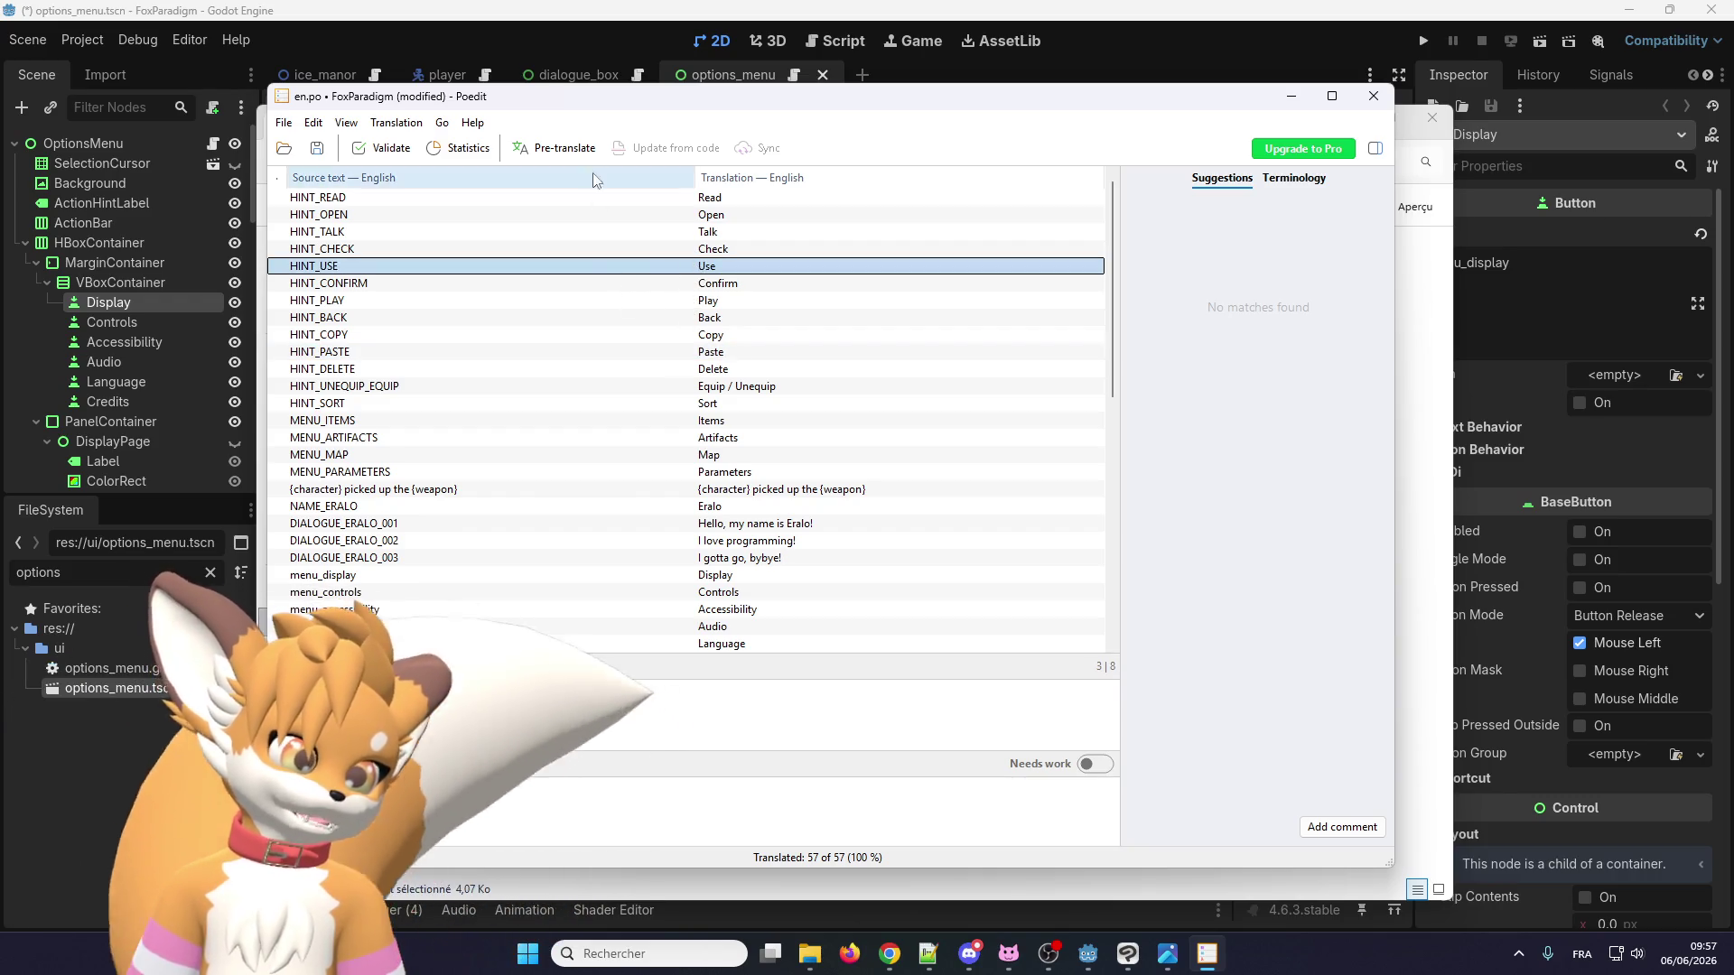
{"action": "scroll", "coordinate": [605, 427], "scroll_direction": "down", "scroll_amount": 5}
{"action": "scroll", "coordinate": [607, 438], "scroll_direction": "down", "scroll_amount": 5}
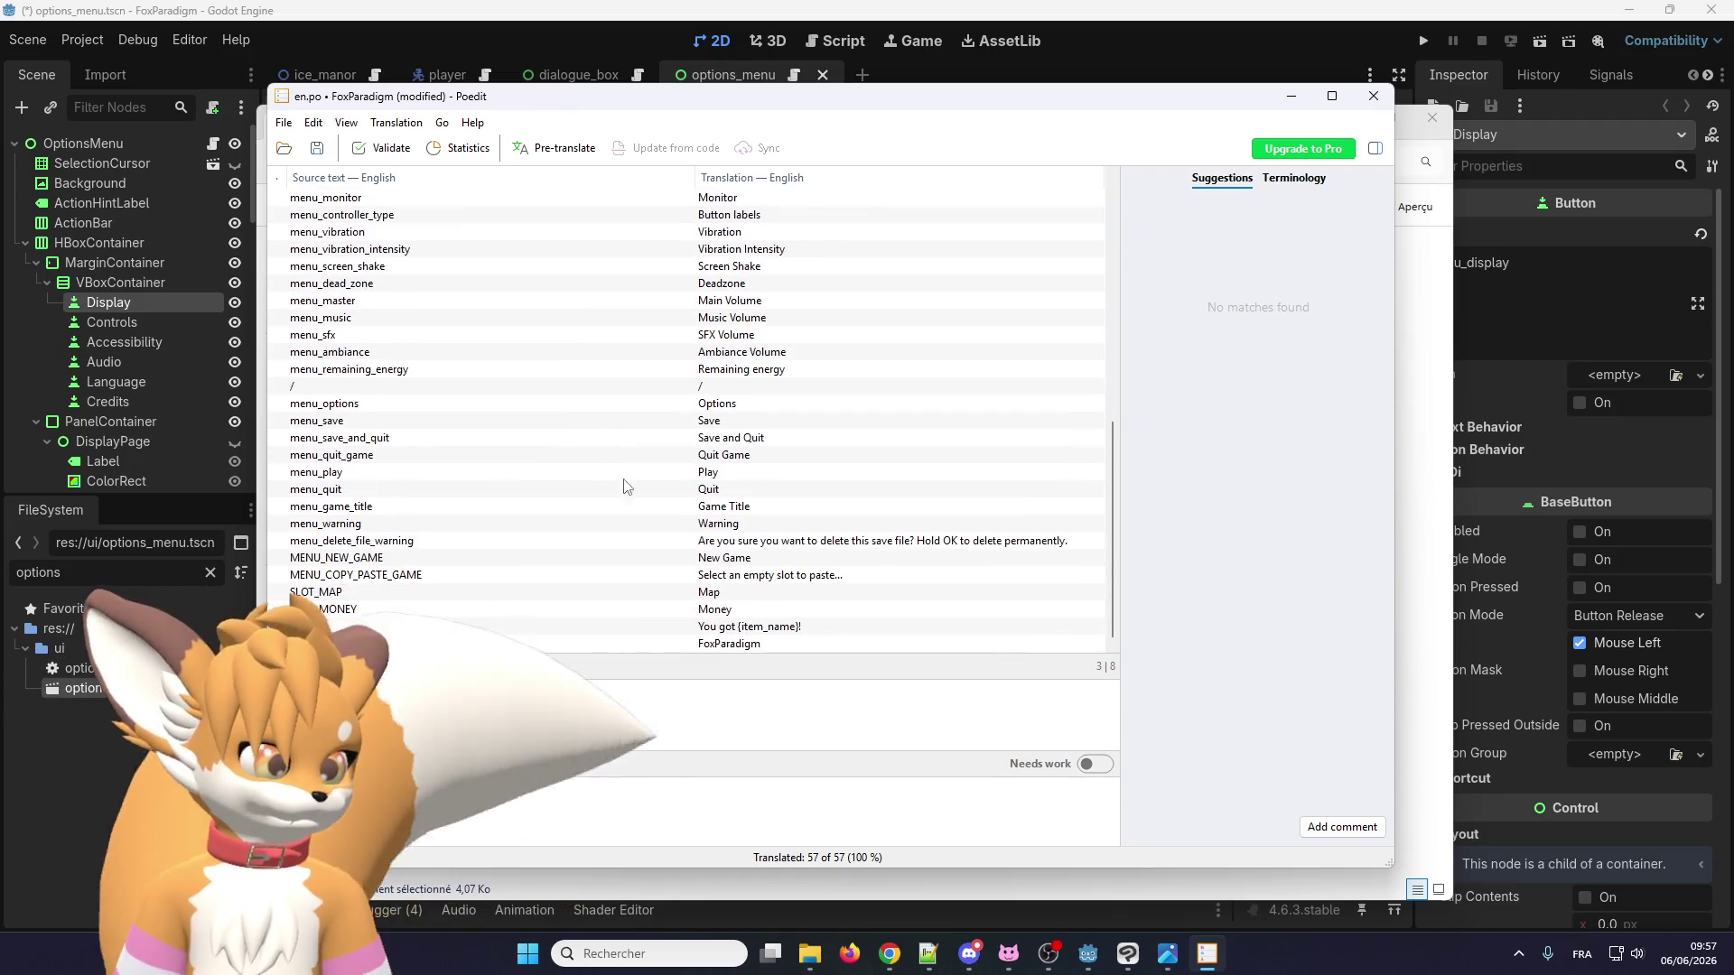
{"action": "scroll", "coordinate": [651, 487], "scroll_direction": "up", "scroll_amount": 10}
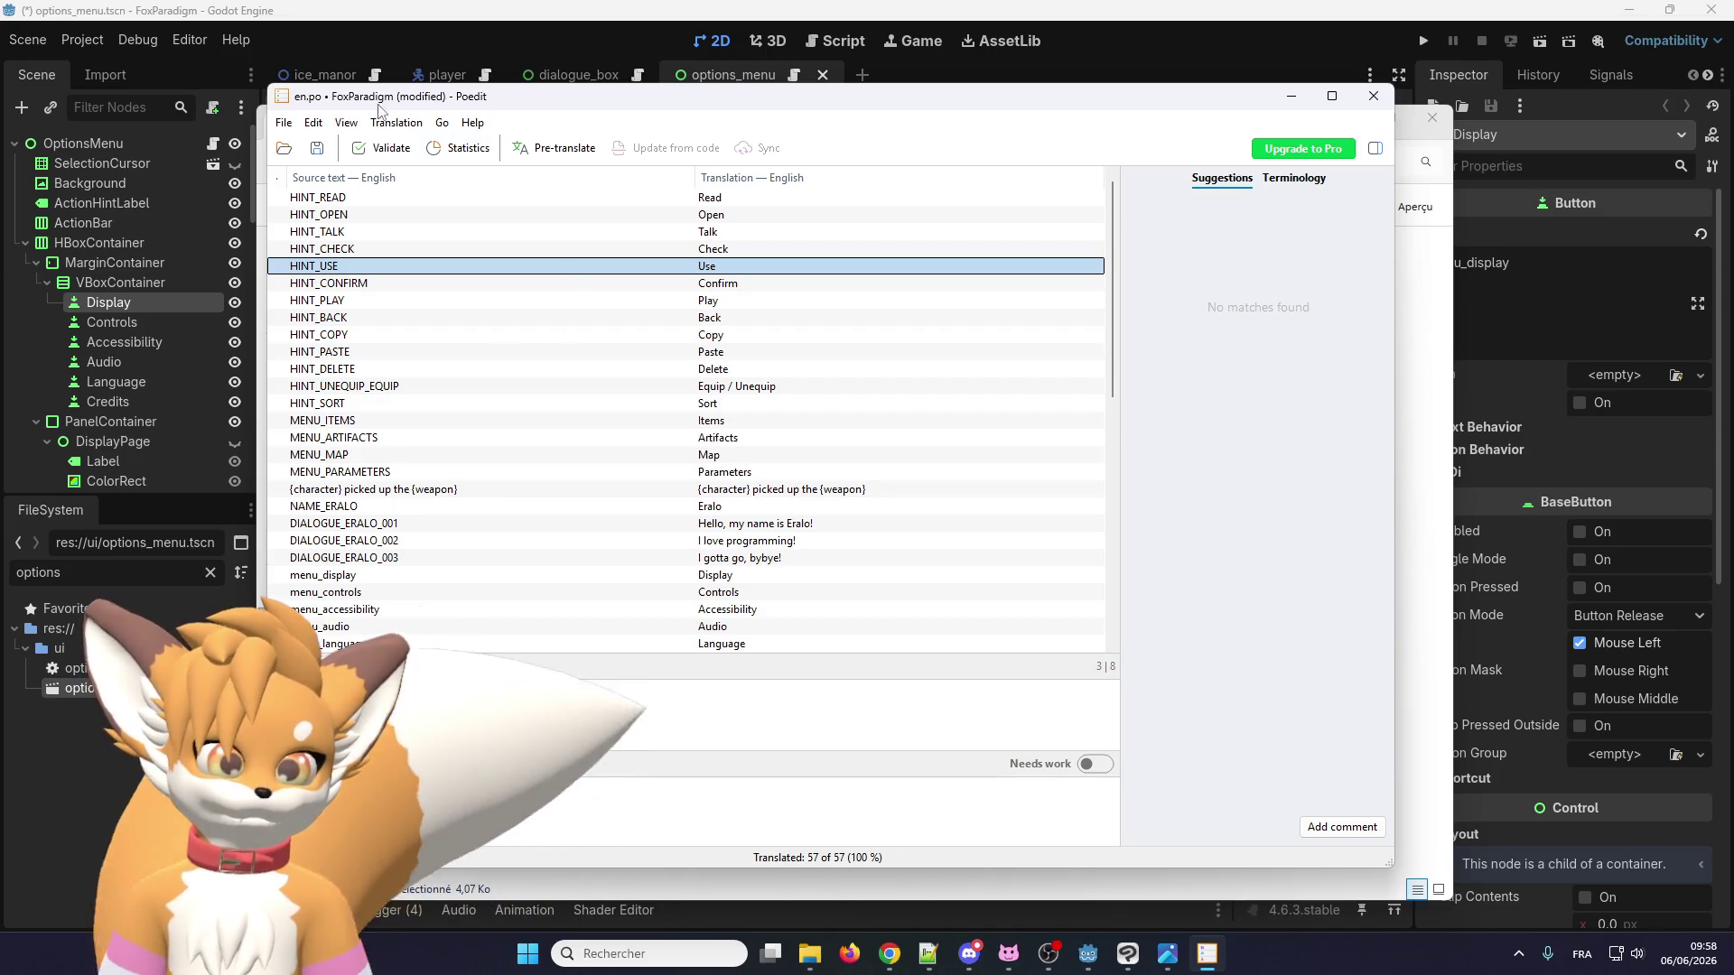
Save the fully translated en.po catalogue.
{"action": "left_click", "coordinate": [284, 122]}
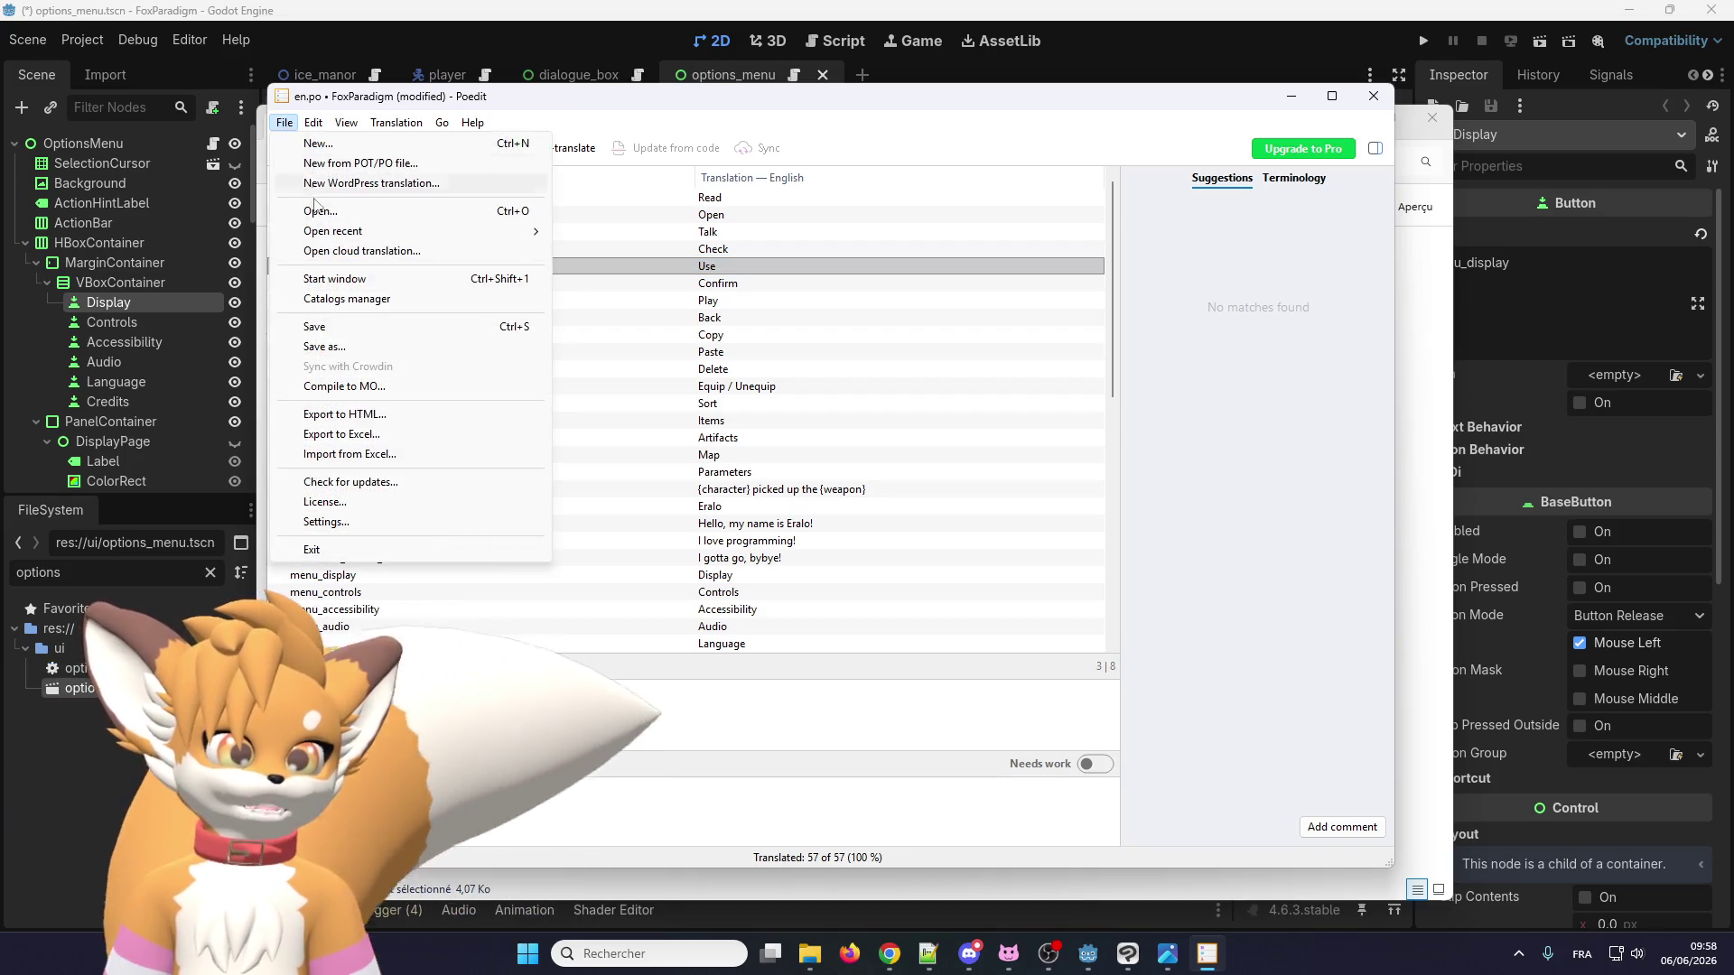
{"action": "left_click", "coordinate": [318, 327]}
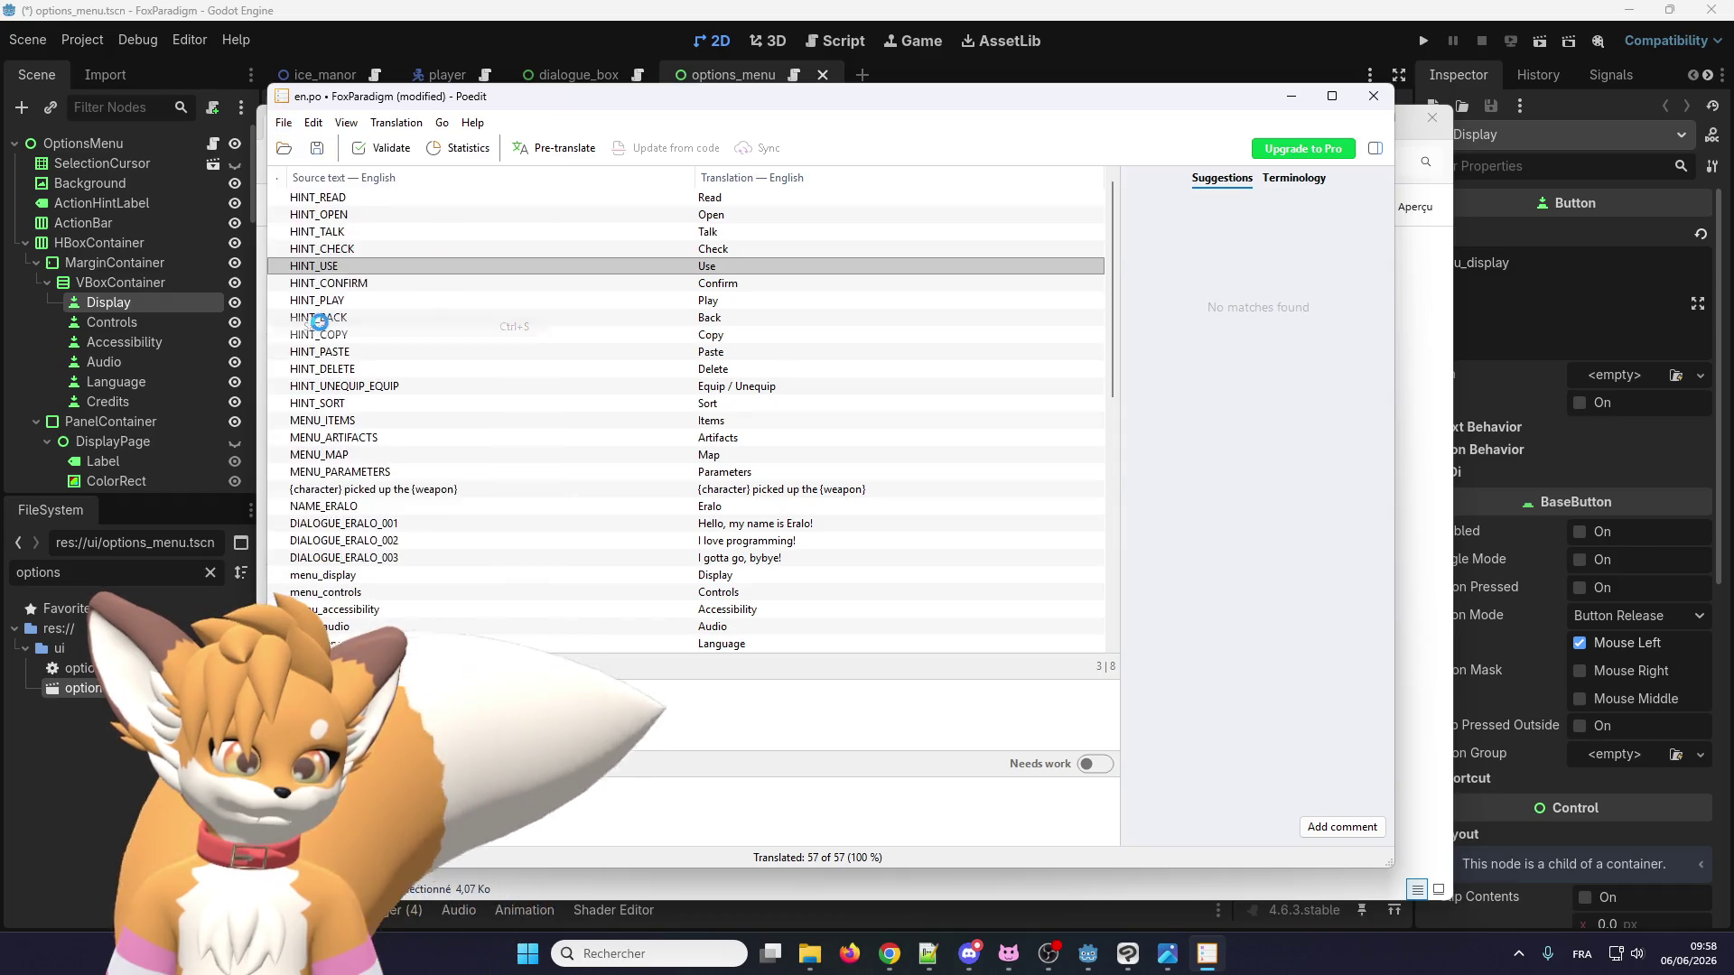
{"action": "scroll", "coordinate": [421, 408], "scroll_direction": "down", "scroll_amount": 5}
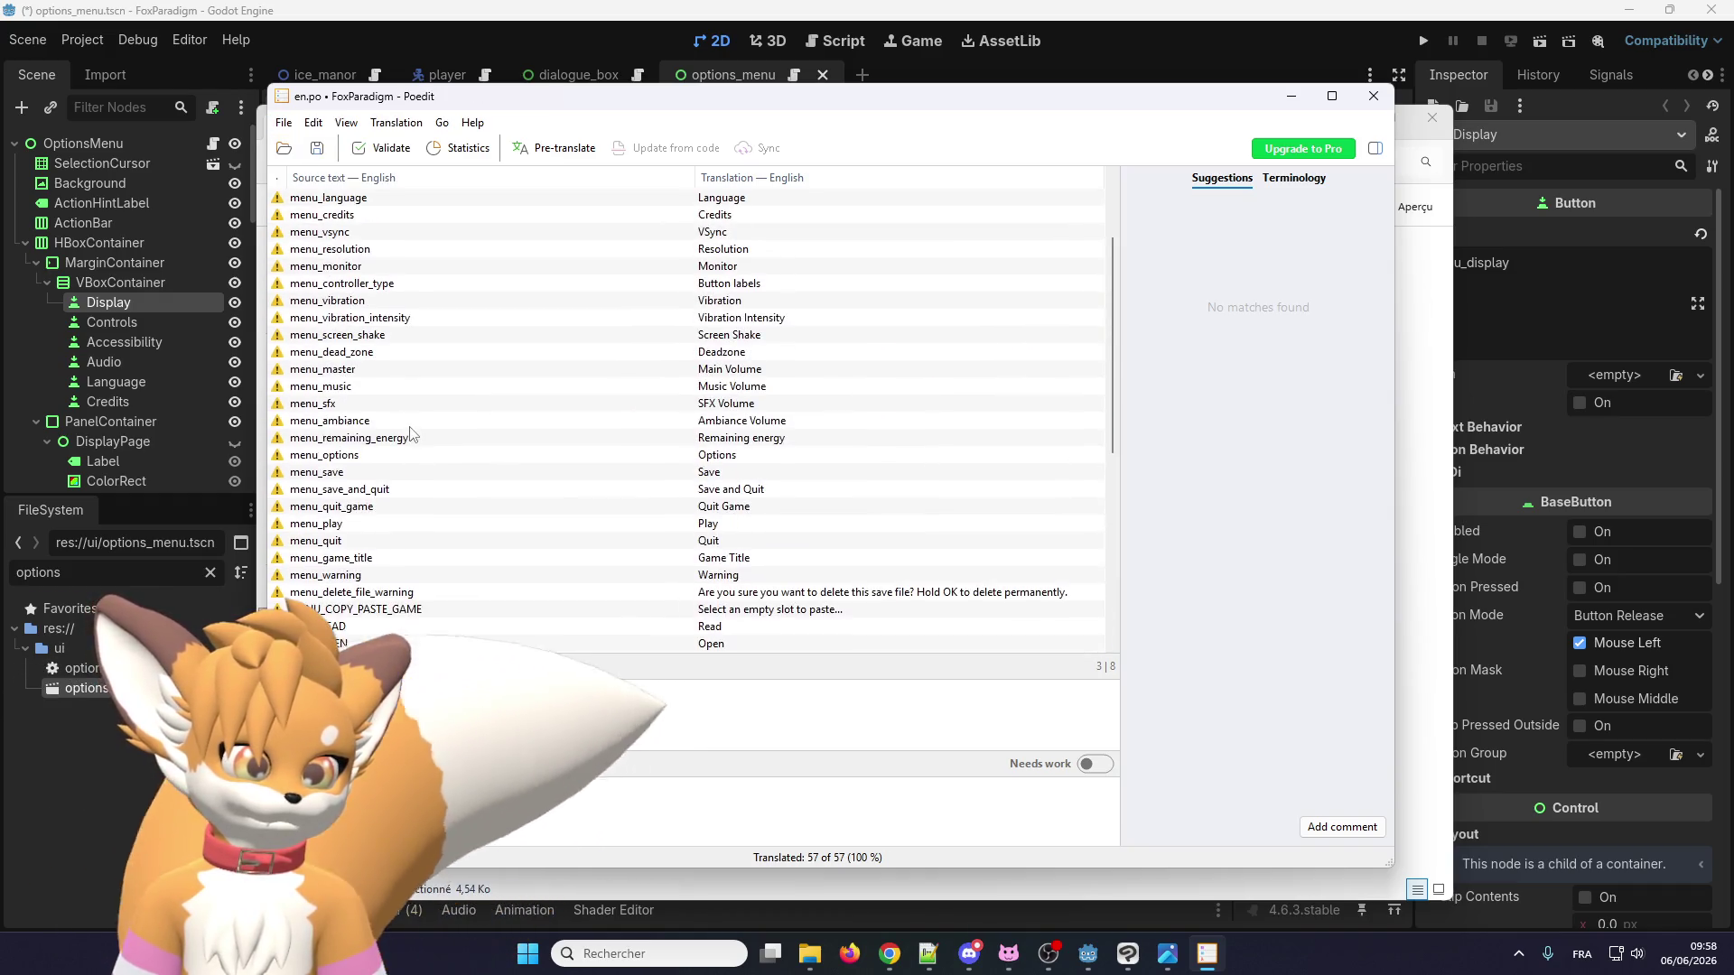
Select menu_vibration and try to ignore its lowercase-start warning, which brings up the Pro notice.
{"action": "scroll", "coordinate": [477, 477], "scroll_direction": "down", "scroll_amount": 2}
{"action": "scroll", "coordinate": [478, 477], "scroll_direction": "up", "scroll_amount": 10}
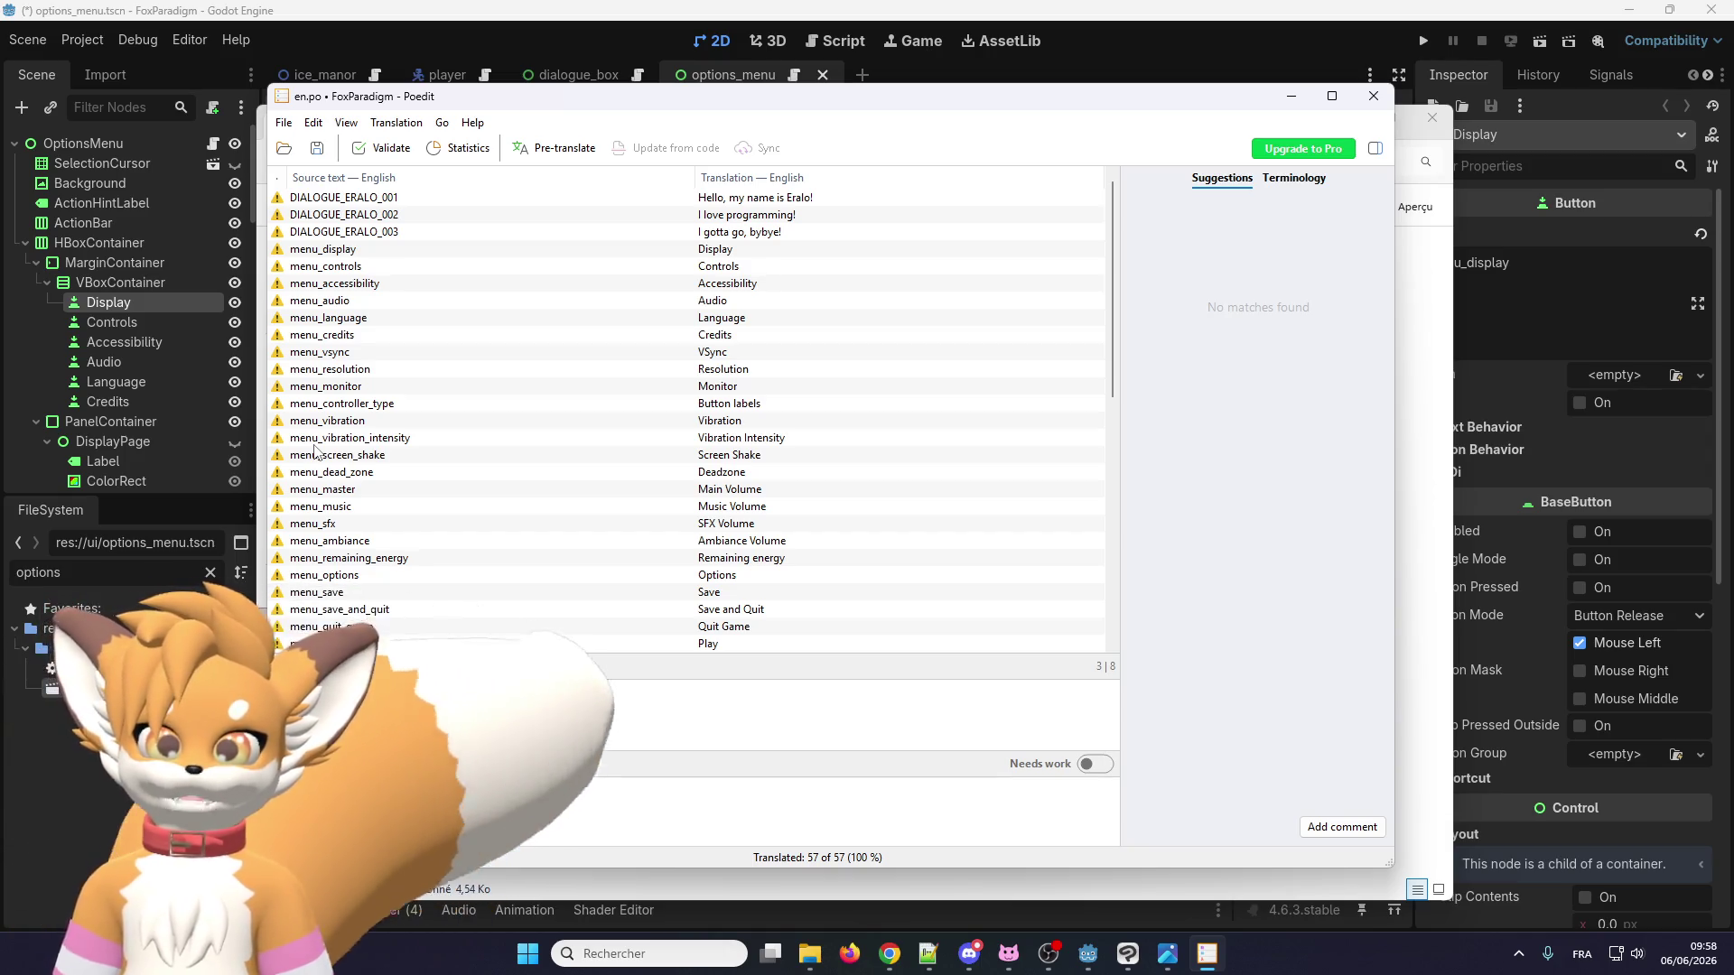
{"action": "left_click", "coordinate": [281, 423]}
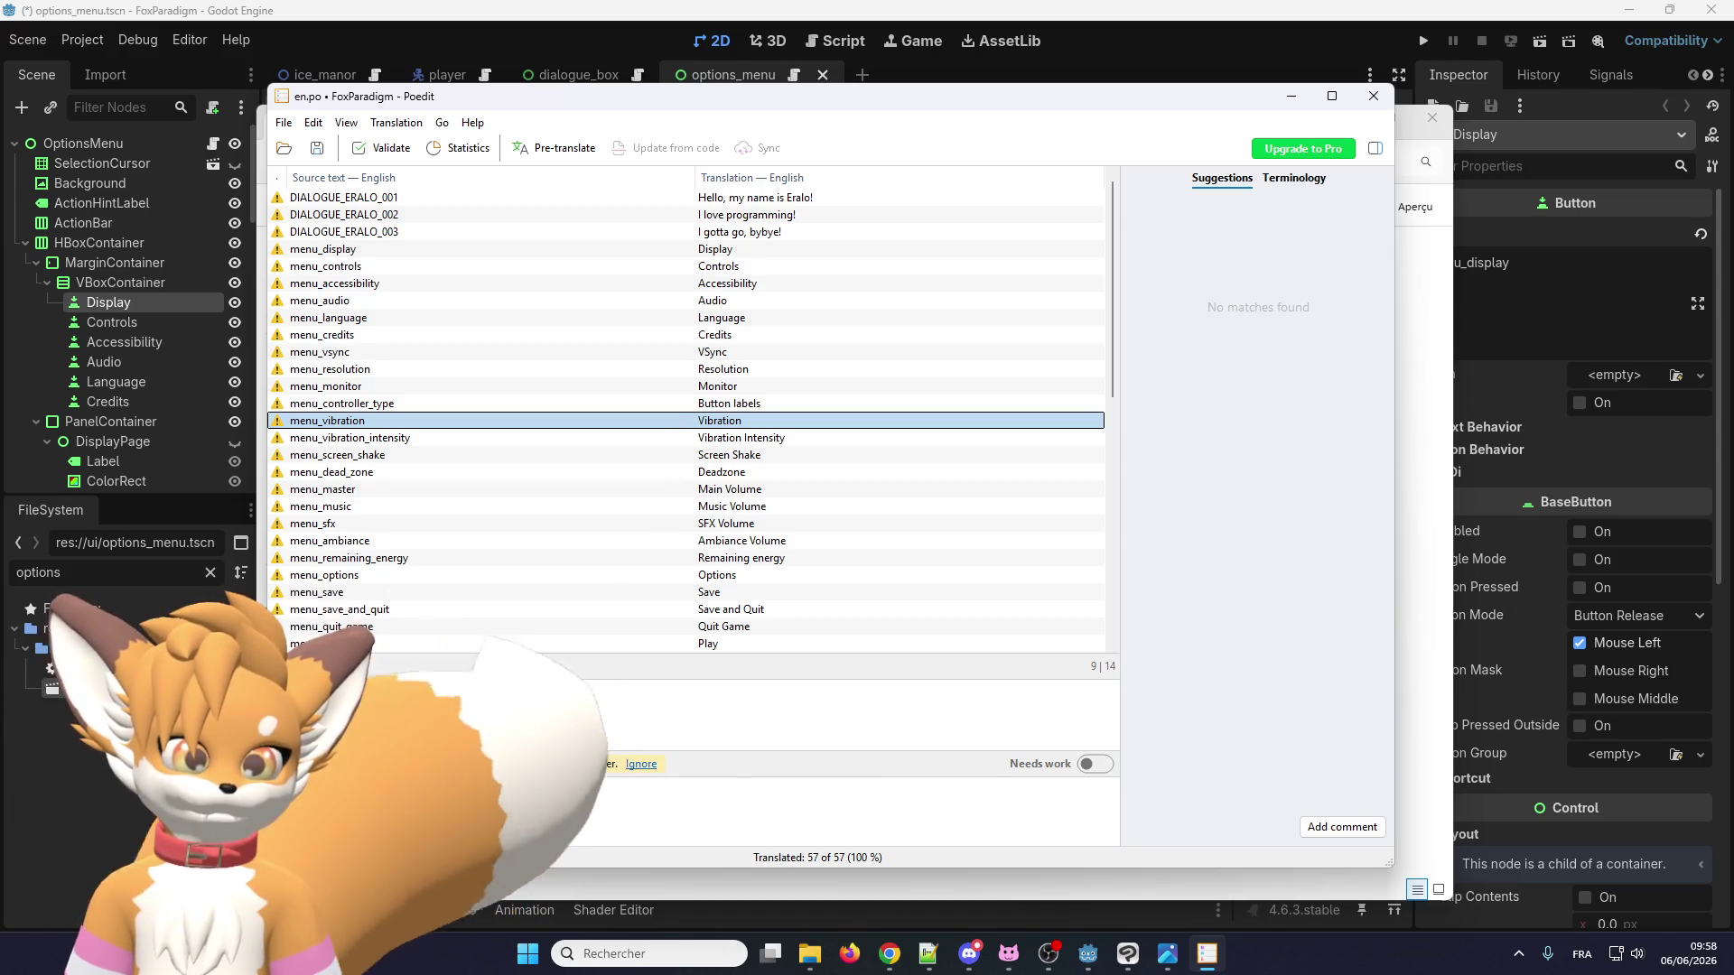
{"action": "left_click", "coordinate": [641, 765]}
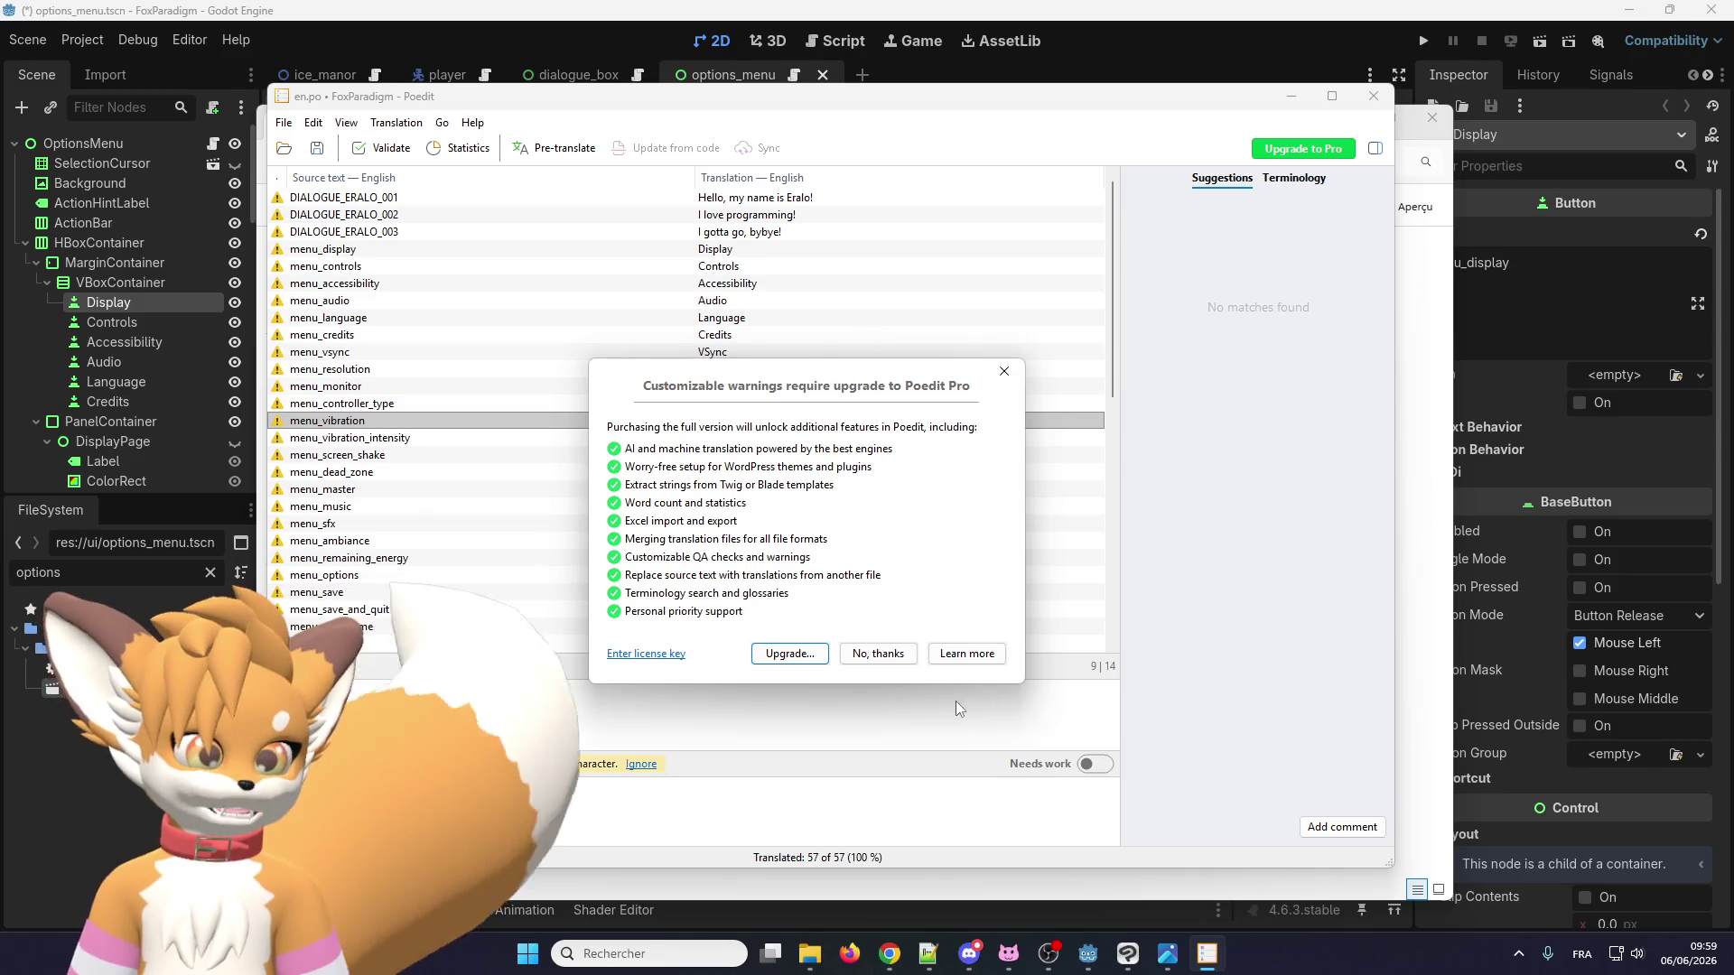
Dismiss the Poedit Pro upgrade notice and check the DIALOGUE_ERALO_003 and 002 entries.
{"action": "left_click", "coordinate": [1004, 371]}
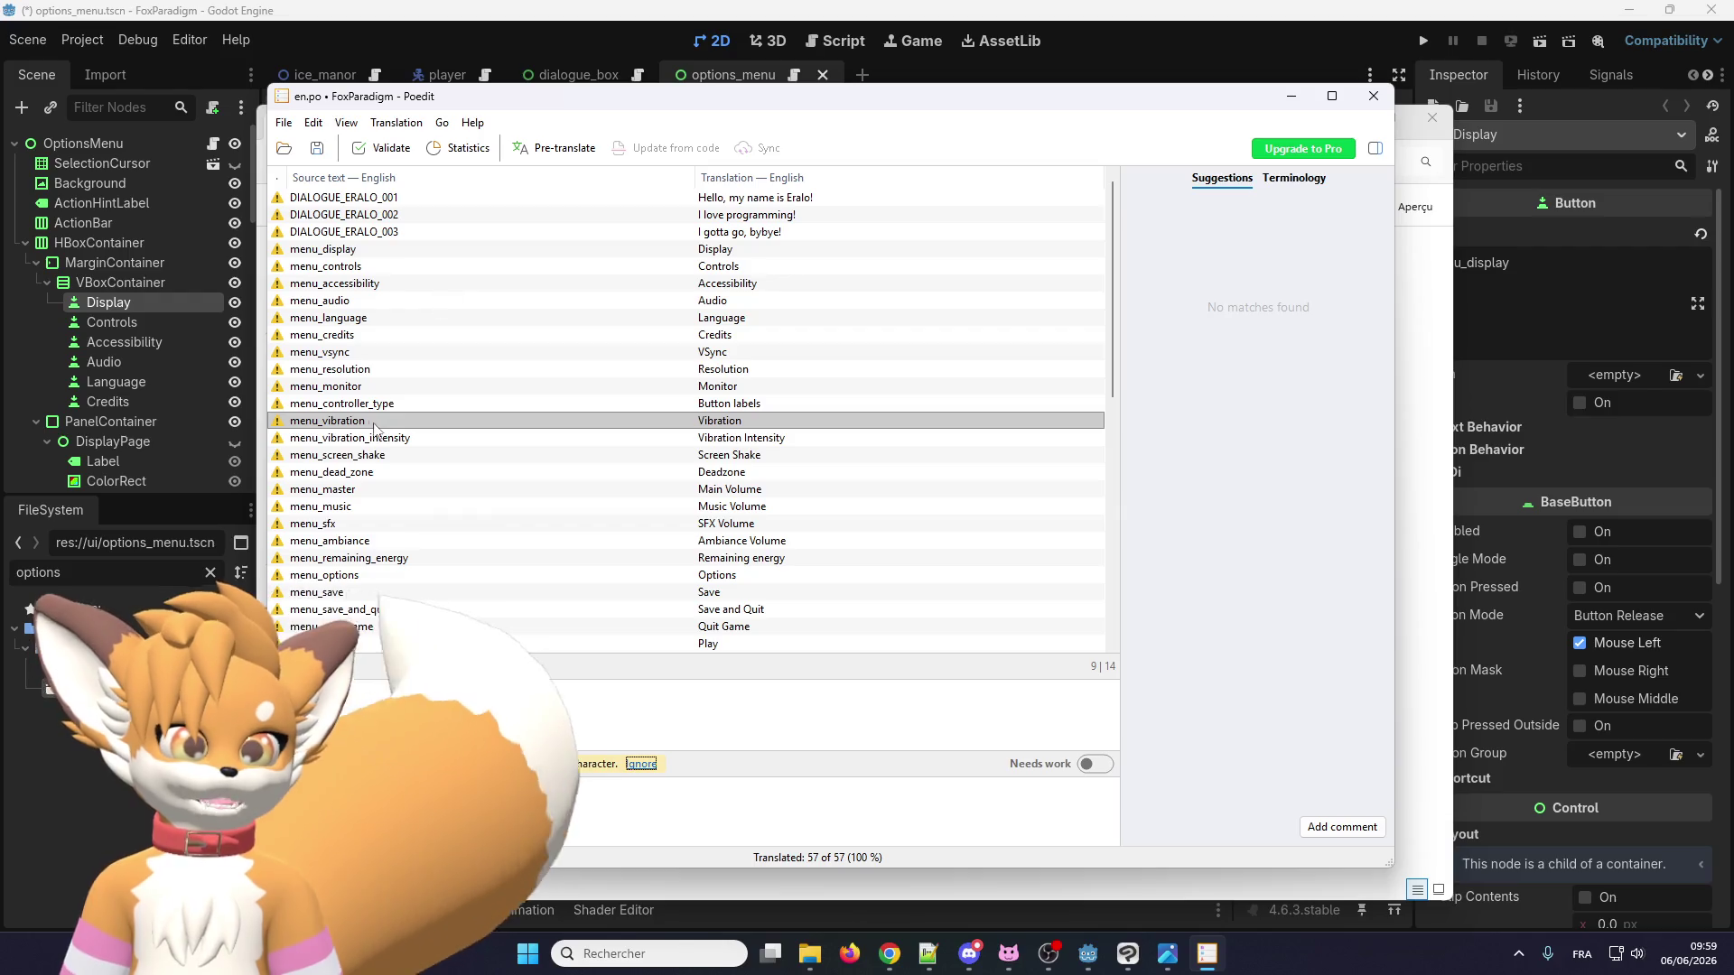
{"action": "left_click", "coordinate": [352, 232]}
{"action": "left_click", "coordinate": [342, 218]}
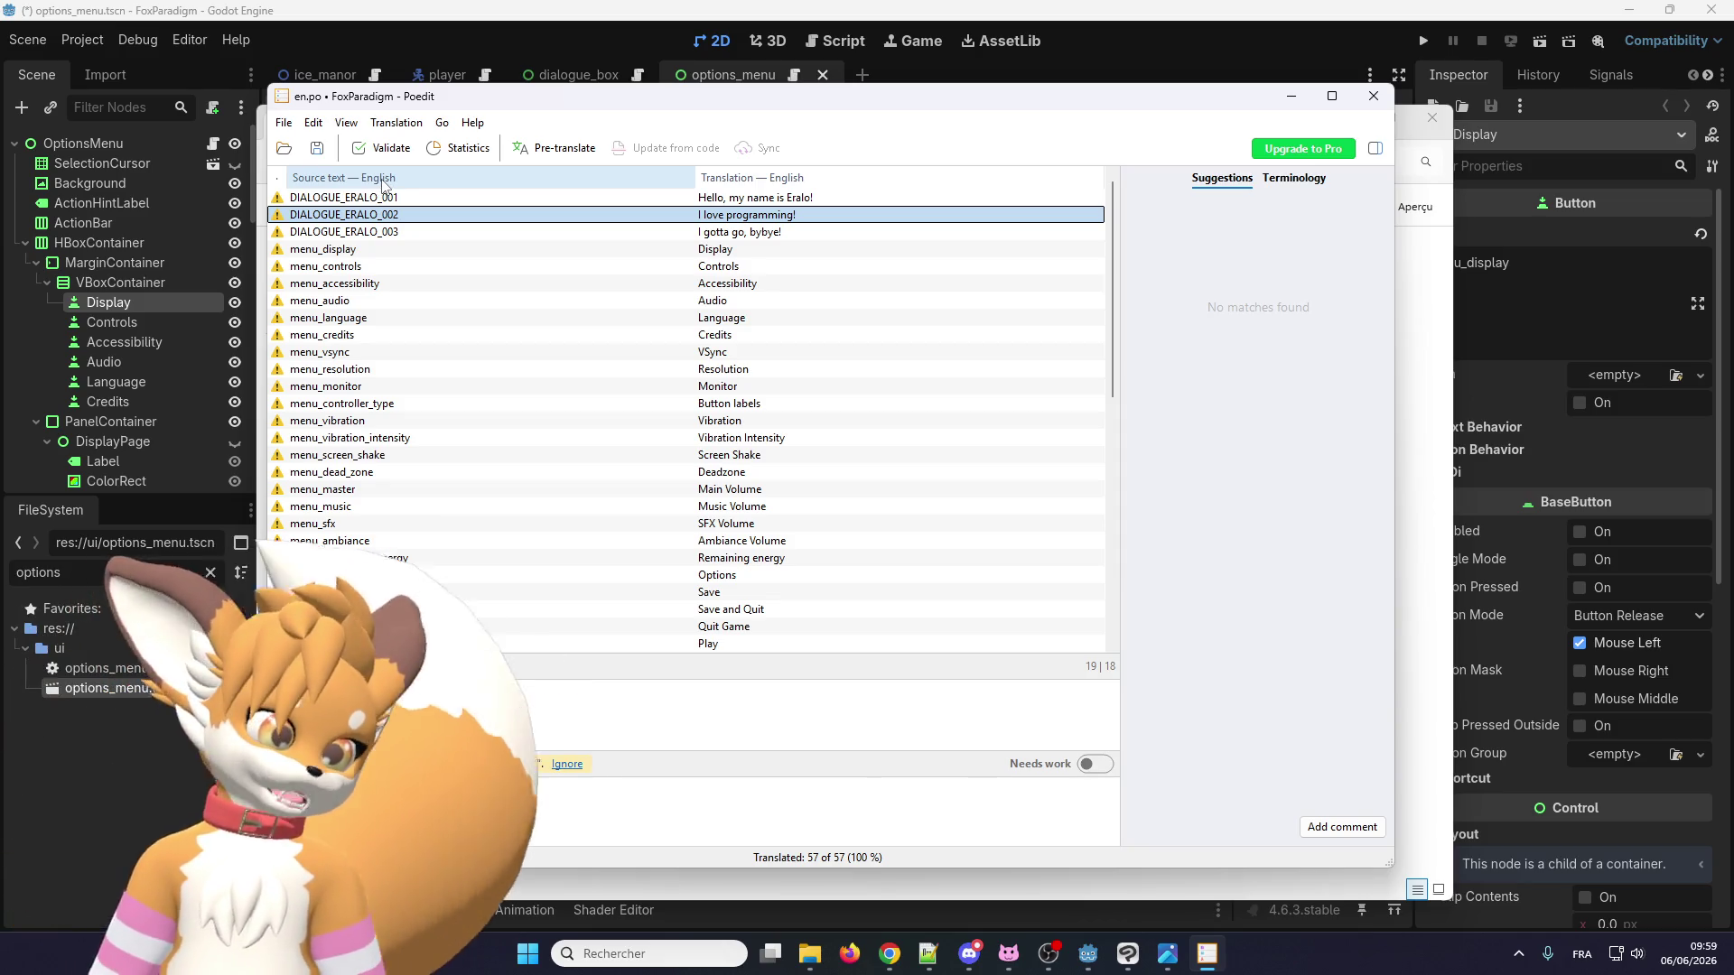
Look through the View and Edit menus, then close the en.po file.
{"action": "left_click", "coordinate": [346, 123]}
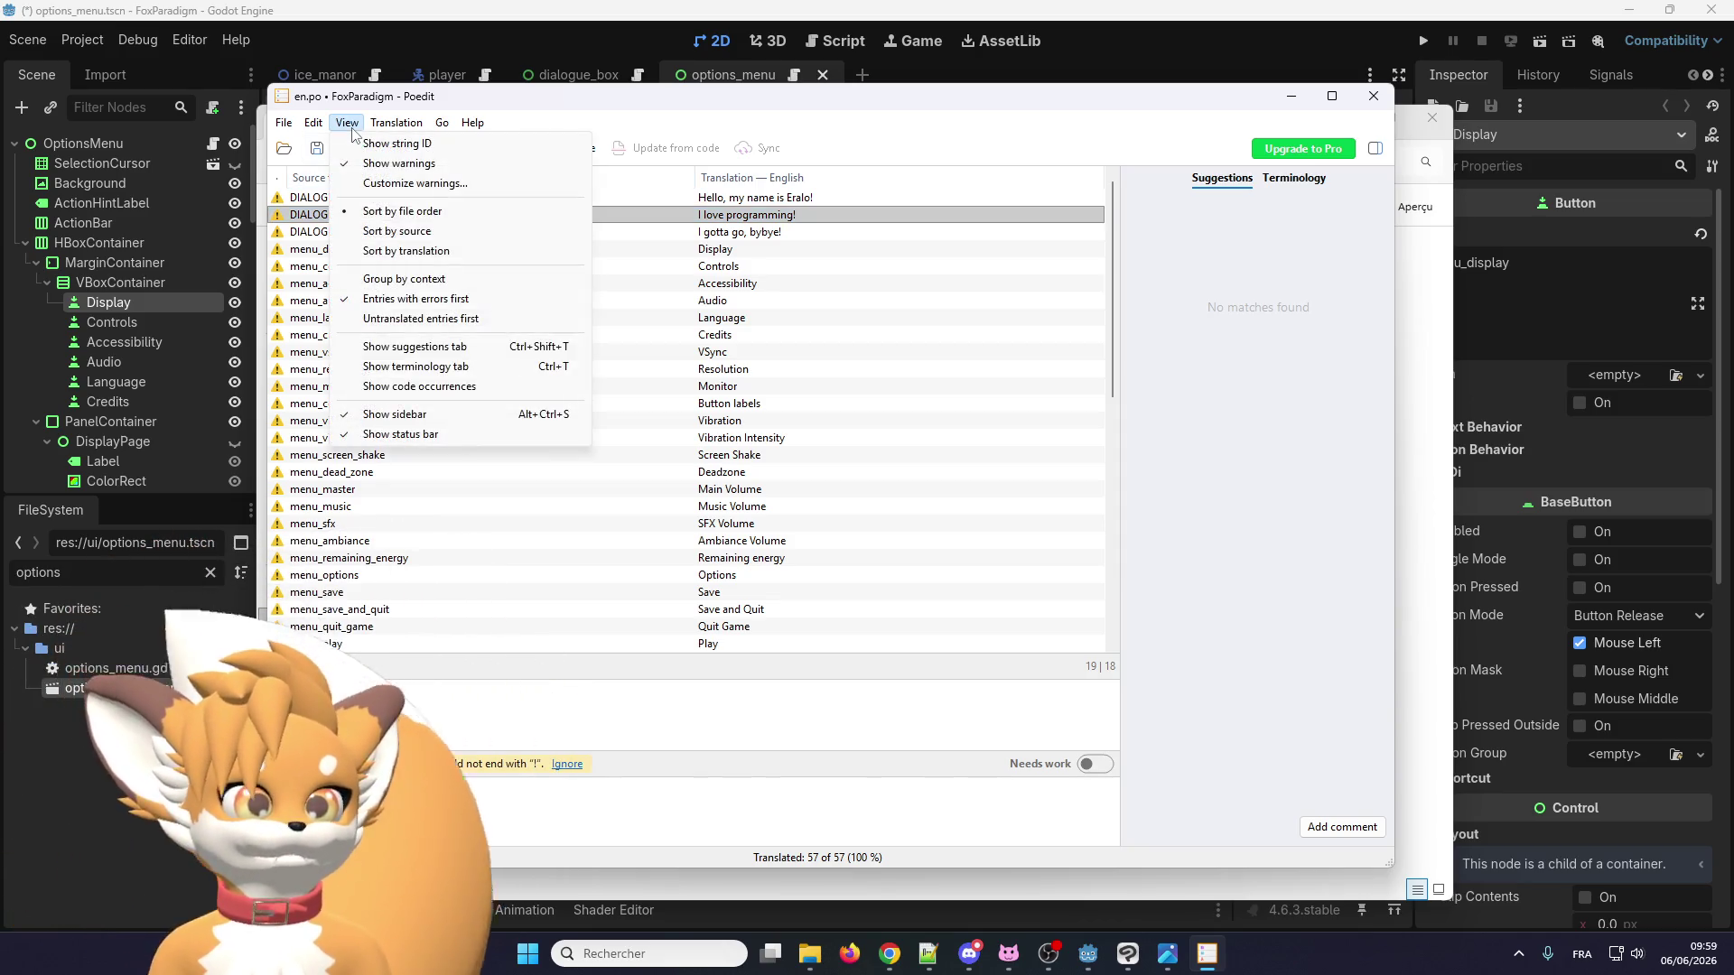
{"action": "left_click", "coordinate": [286, 124]}
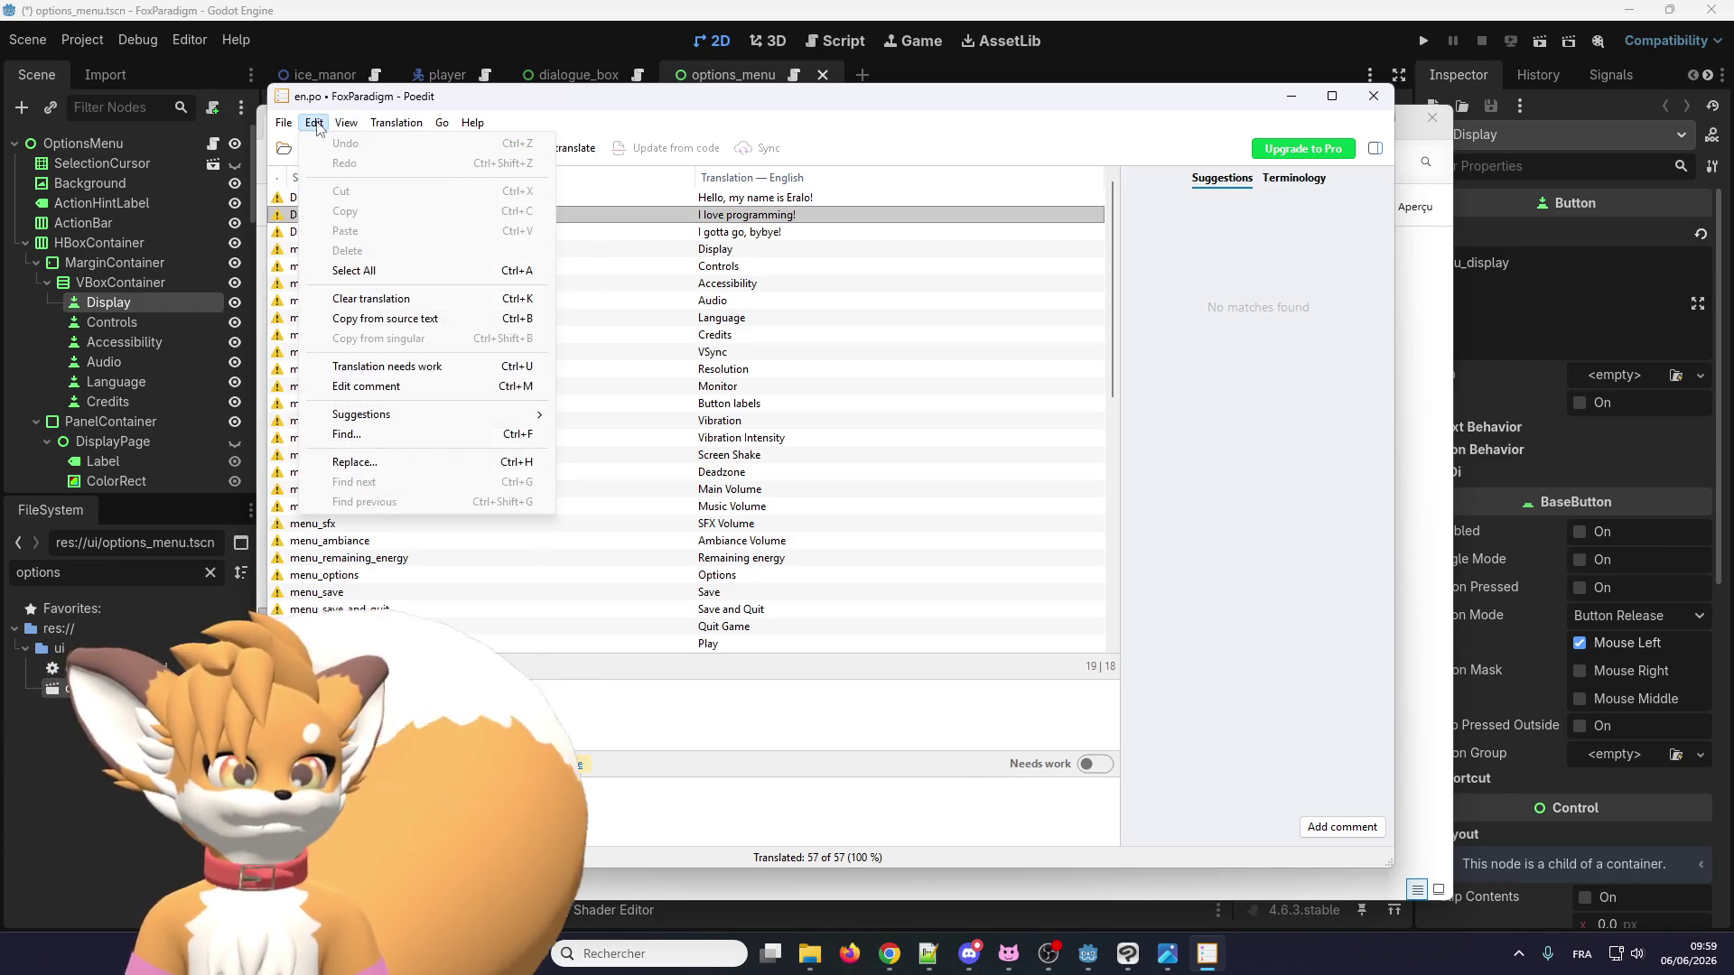
{"action": "left_click", "coordinate": [286, 124]}
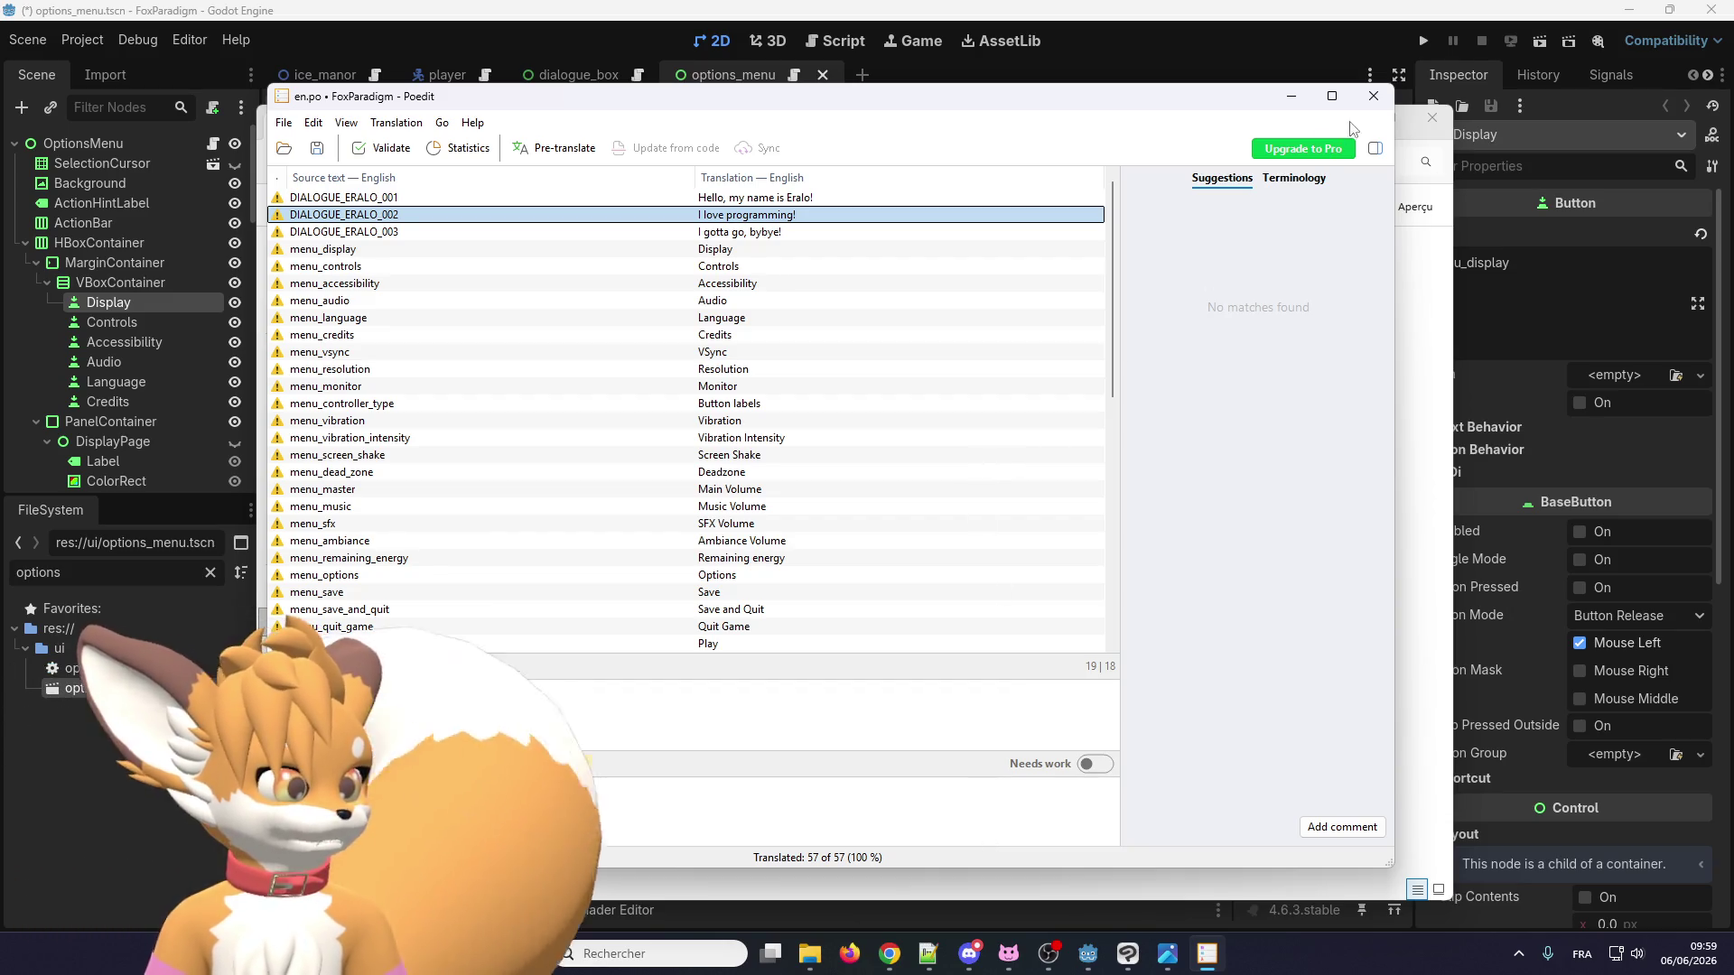
{"action": "left_click", "coordinate": [1374, 96]}
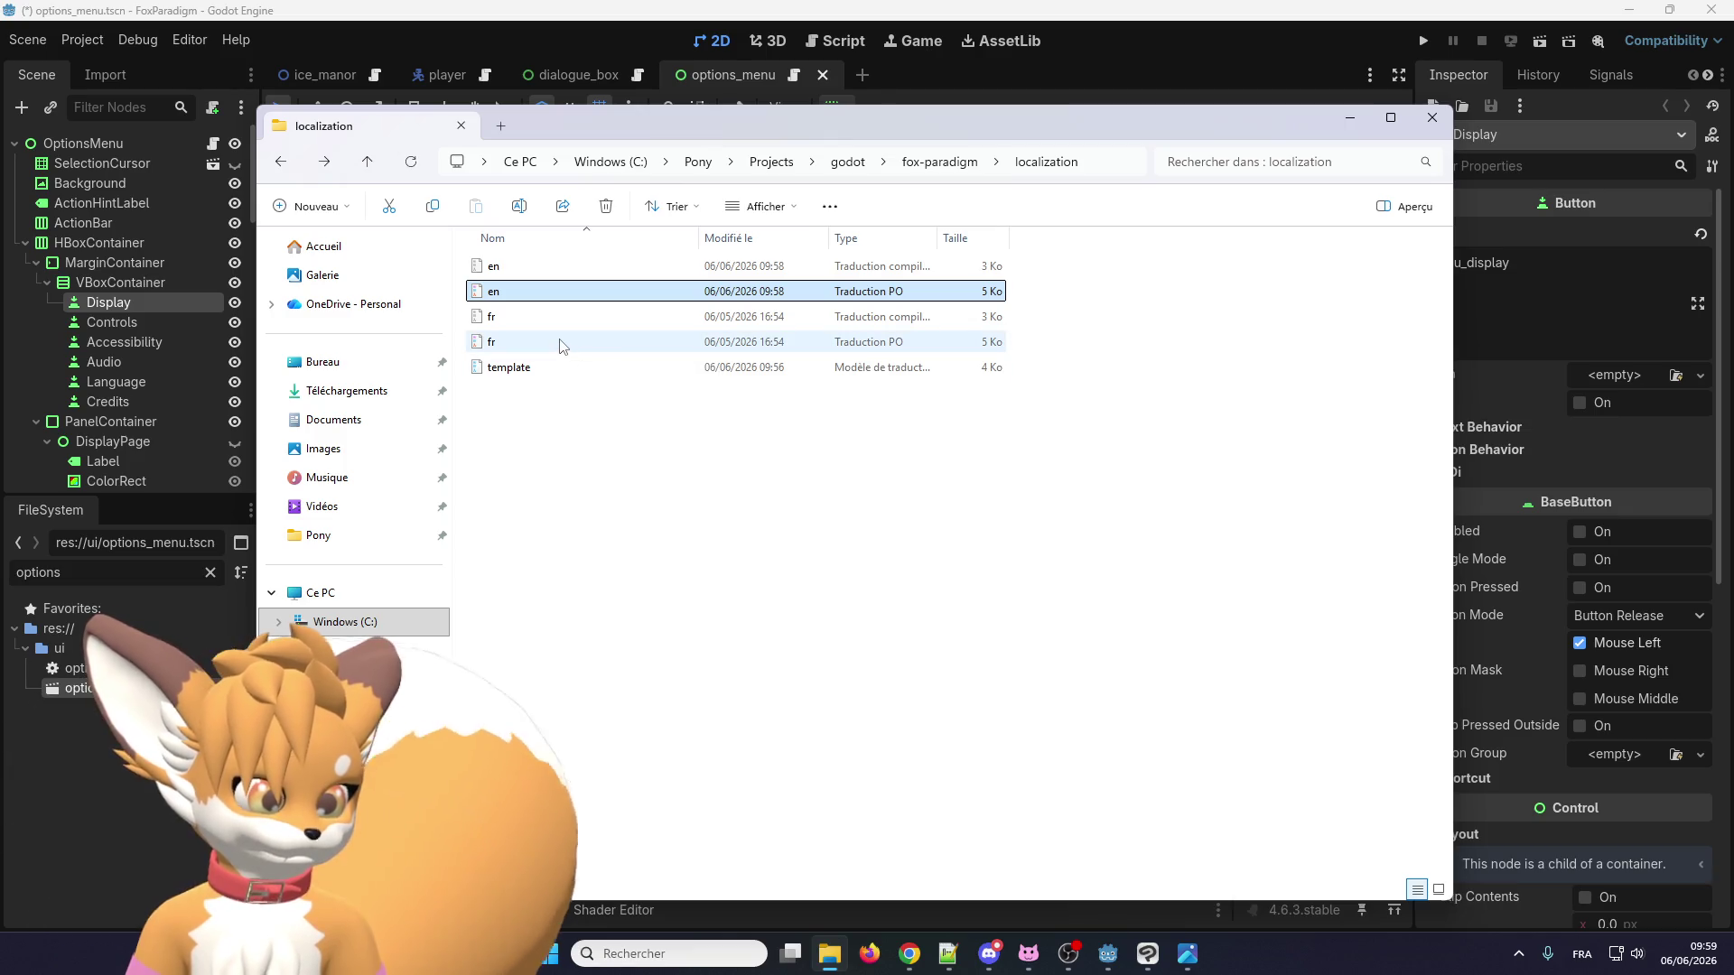
Open fr.po and update it from the POT template, bringing in the six new strings.
{"action": "double_click", "coordinate": [561, 344]}
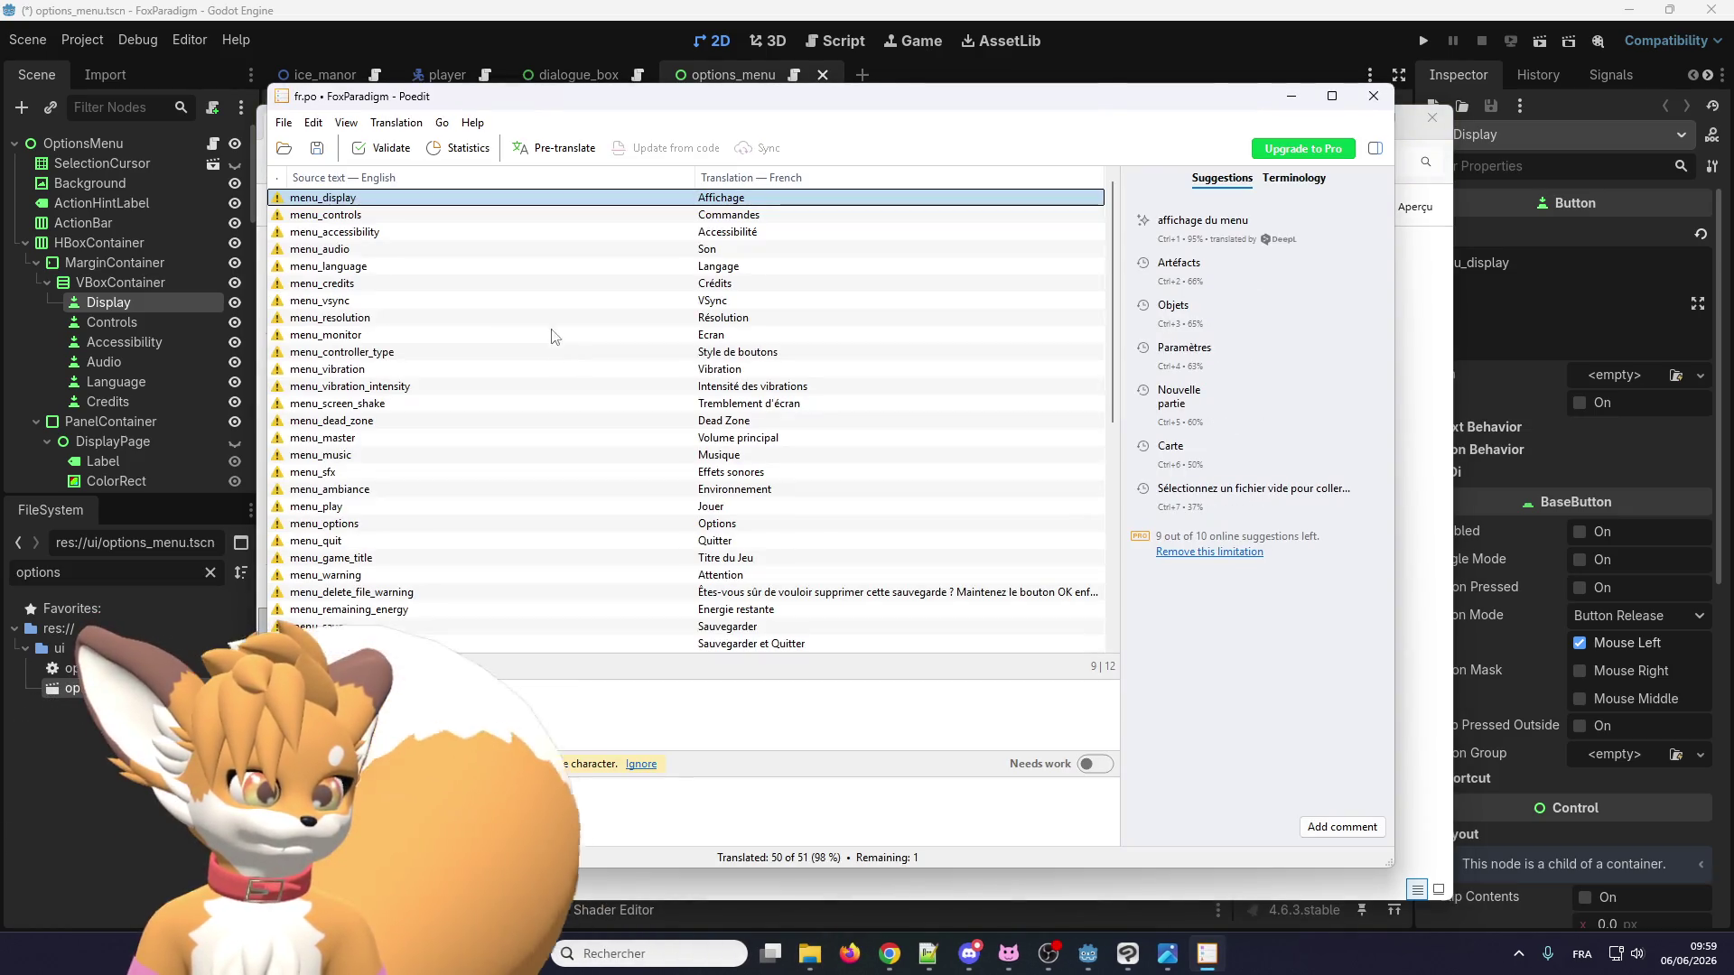
{"action": "left_click", "coordinate": [396, 122]}
{"action": "left_click", "coordinate": [415, 196]}
{"action": "double_click", "coordinate": [514, 264]}
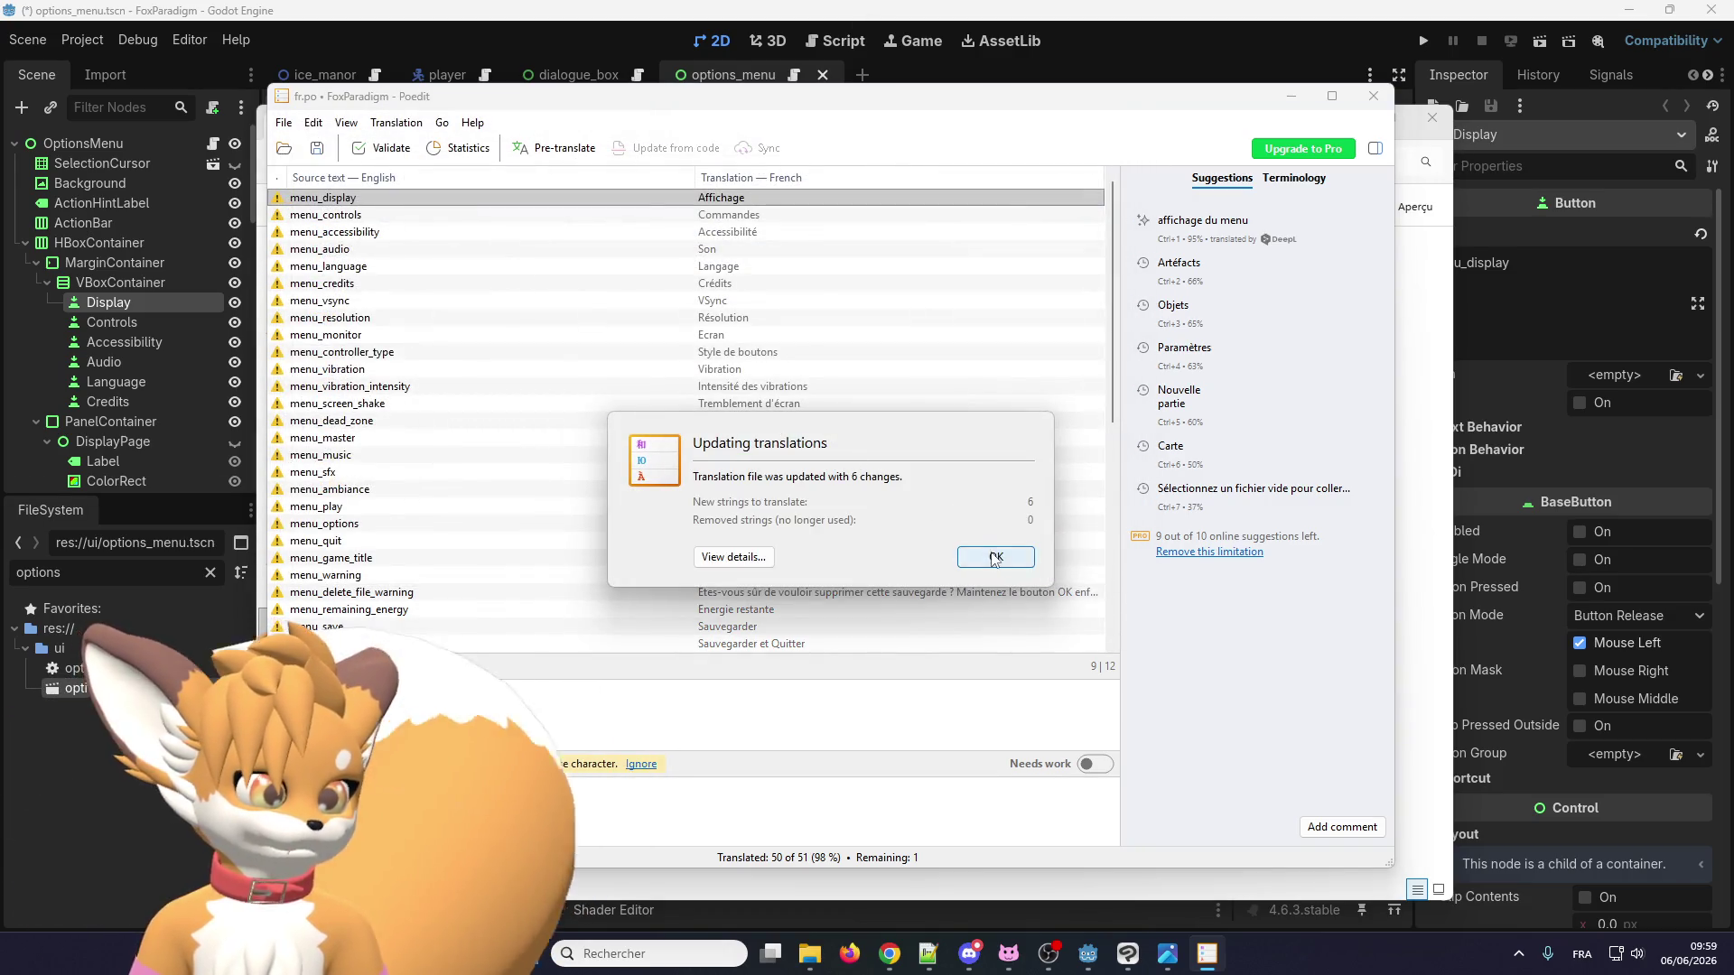
{"action": "left_click", "coordinate": [996, 557]}
{"action": "left_click", "coordinate": [770, 512]}
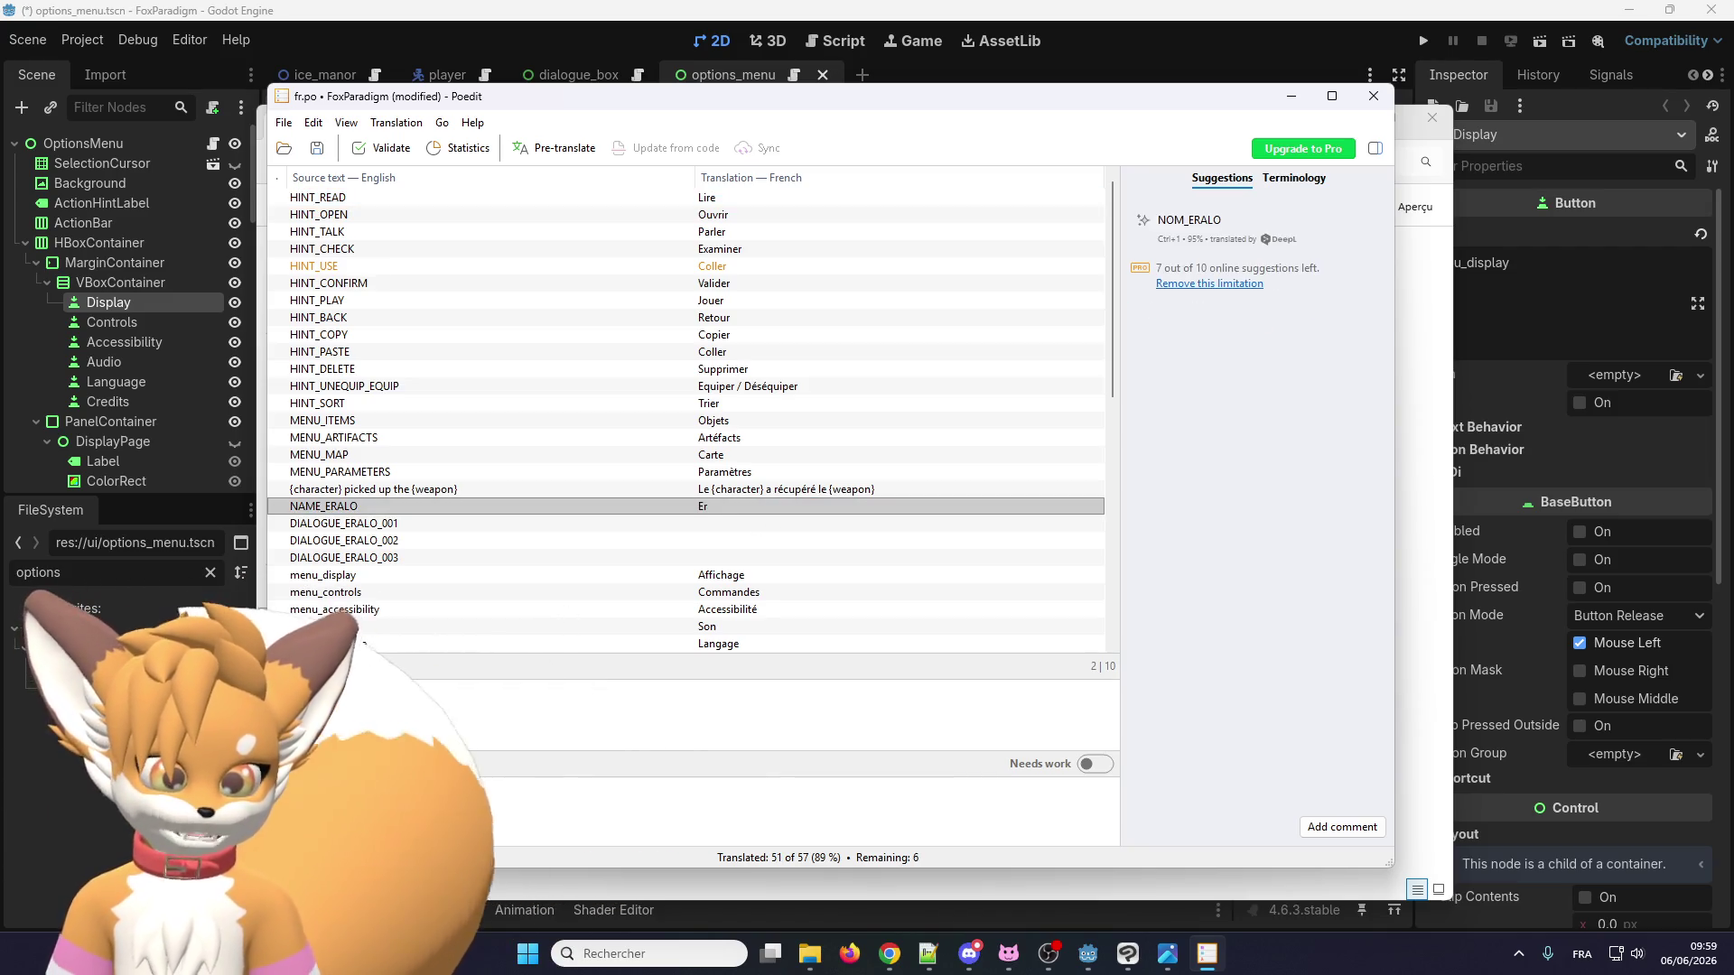
Translate DIALOGUE_ERALO_001 as 'Bonjour, je m'apelle Eralo !' and 002 as 'J'adore la programmation !'.
{"action": "left_click", "coordinate": [354, 525]}
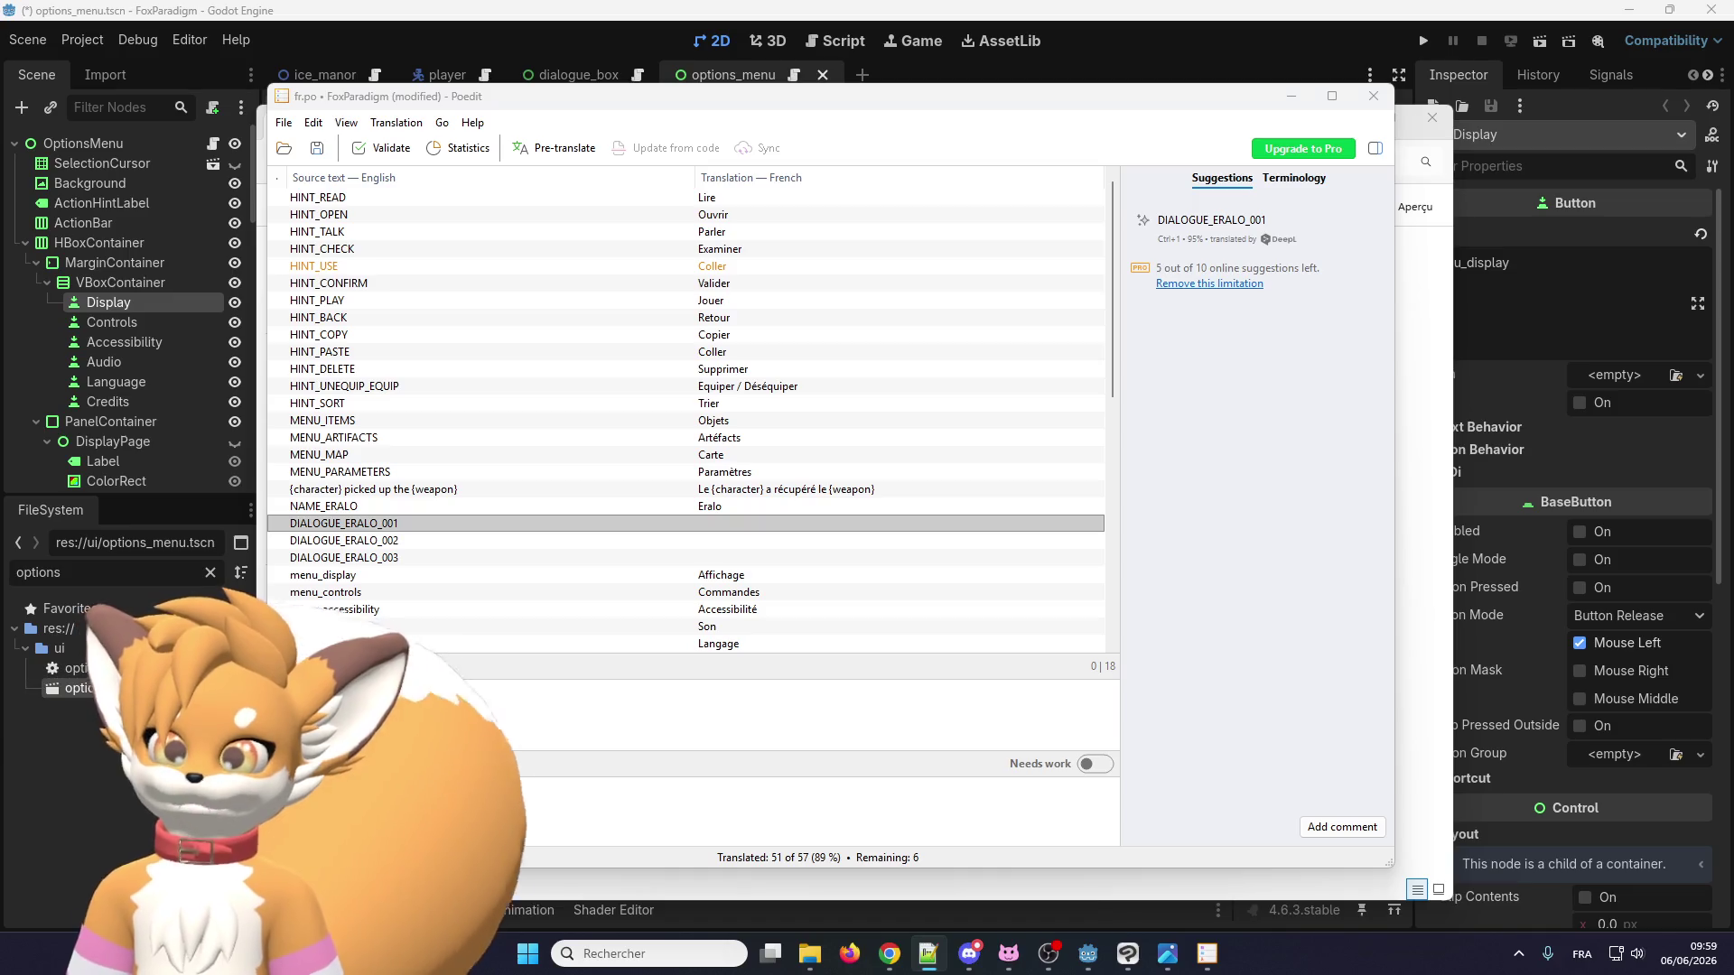
{"action": "left_click", "coordinate": [469, 794]}
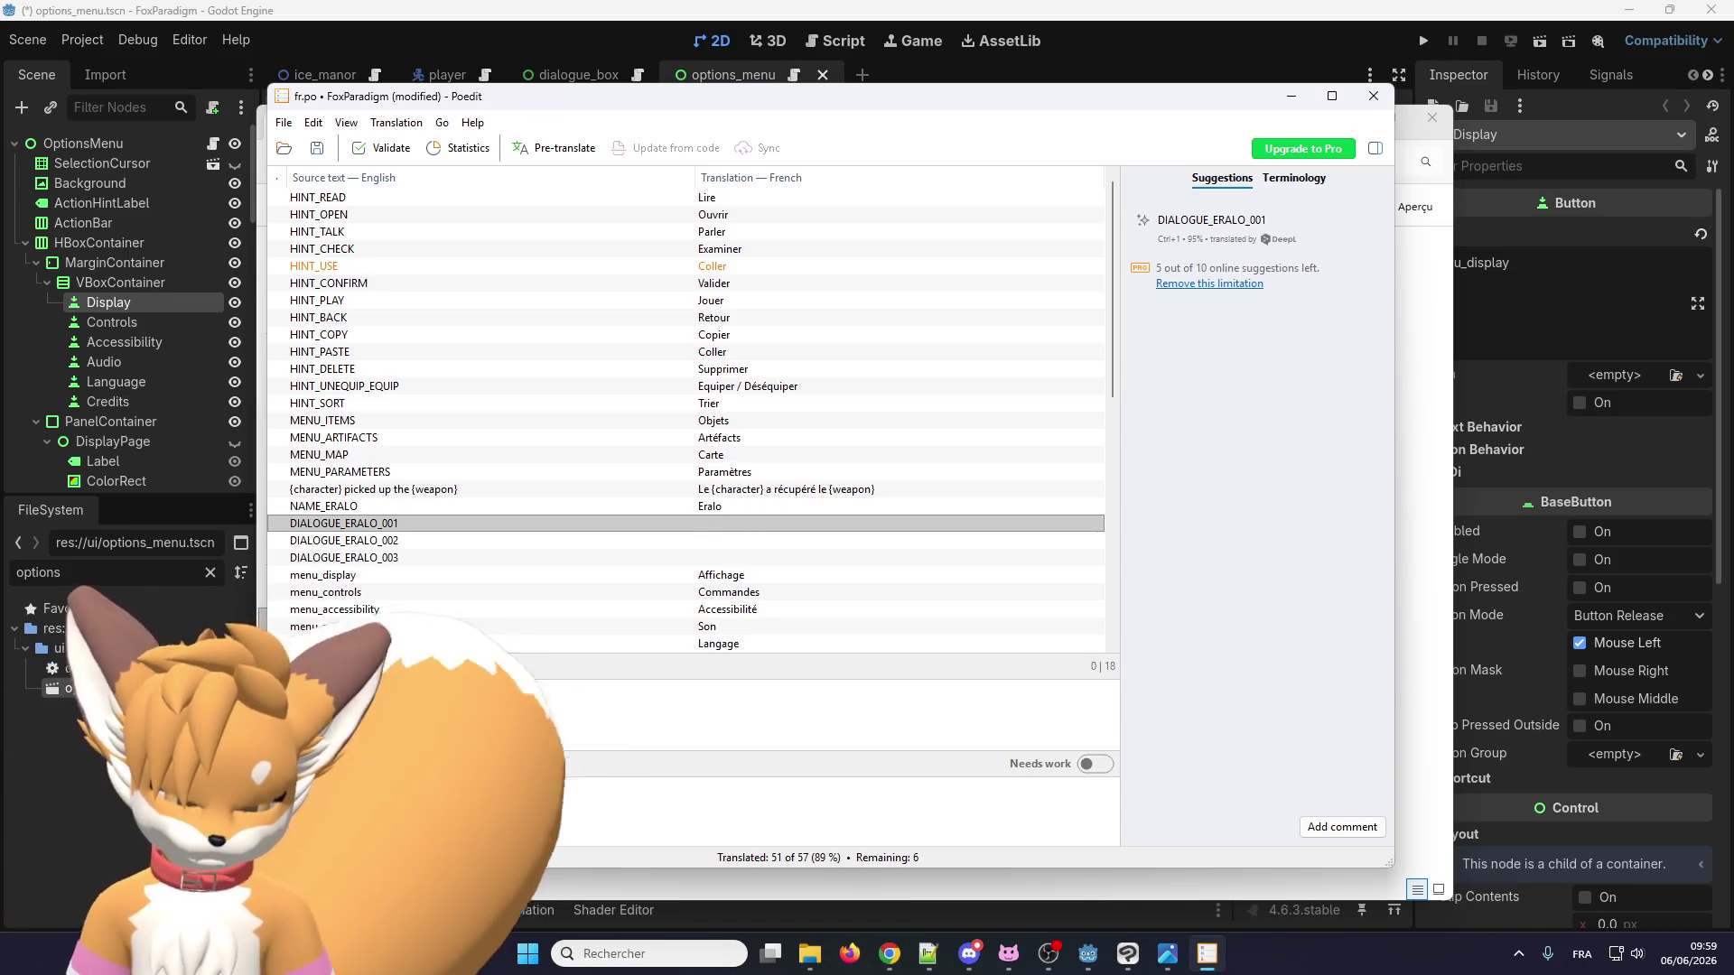
{"action": "type", "text": "Bonjour, je m'apelle Eralo !"}
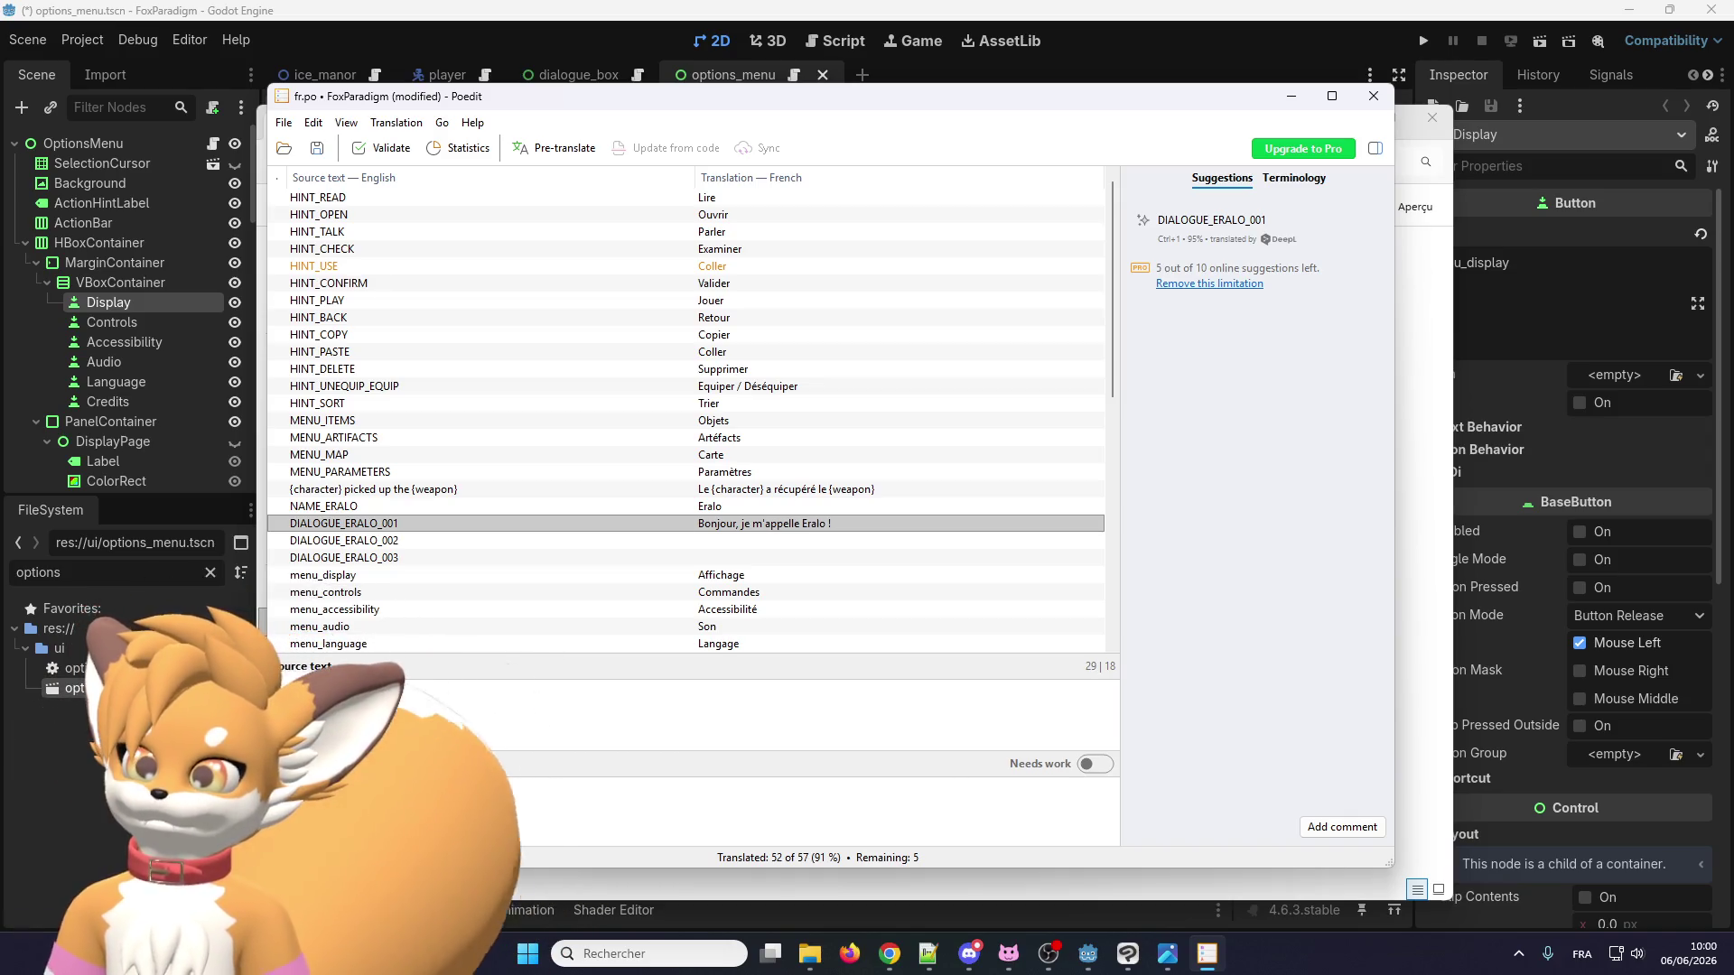
{"action": "key", "text": "ctrl+Return"}
{"action": "type", "text": "J'ador"}
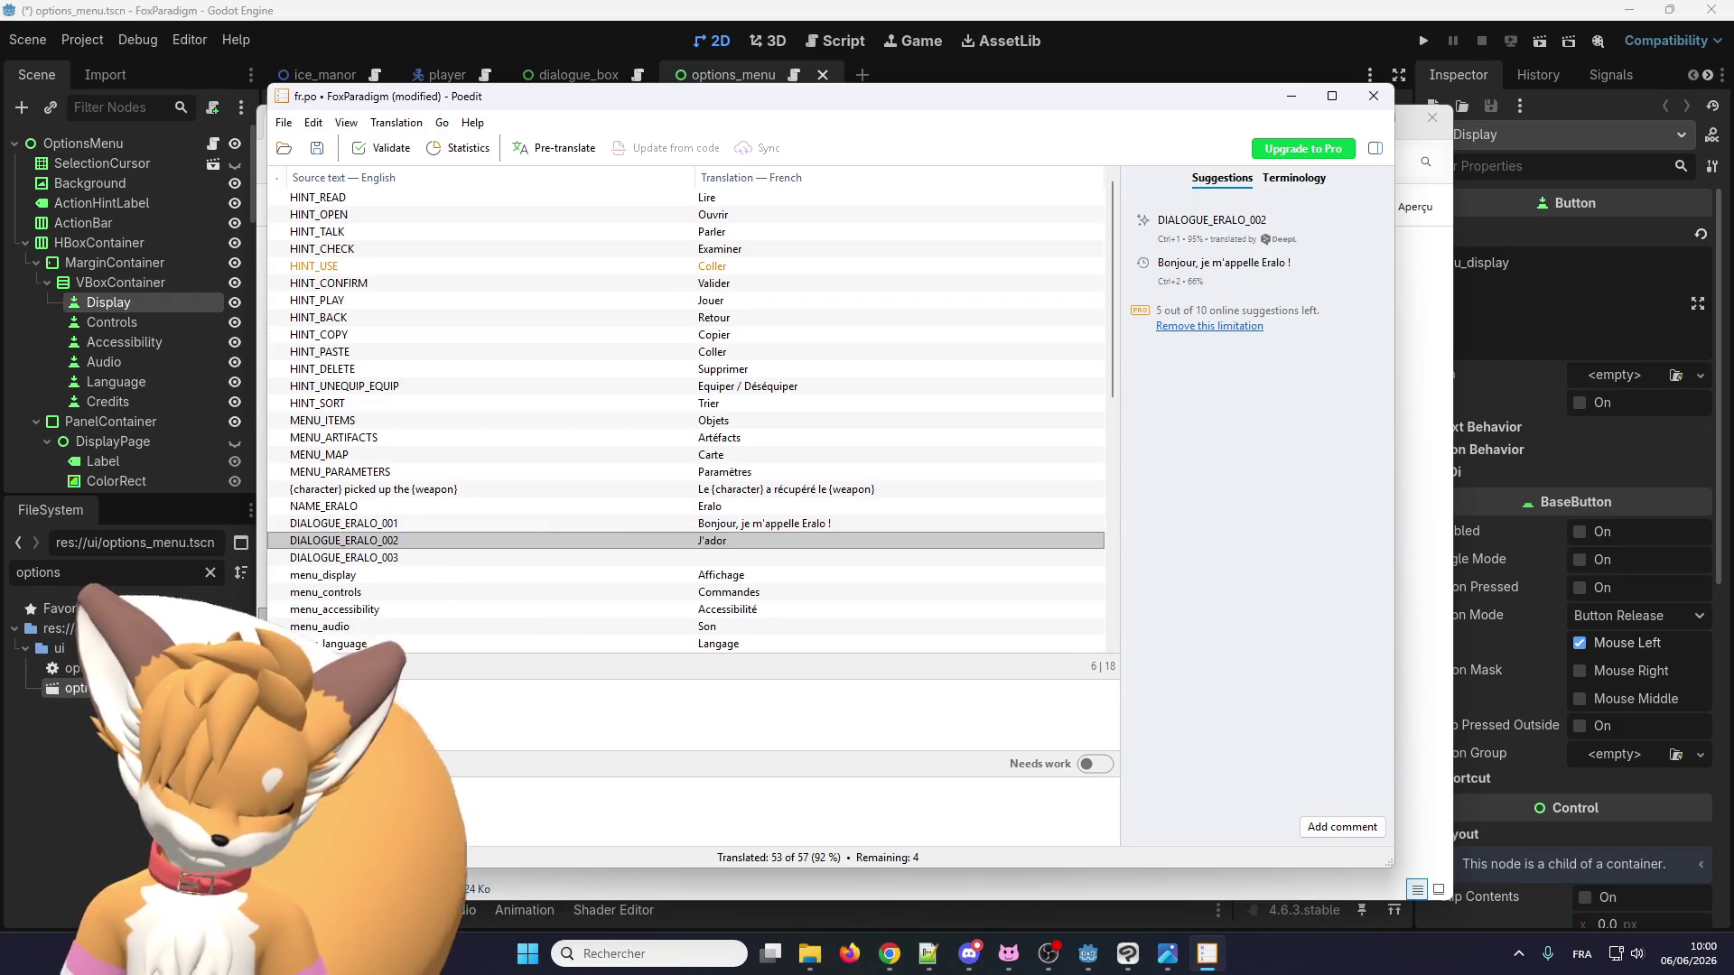
{"action": "type", "text": "e la programmation"}
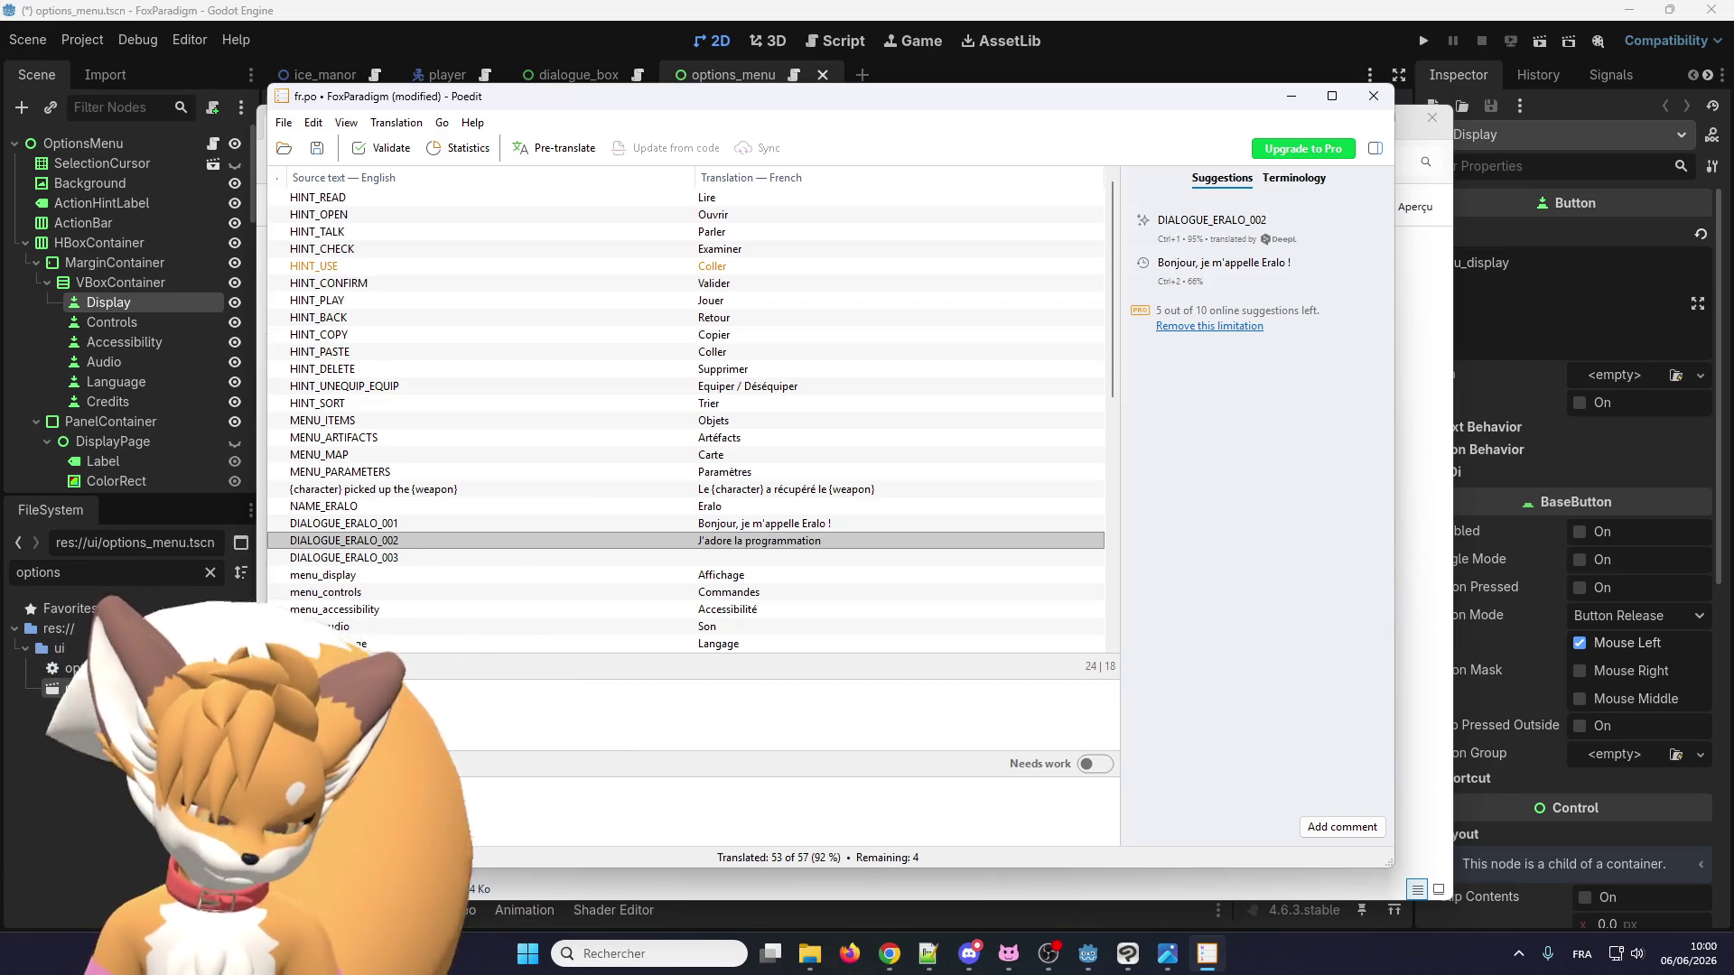
{"action": "type", "text": " !"}
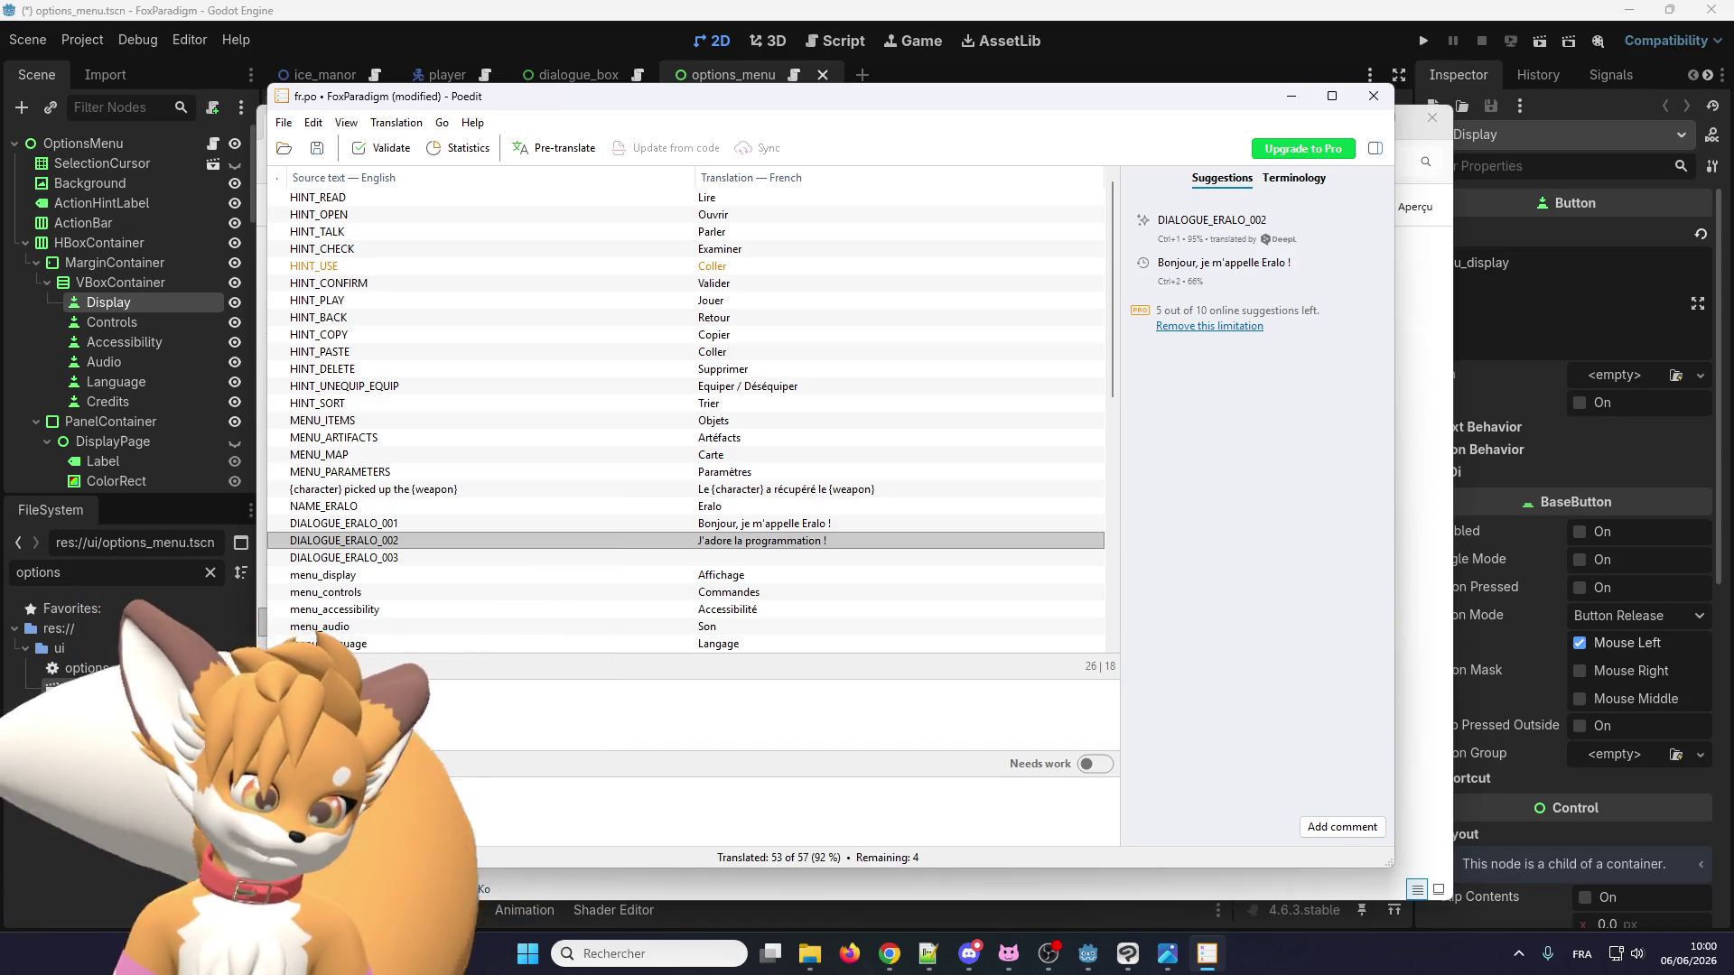
{"action": "left_click", "coordinate": [387, 561]}
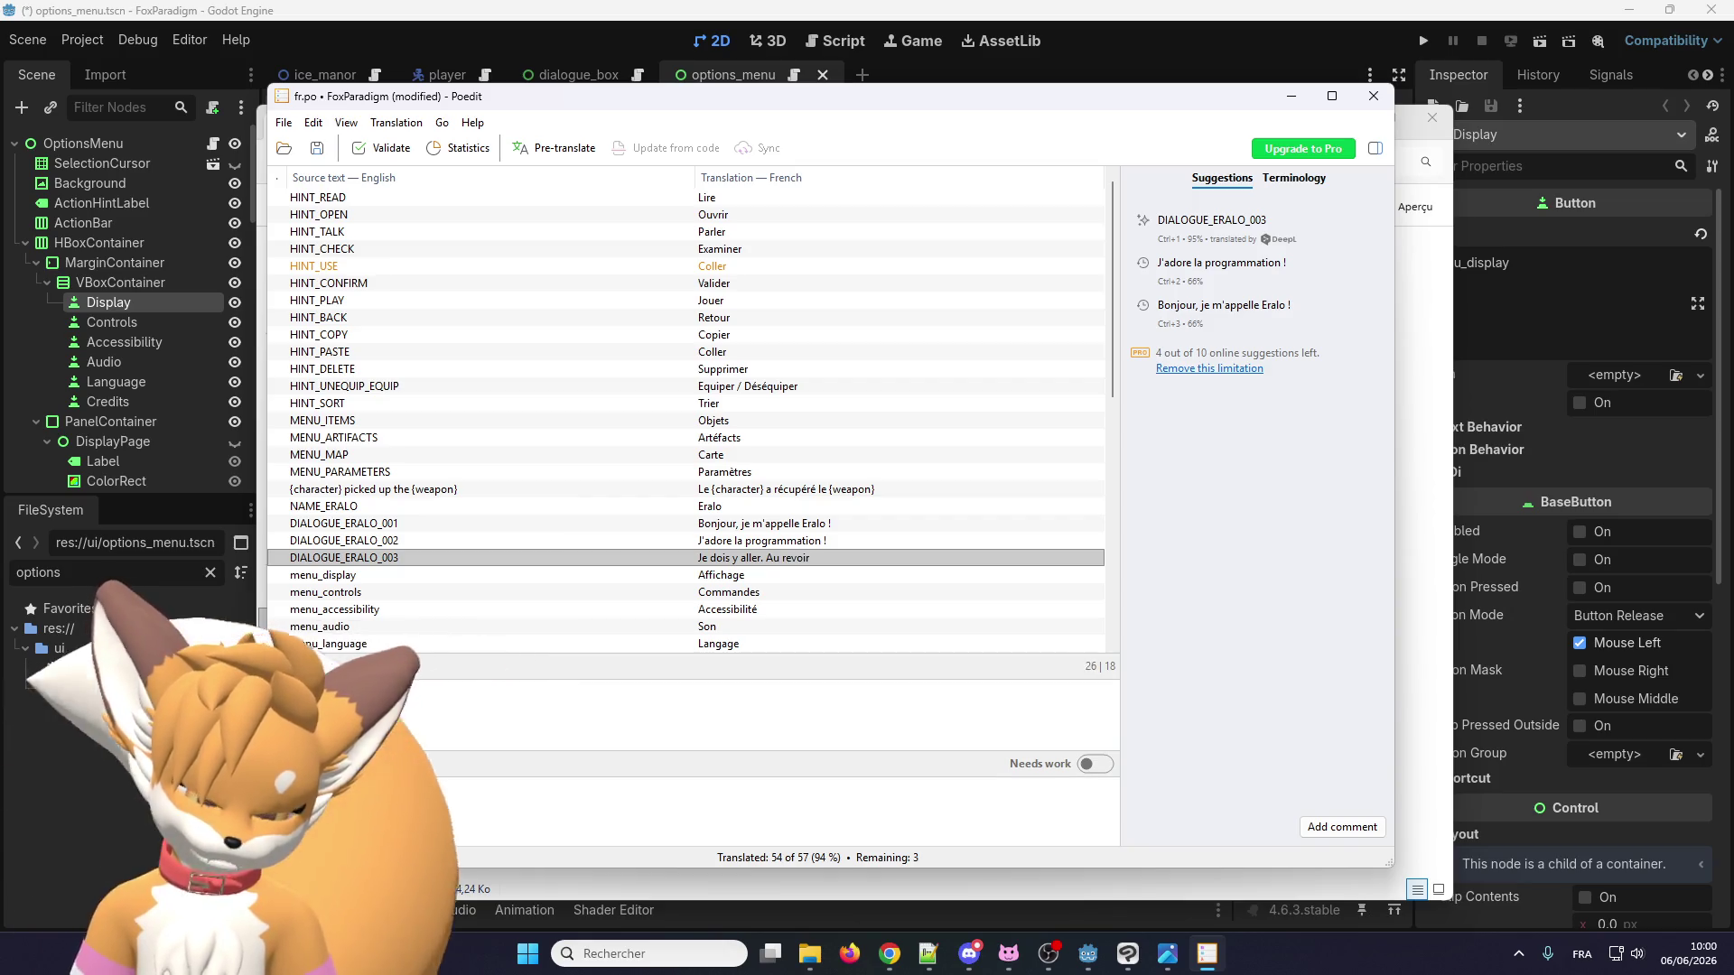
{"action": "scroll", "coordinate": [538, 542], "scroll_direction": "down", "scroll_amount": 10}
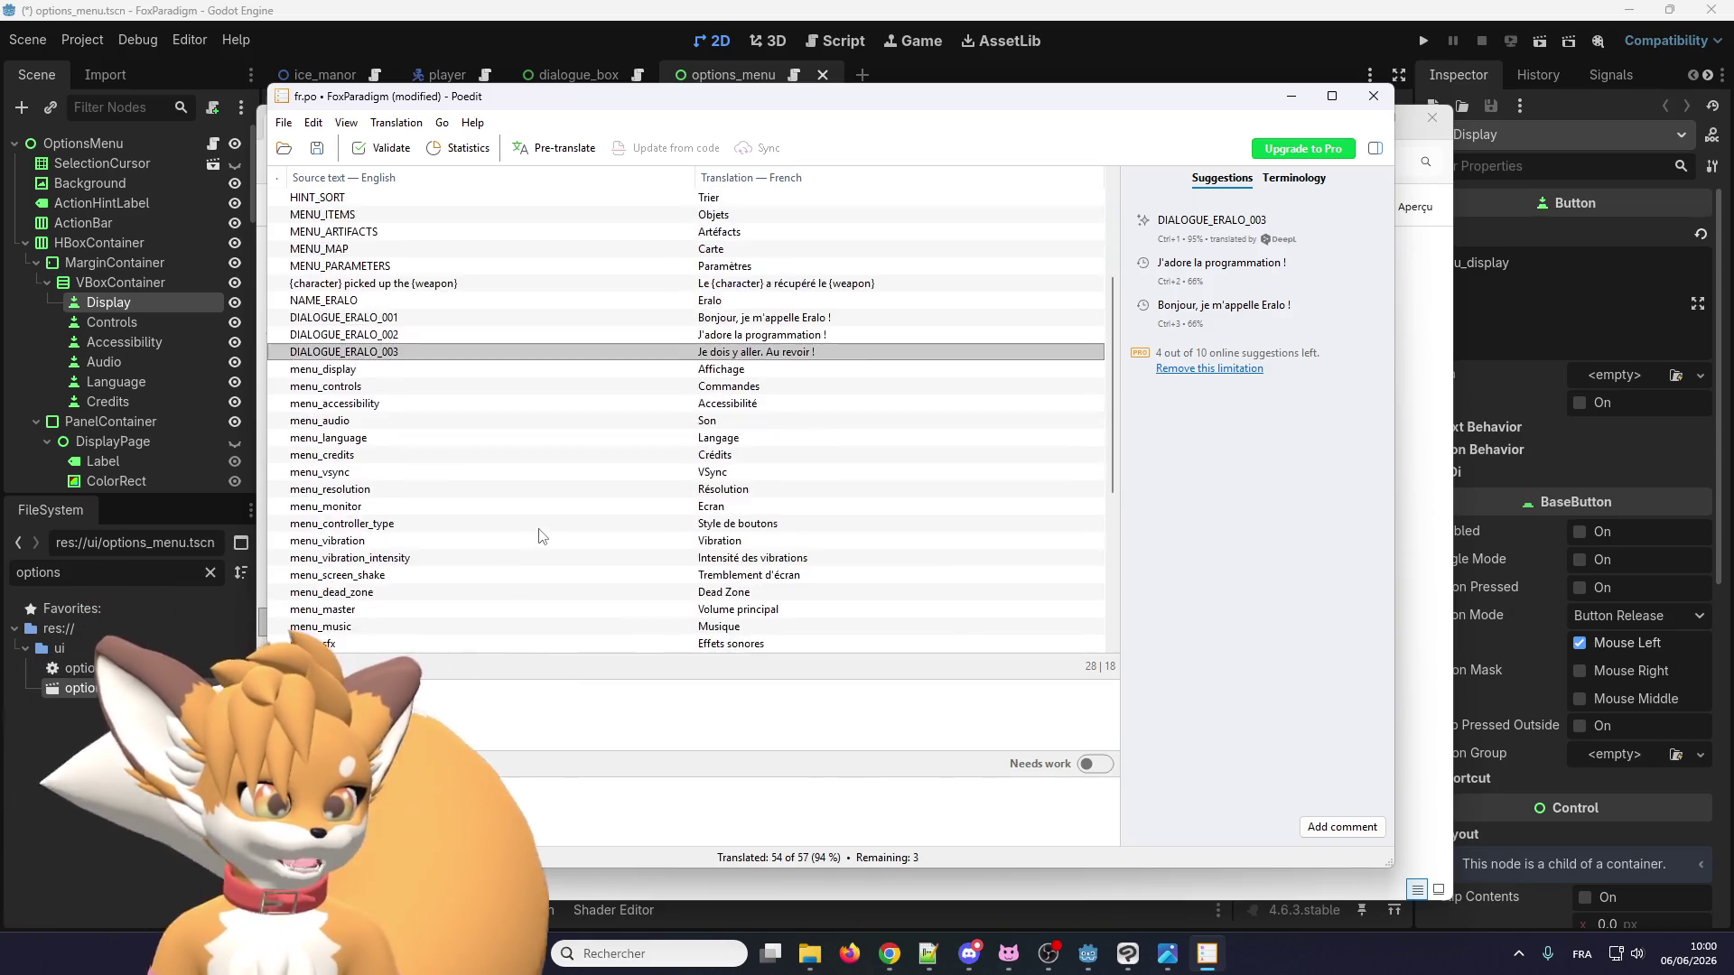
Translate the '/' entry as '/' and move on to the FoxParadigm entry.
{"action": "left_click", "coordinate": [723, 388]}
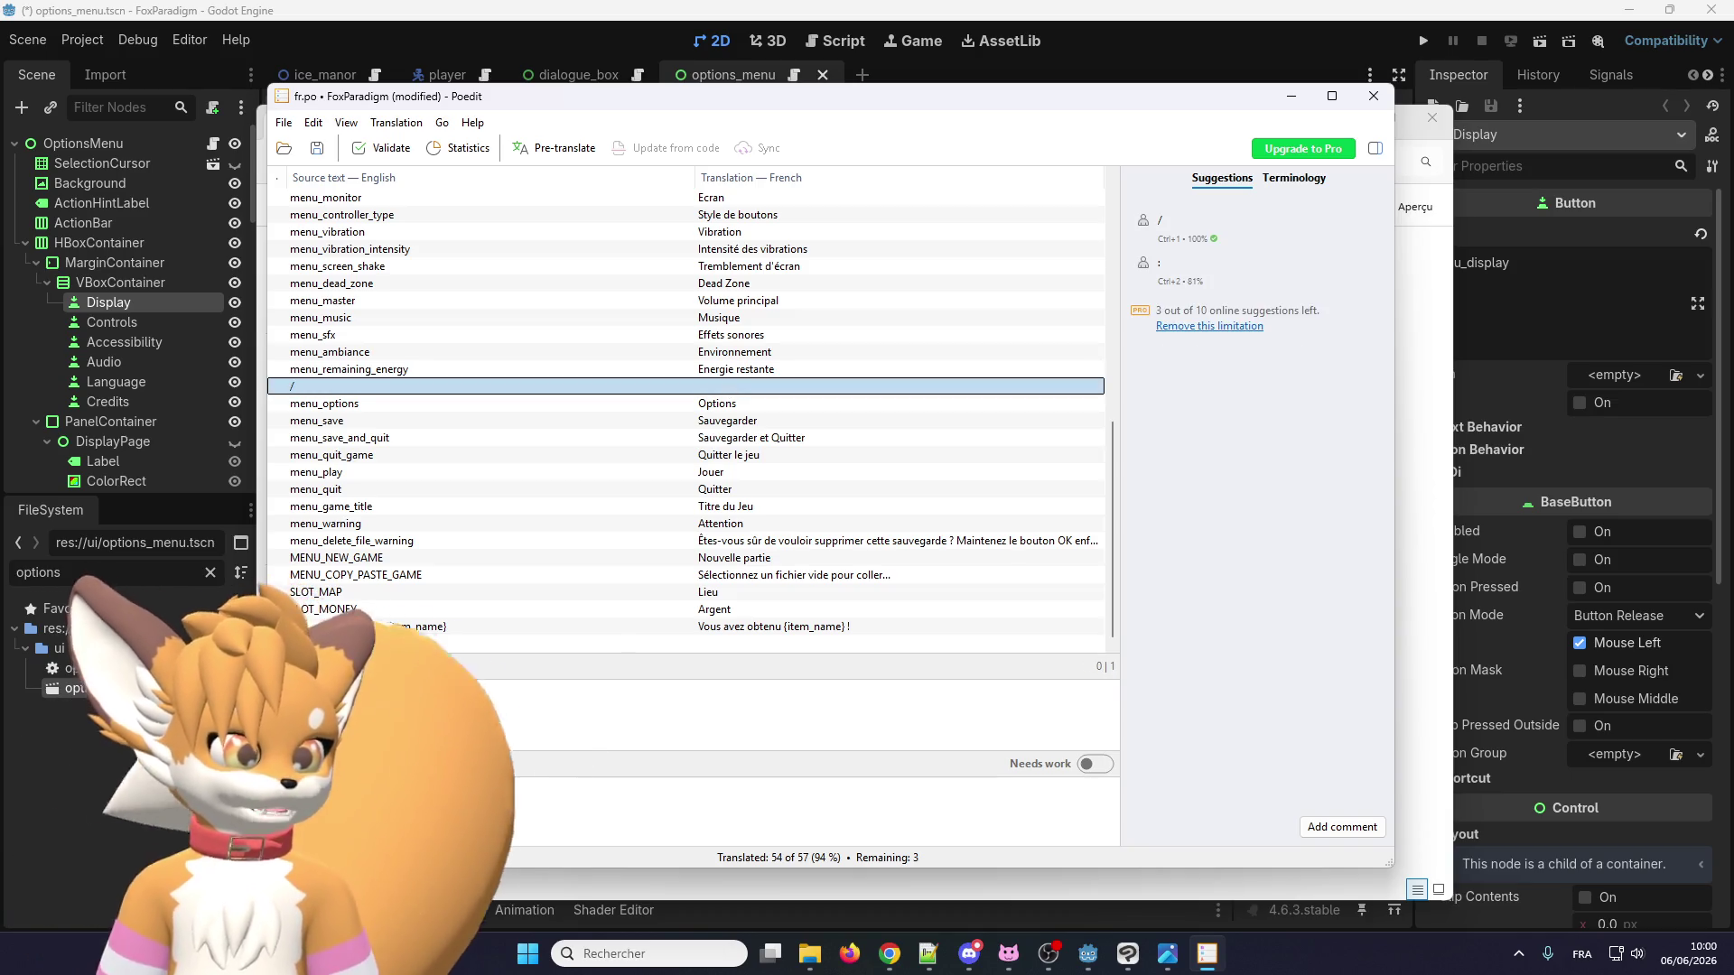
{"action": "type", "text": "/"}
{"action": "key", "text": "ctrl+Return"}
{"action": "left_click", "coordinate": [722, 643]}
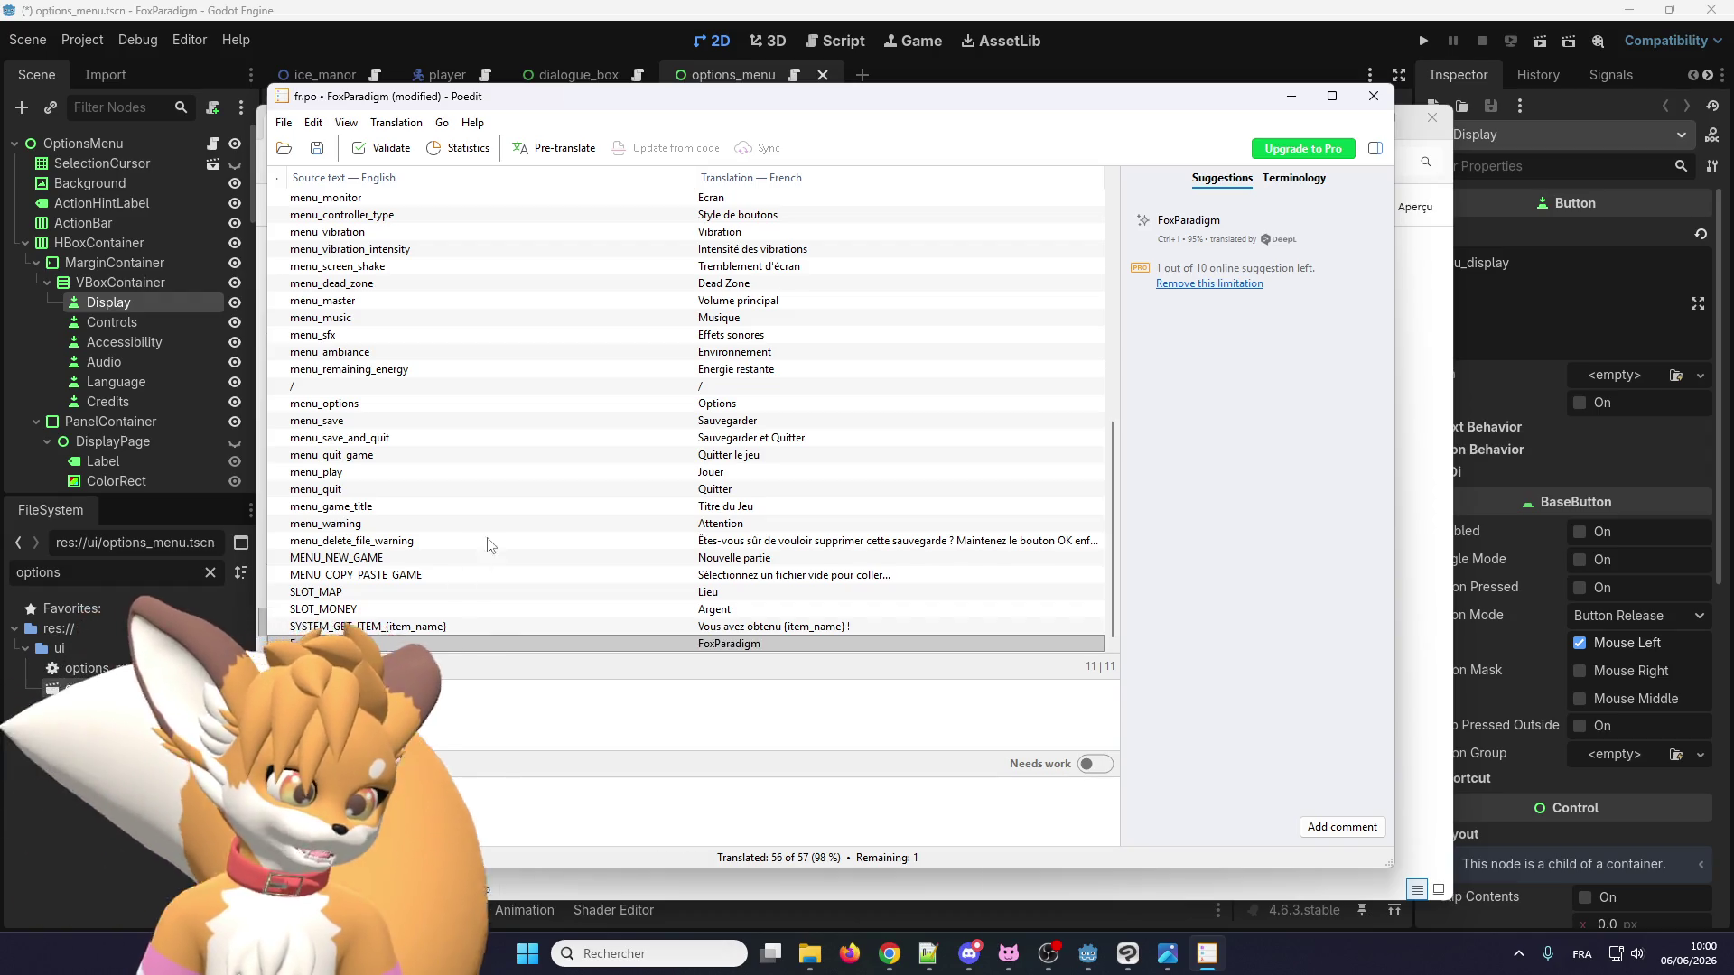
Check the Edit menu, then select the HINT_USE entry flagged as needing work.
{"action": "scroll", "coordinate": [542, 528], "scroll_direction": "up", "scroll_amount": 10}
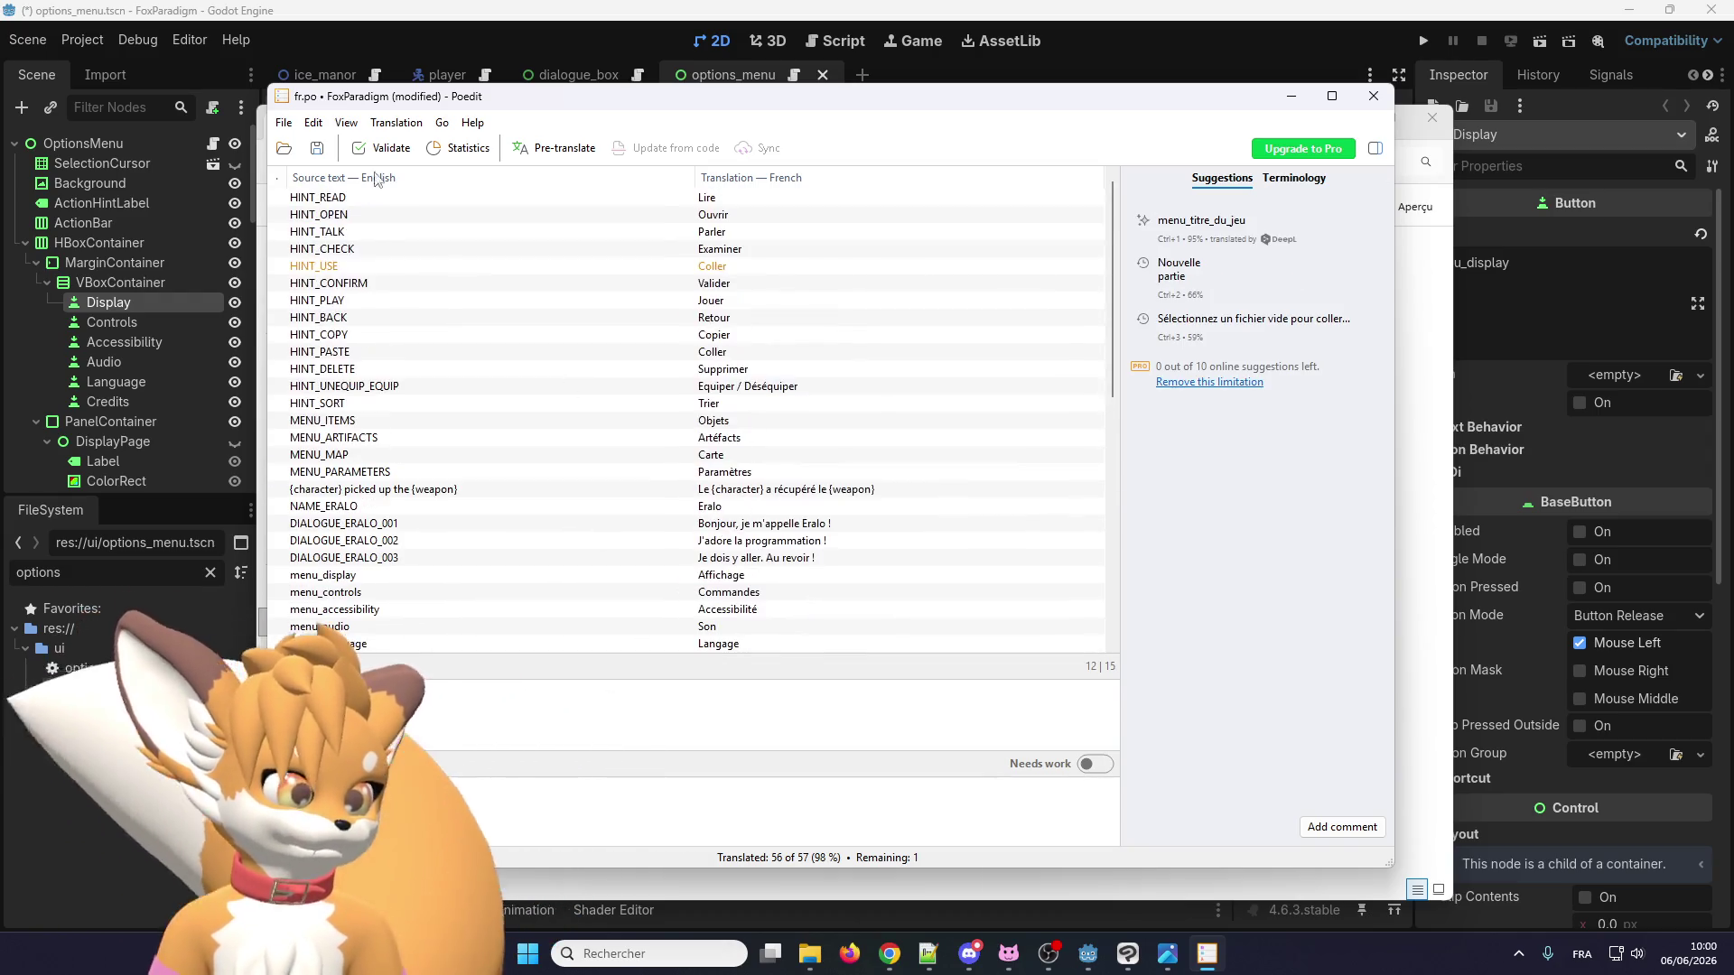
{"action": "left_click", "coordinate": [310, 124]}
{"action": "left_click", "coordinate": [632, 284]}
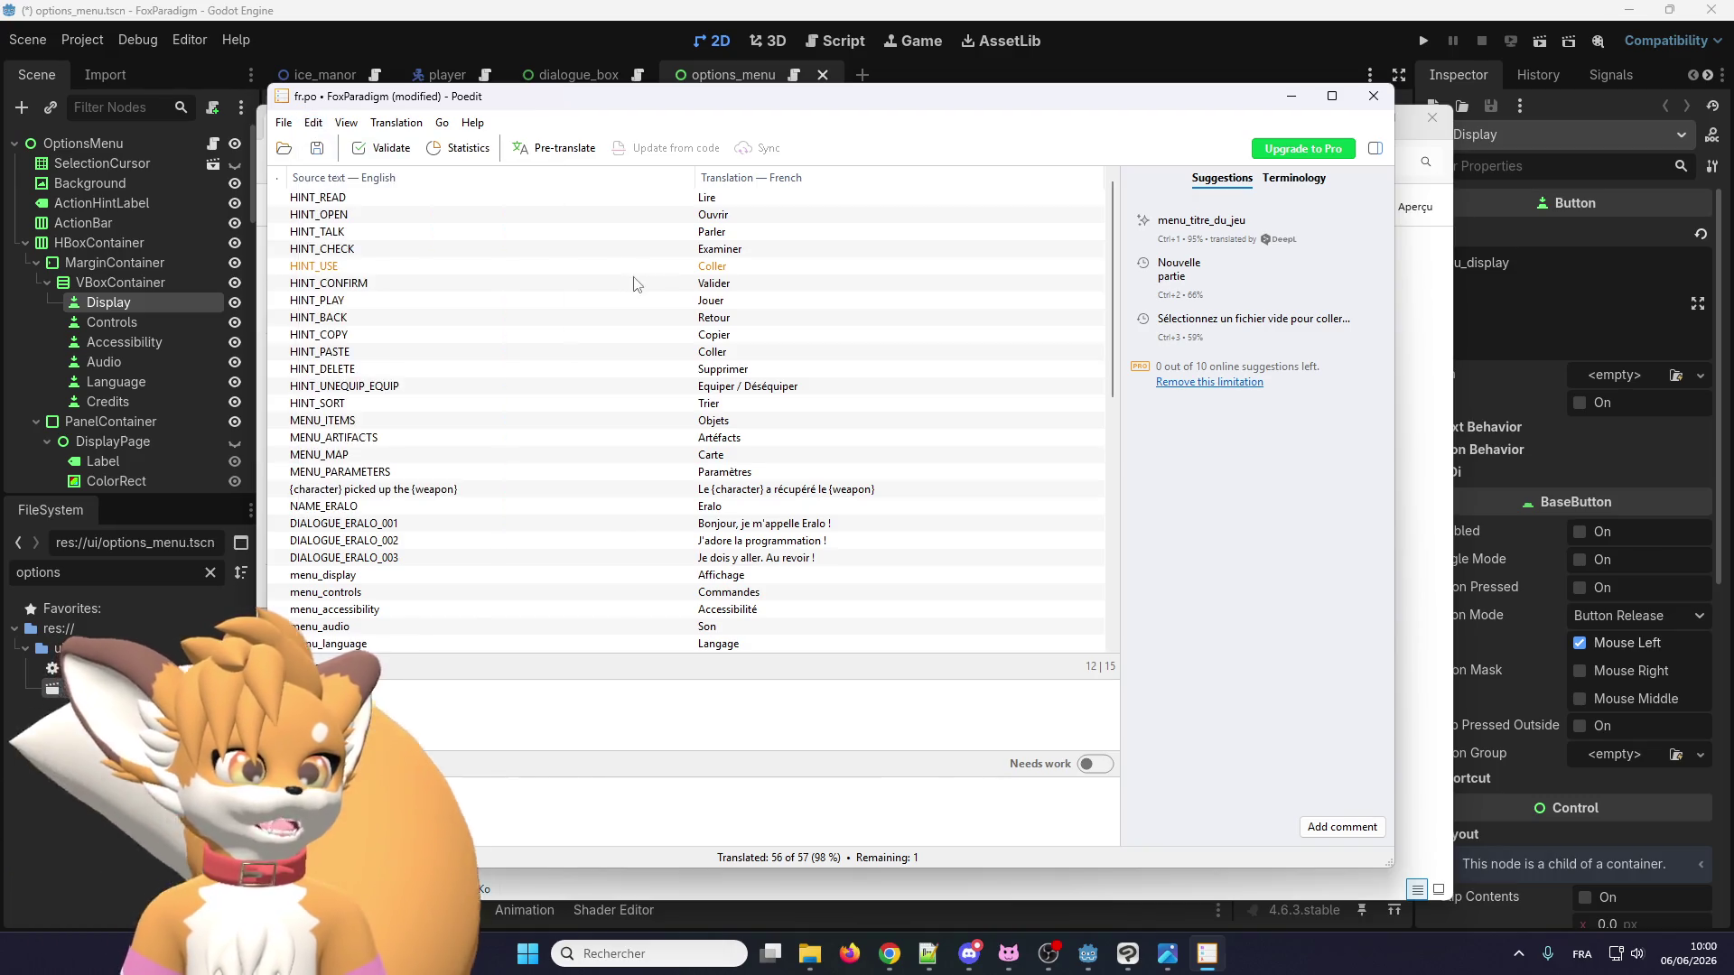
{"action": "left_click", "coordinate": [726, 269]}
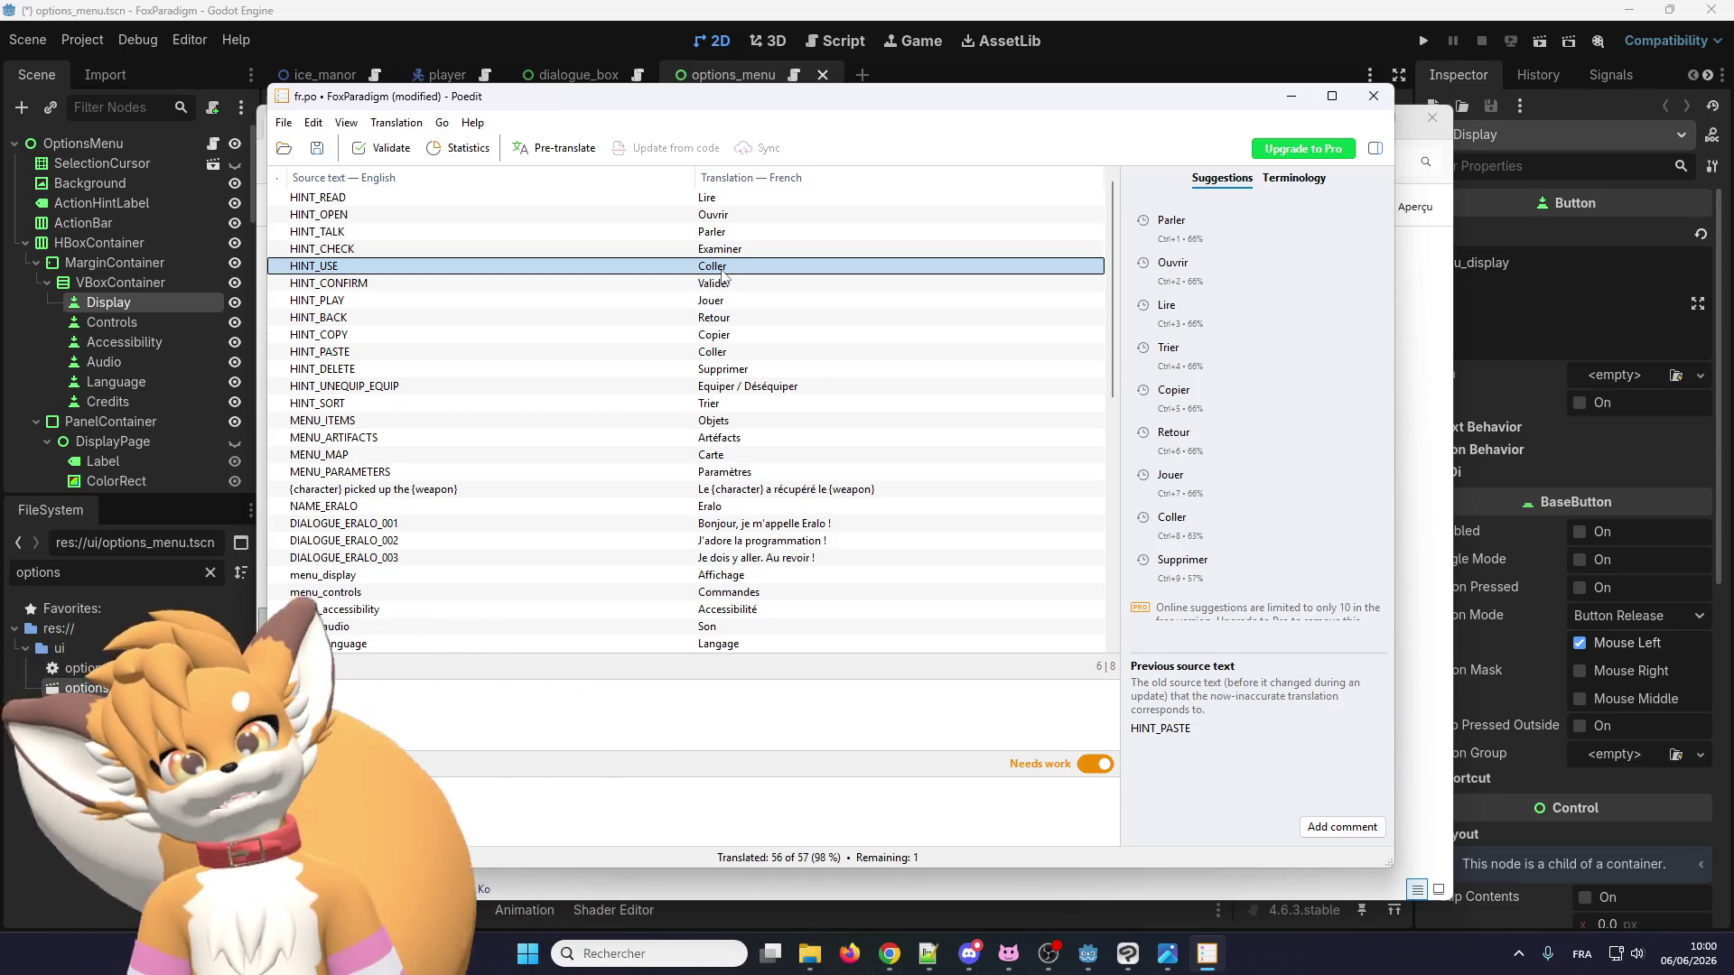
Replace HINT_USE's translation 'Coller' with 'Utiliser', clearing its Needs work flag.
{"action": "left_click", "coordinate": [150, 797]}
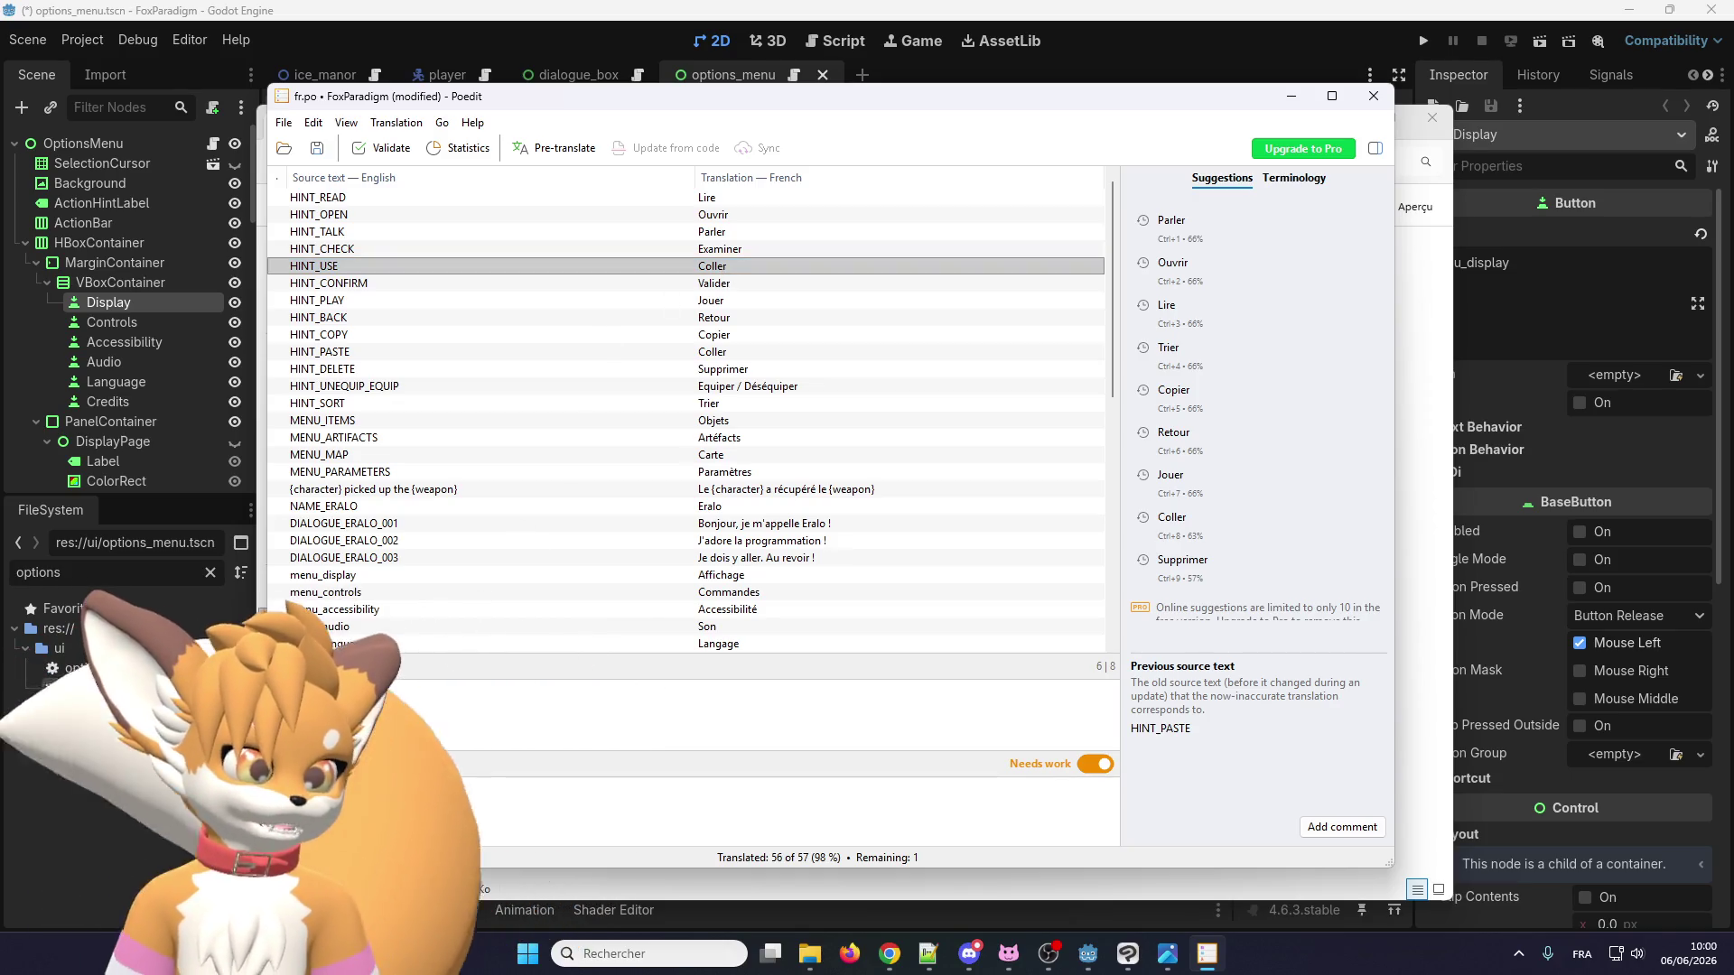
{"action": "type", "text": "U"}
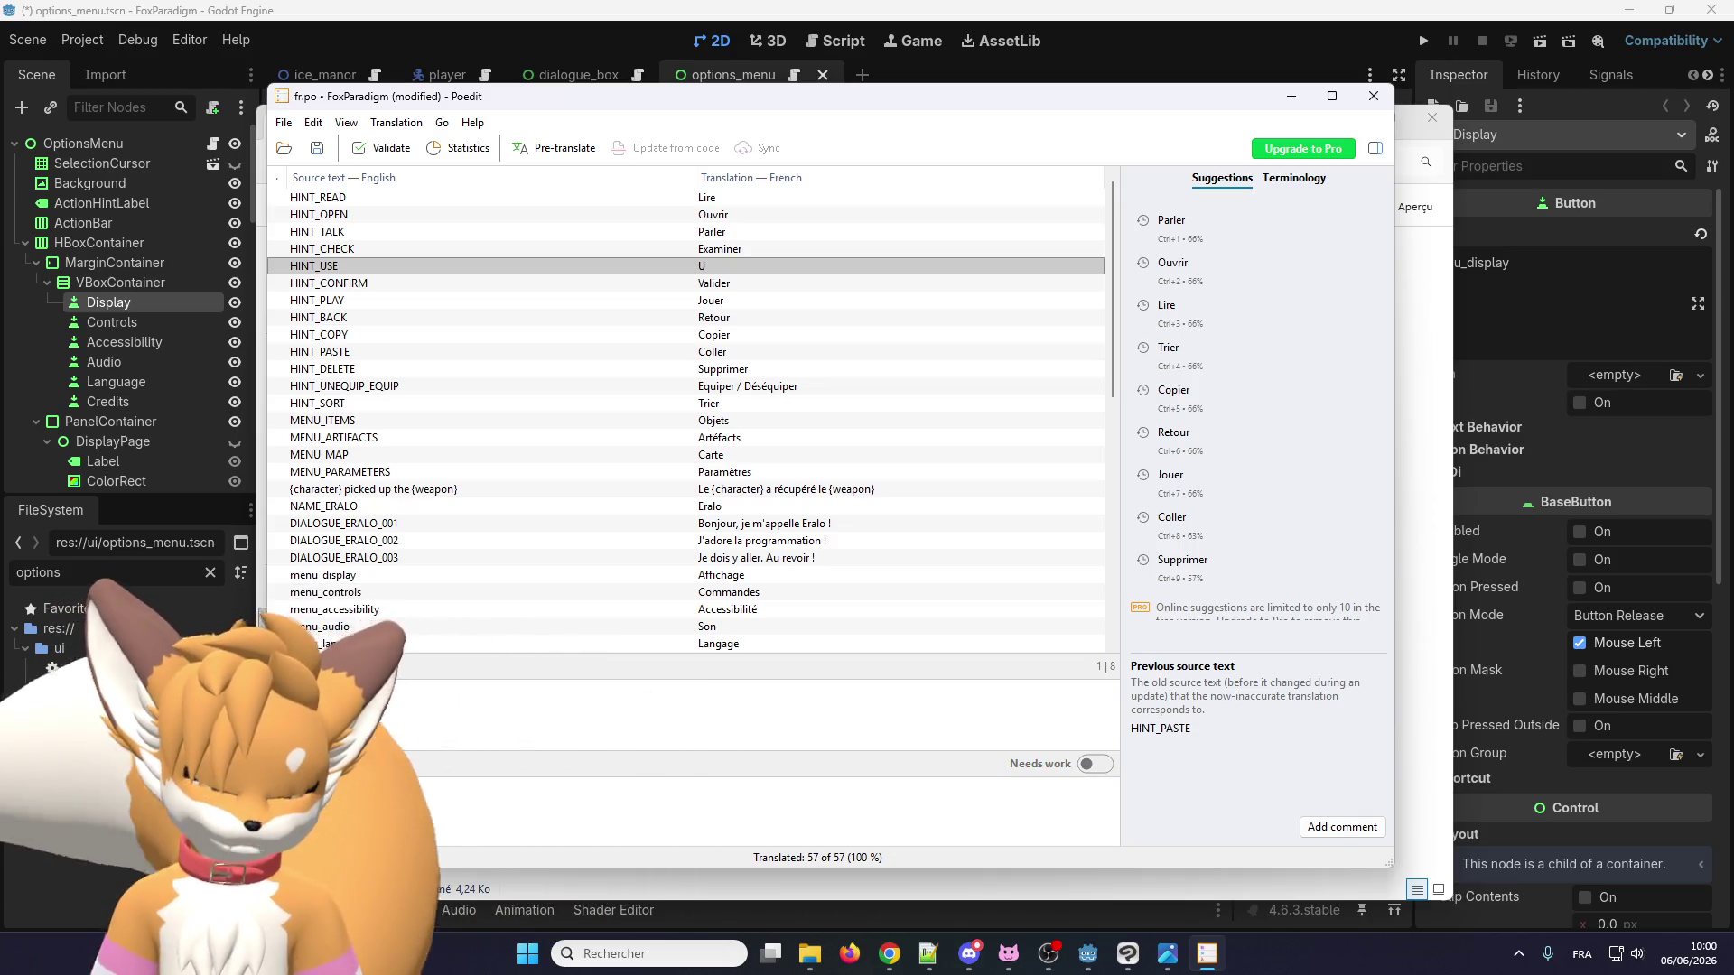
{"action": "type", "text": "tiliser"}
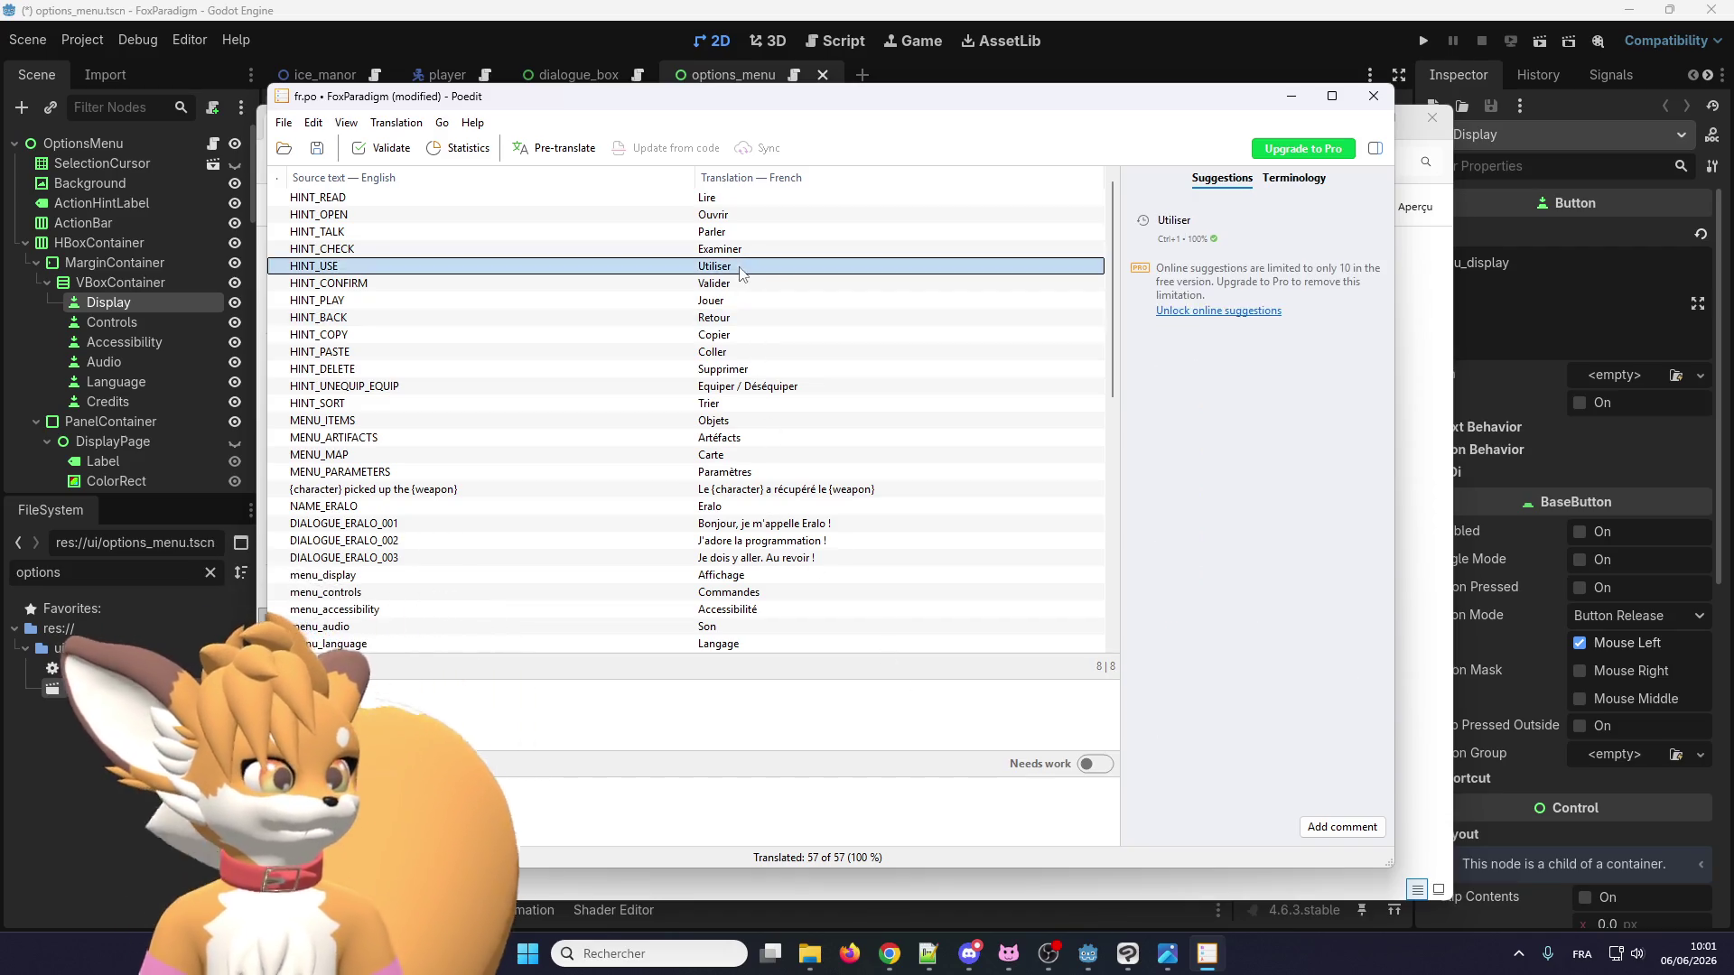
{"action": "scroll", "coordinate": [745, 322], "scroll_direction": "down", "scroll_amount": 10}
{"action": "scroll", "coordinate": [745, 322], "scroll_direction": "up", "scroll_amount": 15}
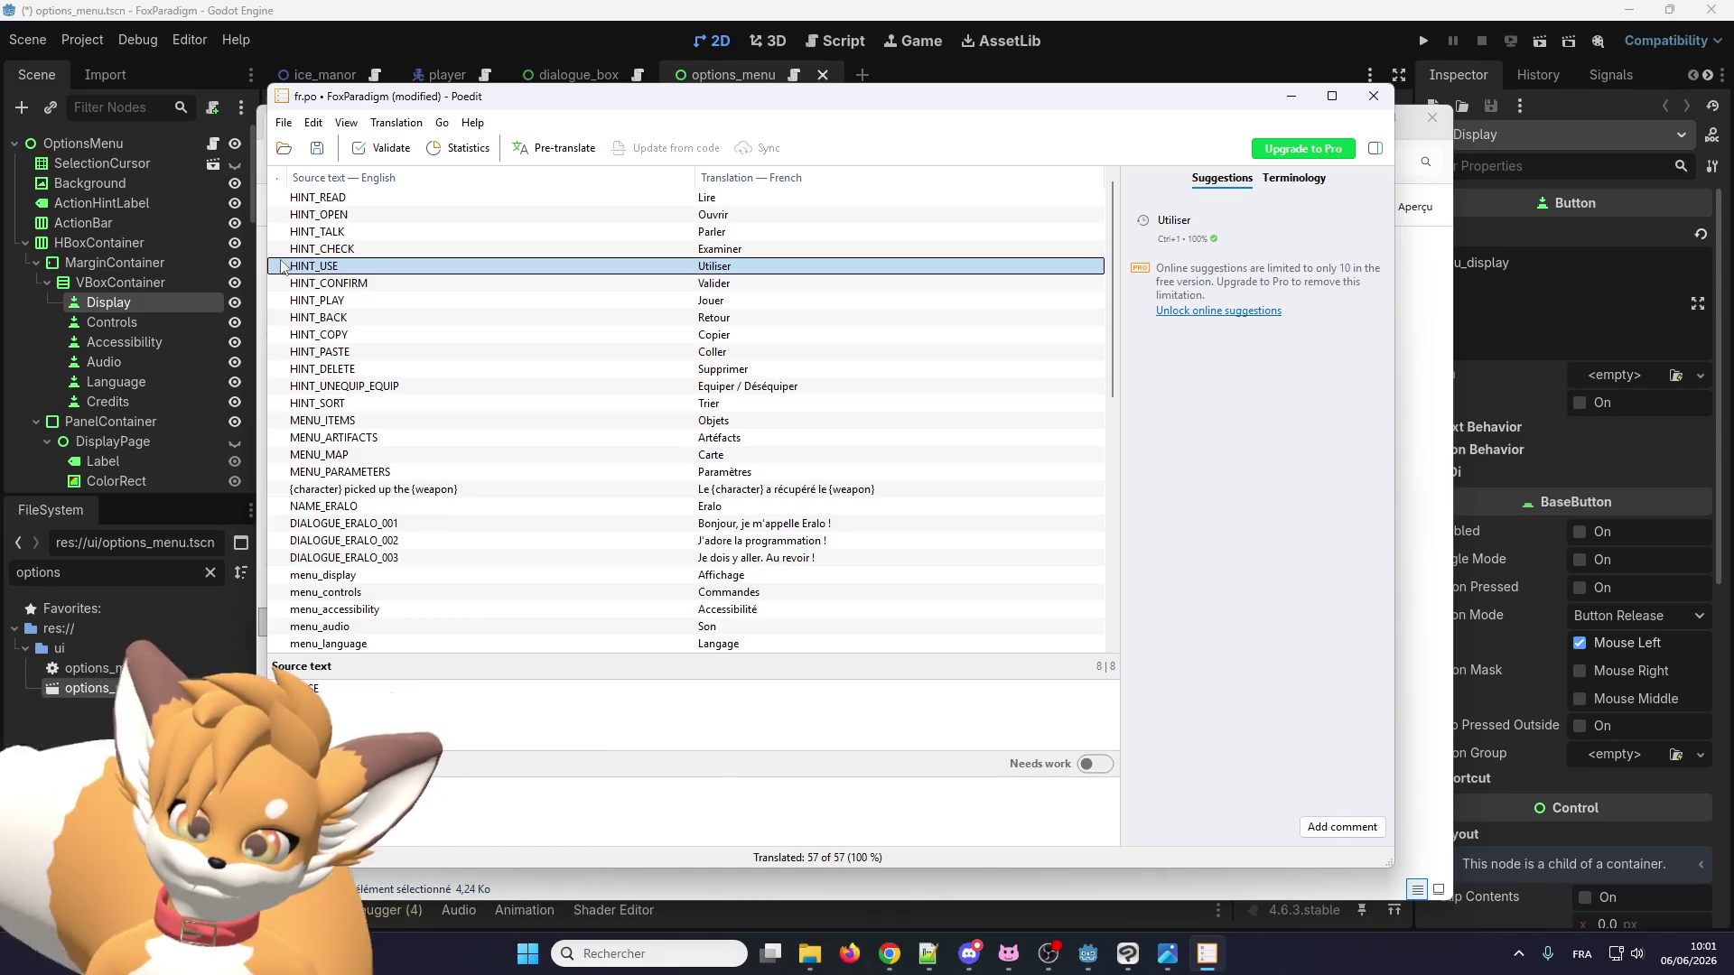
{"action": "left_click", "coordinate": [284, 123]}
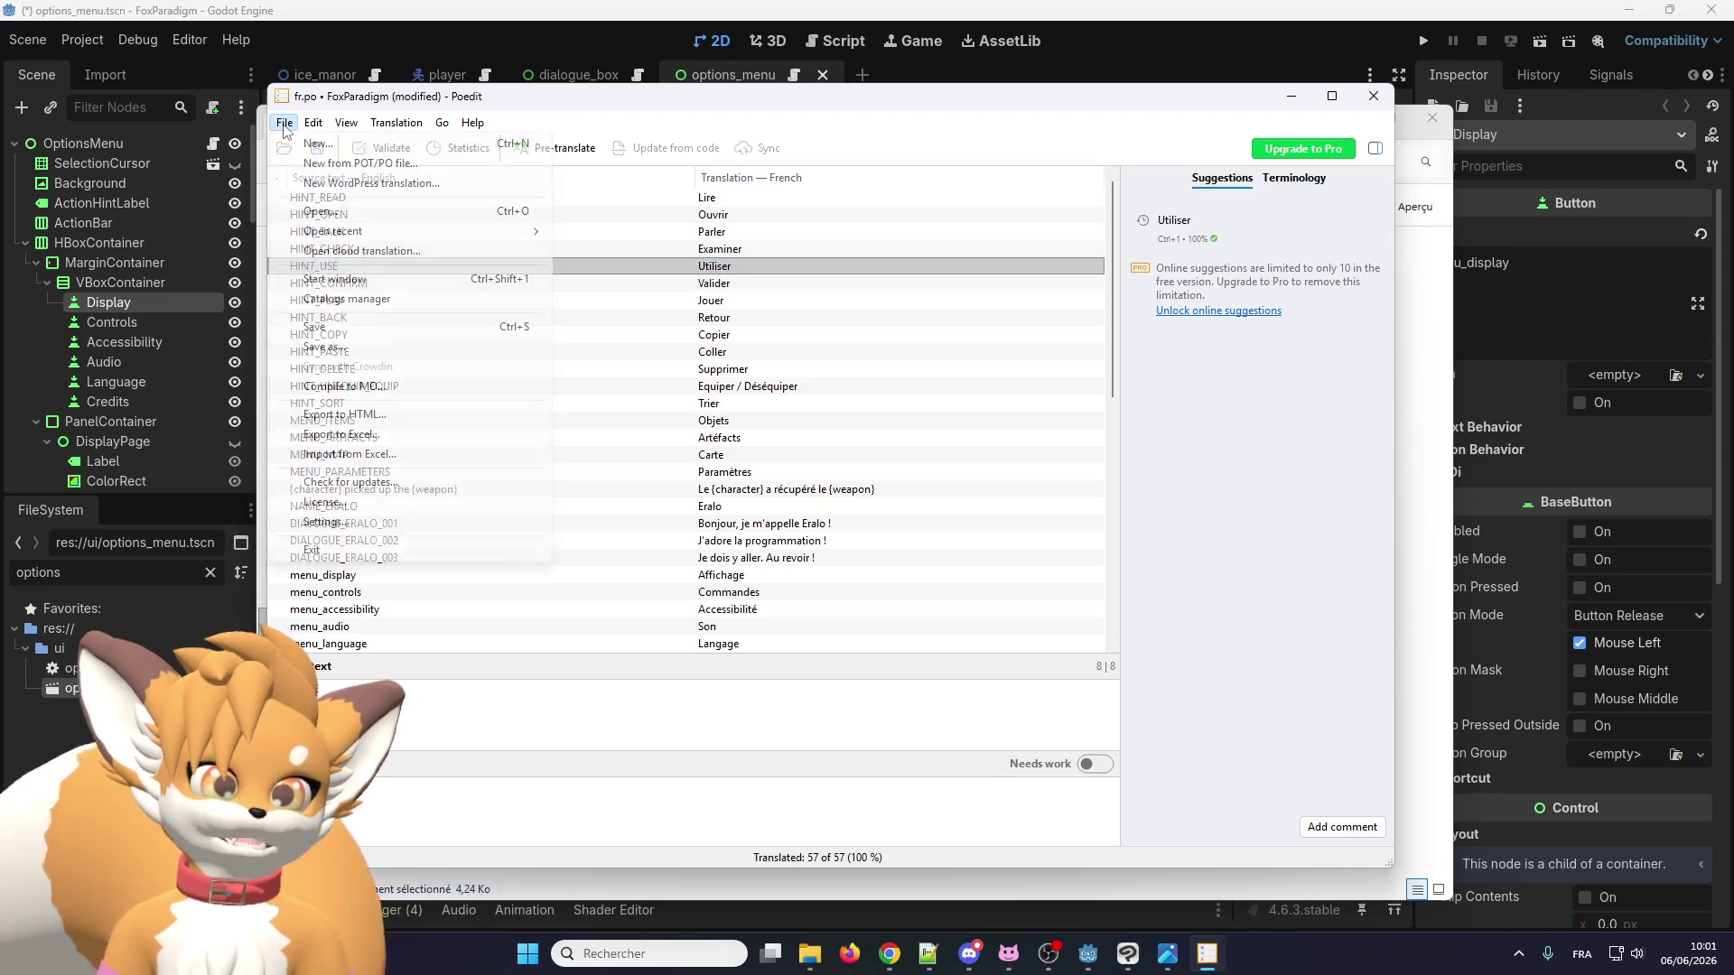
Save fr.po and compile it to fr.mo, replacing the existing compiled file.
{"action": "left_click", "coordinate": [315, 326]}
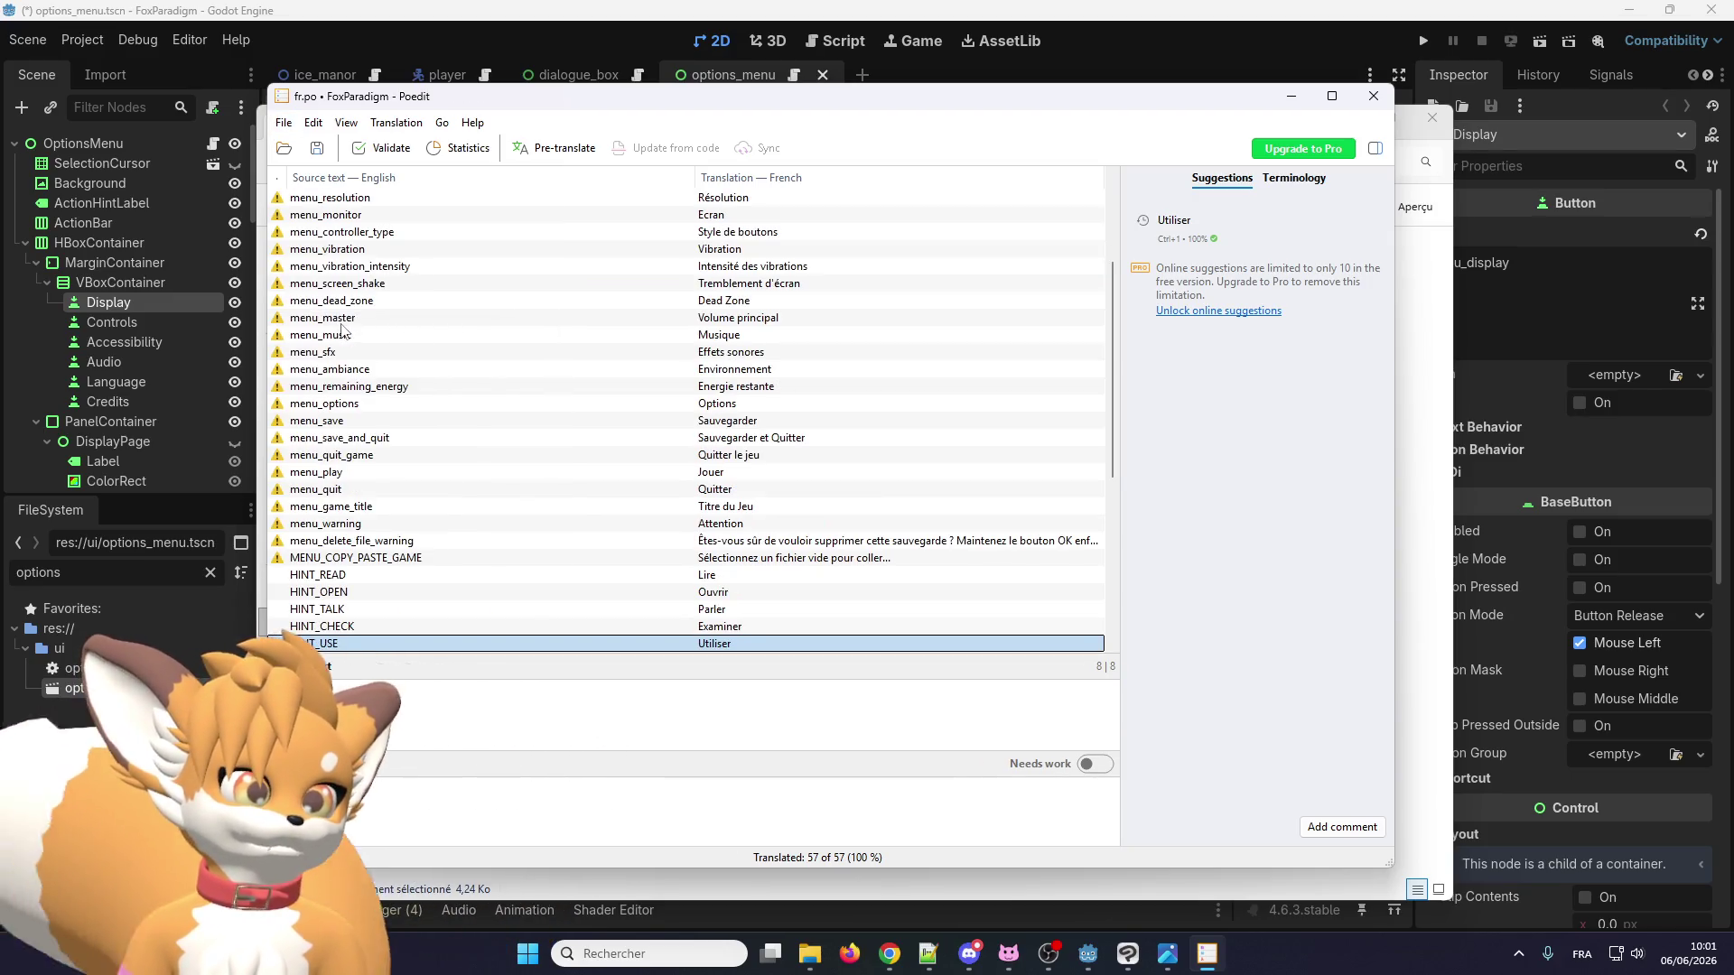
{"action": "scroll", "coordinate": [419, 459], "scroll_direction": "up", "scroll_amount": 5}
{"action": "scroll", "coordinate": [418, 459], "scroll_direction": "down", "scroll_amount": 2}
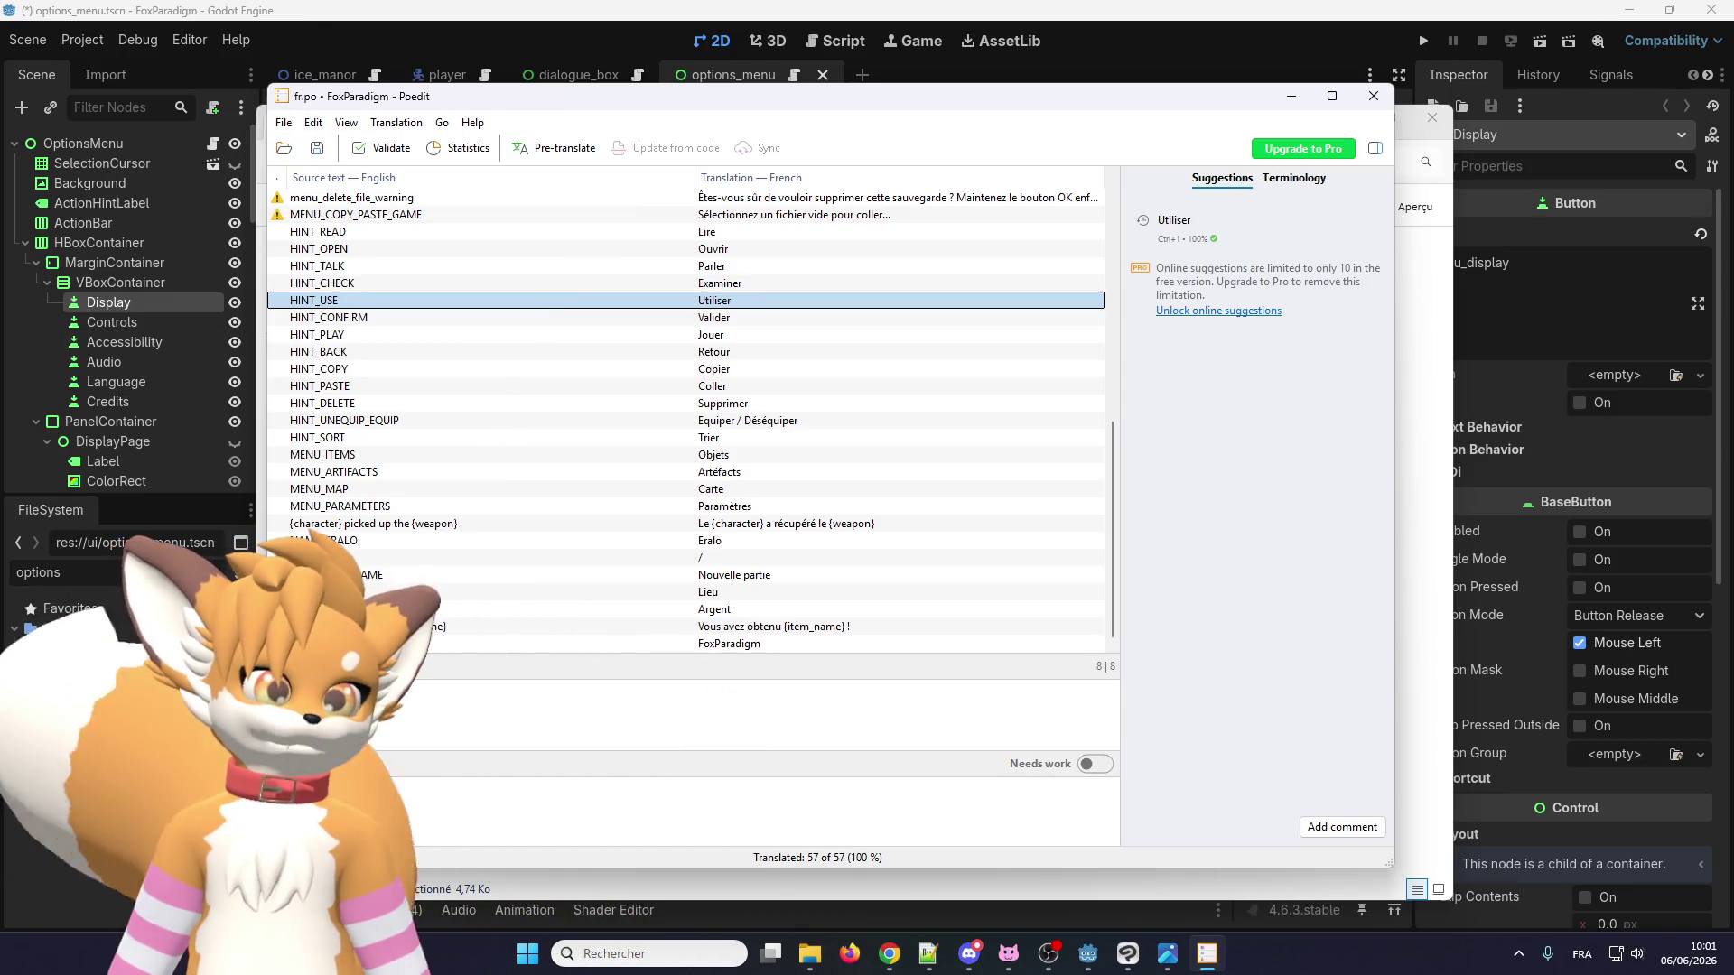
{"action": "left_click", "coordinate": [284, 122]}
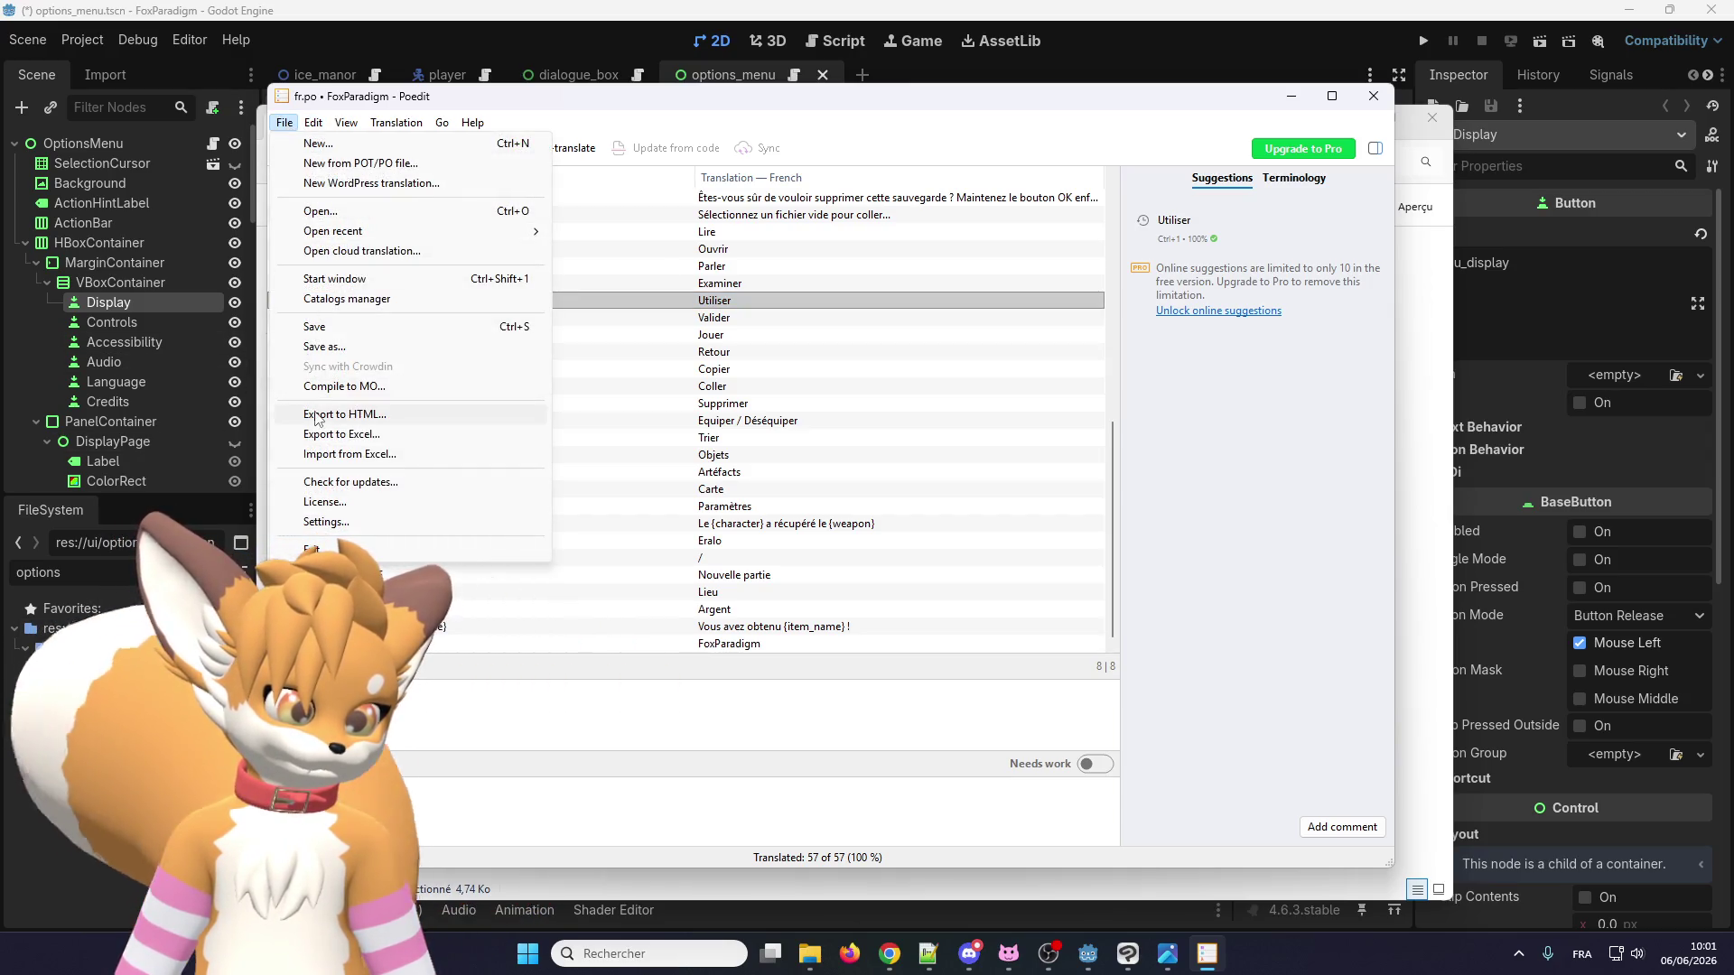
{"action": "left_click", "coordinate": [332, 386]}
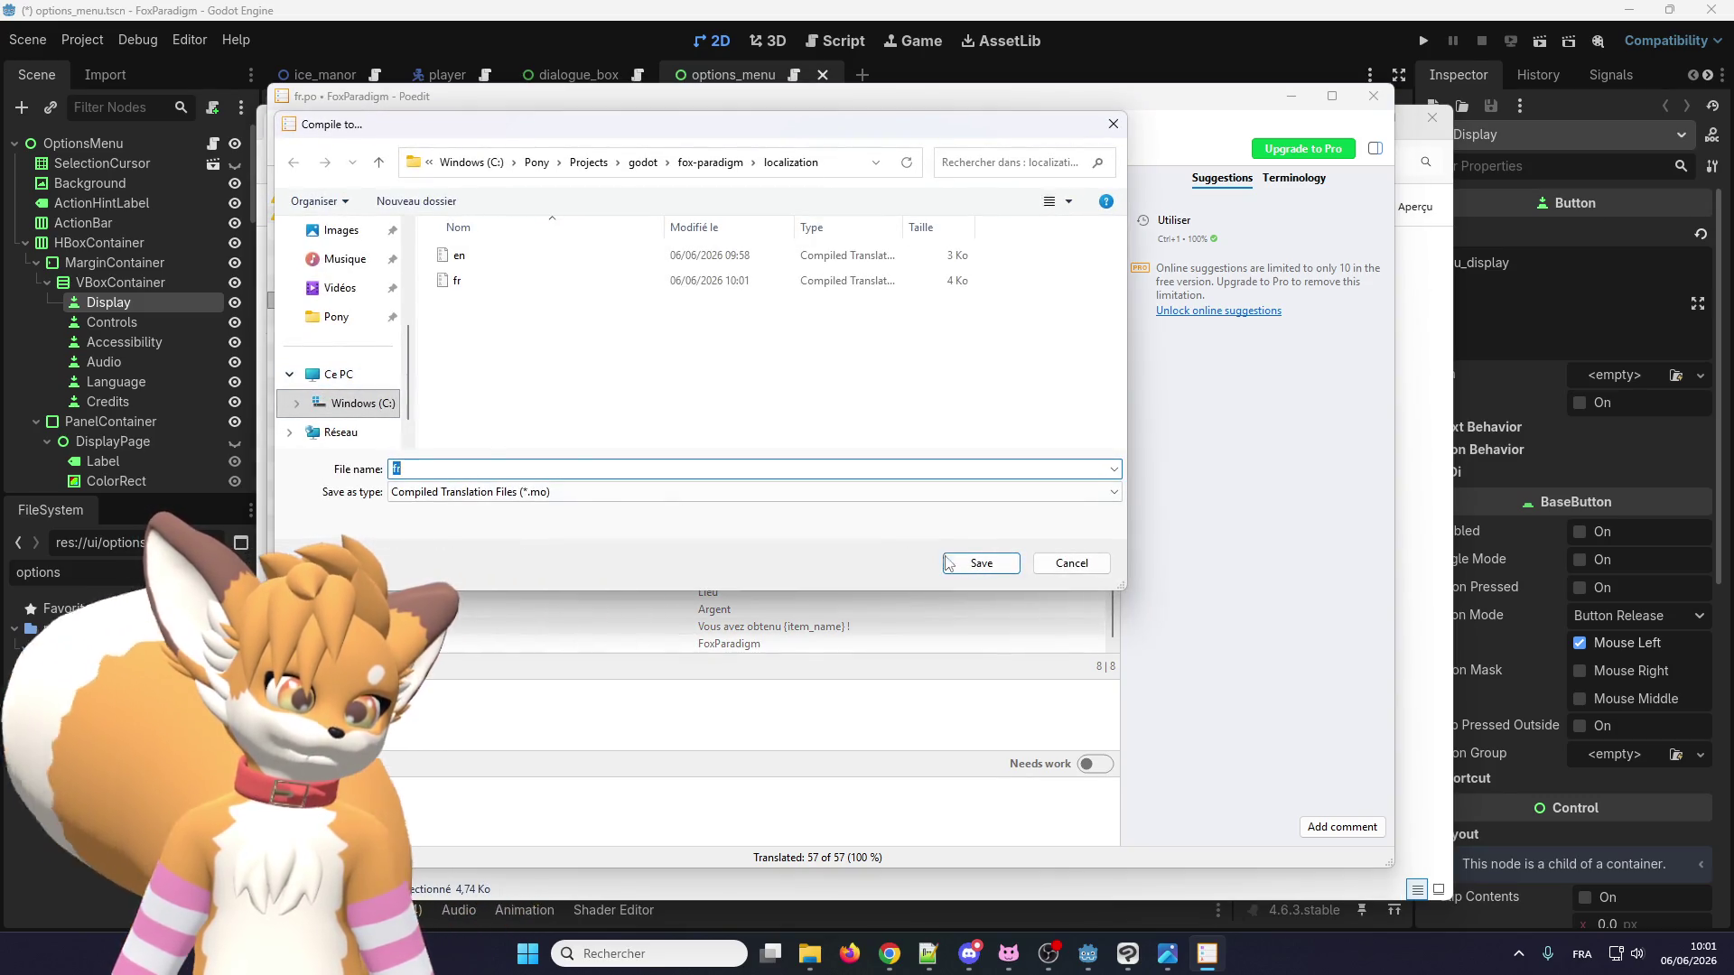
{"action": "left_click", "coordinate": [984, 564]}
{"action": "left_click", "coordinate": [910, 478]}
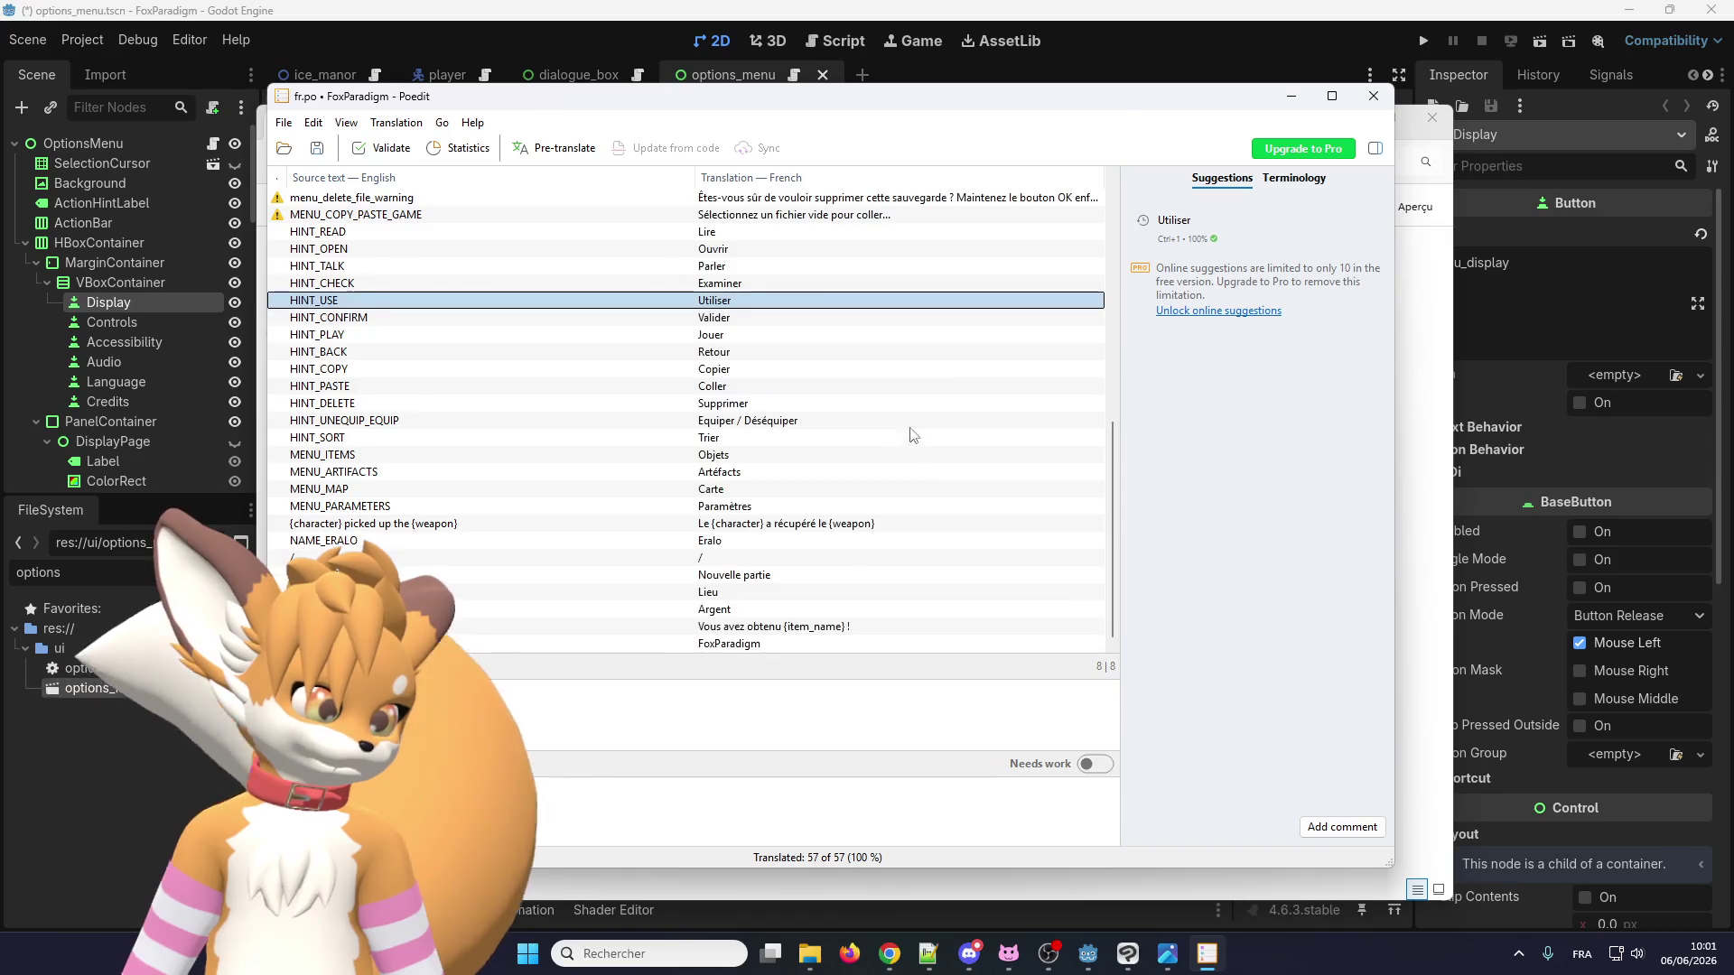
Open en.po from the localization folder and compile it to en.mo, replacing the old copy.
{"action": "left_click", "coordinate": [811, 968]}
{"action": "left_click", "coordinate": [604, 291]}
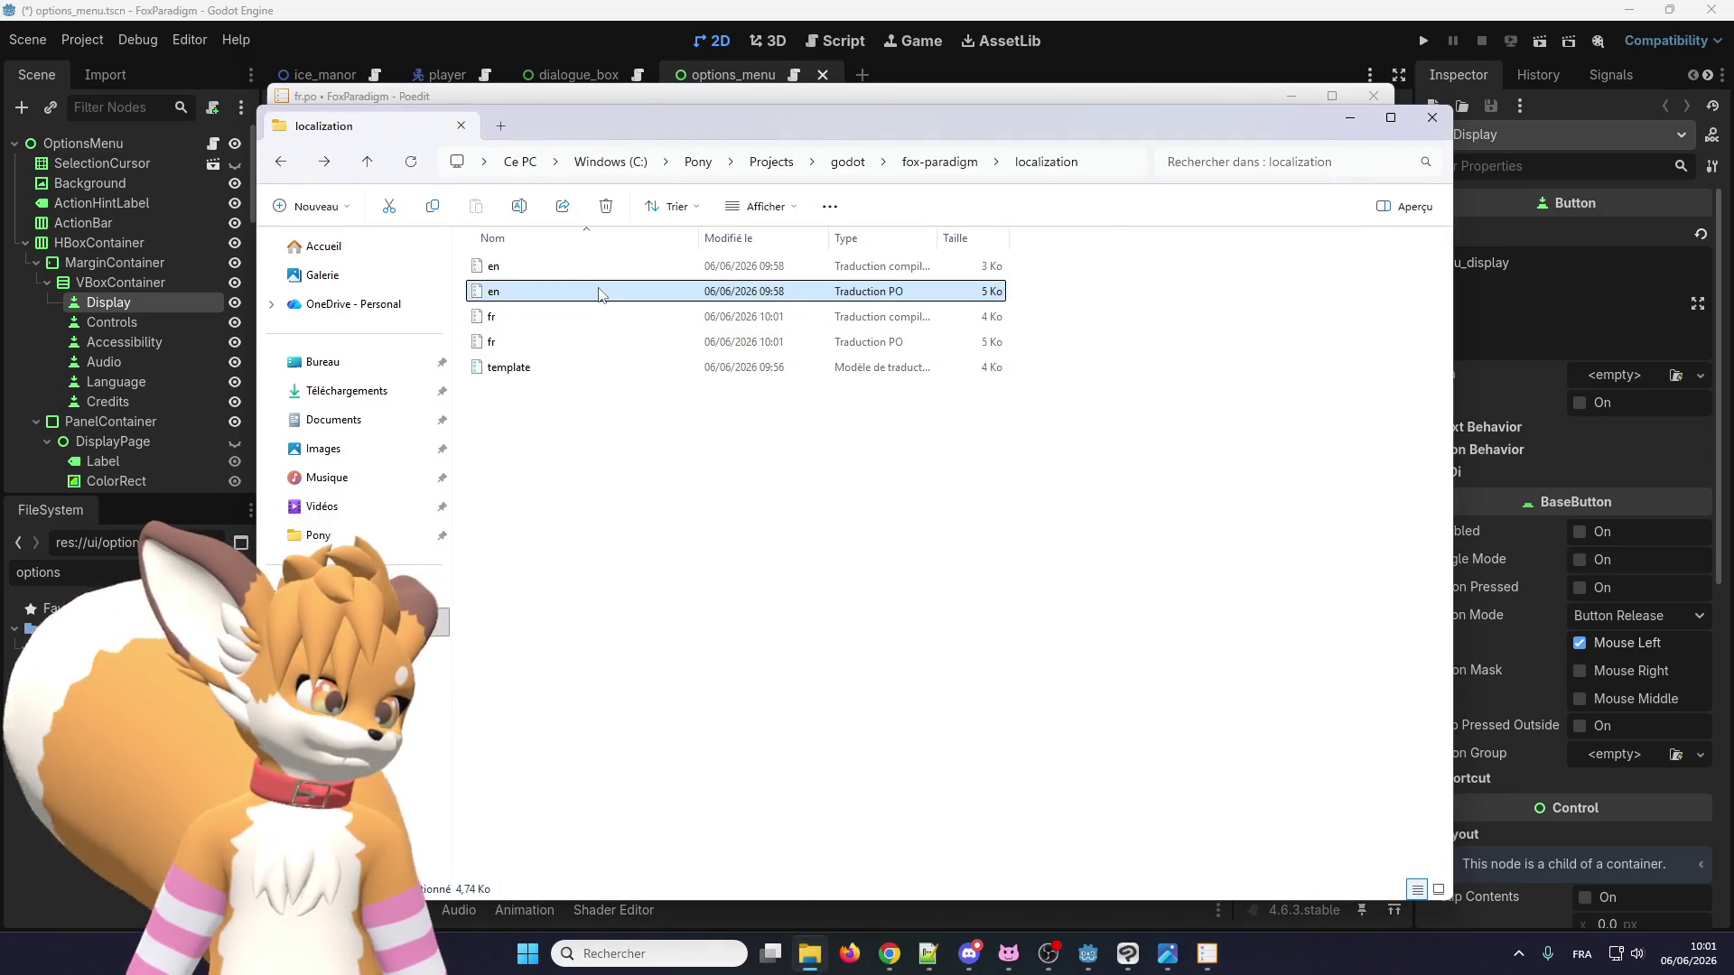
{"action": "double_click", "coordinate": [589, 289]}
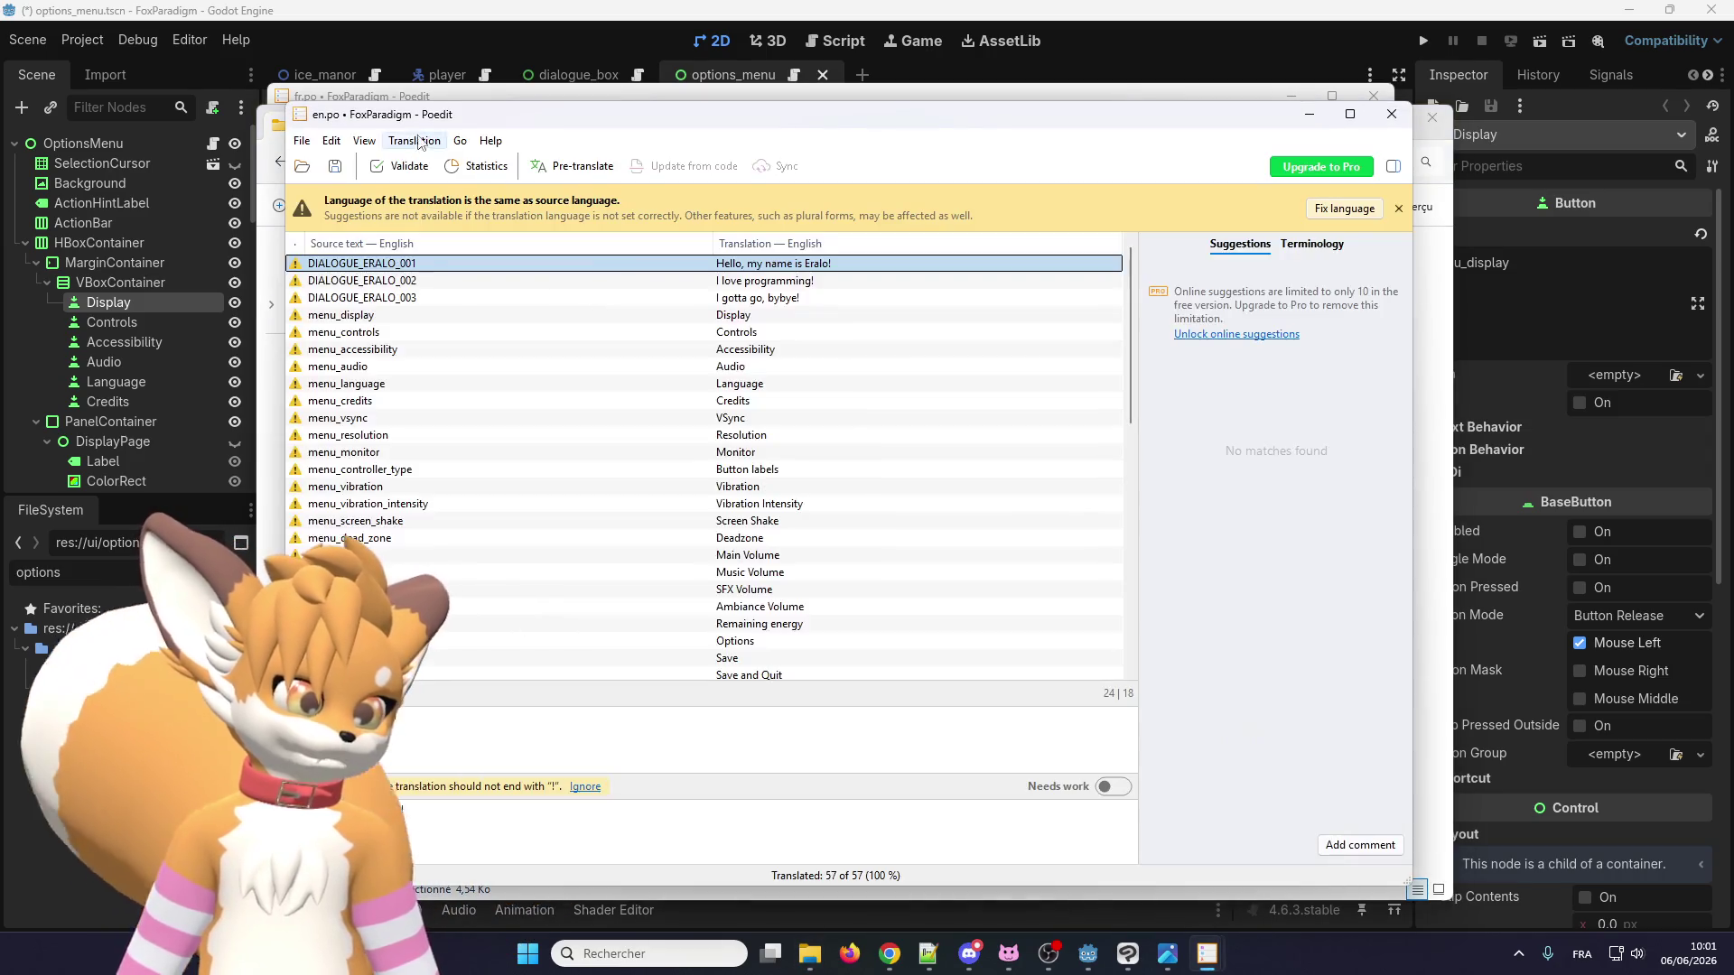
{"action": "left_click", "coordinate": [302, 142]}
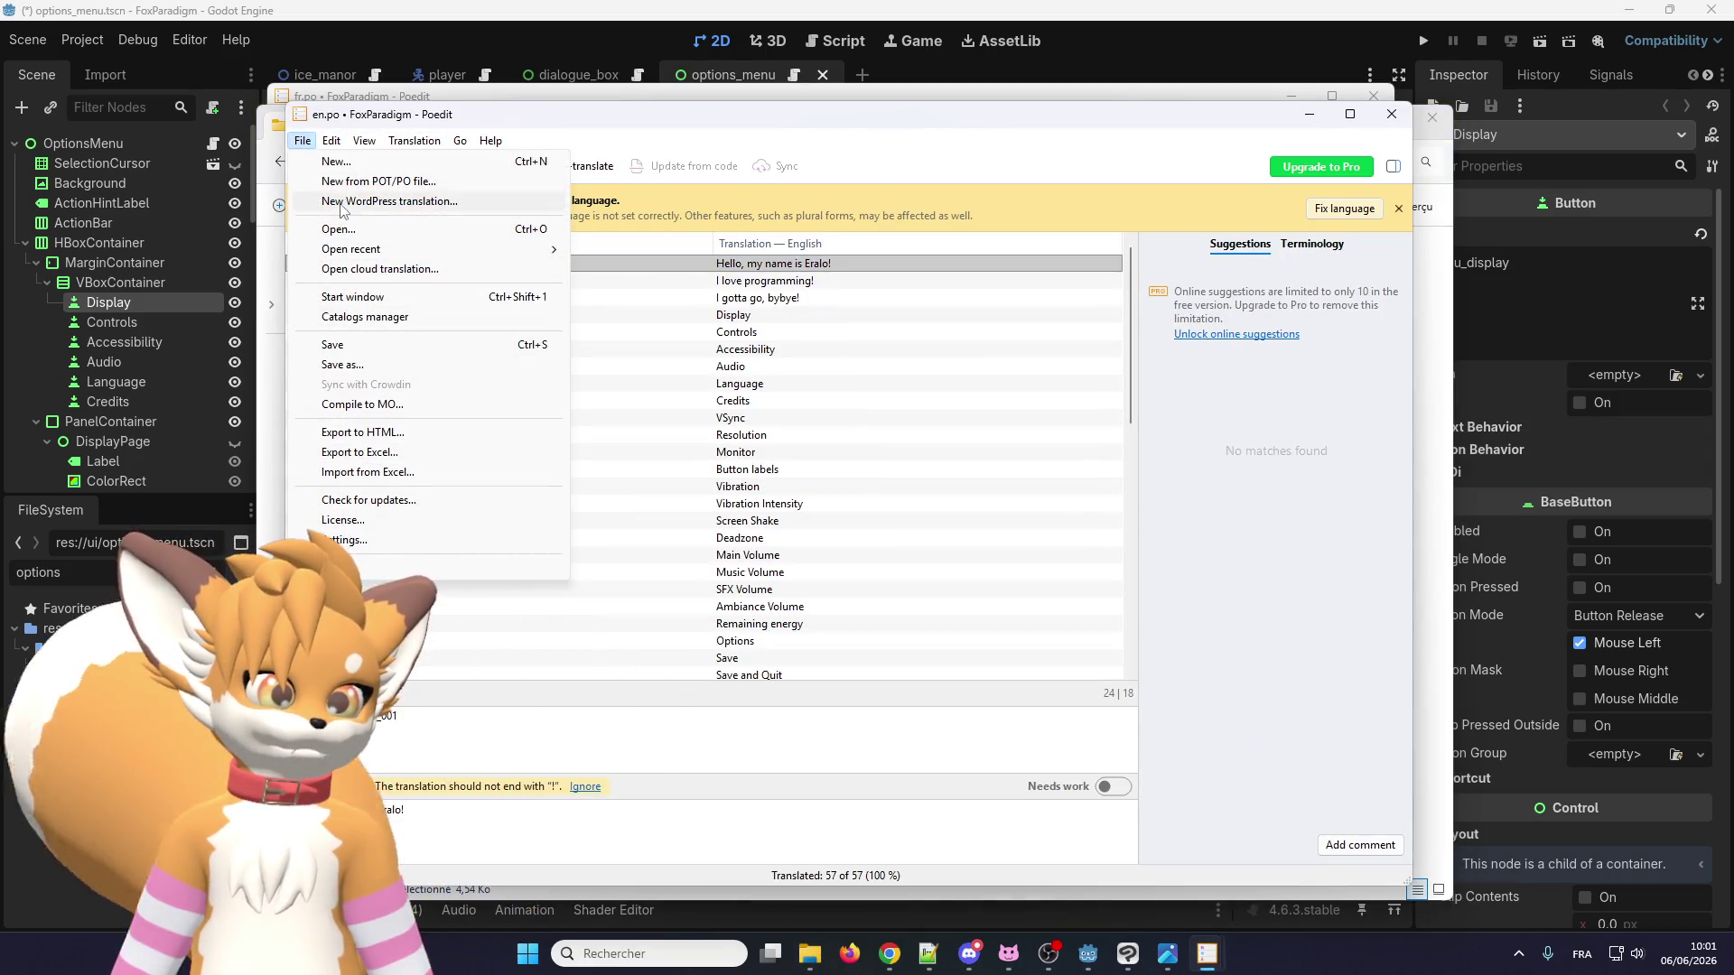
{"action": "left_click", "coordinate": [361, 405]}
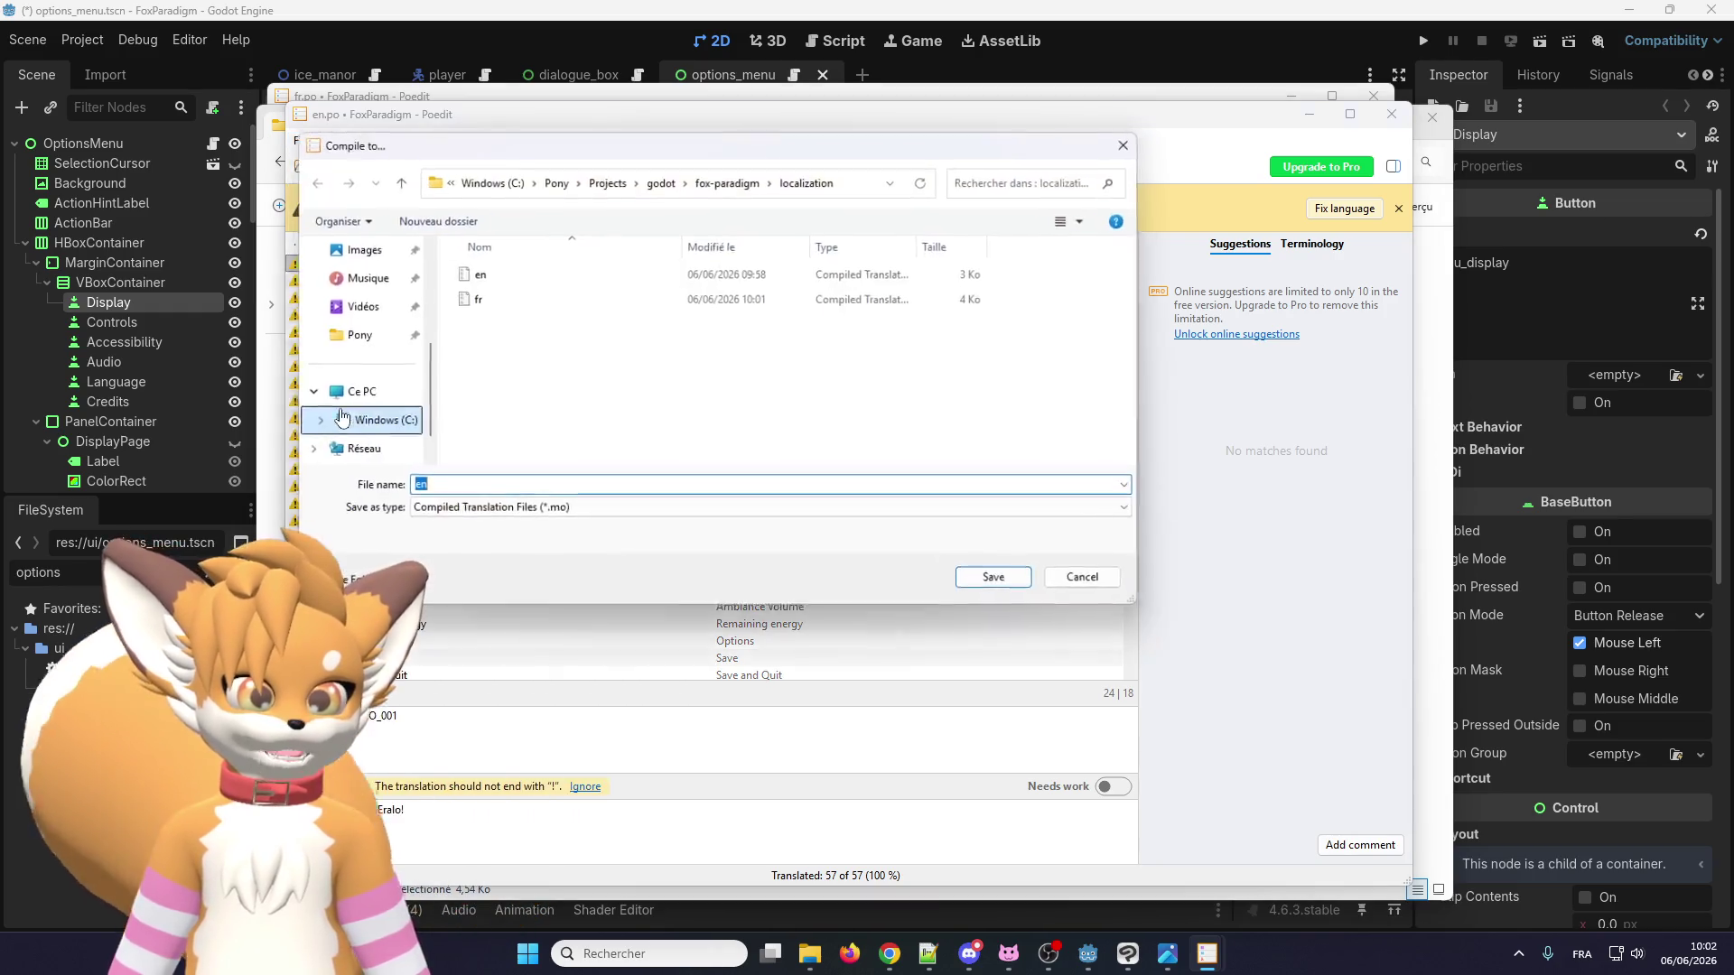
{"action": "left_click", "coordinate": [985, 581]}
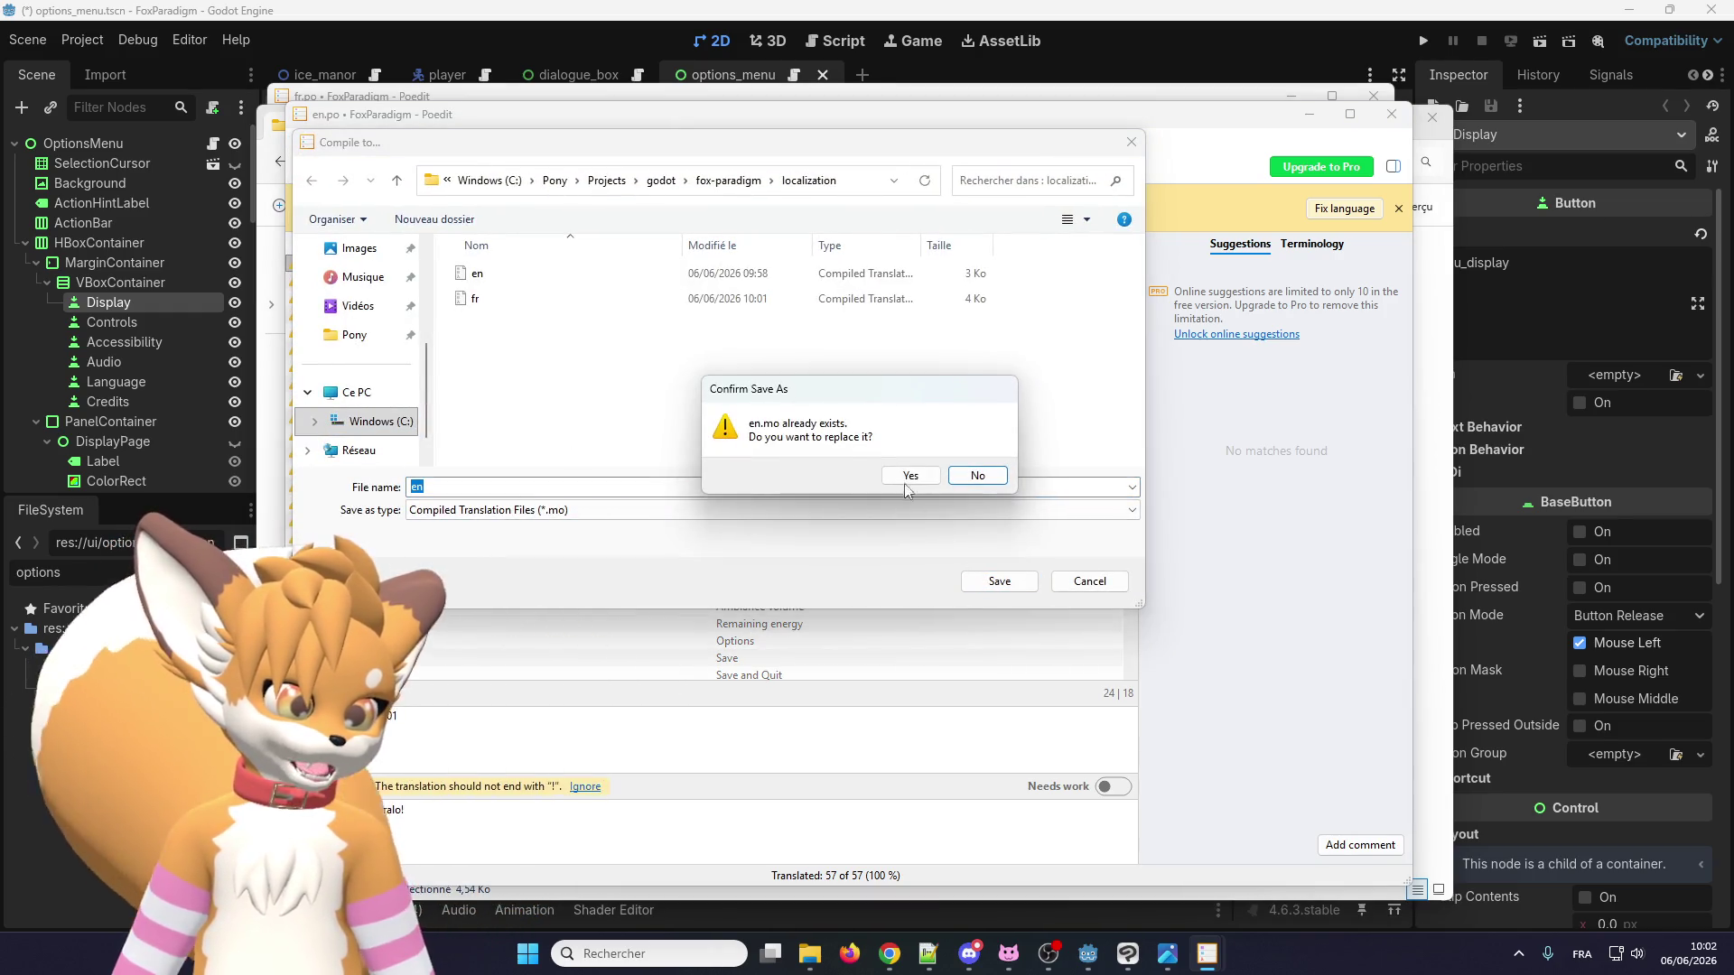
{"action": "left_click", "coordinate": [897, 471]}
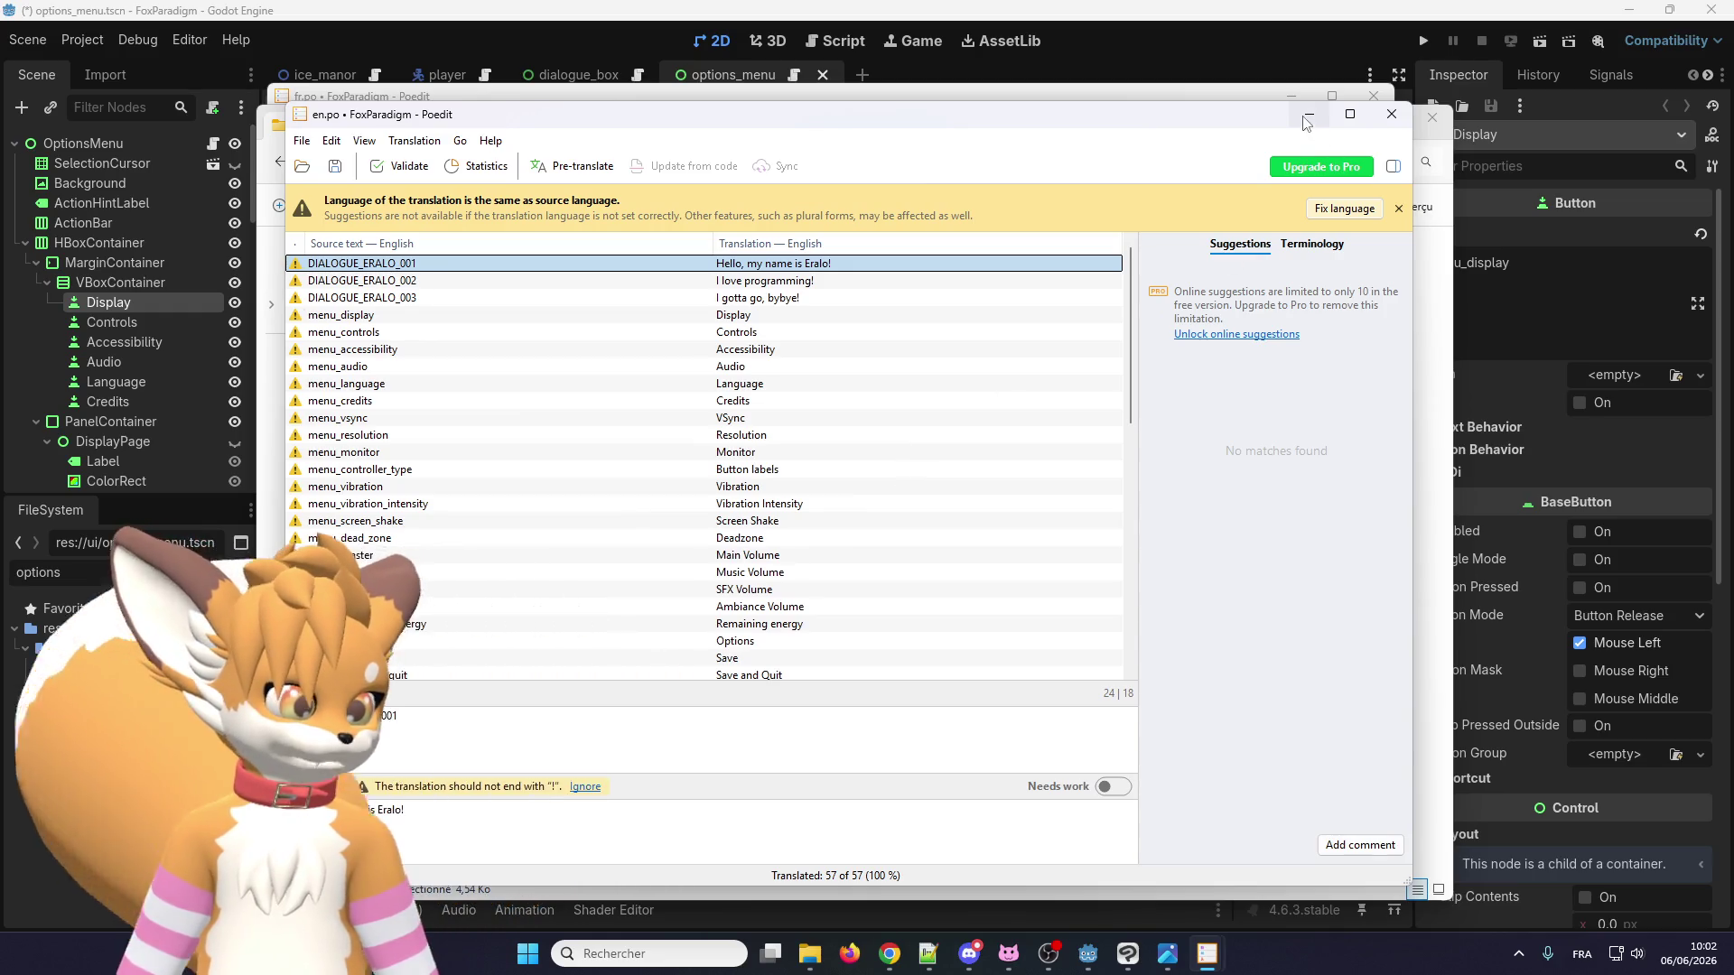
{"action": "left_click", "coordinate": [1306, 120]}
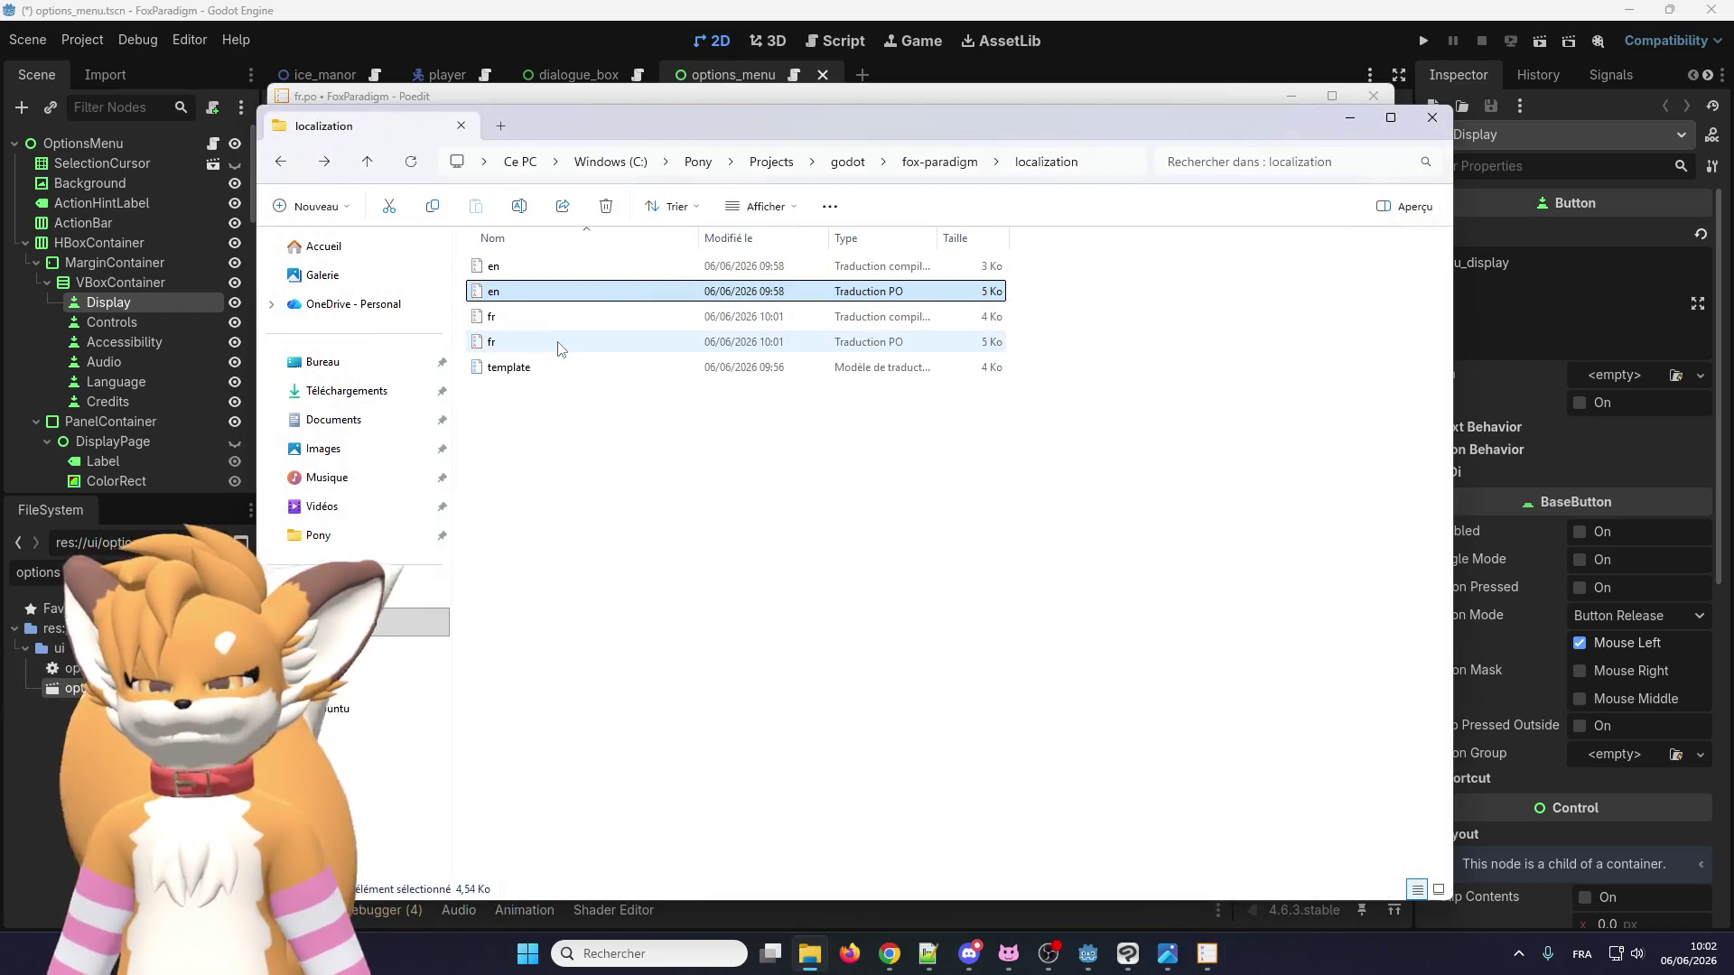
Inspect fr.mo, fr.po, en.mo and en.po in the localization folder, then return to Godot.
{"action": "left_click", "coordinate": [545, 322]}
{"action": "key", "text": "Down"}
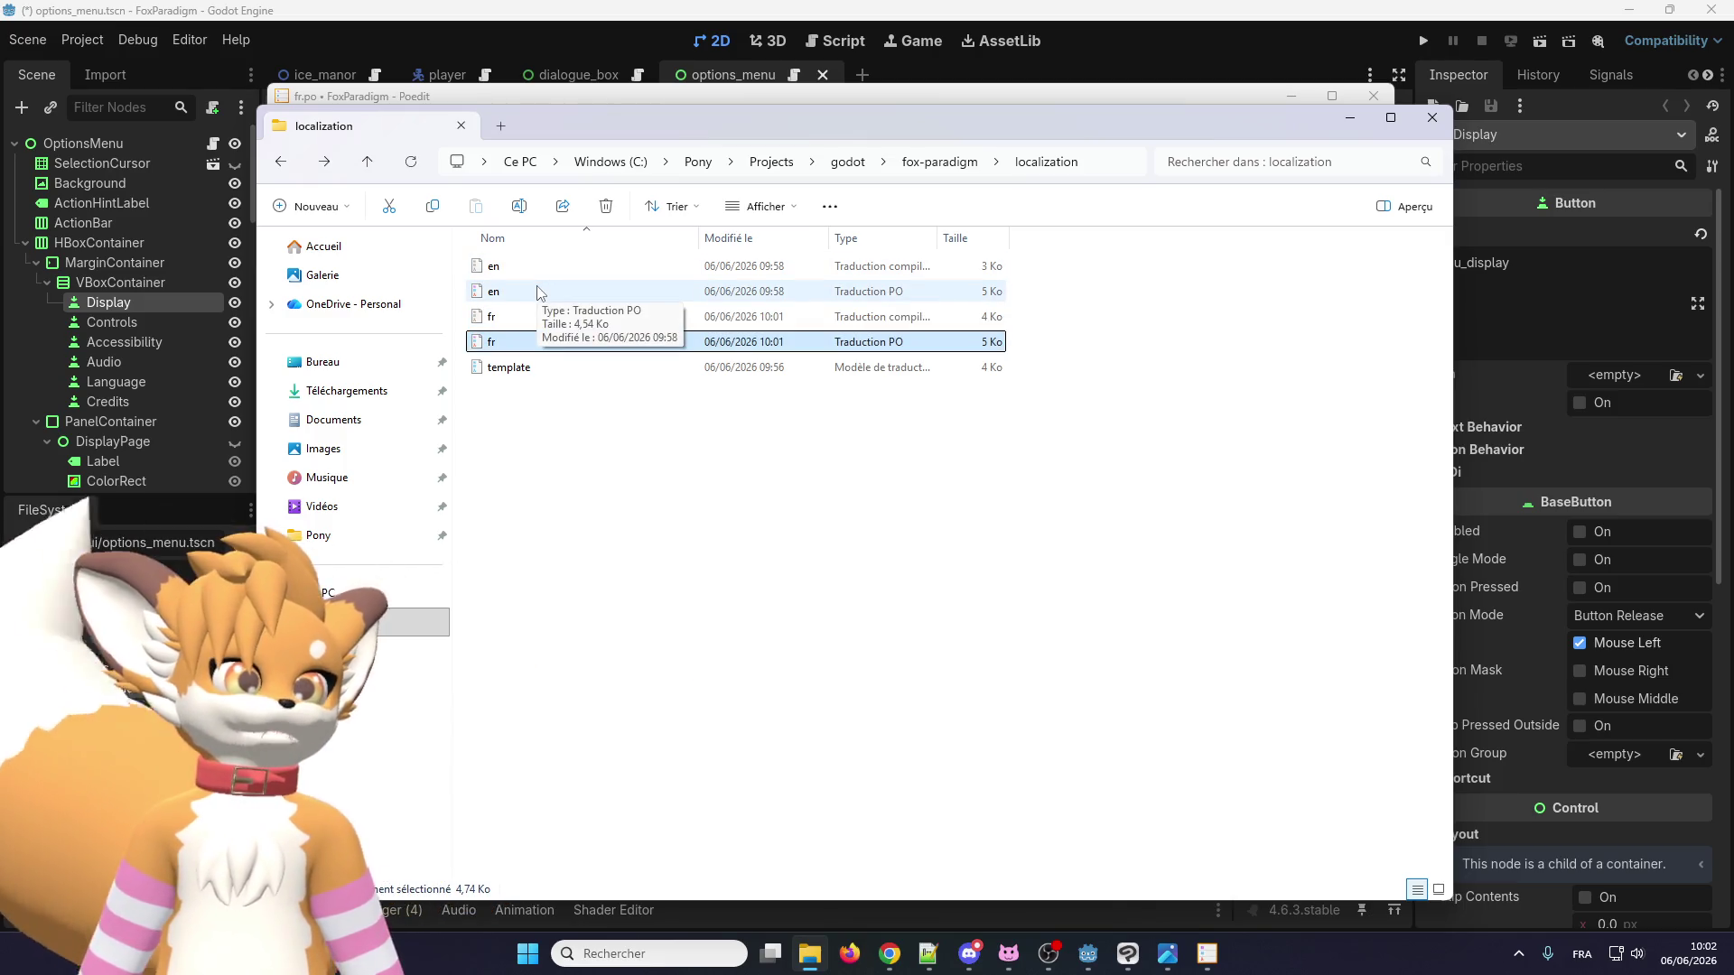
{"action": "left_click", "coordinate": [534, 268]}
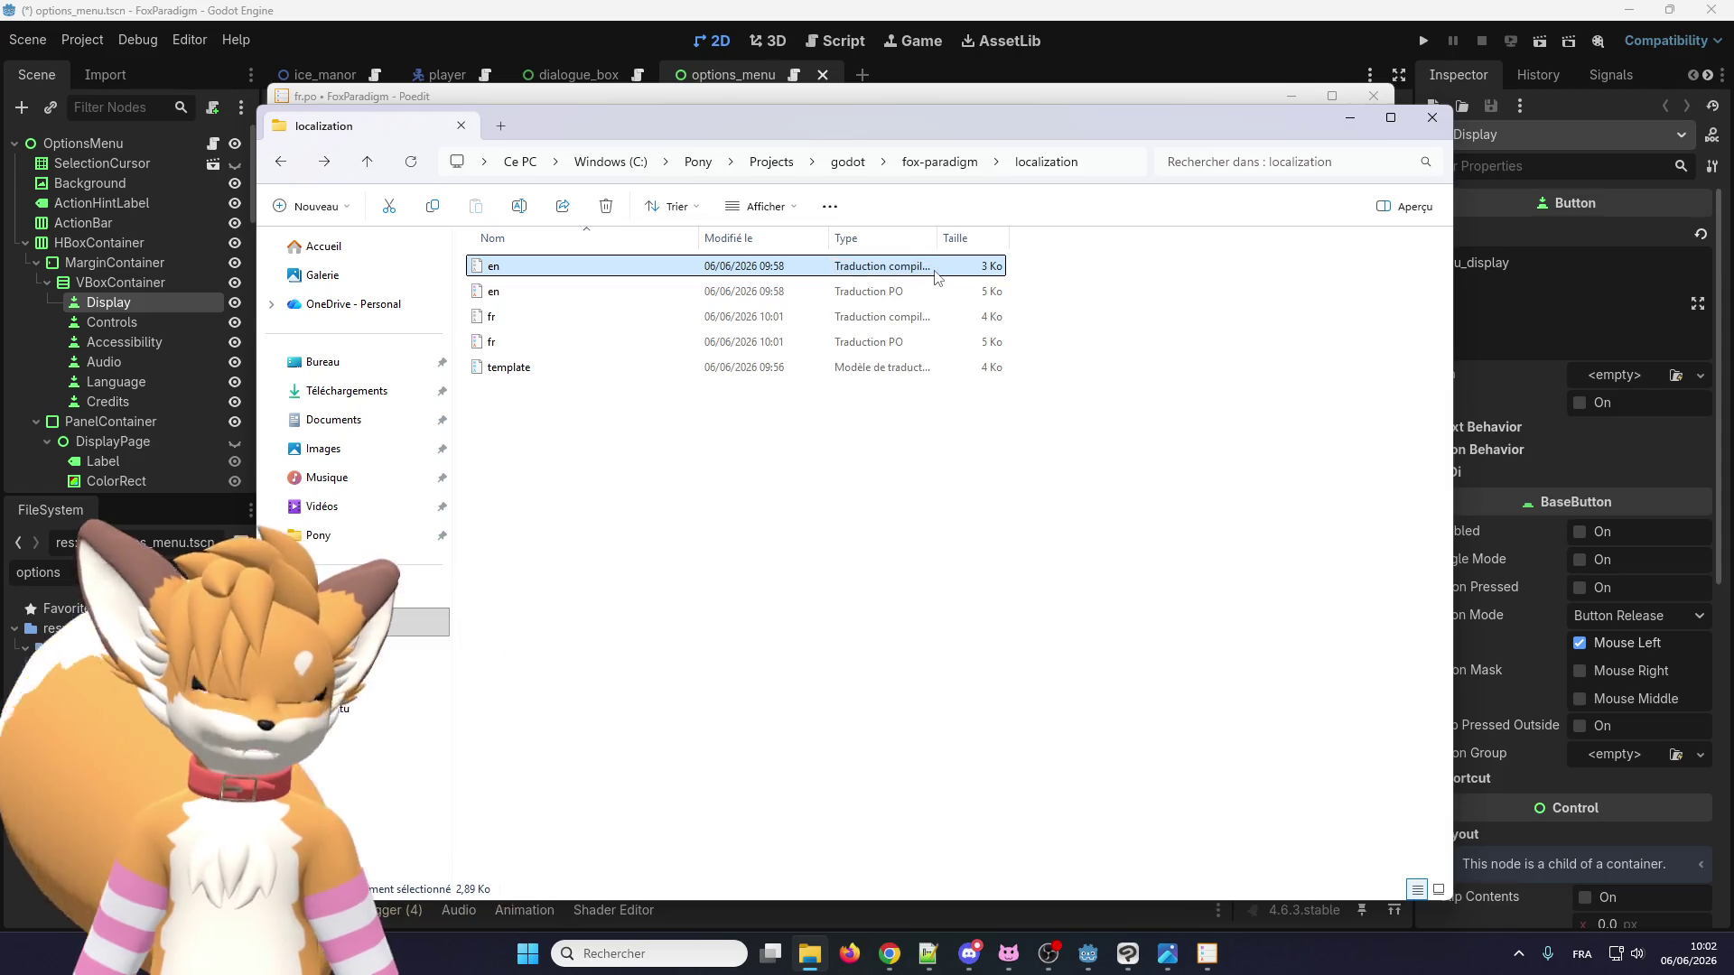
{"action": "left_click", "coordinate": [870, 291]}
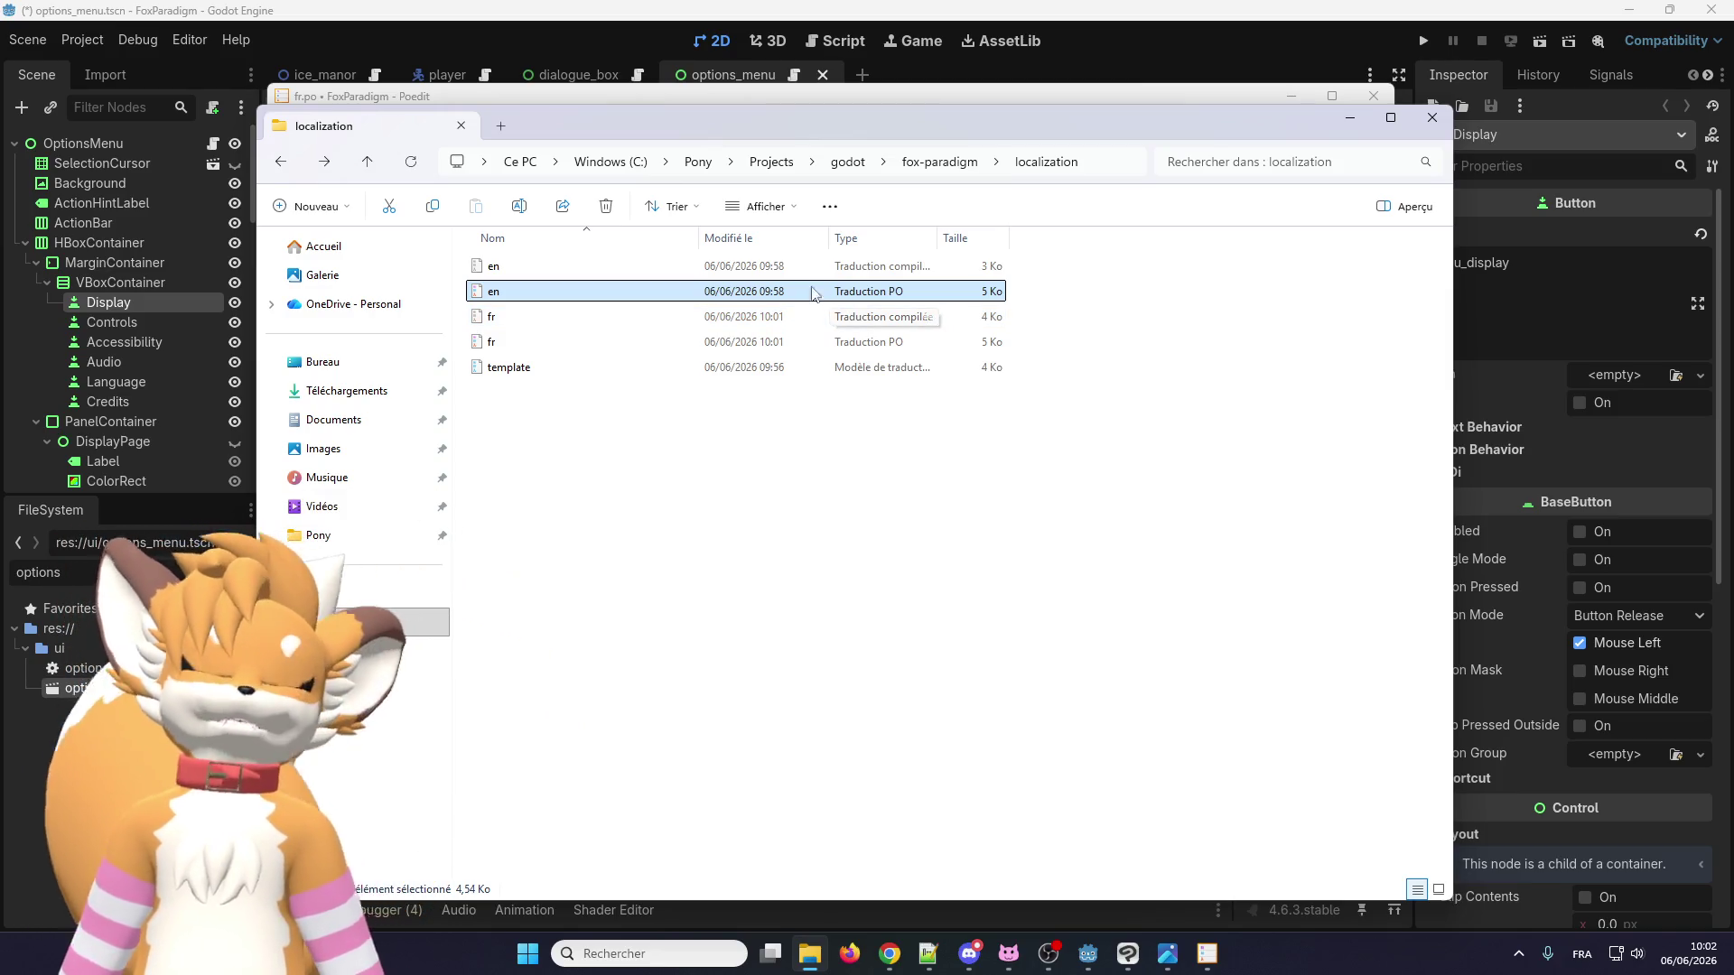
{"action": "key", "text": "alt+Tab"}
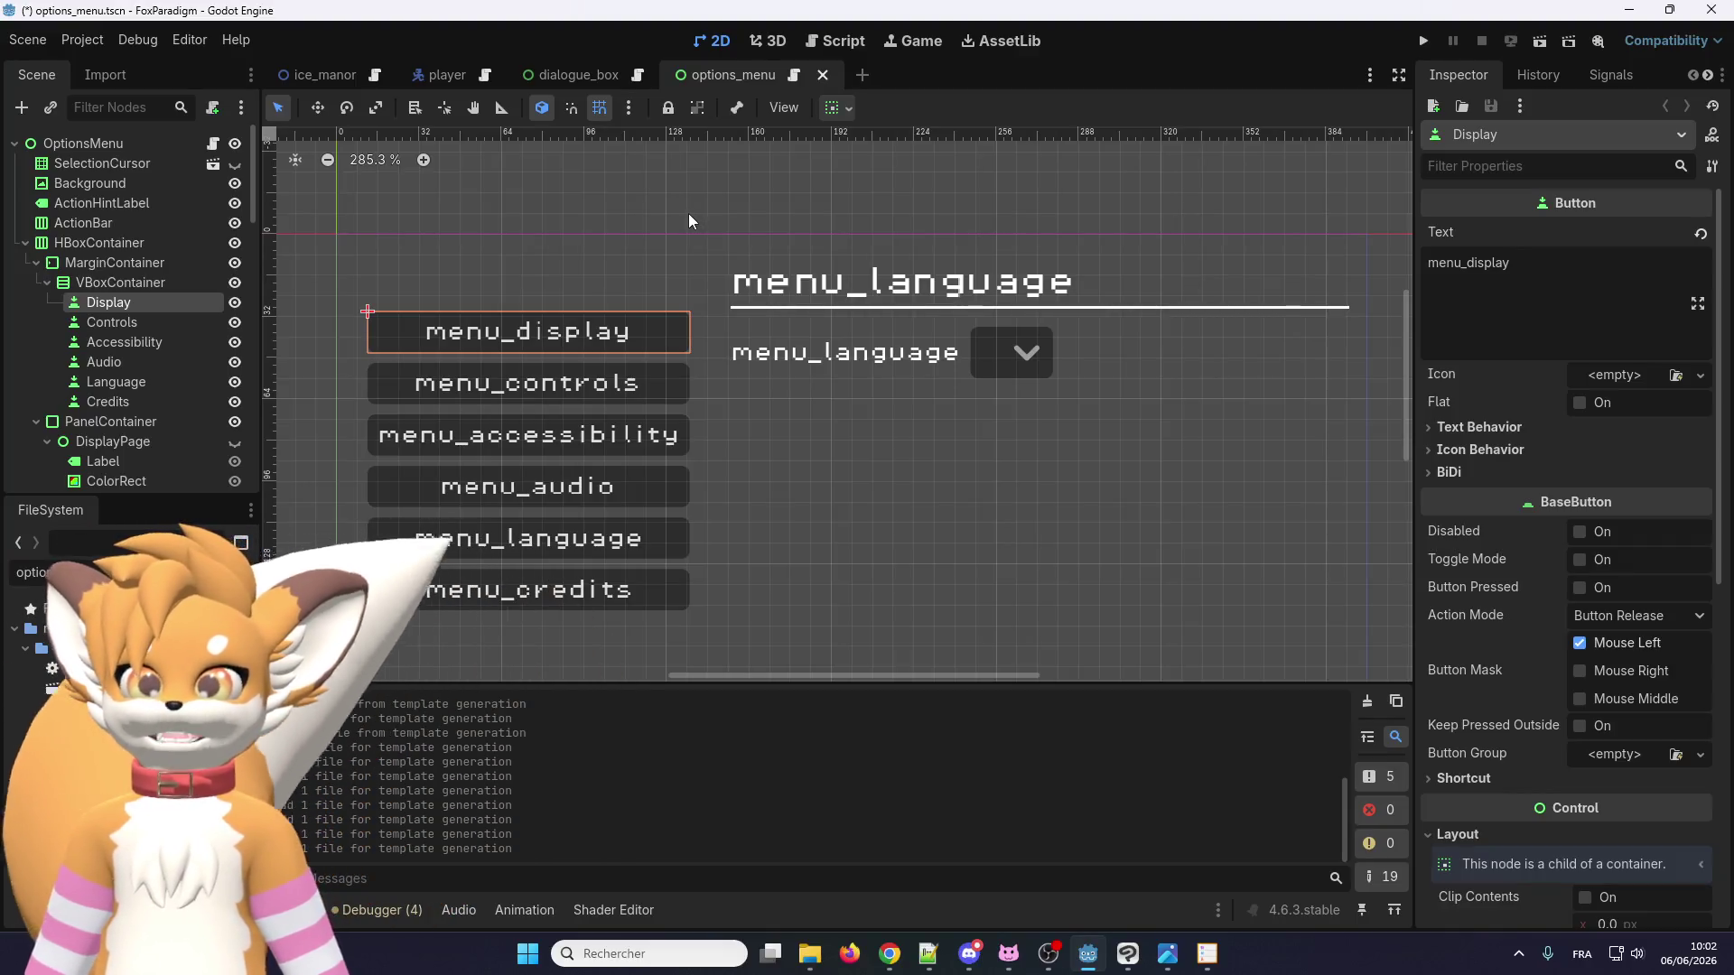
Open the dialogue_box script and scroll through it to the _go_to_next_block function.
{"action": "left_click", "coordinate": [637, 79]}
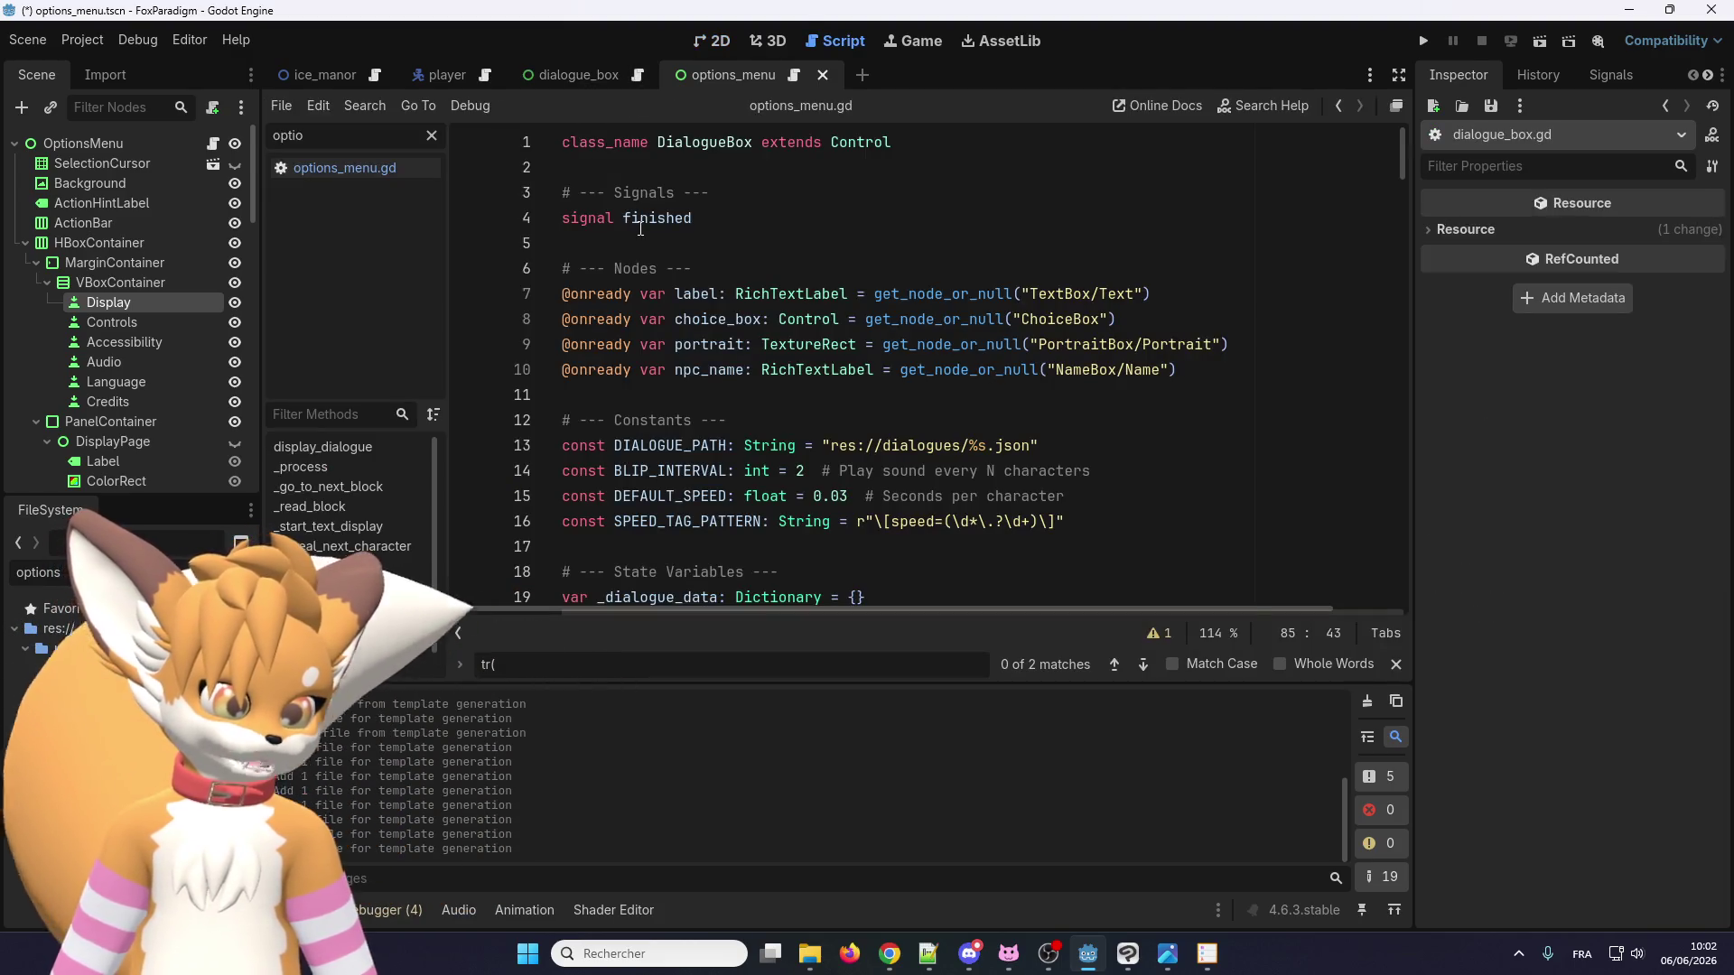
{"action": "left_click", "coordinate": [543, 83]}
{"action": "scroll", "coordinate": [687, 388], "scroll_direction": "down", "scroll_amount": 8}
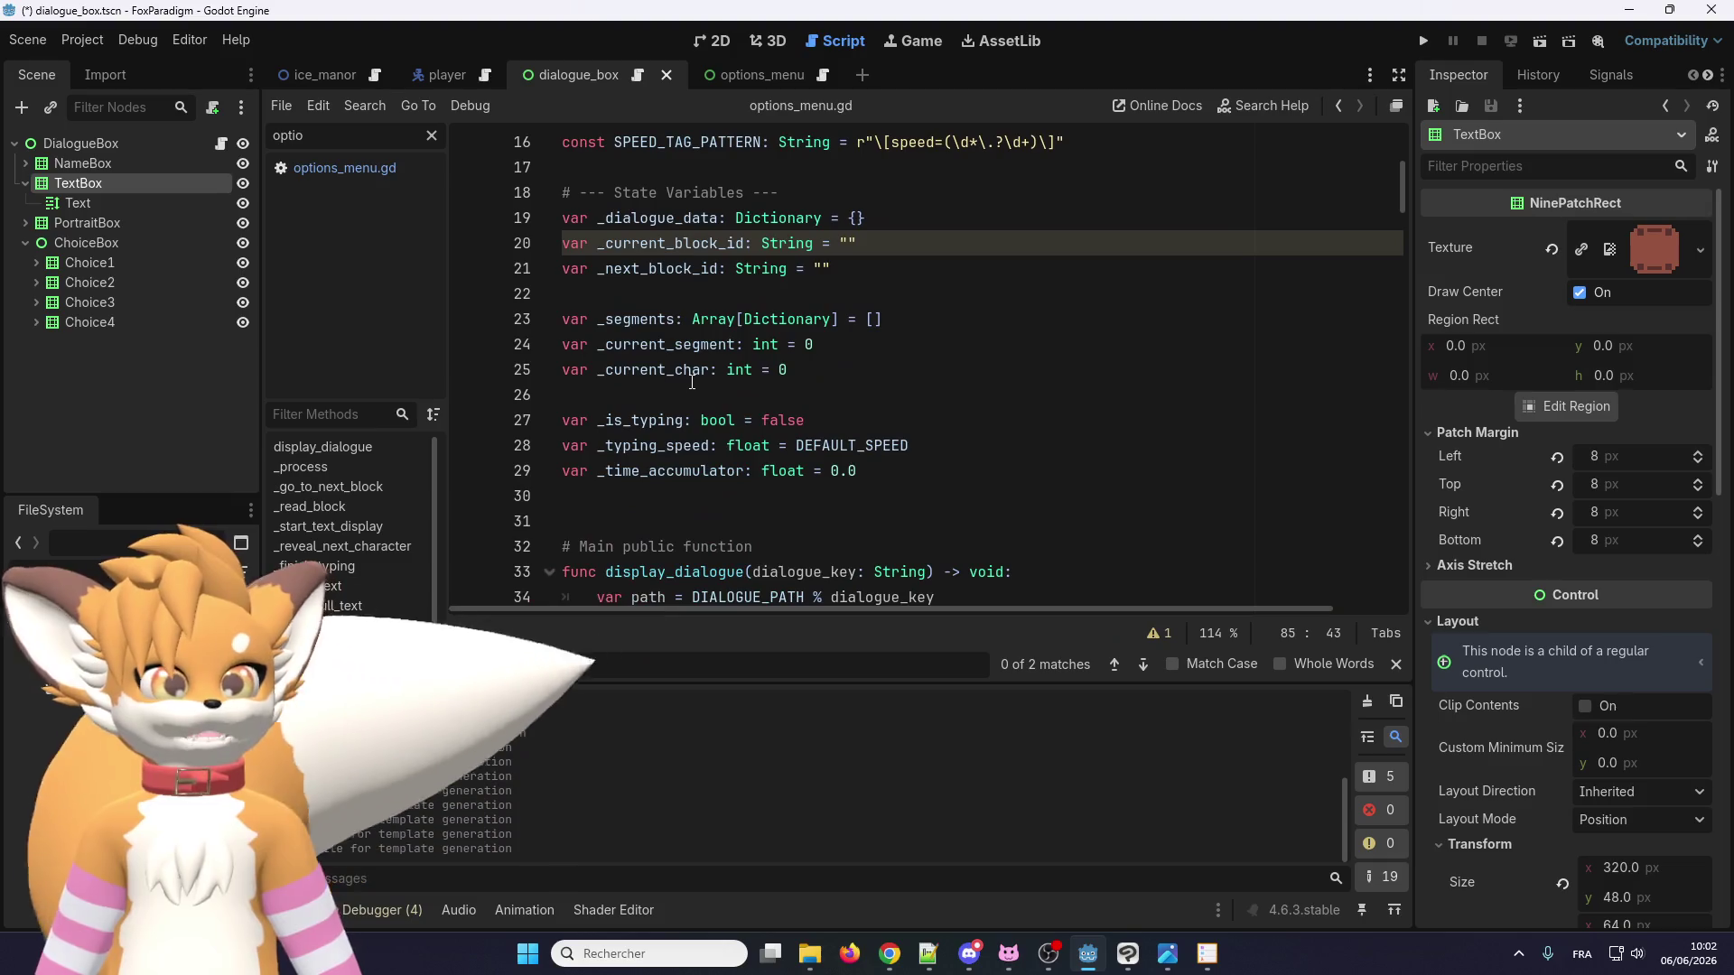
{"action": "scroll", "coordinate": [678, 371], "scroll_direction": "down", "scroll_amount": 7}
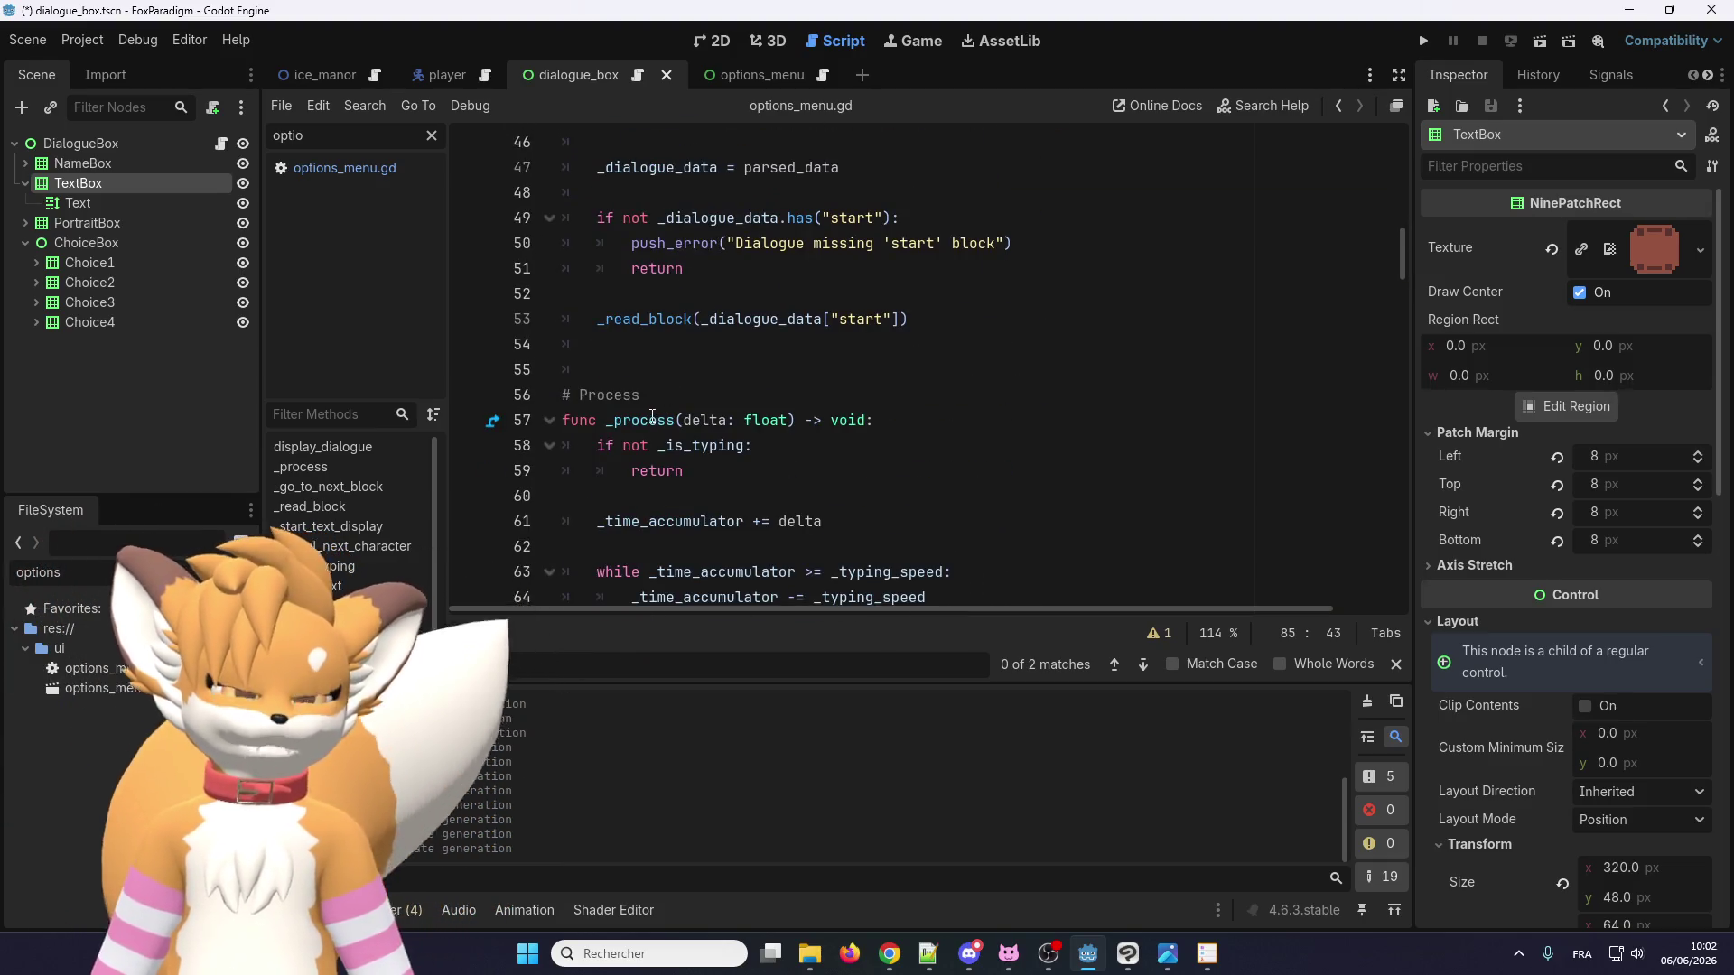
{"action": "scroll", "coordinate": [652, 418], "scroll_direction": "up", "scroll_amount": 9}
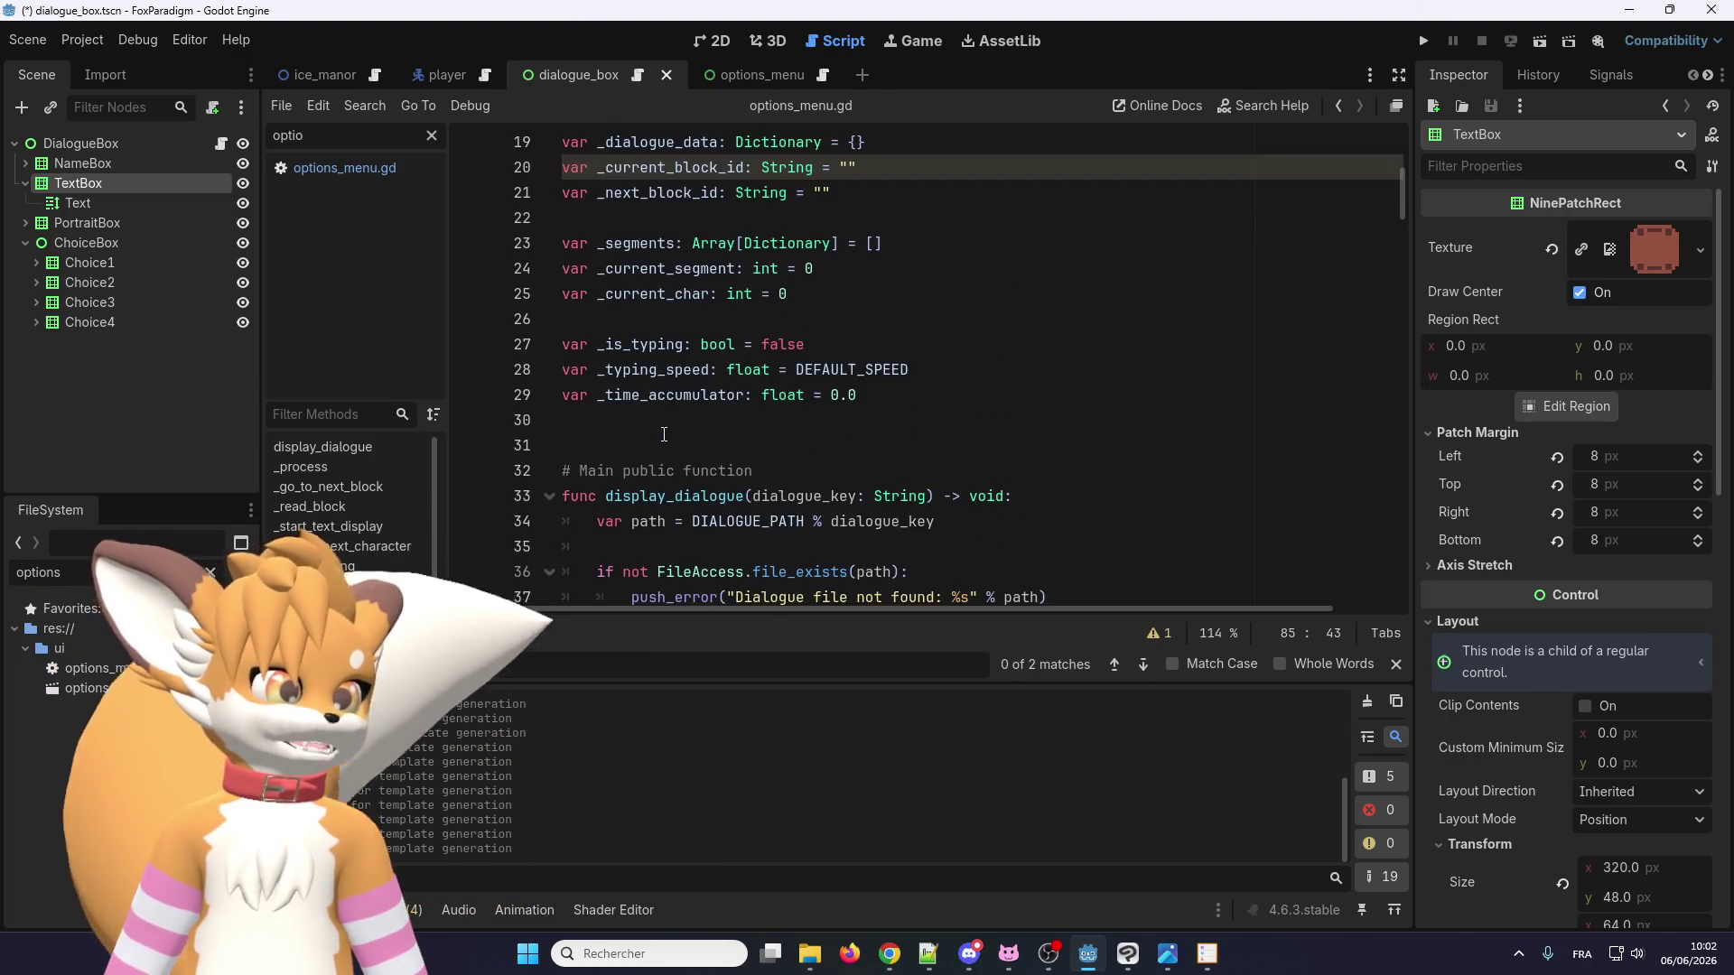
{"action": "scroll", "coordinate": [645, 500], "scroll_direction": "down", "scroll_amount": 14}
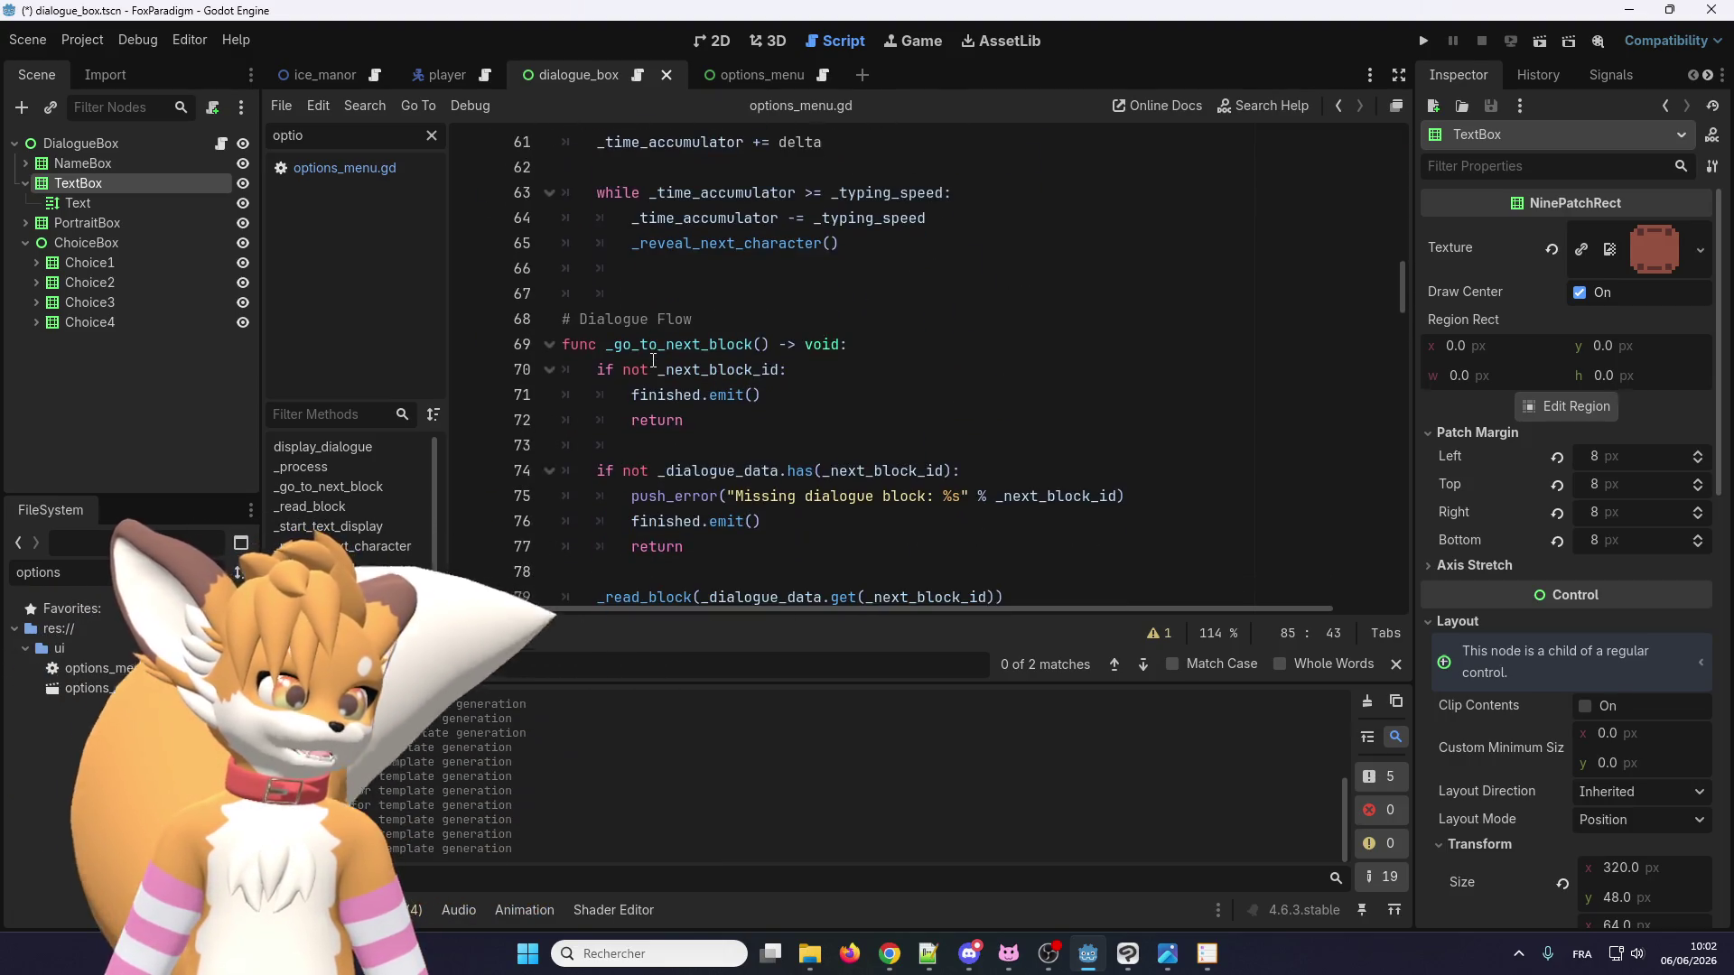
{"action": "double_click", "coordinate": [655, 344]}
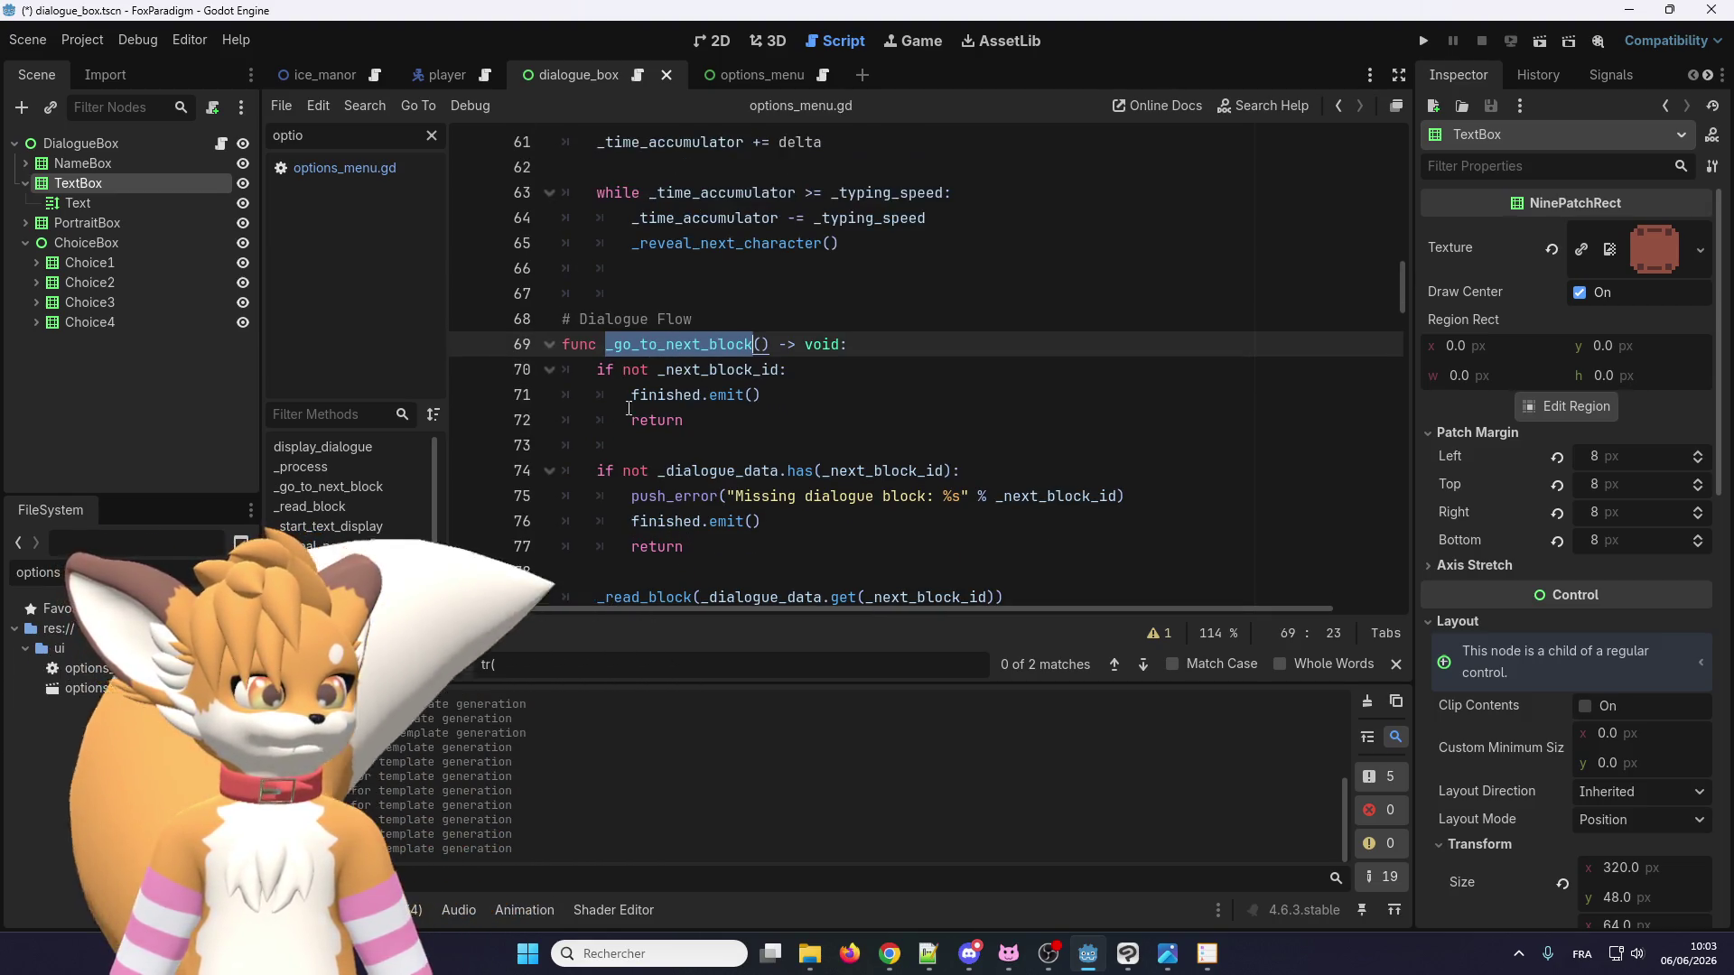
Trace line 94's text call to the _start_text_display function and place the caret on line 103.
{"action": "scroll", "coordinate": [623, 415], "scroll_direction": "down", "scroll_amount": 7}
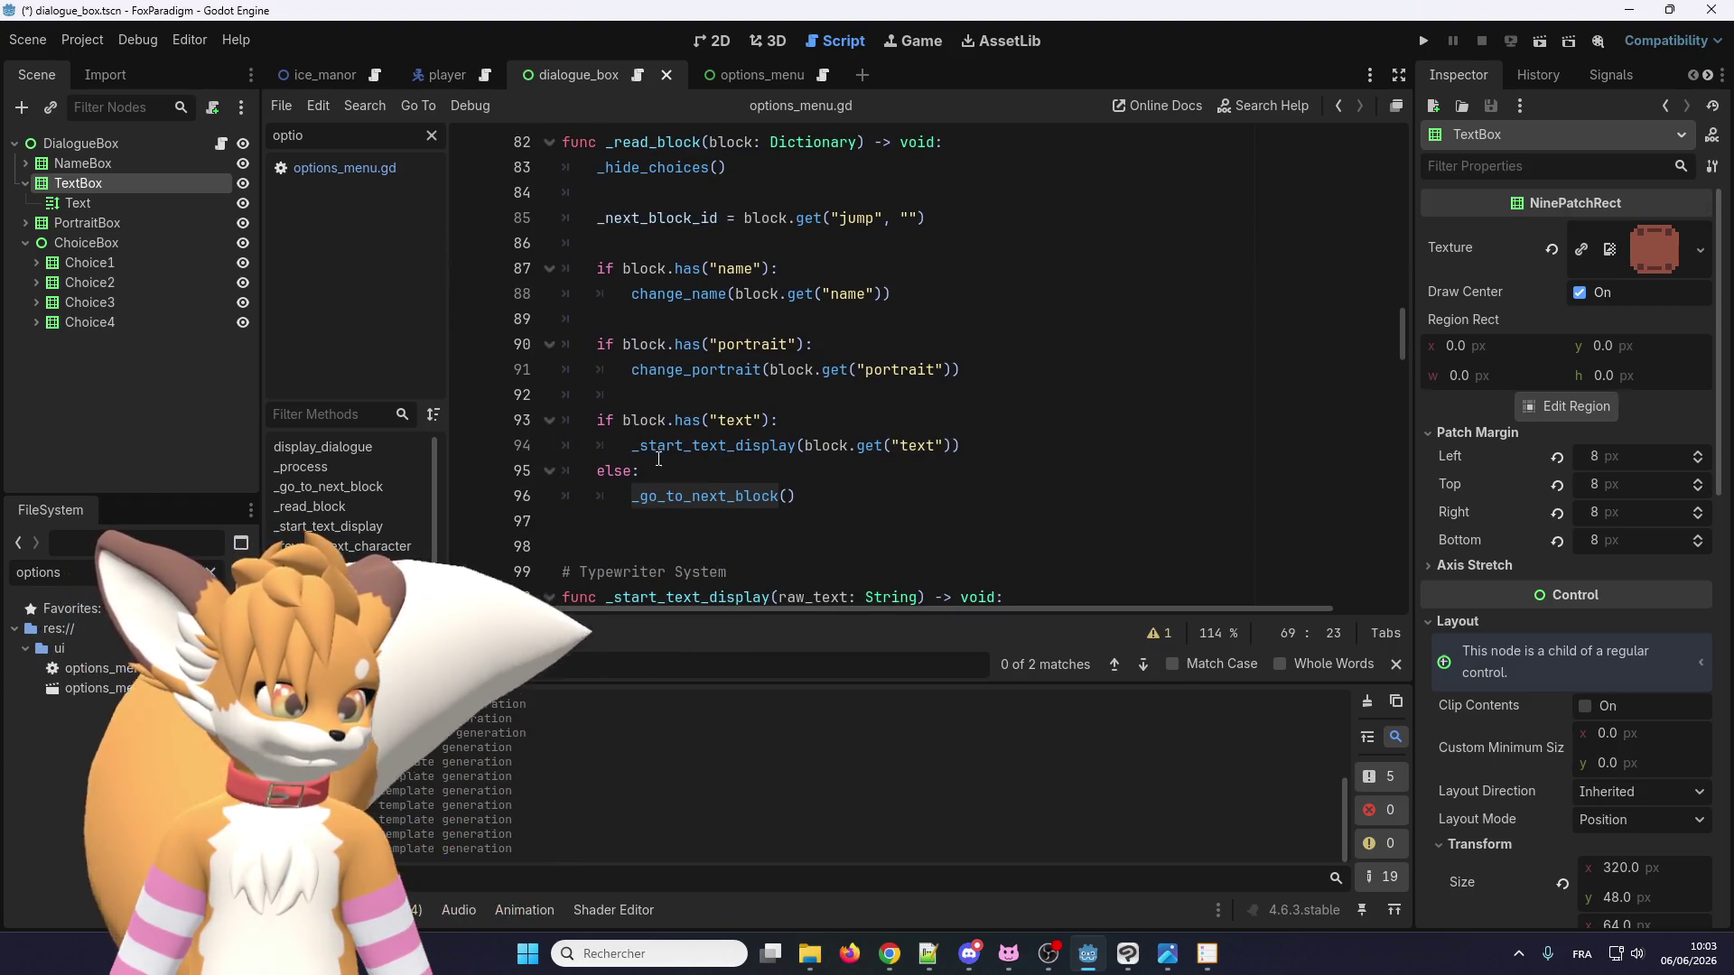
{"action": "left_click_drag", "start_coordinate": [921, 448], "coordinate": [867, 448]}
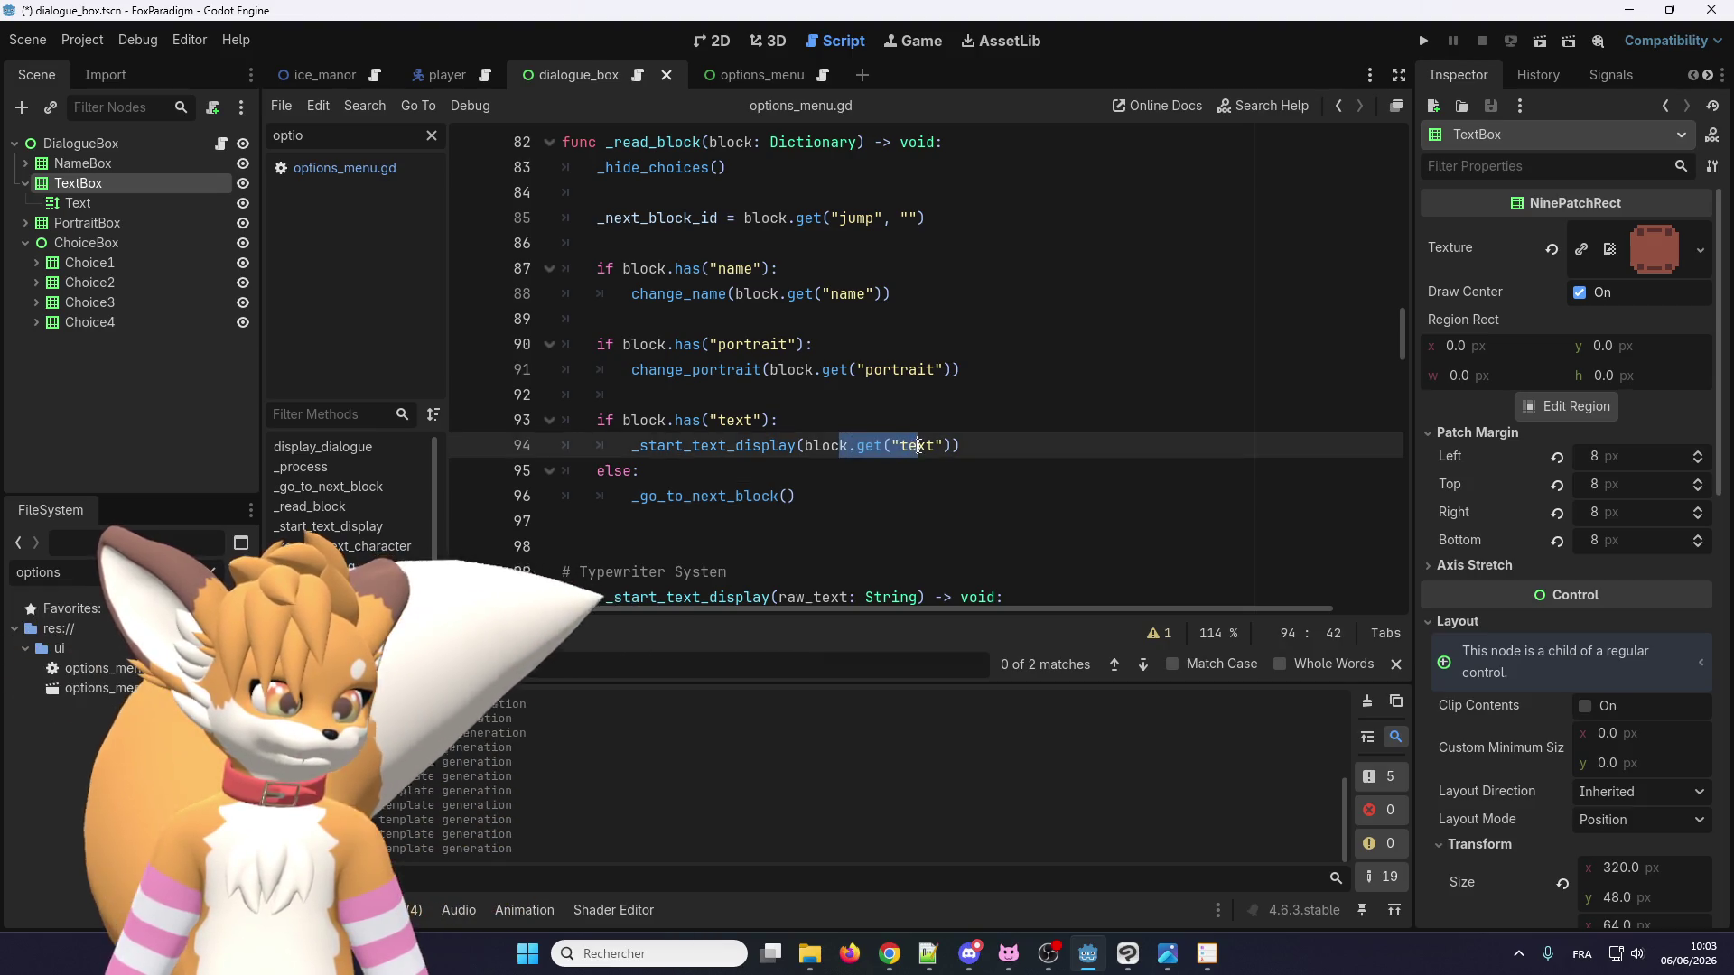
{"action": "left_click", "coordinate": [924, 448]}
{"action": "double_click", "coordinate": [909, 445]}
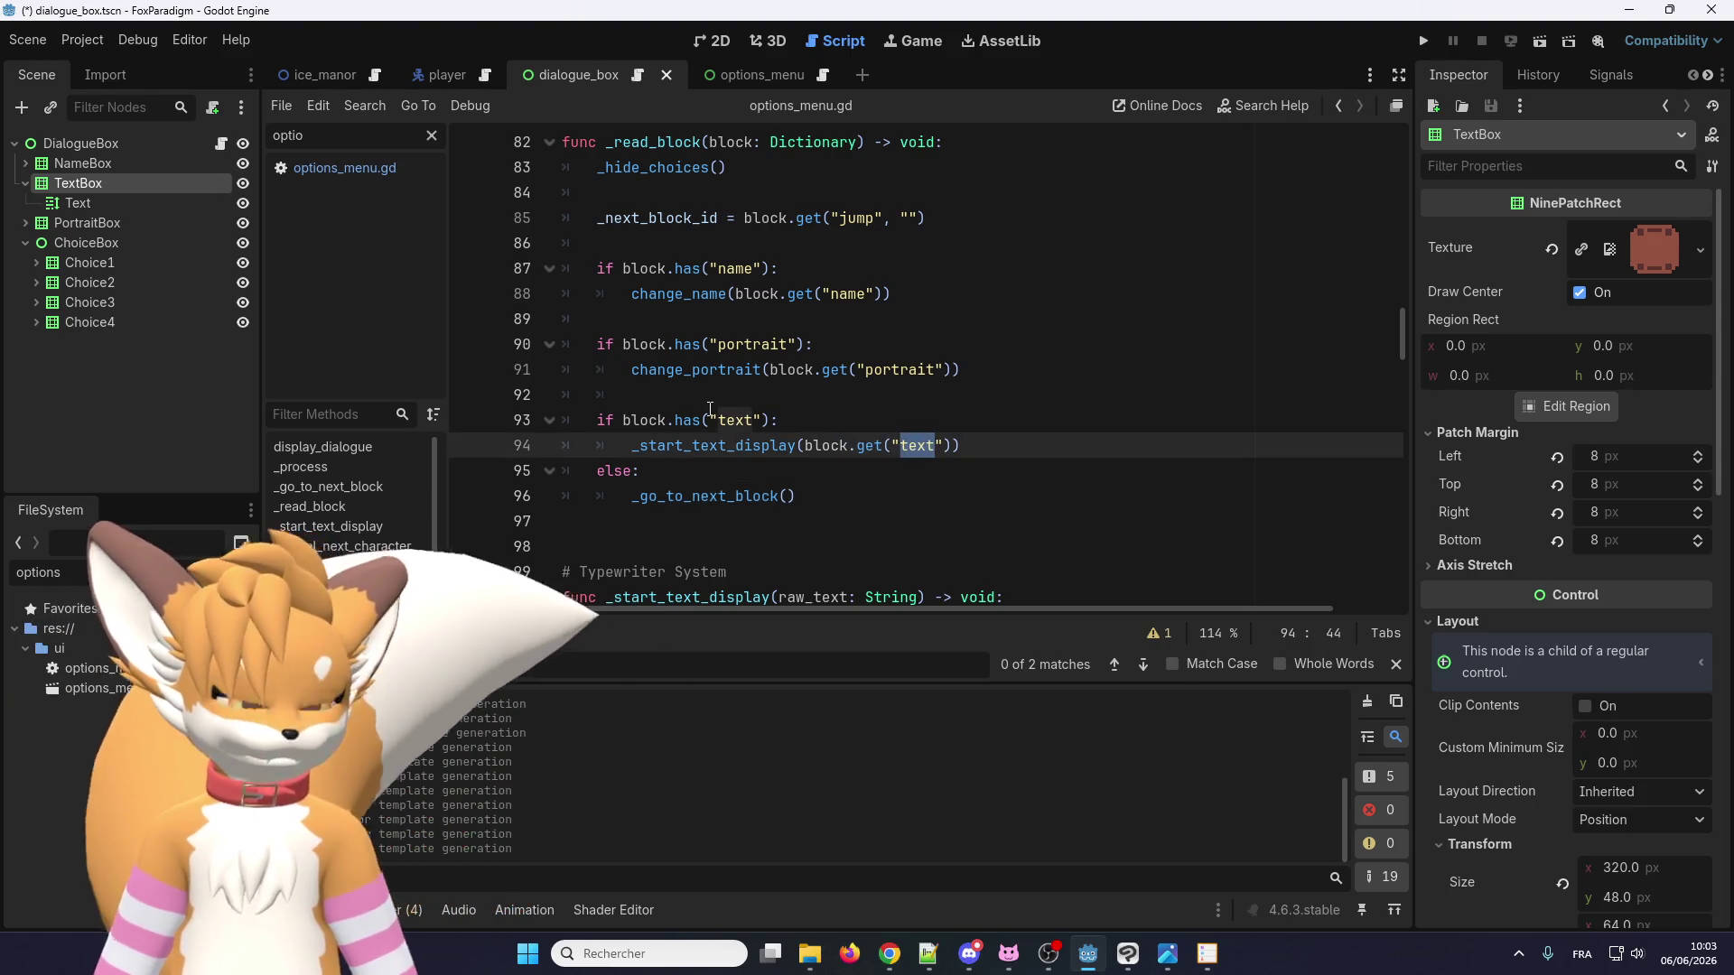
{"action": "scroll", "coordinate": [722, 415], "scroll_direction": "down", "scroll_amount": 2}
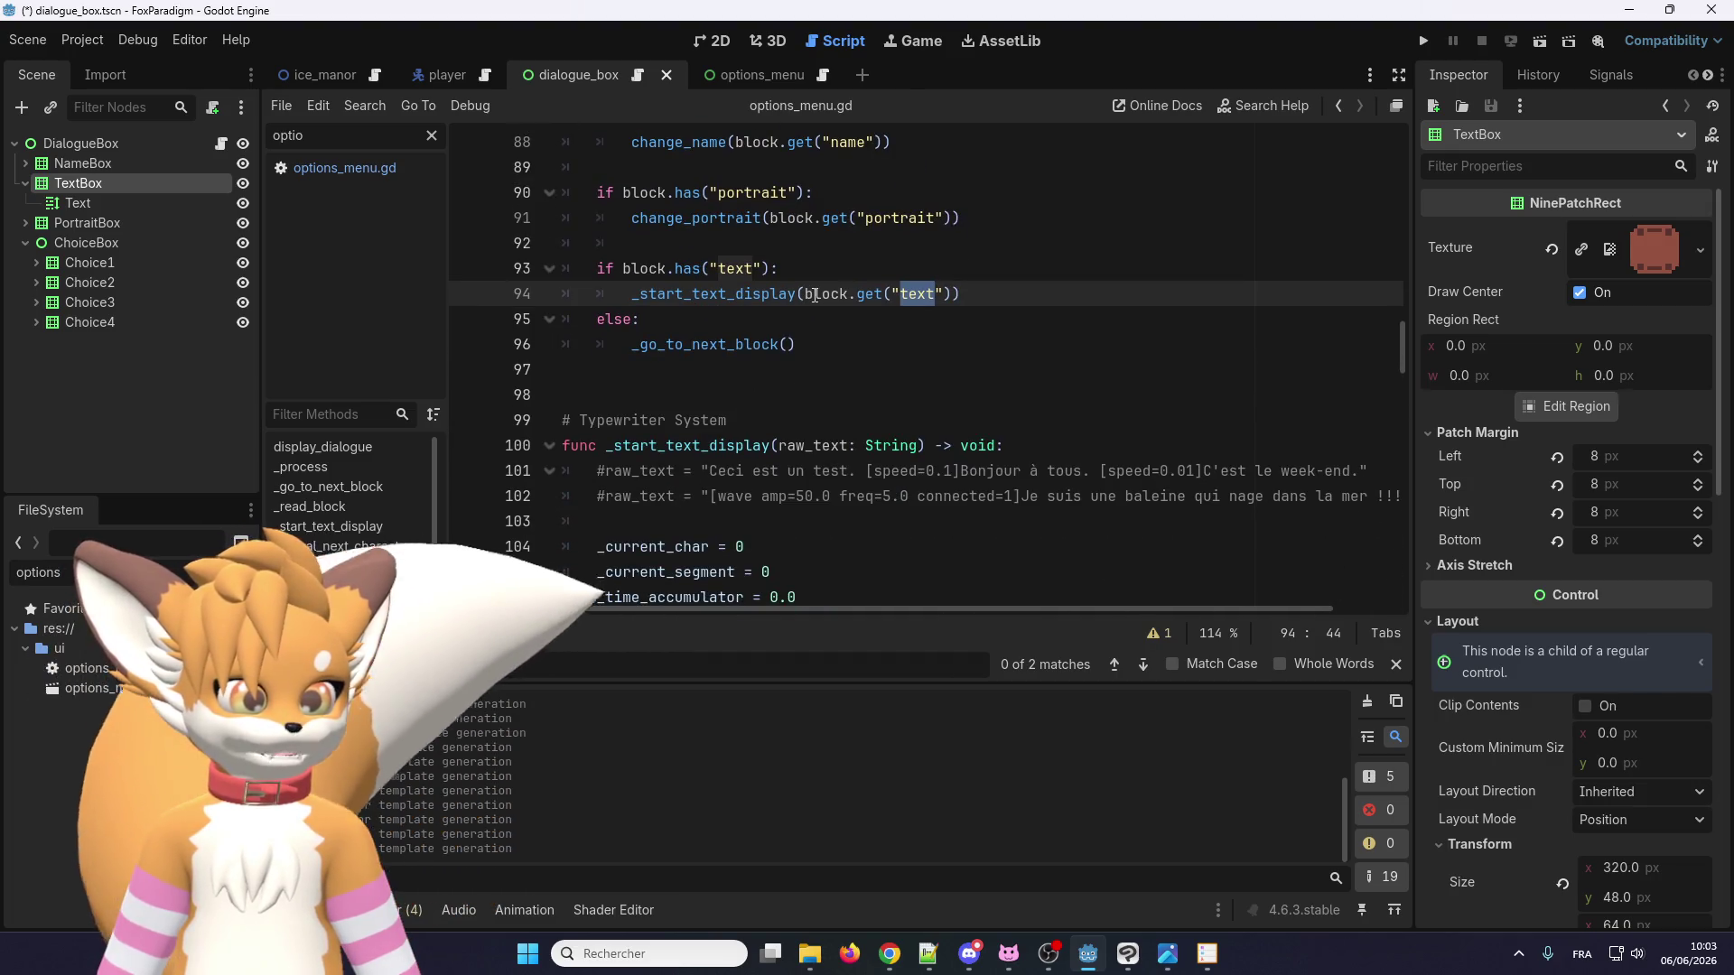
{"action": "double_click", "coordinate": [776, 293]}
{"action": "scroll", "coordinate": [742, 389], "scroll_direction": "up", "scroll_amount": 1}
{"action": "scroll", "coordinate": [741, 389], "scroll_direction": "down", "scroll_amount": 5}
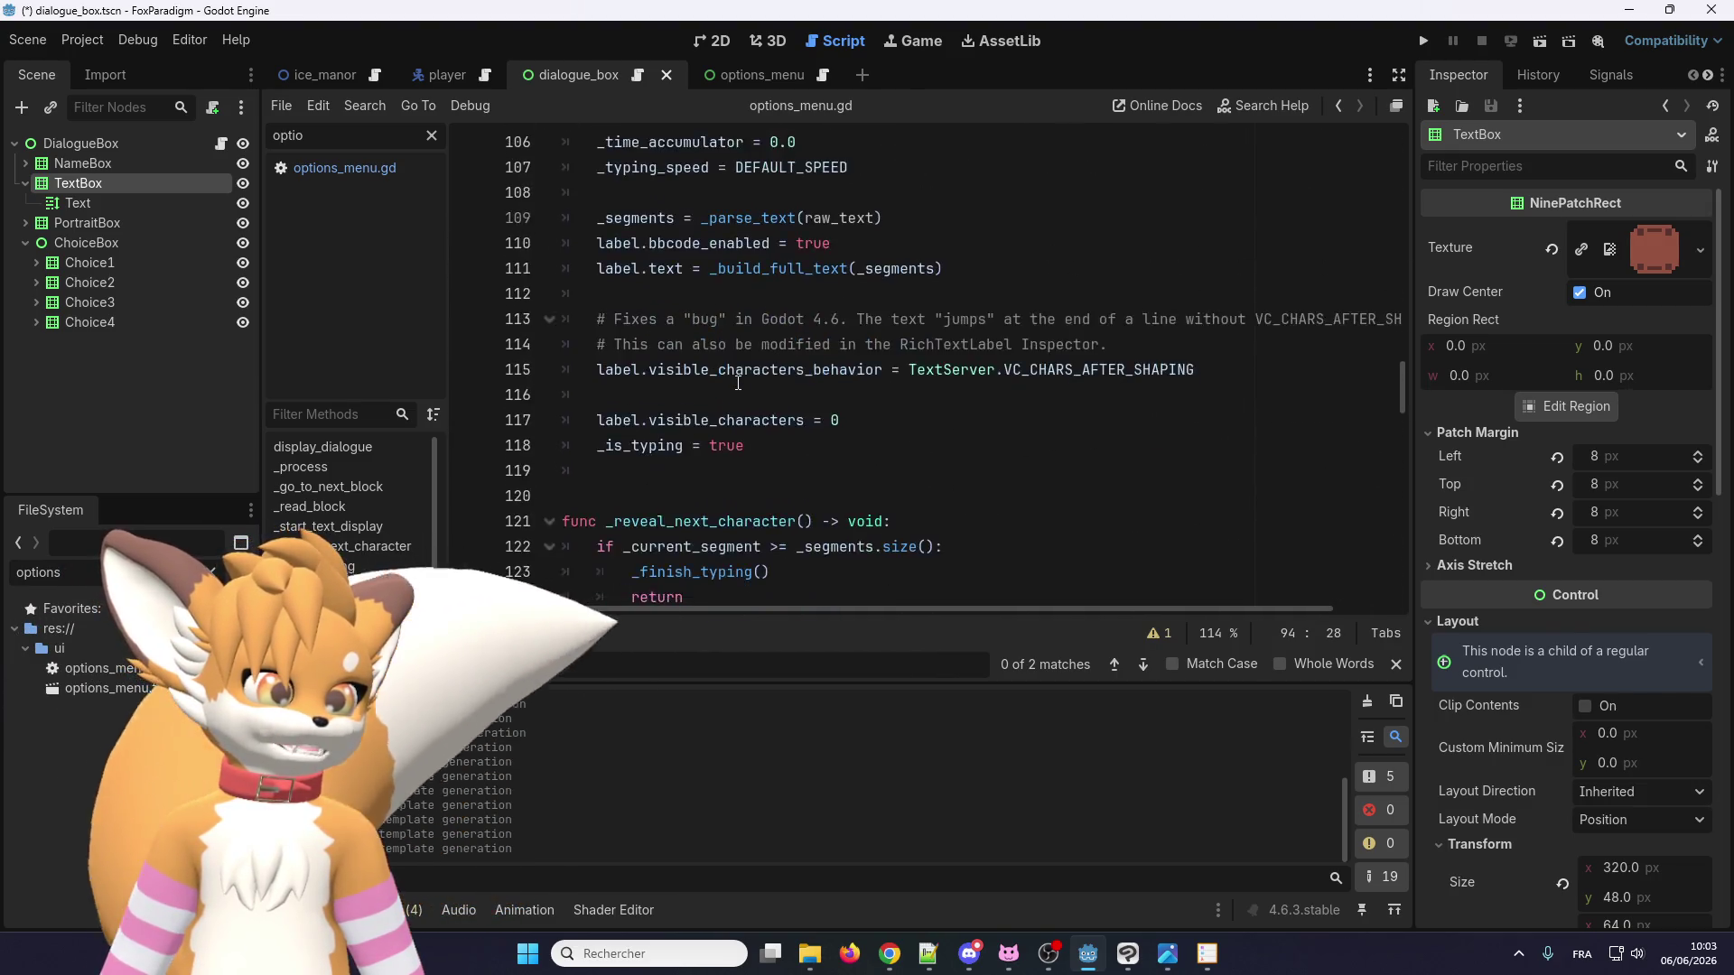
{"action": "scroll", "coordinate": [741, 389], "scroll_direction": "up", "scroll_amount": 6}
{"action": "scroll", "coordinate": [724, 339], "scroll_direction": "down", "scroll_amount": 2}
{"action": "left_click", "coordinate": [728, 372]}
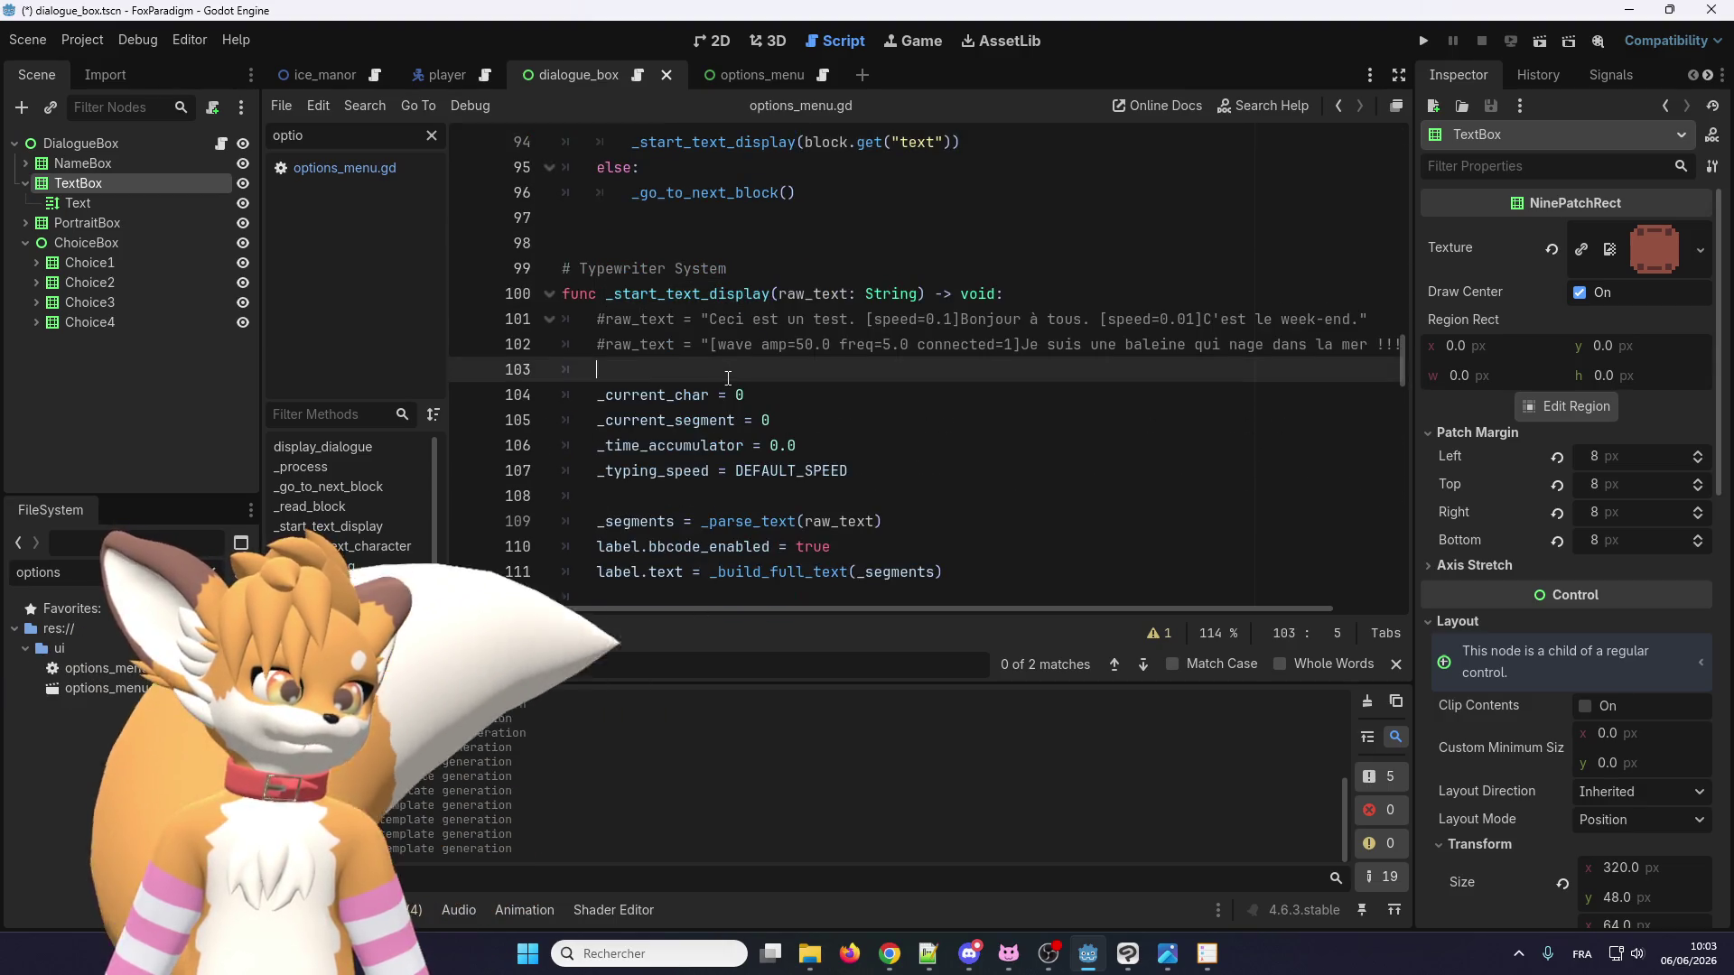
Add a new line 102 in _start_text_display reading raw_text = tr().
{"action": "left_click", "coordinate": [1023, 293]}
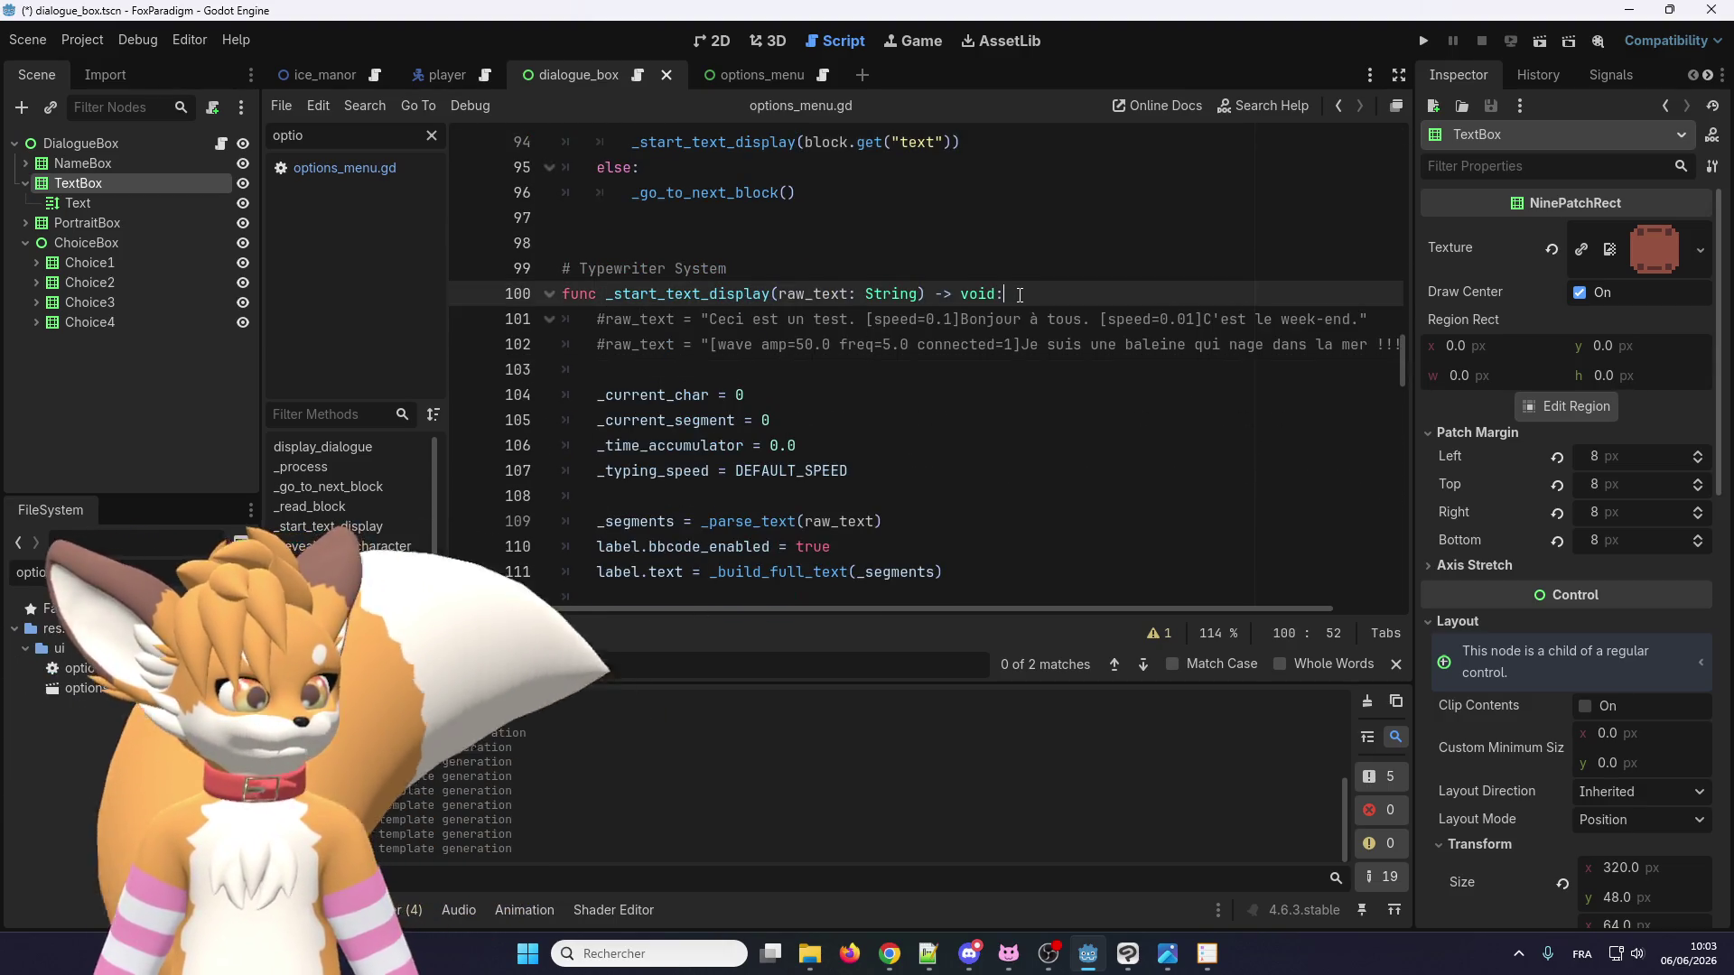
{"action": "key", "text": "Return"}
{"action": "key", "text": "Return"}
{"action": "double_click", "coordinate": [813, 293]}
{"action": "key", "text": "ctrl+c"}
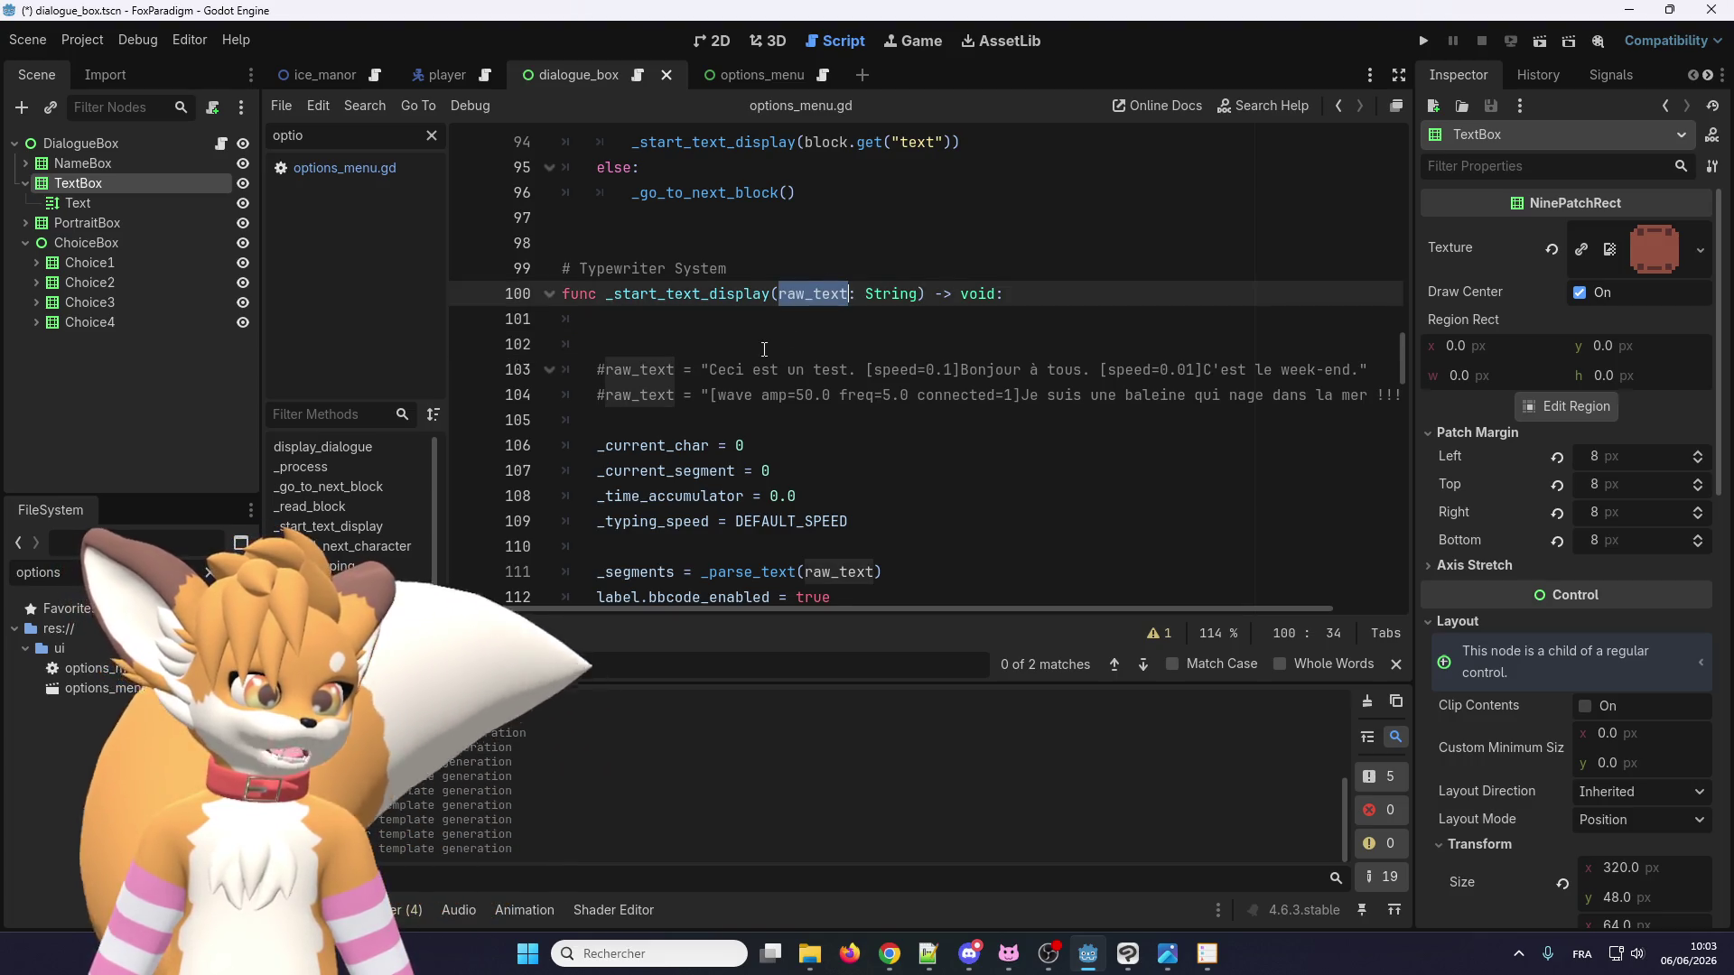
{"action": "left_click", "coordinate": [765, 349]}
{"action": "key", "text": "ctrl+v"}
{"action": "key", "text": "Return"}
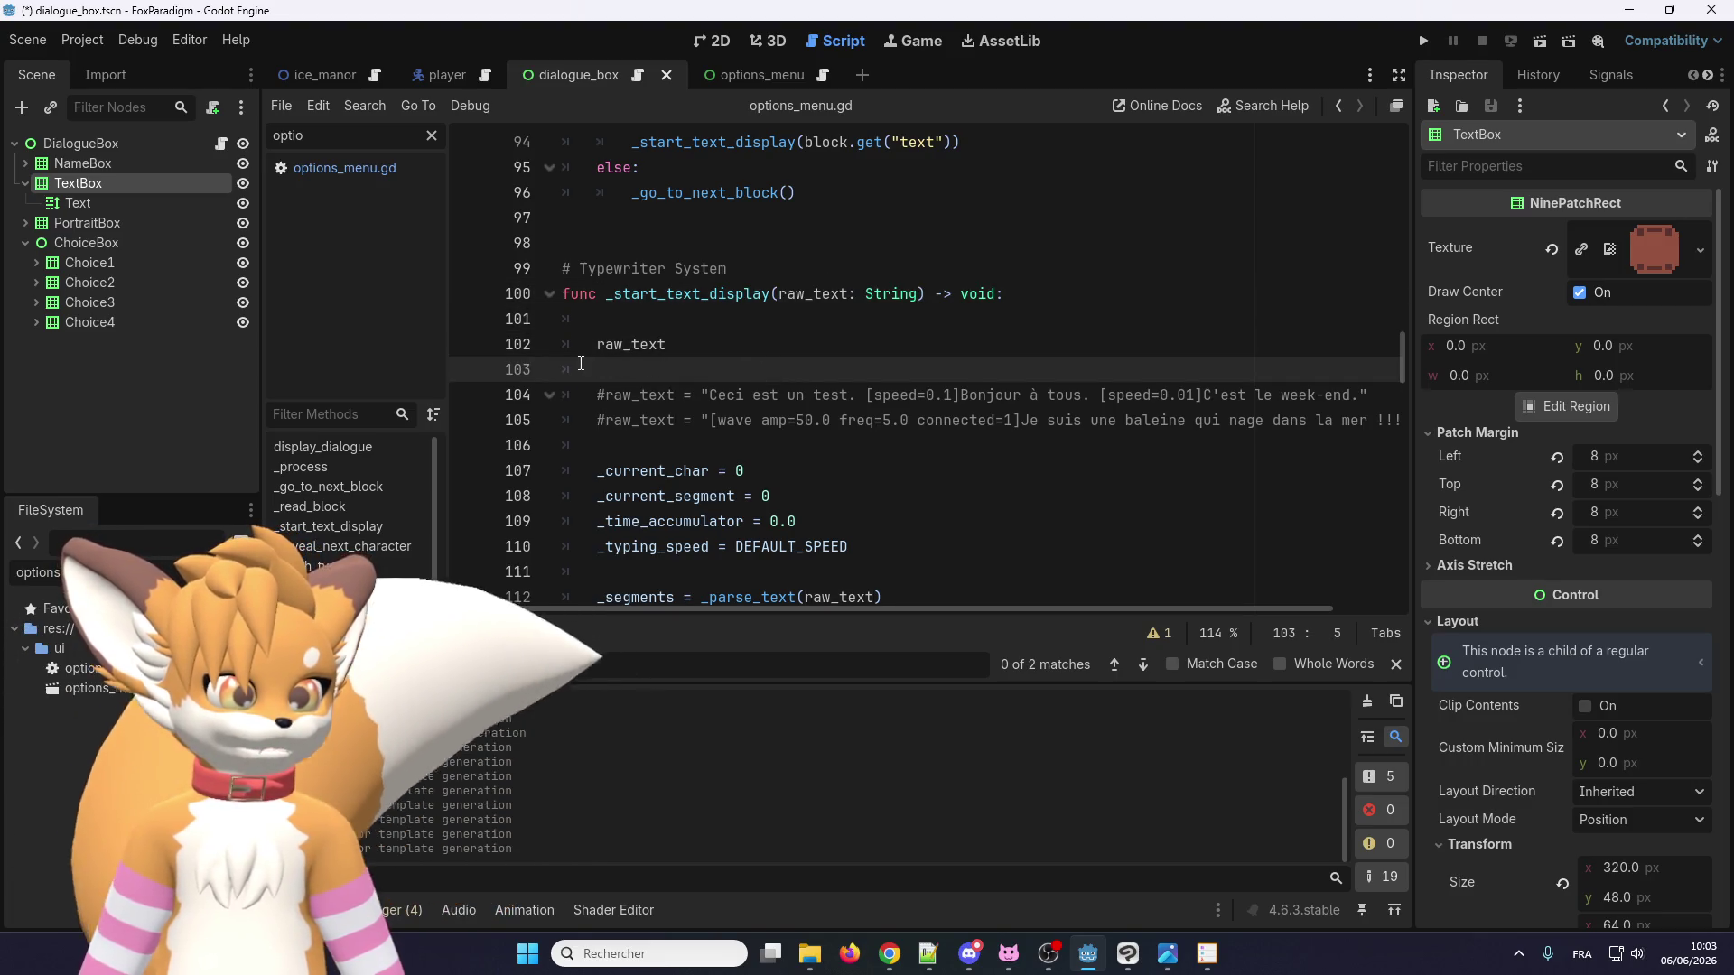
{"action": "left_click", "coordinate": [663, 348]}
{"action": "type", "text": "= "}
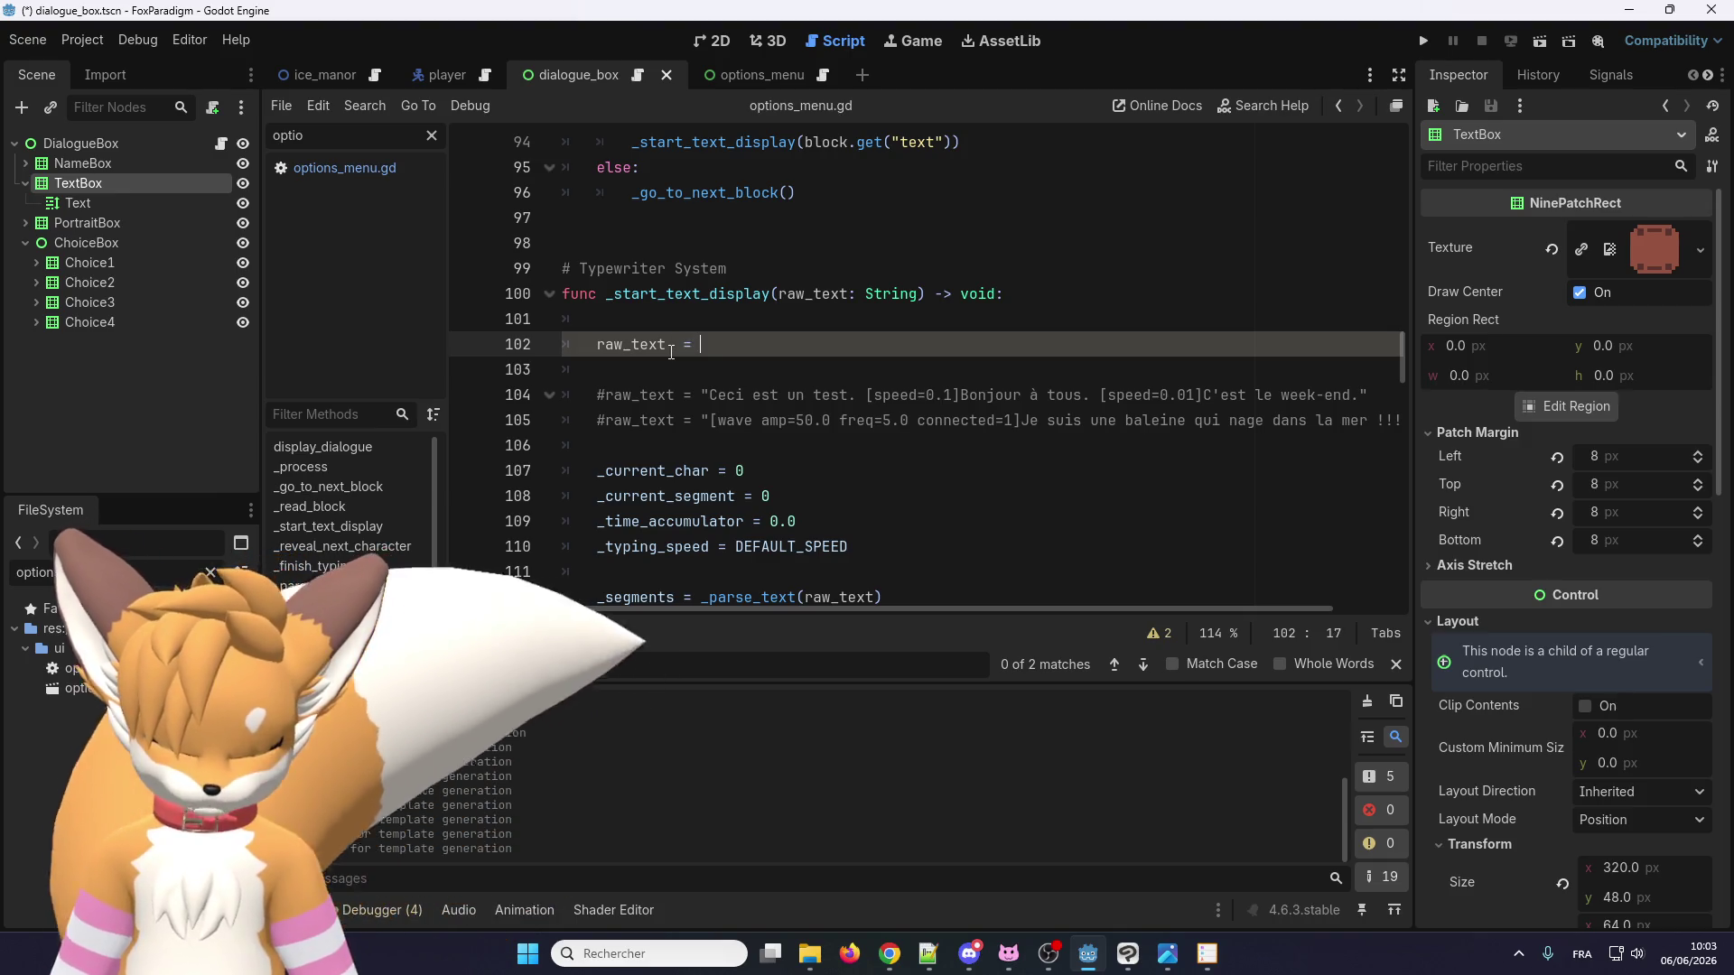
{"action": "type", "text": "tr(raw_text)"}
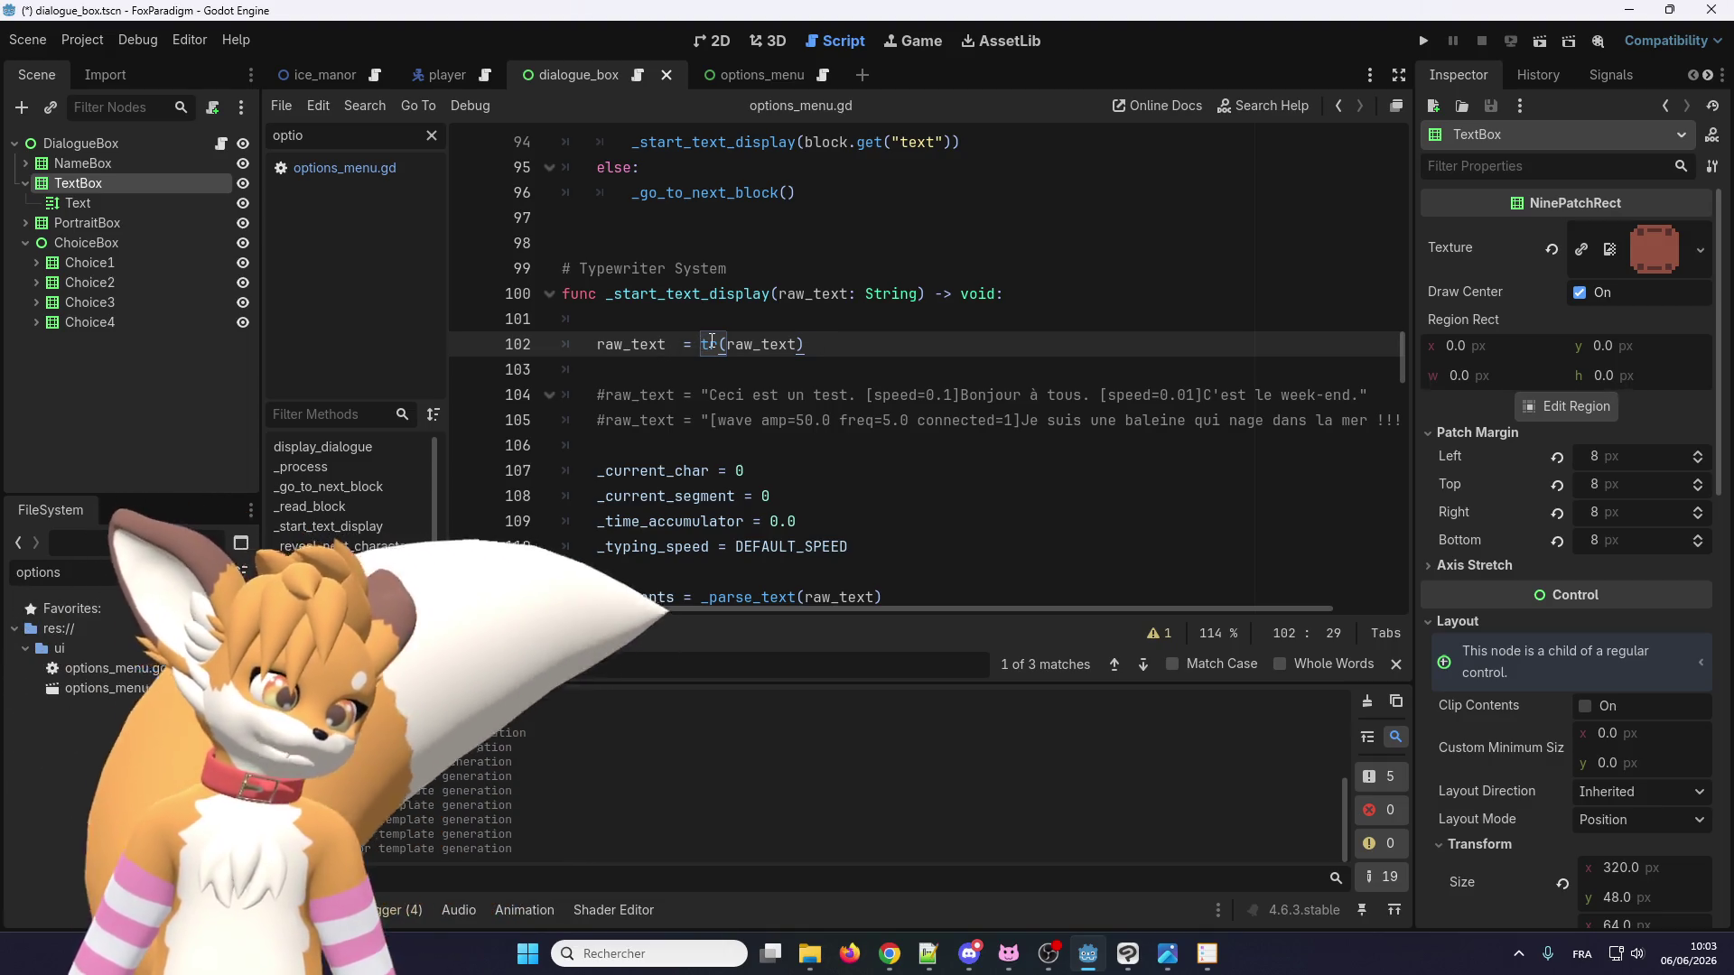
{"action": "scroll", "coordinate": [712, 341], "scroll_direction": "down", "scroll_amount": 2}
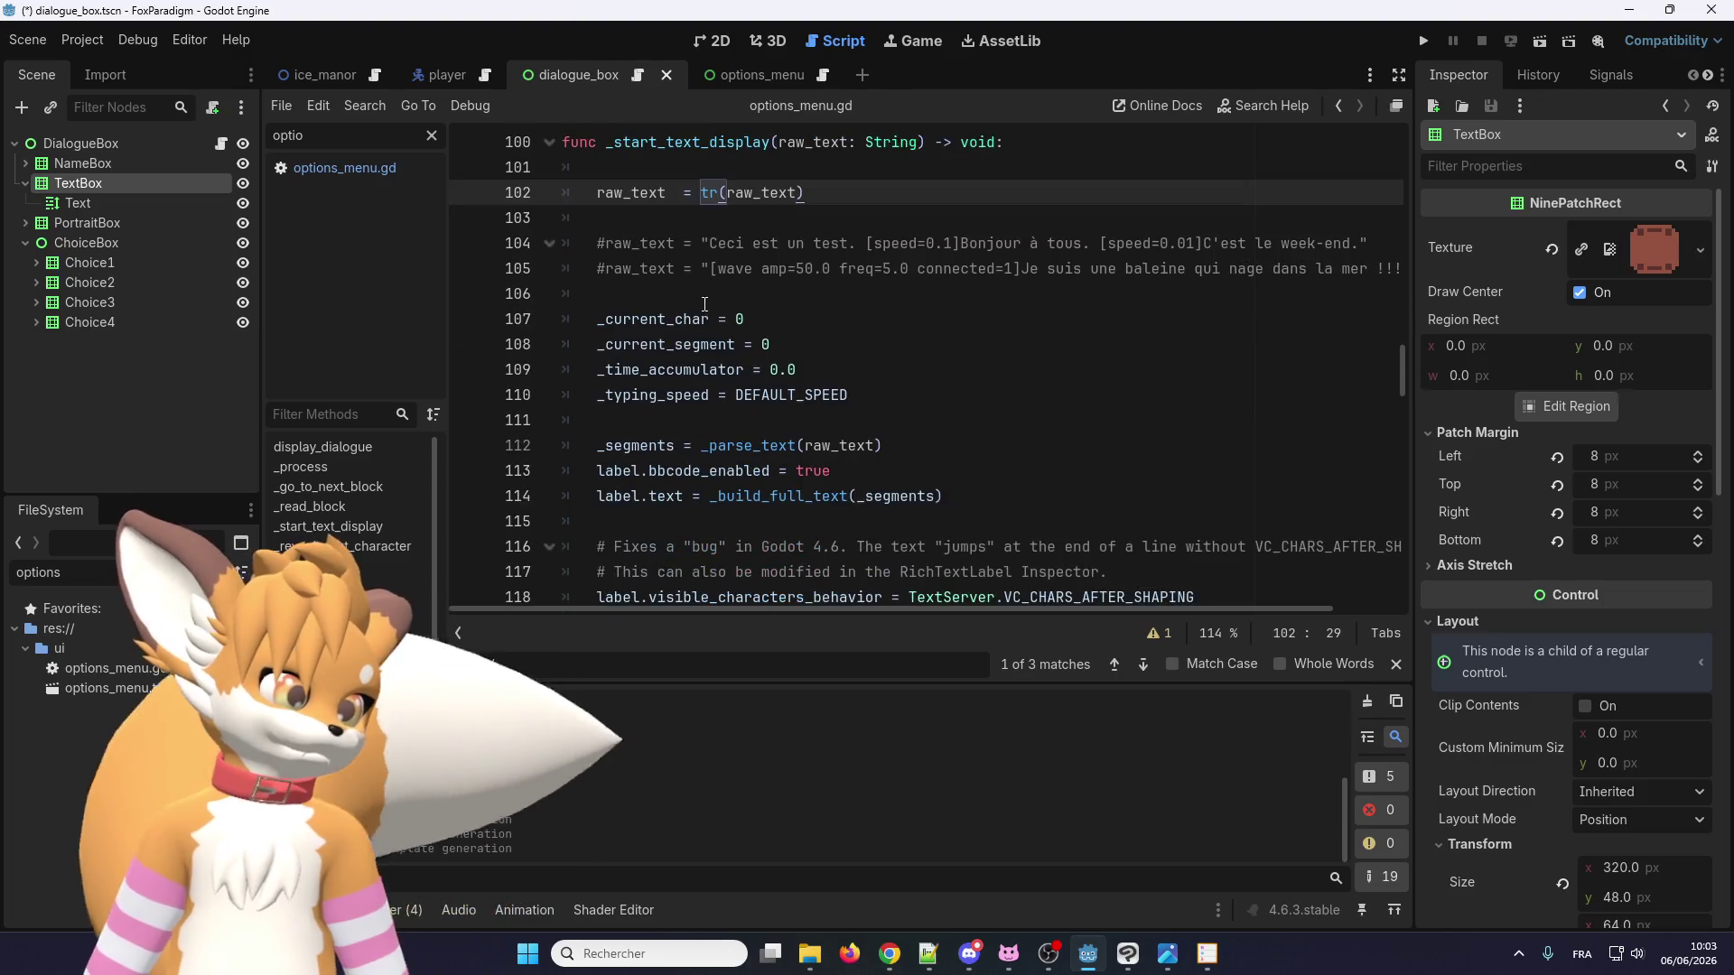
{"action": "scroll", "coordinate": [693, 297], "scroll_direction": "up", "scroll_amount": 2}
Complete it as raw_text = tr(raw_text), then save the scene and run the game.
{"action": "double_click", "coordinate": [637, 340]}
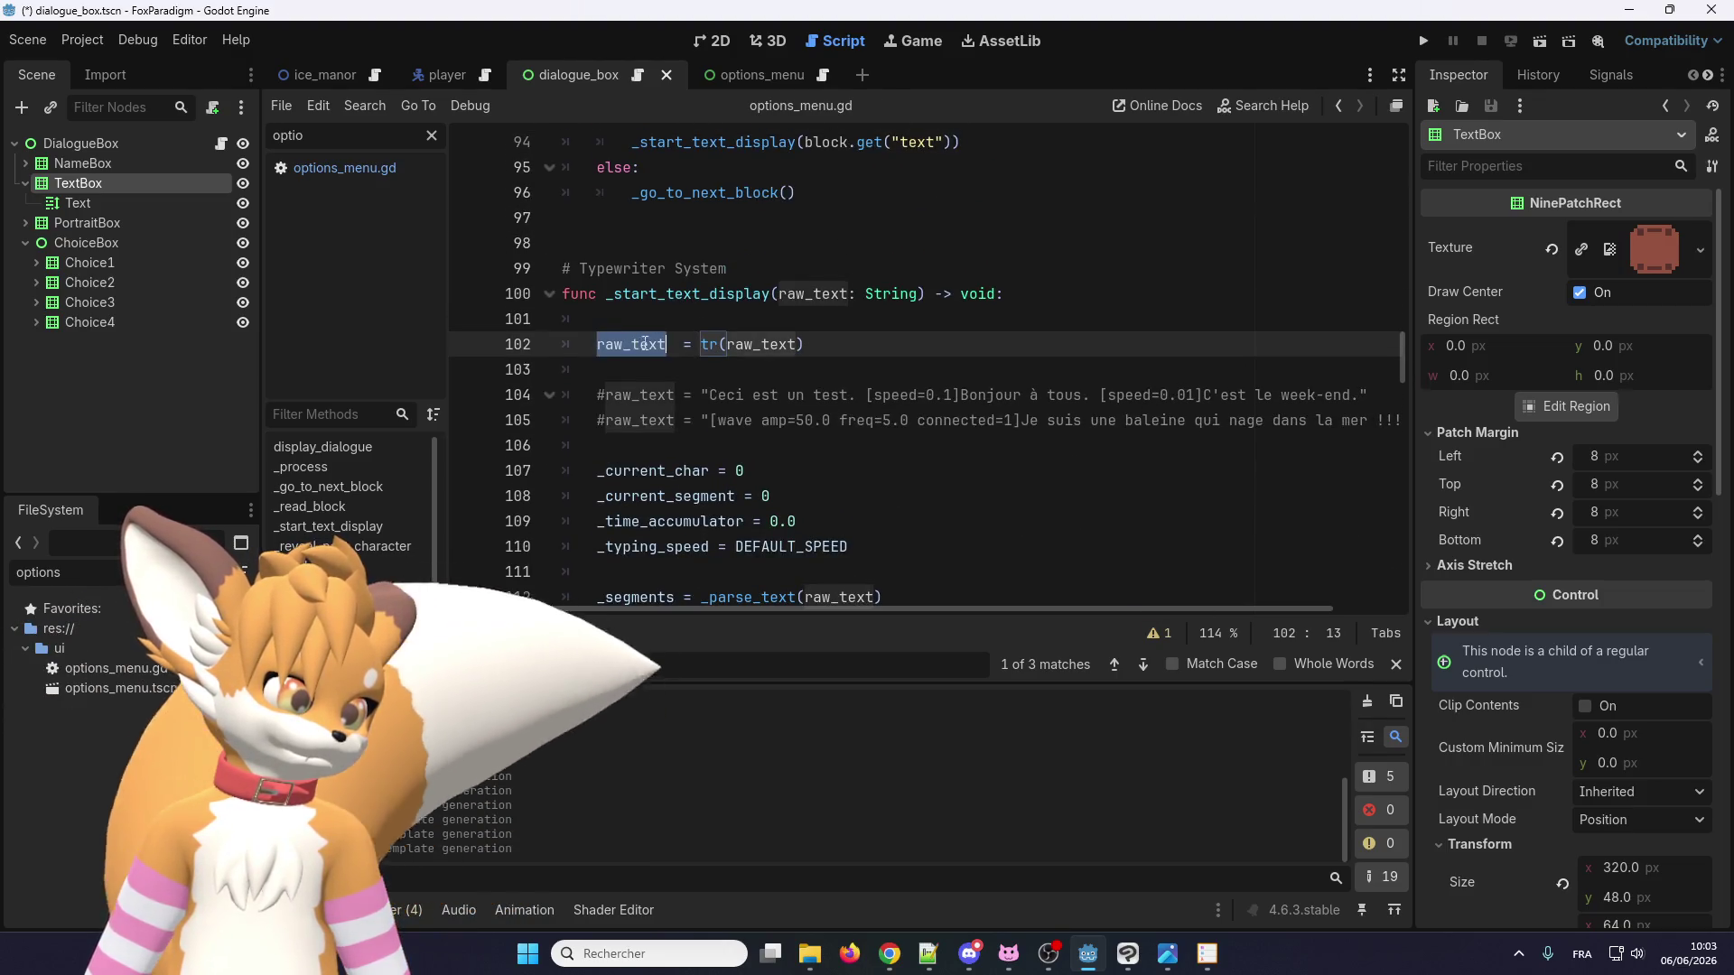
{"action": "scroll", "coordinate": [735, 340], "scroll_direction": "down", "scroll_amount": 3}
{"action": "scroll", "coordinate": [735, 340], "scroll_direction": "up", "scroll_amount": 2}
{"action": "scroll", "coordinate": [733, 361], "scroll_direction": "down", "scroll_amount": 3}
{"action": "scroll", "coordinate": [731, 398], "scroll_direction": "up", "scroll_amount": 6}
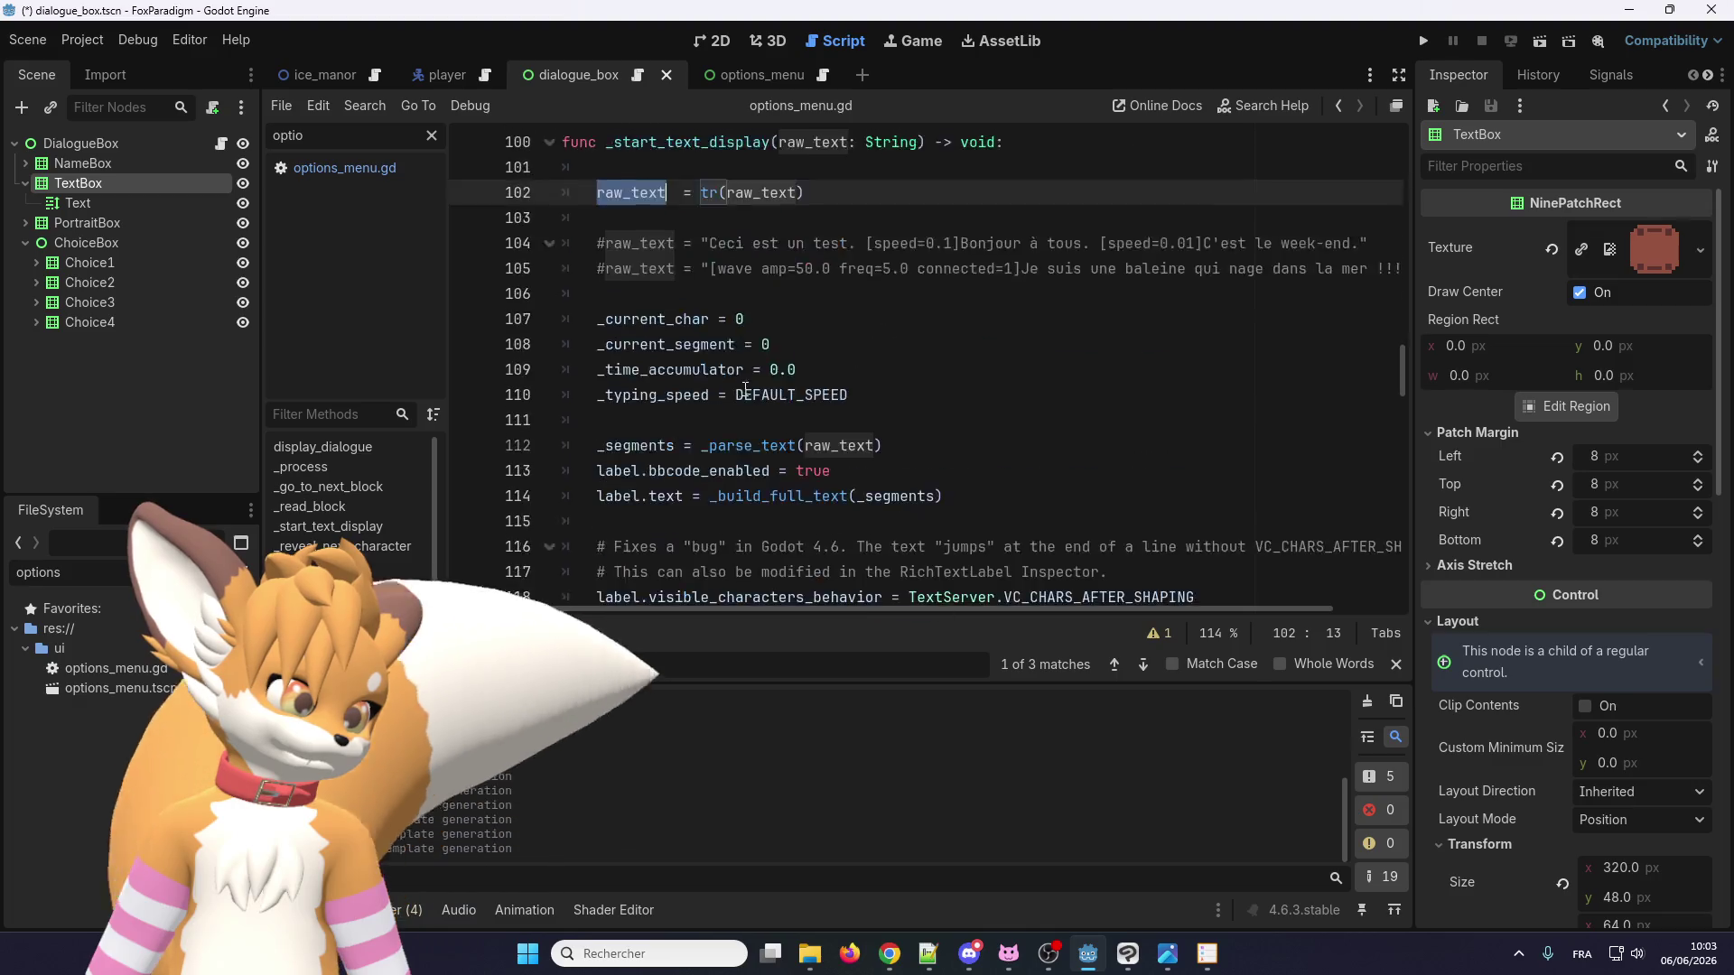
{"action": "left_click", "coordinate": [767, 507]}
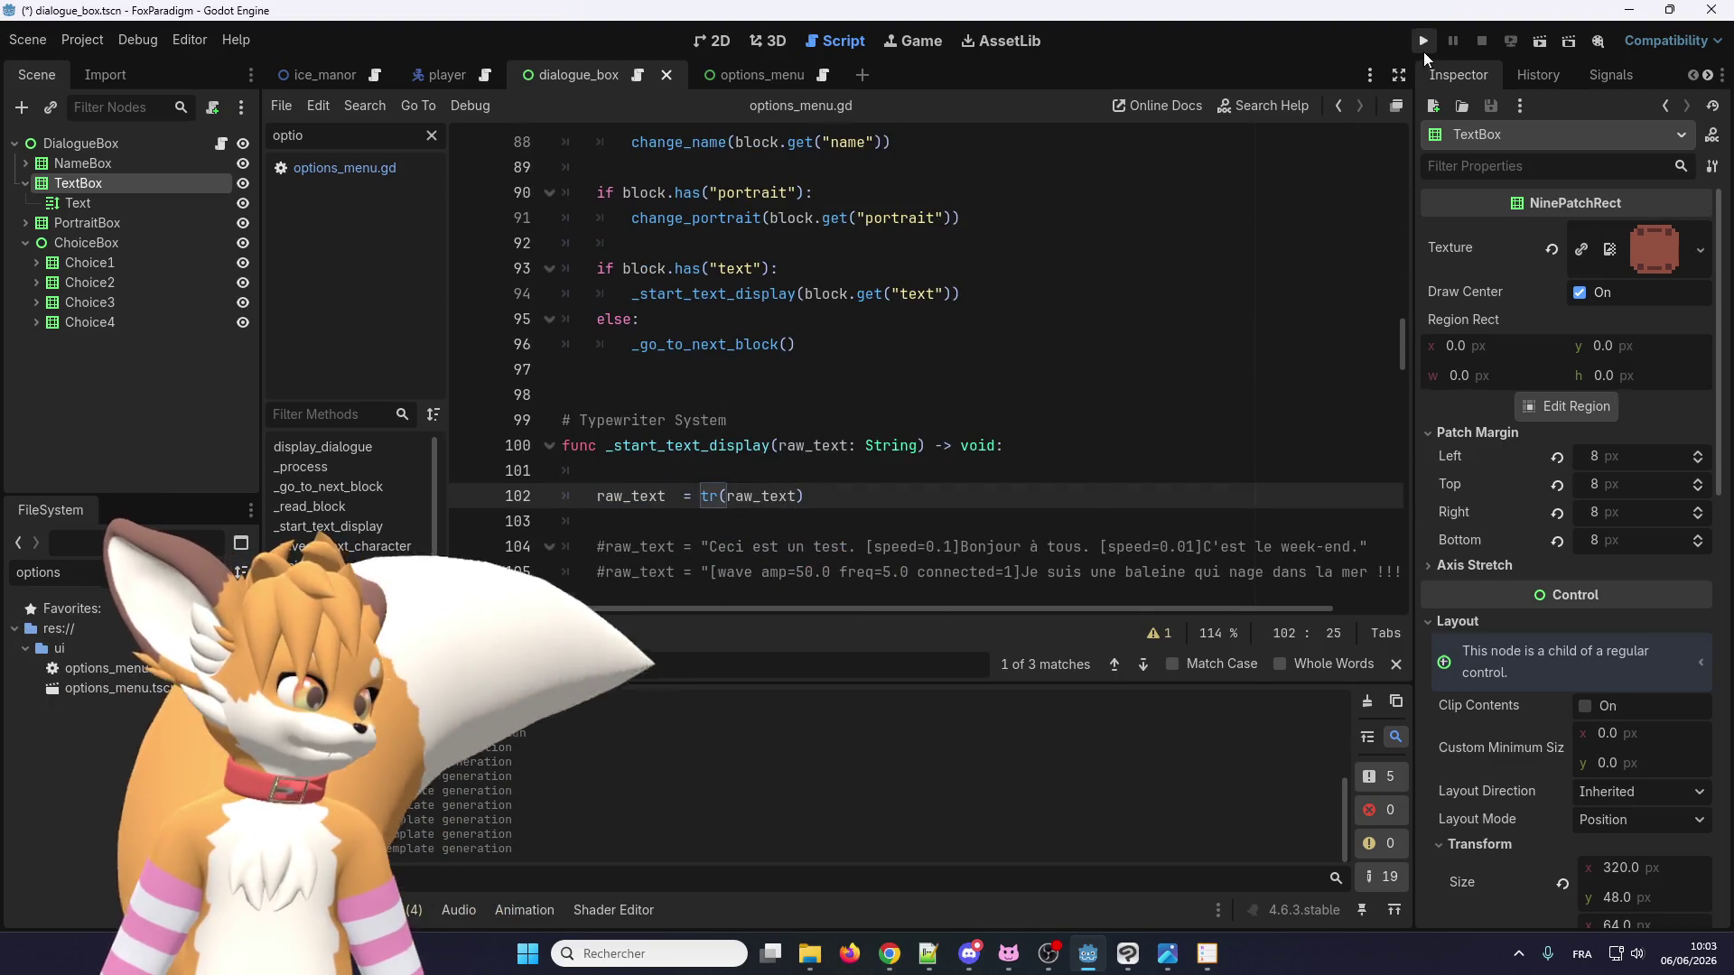
Start the game, talk to Eralo through his French lines, then open the pause menu.
{"action": "left_click", "coordinate": [1424, 50]}
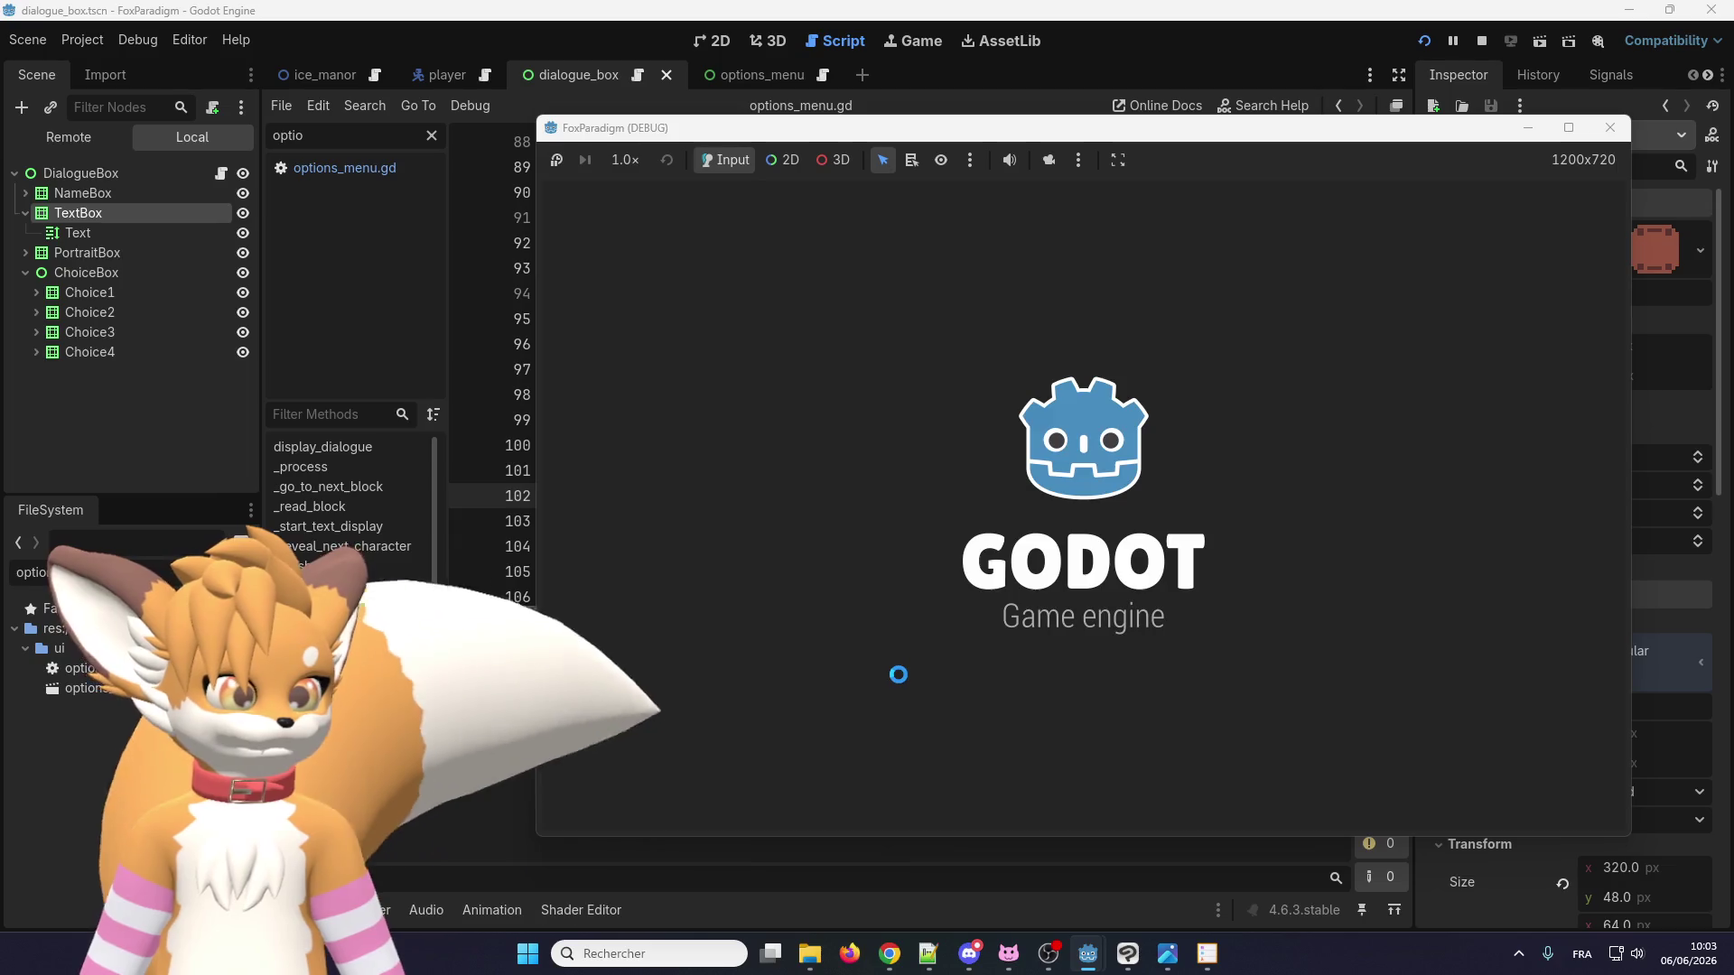
{"action": "key", "text": "Return"}
{"action": "key", "text": "Return"}
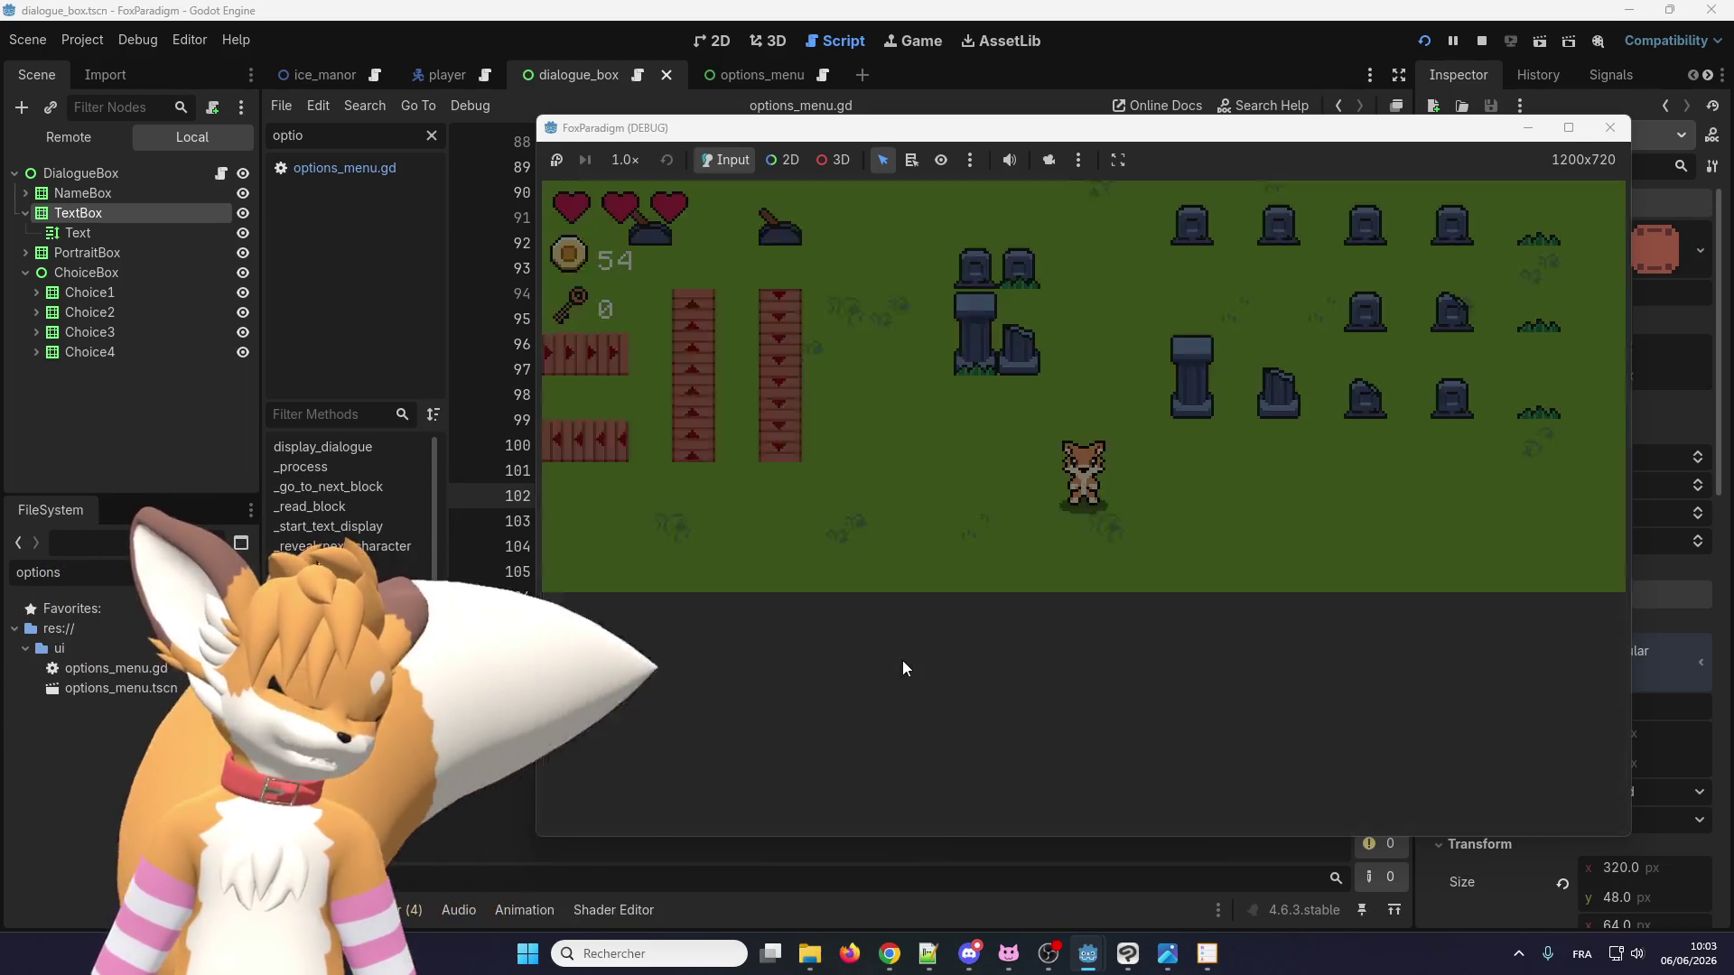
{"action": "key", "text": "Up"}
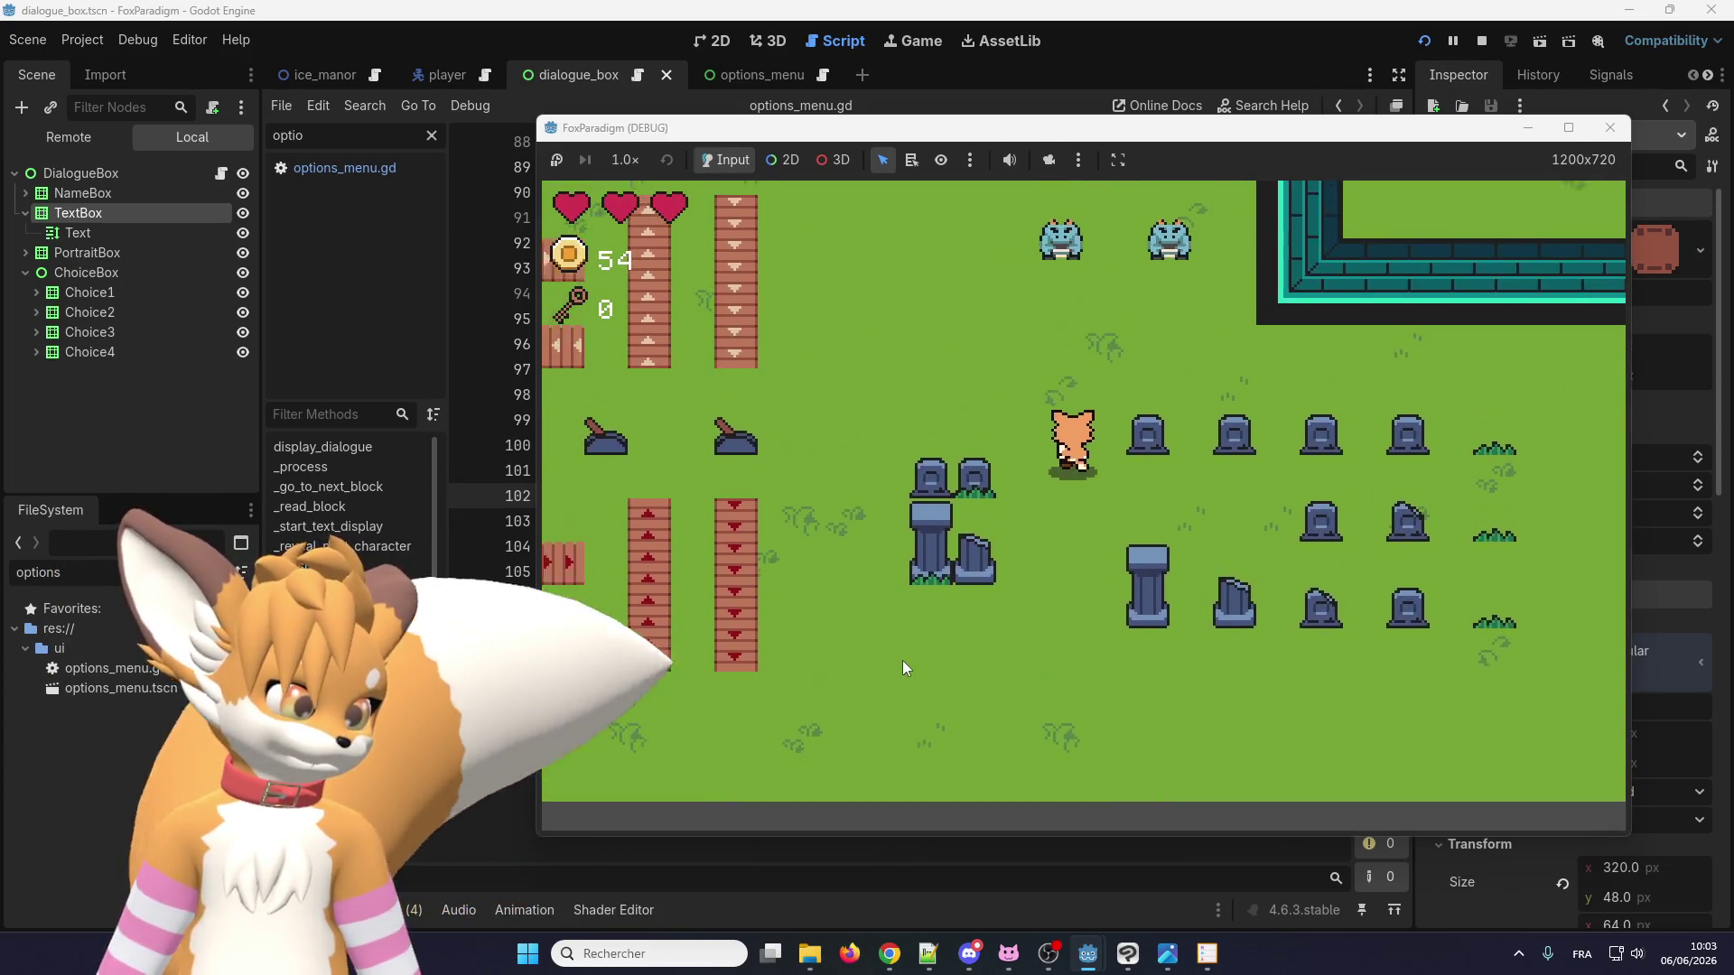
{"action": "key", "text": "e"}
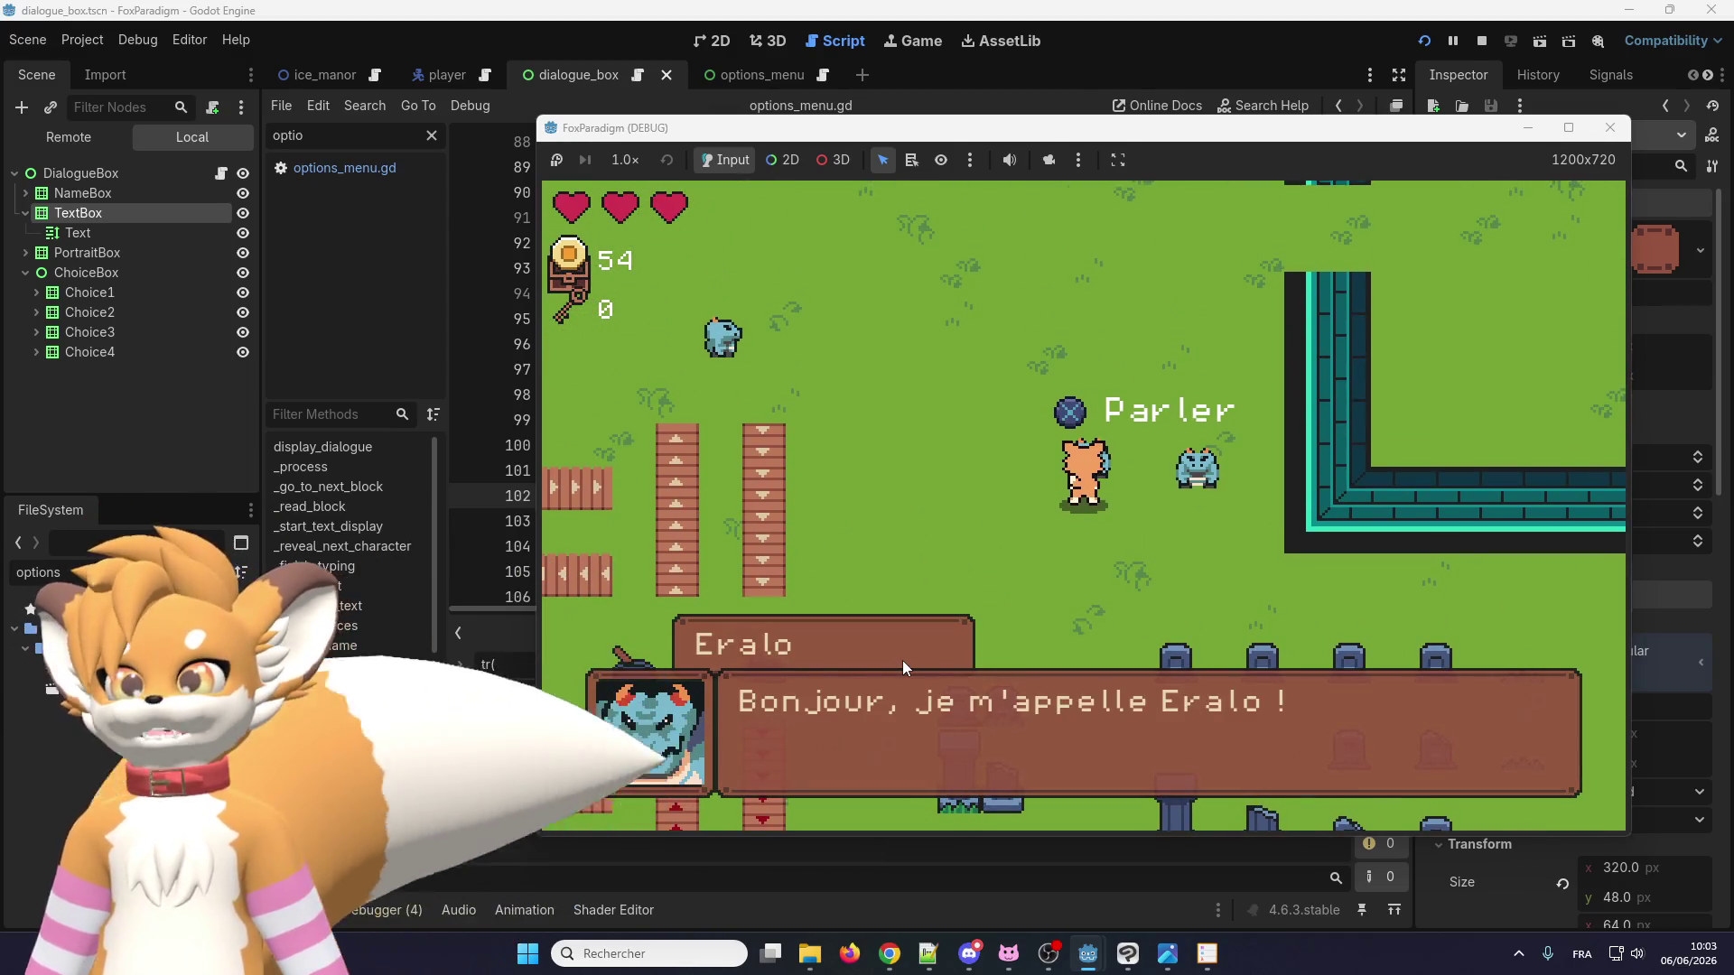
{"action": "key", "text": "e"}
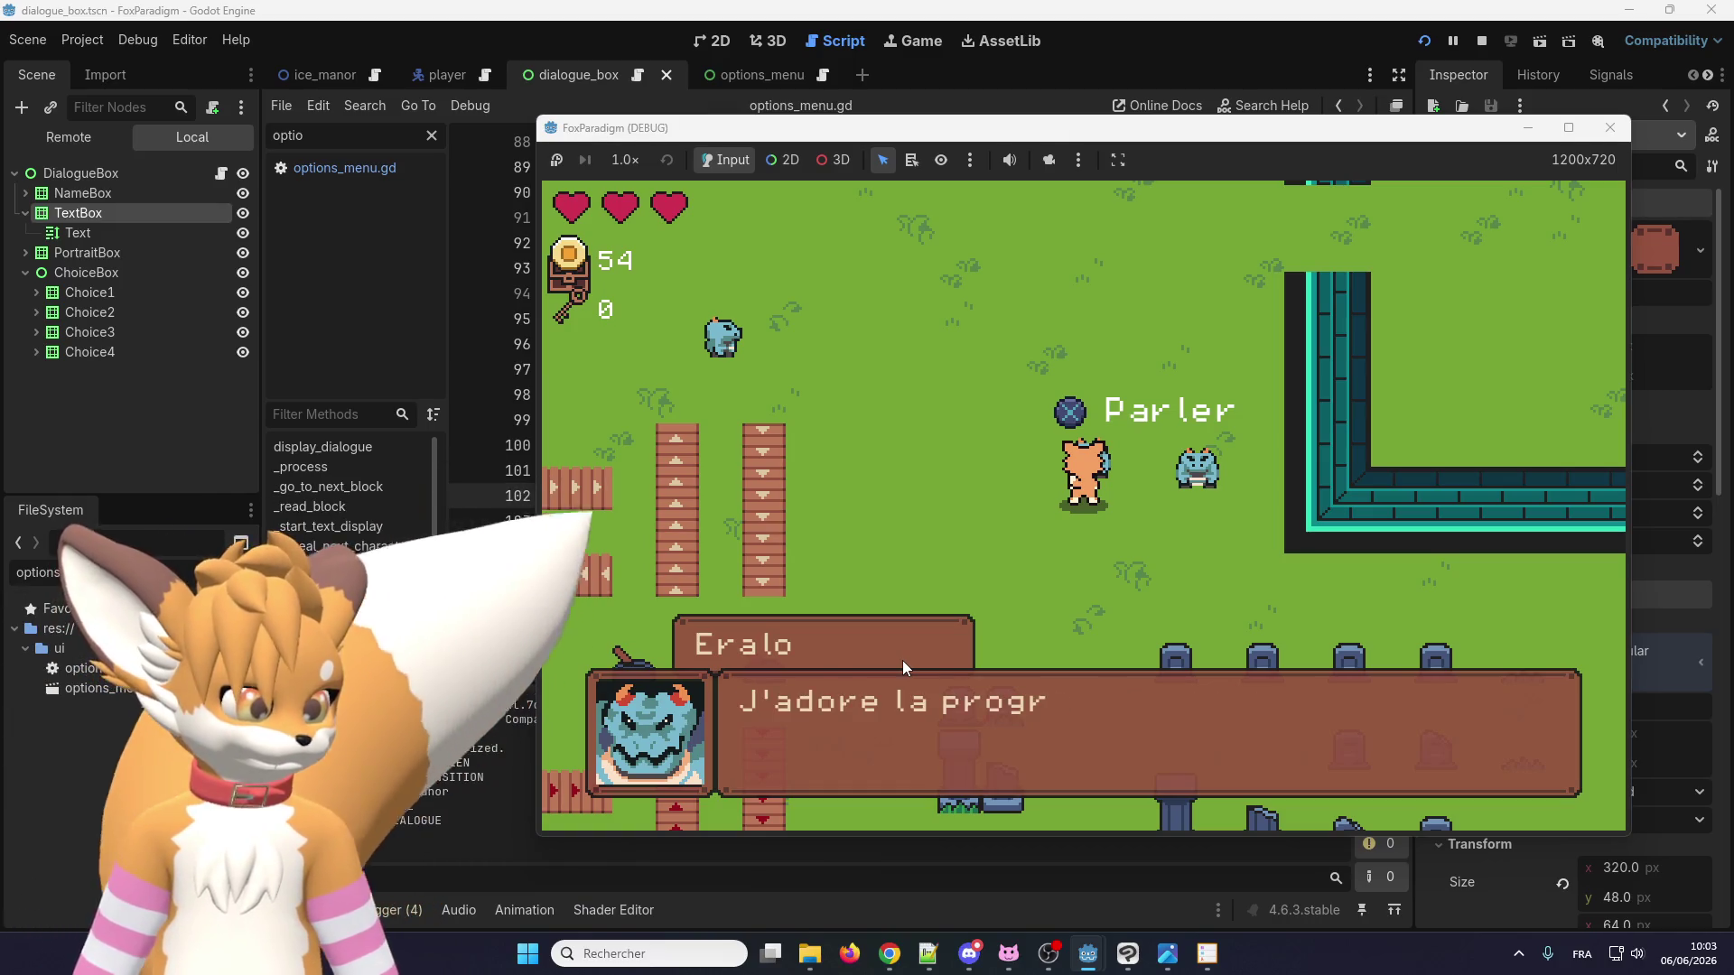
{"action": "key", "text": "e"}
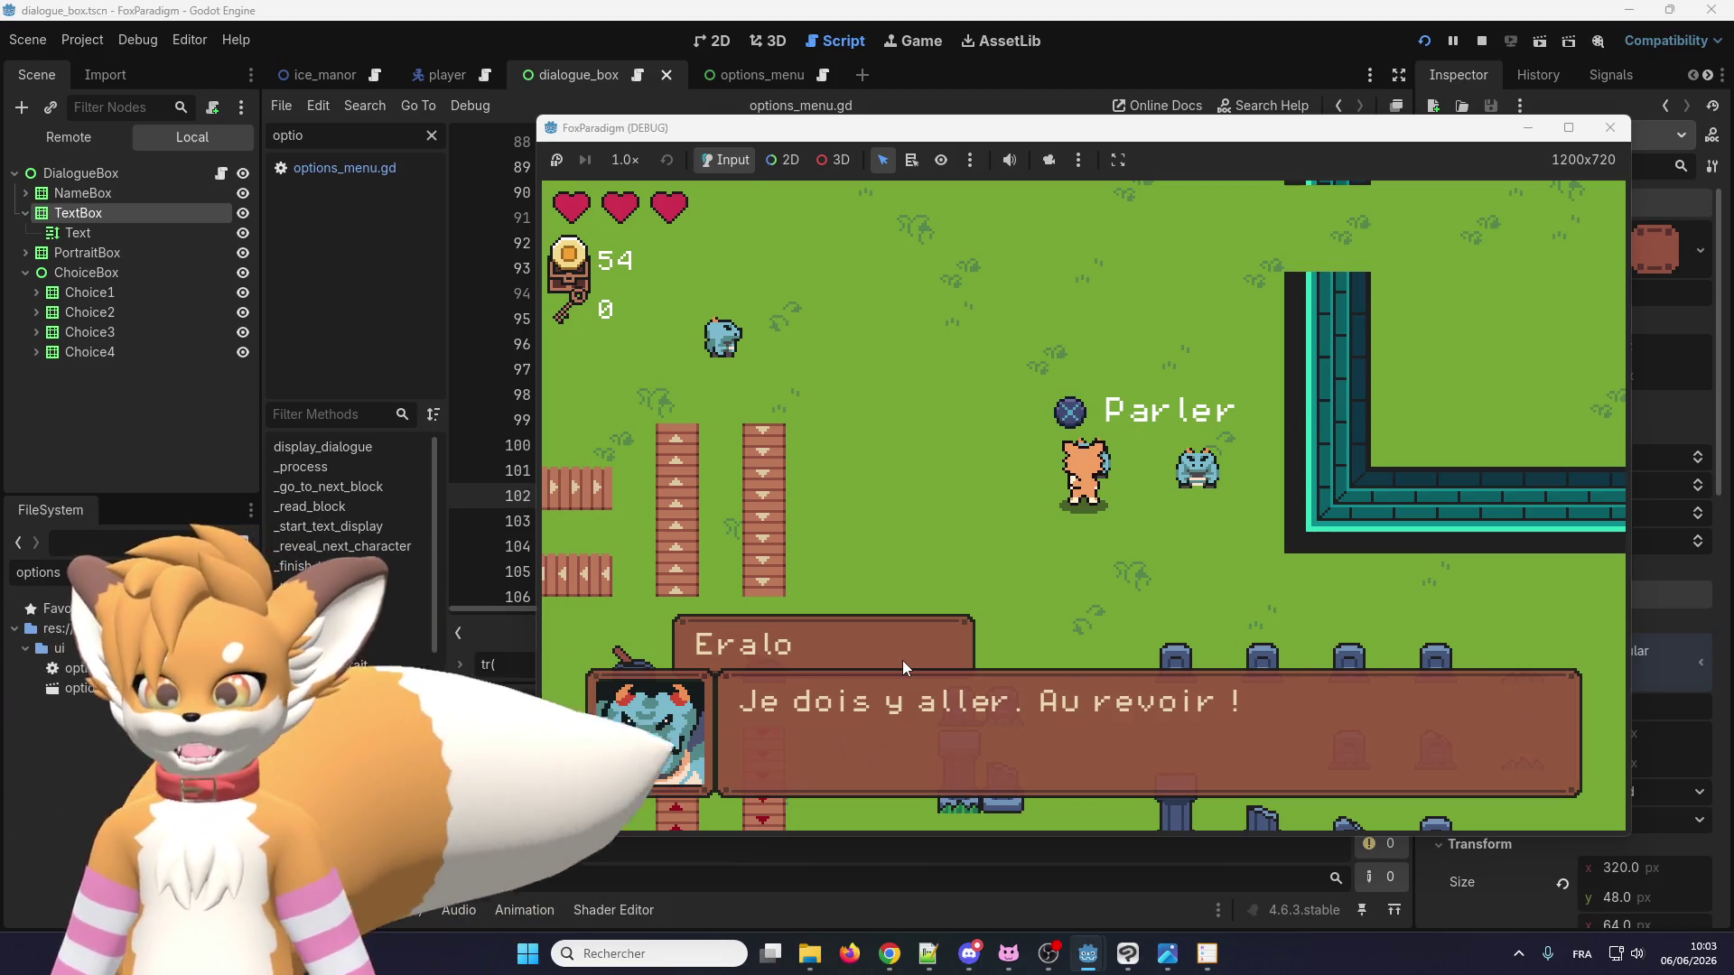
{"action": "key", "text": "e"}
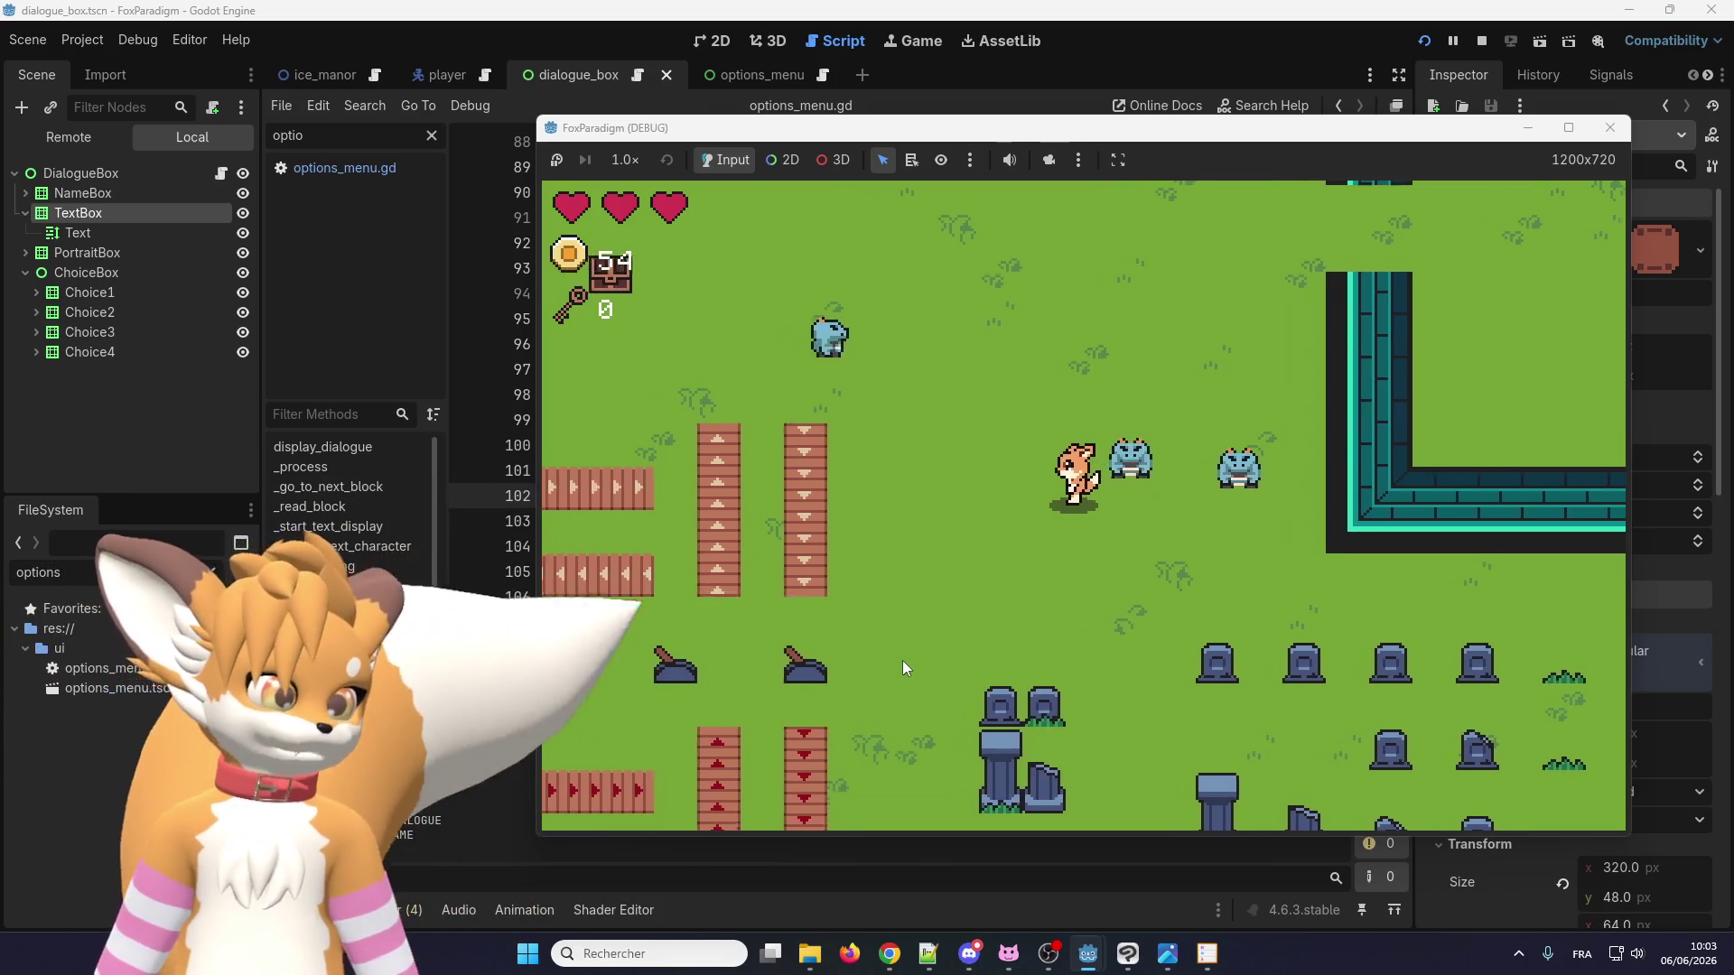
{"action": "key", "text": "Escape"}
In the game's Options > Langage page, change the language dropdown from Français to English.
{"action": "key", "text": "q"}
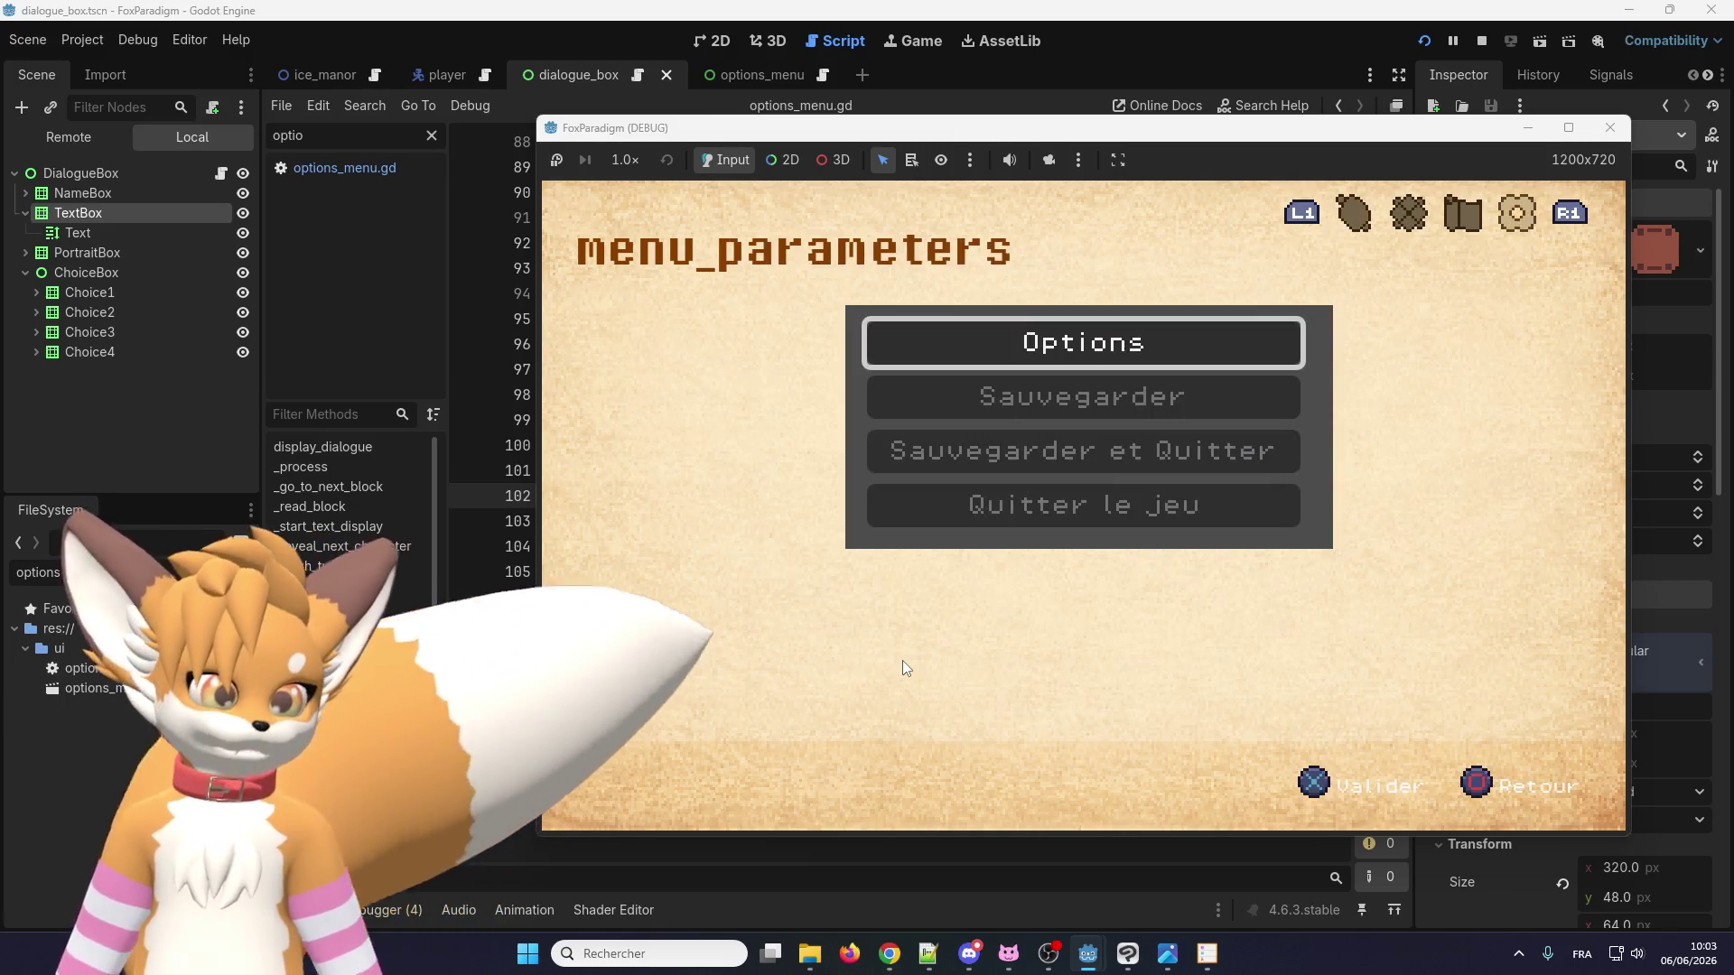
{"action": "key", "text": "Return"}
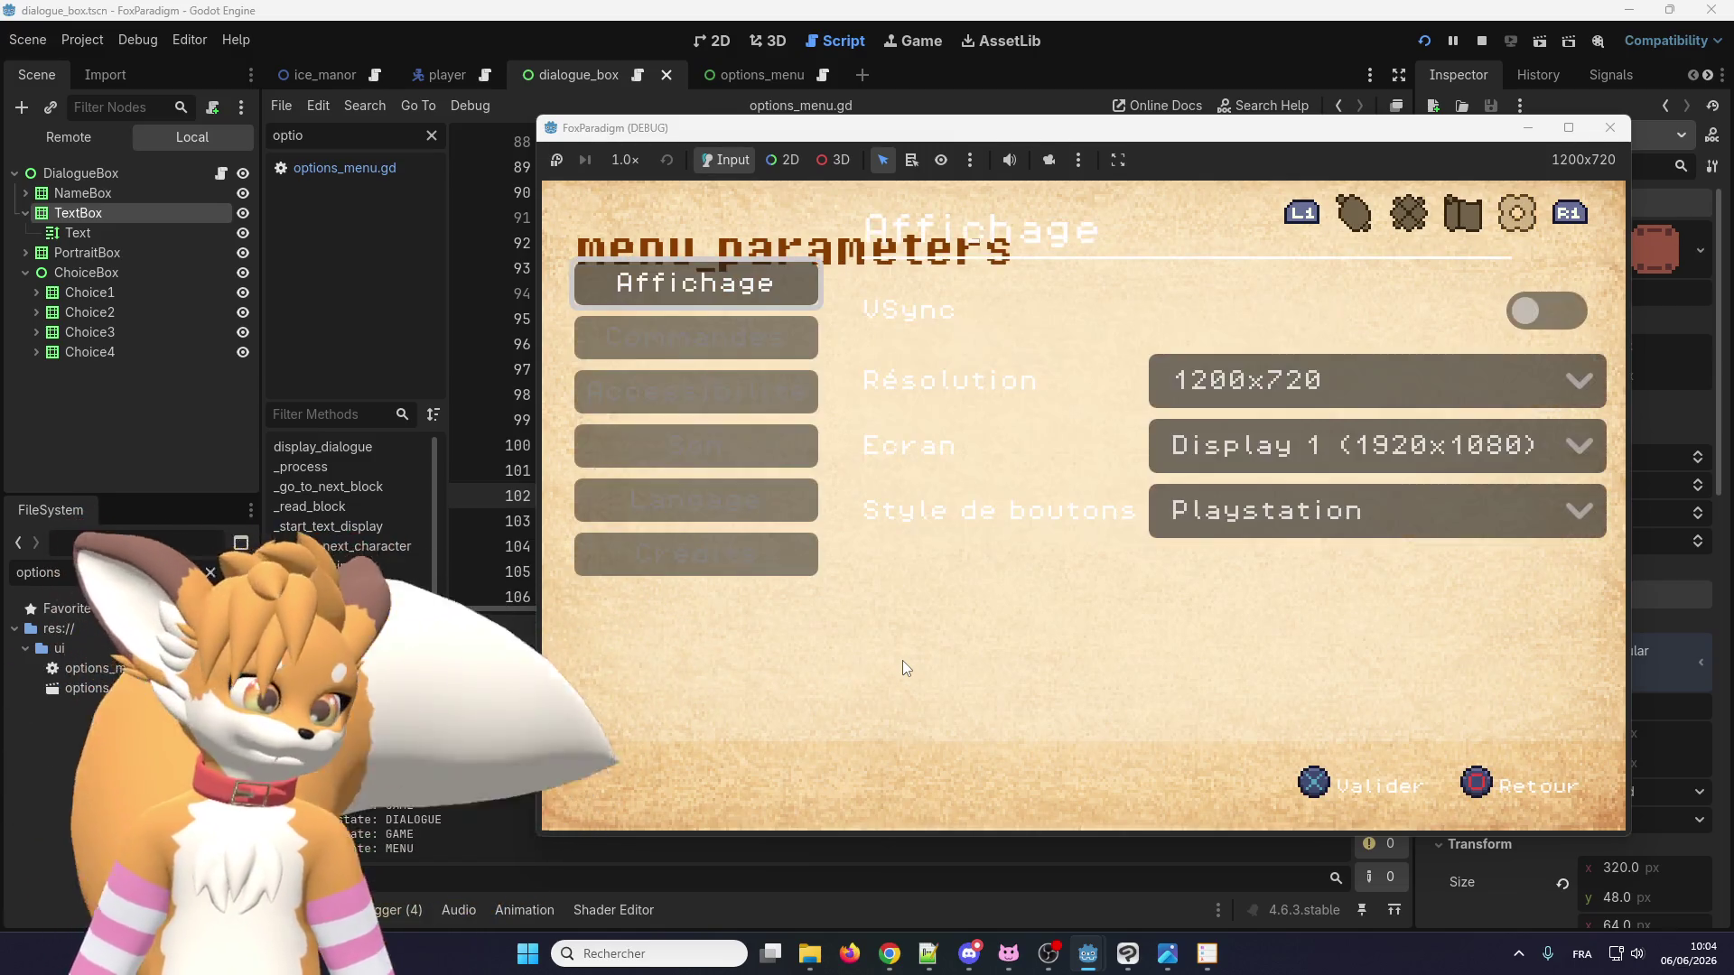
{"action": "key", "text": "Down"}
{"action": "key", "text": "Down"}
{"action": "key", "text": "Down"}
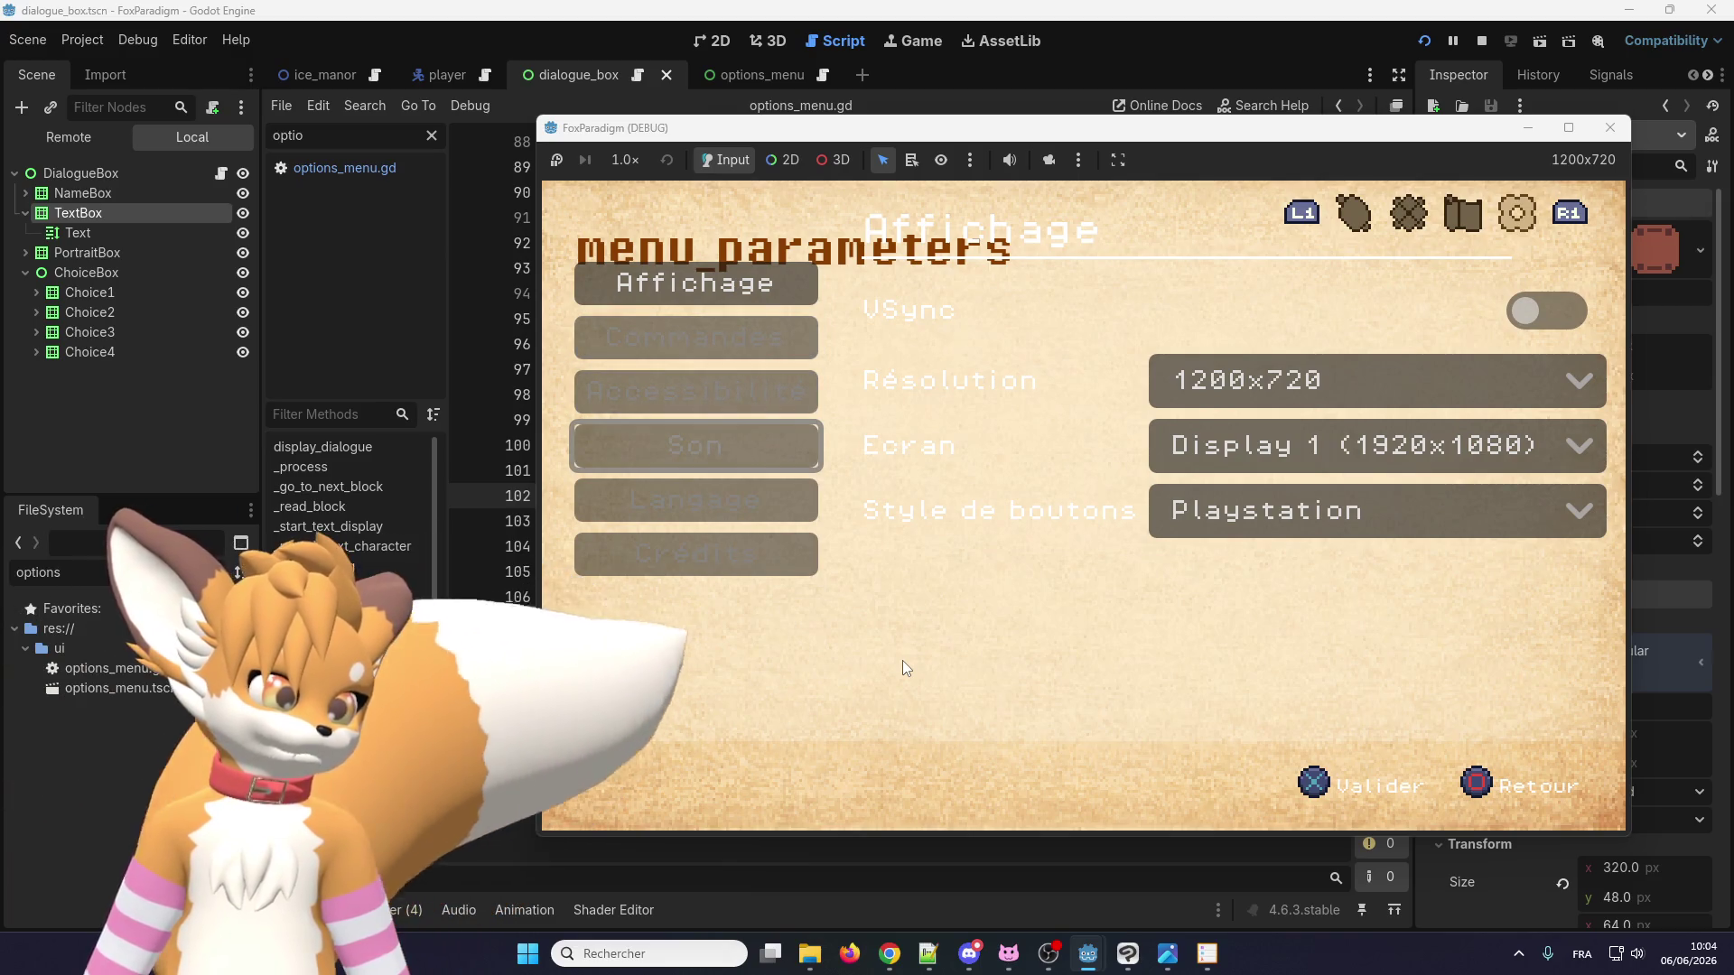
{"action": "key", "text": "Return"}
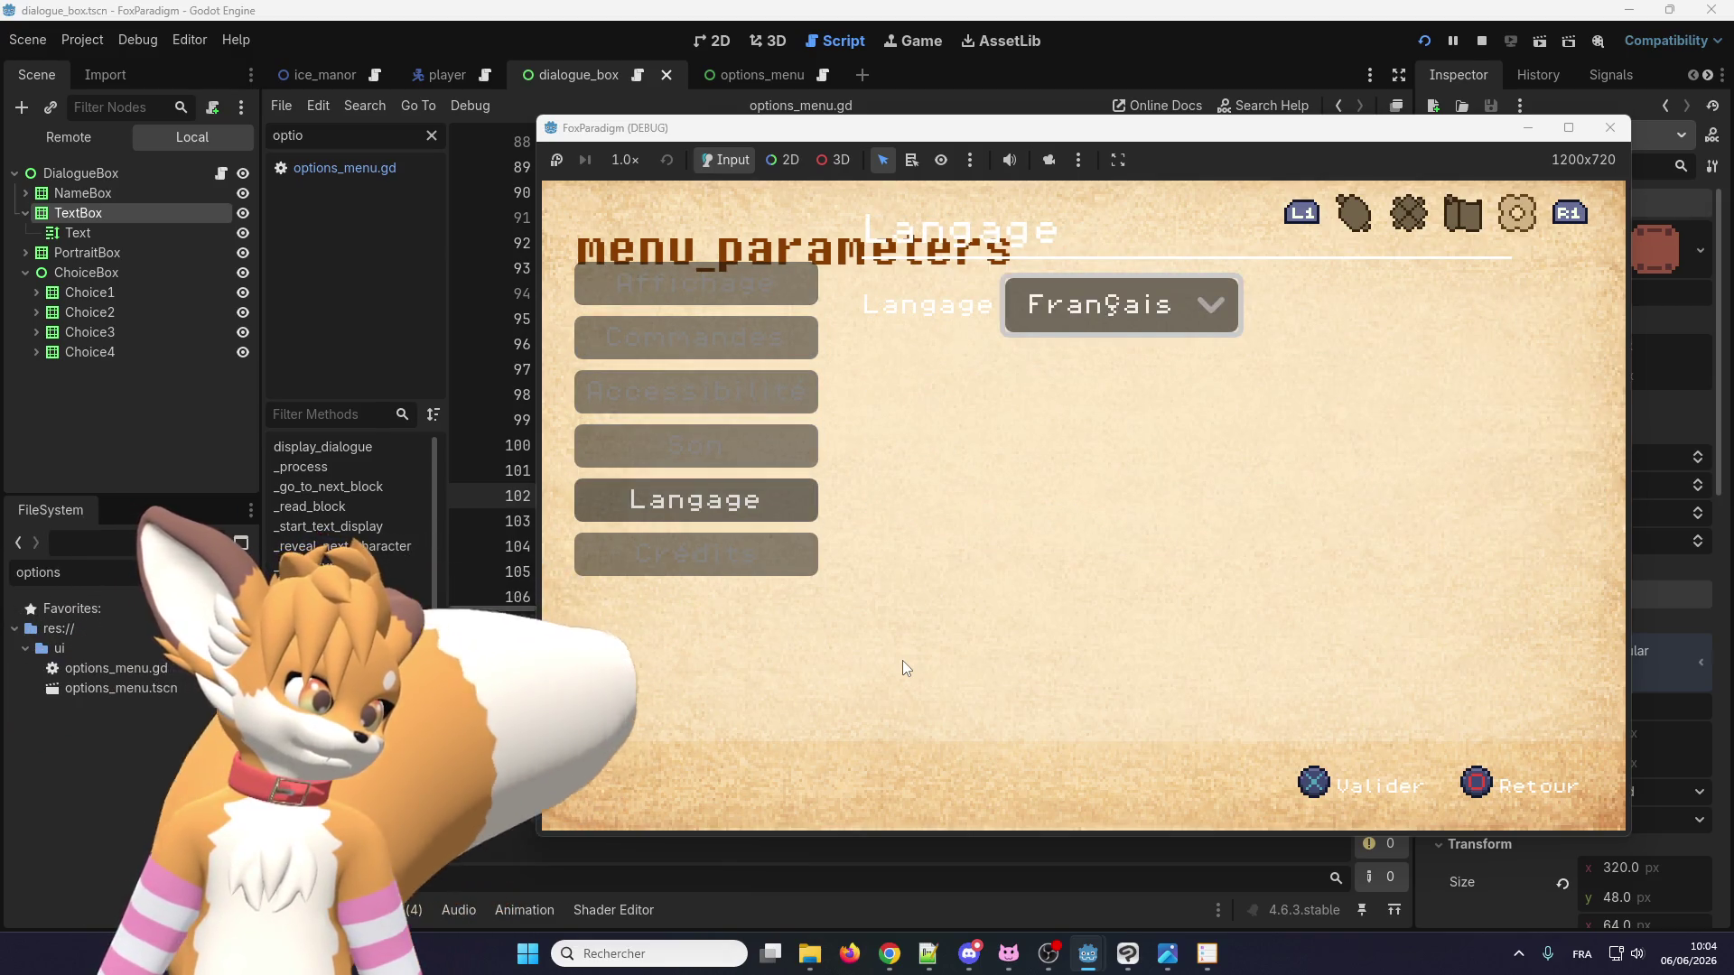
{"action": "key", "text": "Return"}
{"action": "key", "text": "Up"}
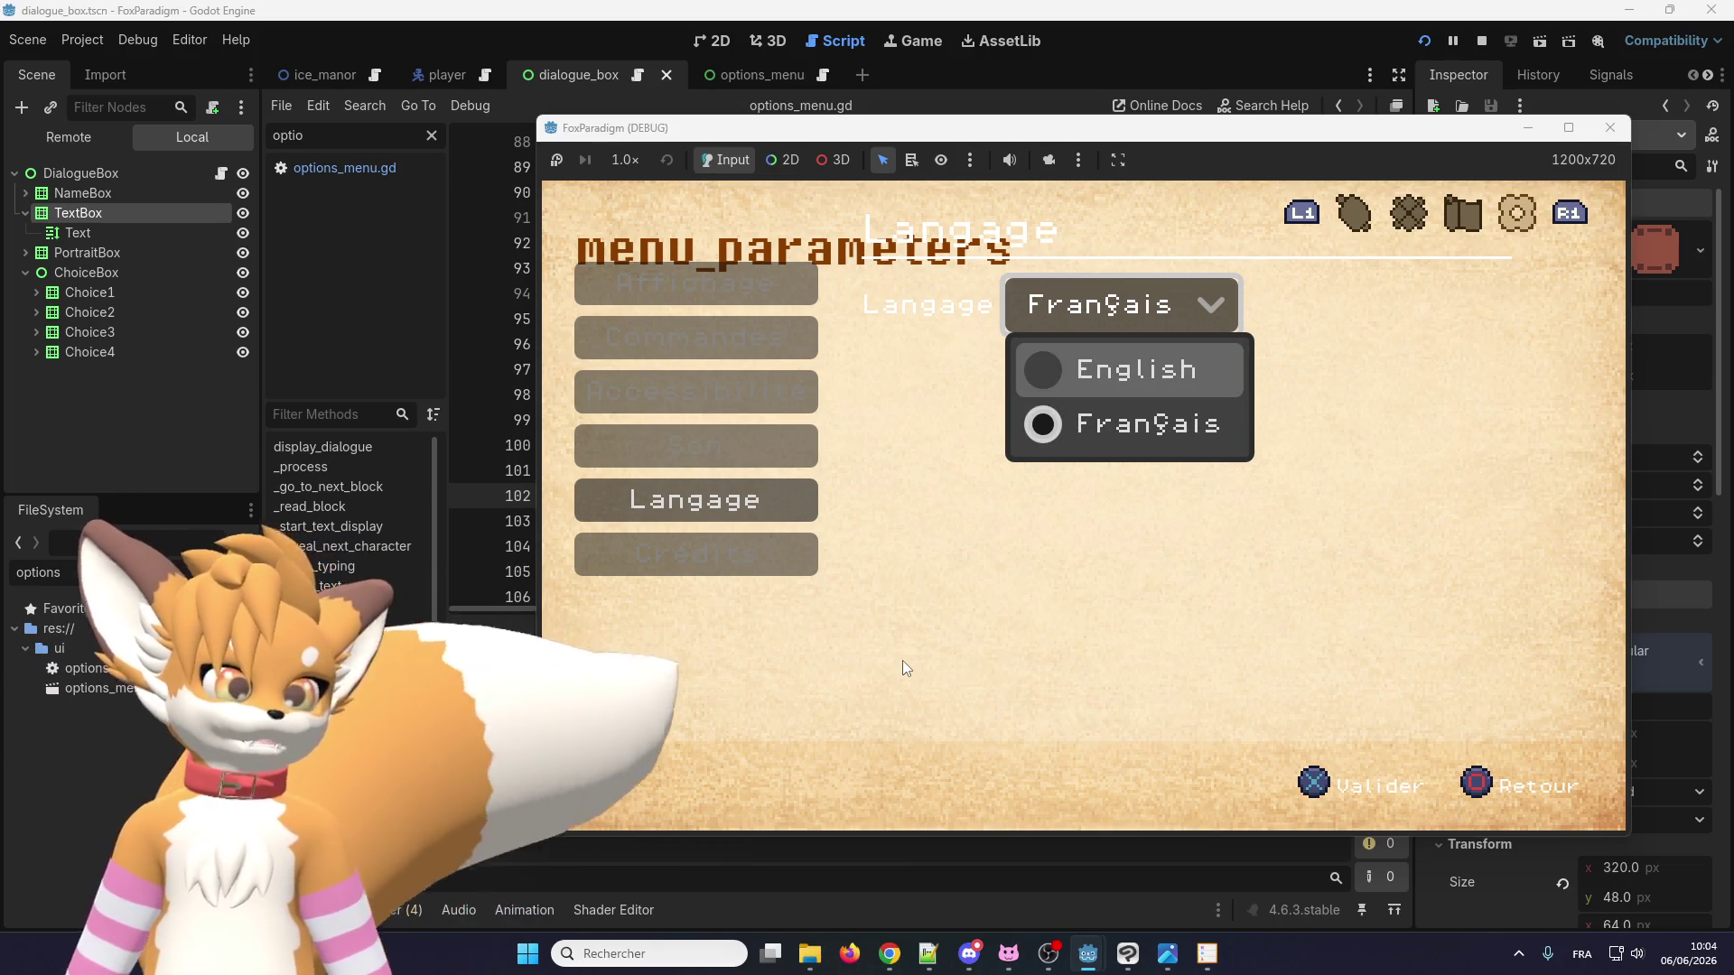
{"action": "key", "text": "Return"}
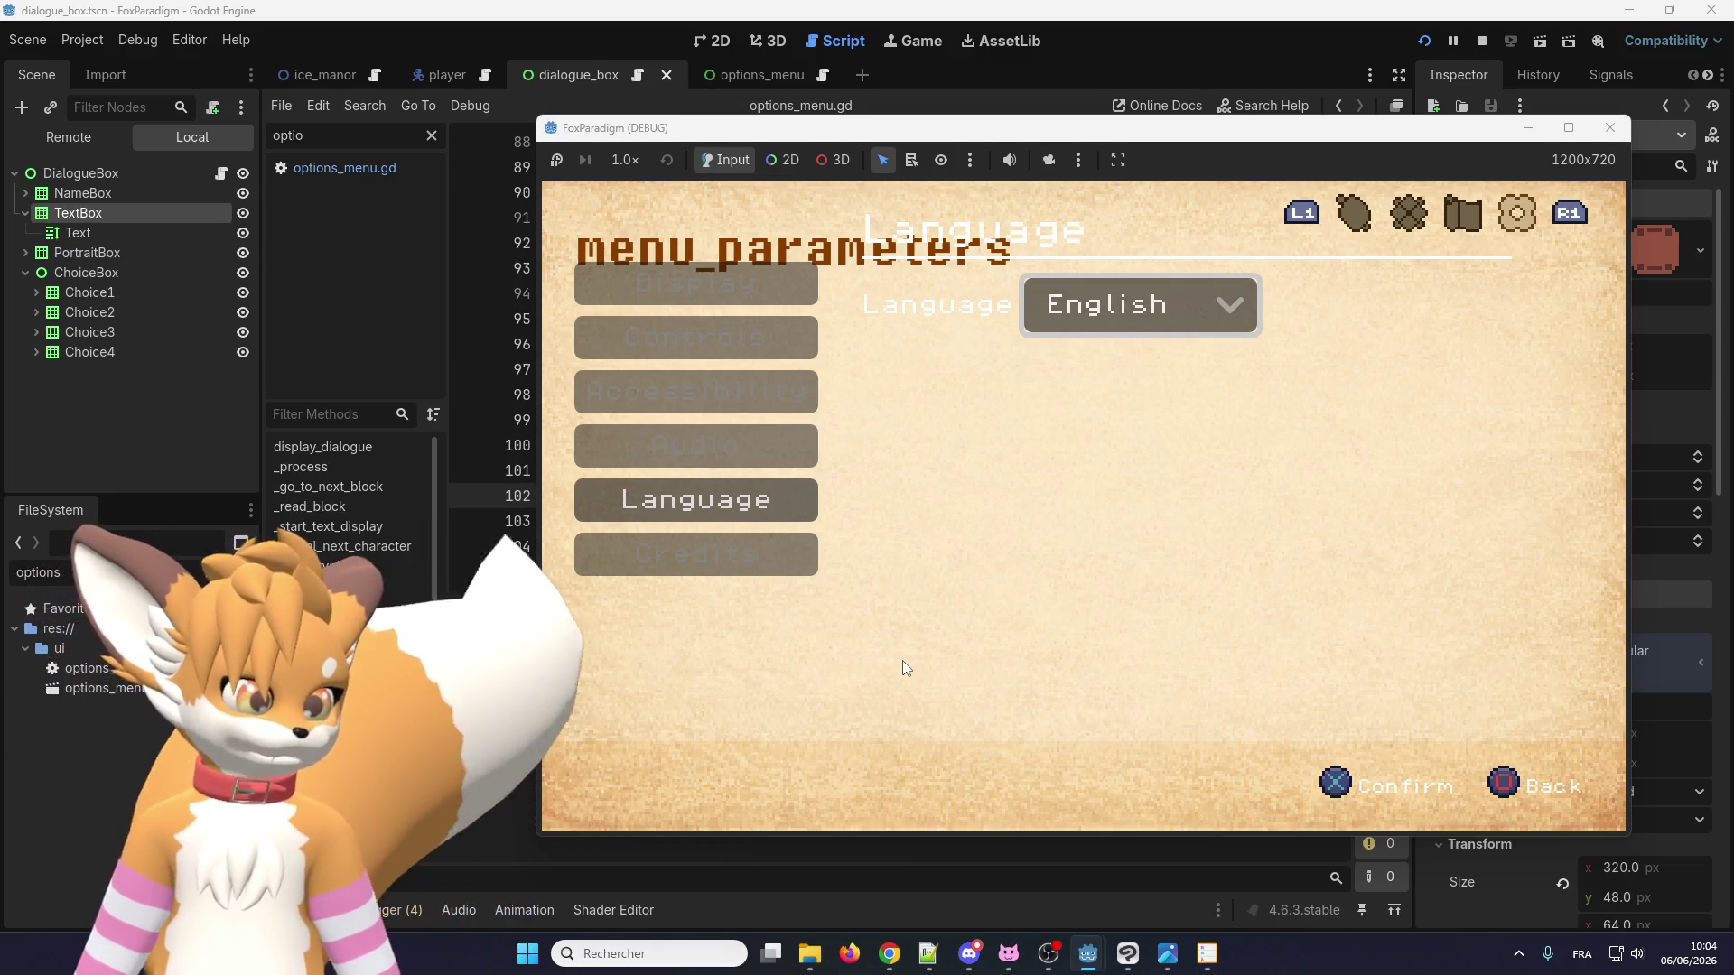
{"action": "key", "text": "Escape"}
{"action": "key", "text": "Escape"}
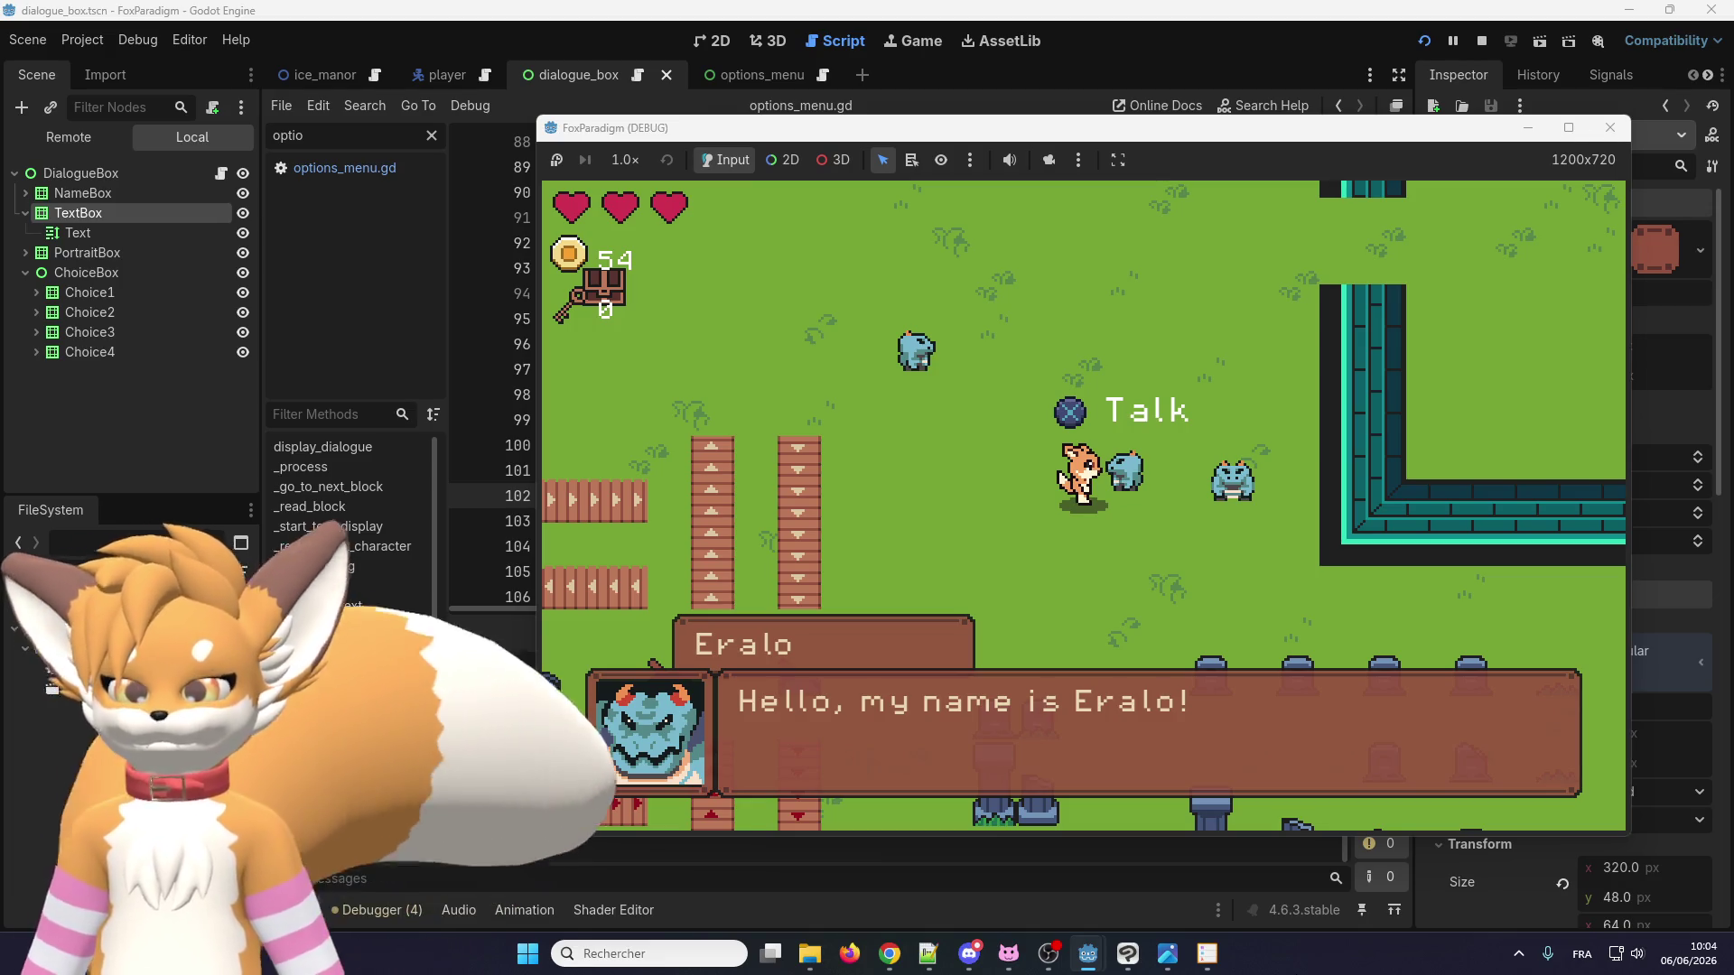
Play through Eralo's three English dialogue lines until the box closes, then reopen the options menu.
{"action": "key", "text": "space"}
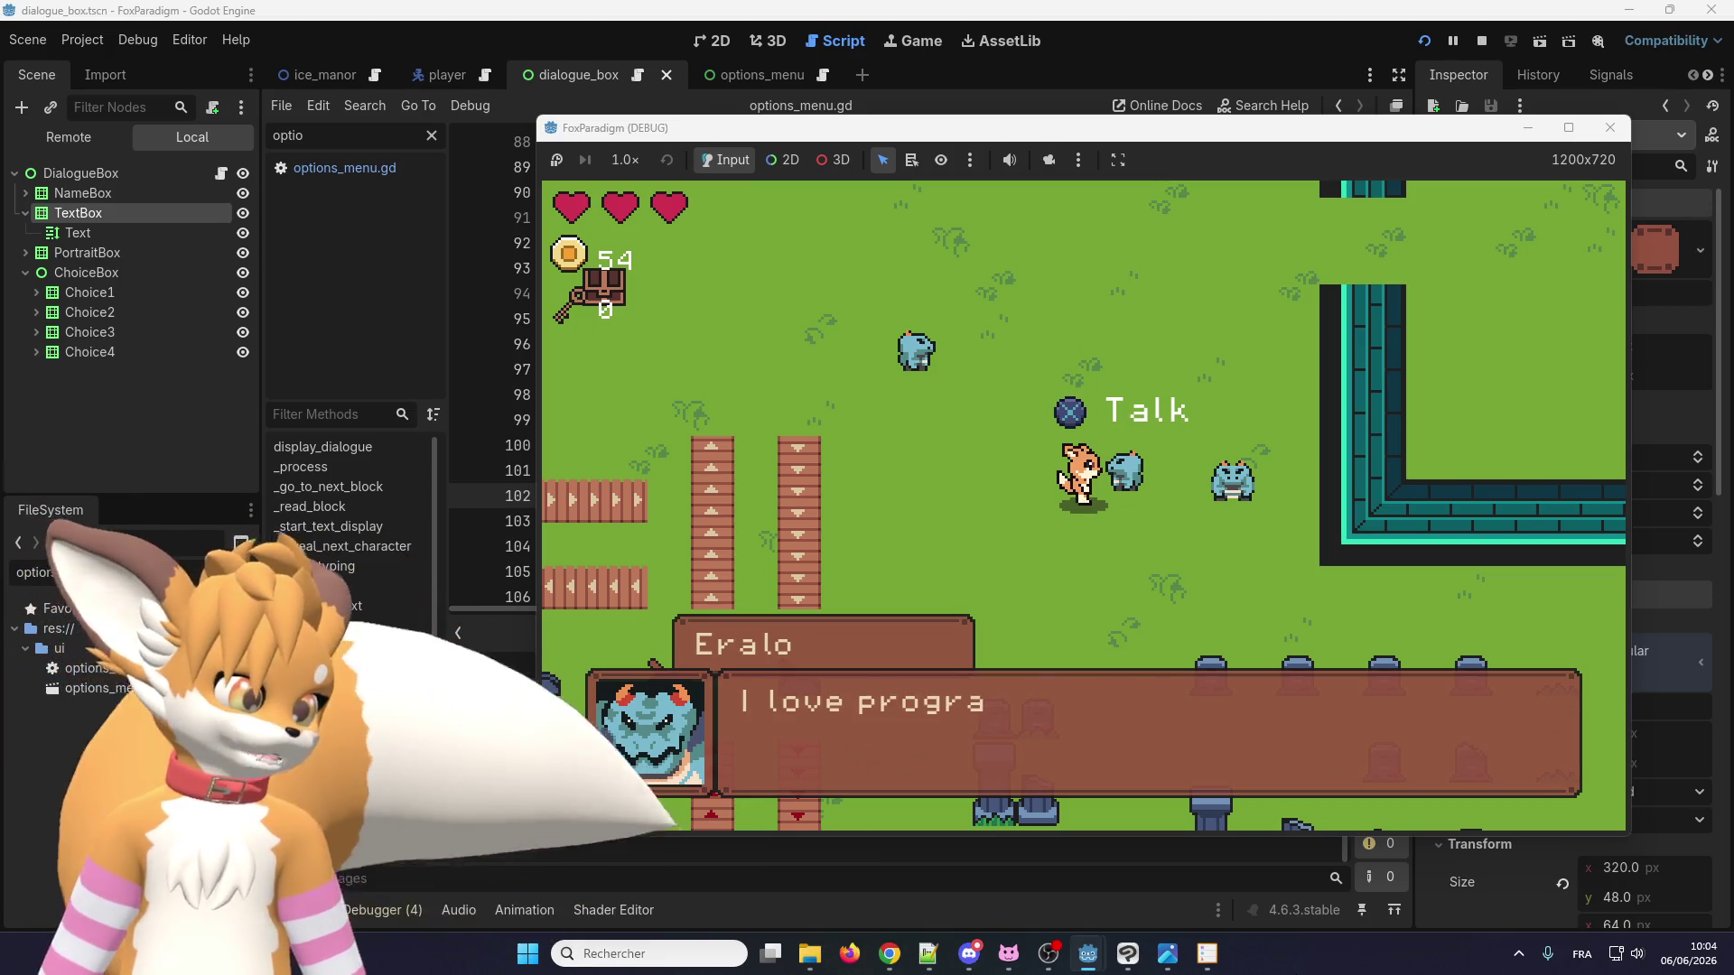
{"action": "key", "text": "space"}
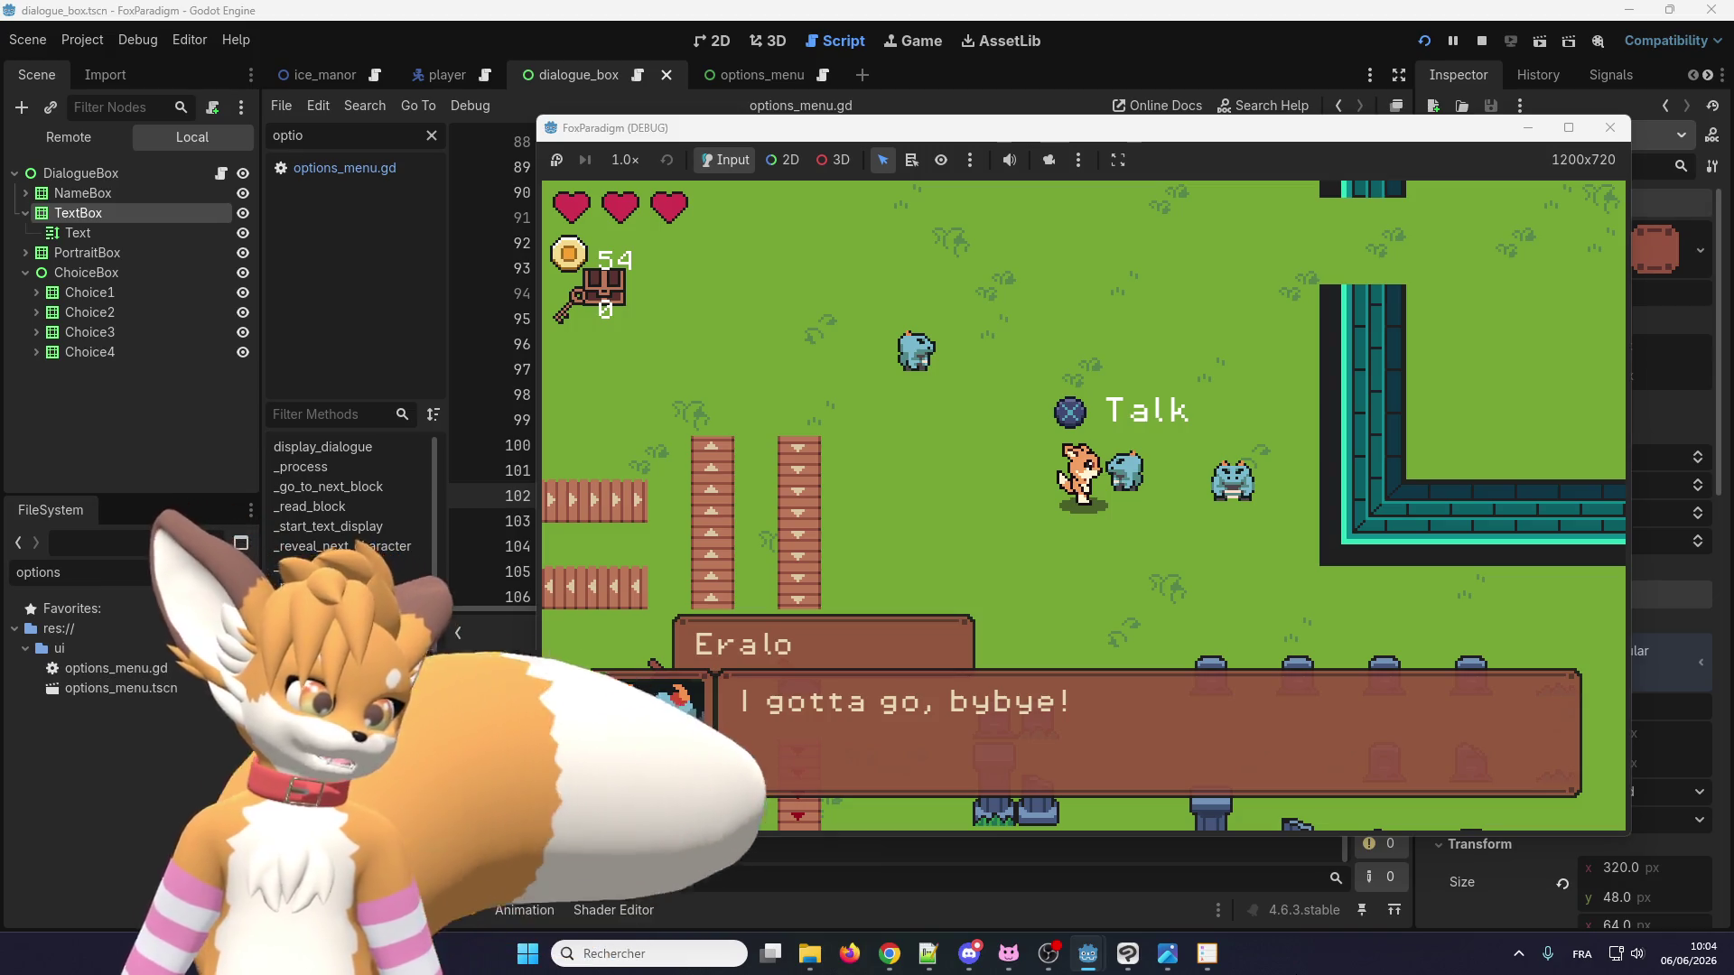
{"action": "key", "text": "space"}
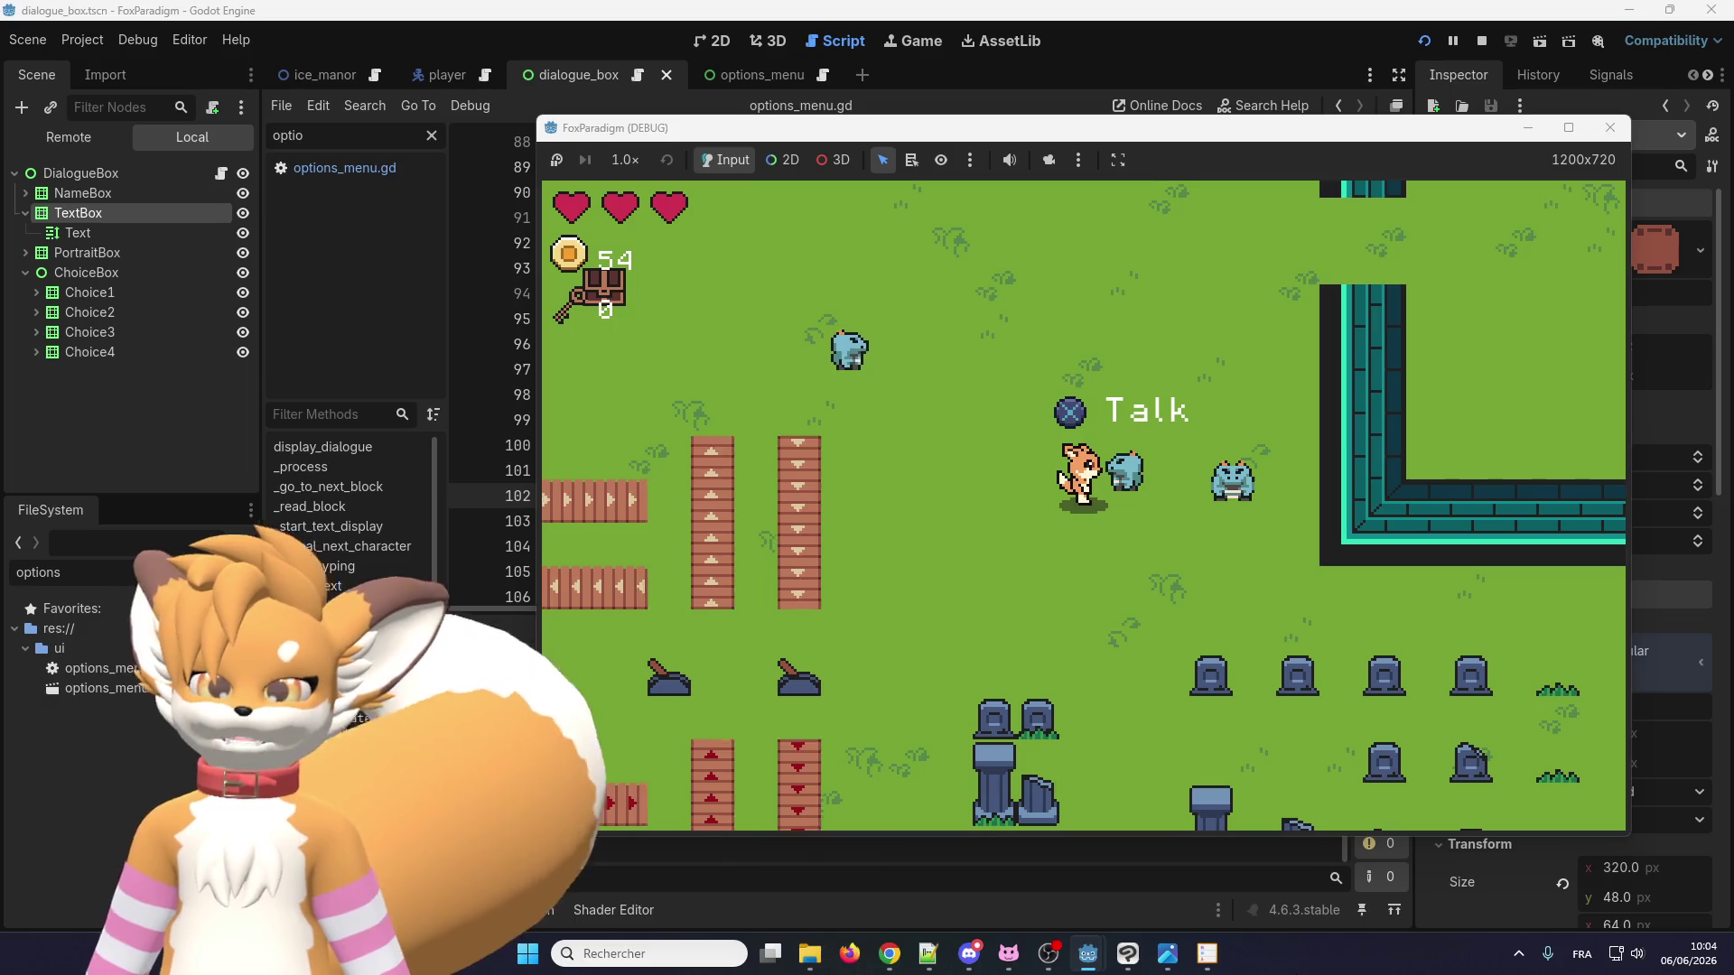
{"action": "key", "text": "Escape"}
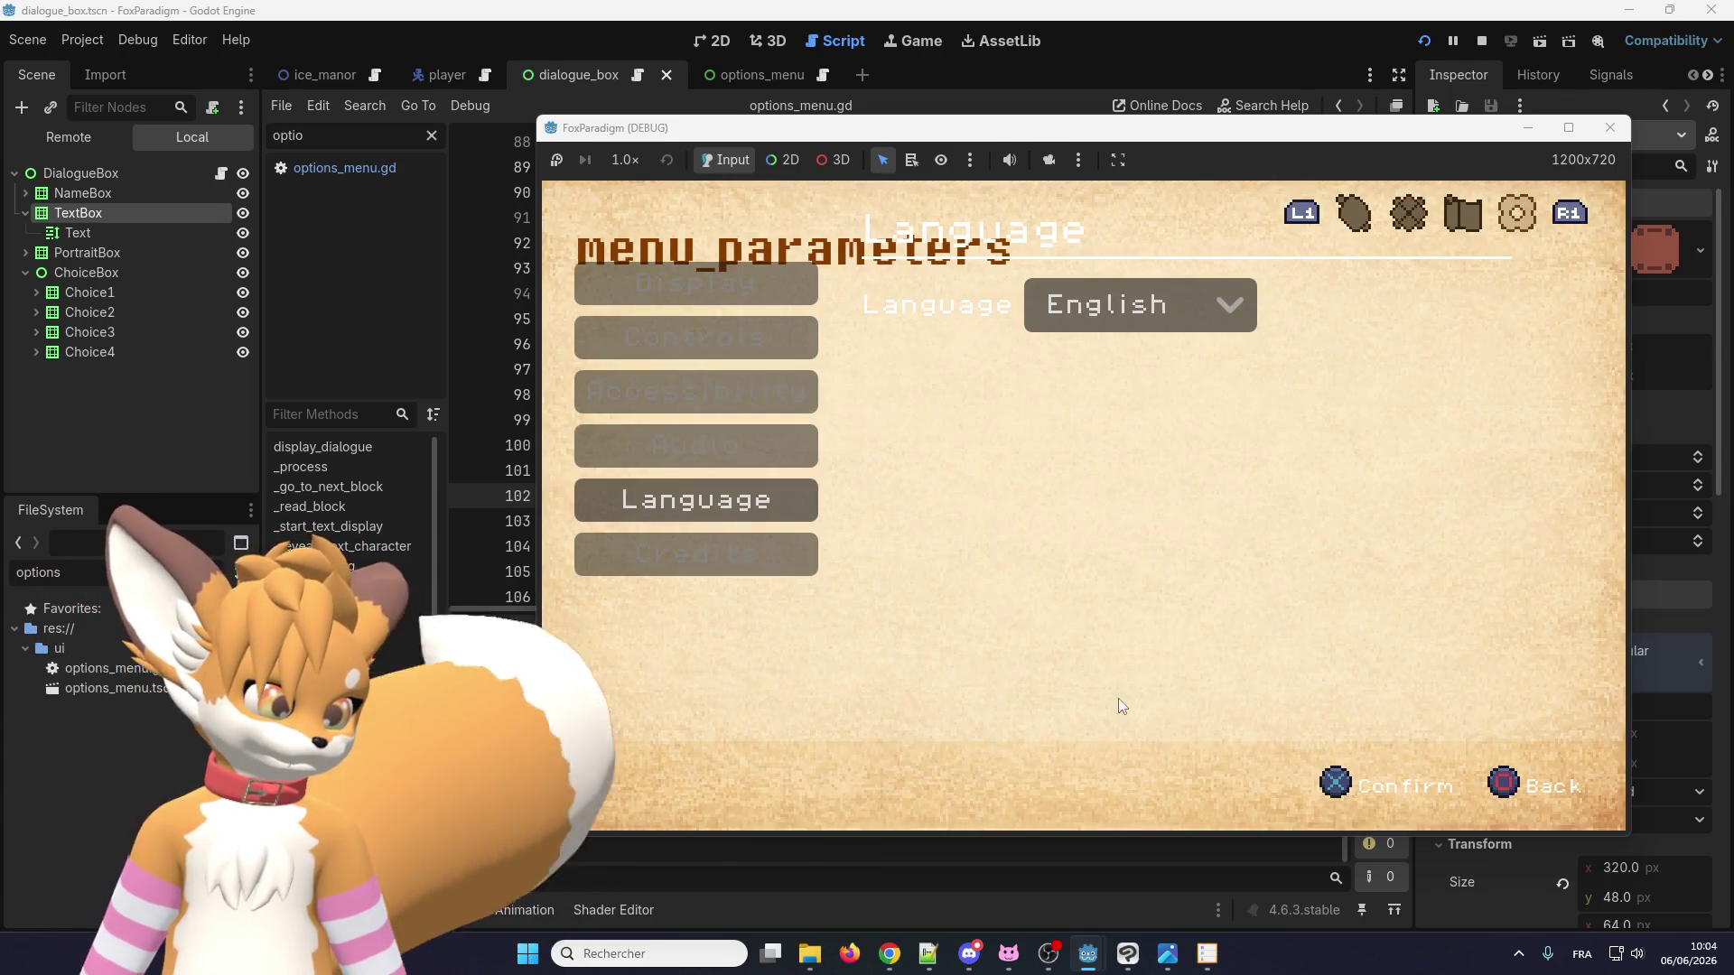
Set the game's language back to Français in Options > Language and return to the game.
{"action": "key", "text": "Escape"}
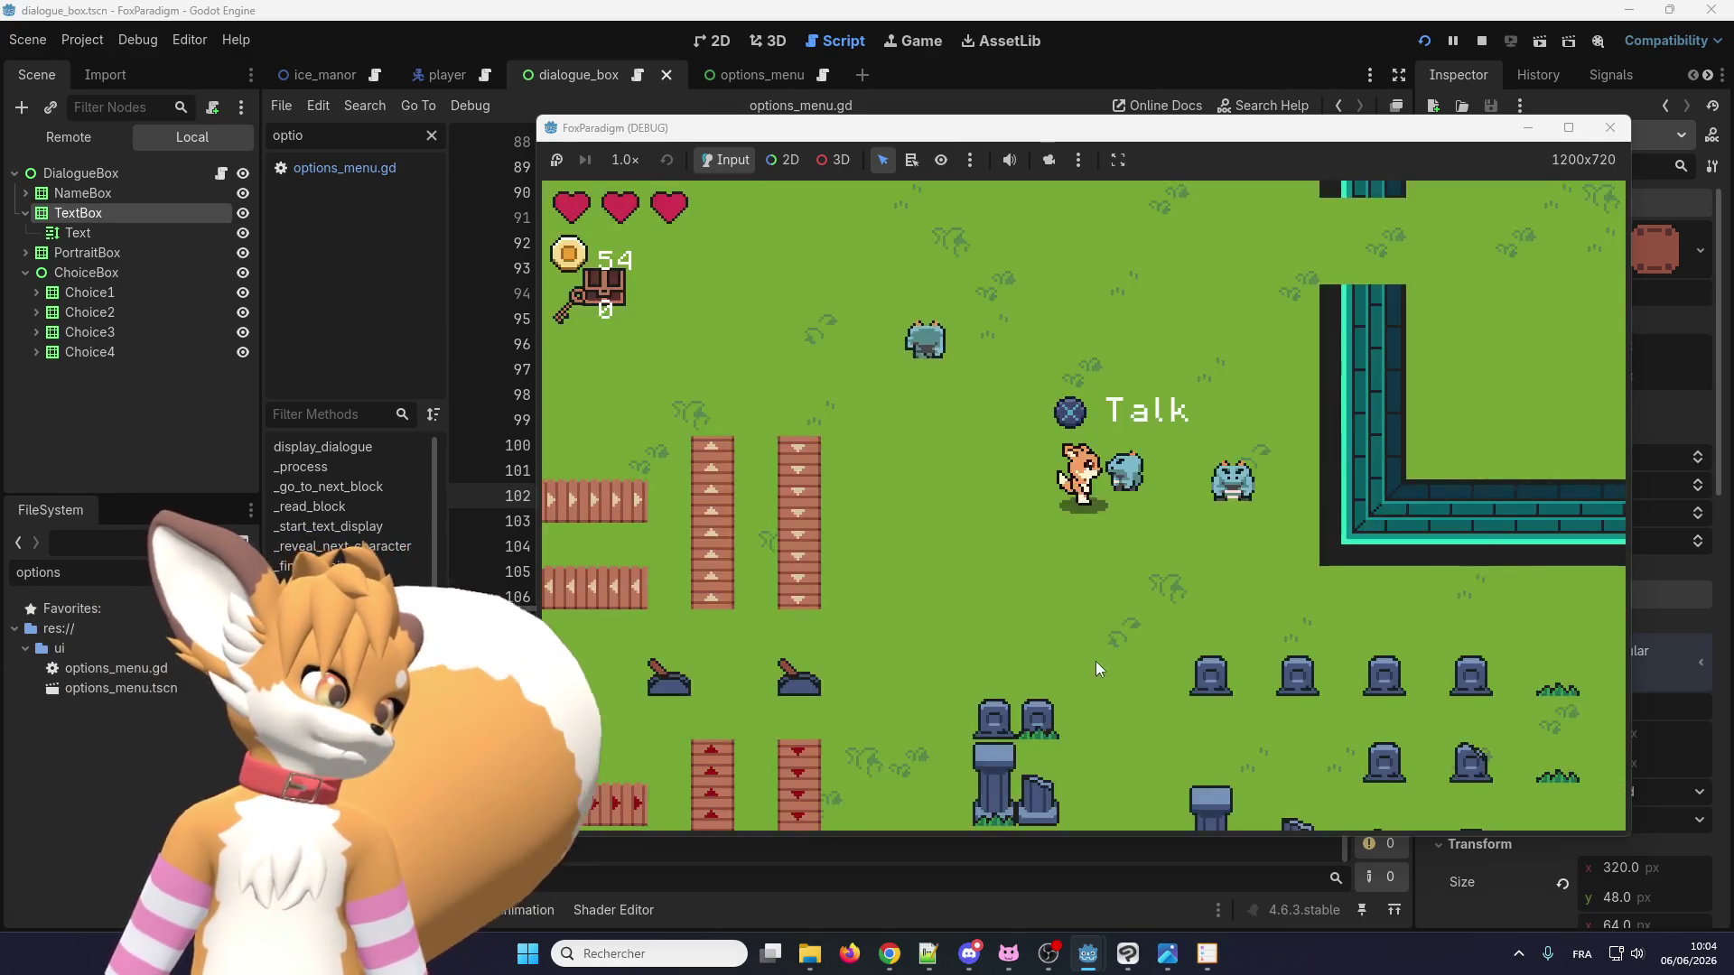
{"action": "key", "text": "Escape"}
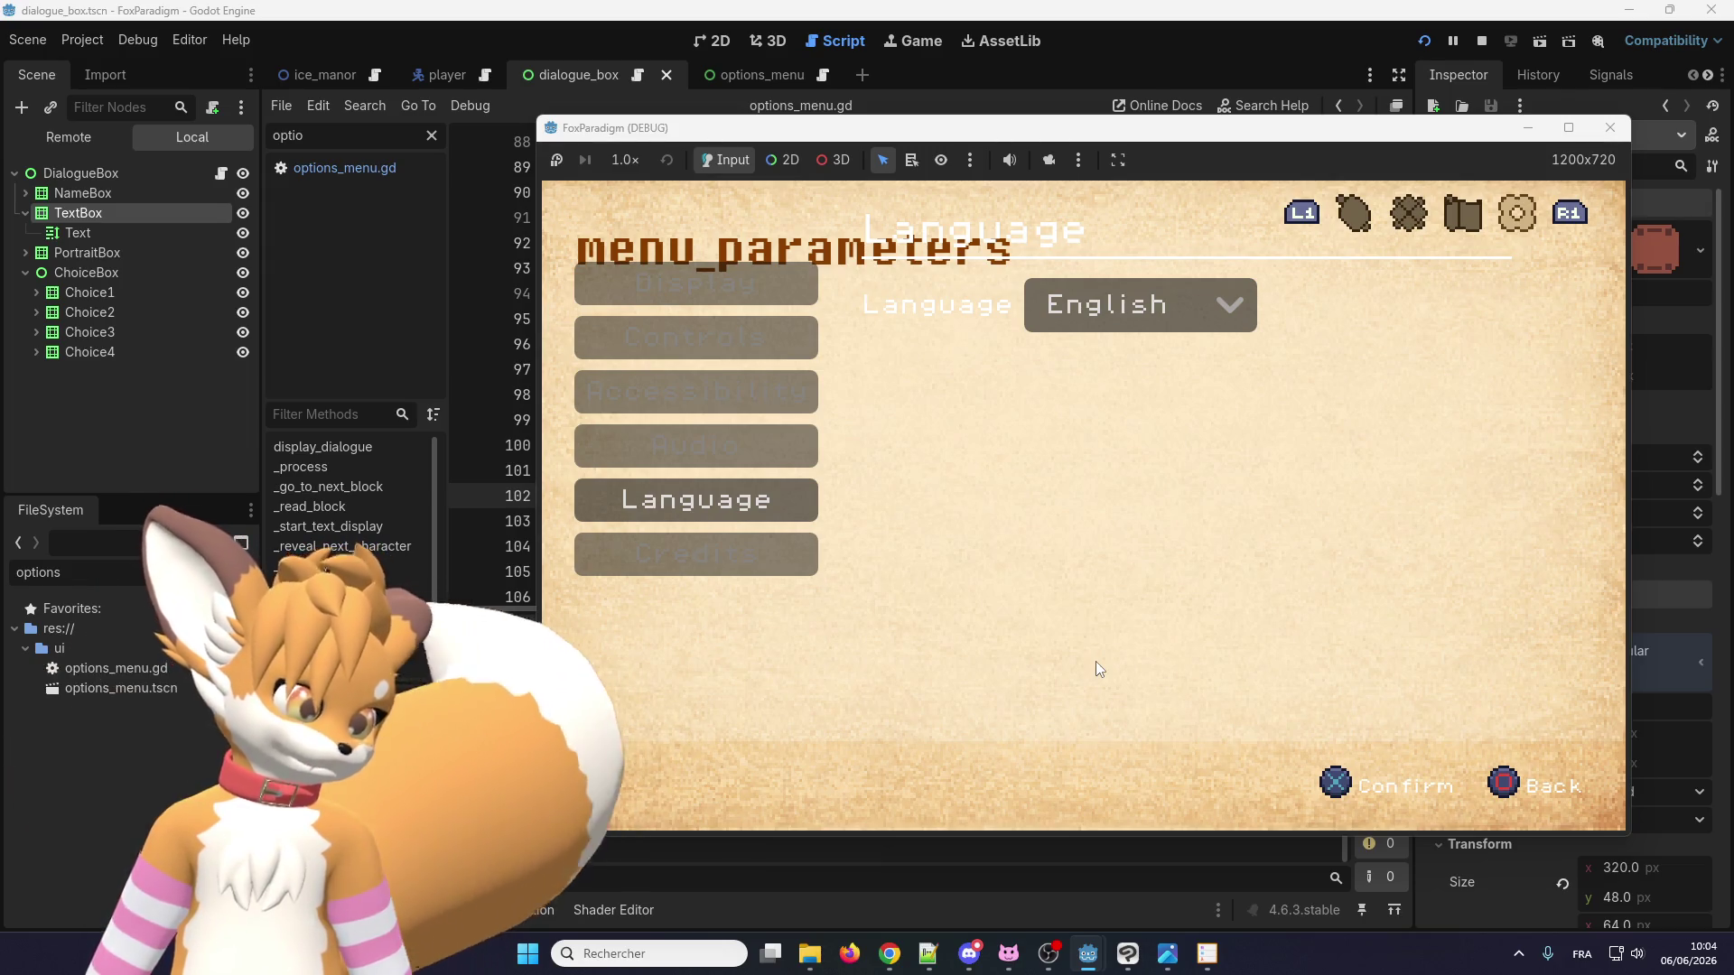
{"action": "key", "text": "q"}
{"action": "key", "text": "e"}
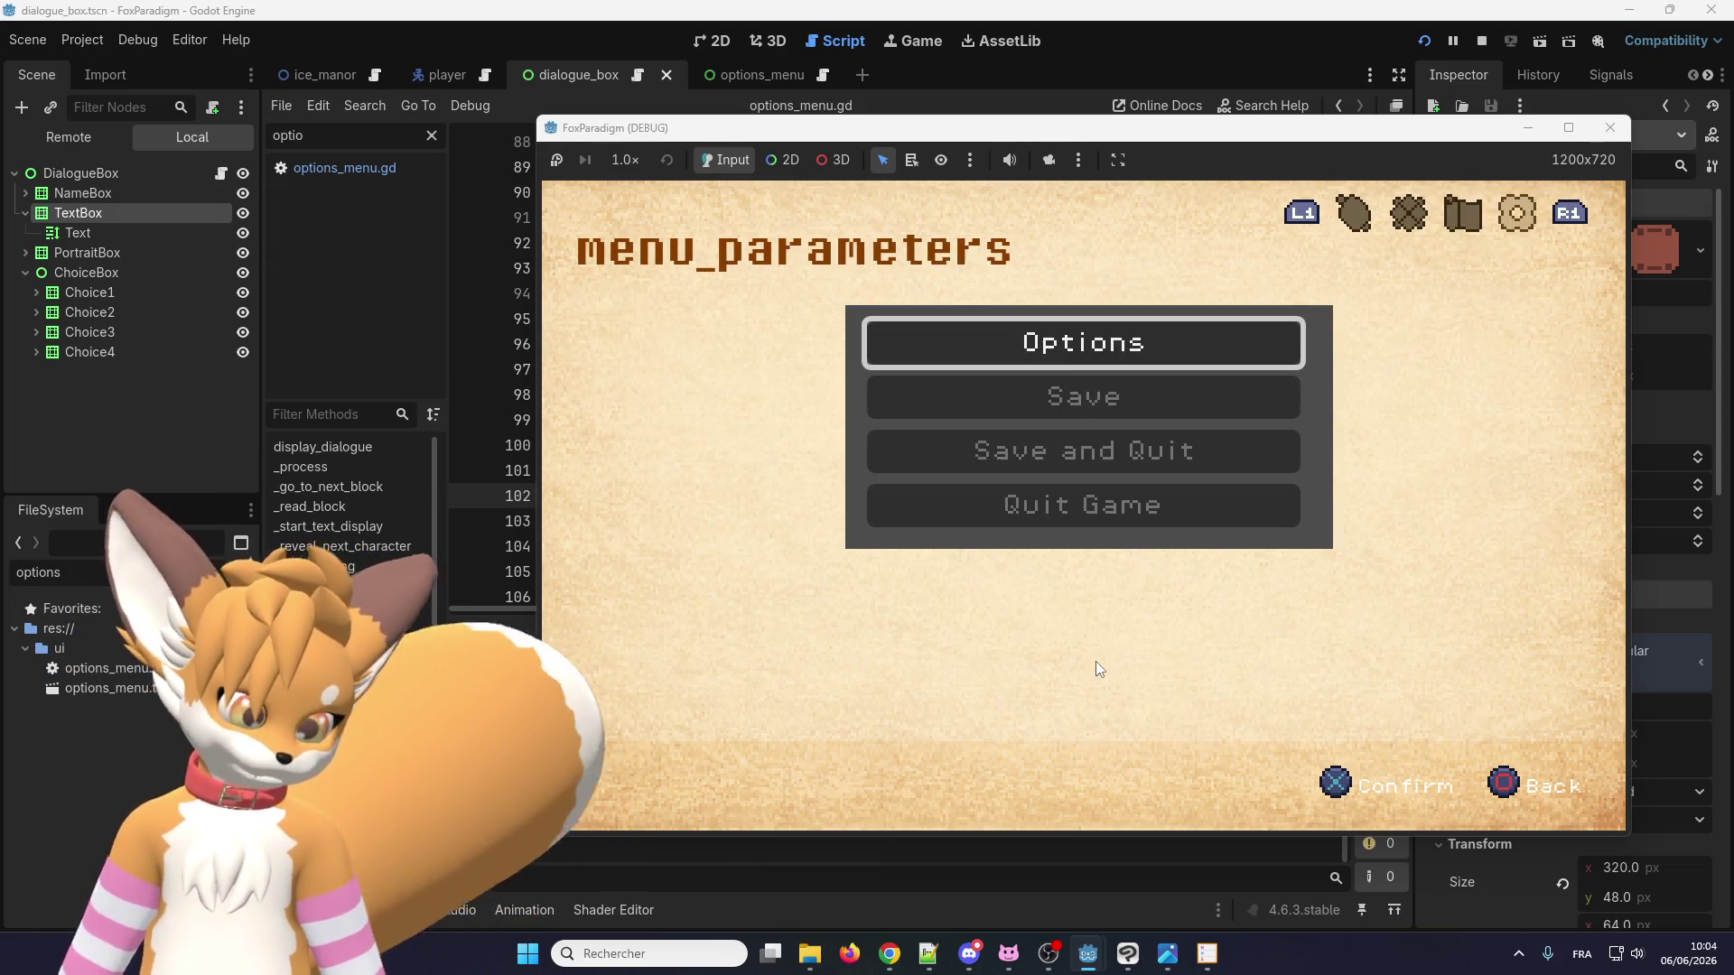
{"action": "key", "text": "Return"}
{"action": "key", "text": "Down"}
{"action": "key", "text": "Down"}
{"action": "key", "text": "Down"}
{"action": "key", "text": "Down"}
{"action": "key", "text": "Down"}
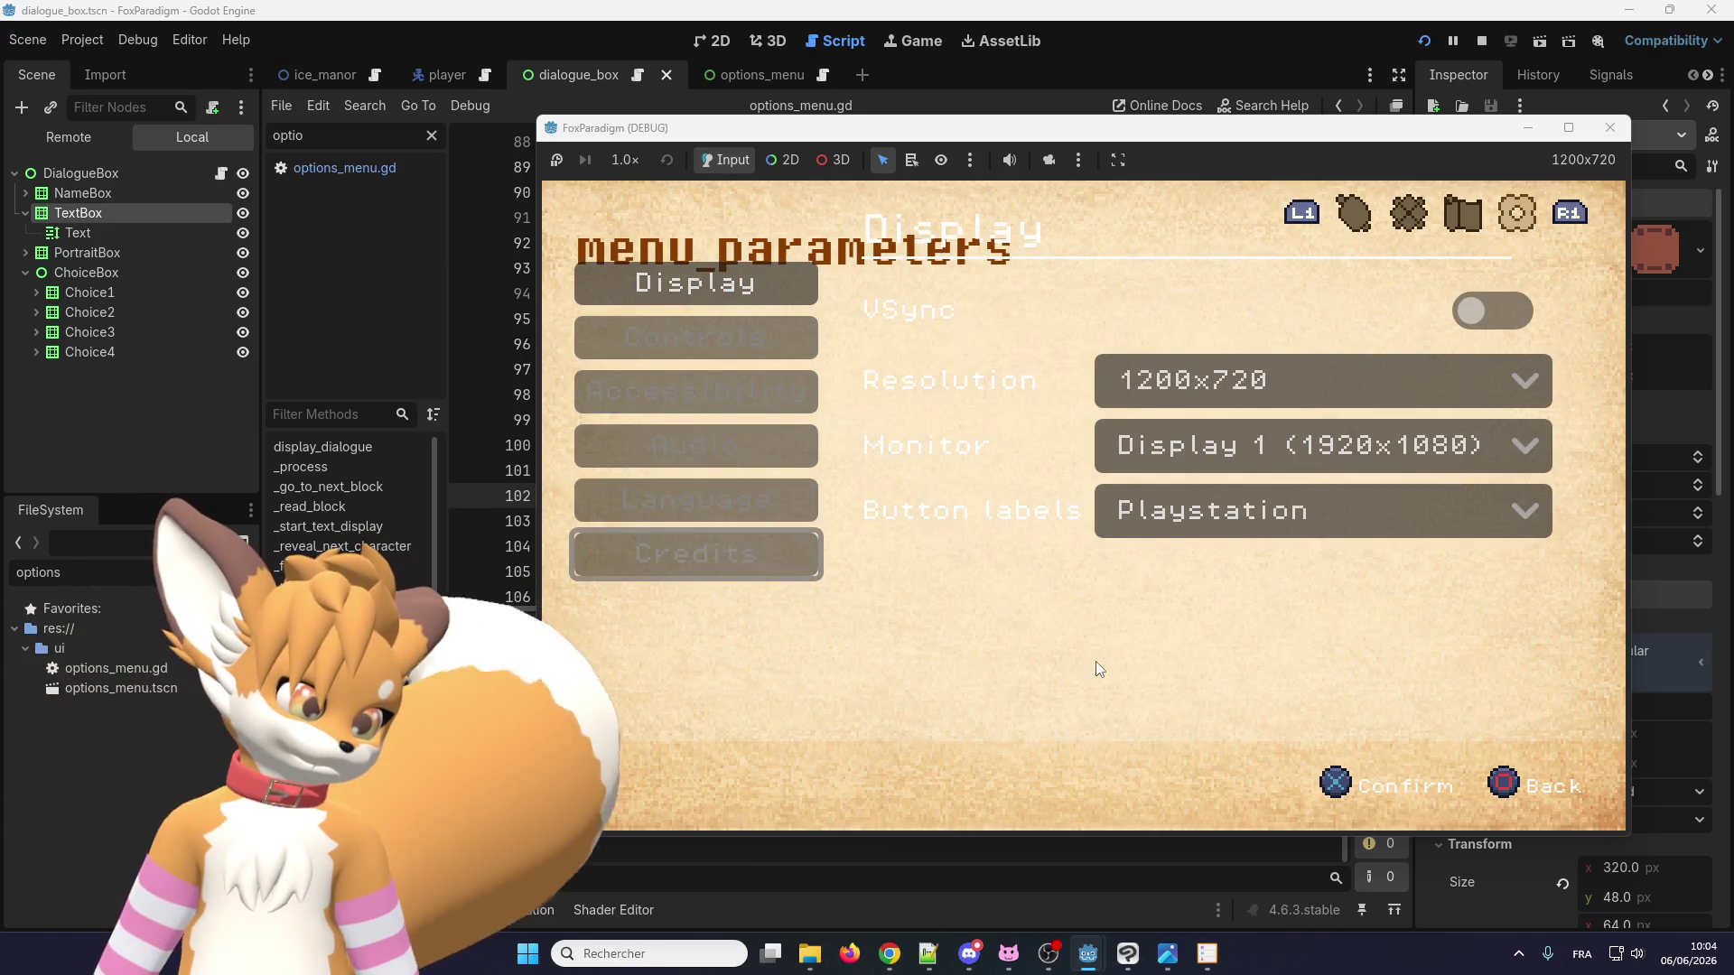
{"action": "key", "text": "Up"}
{"action": "key", "text": "Return"}
{"action": "key", "text": "Return"}
{"action": "key", "text": "Down"}
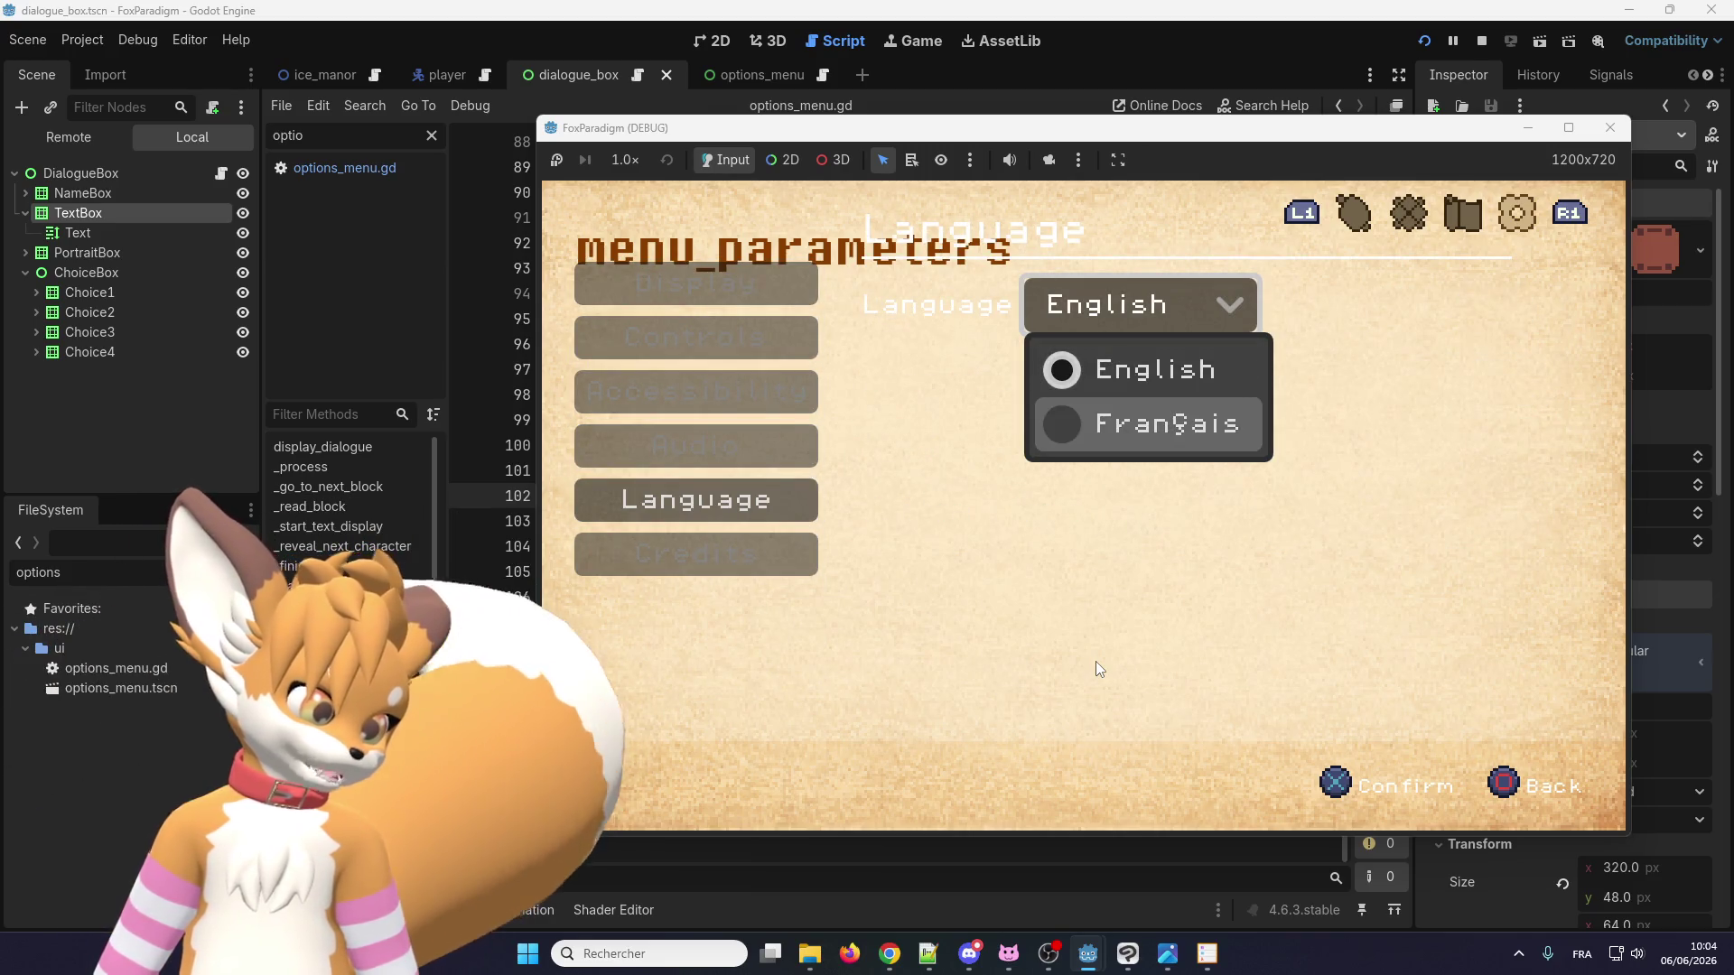
{"action": "key", "text": "Return"}
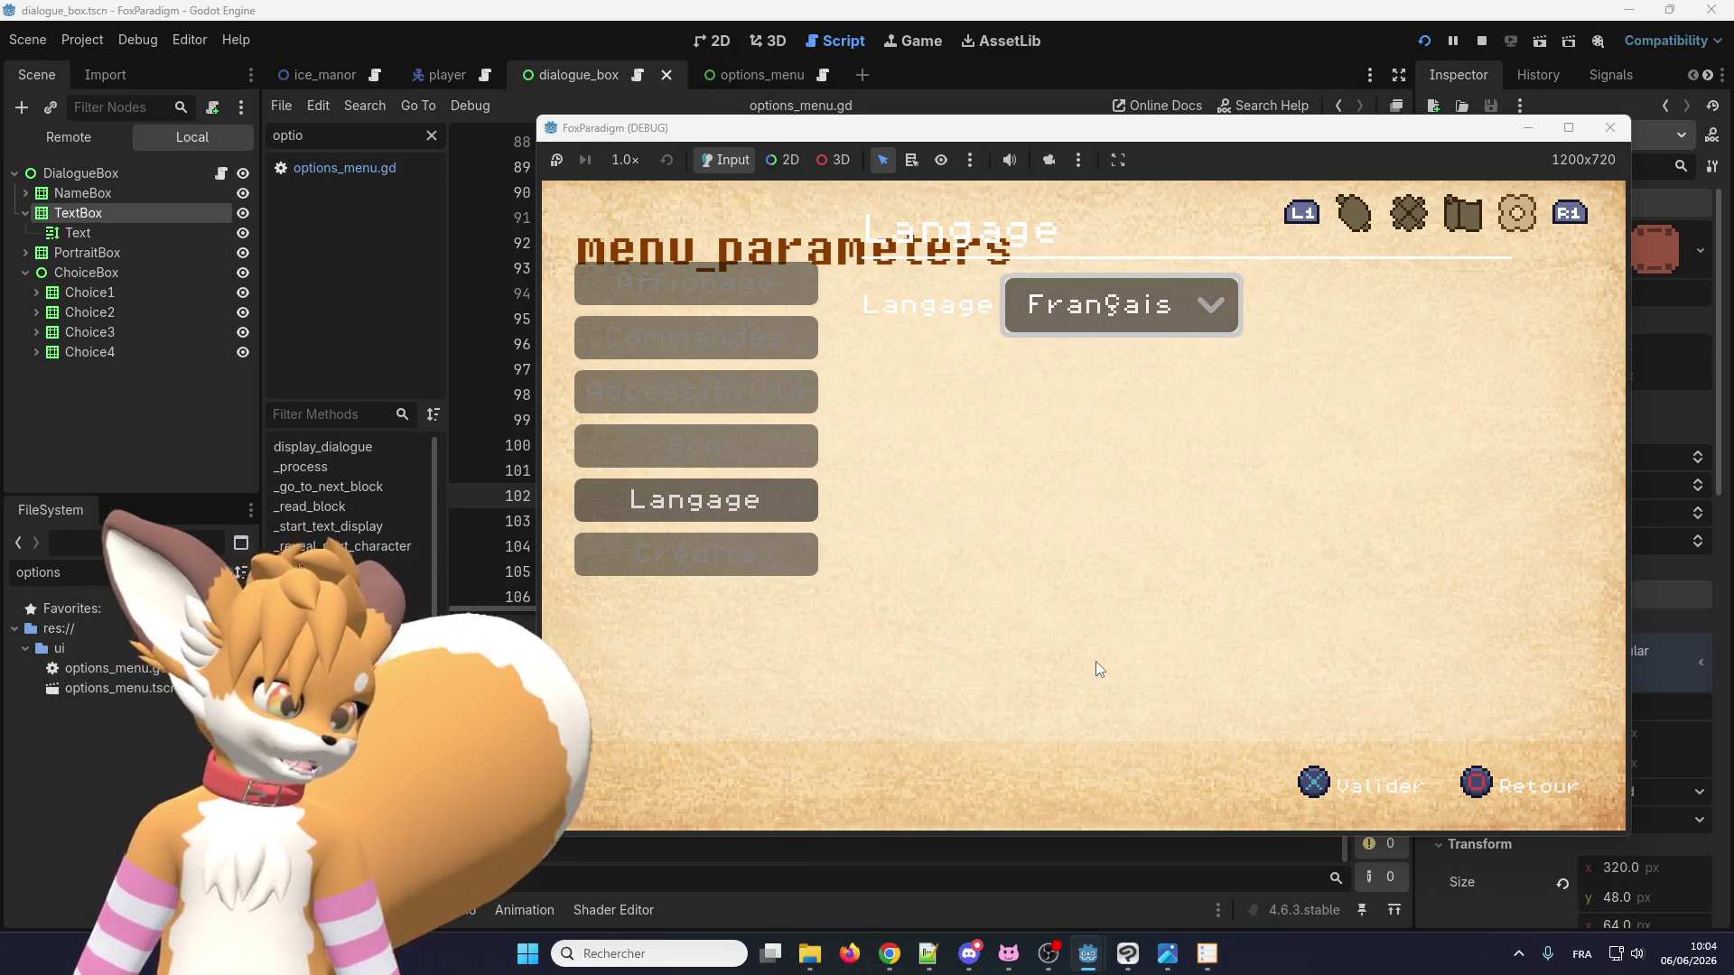
{"action": "key", "text": "Escape"}
{"action": "key", "text": "Escape"}
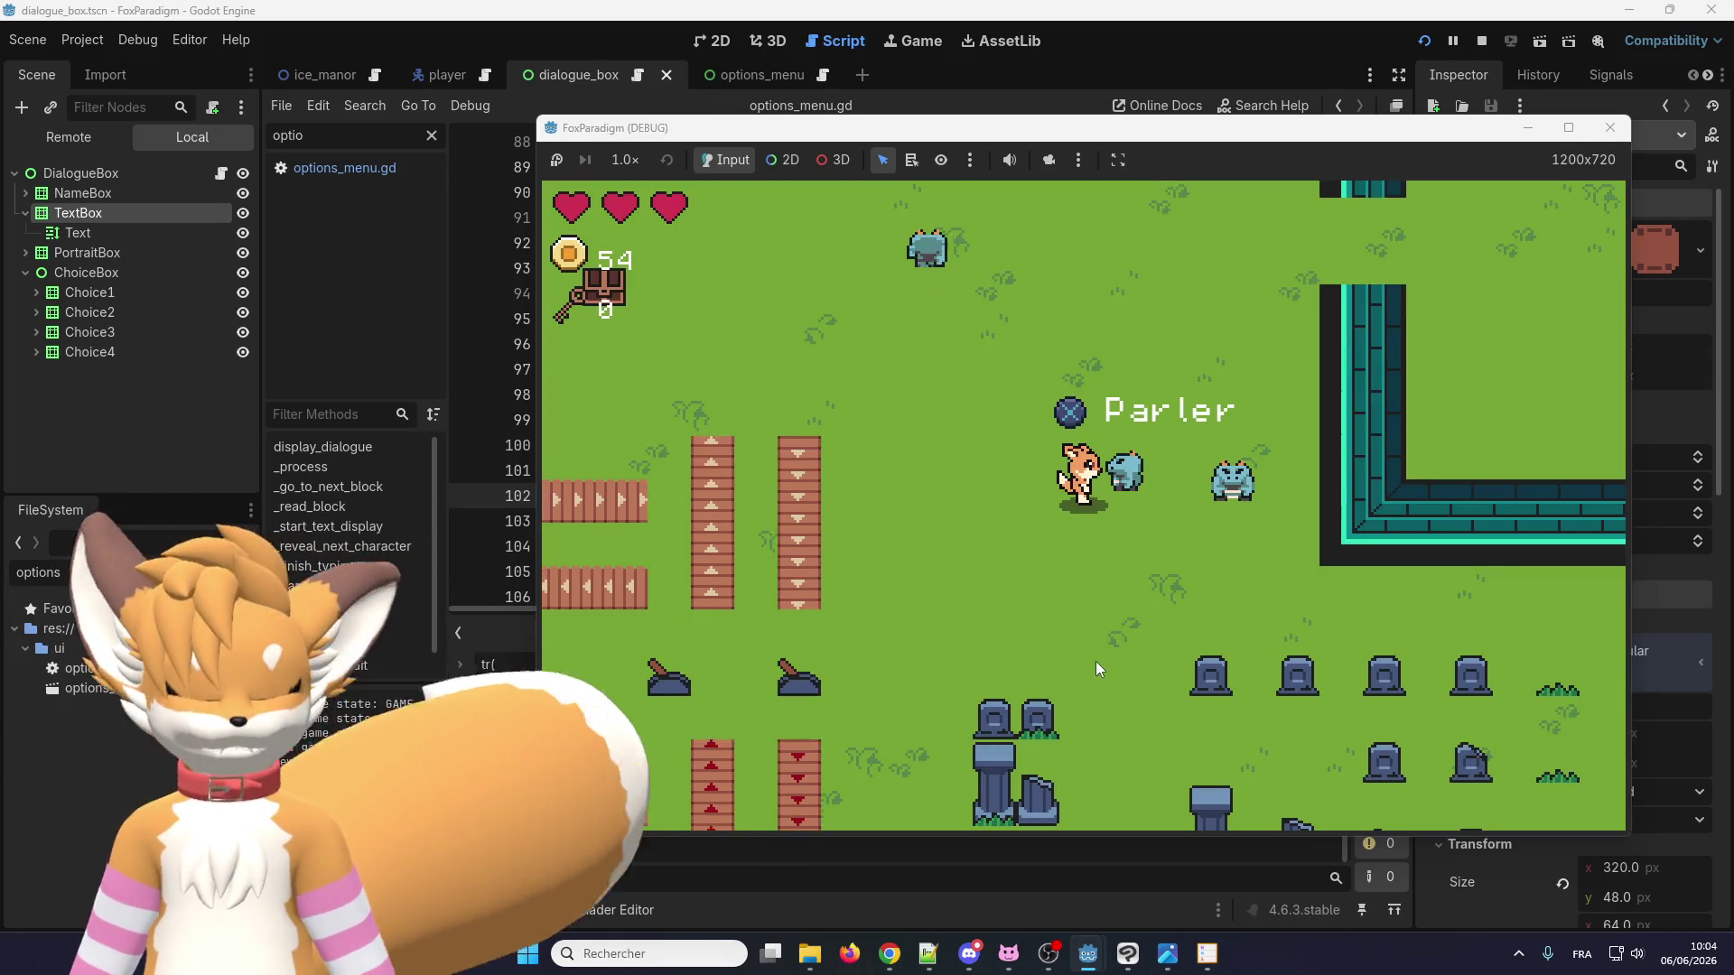
Talk to Eralo and advance his French lines until "Au revoir !" is dismissed.
{"action": "key", "text": "e"}
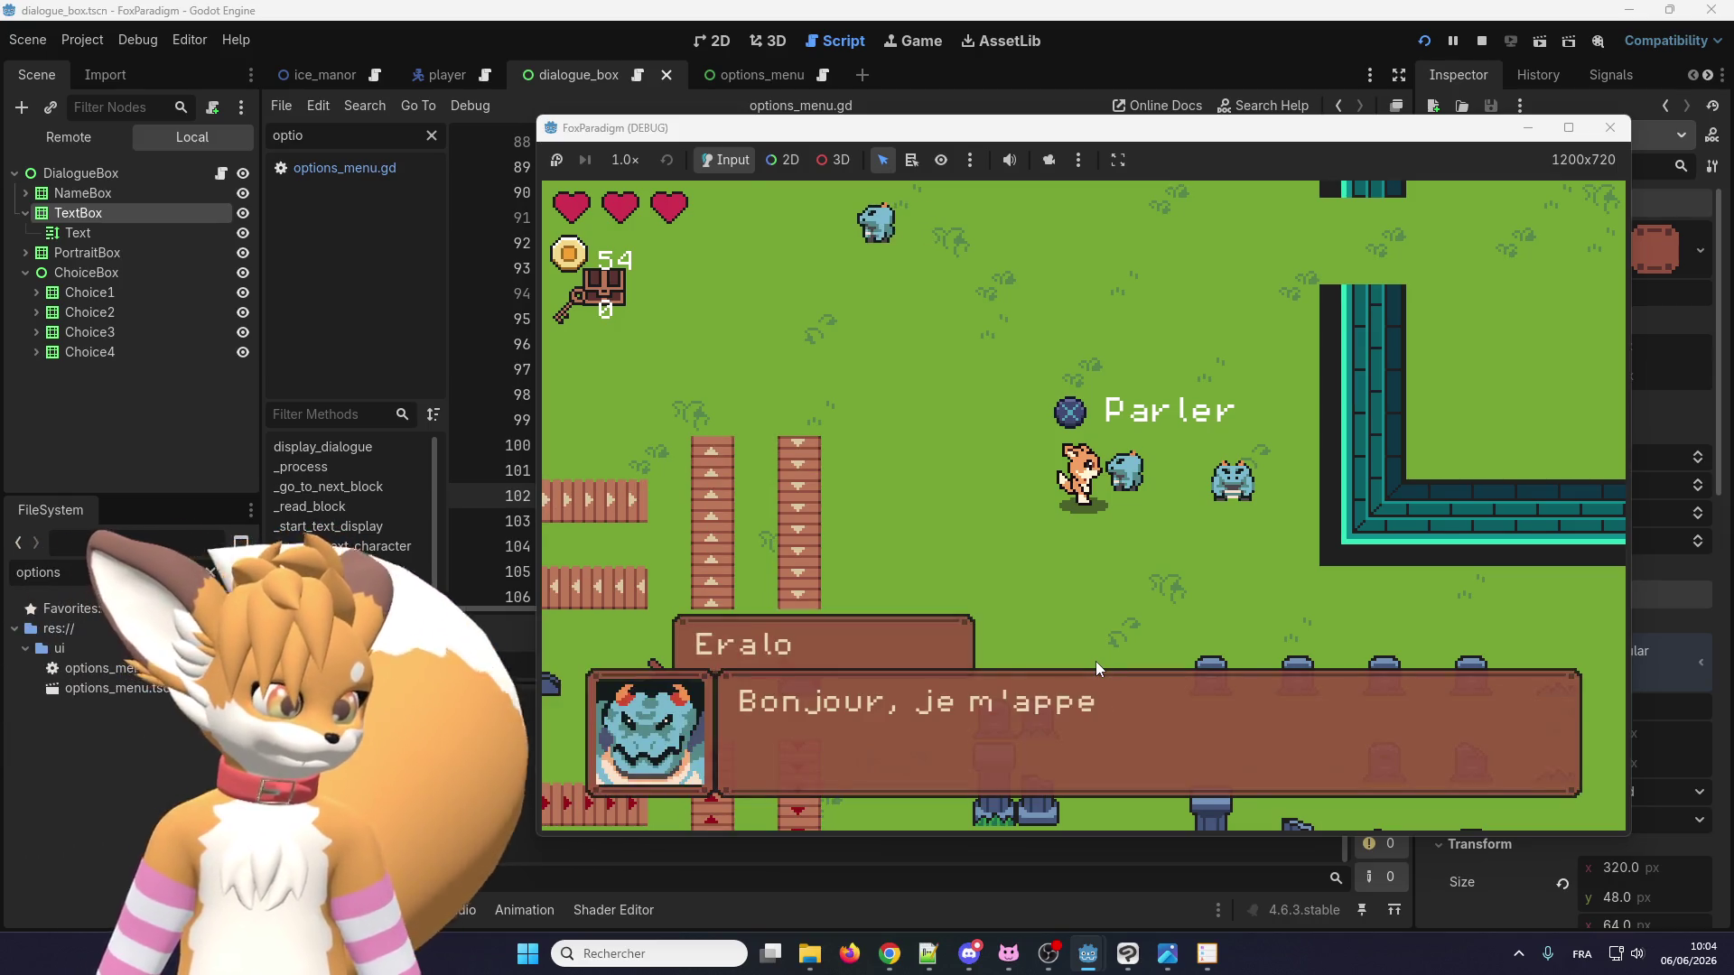
{"action": "key", "text": "e"}
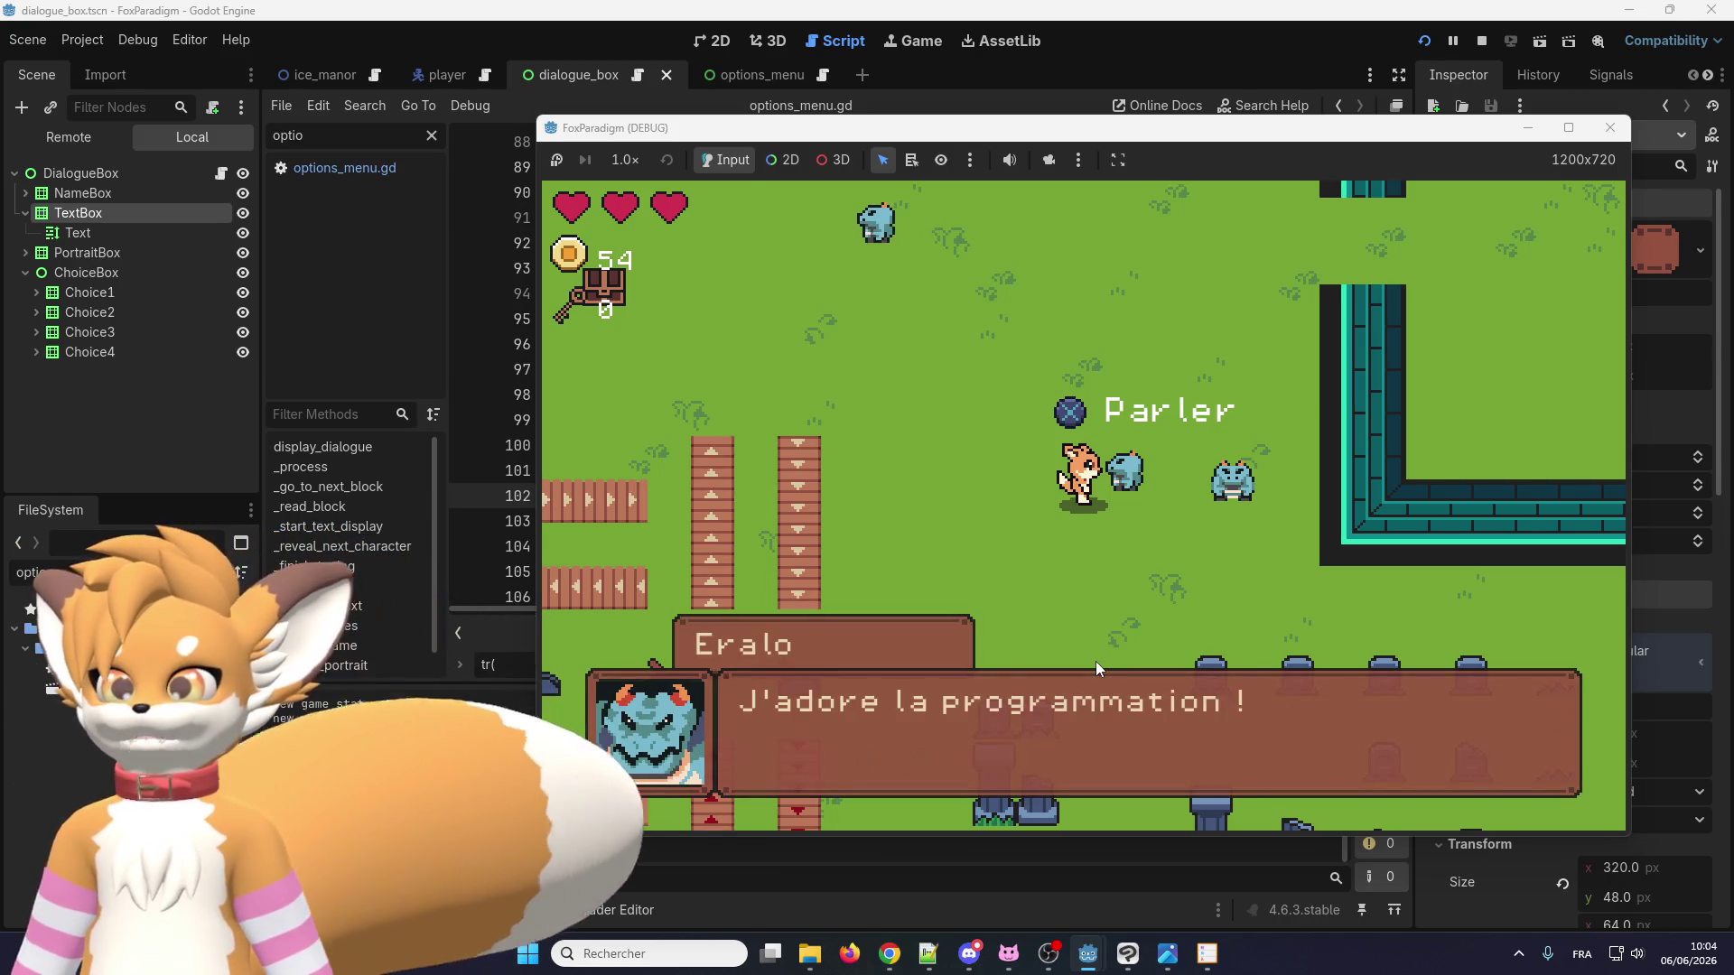
{"action": "key", "text": "e"}
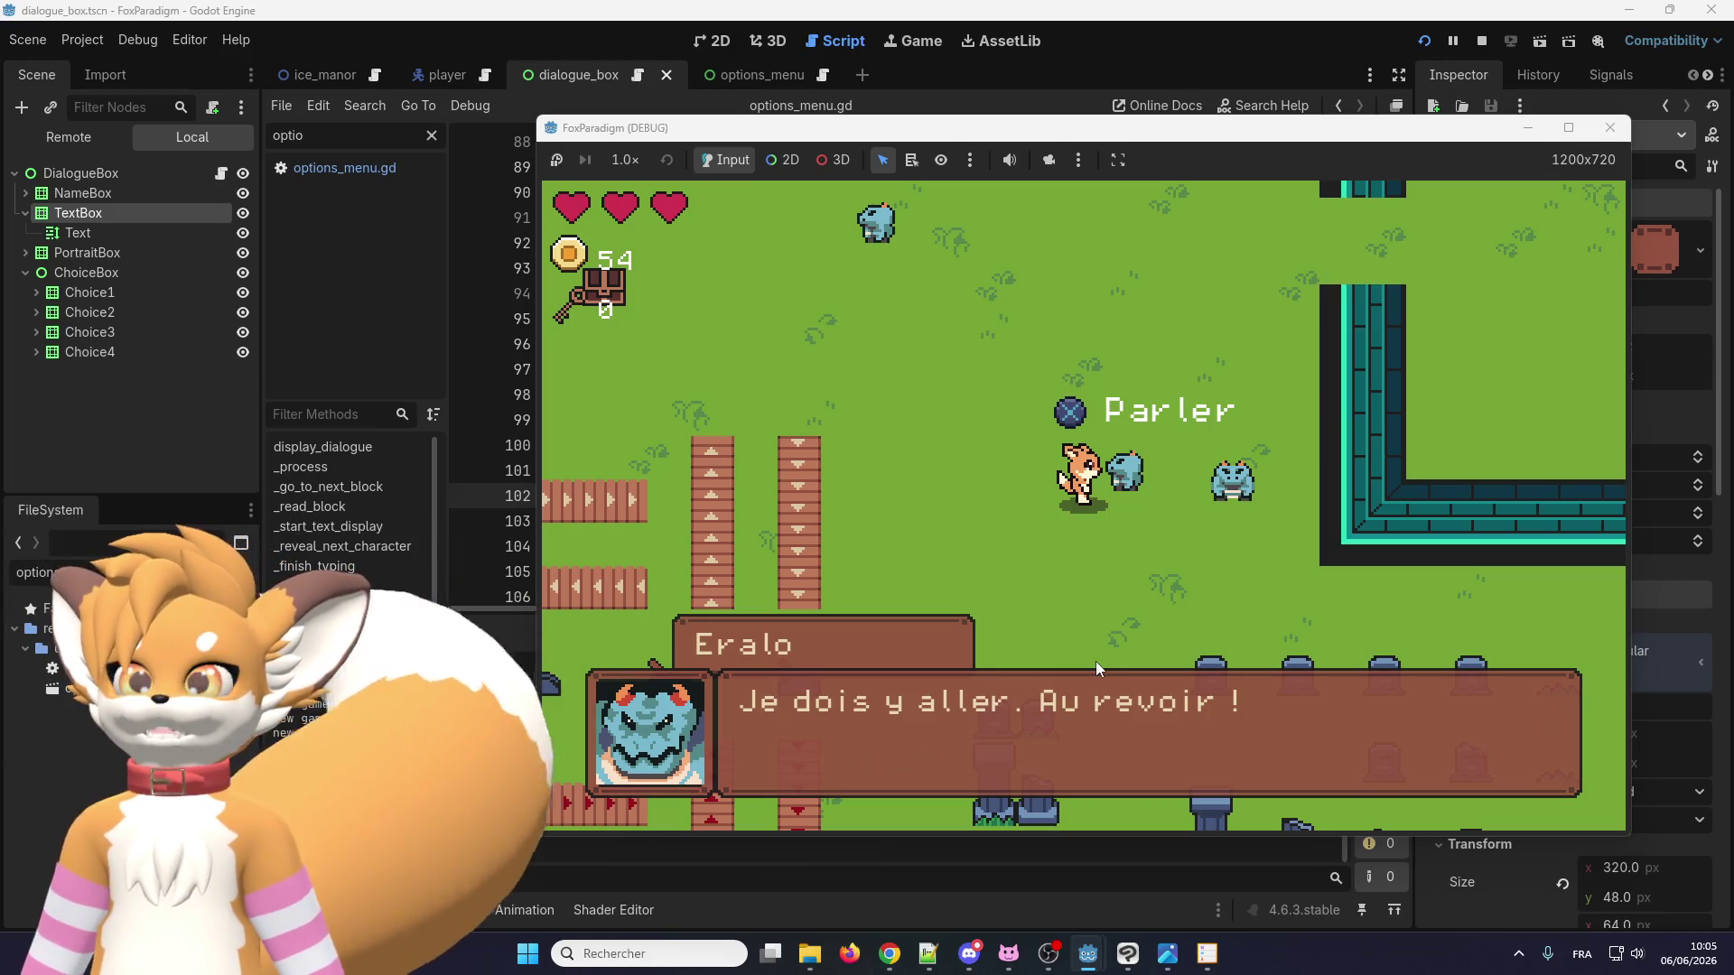
{"action": "left_click", "coordinate": [1108, 578]}
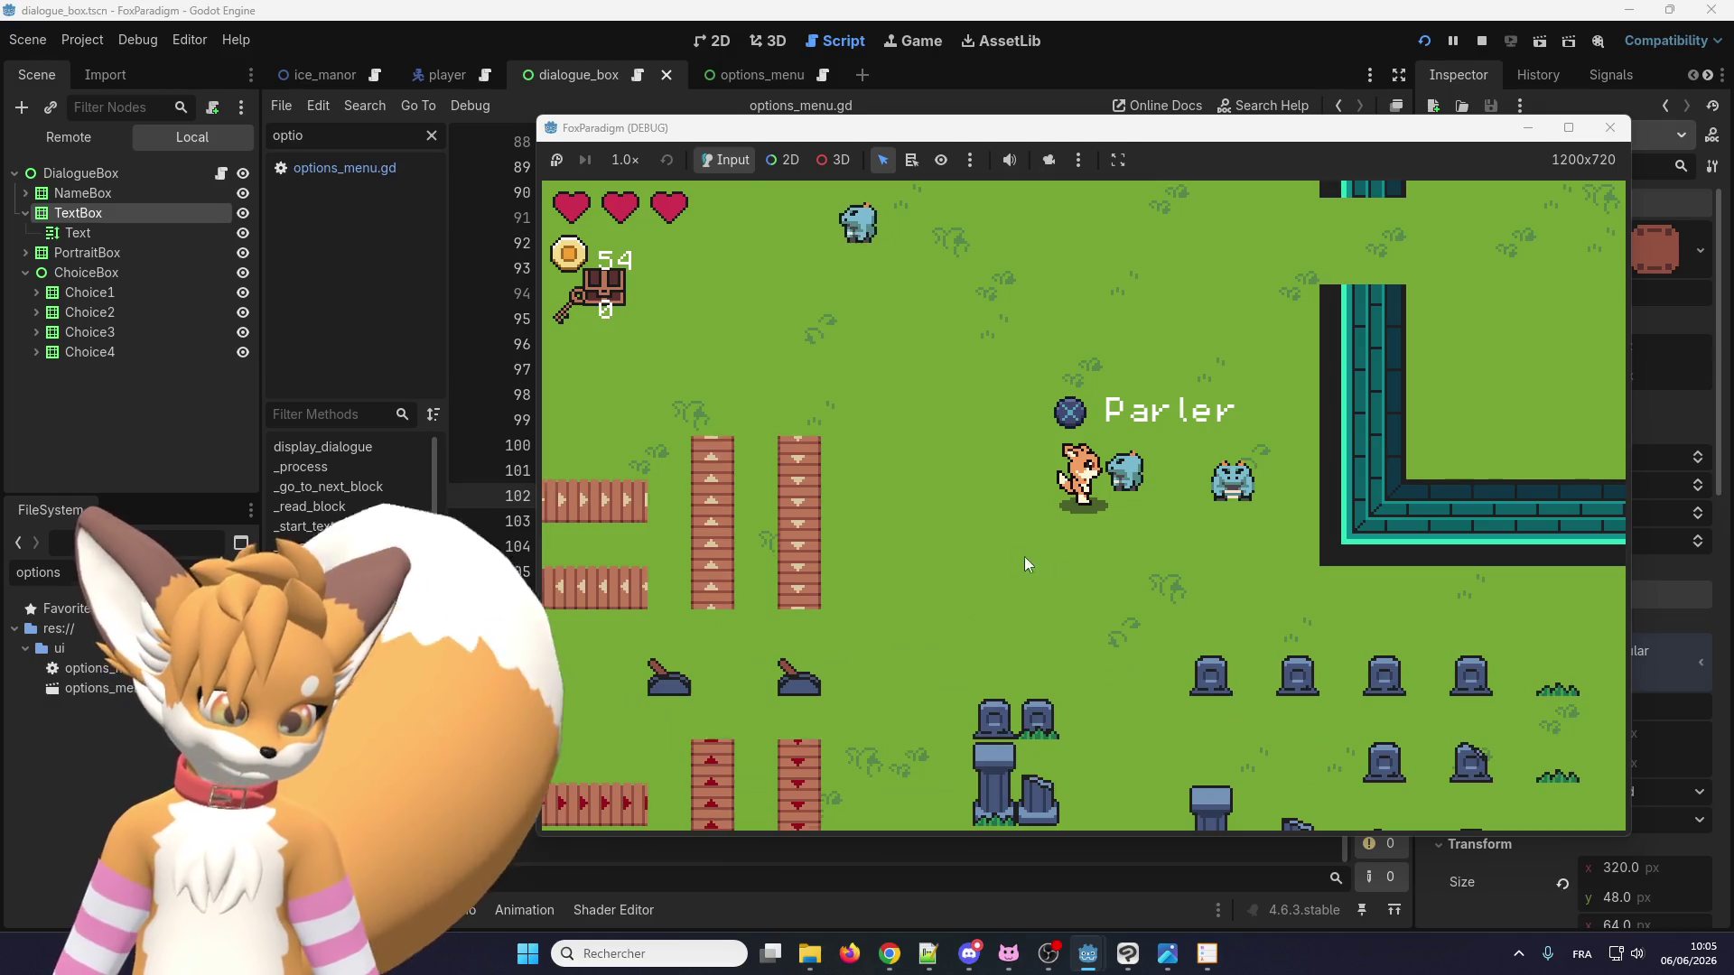
Close the fr.po and en.po Poedit windows, picking fr.po from the taskbar preview.
{"action": "left_click", "coordinate": [79, 39]}
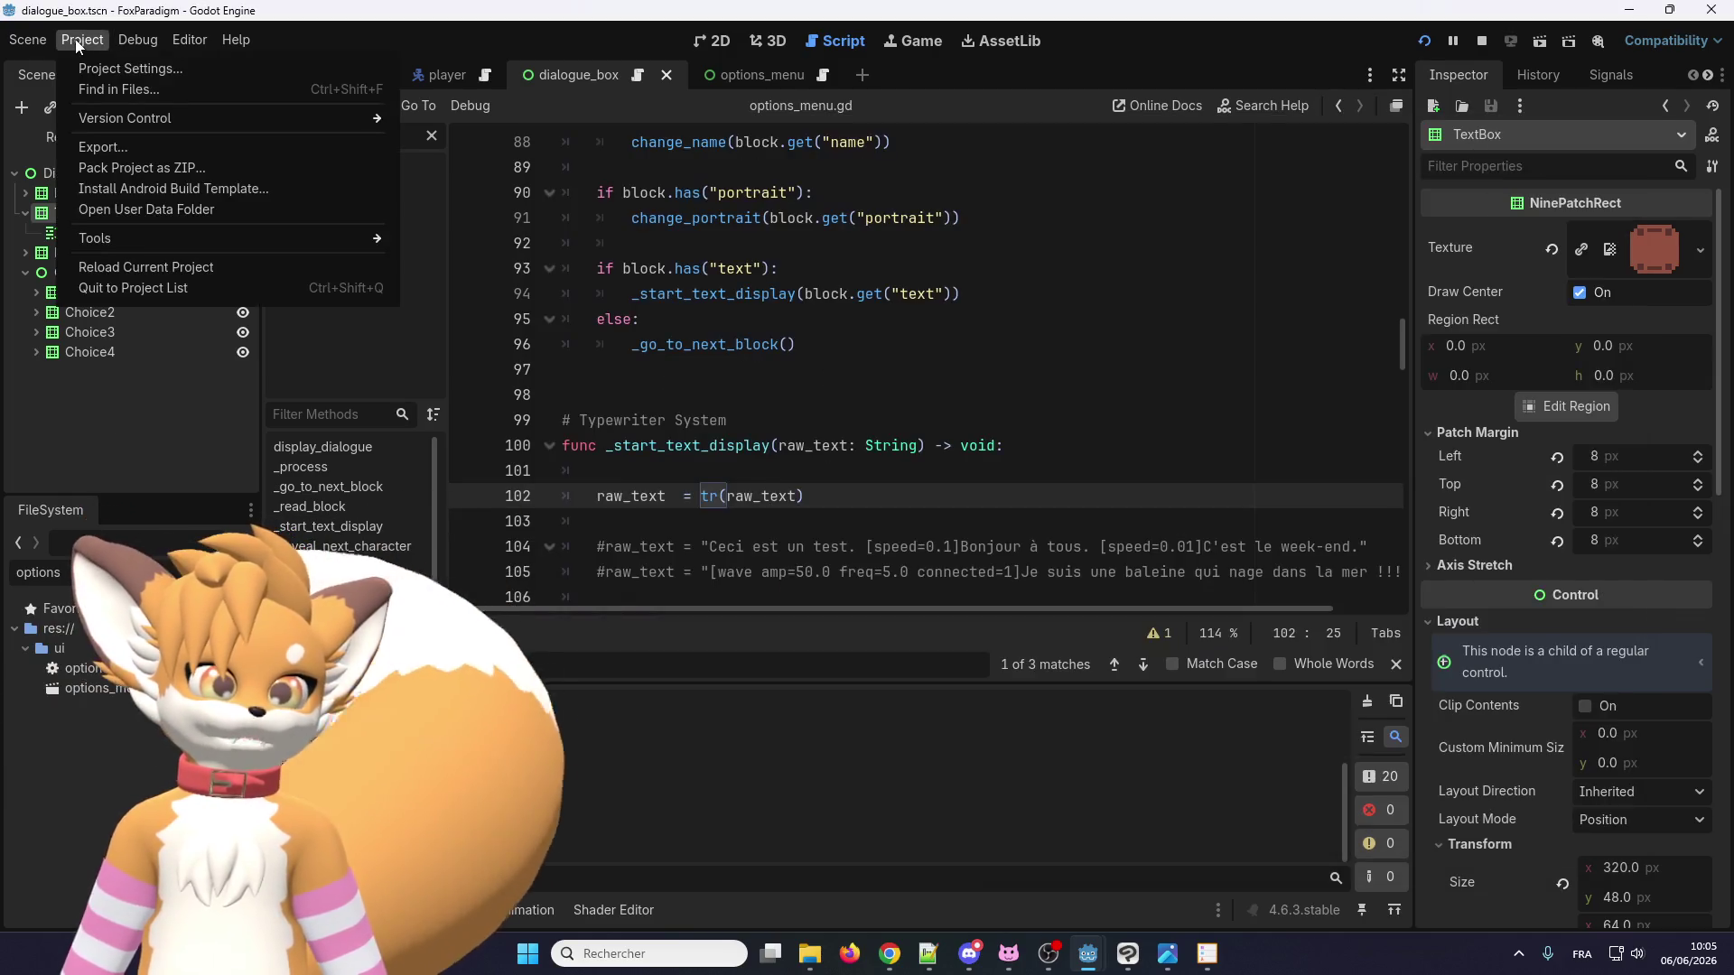
{"action": "left_click", "coordinate": [1208, 955]}
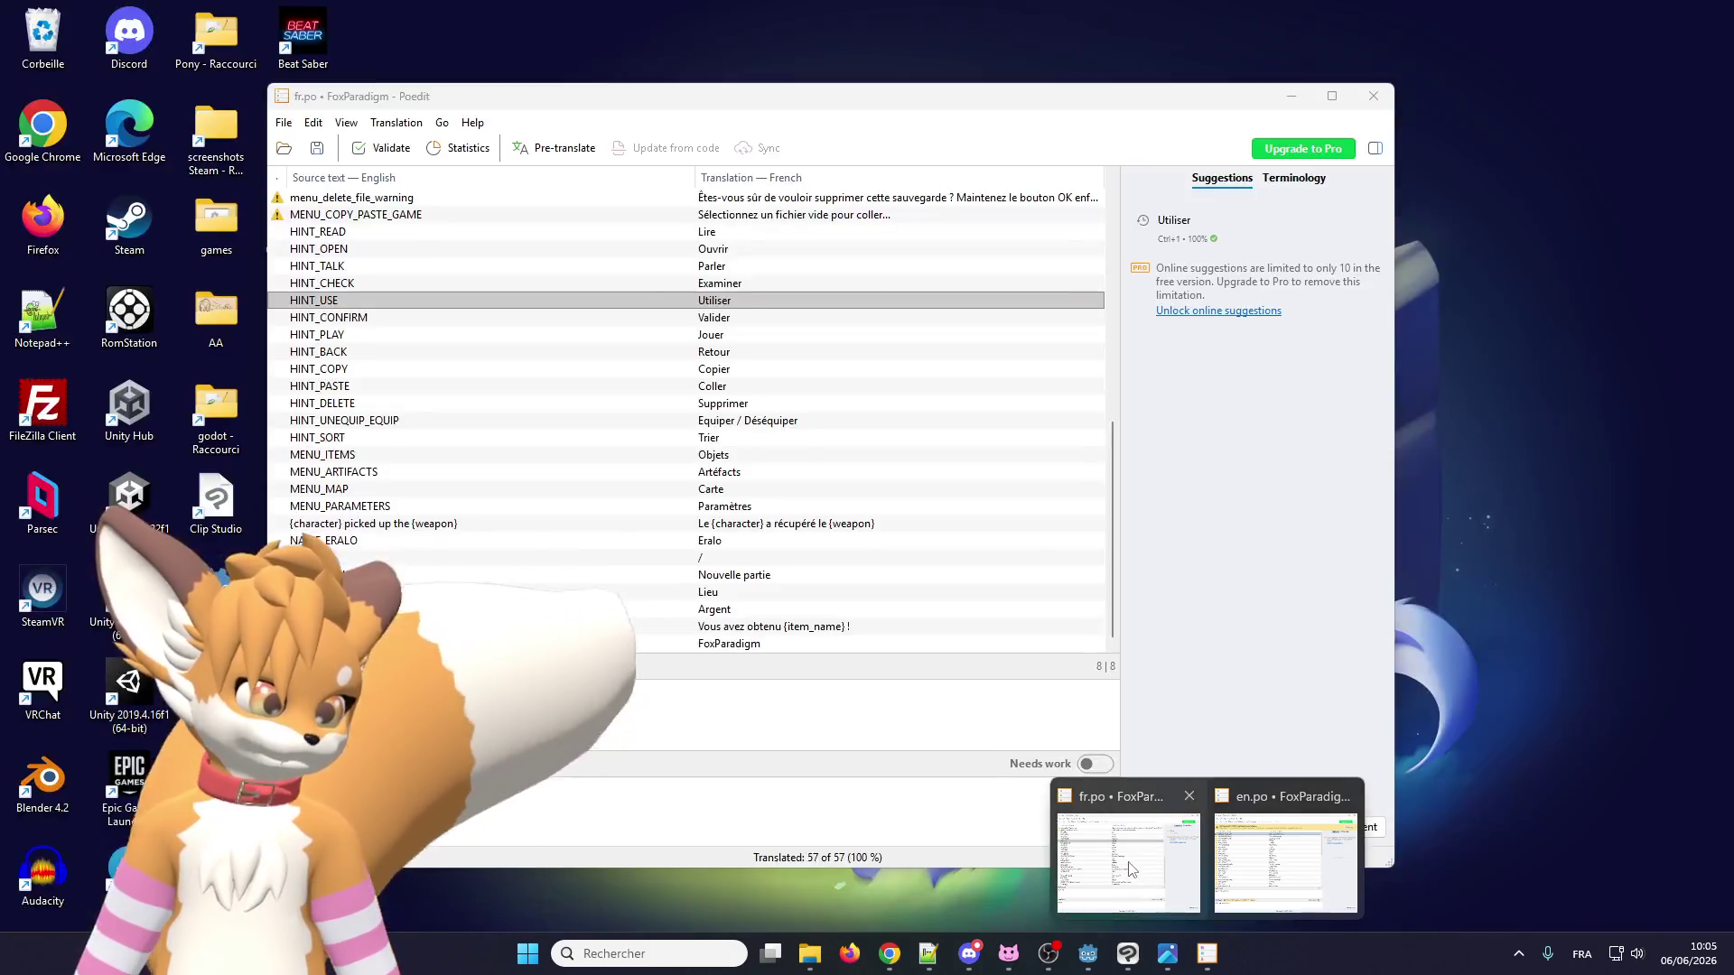
{"action": "left_click", "coordinate": [1129, 869]}
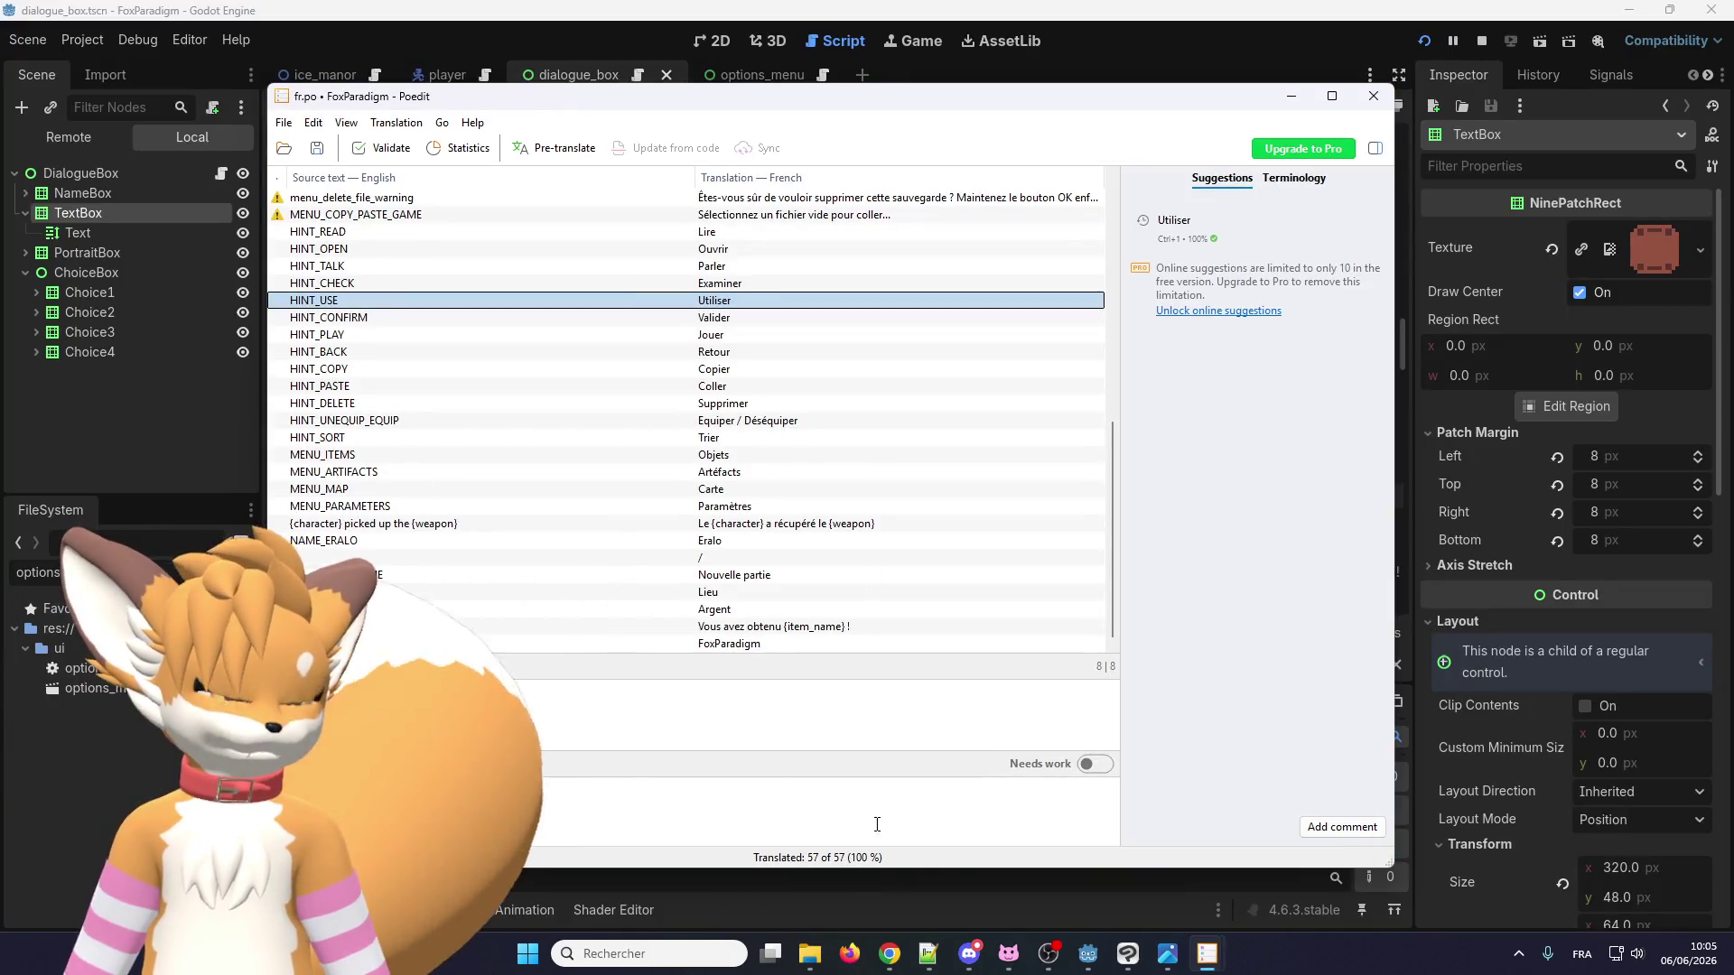
{"action": "left_click", "coordinate": [1375, 102]}
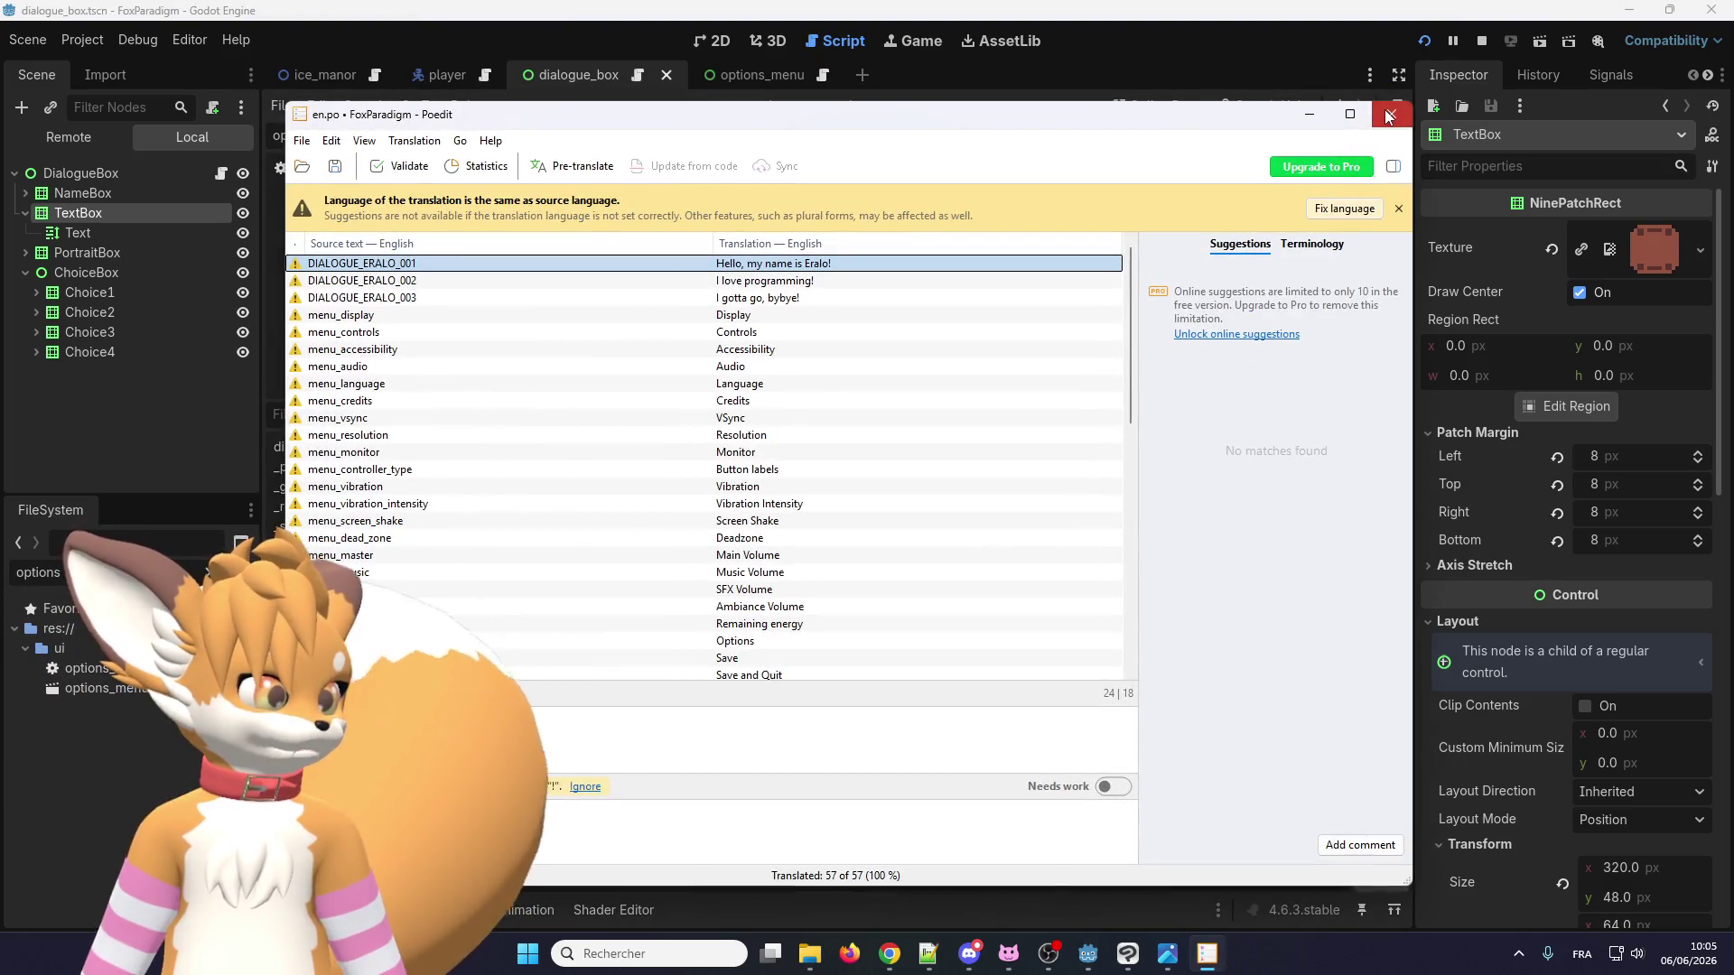
{"action": "left_click", "coordinate": [1389, 115]}
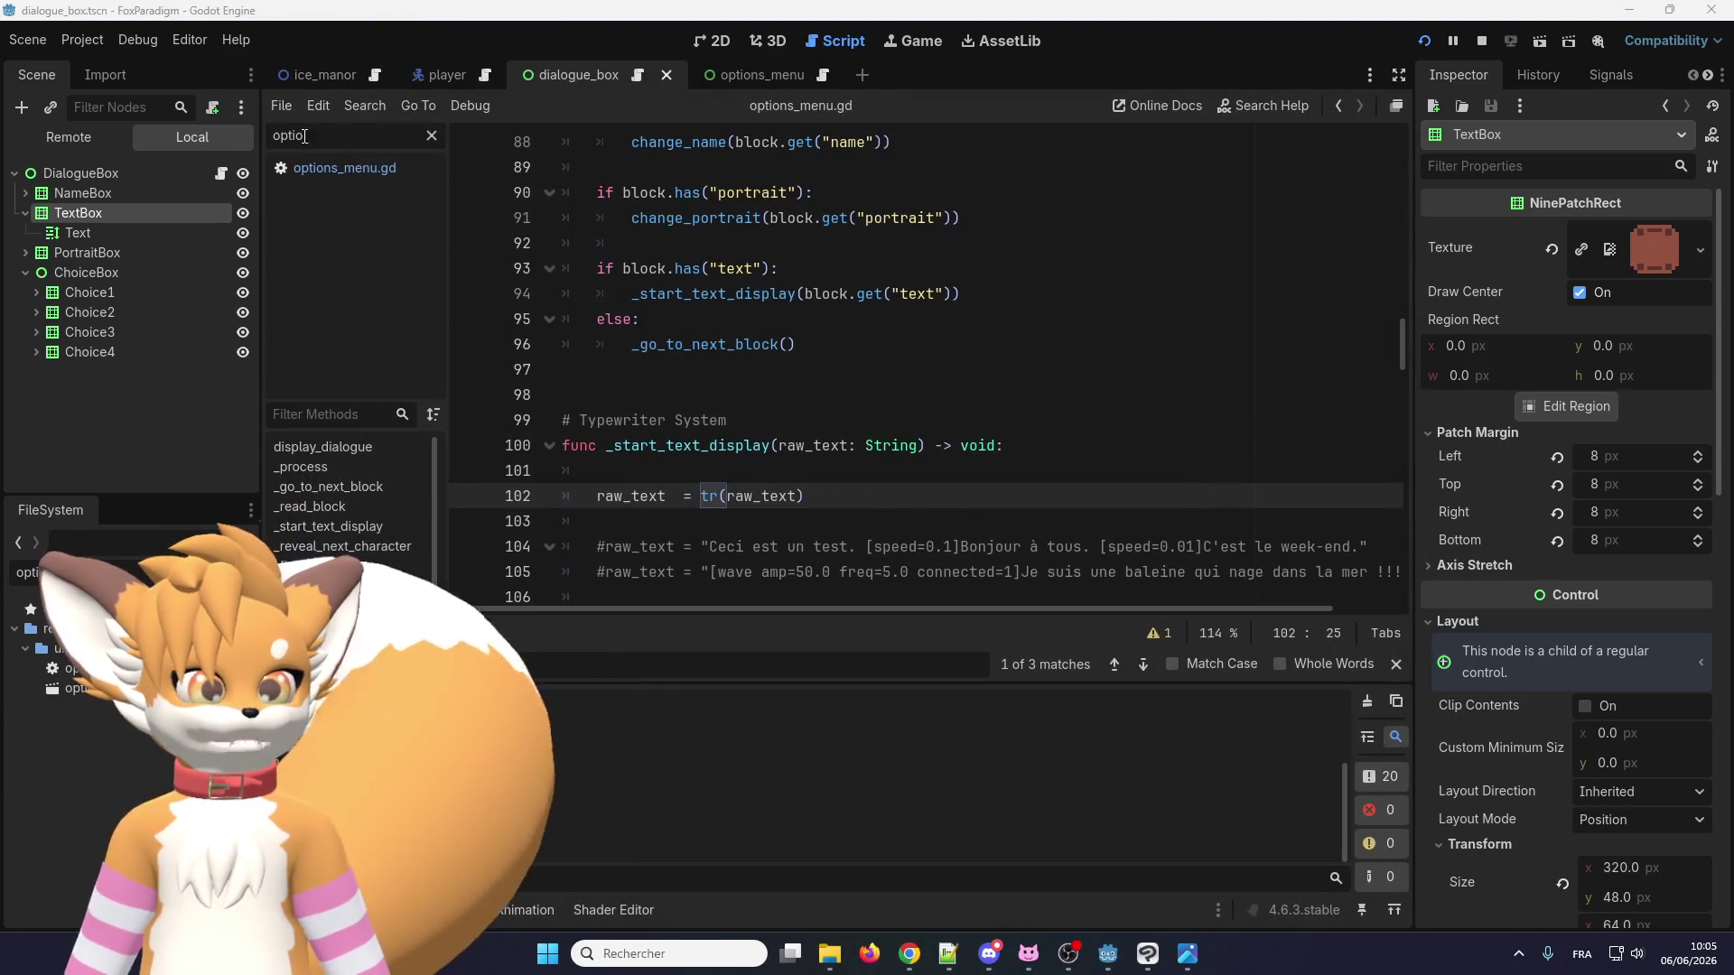
{"action": "left_click", "coordinate": [82, 40]}
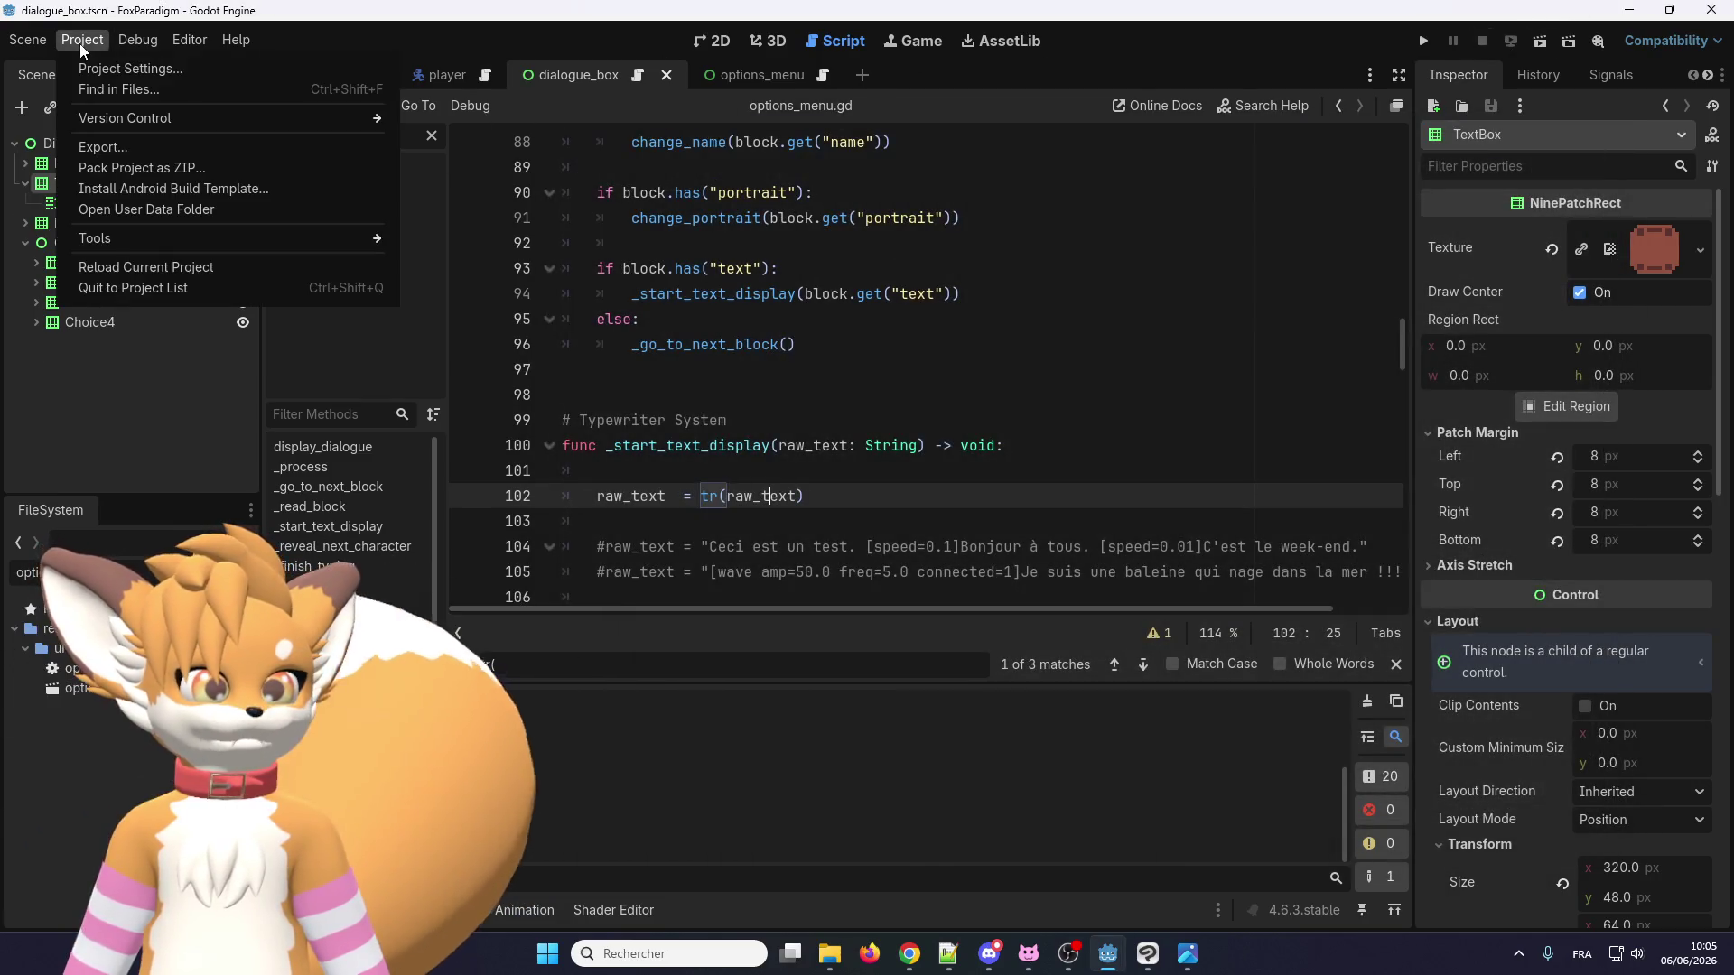
Show Project Settings' Localization > Translations list with en.po and fr.po, then bring up the localization folder.
{"action": "left_click", "coordinate": [100, 66]}
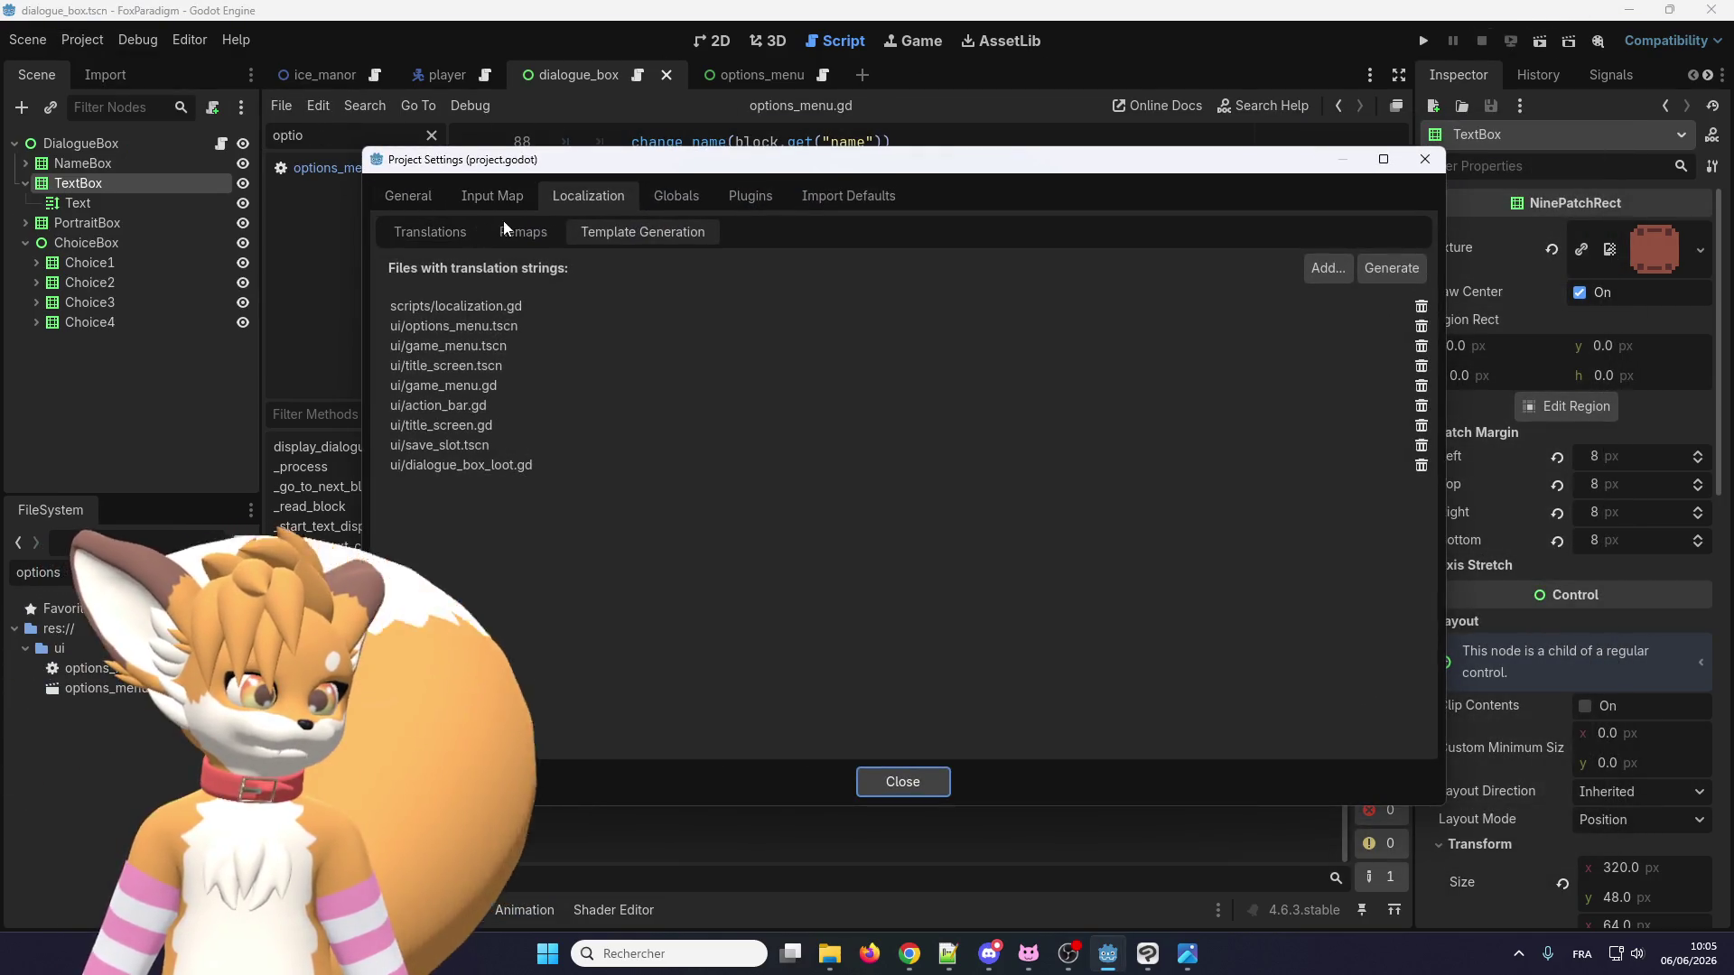
{"action": "left_click", "coordinate": [456, 232]}
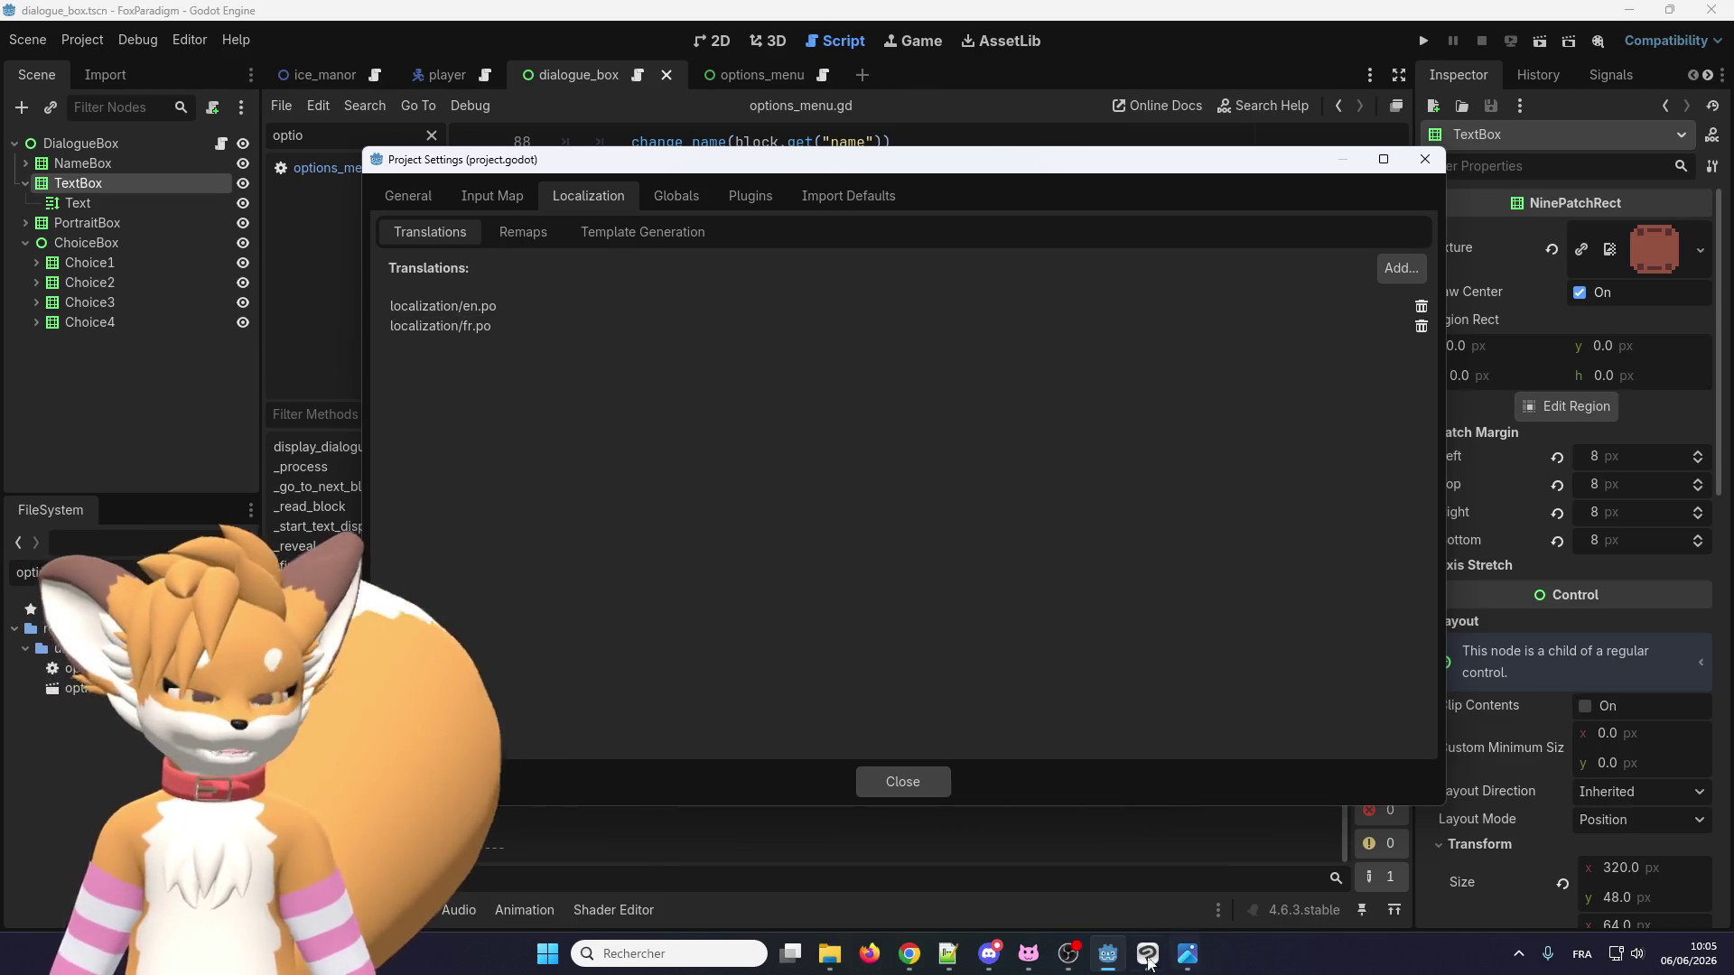
{"action": "left_click", "coordinate": [840, 955]}
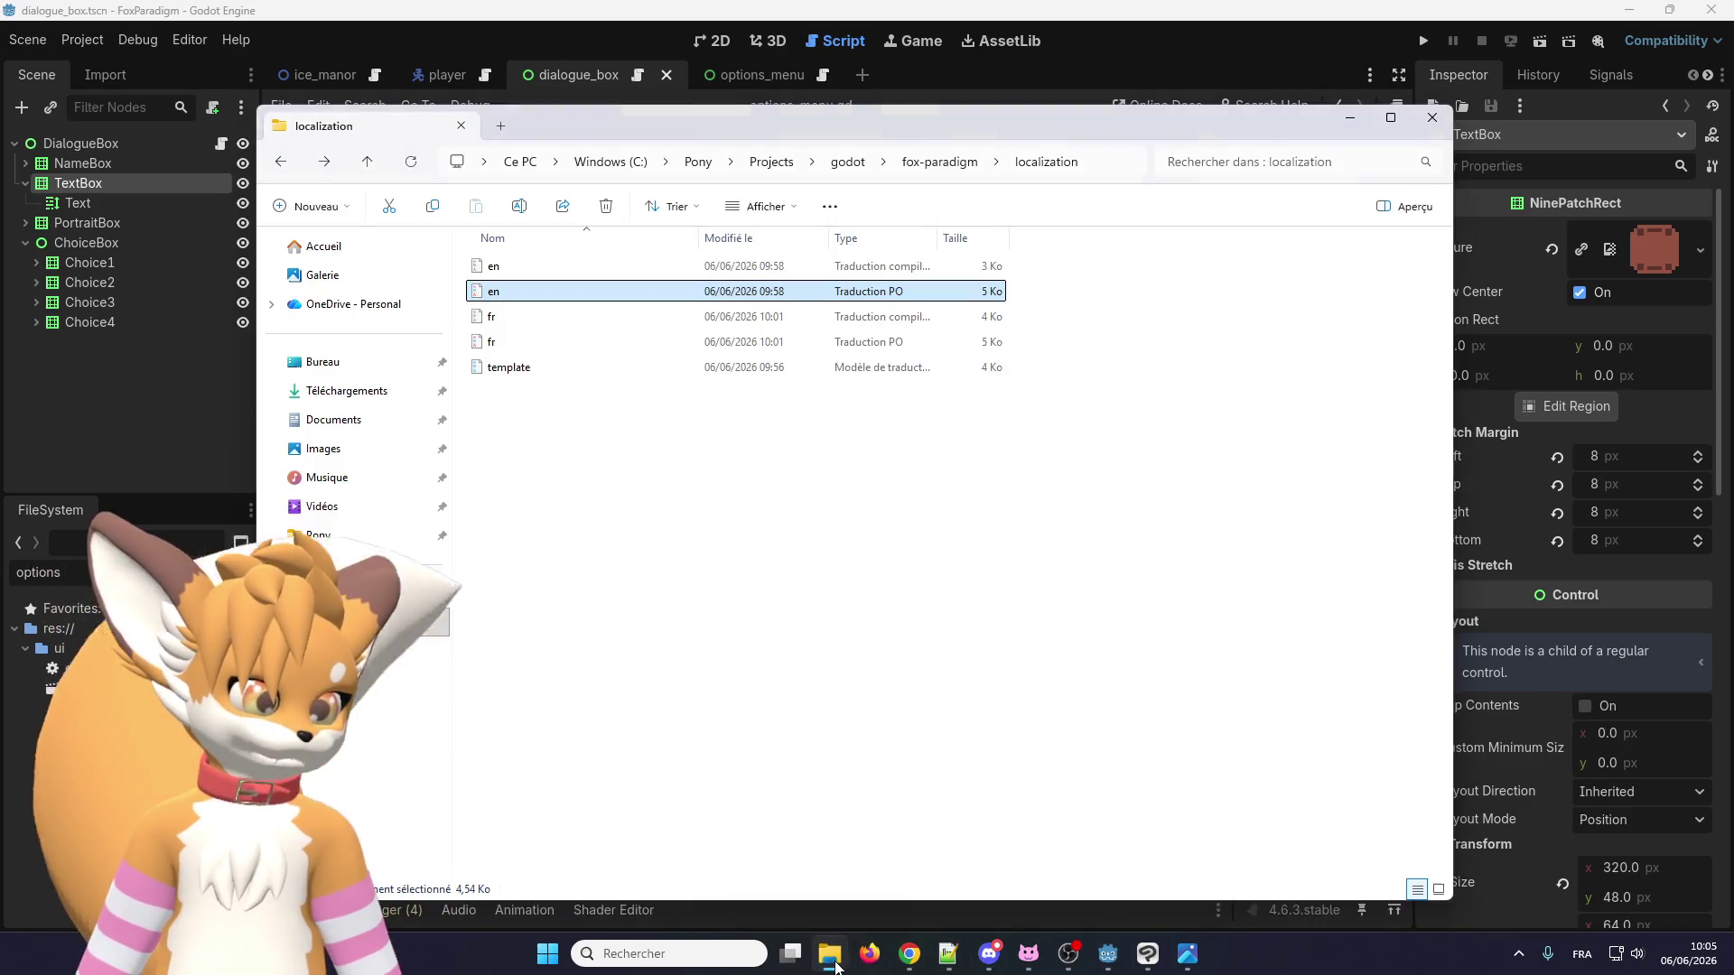
Delete the compiled en and fr translation files, keeping the .po files and template.
{"action": "left_click", "coordinate": [564, 266]}
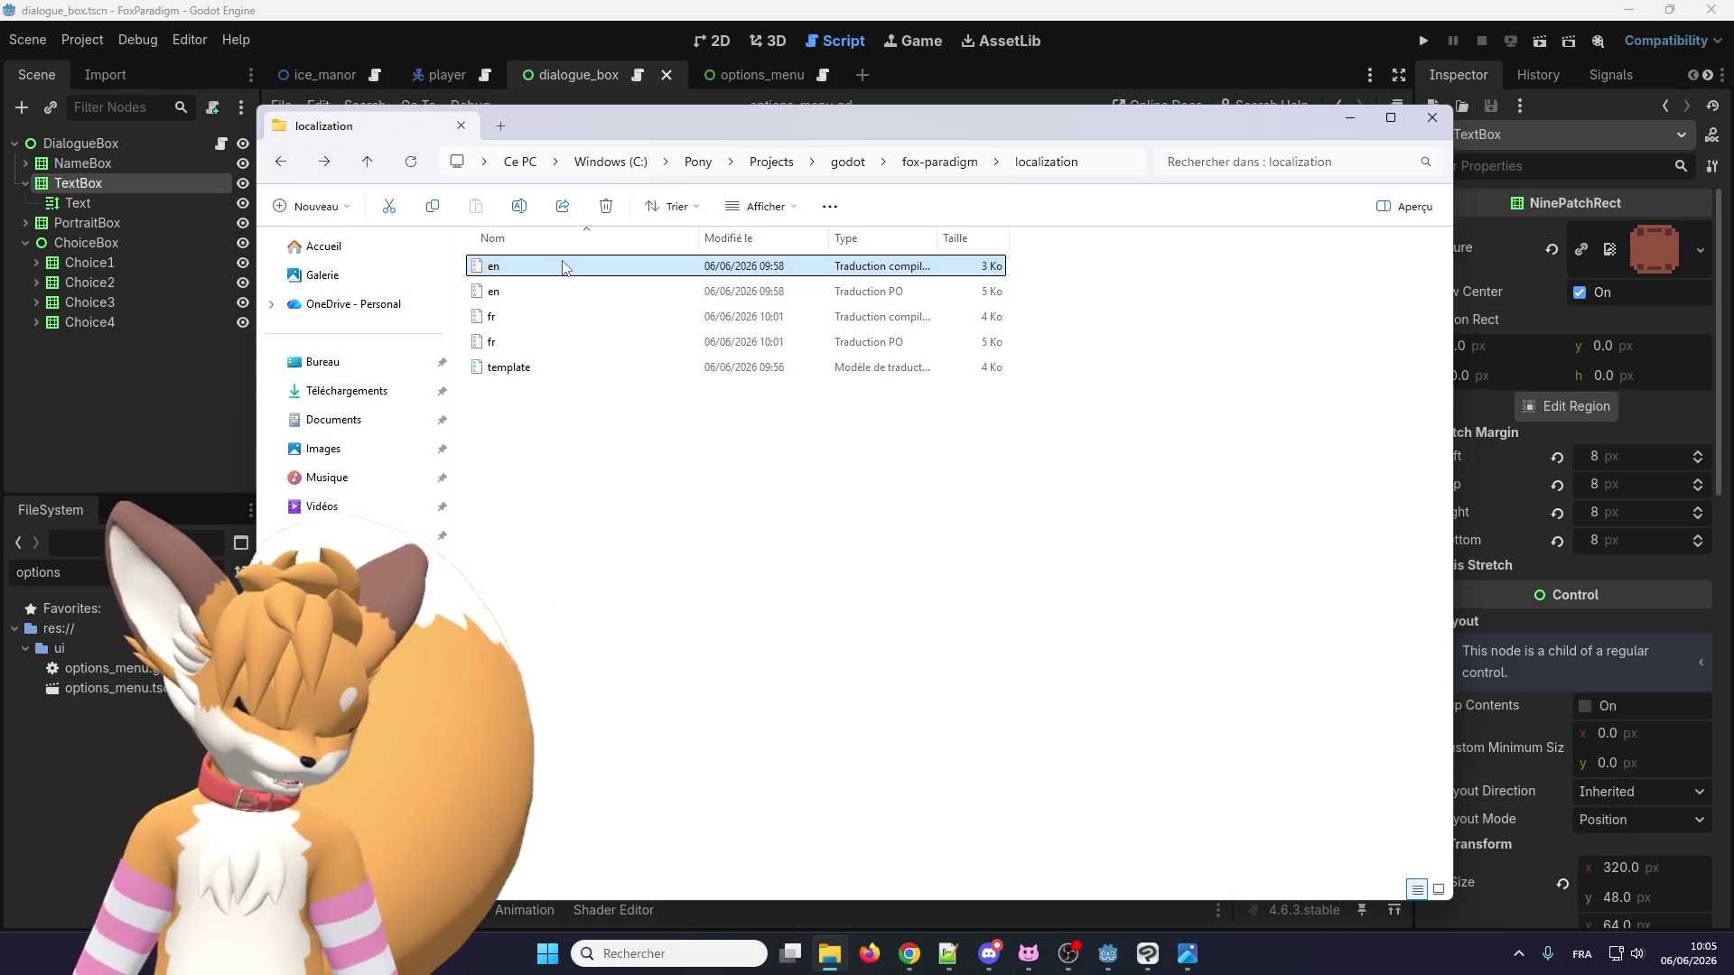
{"action": "key", "text": "Delete"}
{"action": "left_click", "coordinate": [511, 290]}
{"action": "key", "text": "Delete"}
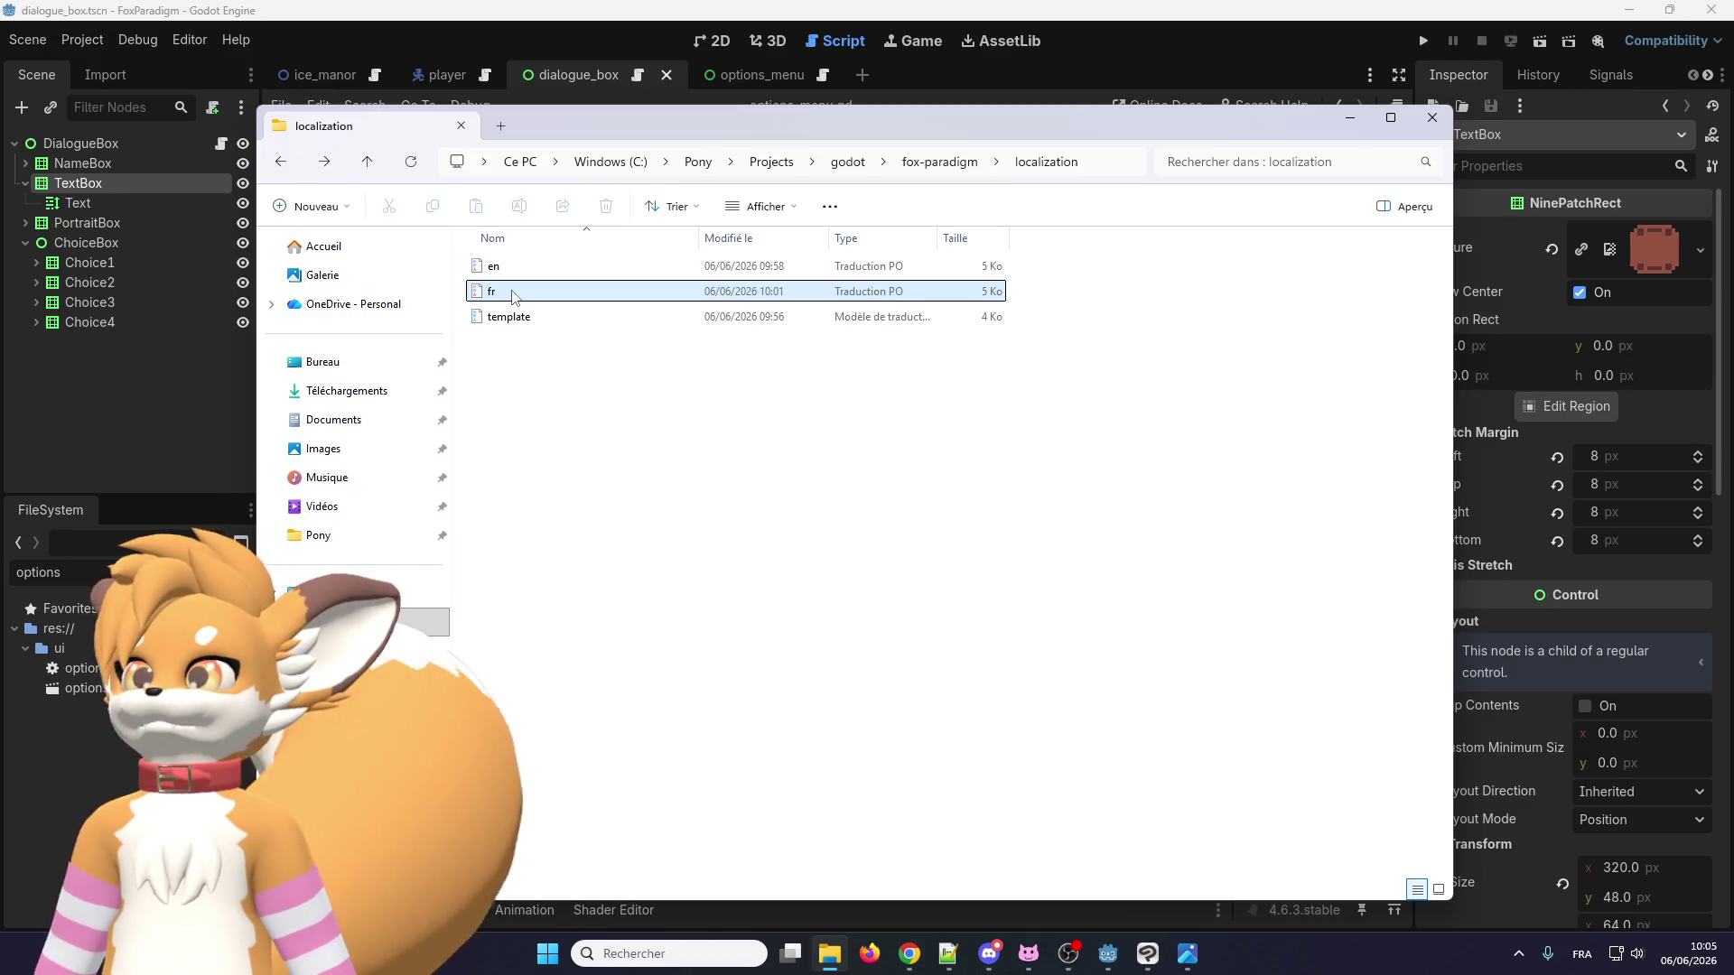
{"action": "left_click", "coordinate": [733, 17]}
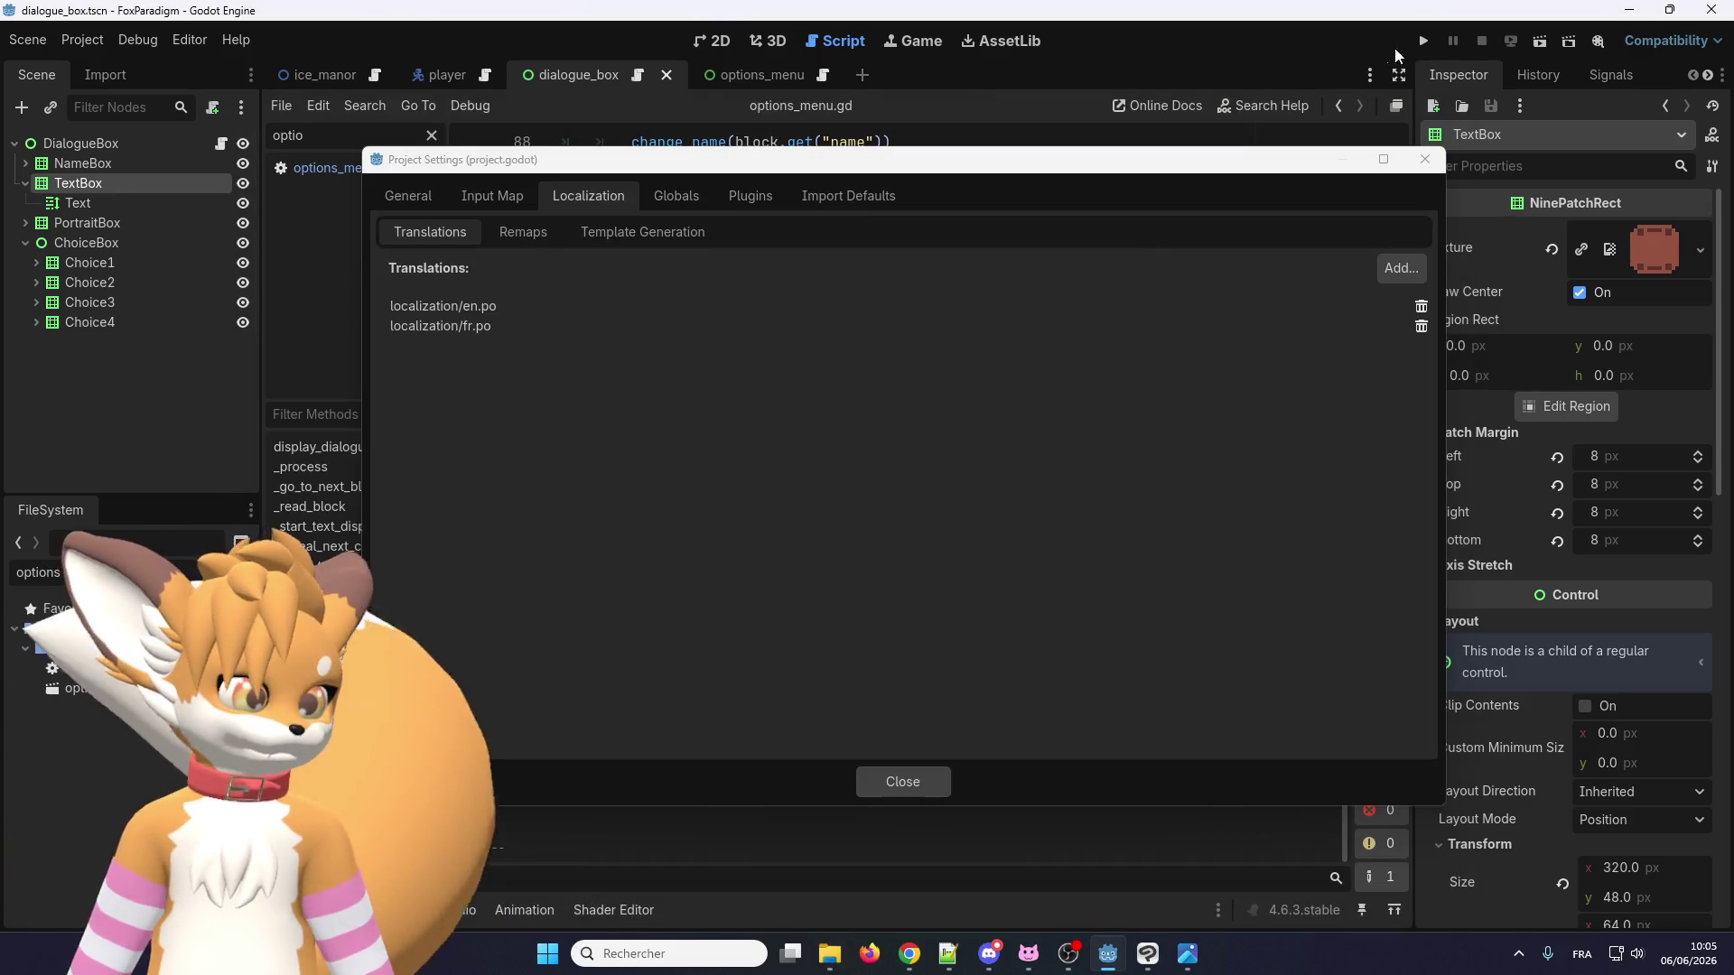
Rerun the game, confirm Eralo still speaks French without compiled files, then close the game.
{"action": "left_click", "coordinate": [903, 781]}
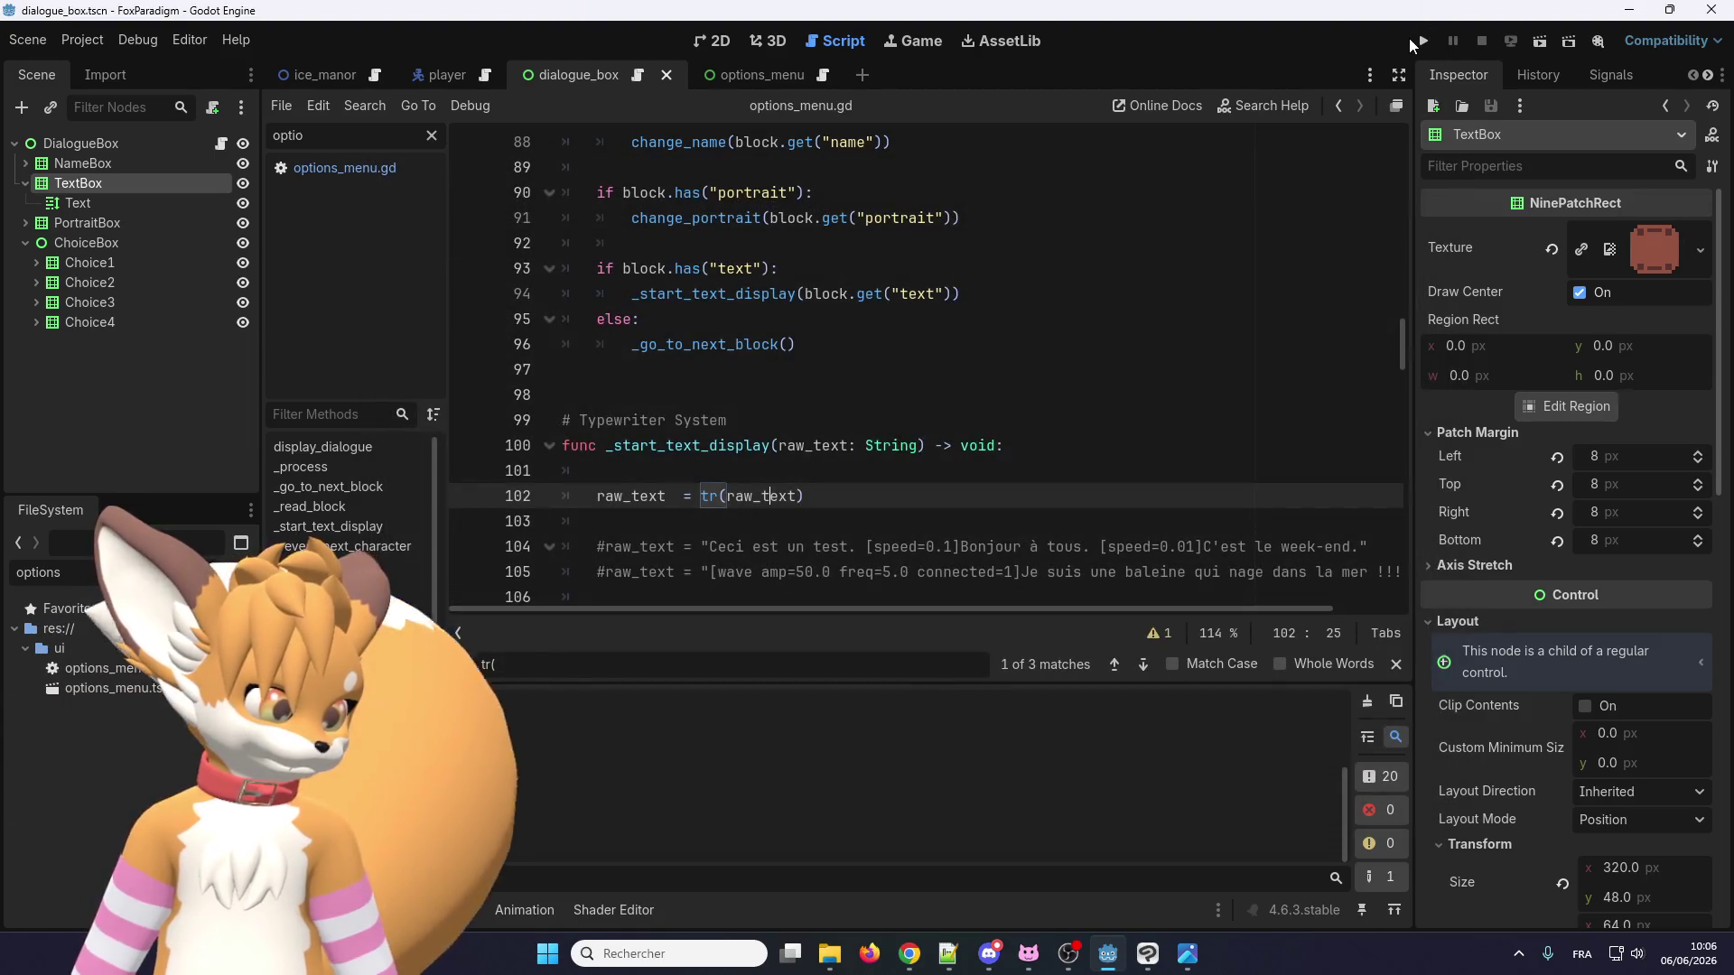
{"action": "left_click", "coordinate": [1411, 41]}
{"action": "key", "text": "Return"}
{"action": "key", "text": "Return"}
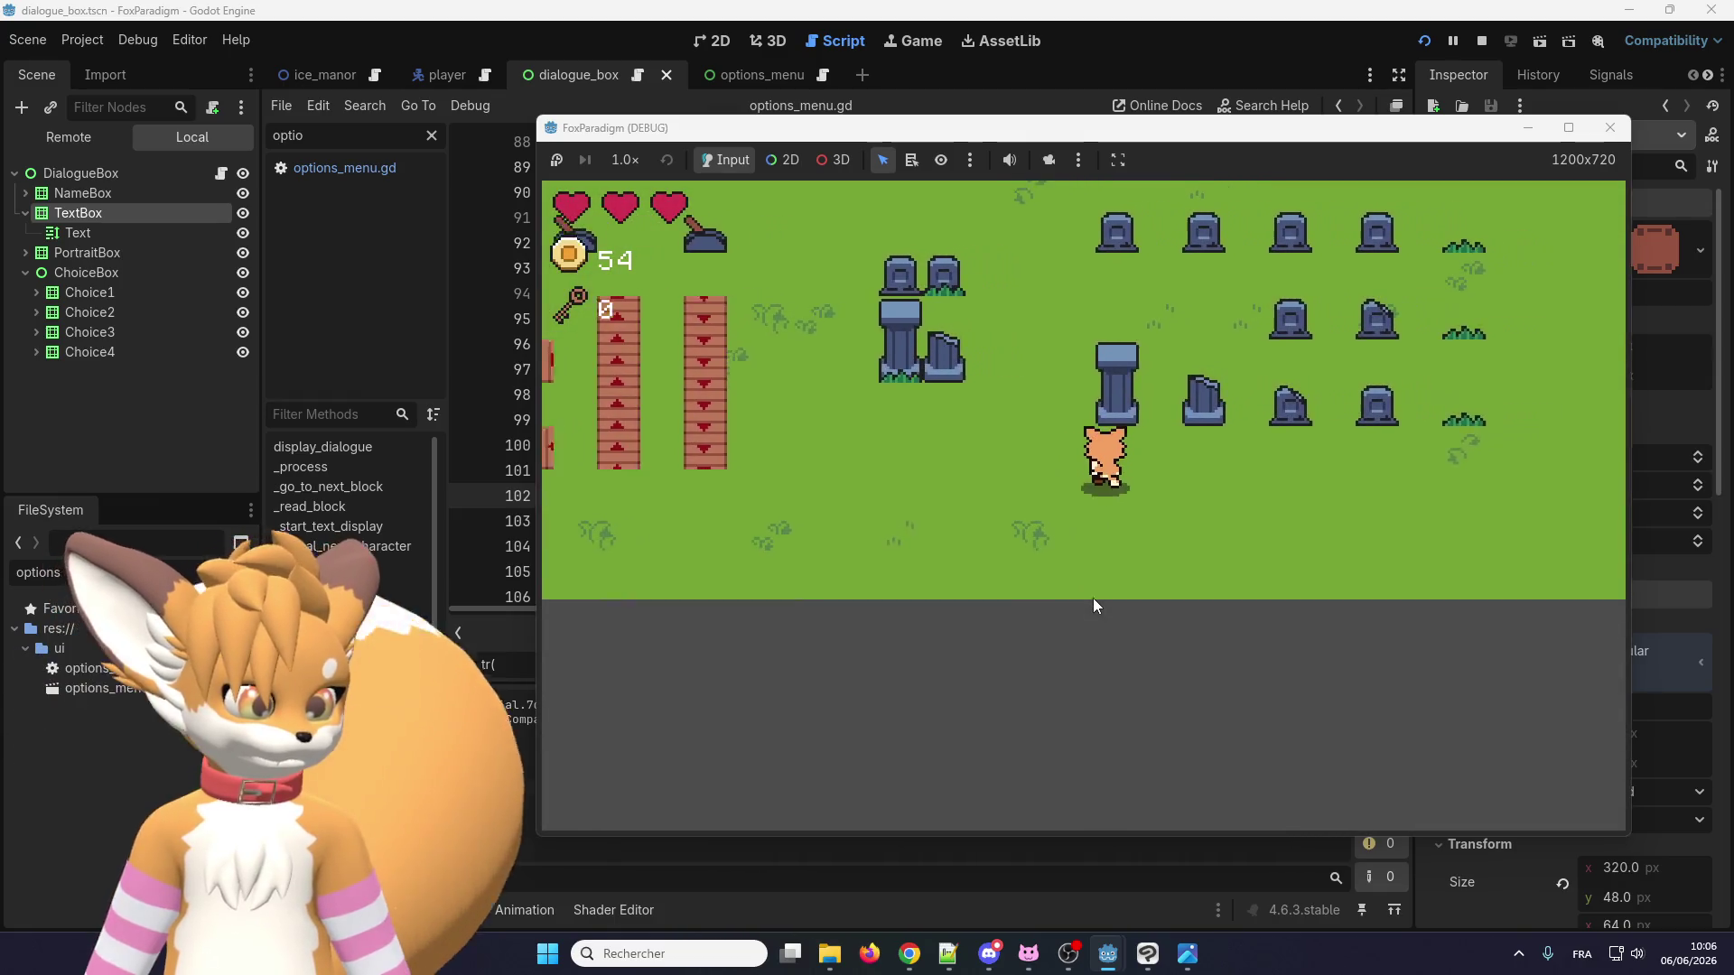
{"action": "key", "text": "Up"}
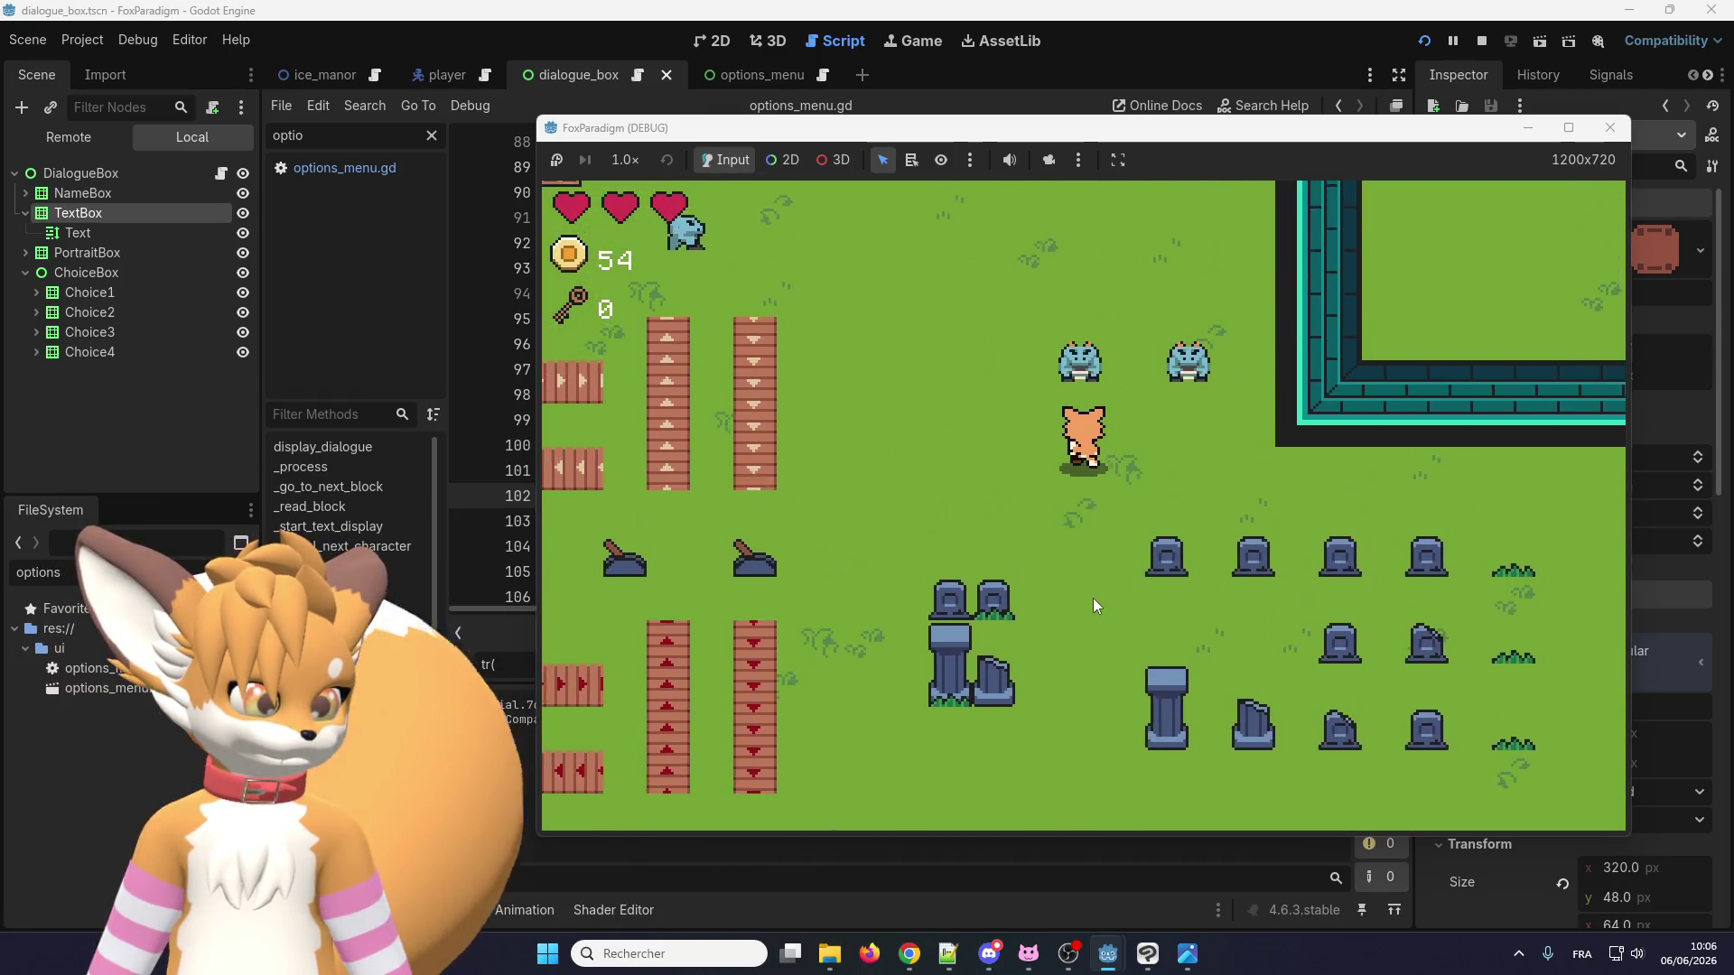
{"action": "key", "text": "e"}
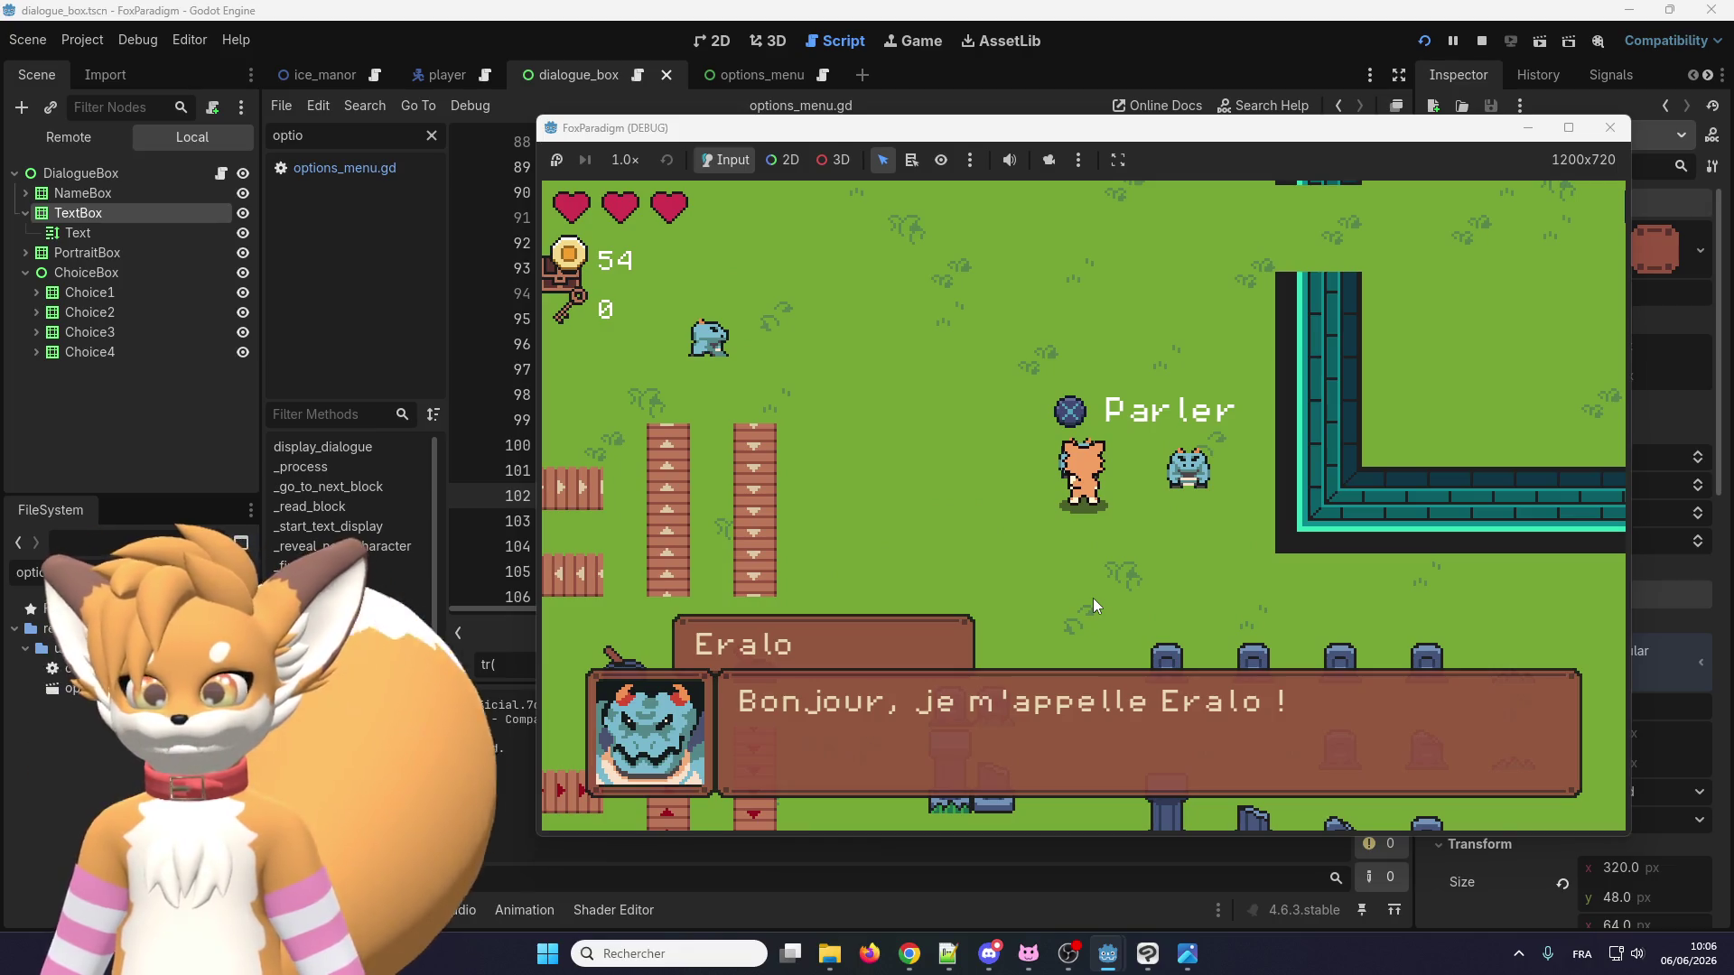
{"action": "key", "text": "e"}
{"action": "key", "text": "e"}
{"action": "key", "text": "e"}
{"action": "key", "text": "Left"}
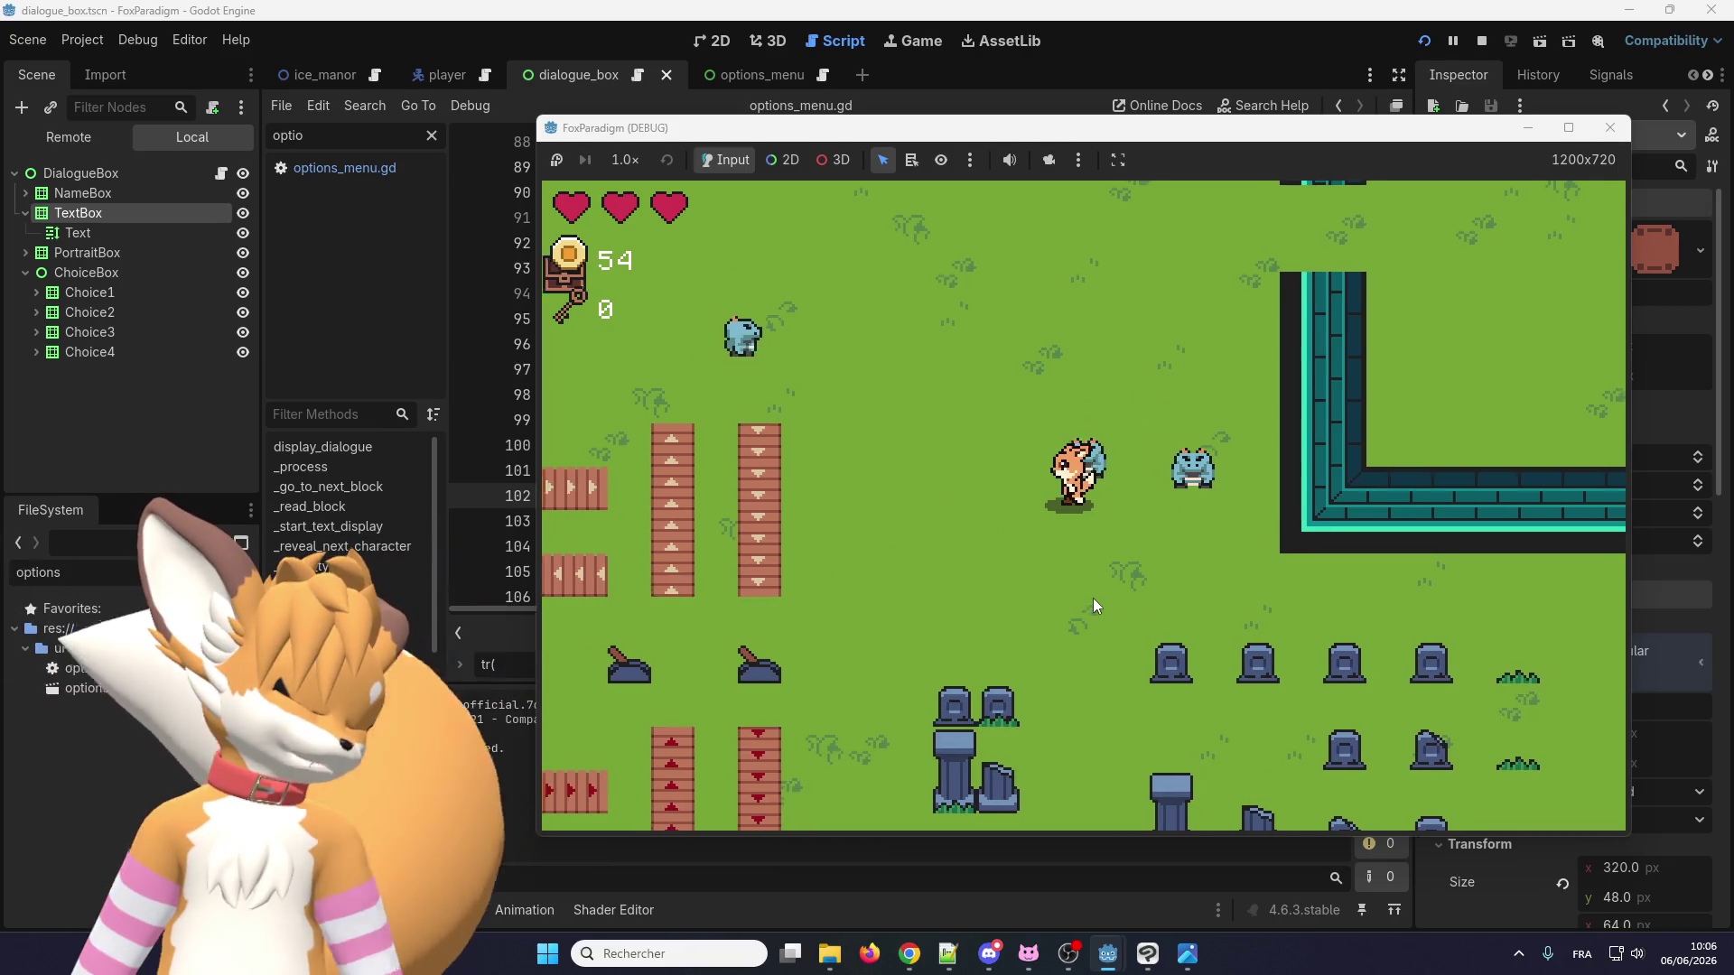
{"action": "key", "text": "Left"}
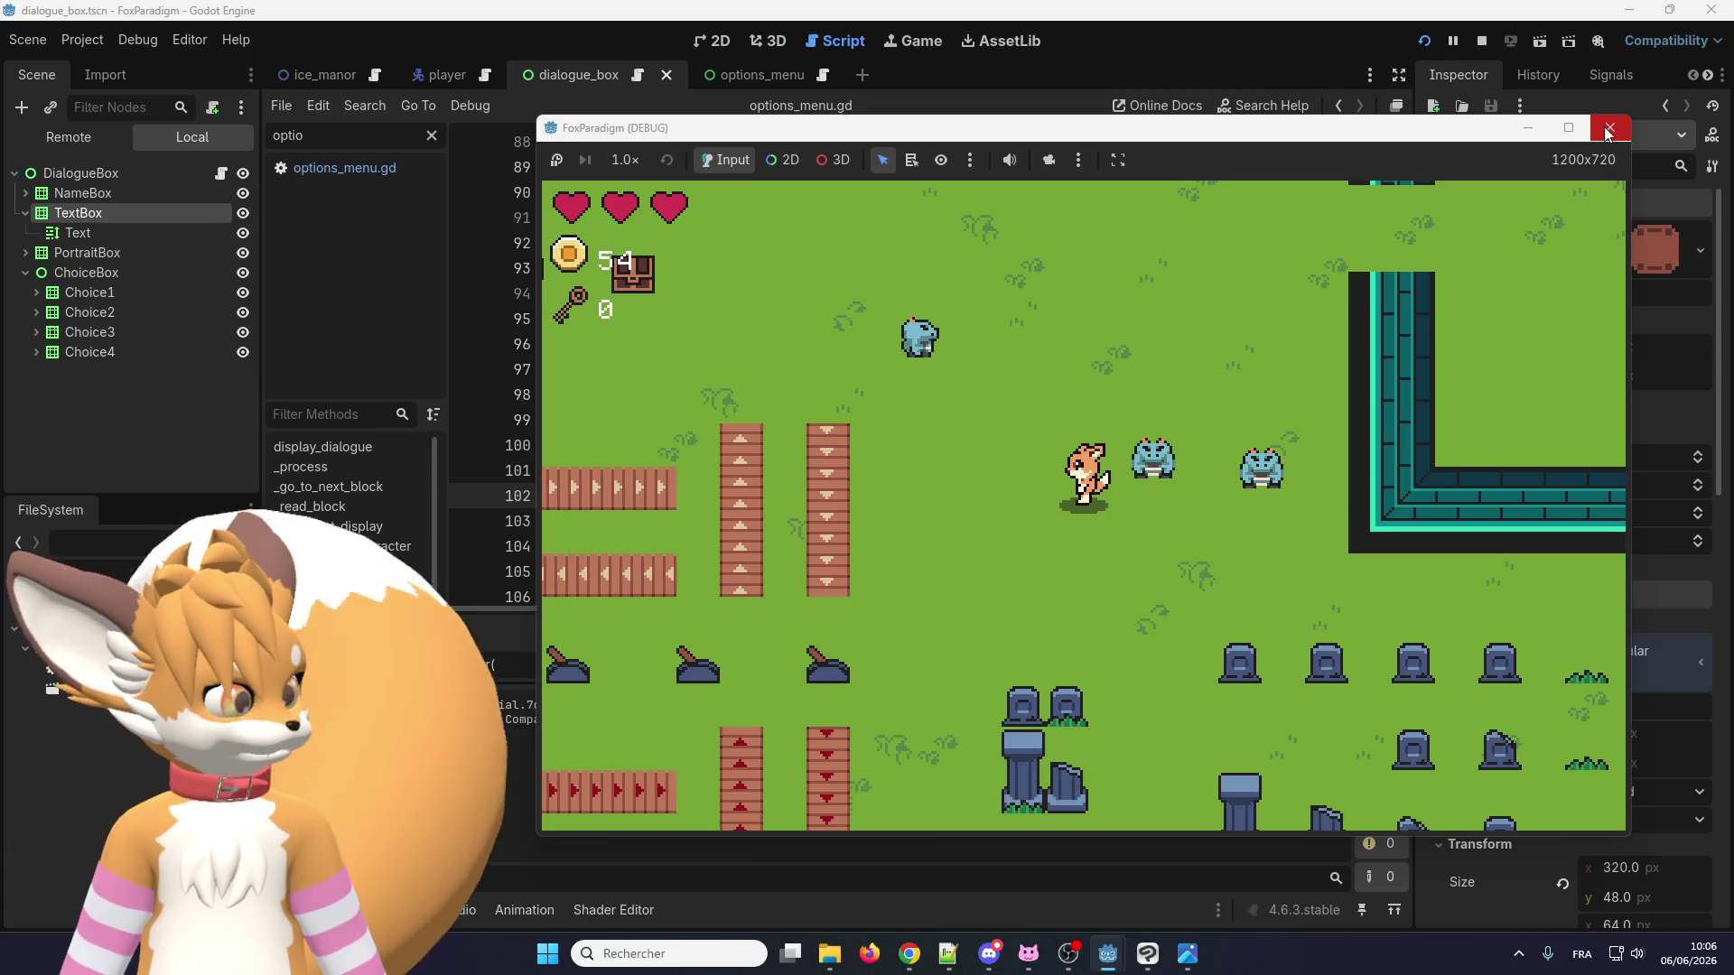
{"action": "left_click", "coordinate": [1608, 133]}
{"action": "left_click", "coordinate": [95, 44]}
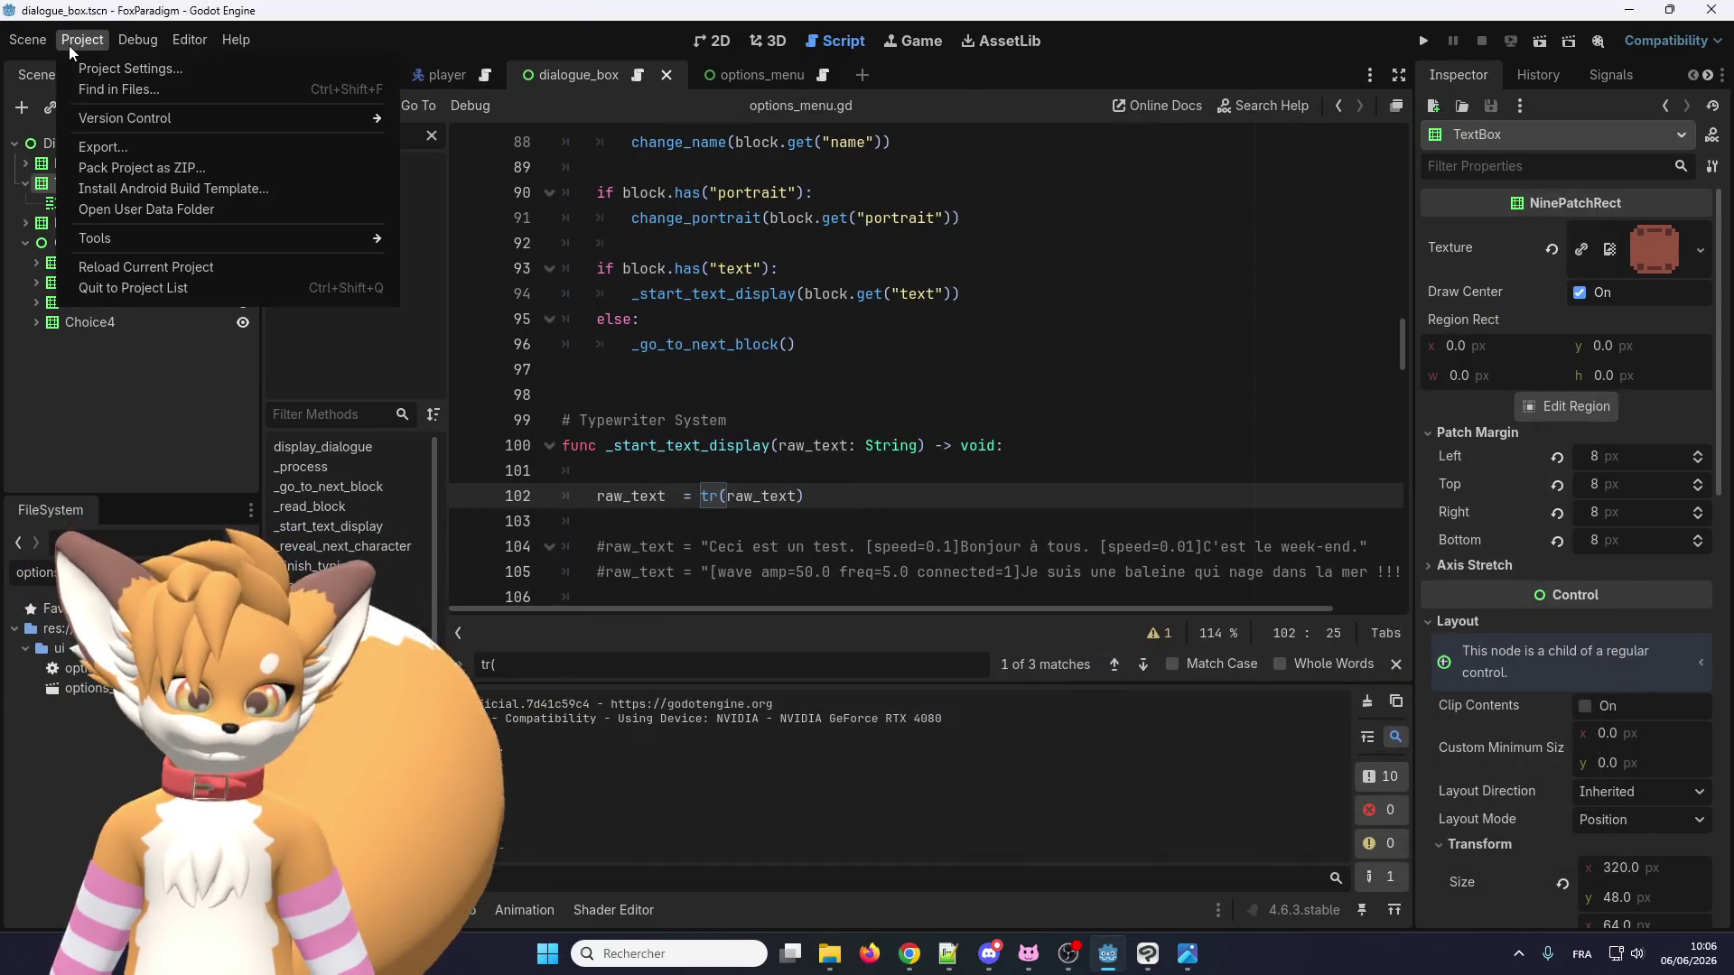
Add a translation in Project Settings > Translations, picking en.po from res://localization.
{"action": "left_click", "coordinate": [81, 67]}
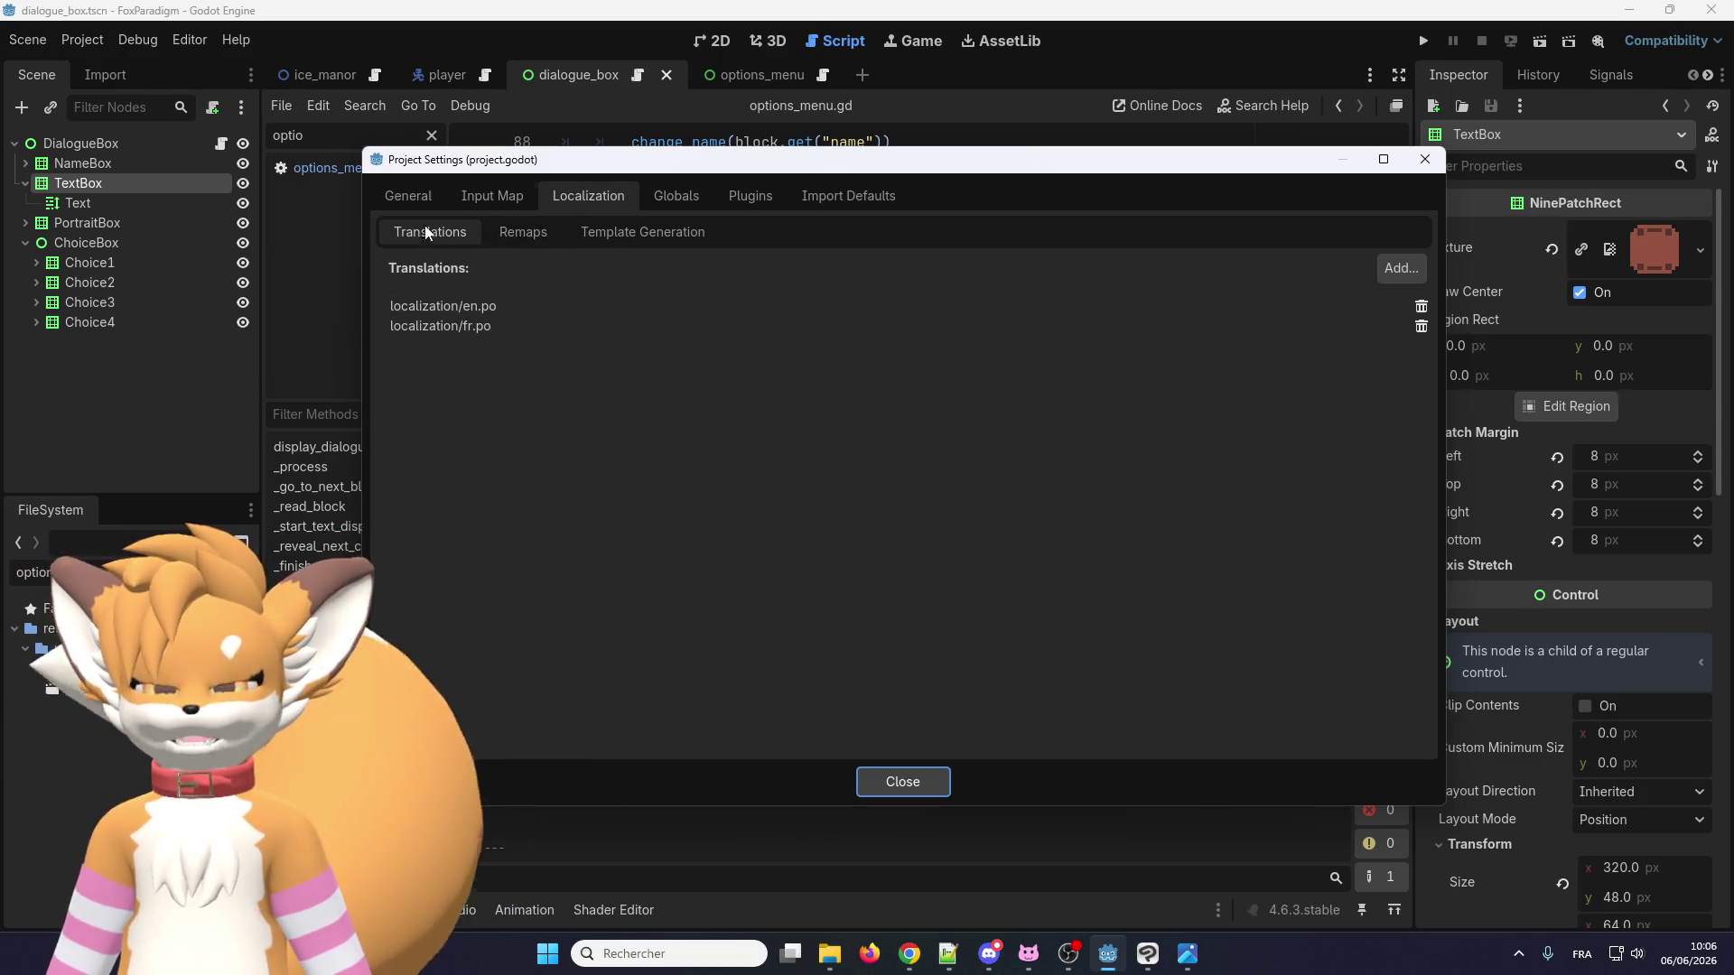
{"action": "left_click", "coordinate": [1397, 269]}
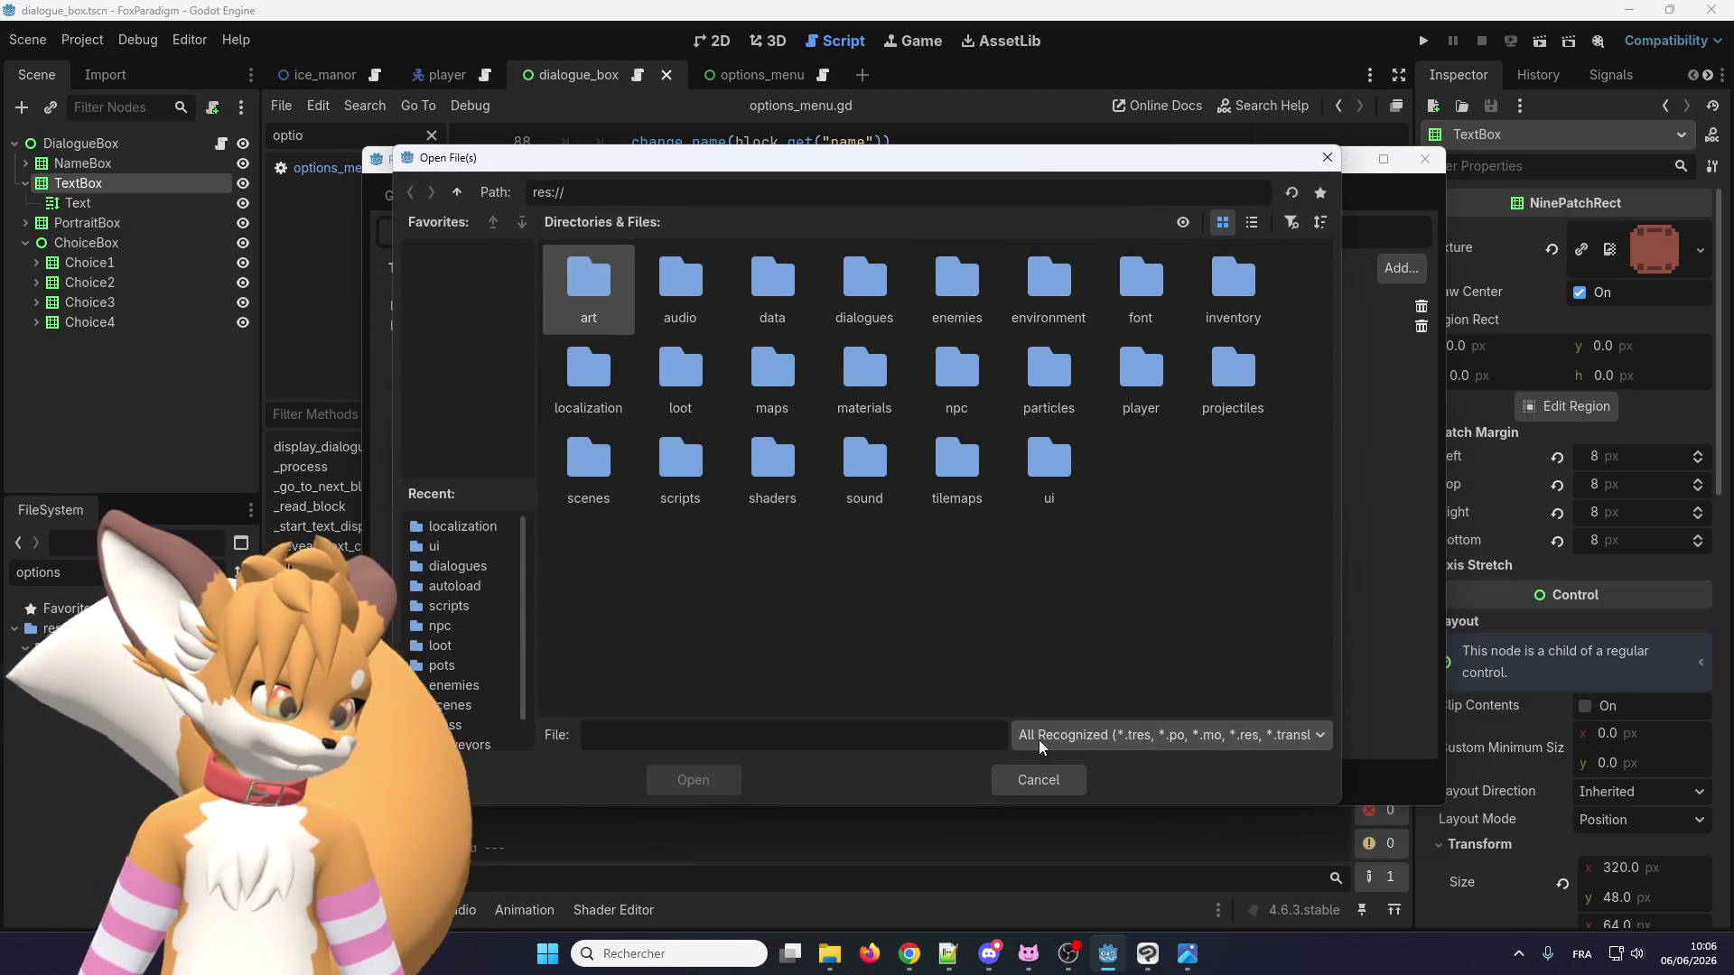
{"action": "left_click", "coordinate": [830, 955]}
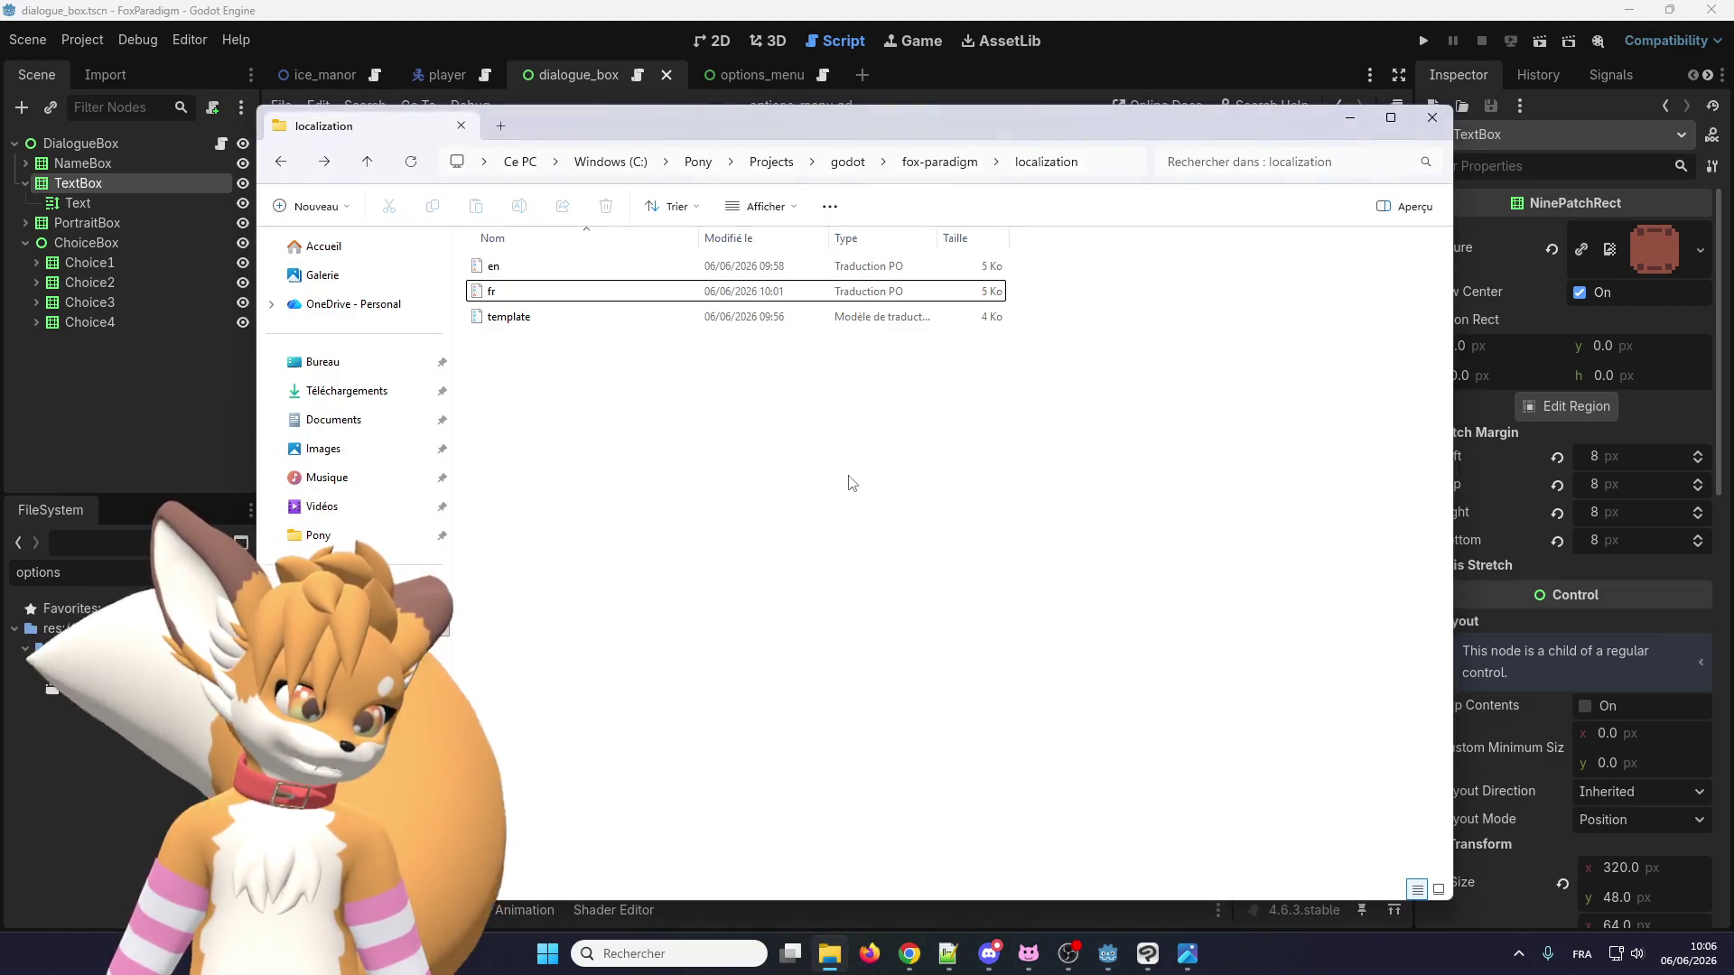
{"action": "left_click", "coordinate": [1351, 123]}
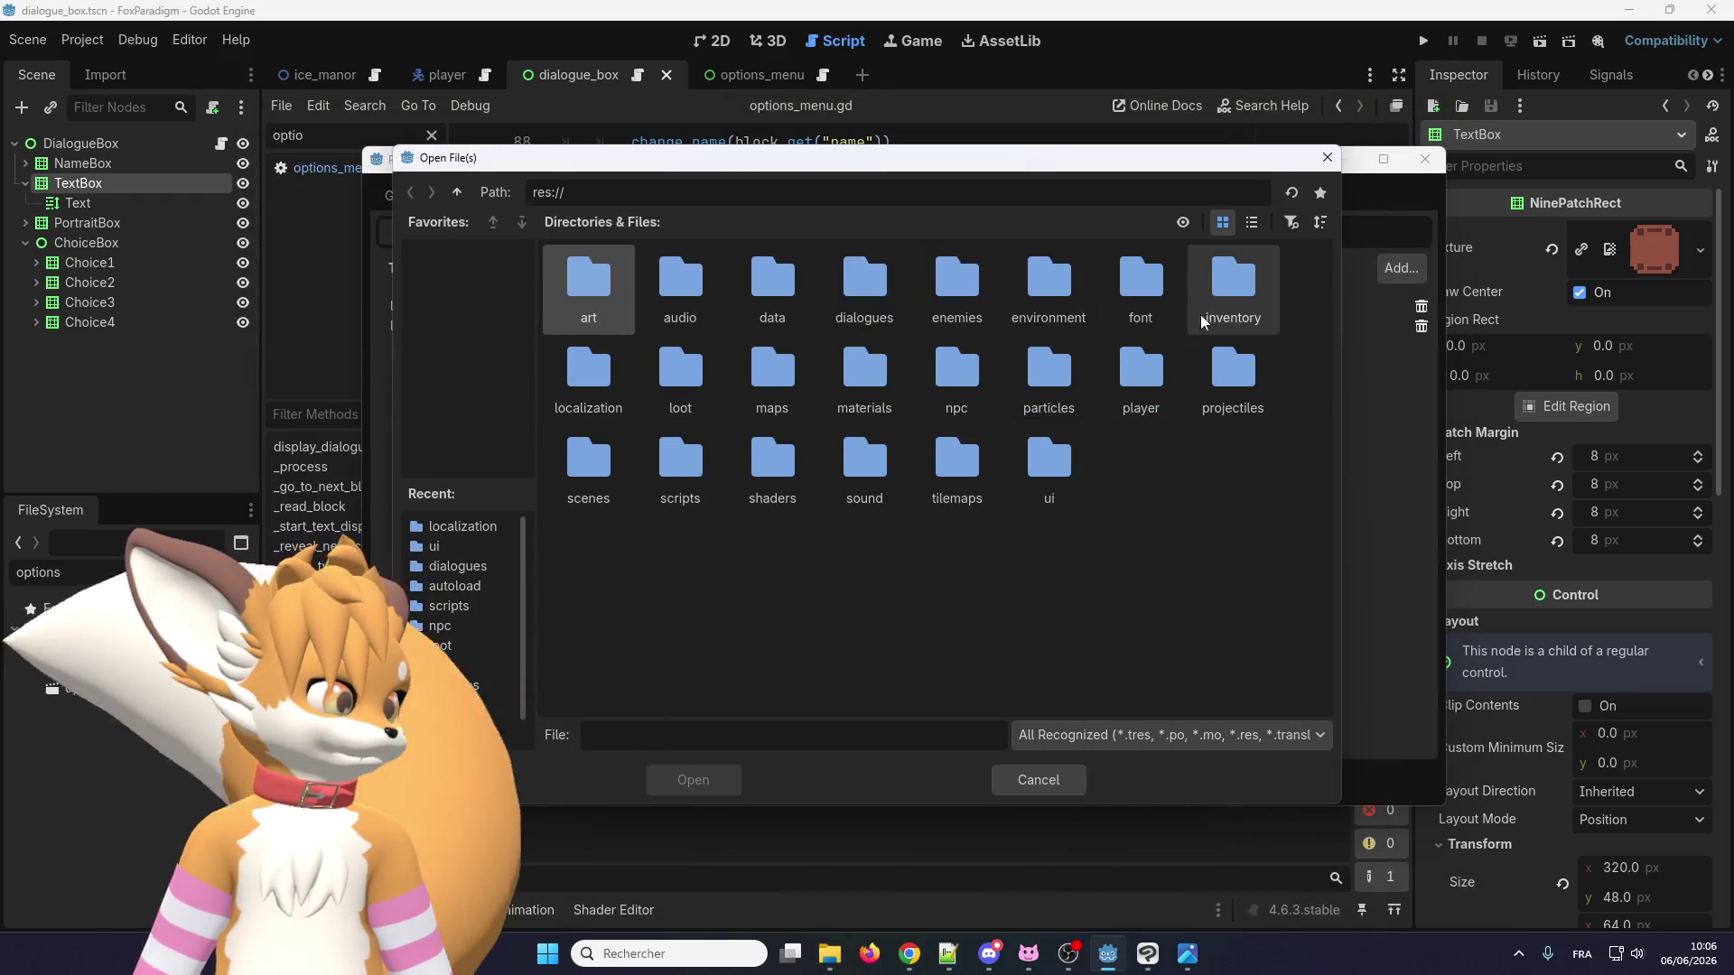
{"action": "double_click", "coordinate": [582, 383]}
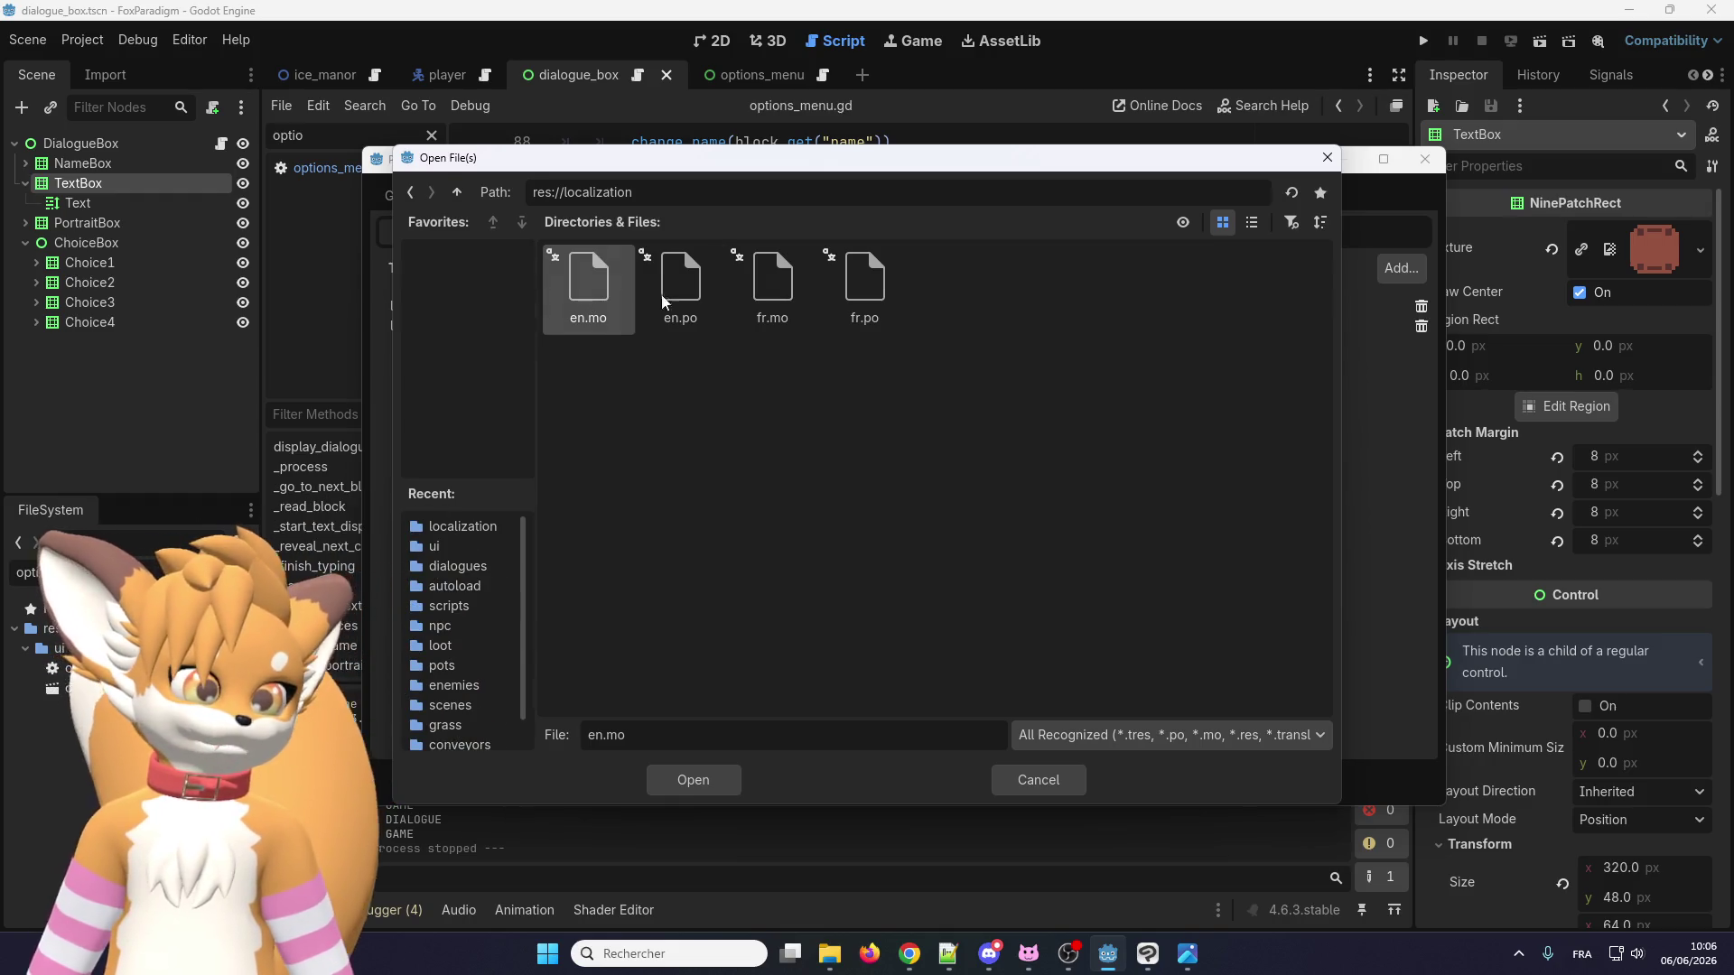
{"action": "left_click", "coordinate": [698, 316]}
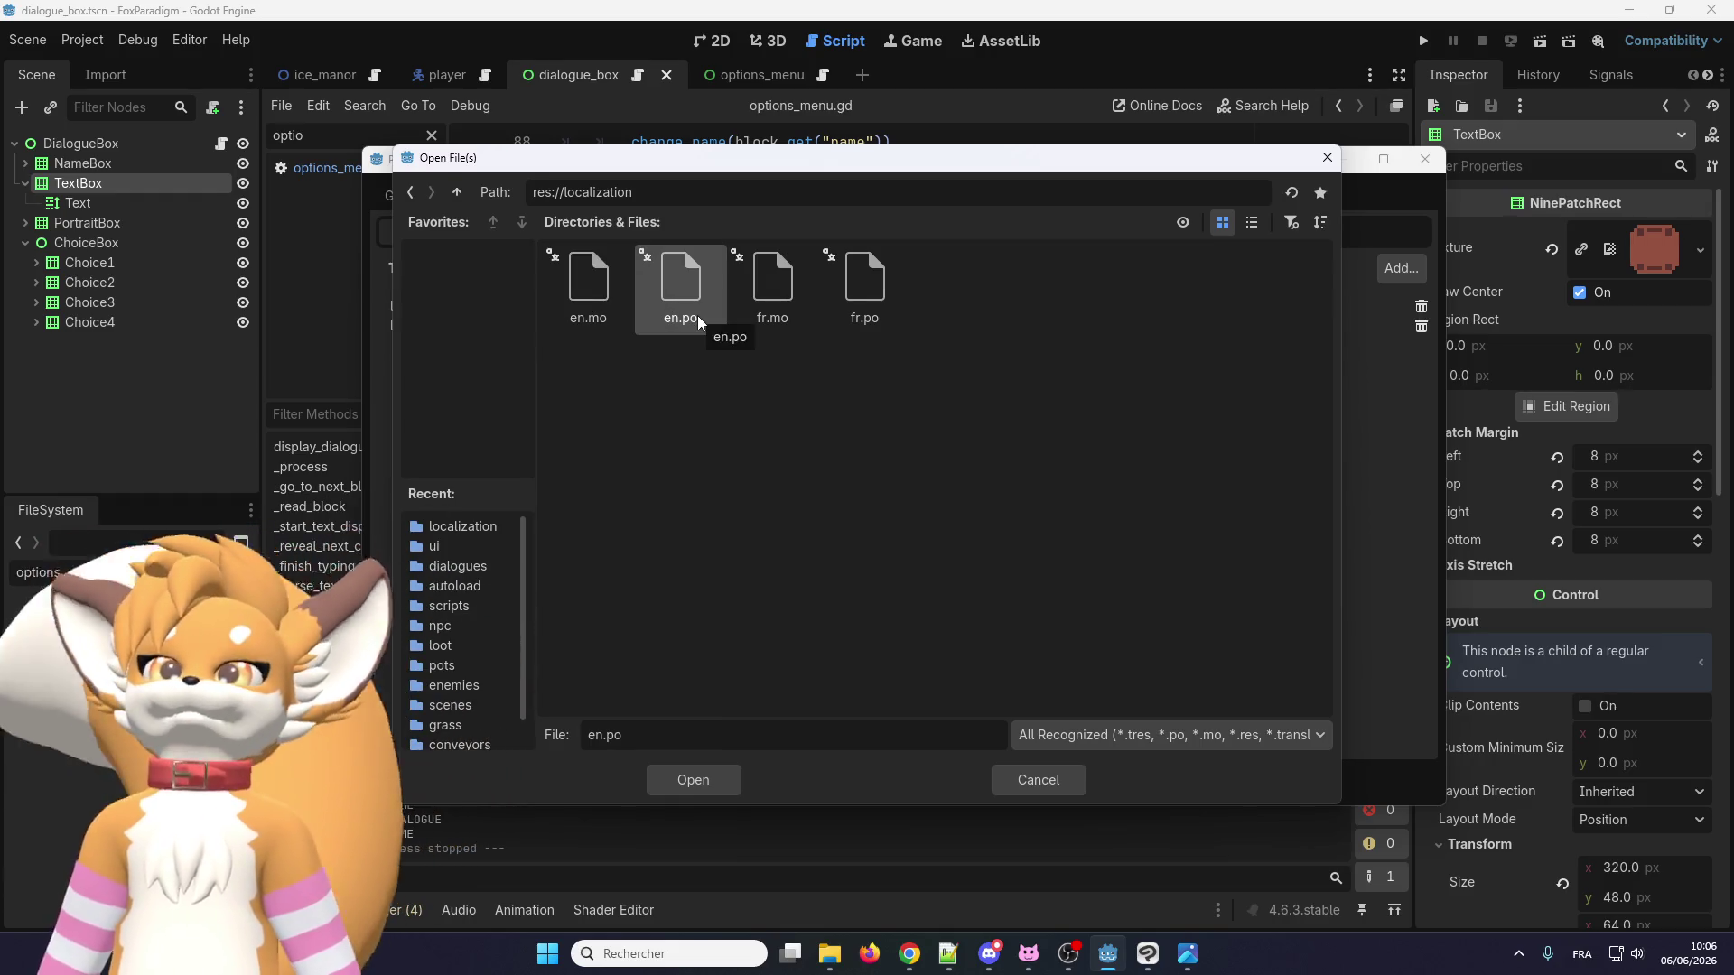
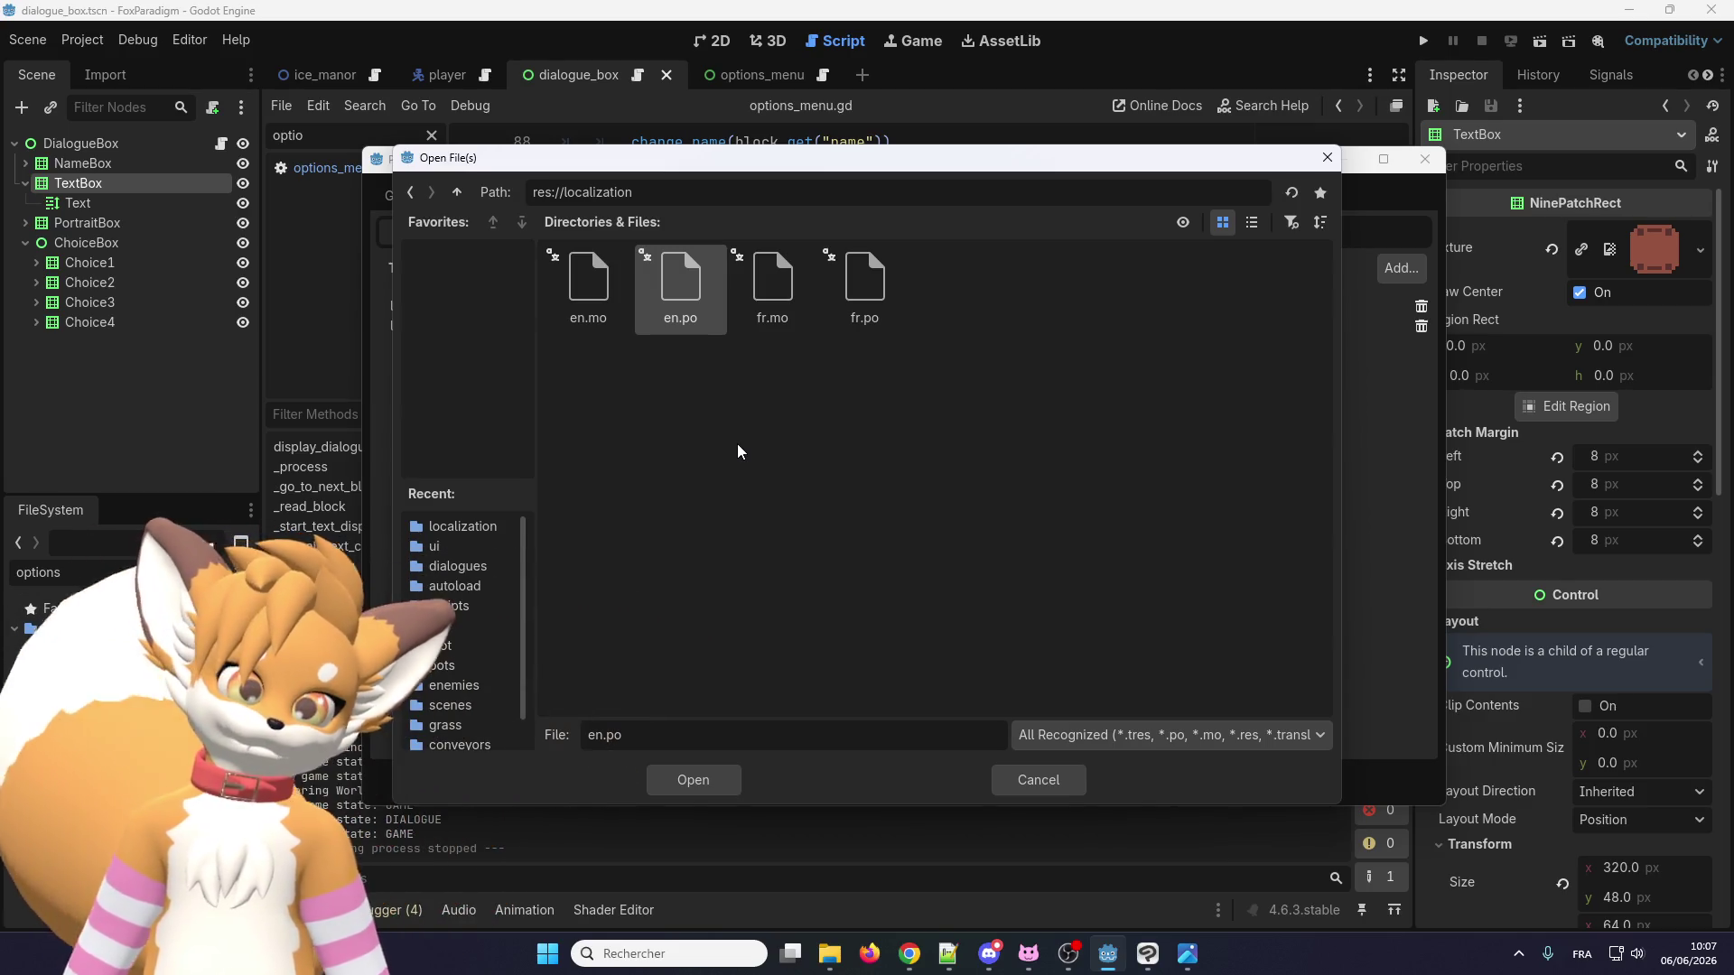
Cancel choosing a translation file and bring up the localization folder in File Explorer.
{"action": "left_click", "coordinate": [1038, 784]}
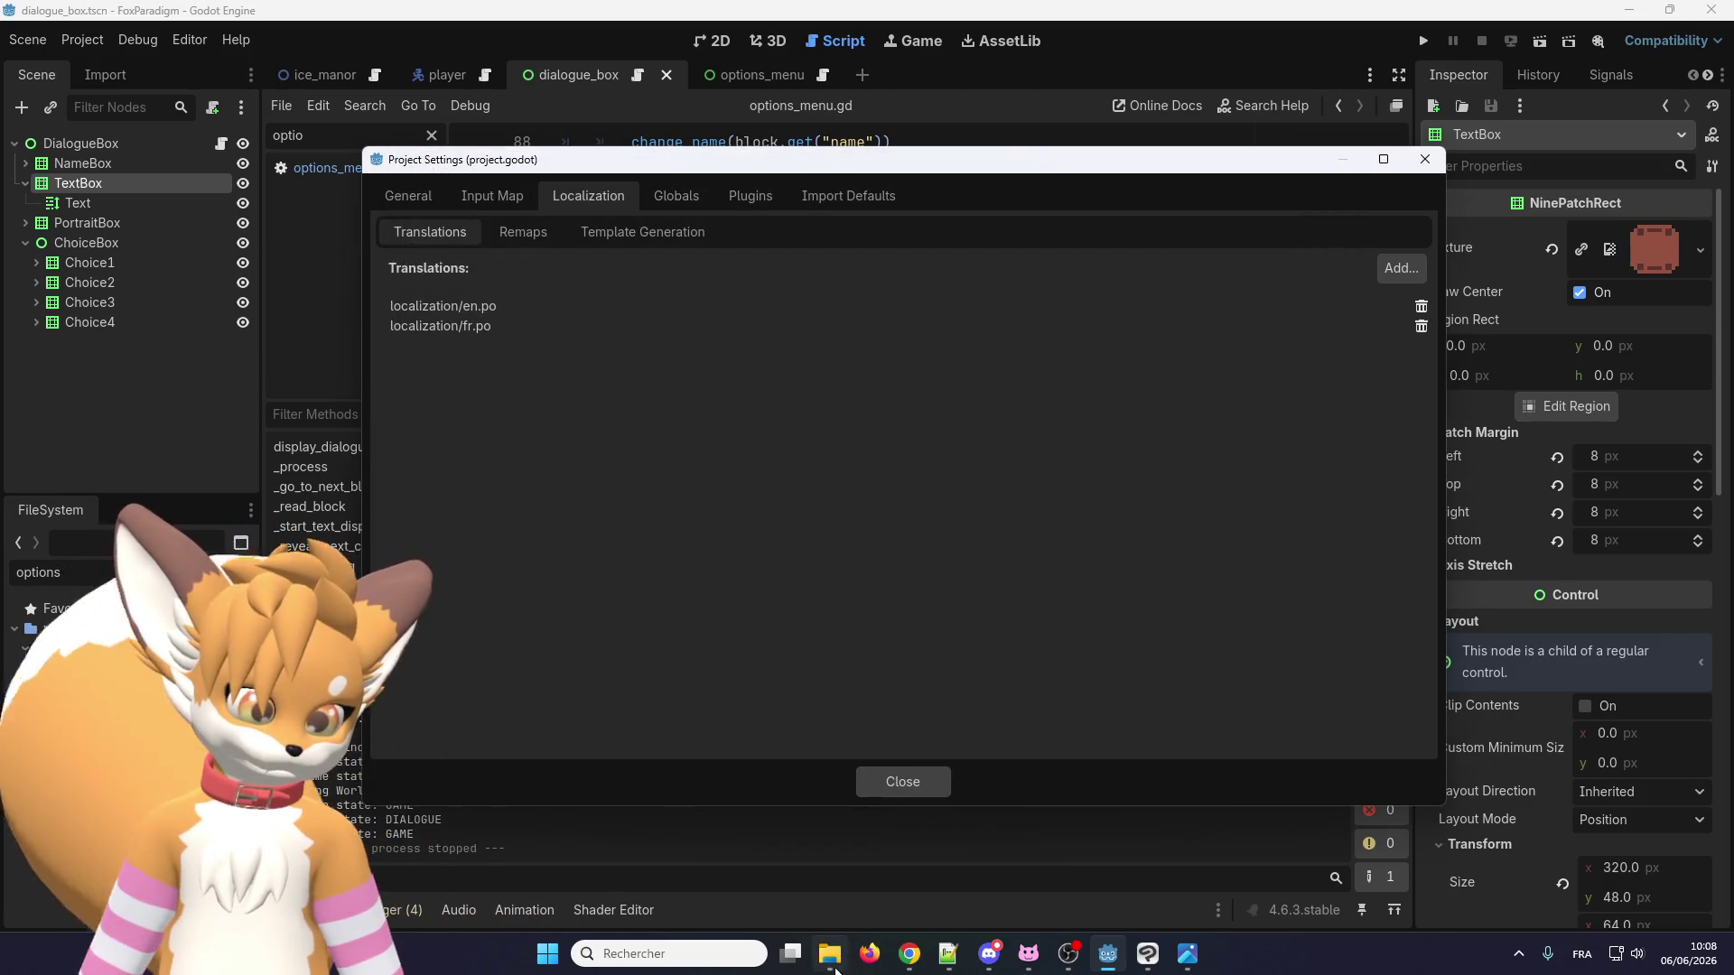
{"action": "left_click", "coordinate": [831, 957]}
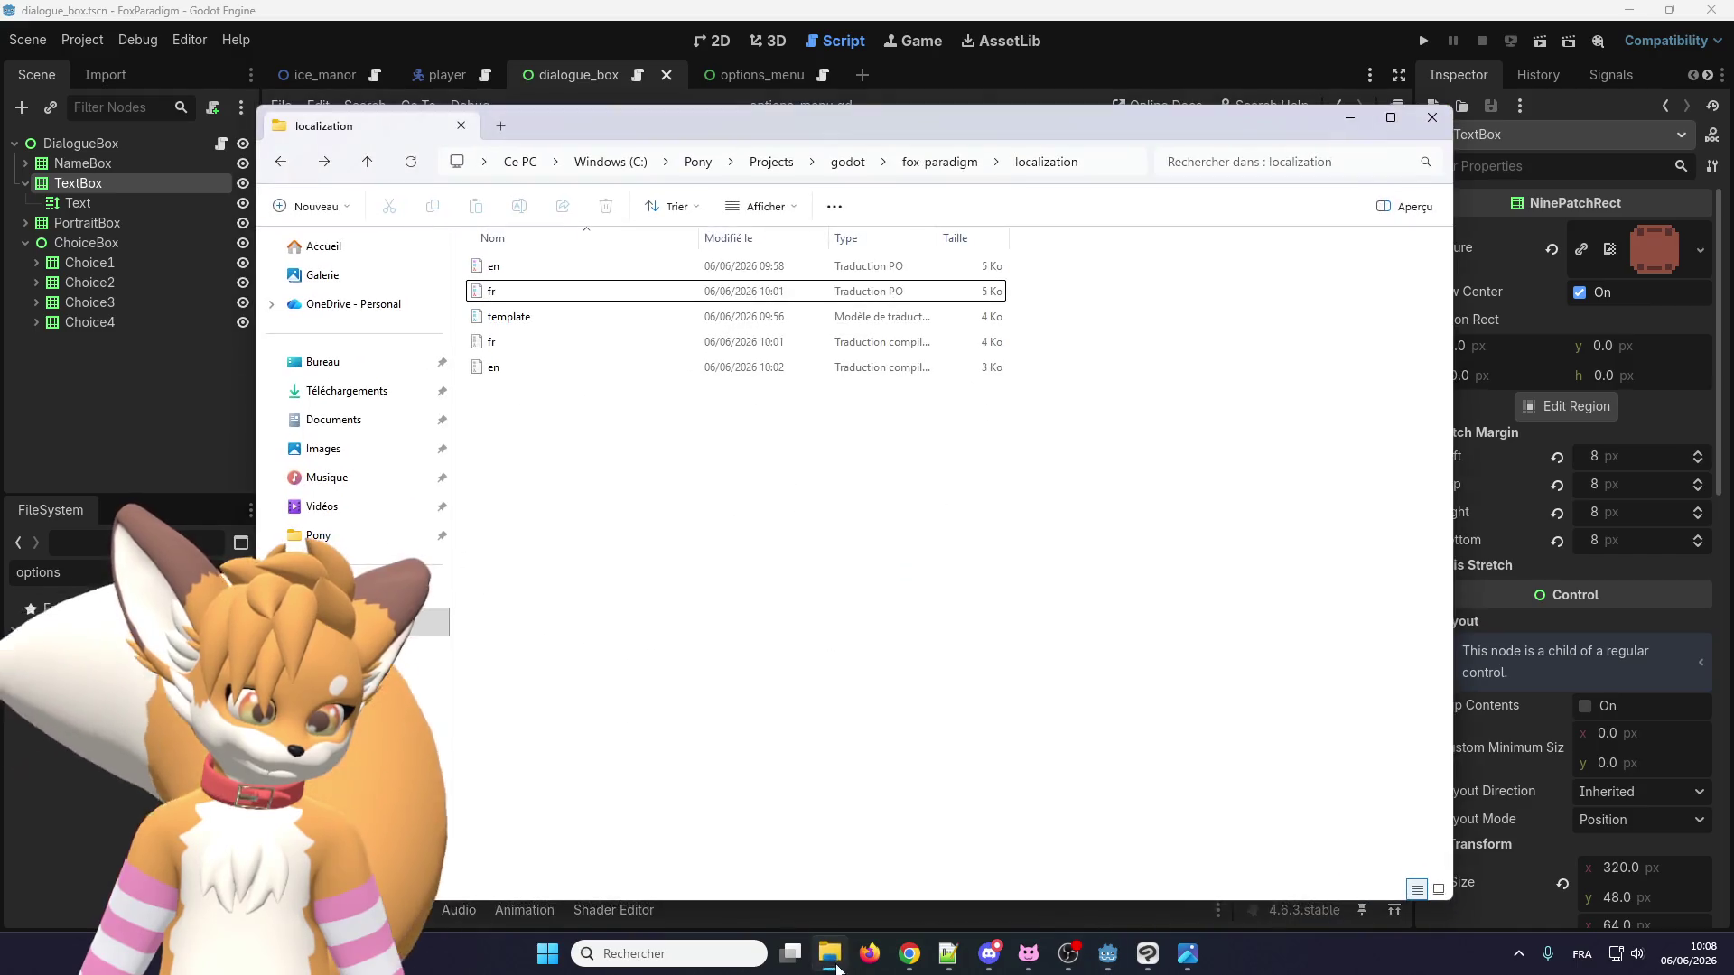
Preview template.pot's 57 entries in Poedit, then bring up the template file's context menu in Explorer.
{"action": "double_click", "coordinate": [554, 318]}
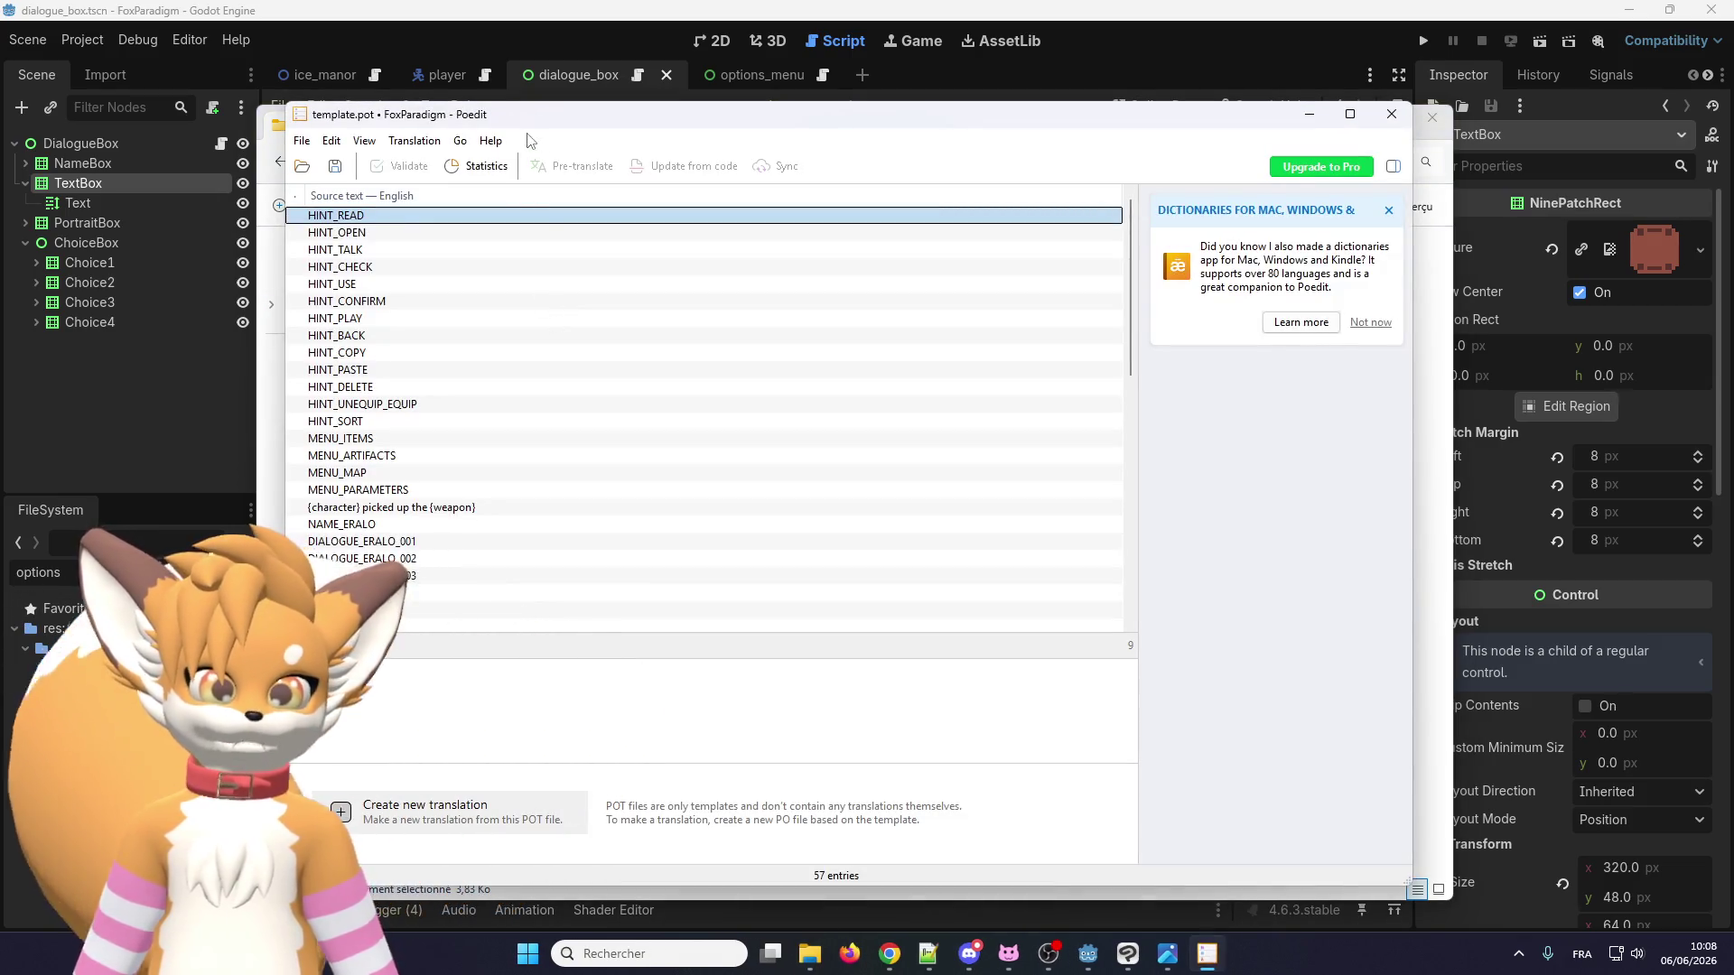
{"action": "mouse_move", "coordinate": [528, 116]}
{"action": "left_mouse_down"}
{"action": "mouse_move", "coordinate": [852, 451]}
{"action": "mouse_move", "coordinate": [798, 383]}
{"action": "mouse_move", "coordinate": [700, 167]}
{"action": "left_mouse_up"}
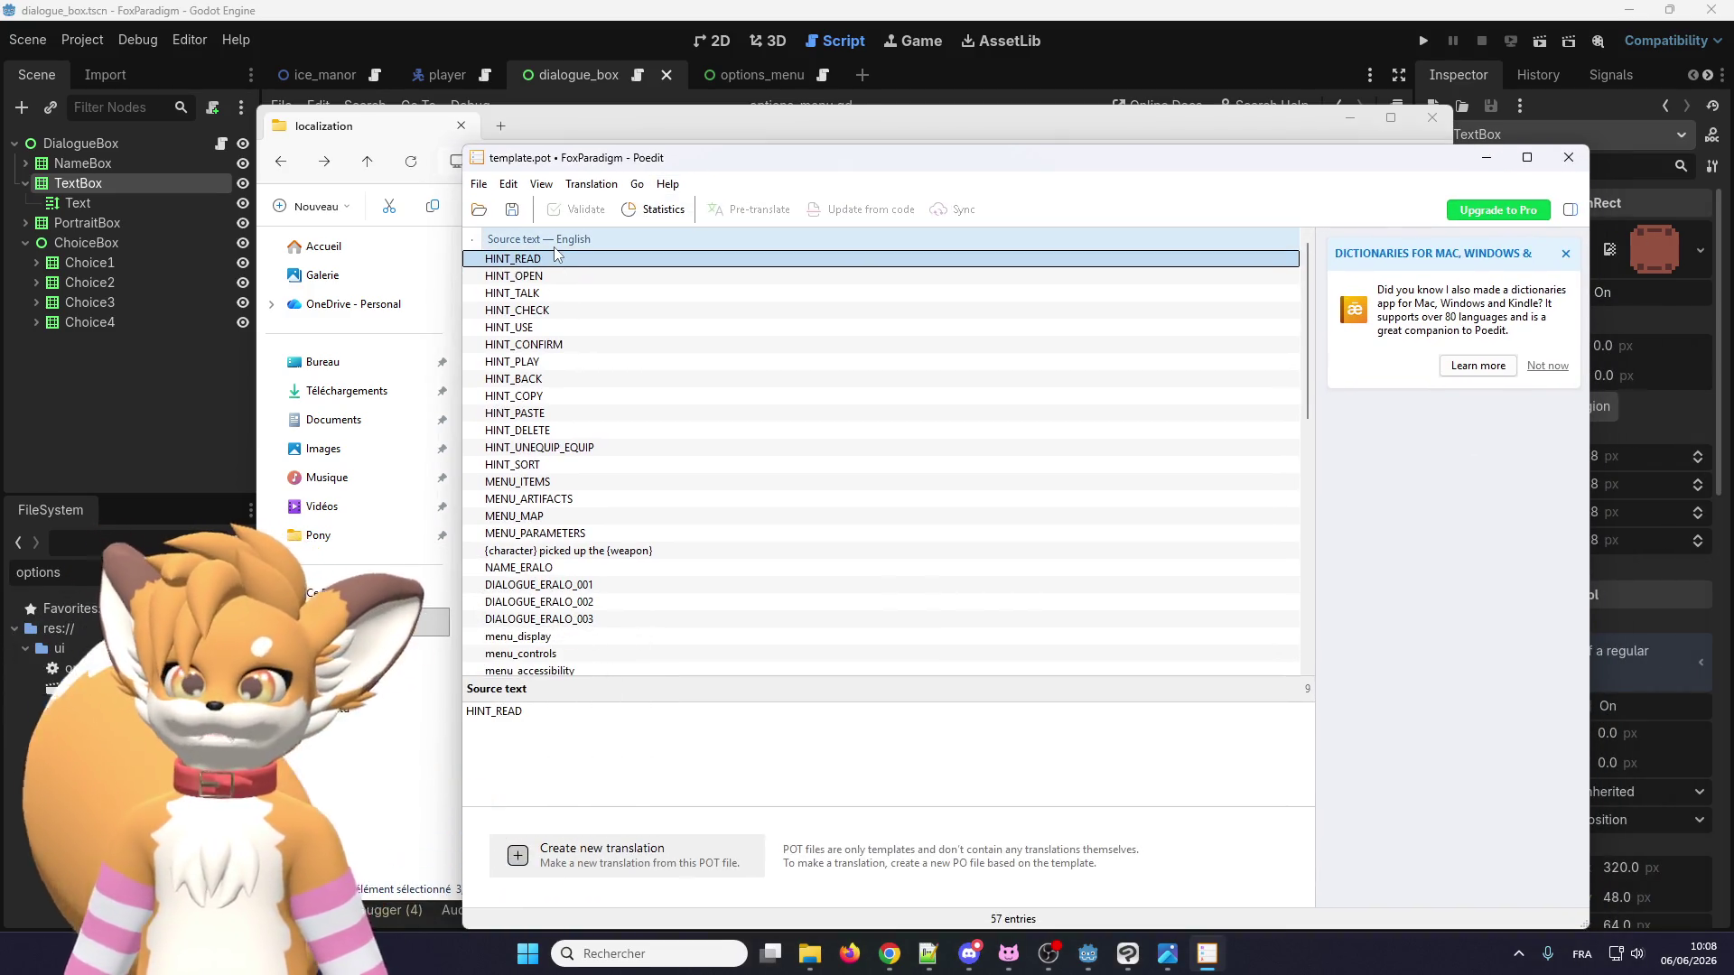
{"action": "left_click", "coordinate": [567, 143]}
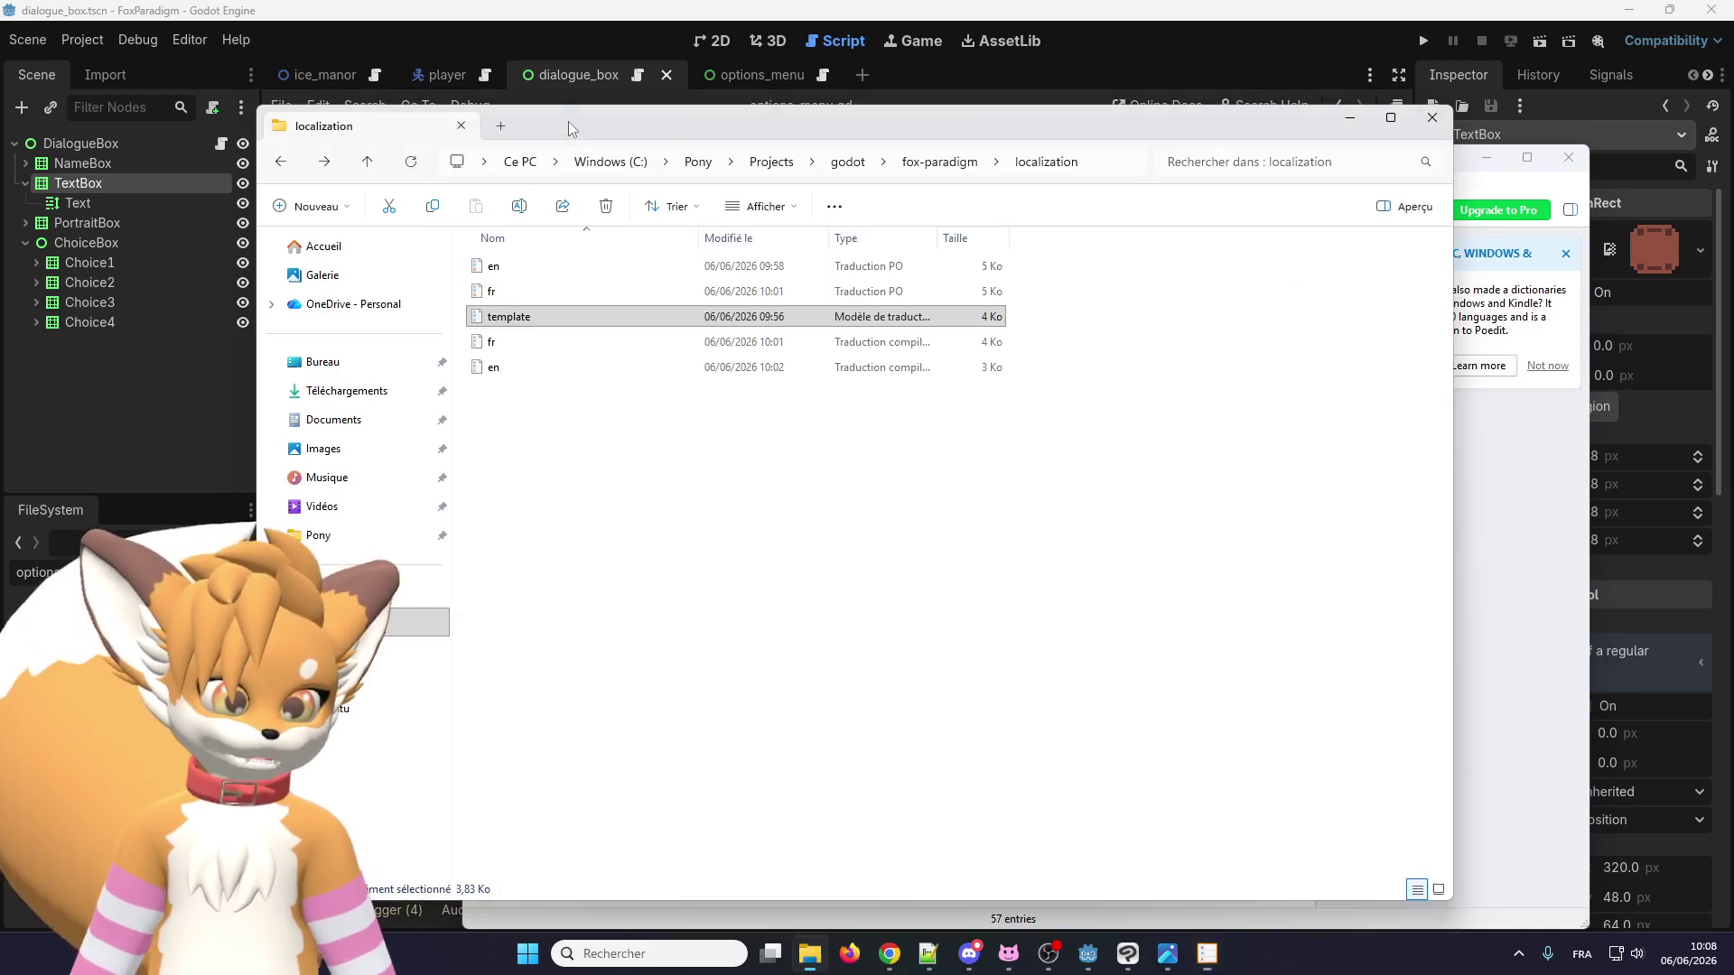
{"action": "right_click", "coordinate": [545, 327]}
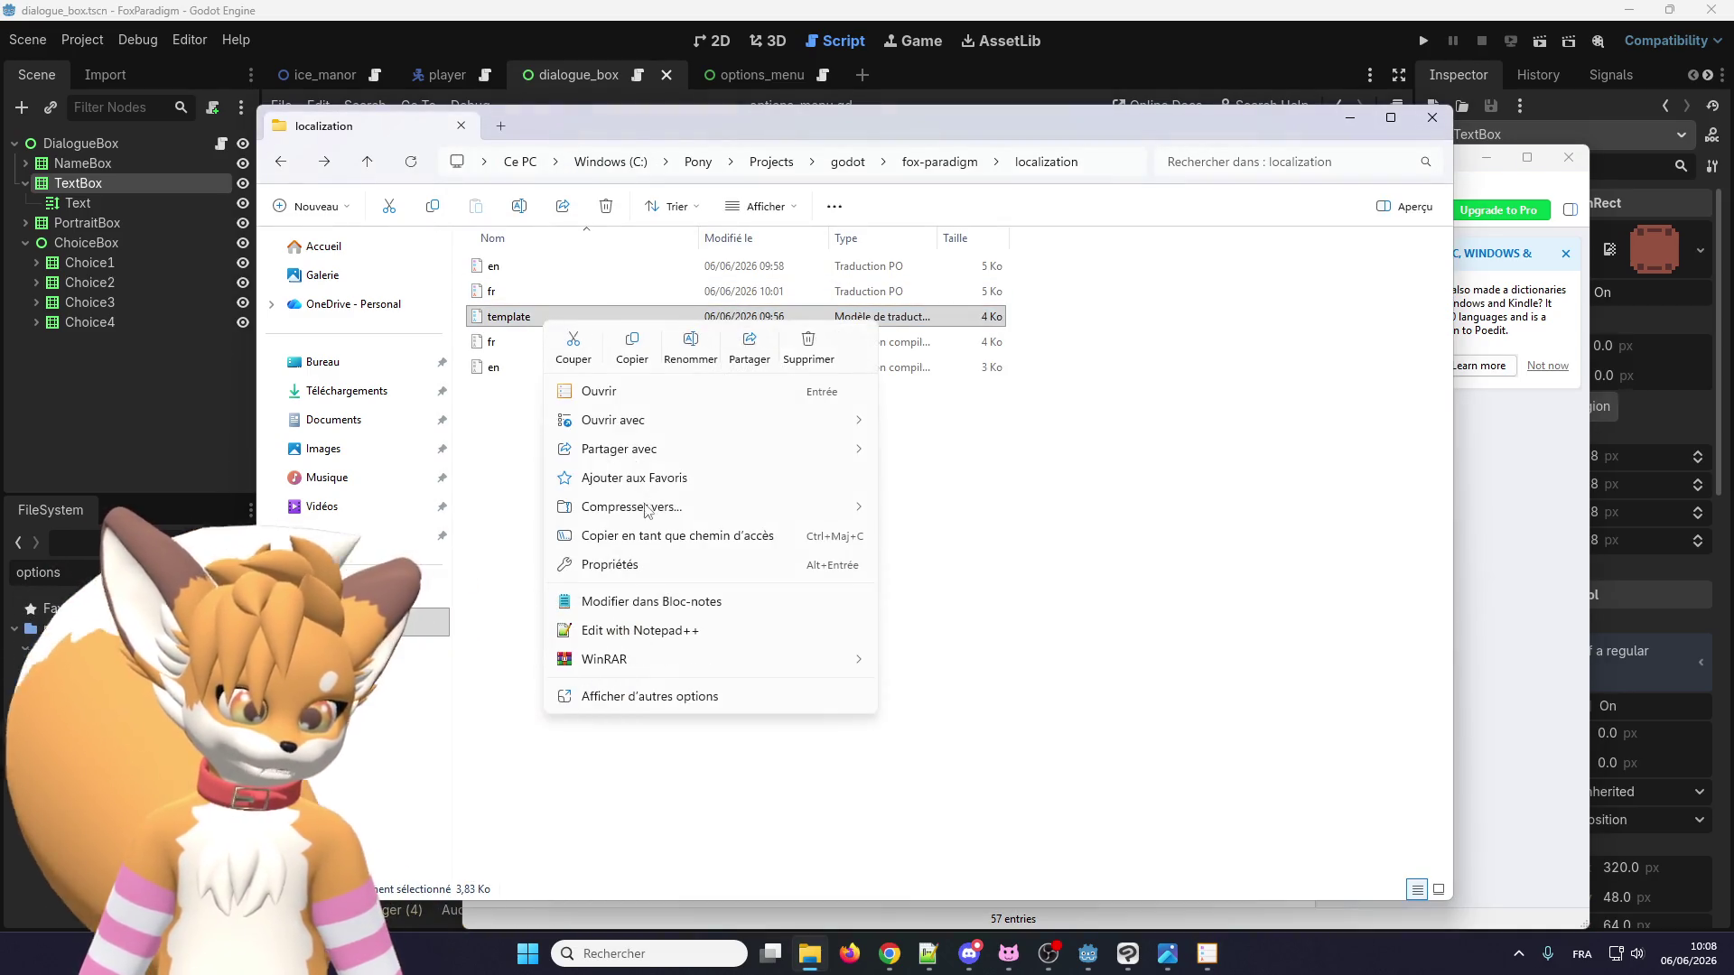
Open template.pot in Notepad++ and scroll through its entries down to NAME_ERALO on line 95.
{"action": "left_click", "coordinate": [632, 630]}
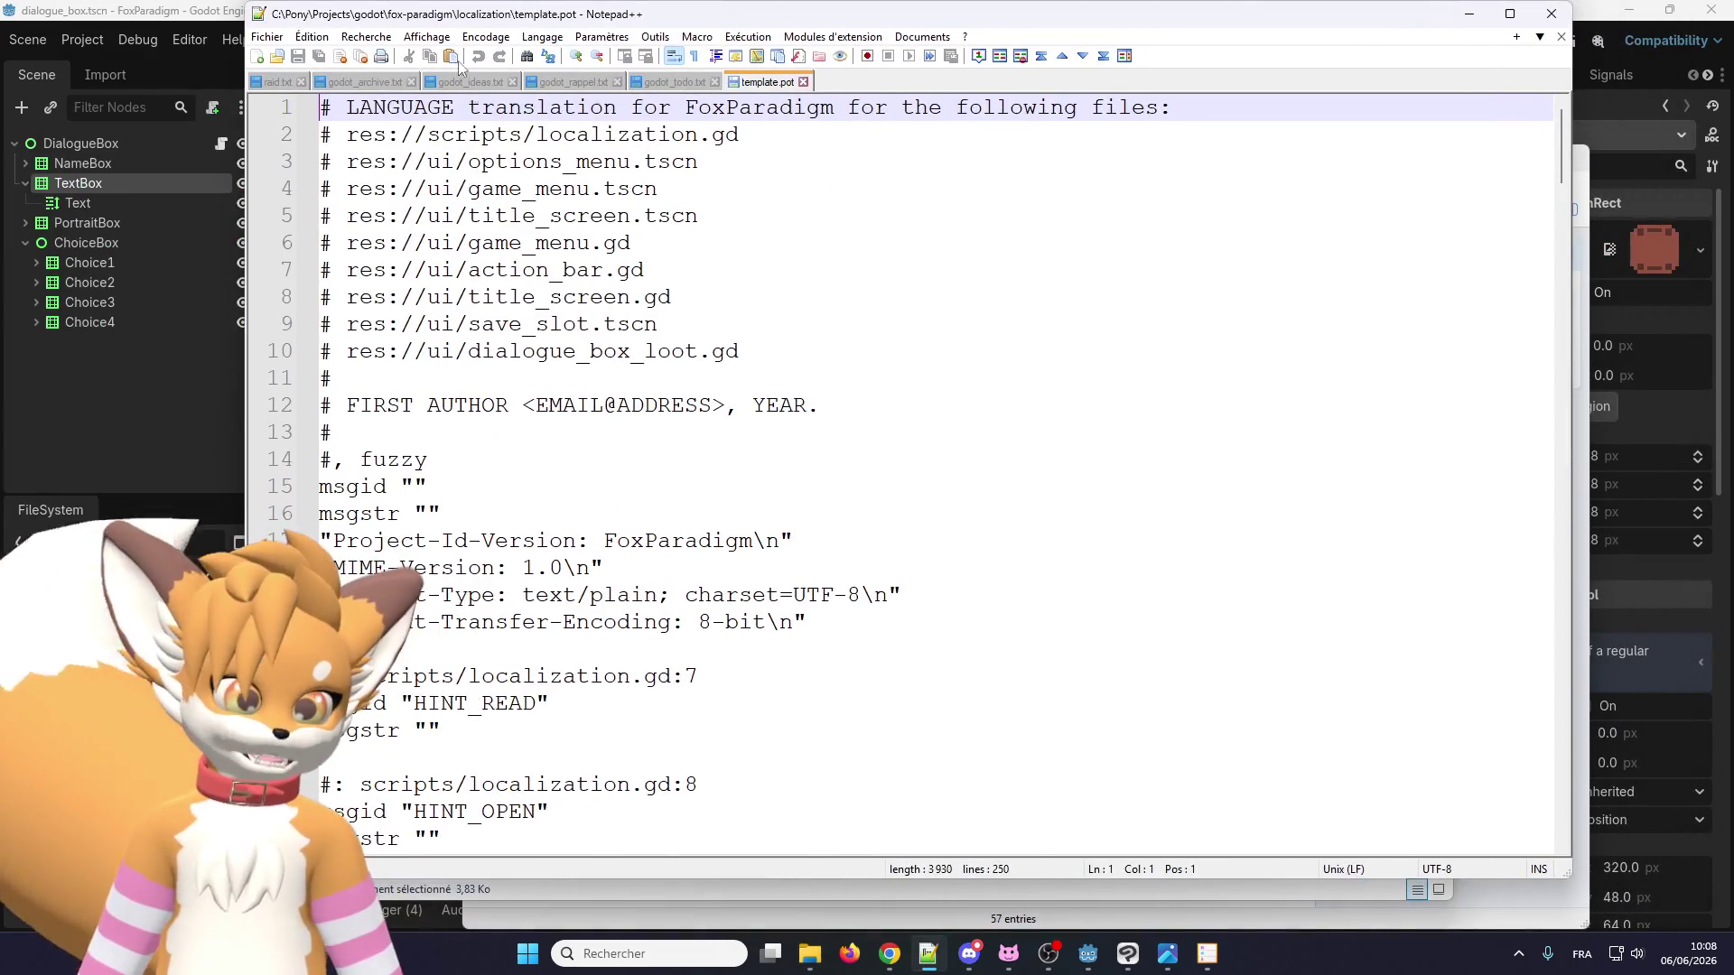
{"action": "scroll", "coordinate": [425, 320], "scroll_direction": "down", "scroll_amount": 16}
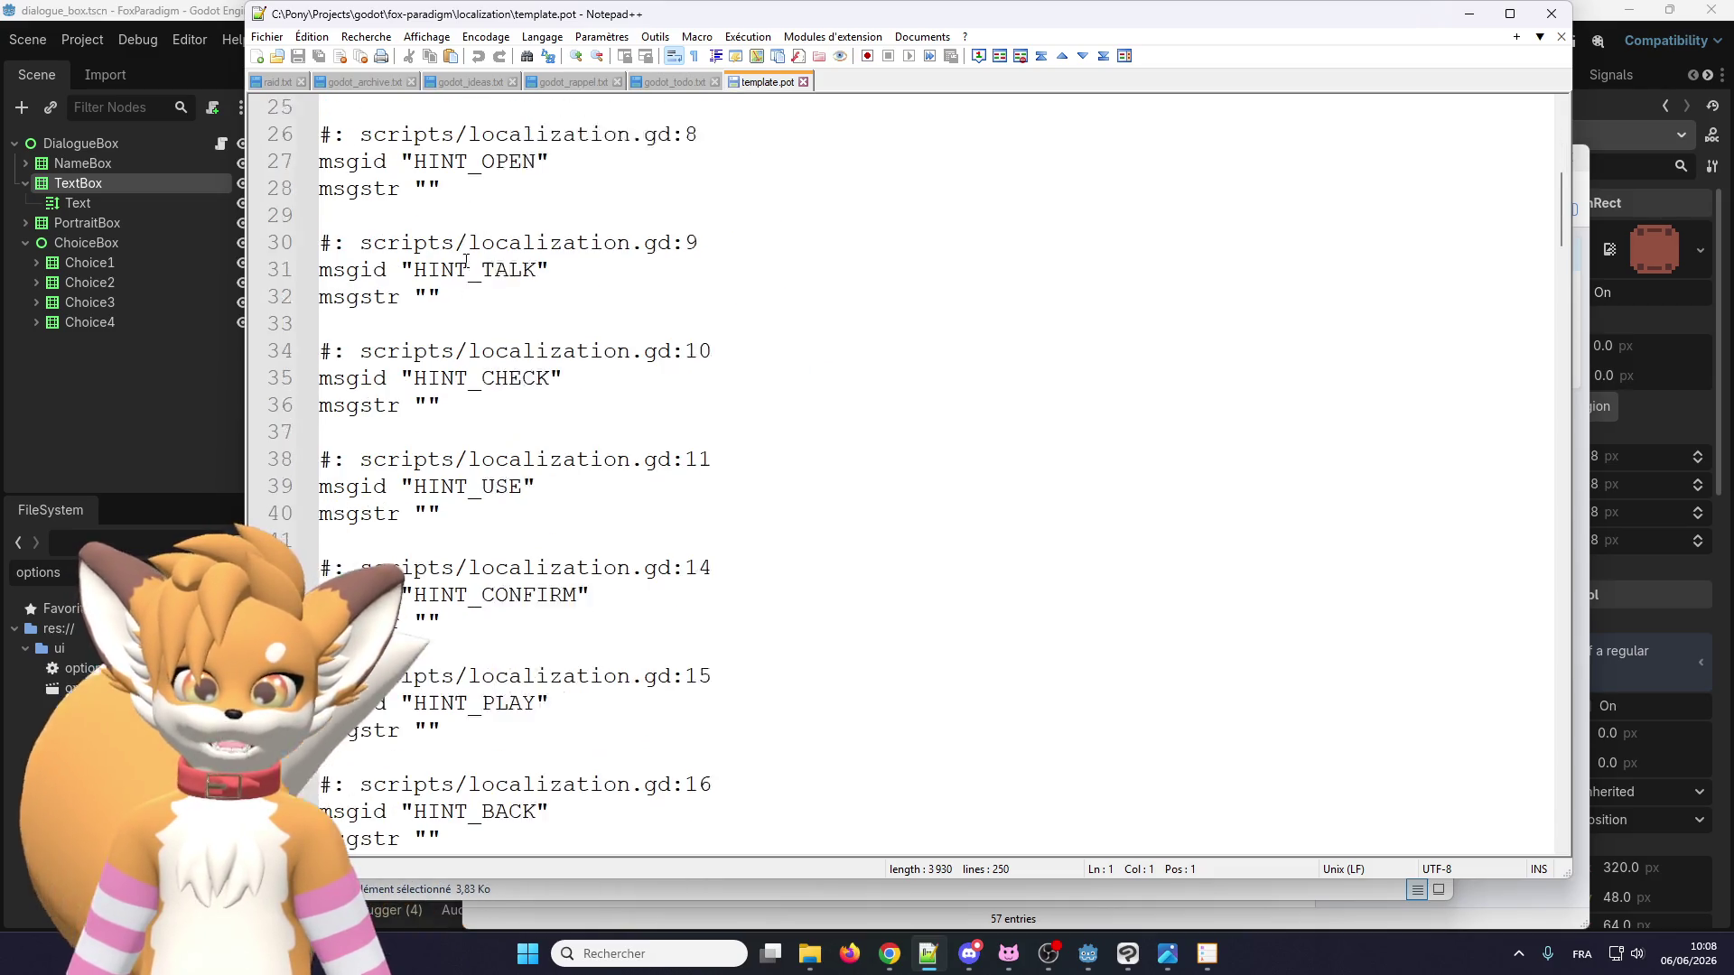
{"action": "scroll", "coordinate": [434, 233], "scroll_direction": "down", "scroll_amount": 20}
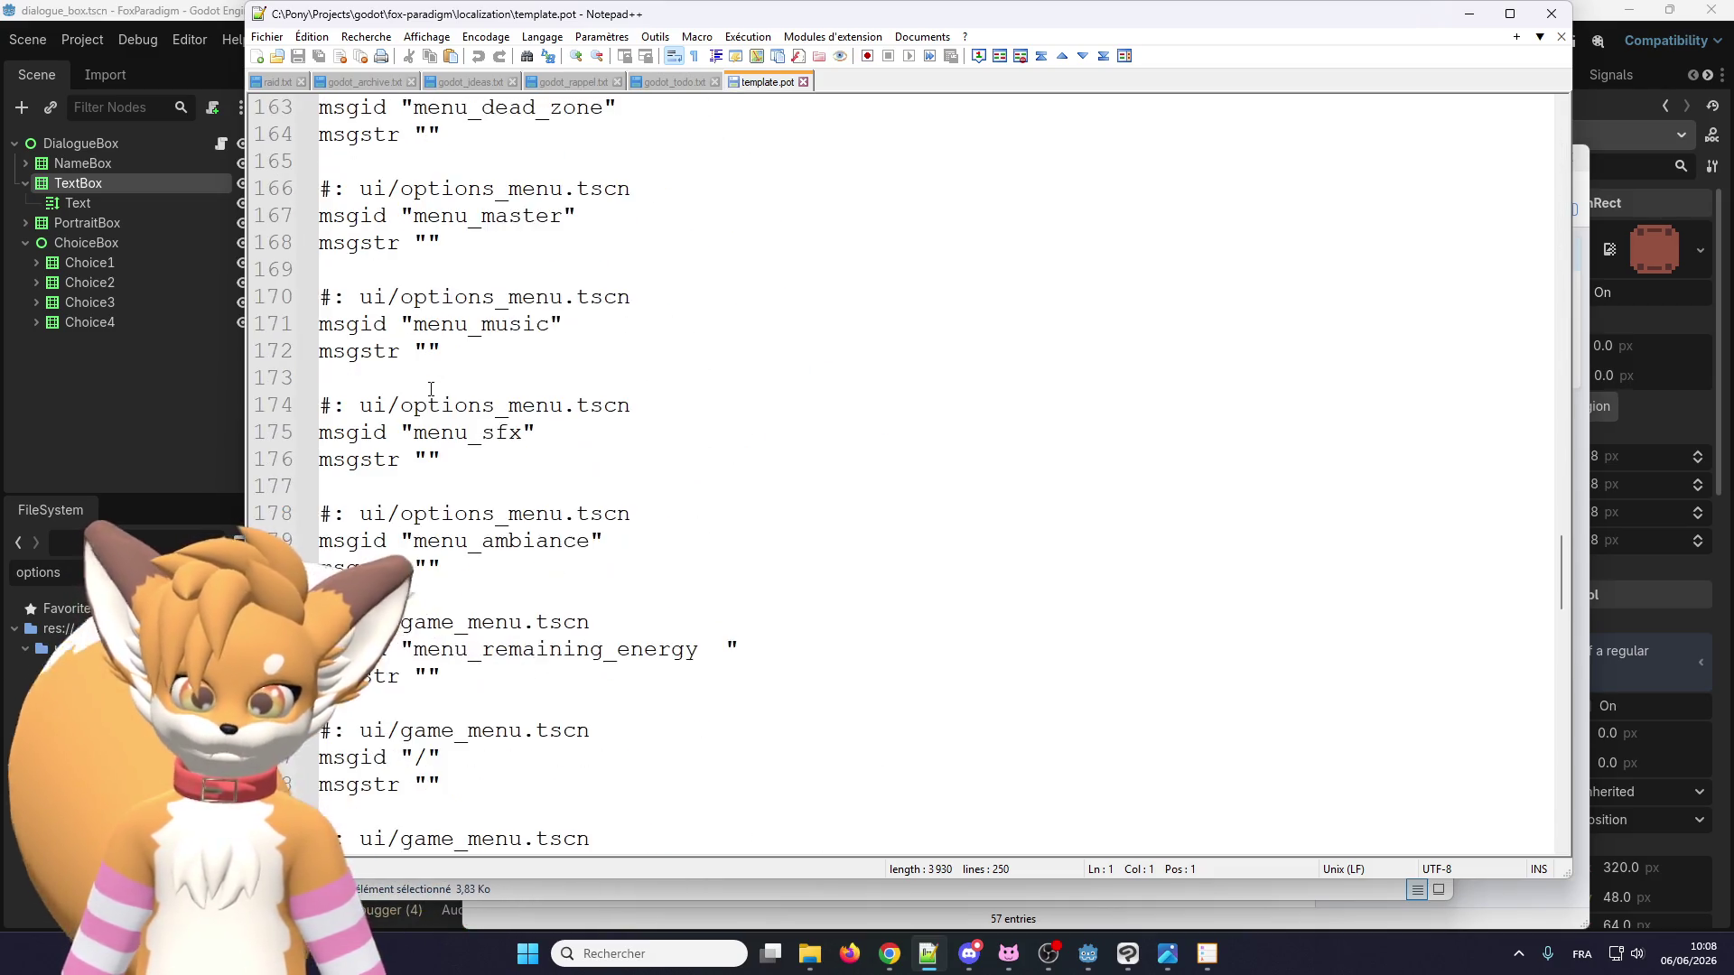
{"action": "scroll", "coordinate": [431, 394], "scroll_direction": "down", "scroll_amount": 9}
{"action": "scroll", "coordinate": [430, 406], "scroll_direction": "up", "scroll_amount": 6}
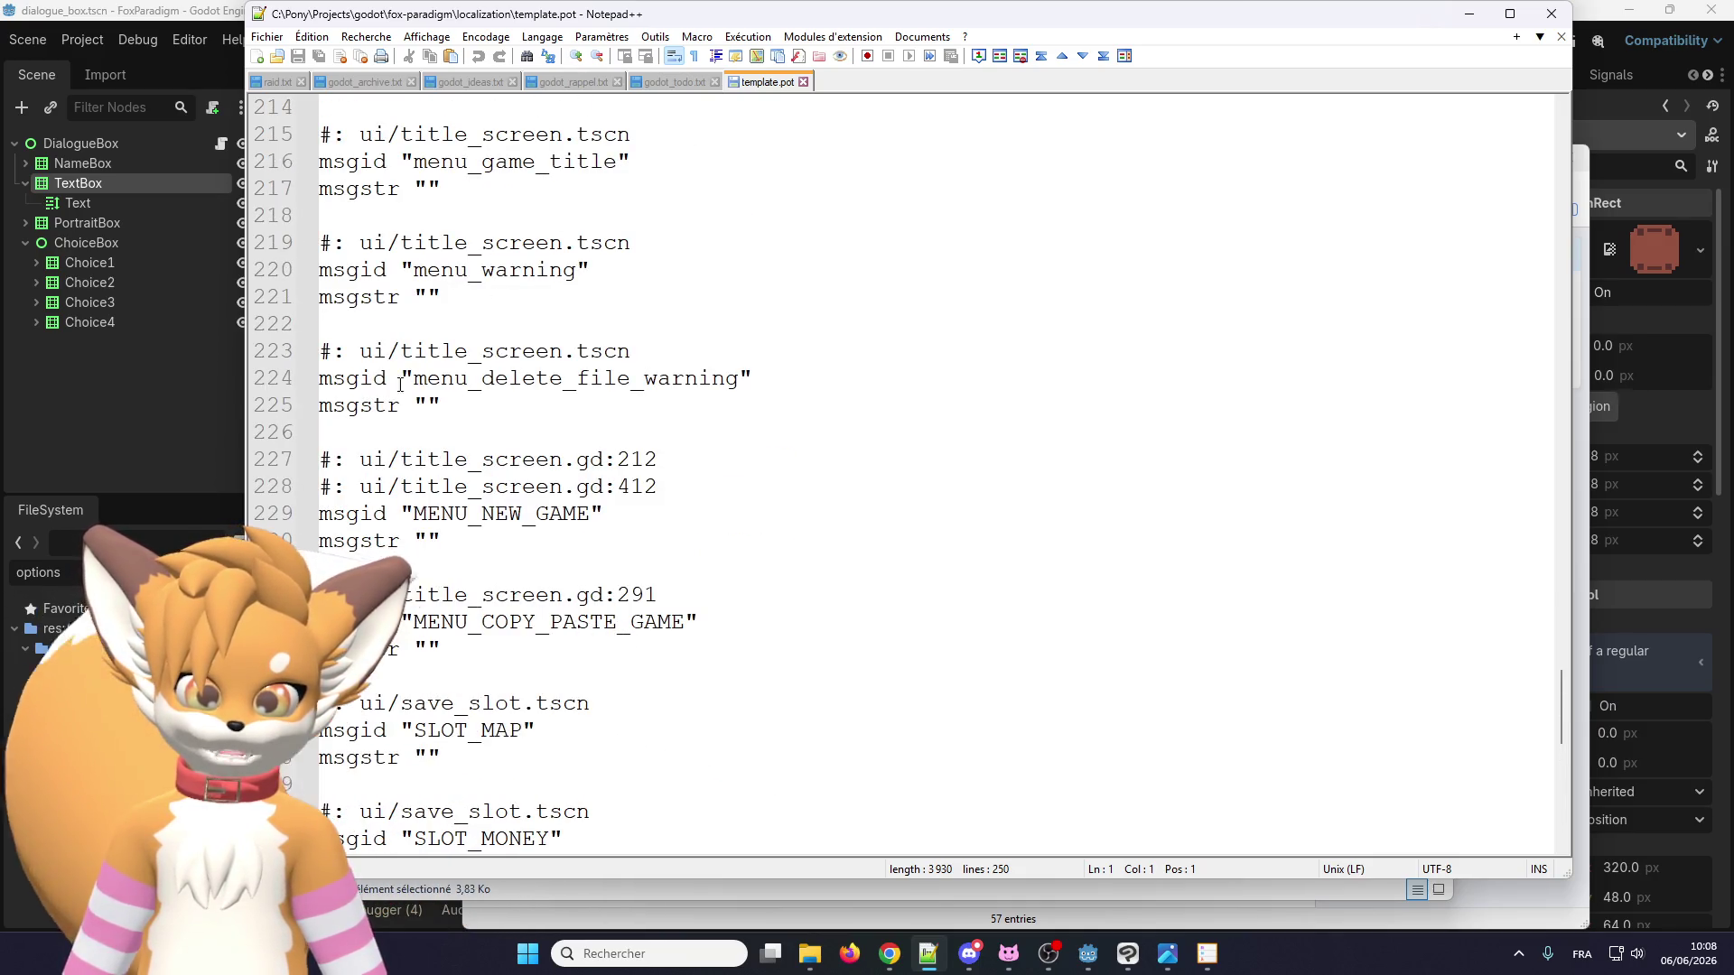
{"action": "scroll", "coordinate": [422, 576], "scroll_direction": "down", "scroll_amount": 5}
{"action": "scroll", "coordinate": [434, 559], "scroll_direction": "up", "scroll_amount": 20}
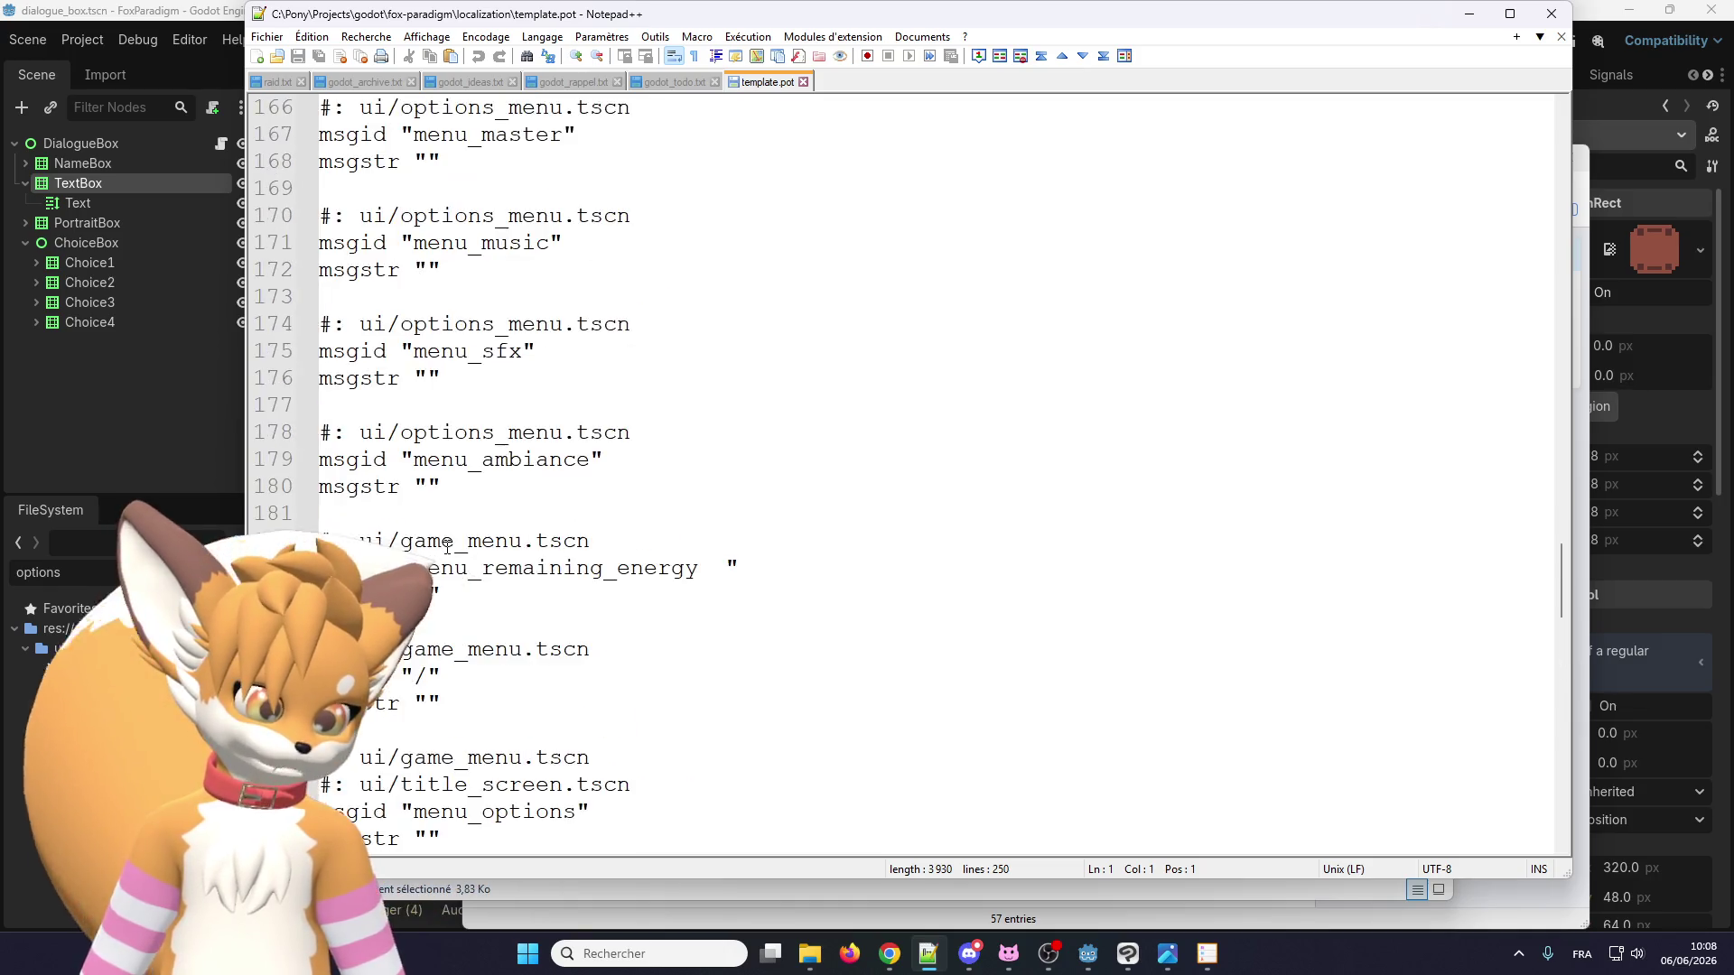
{"action": "scroll", "coordinate": [447, 543], "scroll_direction": "up", "scroll_amount": 16}
{"action": "scroll", "coordinate": [457, 527], "scroll_direction": "down", "scroll_amount": 4}
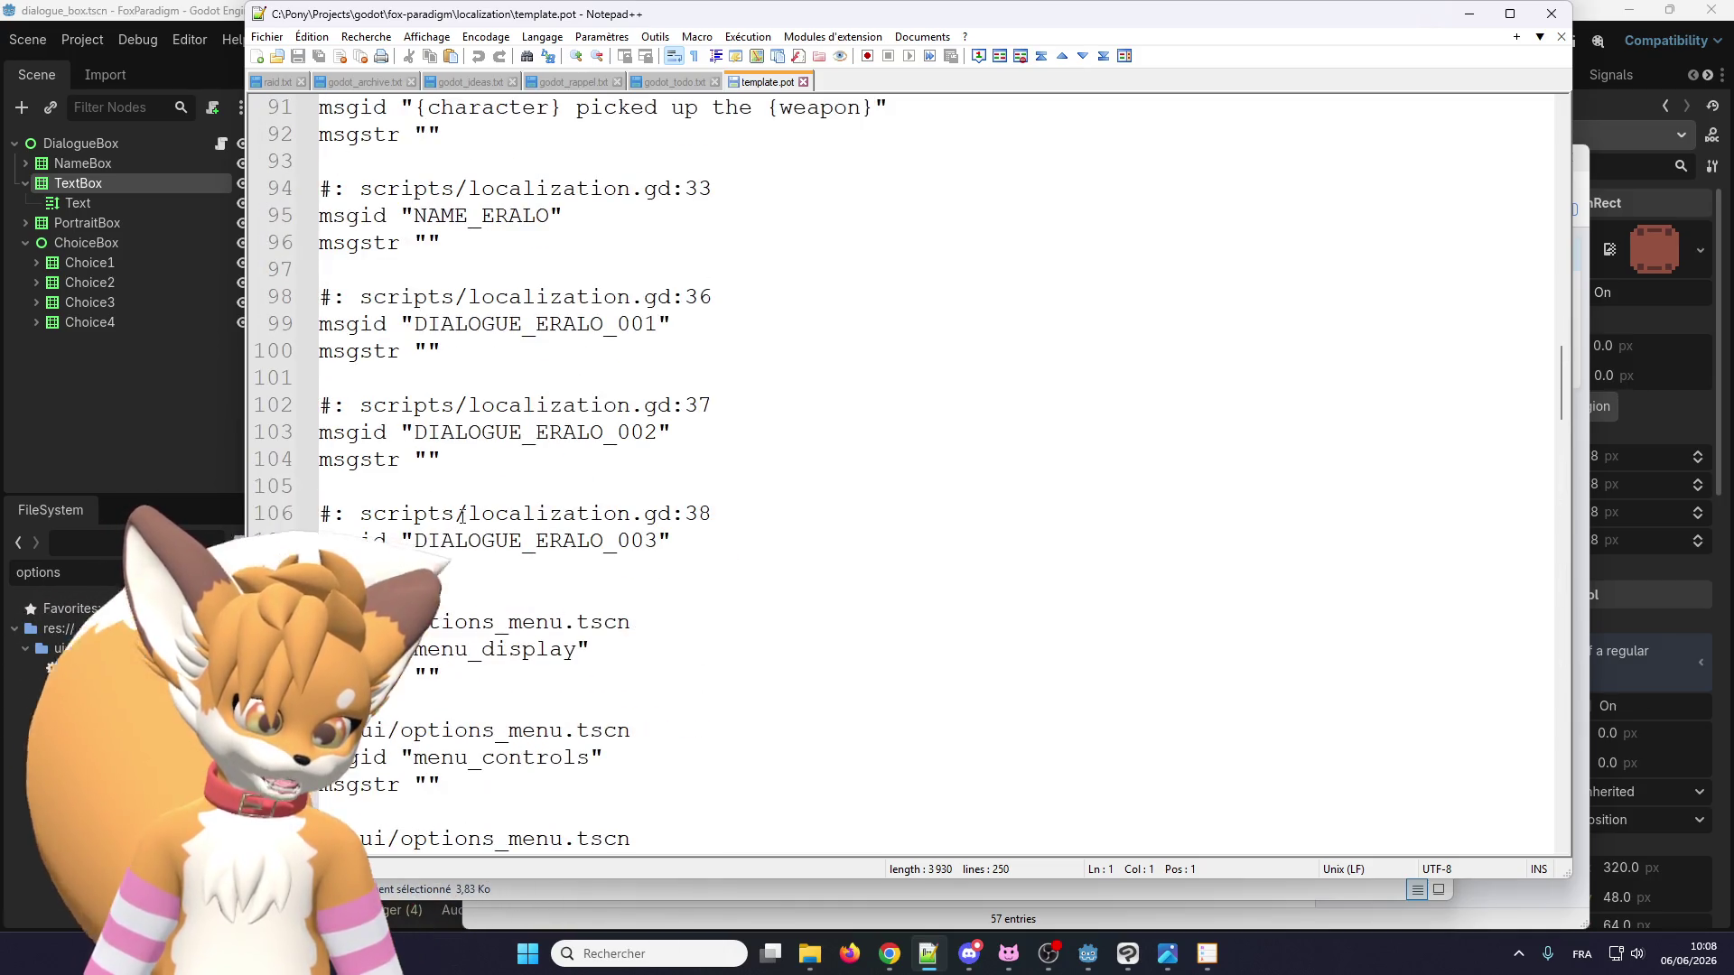
{"action": "left_click", "coordinate": [467, 221]}
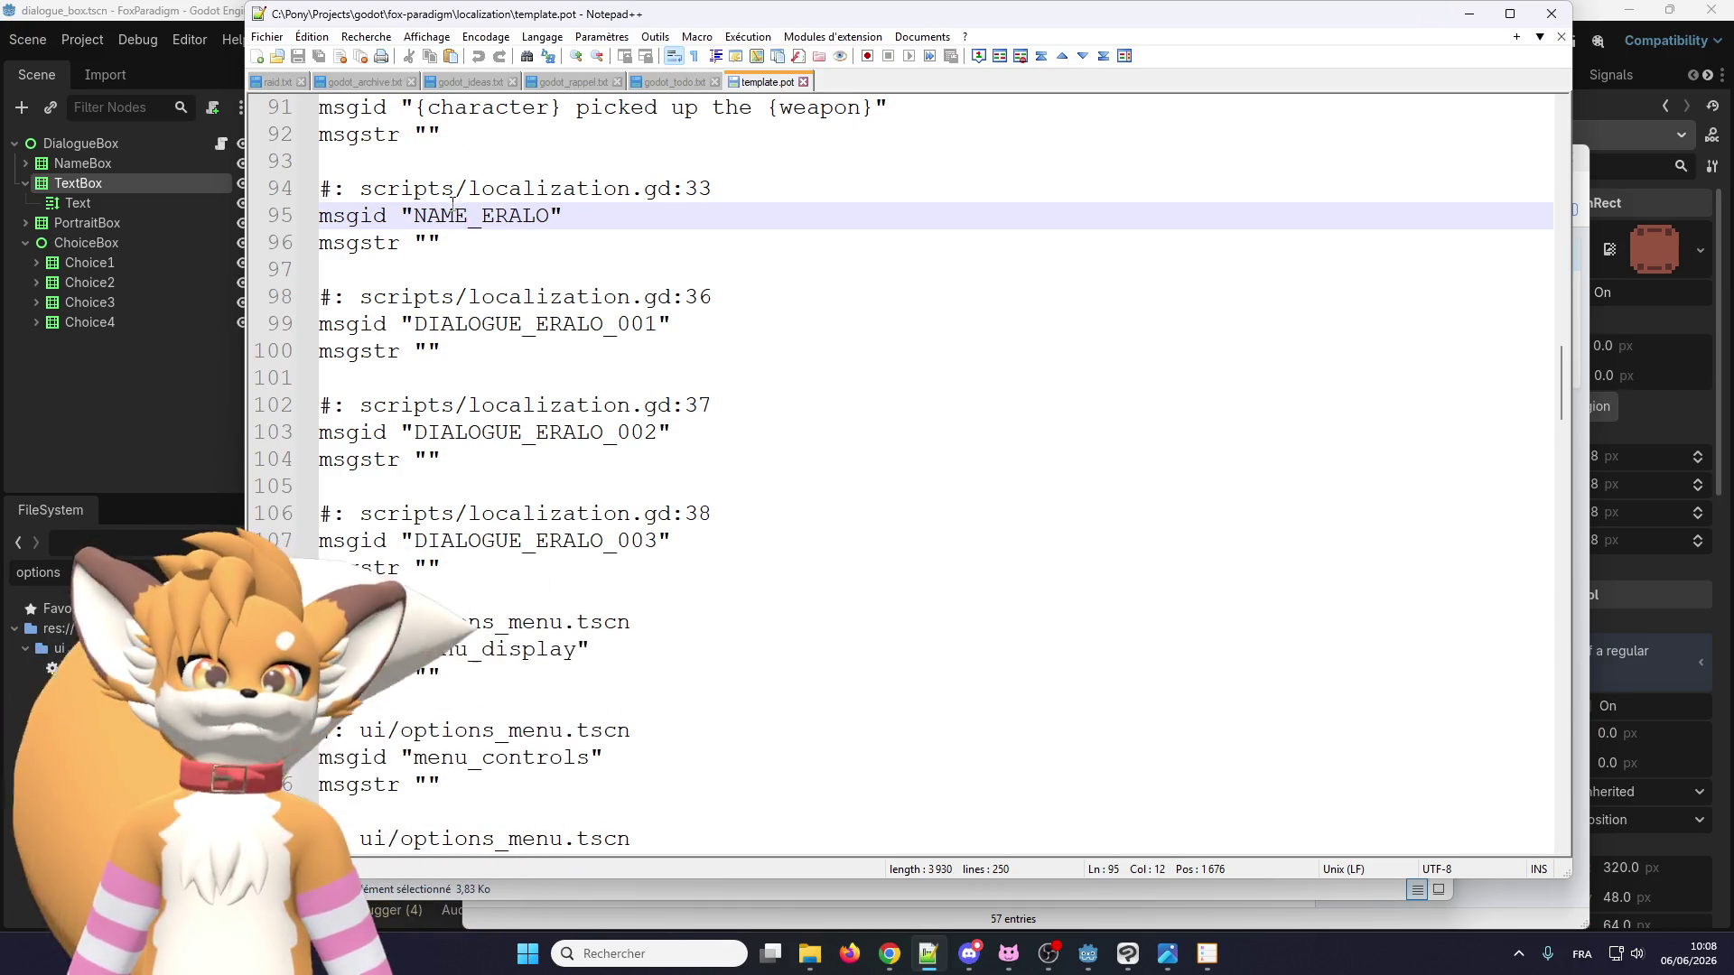
Select NAME_ERALO's empty msgstr on line 96 and review the DIALOGUE_ERALO_001 entry.
{"action": "left_click", "coordinate": [429, 242]}
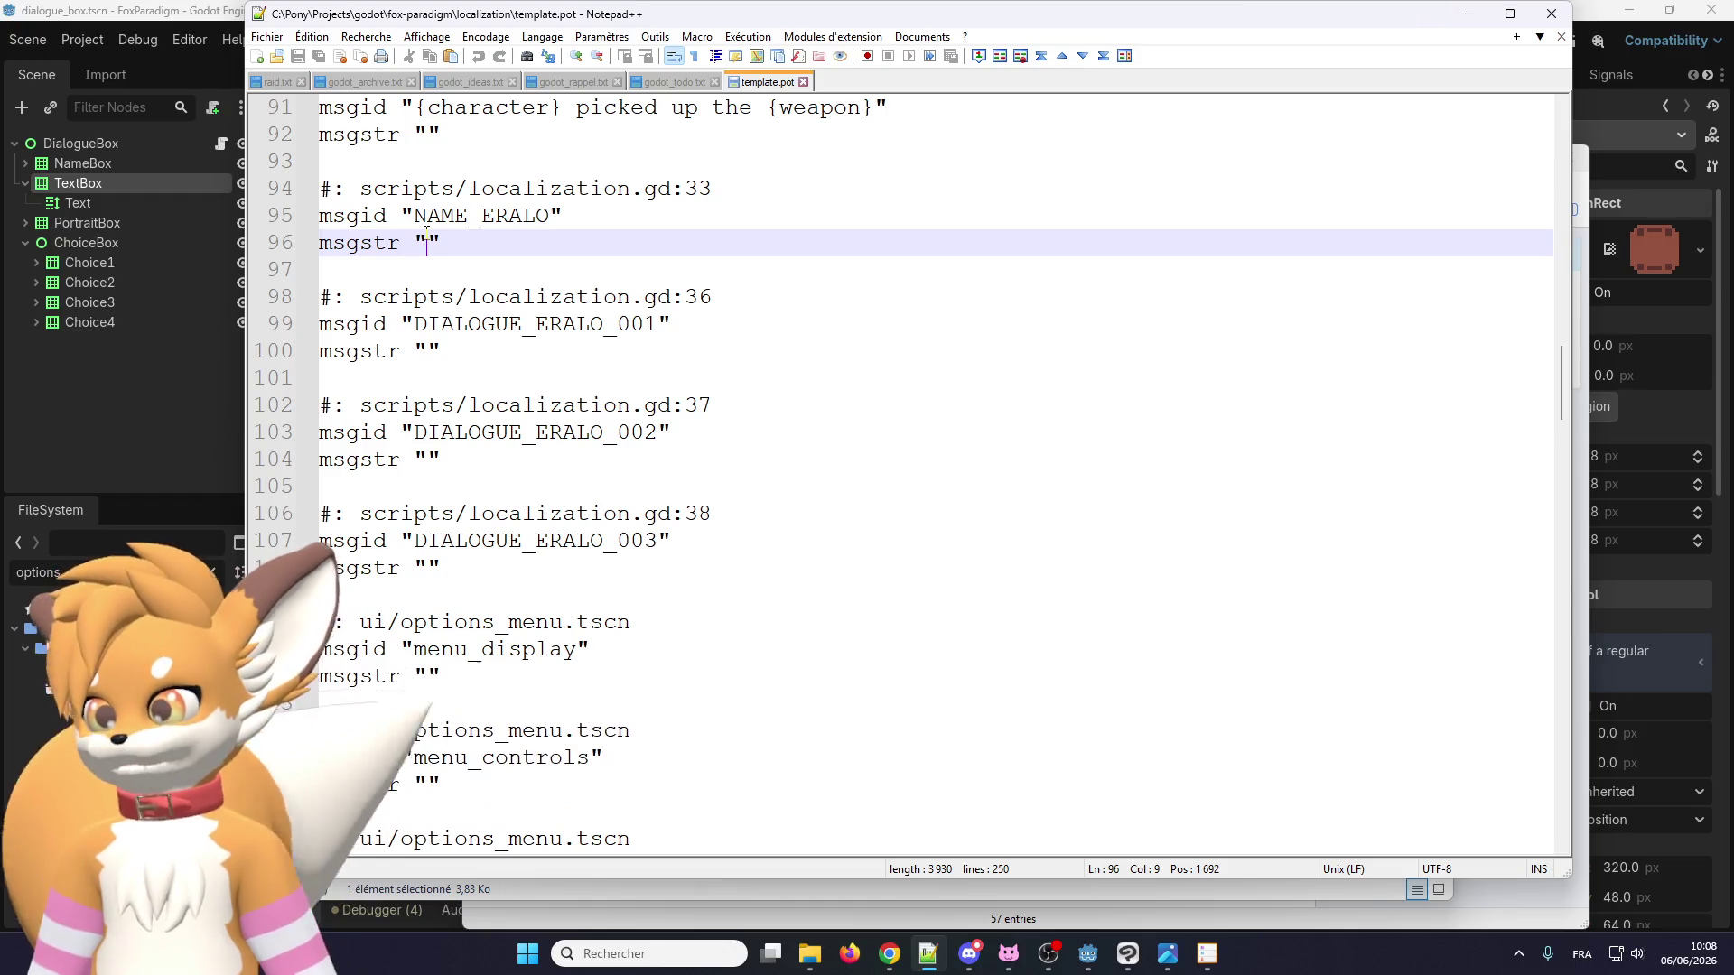
{"action": "left_click_drag", "start_coordinate": [399, 242], "coordinate": [441, 242]}
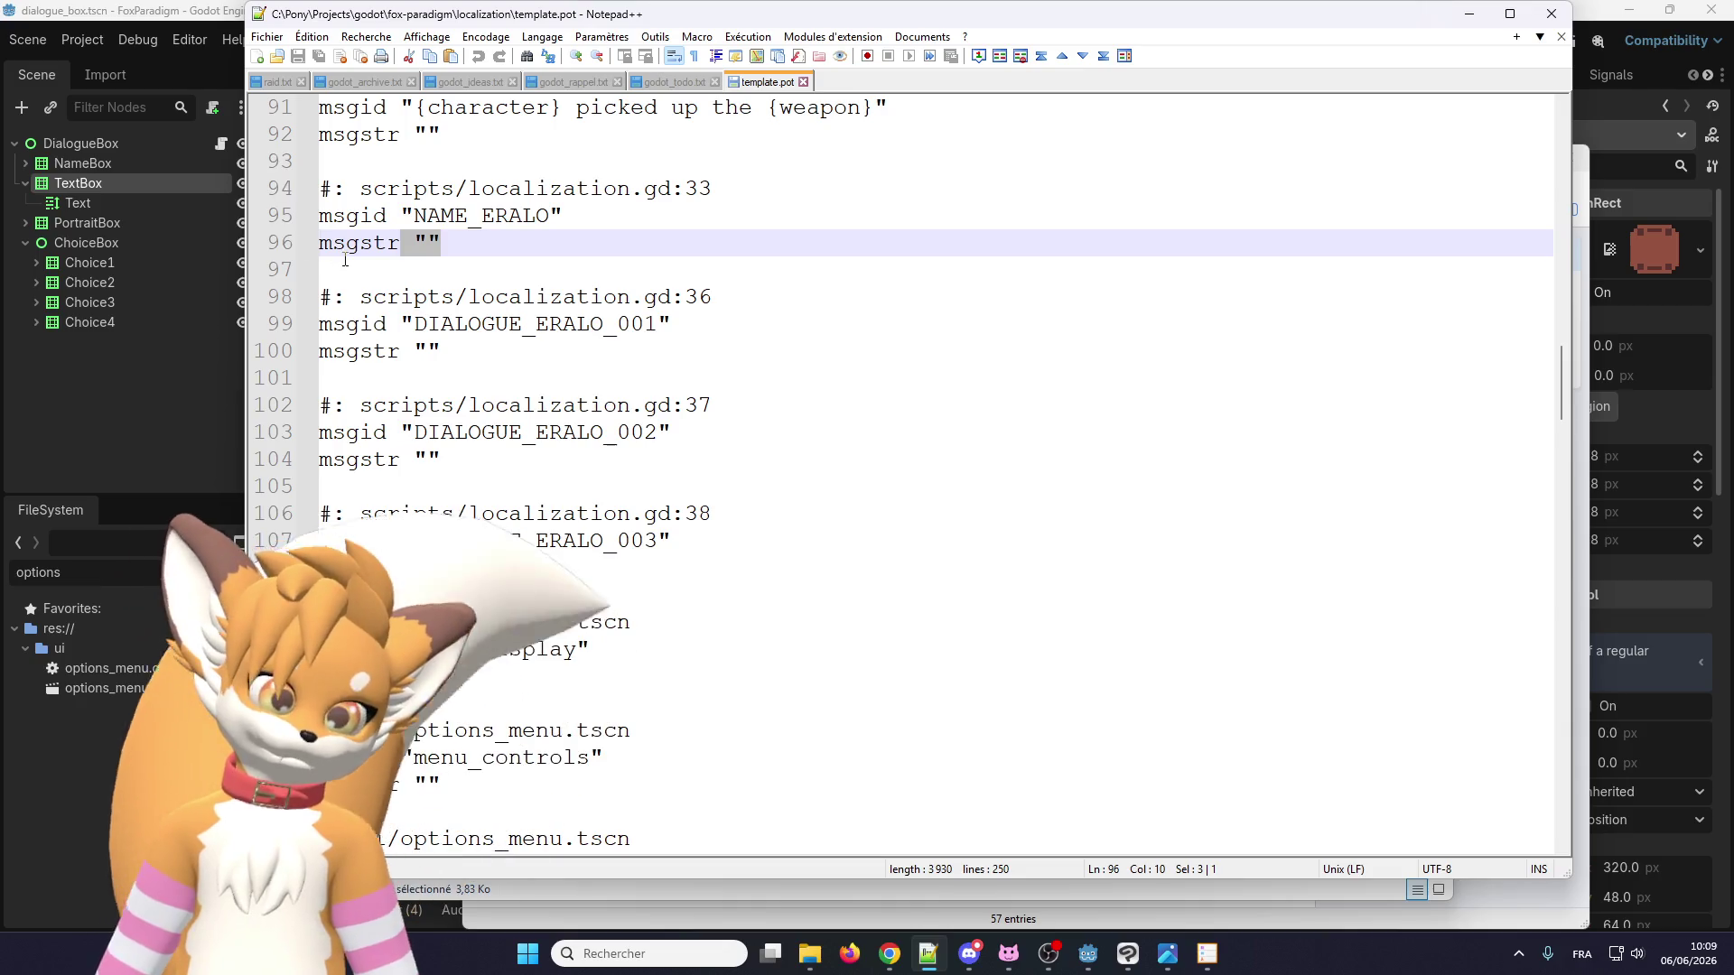
{"action": "left_click", "coordinate": [503, 296]}
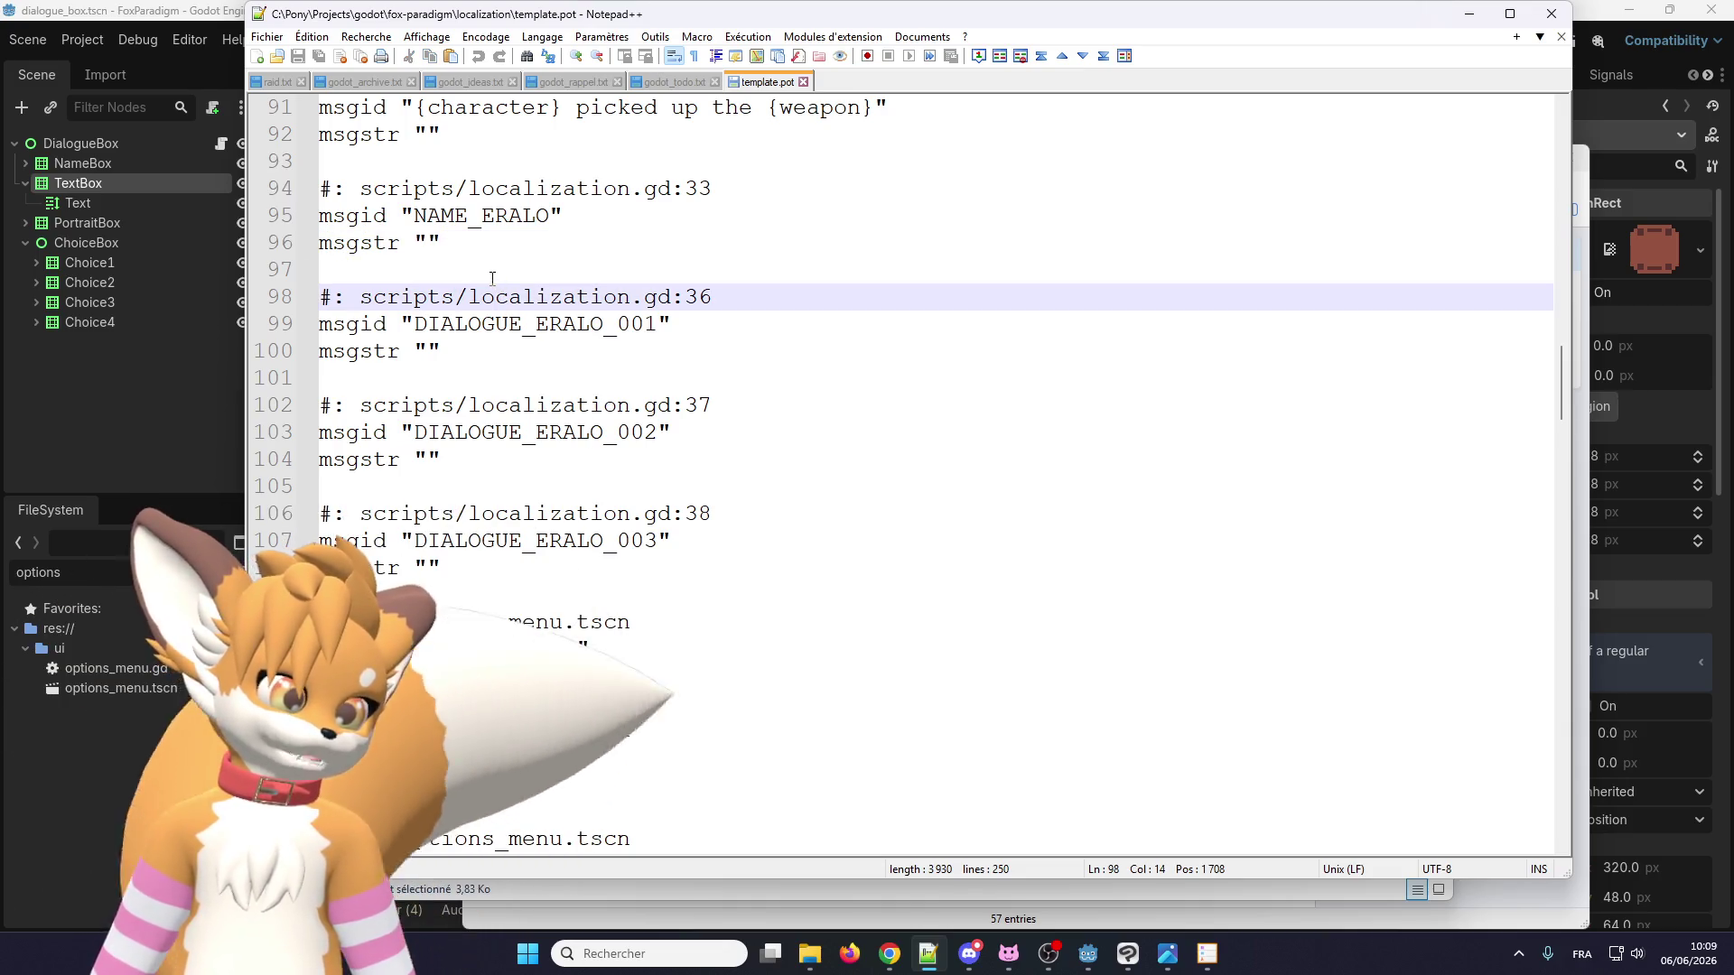
{"action": "scroll", "coordinate": [468, 305], "scroll_direction": "up", "scroll_amount": 1}
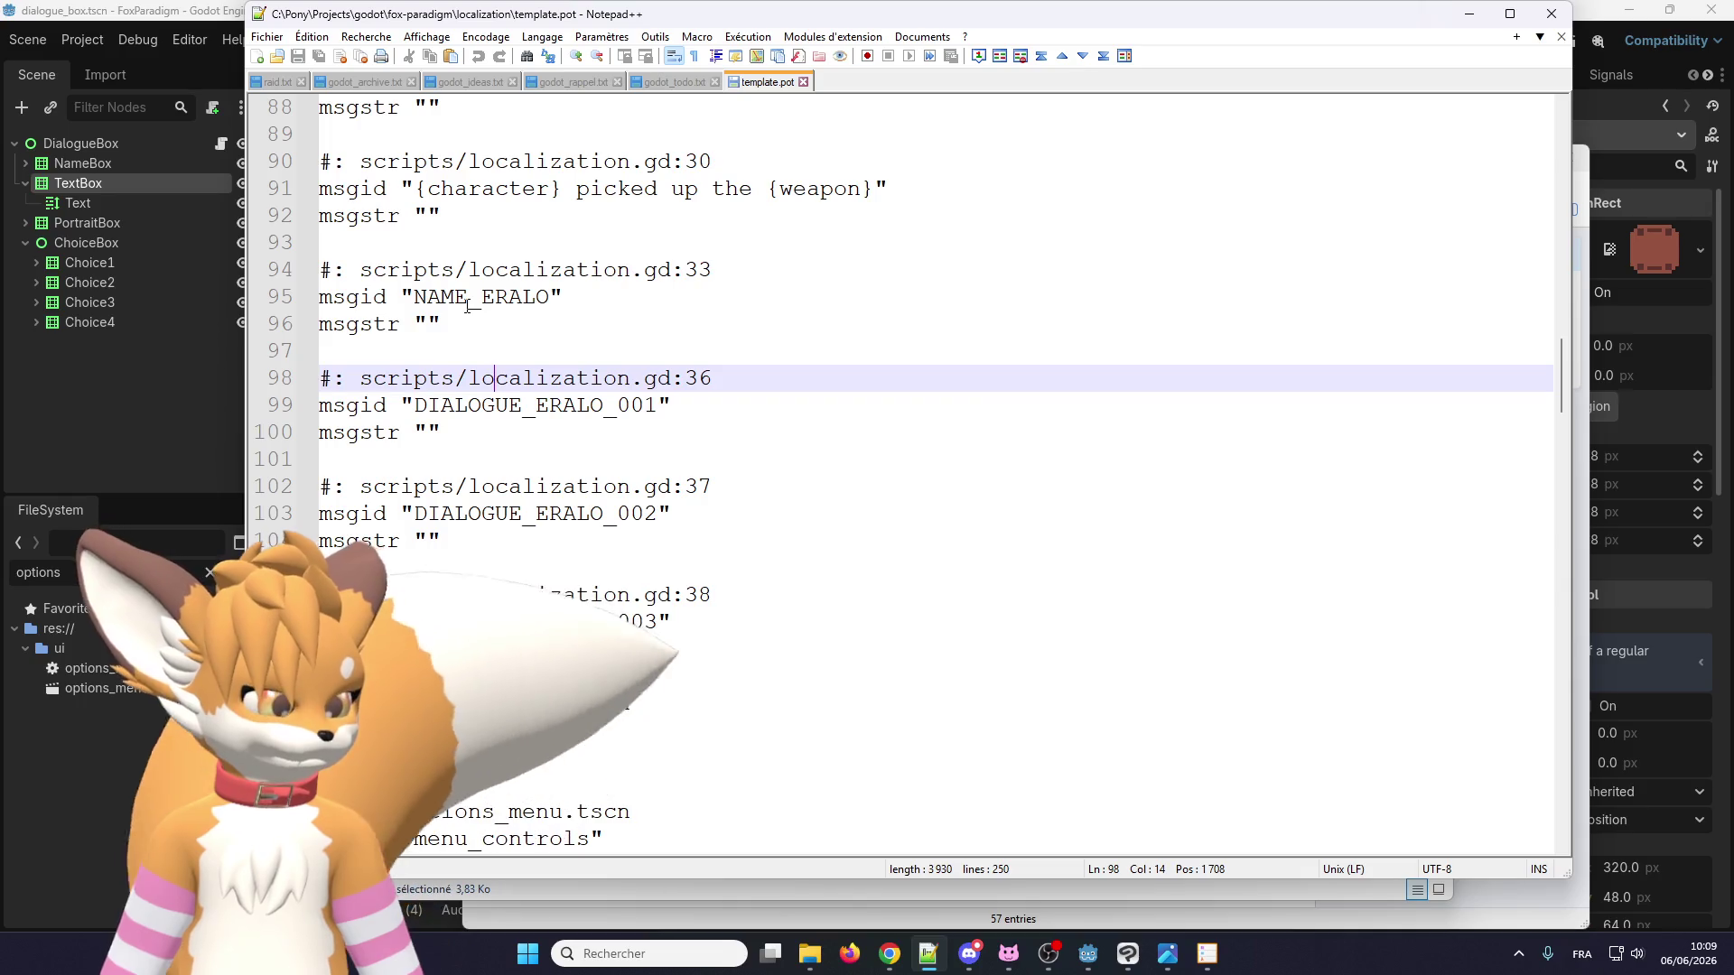
{"action": "scroll", "coordinate": [468, 305], "scroll_direction": "up", "scroll_amount": 2}
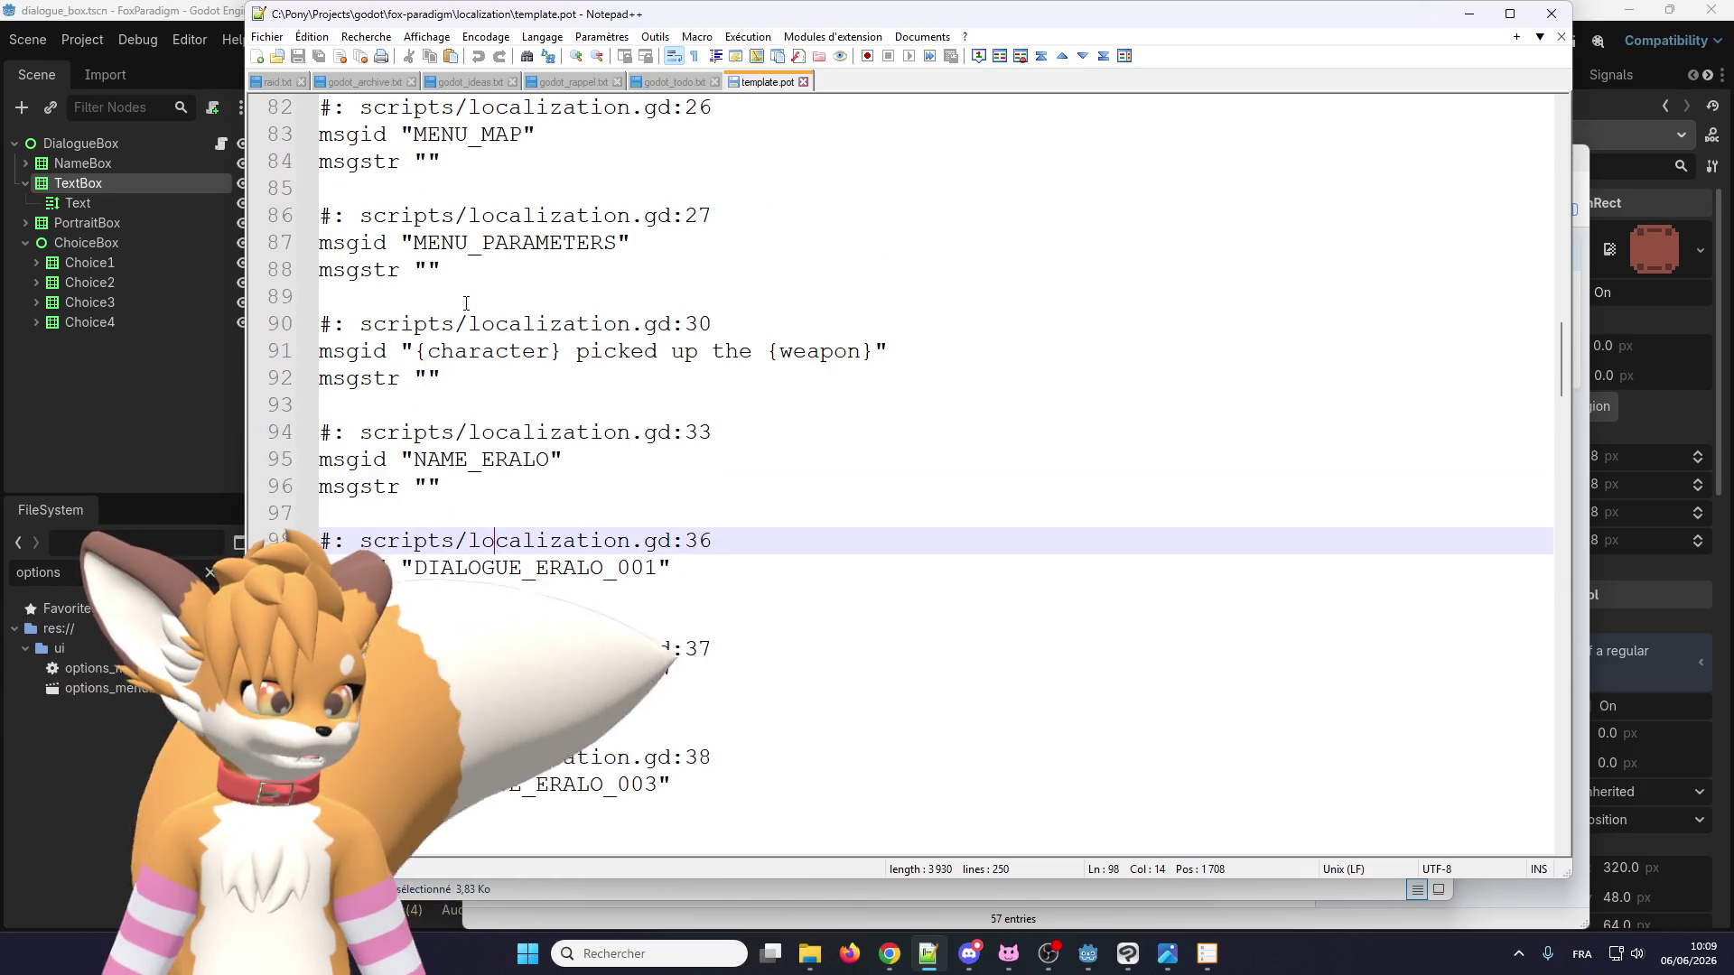
{"action": "scroll", "coordinate": [468, 305], "scroll_direction": "down", "scroll_amount": 4}
{"action": "left_click_drag", "start_coordinate": [347, 325], "coordinate": [713, 325]}
Inspect DIALOGUE_ERALO_002's localization.gd:37 reference, then minimize Notepad++.
{"action": "key", "text": "Down"}
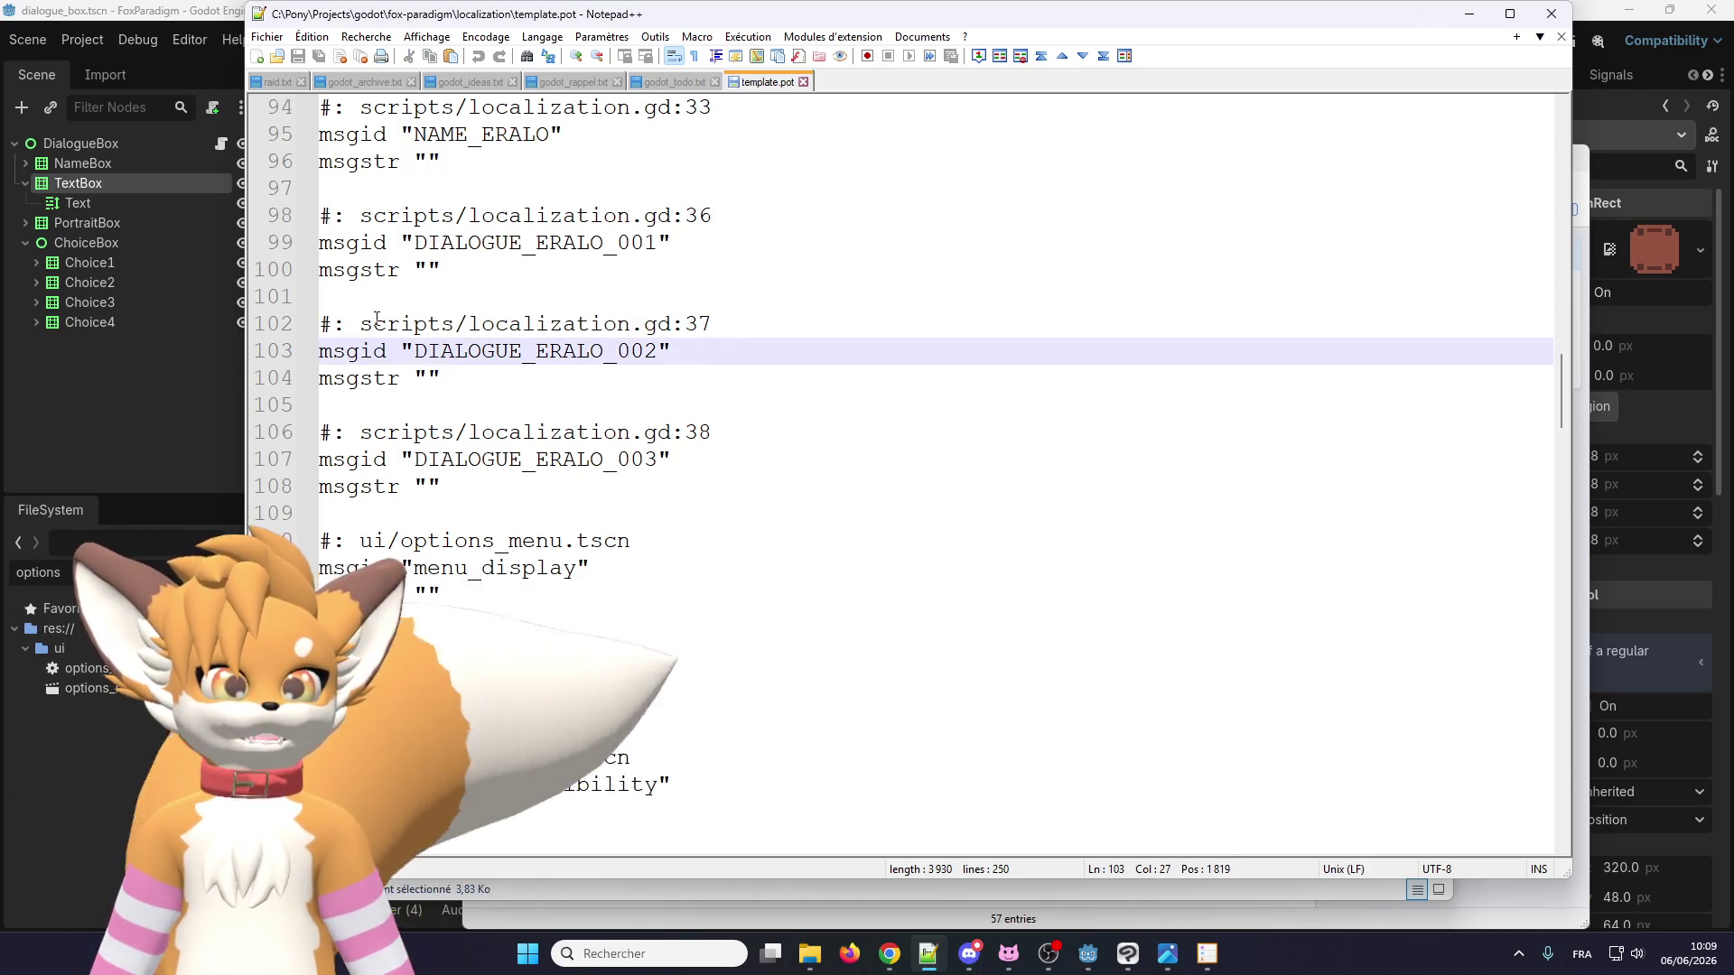
{"action": "double_click", "coordinate": [452, 325]}
{"action": "left_click", "coordinate": [561, 325]}
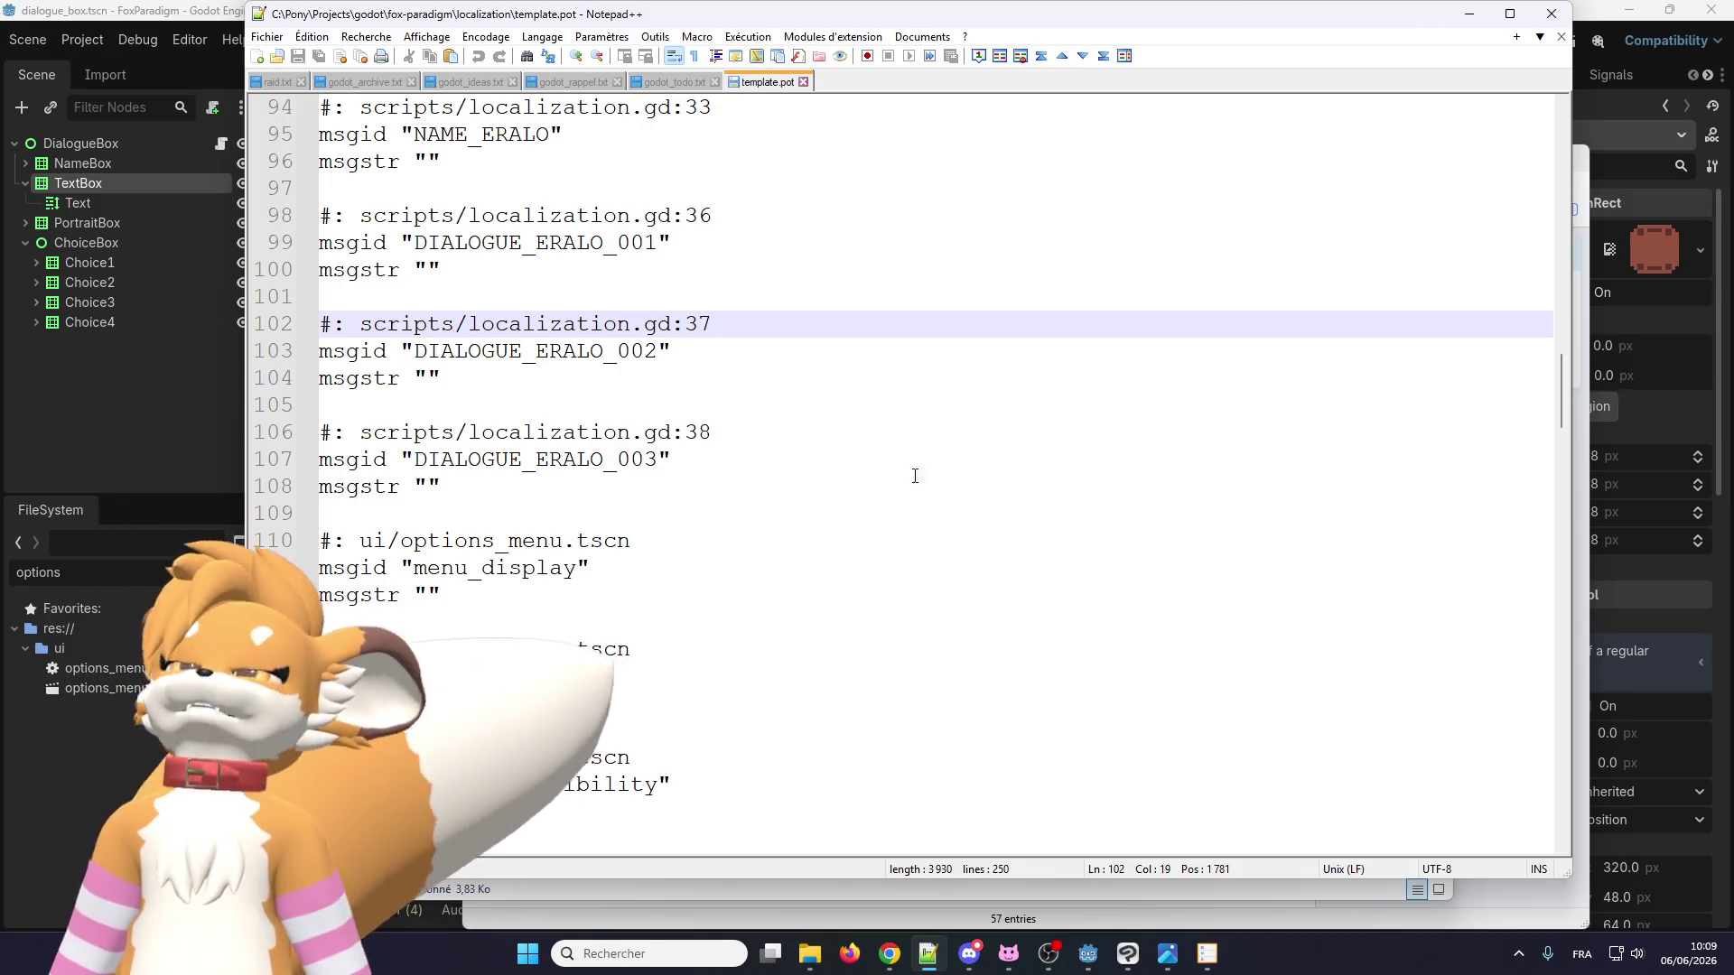
{"action": "left_click", "coordinate": [1469, 14]}
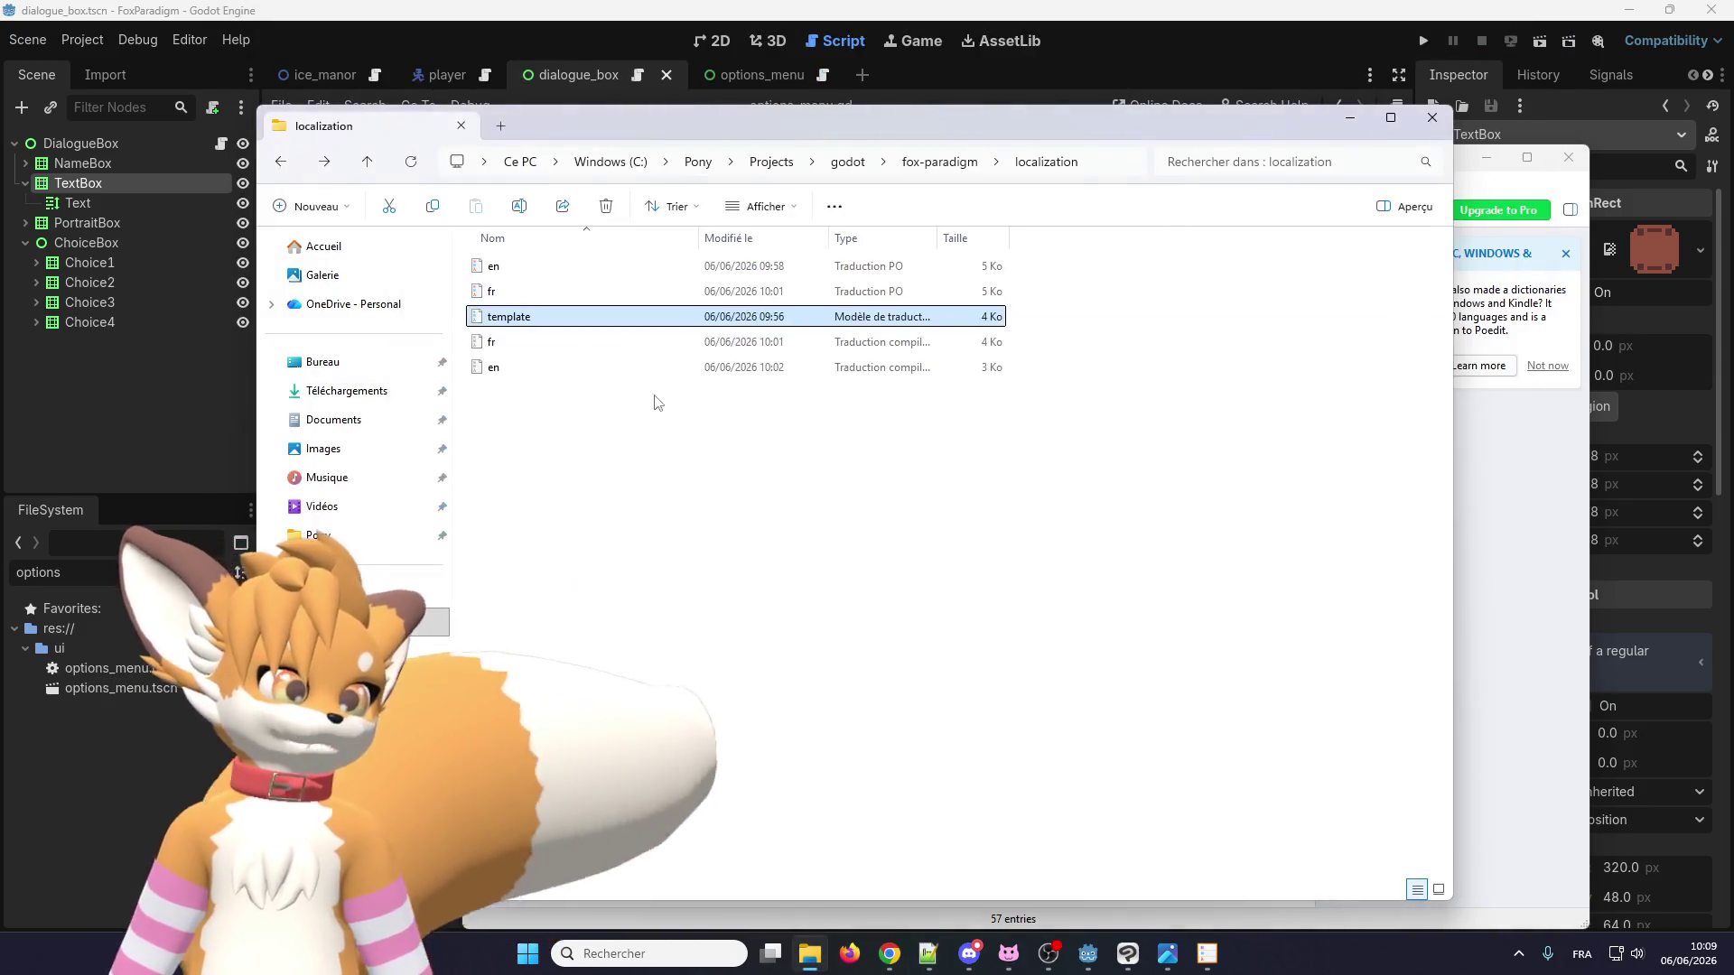
Create a new Spanish translation in Poedit from template.pot, producing an unsaved es.po.
{"action": "key", "text": "Return"}
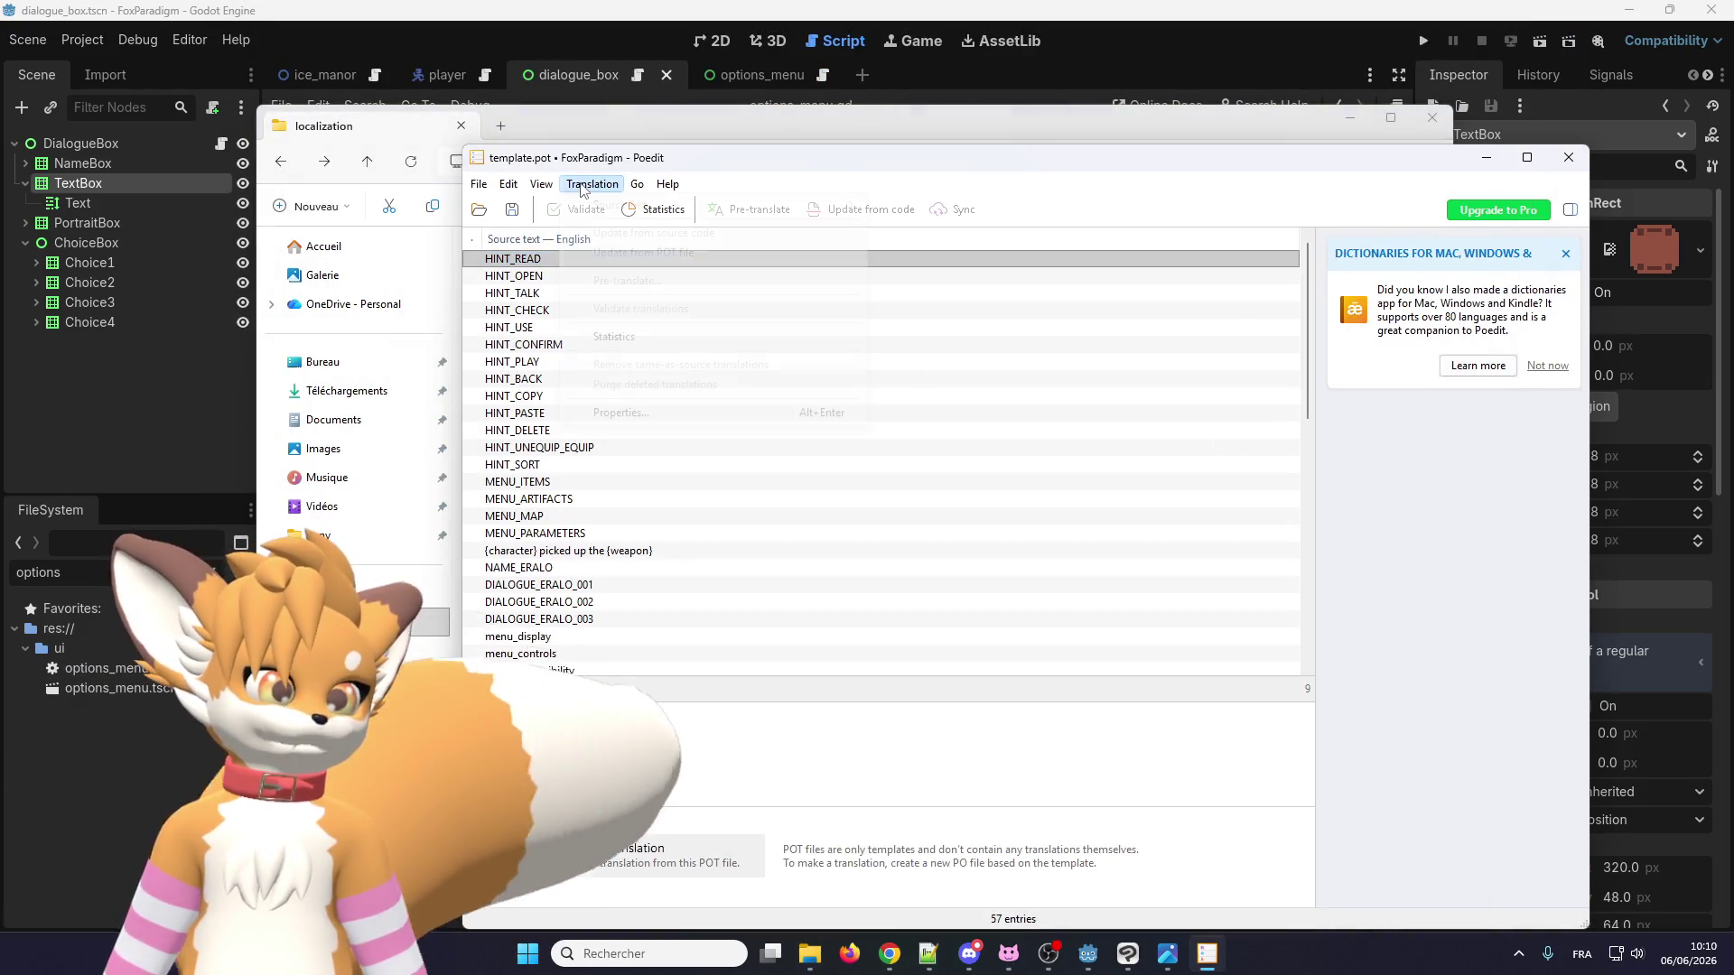
{"action": "left_click", "coordinate": [591, 183]}
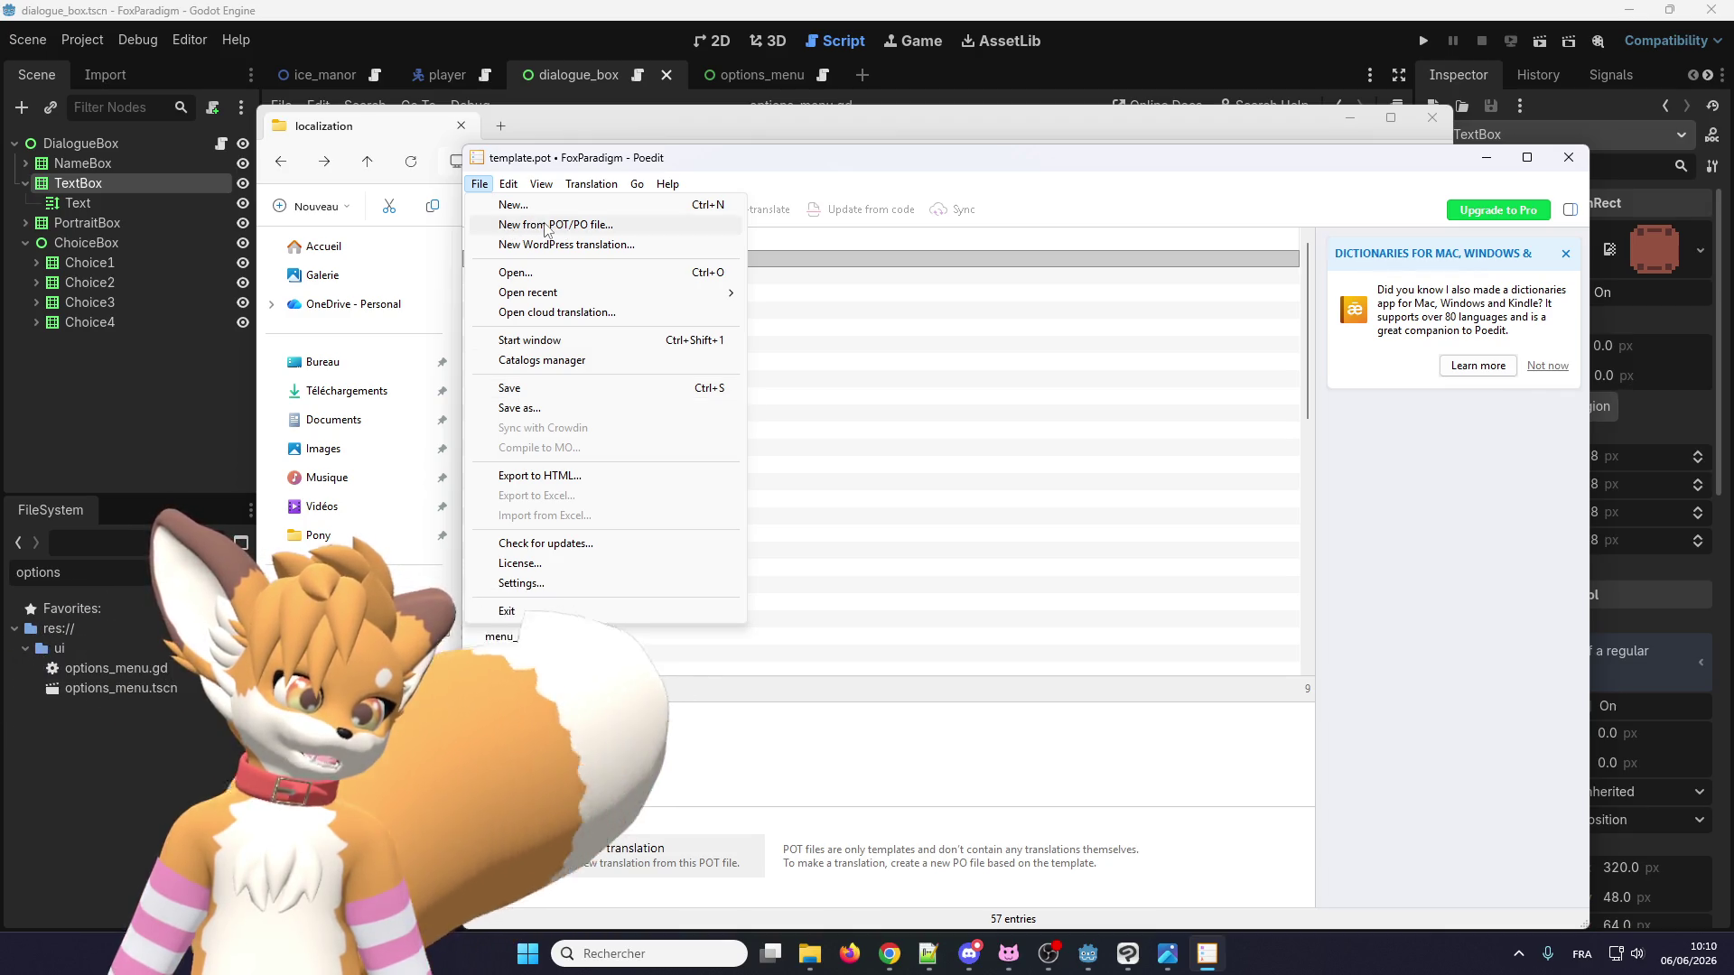
{"action": "left_click", "coordinate": [538, 226]}
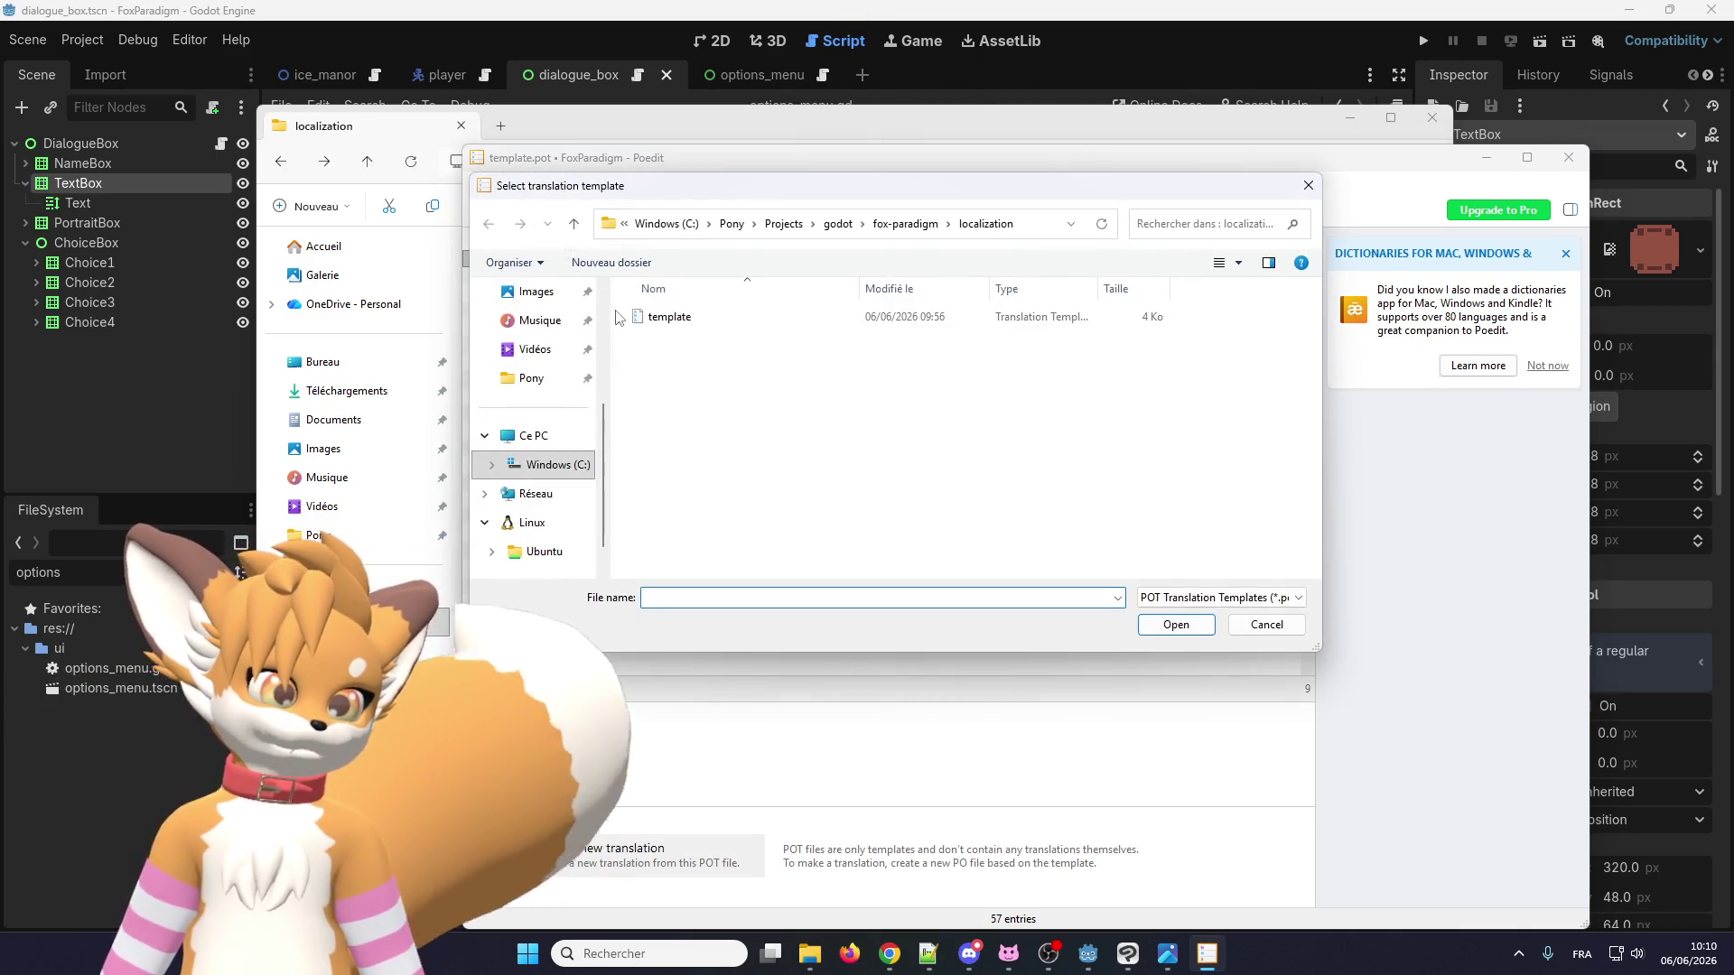
{"action": "double_click", "coordinate": [643, 320]}
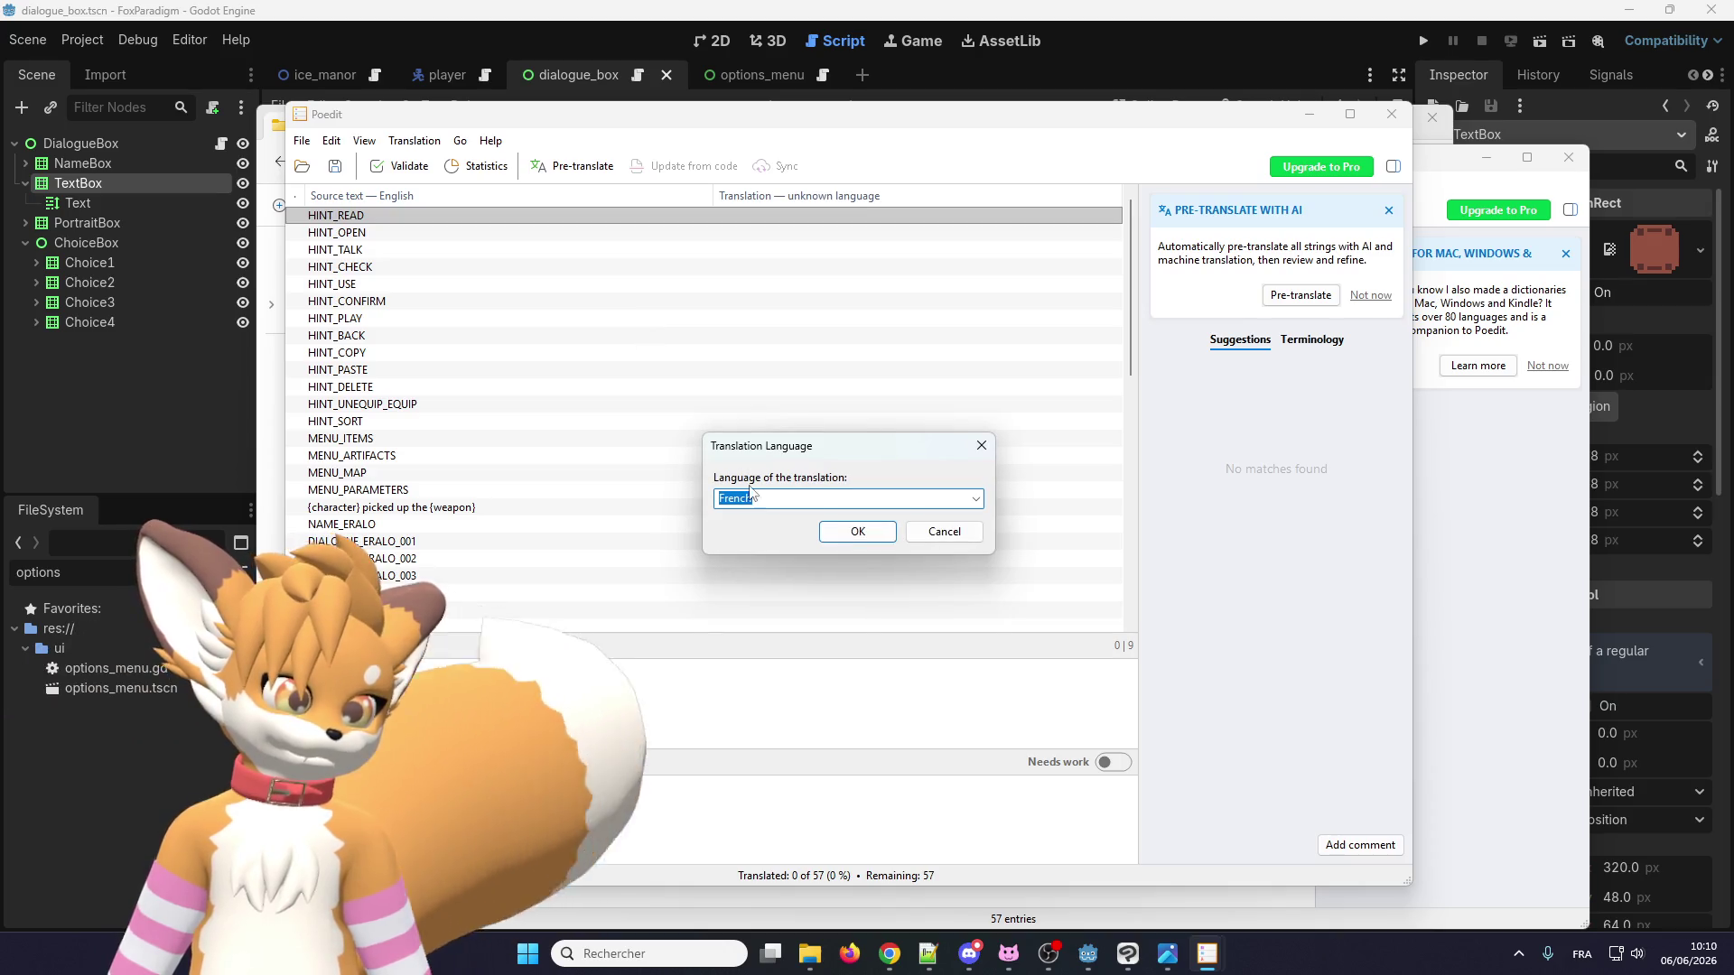
{"action": "left_click", "coordinate": [974, 500]}
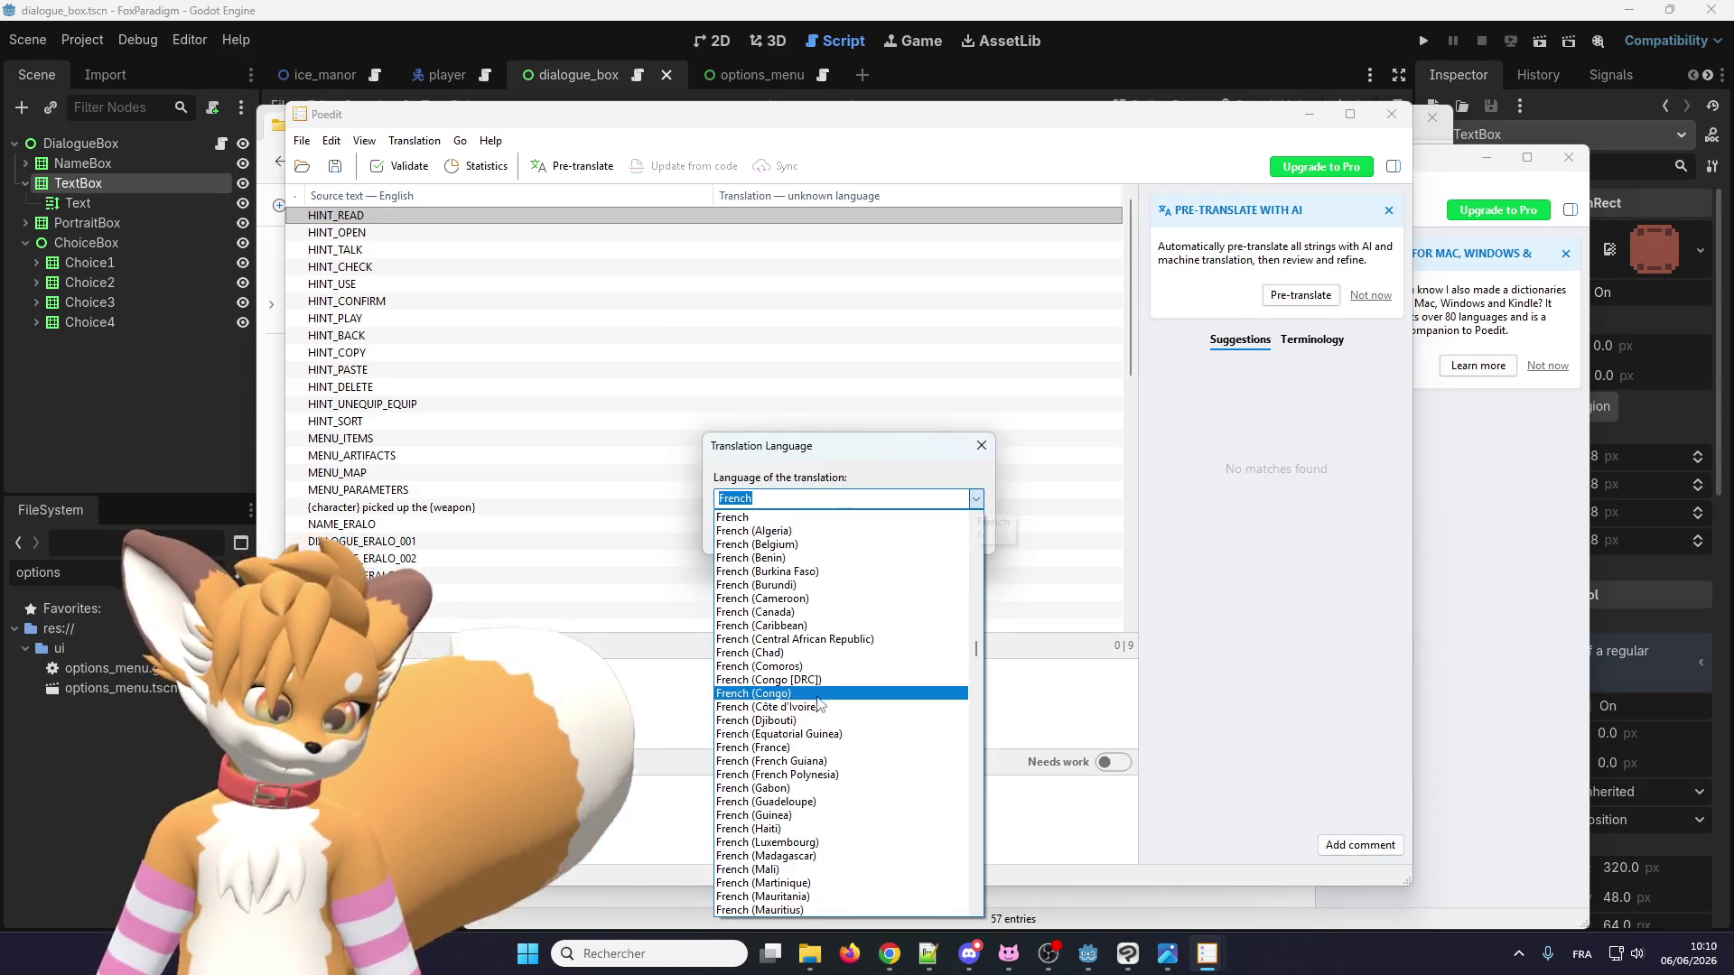
{"action": "type", "text": "spanish"}
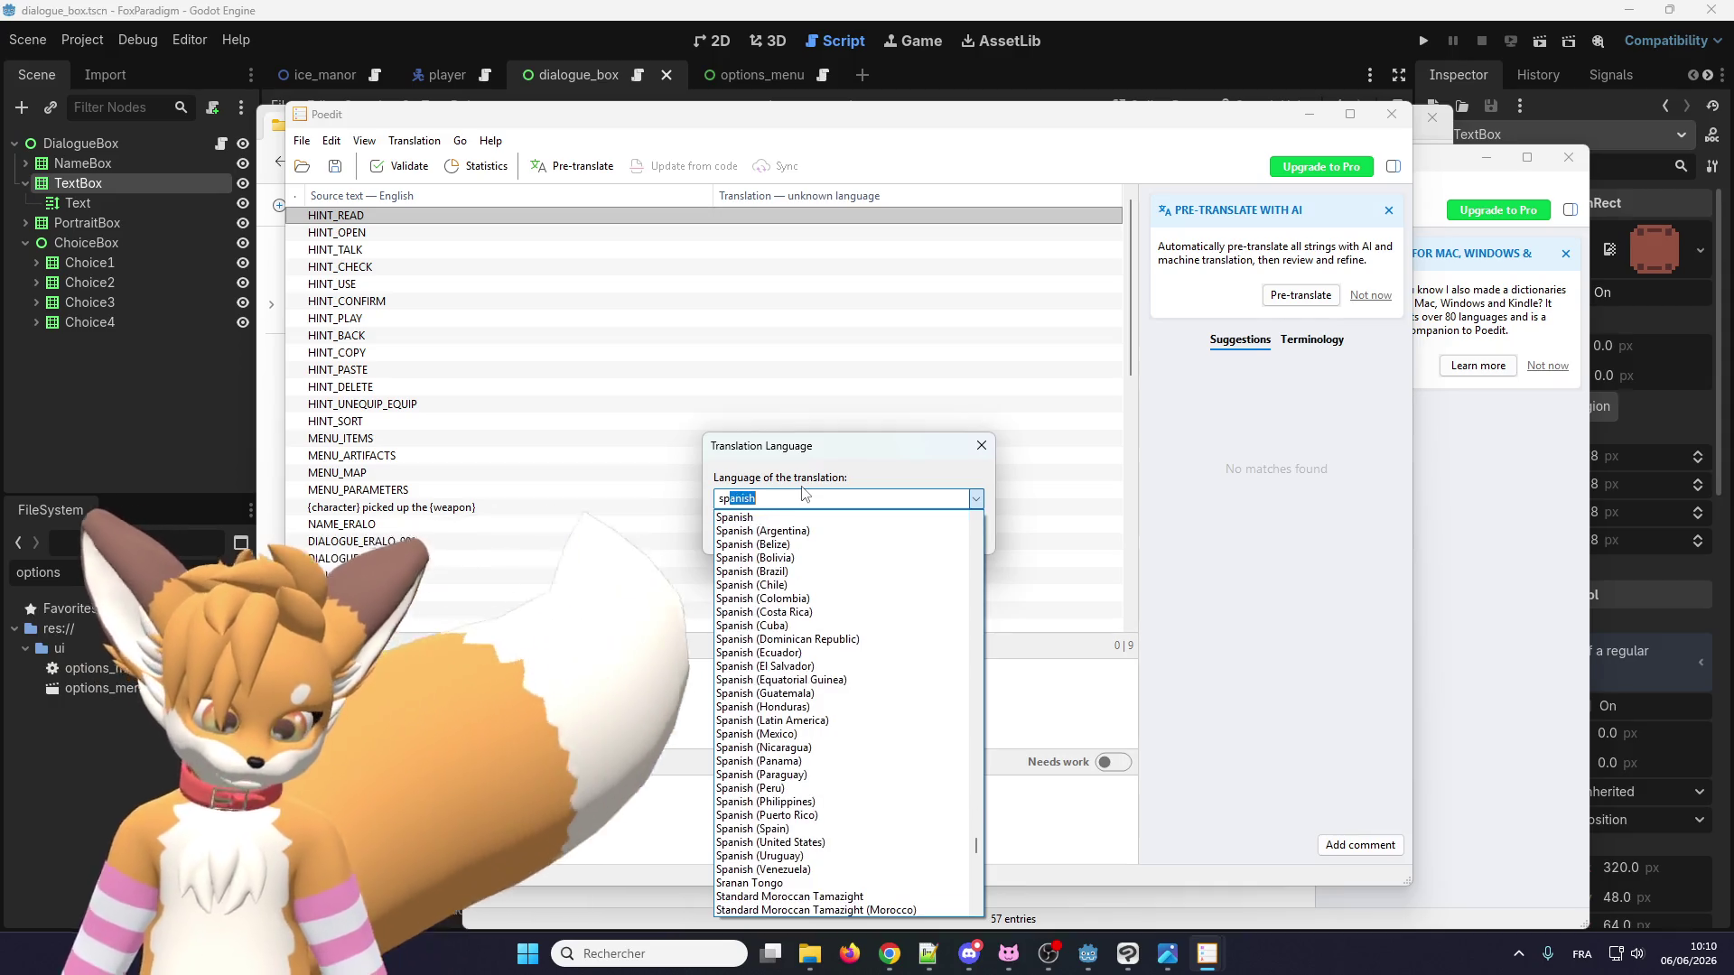
{"action": "left_click", "coordinate": [777, 516]}
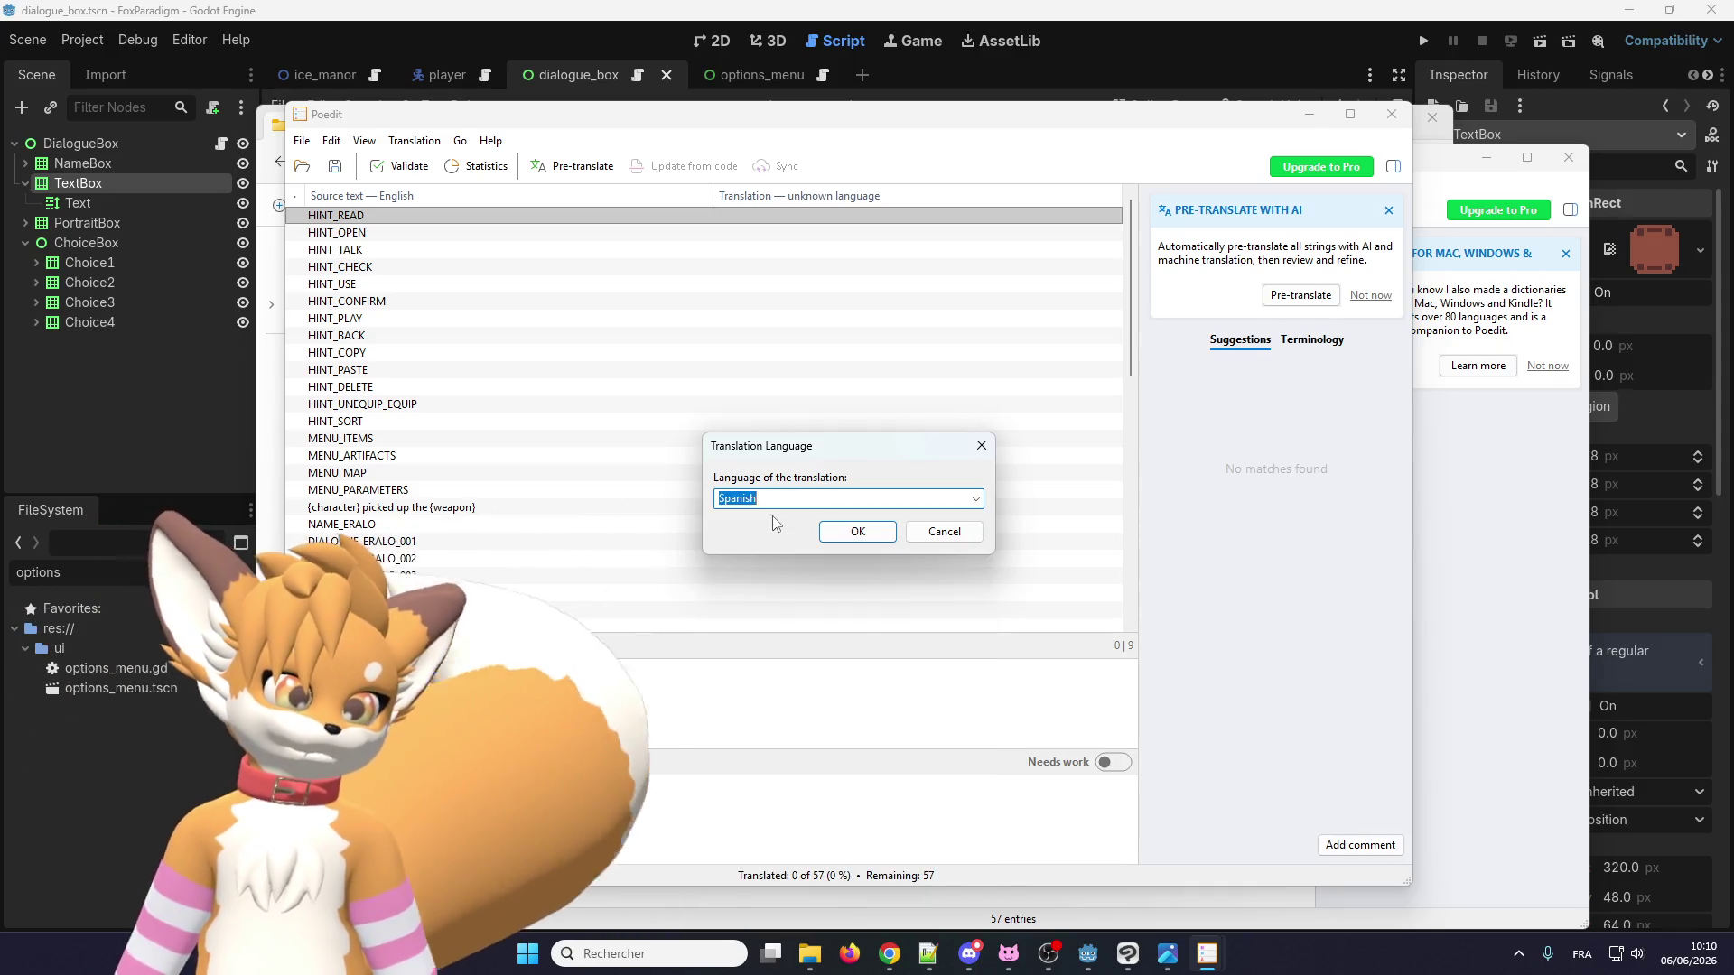
{"action": "left_click", "coordinate": [842, 533]}
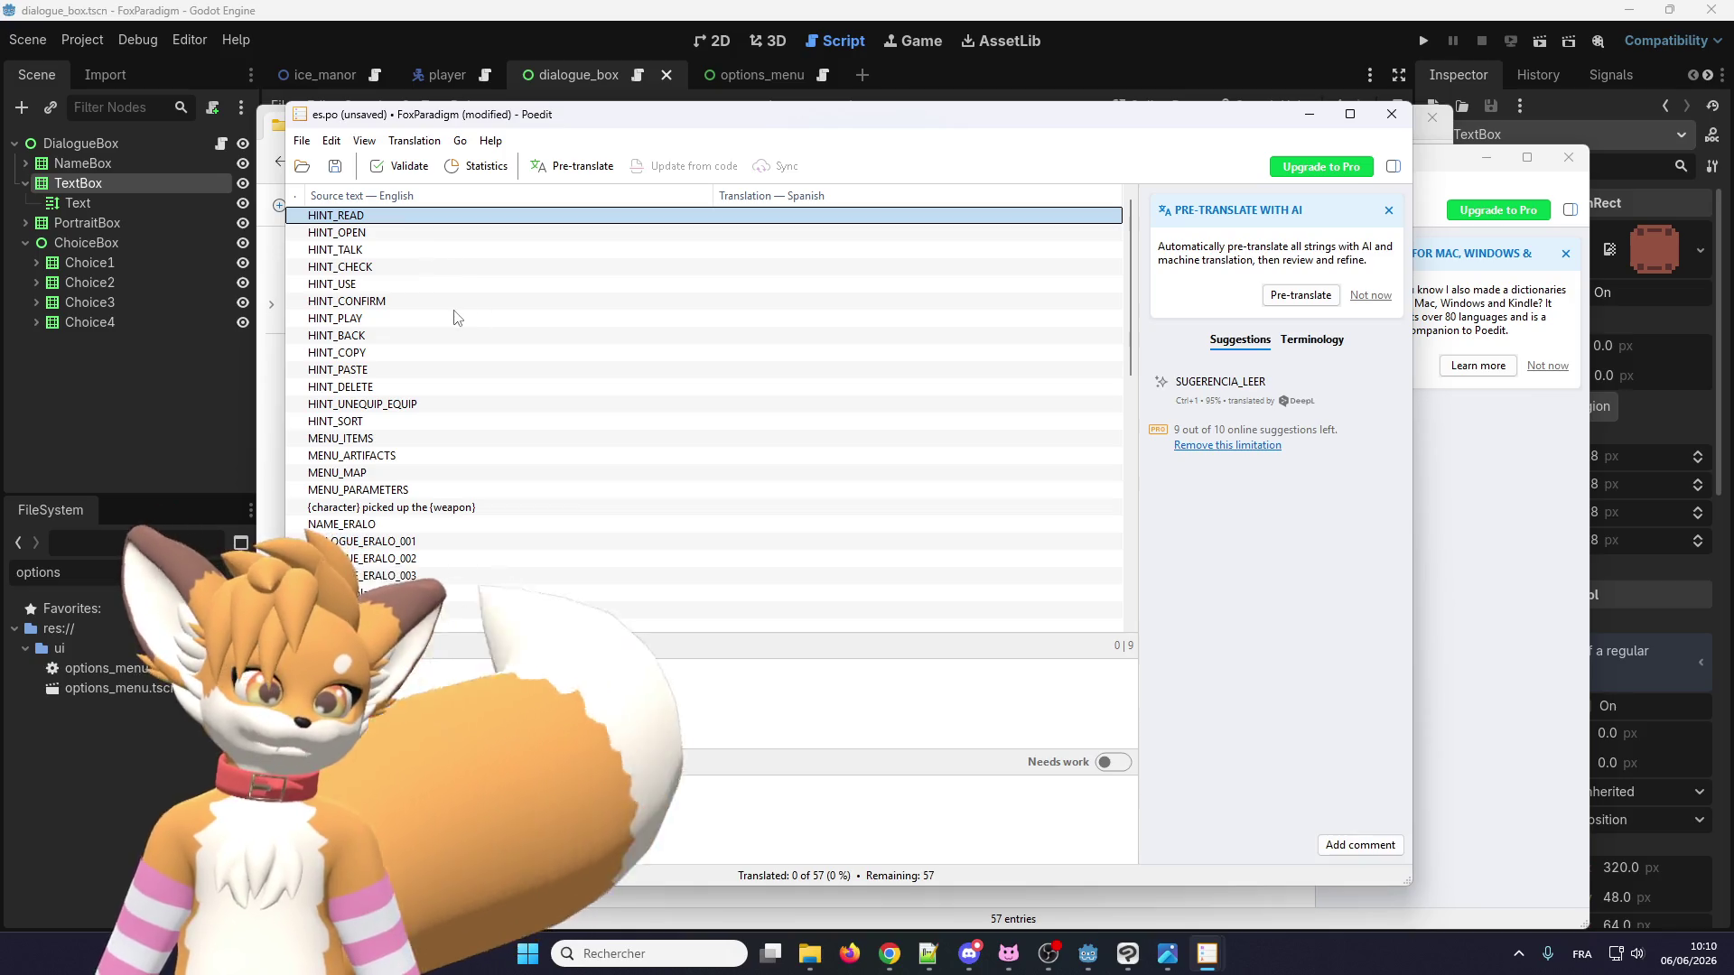
Browse the Spanish draft's entries, then close es.po without saving.
{"action": "scroll", "coordinate": [452, 314], "scroll_direction": "down", "scroll_amount": 10}
{"action": "scroll", "coordinate": [439, 390], "scroll_direction": "down", "scroll_amount": 5}
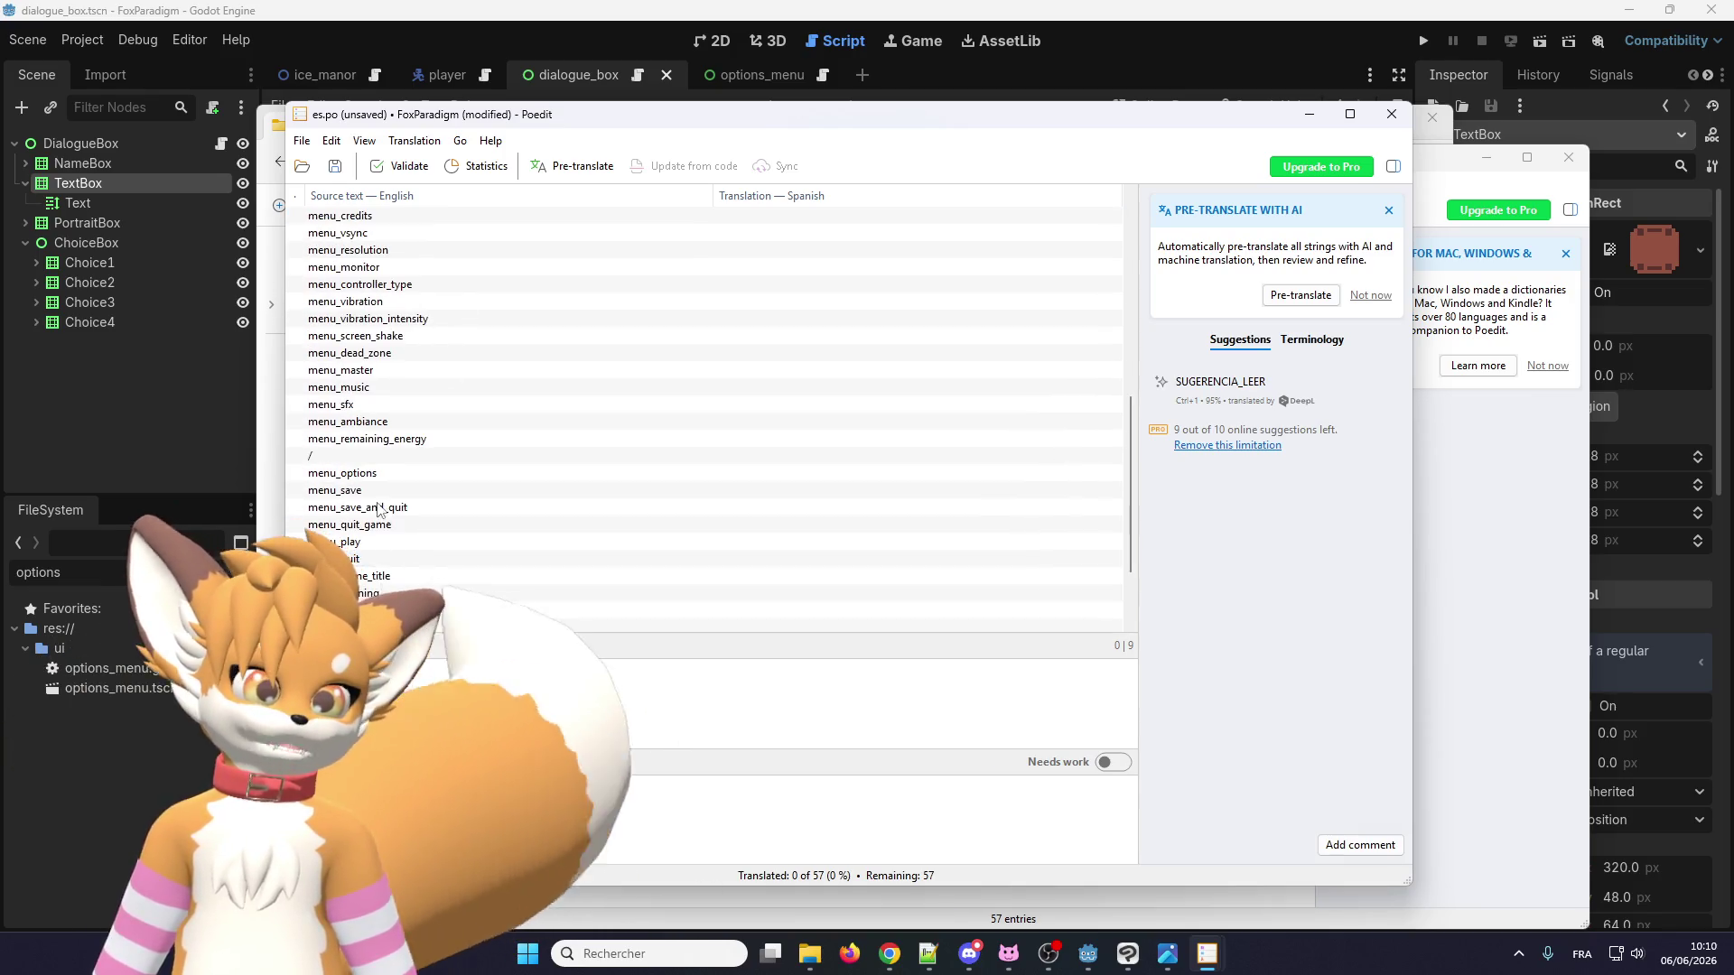
{"action": "scroll", "coordinate": [399, 457], "scroll_direction": "up", "scroll_amount": 5}
{"action": "scroll", "coordinate": [404, 429], "scroll_direction": "up", "scroll_amount": 2}
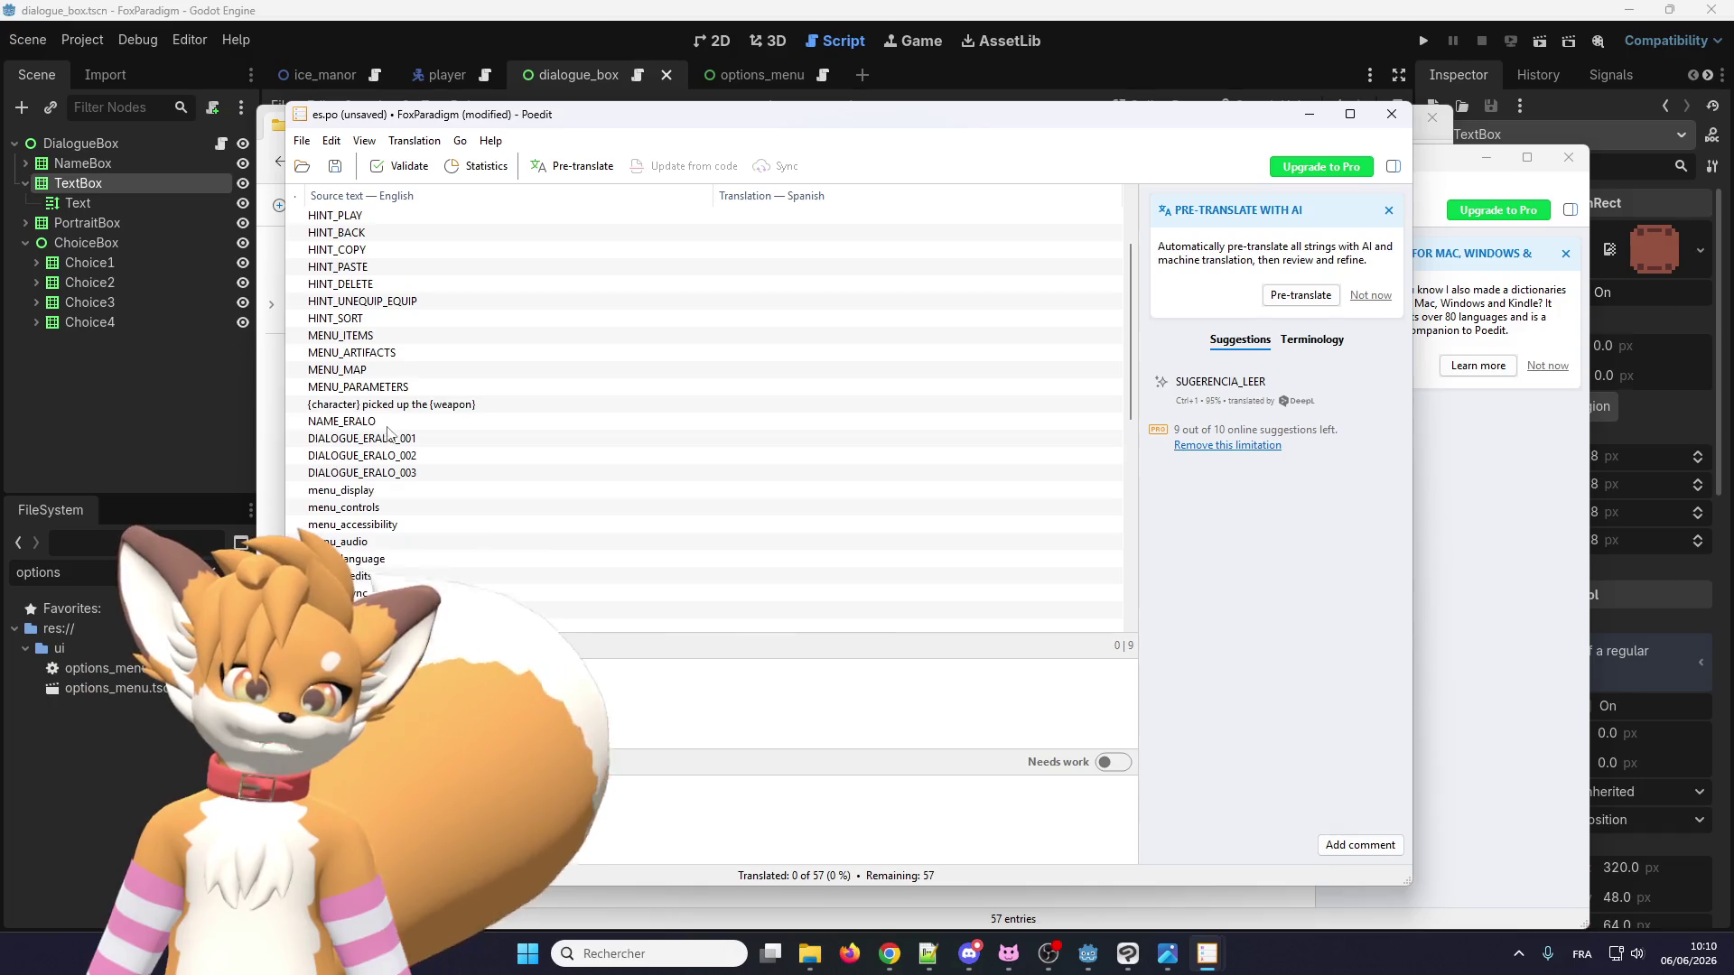
{"action": "left_click", "coordinate": [381, 423]}
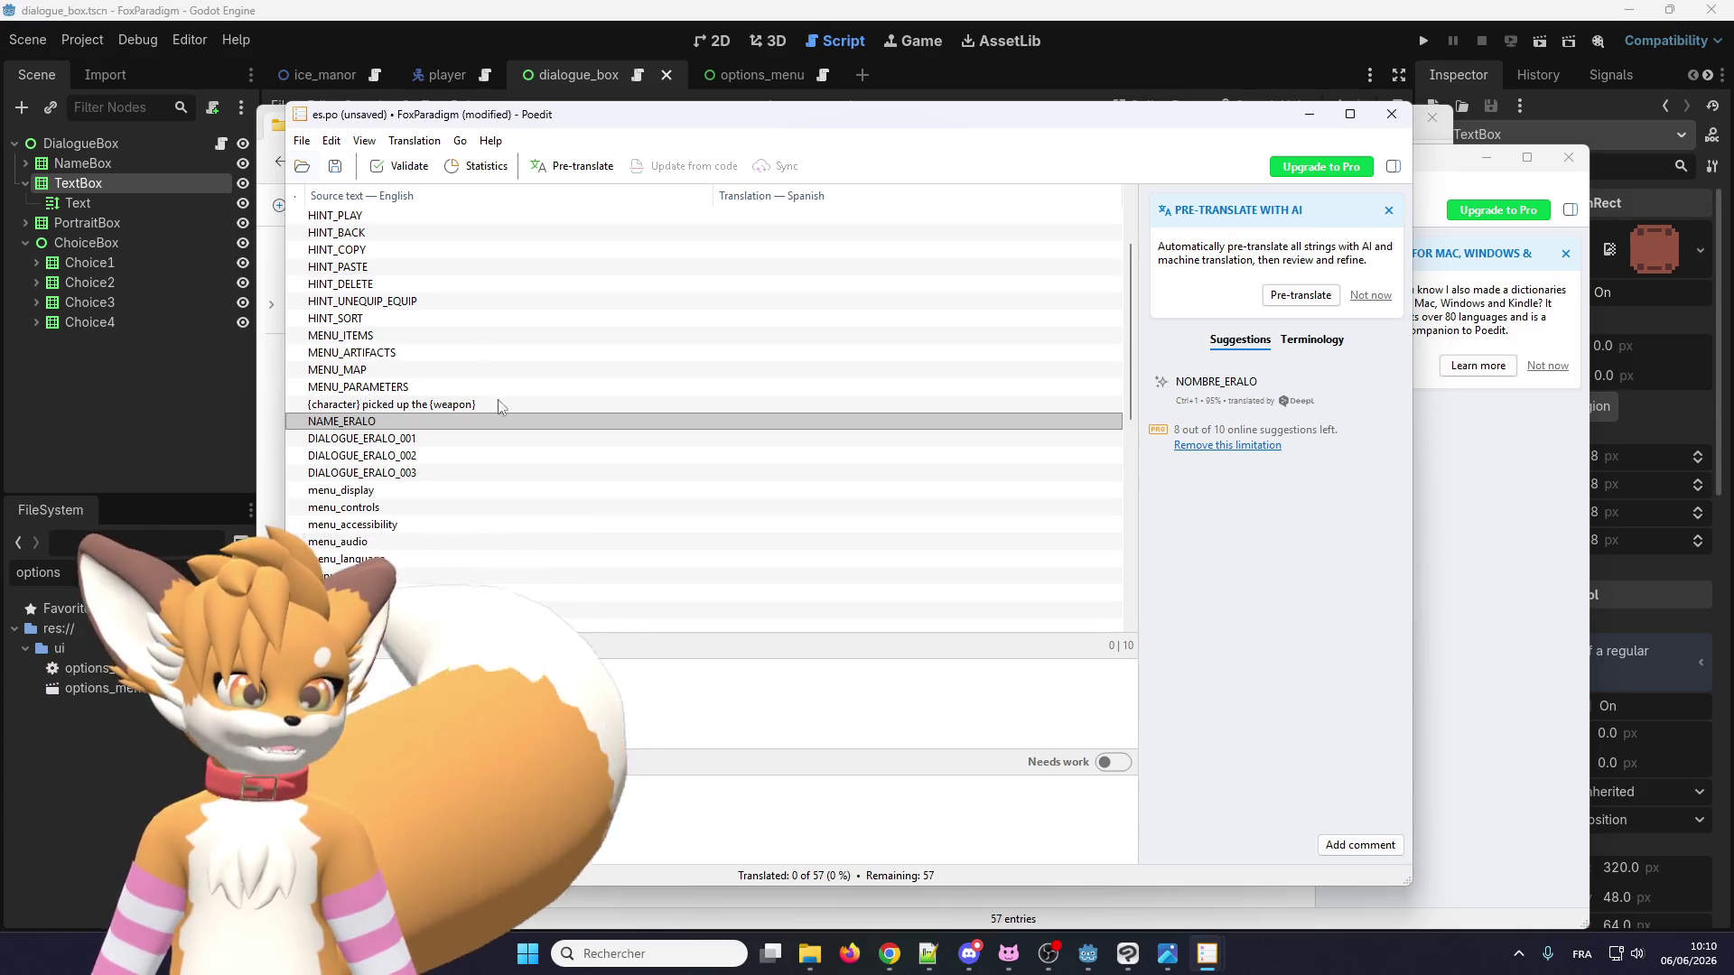
{"action": "scroll", "coordinate": [532, 491], "scroll_direction": "up", "scroll_amount": 2}
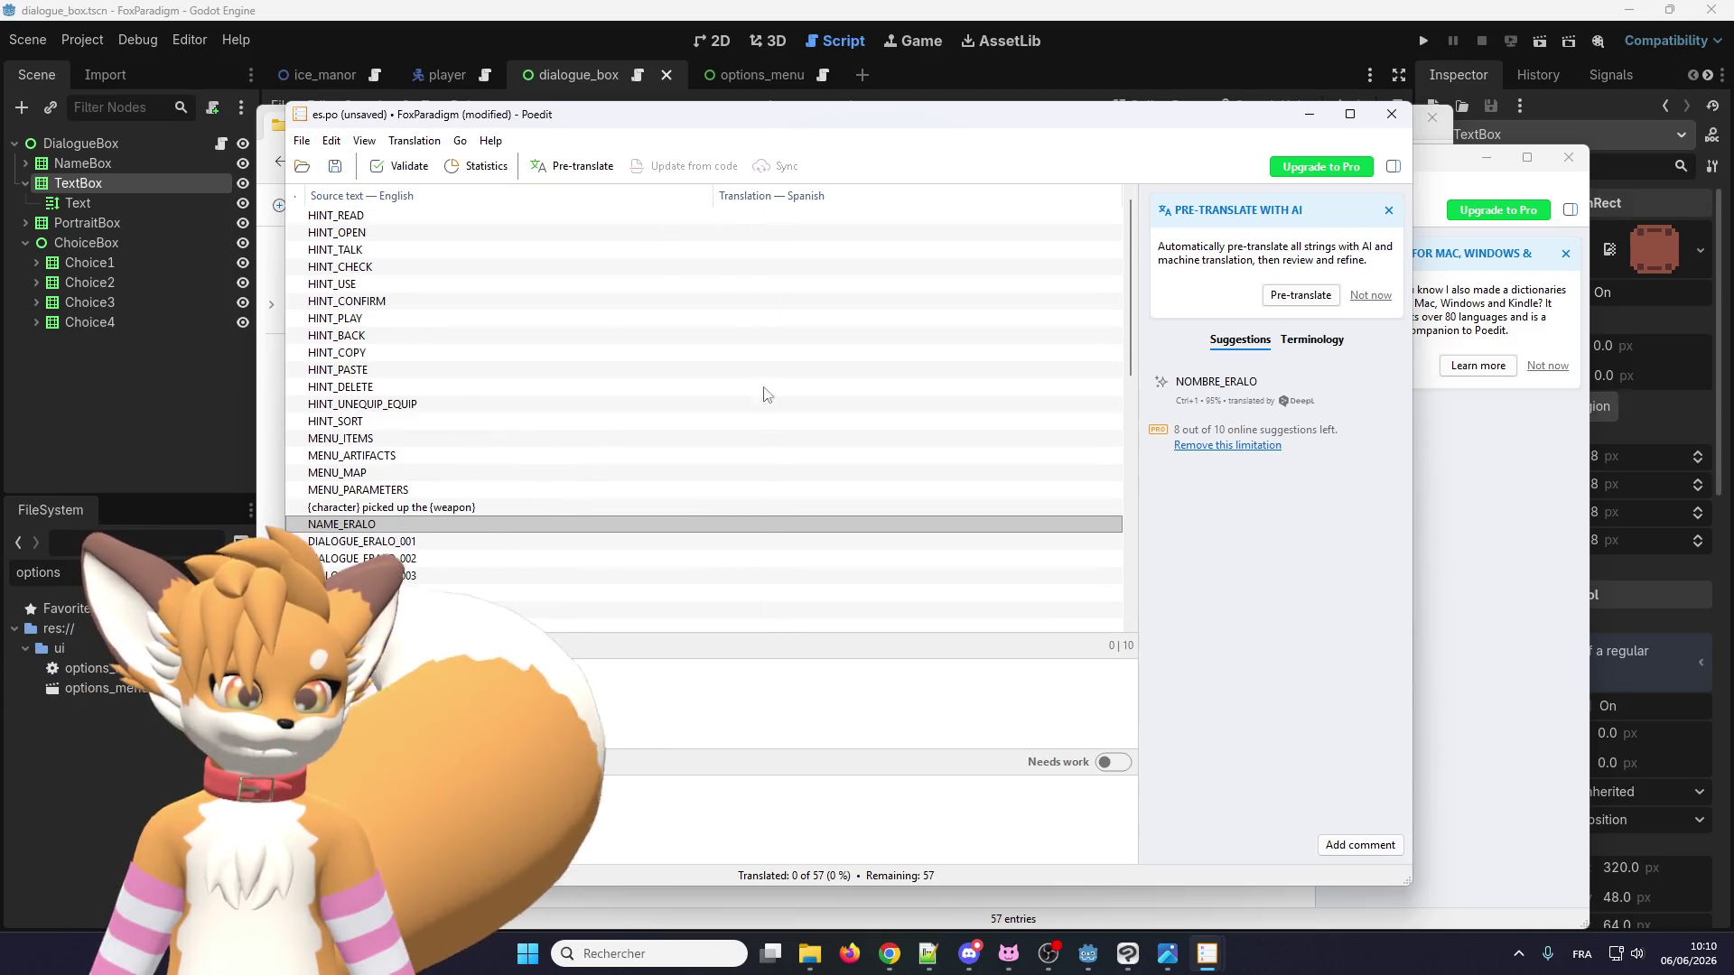
{"action": "left_click", "coordinate": [1371, 119]}
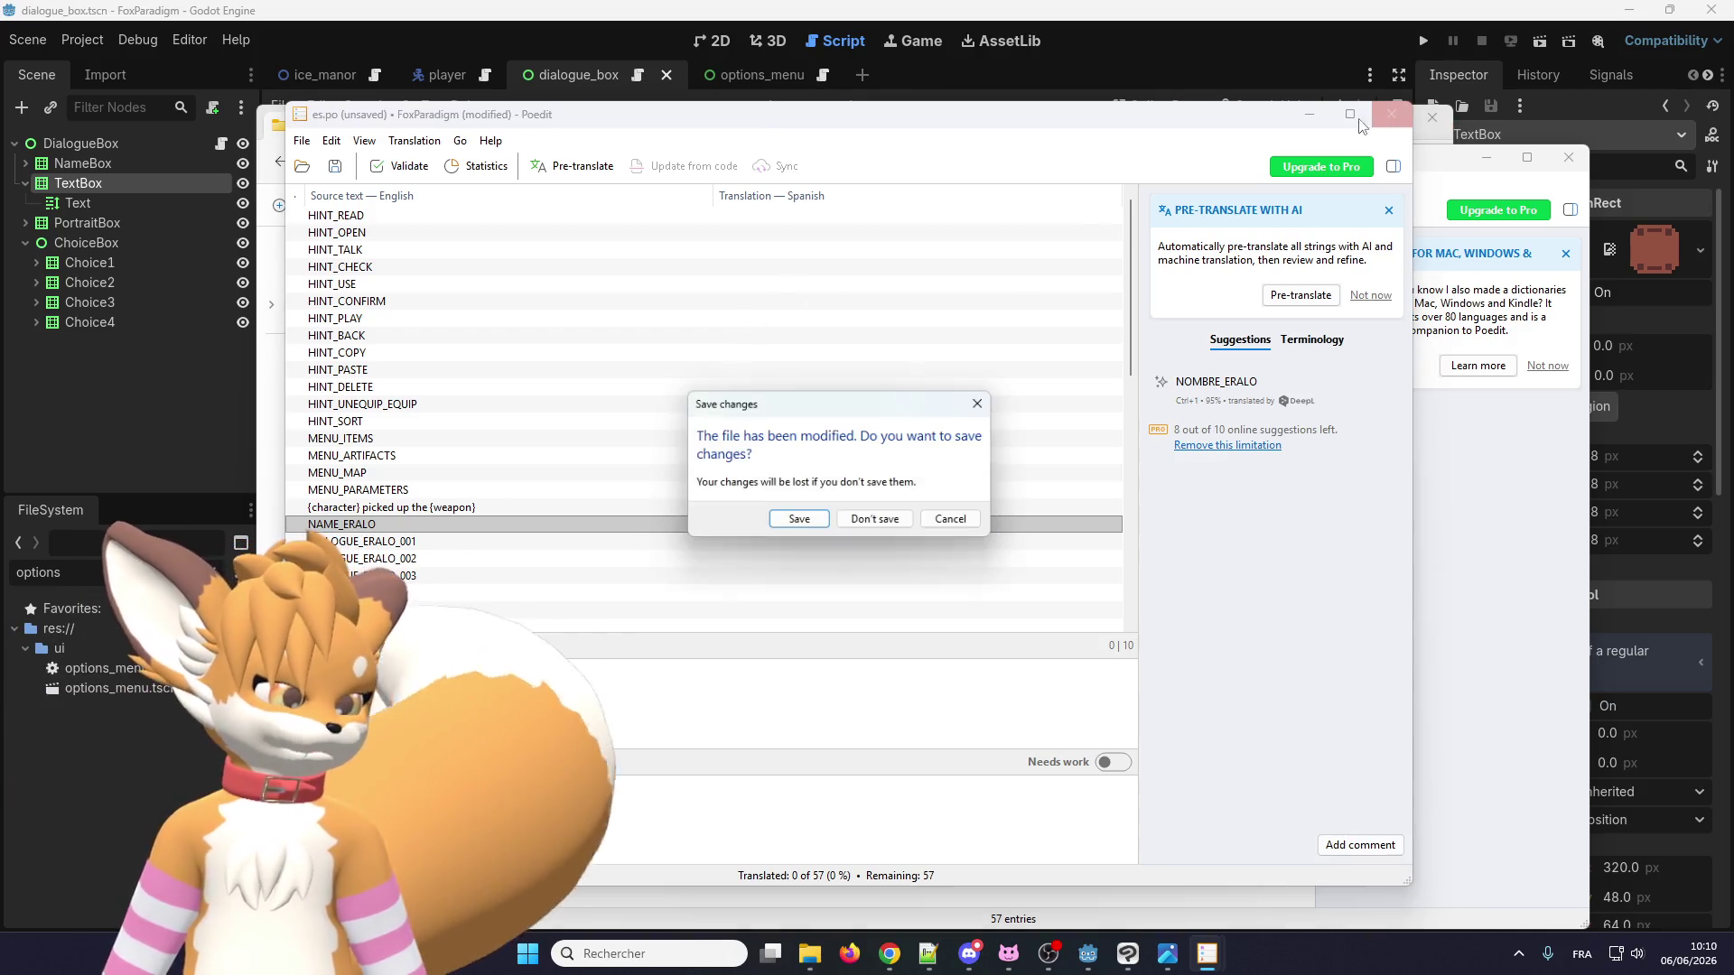
{"action": "left_click", "coordinate": [873, 519]}
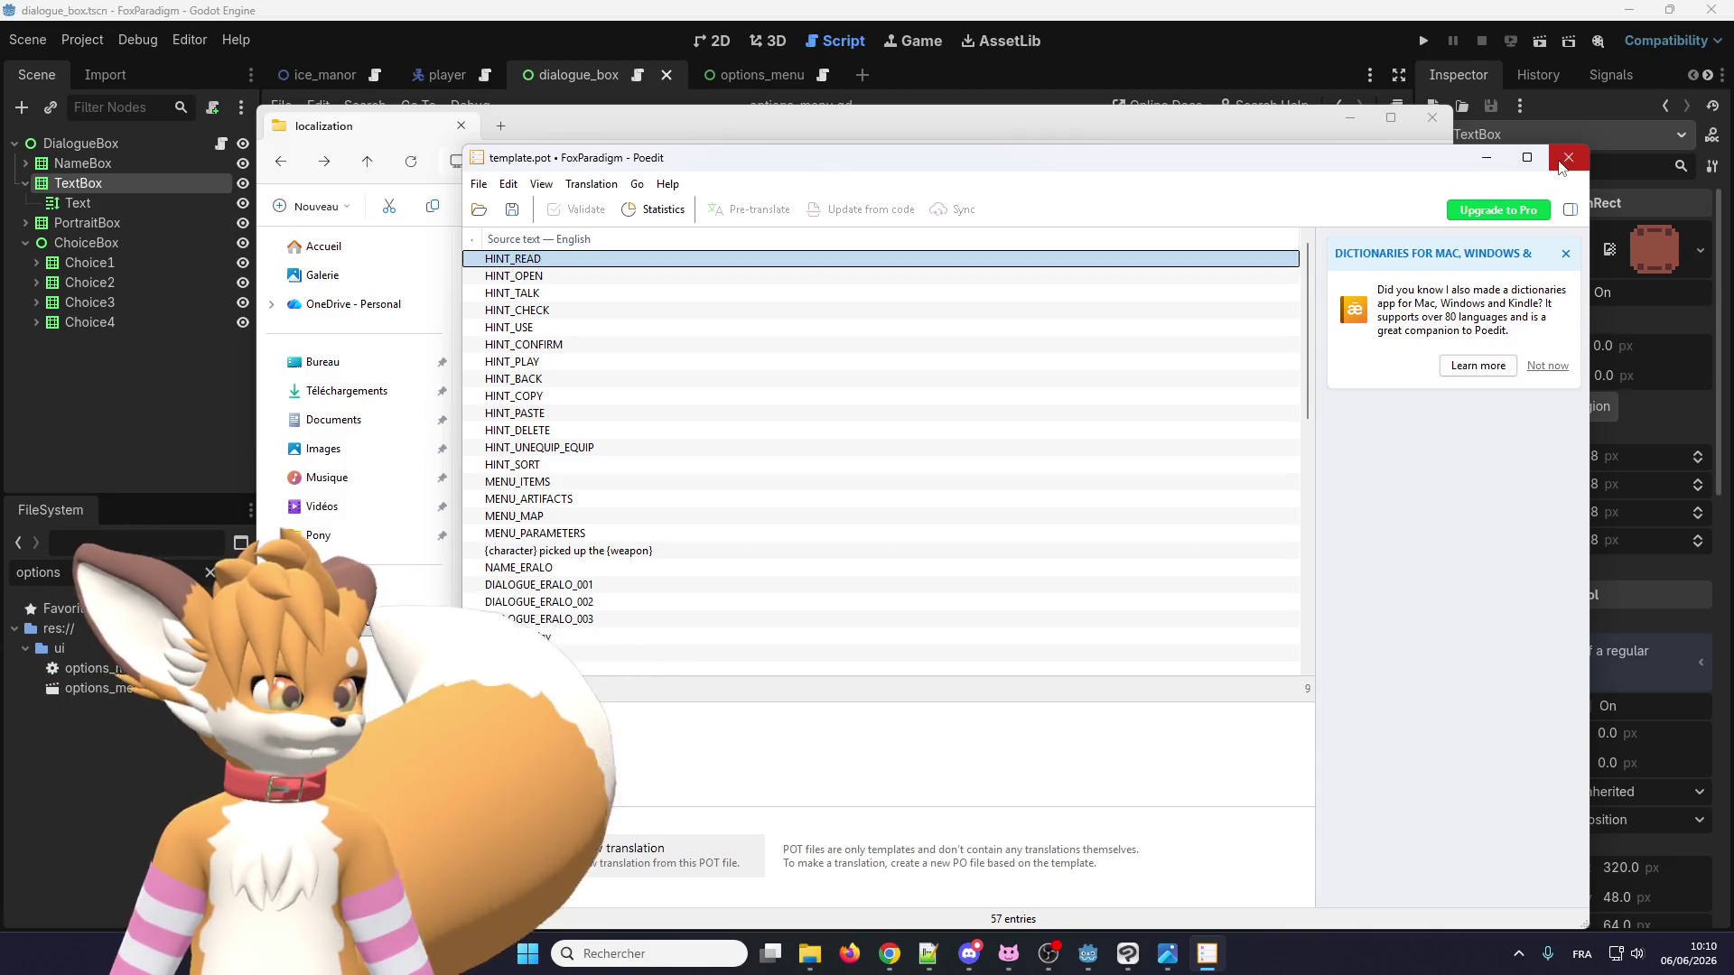
Close template.pot and open en.po from the localization folder.
{"action": "left_click", "coordinate": [1568, 158]}
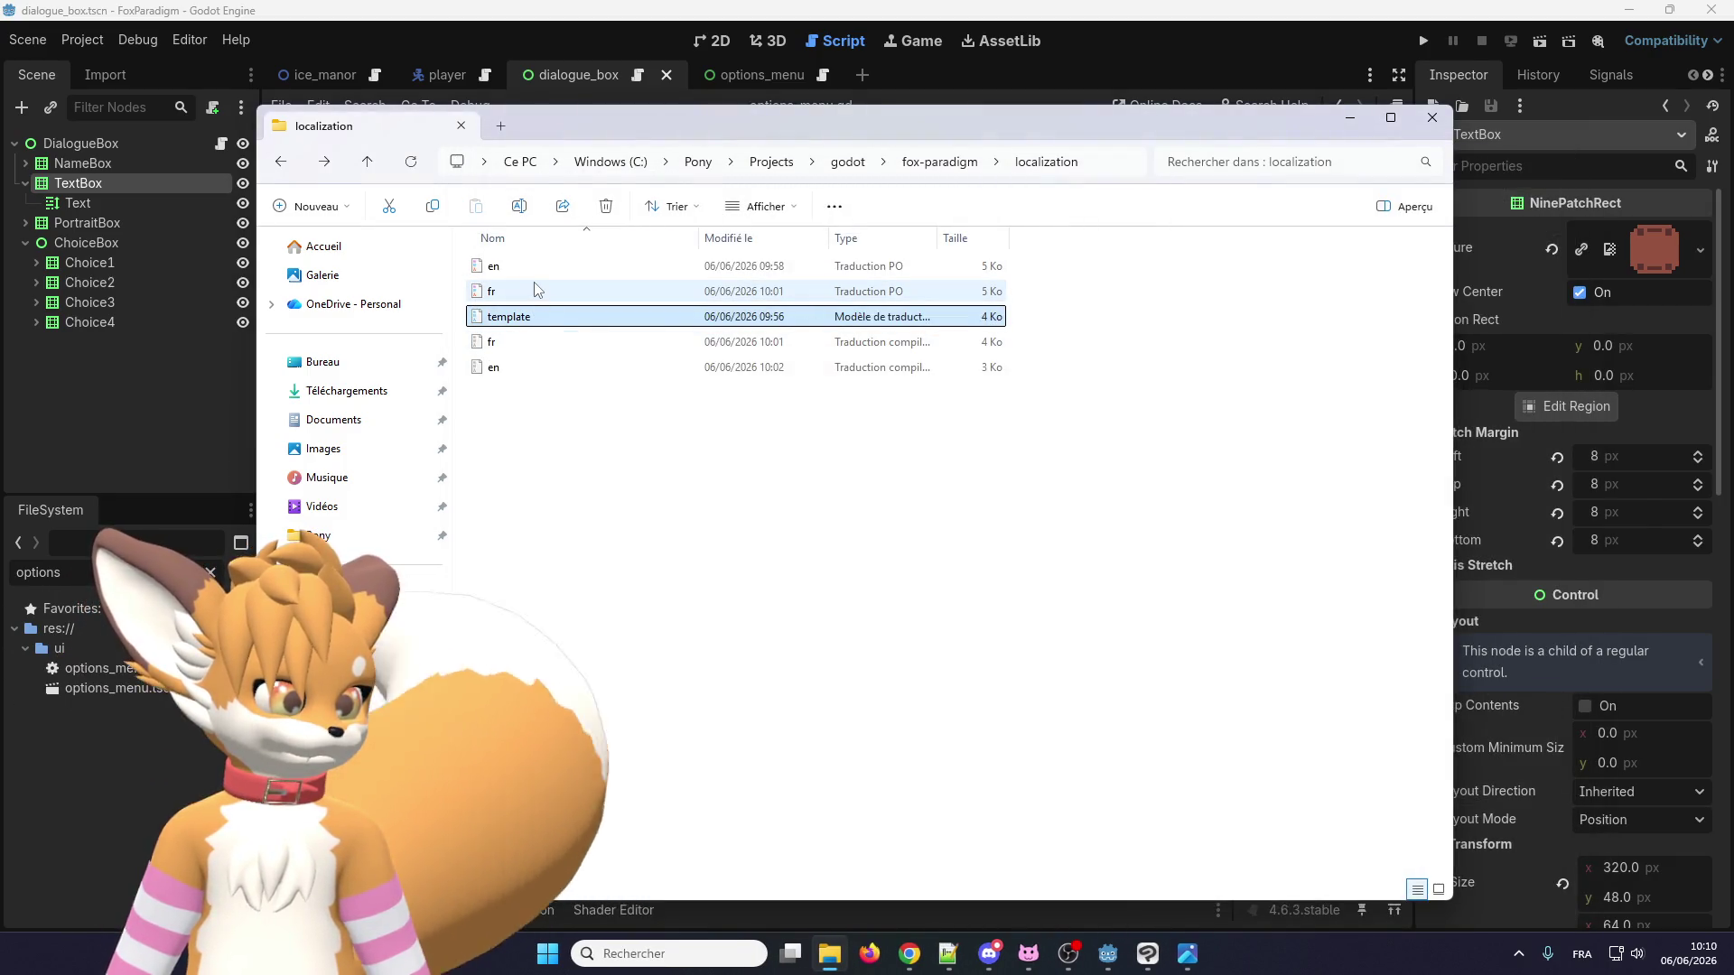
{"action": "left_click", "coordinate": [547, 273]}
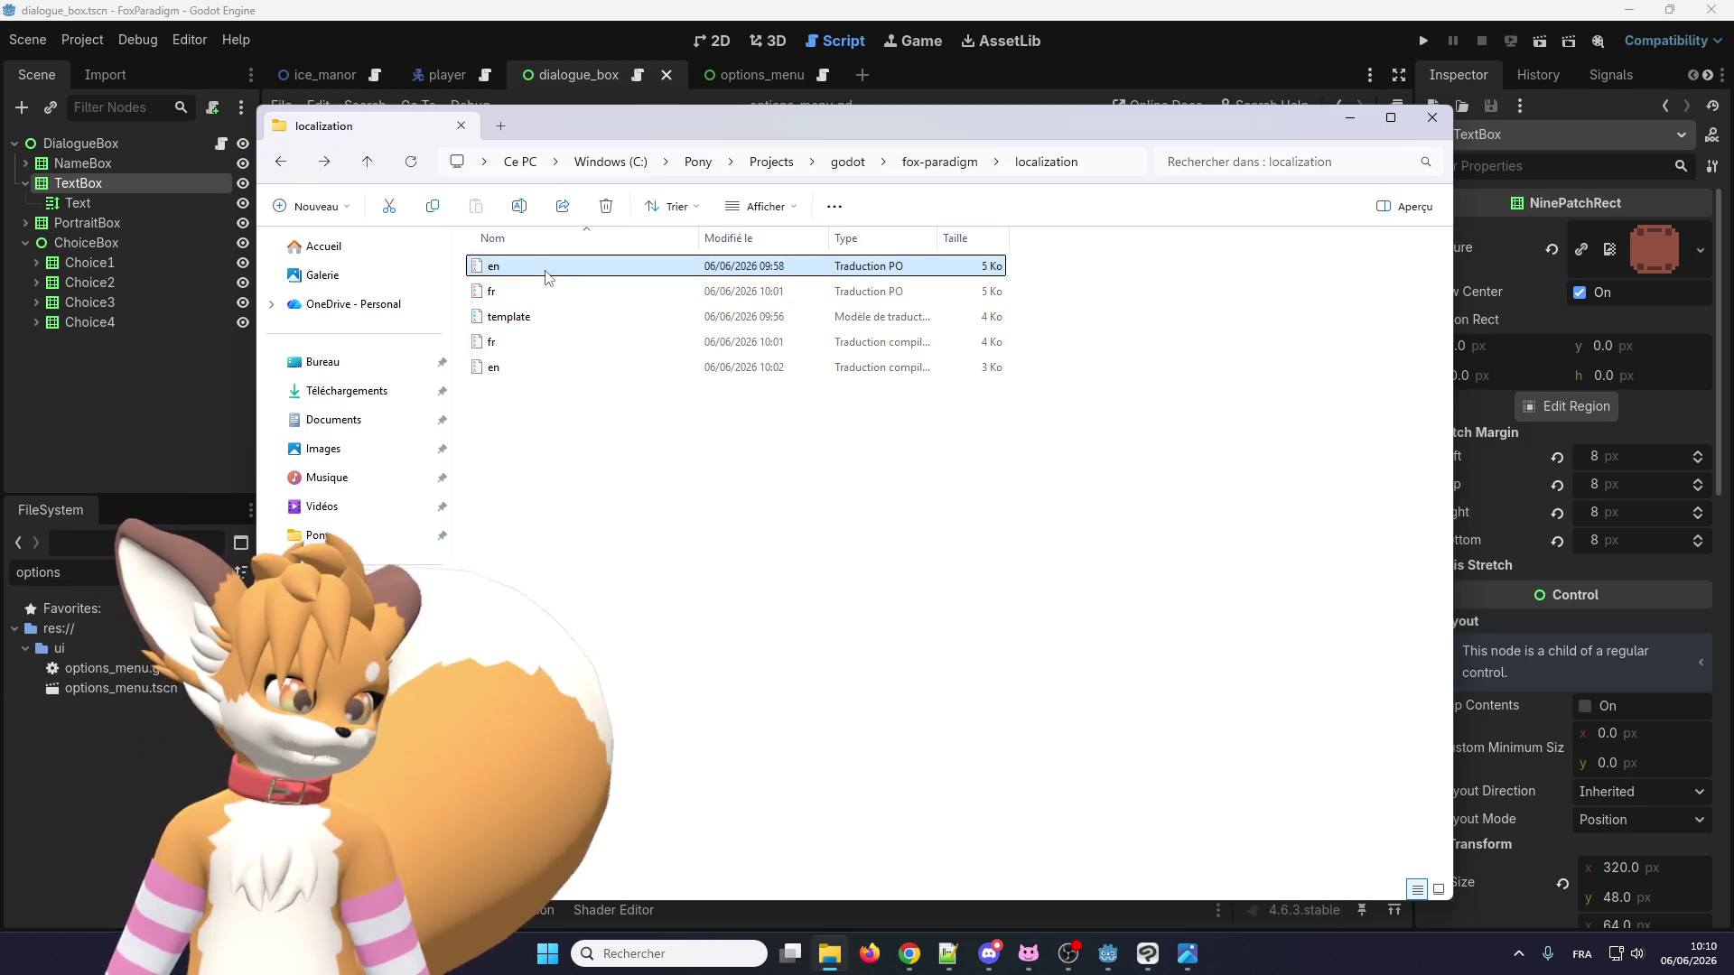
{"action": "double_click", "coordinate": [542, 268]}
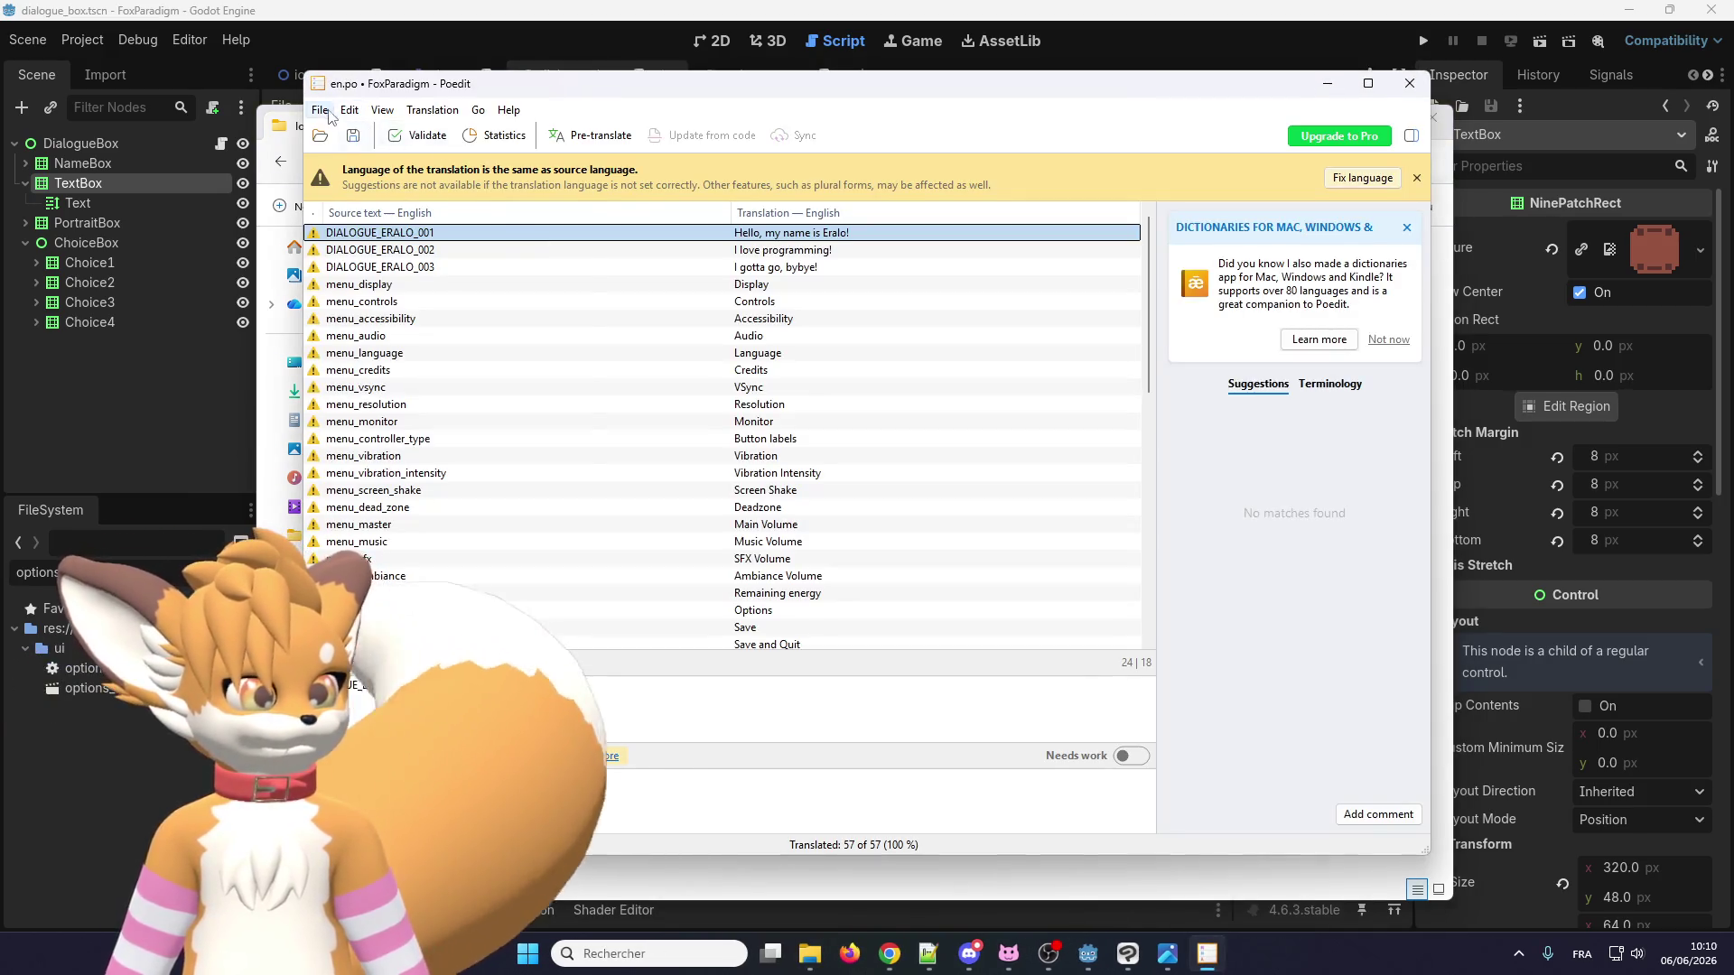
Create a new Spanish translation based on en.po, filtering for PO Translation Files.
{"action": "left_click", "coordinate": [330, 110]}
{"action": "left_click", "coordinate": [542, 150]}
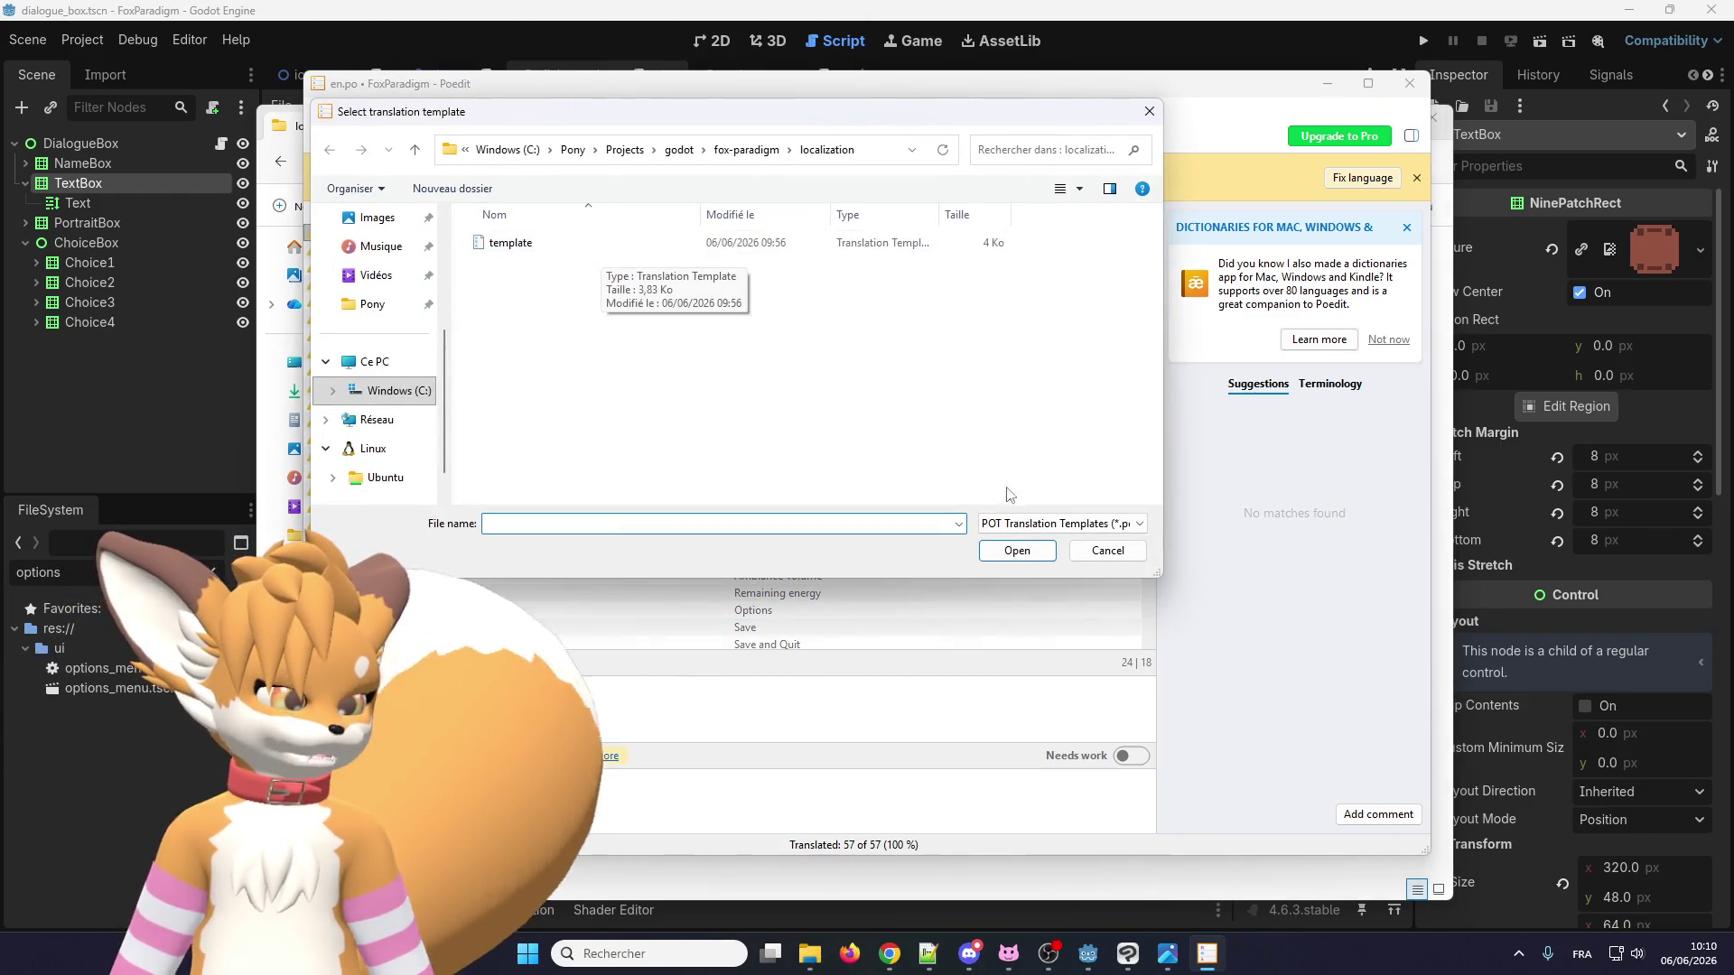
{"action": "left_click", "coordinate": [1061, 524]}
{"action": "left_click", "coordinate": [1039, 541]}
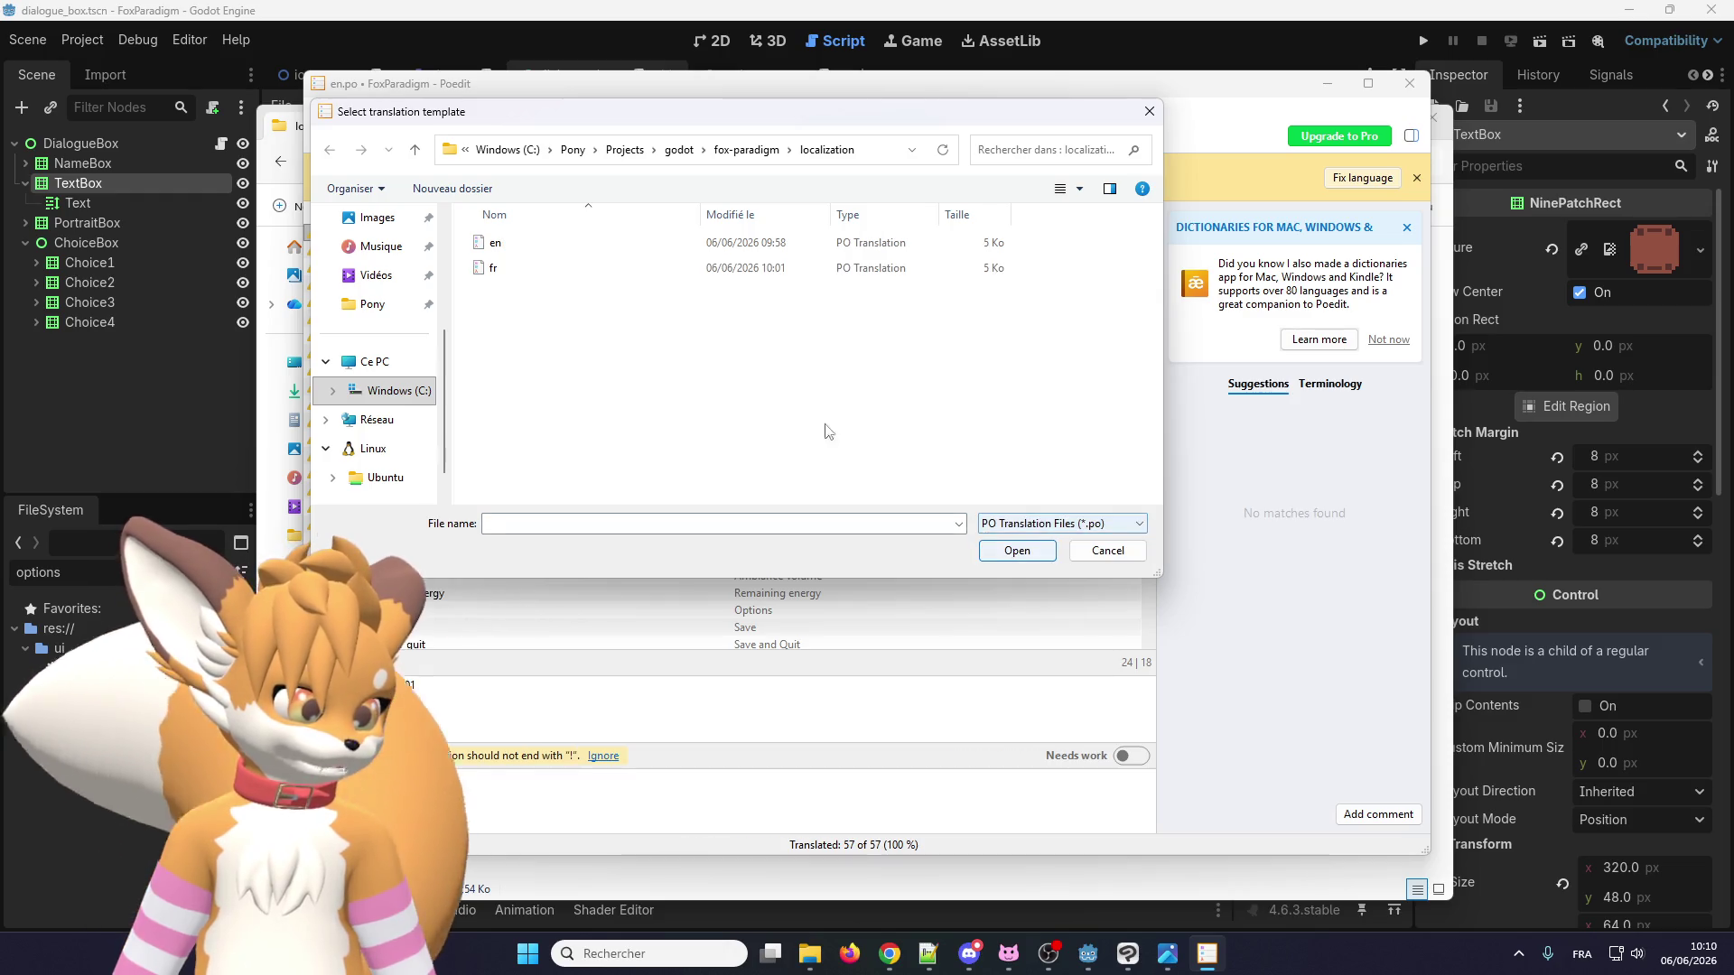
{"action": "double_click", "coordinate": [529, 244]}
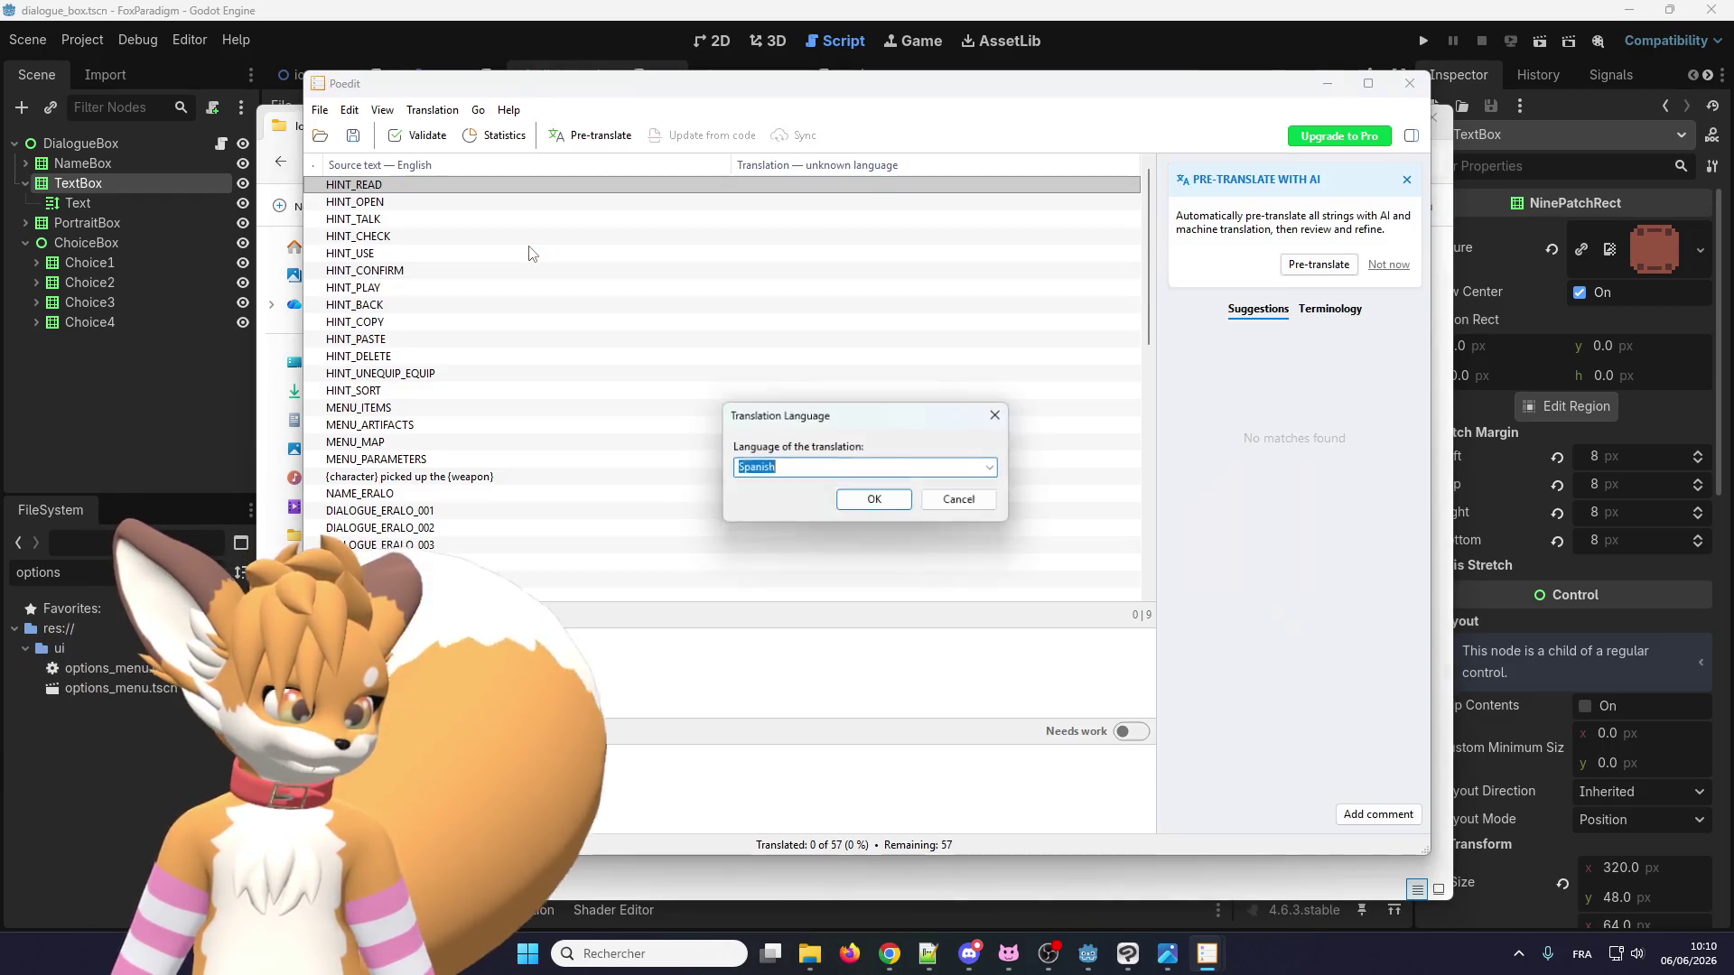
{"action": "left_click", "coordinate": [876, 499]}
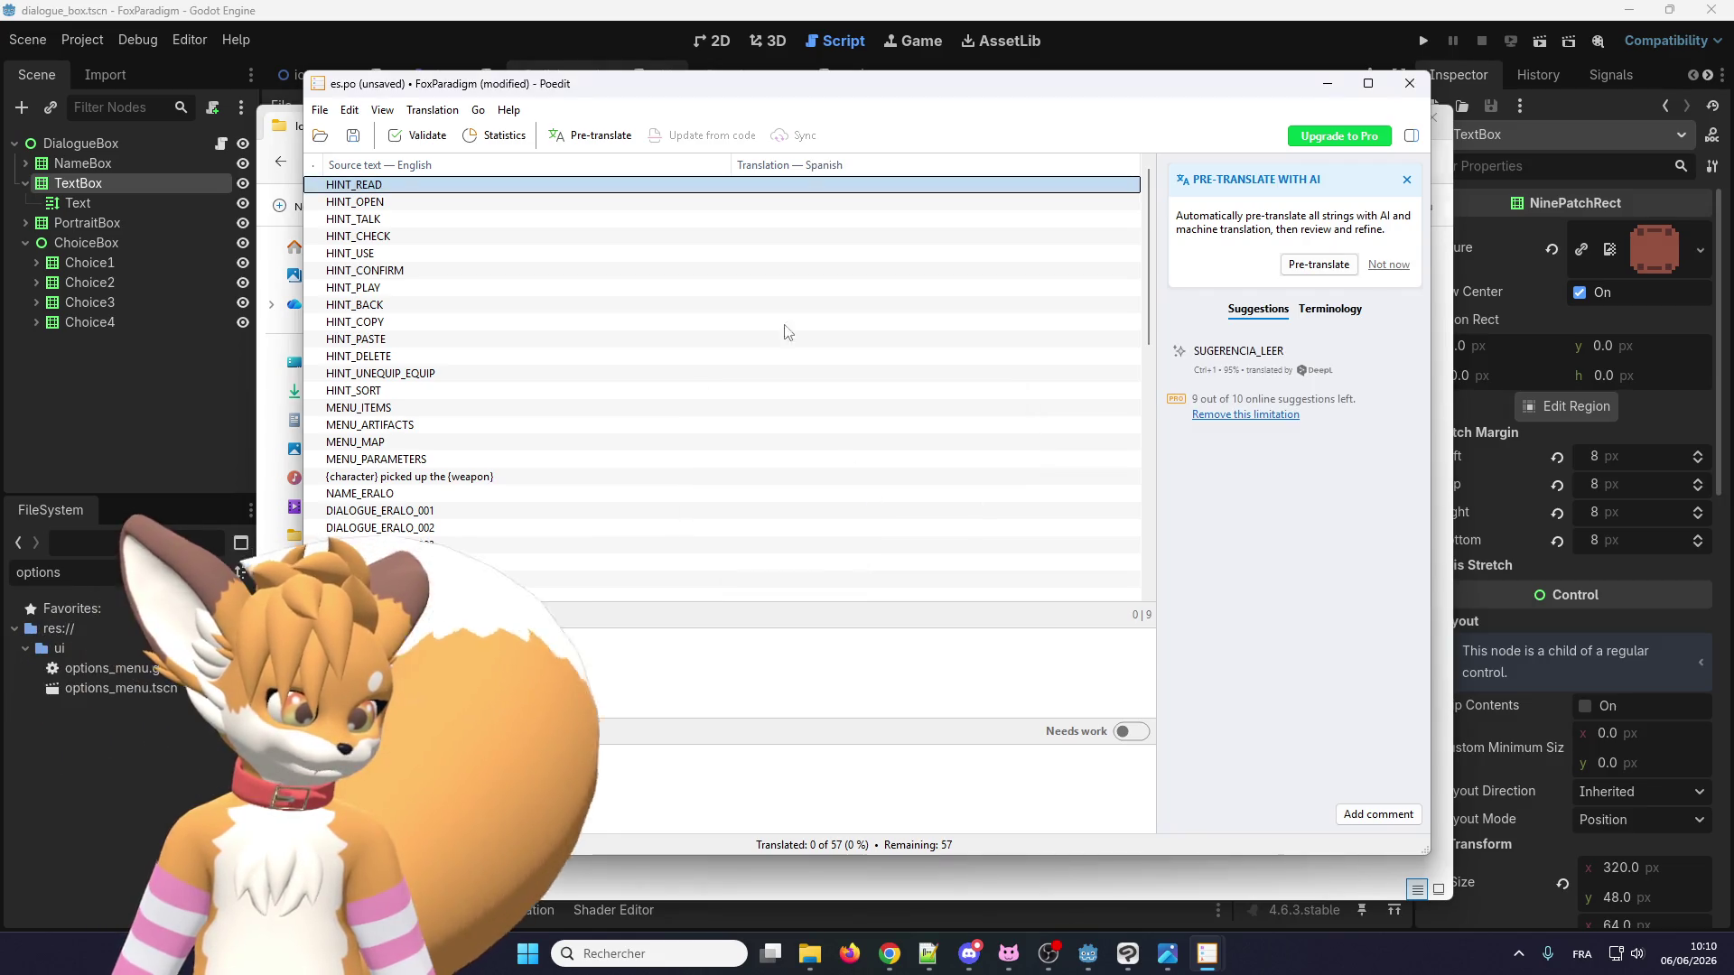
Browse the new es.po entries such as HINT_TALK and HINT_READ, and check the Help menu.
{"action": "scroll", "coordinate": [666, 240], "scroll_direction": "down", "scroll_amount": 10}
{"action": "scroll", "coordinate": [832, 508], "scroll_direction": "up", "scroll_amount": 5}
{"action": "scroll", "coordinate": [832, 507], "scroll_direction": "up", "scroll_amount": 5}
{"action": "left_click", "coordinate": [805, 219]}
{"action": "left_click", "coordinate": [803, 186]}
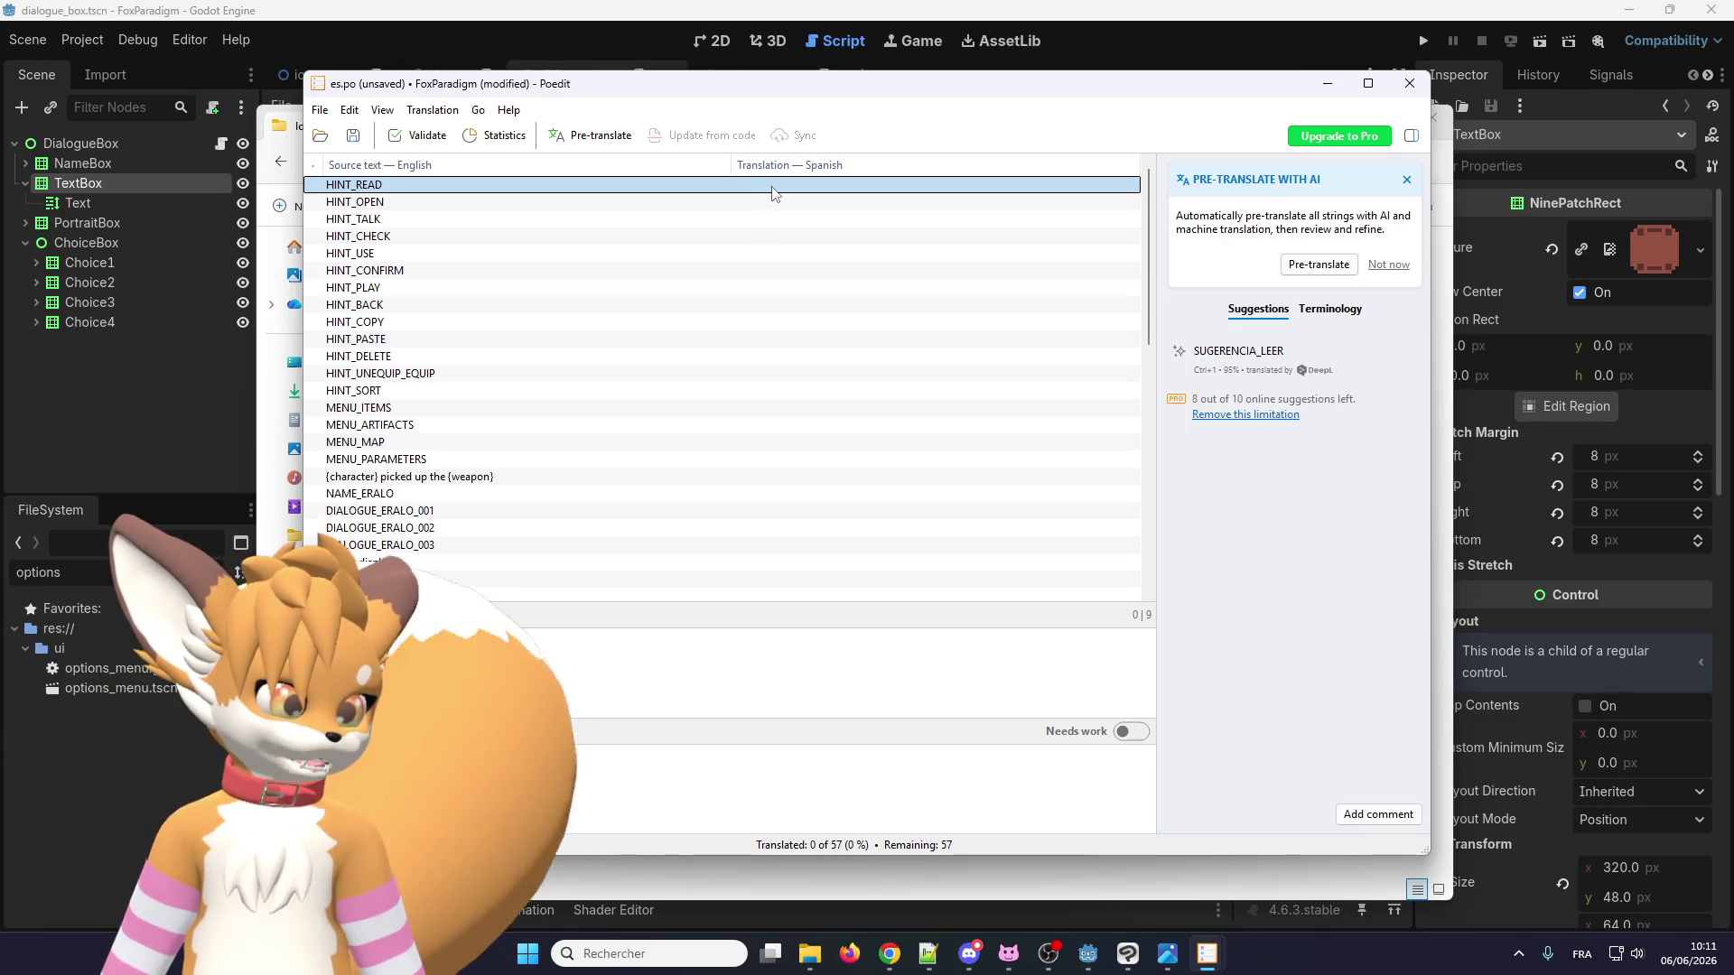
{"action": "scroll", "coordinate": [714, 379], "scroll_direction": "down", "scroll_amount": 6}
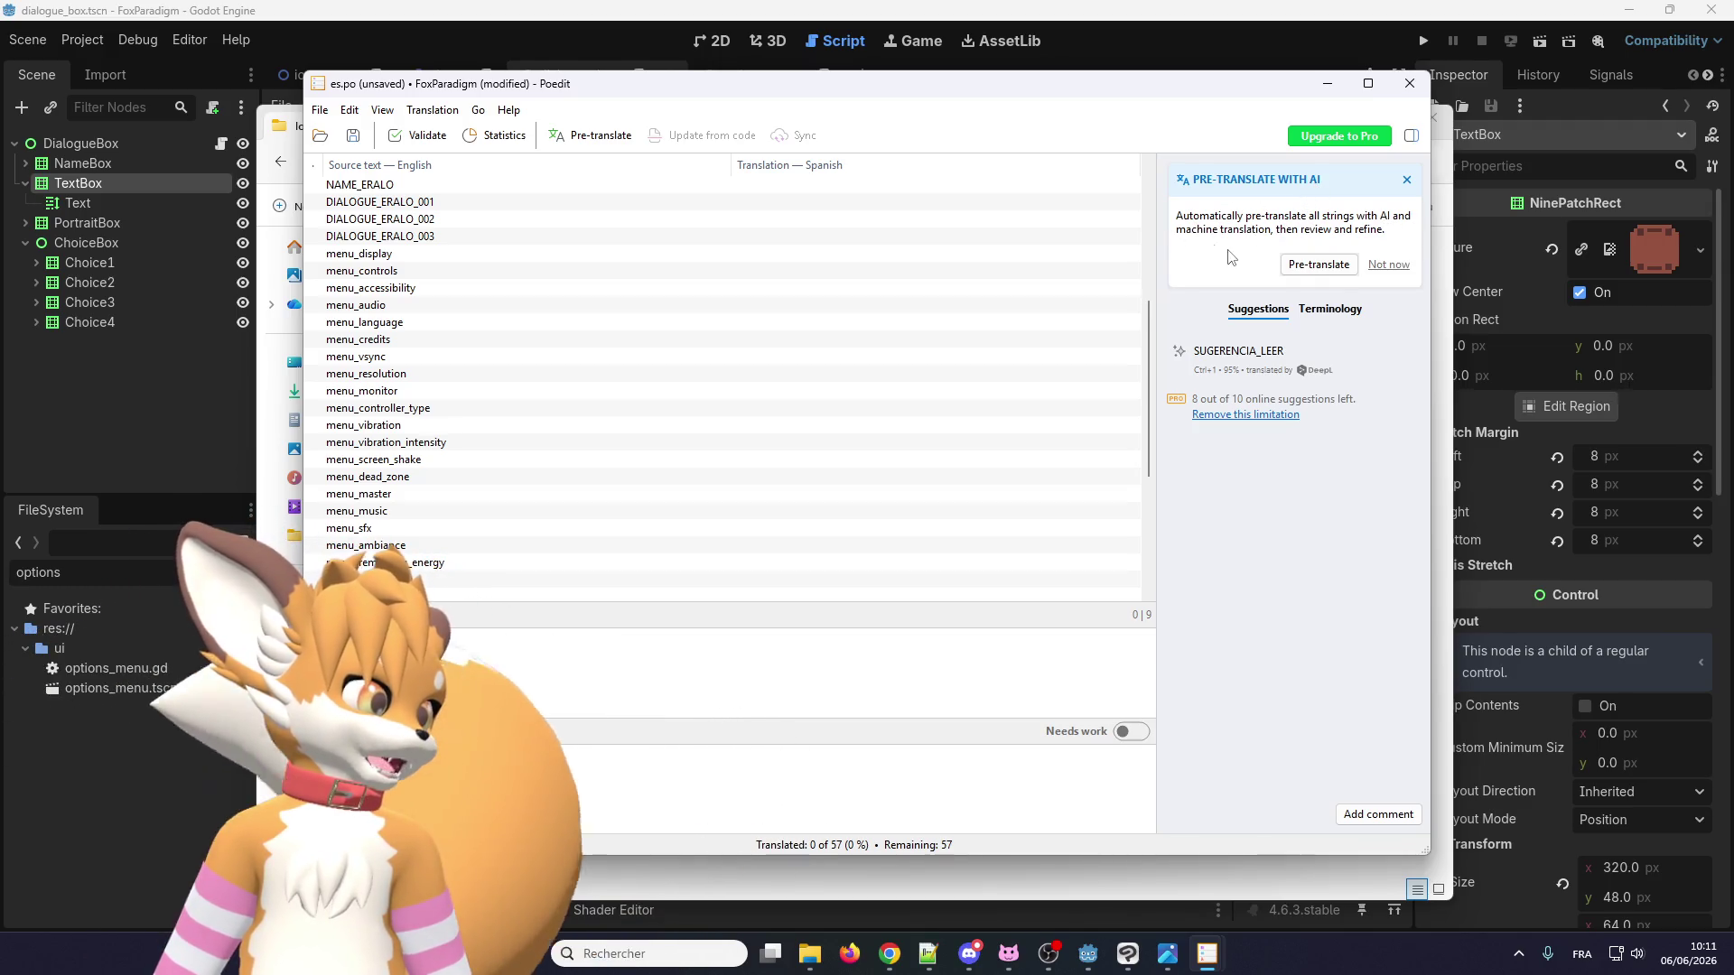
{"action": "left_click", "coordinate": [434, 110]}
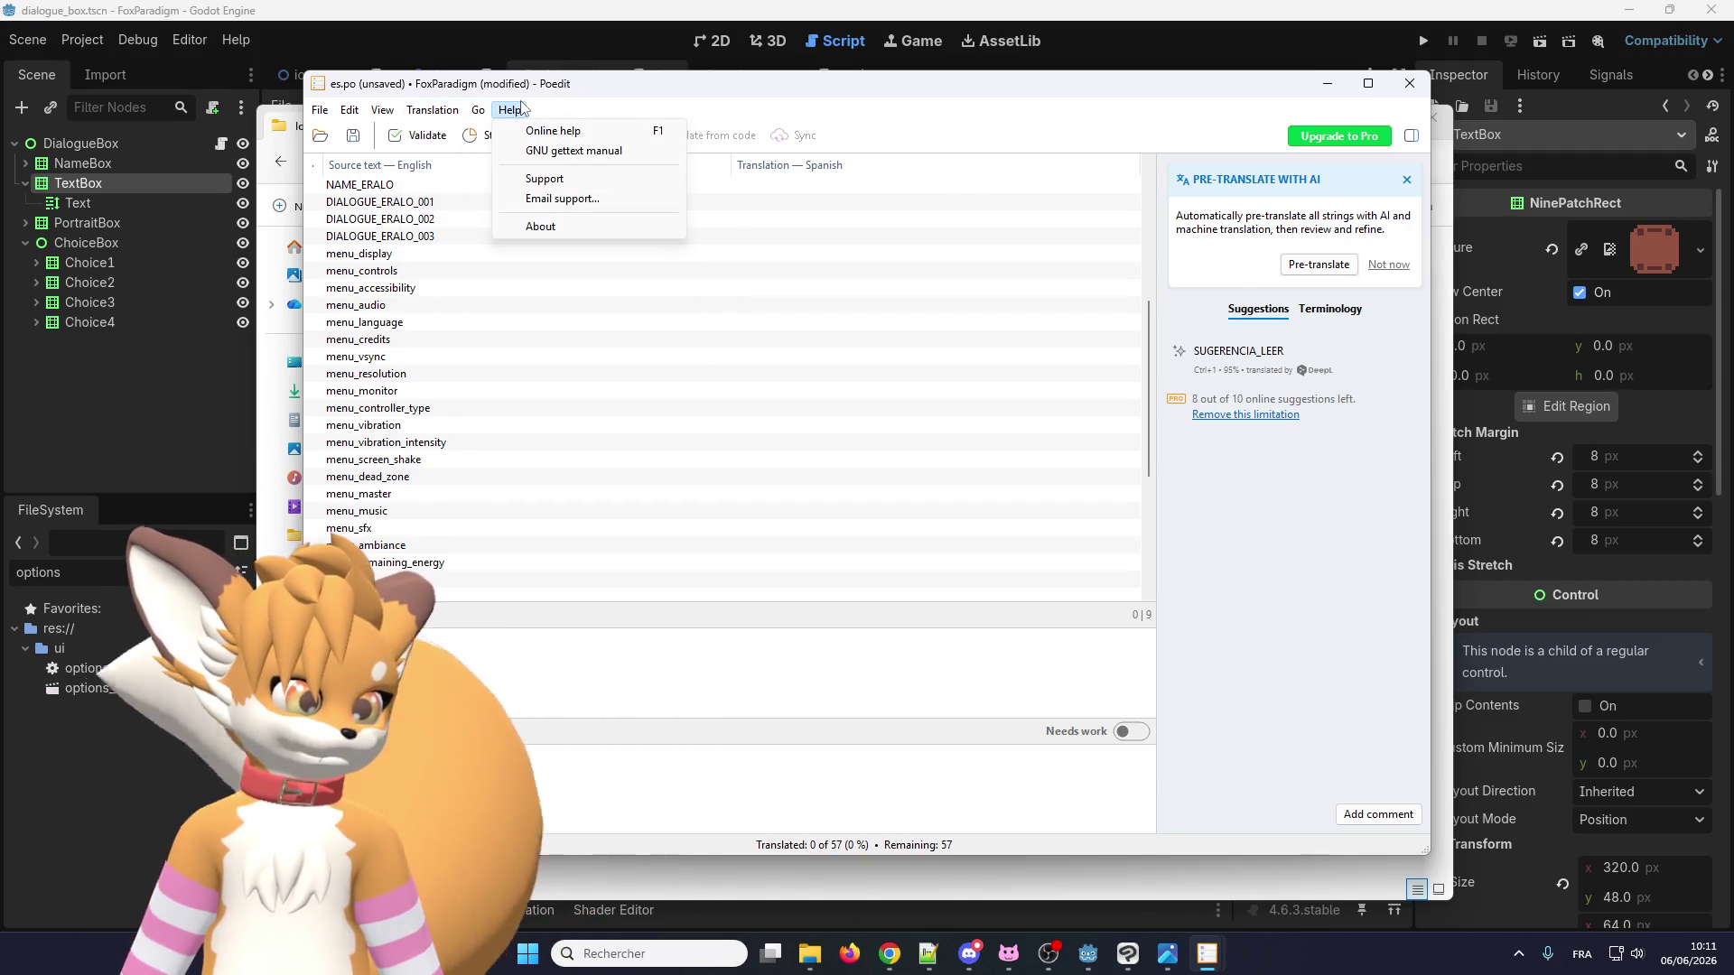
{"action": "left_click", "coordinate": [428, 110]}
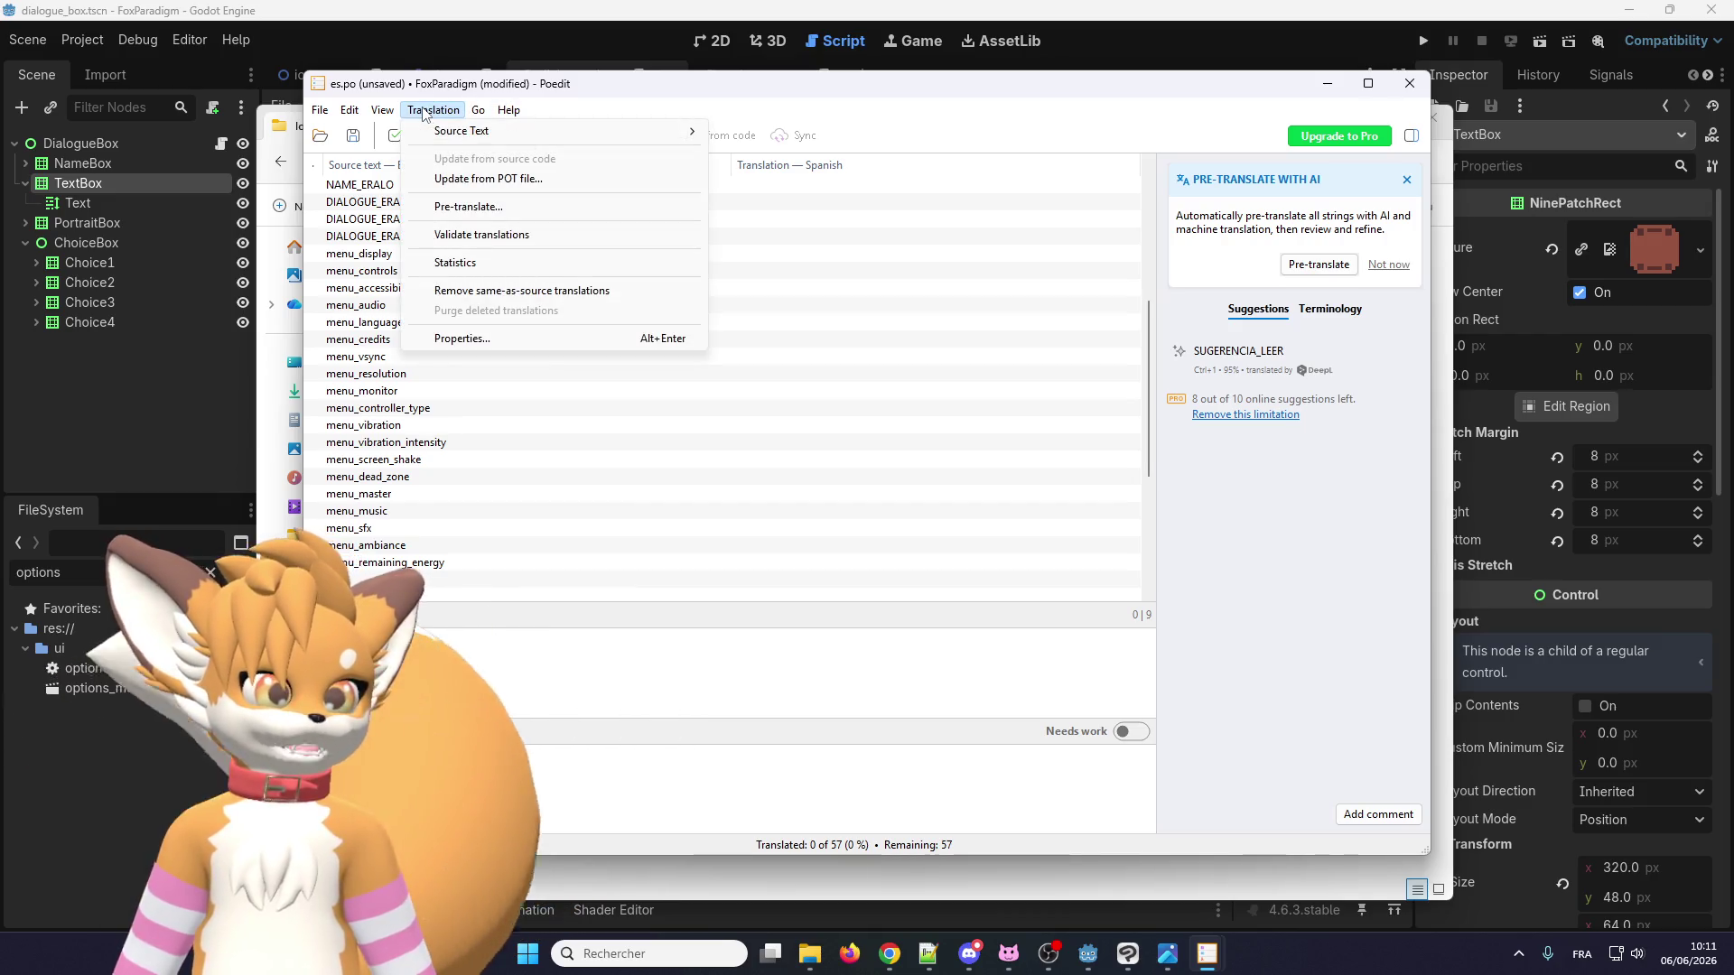
{"action": "left_click", "coordinate": [430, 339]}
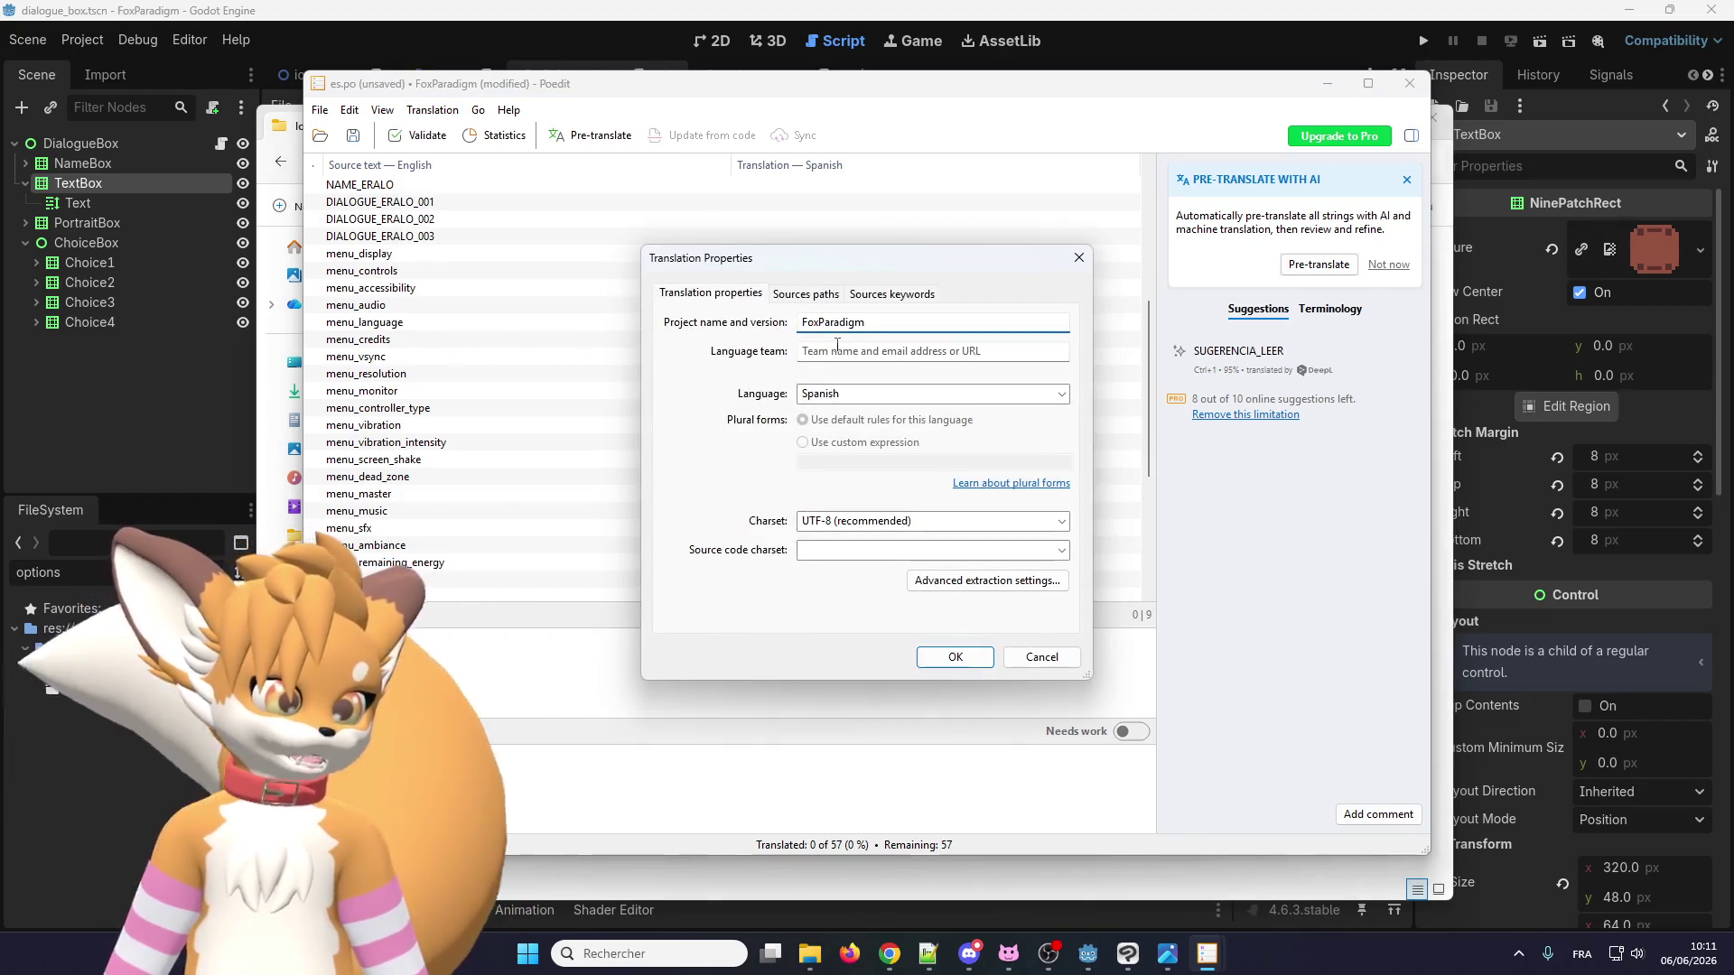
{"action": "left_click", "coordinate": [791, 295]}
{"action": "left_click", "coordinate": [891, 294]}
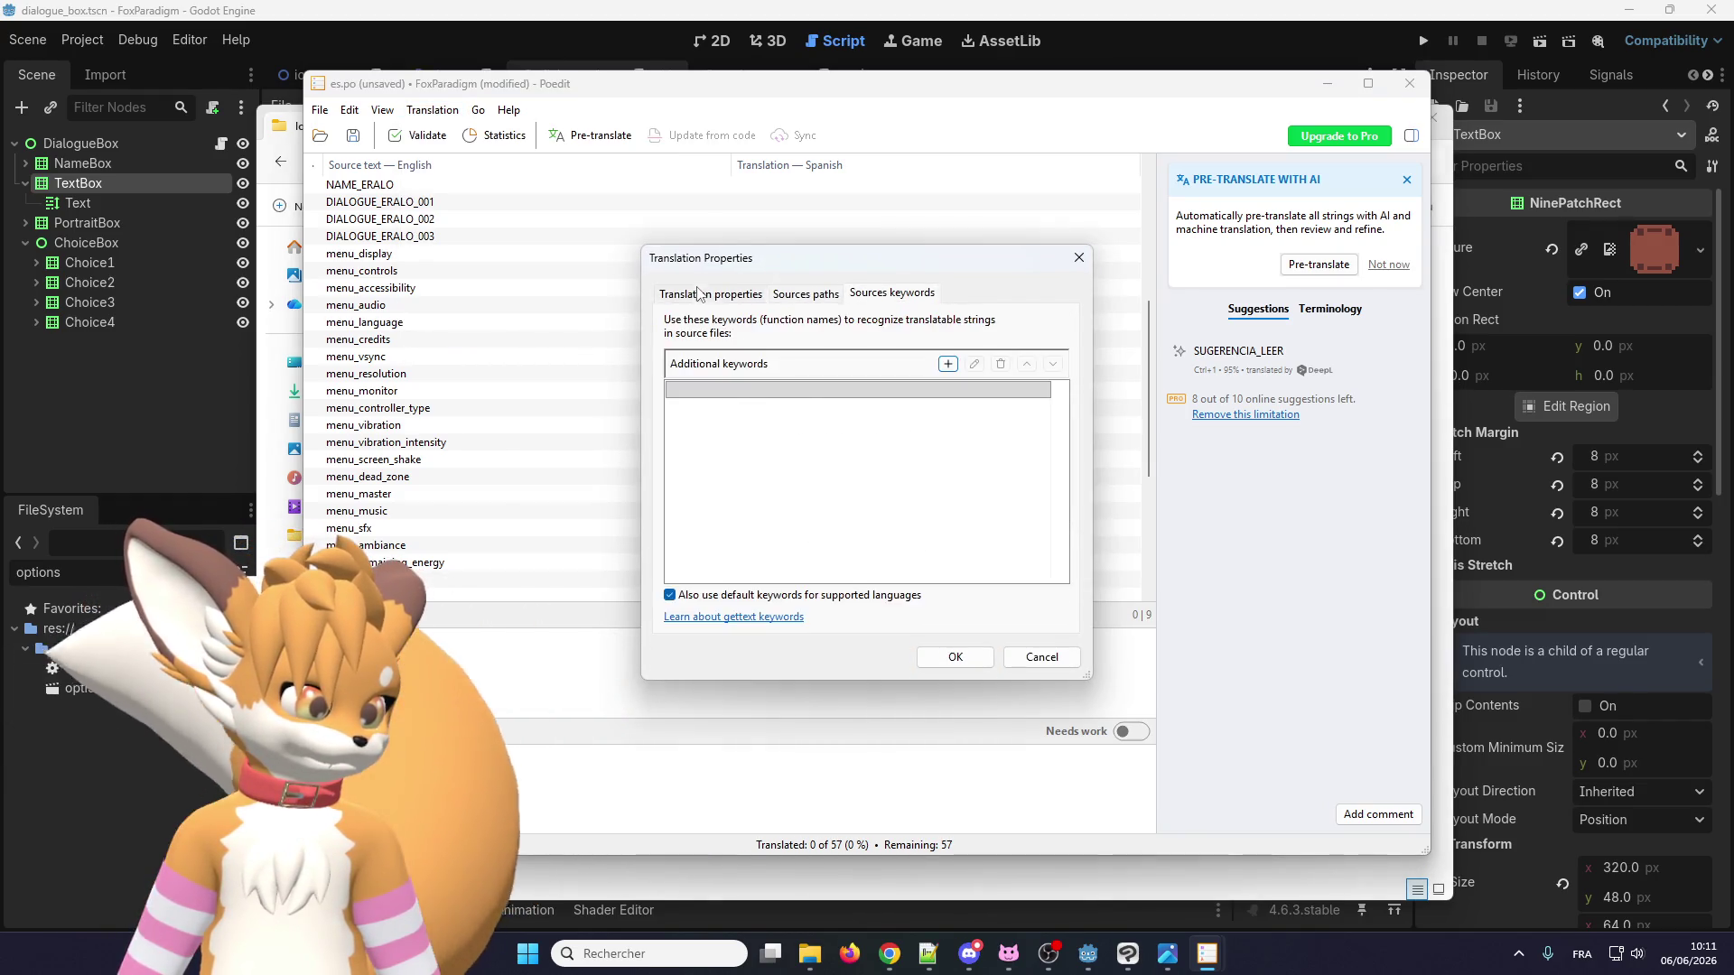
{"action": "left_click", "coordinate": [701, 293]}
{"action": "left_click", "coordinate": [1041, 657]}
{"action": "left_click", "coordinate": [382, 109]}
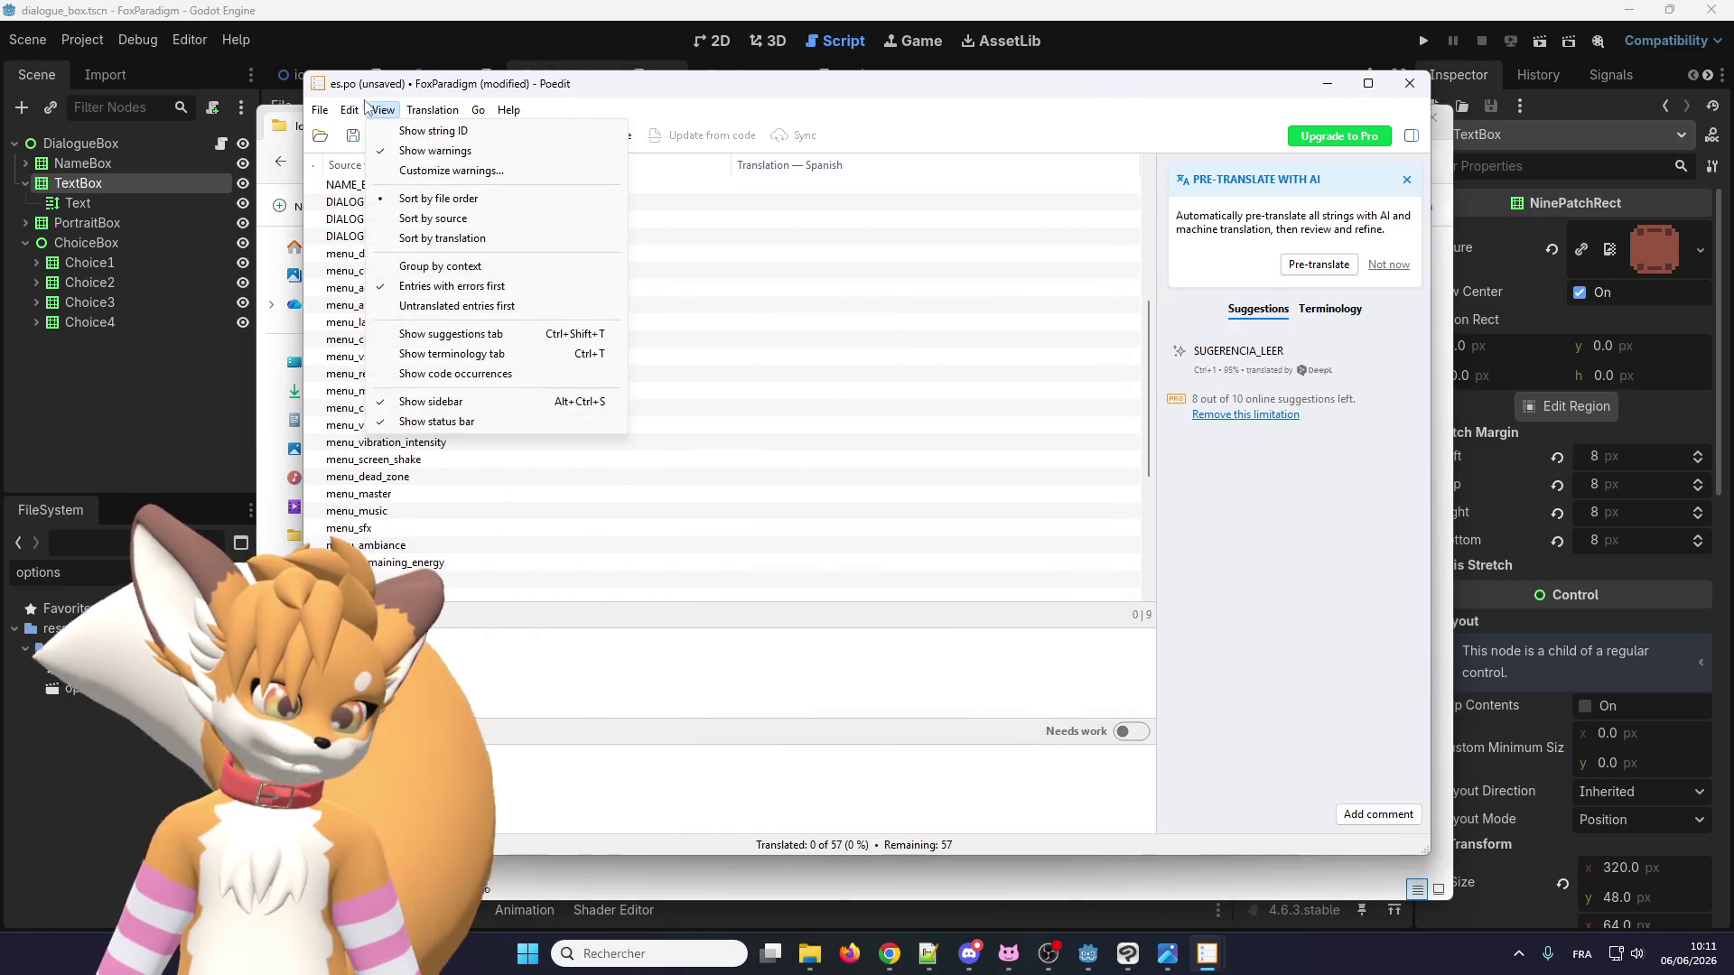
{"action": "mouse_move", "coordinate": [316, 110]}
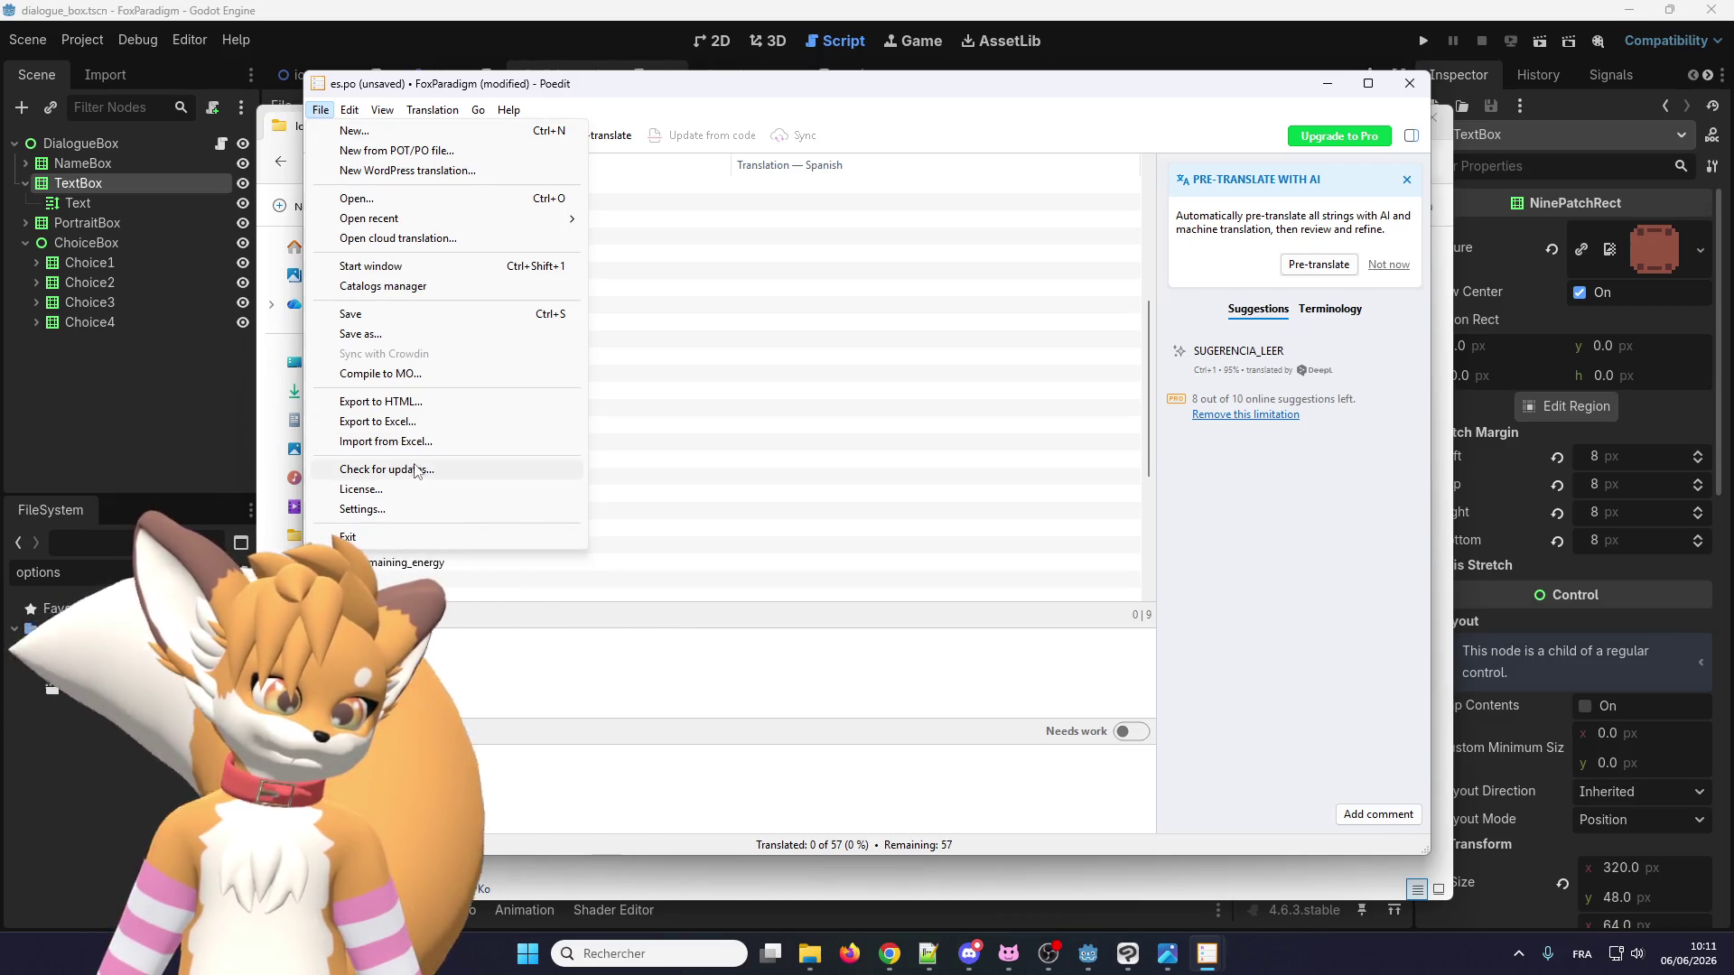
{"action": "left_click", "coordinate": [418, 509]}
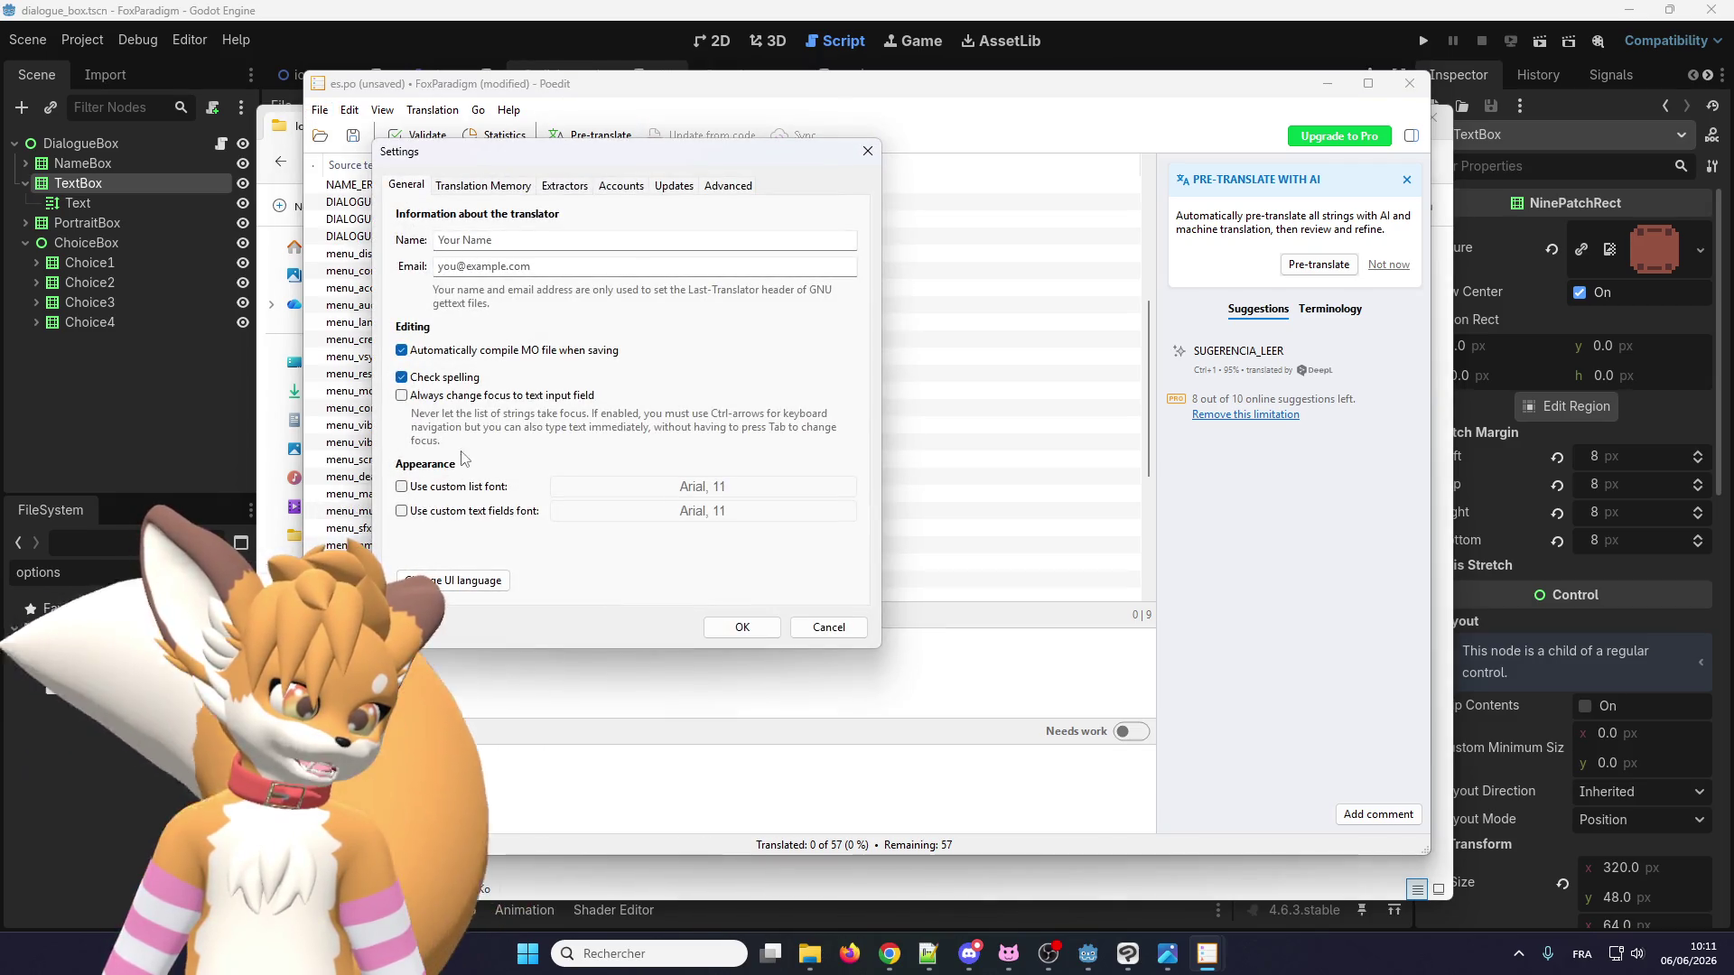
Look over the Advanced, Translation Memory and General settings pages.
{"action": "left_click", "coordinate": [719, 190]}
{"action": "left_click", "coordinate": [442, 192]}
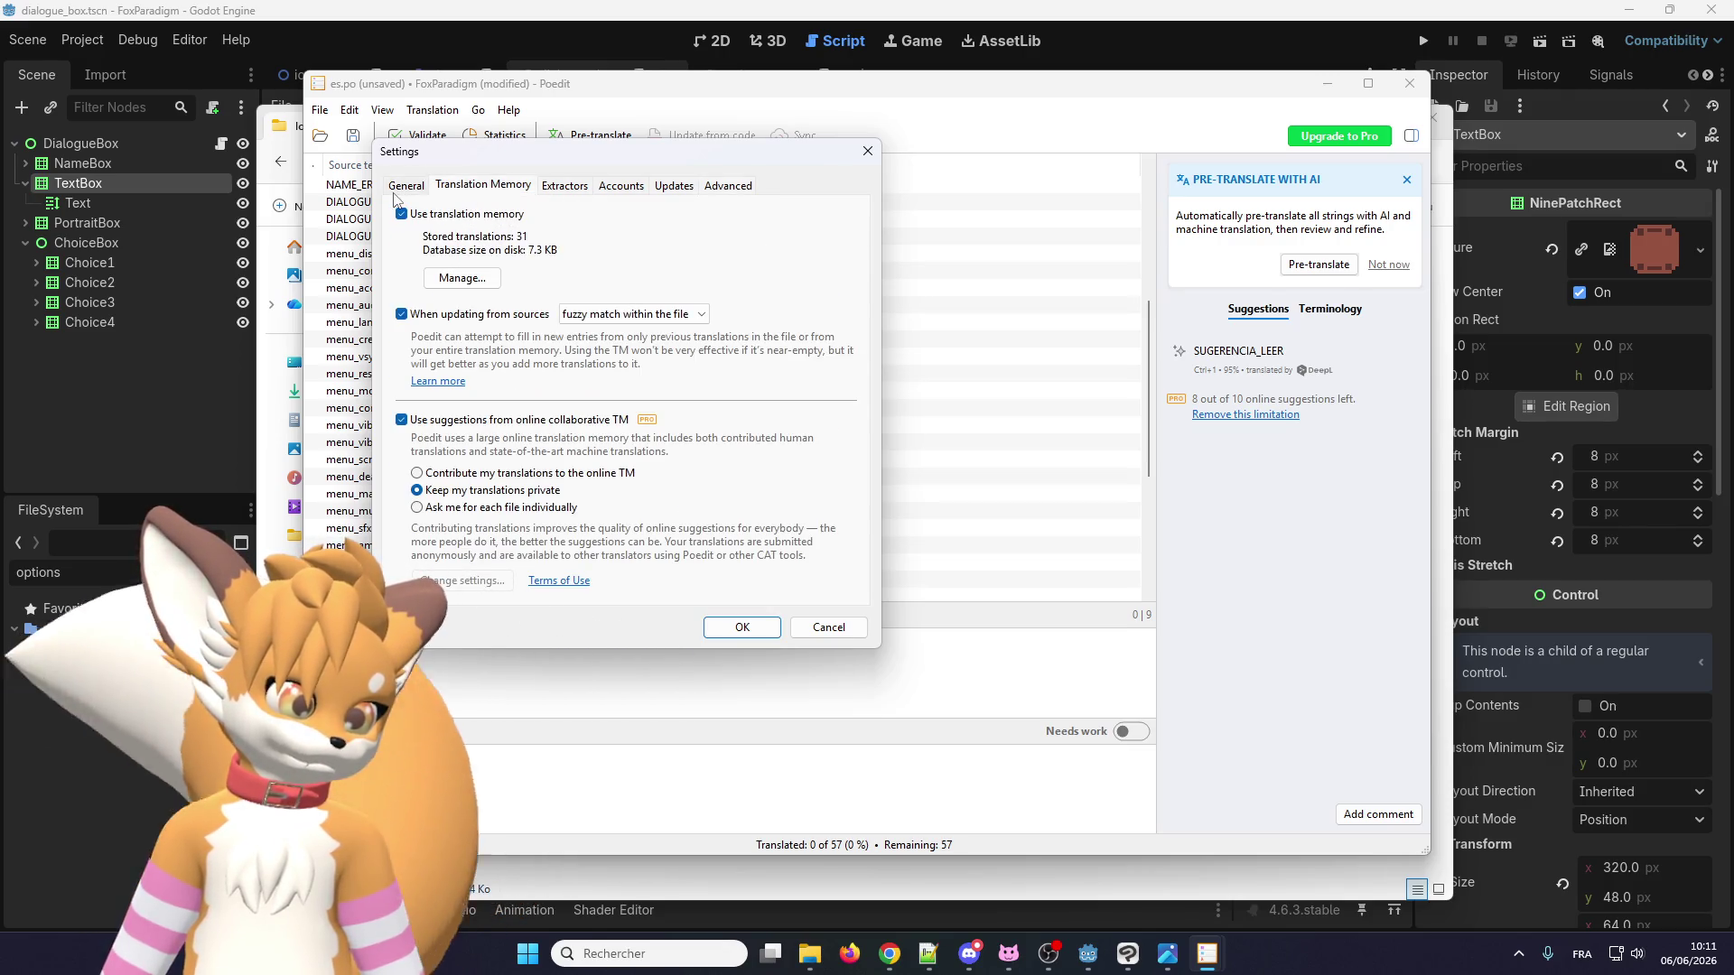
{"action": "left_click", "coordinate": [400, 187]}
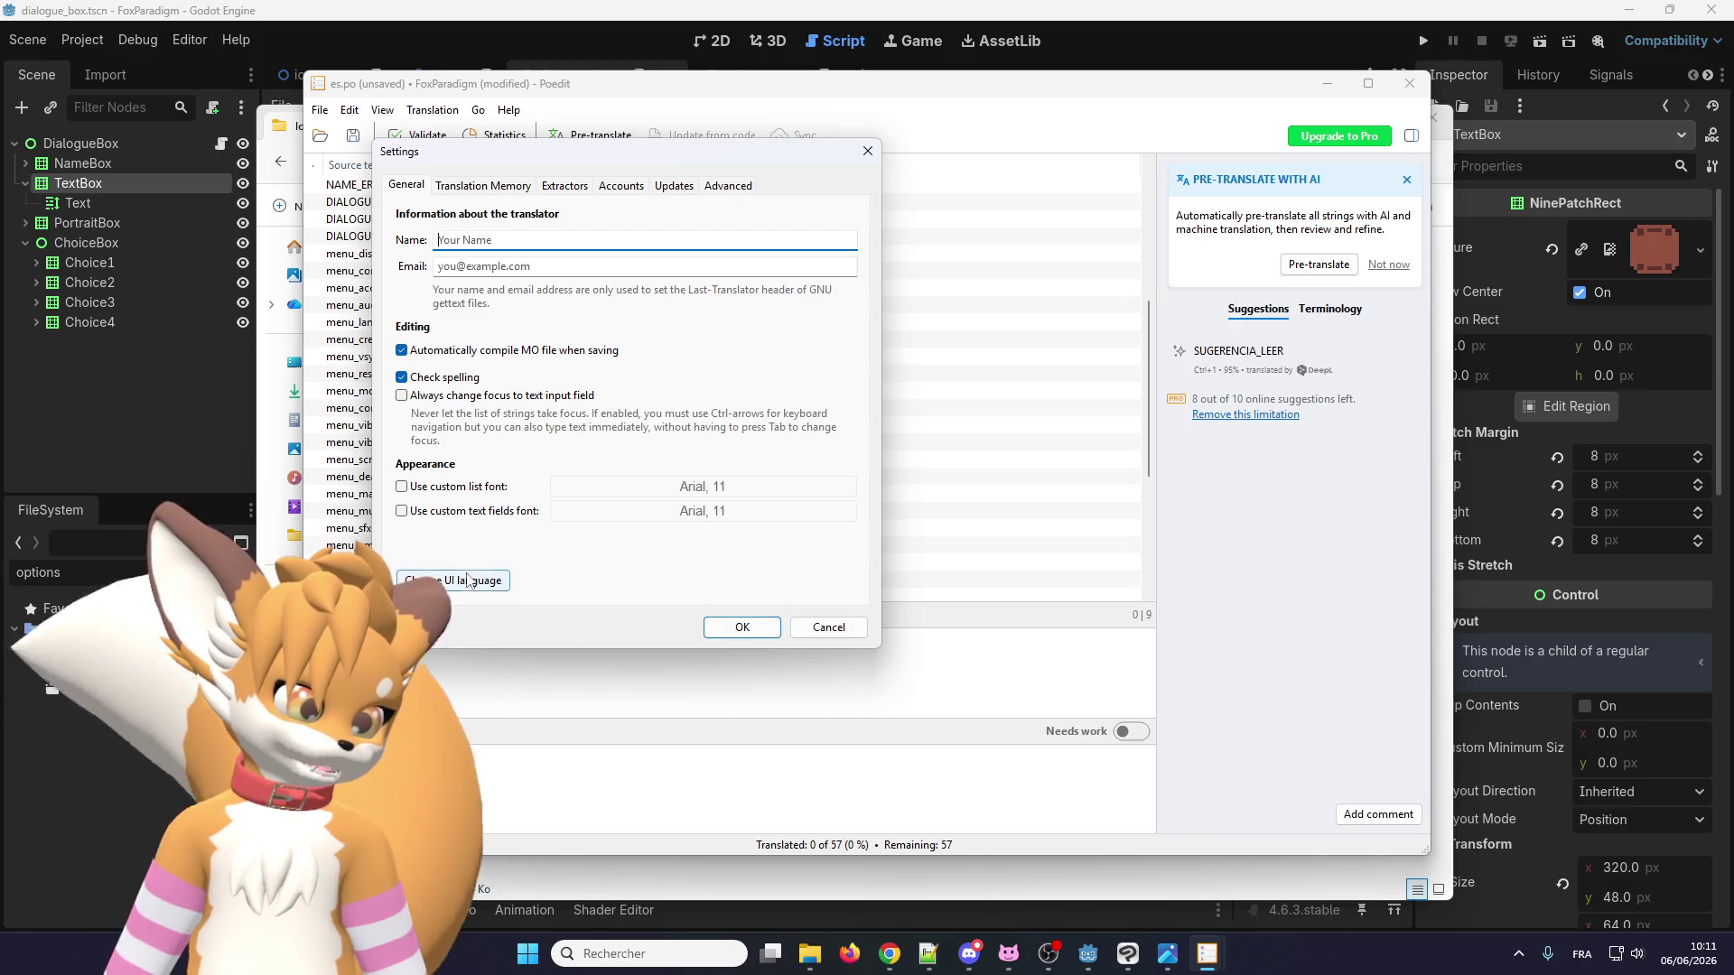
Pick français as the UI language, then cancel both the language dialog and Settings.
{"action": "left_click", "coordinate": [467, 580]}
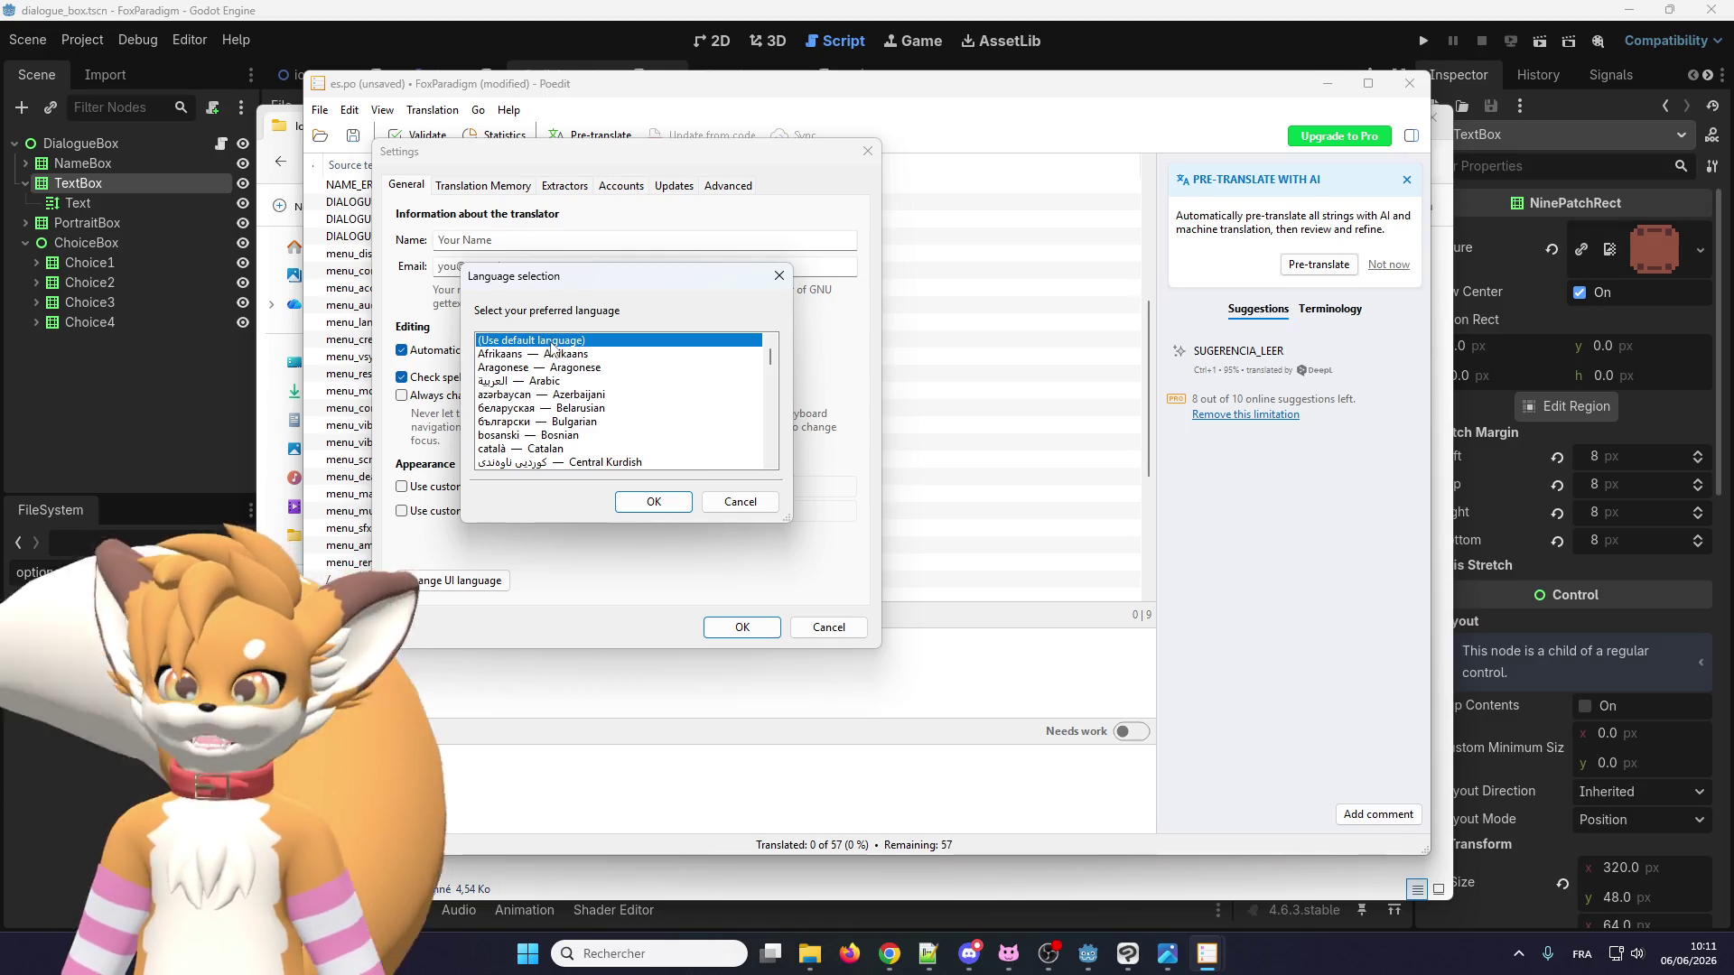
{"action": "scroll", "coordinate": [549, 354], "scroll_direction": "down", "scroll_amount": 5}
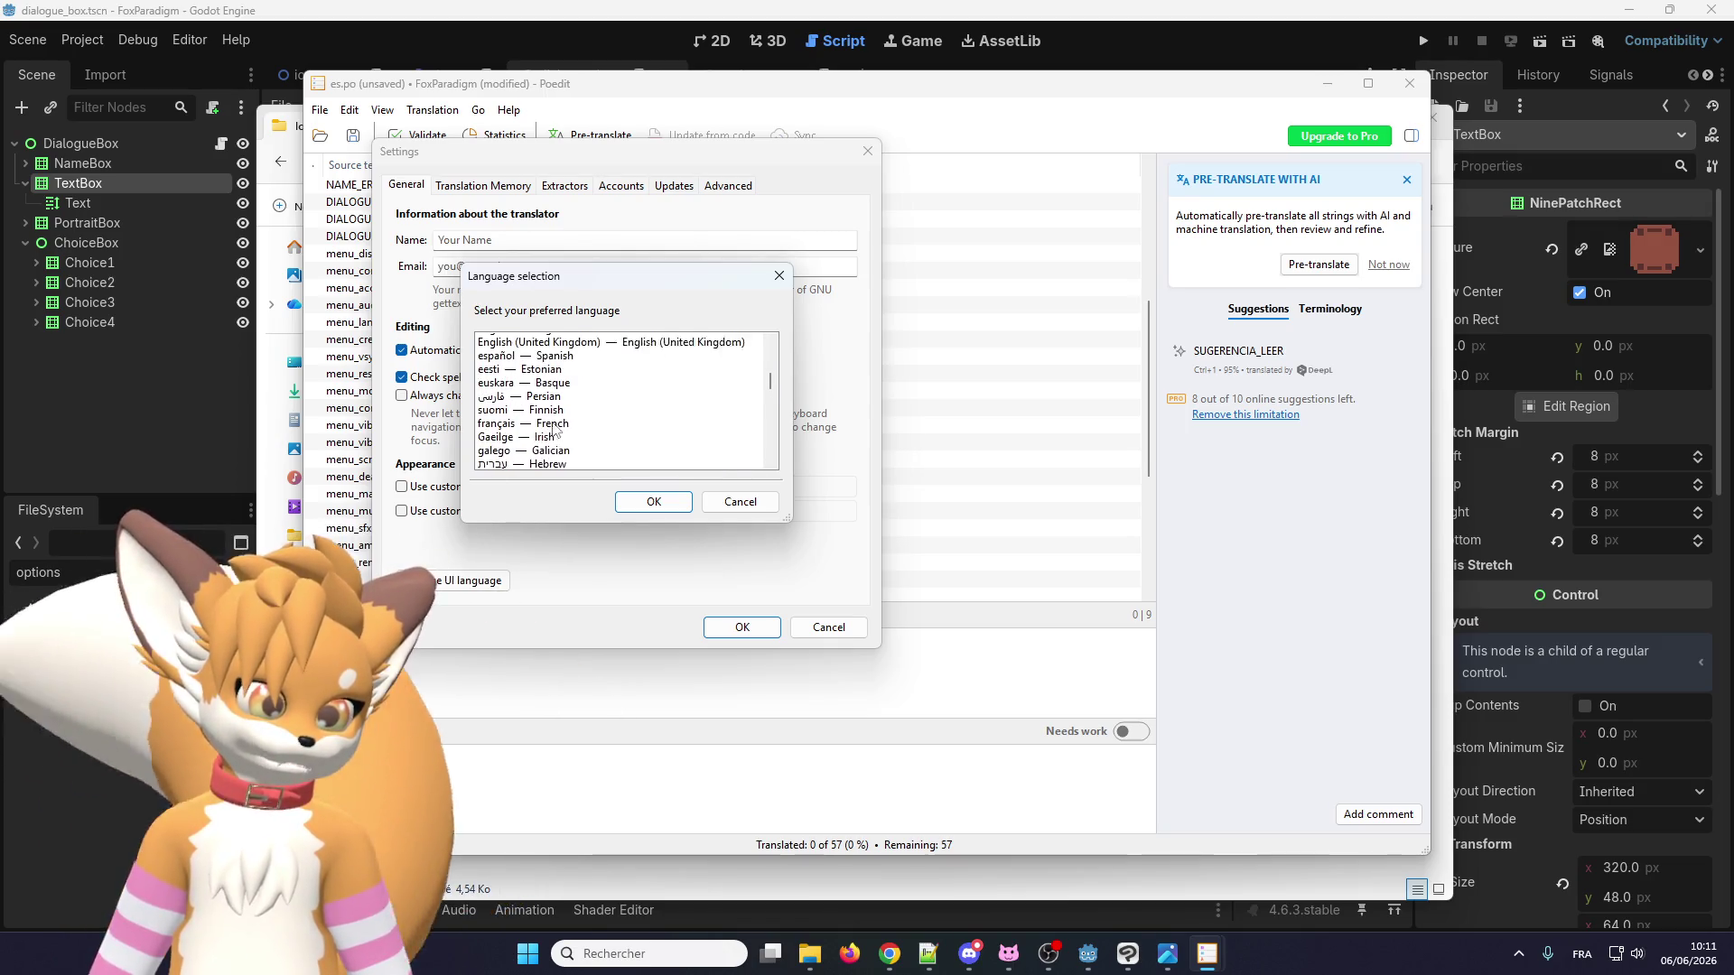
{"action": "scroll", "coordinate": [552, 424], "scroll_direction": "up", "scroll_amount": 1}
{"action": "scroll", "coordinate": [553, 431], "scroll_direction": "down", "scroll_amount": 3}
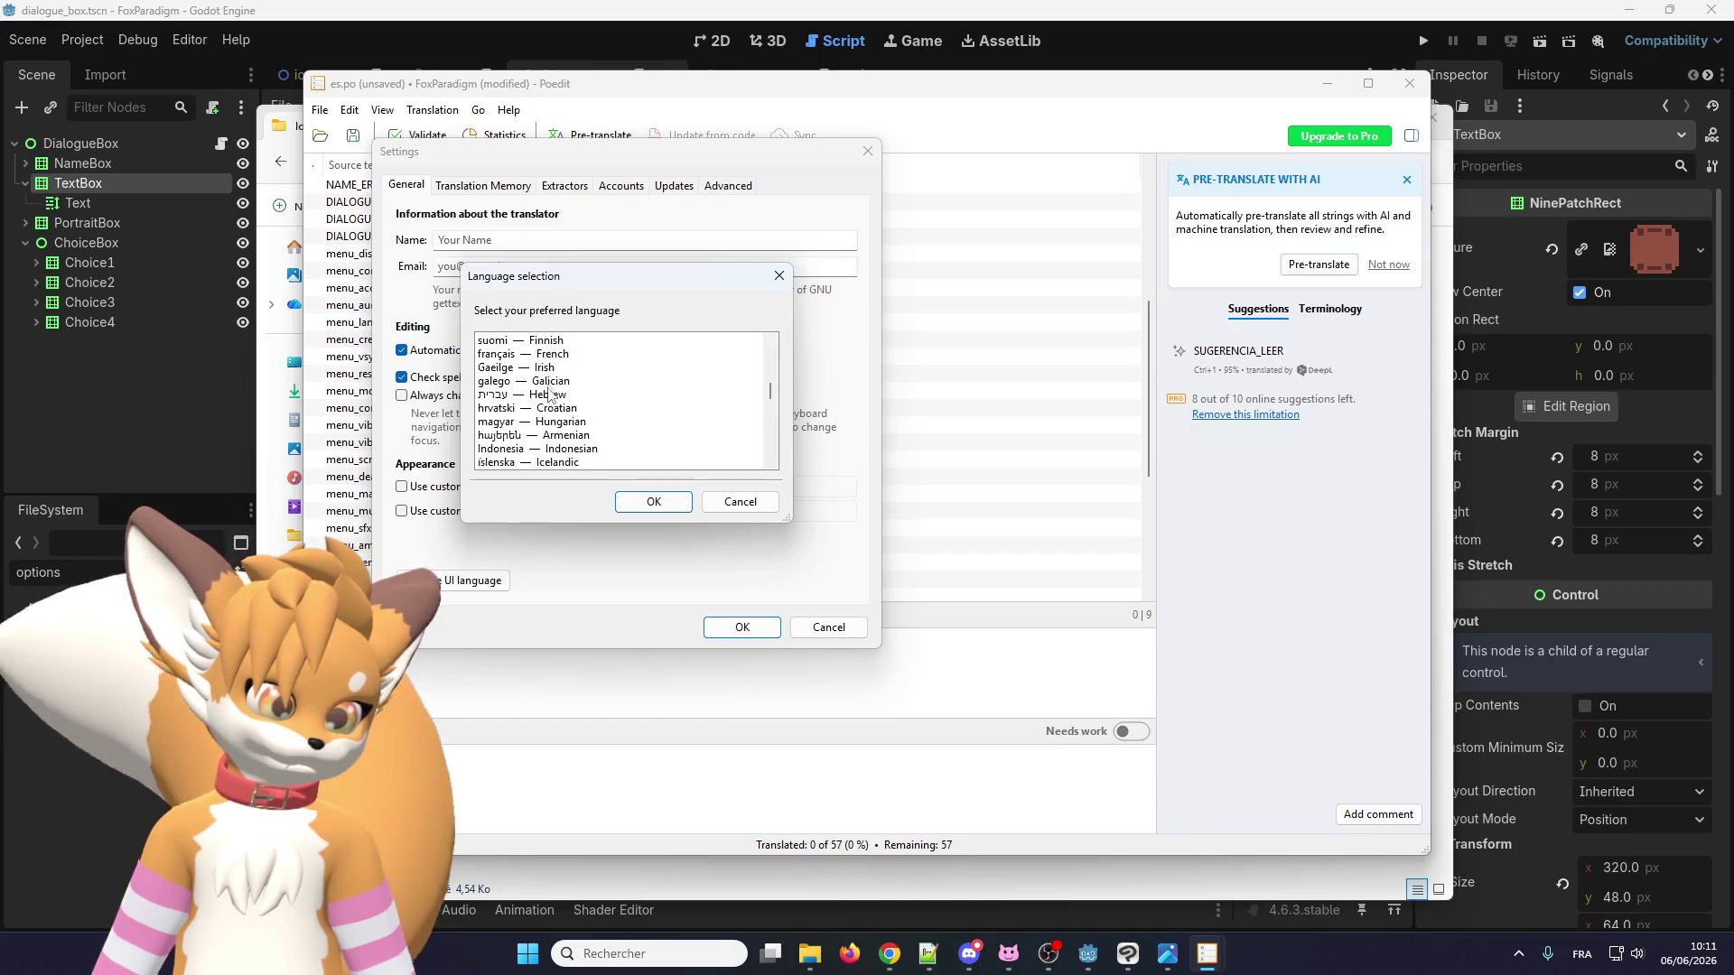
{"action": "scroll", "coordinate": [555, 414], "scroll_direction": "up", "scroll_amount": 1}
{"action": "left_click", "coordinate": [511, 398]}
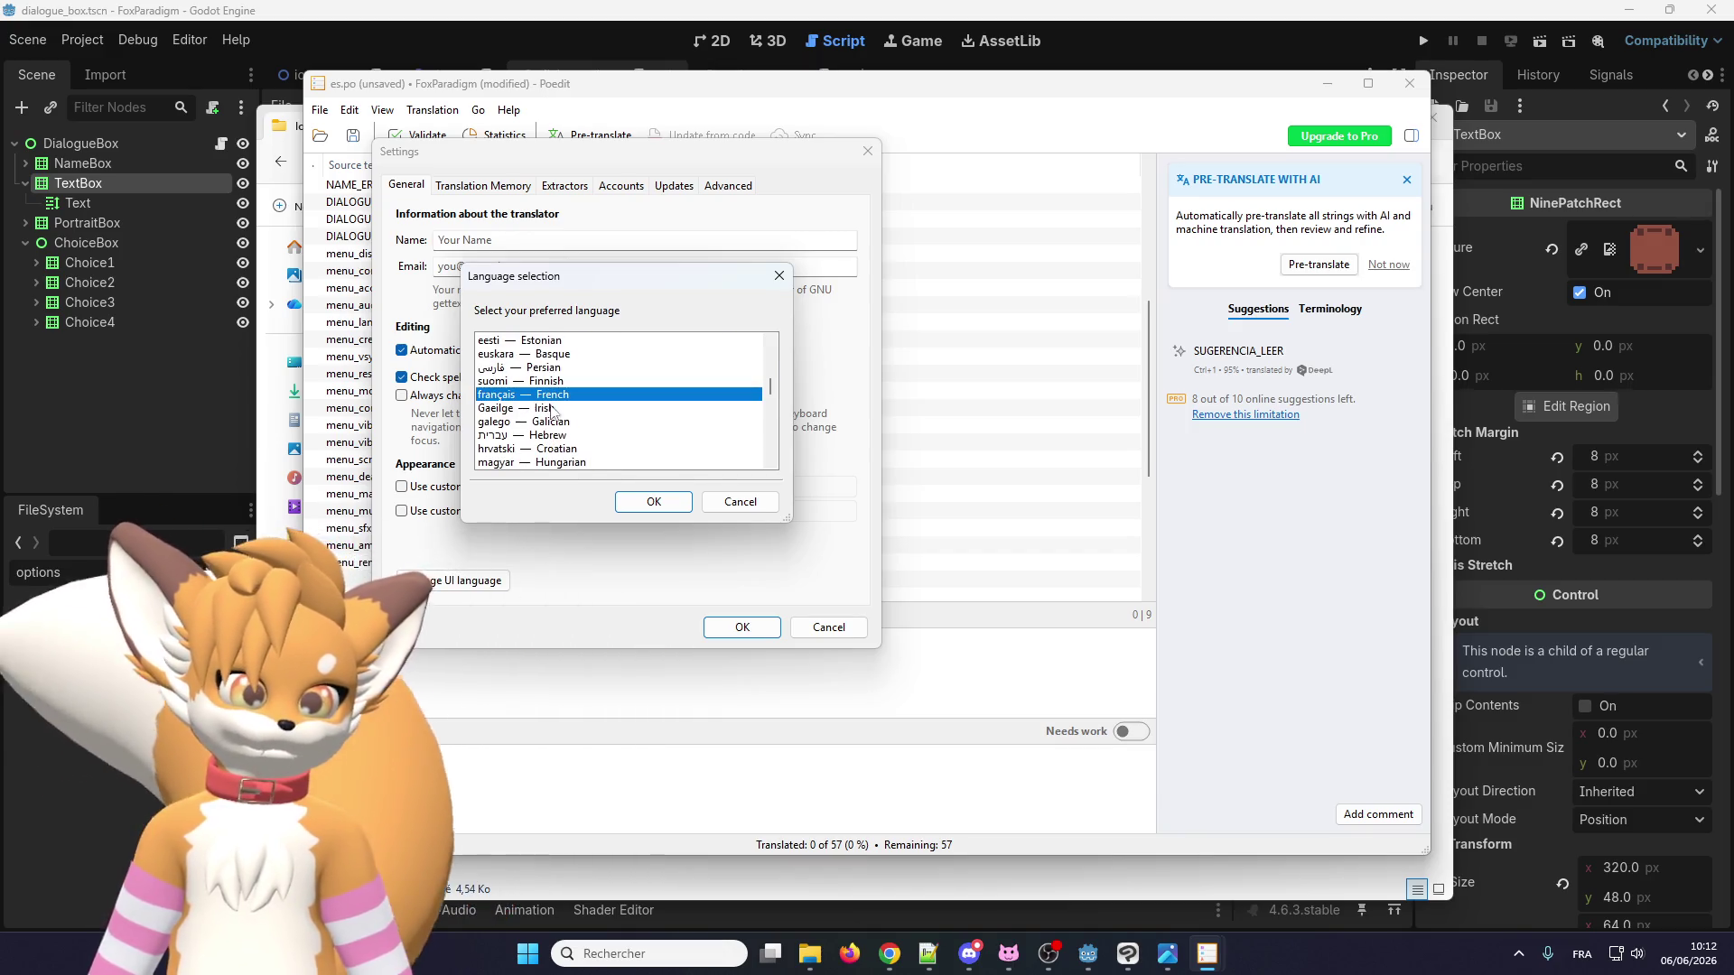
{"action": "left_click", "coordinate": [734, 502]}
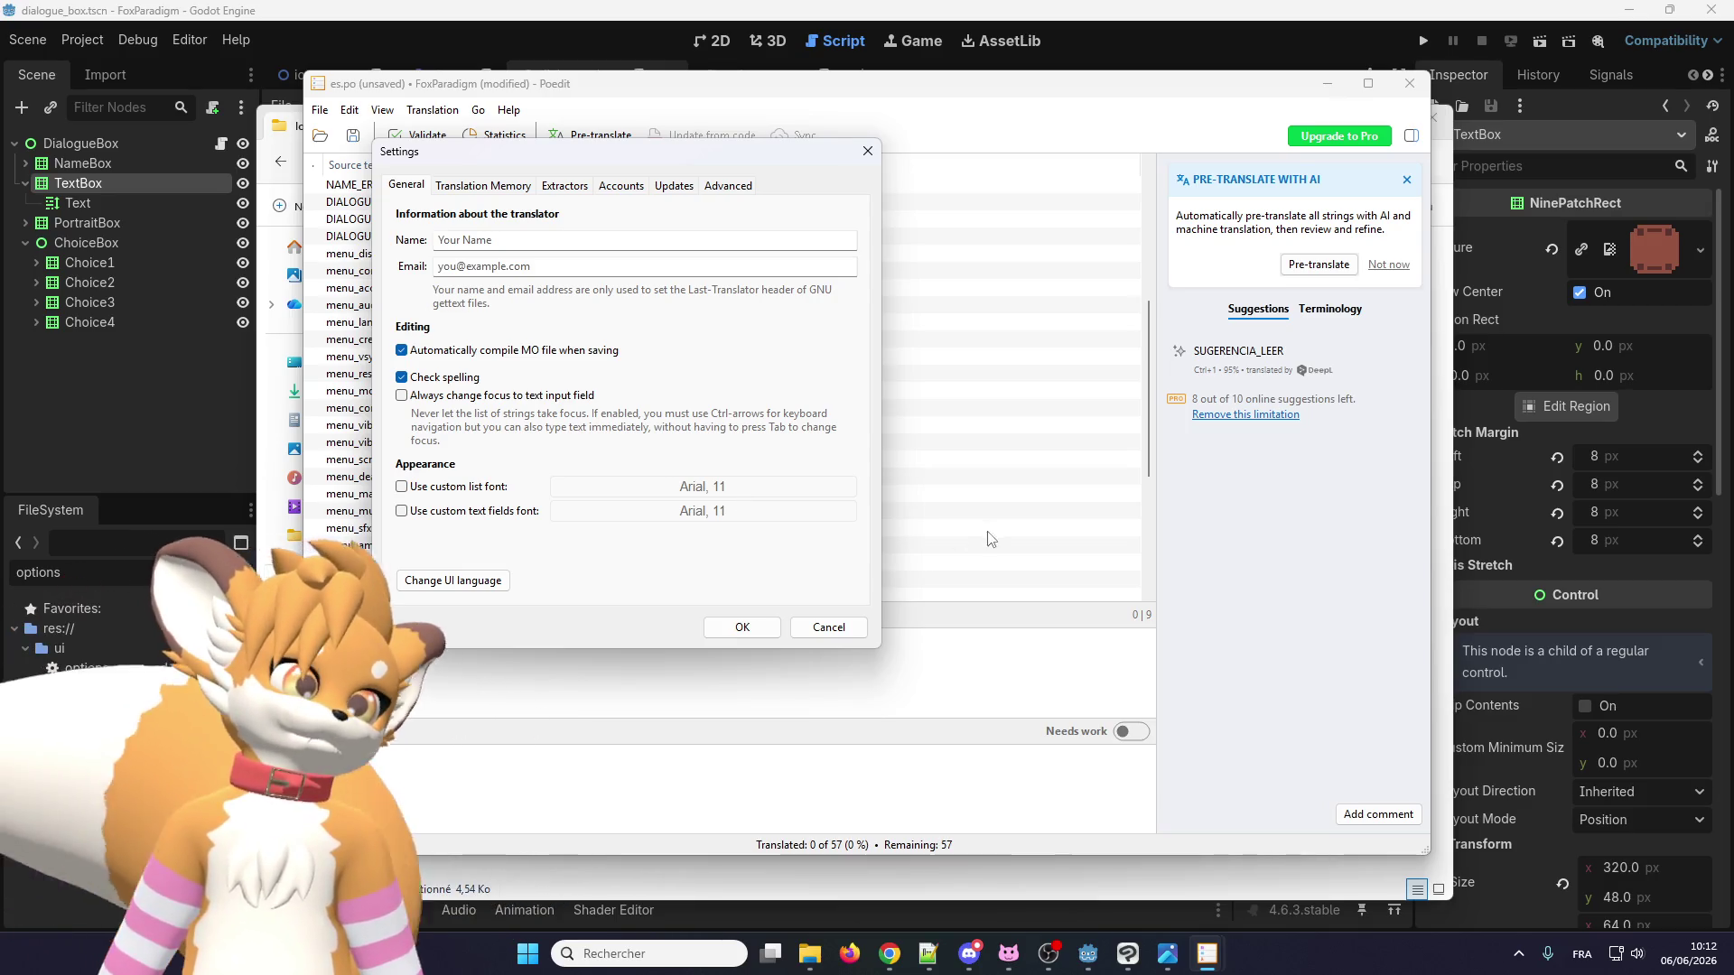
{"action": "left_click", "coordinate": [842, 631]}
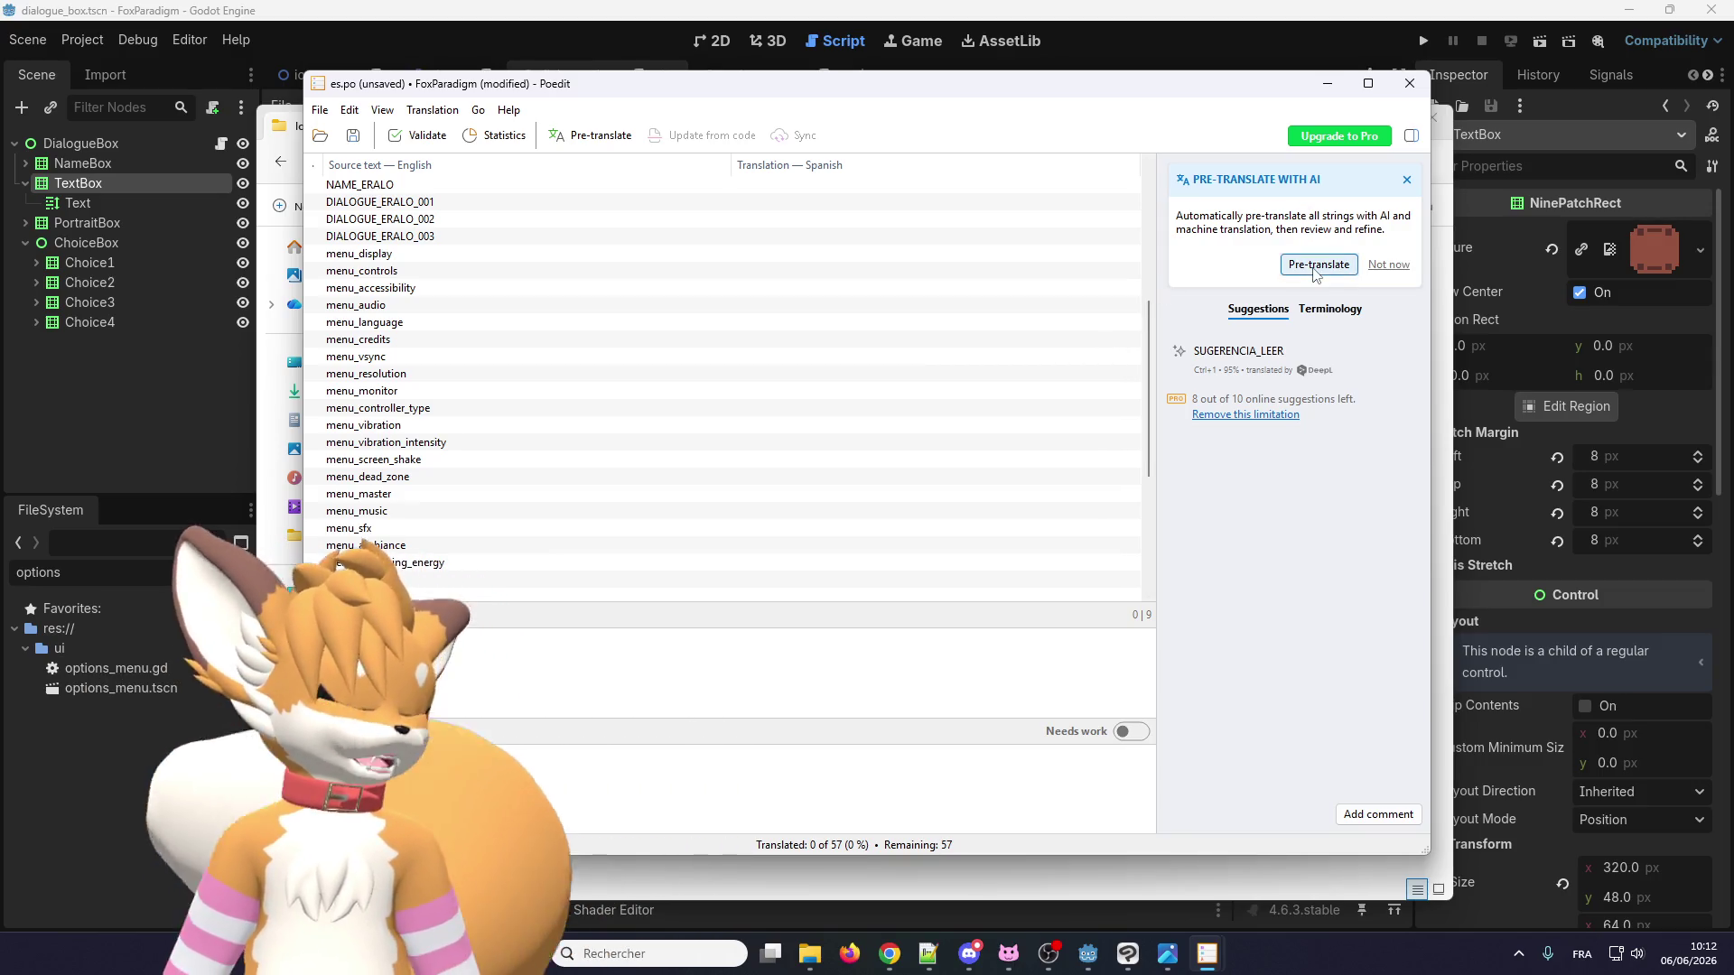
{"action": "left_click", "coordinate": [1315, 264]}
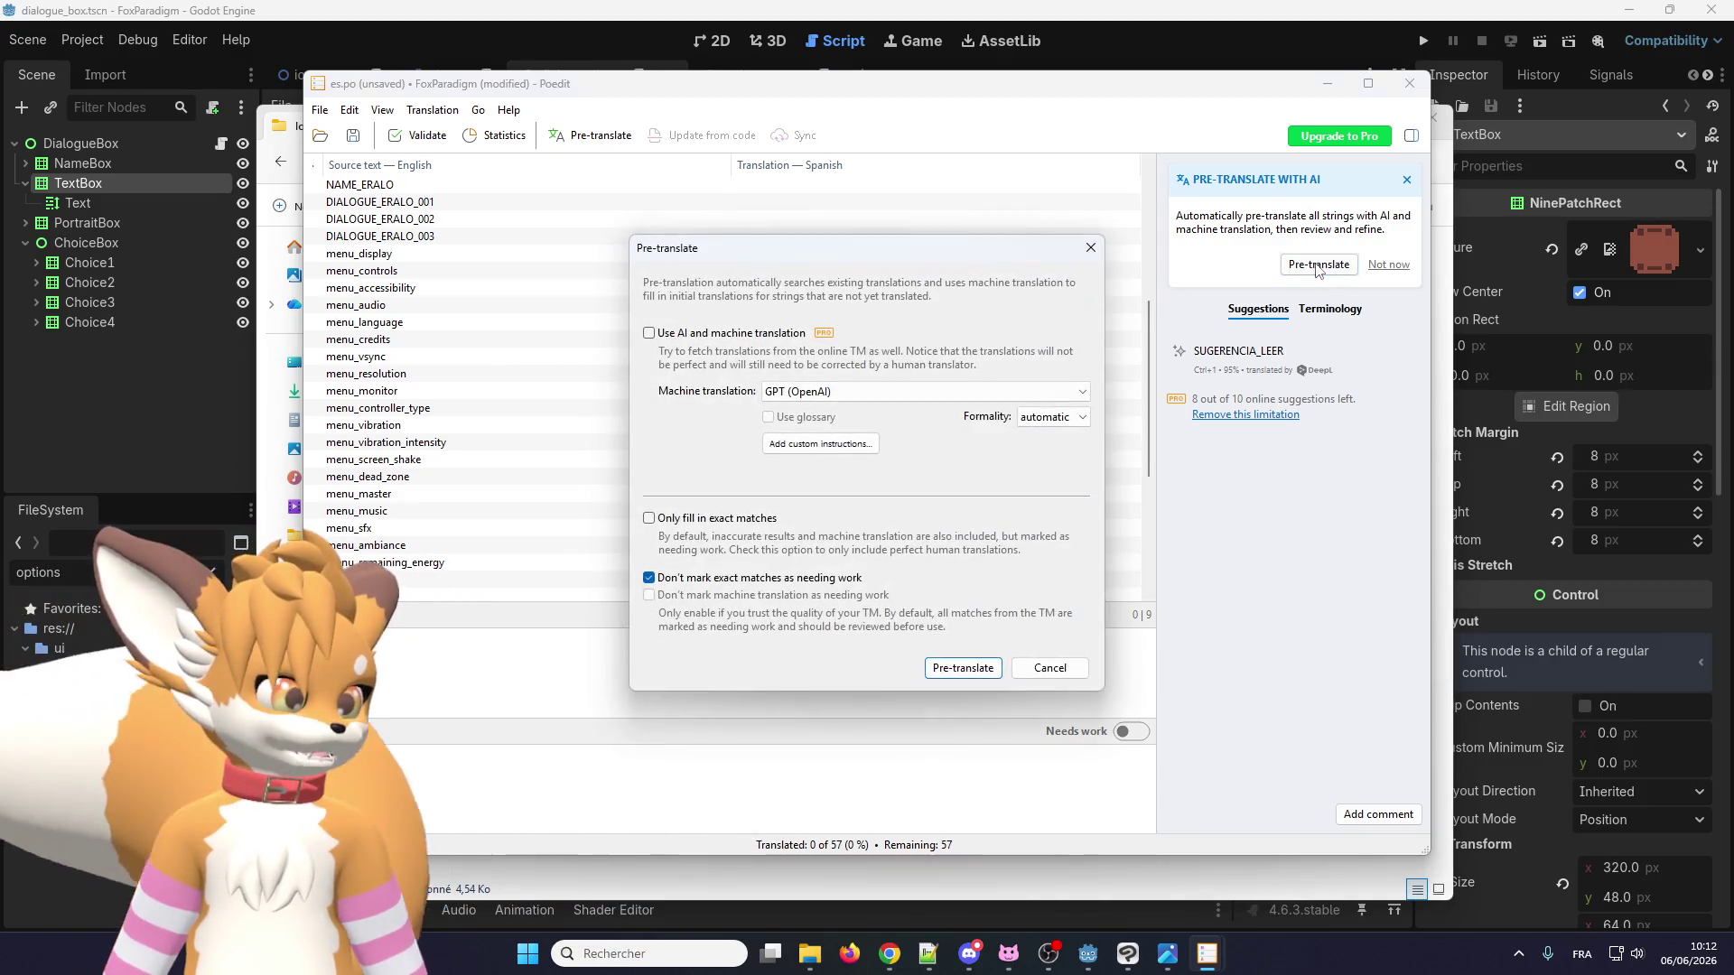
{"action": "left_click", "coordinate": [847, 398]}
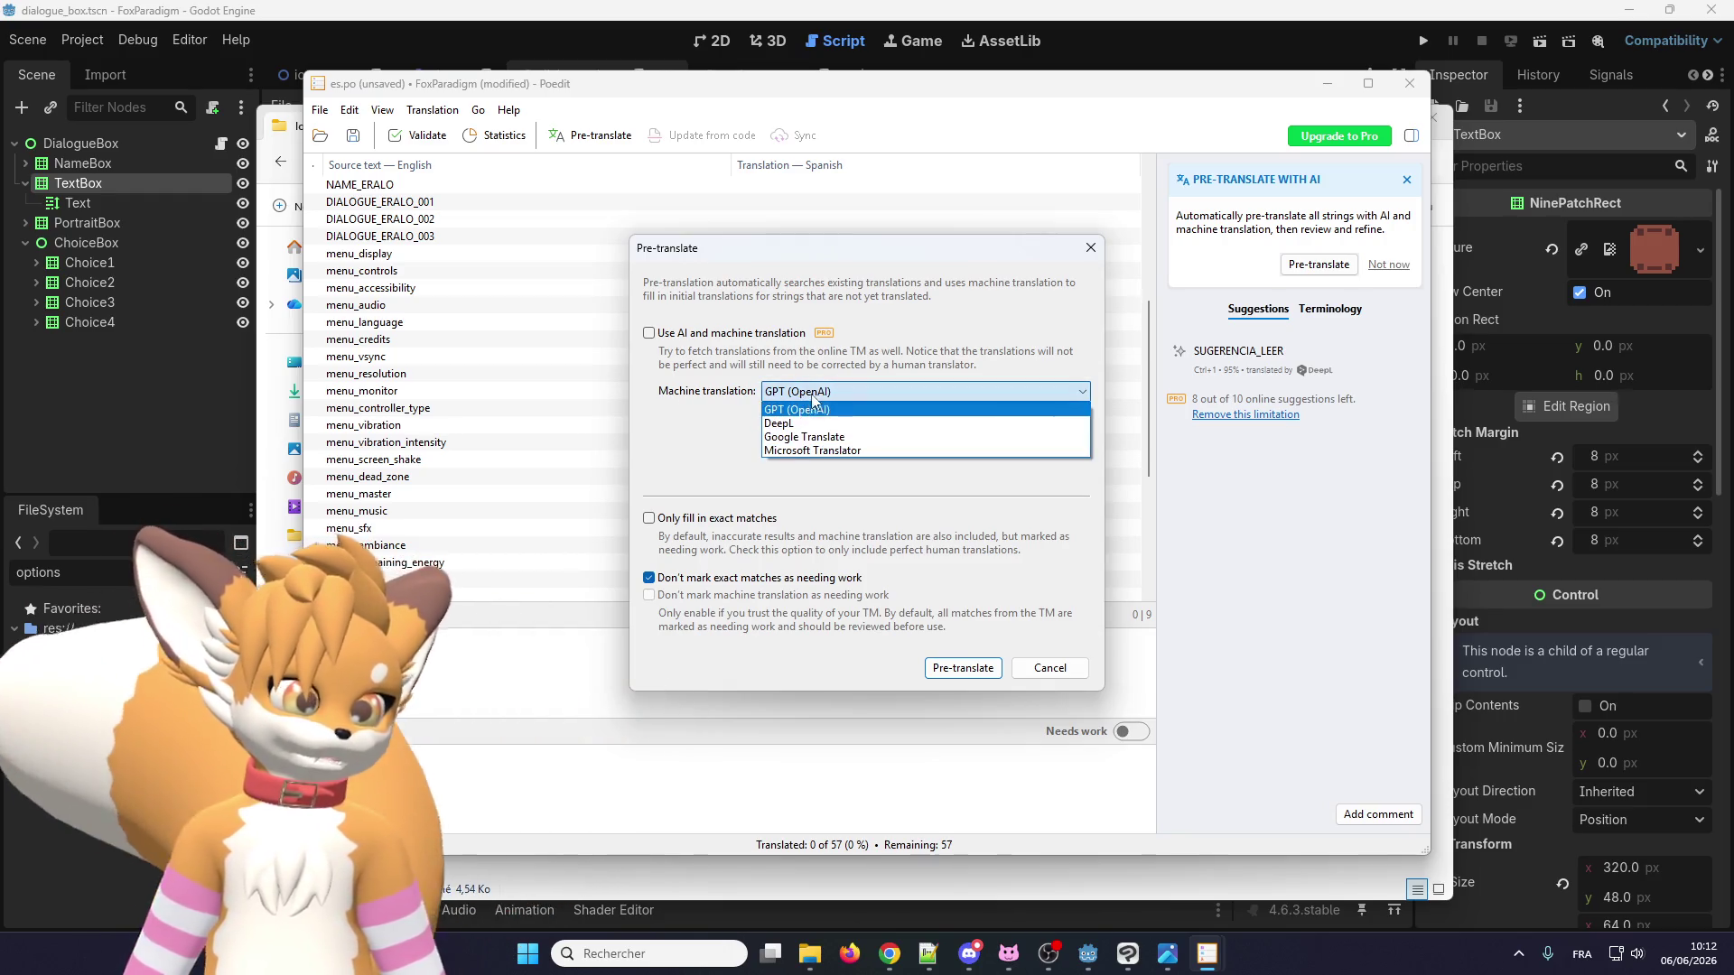
{"action": "left_click", "coordinate": [807, 410]}
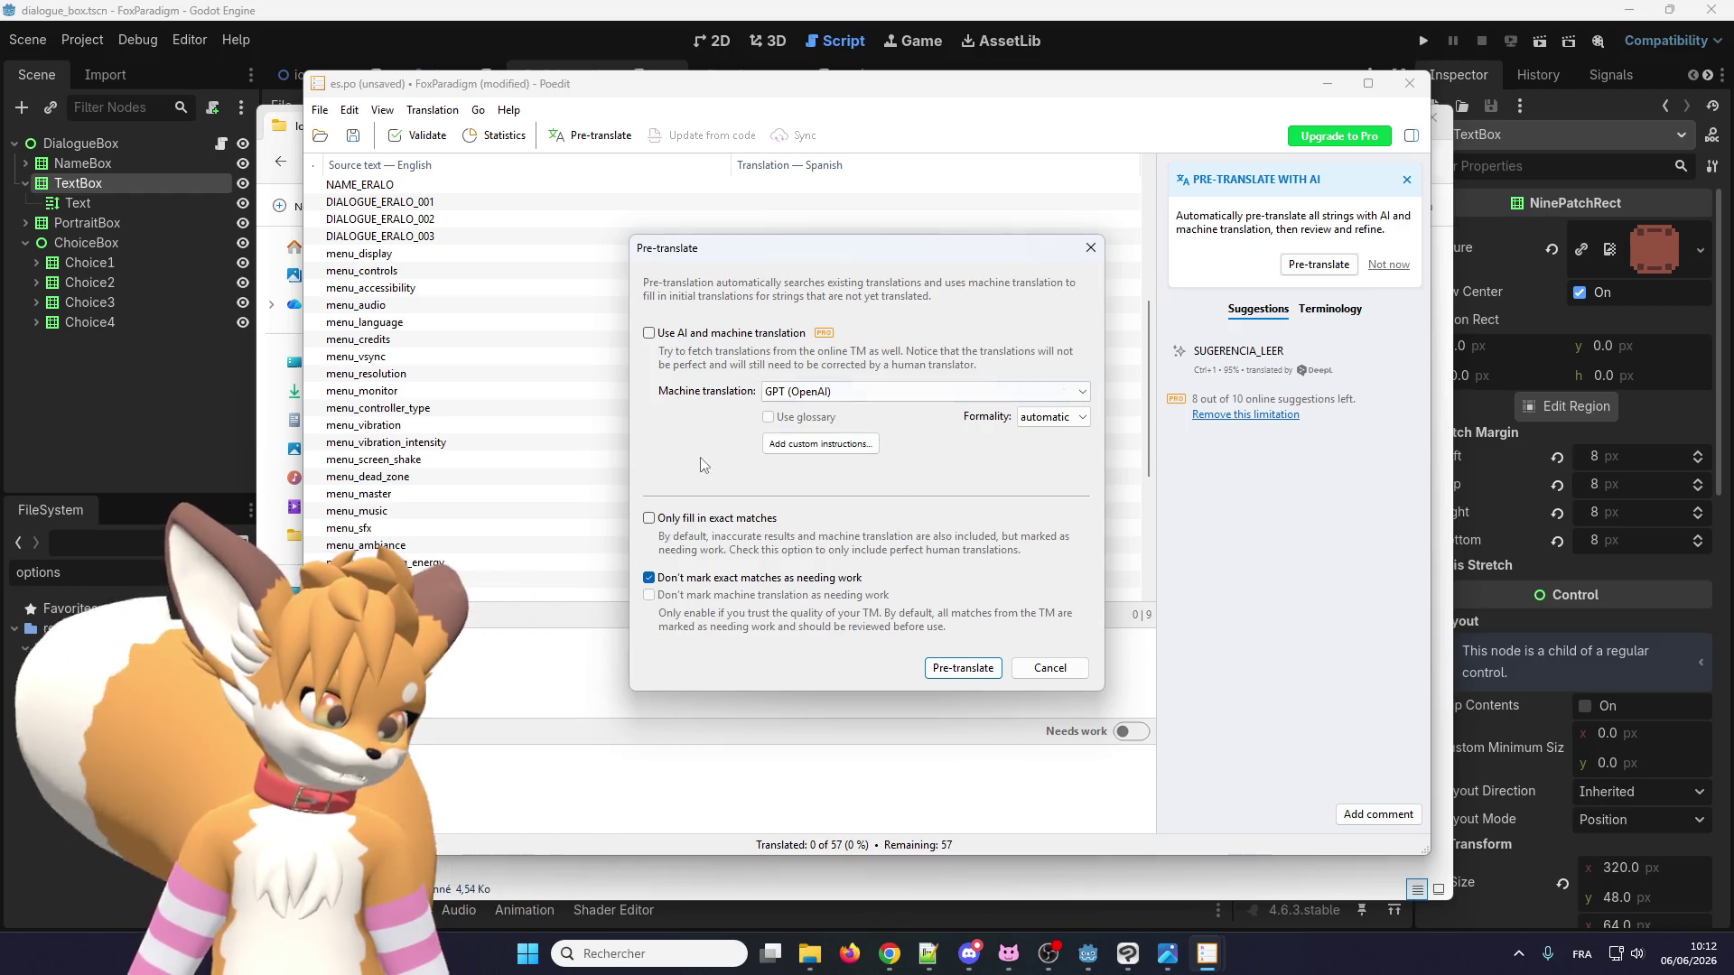
{"action": "left_click", "coordinate": [790, 446]}
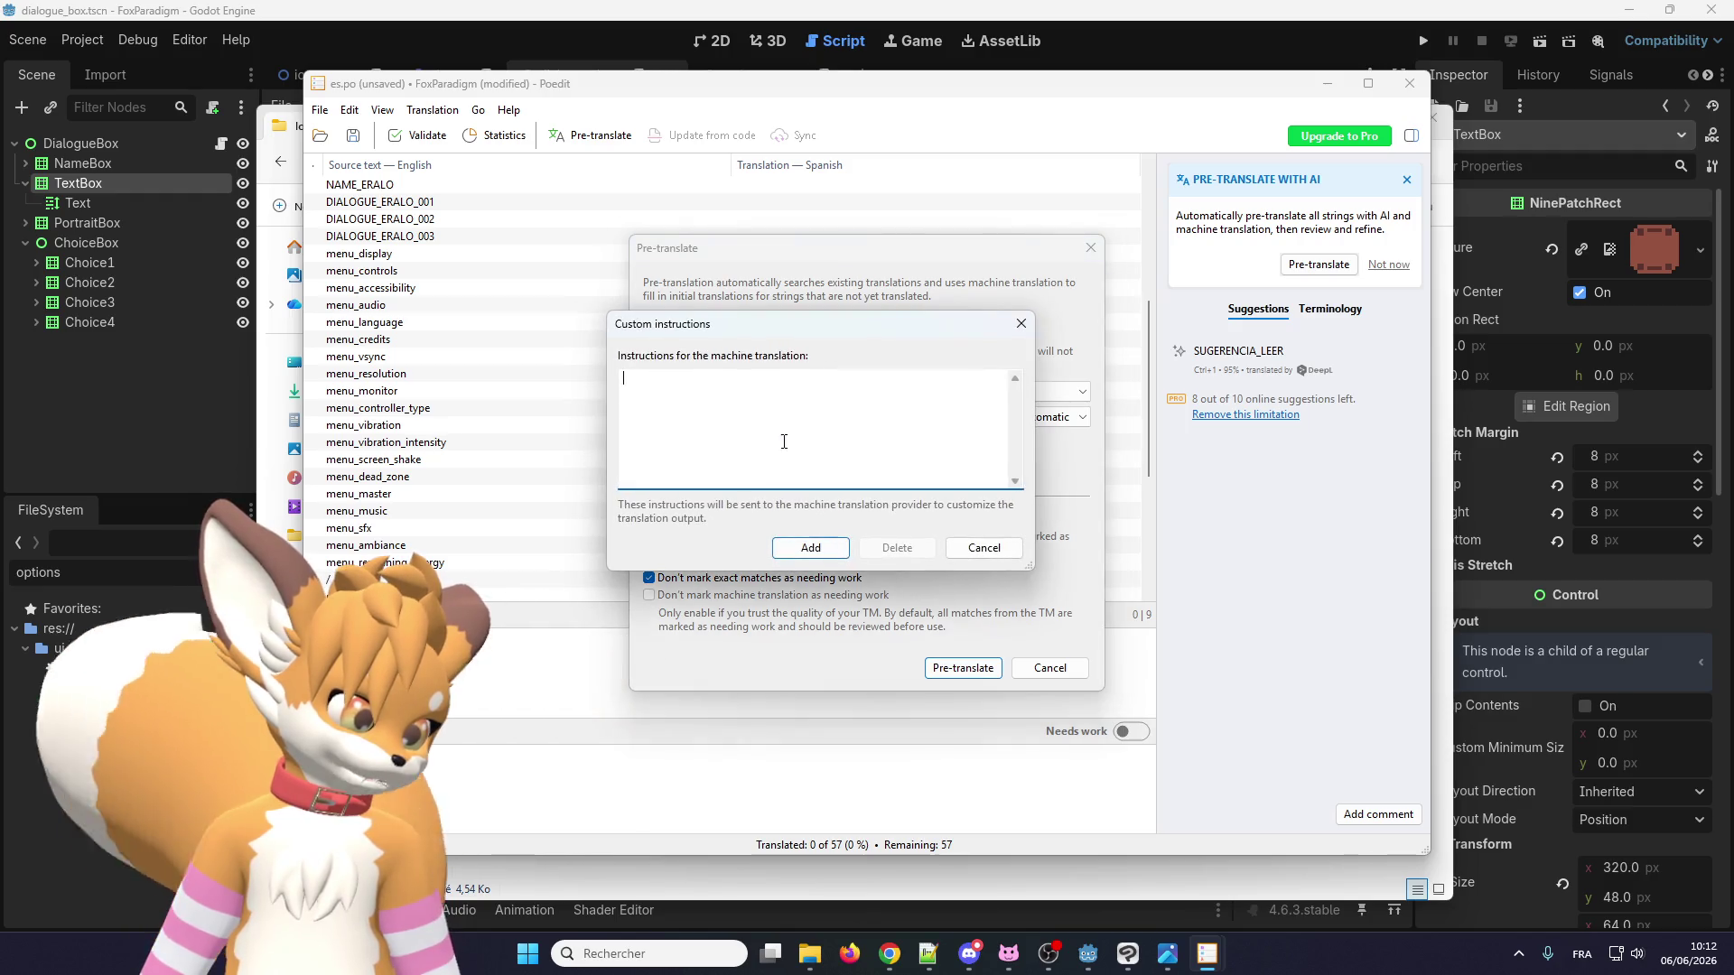
{"action": "left_click", "coordinate": [984, 549]}
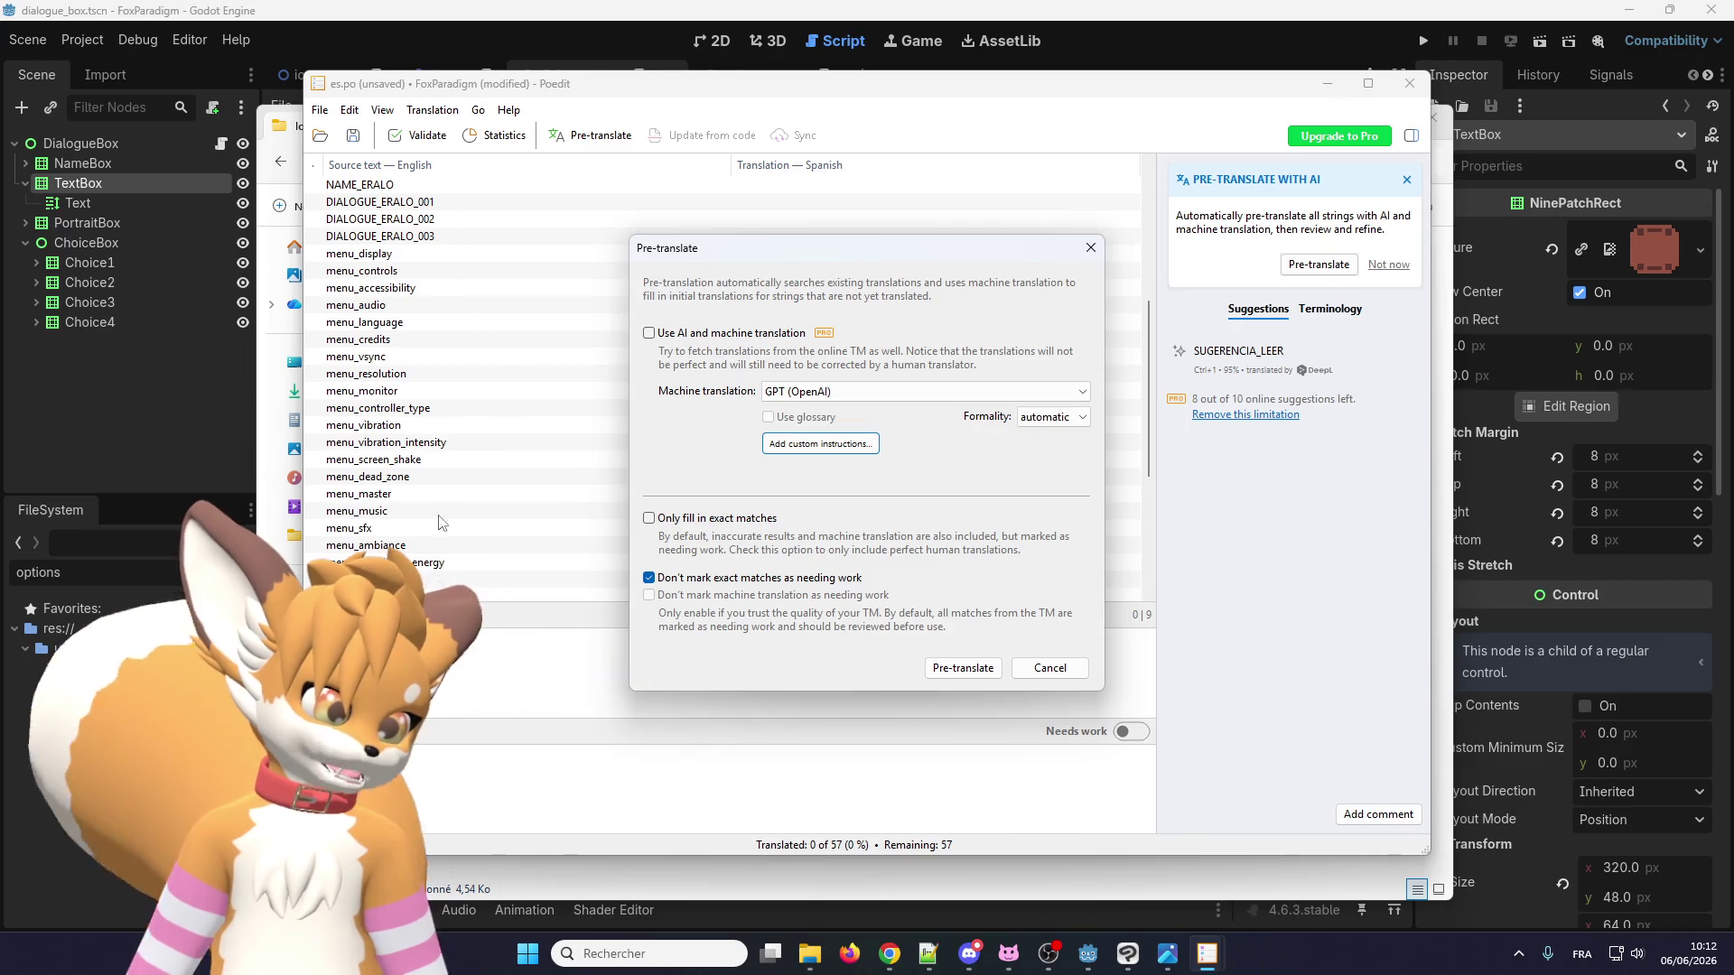
{"action": "left_click", "coordinate": [1047, 668]}
{"action": "scroll", "coordinate": [697, 376], "scroll_direction": "down", "scroll_amount": 5}
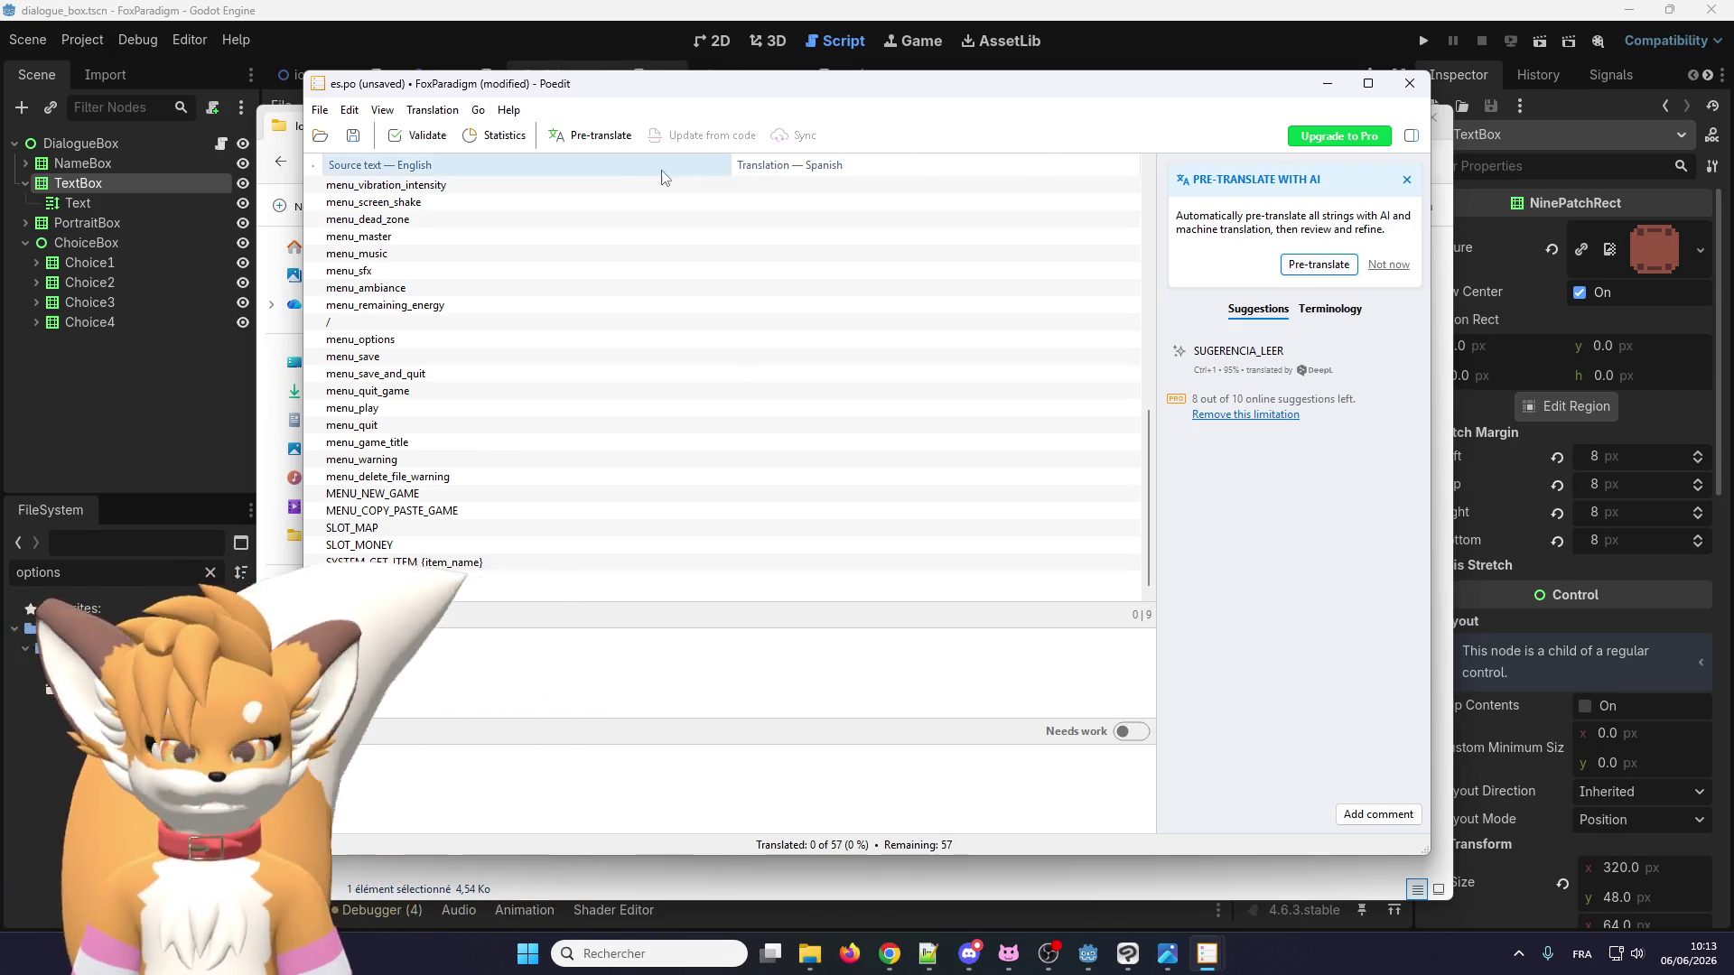
{"action": "left_click", "coordinate": [1407, 84]}
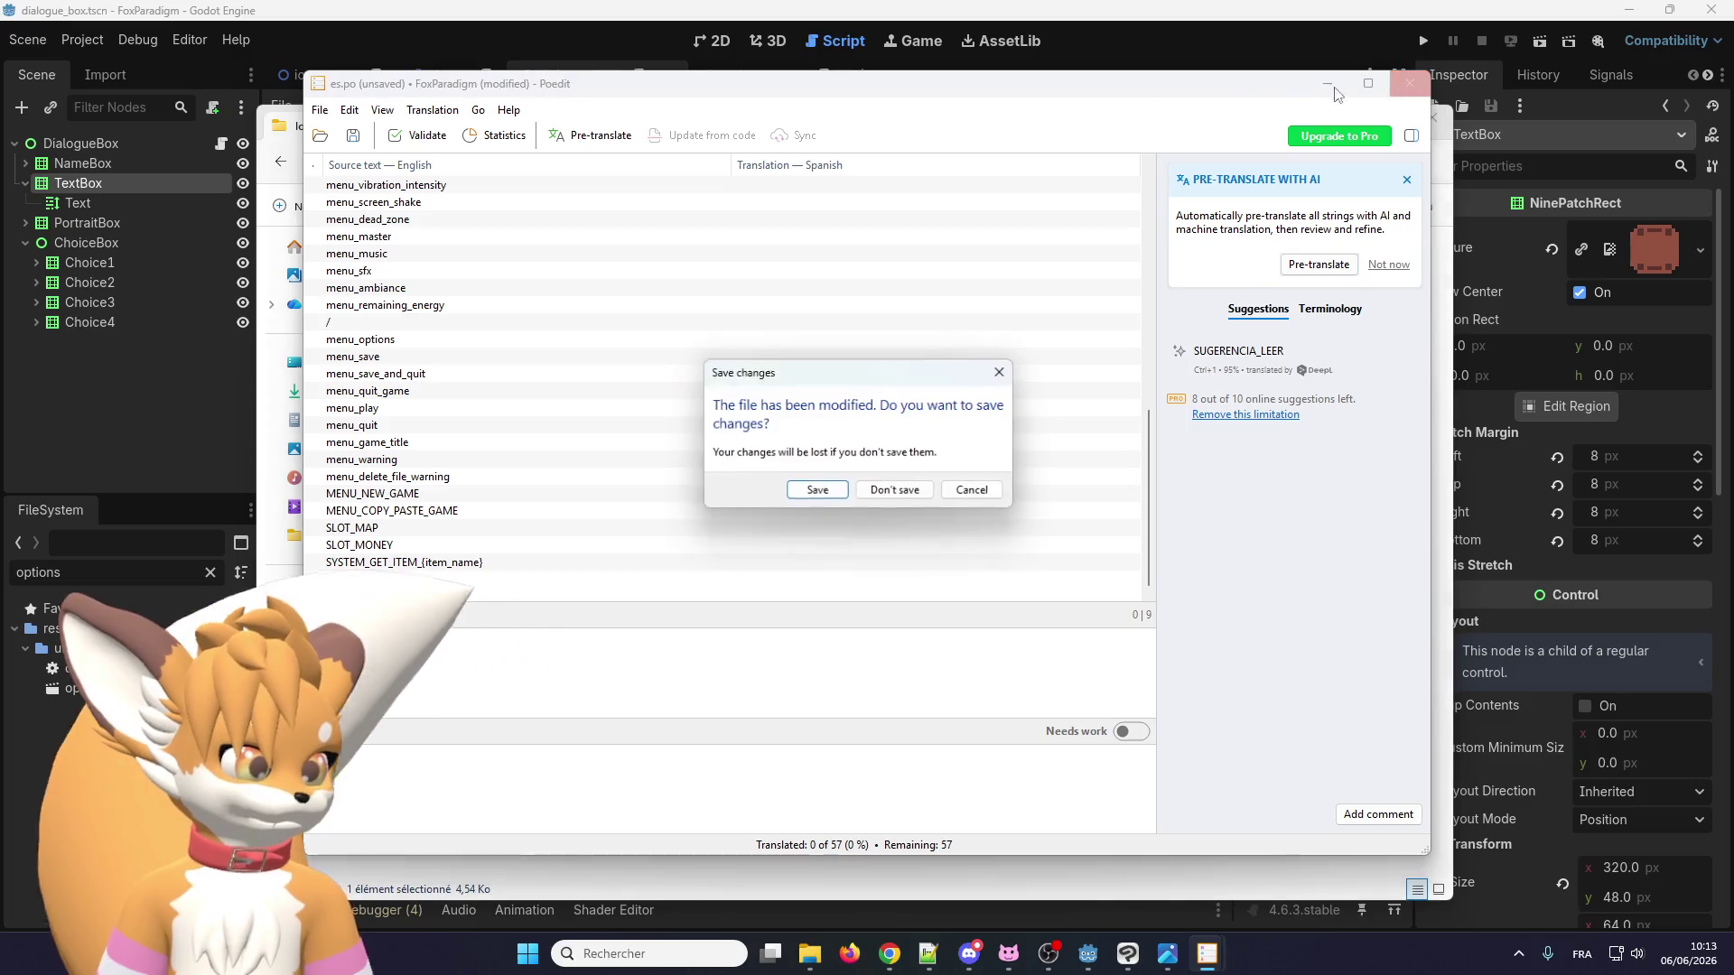
Discard es.po changes, exit Poedit, and open fr.po from the localization folder.
{"action": "left_click", "coordinate": [897, 492]}
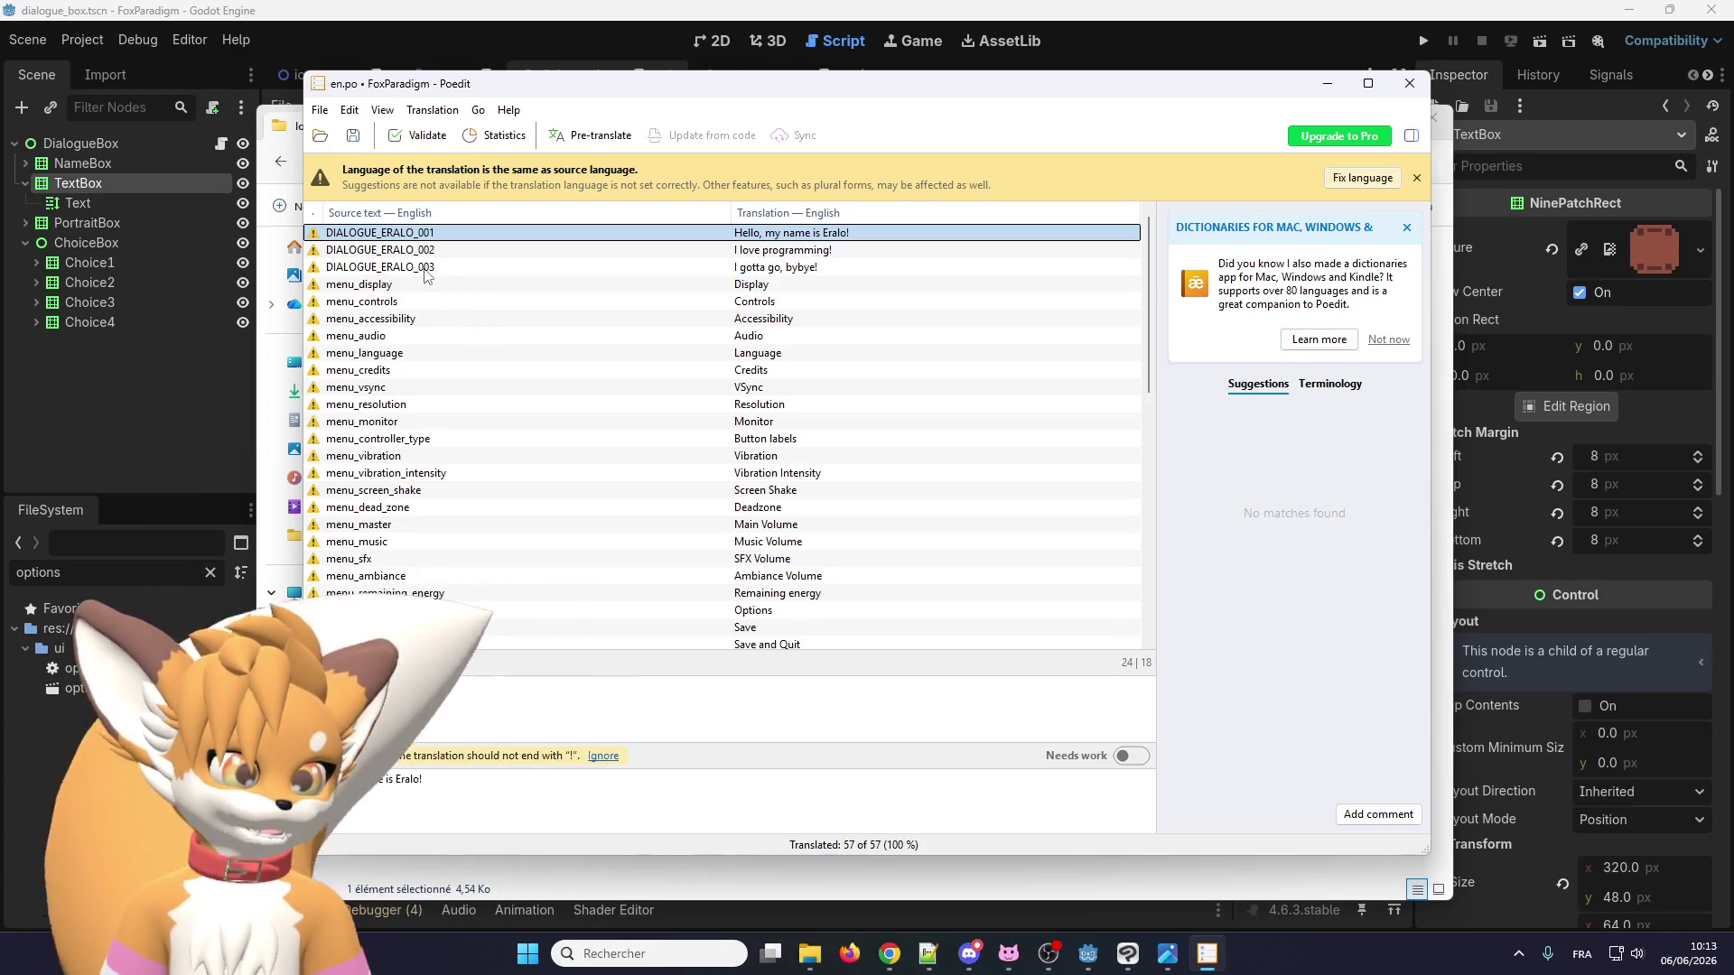
{"action": "left_click", "coordinate": [1409, 83]}
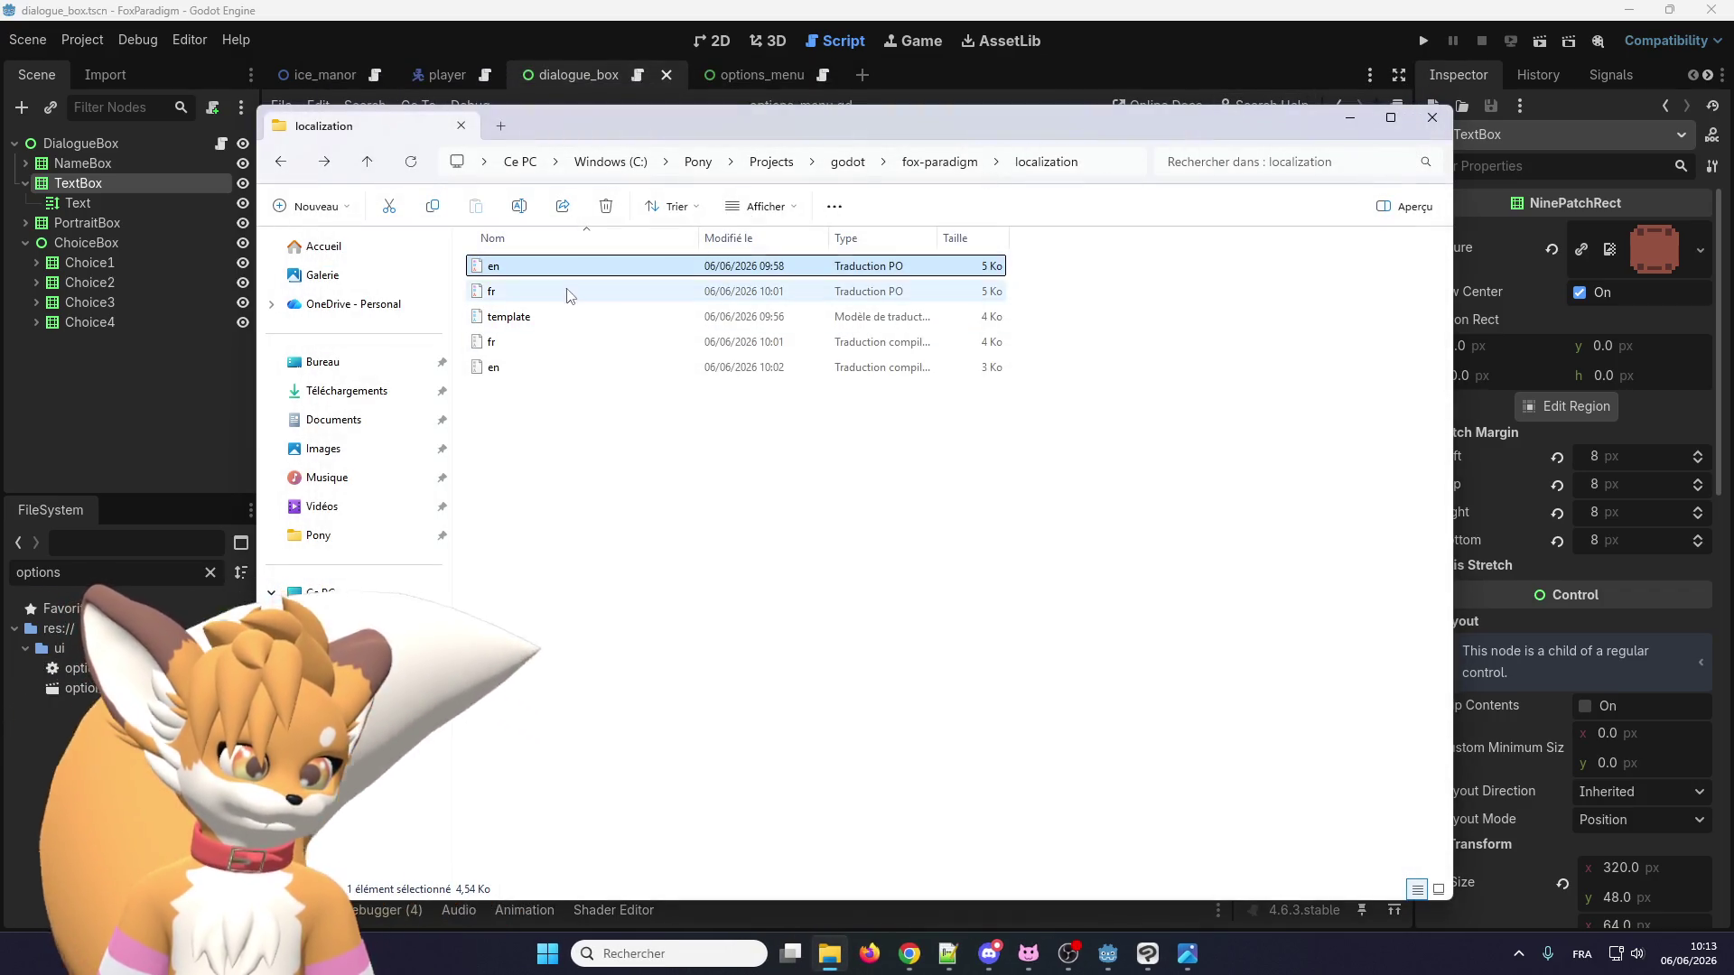
{"action": "left_click", "coordinate": [551, 292]}
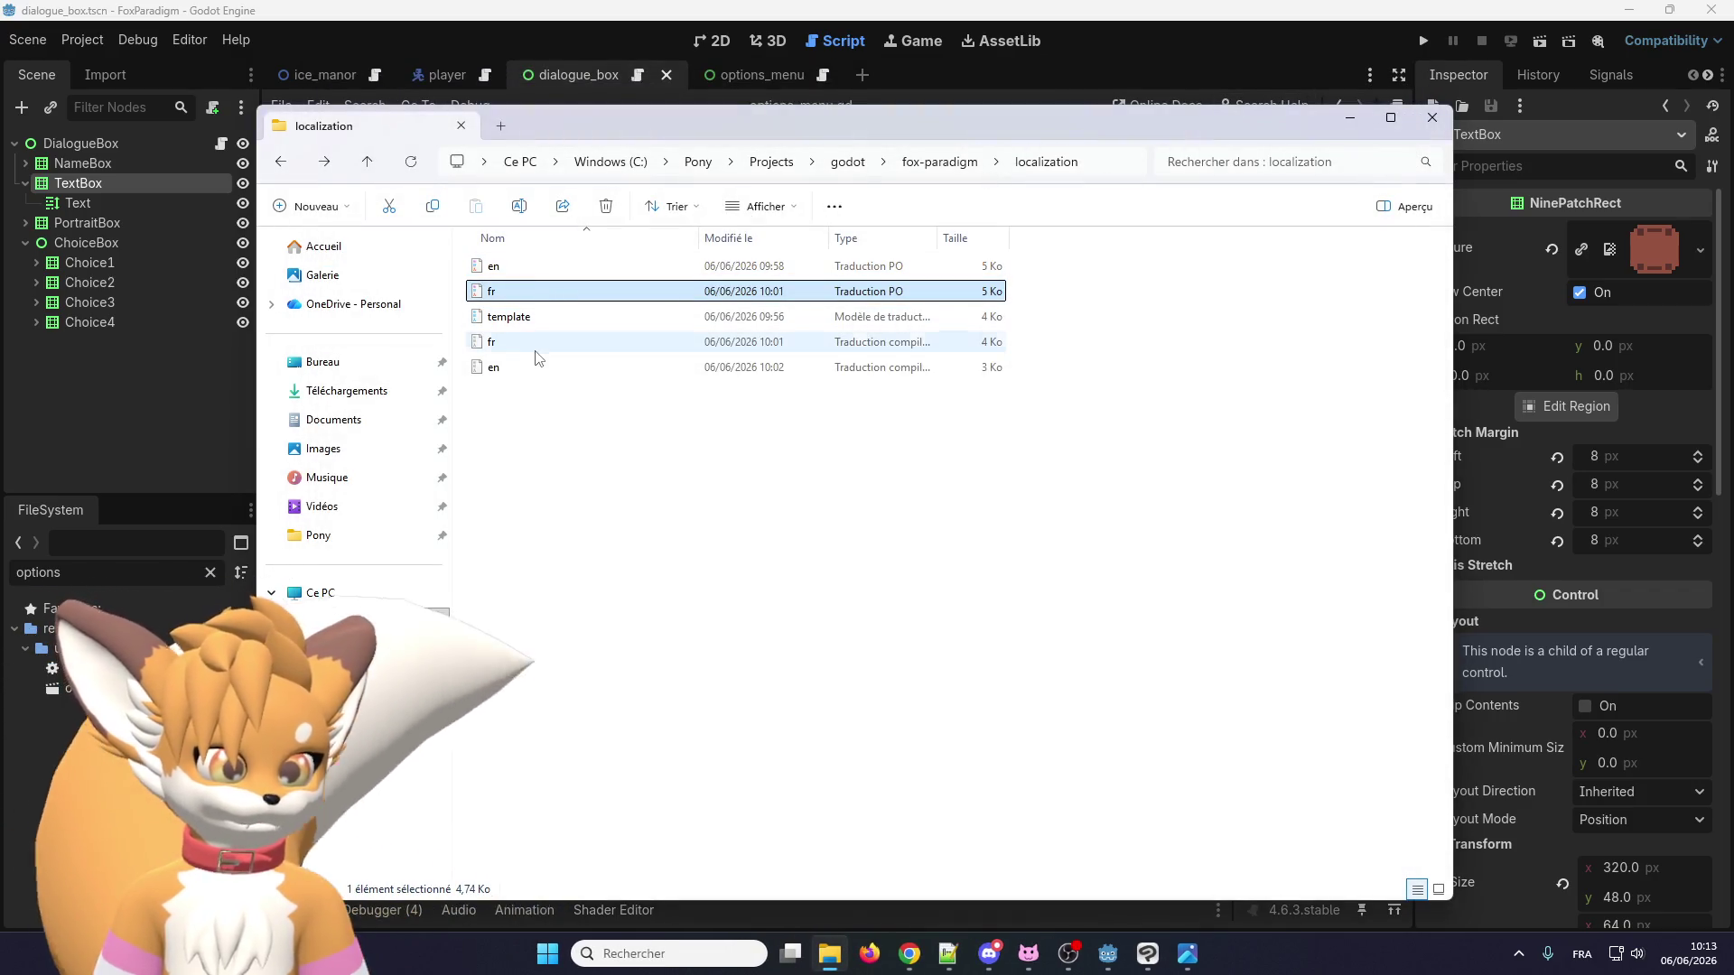
{"action": "double_click", "coordinate": [545, 290]}
Insert a color= BBCode tag before Eralo in DIALOGUE_ERALO_001's French translation.
{"action": "scroll", "coordinate": [542, 362], "scroll_direction": "down", "scroll_amount": 6}
{"action": "scroll", "coordinate": [452, 391], "scroll_direction": "up", "scroll_amount": 4}
{"action": "scroll", "coordinate": [402, 511], "scroll_direction": "down", "scroll_amount": 1}
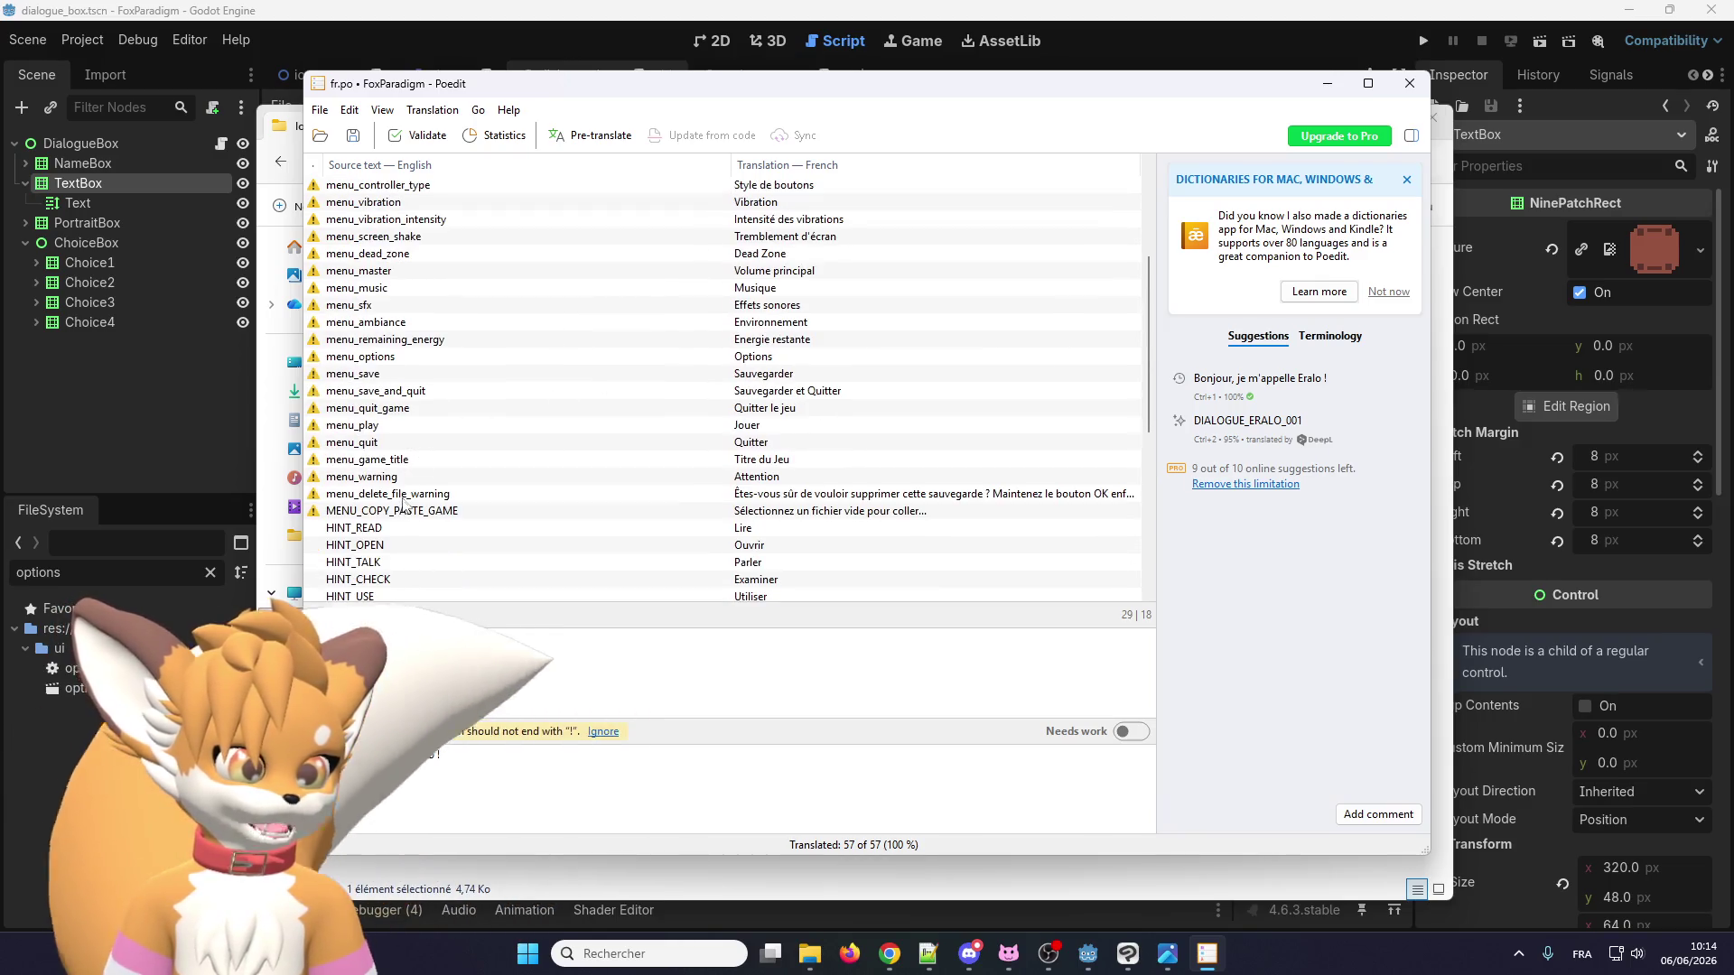
{"action": "scroll", "coordinate": [403, 508], "scroll_direction": "up", "scroll_amount": 4}
{"action": "left_click", "coordinate": [429, 202]}
{"action": "left_click", "coordinate": [433, 186]}
{"action": "left_click", "coordinate": [445, 793]}
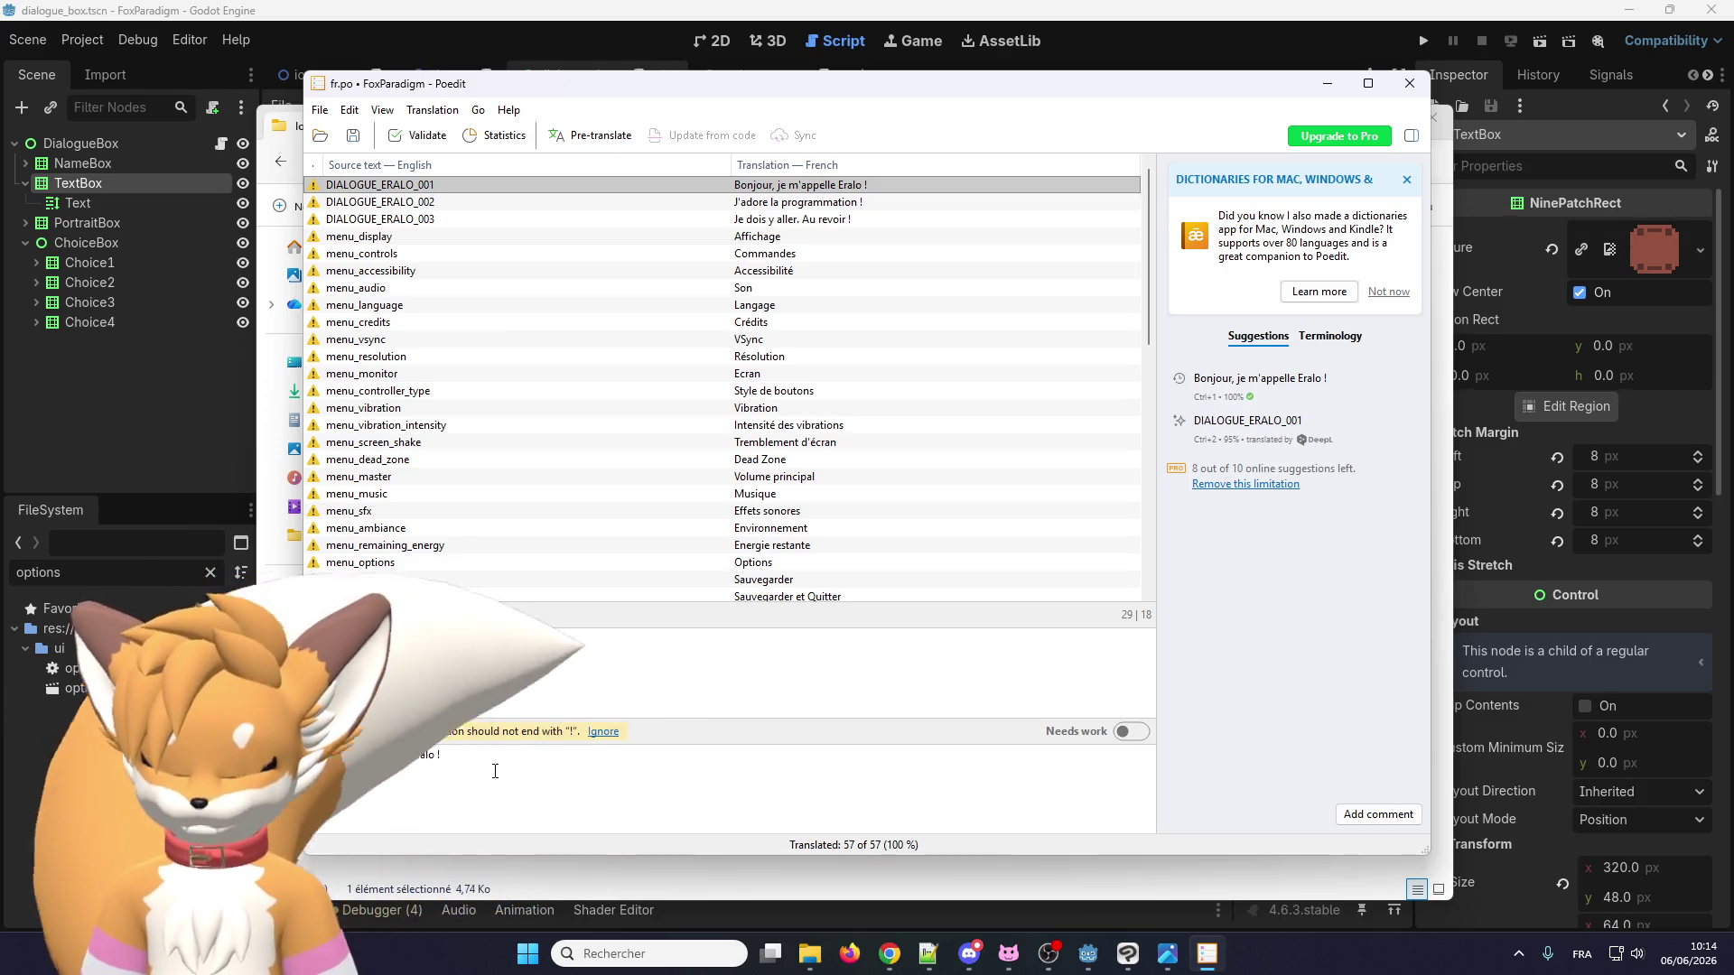
{"action": "type", "text": "[colo"}
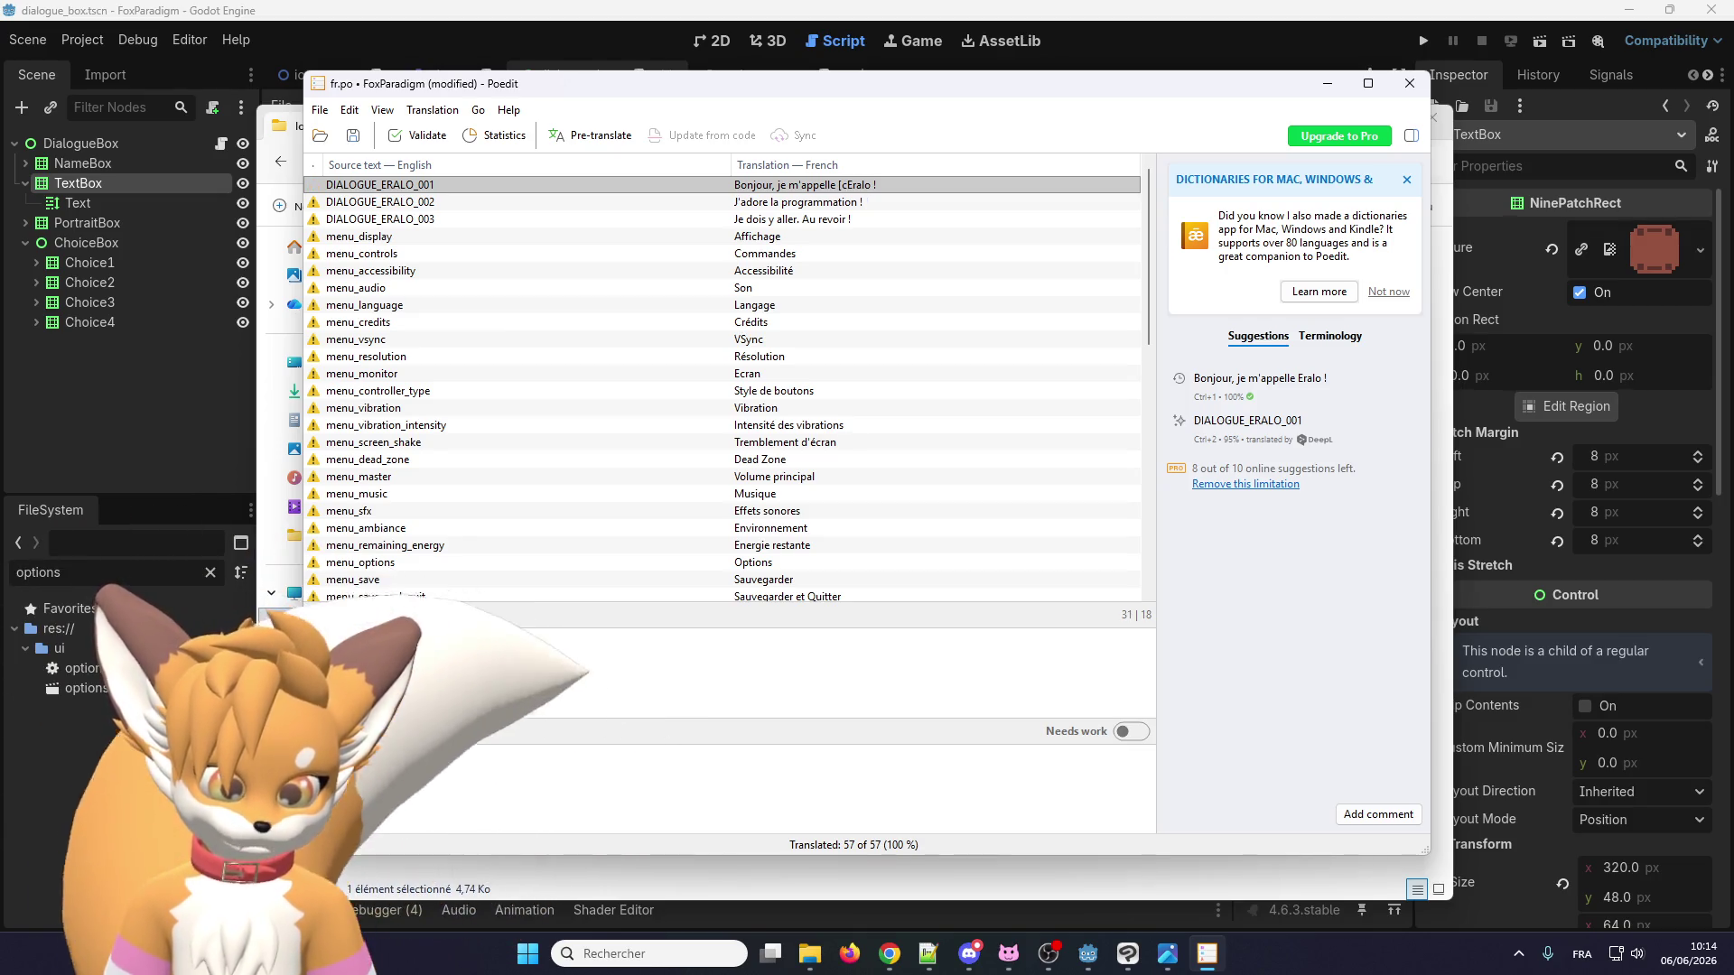
{"action": "type", "text": "r="}
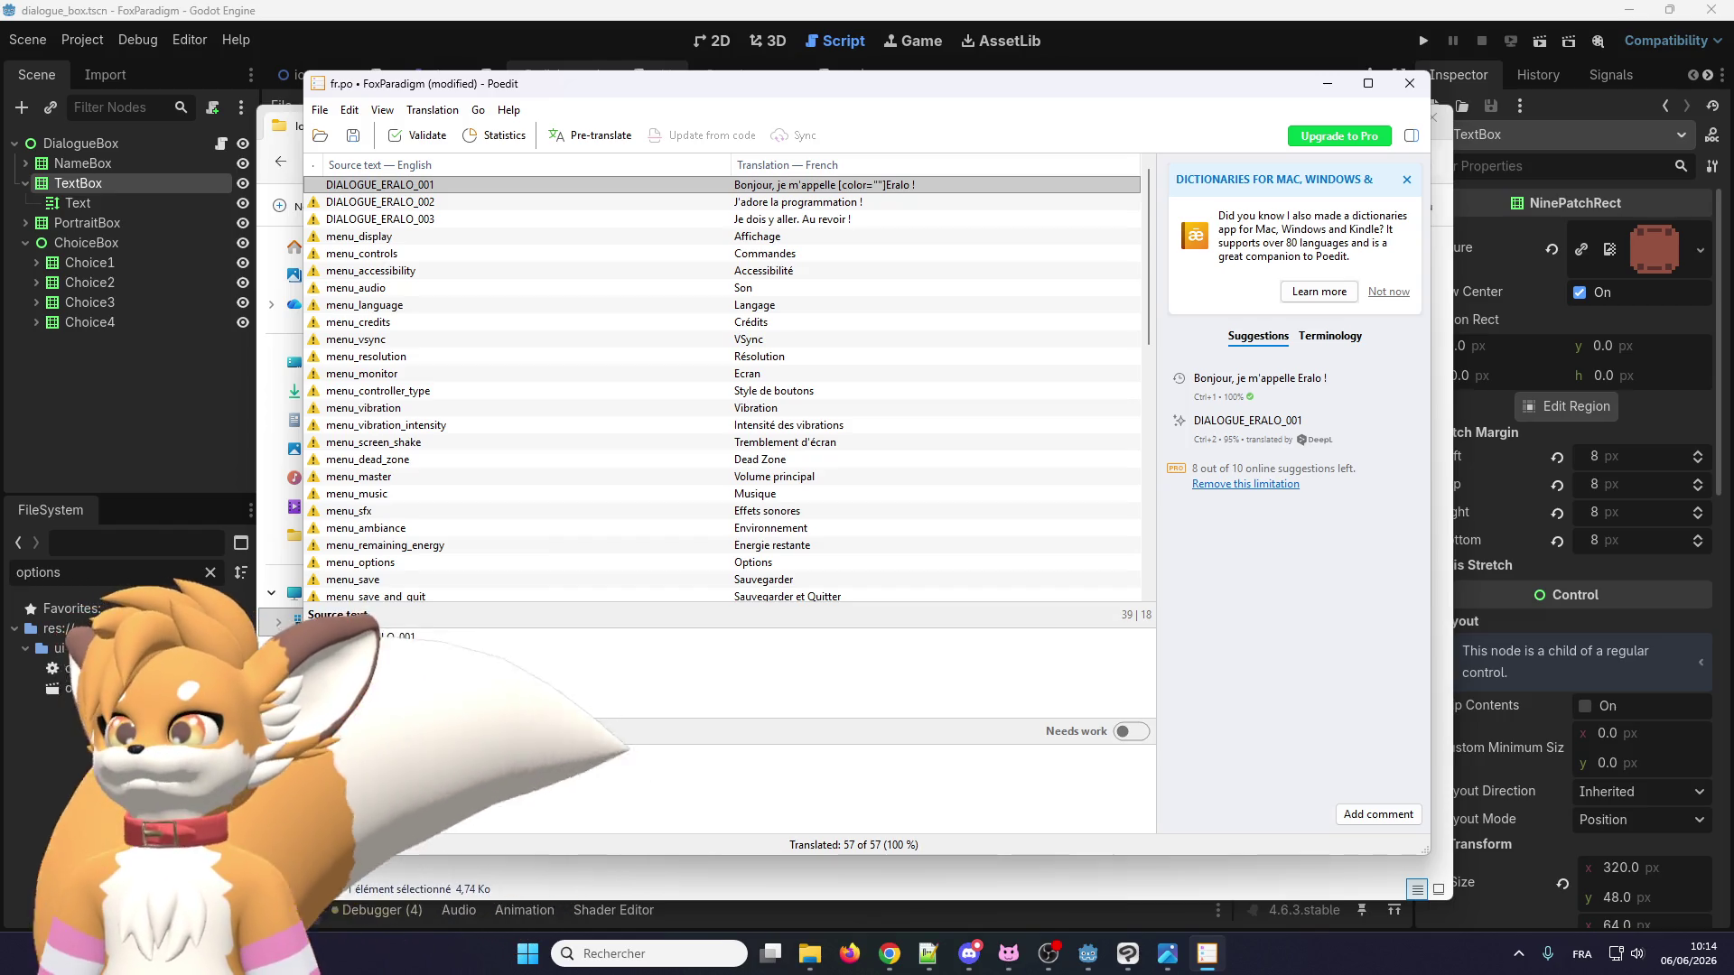
{"action": "key", "text": "alt+Tab"}
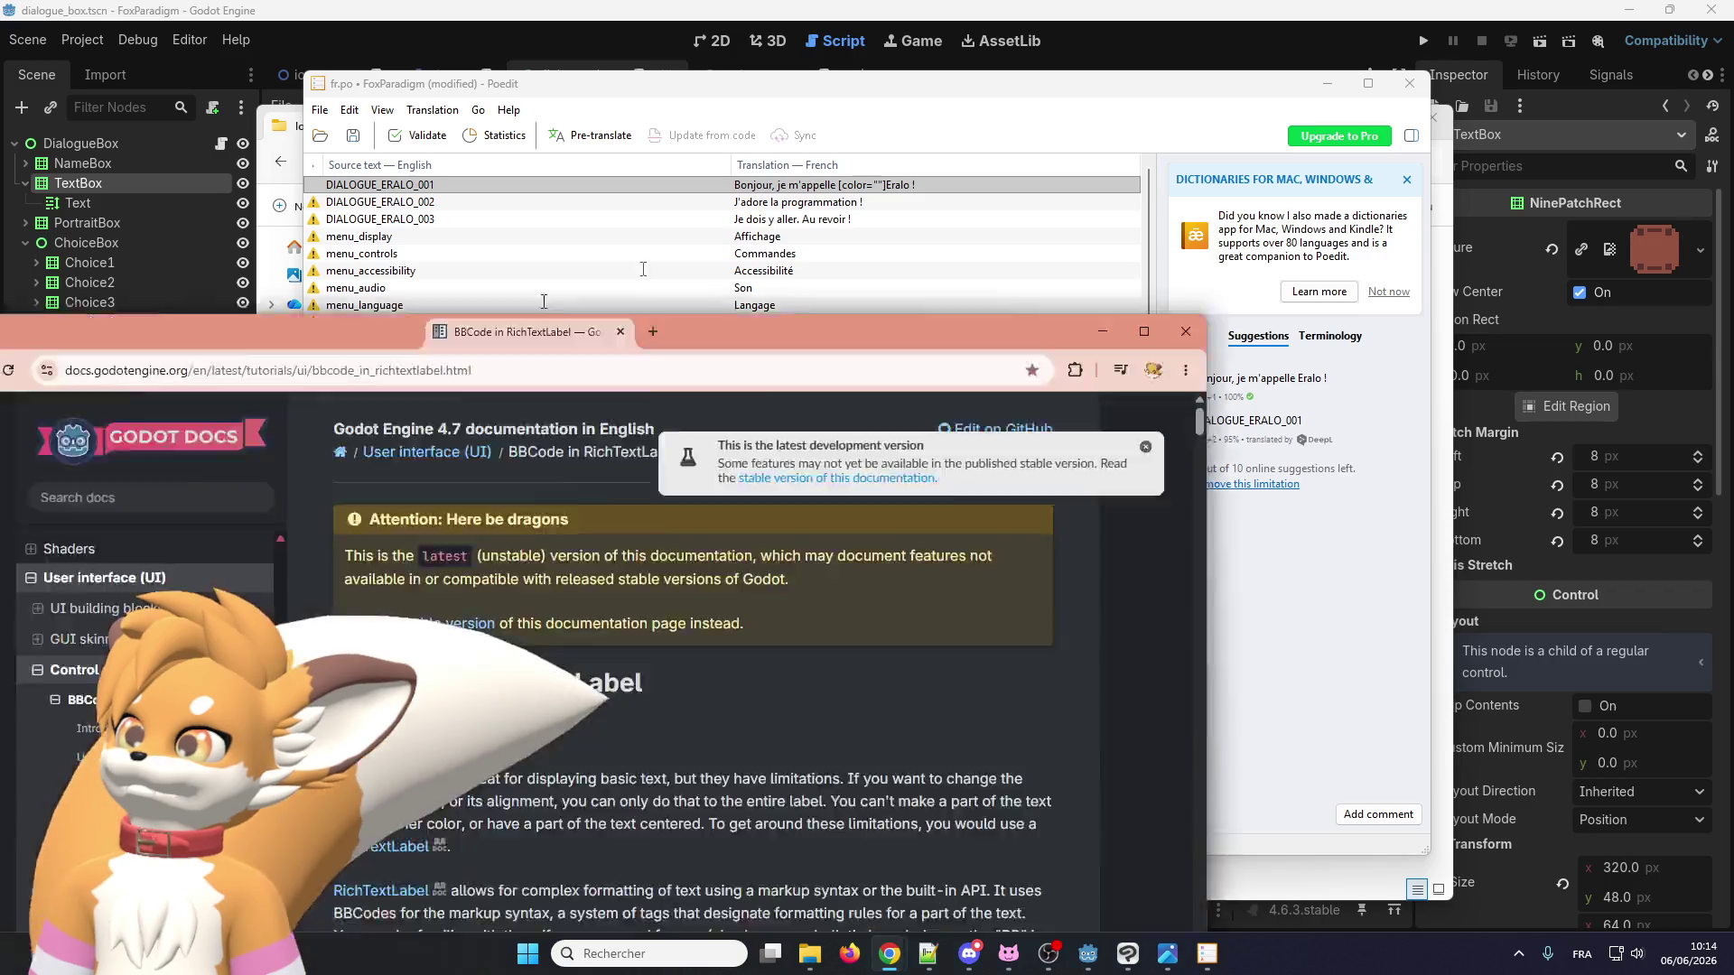
Maximize the BBCode docs, scroll to the Named colors table, then show template.pot in Notepad++.
{"action": "left_click_drag", "start_coordinate": [593, 311], "coordinate": [829, 46]}
{"action": "double_click", "coordinate": [903, 58]}
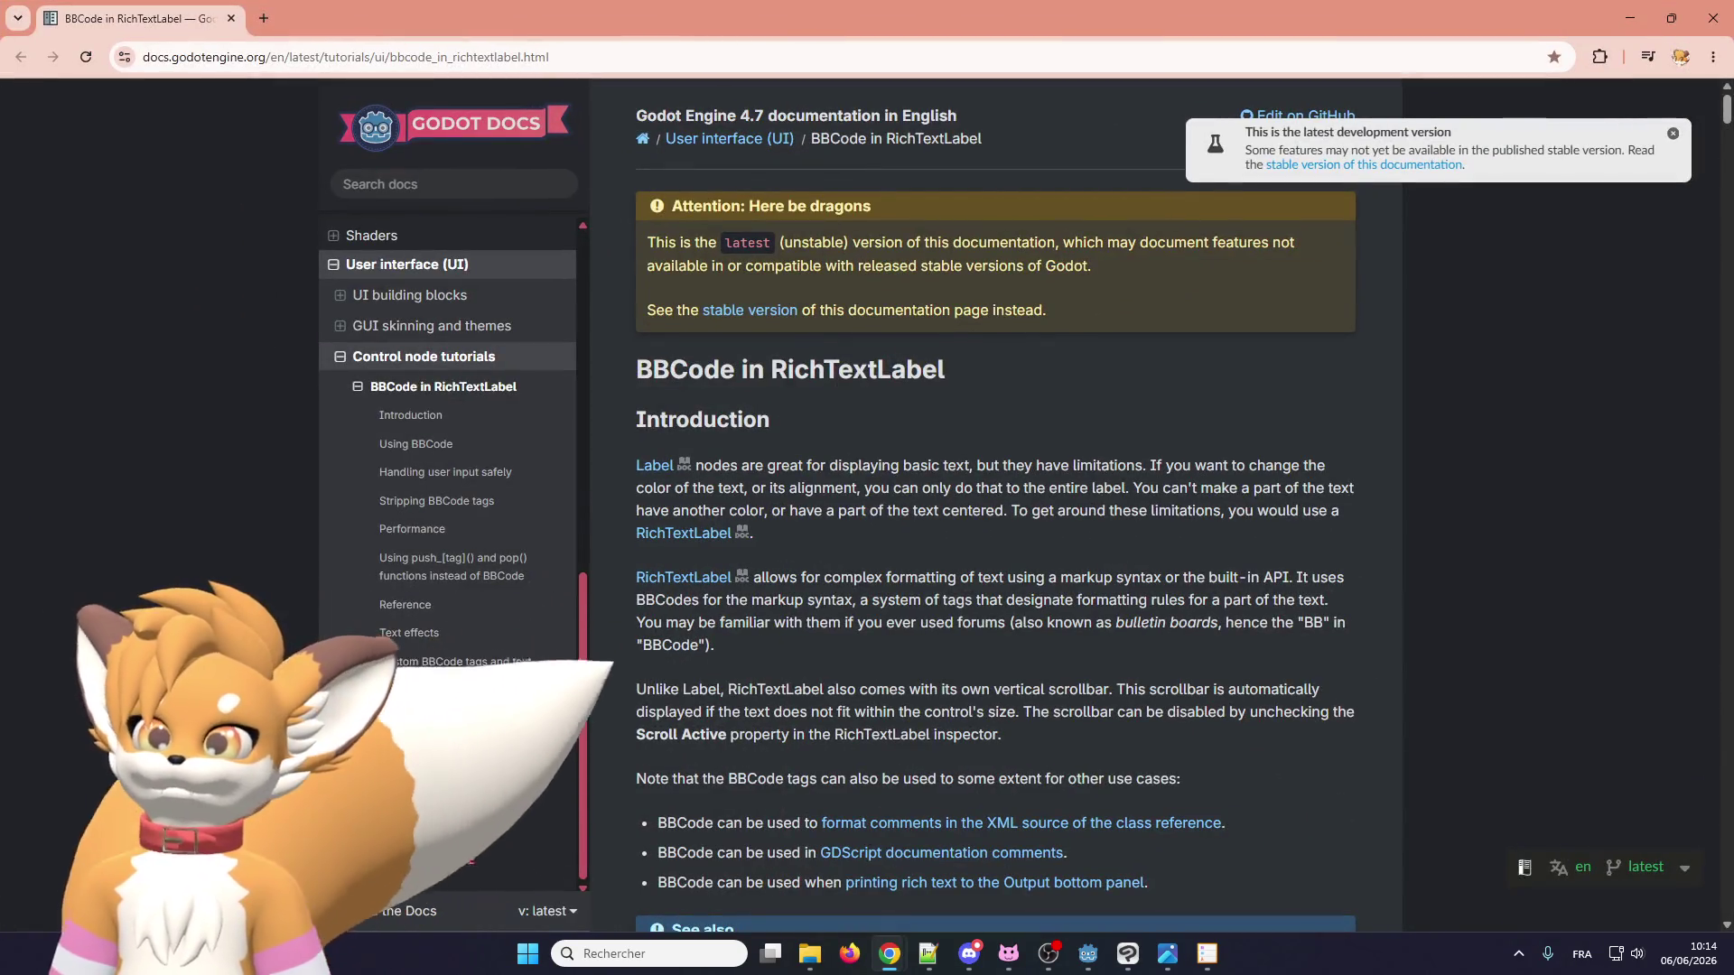
{"action": "scroll", "coordinate": [768, 514], "scroll_direction": "down", "scroll_amount": 20}
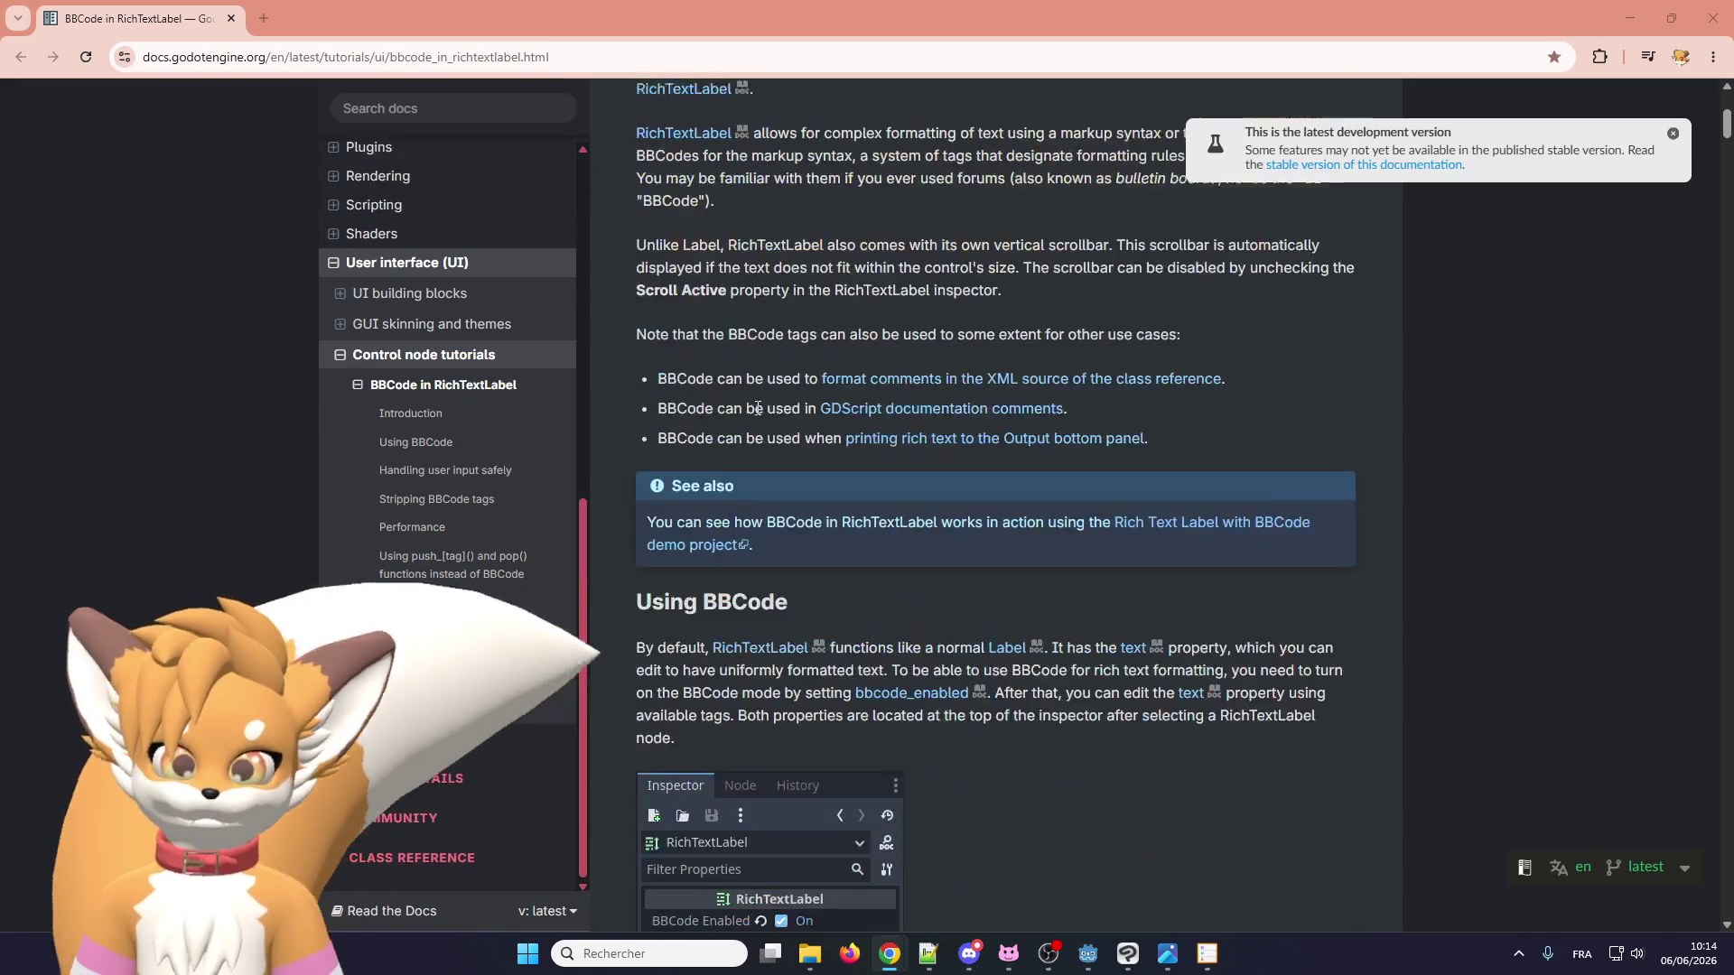
{"action": "scroll", "coordinate": [768, 514], "scroll_direction": "down", "scroll_amount": 20}
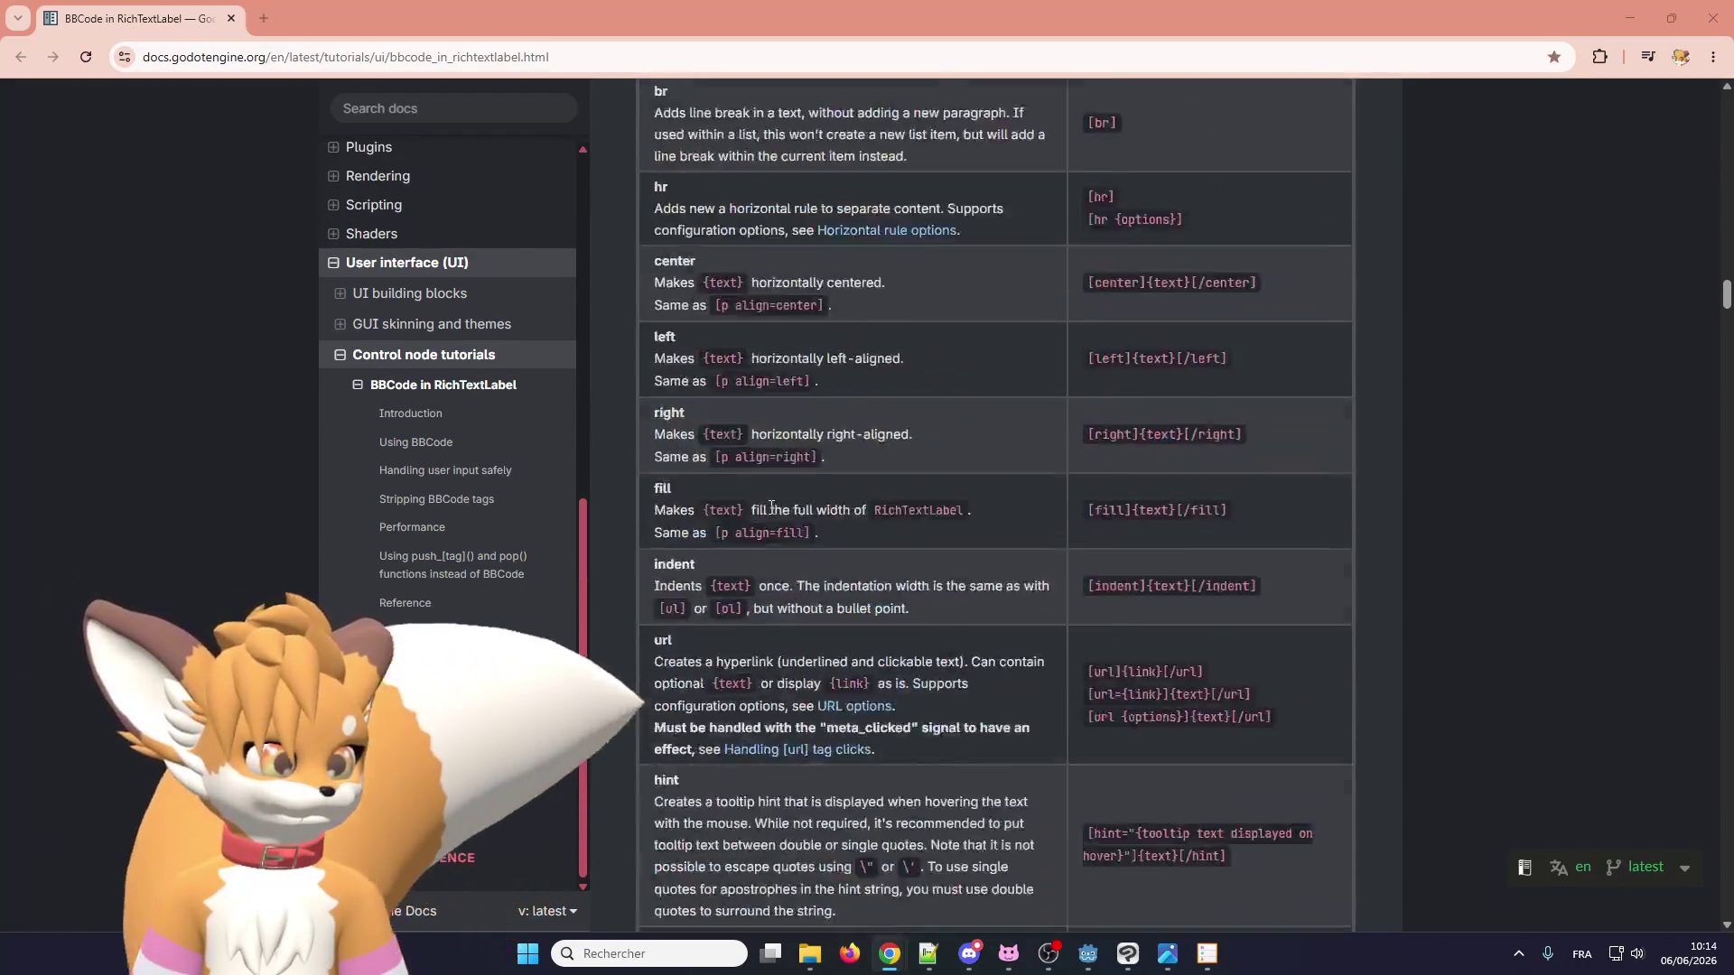
{"action": "scroll", "coordinate": [774, 527], "scroll_direction": "down", "scroll_amount": 20}
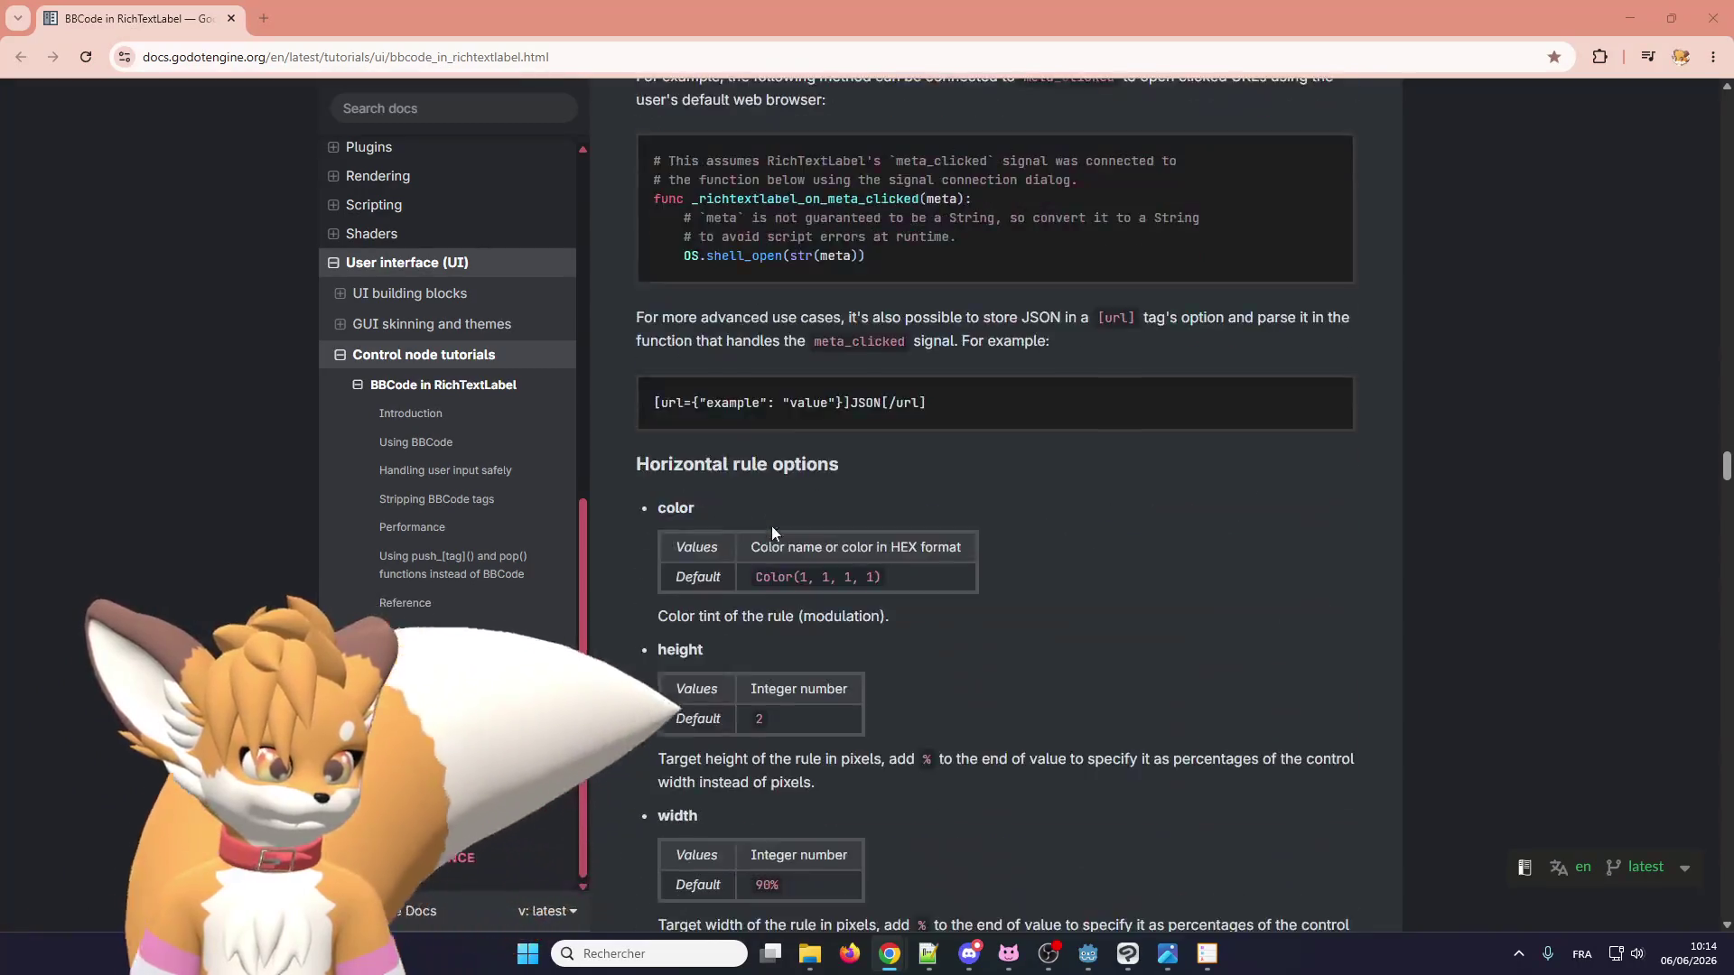
{"action": "scroll", "coordinate": [798, 545], "scroll_direction": "up", "scroll_amount": 10}
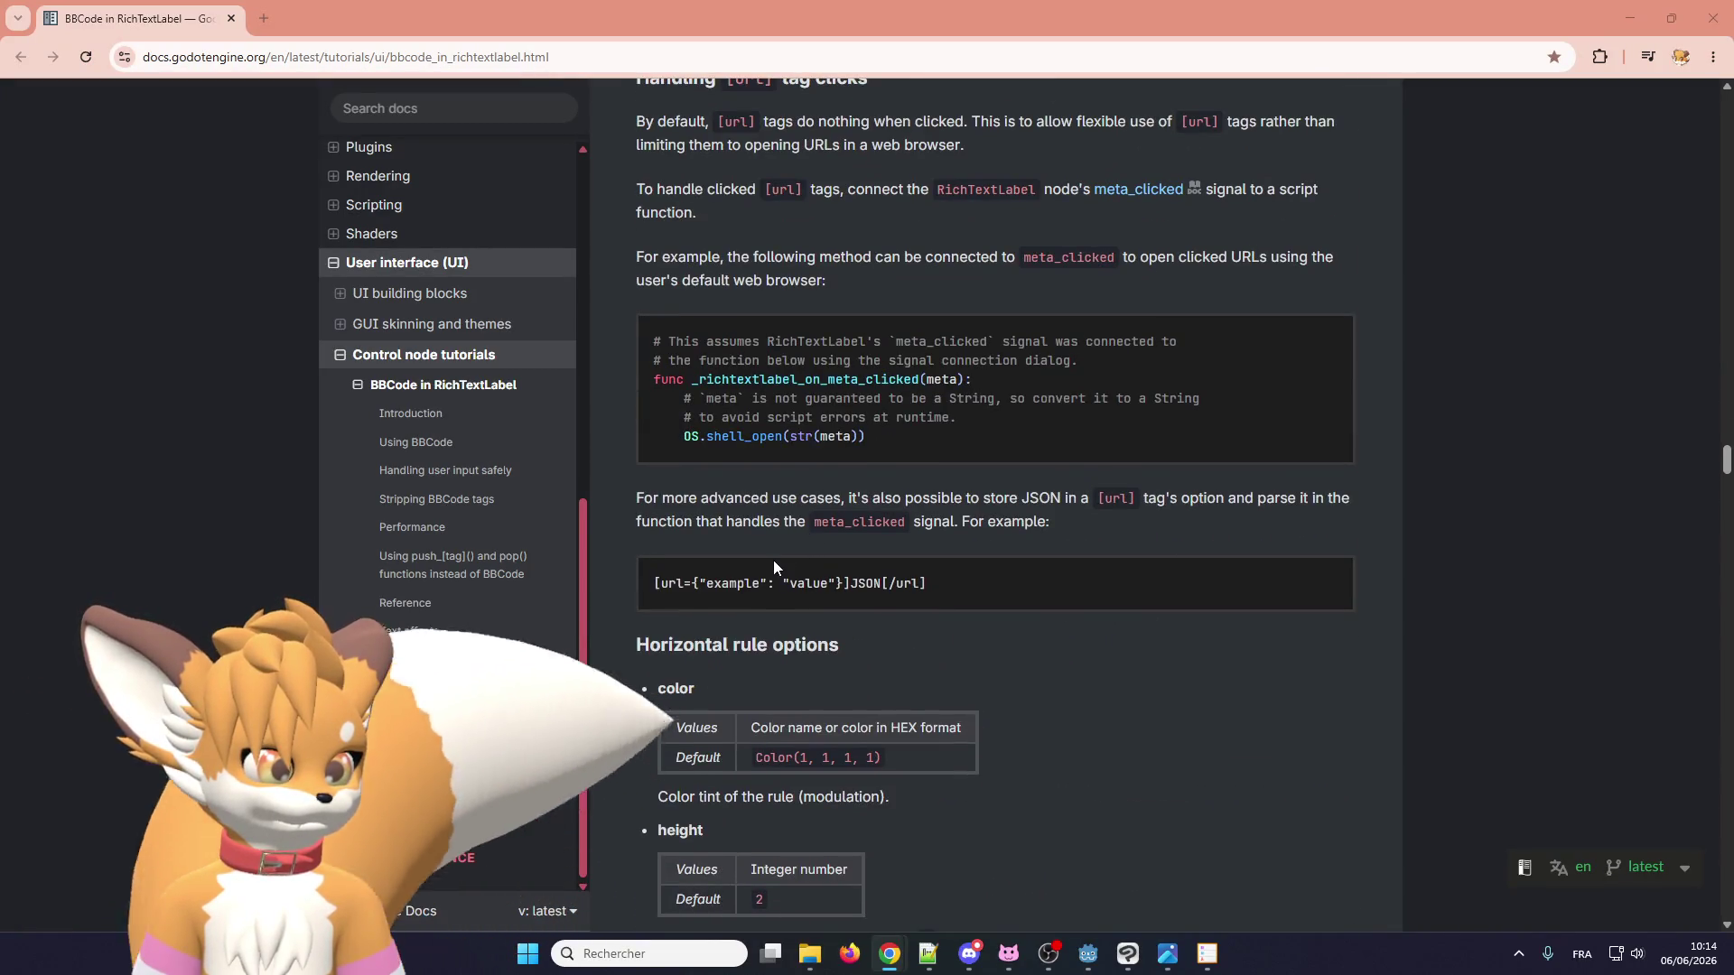
{"action": "scroll", "coordinate": [773, 560], "scroll_direction": "down", "scroll_amount": 5}
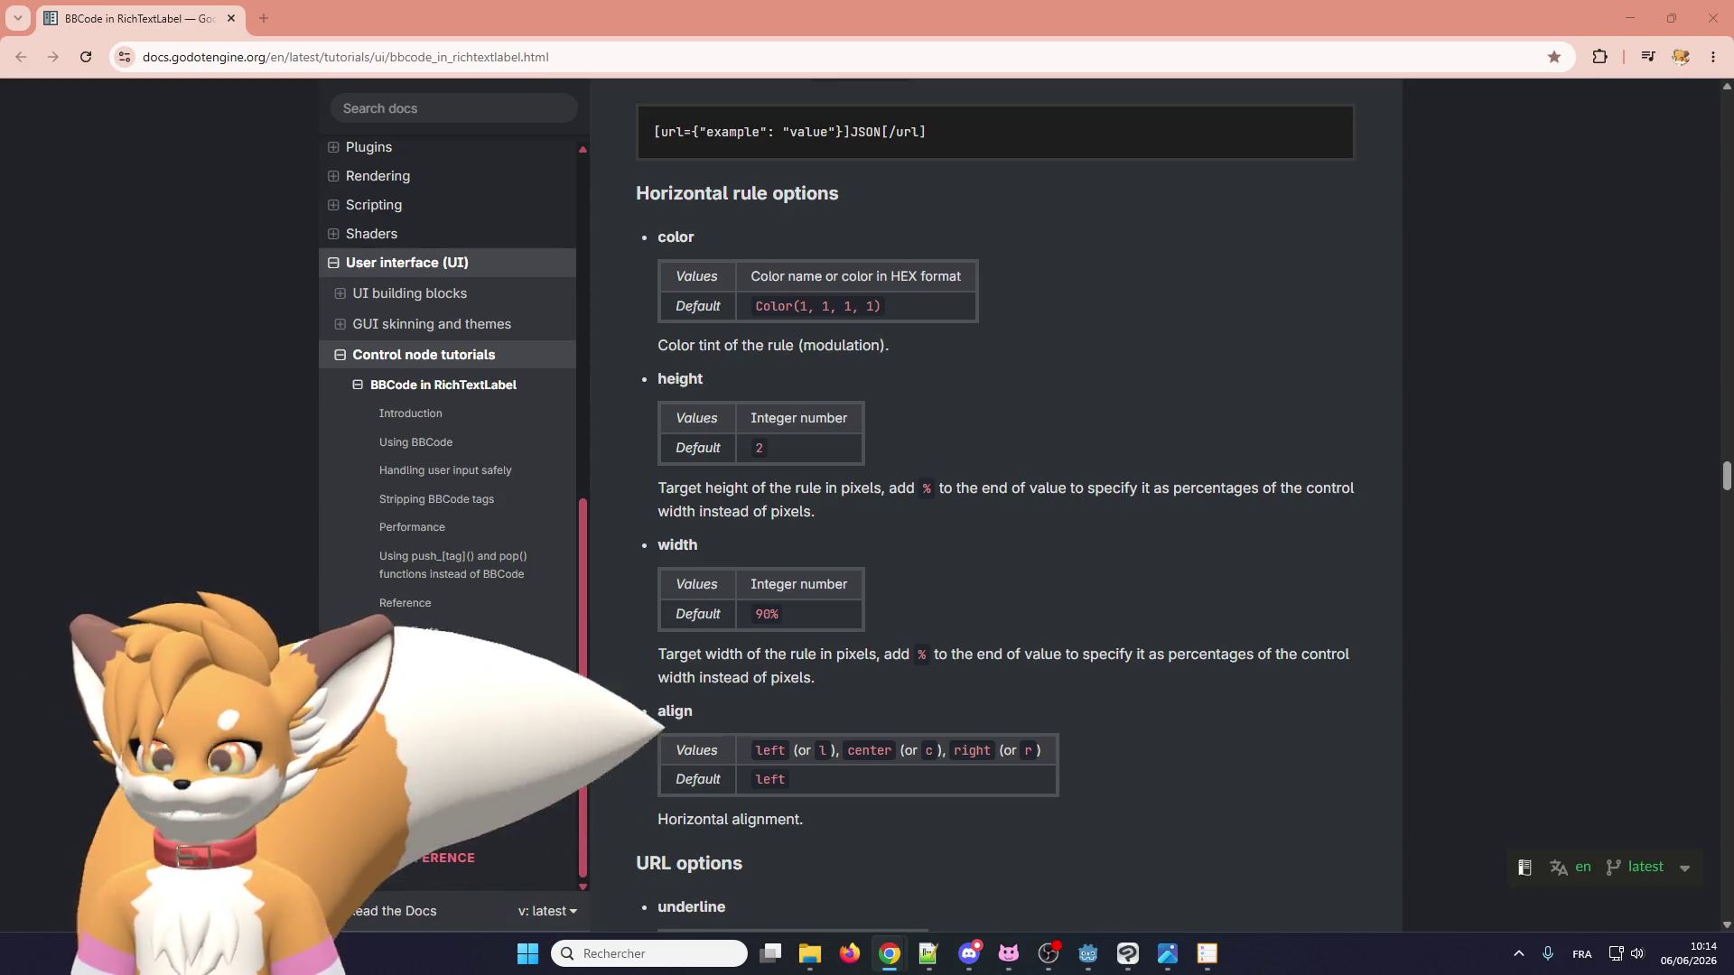
{"action": "scroll", "coordinate": [1065, 607], "scroll_direction": "down", "scroll_amount": 1}
{"action": "scroll", "coordinate": [1068, 609], "scroll_direction": "down", "scroll_amount": 20}
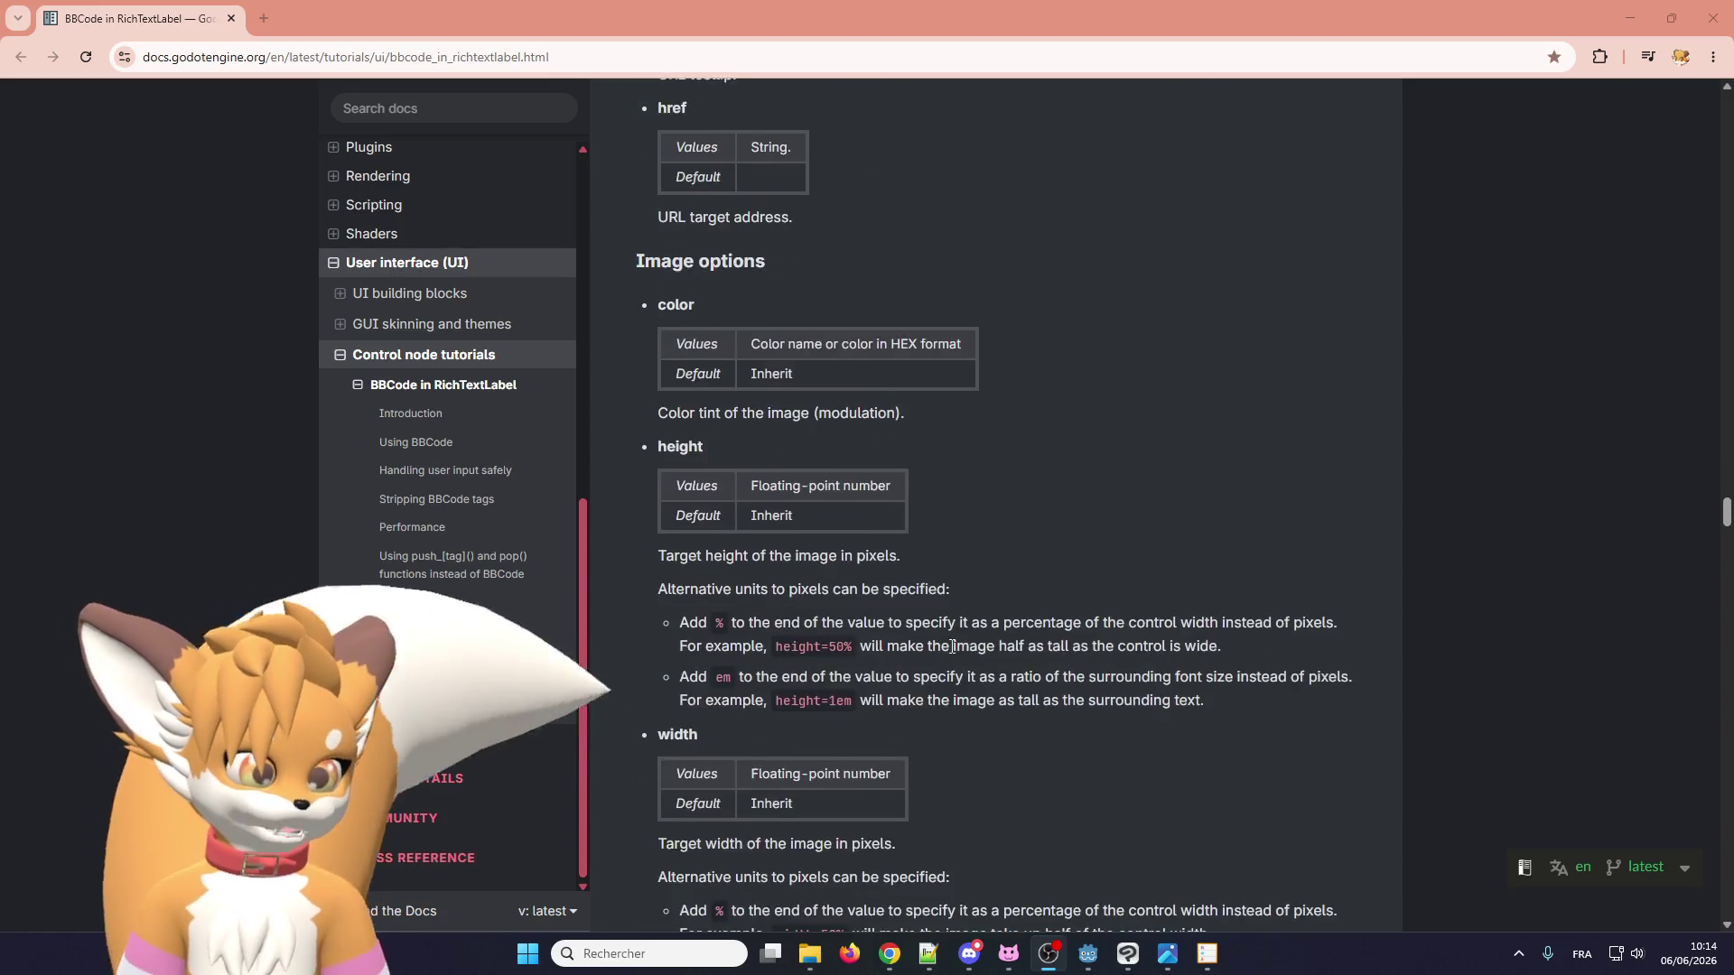
{"action": "scroll", "coordinate": [894, 688], "scroll_direction": "down", "scroll_amount": 20}
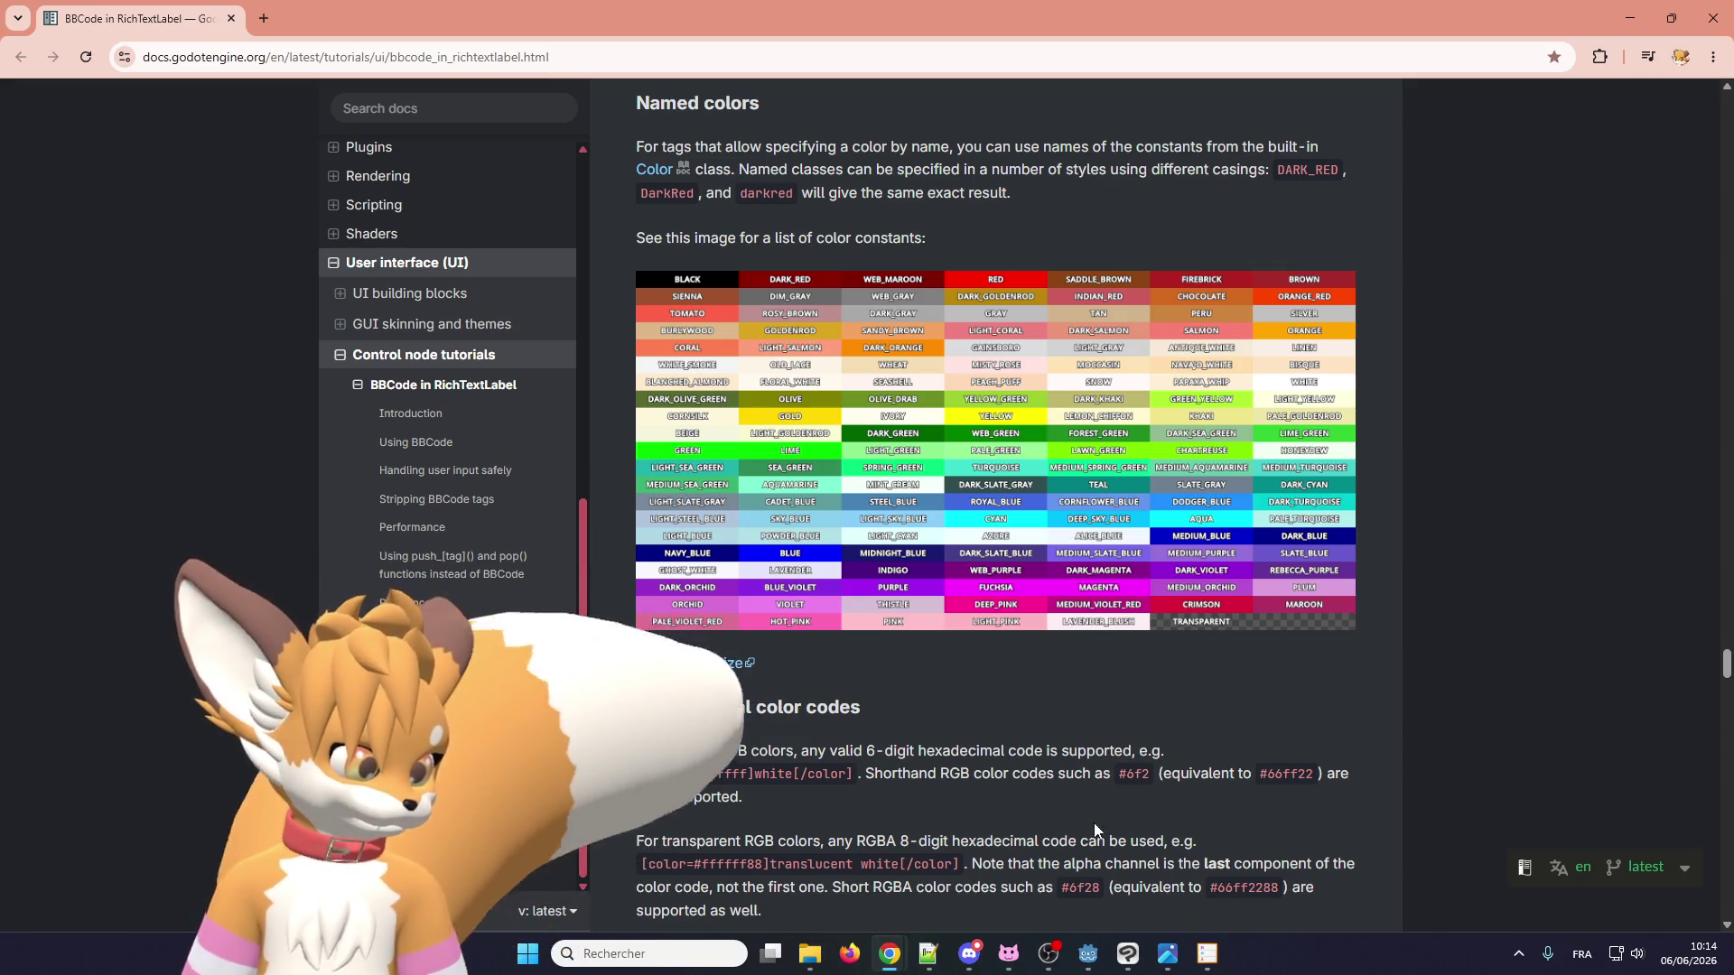
{"action": "left_click", "coordinate": [926, 953]}
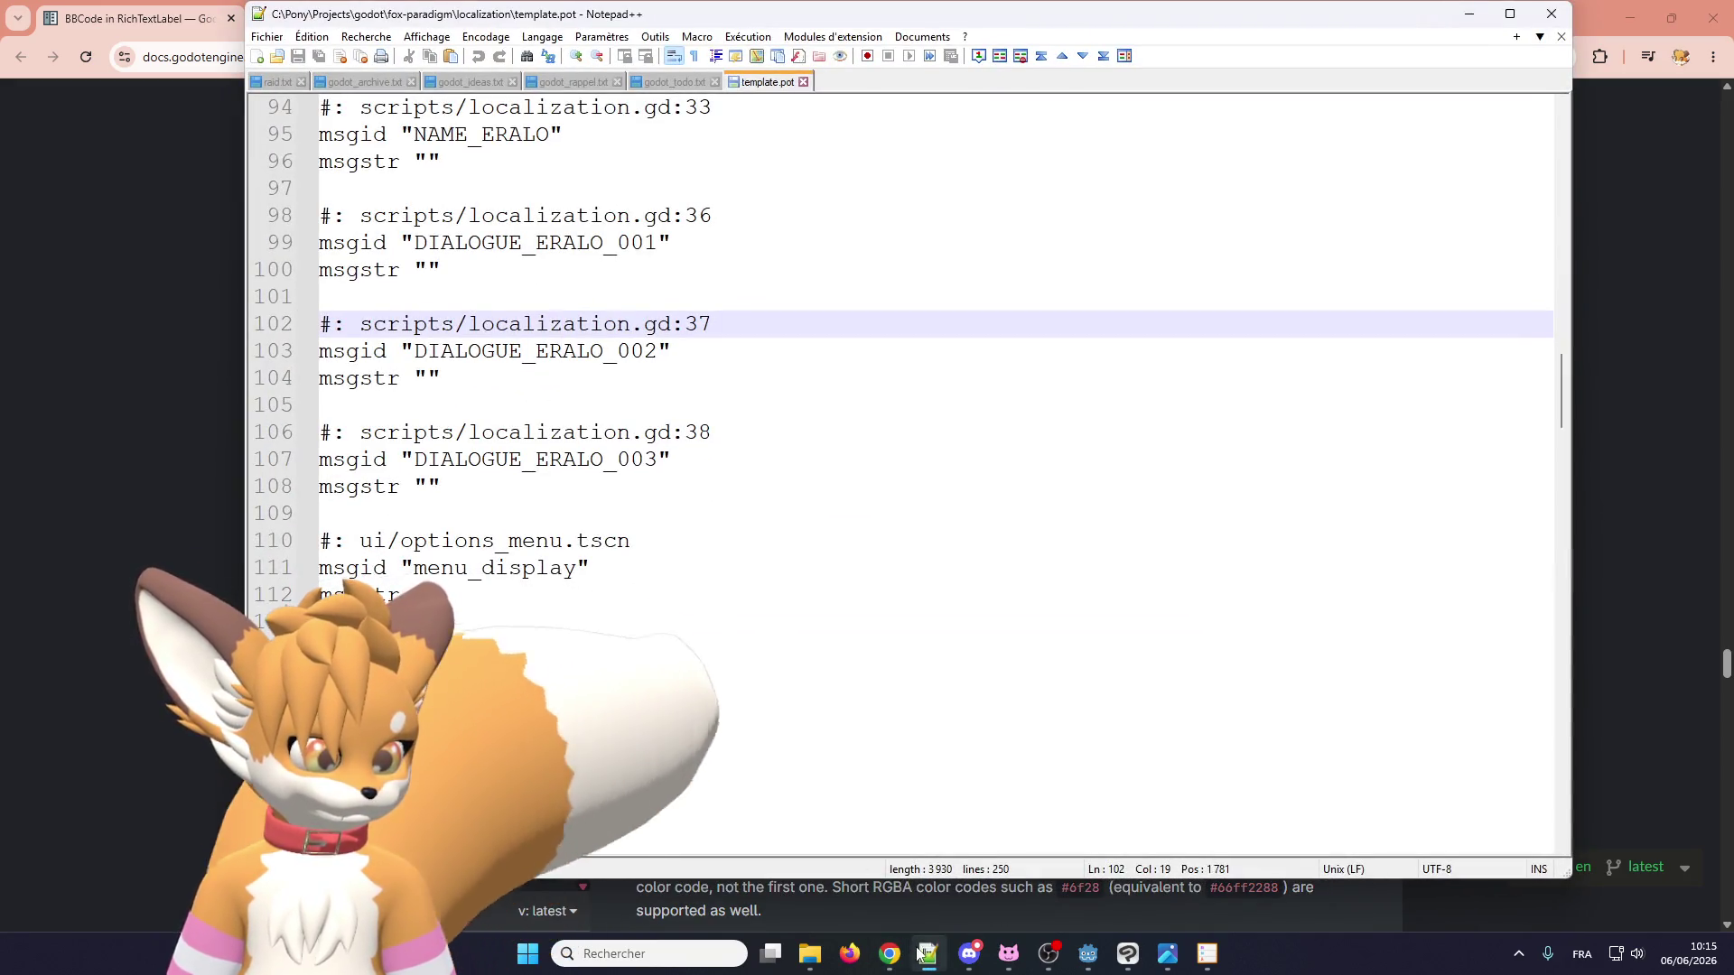
In fr.po, make DIALOGUE_ERALO_001 read [color="steel_blue"]Eralo[/color].
{"action": "left_click", "coordinate": [927, 953]}
{"action": "left_click", "coordinate": [1215, 948]}
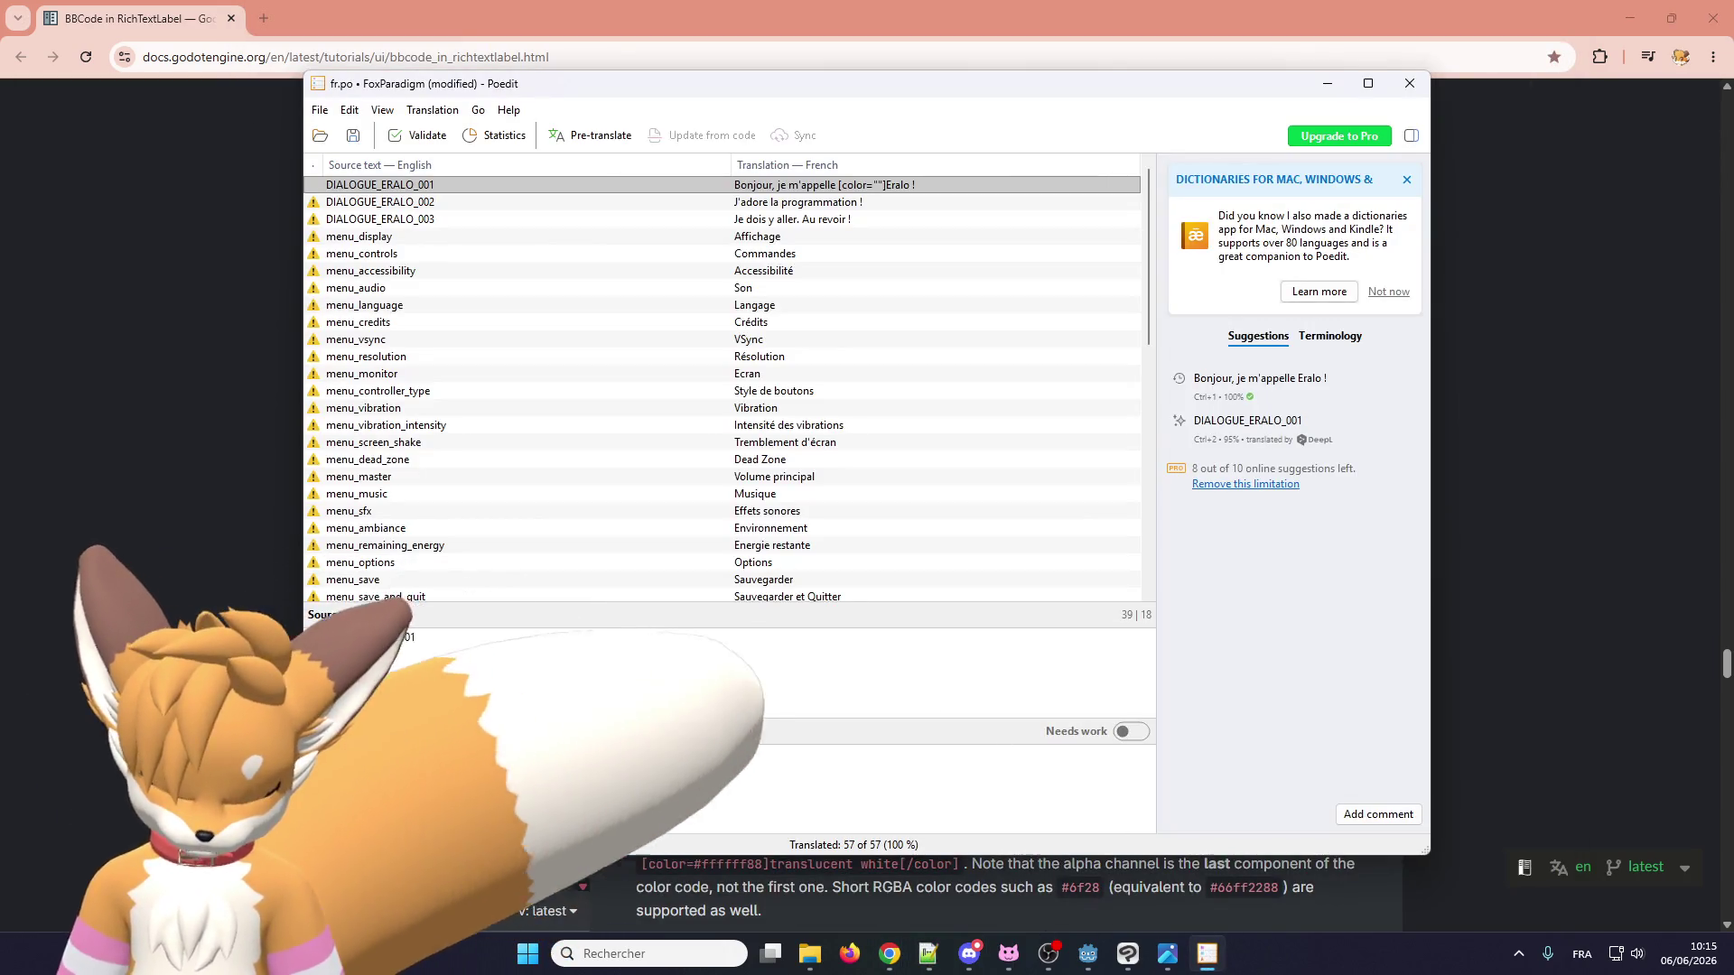
{"action": "type", "text": "steel_blu"}
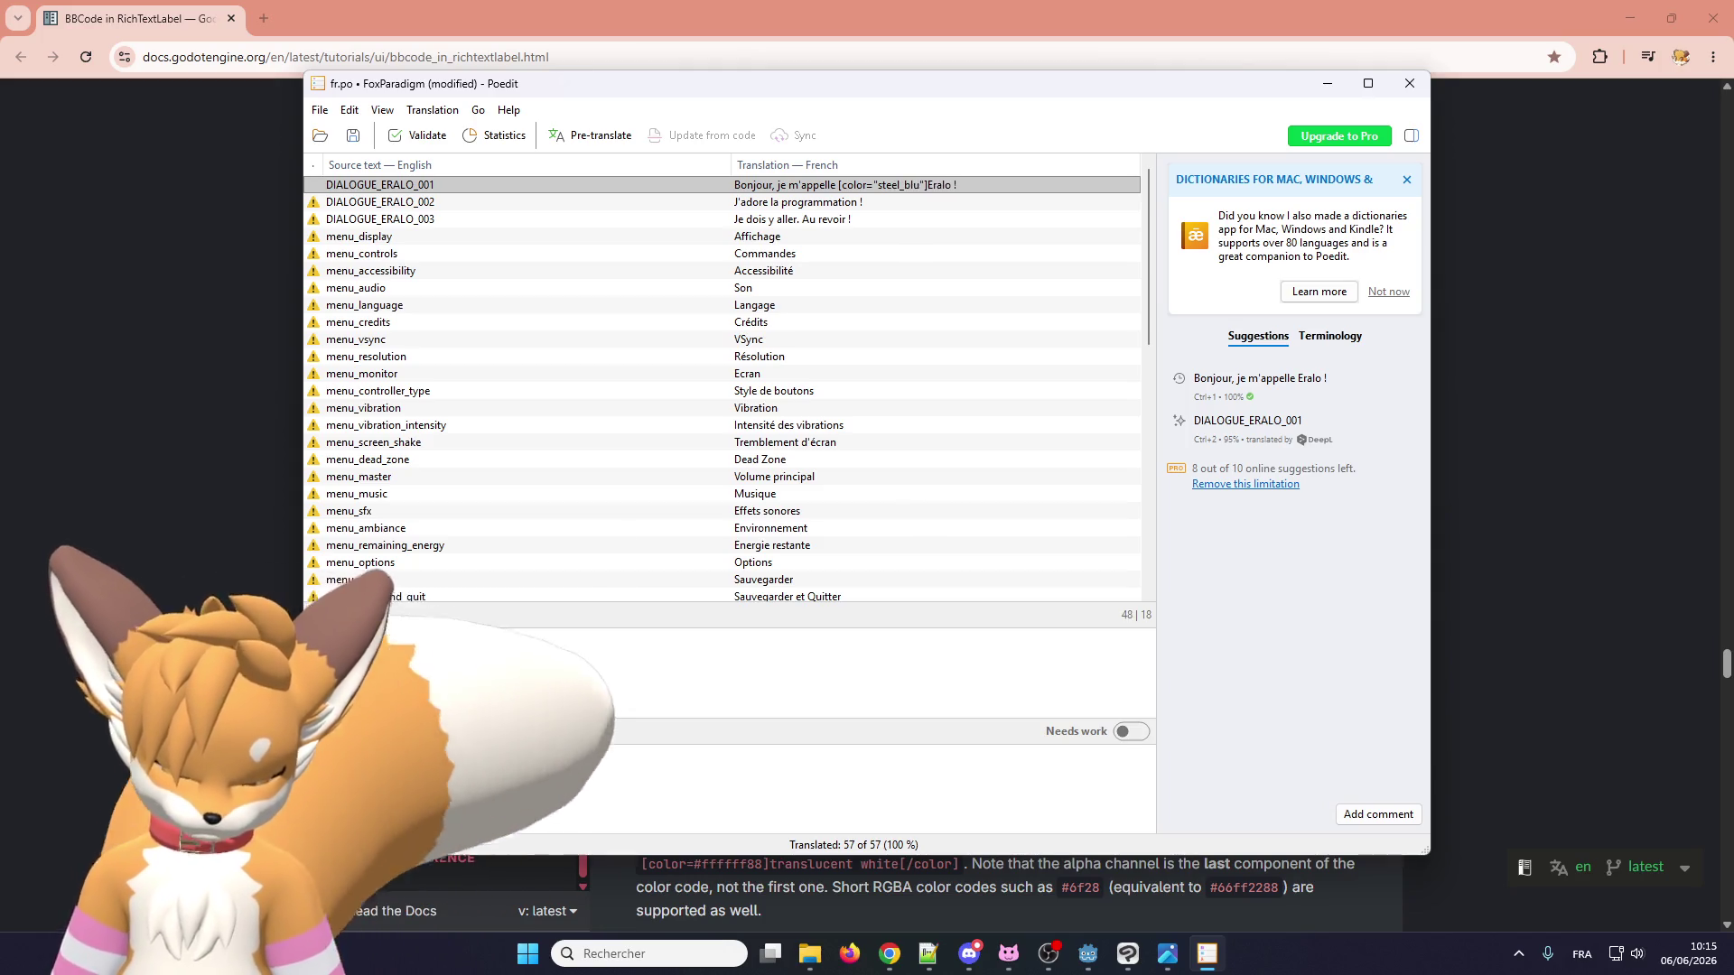
{"action": "type", "text": "e"}
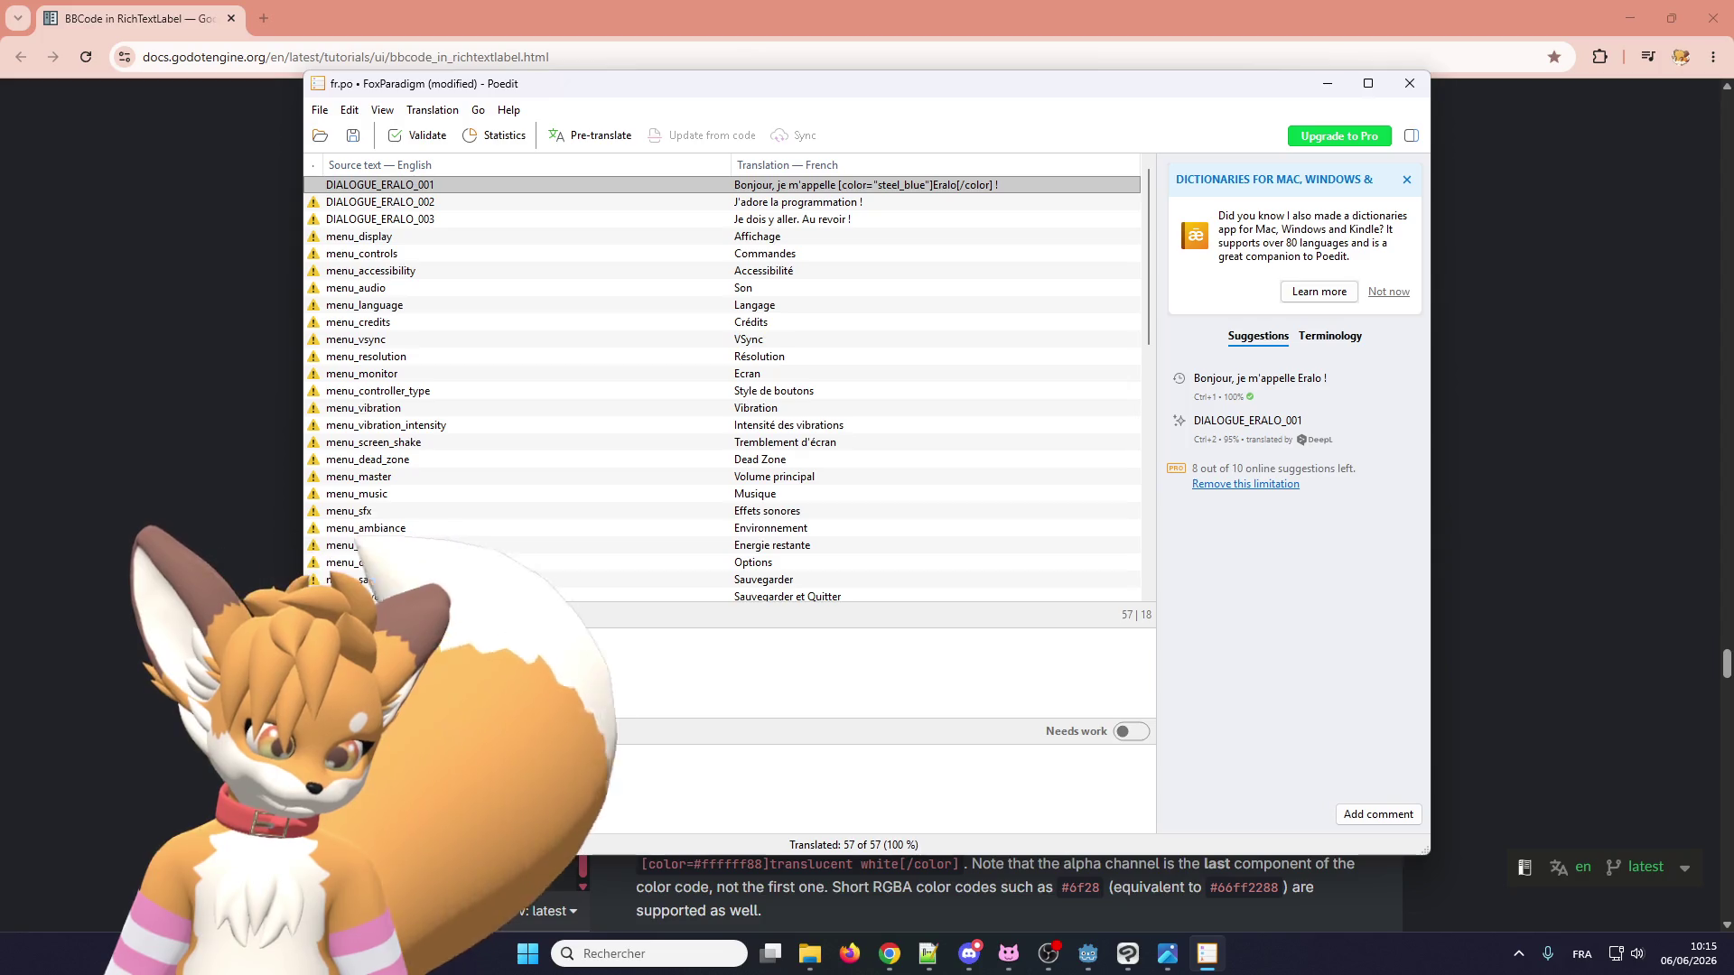
{"action": "left_click", "coordinate": [676, 54]}
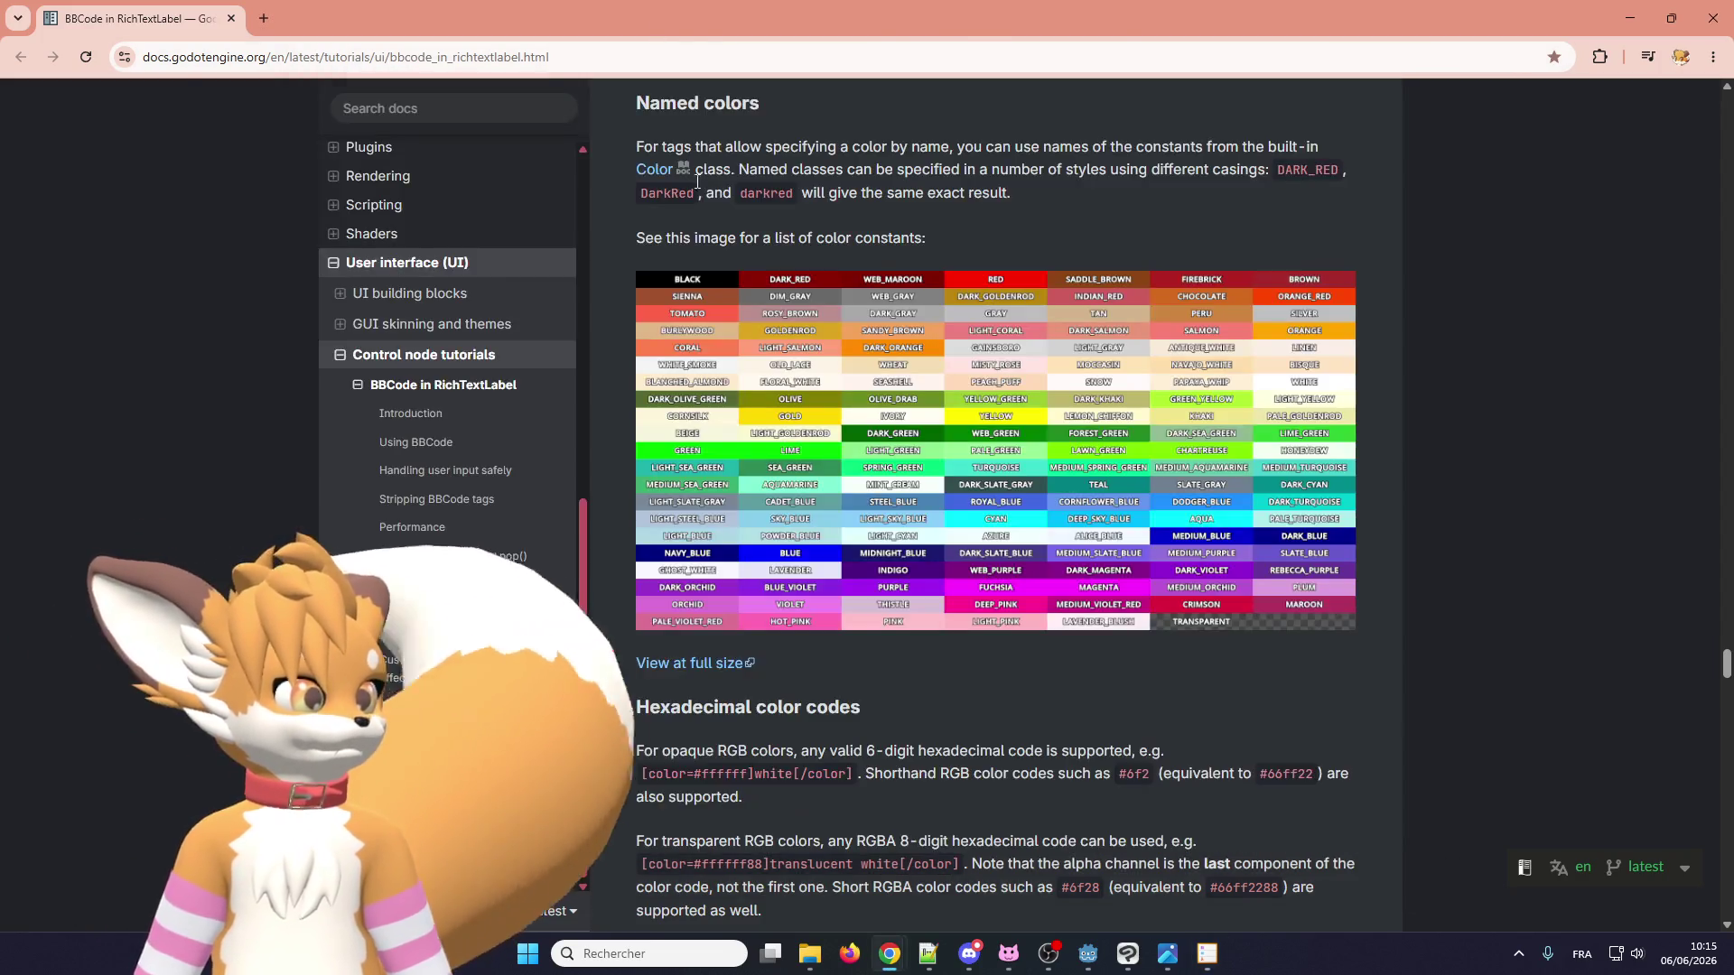
Scroll the BBCode docs back up to the tag Reference table.
{"action": "scroll", "coordinate": [824, 651], "scroll_direction": "up", "scroll_amount": 20}
{"action": "scroll", "coordinate": [818, 650], "scroll_direction": "up", "scroll_amount": 15}
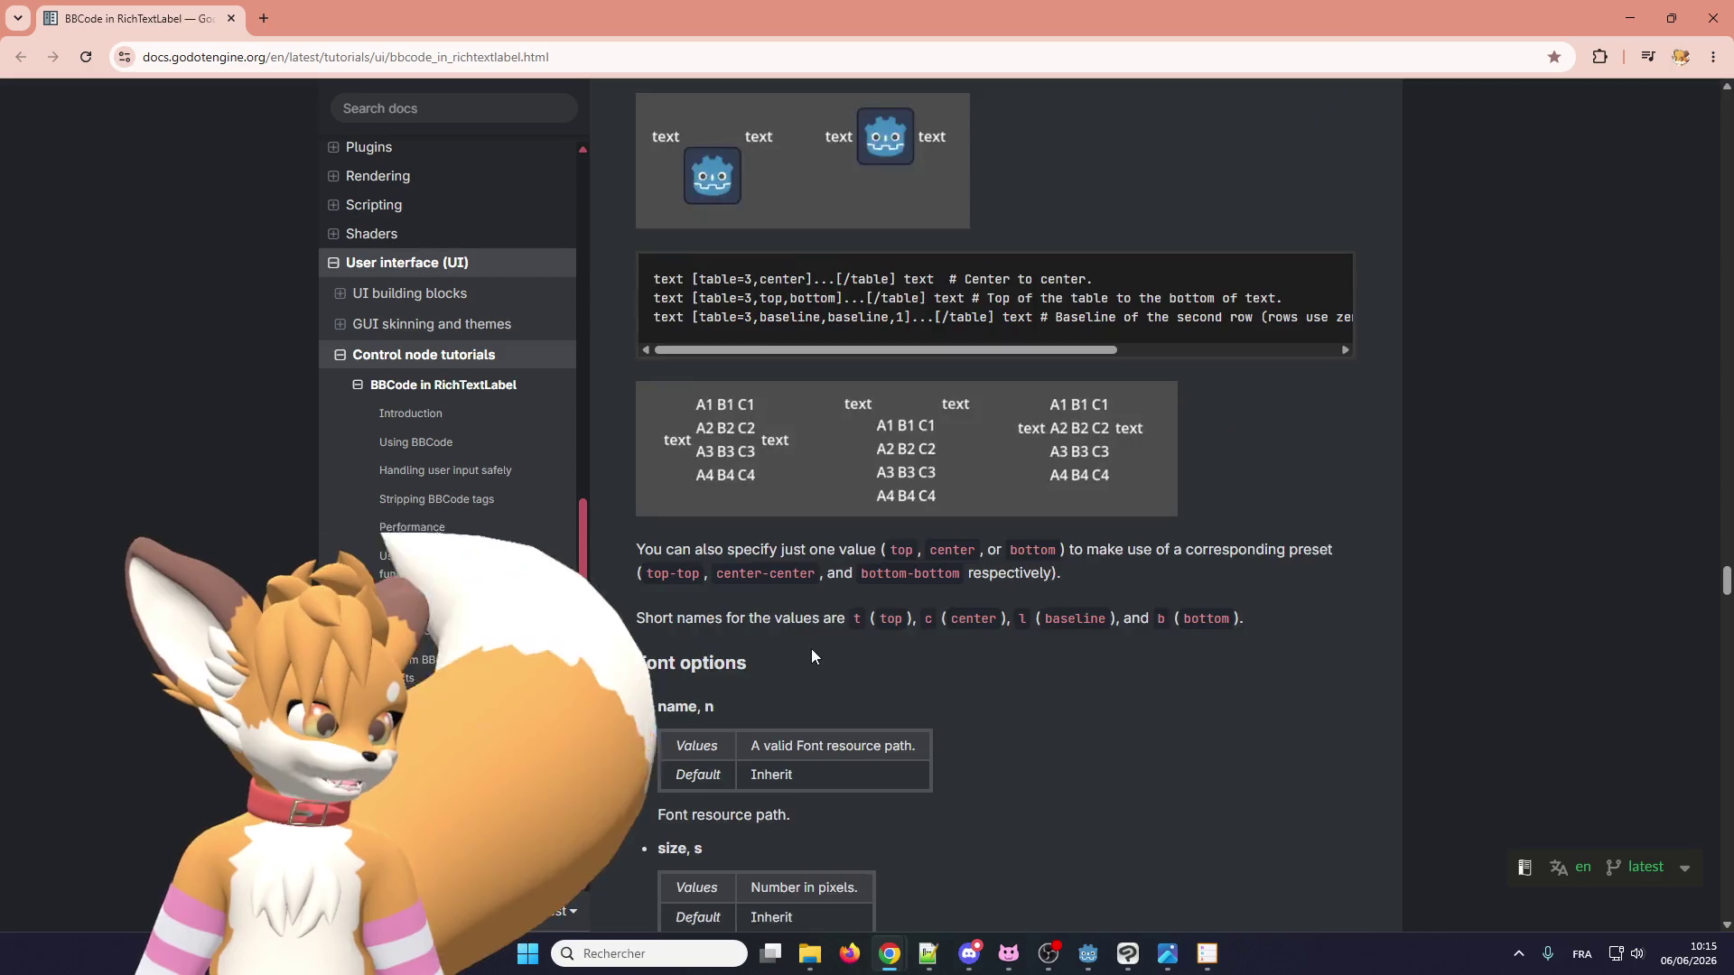
{"action": "scroll", "coordinate": [724, 662], "scroll_direction": "up", "scroll_amount": 20}
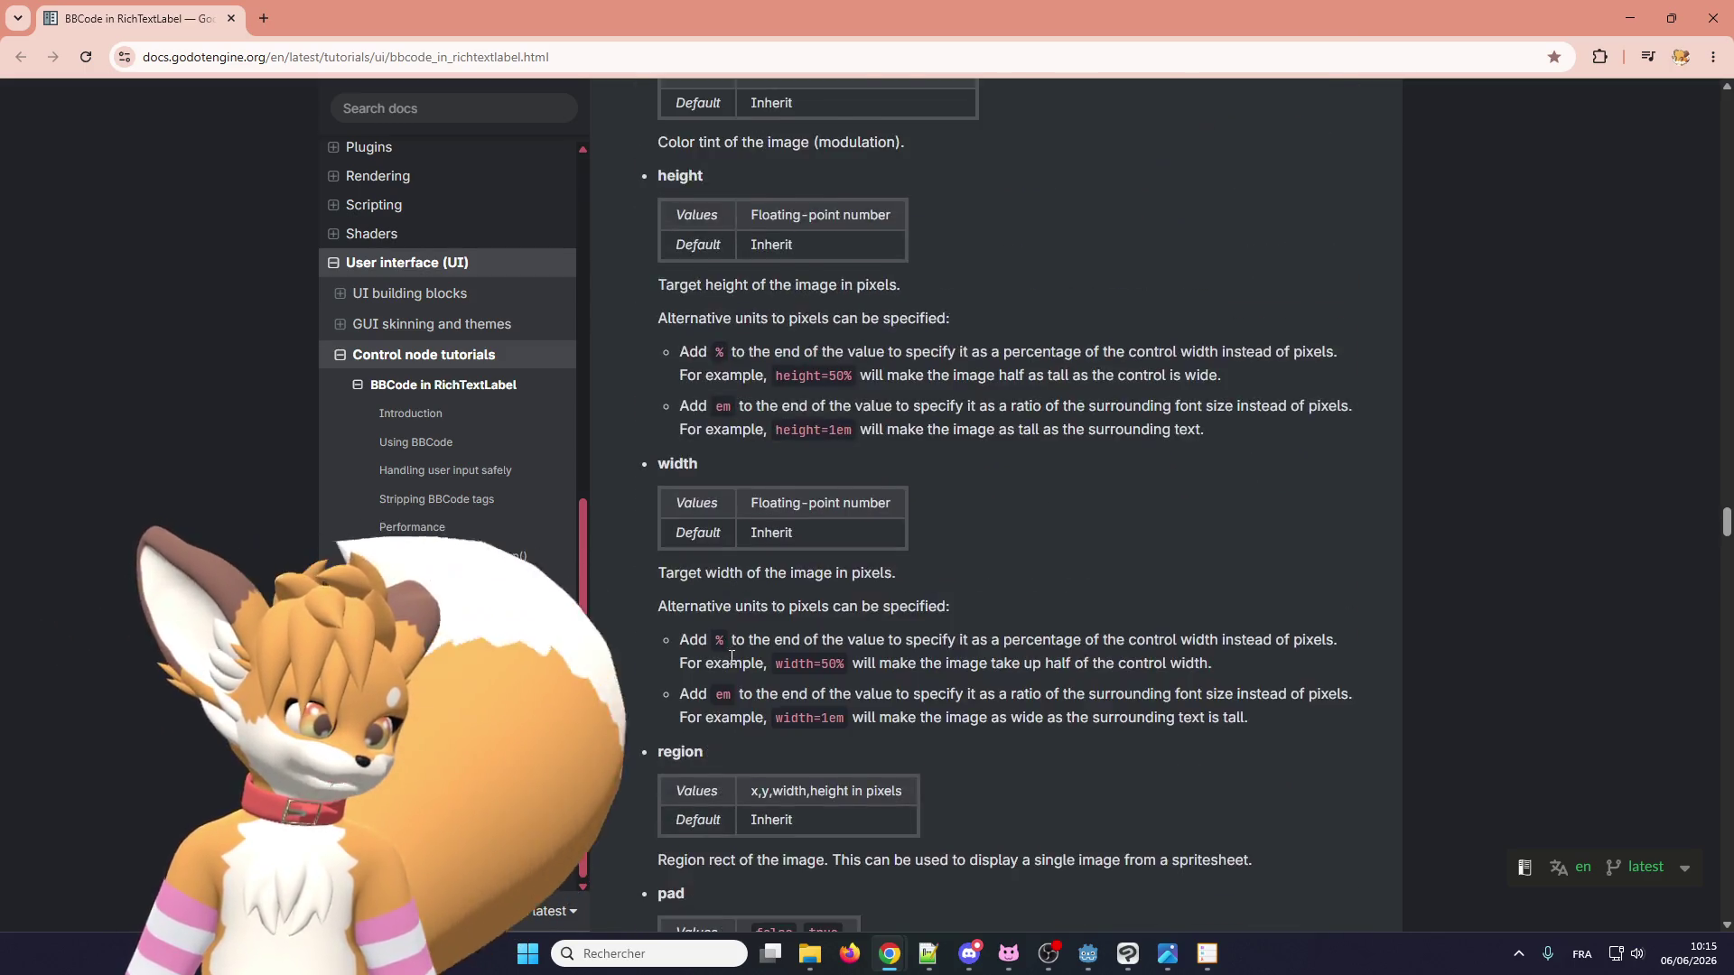
{"action": "scroll", "coordinate": [762, 721], "scroll_direction": "down", "scroll_amount": 5}
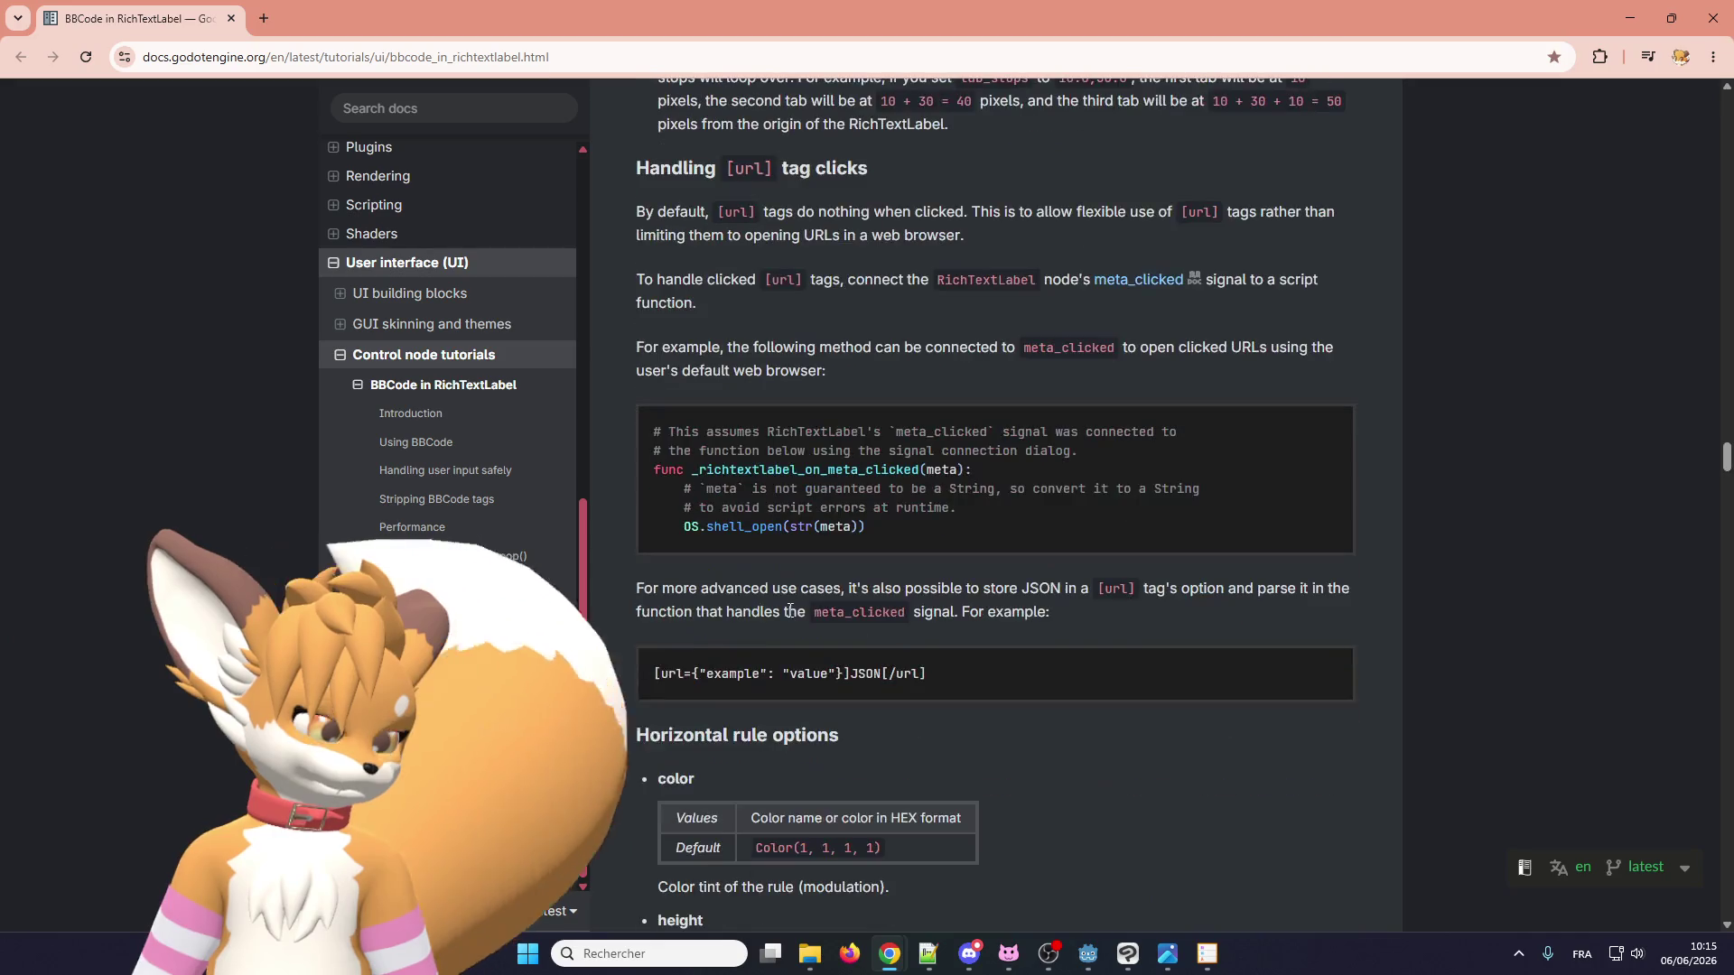
{"action": "scroll", "coordinate": [762, 678], "scroll_direction": "up", "scroll_amount": 10}
{"action": "scroll", "coordinate": [739, 691], "scroll_direction": "up", "scroll_amount": 15}
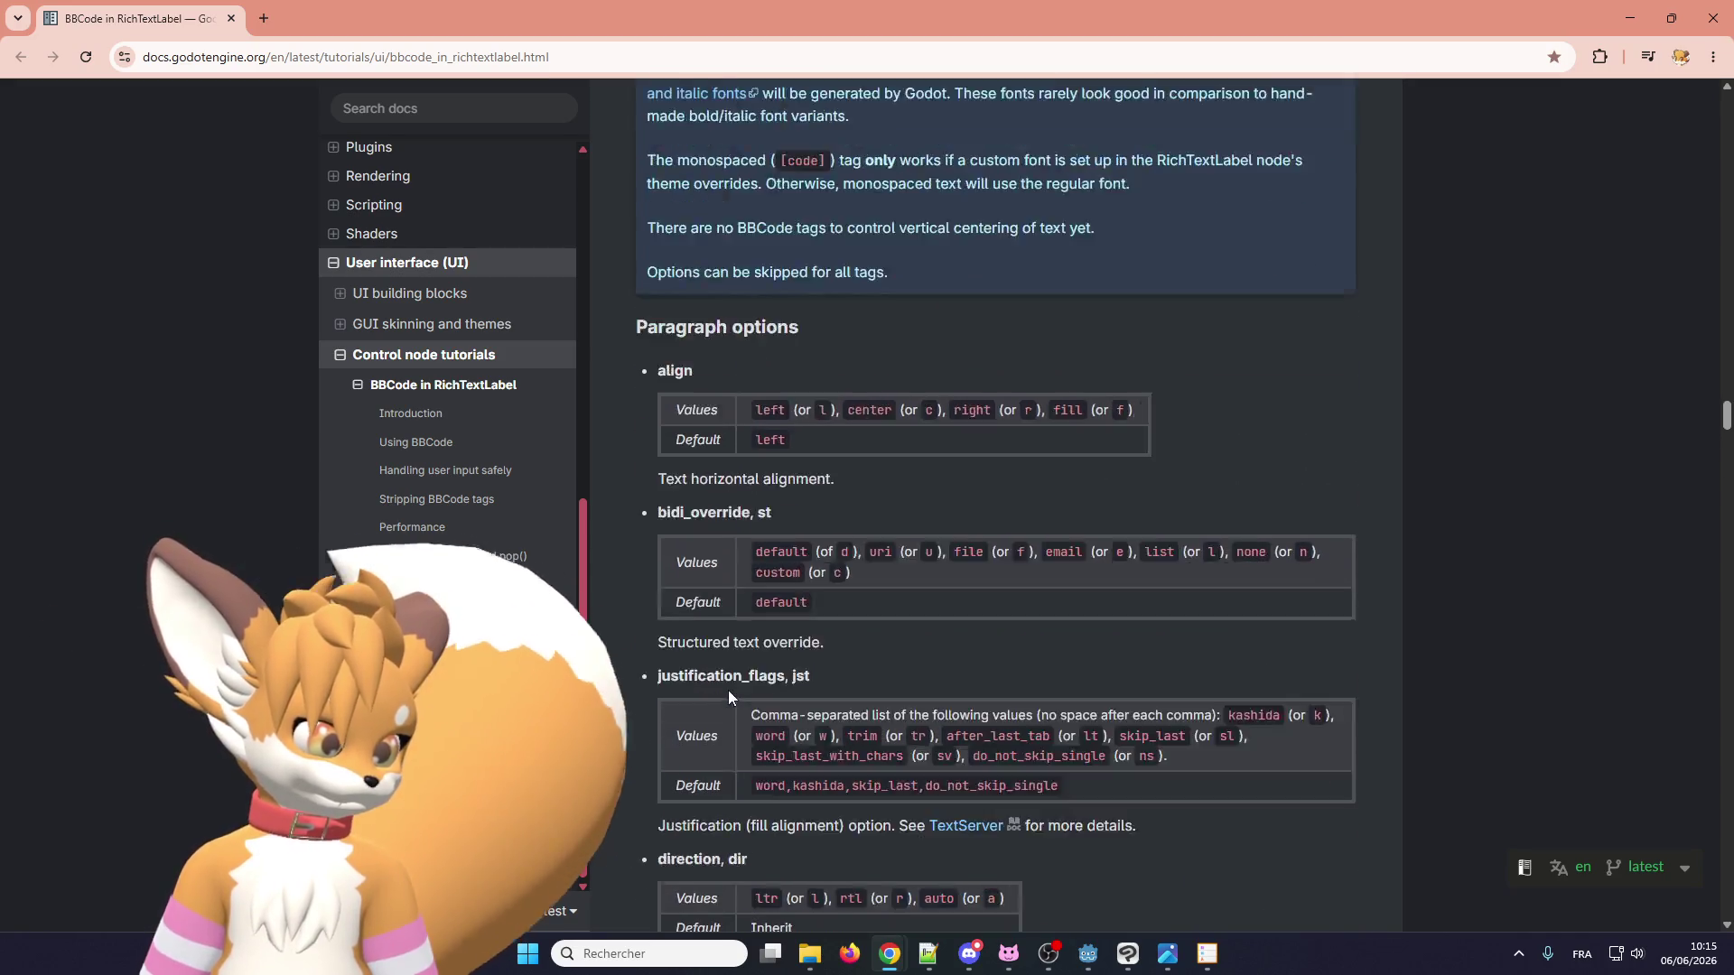
{"action": "scroll", "coordinate": [741, 693], "scroll_direction": "up", "scroll_amount": 20}
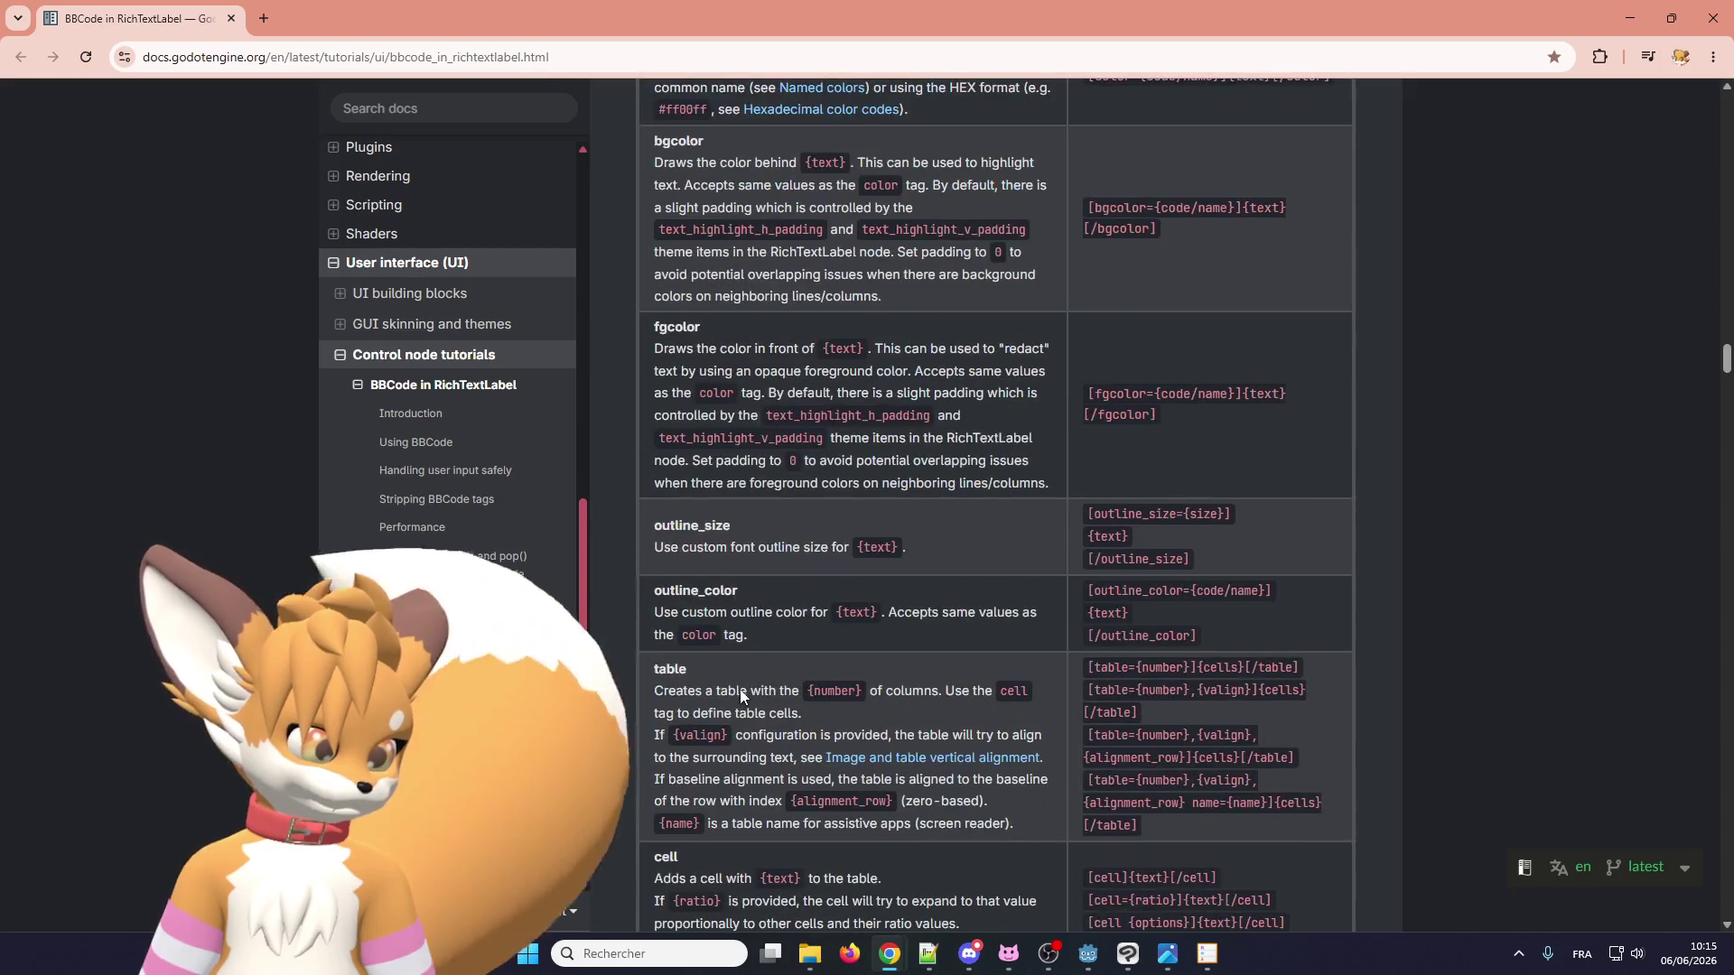
{"action": "scroll", "coordinate": [757, 694], "scroll_direction": "up", "scroll_amount": 12}
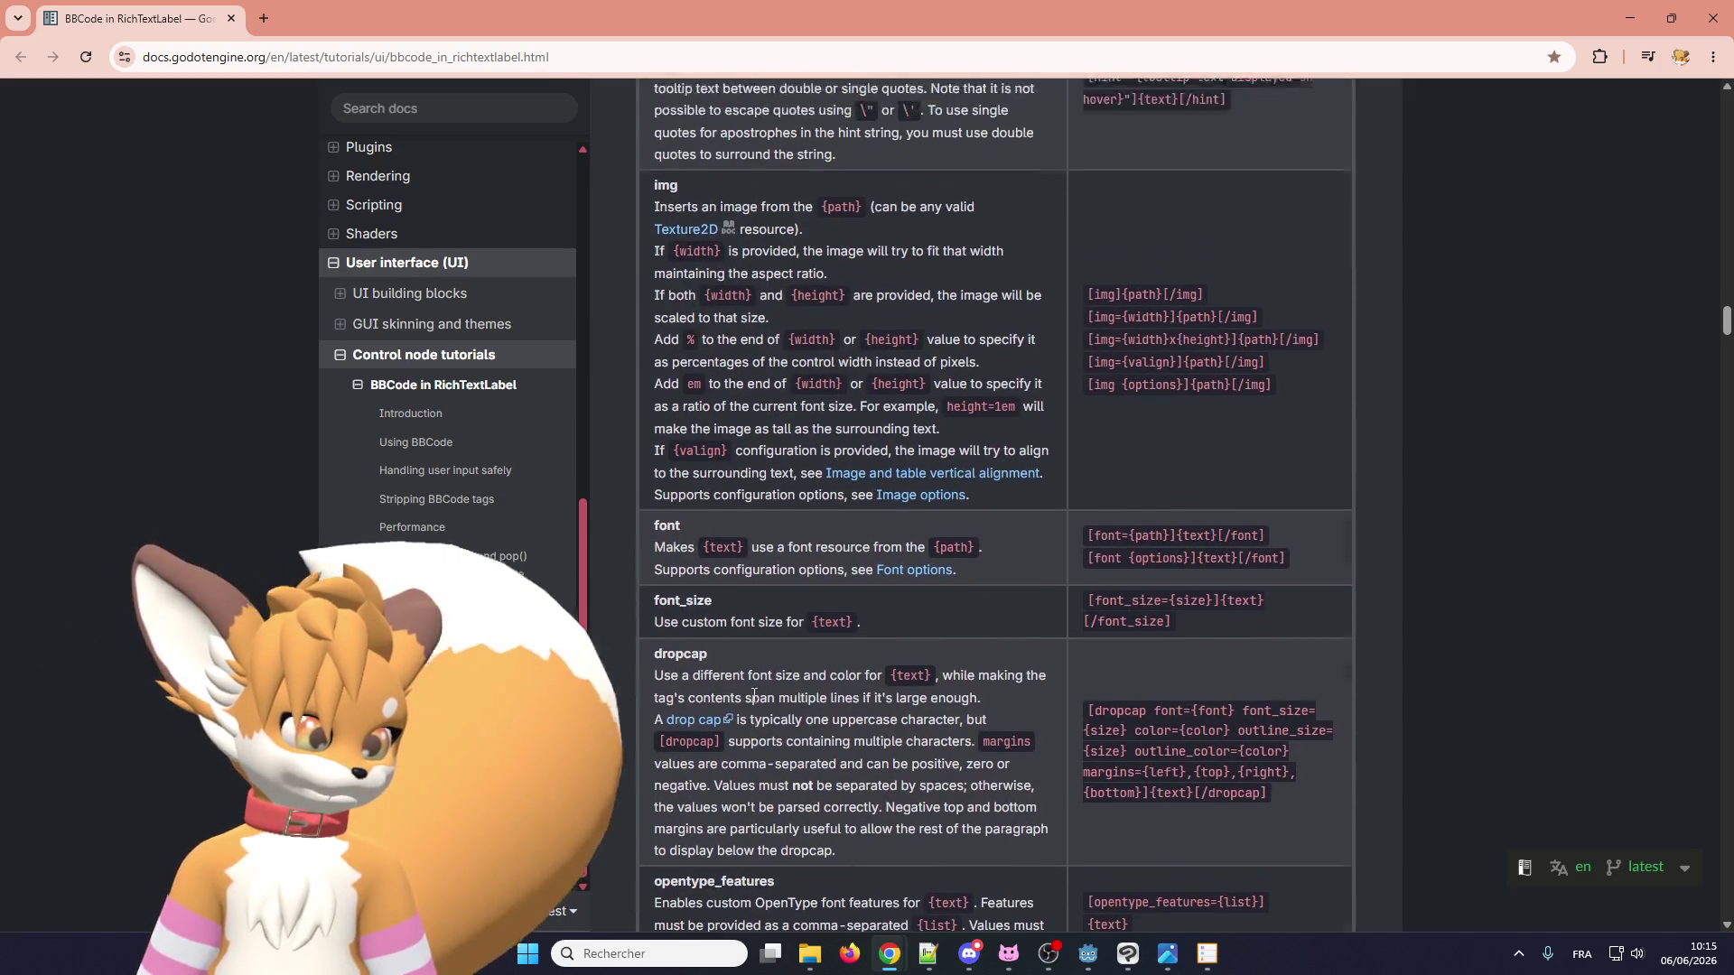
{"action": "scroll", "coordinate": [761, 691], "scroll_direction": "up", "scroll_amount": 5}
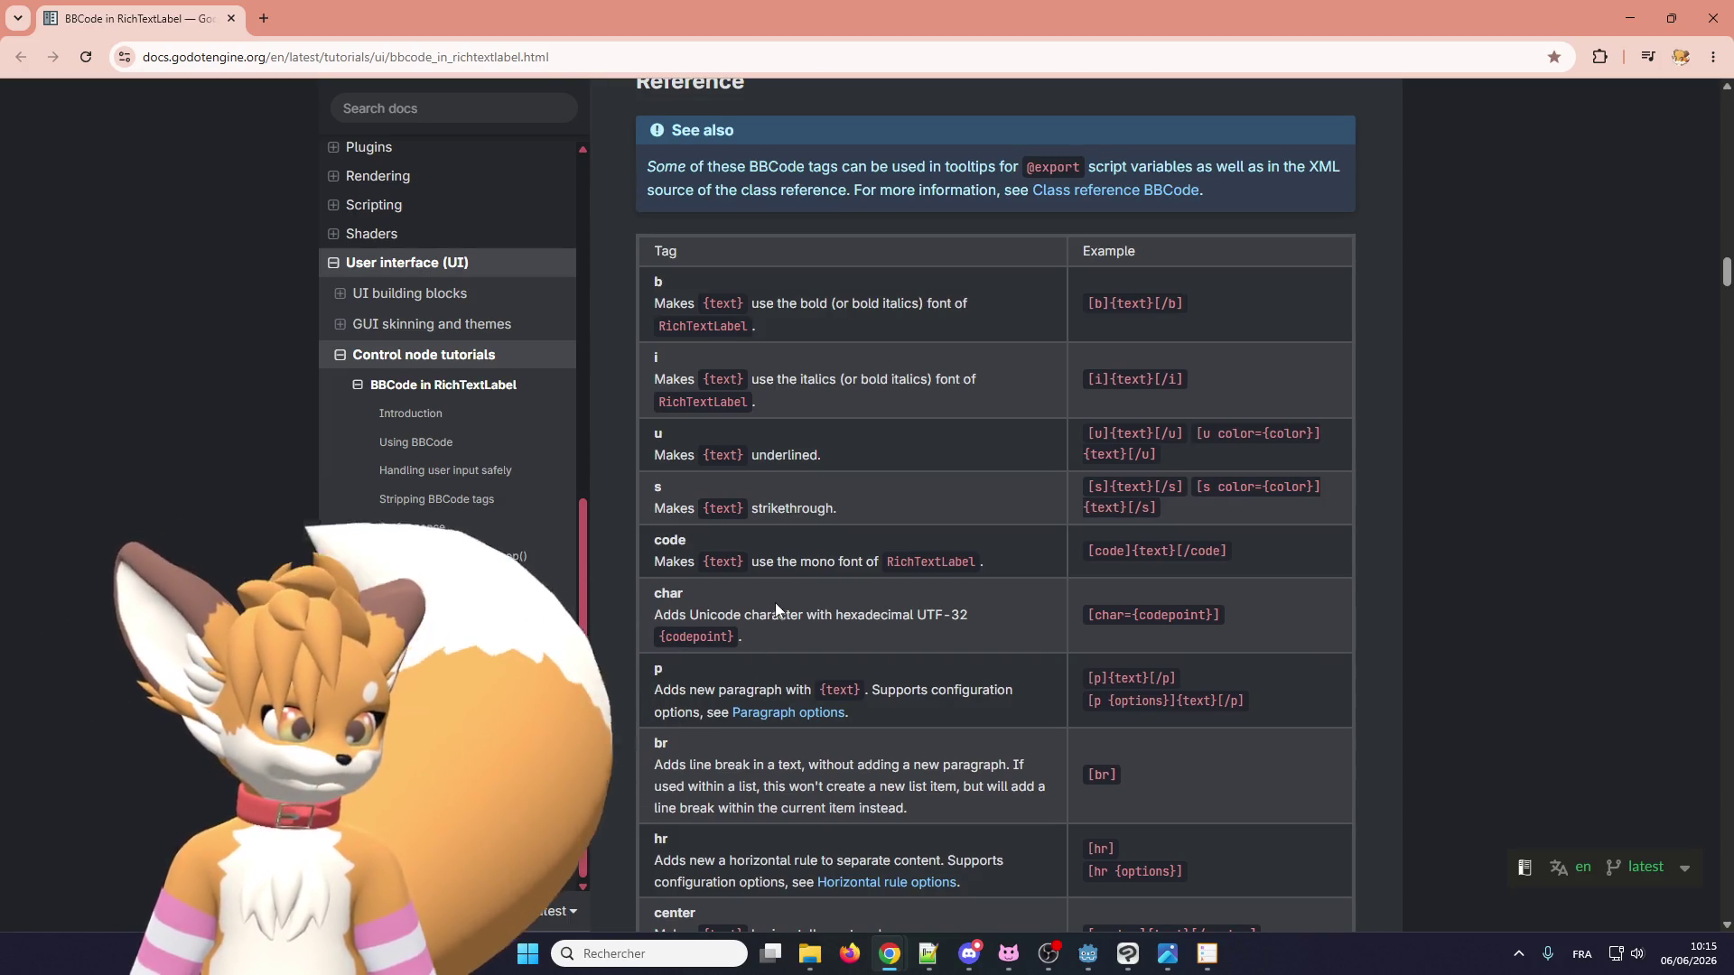
{"action": "scroll", "coordinate": [775, 605], "scroll_direction": "up", "scroll_amount": 6}
{"action": "scroll", "coordinate": [775, 620], "scroll_direction": "down", "scroll_amount": 2}
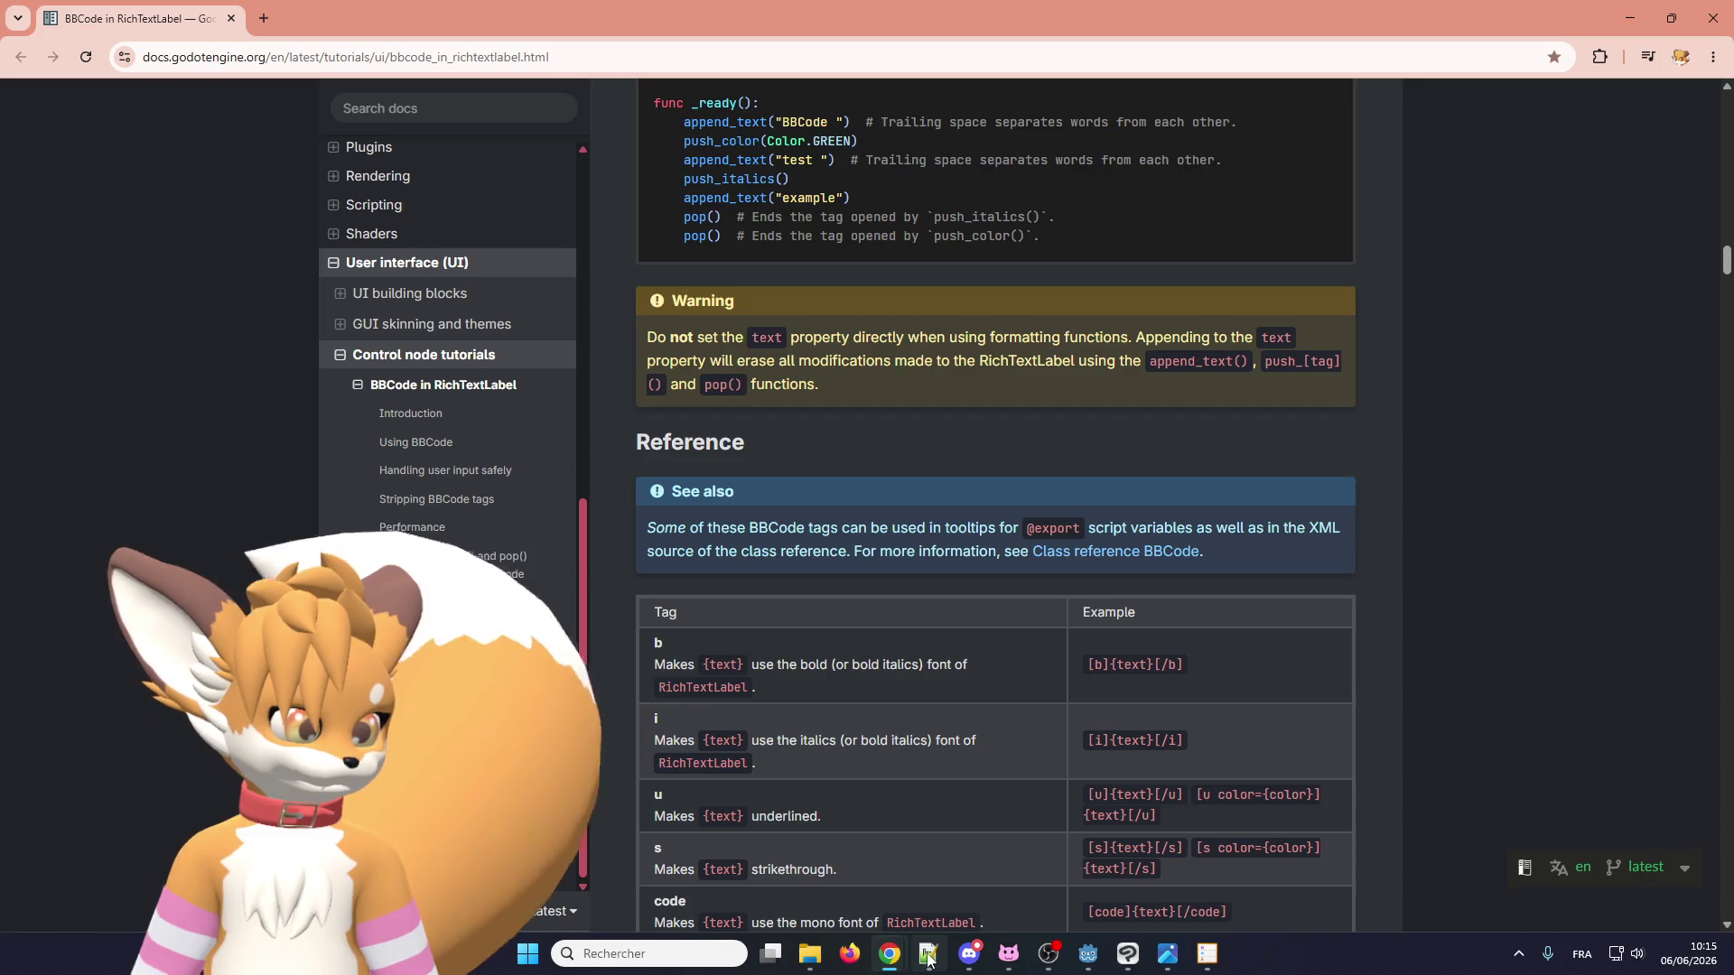
Return to the Godot editor and close Project Settings to reveal the dialogue_box script.
{"action": "mouse_move", "coordinate": [928, 960]}
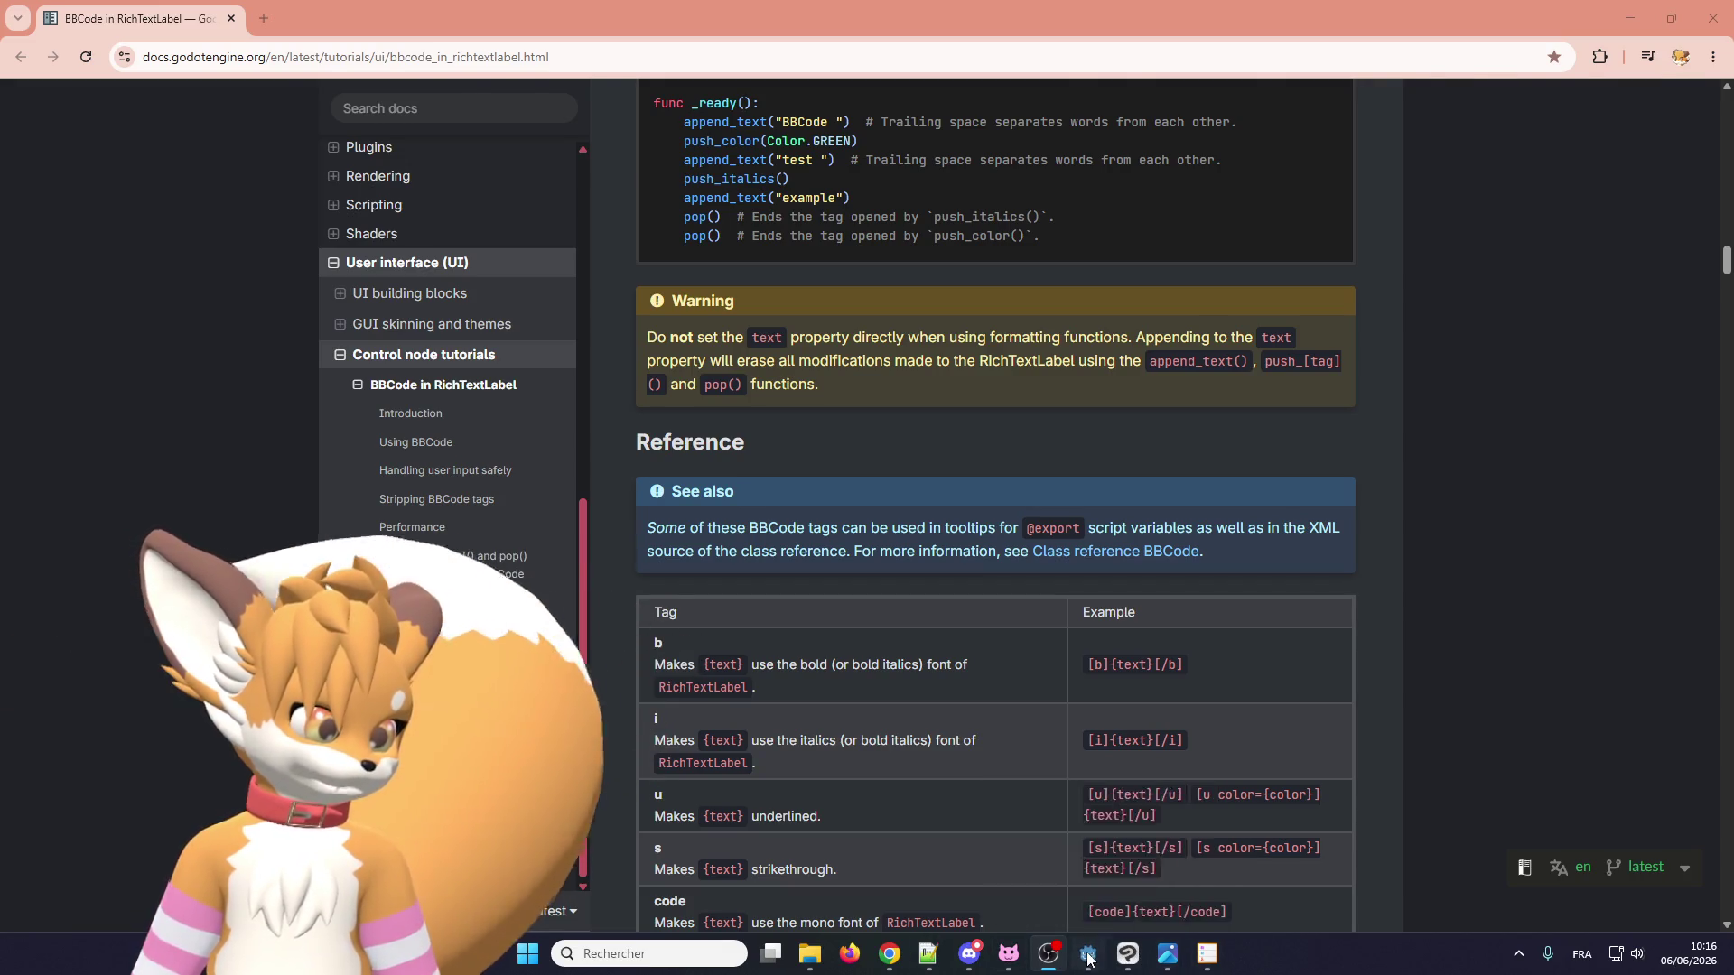
{"action": "left_click", "coordinate": [1090, 959]}
{"action": "left_click", "coordinate": [916, 782]}
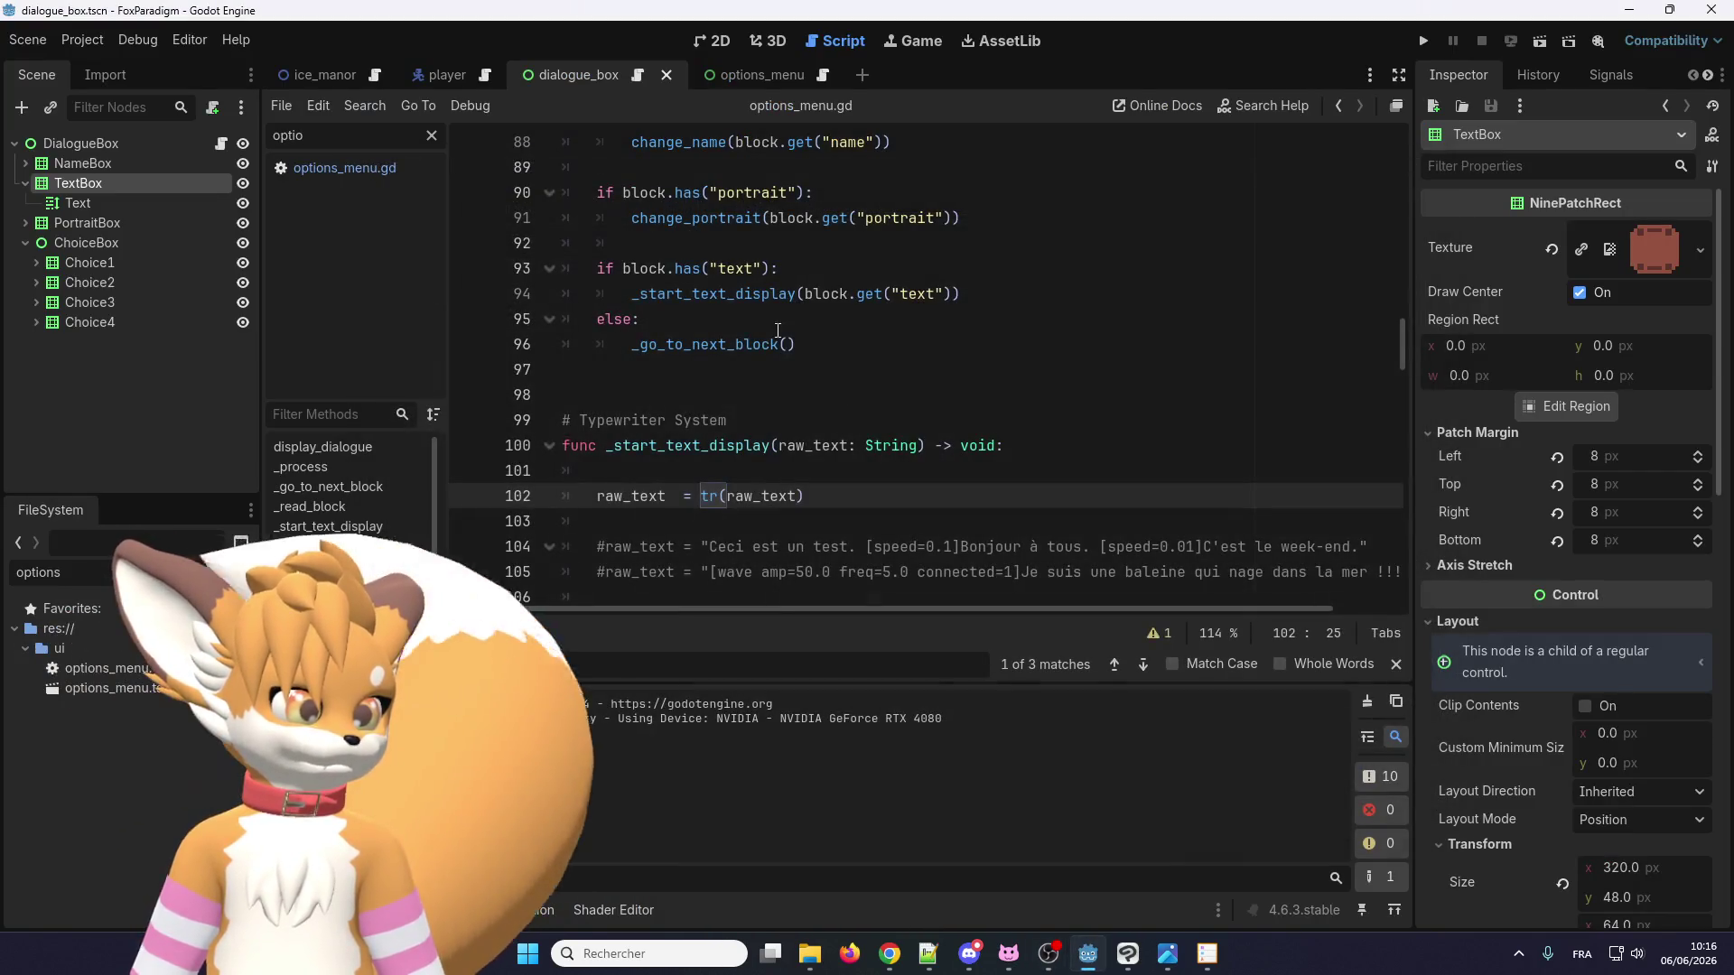
Copy the [wave amp=50.0 freq=5.0 connected=1] tag from line 105, then return to fr.po.
{"action": "scroll", "coordinate": [720, 347], "scroll_direction": "down", "scroll_amount": 3}
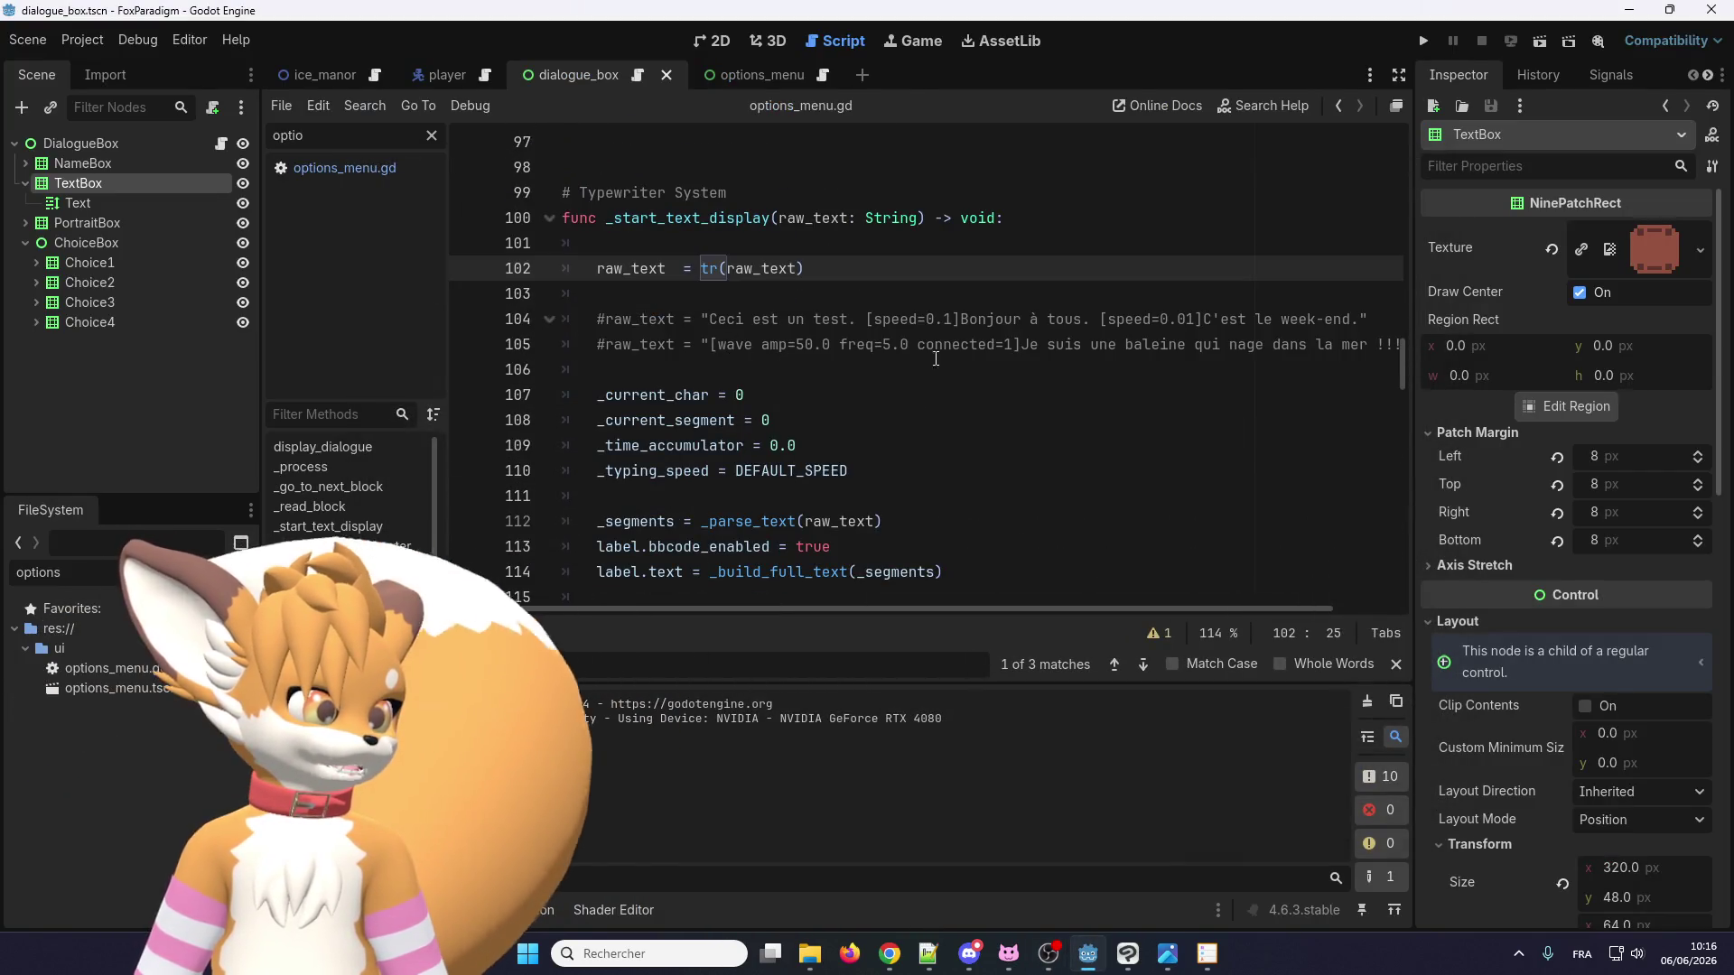
{"action": "left_click_drag", "start_coordinate": [1021, 344], "coordinate": [707, 344]}
{"action": "key", "text": "ctrl+c"}
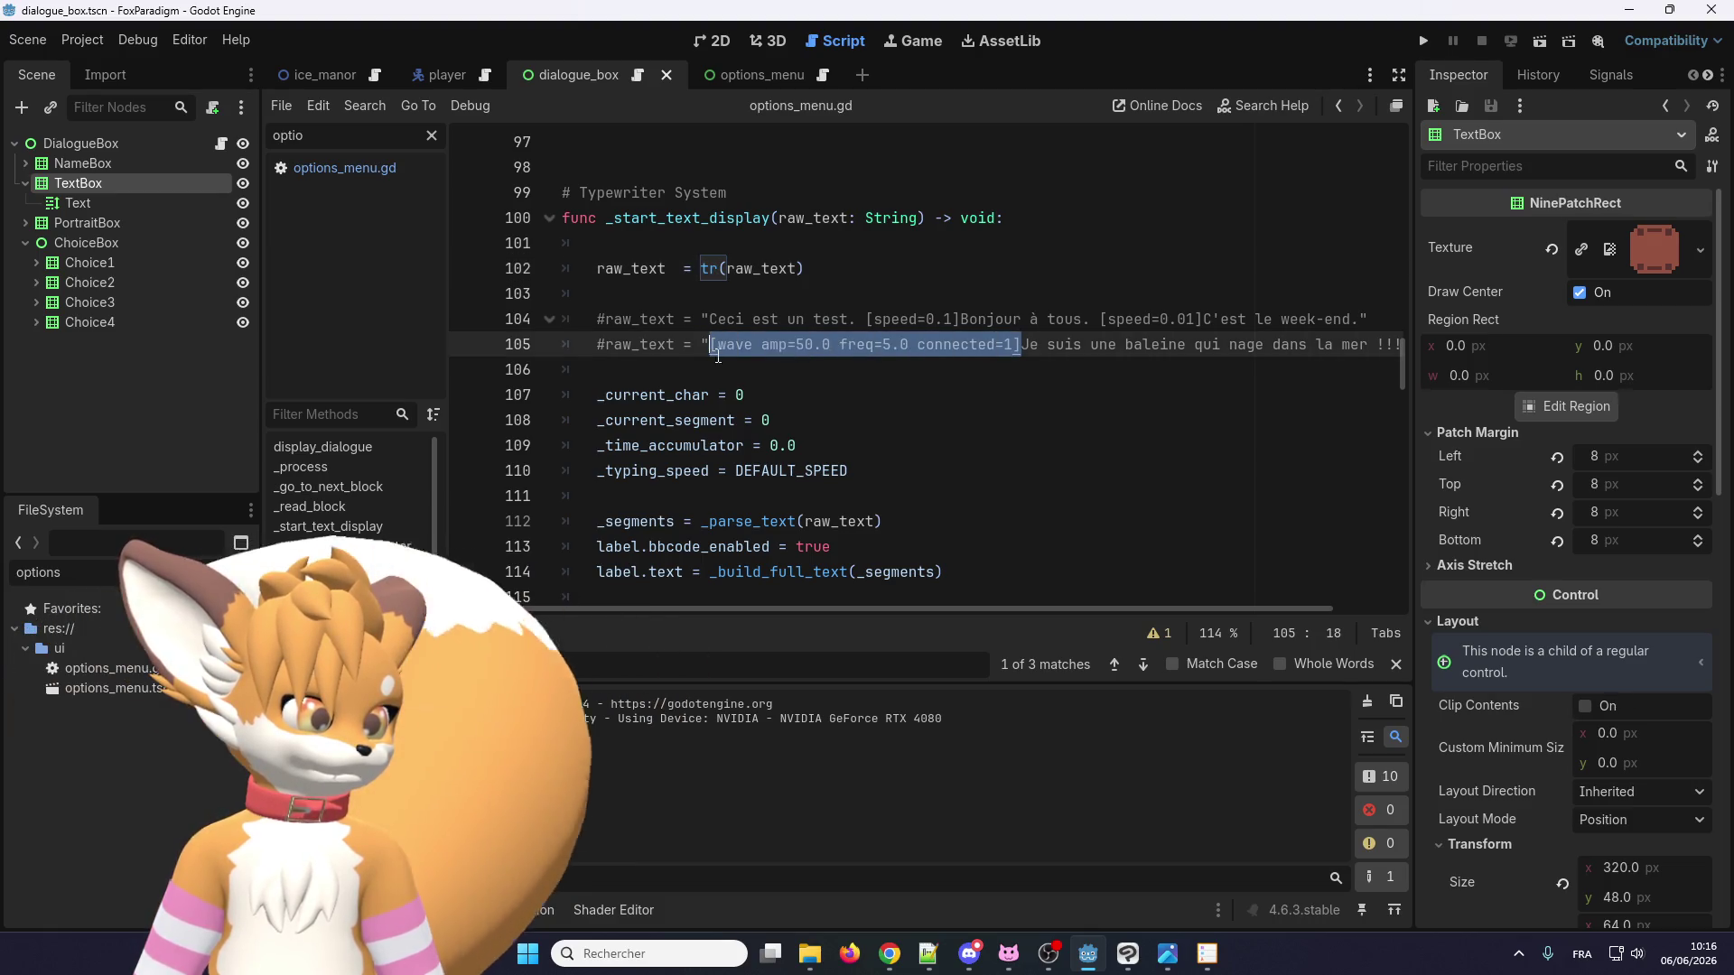
{"action": "mouse_move", "coordinate": [711, 609]}
{"action": "left_mouse_down"}
{"action": "mouse_move", "coordinate": [766, 590]}
{"action": "mouse_move", "coordinate": [712, 609]}
{"action": "left_mouse_up"}
{"action": "key", "text": "alt+Tab"}
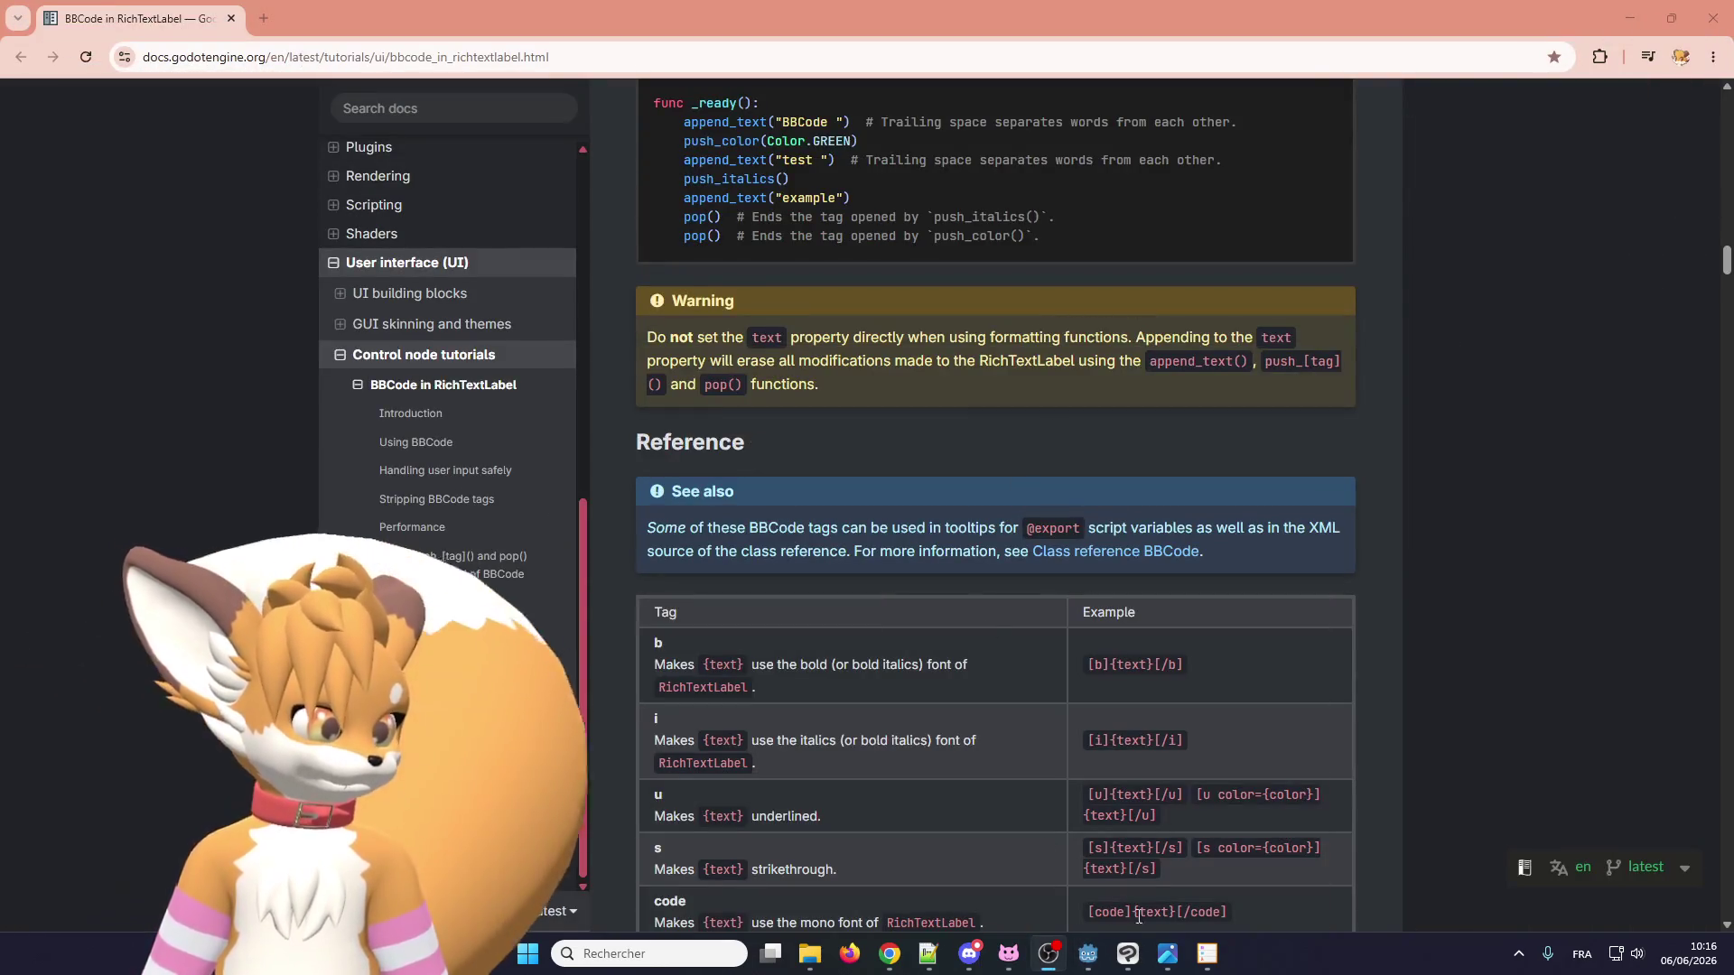
{"action": "left_click", "coordinate": [1211, 964]}
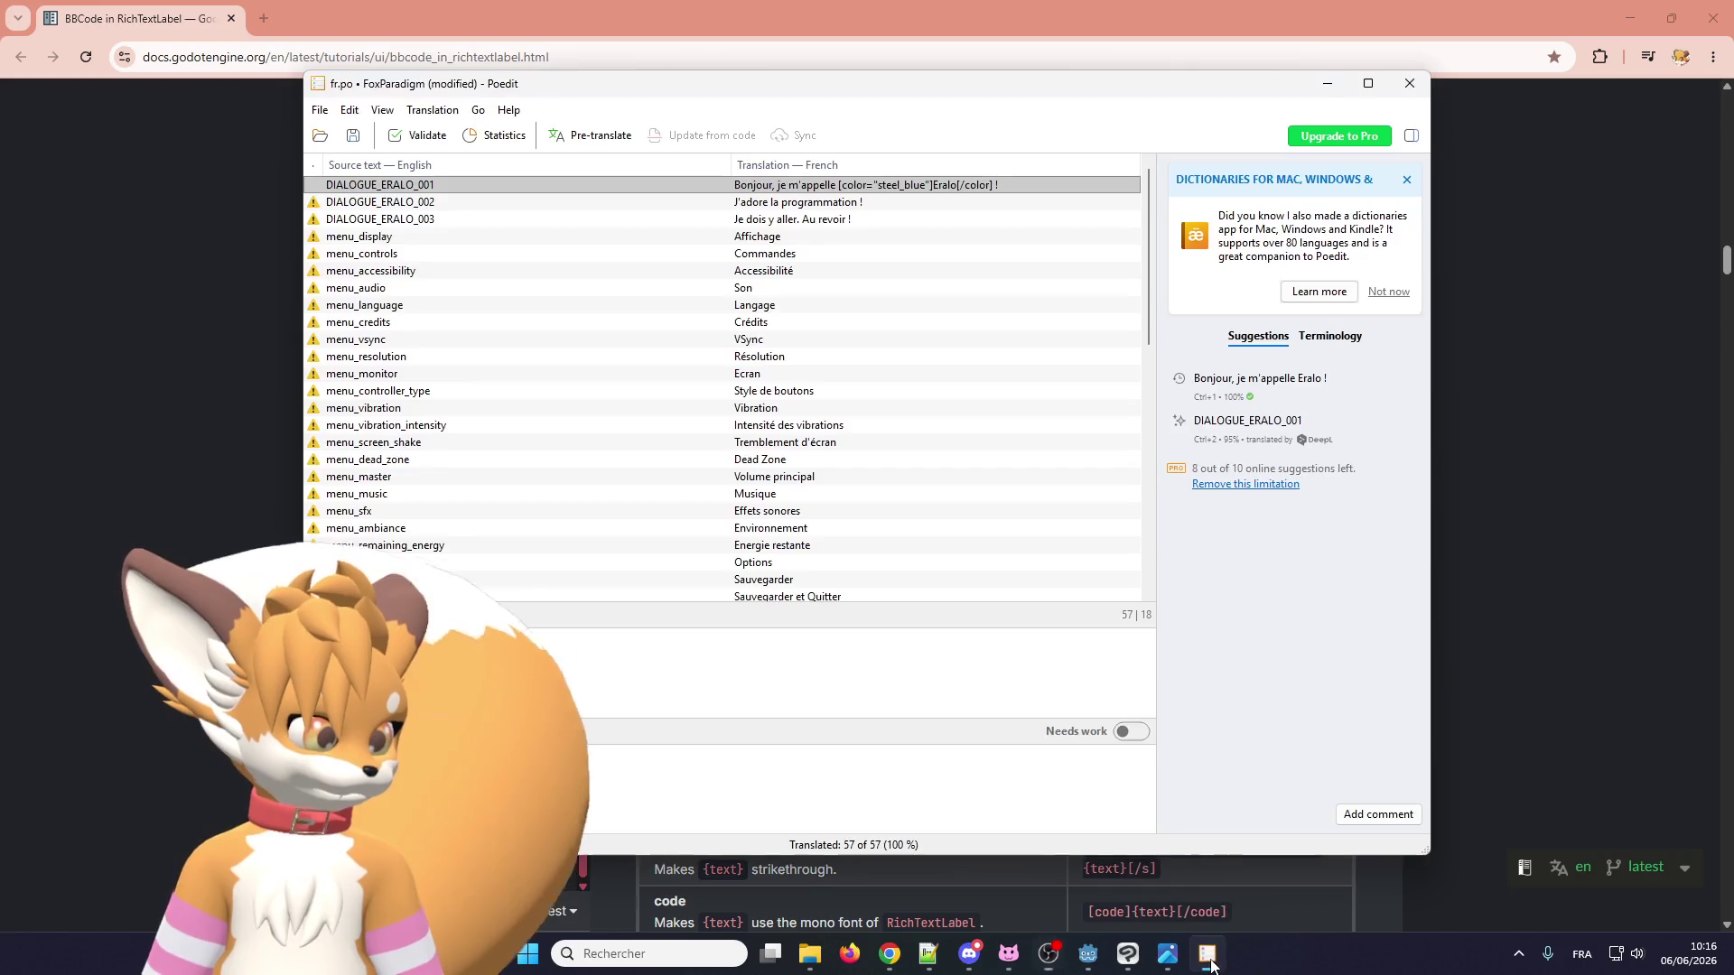
Make DIALOGUE_ERALO_002 read "J'adore la [wave amp=50.0 freq=5.0 connected=1]programmation[/wave] !".
{"action": "key", "text": "ctrl+Down"}
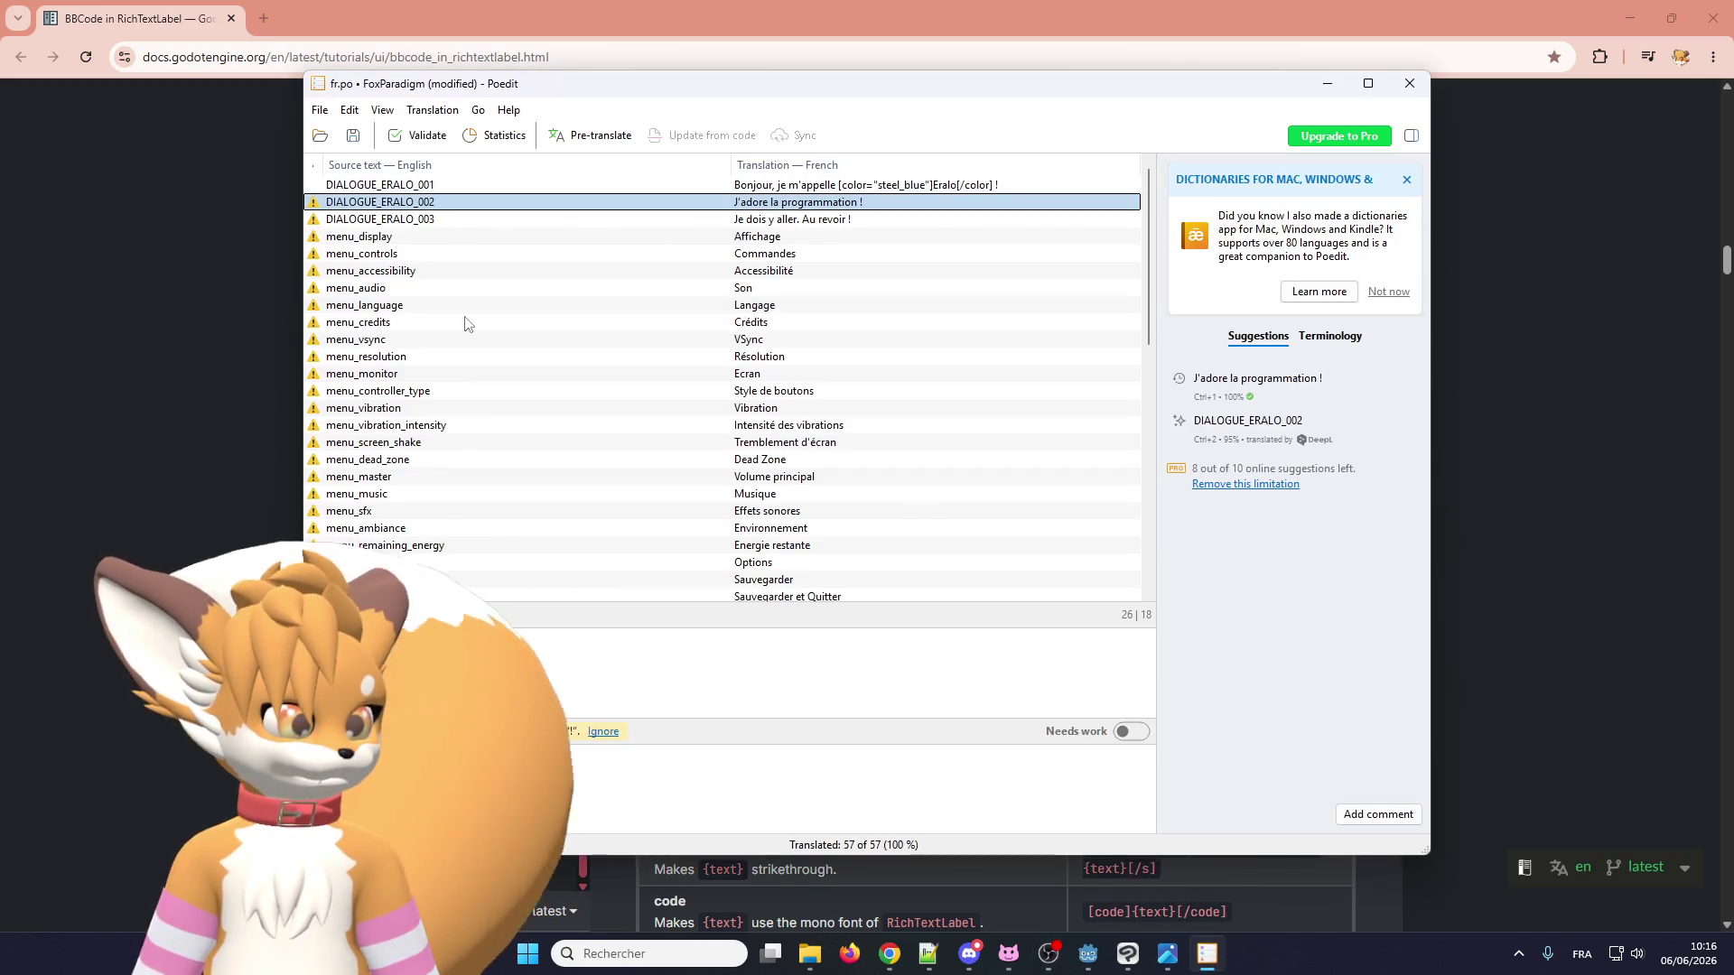
{"action": "left_click", "coordinate": [488, 722]}
{"action": "type", "text": "[wave amp=50.0 freq=5.0 connected=1]"}
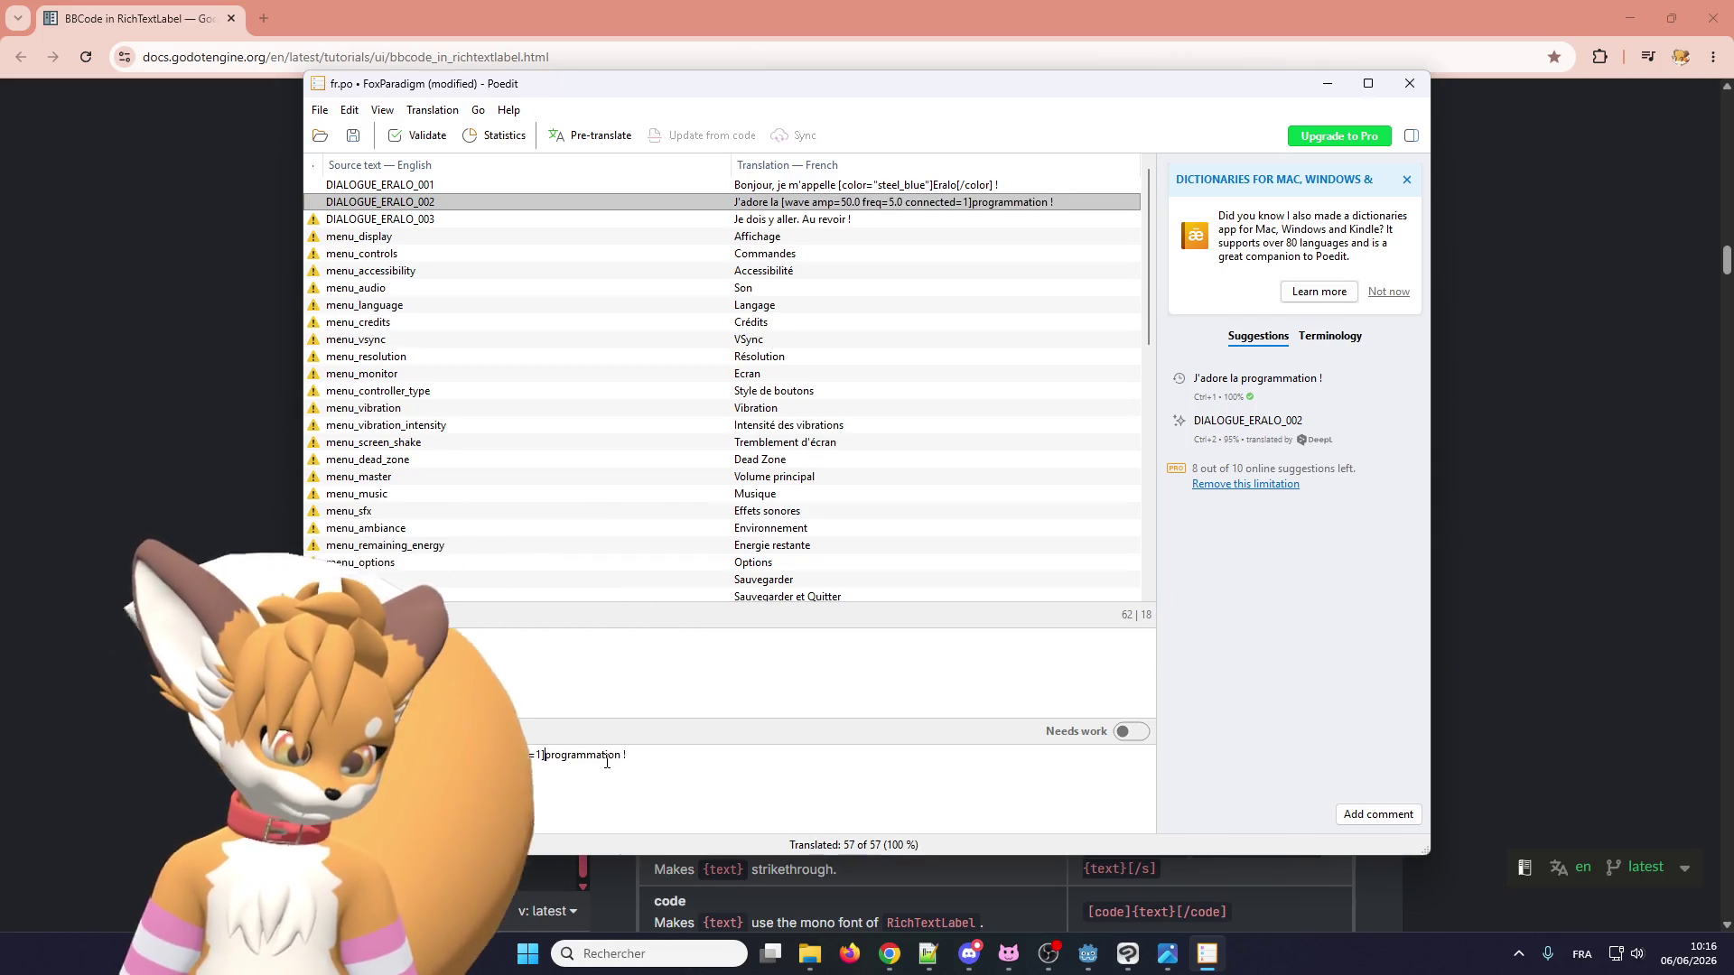
{"action": "left_click", "coordinate": [623, 754]}
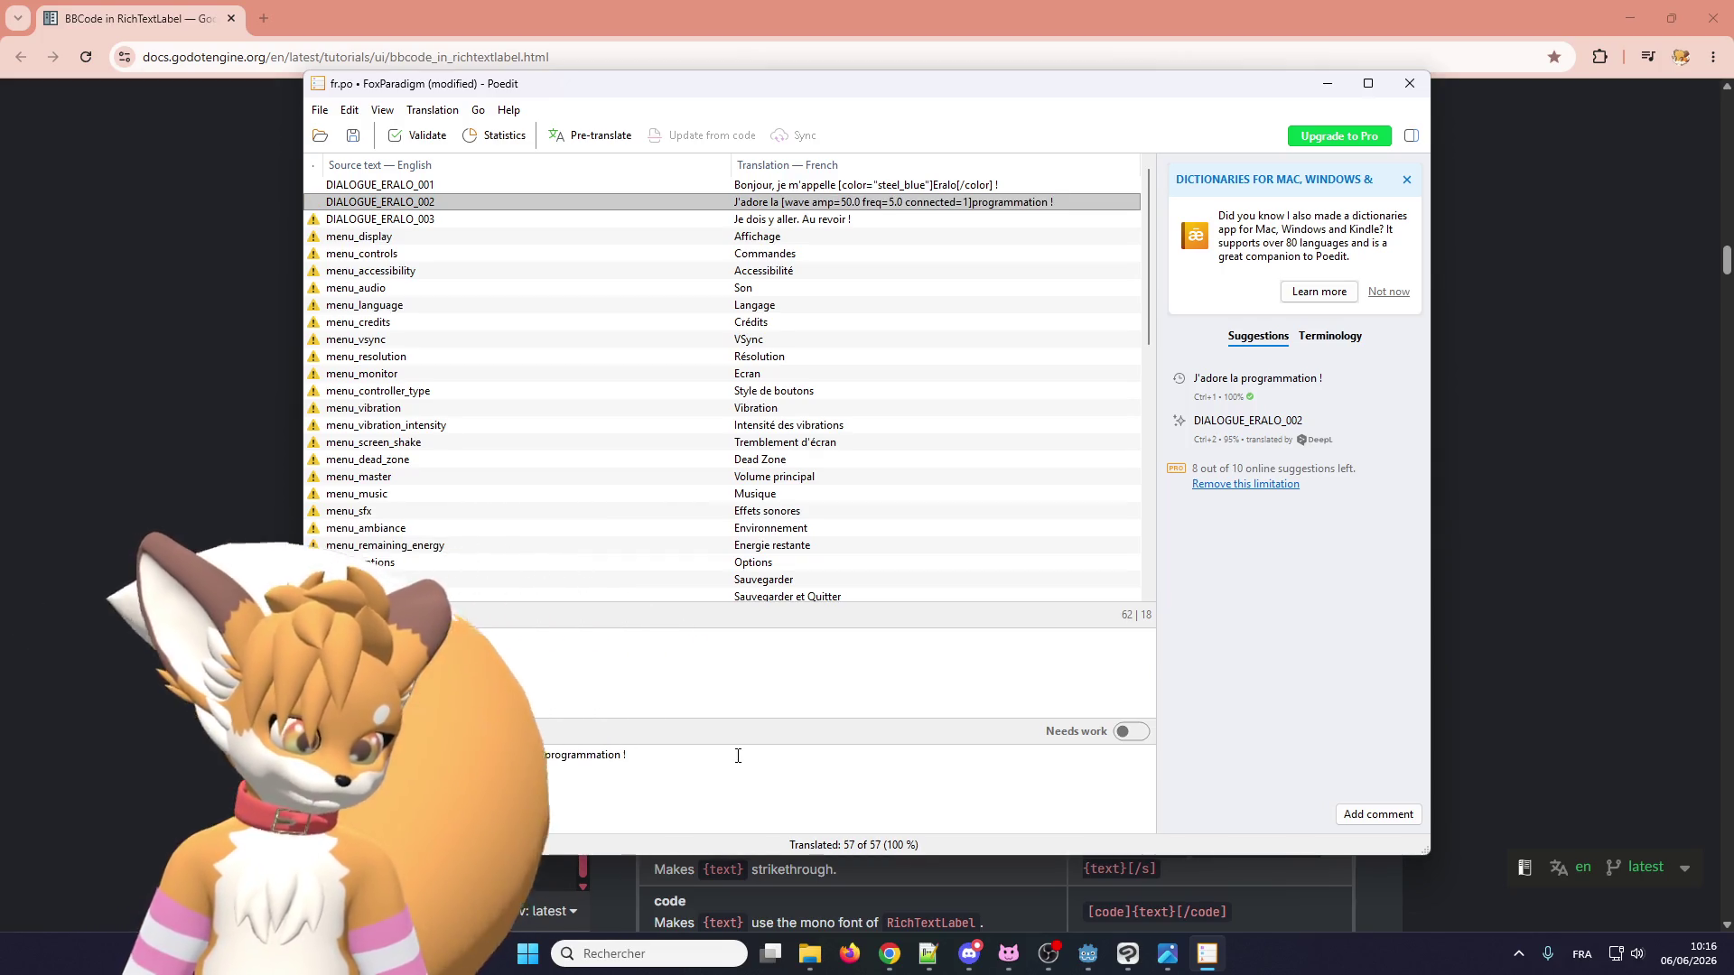
{"action": "key", "text": "ctrl+v"}
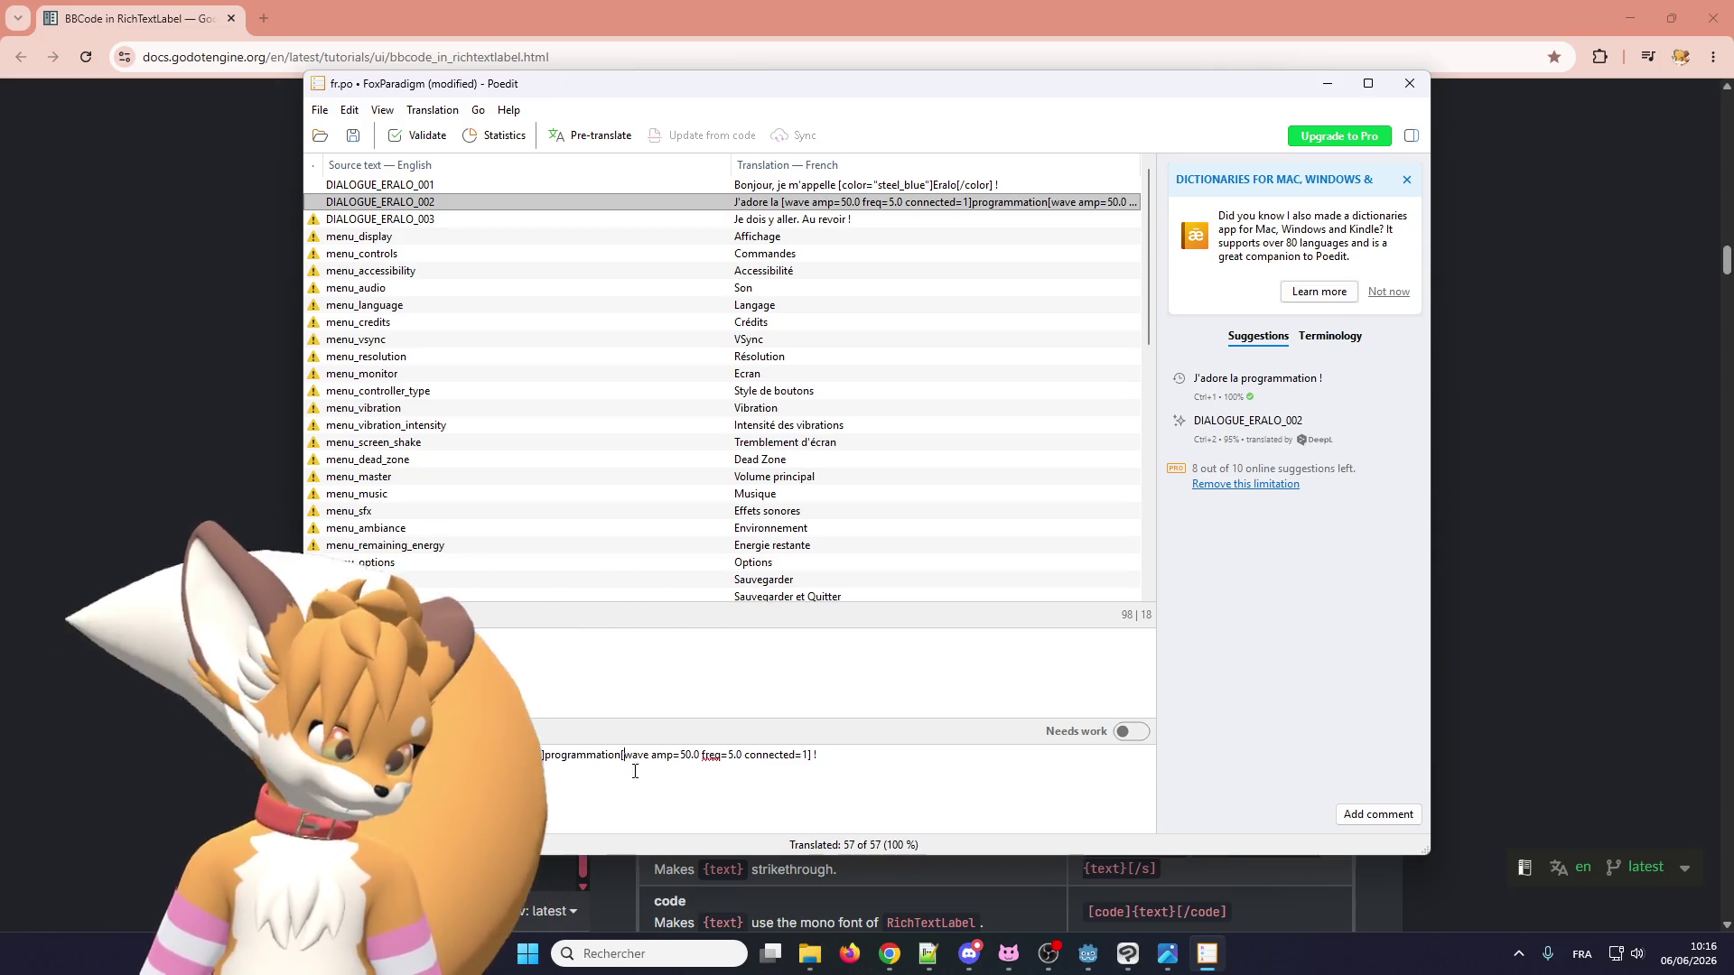
{"action": "left_click", "coordinate": [625, 754]}
{"action": "type", "text": "/"}
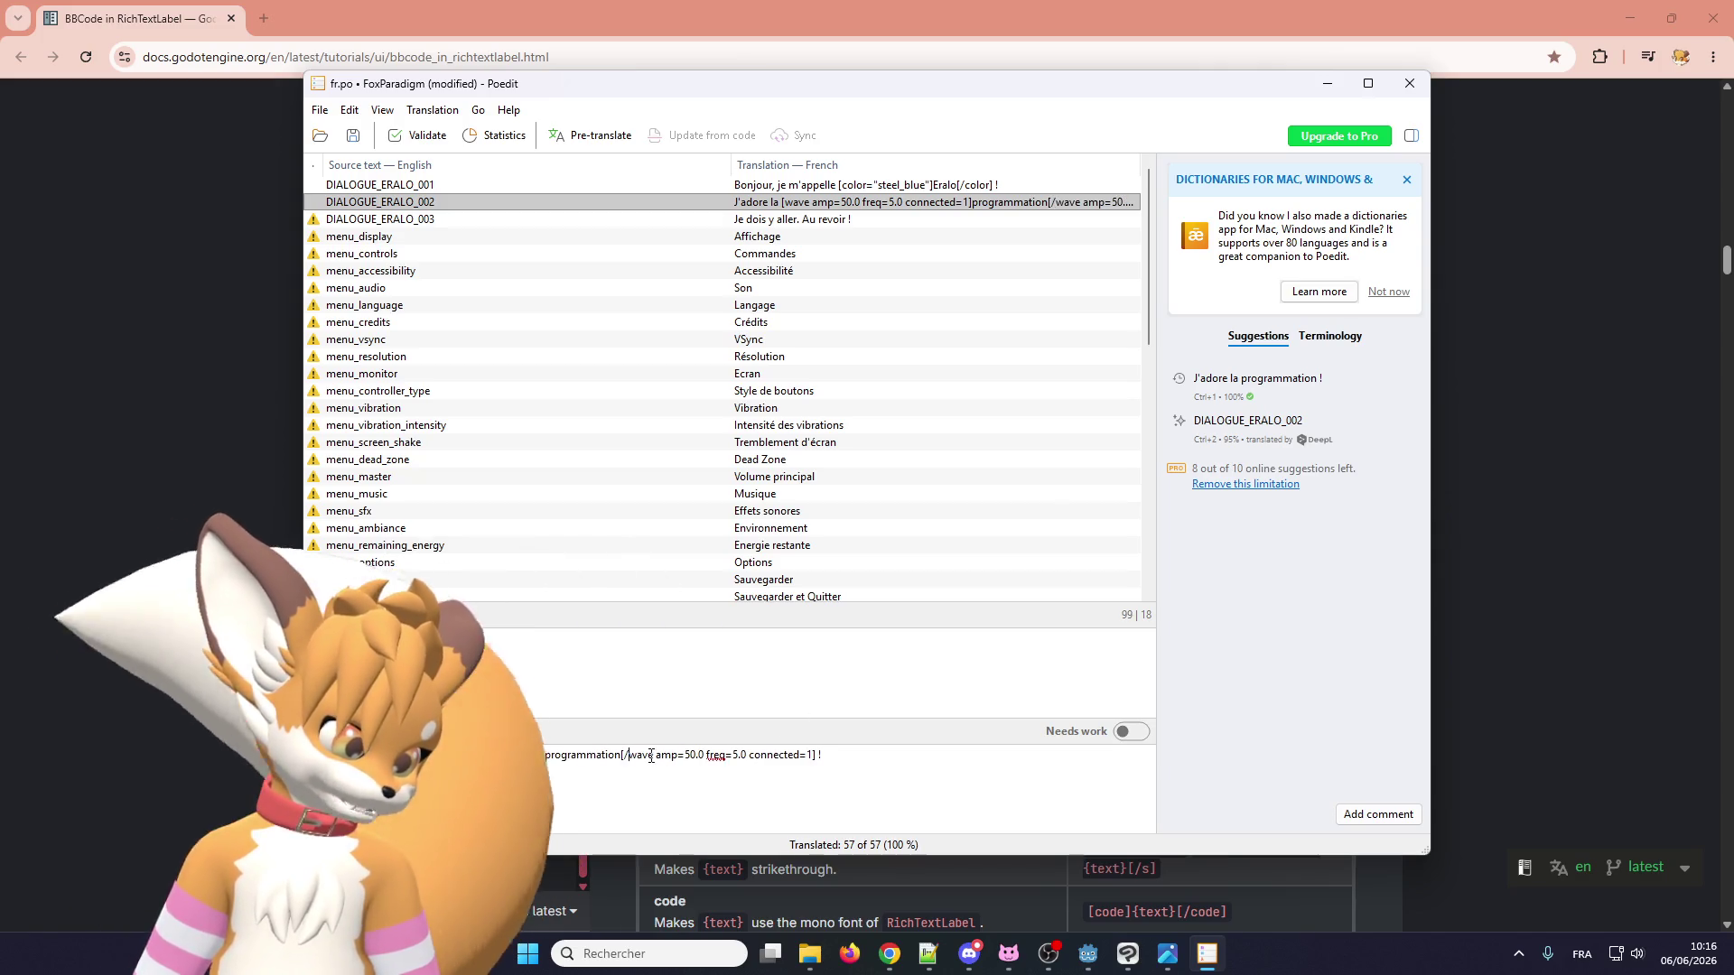
{"action": "left_click_drag", "start_coordinate": [653, 755], "coordinate": [812, 755]}
{"action": "key", "text": "BackSpace"}
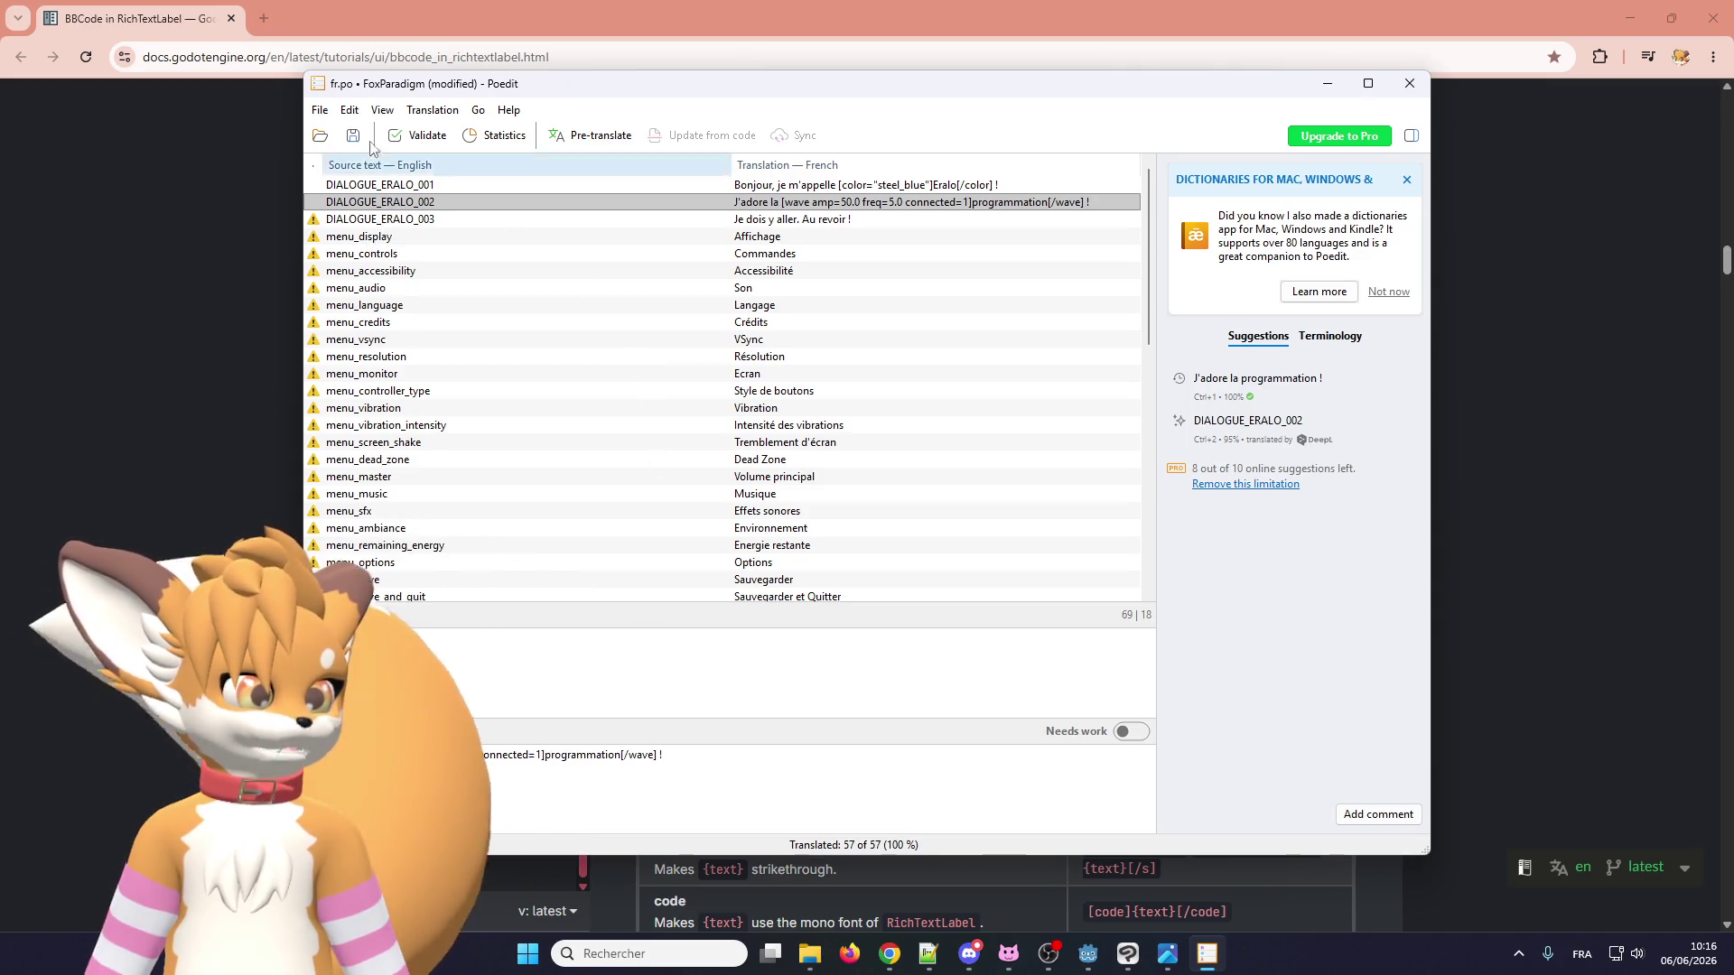
{"action": "left_click", "coordinate": [320, 109]}
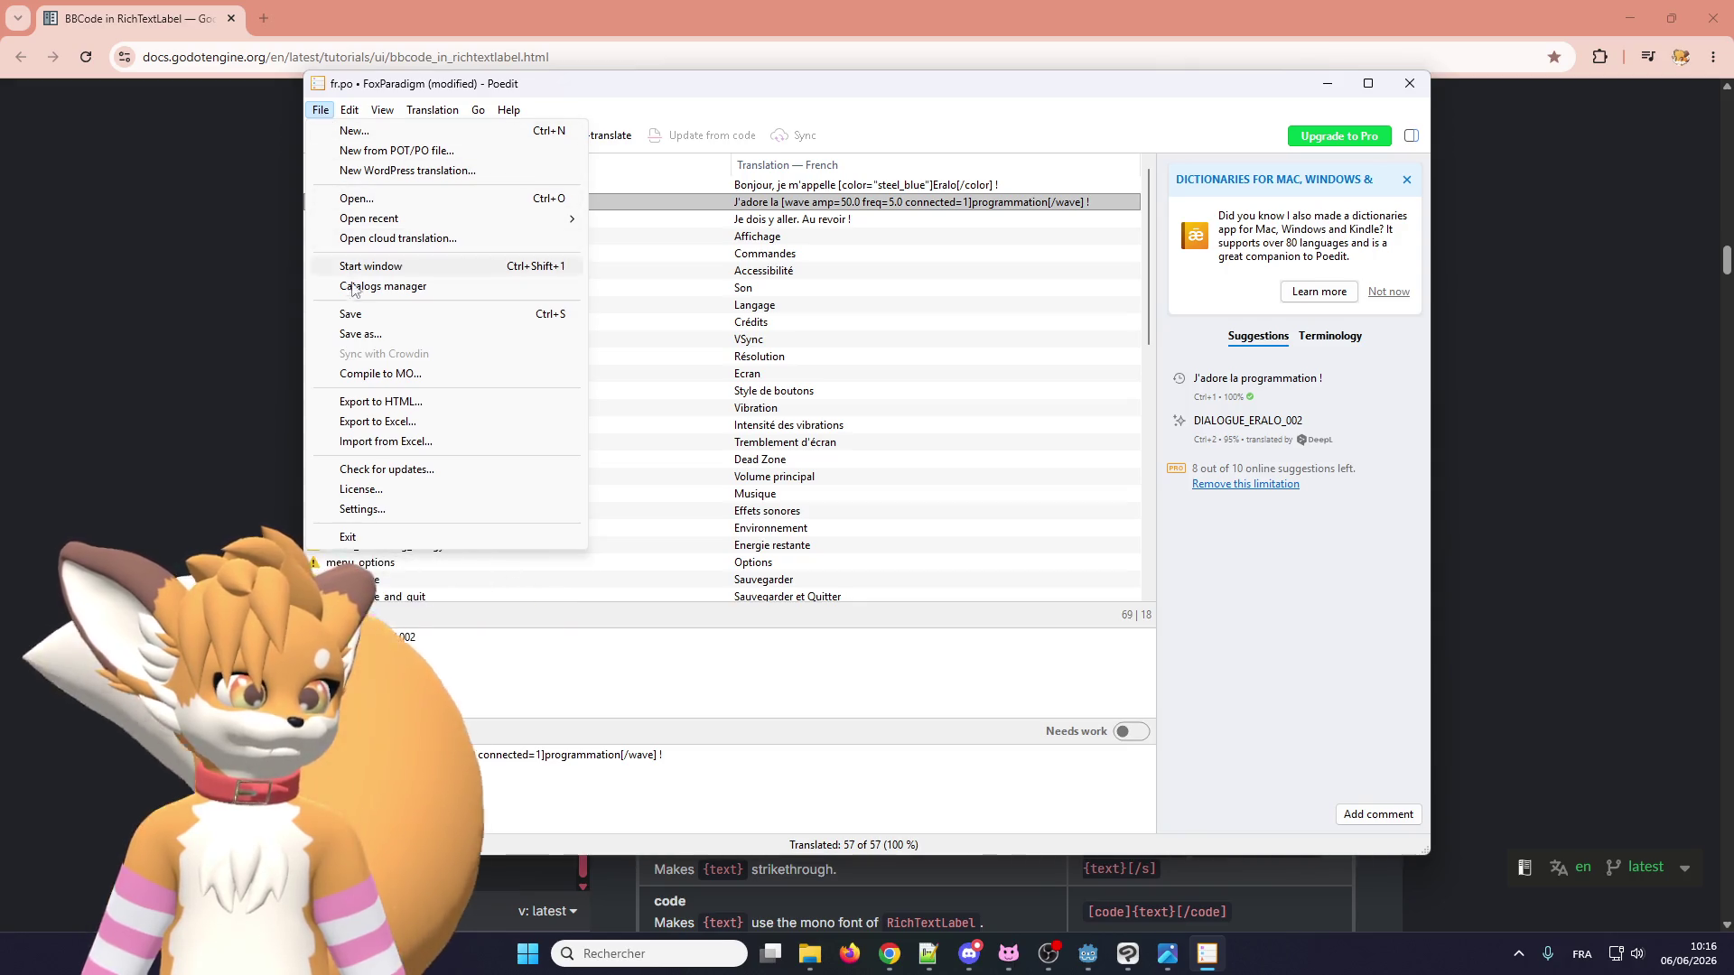
Save the fr.po translations and bring the Godot editor back to run the game.
{"action": "left_click", "coordinate": [352, 313]}
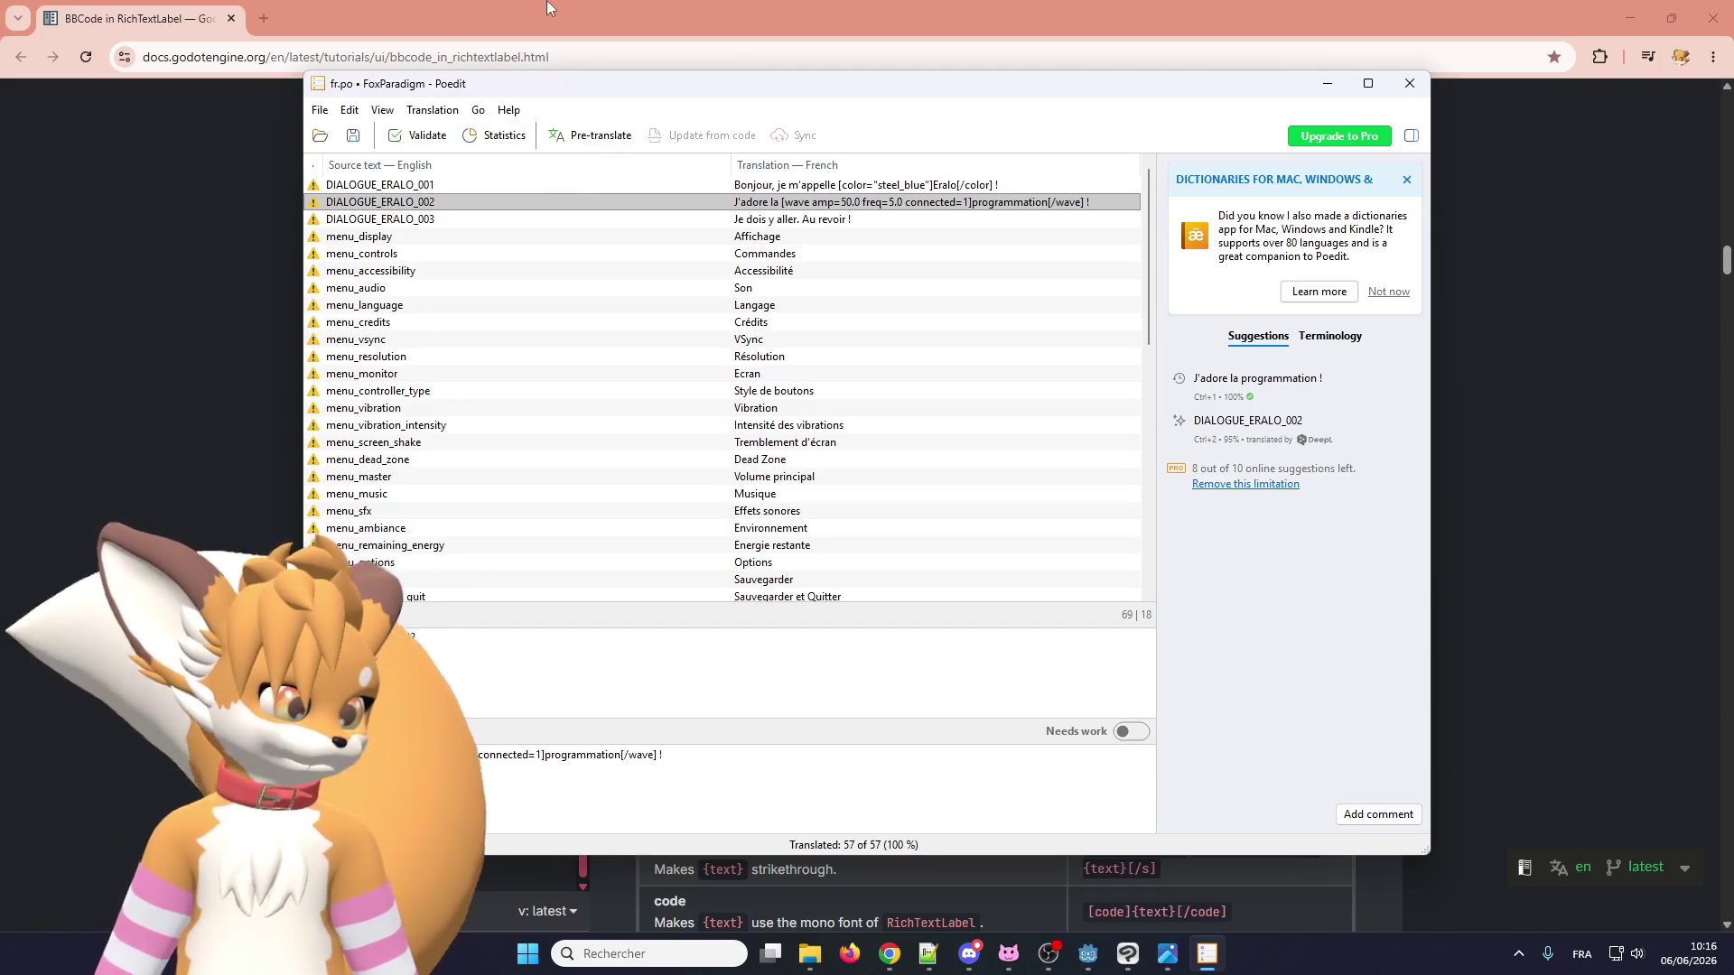
{"action": "left_click", "coordinate": [1090, 954]}
{"action": "left_click", "coordinate": [1424, 41]}
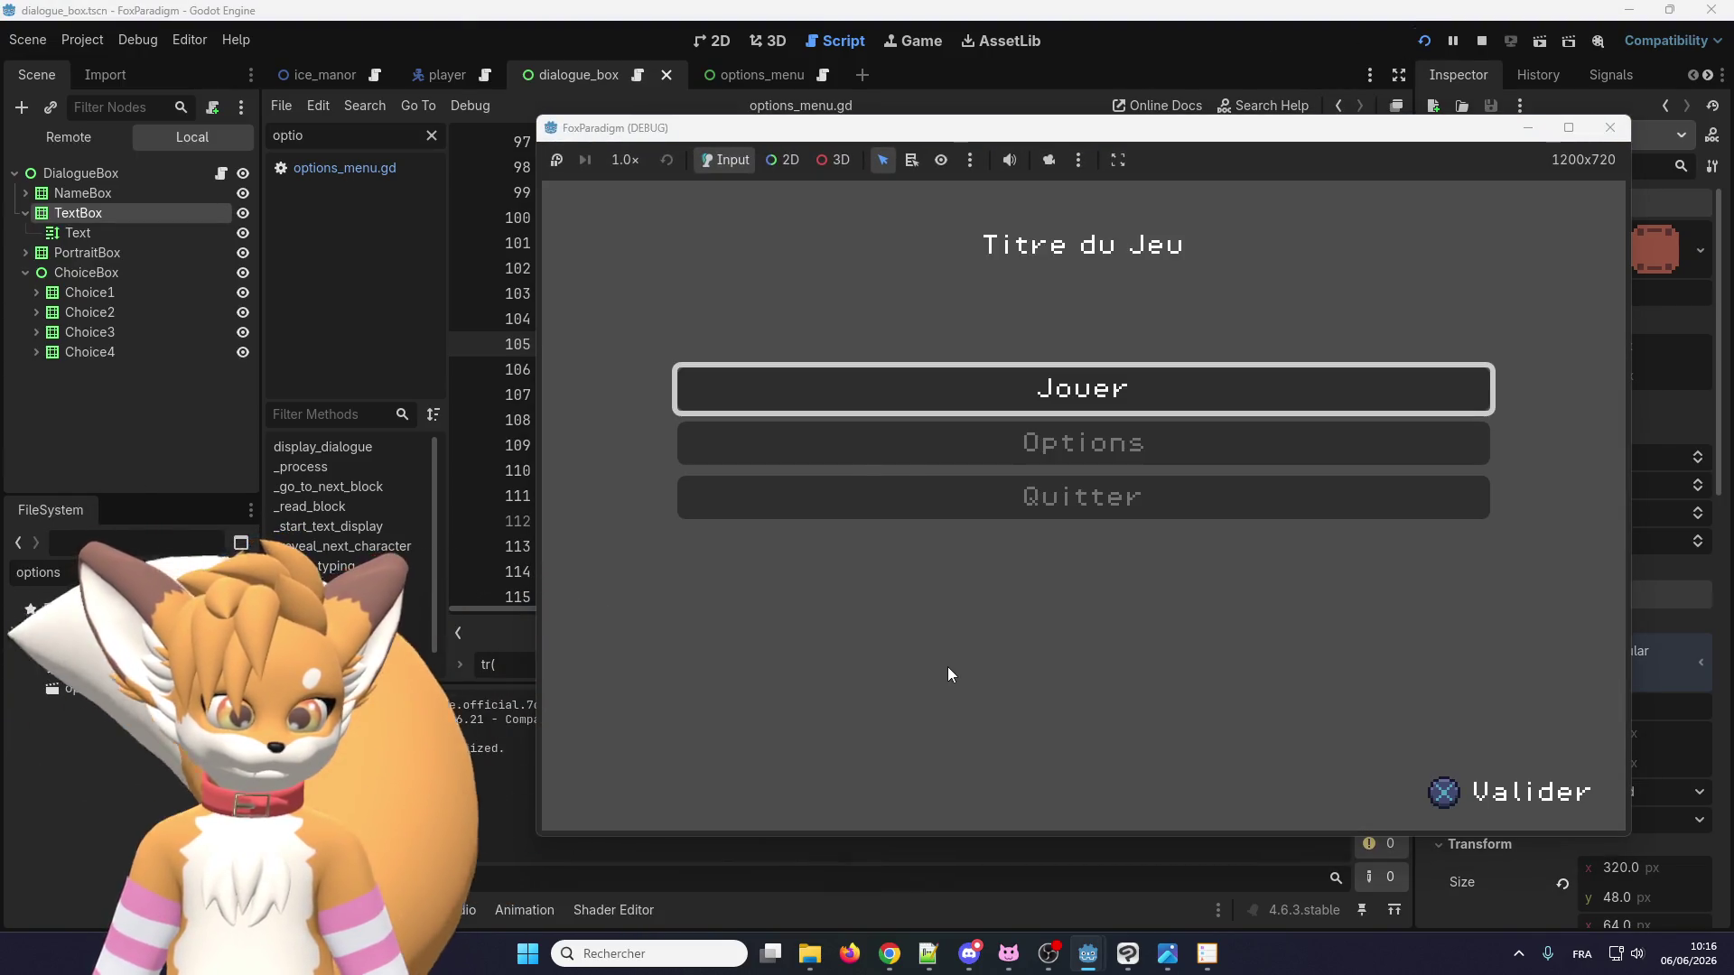
Start the game, walk the fox up to Eralo, and read through his French lines.
{"action": "key", "text": "Return"}
{"action": "key", "text": "Return"}
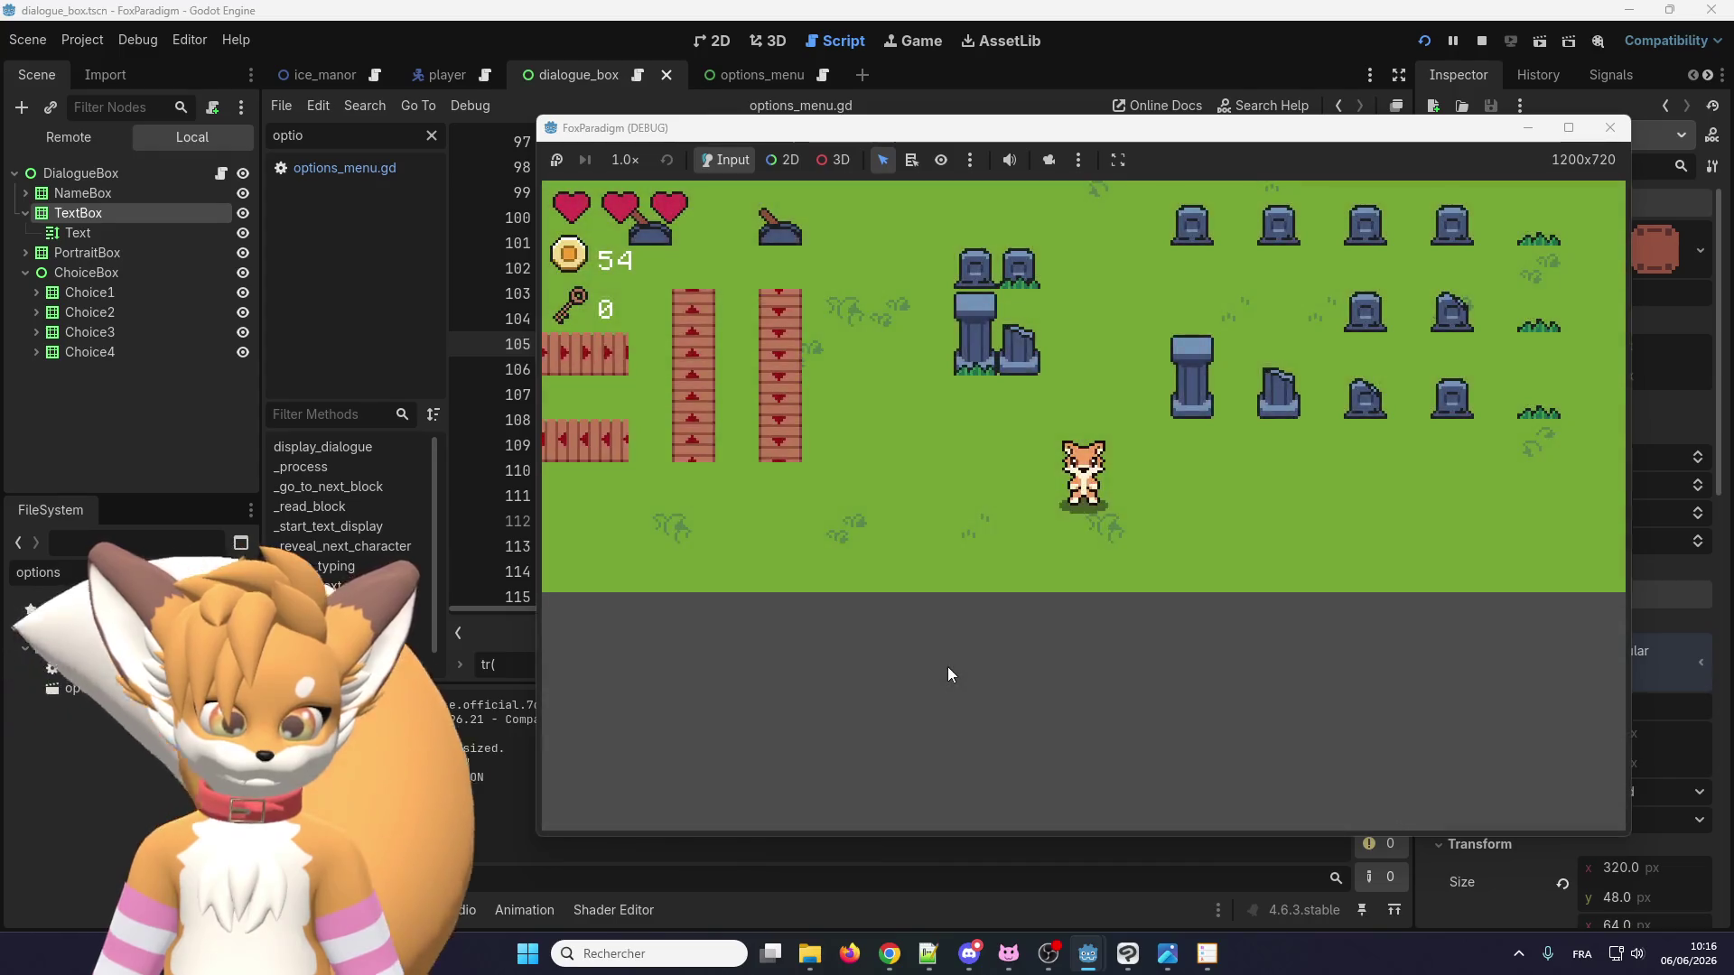
{"action": "key", "text": "Right"}
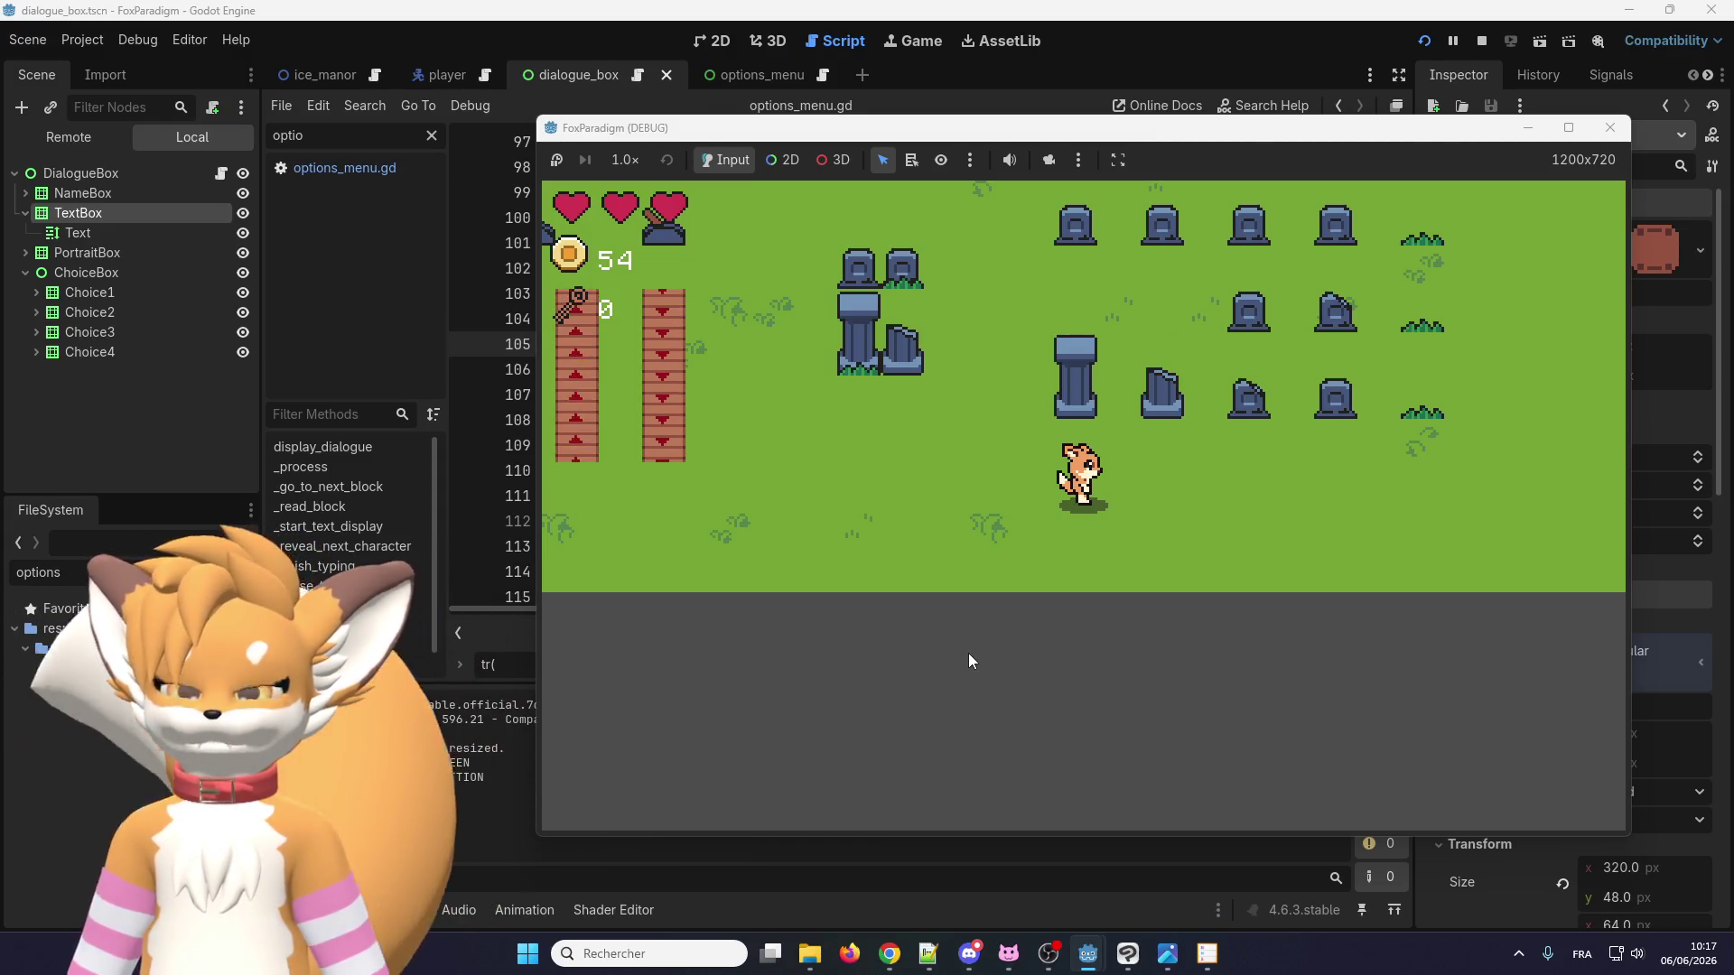
{"action": "key", "text": "Up"}
{"action": "key", "text": "Up"}
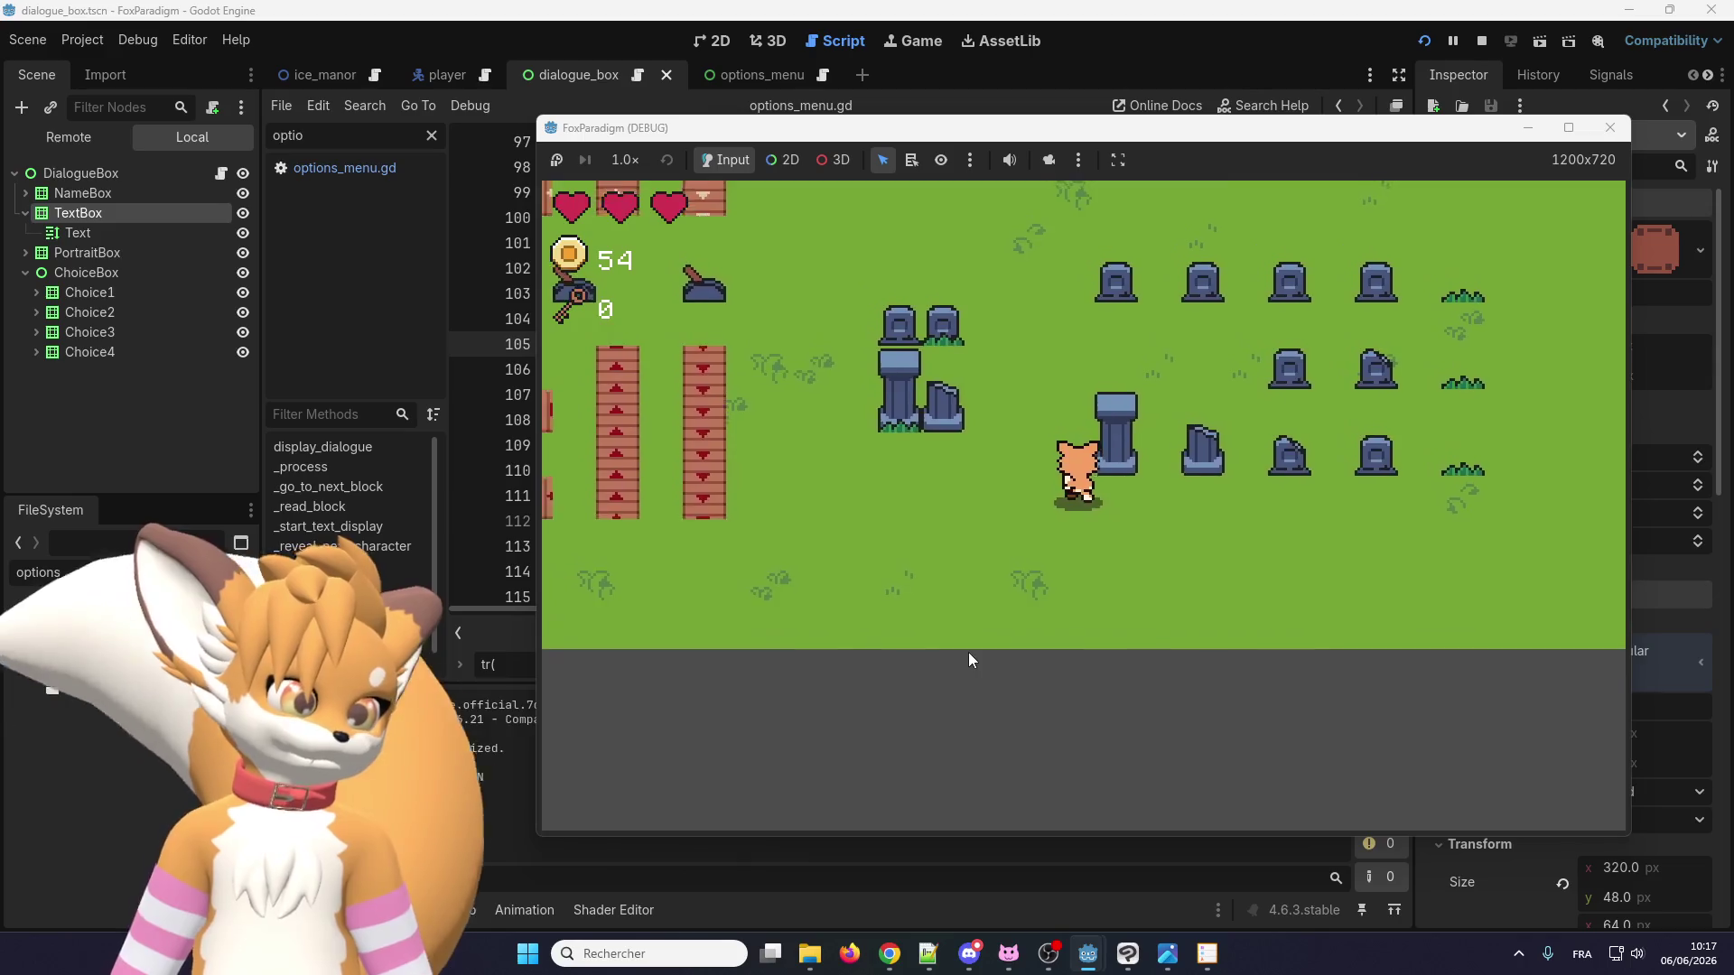
{"action": "key", "text": "Up"}
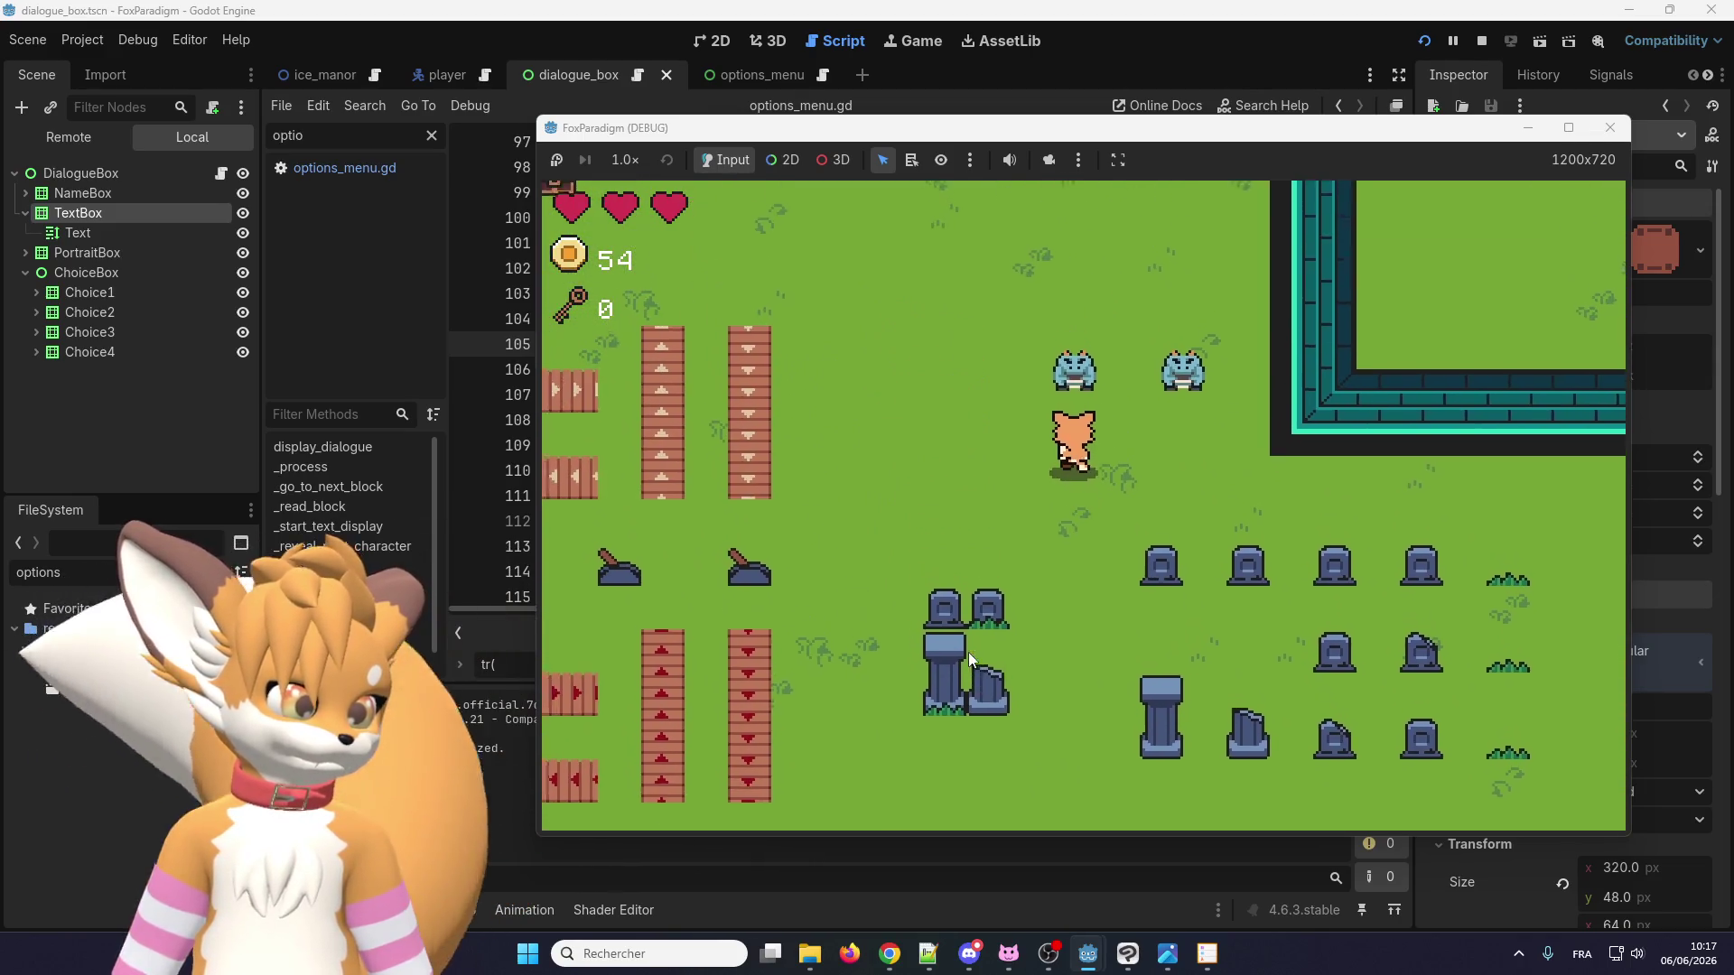
{"action": "key", "text": "e"}
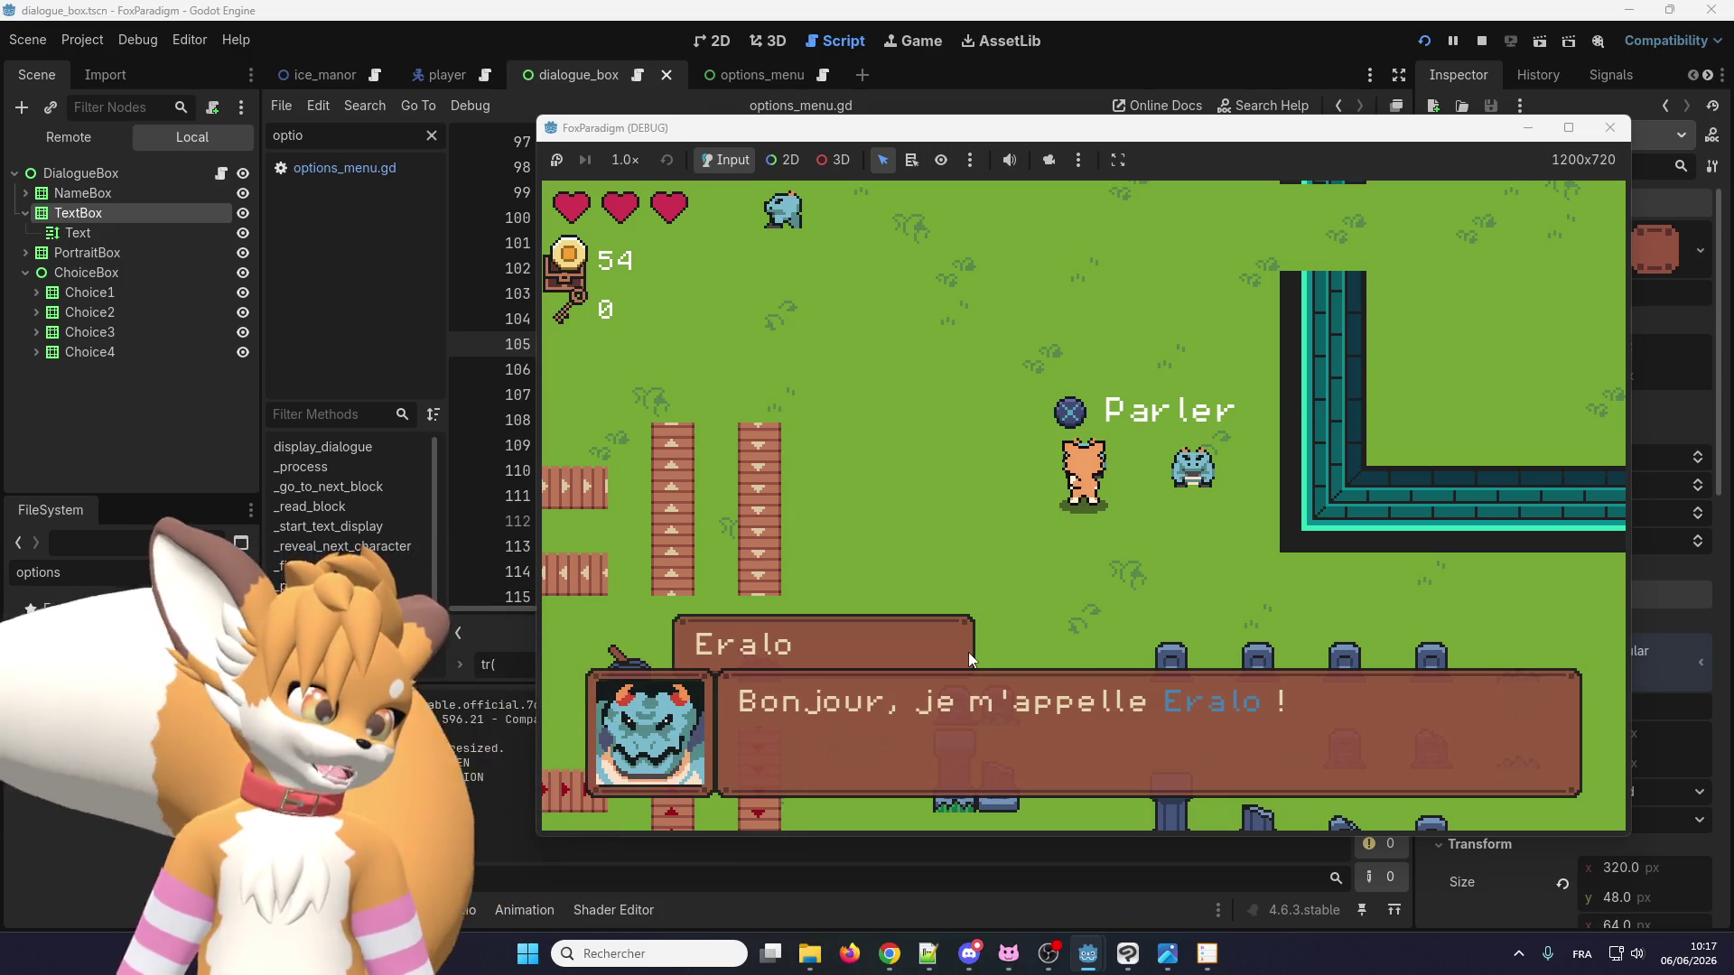
{"action": "key", "text": "e"}
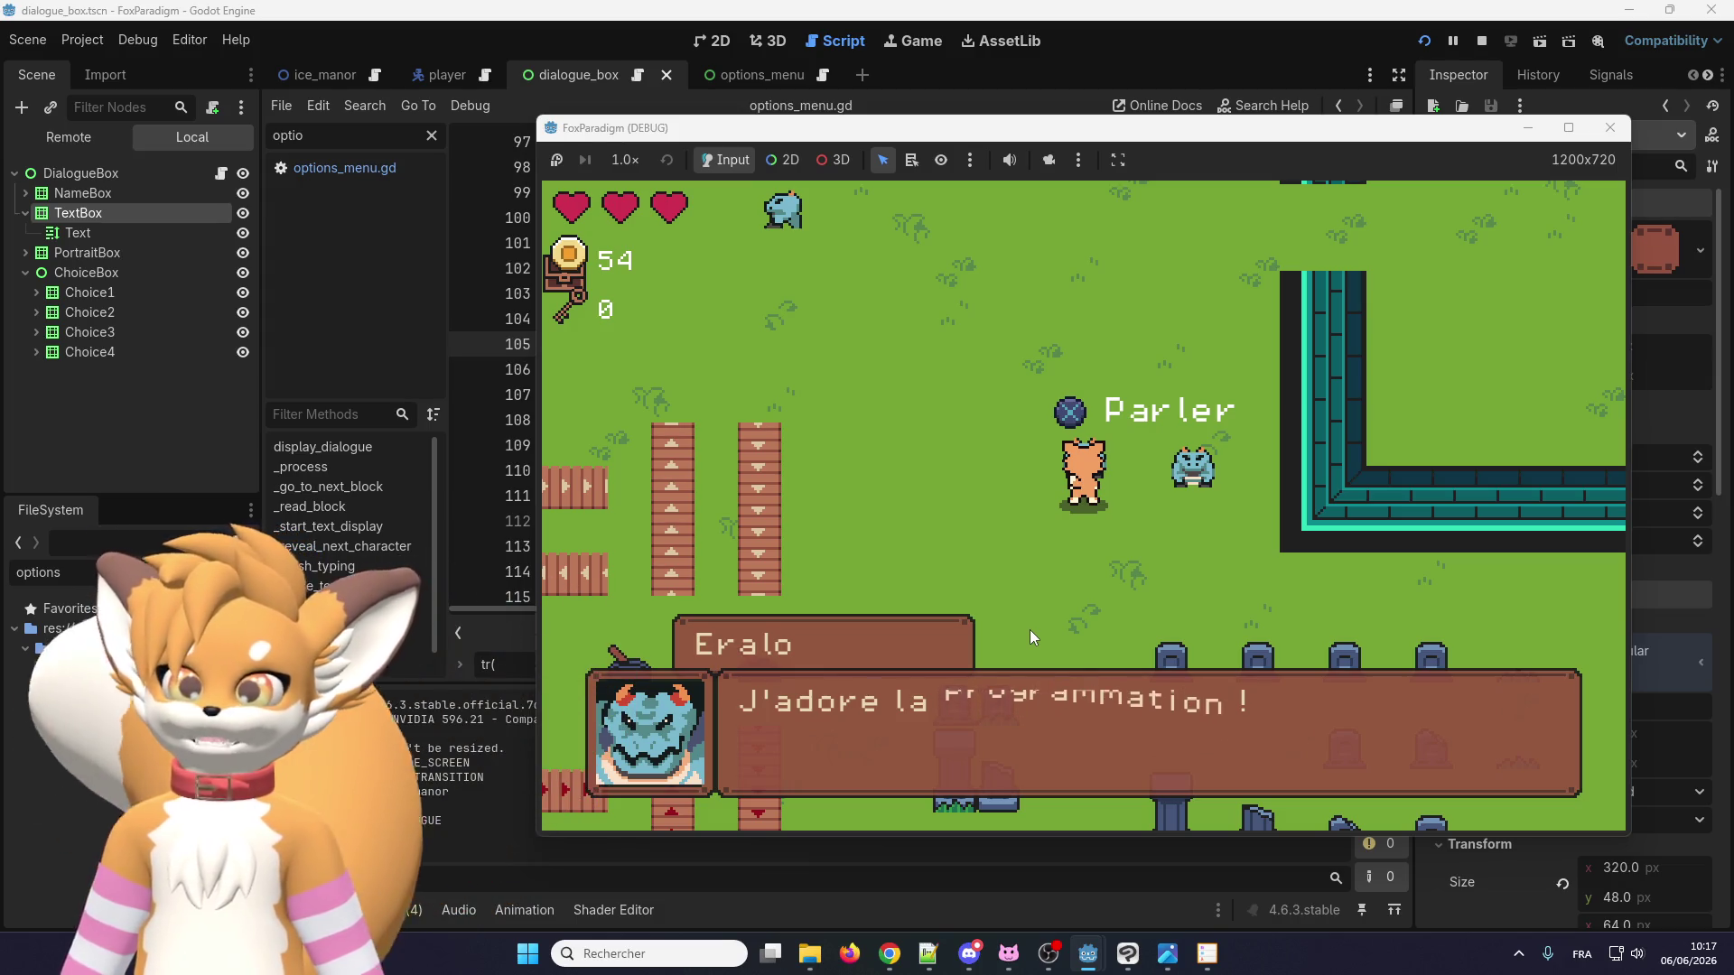
{"action": "left_click", "coordinate": [557, 70]}
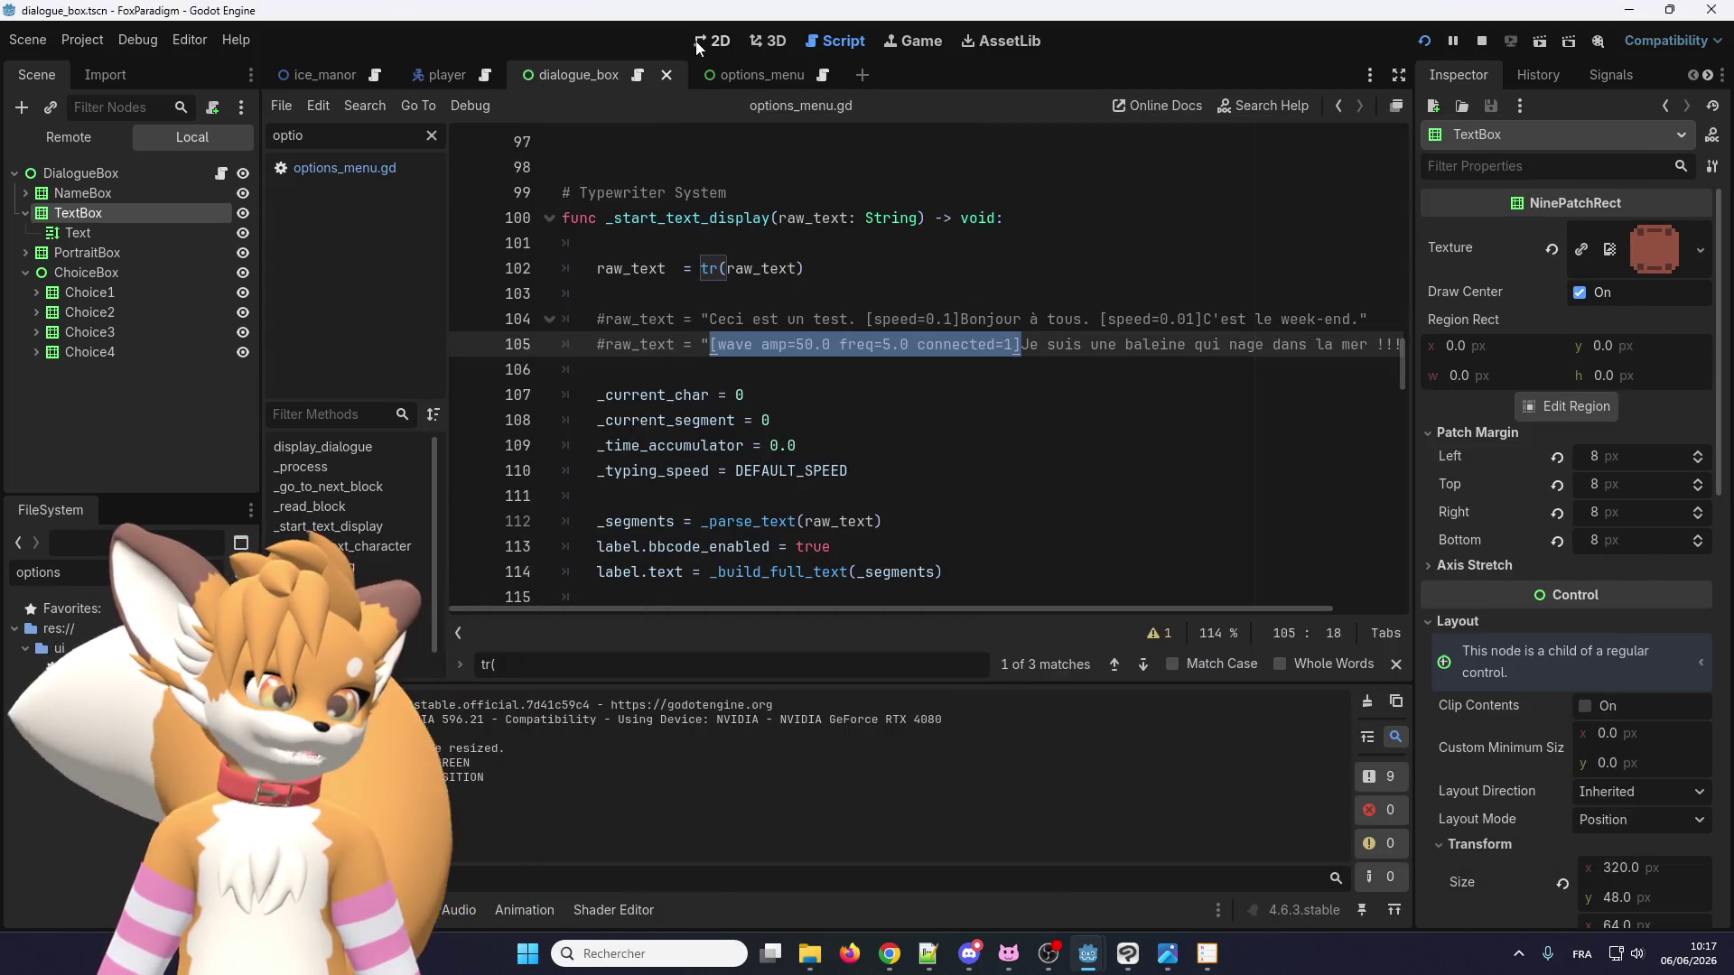
Stretch the dialogue Text label taller, check it in the running game, then undo the resize.
{"action": "left_click", "coordinate": [704, 42]}
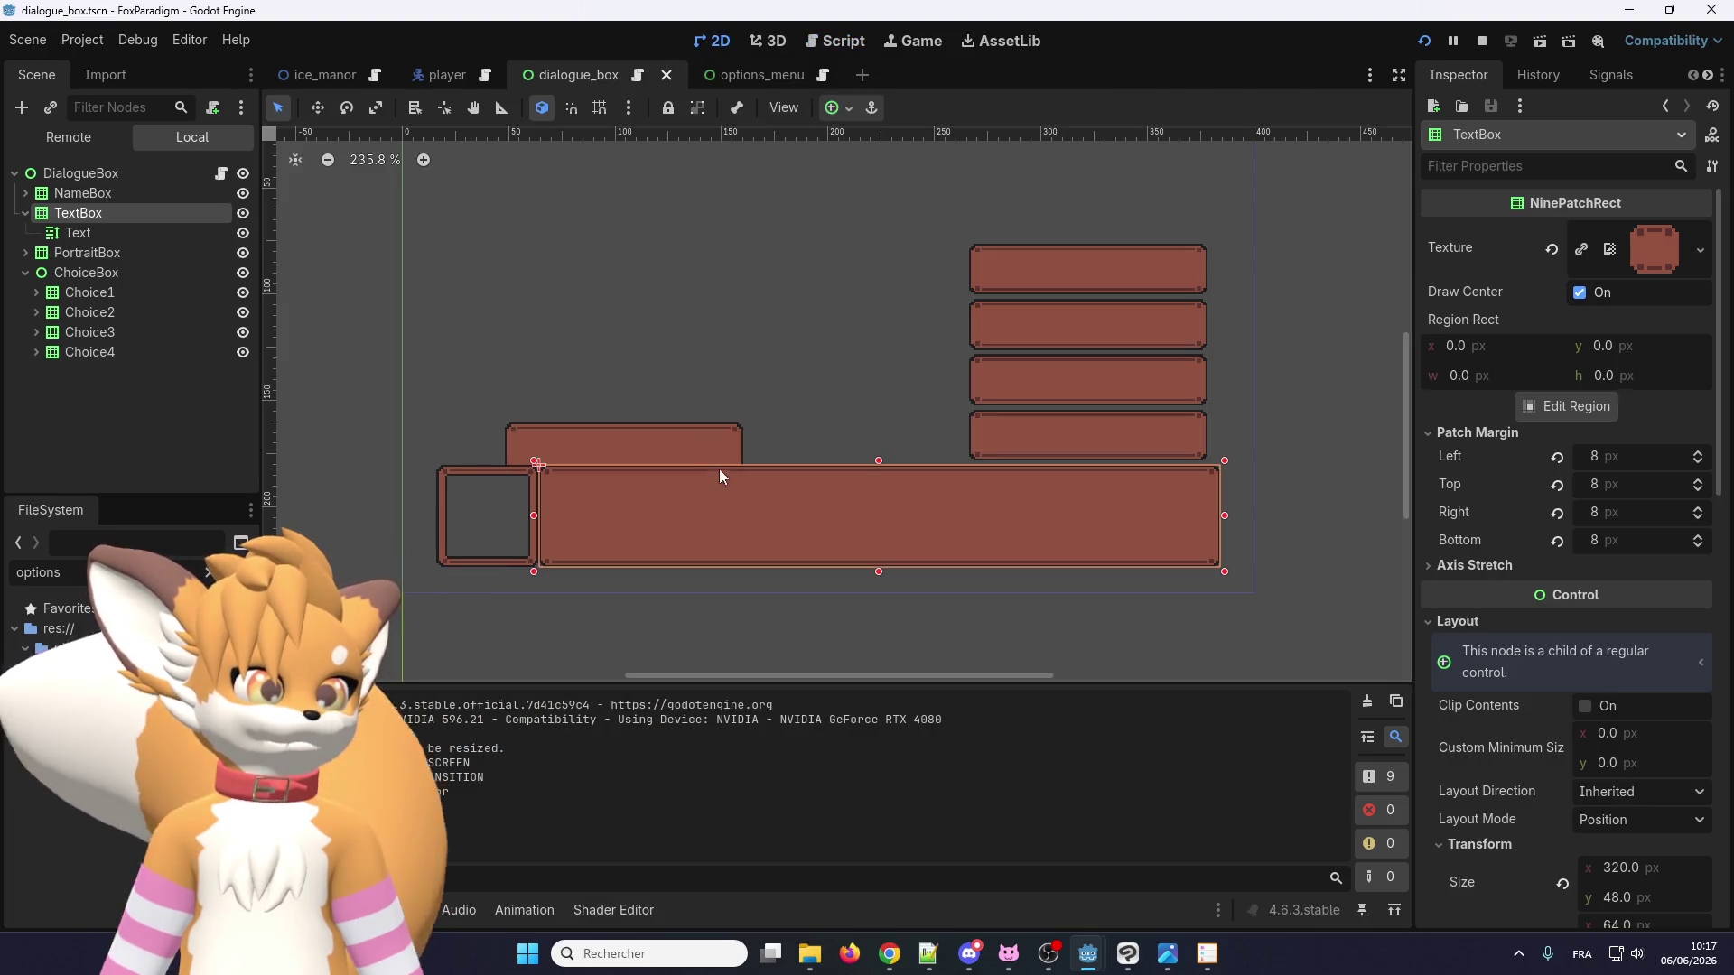
{"action": "left_click", "coordinate": [706, 501]}
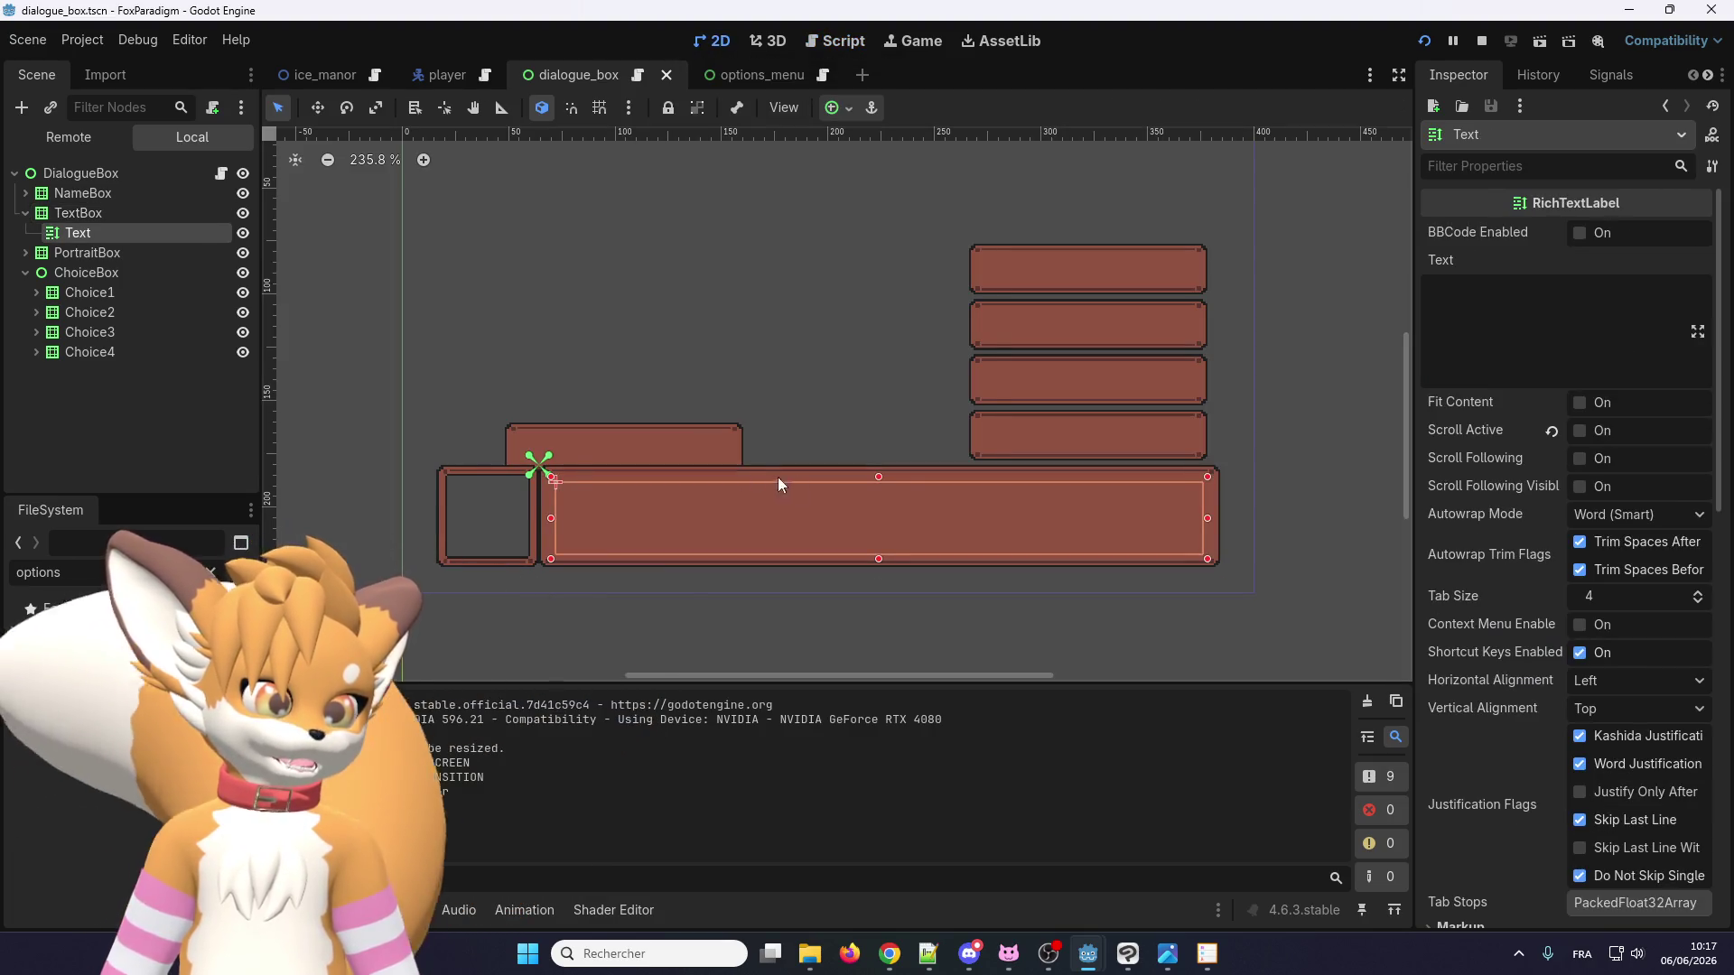
{"action": "left_click_drag", "start_coordinate": [878, 476], "coordinate": [875, 414]}
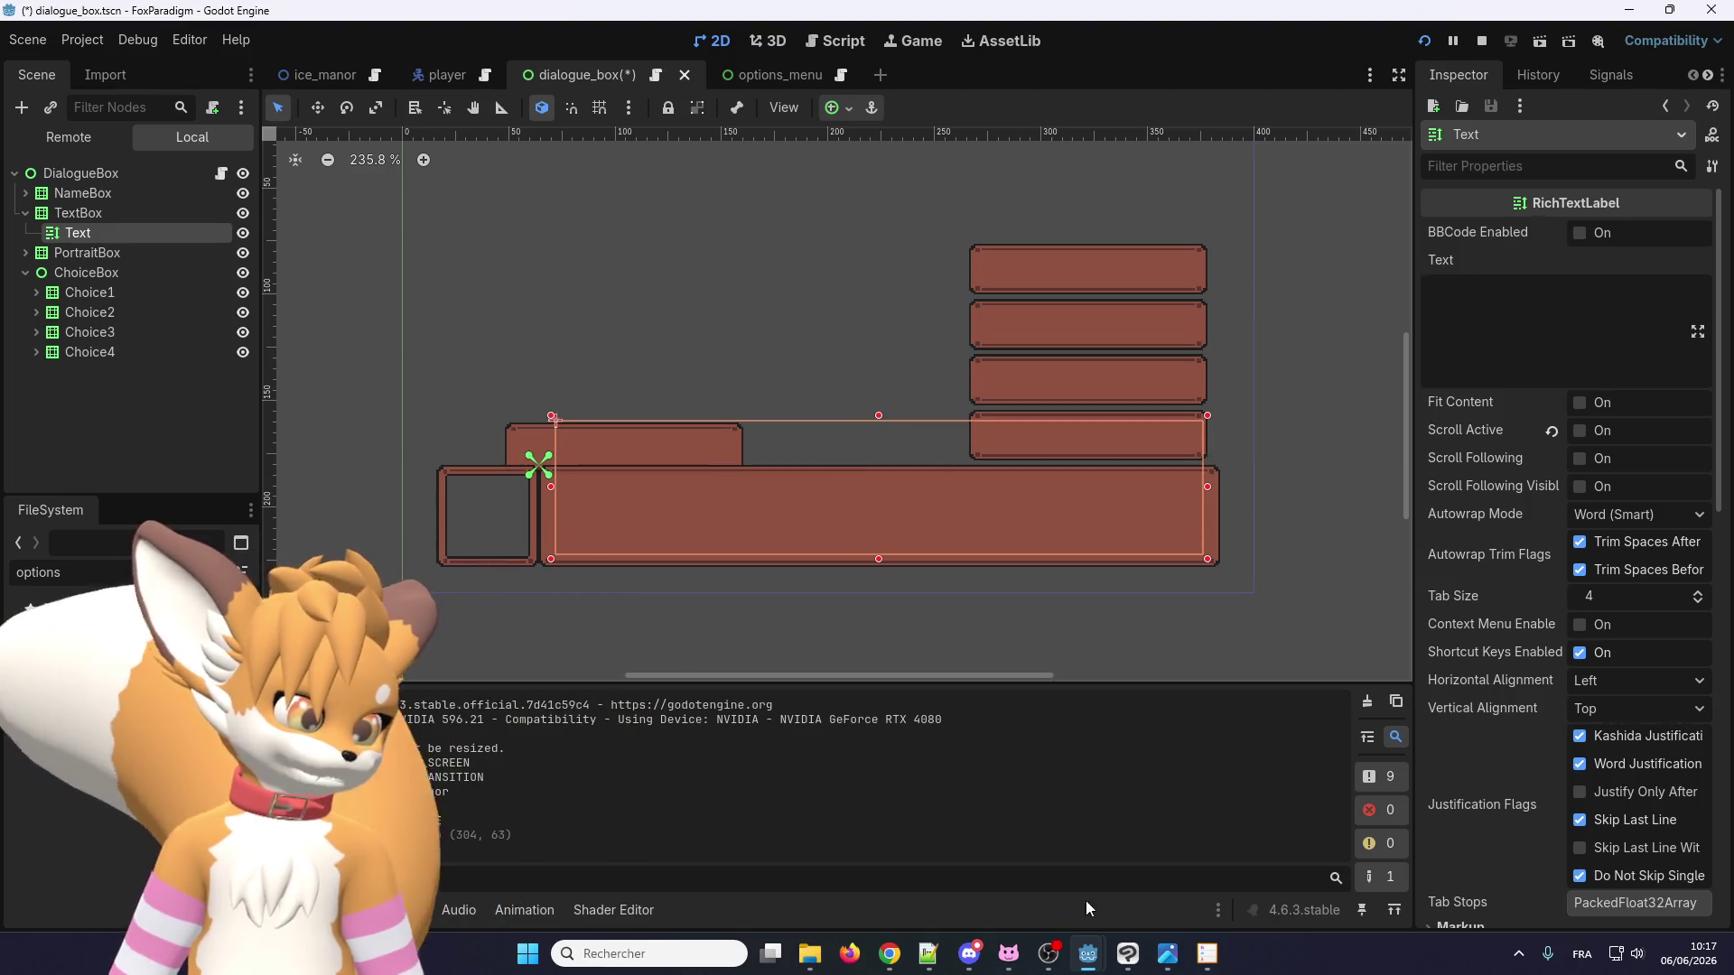
{"action": "mouse_move", "coordinate": [1086, 957]}
{"action": "left_click", "coordinate": [1154, 865]}
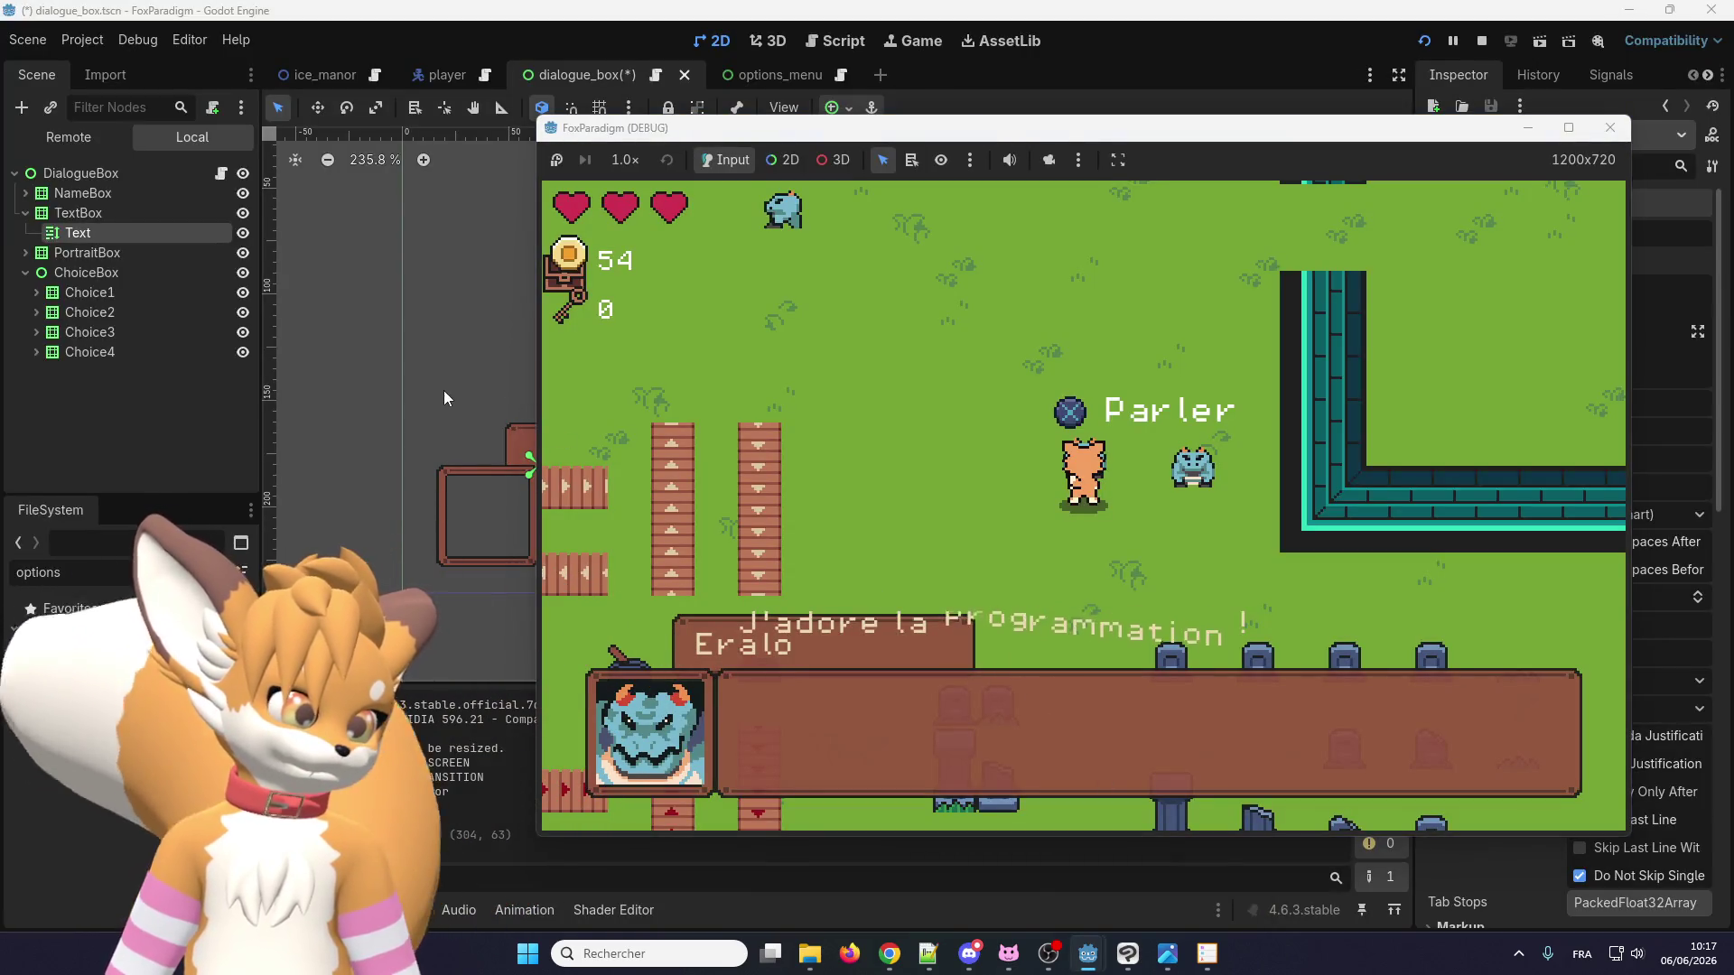
{"action": "left_click", "coordinate": [596, 21]}
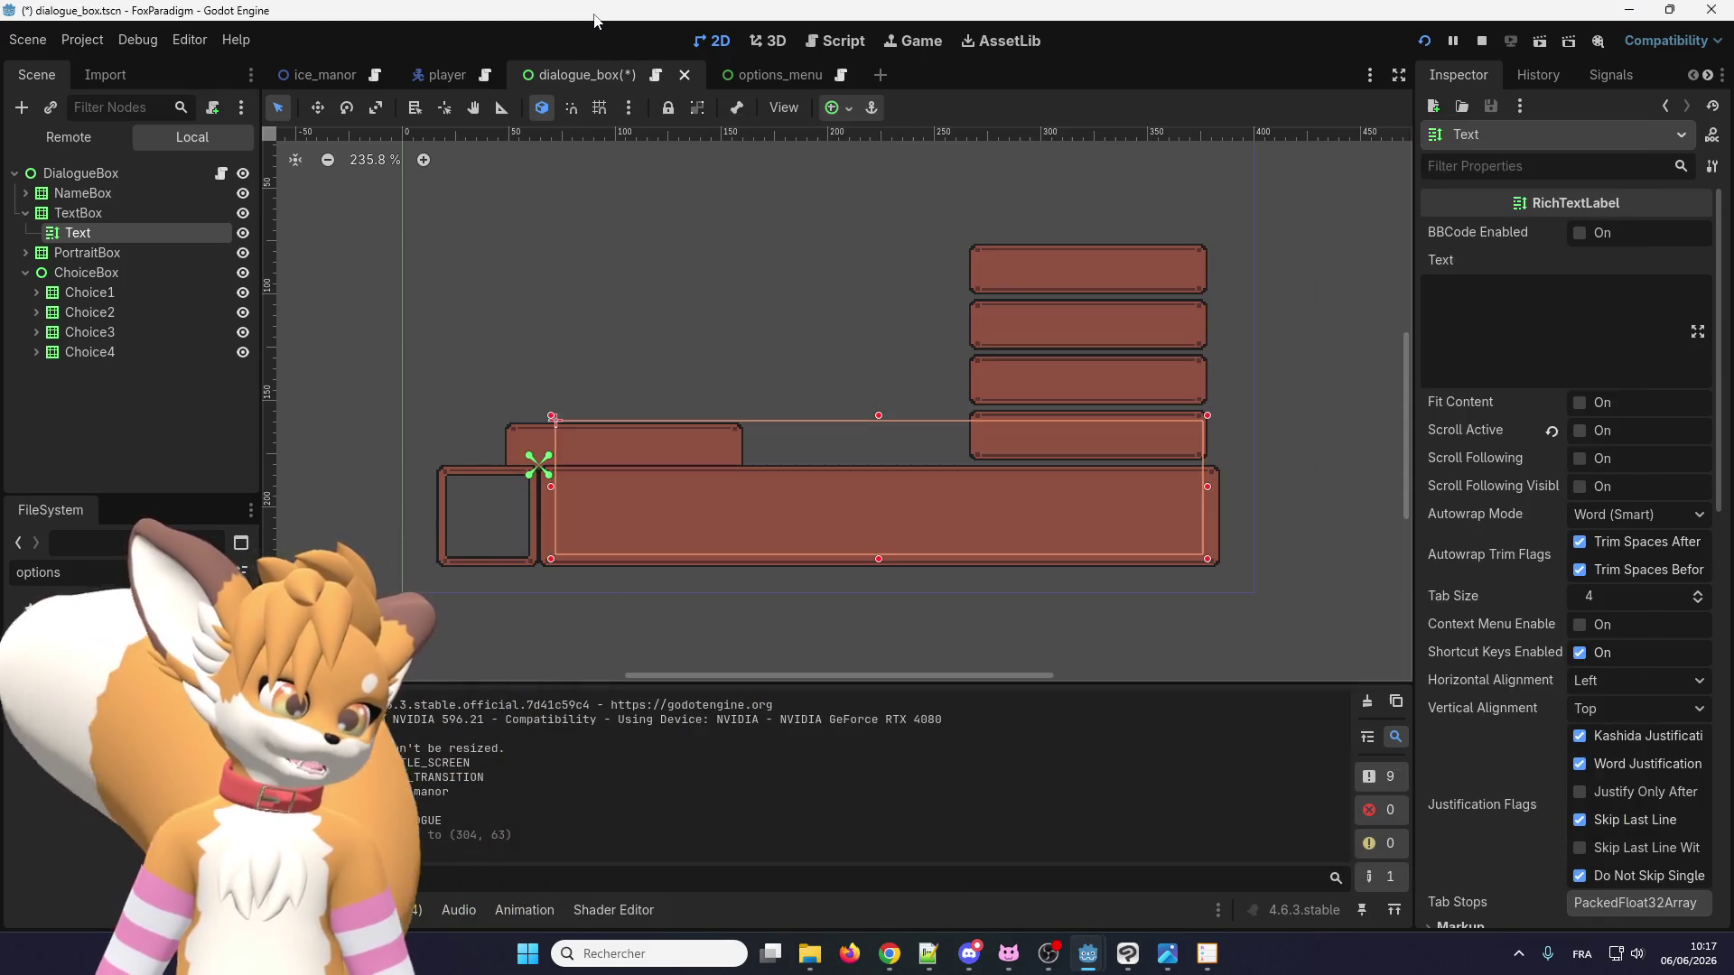
{"action": "key", "text": "ctrl+z"}
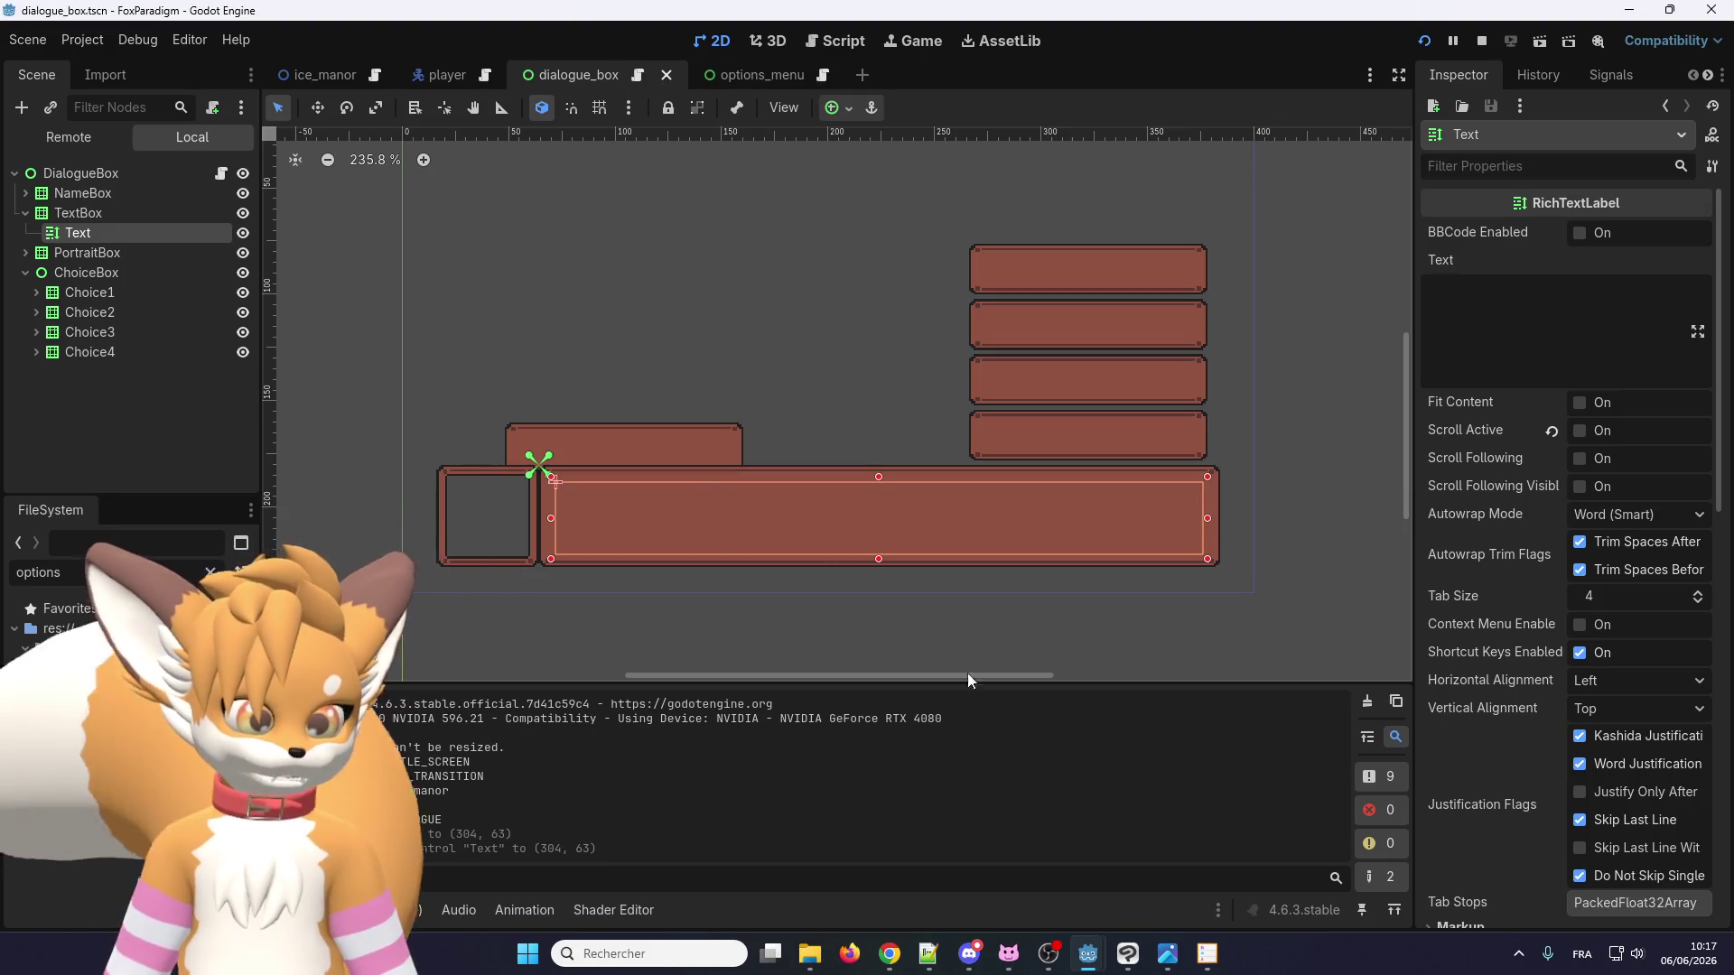
{"action": "mouse_move", "coordinate": [1098, 927]}
{"action": "left_click", "coordinate": [1101, 831]}
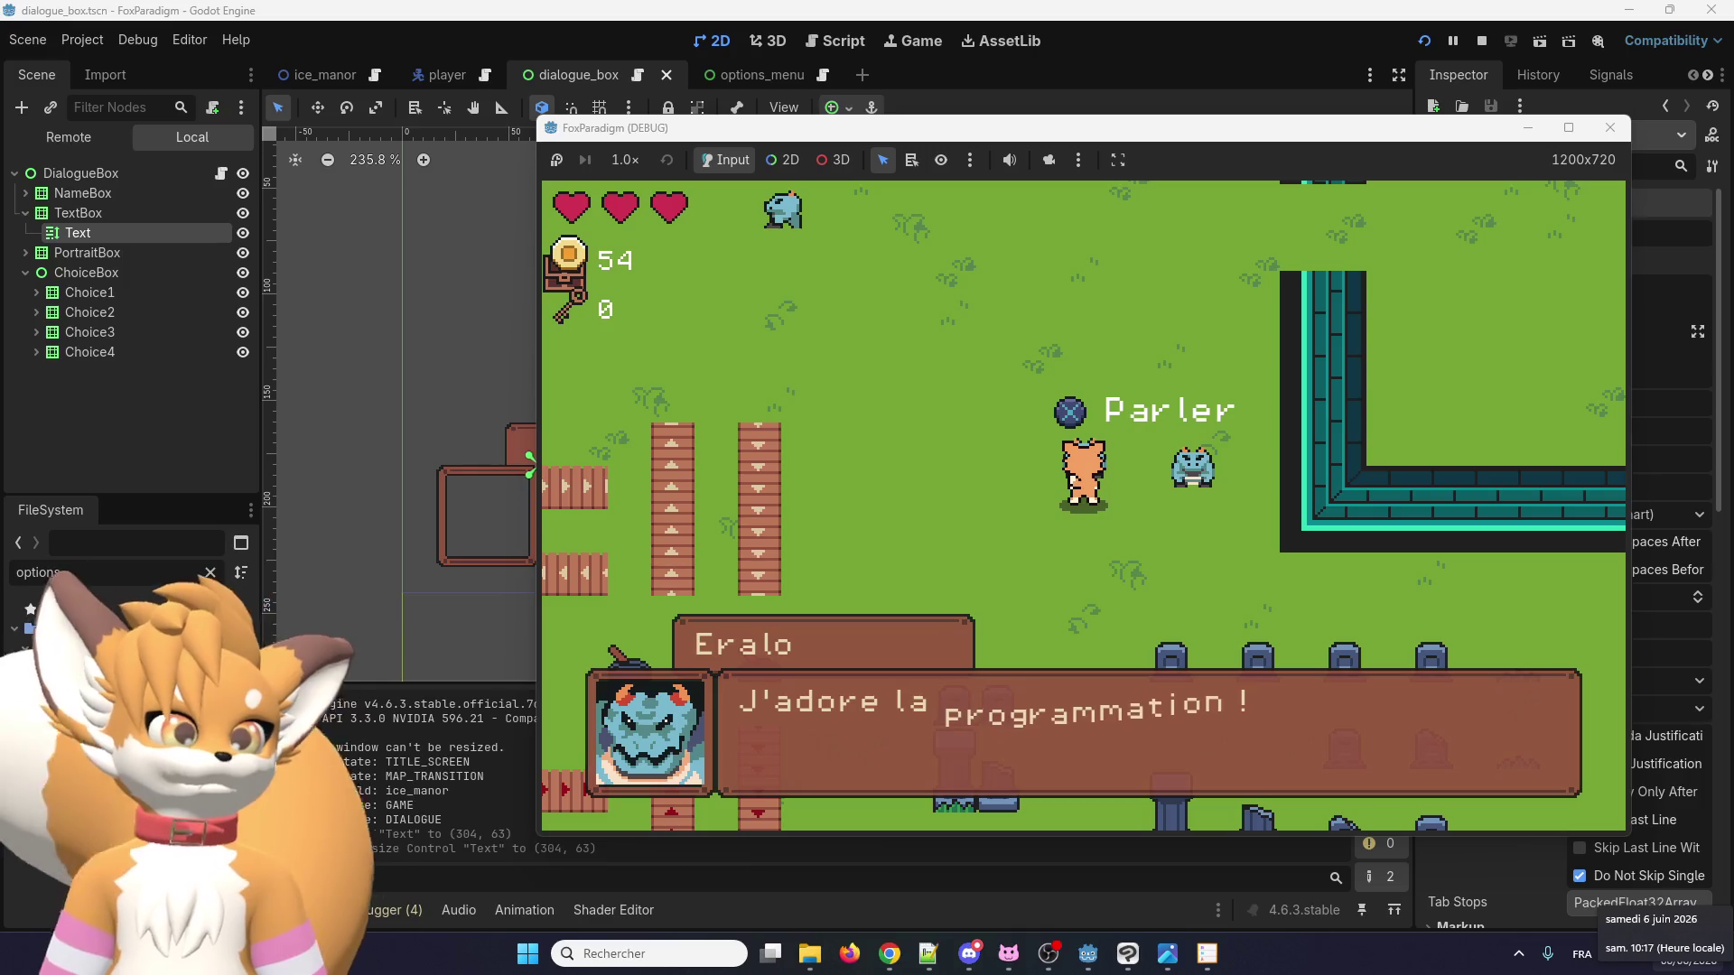
Stretch the TextBox taller and undo it, then advance Eralo's dialogue to "Au revoir !".
{"action": "left_click", "coordinate": [78, 212]}
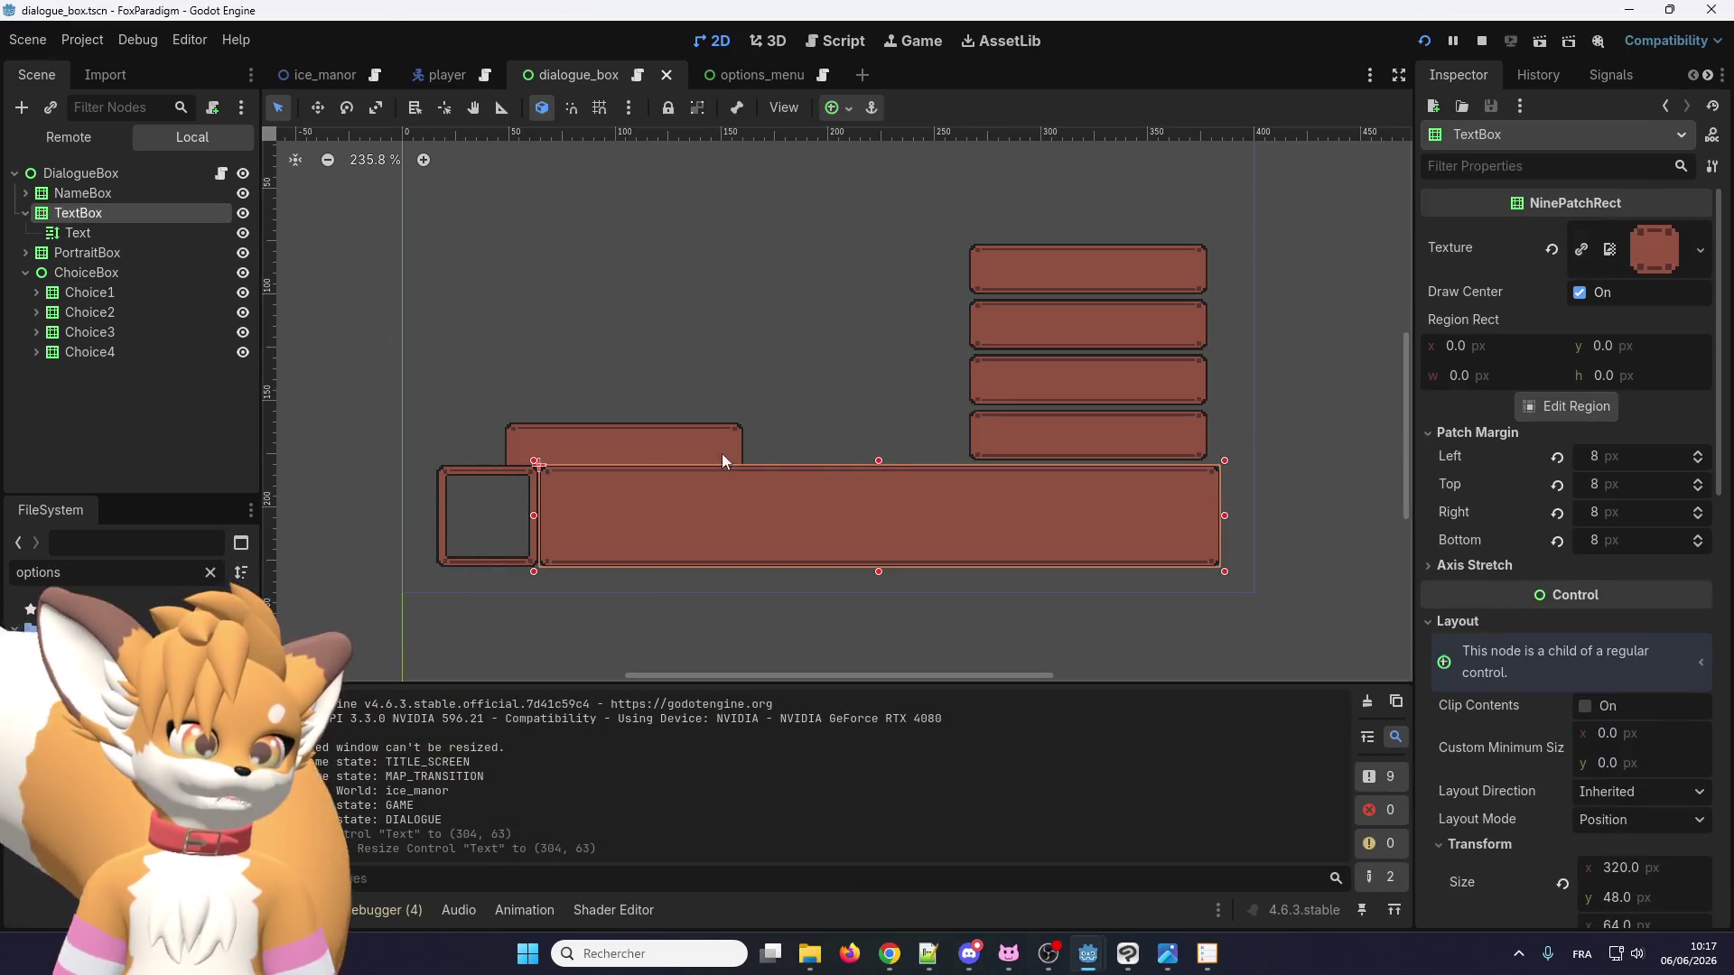
{"action": "left_click_drag", "start_coordinate": [885, 457], "coordinate": [861, 316]}
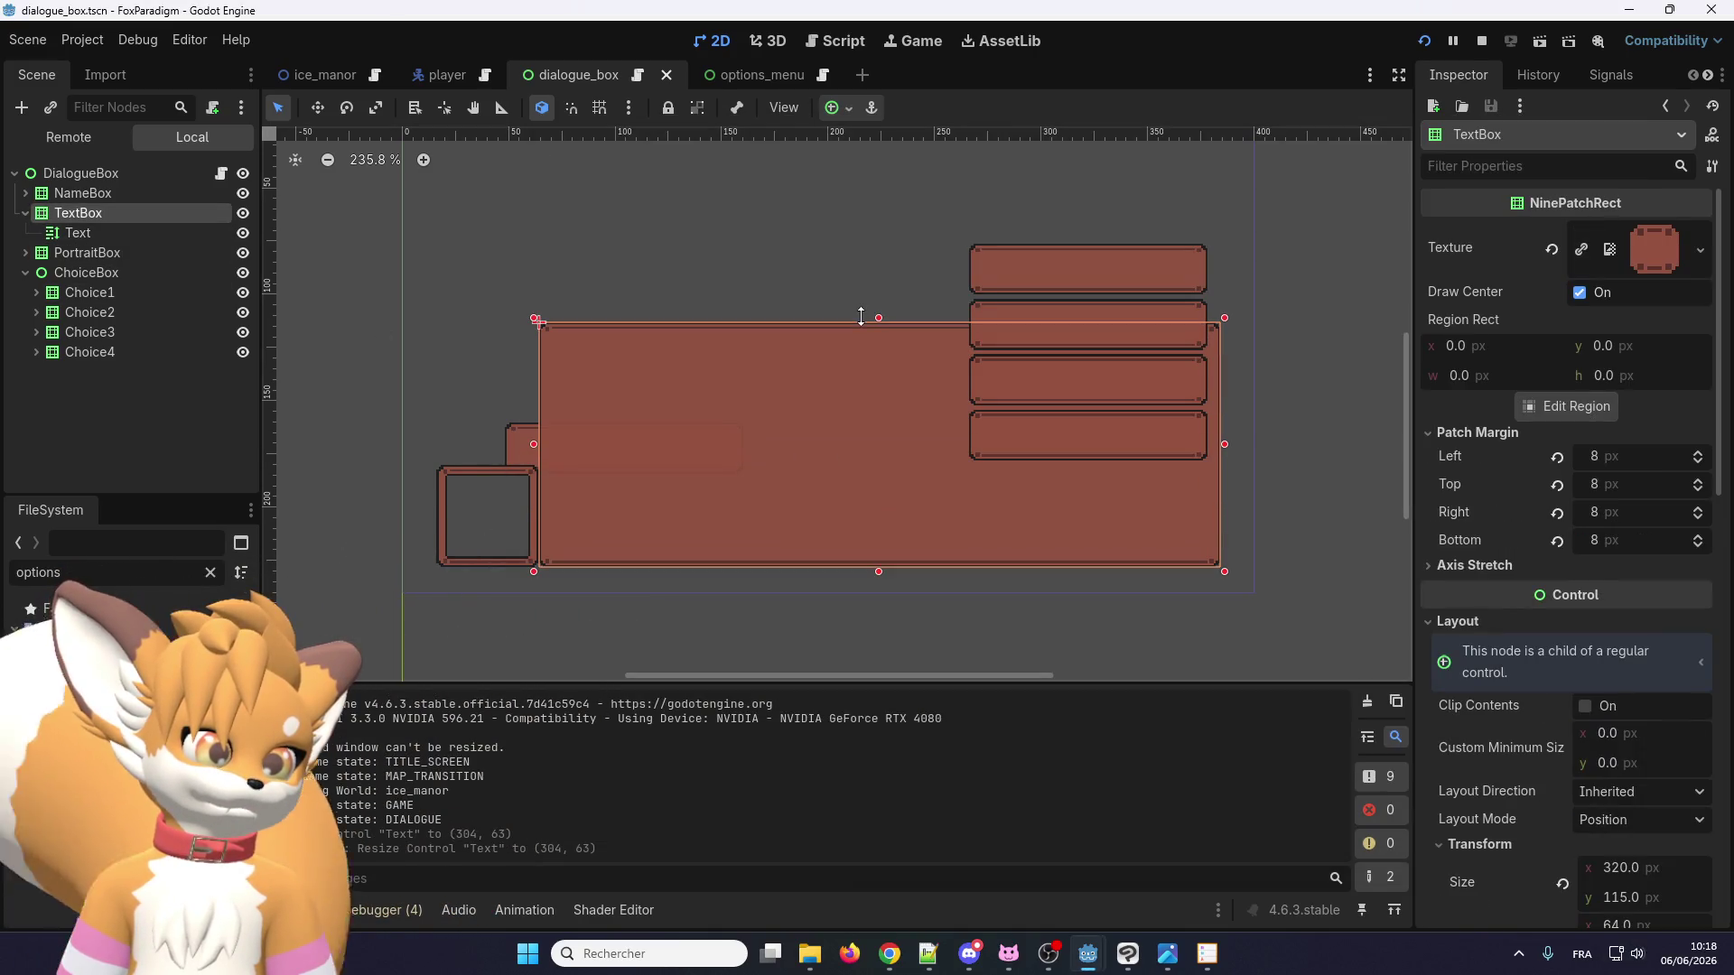
{"action": "left_click", "coordinate": [178, 244]}
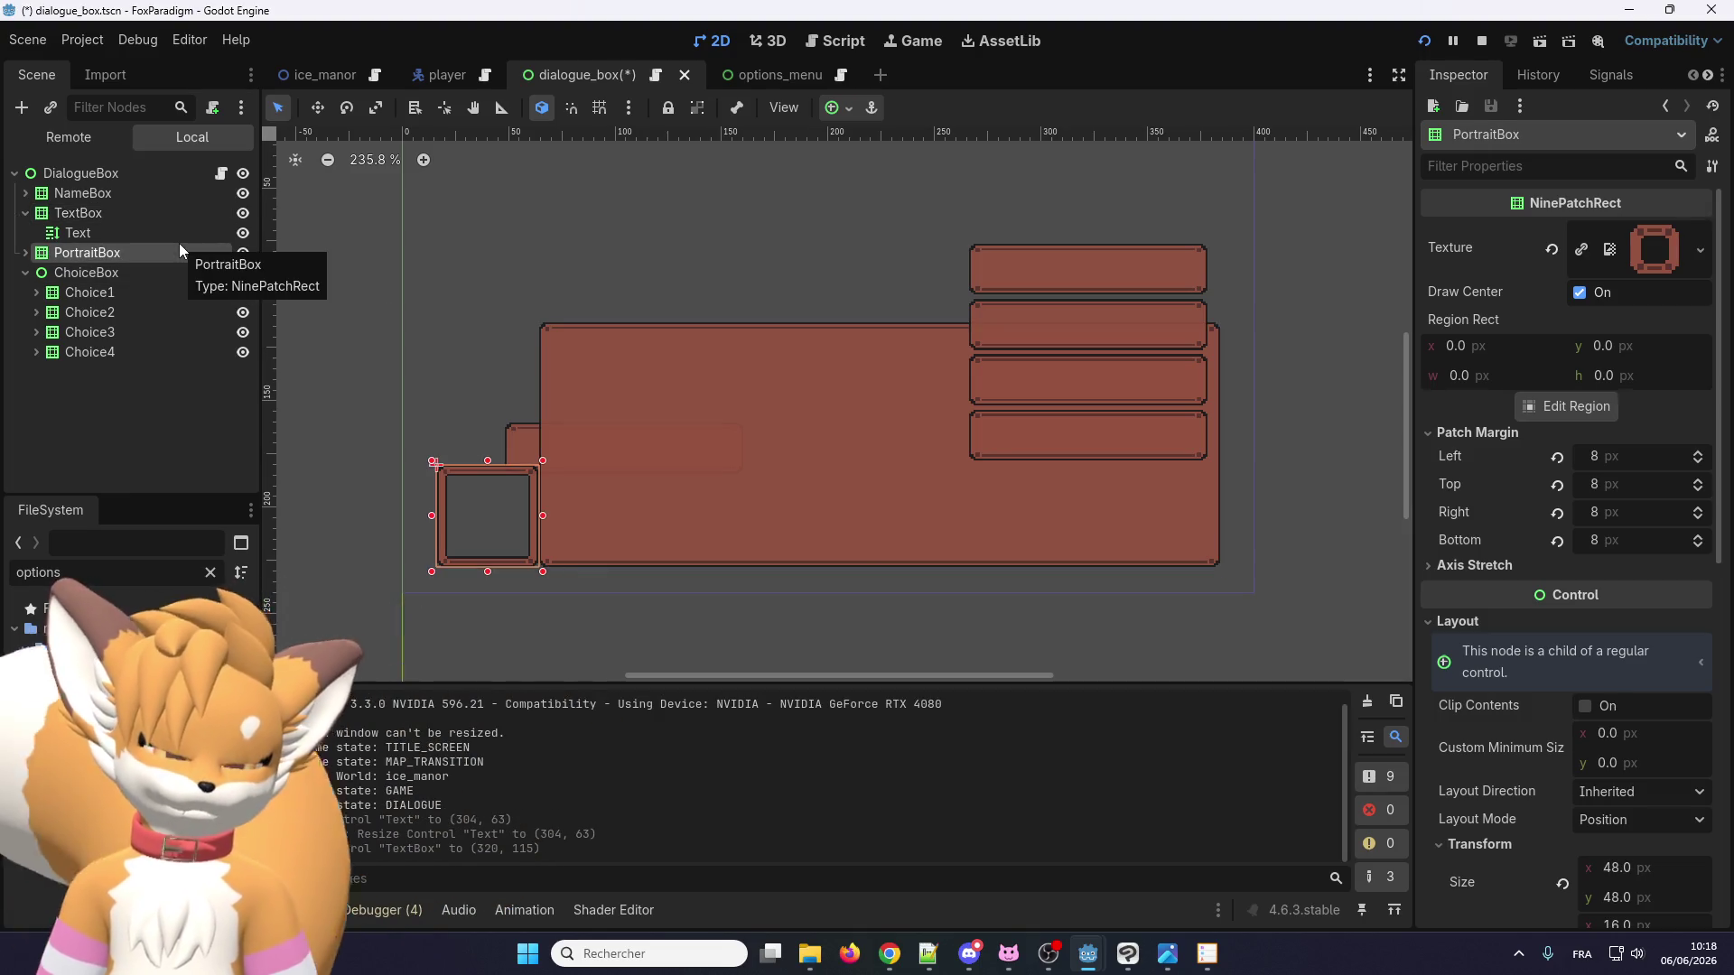
{"action": "key", "text": "ctrl+z"}
{"action": "mouse_move", "coordinate": [1165, 965]}
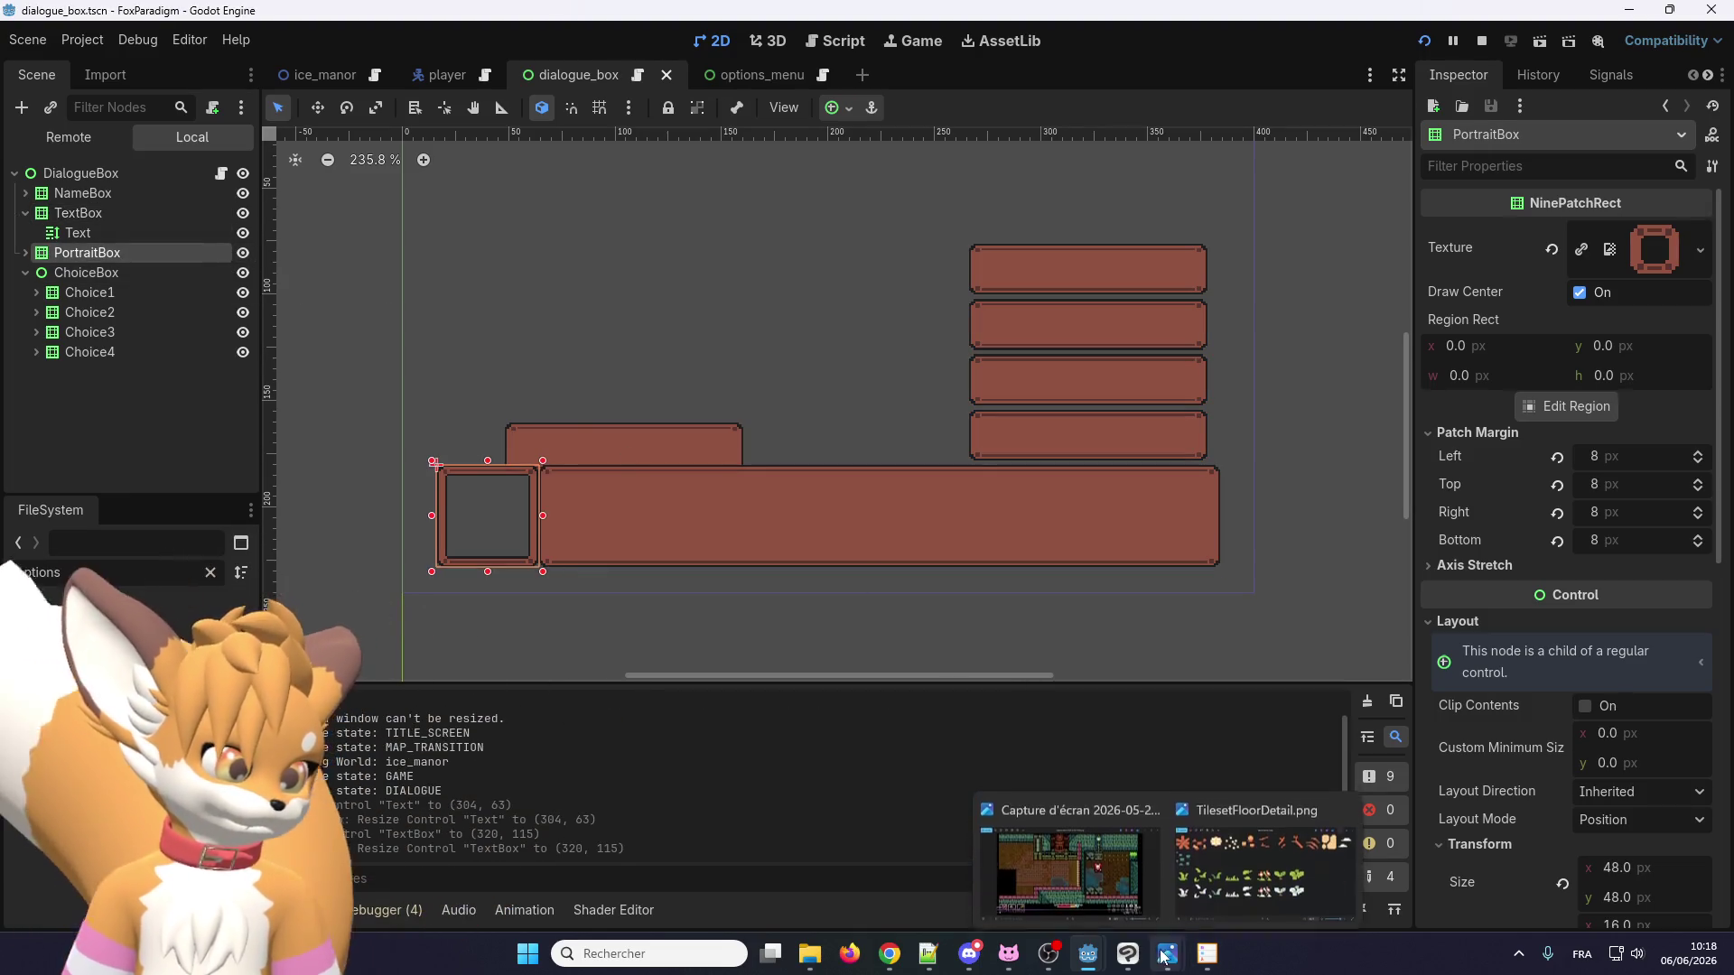
{"action": "left_click", "coordinate": [1122, 853]}
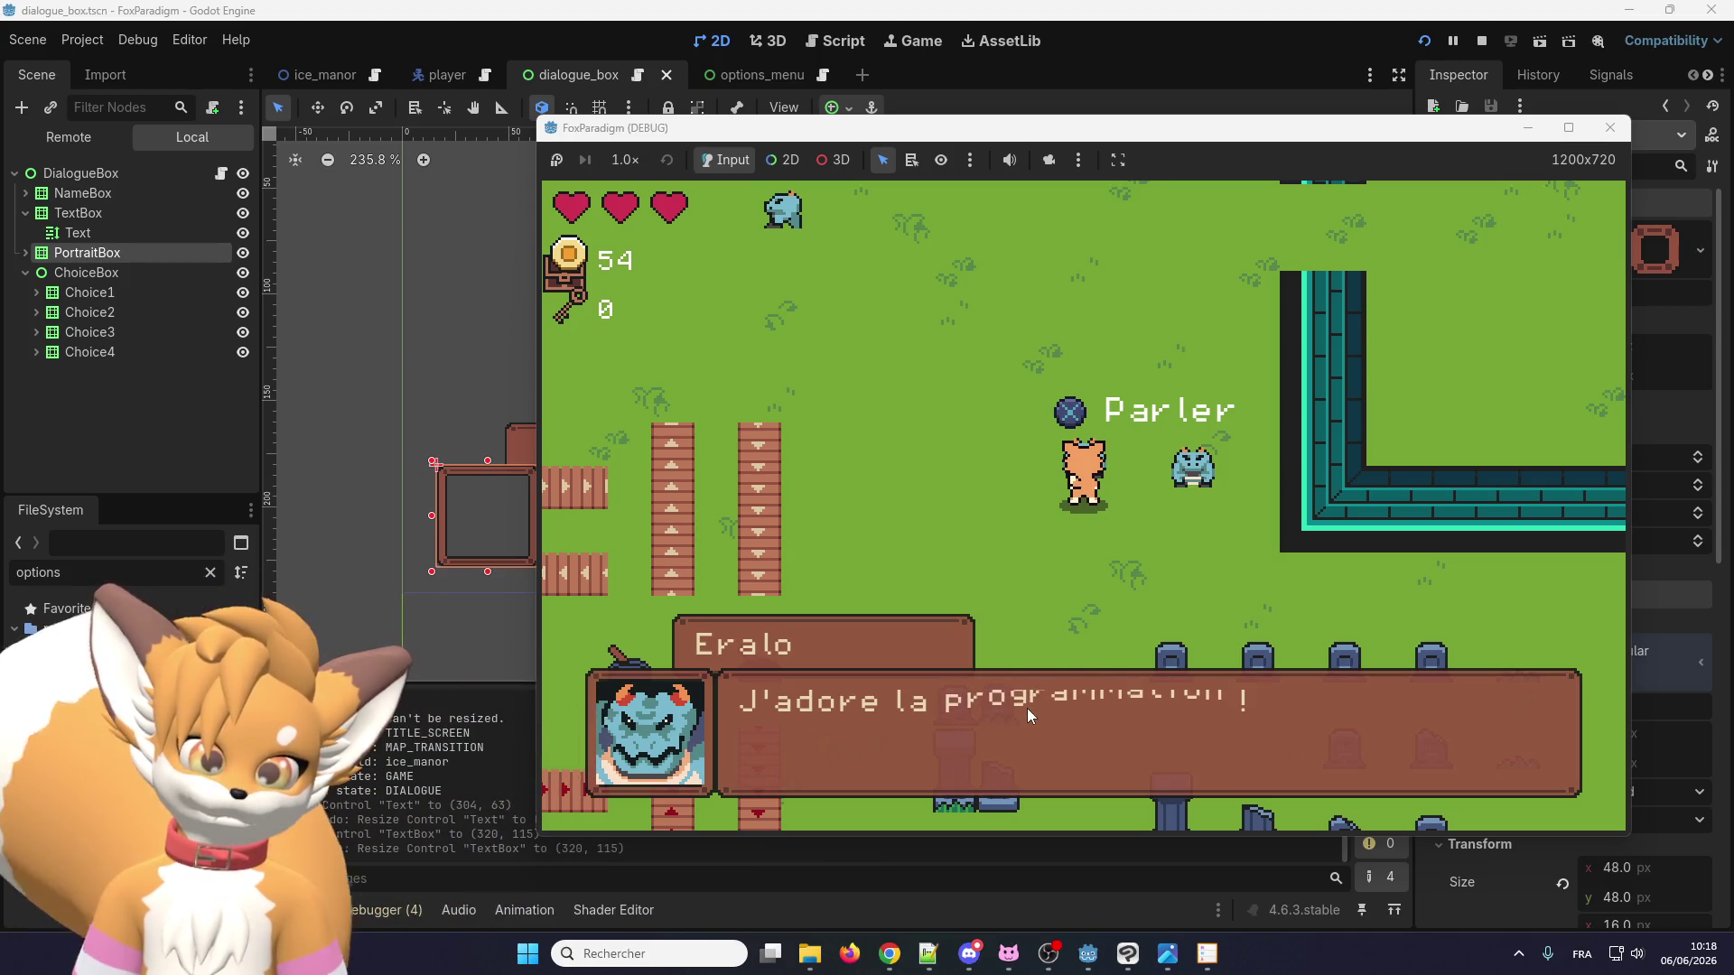
{"action": "left_click", "coordinate": [1012, 709]}
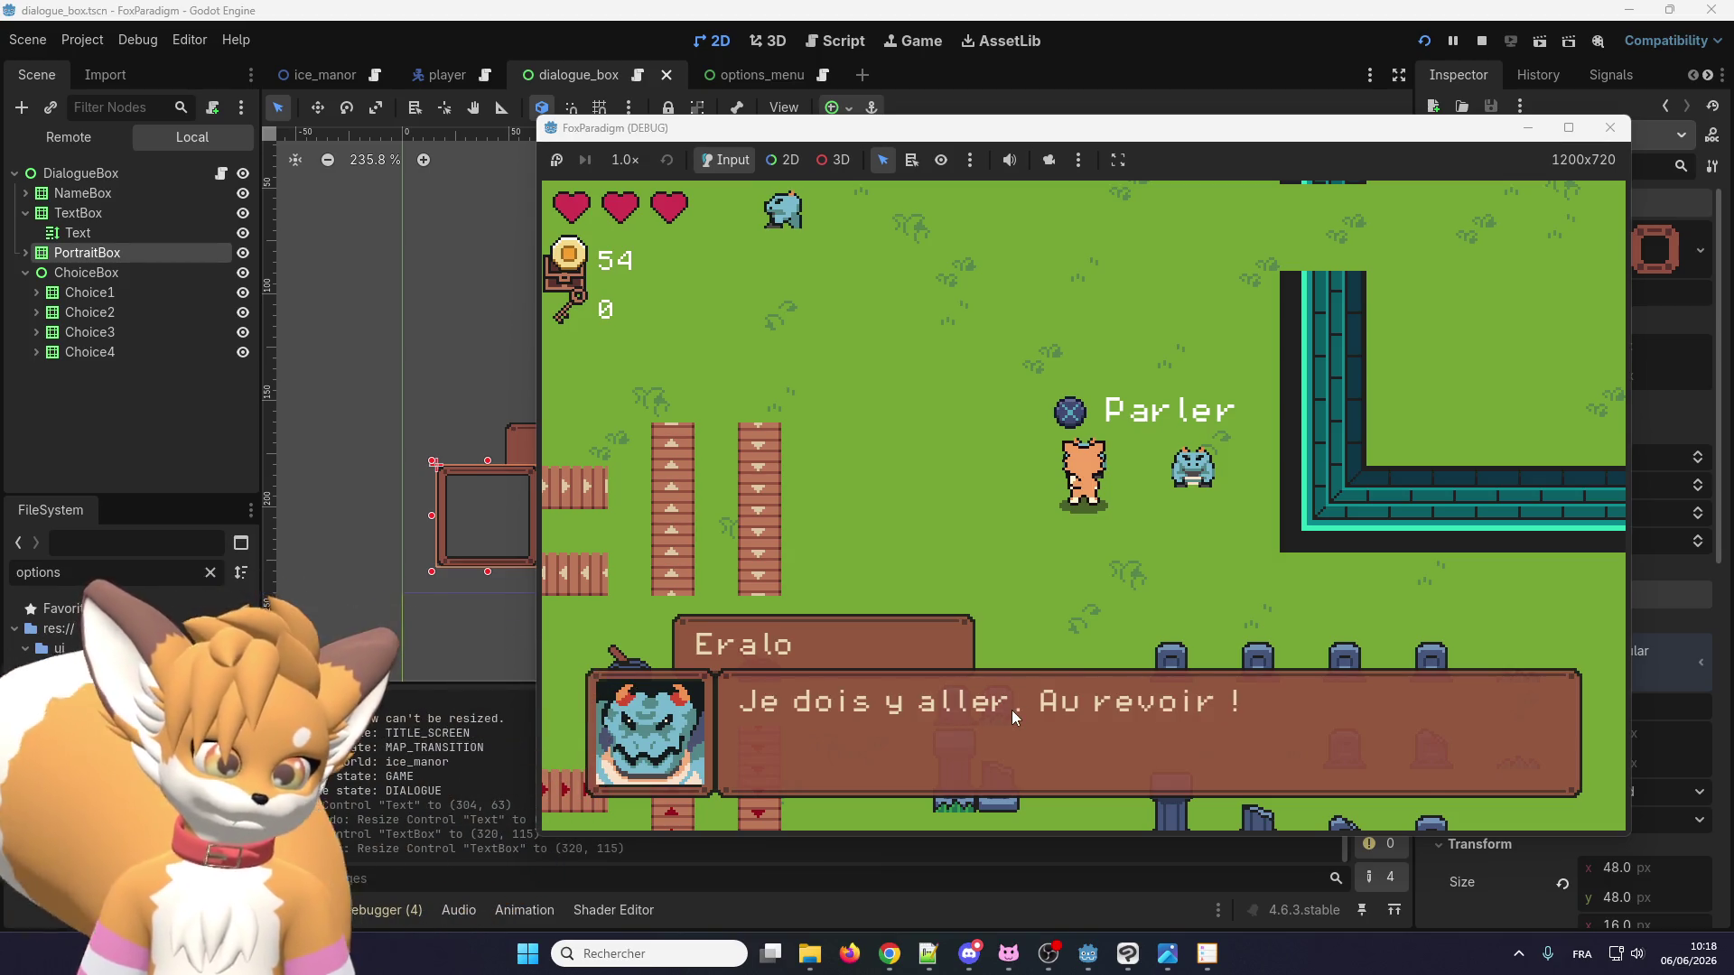
{"action": "left_click", "coordinate": [1011, 710]}
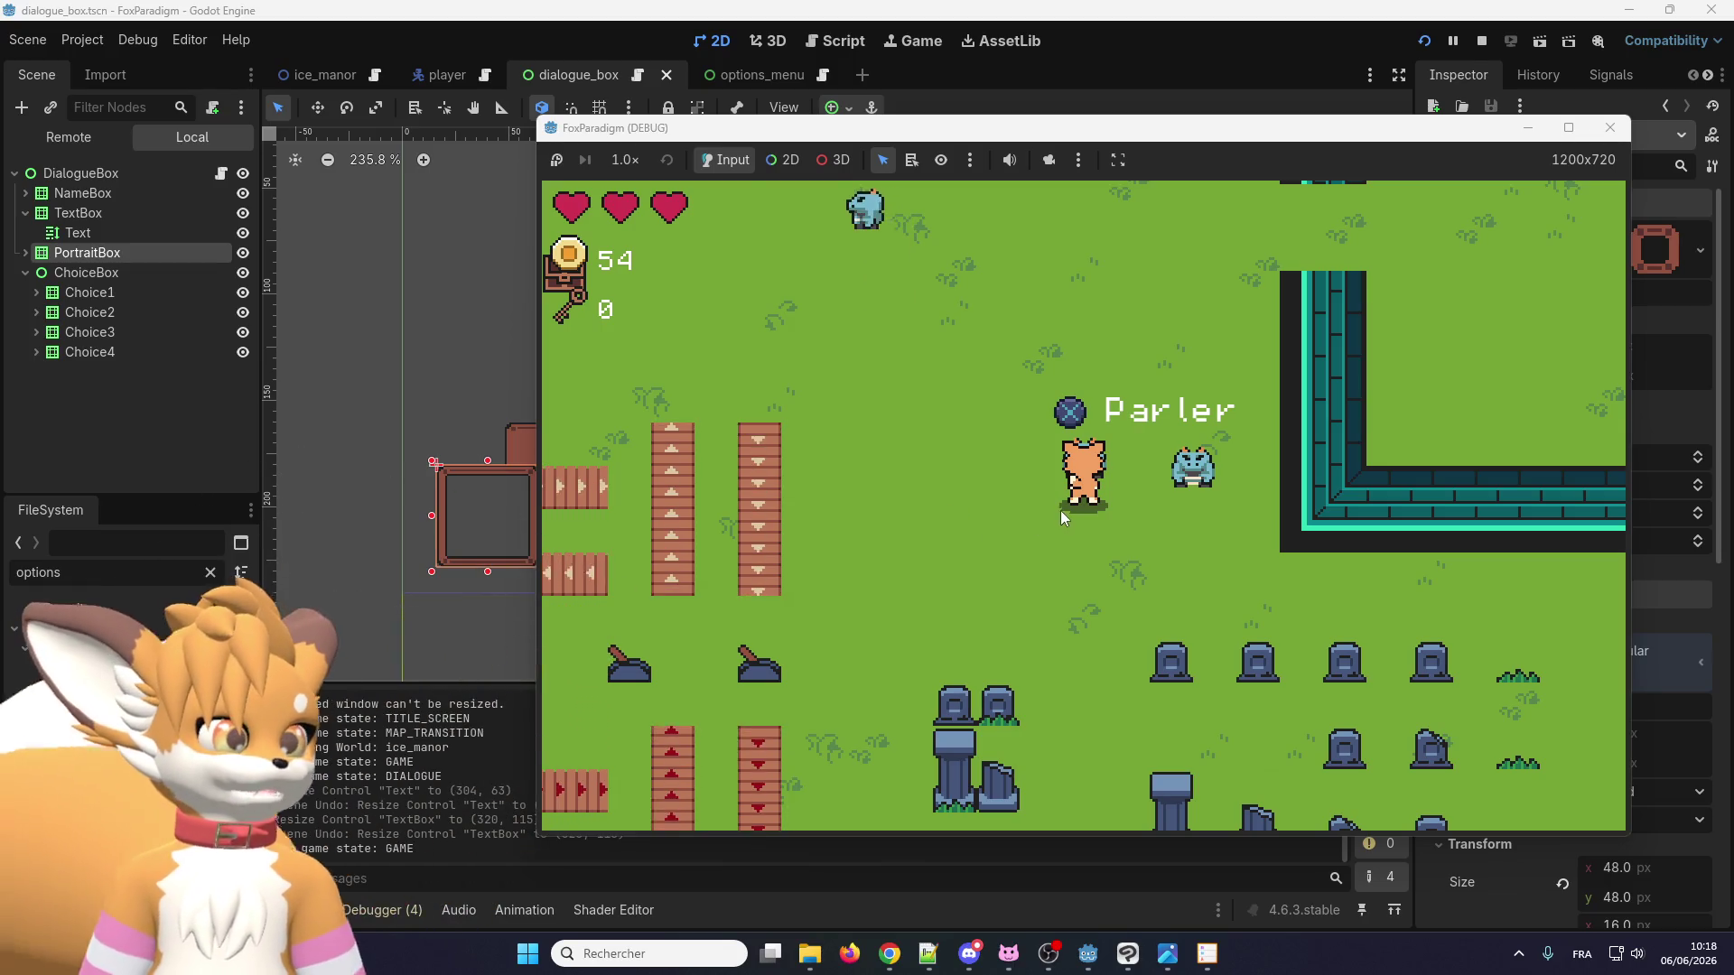
Stop the game, check template.pot's DIALOGUE_ERALO entries, then bring fr.po forward in Poedit.
{"action": "left_click", "coordinate": [1609, 127]}
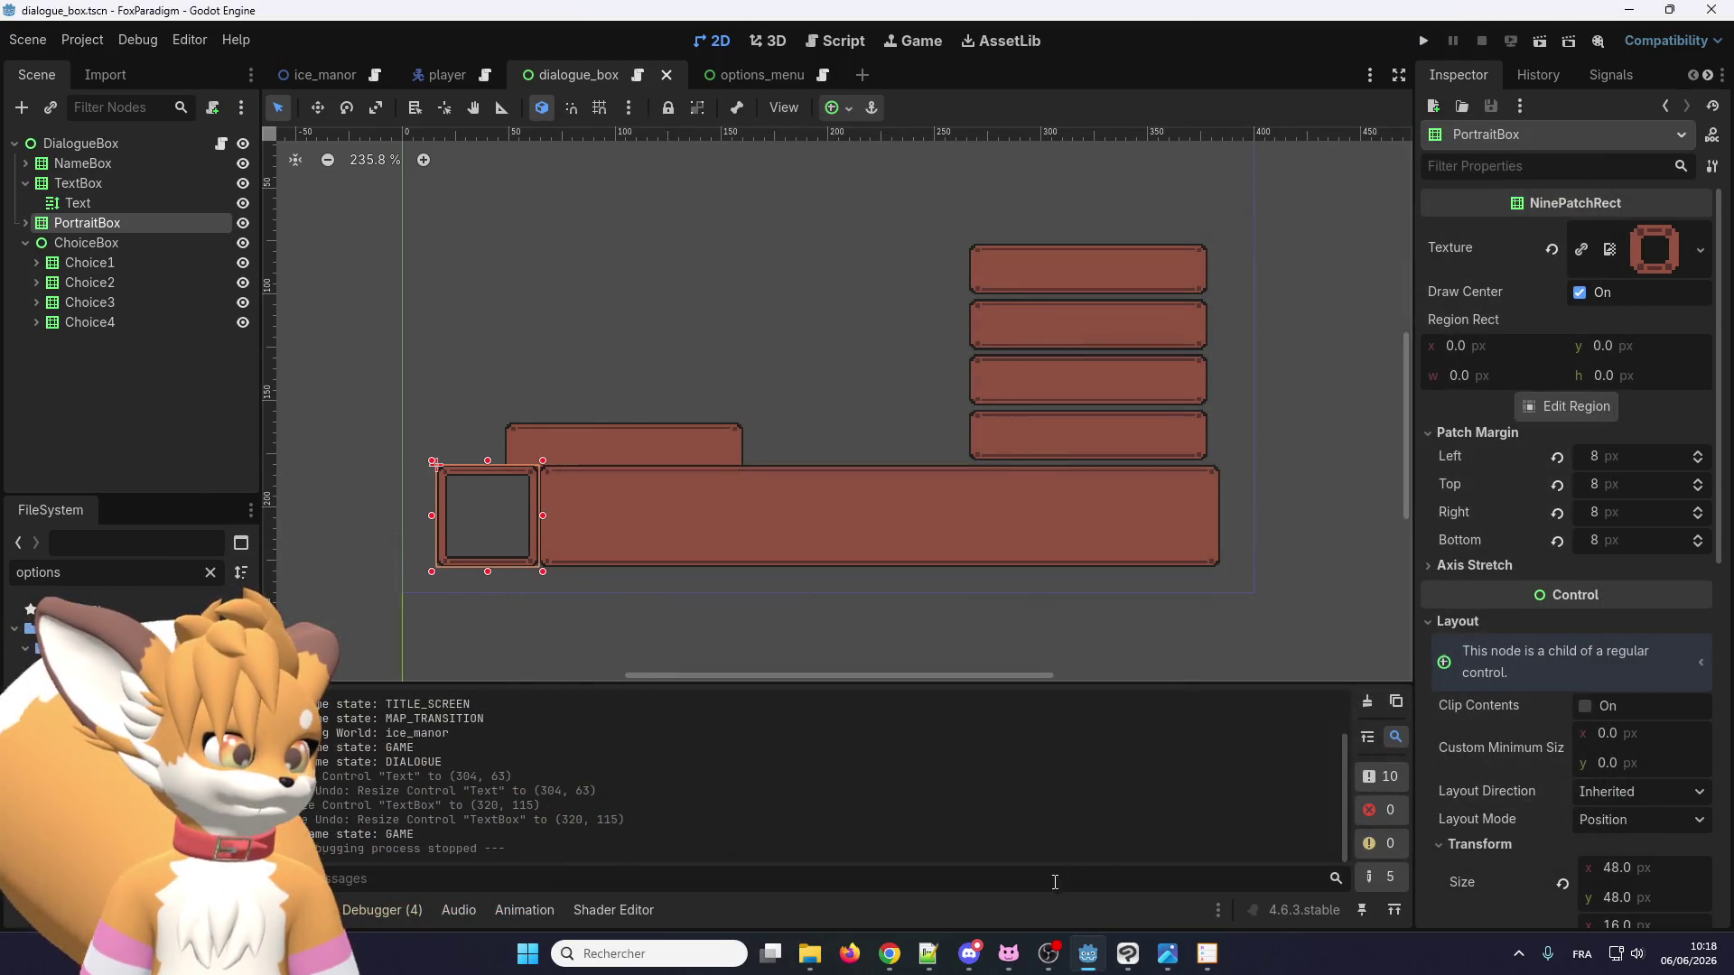
{"action": "left_click", "coordinate": [927, 950]}
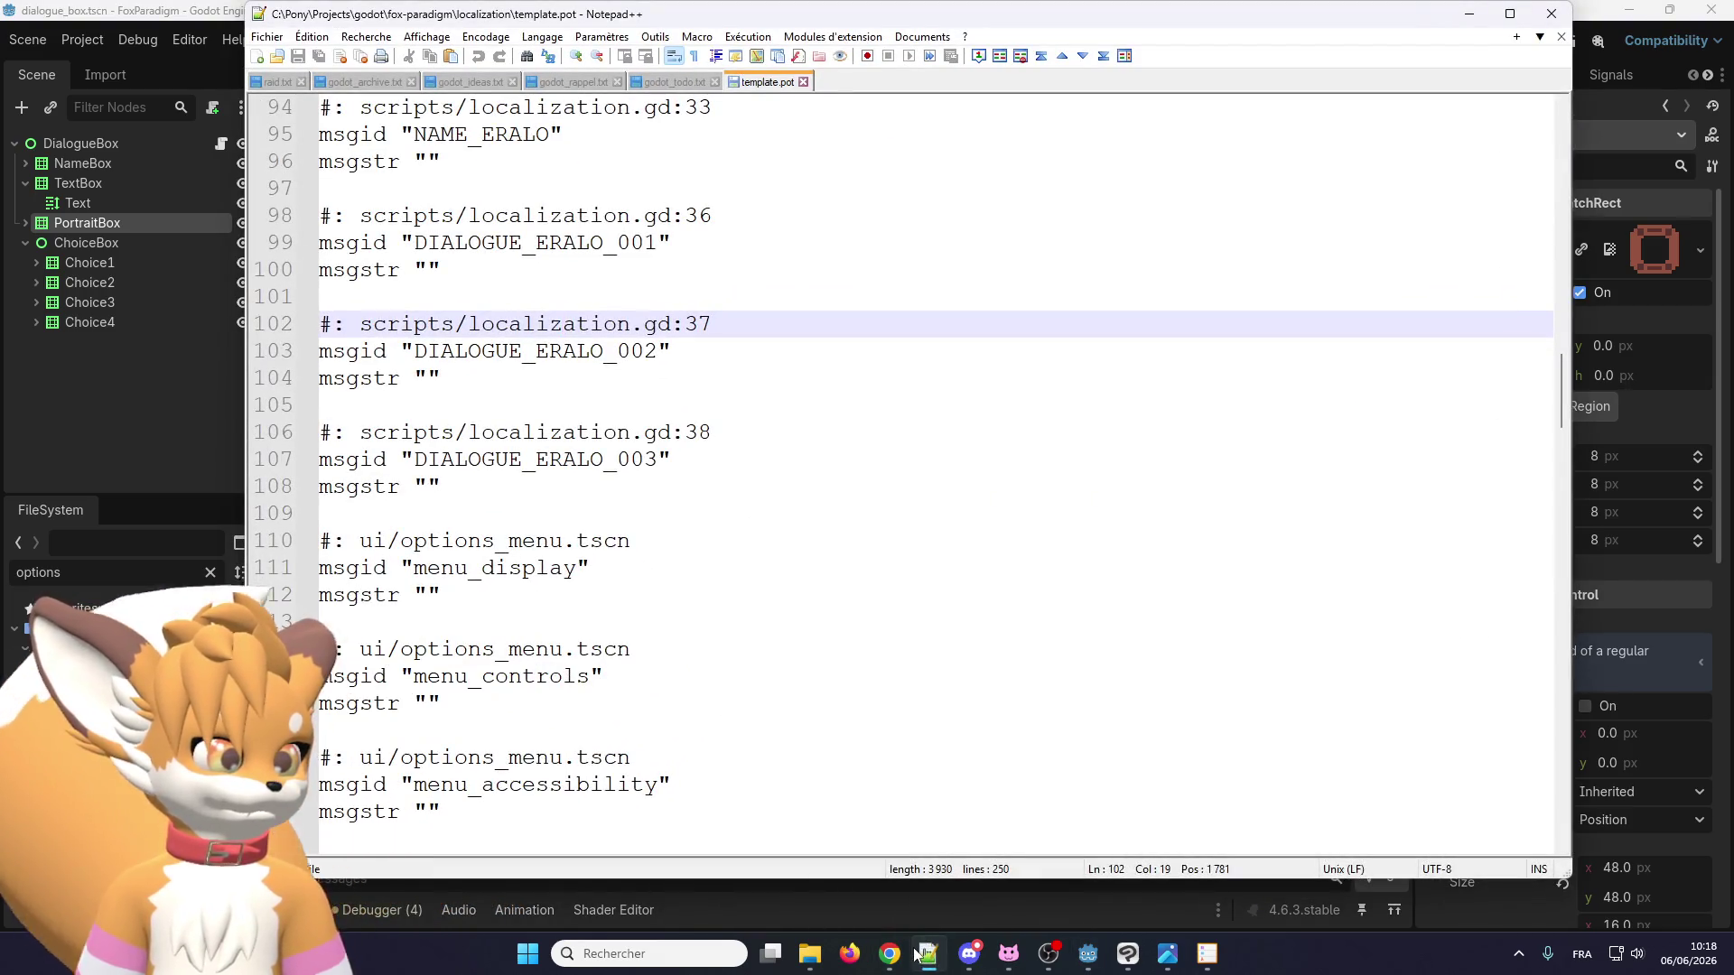
{"action": "key", "text": "alt+Tab"}
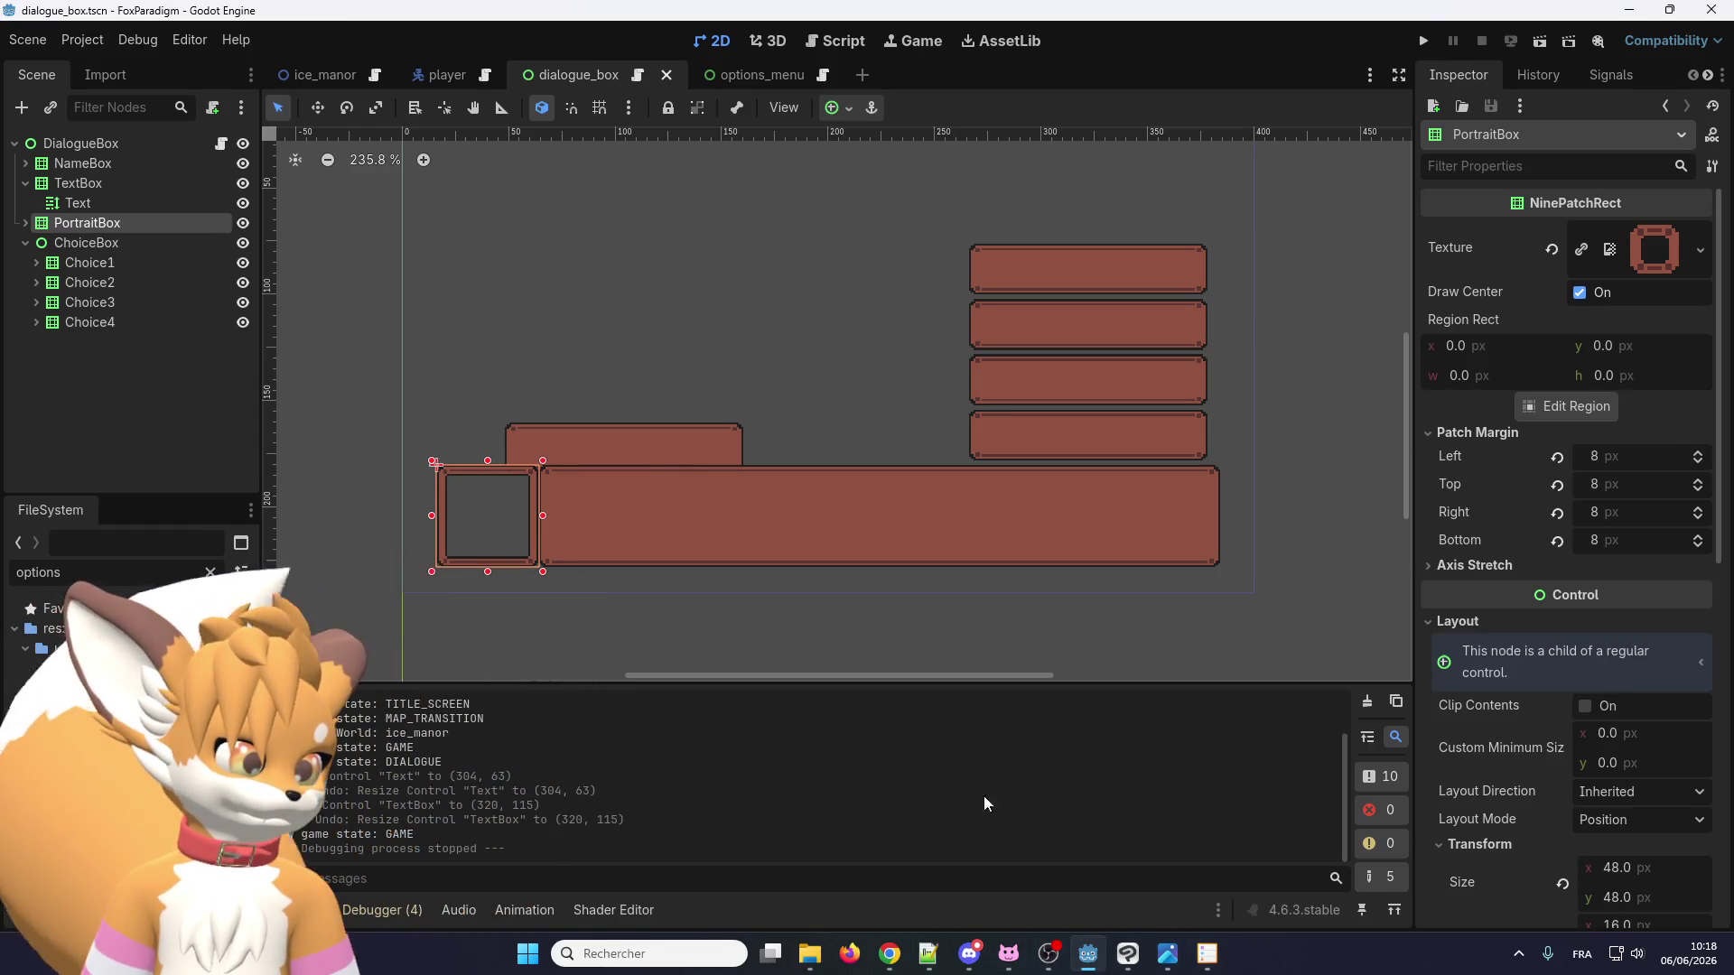
{"action": "mouse_move", "coordinate": [1095, 965]}
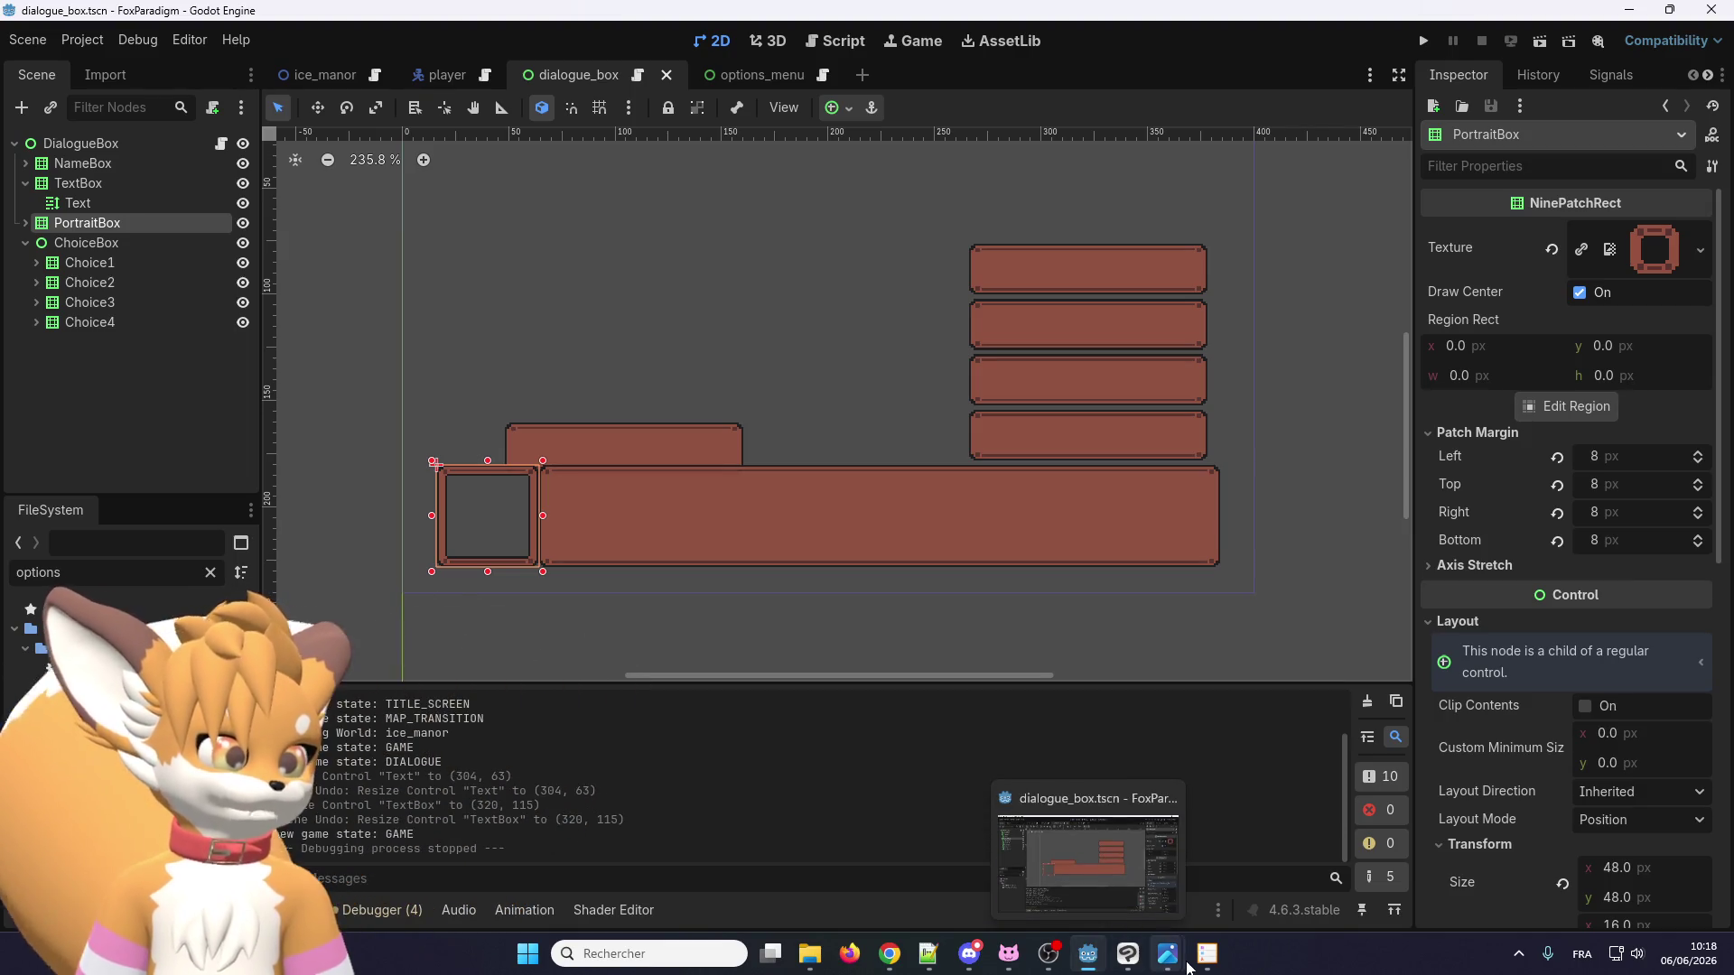
{"action": "left_click", "coordinate": [1204, 968]}
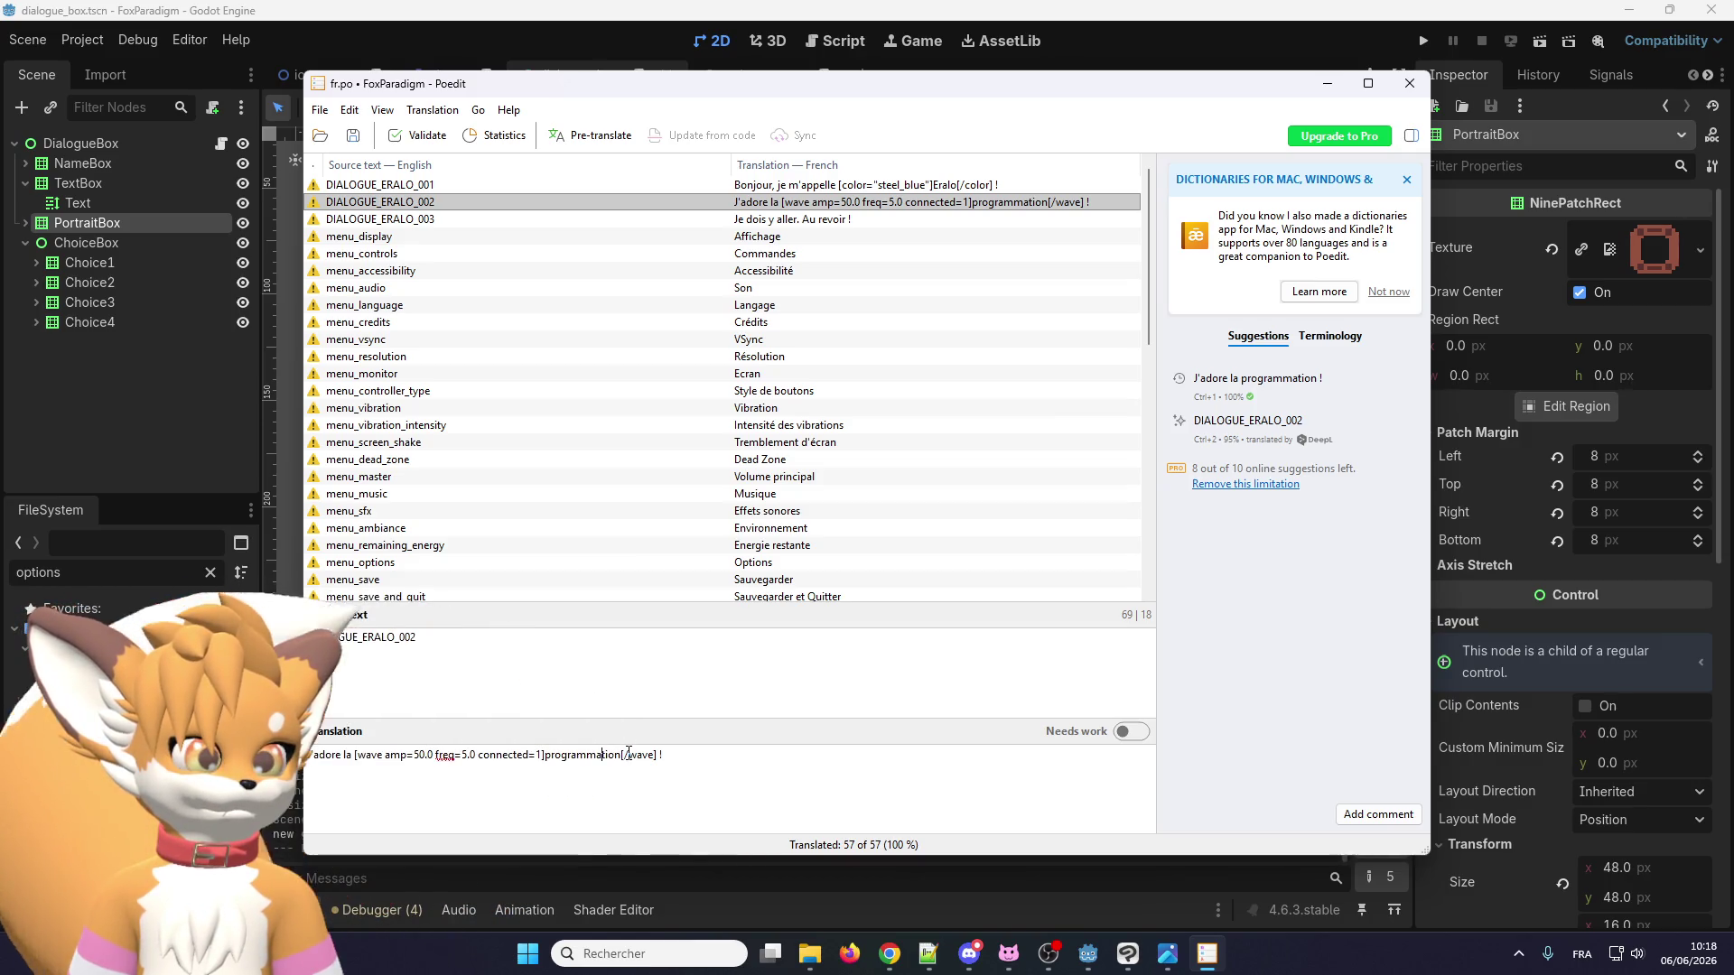
Leave Poedit's wave-tagged DIALOGUE_ERALO_002 translation and bring the Godot editor back to the front.
{"action": "left_click", "coordinate": [628, 37]}
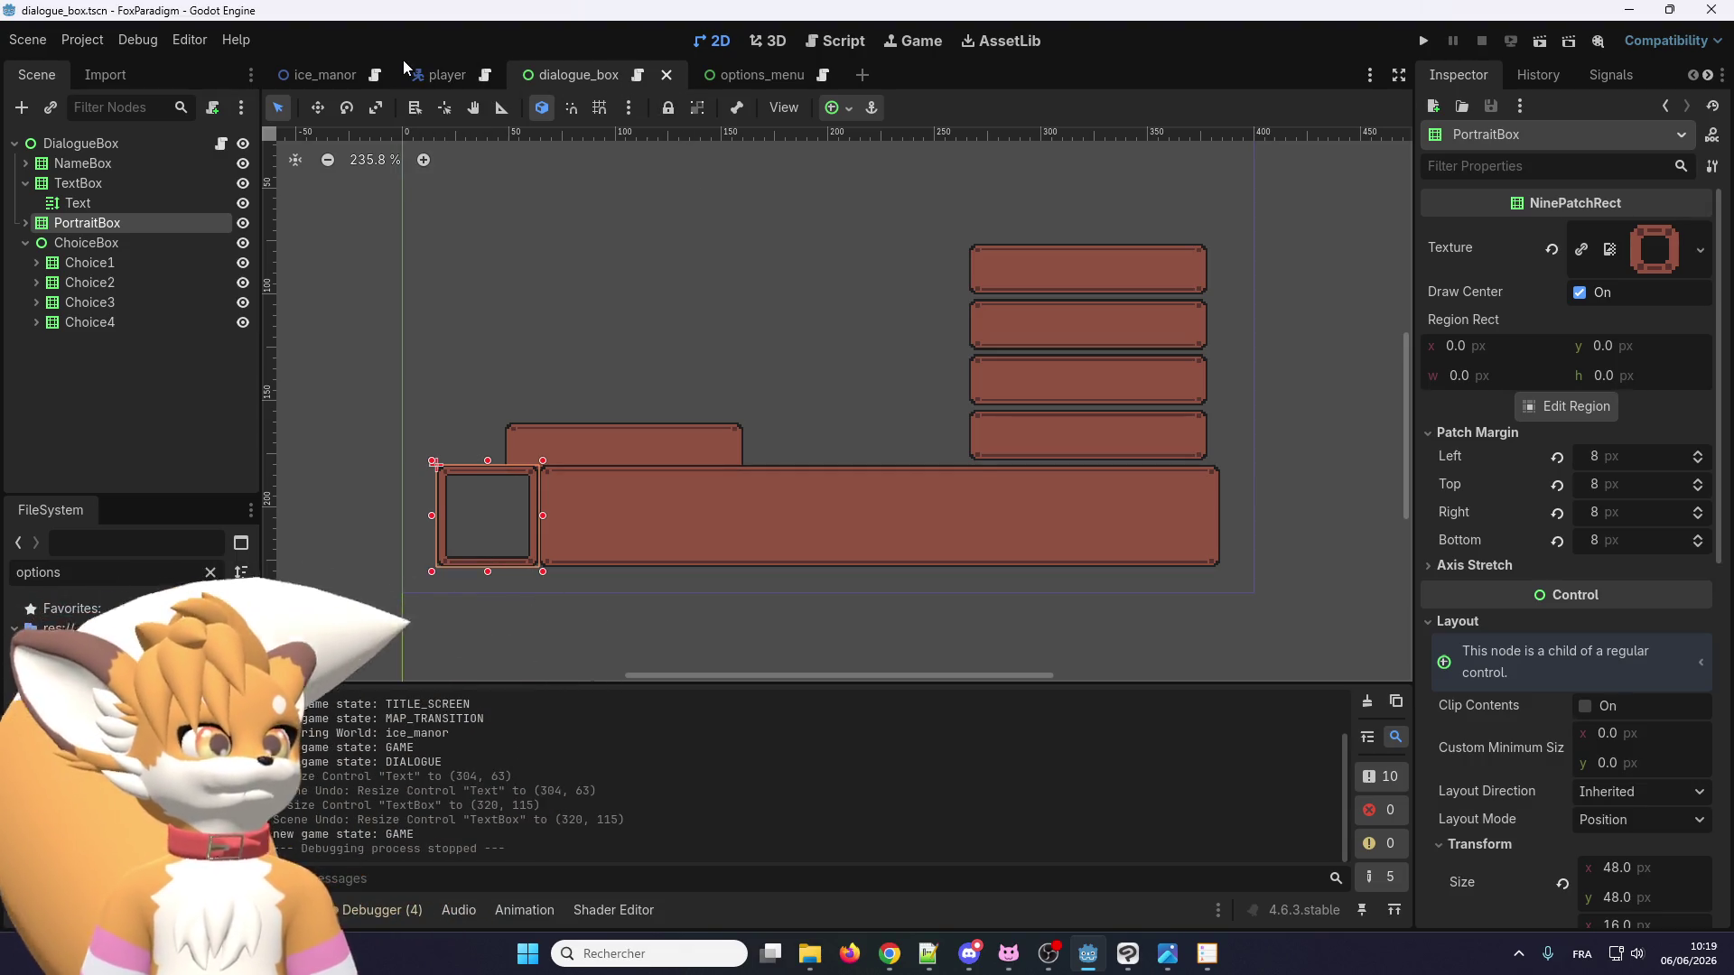
Show the ice_manor level map with its gravestones, conveyor tiles and Eralo NPCs.
{"action": "left_click", "coordinate": [327, 75]}
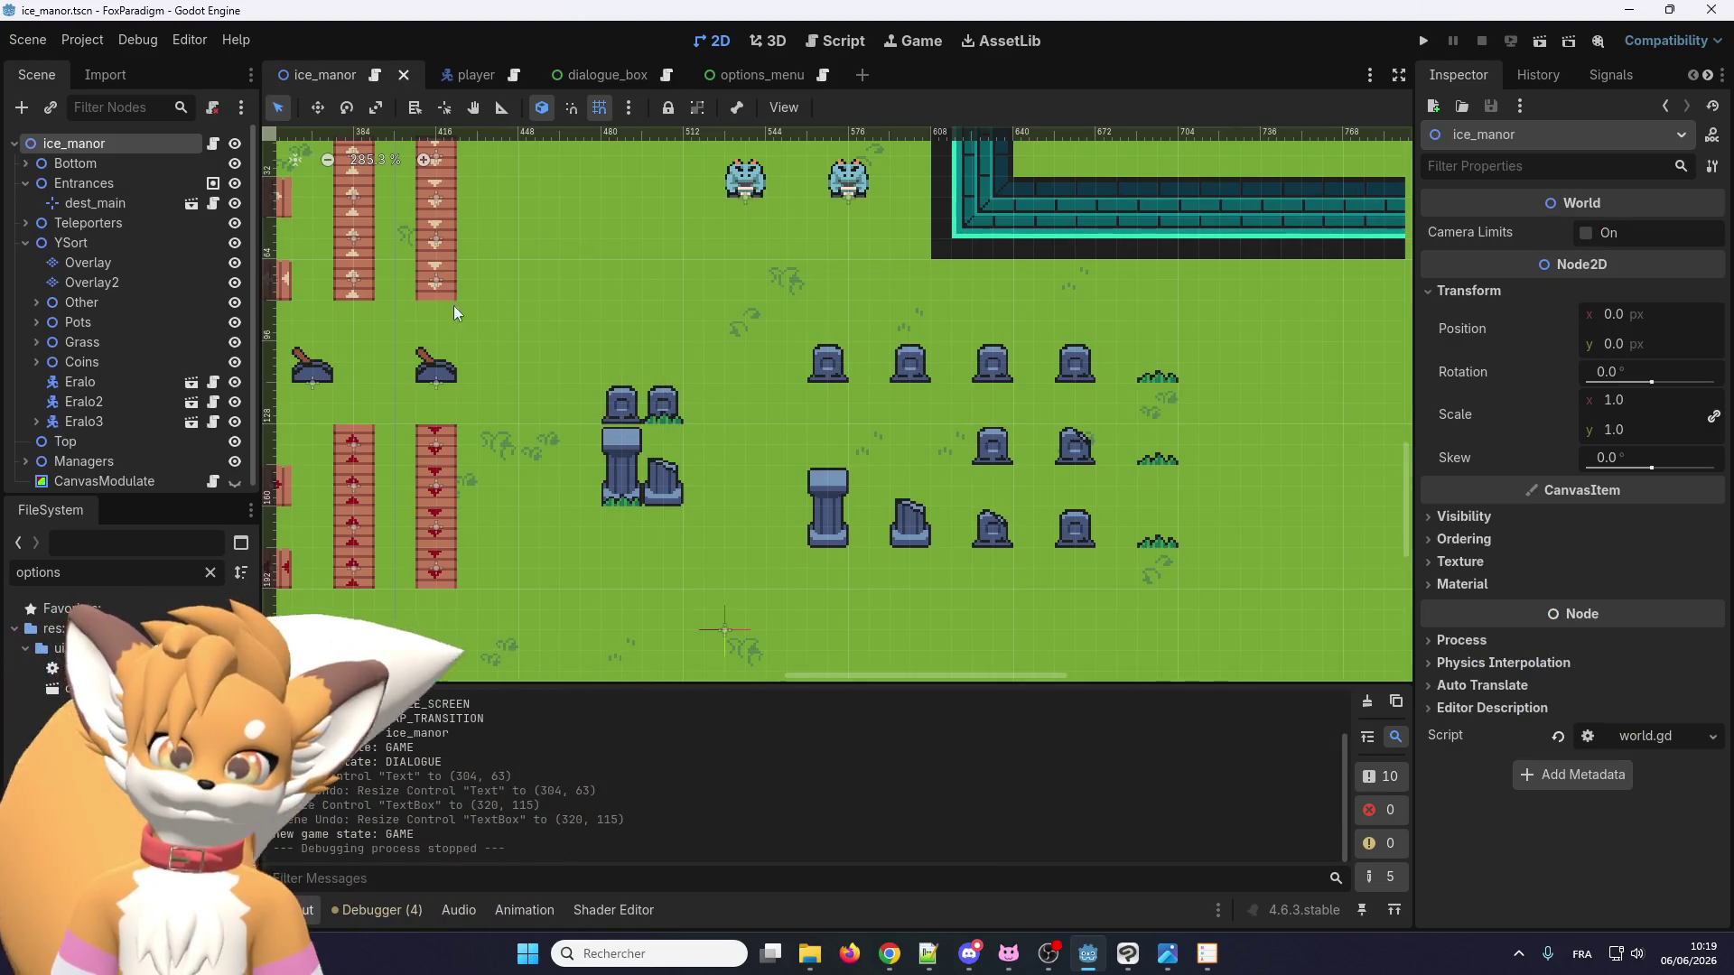
{"action": "key", "text": "alt+Tab"}
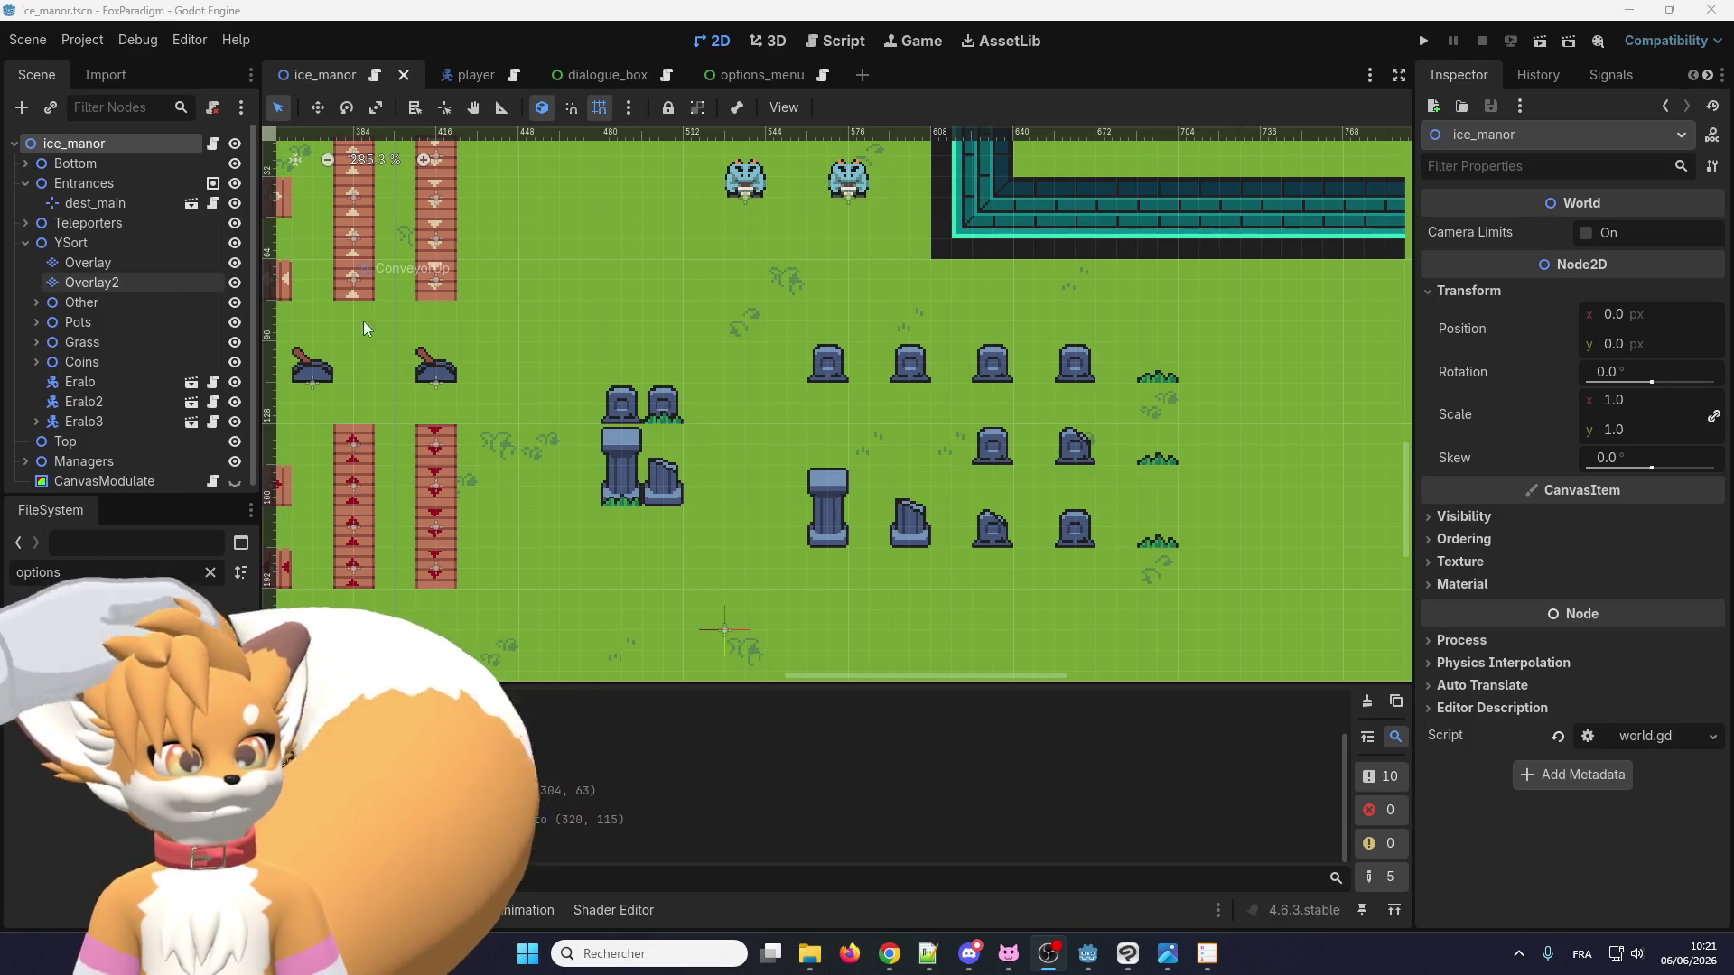
{"action": "scroll", "coordinate": [744, 533], "scroll_direction": "down", "scroll_amount": 2}
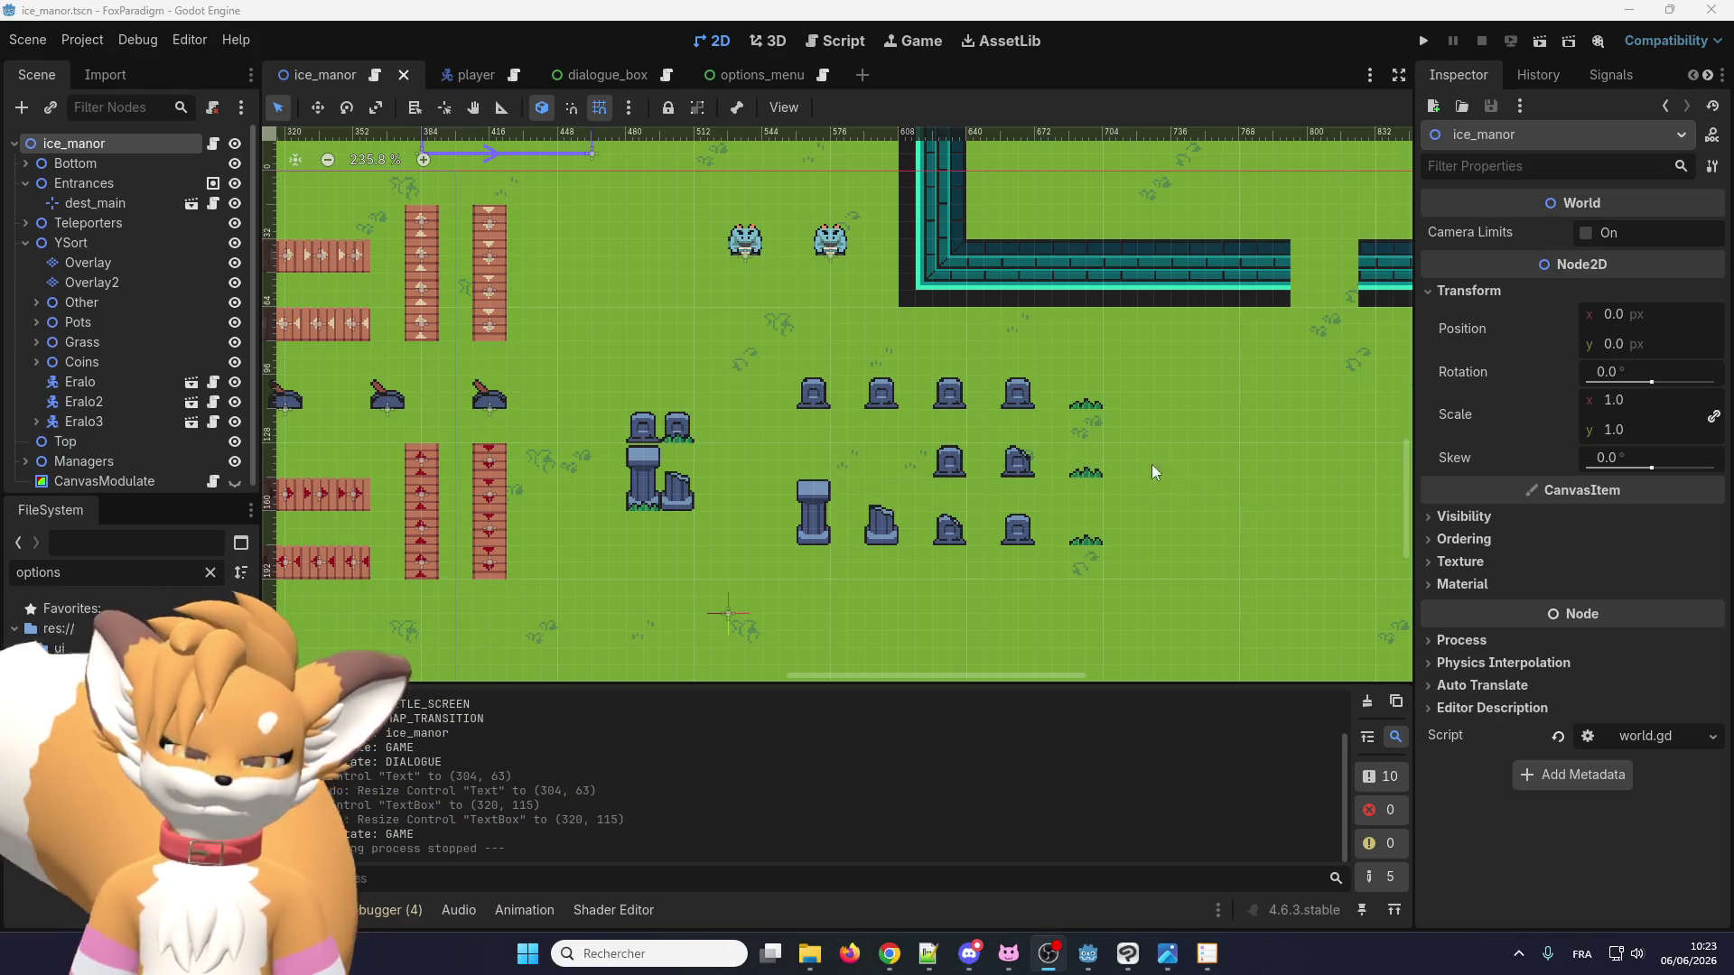
{"action": "left_click", "coordinate": [798, 319]}
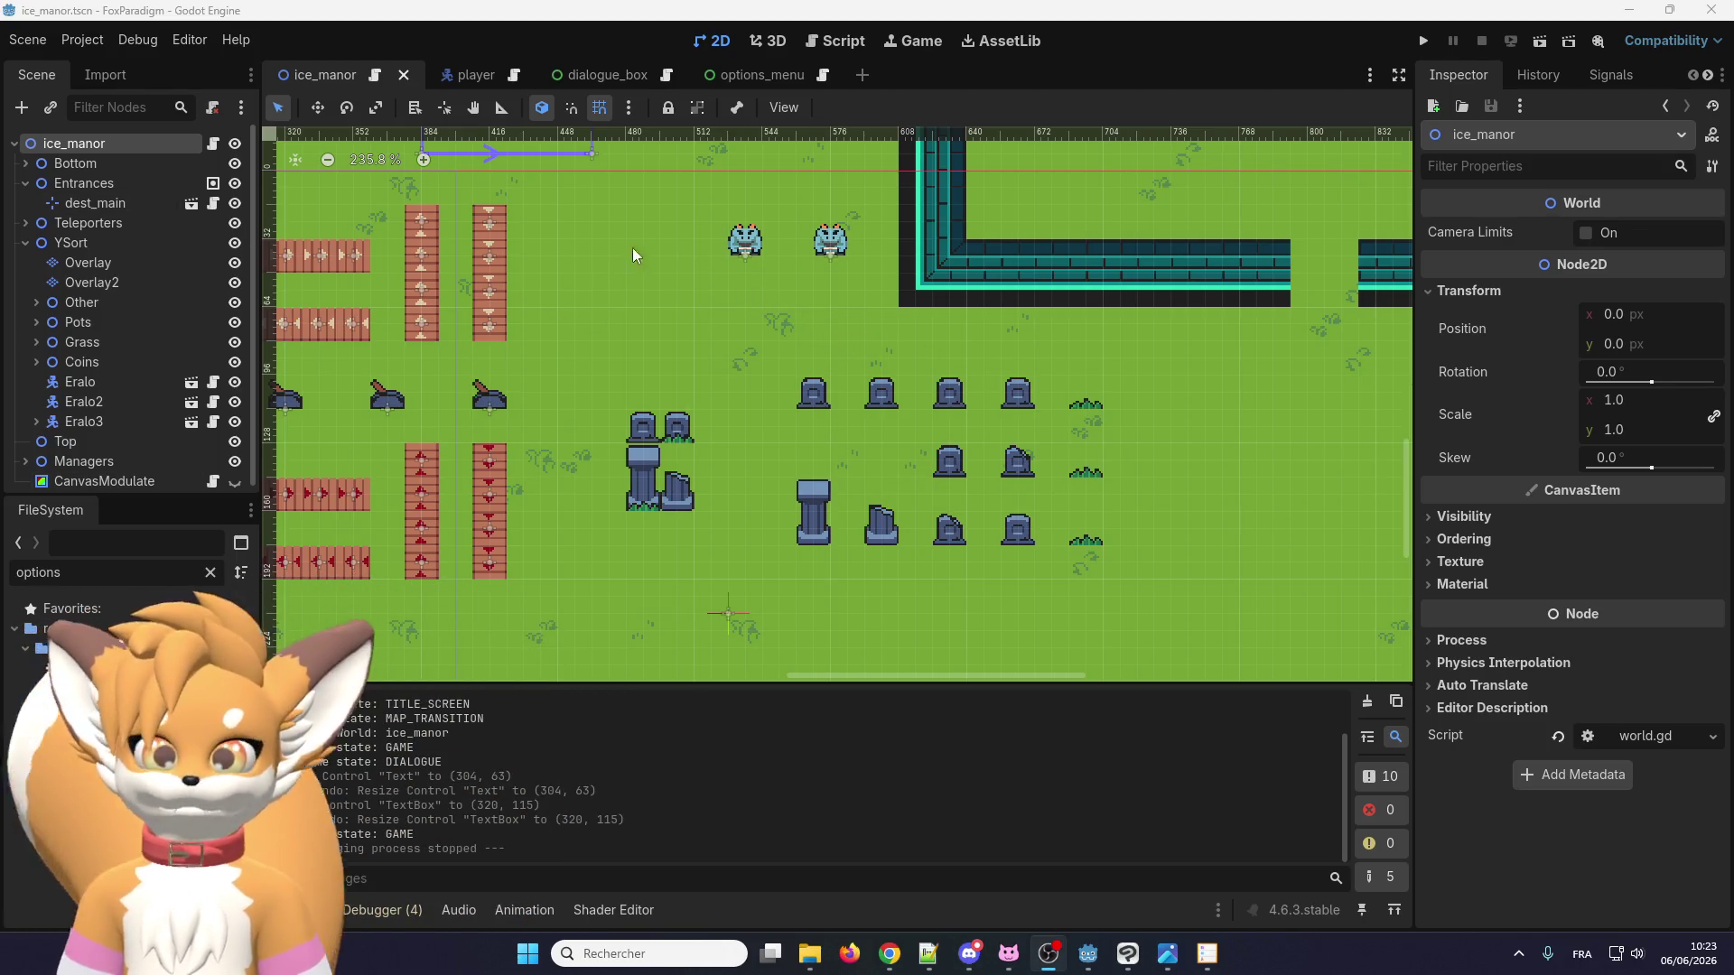
{"action": "left_click", "coordinate": [210, 572]}
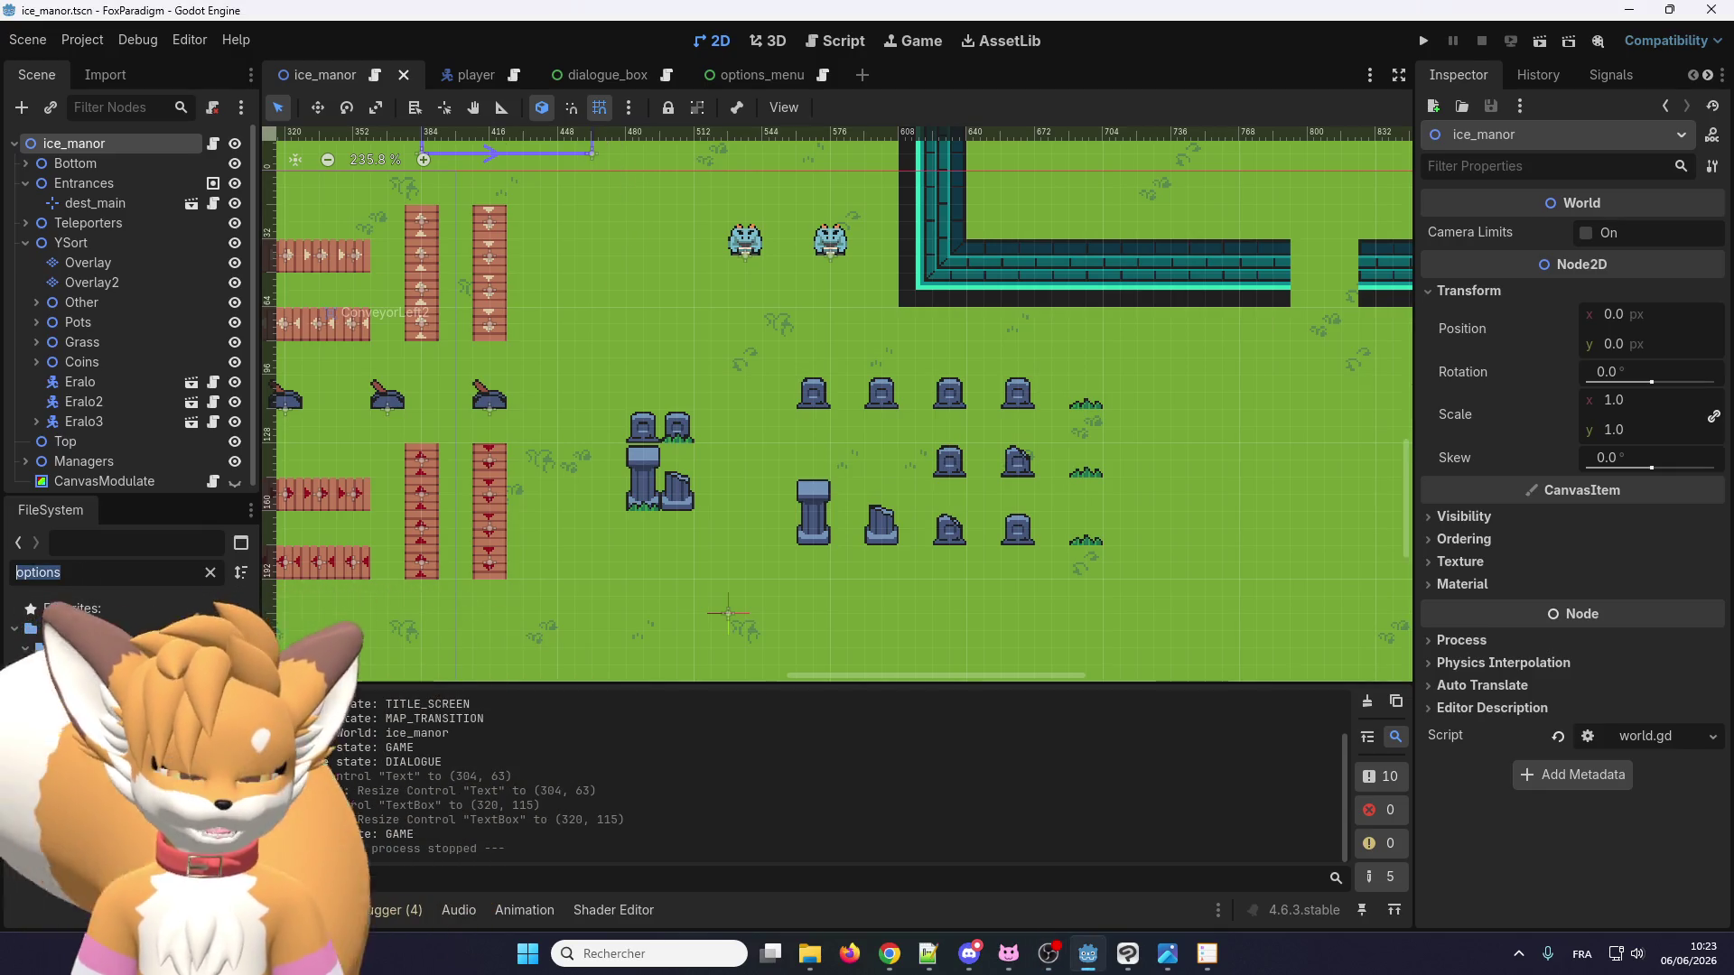
Filter FileSystem for 'dialo' and open npc_test_001.json from the dialogues folder to review its content.
{"action": "type", "text": "dialo"}
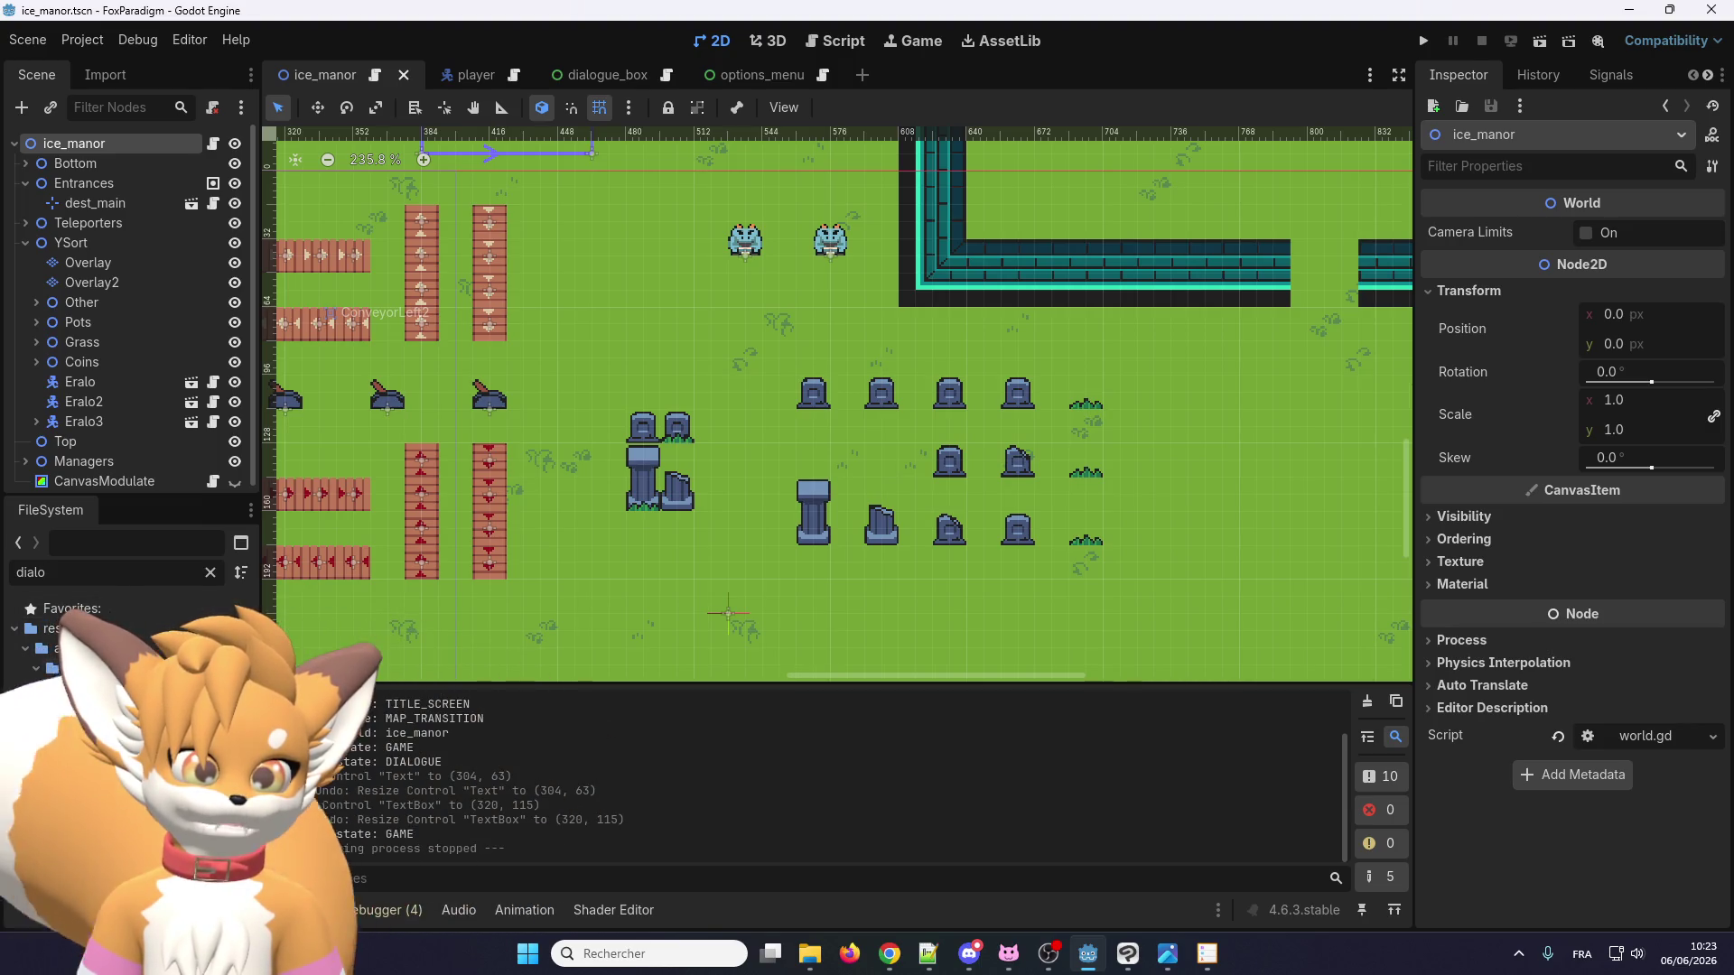
{"action": "left_click", "coordinate": [47, 750]}
{"action": "left_click", "coordinate": [210, 571]}
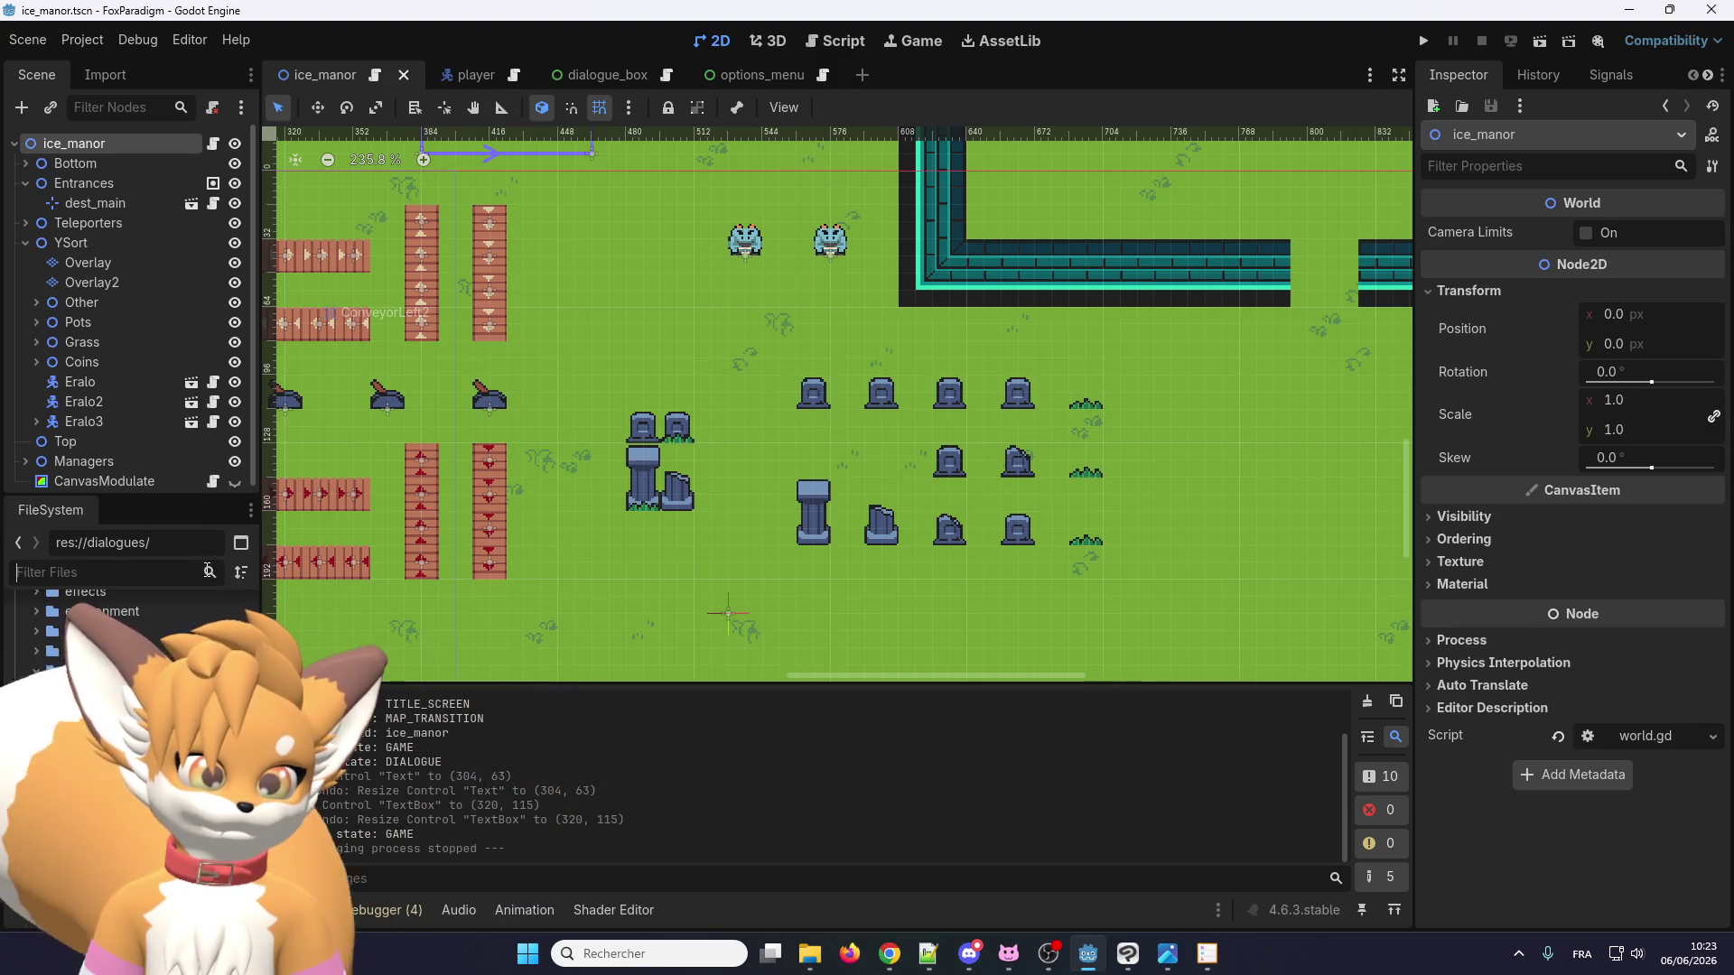
{"action": "double_click", "coordinate": [61, 691]}
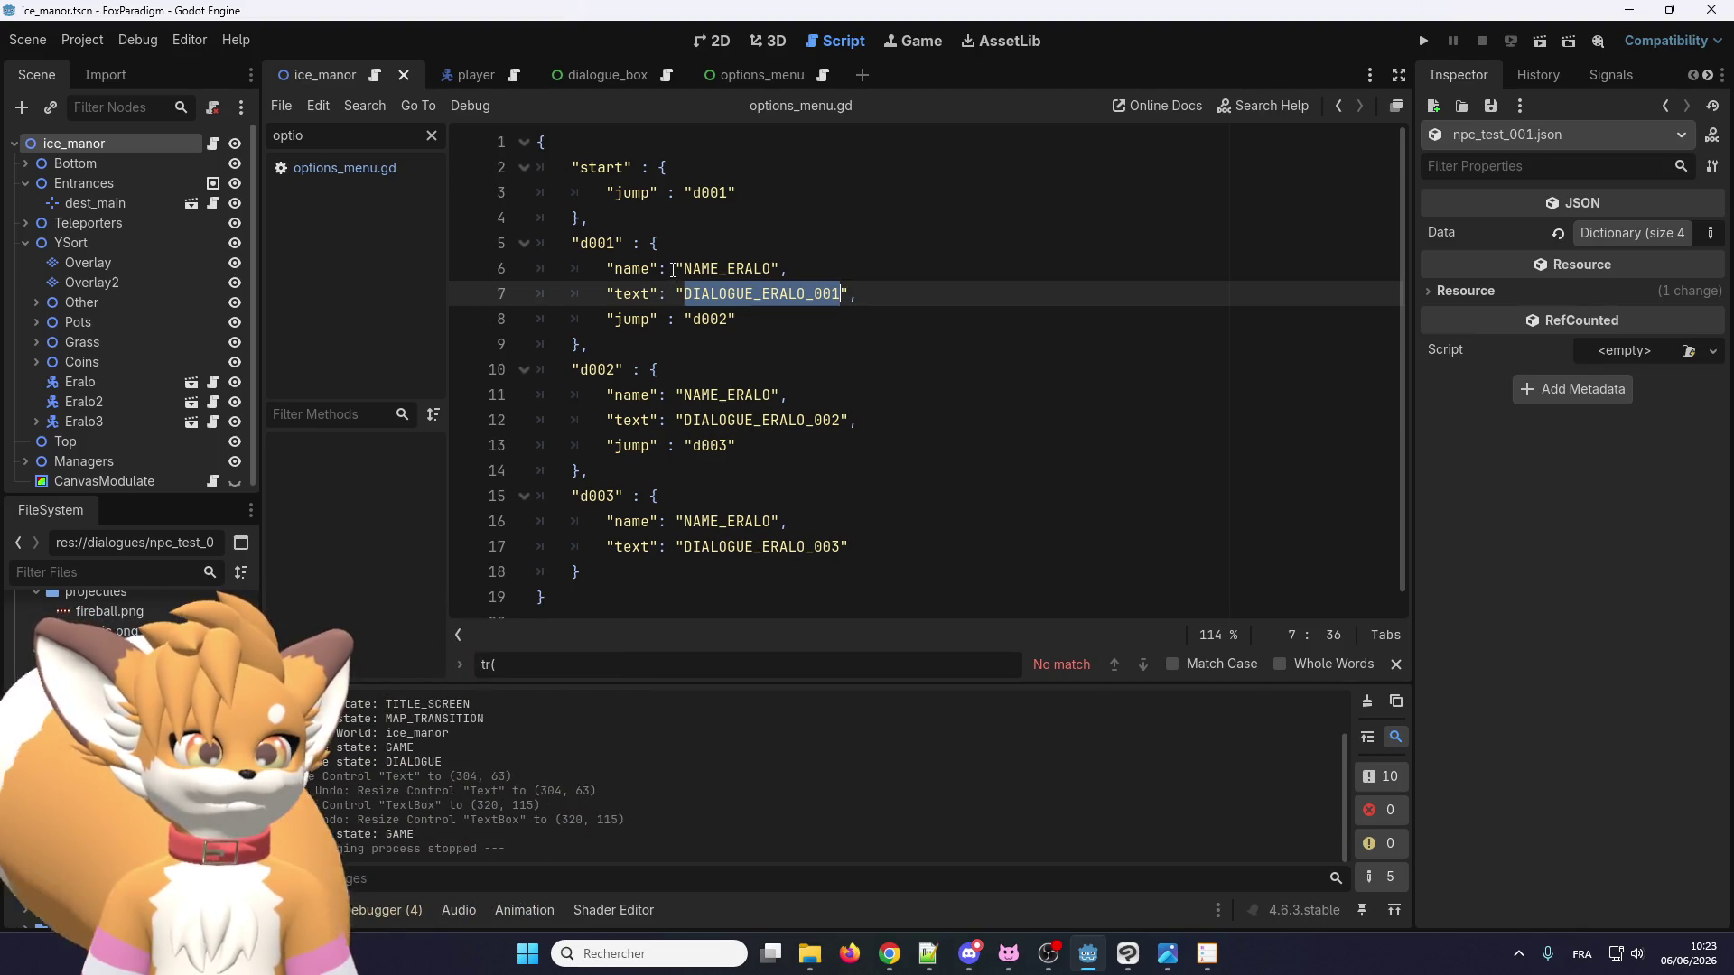
{"action": "left_click", "coordinate": [673, 269]}
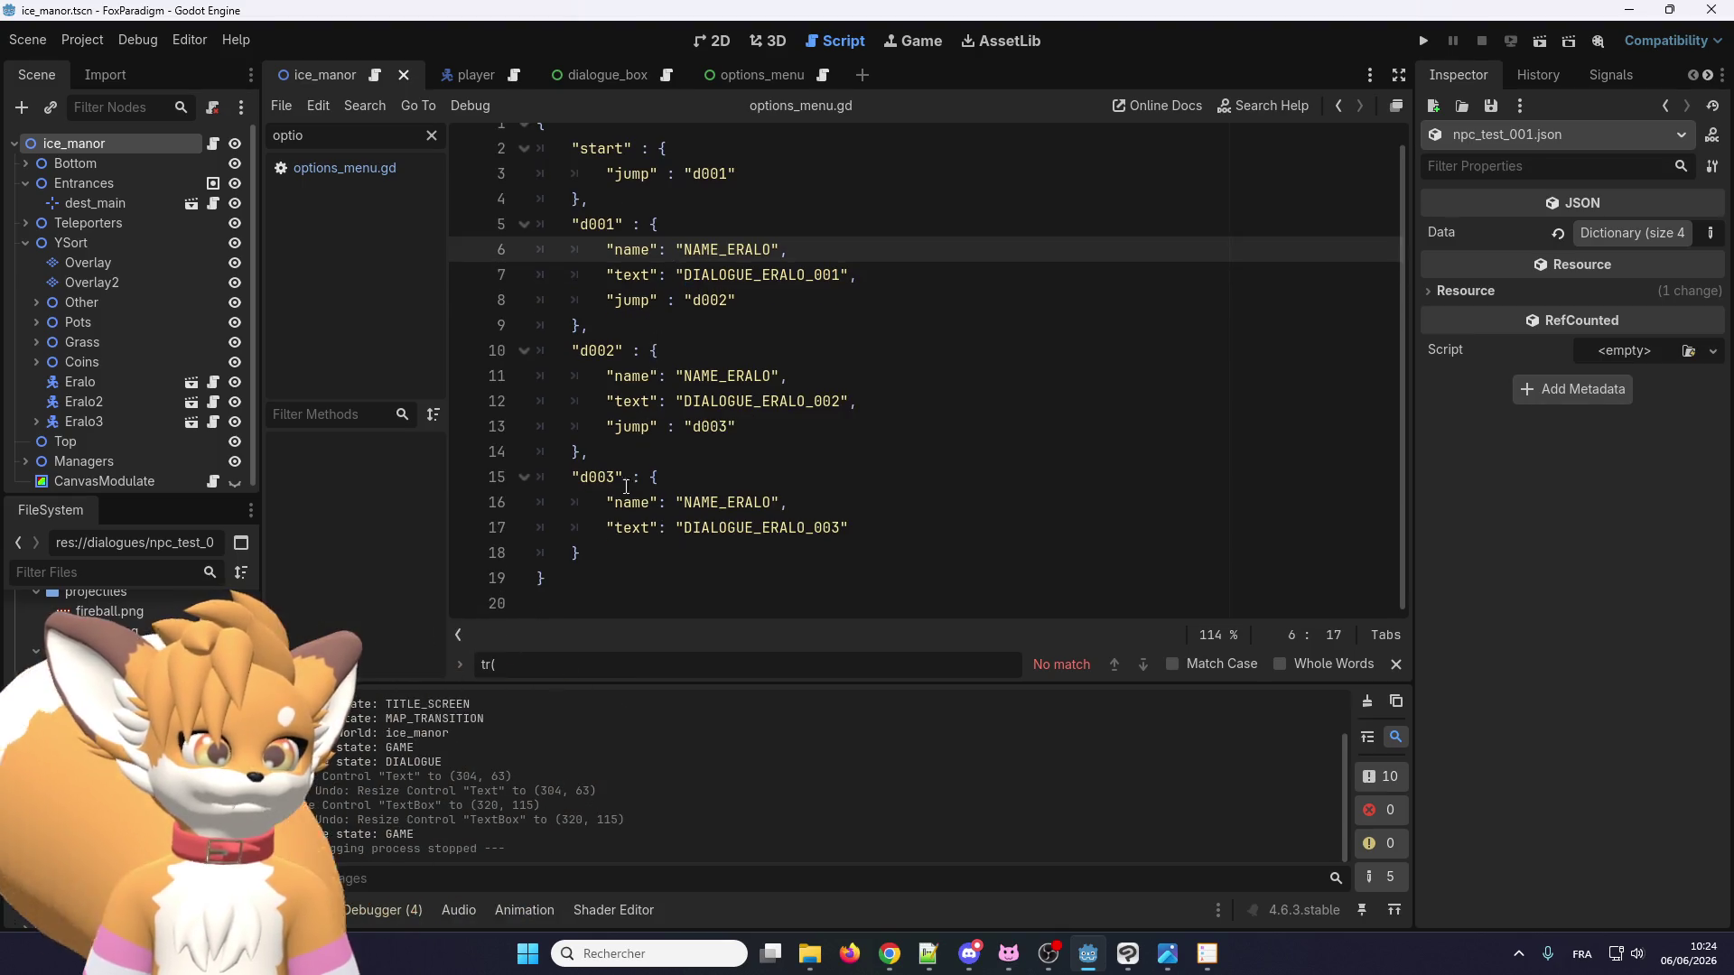
{"action": "left_click_drag", "start_coordinate": [556, 597], "coordinate": [486, 38]}
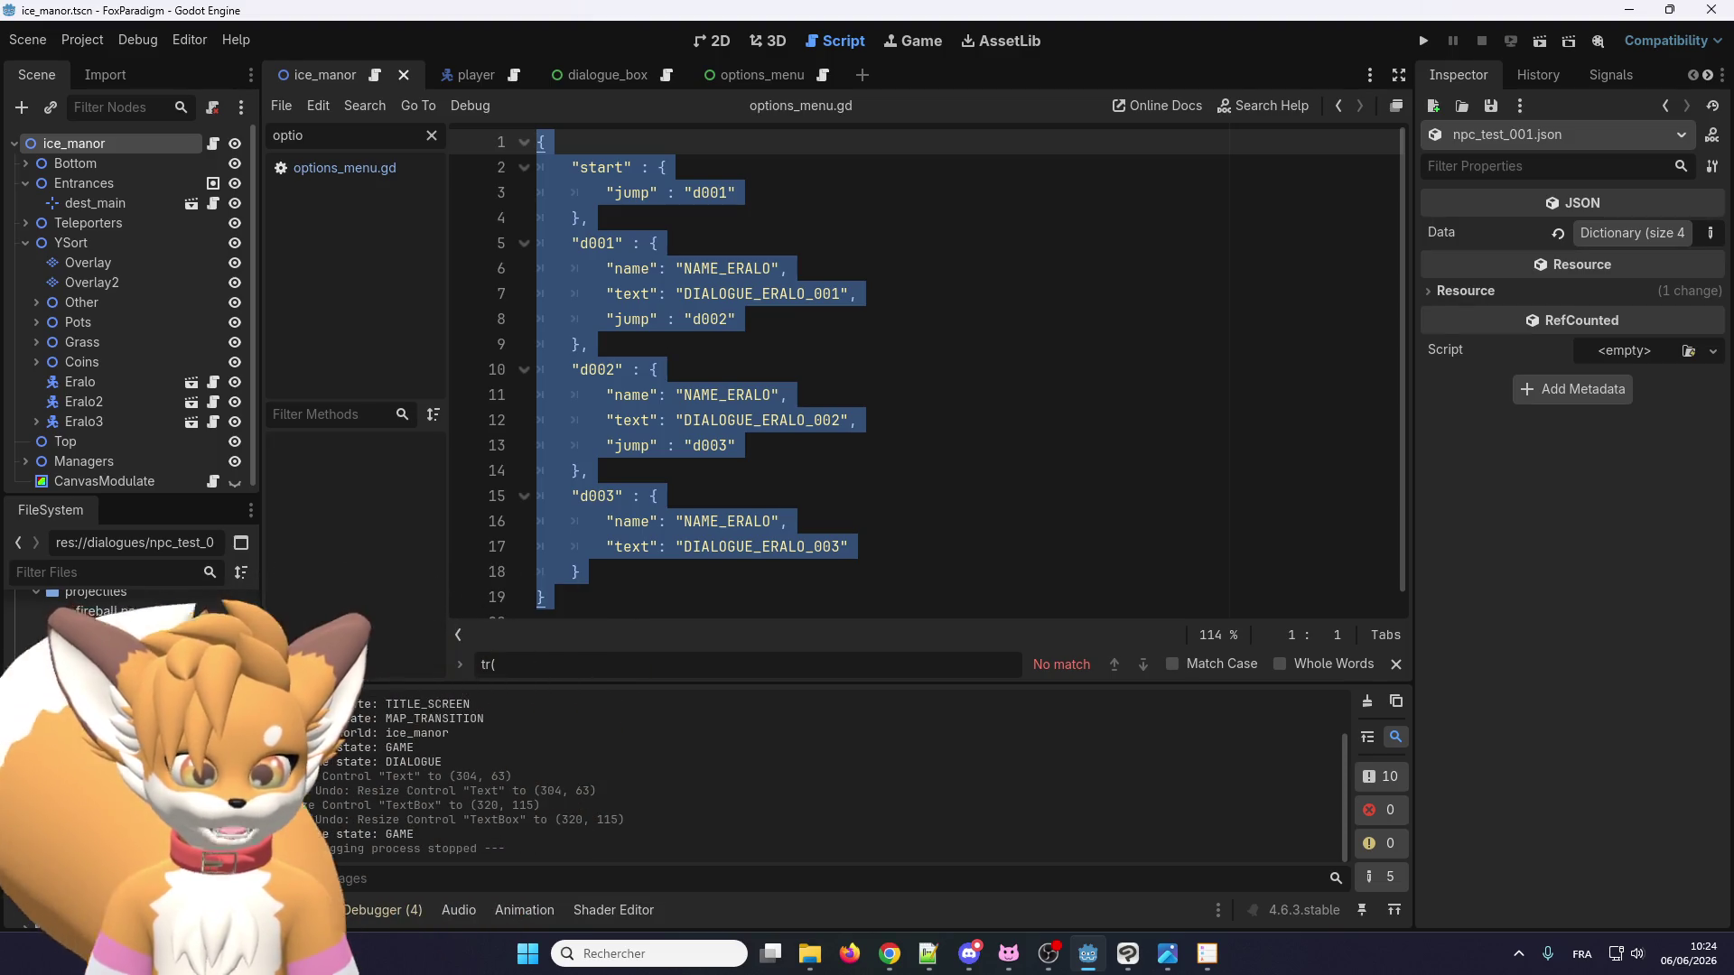
Duplicate npc_test_001.json as npc_test_002.json and open the new copy.
{"action": "left_click", "coordinate": [102, 853]}
{"action": "key", "text": "ctrl+d"}
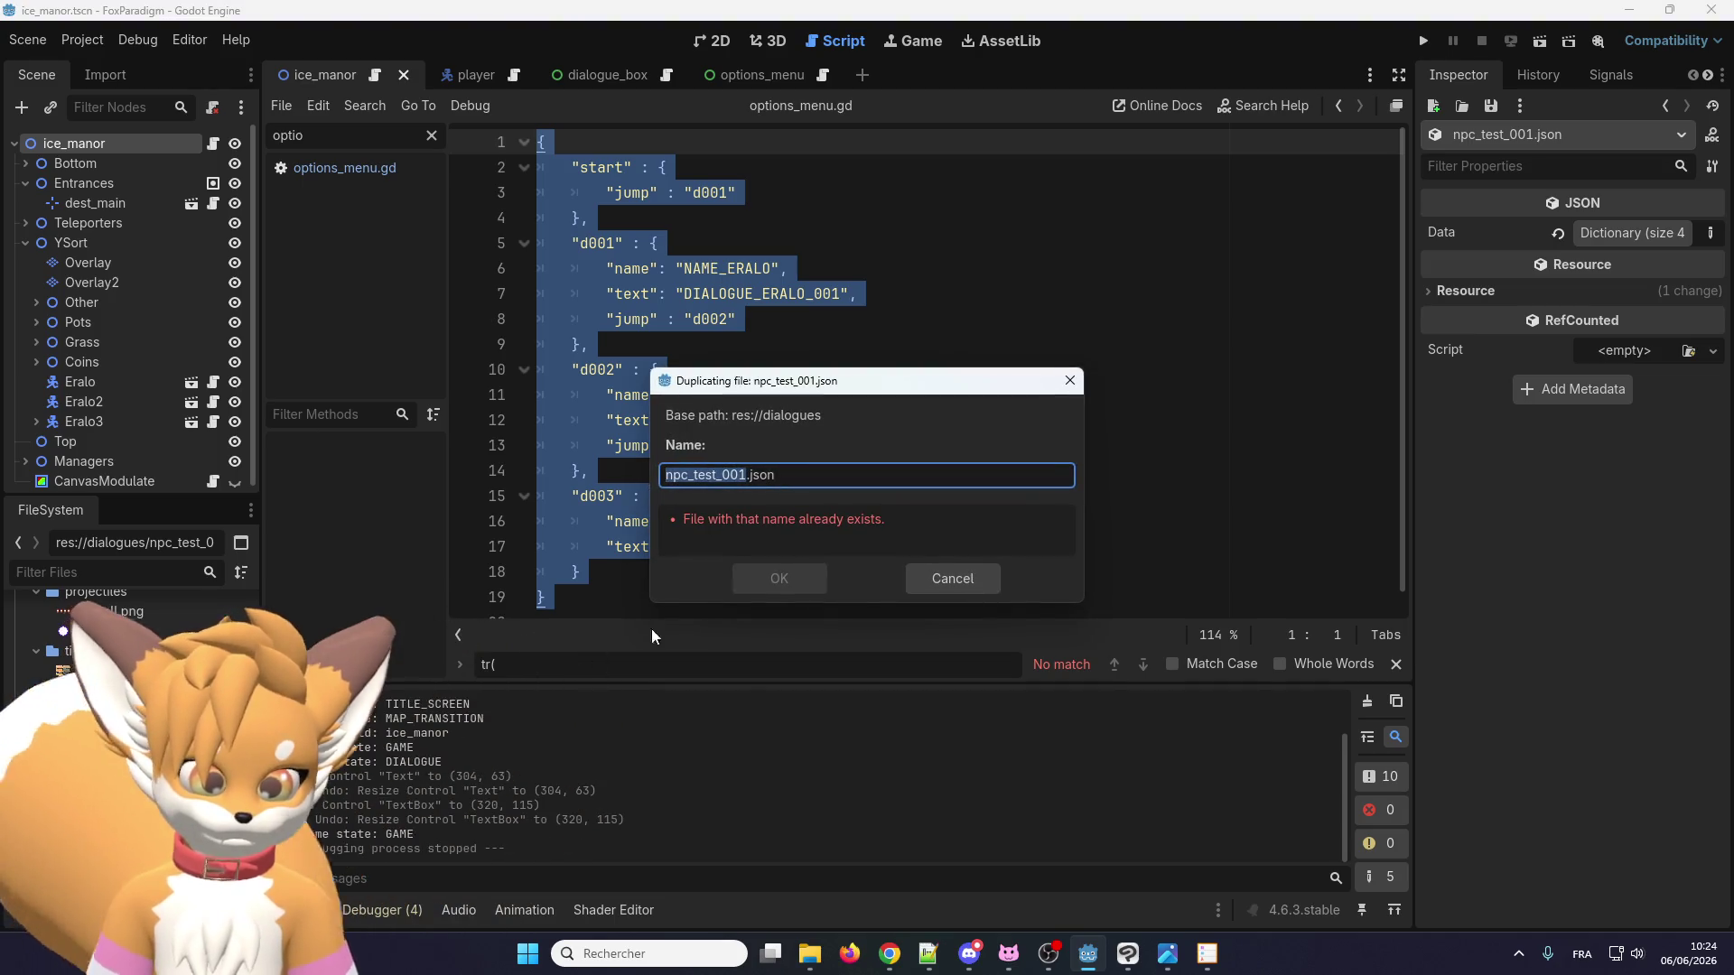
{"action": "key", "text": "Right"}
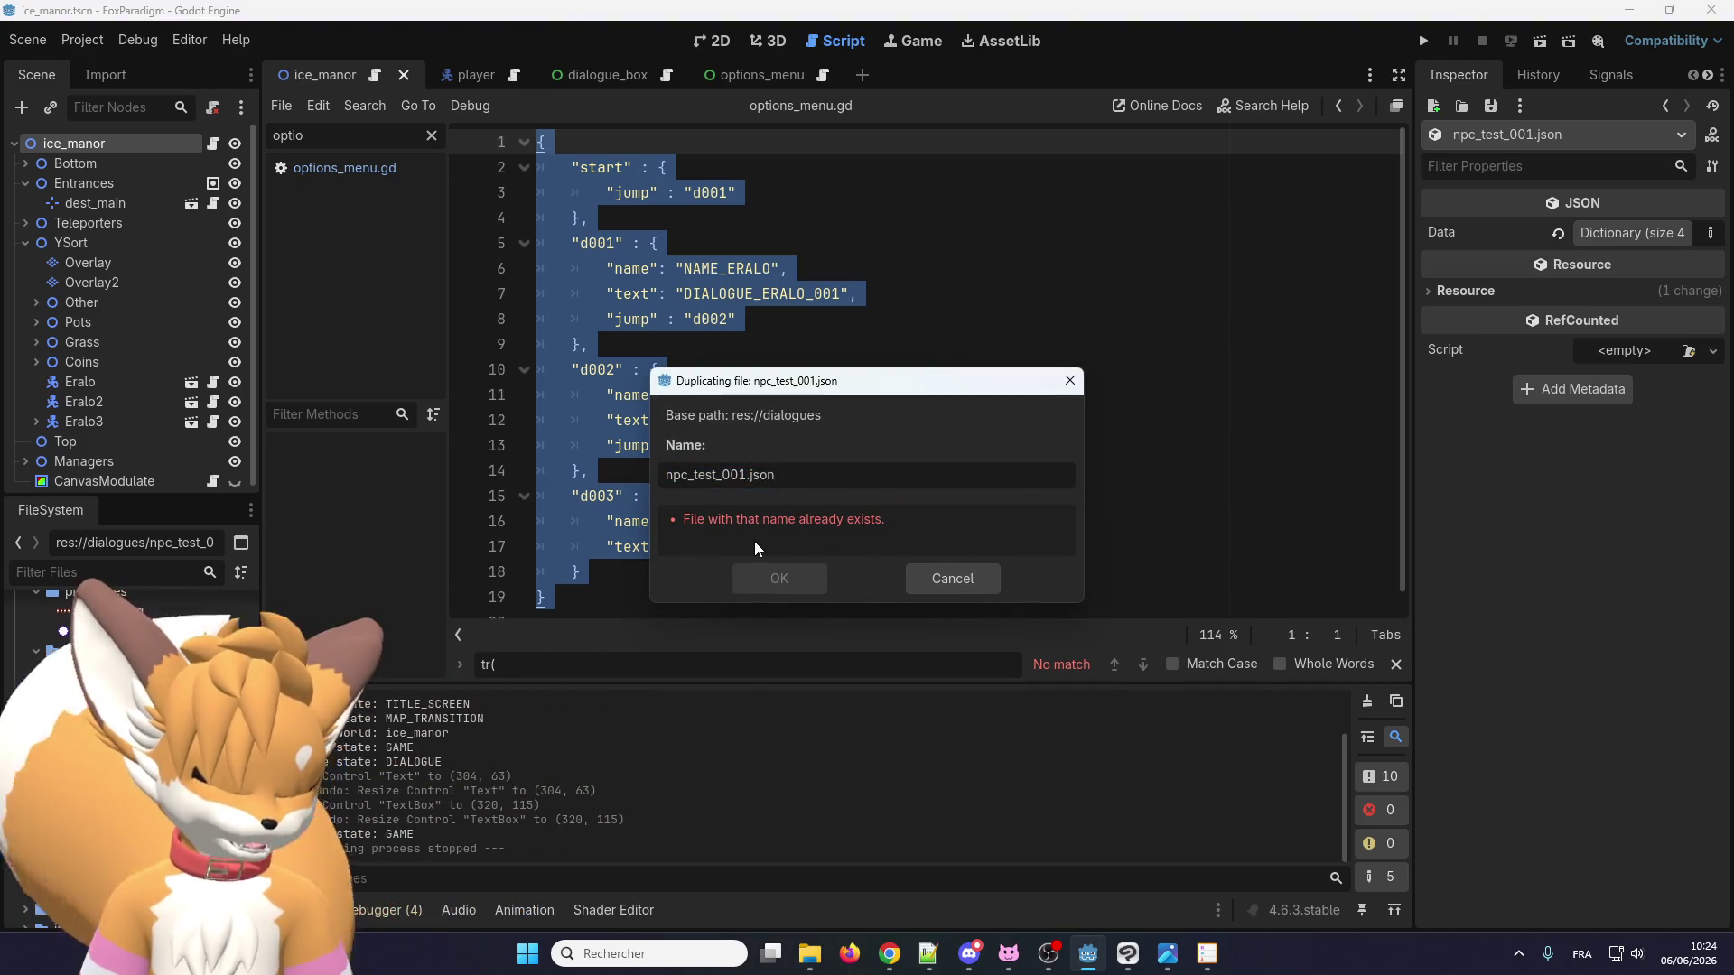
{"action": "key", "text": "BackSpace"}
{"action": "type", "text": "2"}
{"action": "key", "text": "Return"}
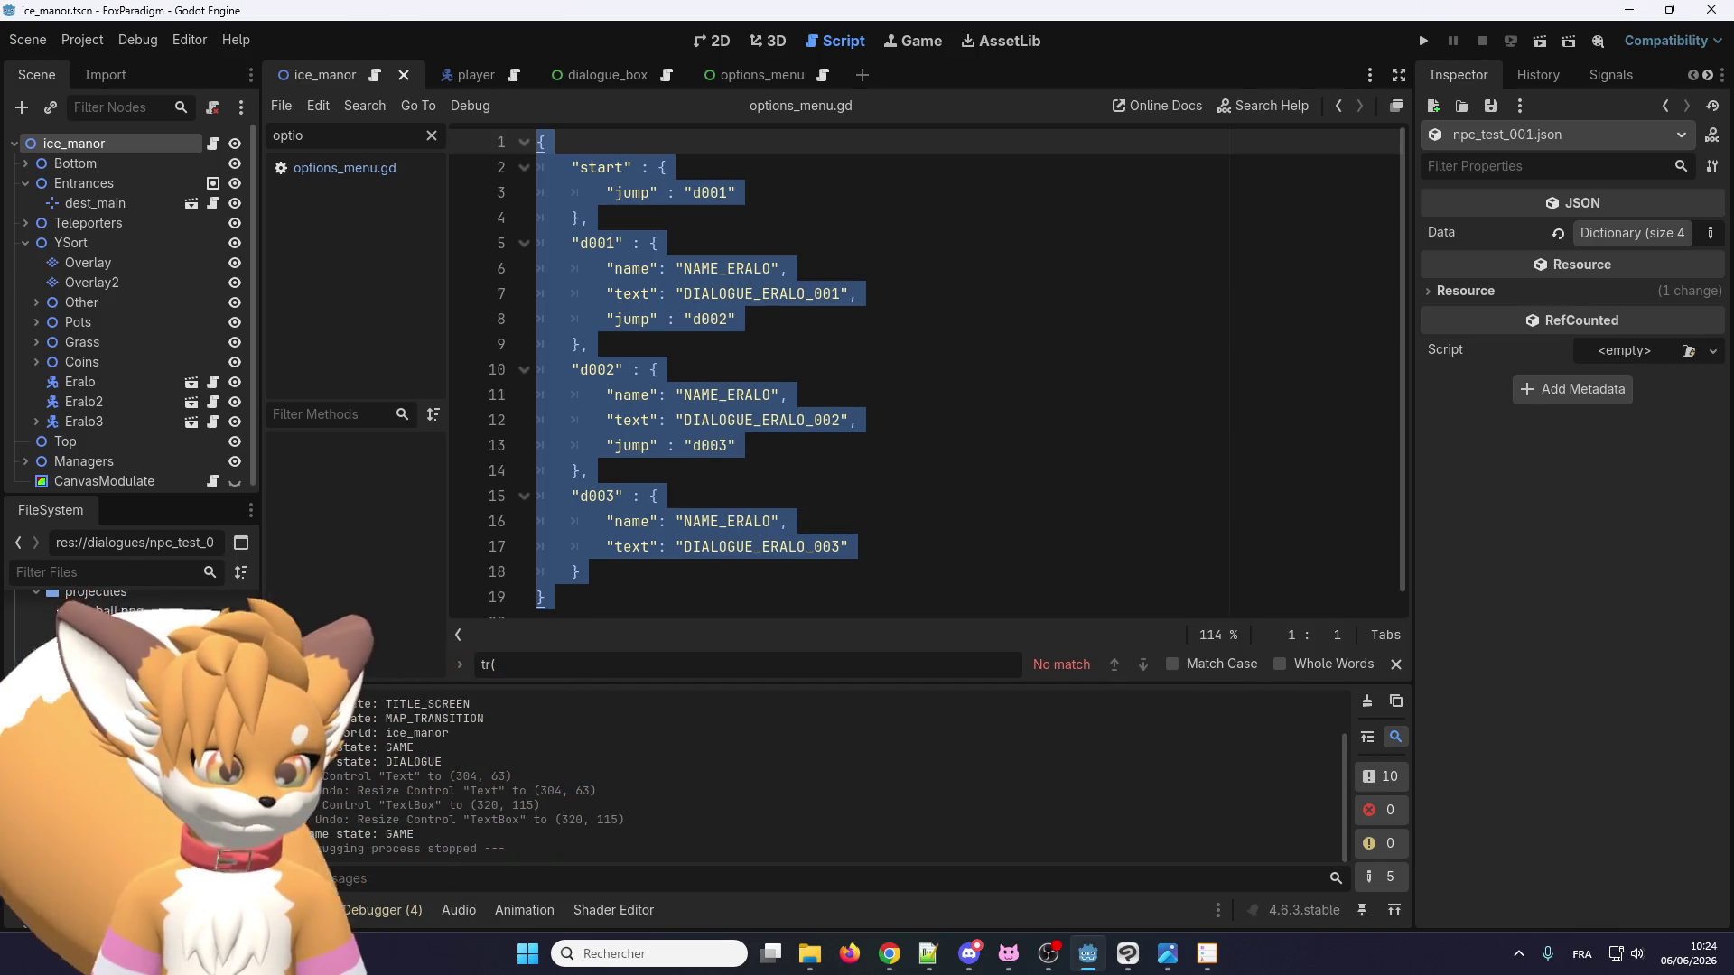
{"action": "double_click", "coordinate": [110, 872]}
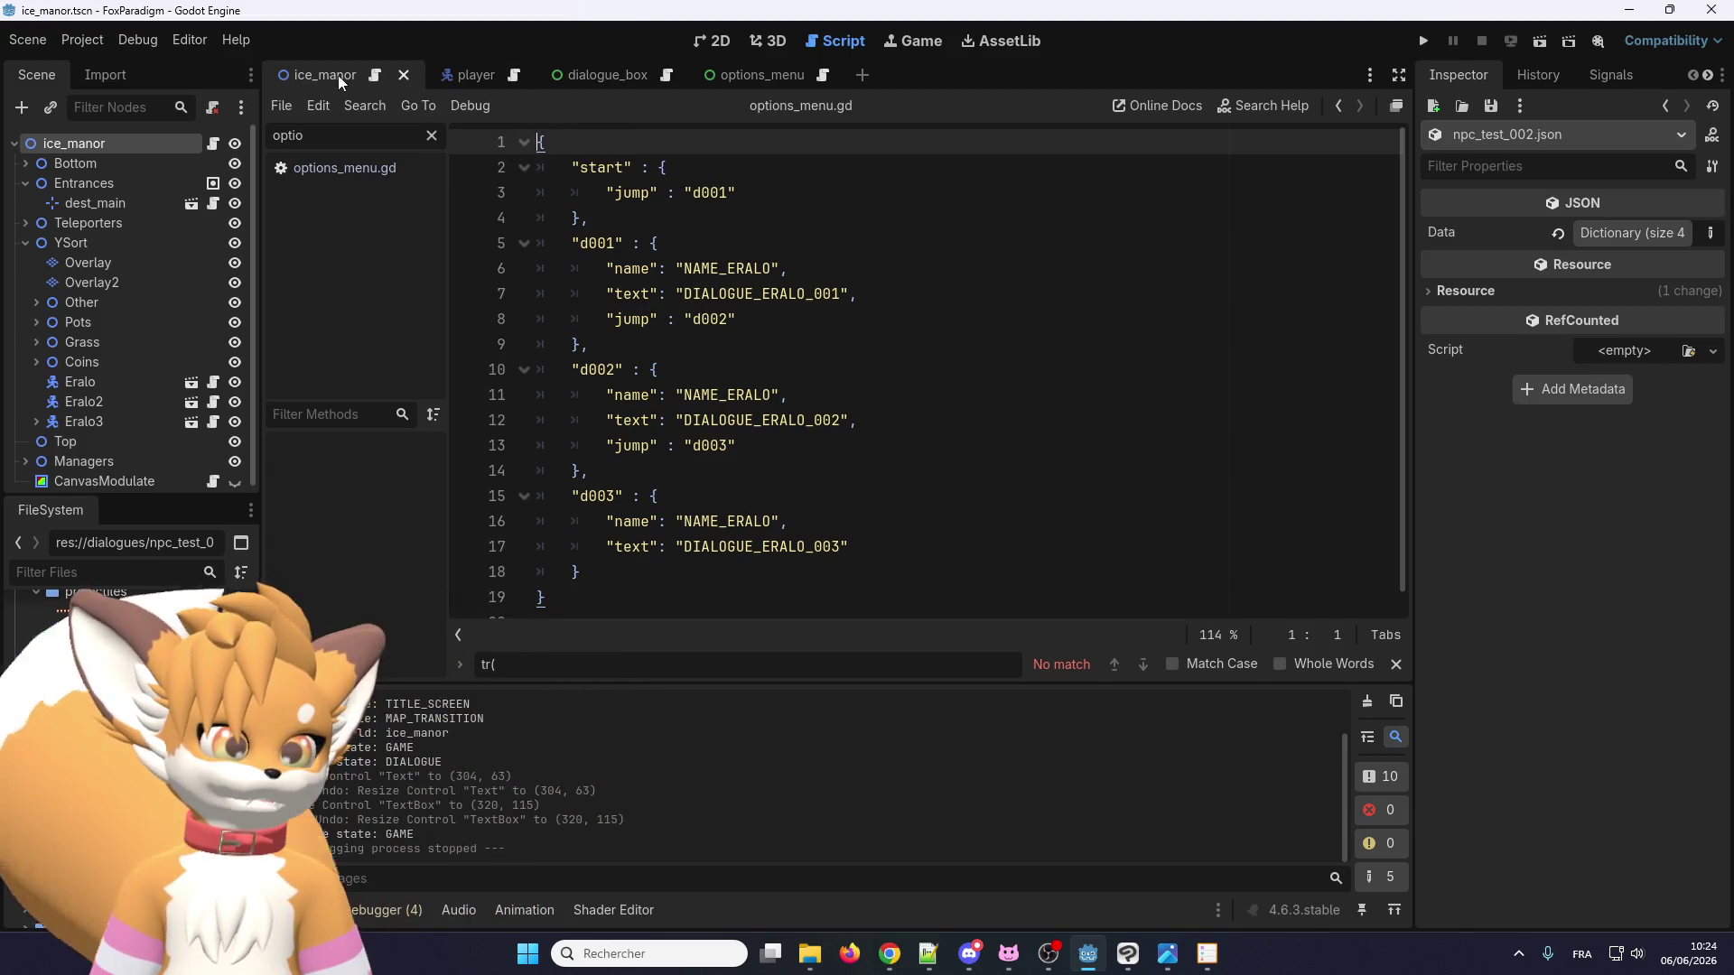
On the zoomed-in ice_manor map, select Eralo2 to check its npc_test_002 dialogue key.
{"action": "left_click", "coordinate": [714, 41]}
{"action": "scroll", "coordinate": [762, 240], "scroll_direction": "up", "scroll_amount": 2}
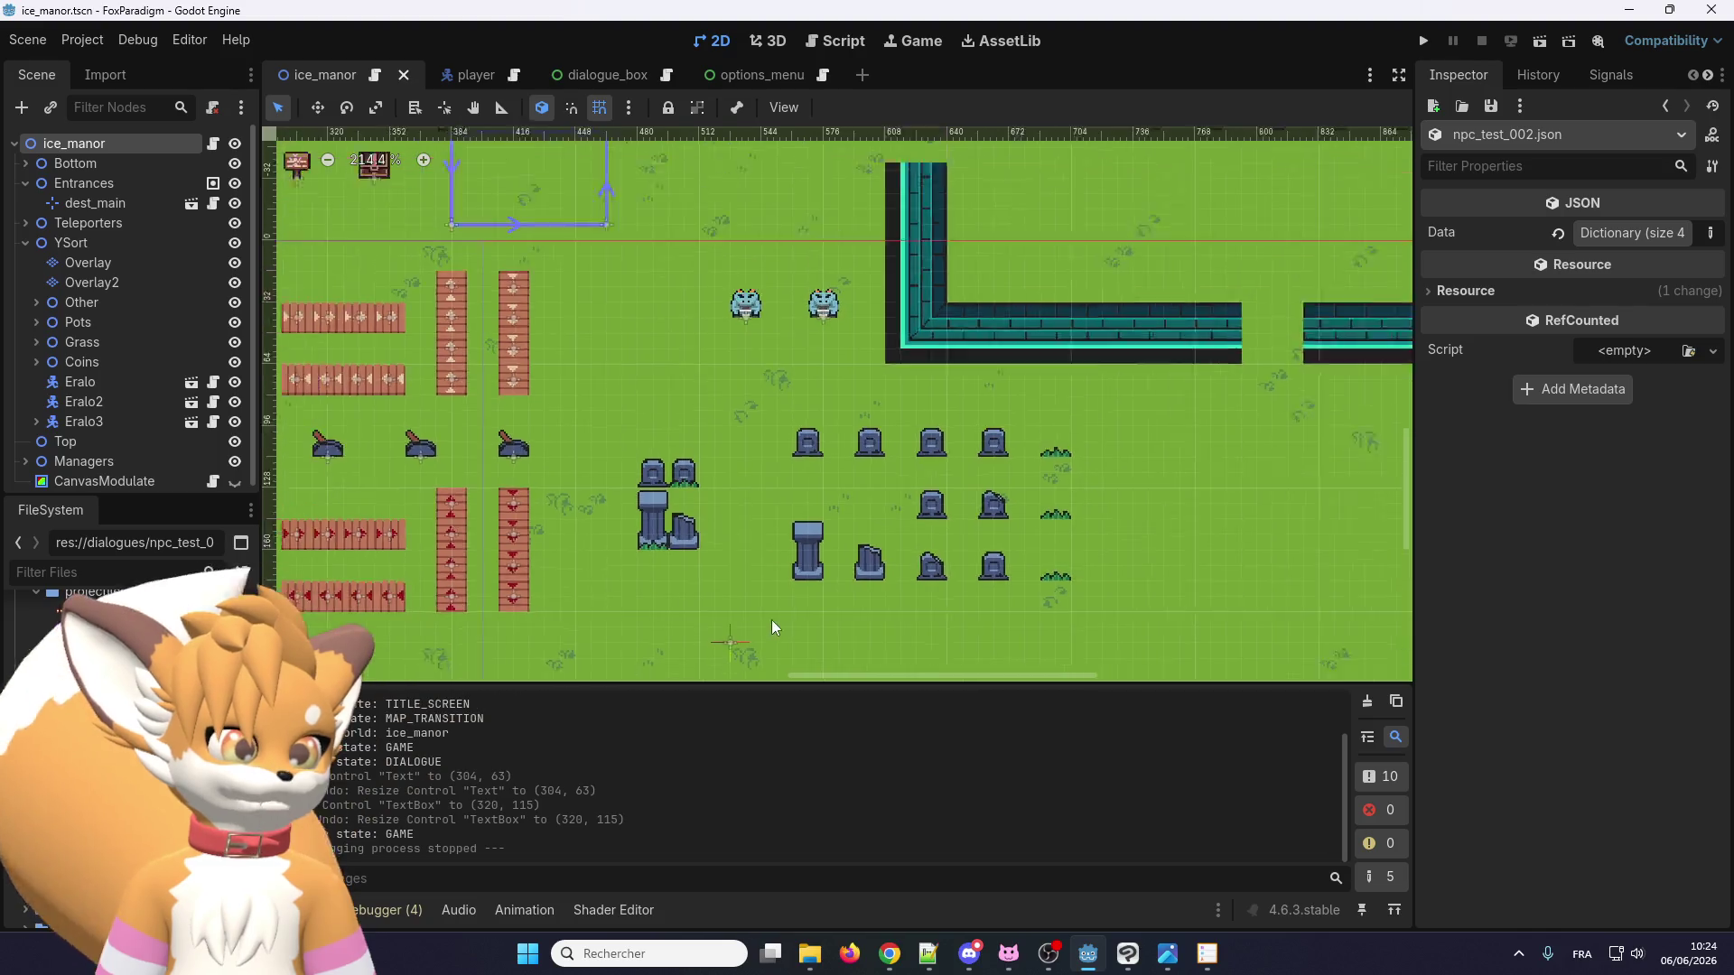
{"action": "scroll", "coordinate": [829, 383], "scroll_direction": "up", "scroll_amount": 3}
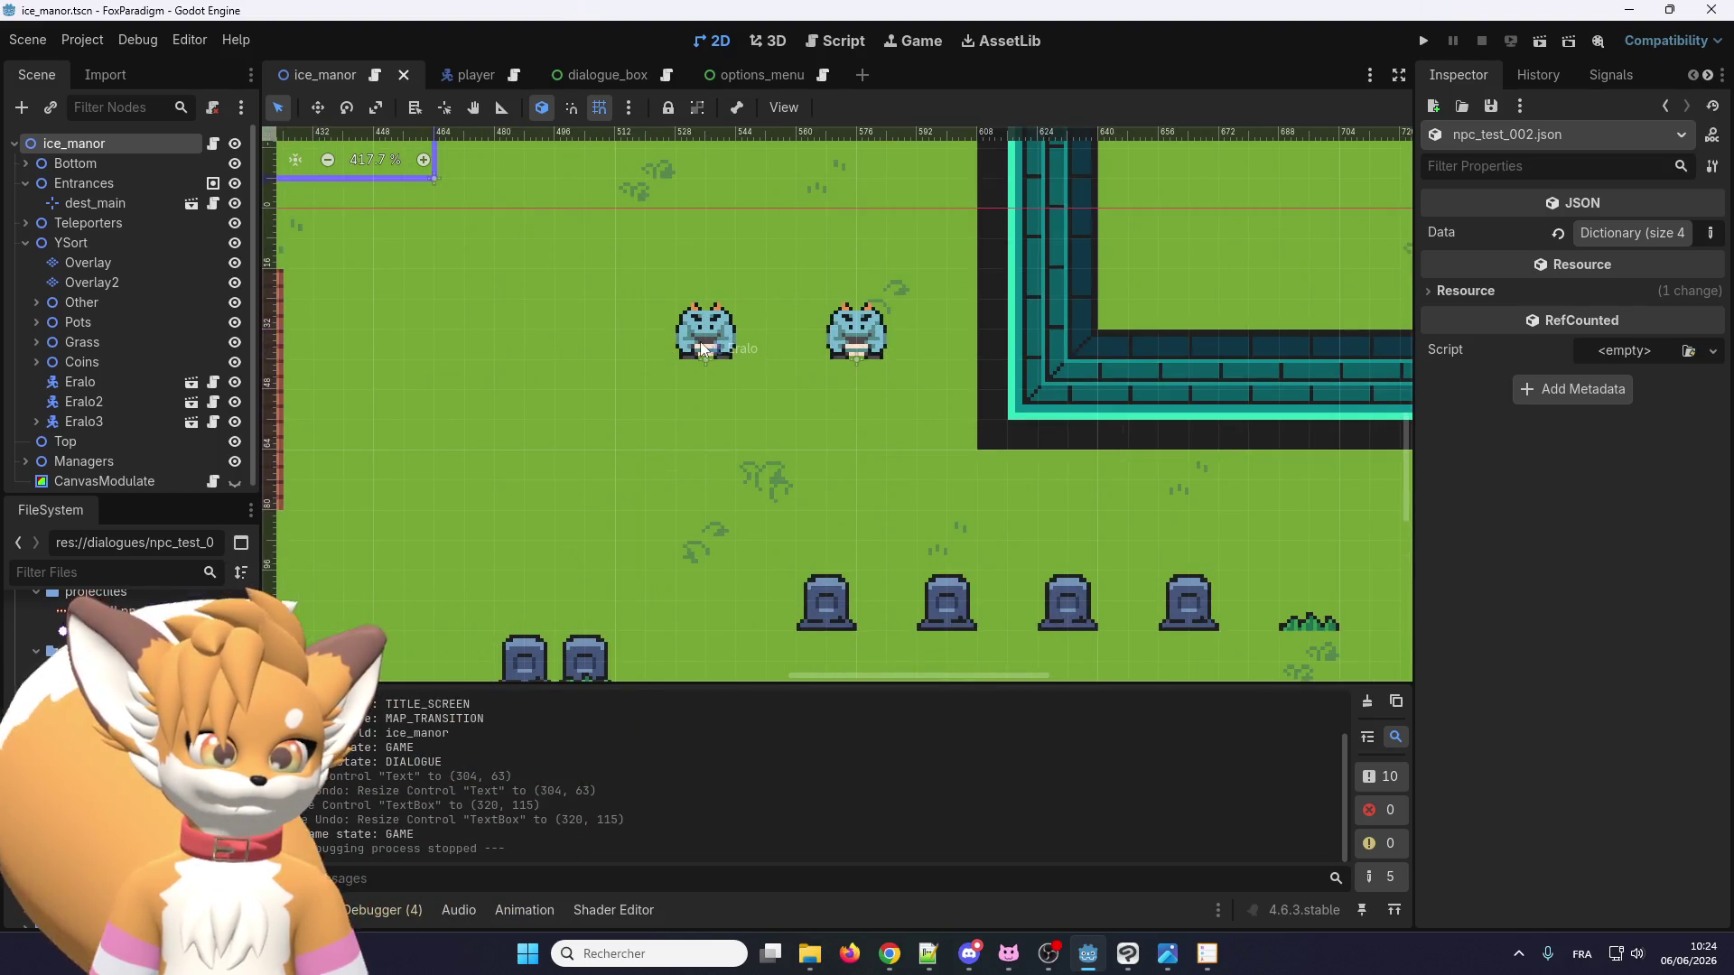
{"action": "left_click", "coordinate": [703, 347]}
{"action": "left_click", "coordinate": [863, 339]}
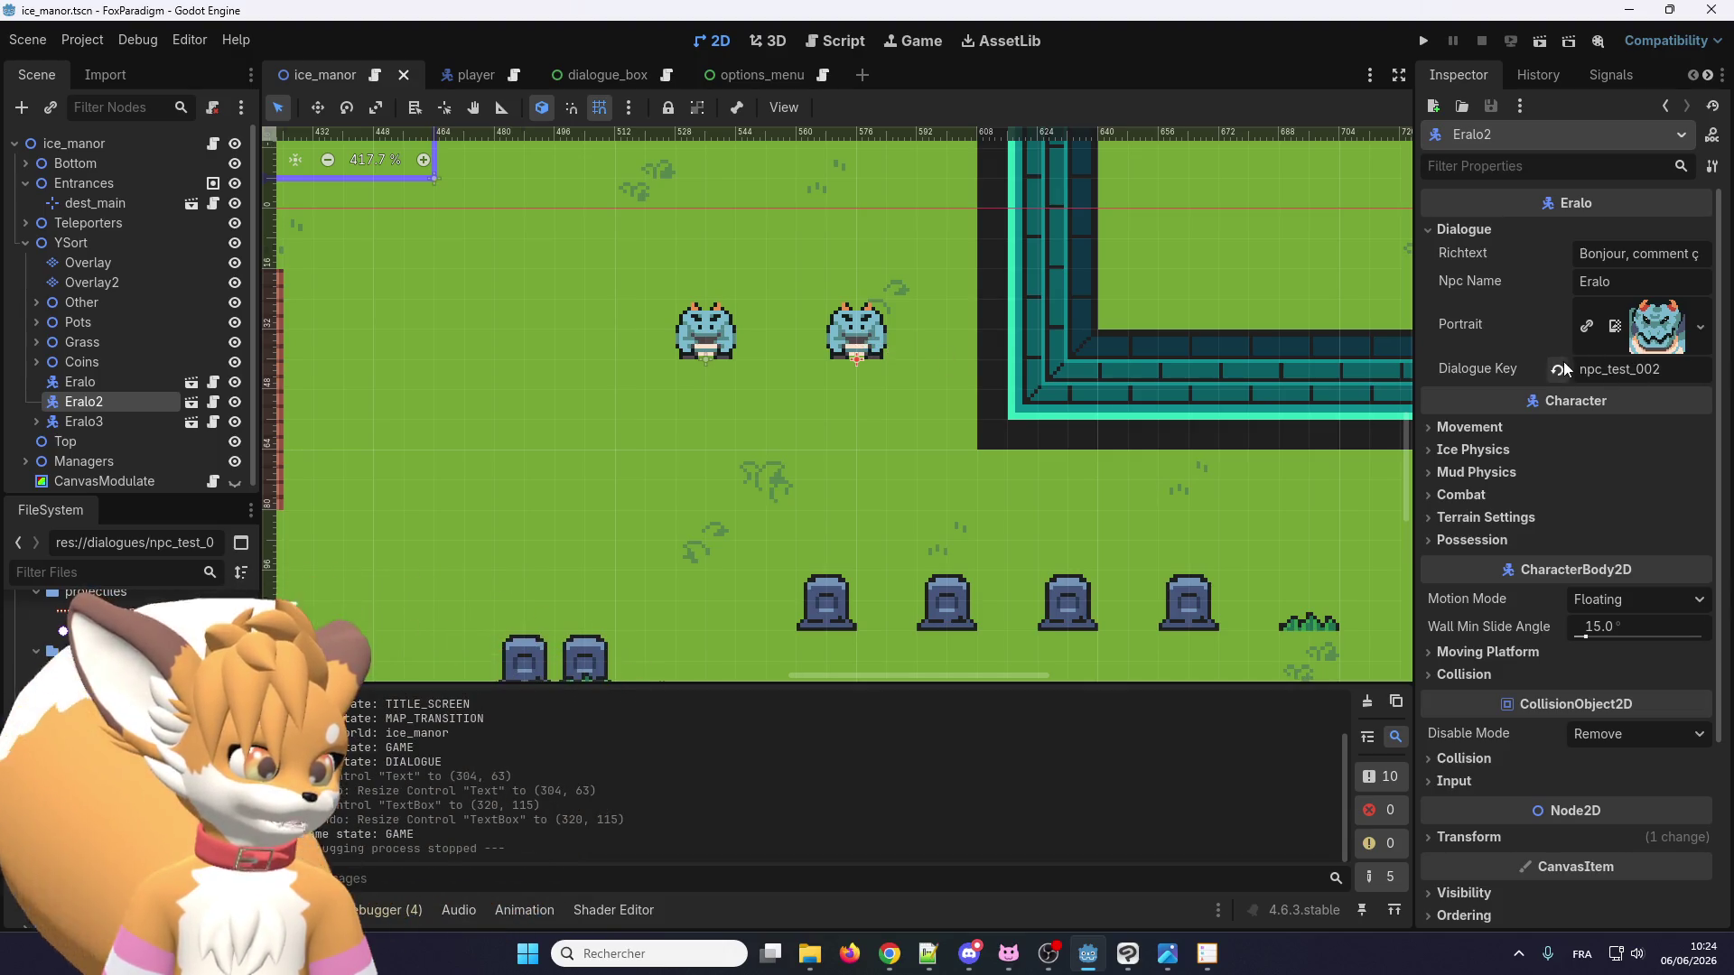
Inspect Eralo2's 'comment ça' greeting, compare with Eralo, and open the dialogue box's typewriter script.
{"action": "left_click", "coordinate": [1639, 254]}
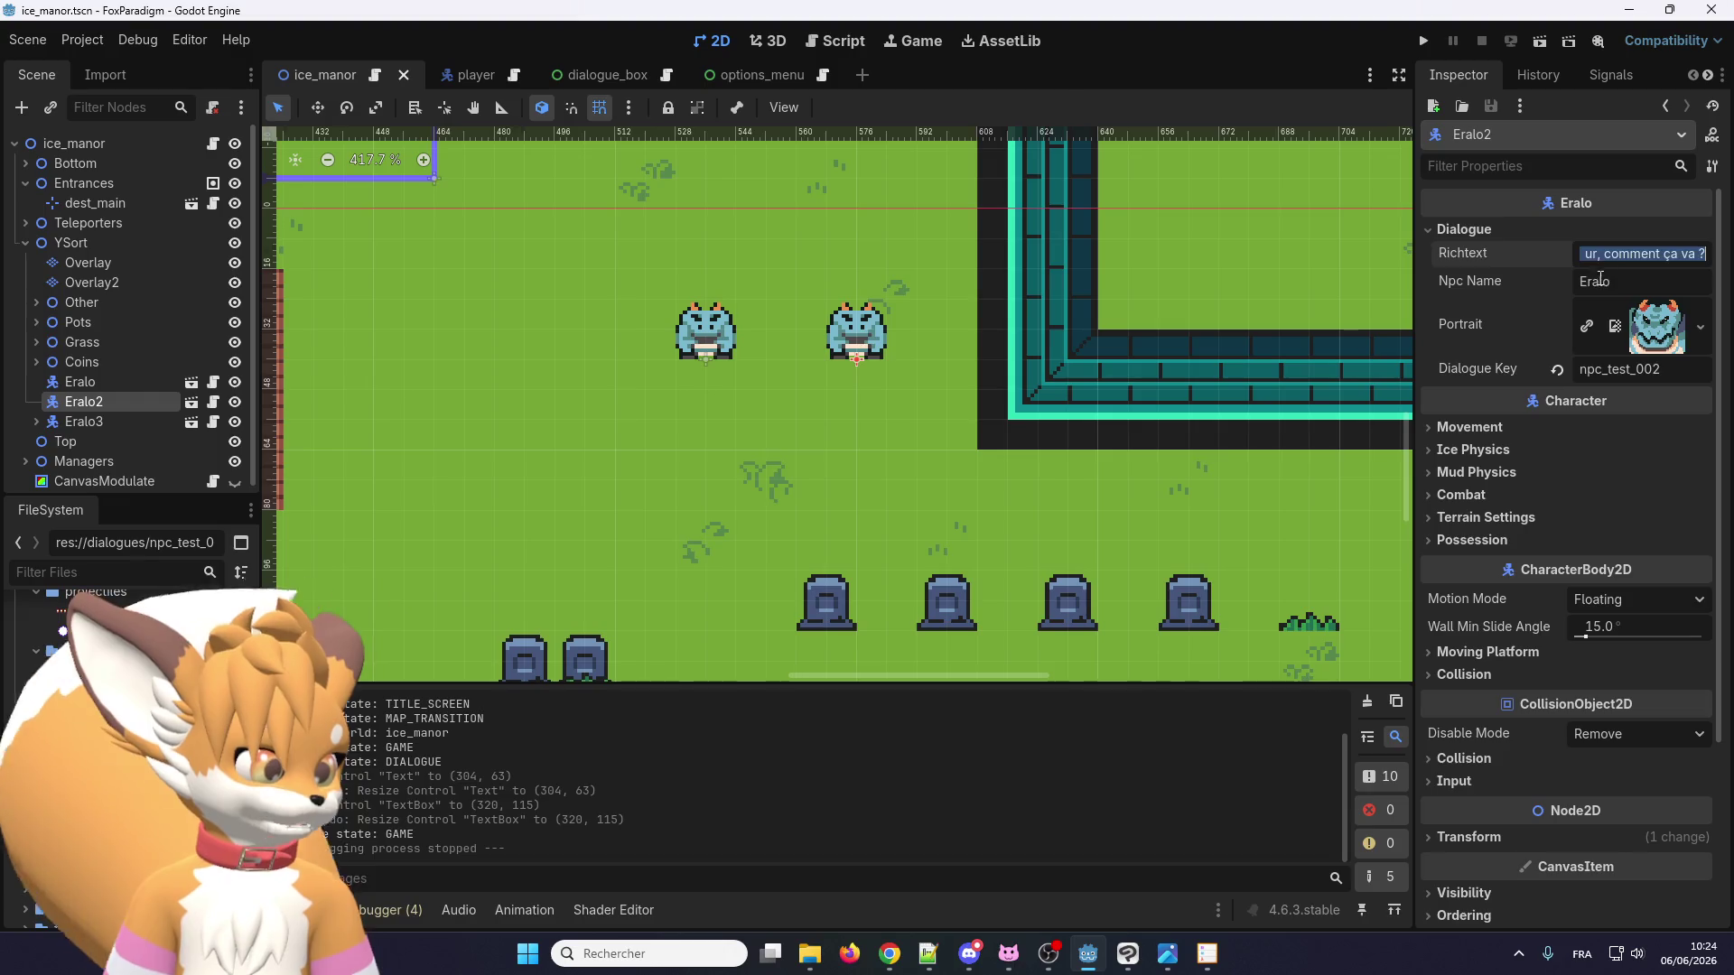
{"action": "left_click_drag", "start_coordinate": [1679, 254], "coordinate": [1603, 254]}
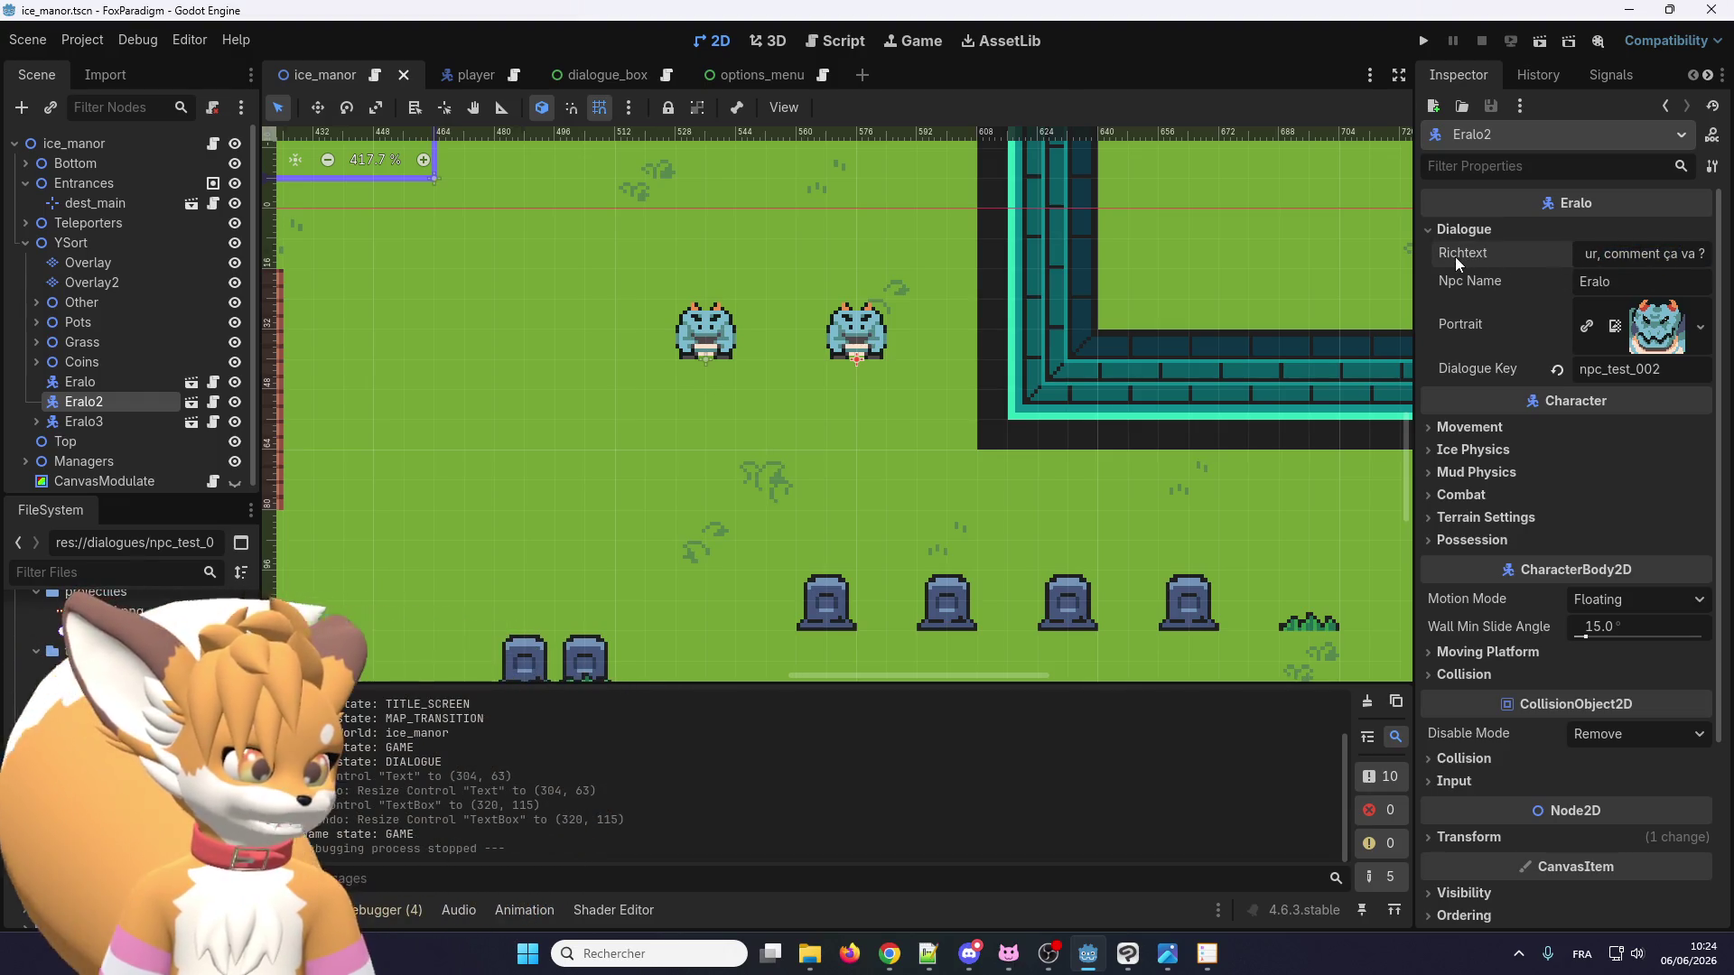
{"action": "left_click", "coordinate": [715, 336]}
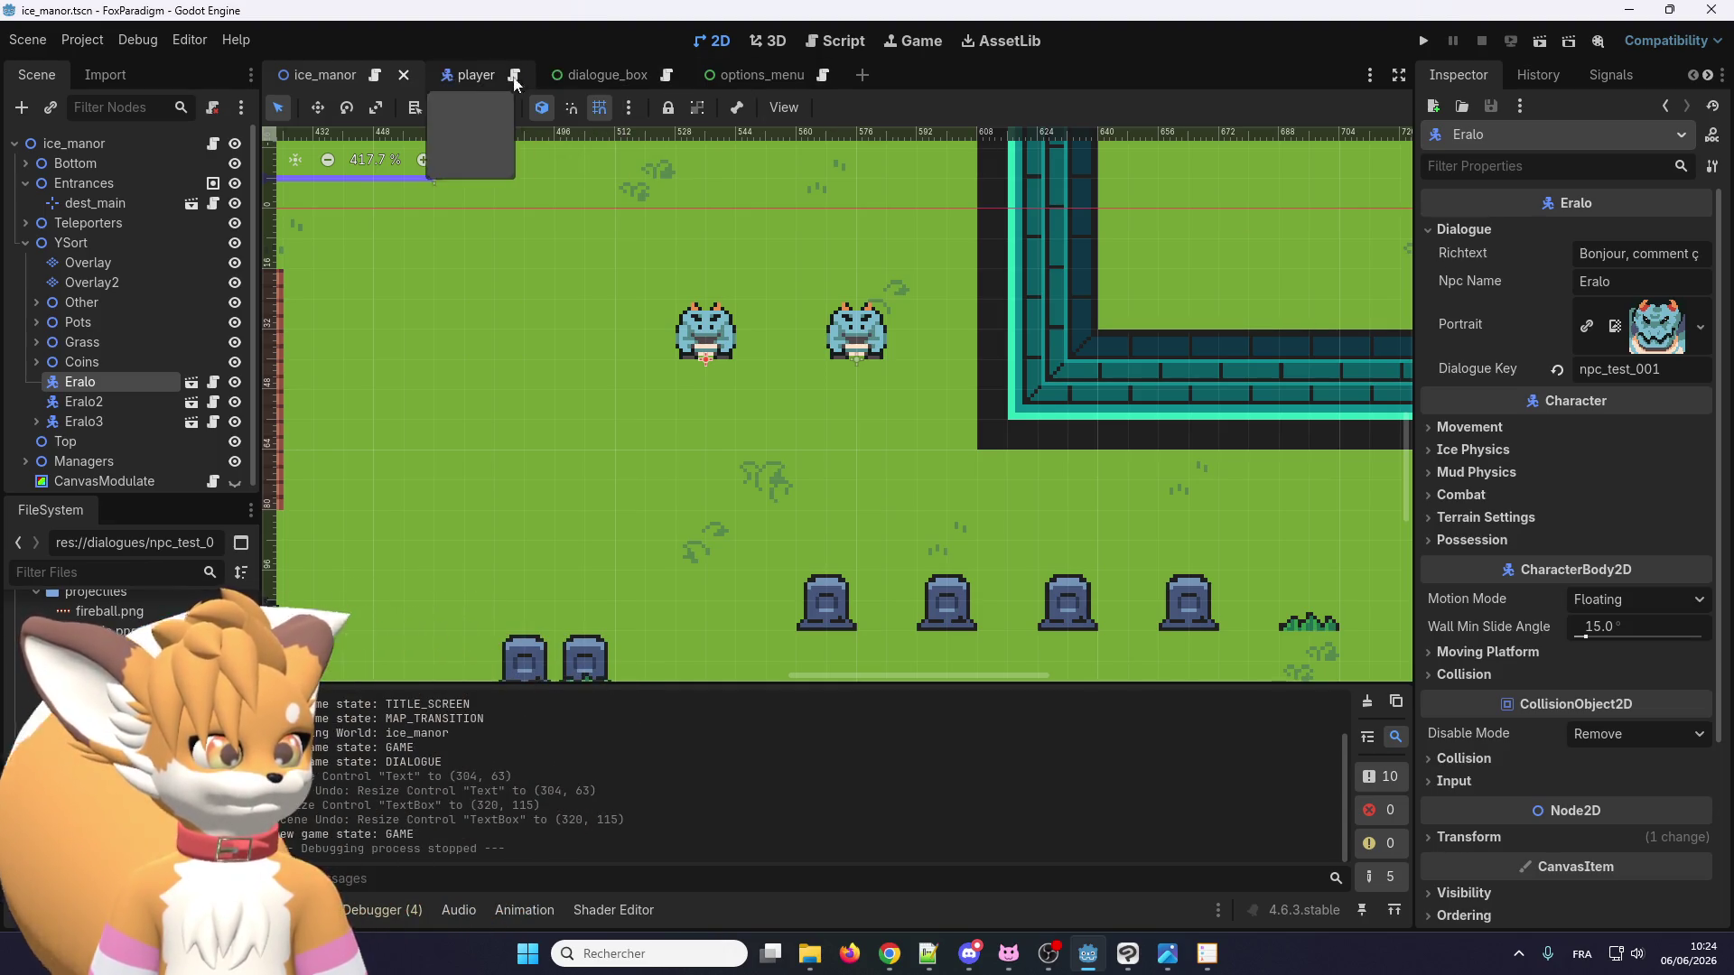
{"action": "left_click", "coordinate": [666, 76]}
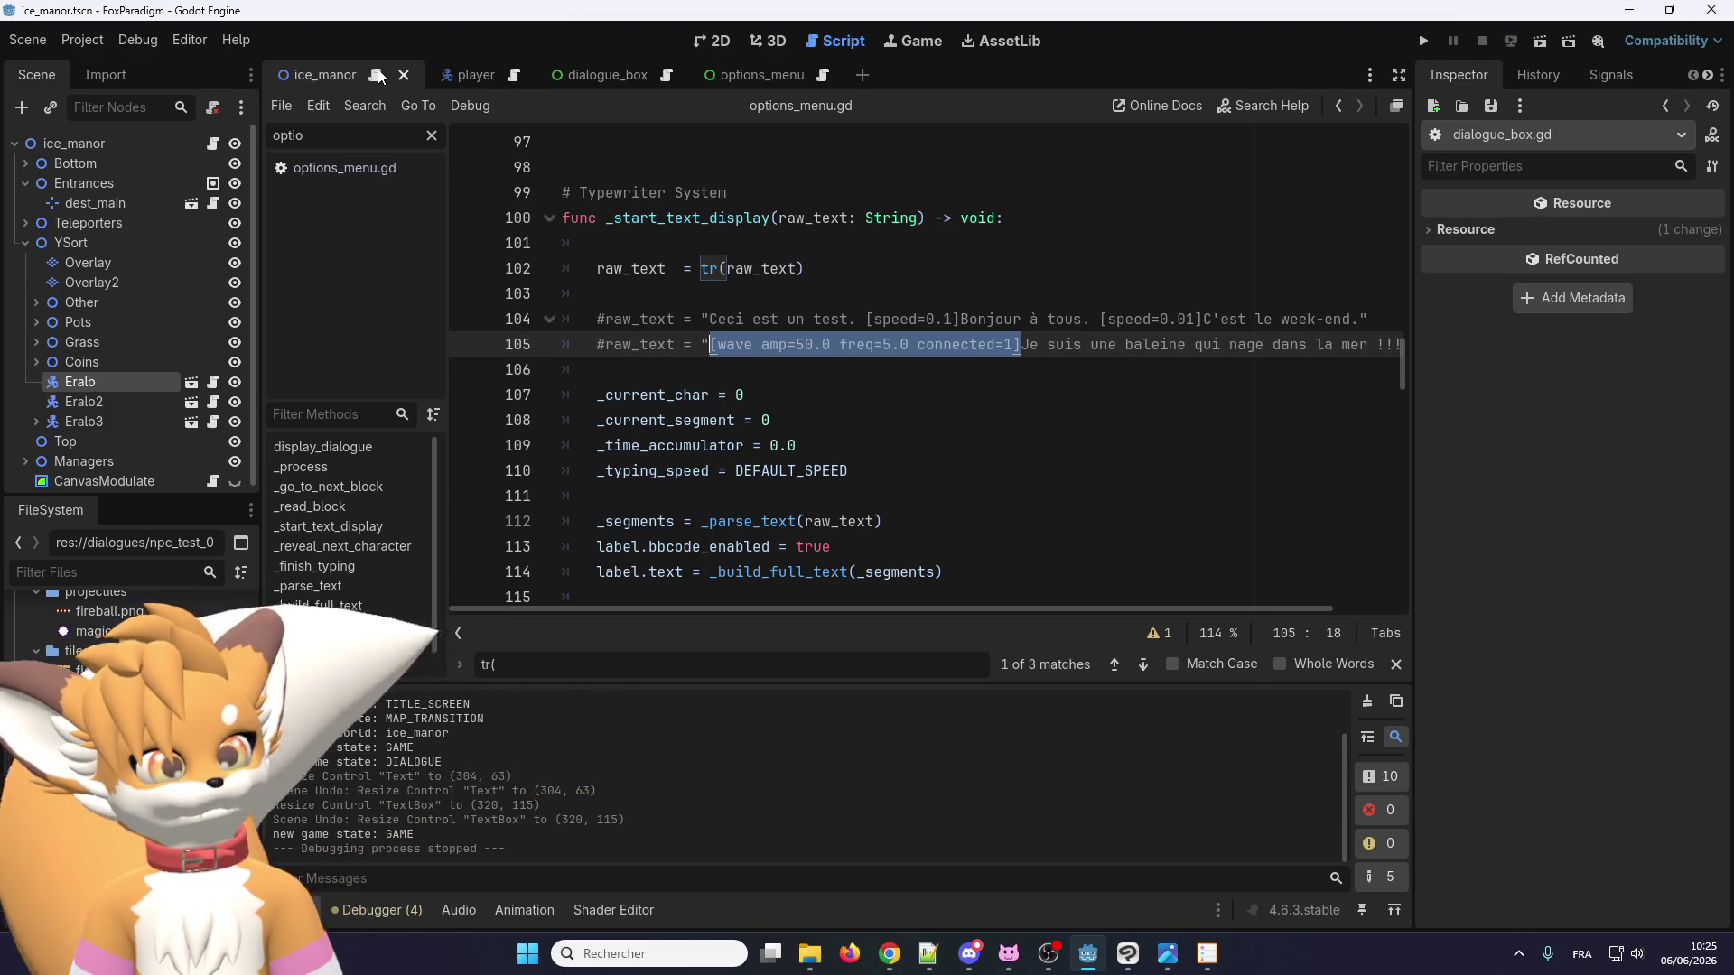
Open the Eralo NPC's own scene and its eralo.gd script.
{"action": "scroll", "coordinate": [895, 259], "scroll_direction": "up", "scroll_amount": 20}
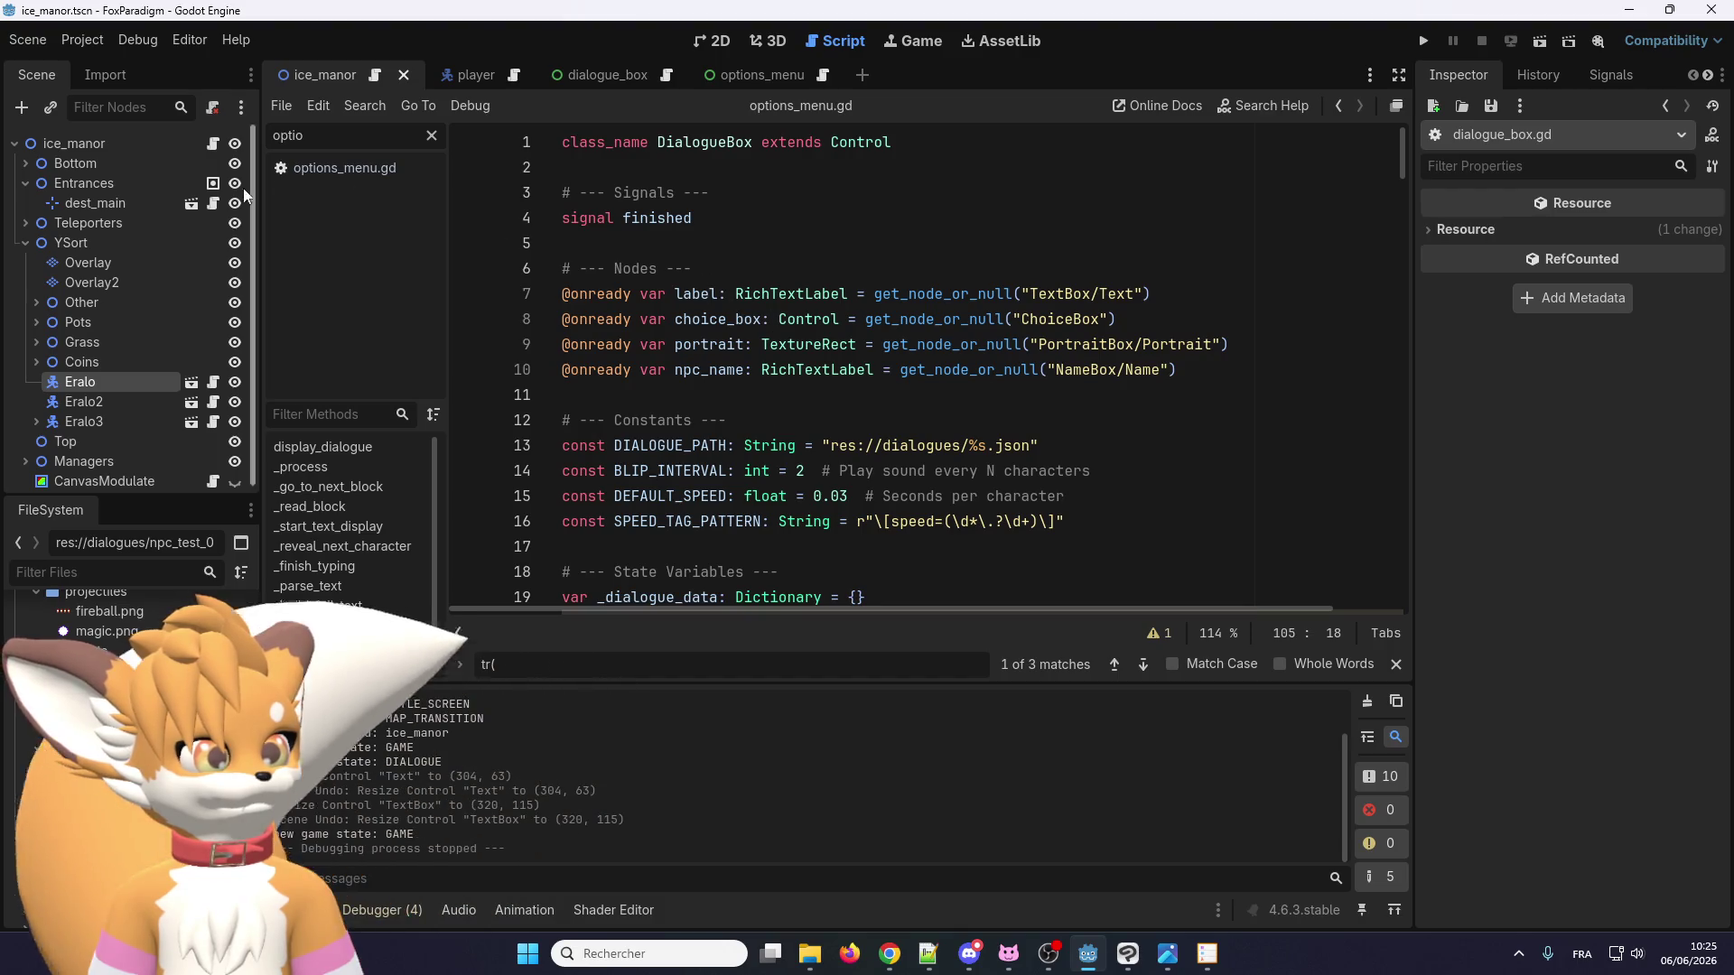
{"action": "left_click", "coordinate": [192, 384]}
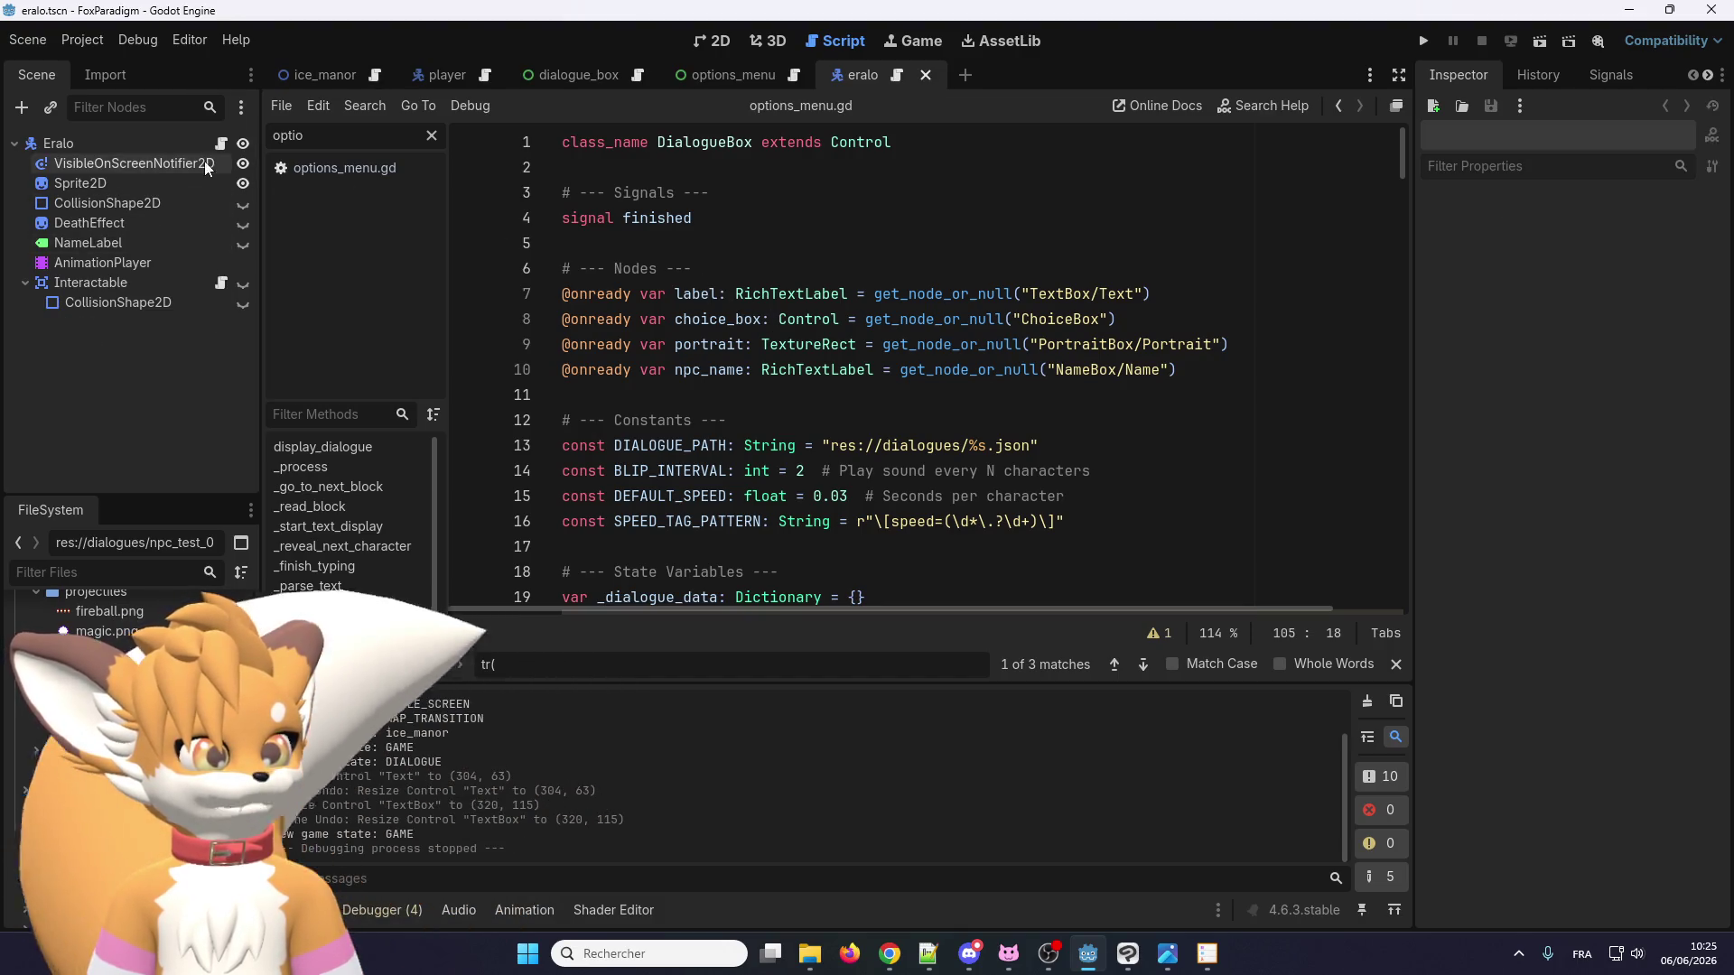
{"action": "left_click", "coordinate": [220, 145]}
{"action": "scroll", "coordinate": [764, 423], "scroll_direction": "up", "scroll_amount": 20}
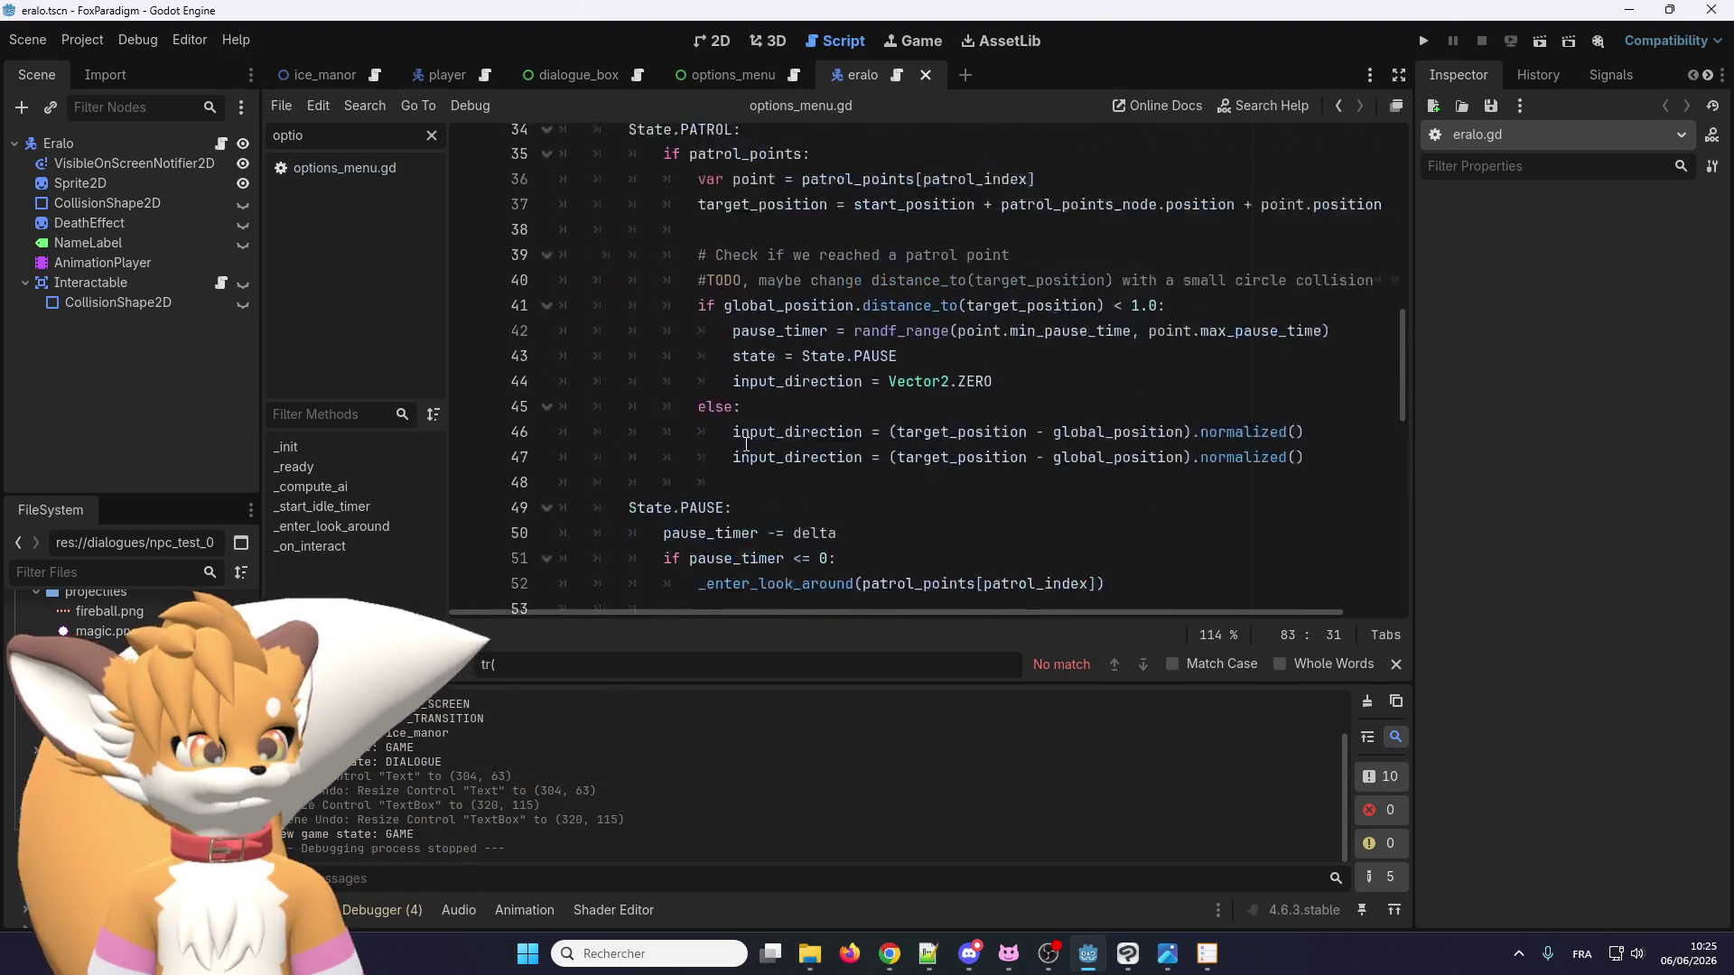
Delete the unused richtext and npc_name export lines from eralo.gd.
{"action": "double_click", "coordinate": [685, 242]}
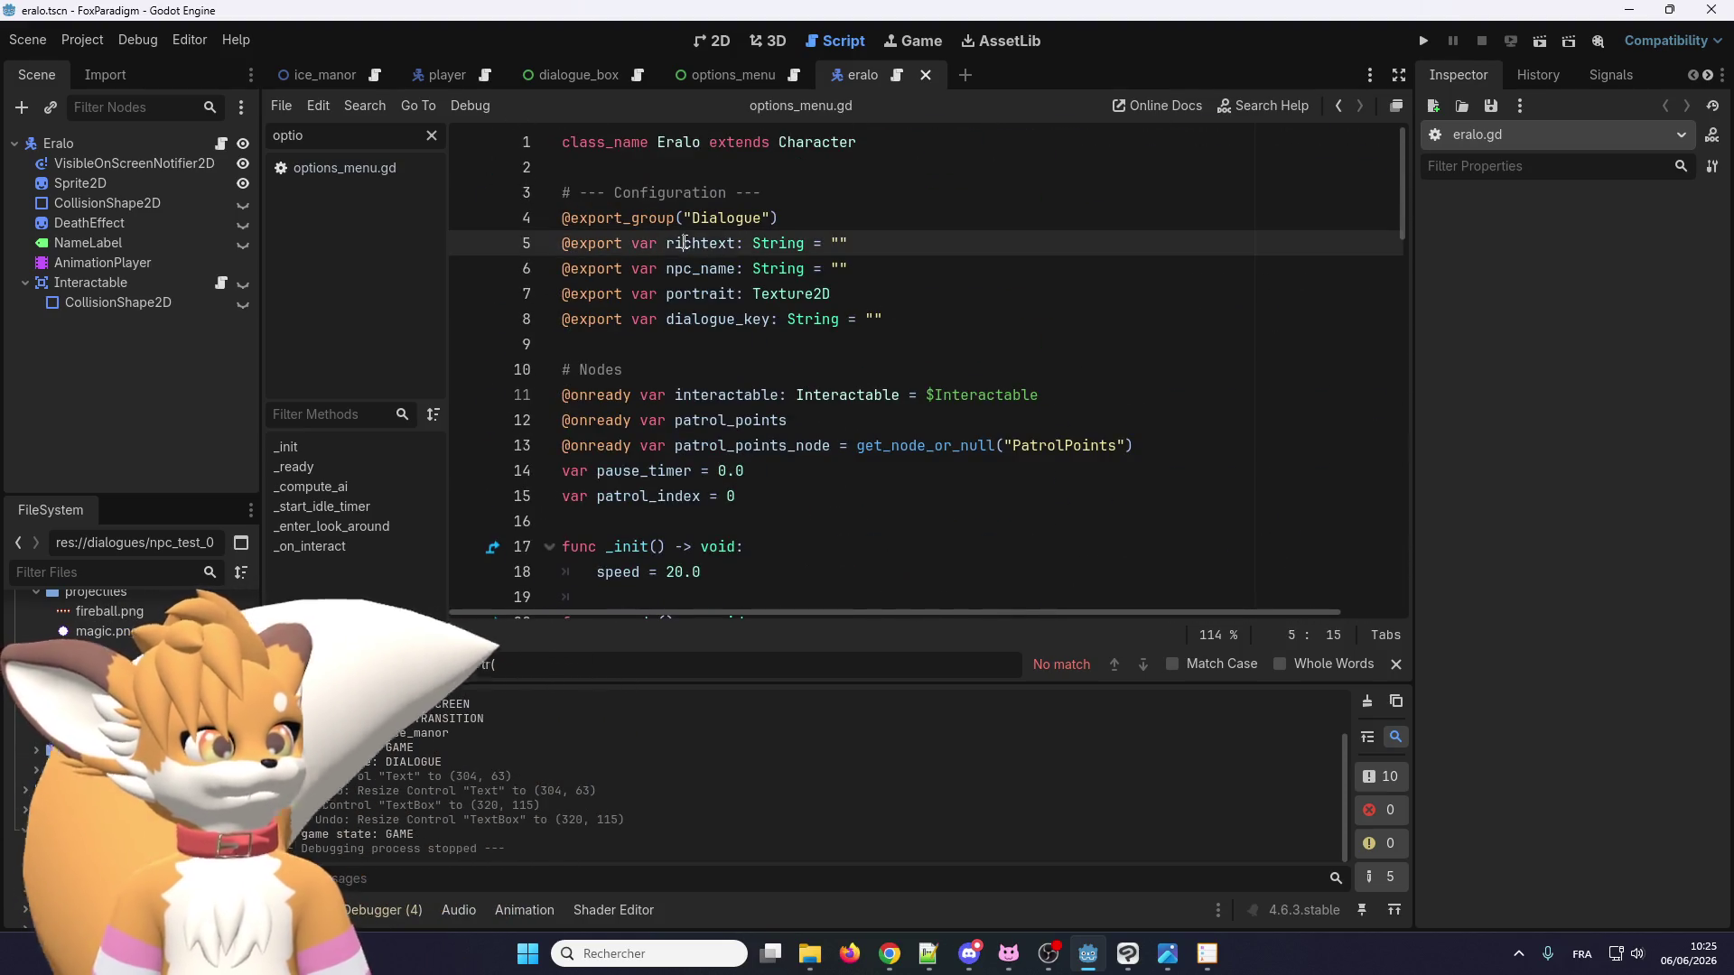
{"action": "key", "text": "ctrl+f"}
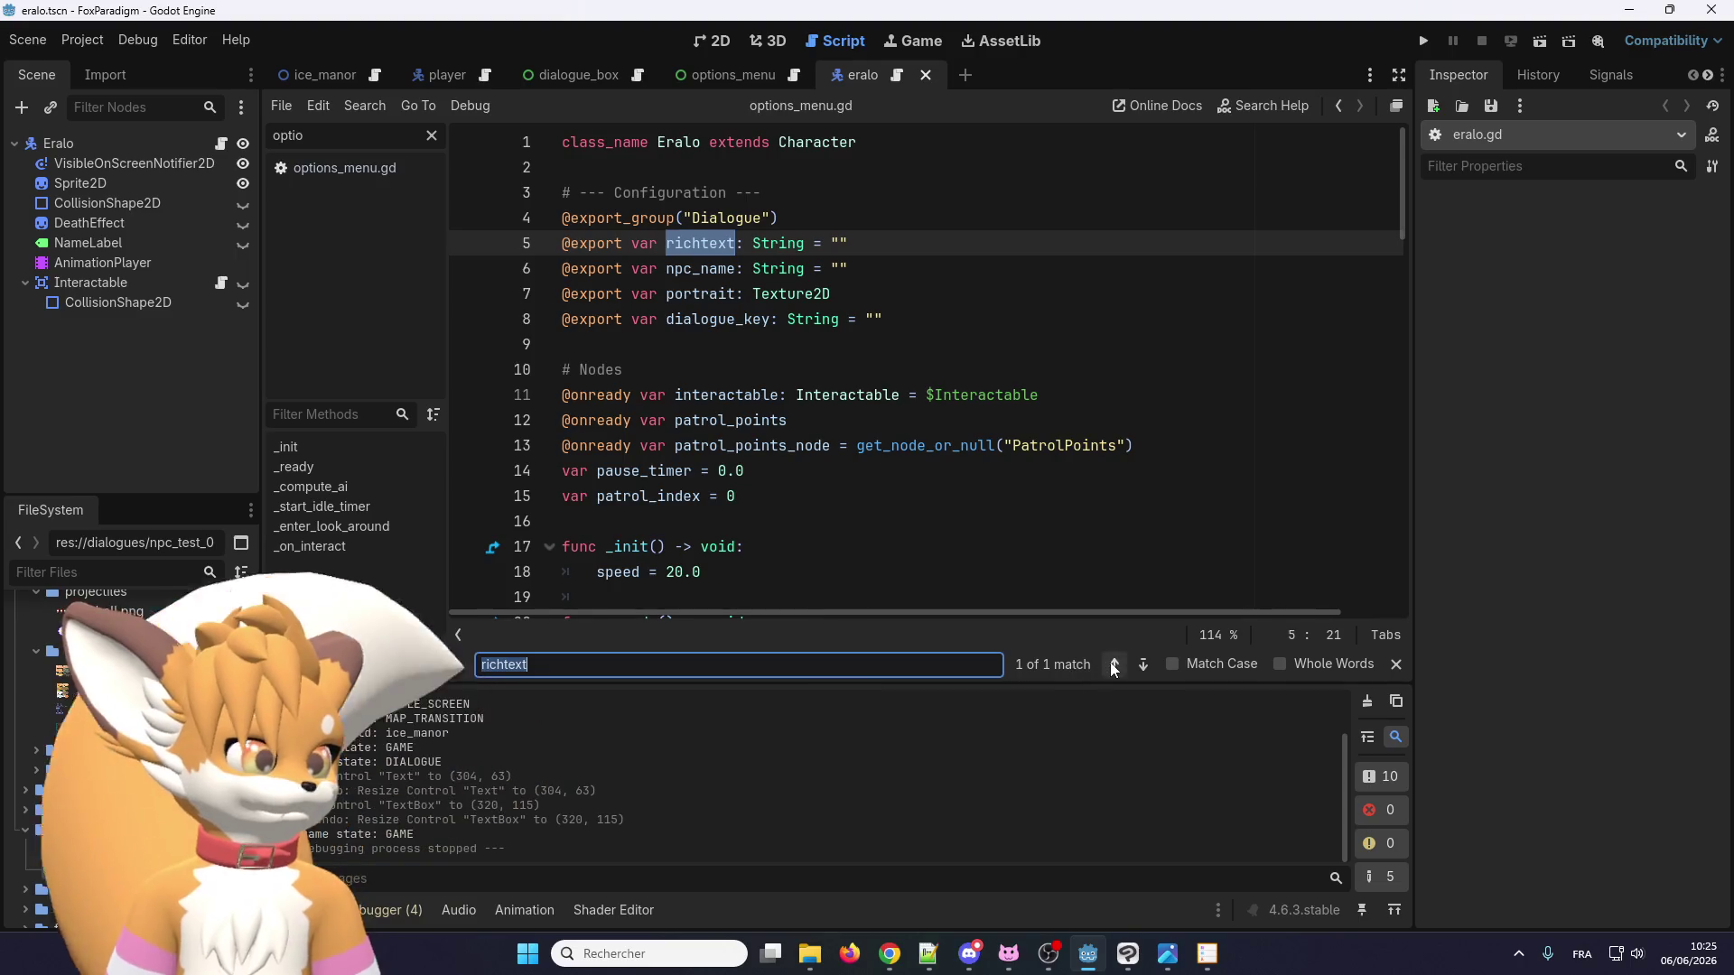
{"action": "double_click", "coordinate": [725, 268]}
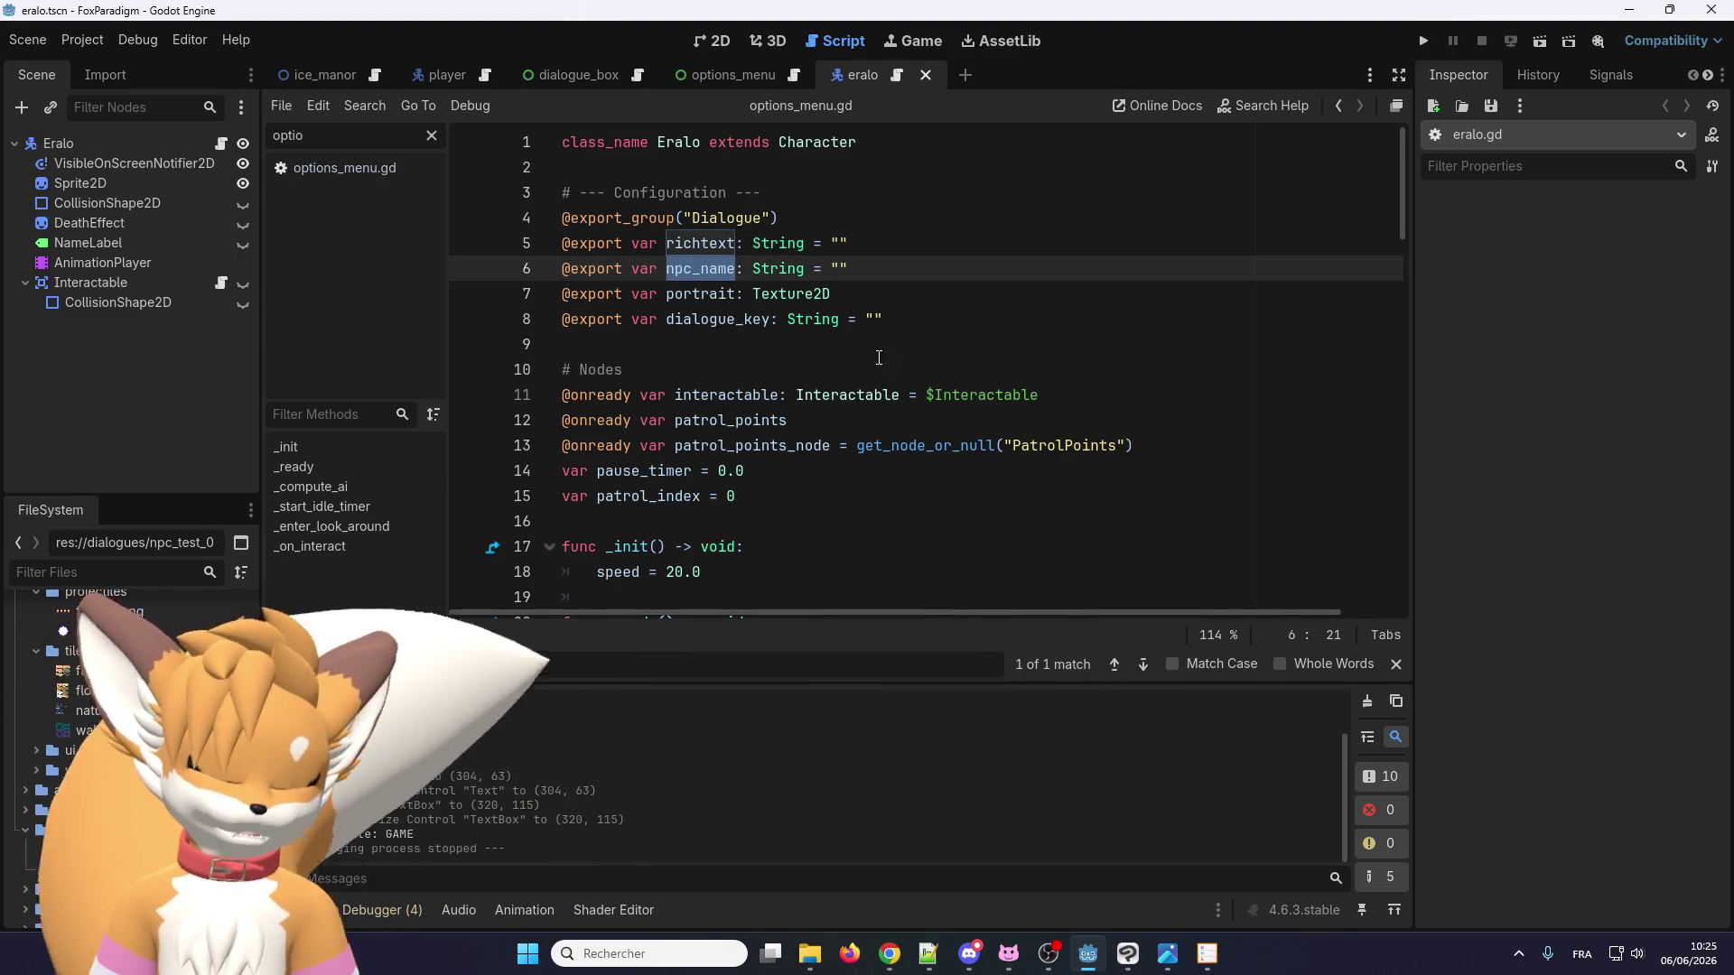
{"action": "key", "text": "ctrl+f"}
{"action": "left_click_drag", "start_coordinate": [853, 268], "coordinate": [456, 253]}
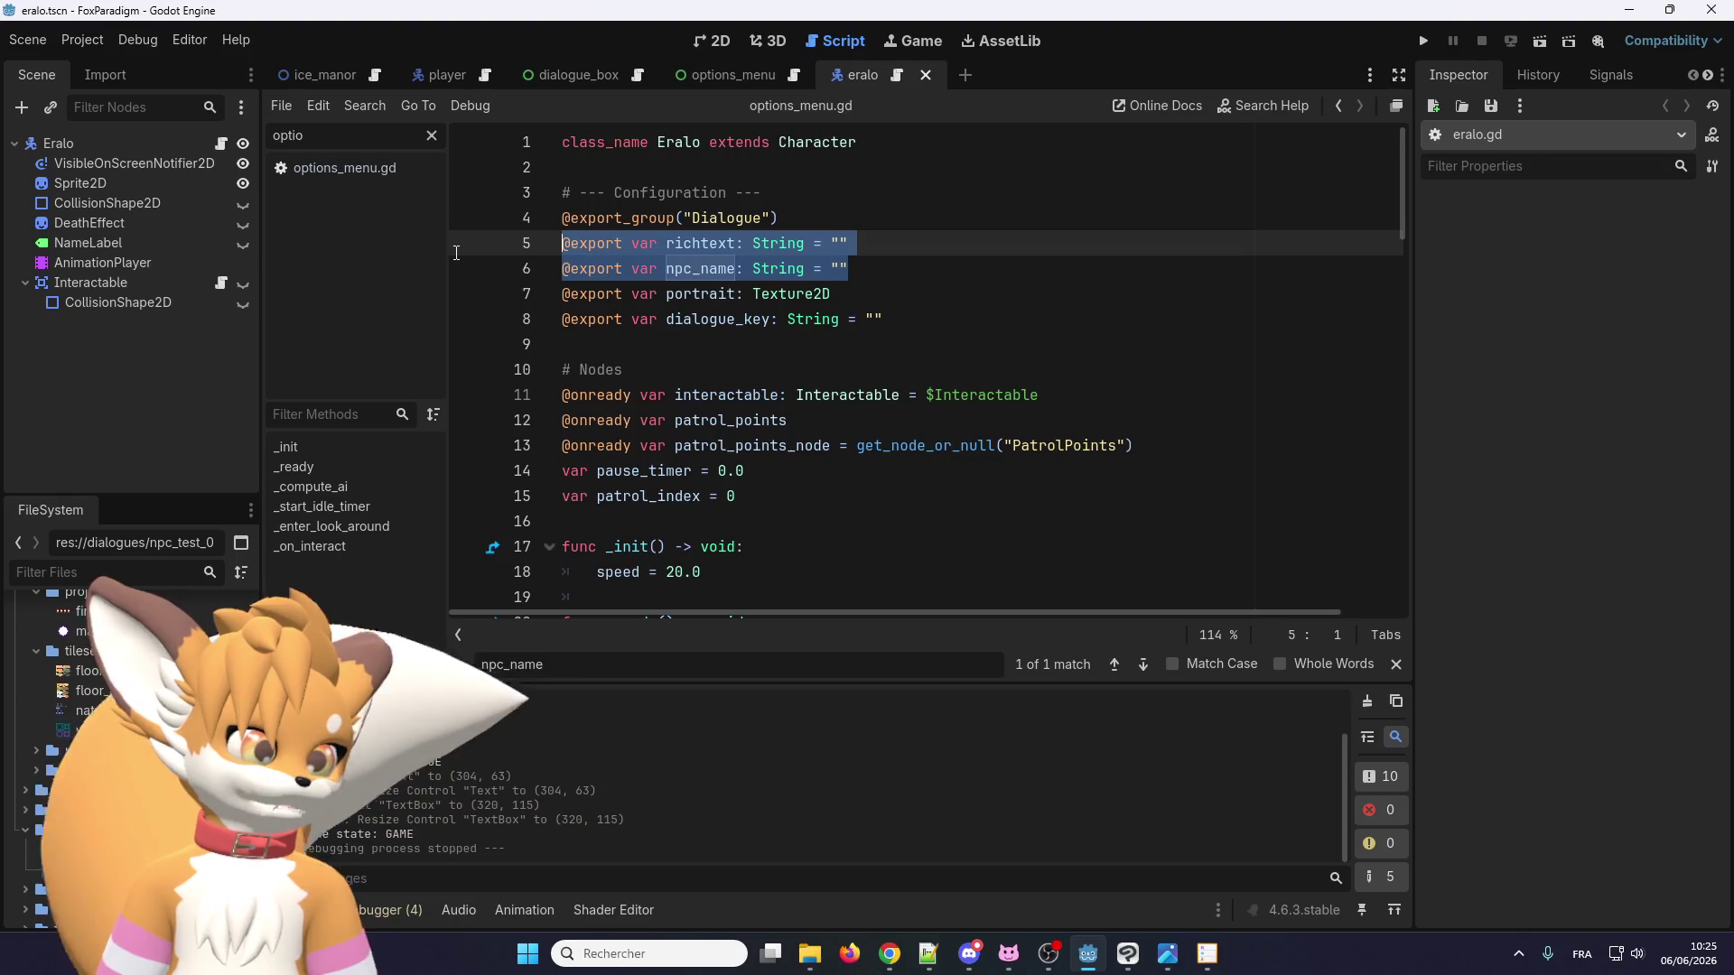
{"action": "key", "text": "Delete"}
{"action": "key", "text": "Delete"}
Check the remaining portrait references, save the Eralo scene, and return to the 2D view.
{"action": "double_click", "coordinate": [699, 243]}
{"action": "key", "text": "ctrl+f"}
{"action": "left_click", "coordinate": [1143, 666]}
{"action": "left_click", "coordinate": [1143, 665]}
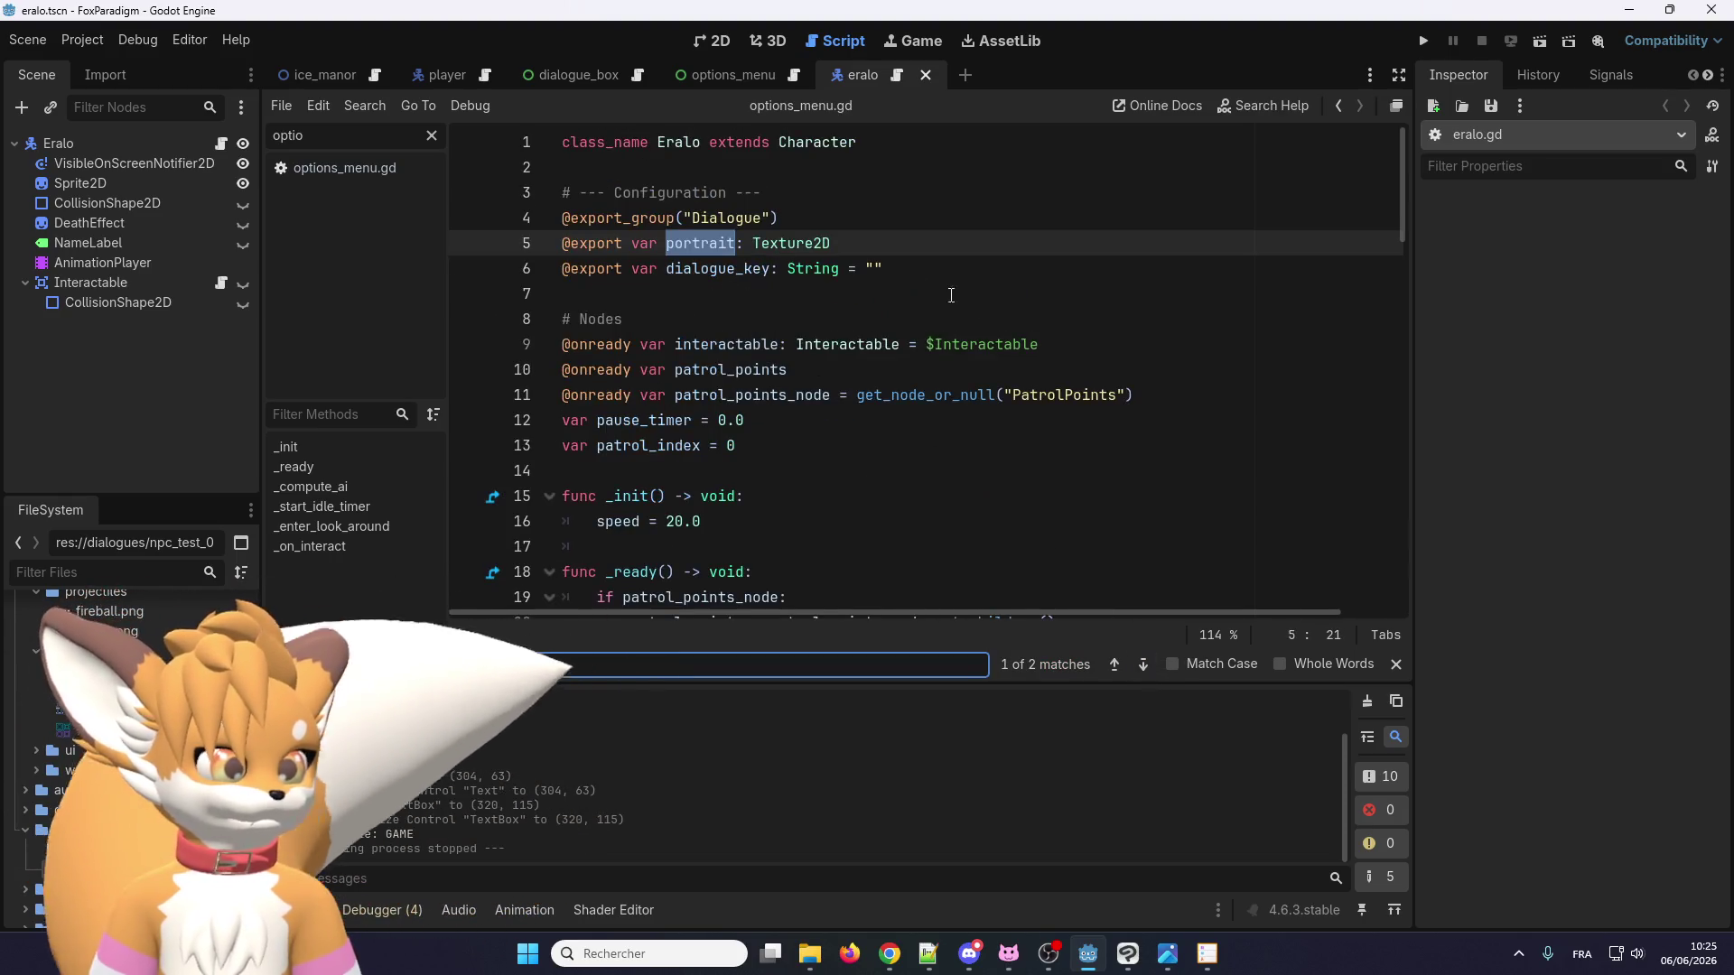
{"action": "left_click", "coordinate": [865, 268]}
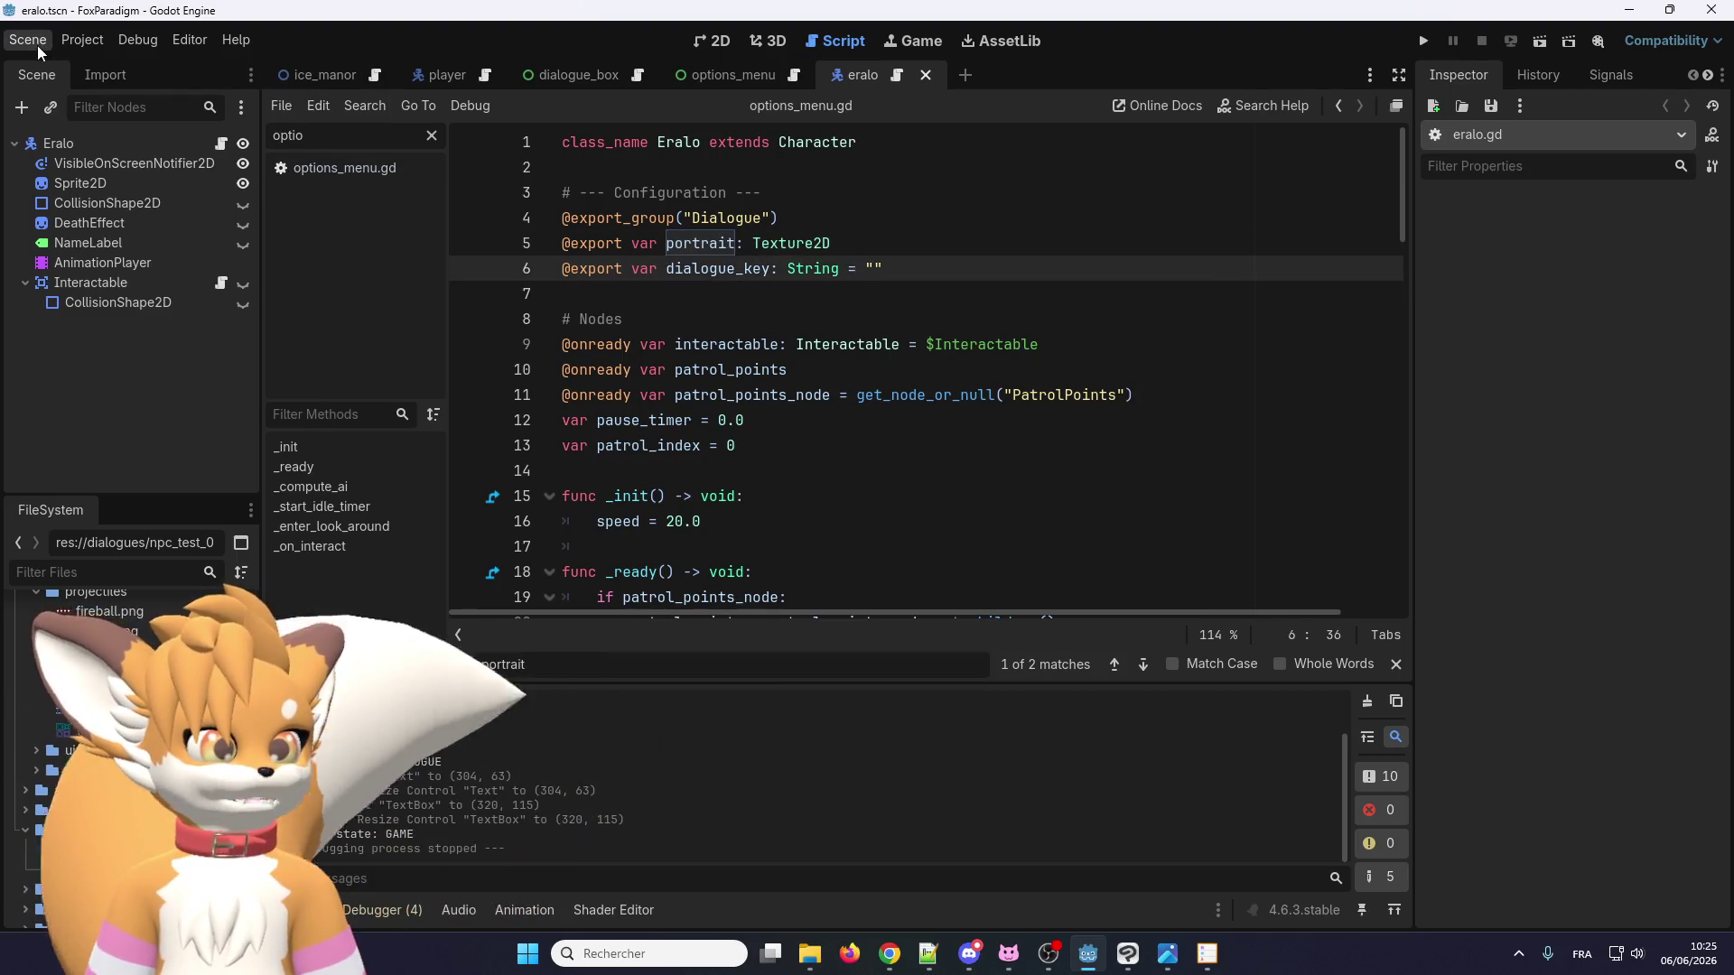
{"action": "left_click", "coordinate": [35, 45]}
{"action": "left_click", "coordinate": [49, 180]}
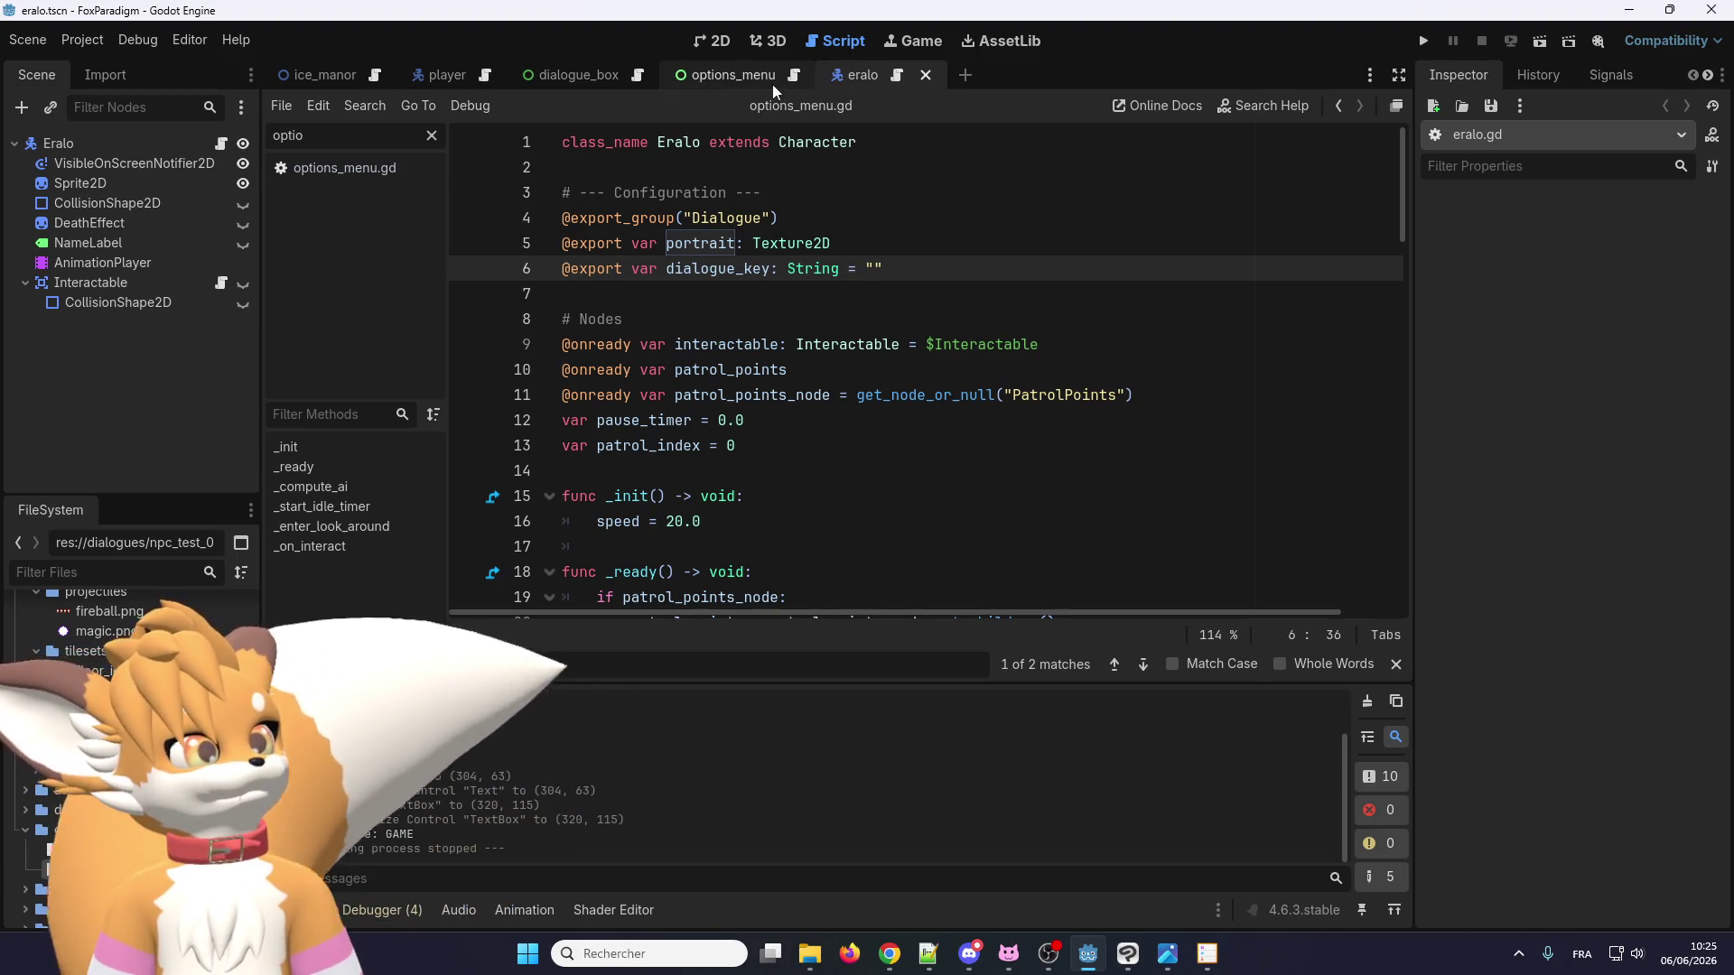
{"action": "left_click", "coordinate": [707, 40]}
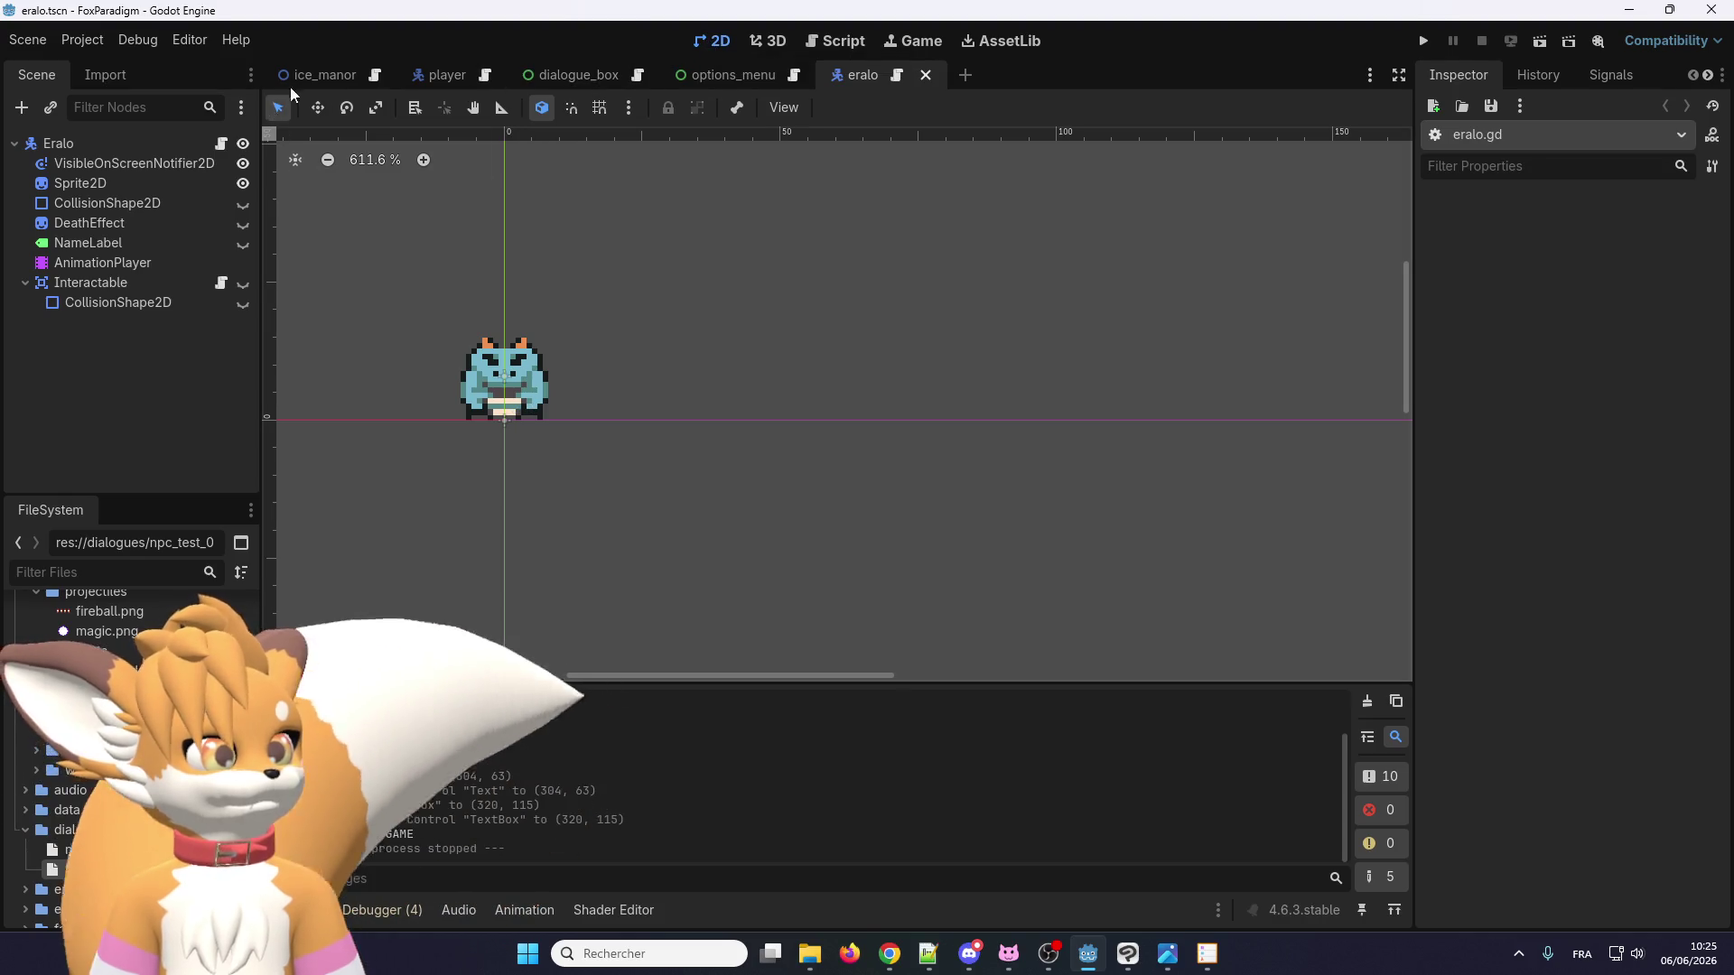
Confirm Eralo2's Dialogue Key is npc_test_002 on the ice_manor map, then switch to the YouTube trailer.
{"action": "left_click", "coordinate": [307, 71]}
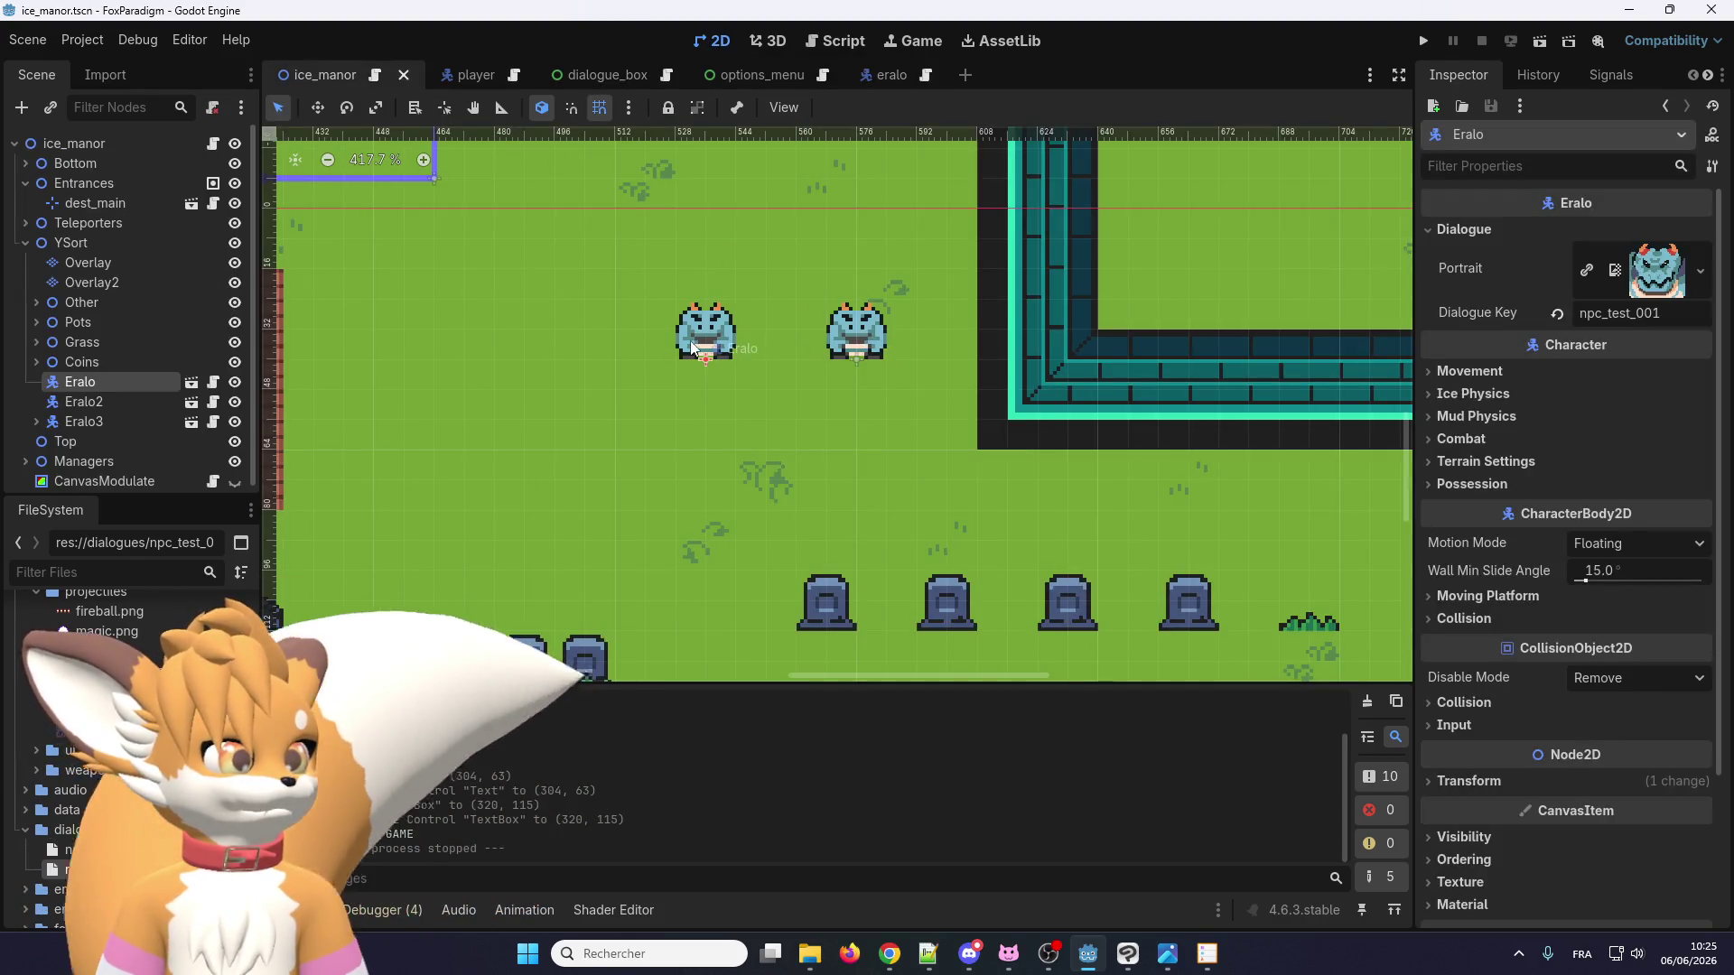
{"action": "left_click", "coordinate": [862, 343]}
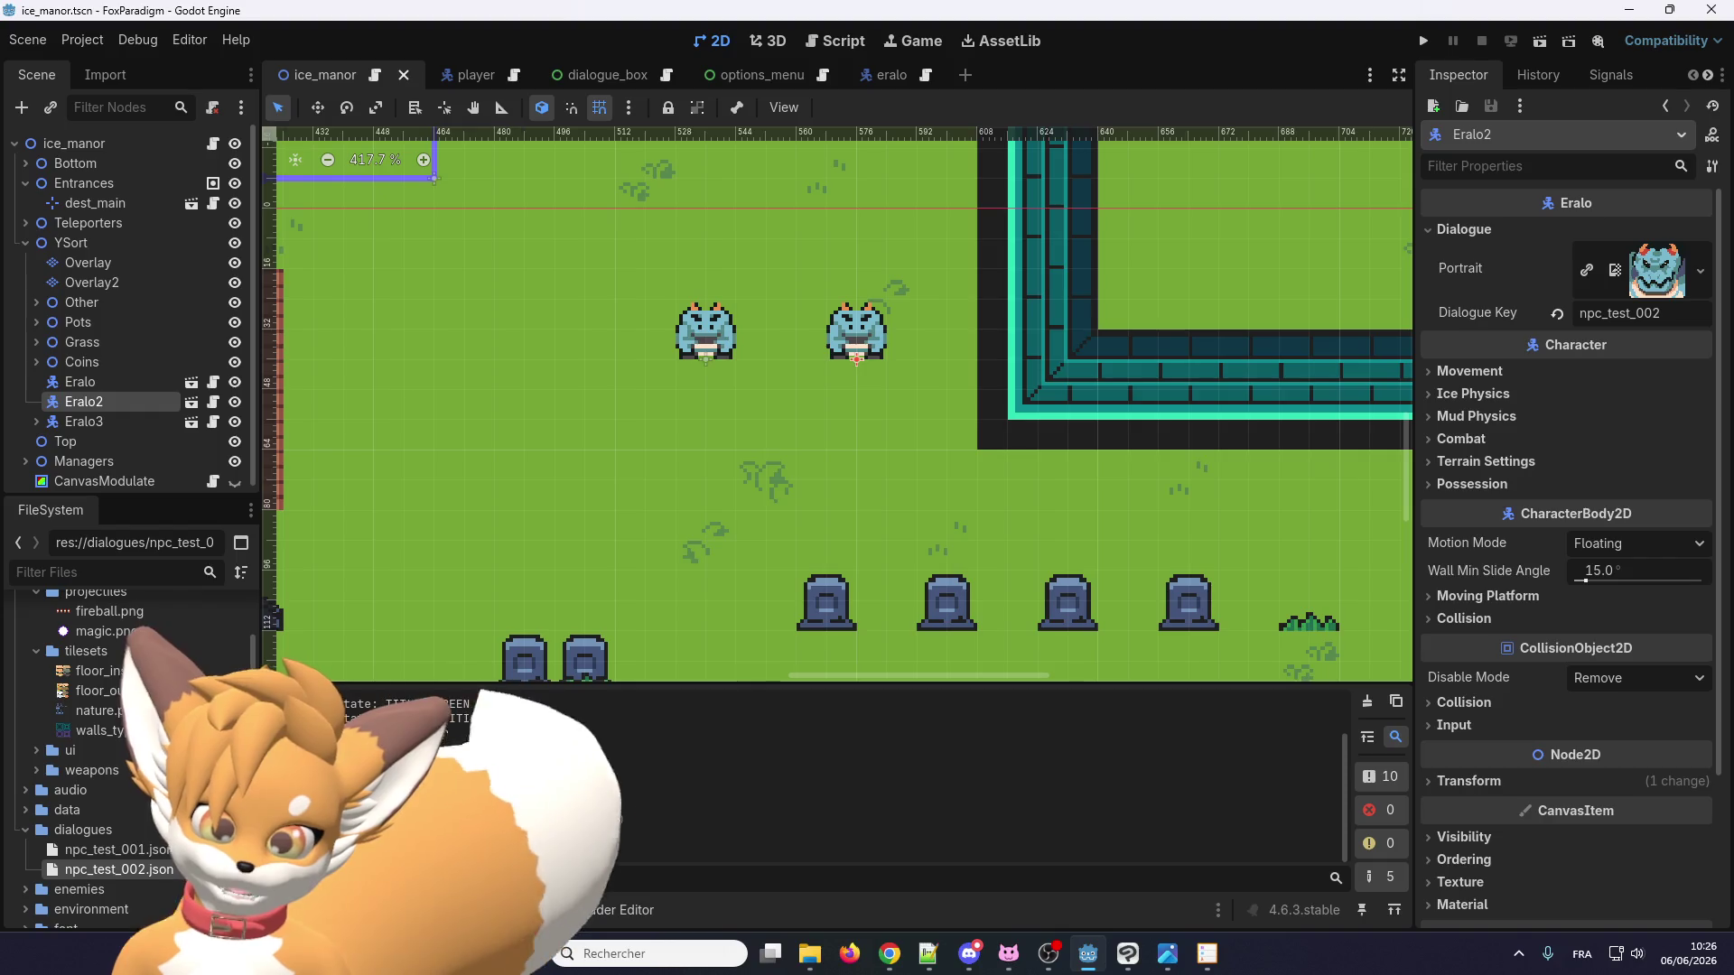
{"action": "key", "text": "alt+Tab"}
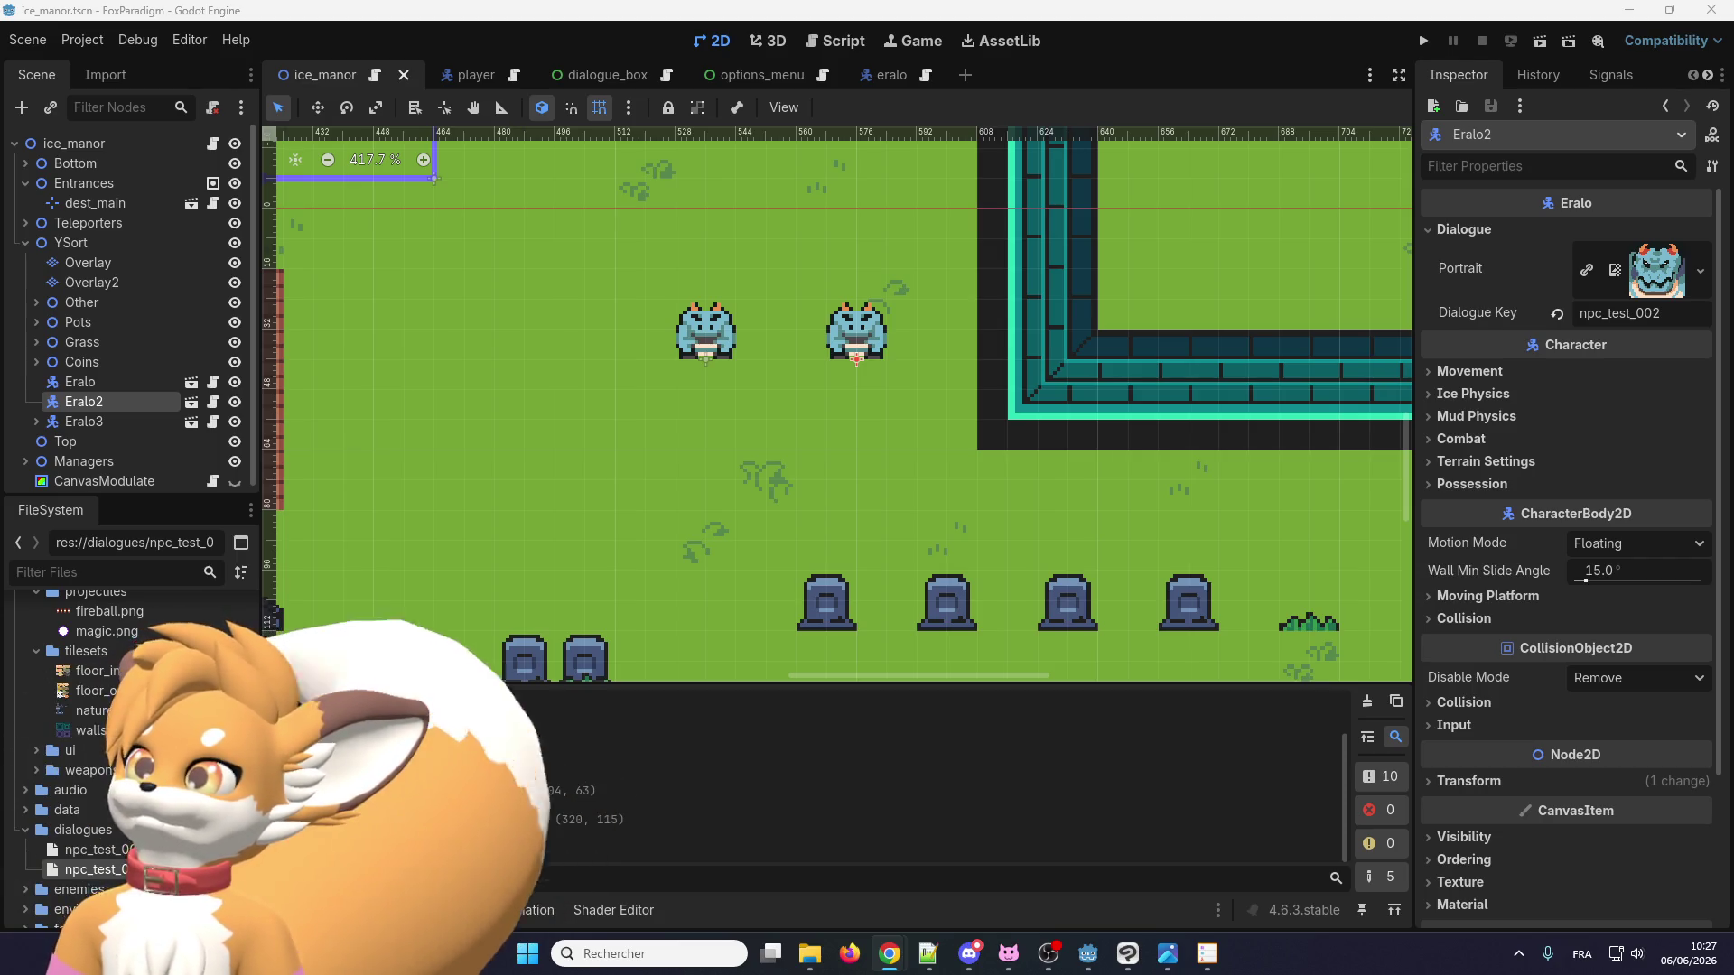
{"action": "key", "text": "alt+Tab"}
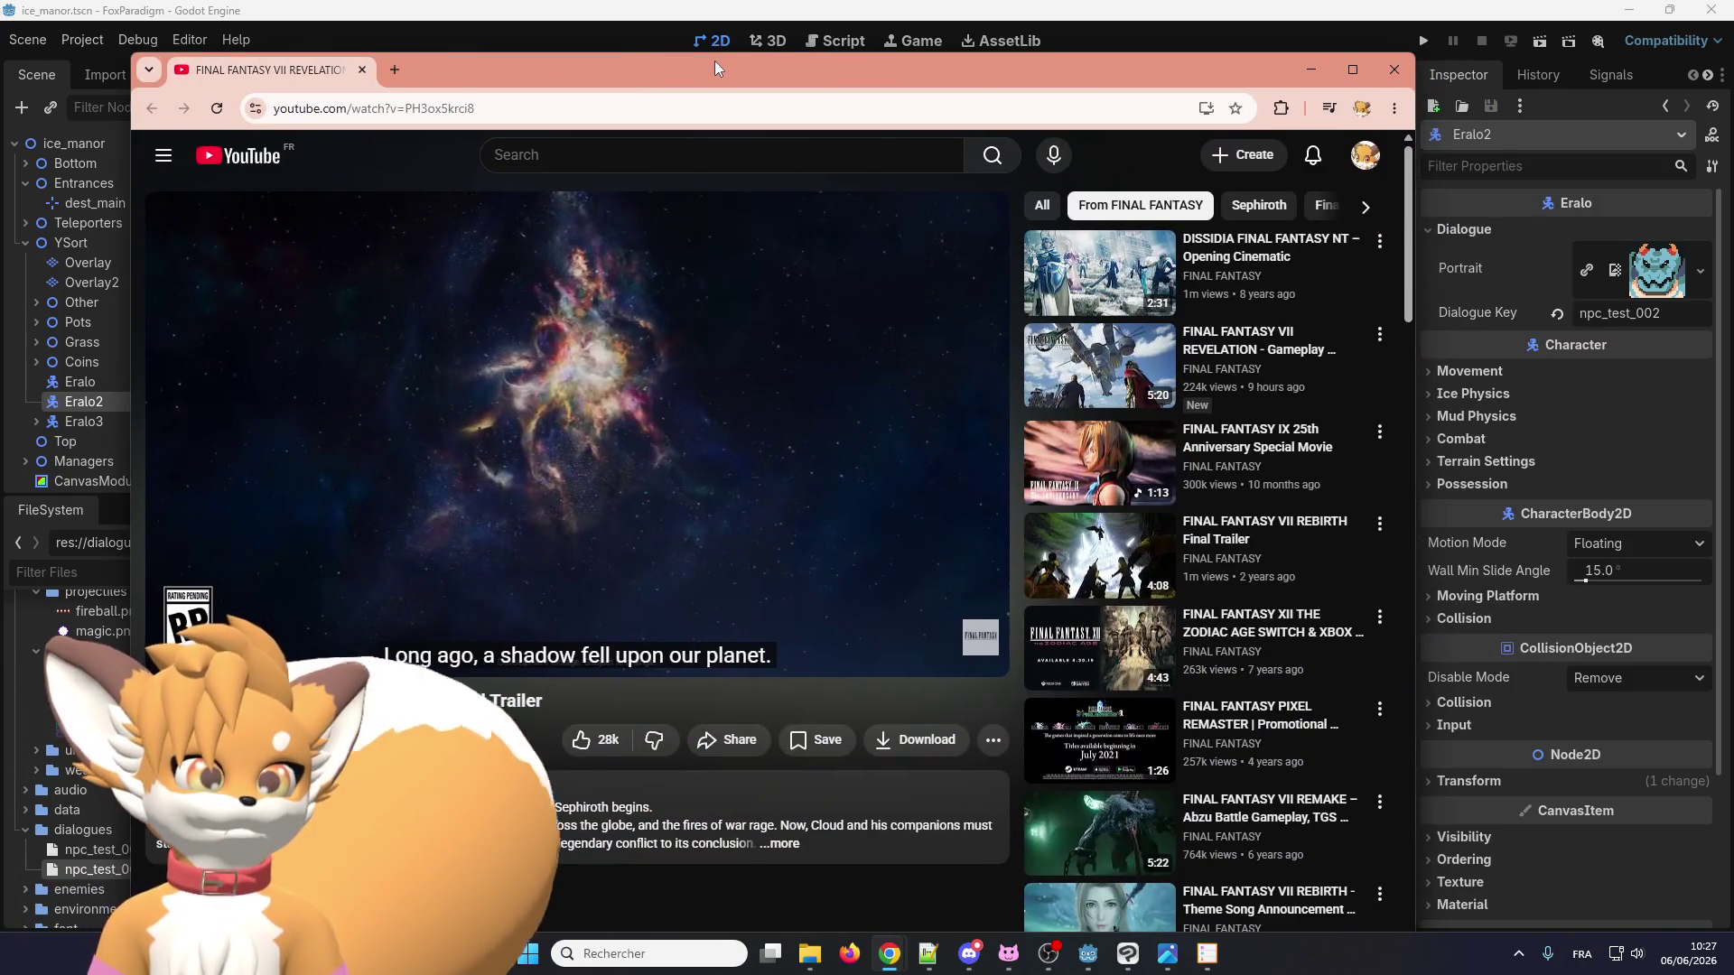
Play the Final Fantasy VII Revelation reveal trailer fullscreen in a maximized browser until its end screen.
{"action": "double_click", "coordinate": [714, 61]}
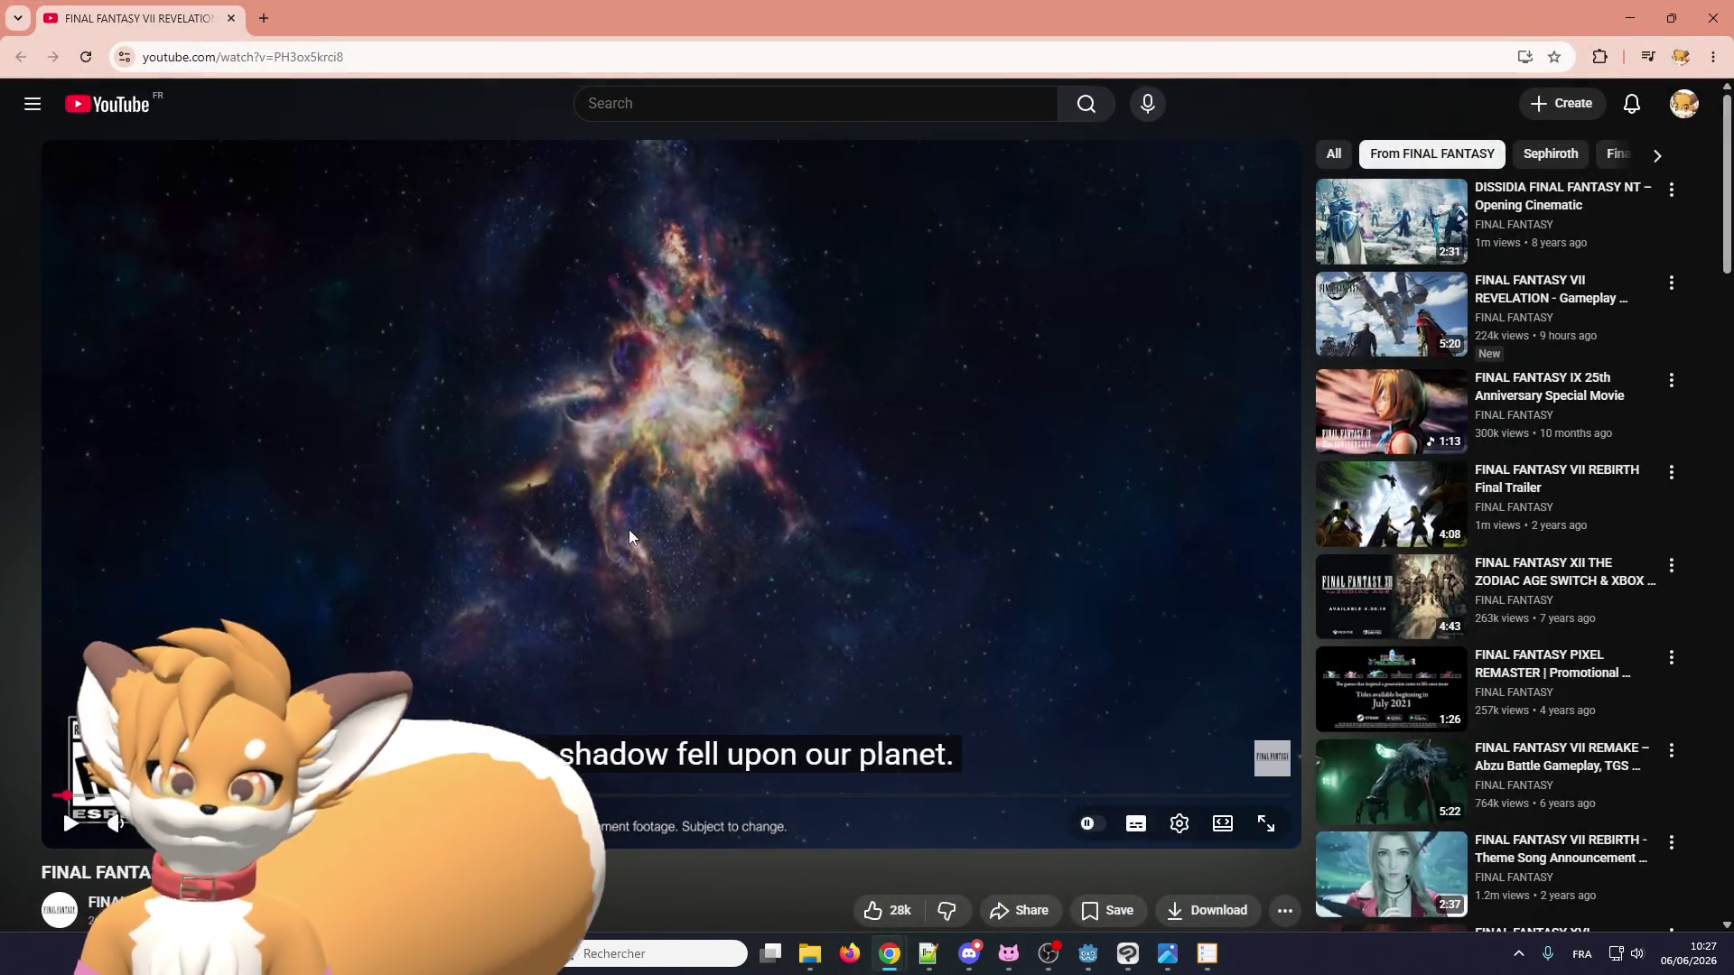
{"action": "left_click", "coordinate": [629, 530]}
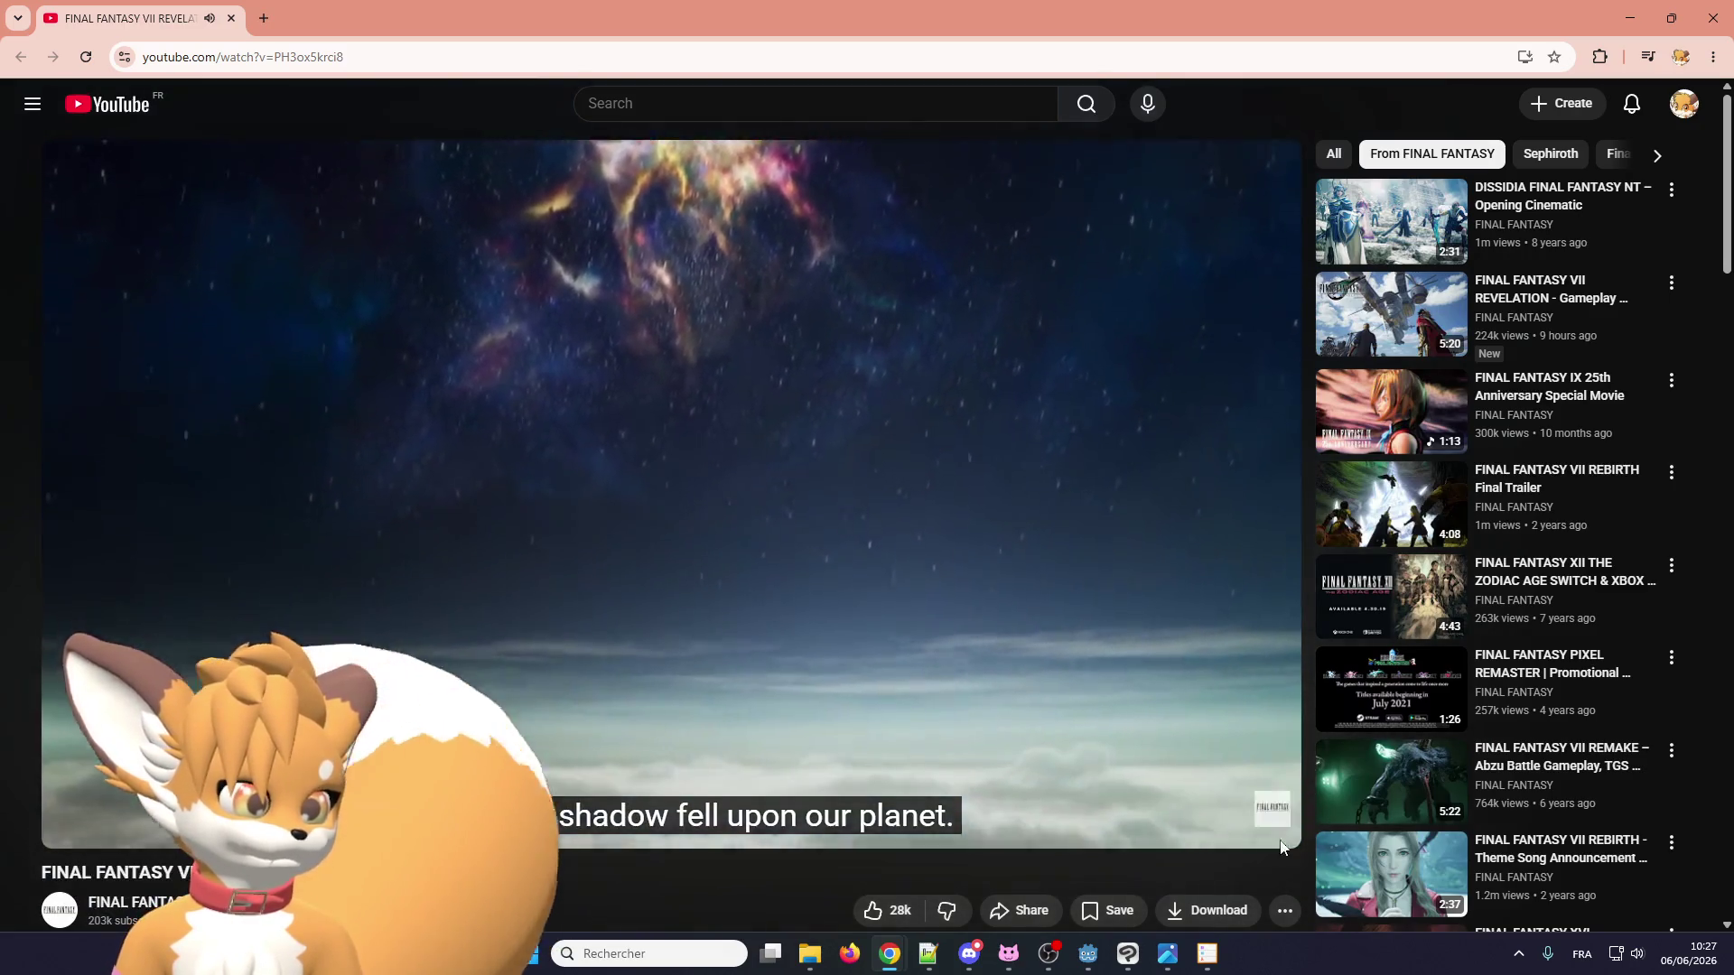
{"action": "left_click", "coordinate": [1277, 822]}
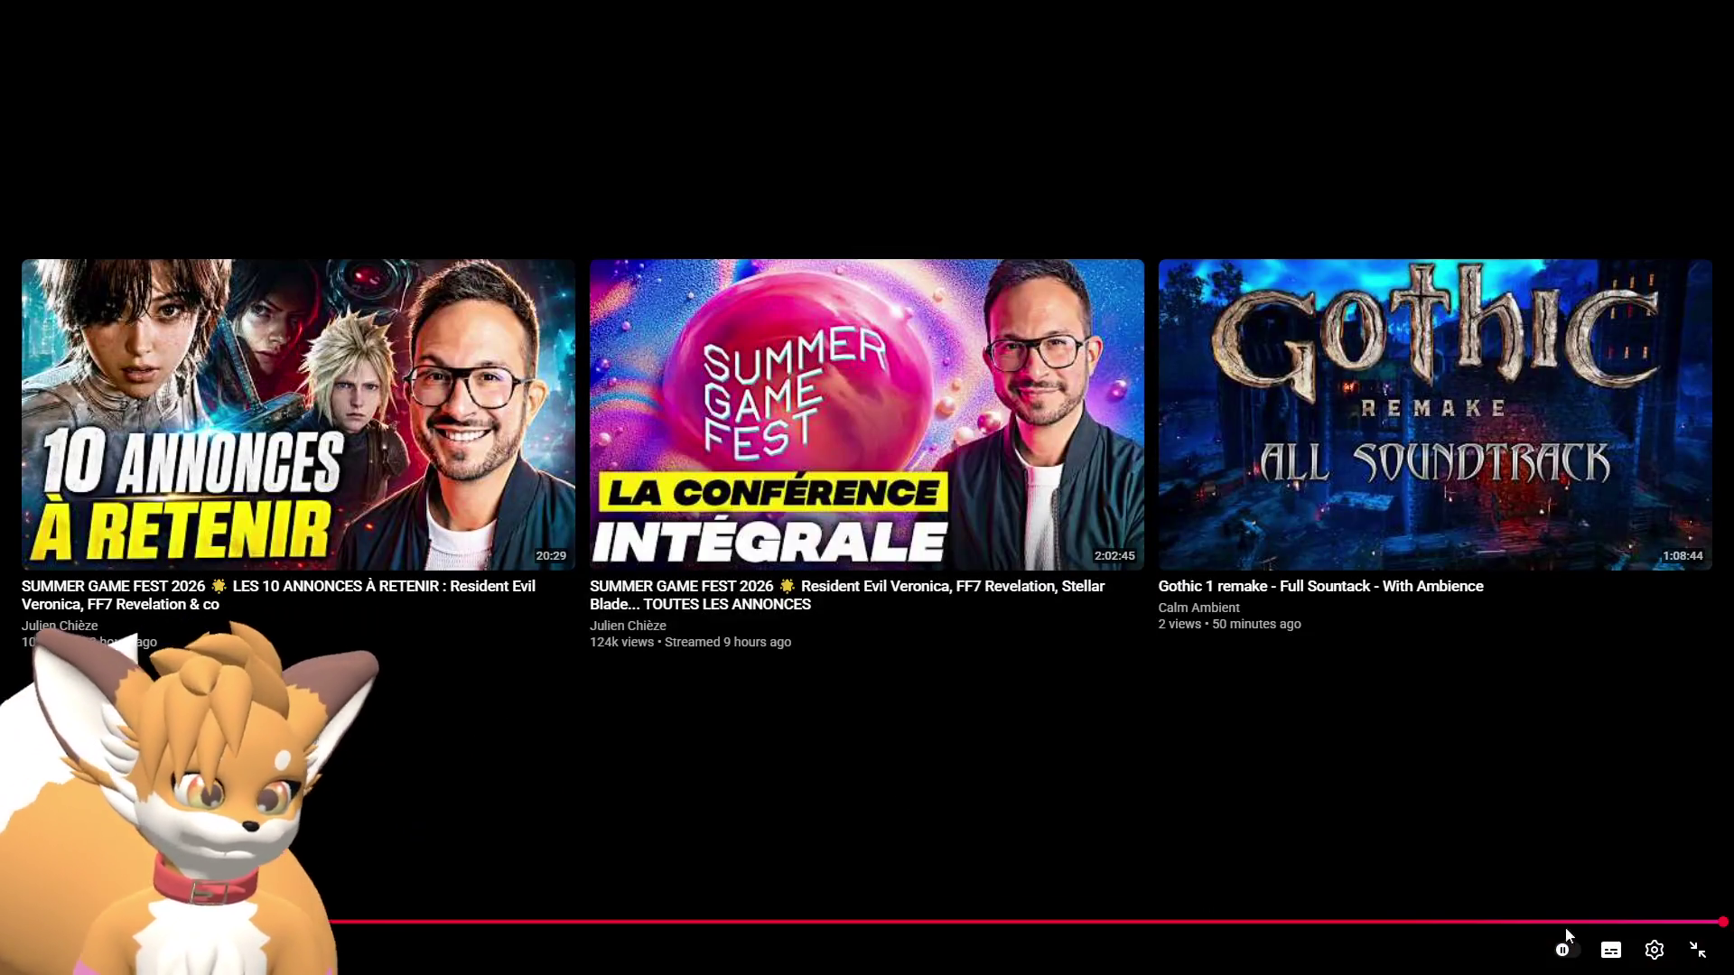
{"action": "left_click", "coordinate": [1698, 950]}
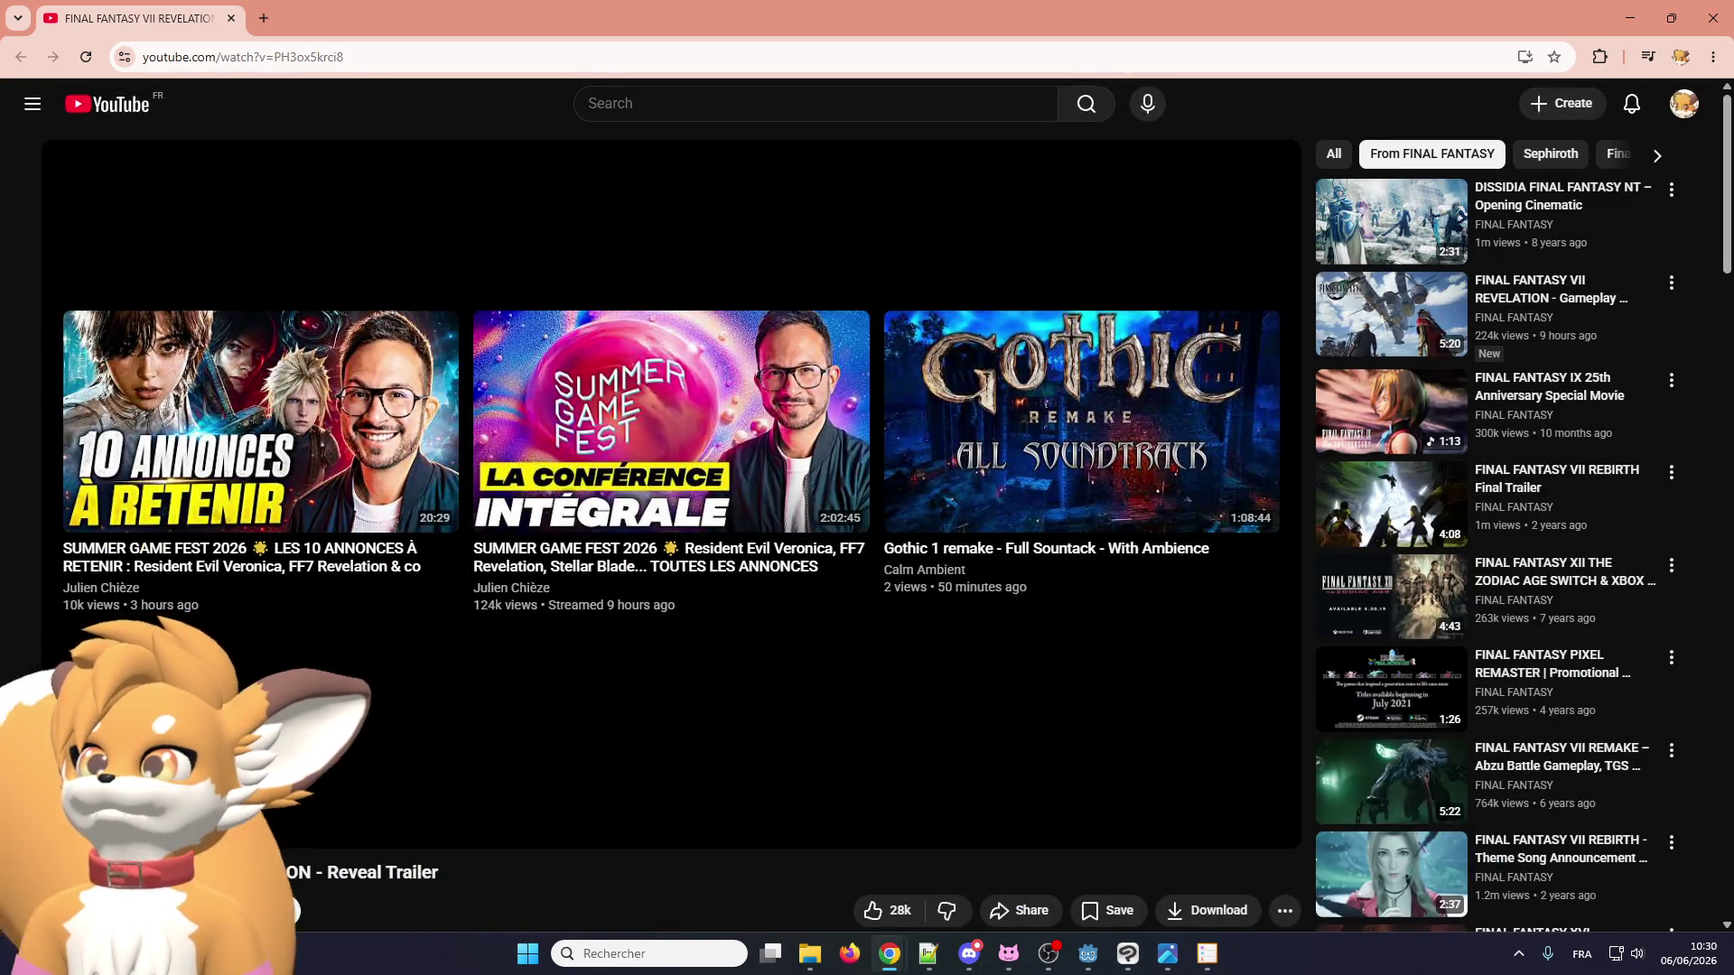
Merge in the second trailer's tab, watch it fullscreen to the end, then merge the third trailer's tab.
{"action": "mouse_move", "coordinate": [1725, 158]}
{"action": "left_mouse_down"}
{"action": "mouse_move", "coordinate": [542, 158]}
{"action": "mouse_move", "coordinate": [575, 9]}
{"action": "left_mouse_up"}
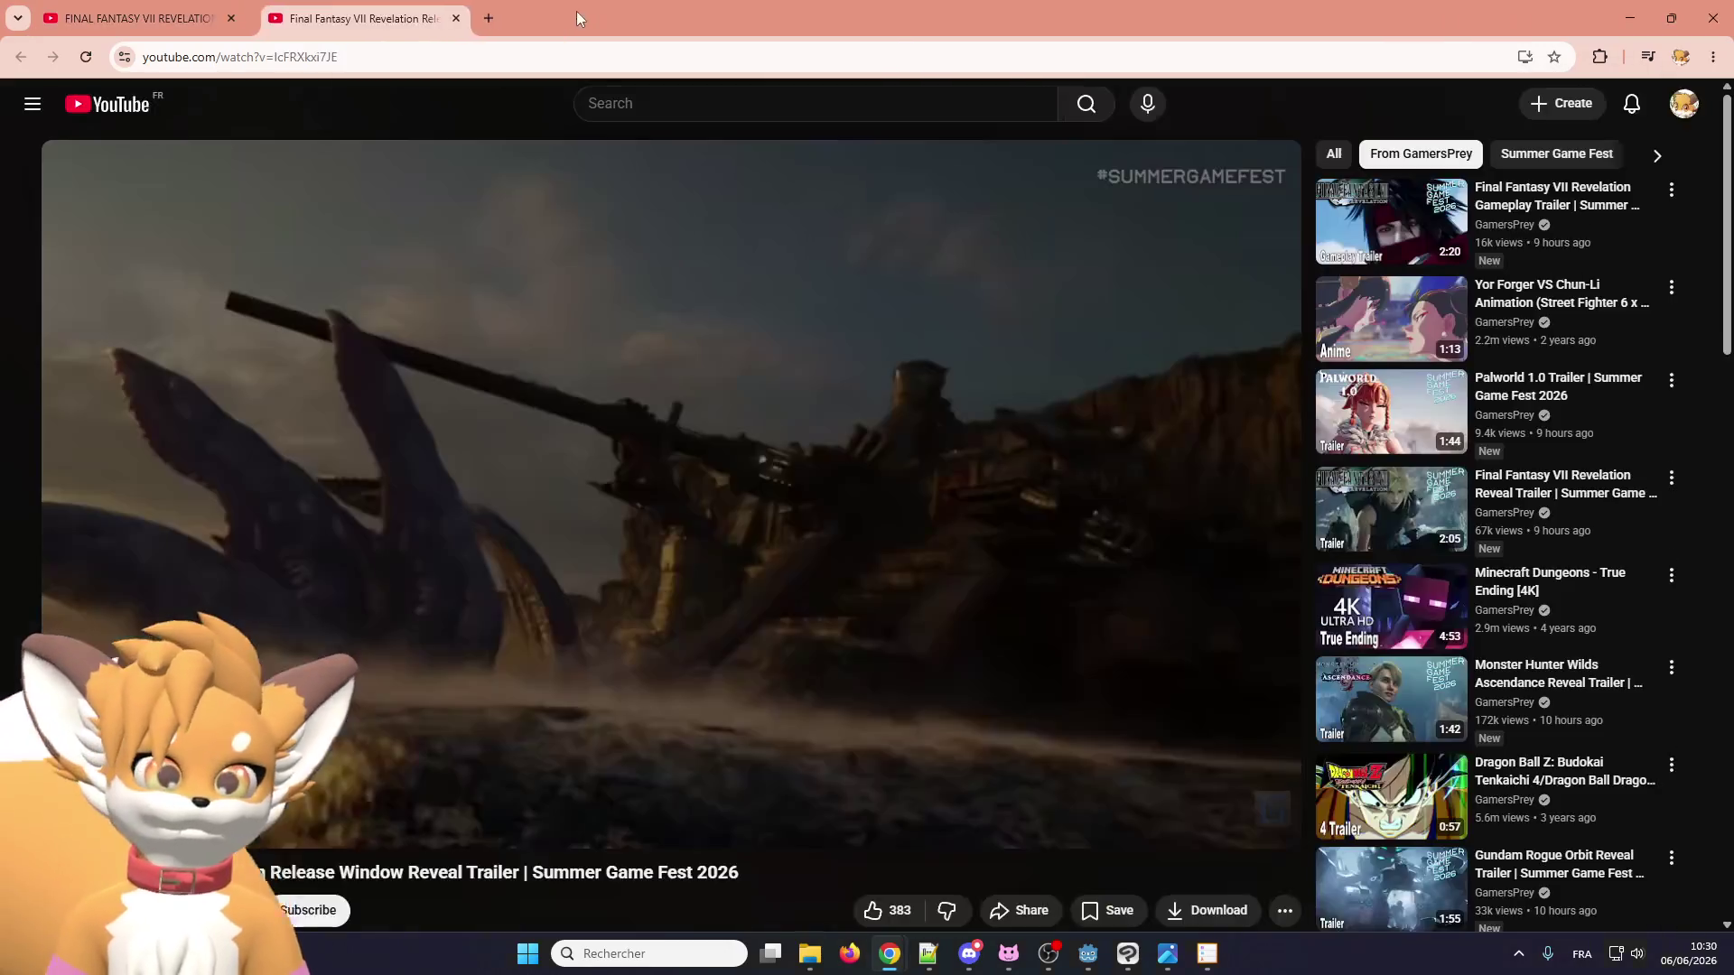
{"action": "left_click", "coordinate": [708, 427]}
{"action": "left_click", "coordinate": [1266, 824]}
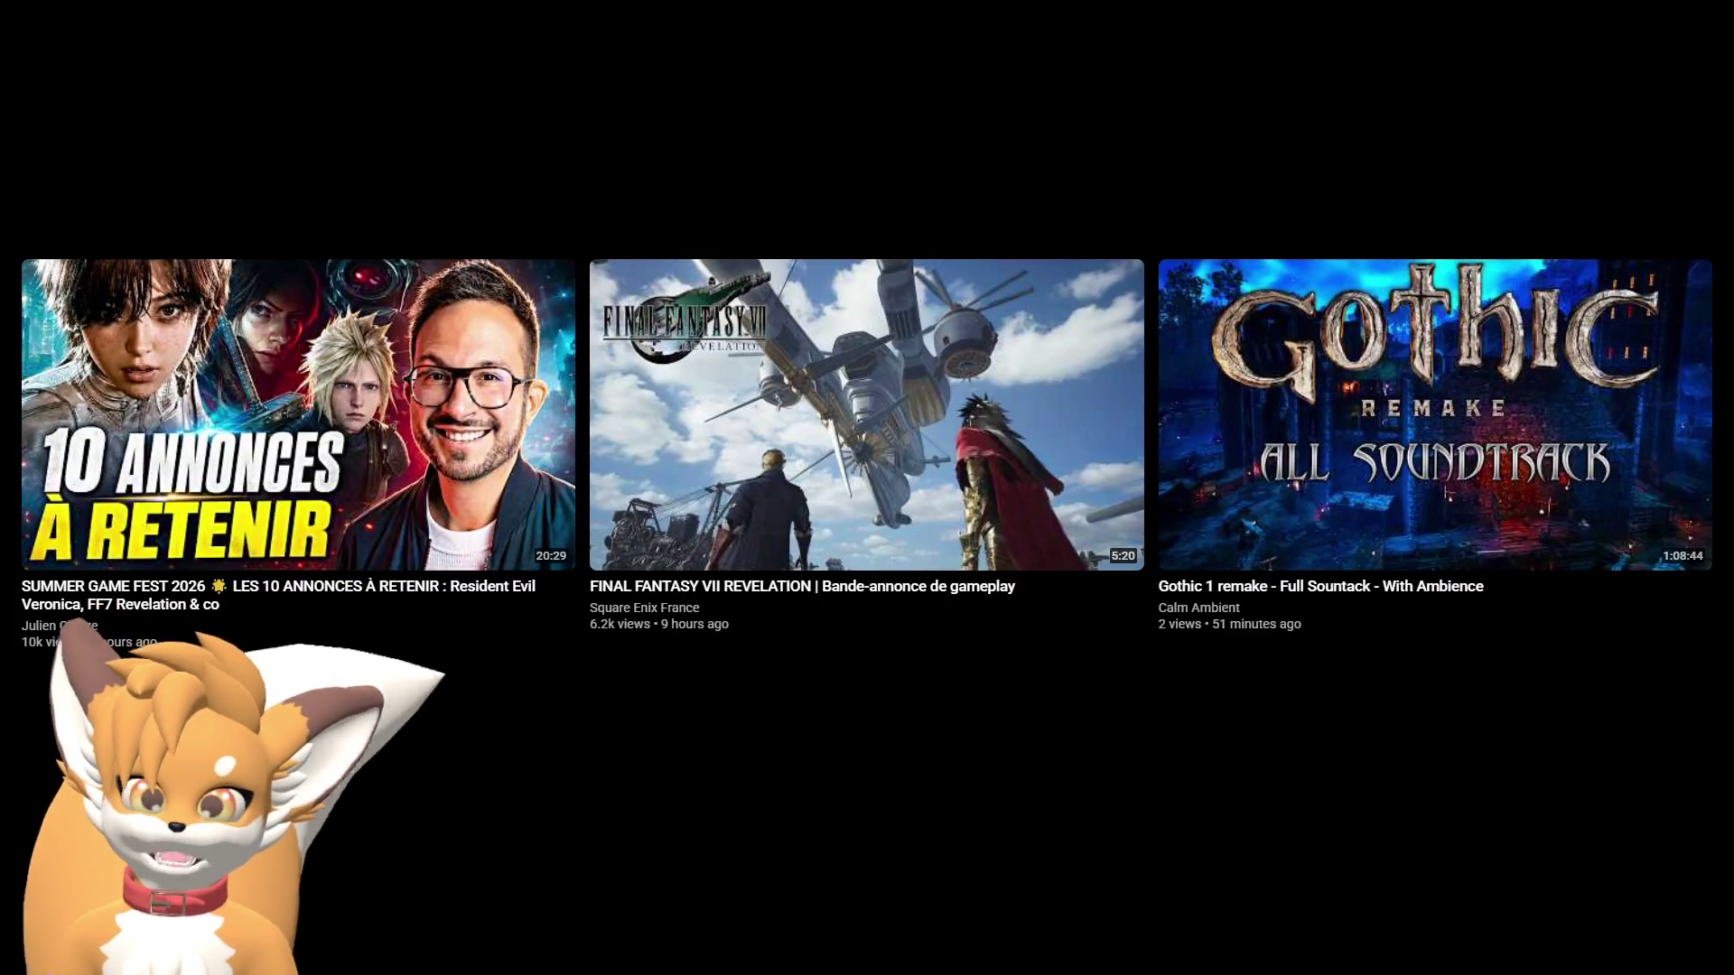
{"action": "mouse_move", "coordinate": [1642, 922]}
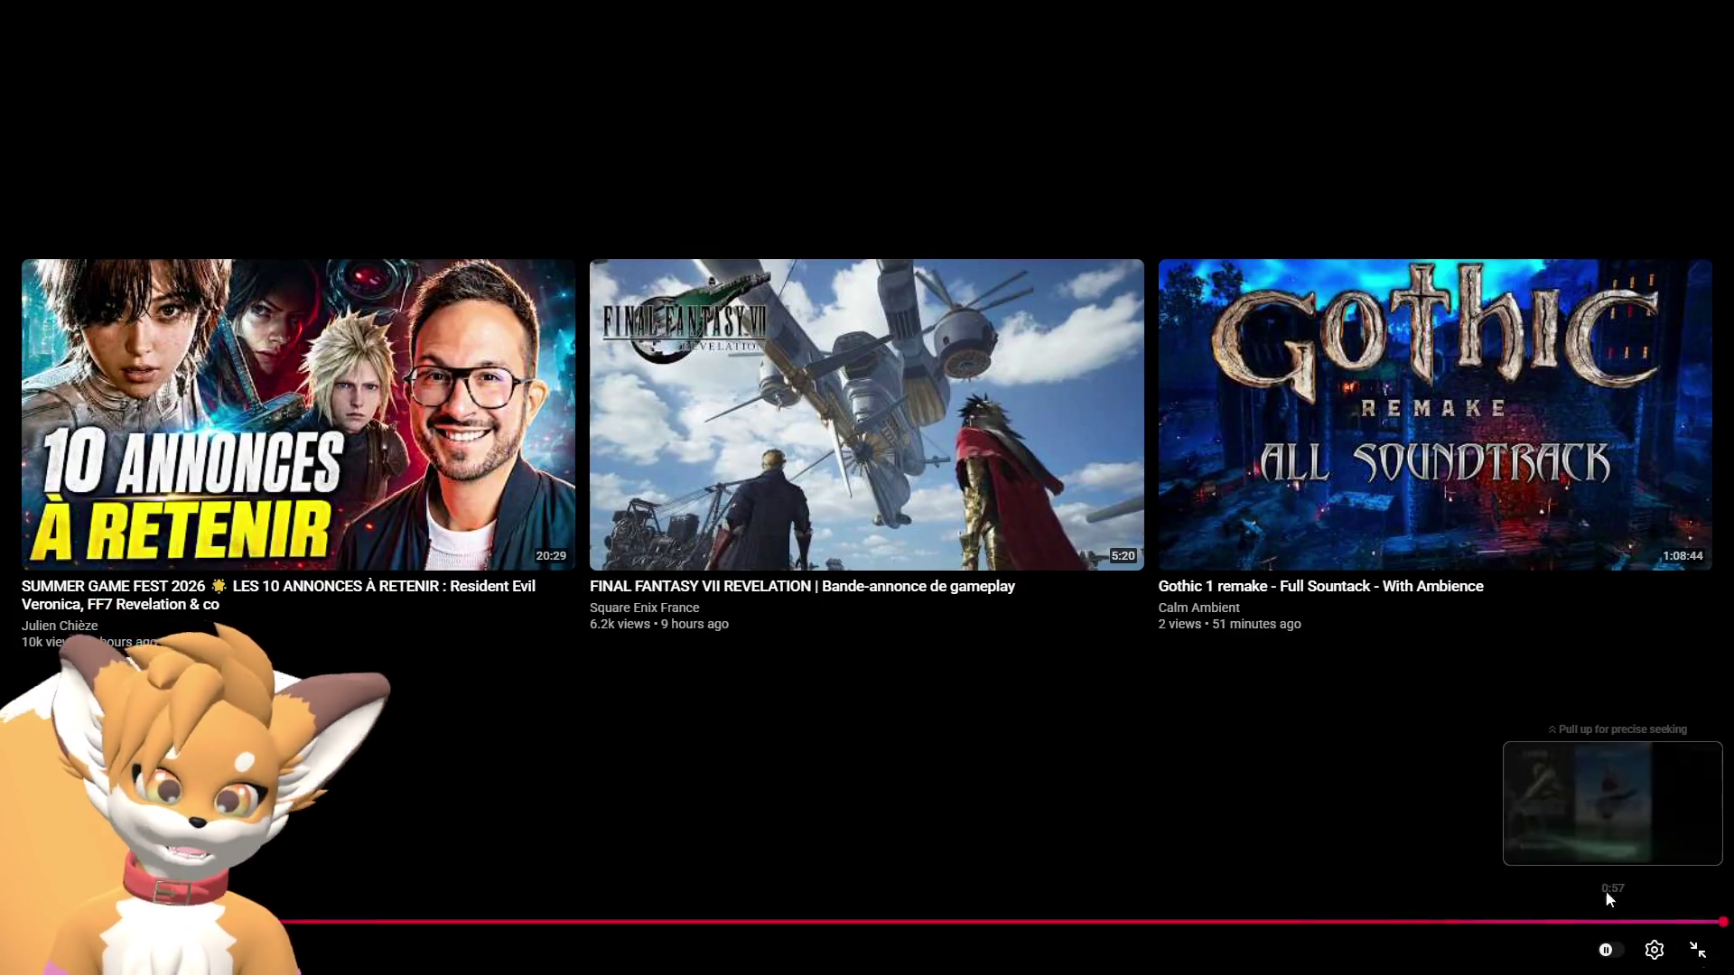
{"action": "left_click", "coordinate": [1695, 953]}
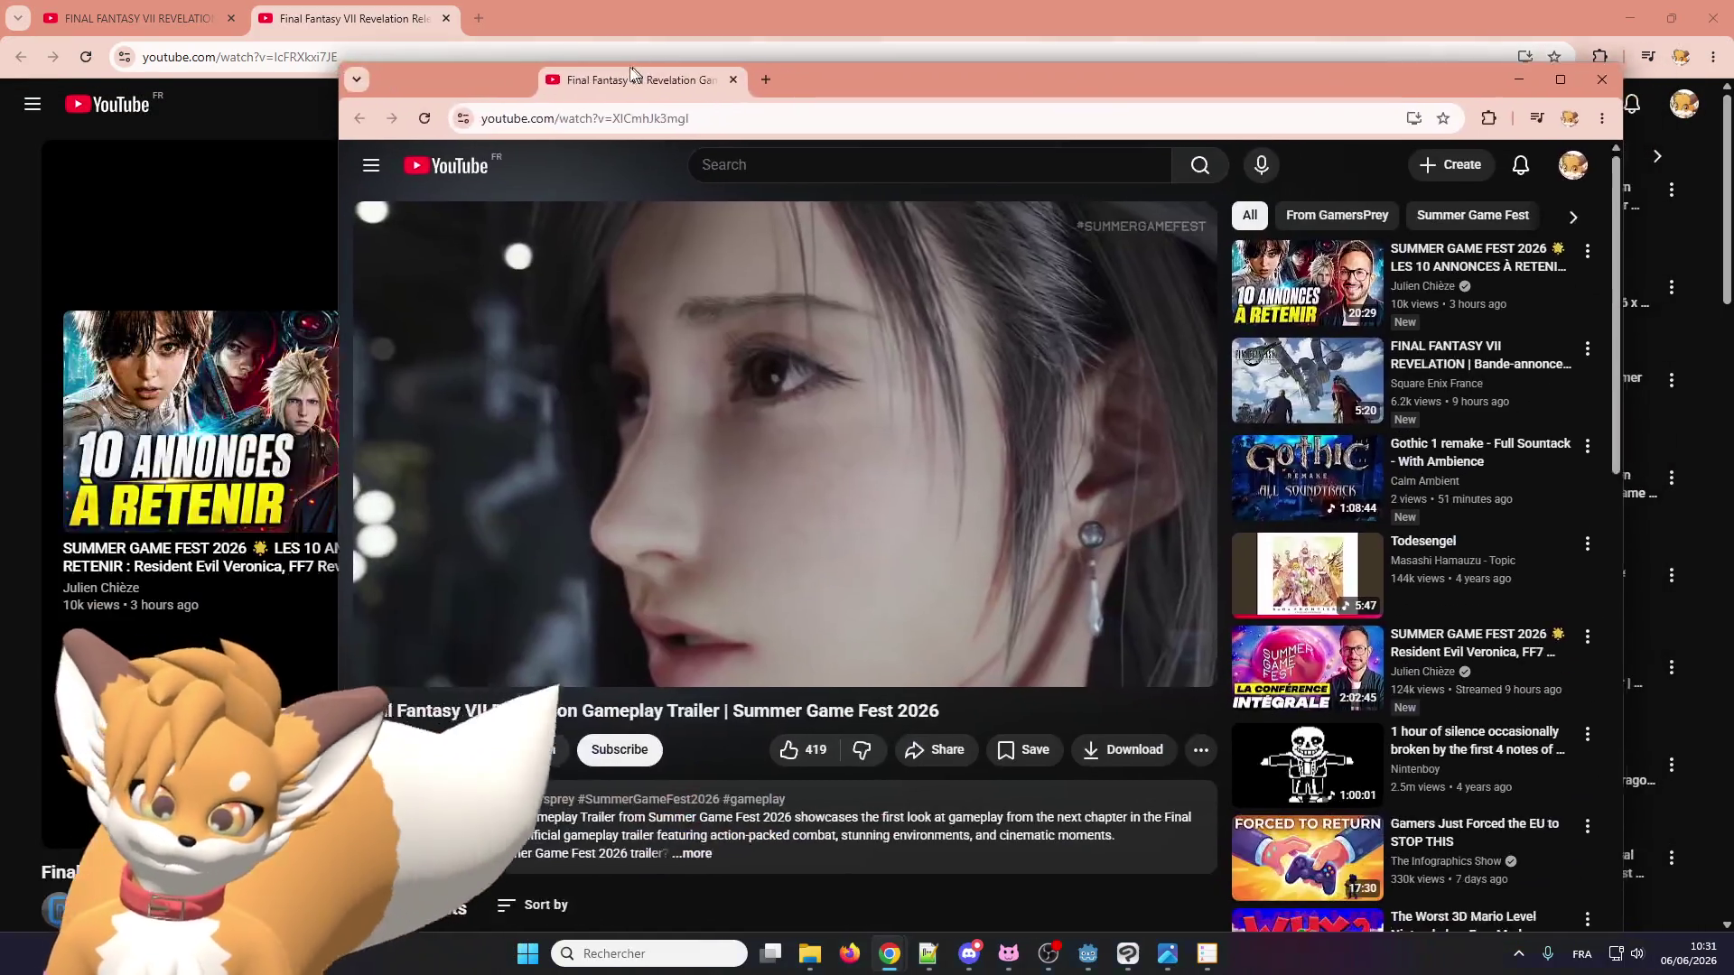
{"action": "left_click_drag", "start_coordinate": [580, 78], "coordinate": [596, 13]}
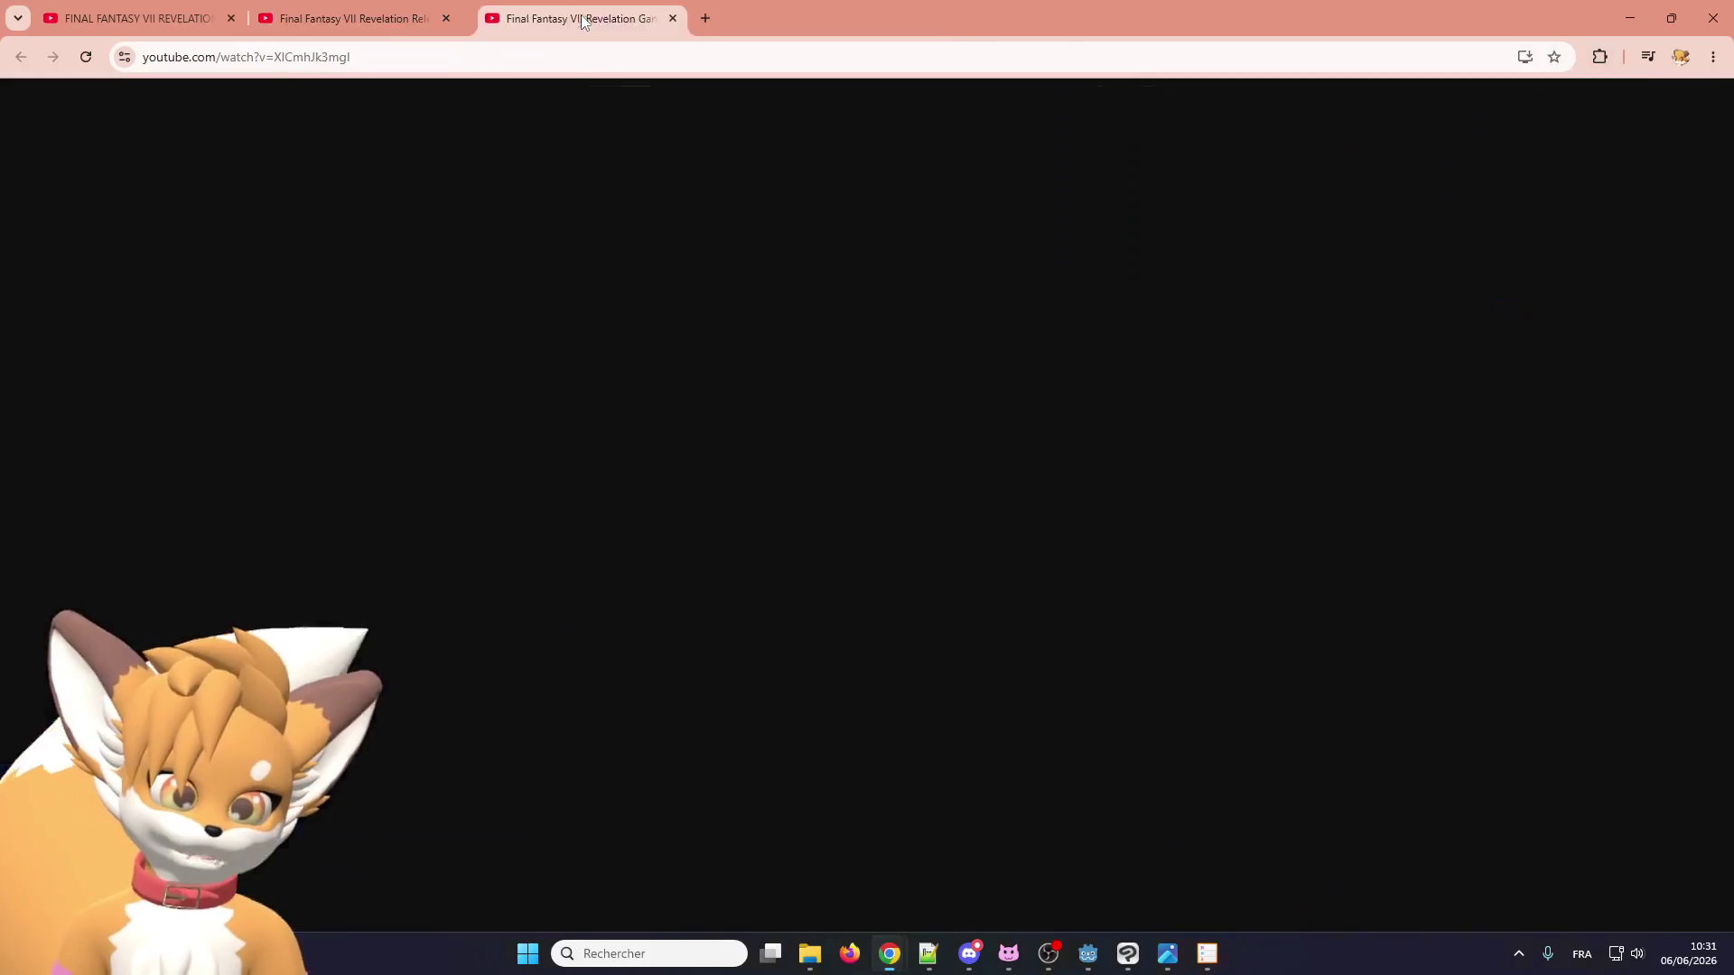
Watch the gameplay trailer fullscreen, exit fullscreen, and close Chrome to return to Godot's ice_manor scene.
{"action": "left_click", "coordinate": [947, 553]}
{"action": "left_click", "coordinate": [1266, 824]}
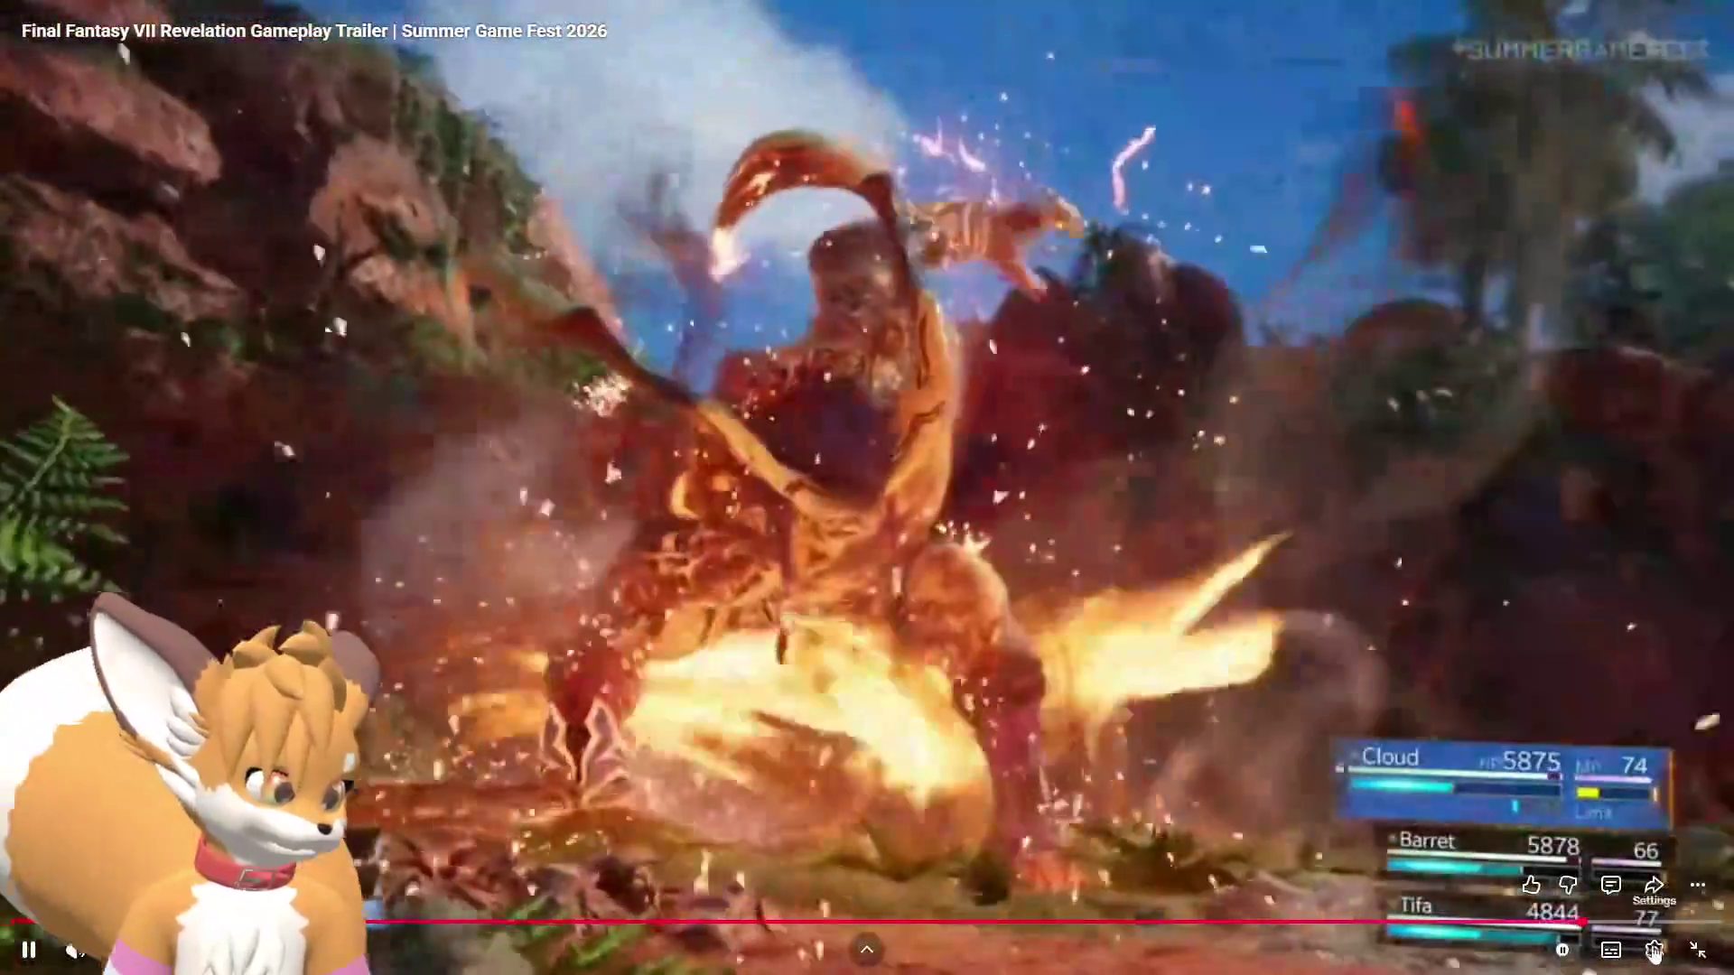
{"action": "left_click", "coordinate": [1655, 950]}
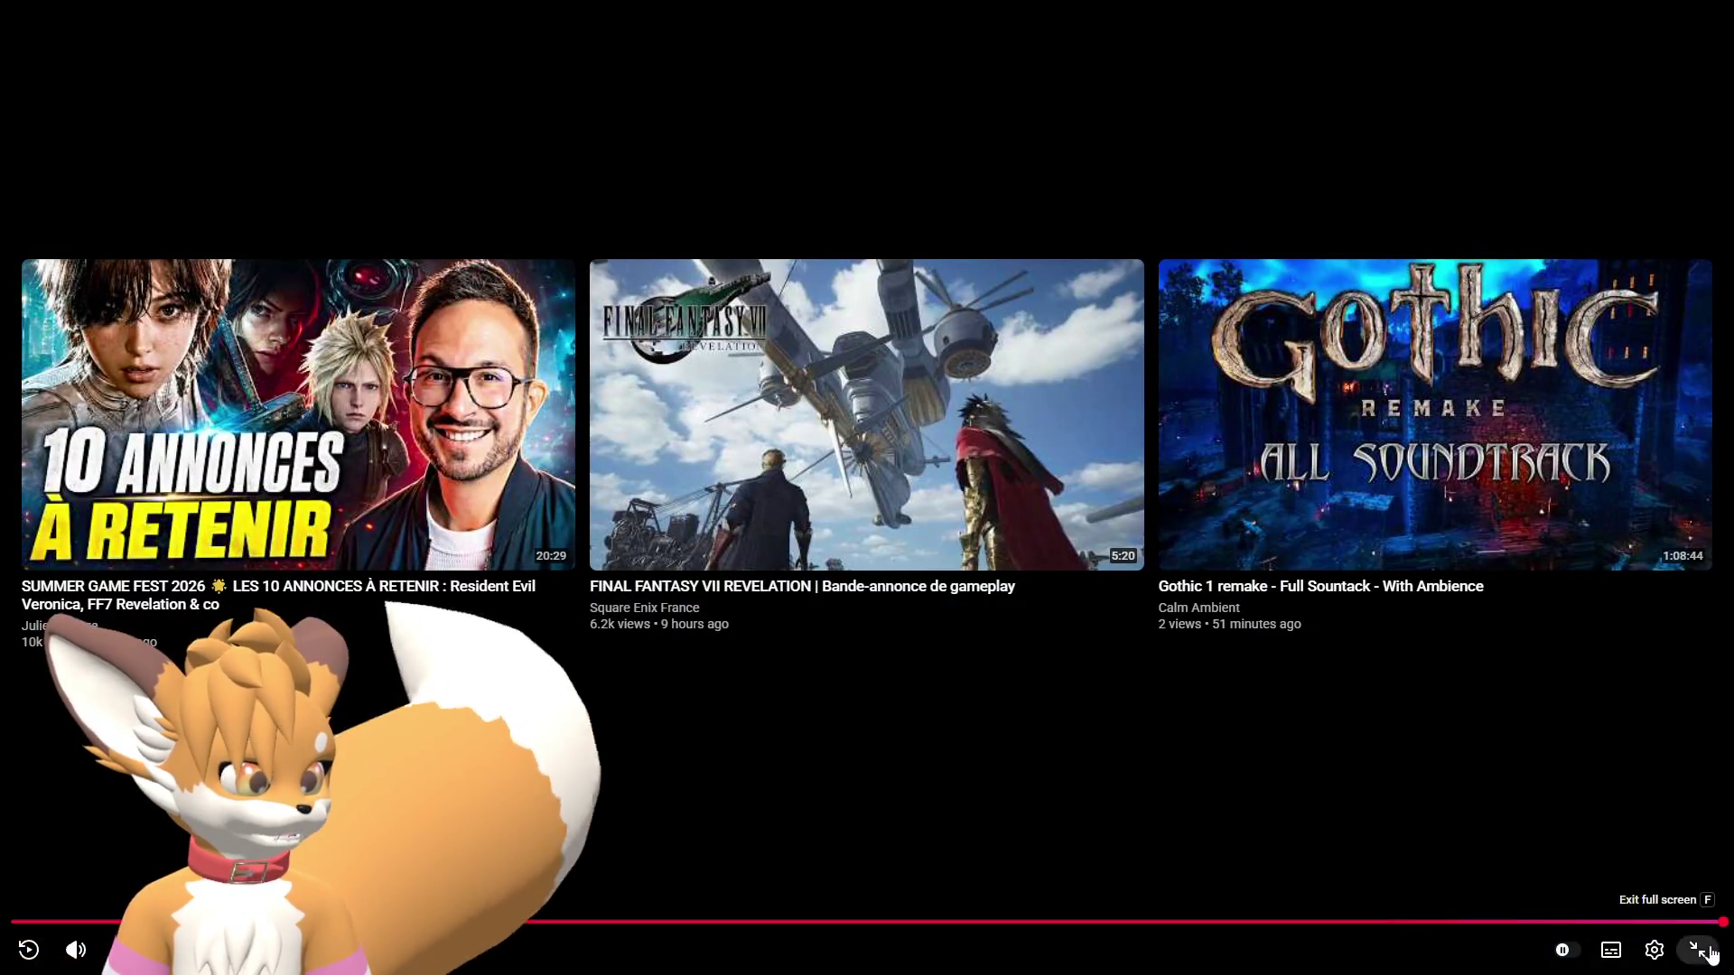
{"action": "left_click", "coordinate": [1707, 950]}
{"action": "left_click", "coordinate": [1727, 4]}
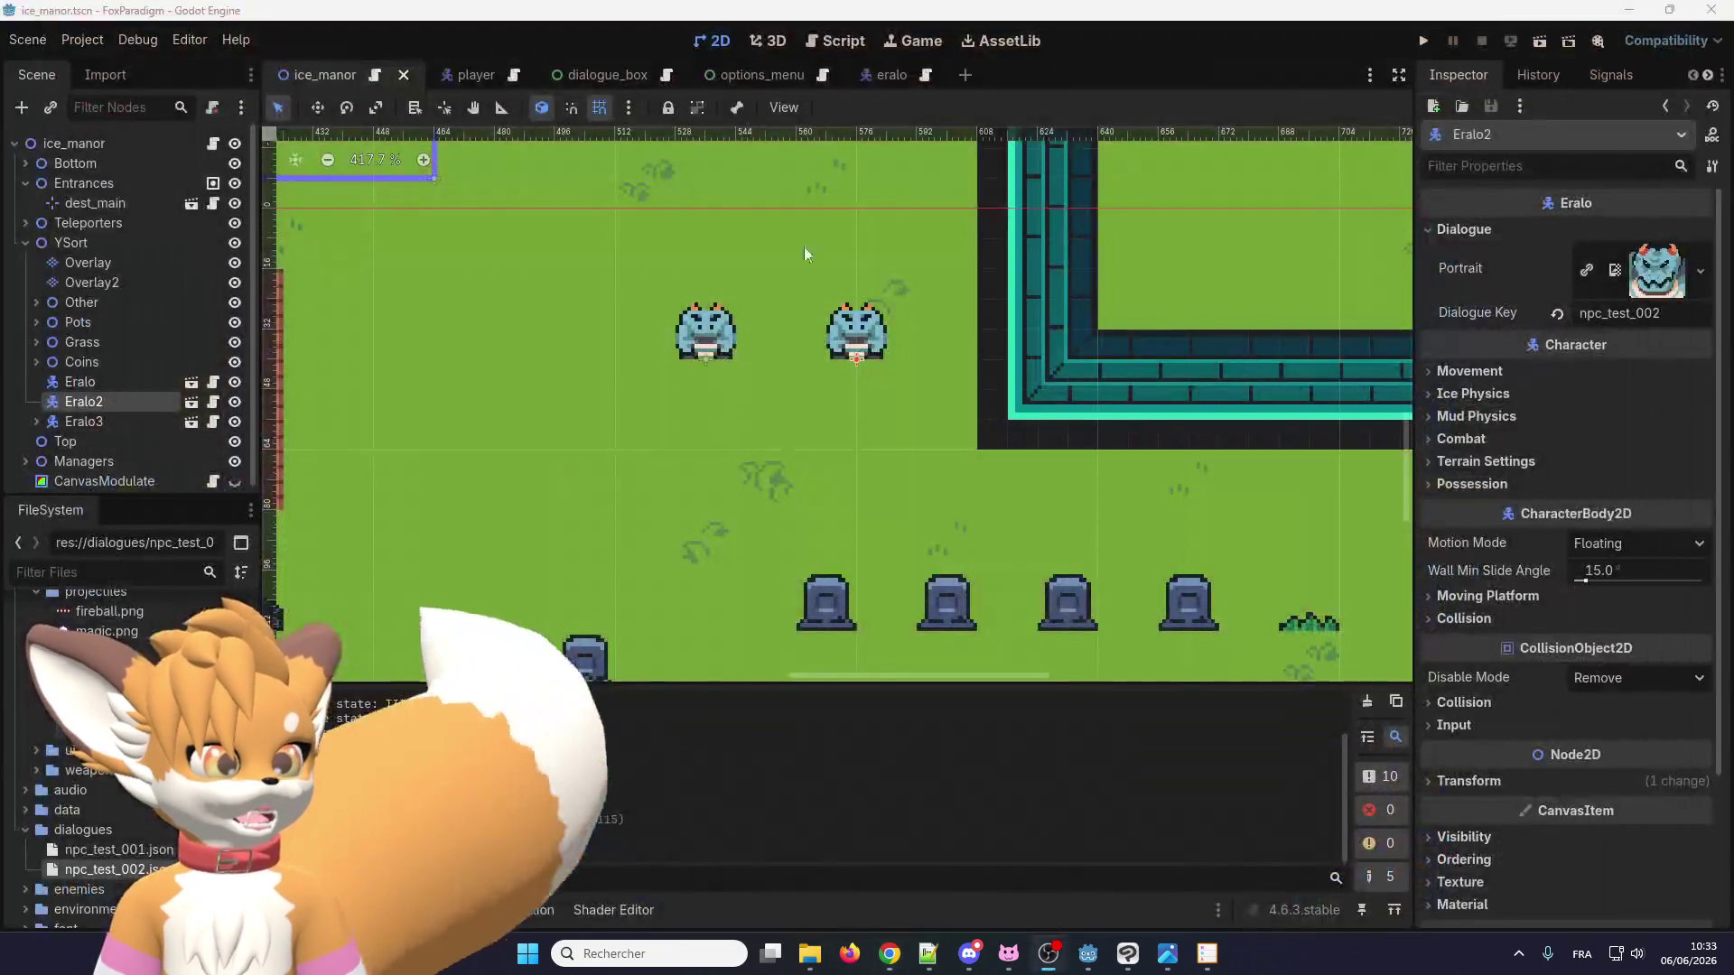